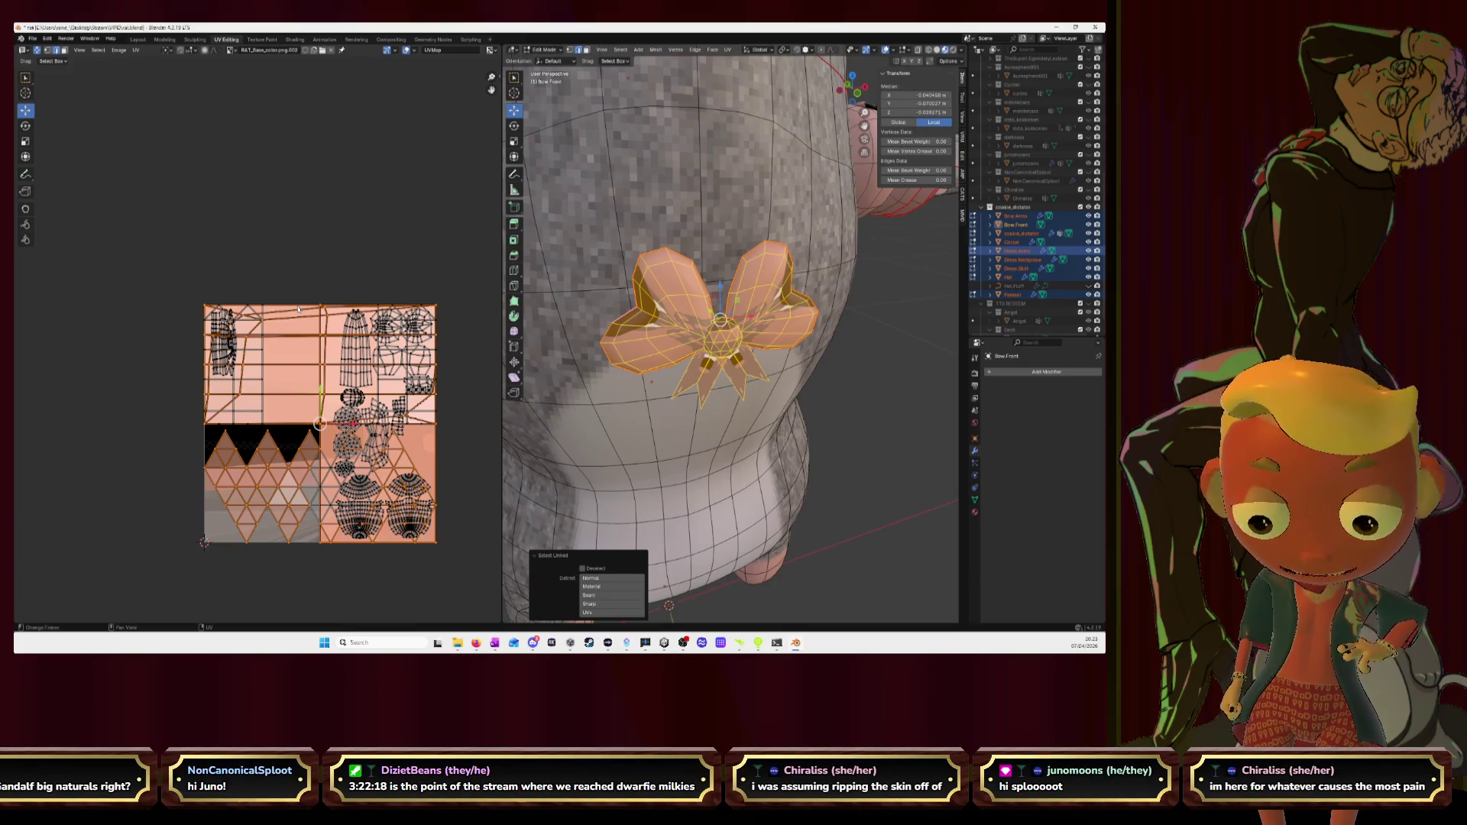
# Re-unwrap the bow's UVs, then shrink the islands and move them toward the top
pyautogui.press('u')
pyautogui.click(297, 307)
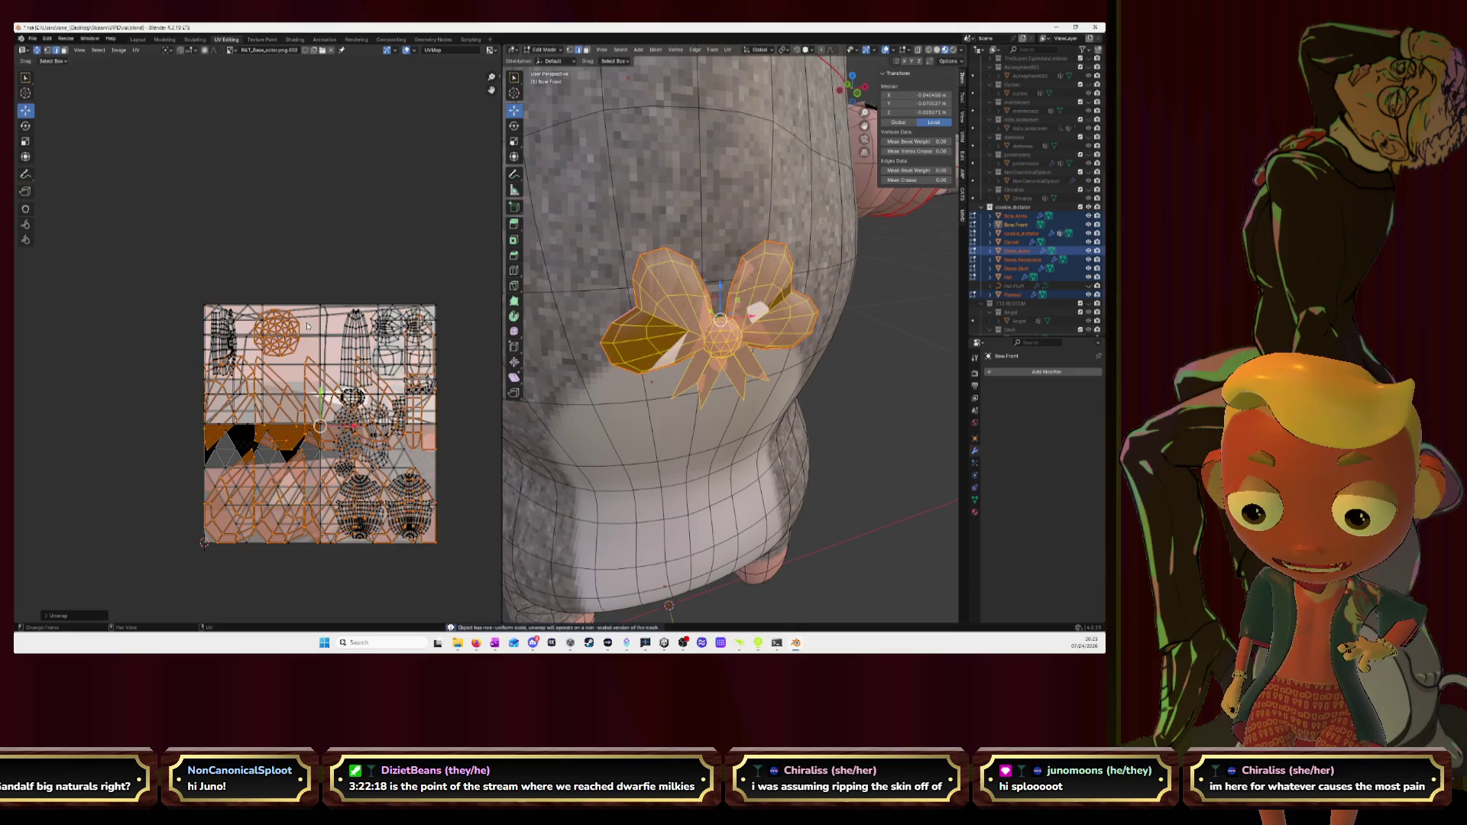
pyautogui.press('g')
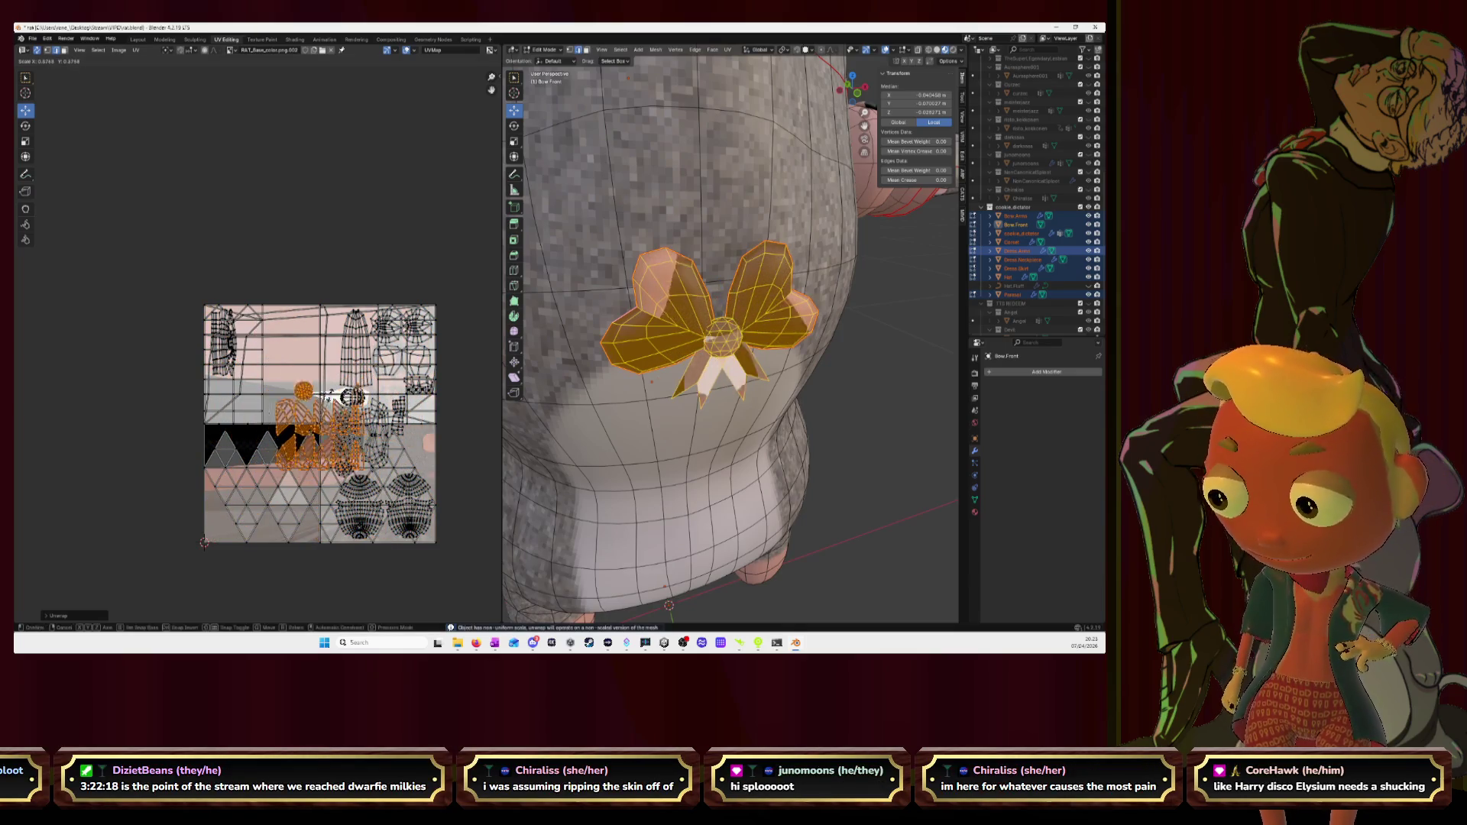
pyautogui.click(204, 541)
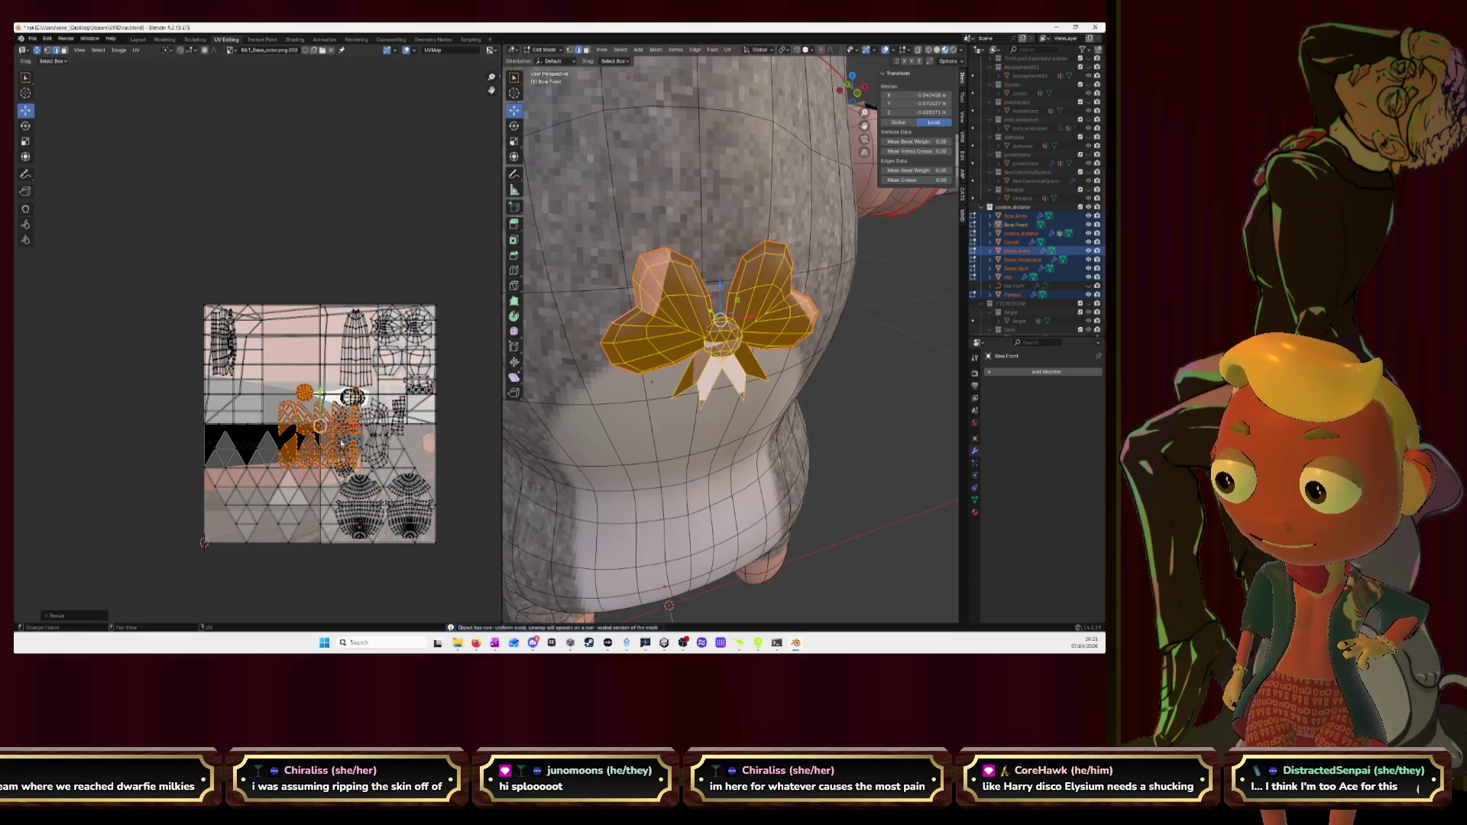
pyautogui.press('g')
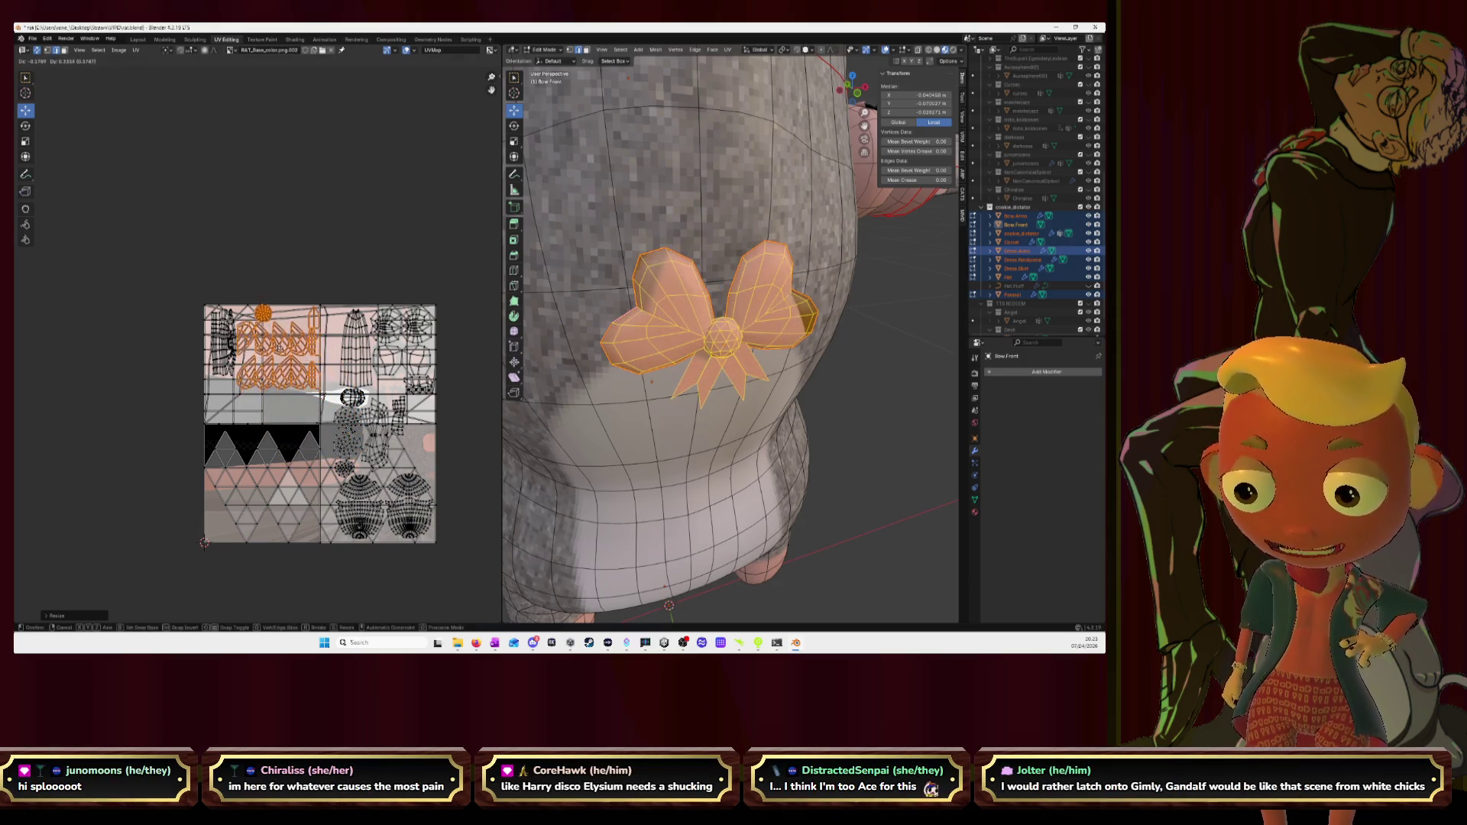
pyautogui.click(204, 541)
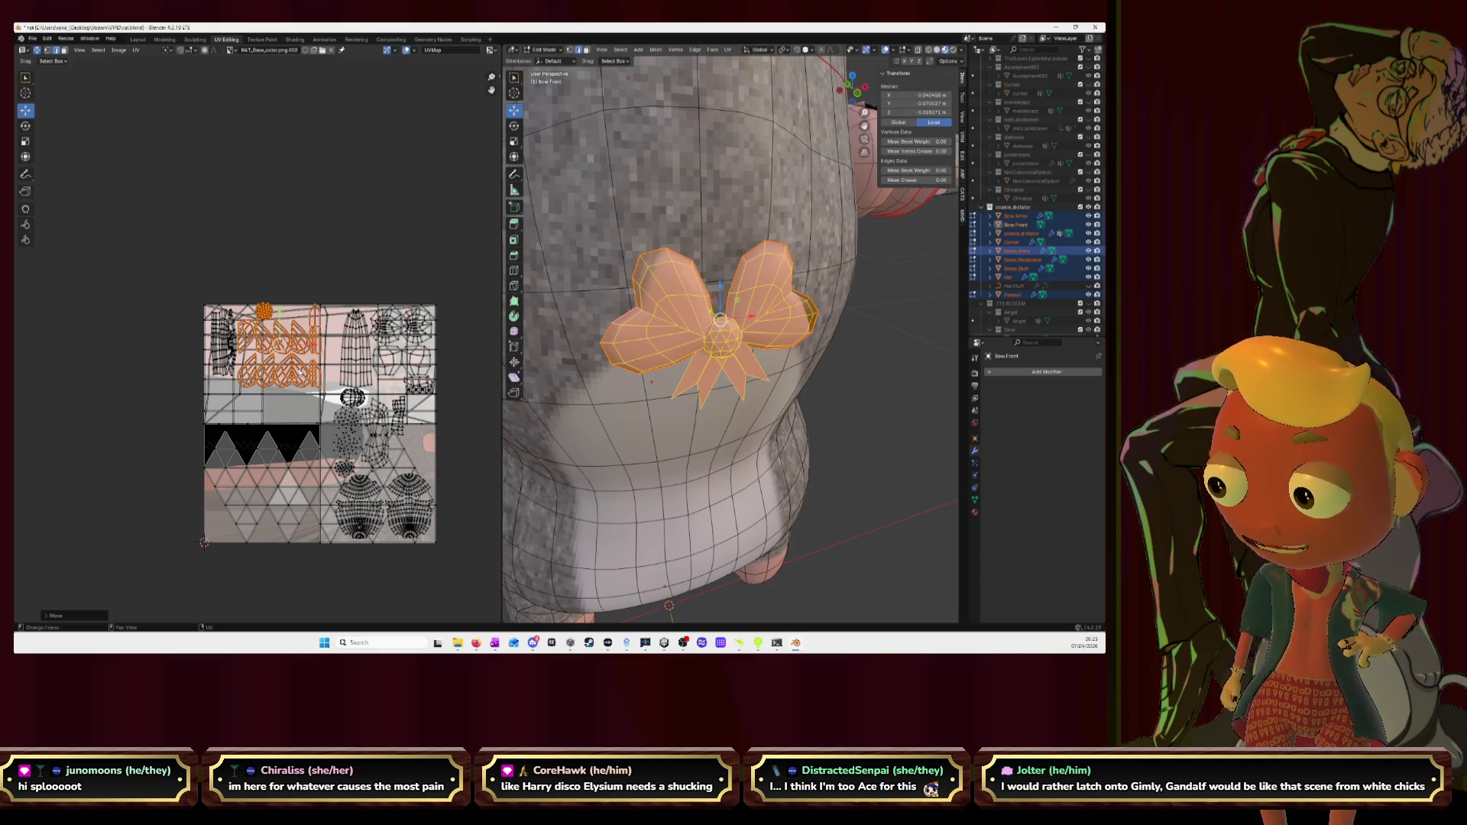
pyautogui.press('g')
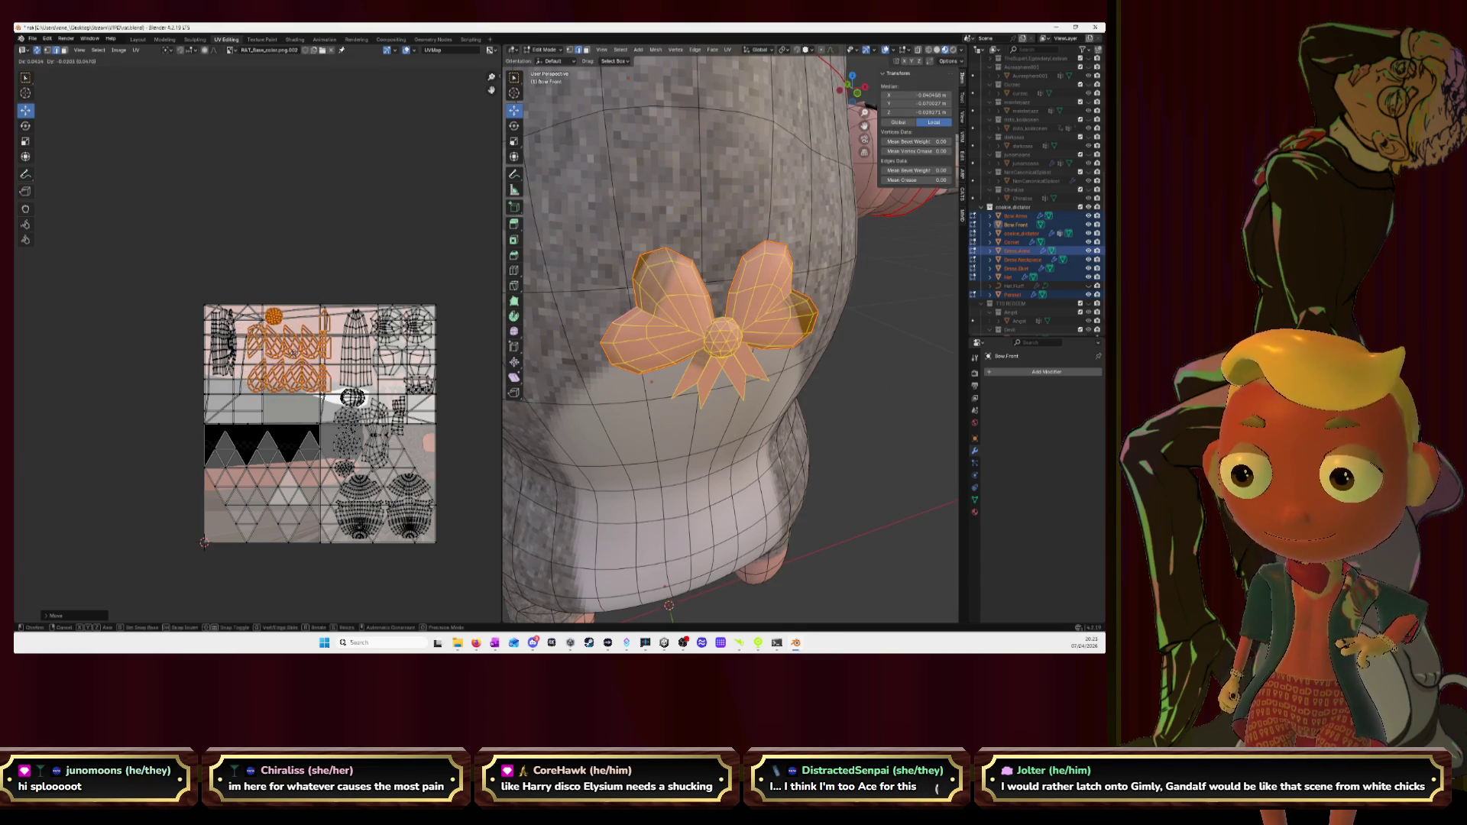
pyautogui.click(204, 541)
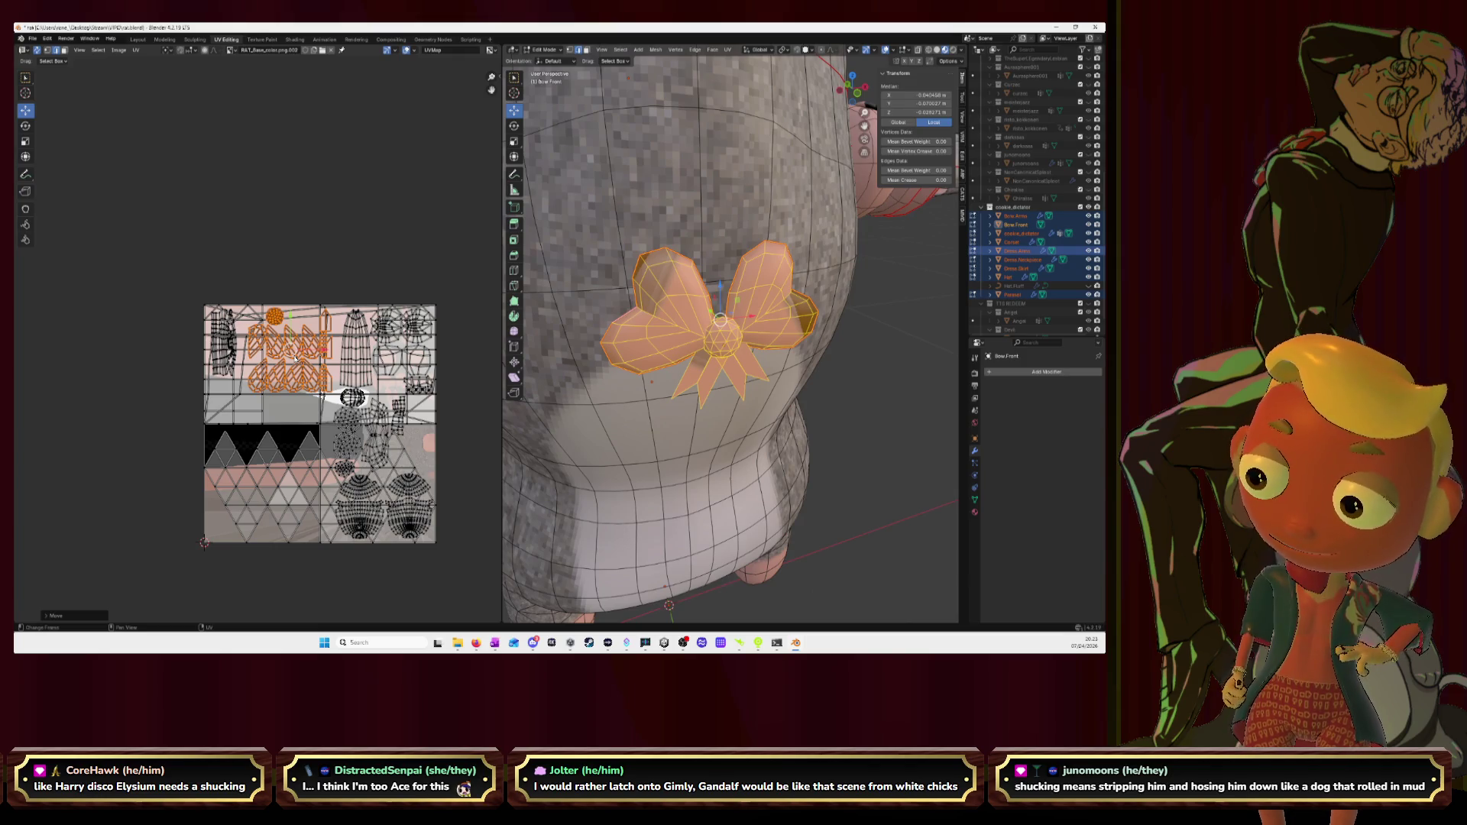
pyautogui.scroll(-4, 296, 359)
pyautogui.scroll(4, 297, 359)
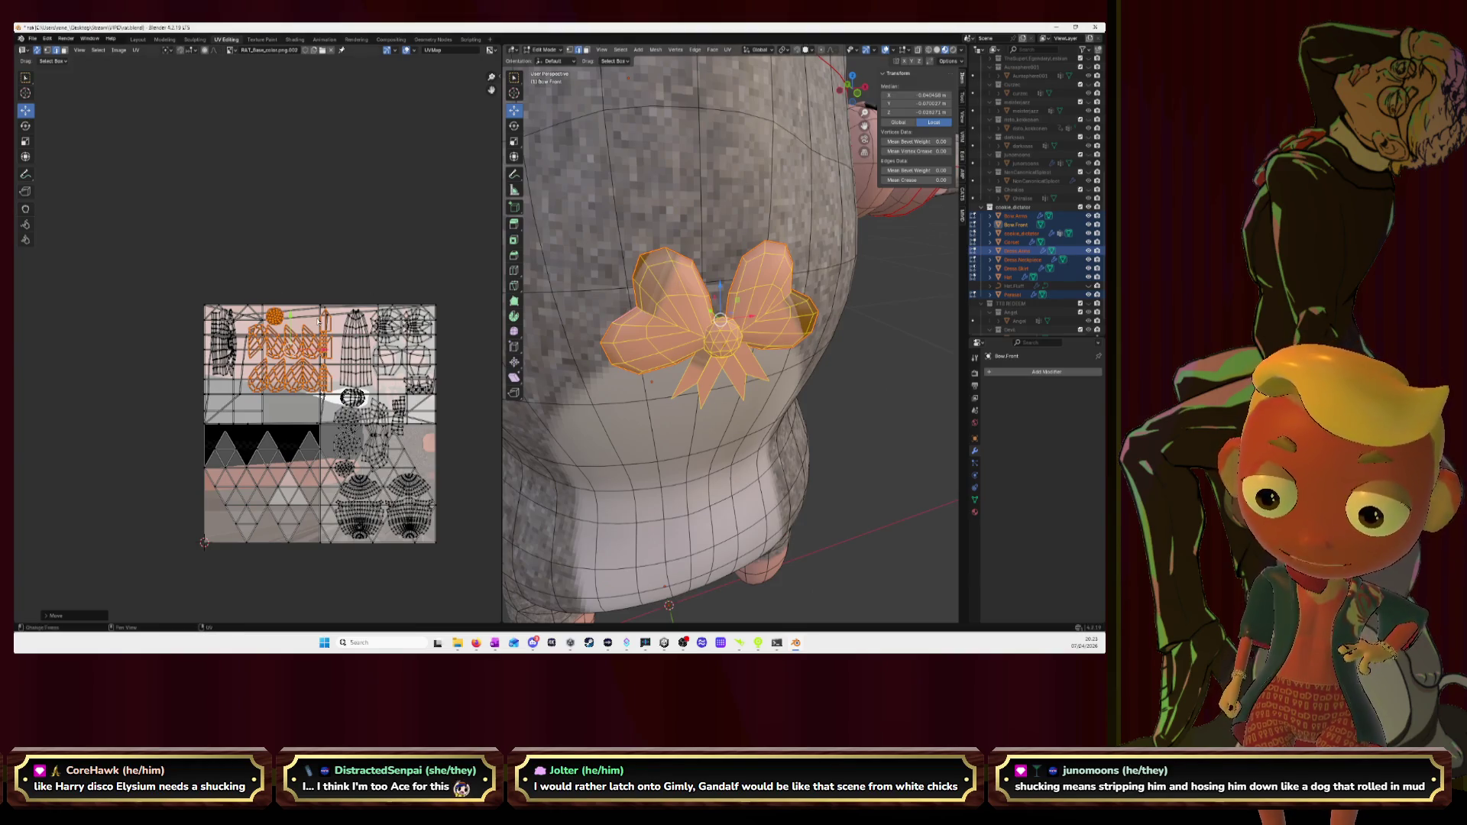
# Shrink the bow islands further and settle them in the texture's upper-left
pyautogui.press('s')
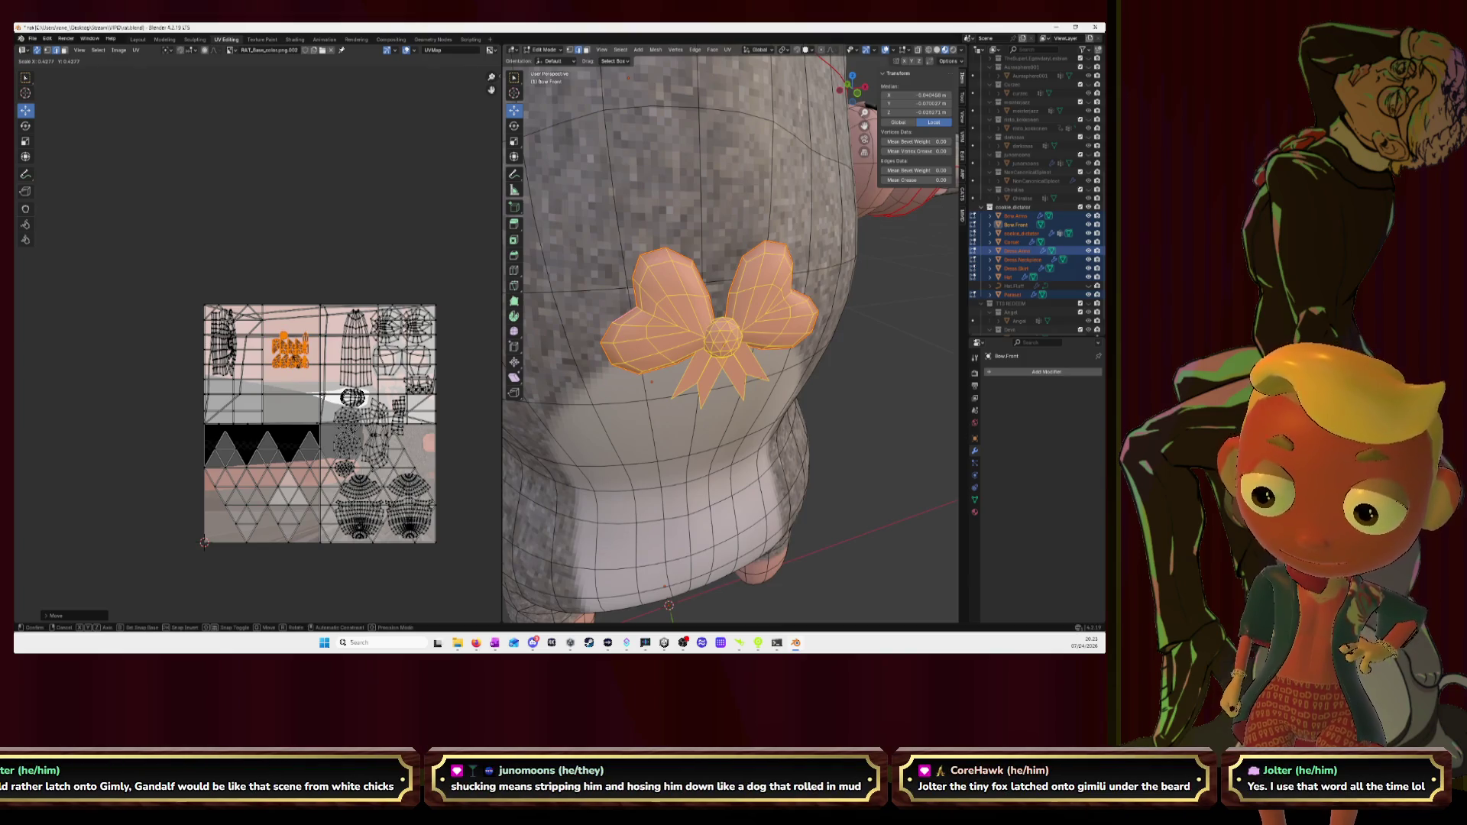
pyautogui.press('g')
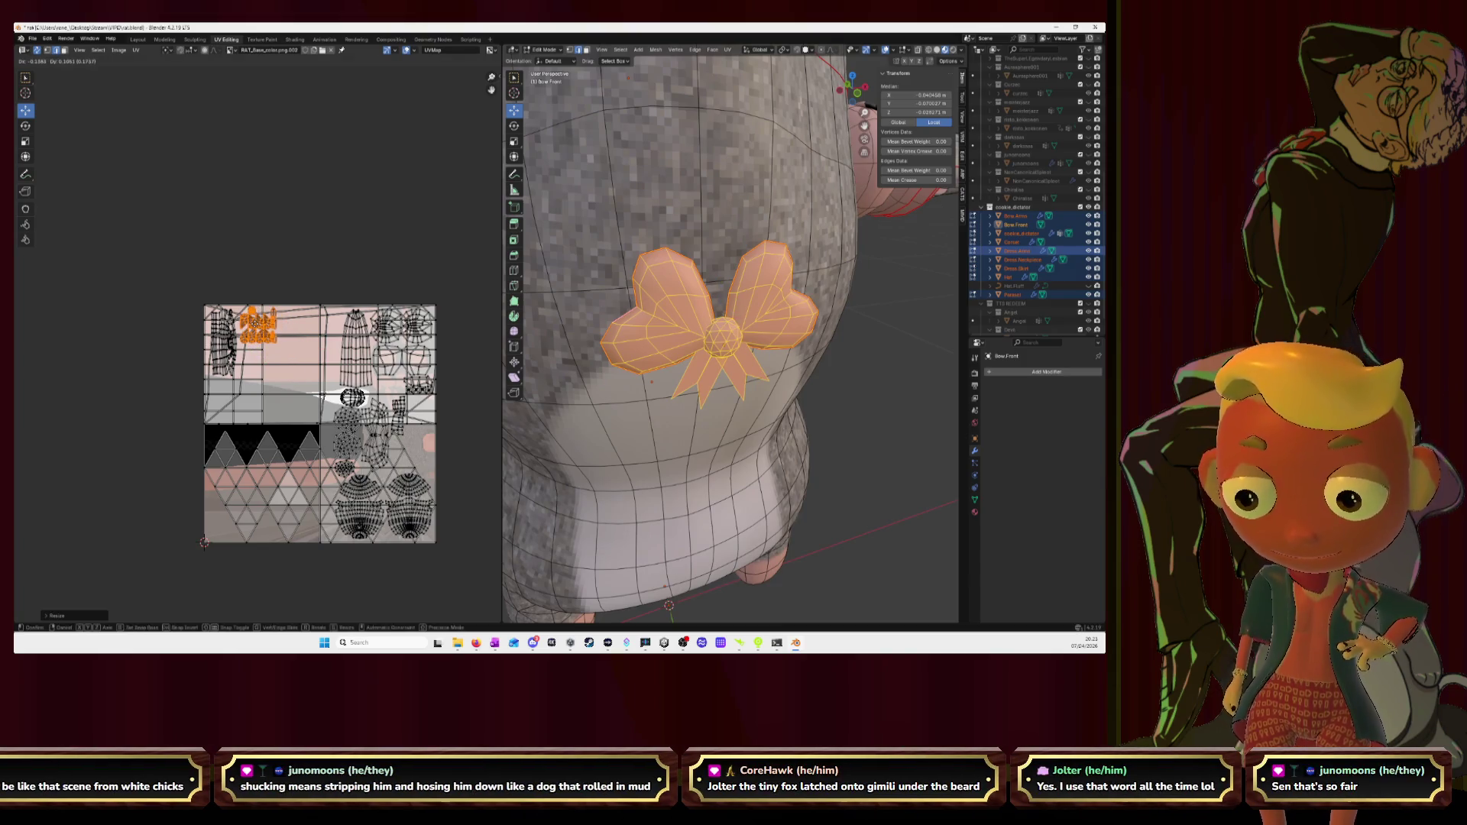
pyautogui.click(204, 542)
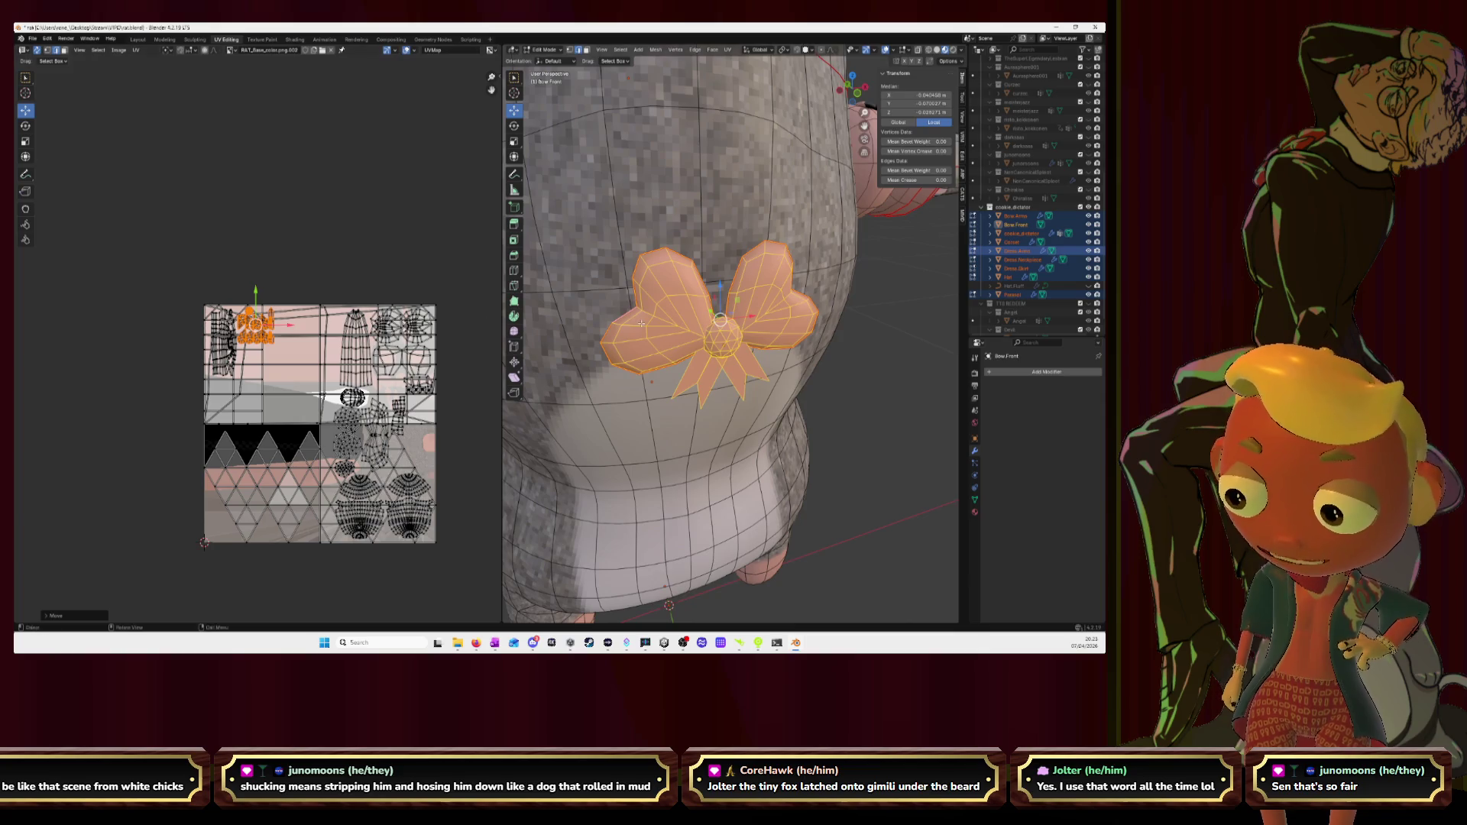
pyautogui.scroll(-4, 732, 313)
pyautogui.scroll(-3, 733, 314)
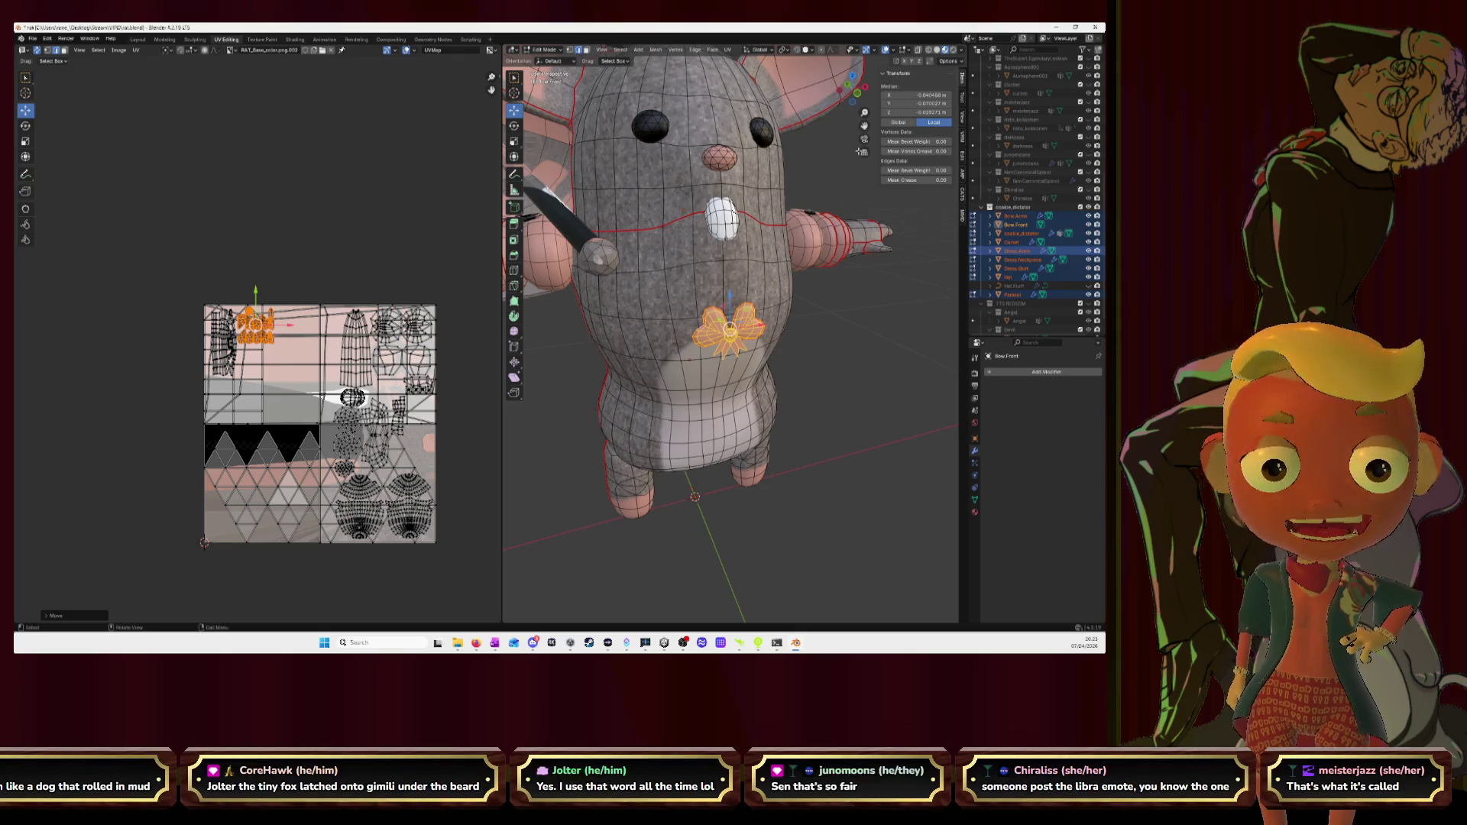
# Make the Bow.Arms mesh active and frame the view on it to look inside
pyautogui.moveTo(733, 314); pyautogui.dragTo(673, 256, button='middle')
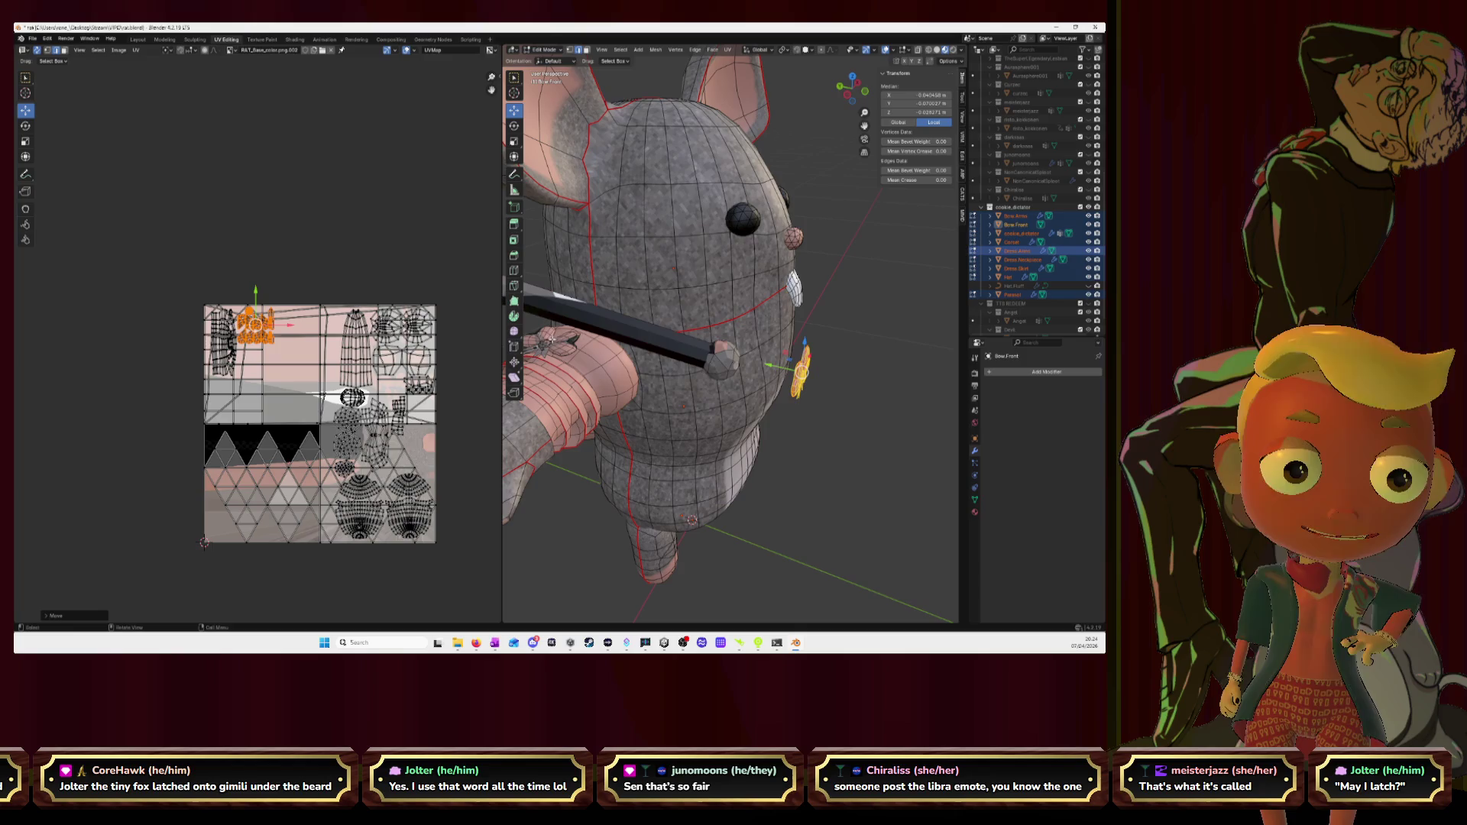
pyautogui.click(550, 339)
pyautogui.press('KP_Decimal')
pyautogui.moveTo(548, 337)
pyautogui.mouseDown(button='middle')
pyautogui.moveTo(713, 338)
pyautogui.moveTo(713, 295)
pyautogui.mouseUp(button='middle')
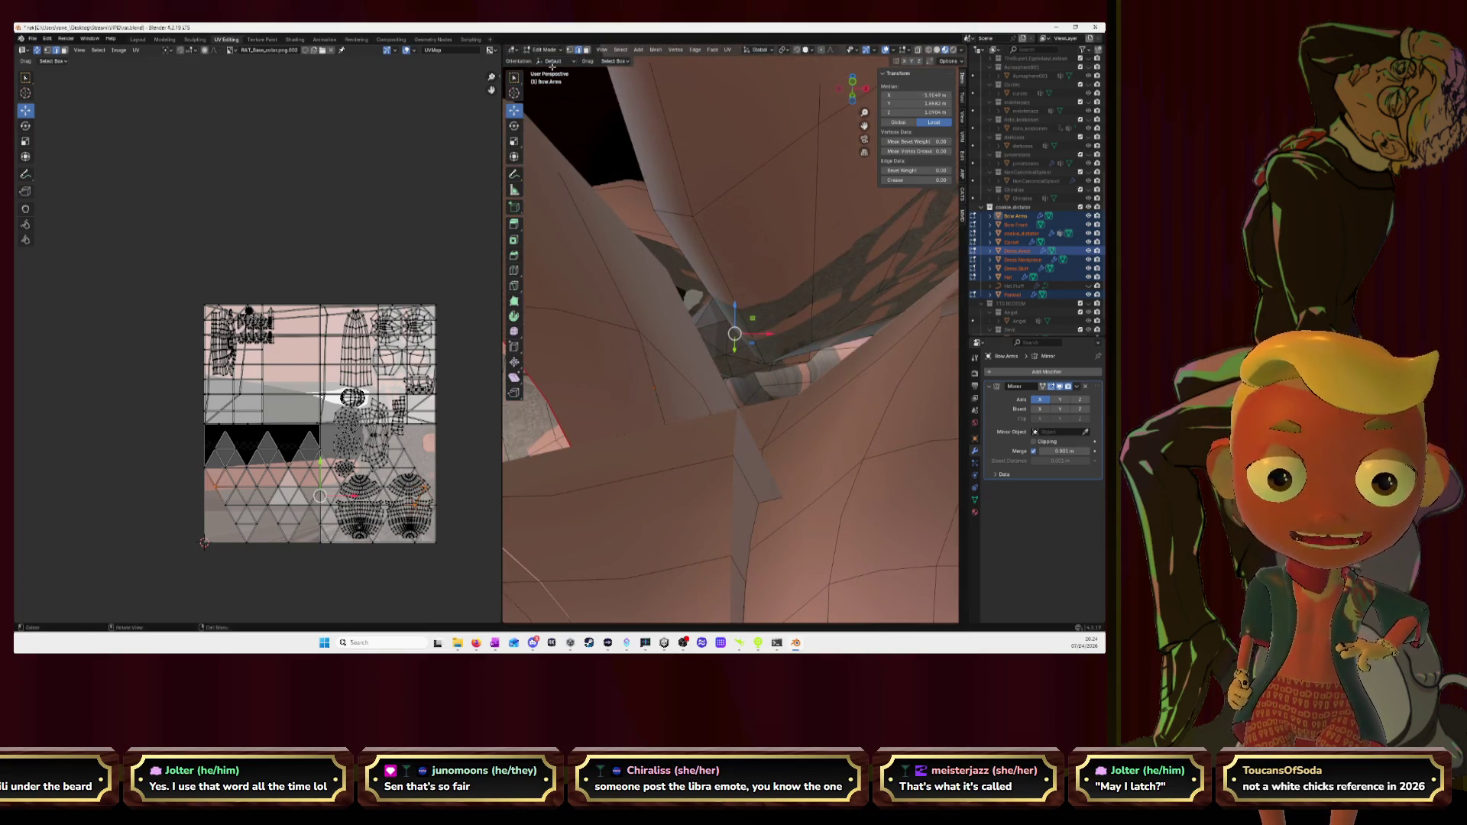
pyautogui.moveTo(790, 364)
pyautogui.mouseDown(button='middle')
pyautogui.moveTo(770, 370)
pyautogui.moveTo(758, 313)
pyautogui.mouseUp(button='middle')
# Delete the stray edges found inside the arm bow mesh
pyautogui.click(771, 370)
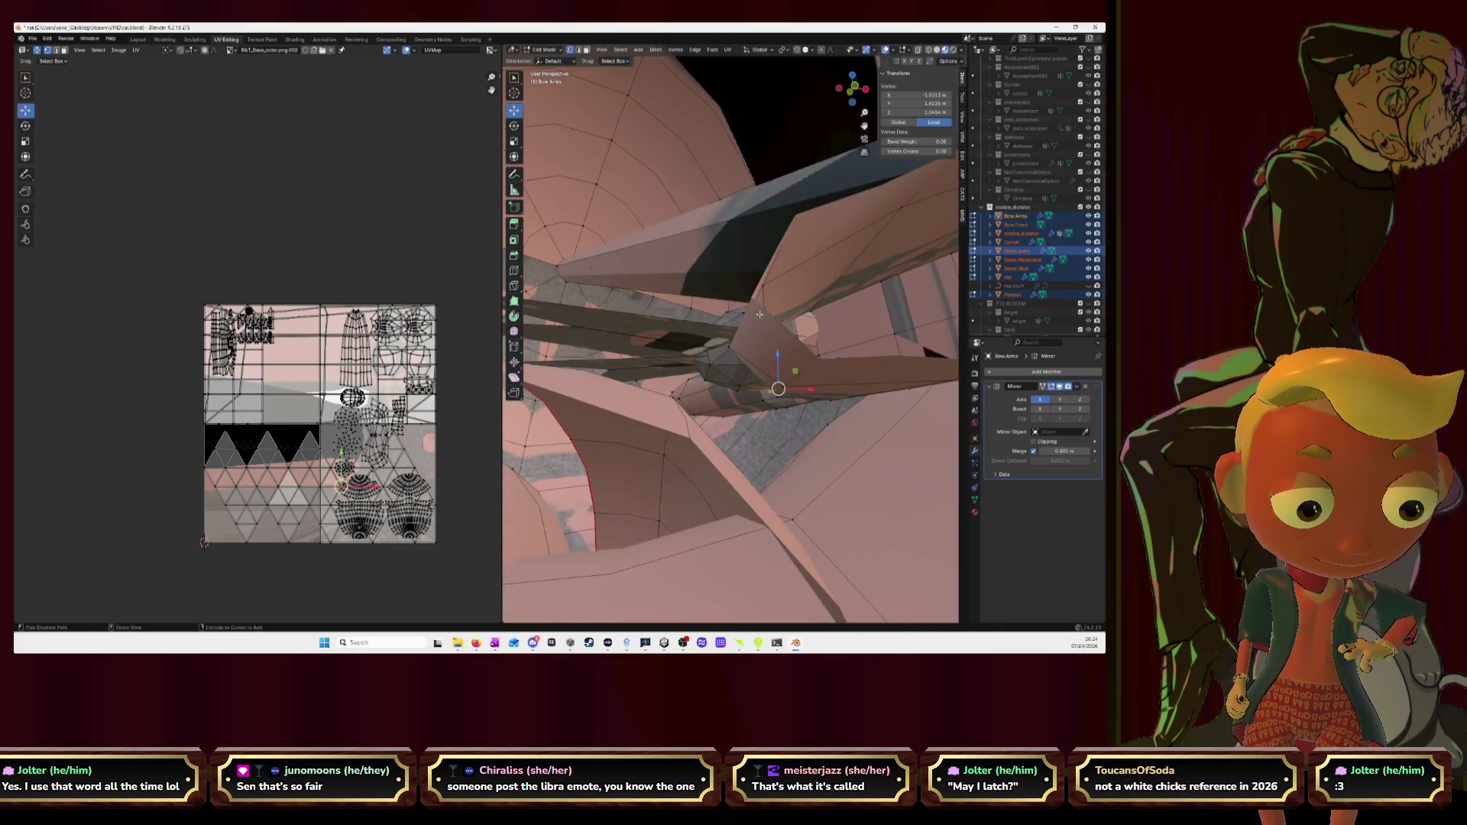
pyautogui.press('2')
pyautogui.press('x')
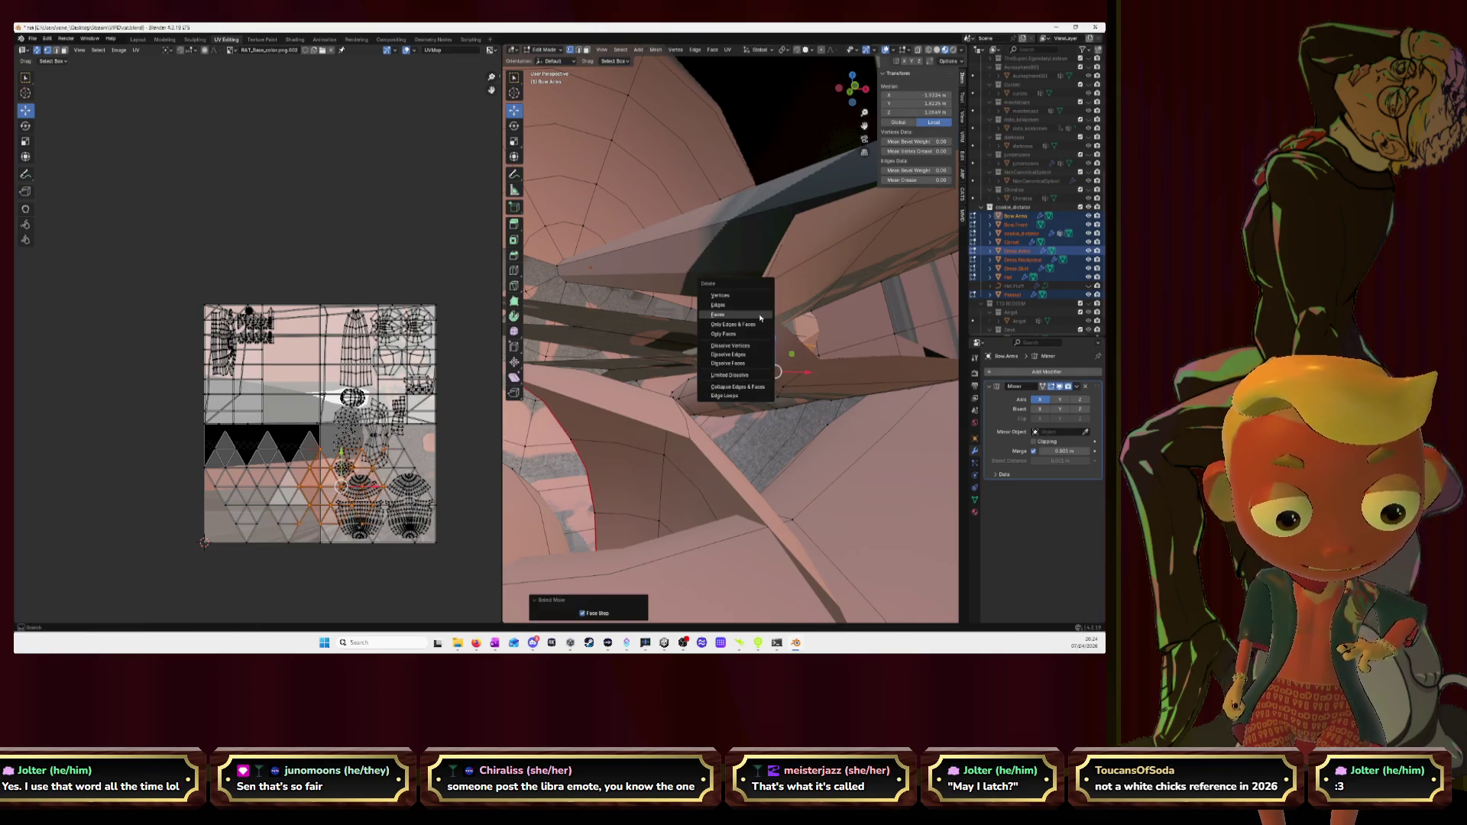
pyautogui.click(761, 307)
pyautogui.moveTo(761, 307)
pyautogui.mouseDown(button='middle')
pyautogui.moveTo(731, 287)
pyautogui.moveTo(777, 359)
pyautogui.mouseUp(button='middle')
pyautogui.scroll(-3, 732, 288)
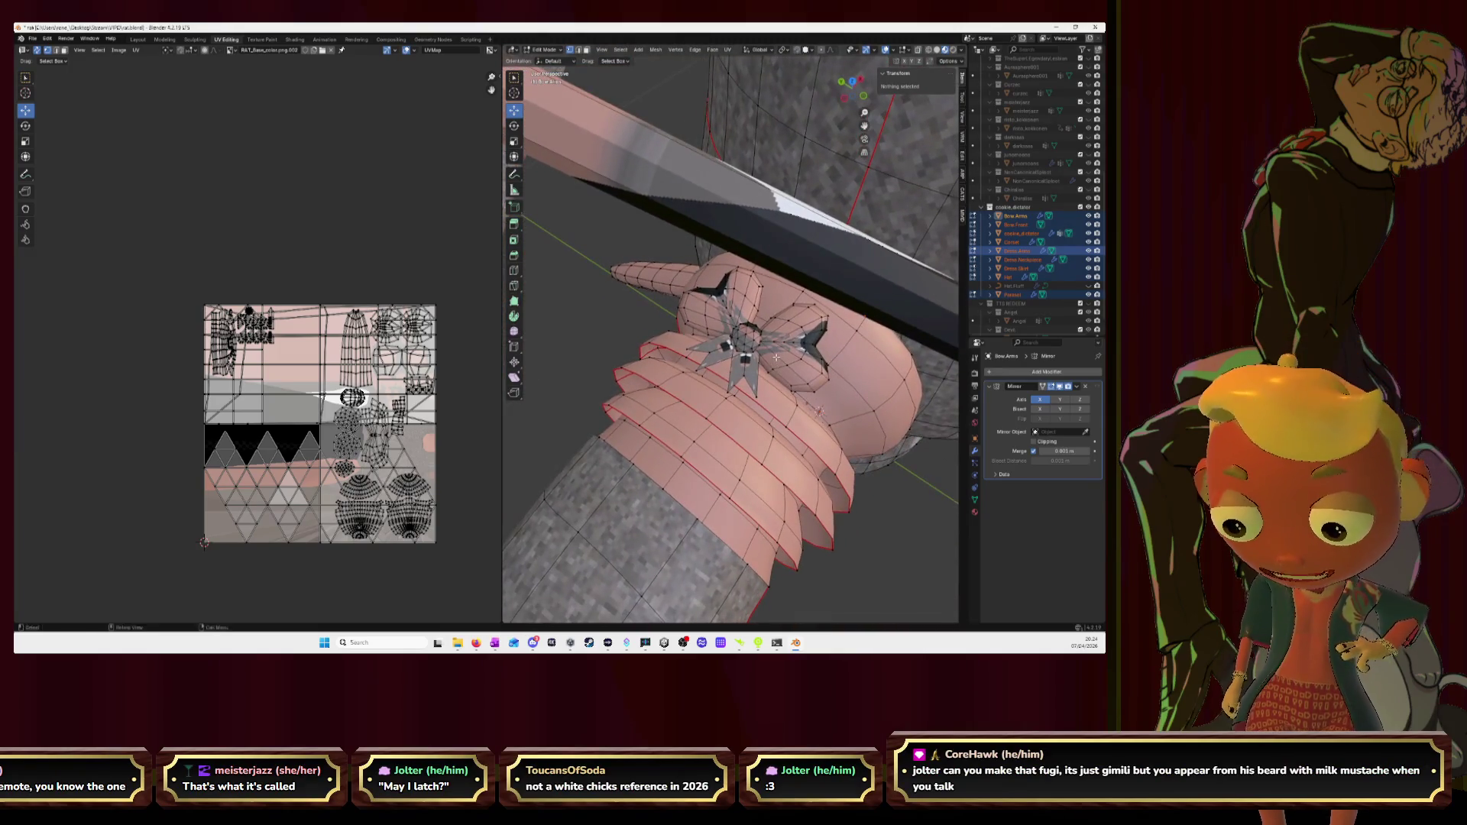
pyautogui.scroll(-8, 777, 360)
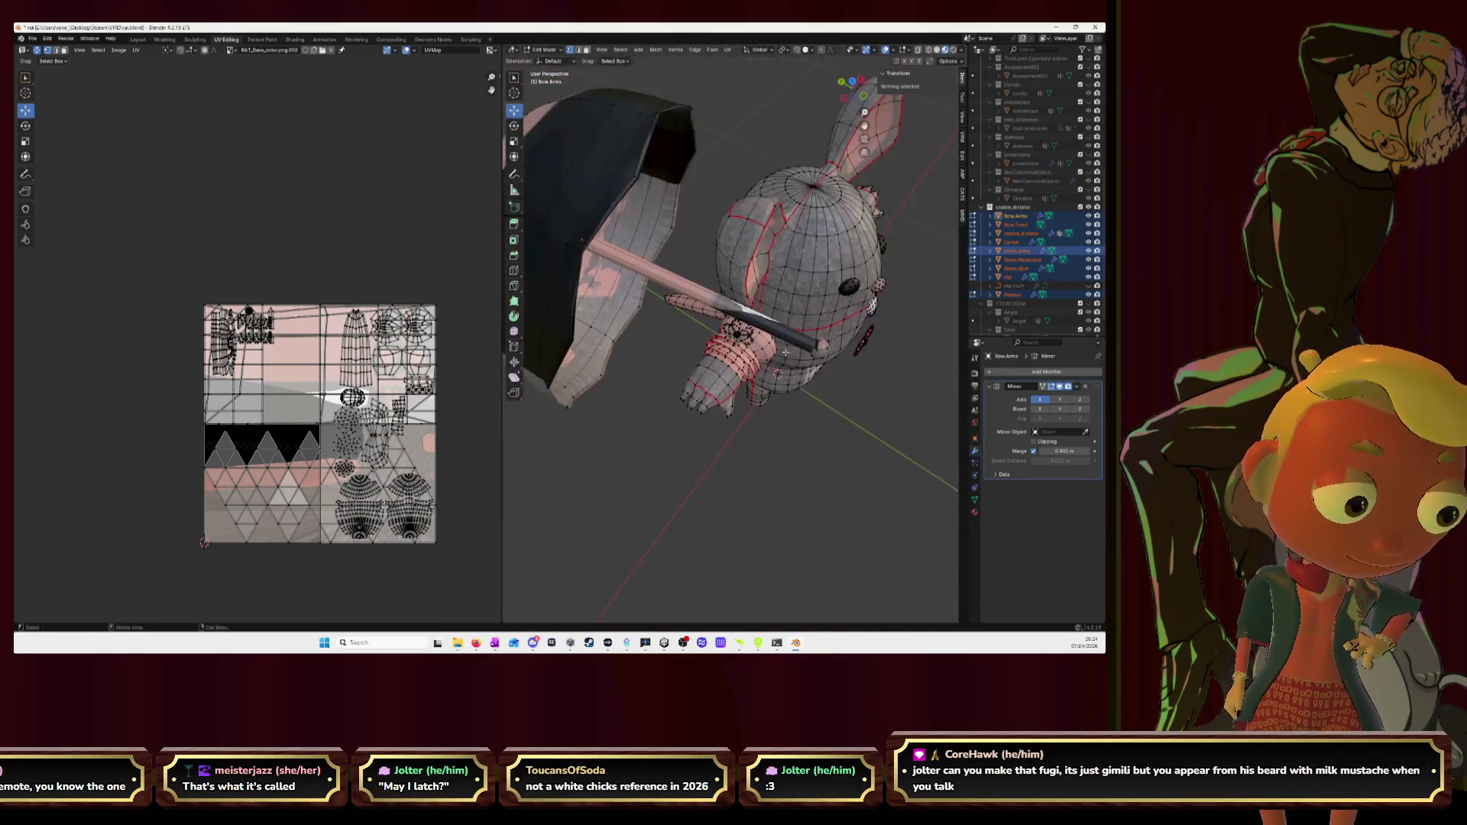
# Select the whole flower on the mouse's hand, petals included
pyautogui.moveTo(775, 359)
pyautogui.mouseDown(button='middle')
pyautogui.moveTo(742, 287)
pyautogui.moveTo(779, 333)
pyautogui.mouseUp(button='middle')
pyautogui.scroll(3, 742, 288)
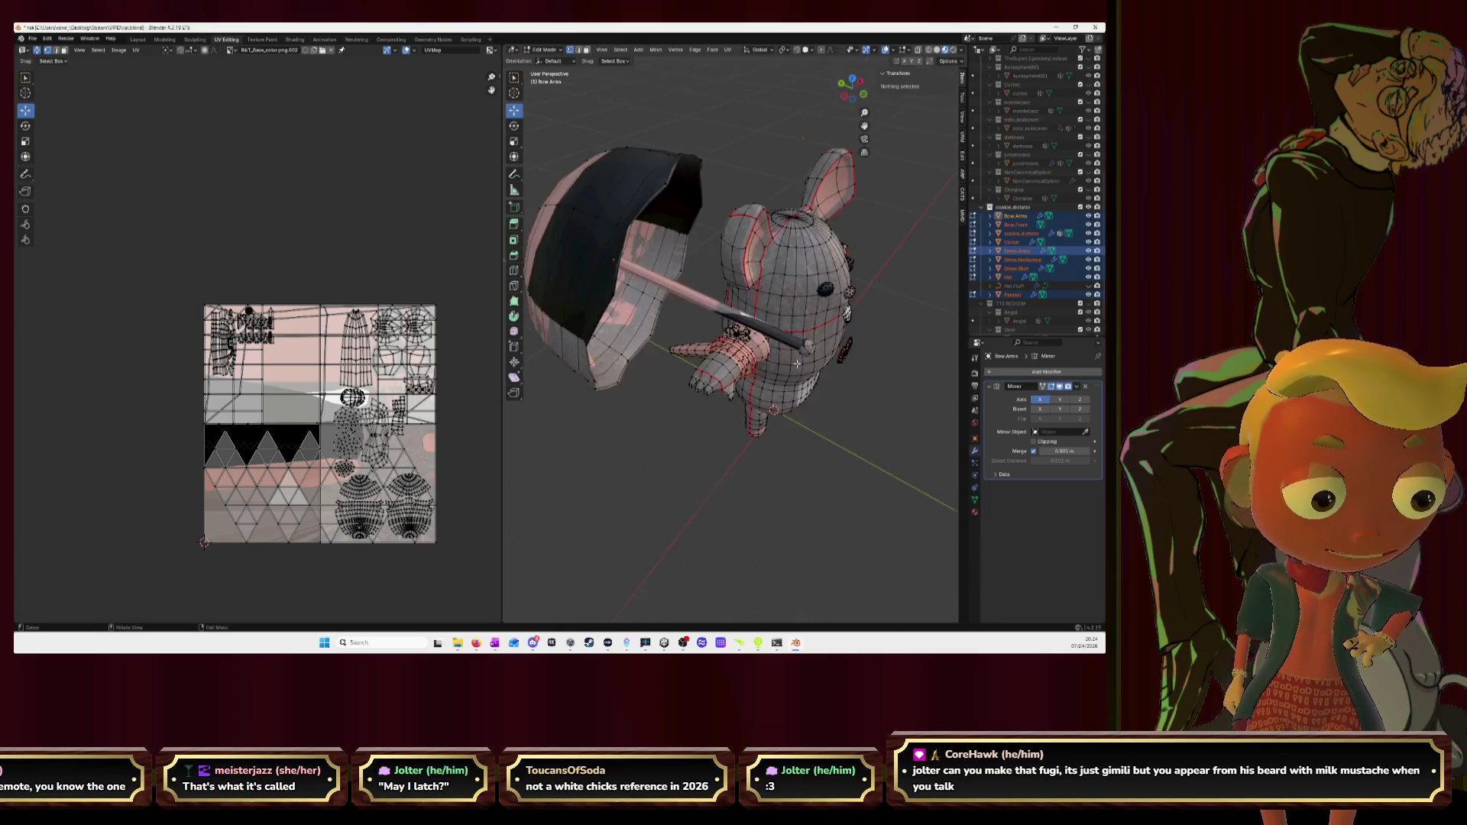
pyautogui.scroll(5, 779, 332)
pyautogui.press('l')
pyautogui.press('l')
pyautogui.press('l')
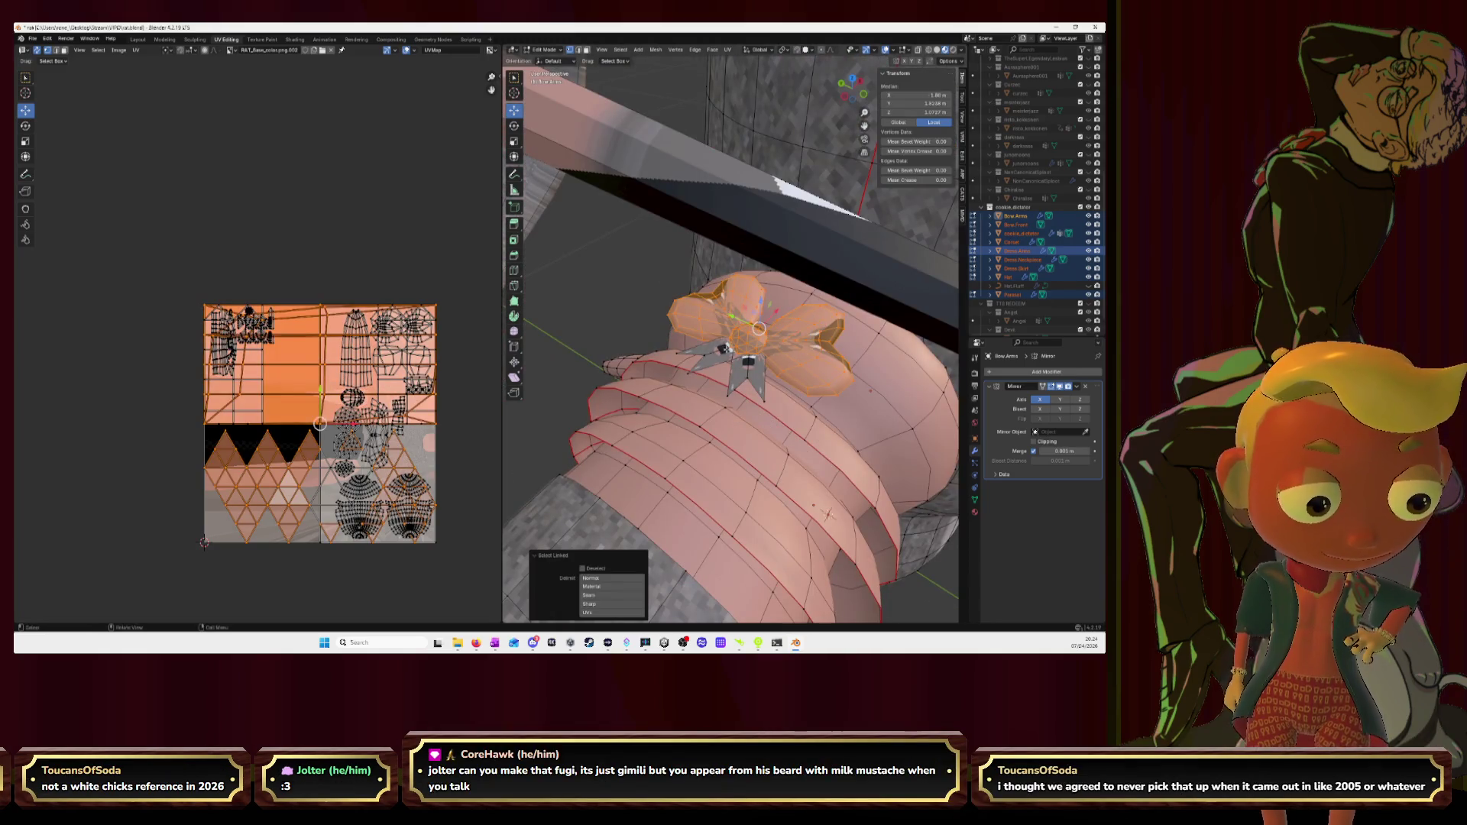
pyautogui.press('l')
pyautogui.press('l')
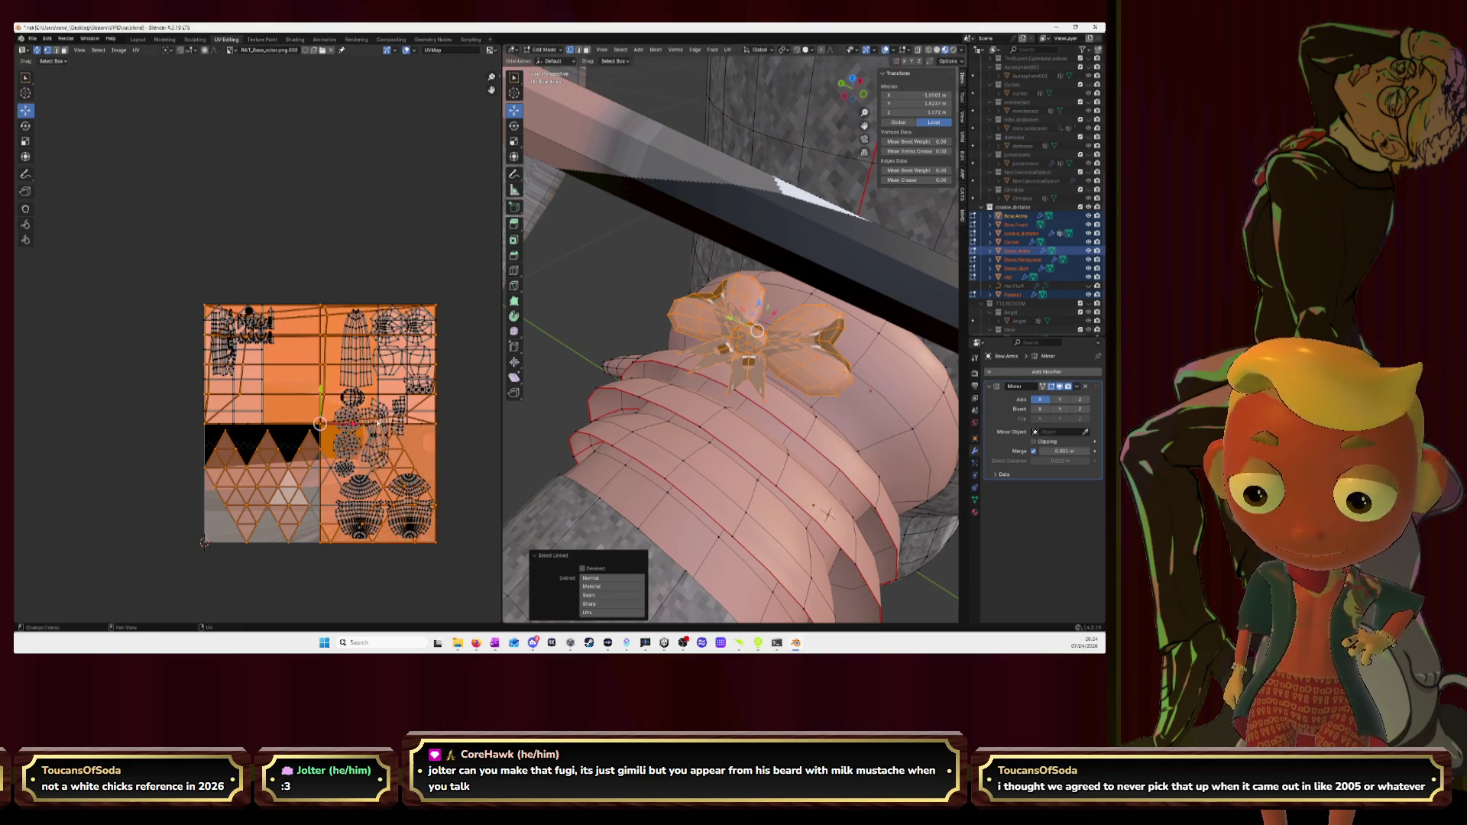
# Re-unwrap the hand flower's UVs, shrink them and move them upper-left beside the bow
pyautogui.press('u')
pyautogui.click(352, 396)
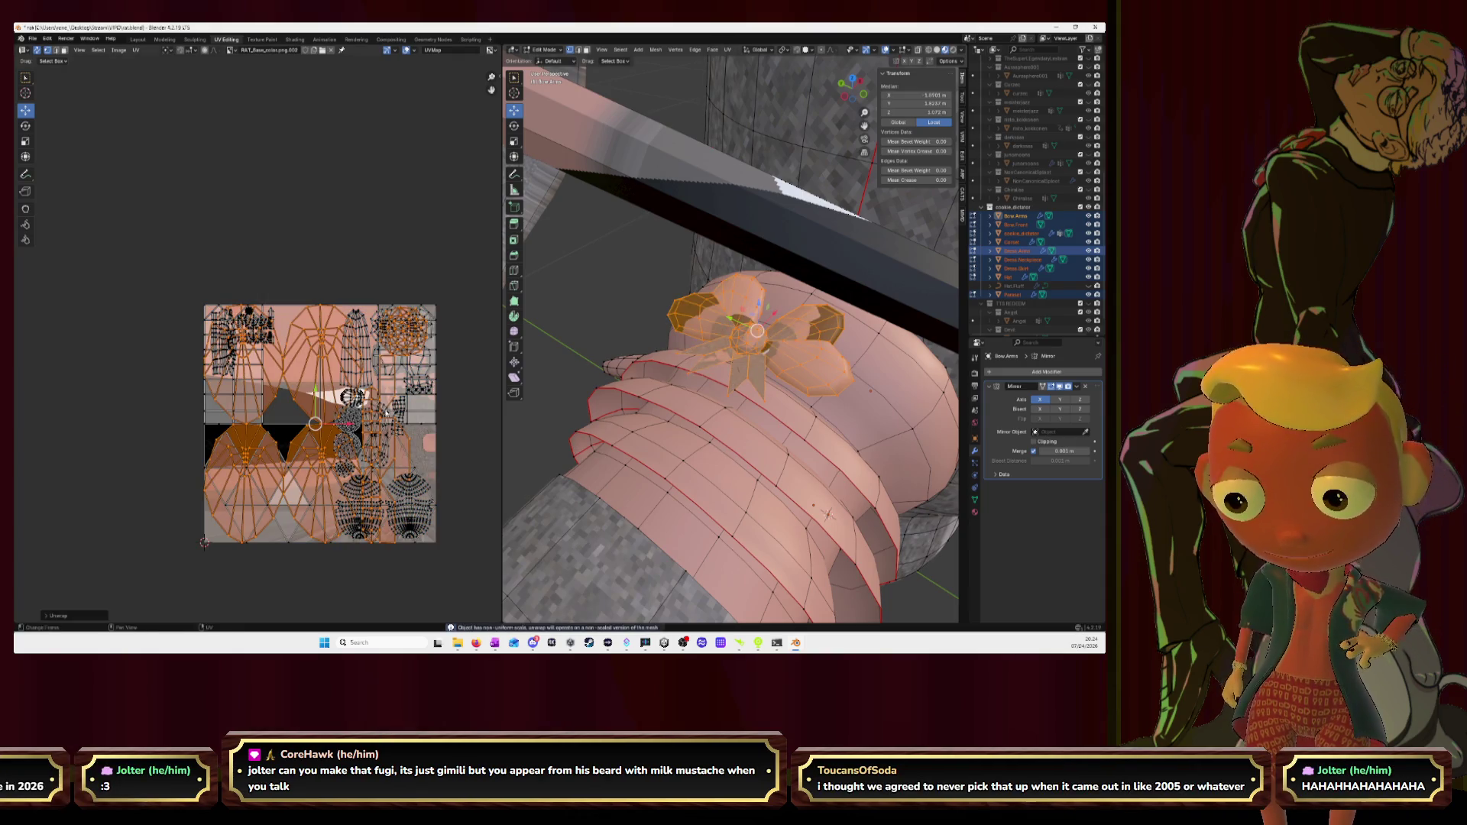
pyautogui.press('s')
pyautogui.press('Return')
pyautogui.press('g')
pyautogui.press('Return')
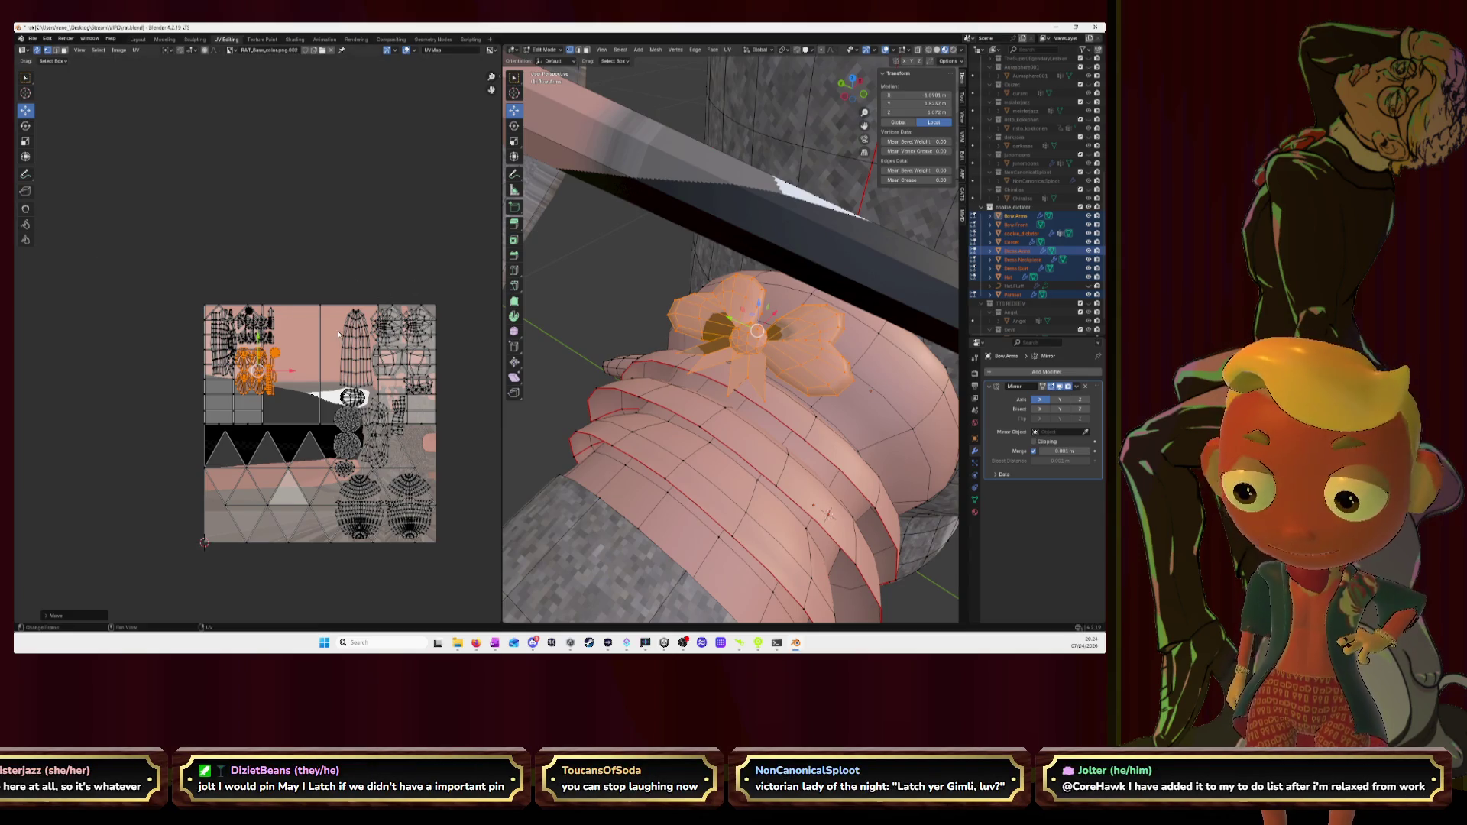
pyautogui.scroll(-3, 783, 332)
pyautogui.scroll(-3, 783, 333)
# Inspect the mouse from the front and select the whole flower on its body
pyautogui.moveTo(783, 332); pyautogui.dragTo(779, 423, button='middle')
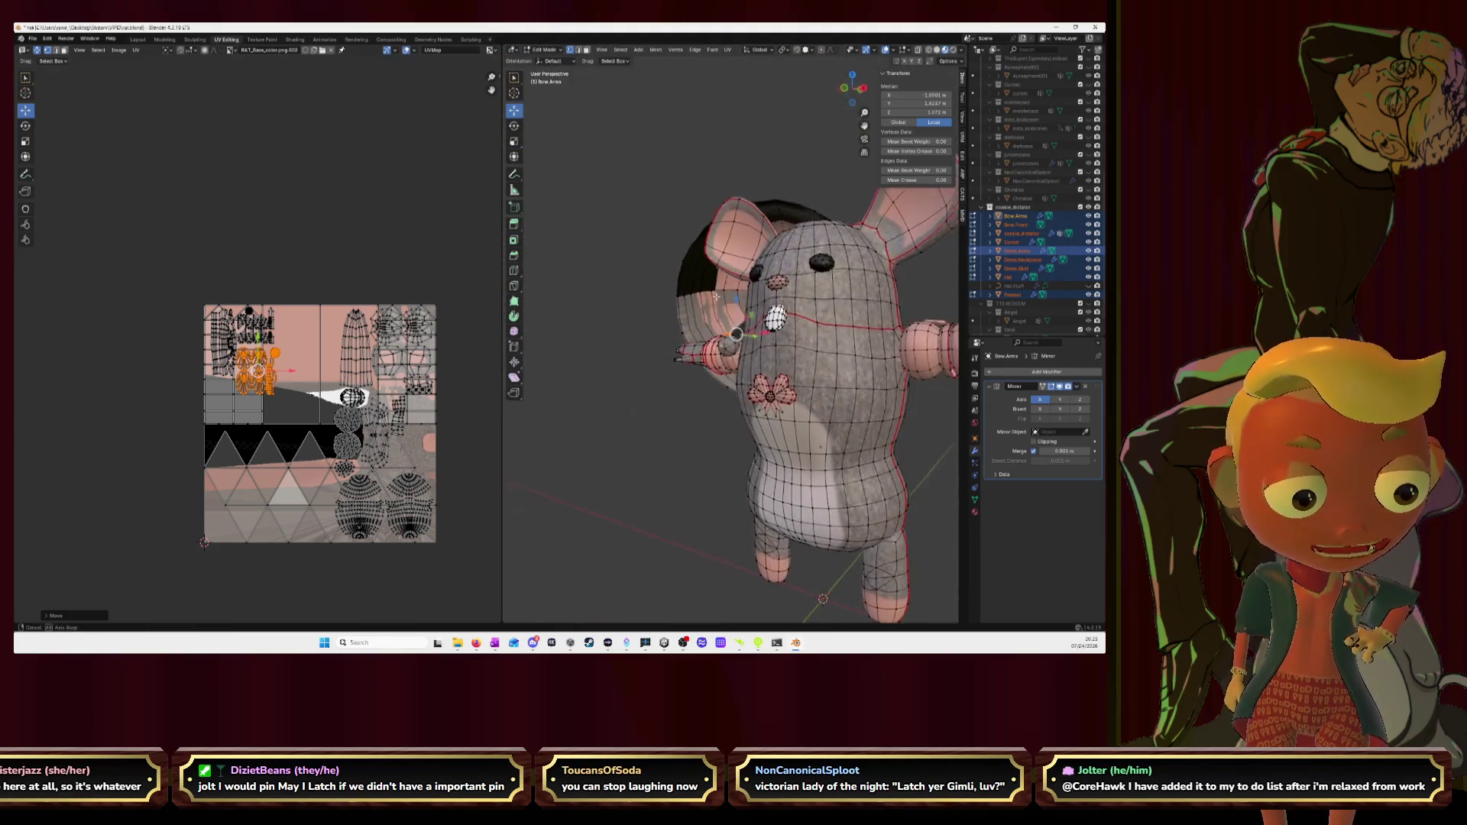
pyautogui.scroll(4, 779, 424)
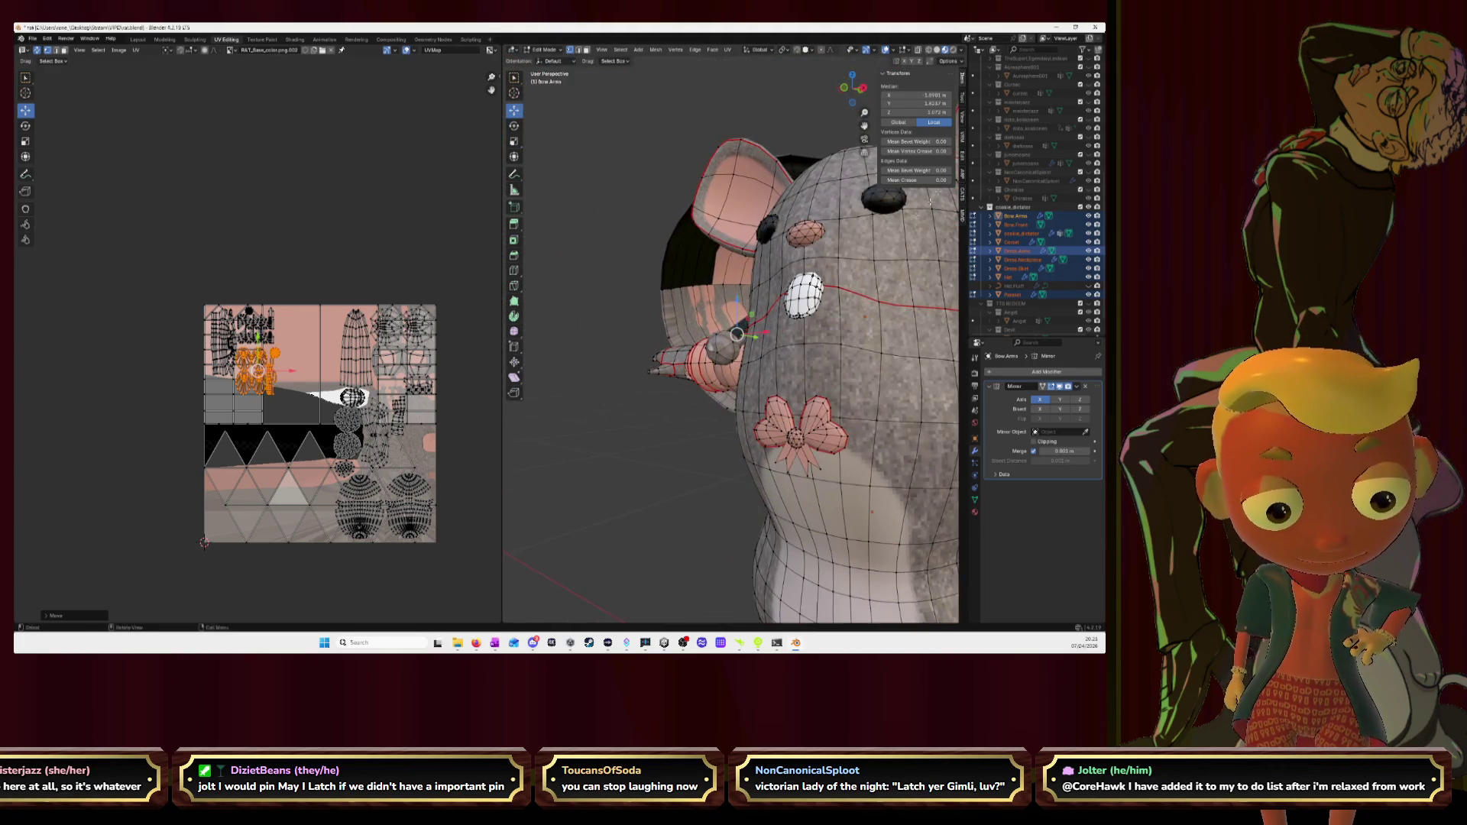
pyautogui.moveTo(779, 424); pyautogui.dragTo(710, 427, button='middle')
pyautogui.click(653, 295)
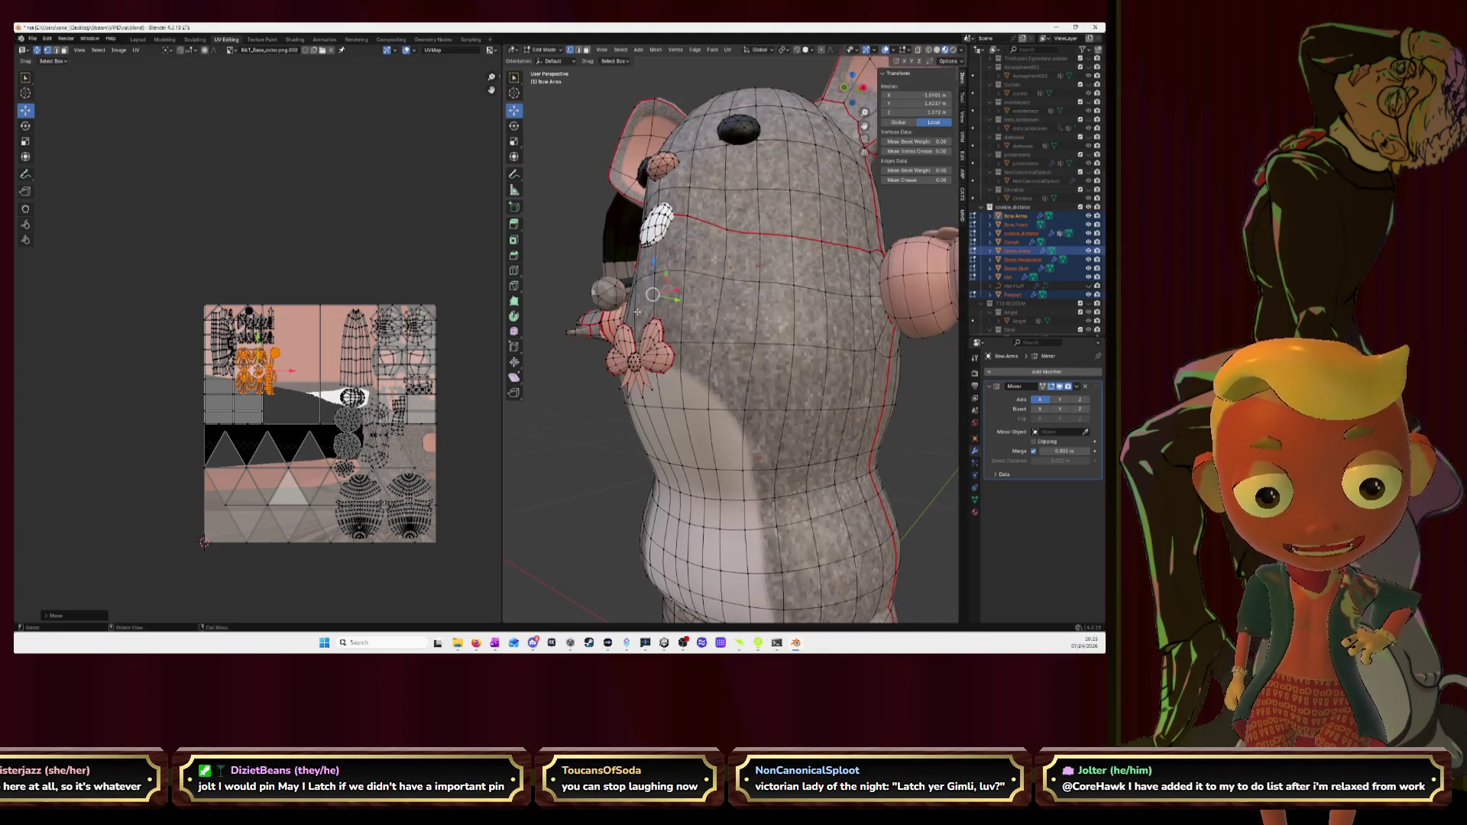
pyautogui.hotkey('ctrl', 'l')
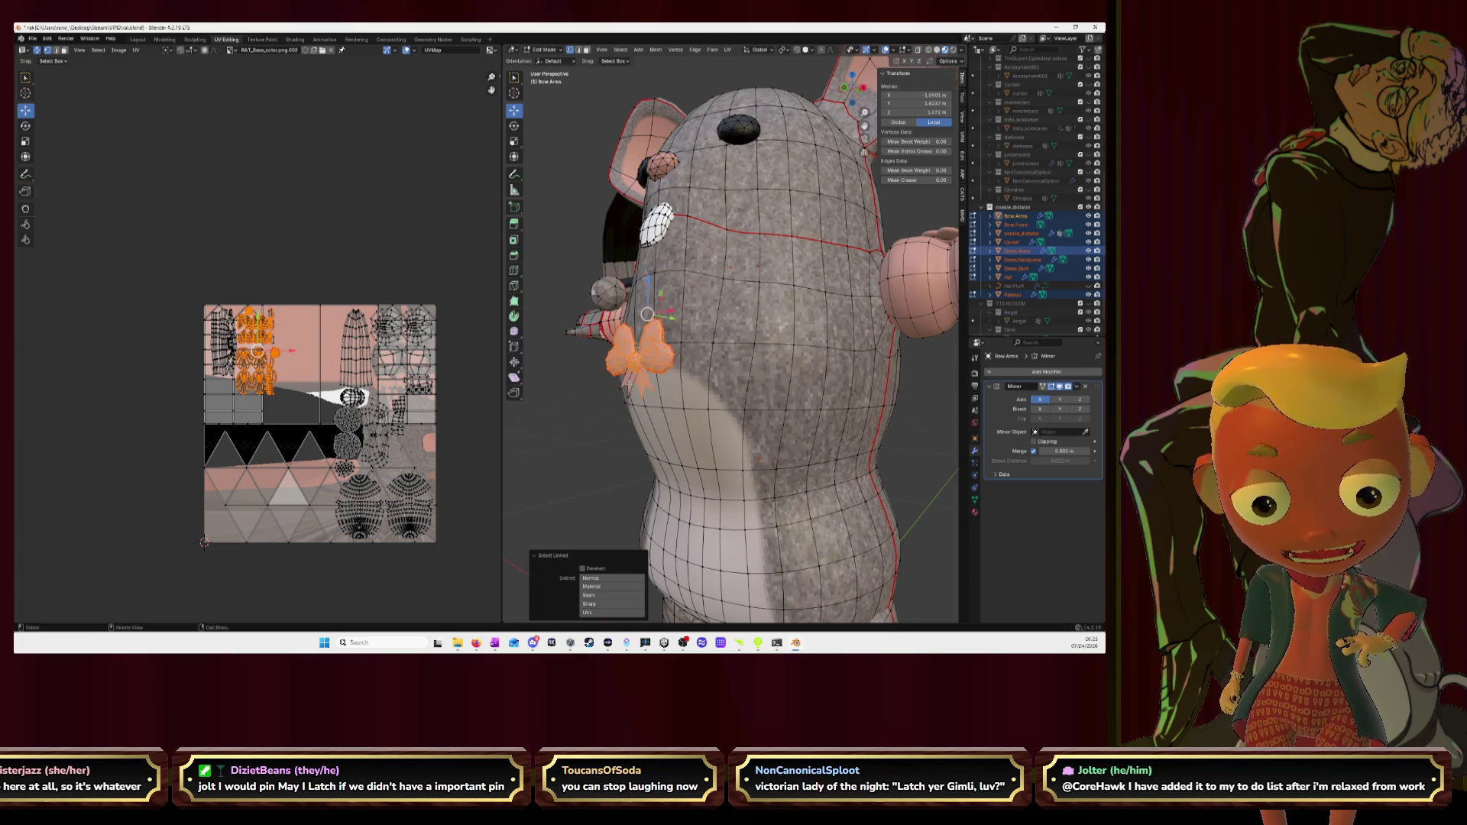
# Clear the selection and select the bow on the mouse's chest instead
pyautogui.click(570, 252)
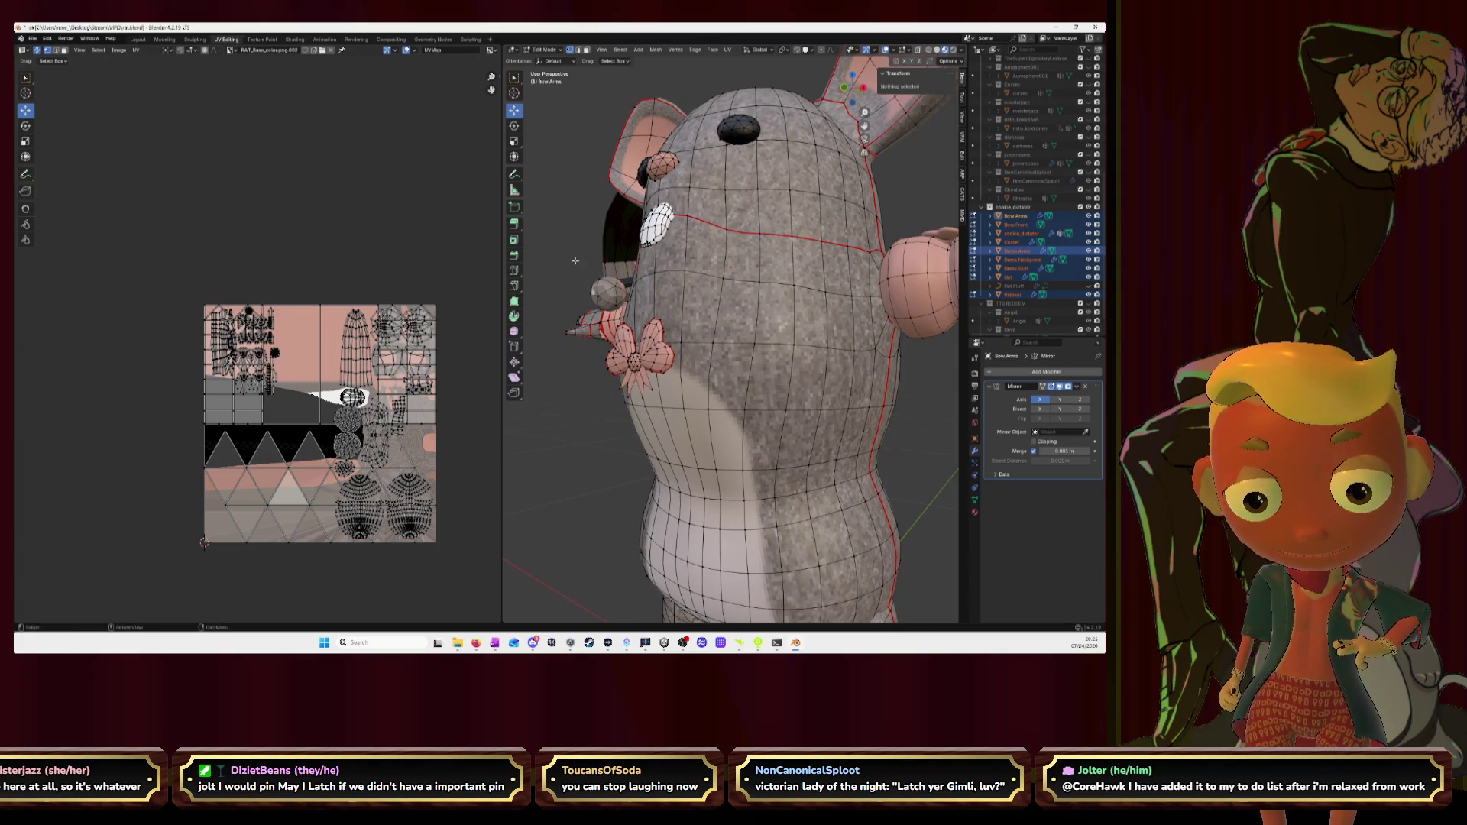
pyautogui.scroll(-3, 730, 333)
pyautogui.moveTo(731, 333)
pyautogui.mouseDown(button='middle')
pyautogui.moveTo(630, 344)
pyautogui.moveTo(751, 345)
pyautogui.mouseUp(button='middle')
pyautogui.scroll(2, 752, 346)
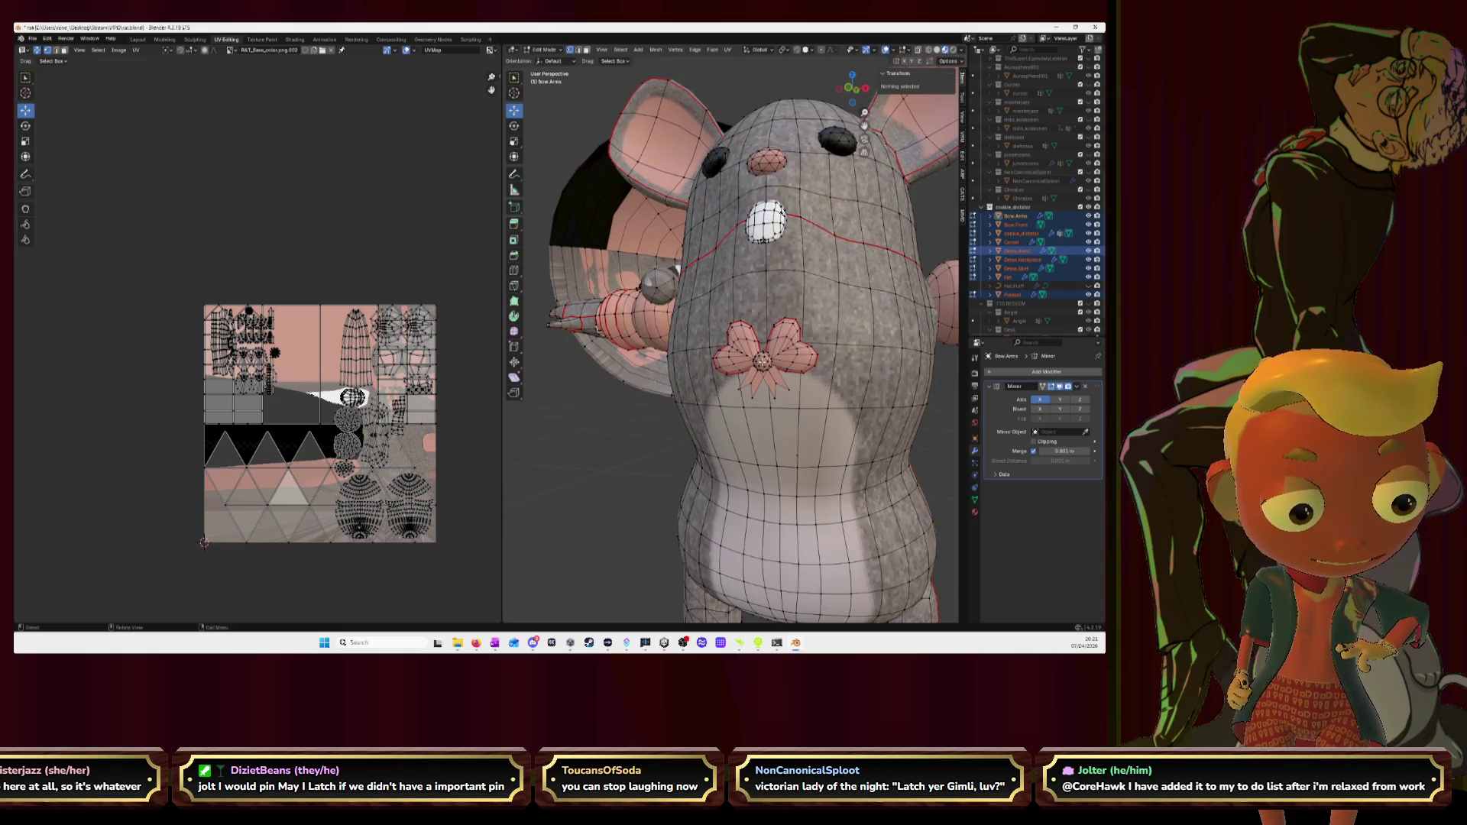
pyautogui.press('l')
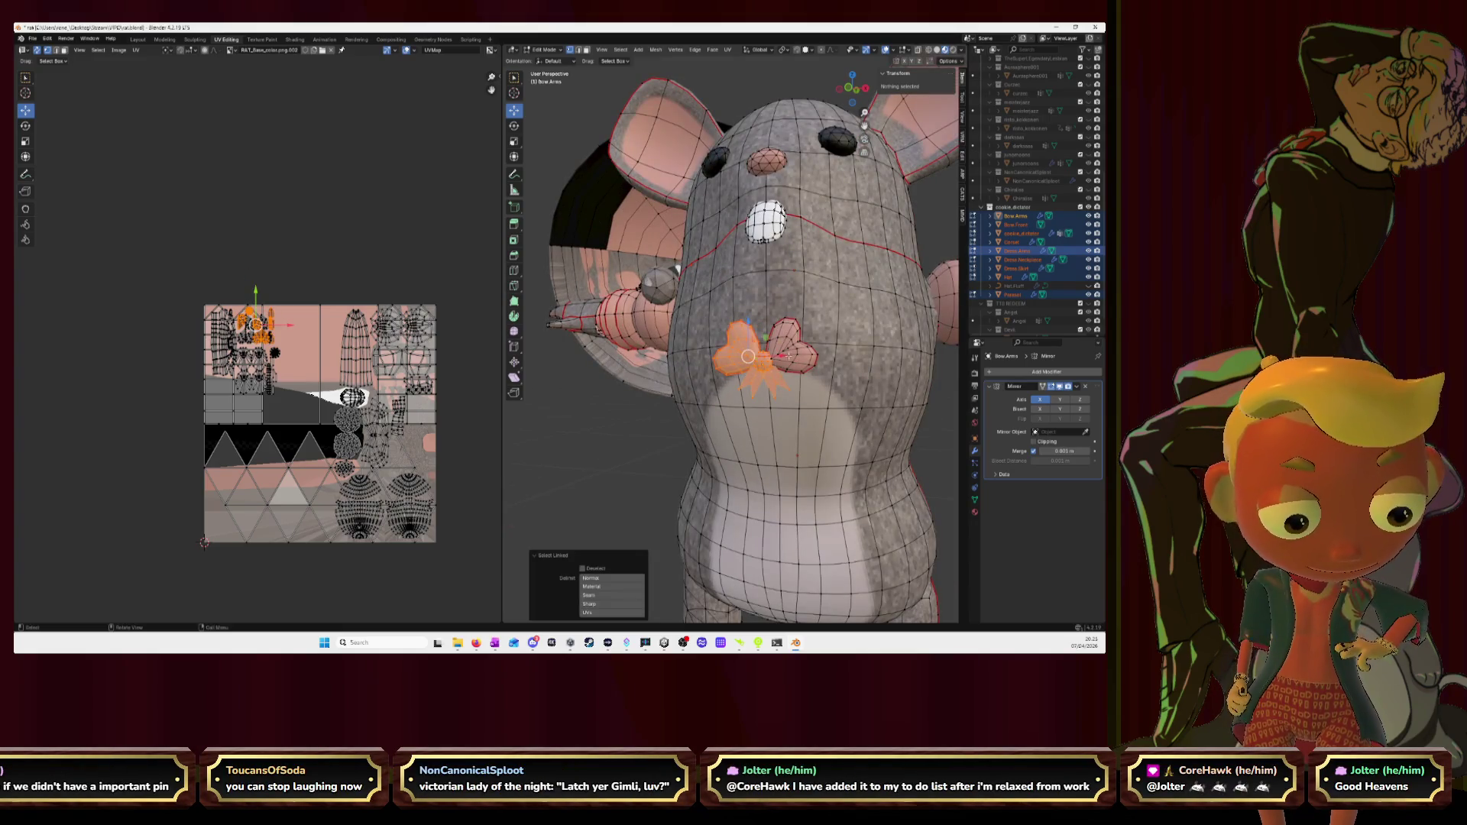
# Select the linked bow piece near the hand and re-unwrap its UVs
pyautogui.moveTo(787, 358); pyautogui.dragTo(809, 535, button='middle')
pyautogui.press('l')
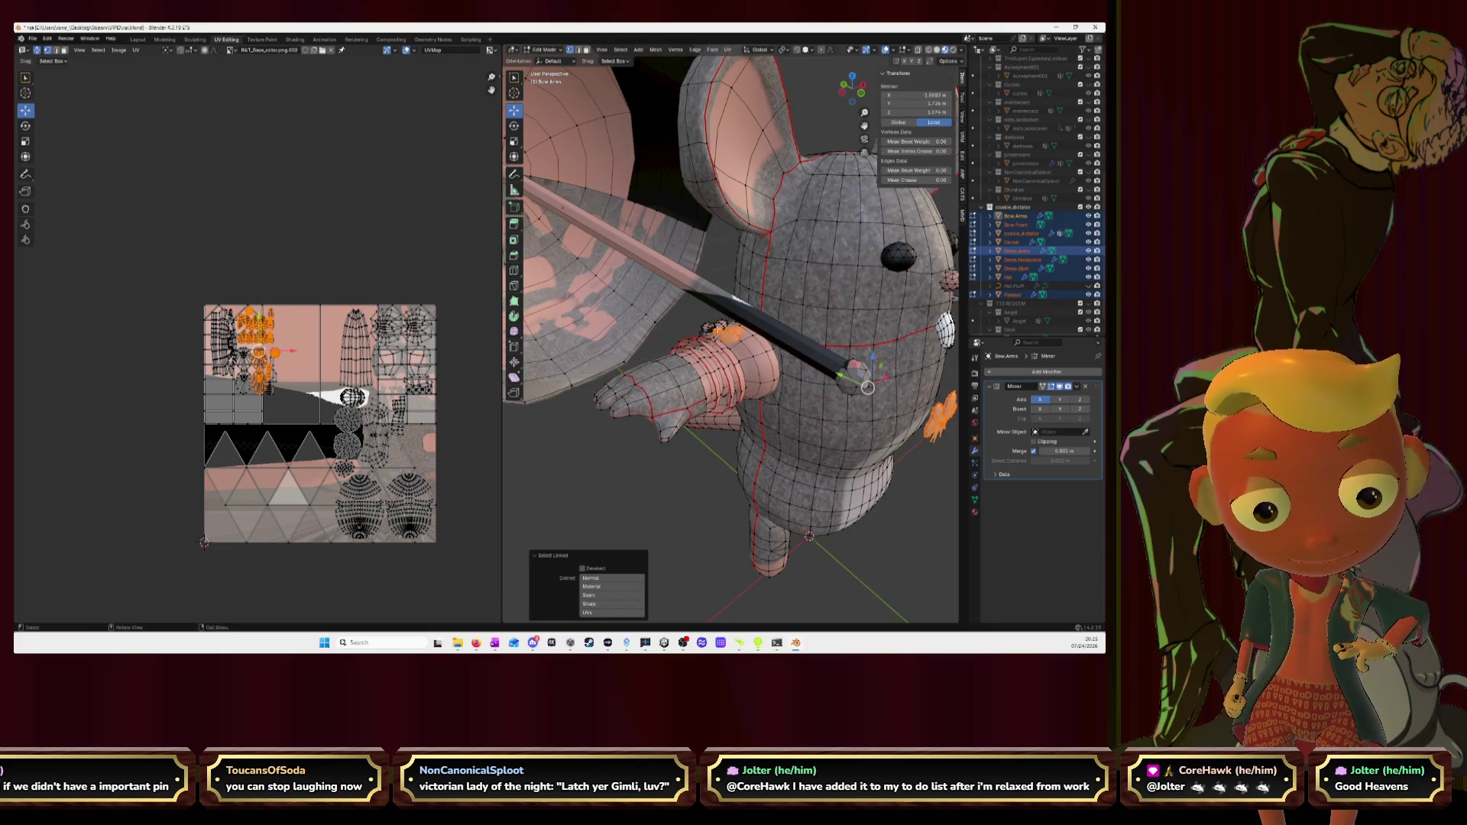
pyautogui.scroll(6, 803, 414)
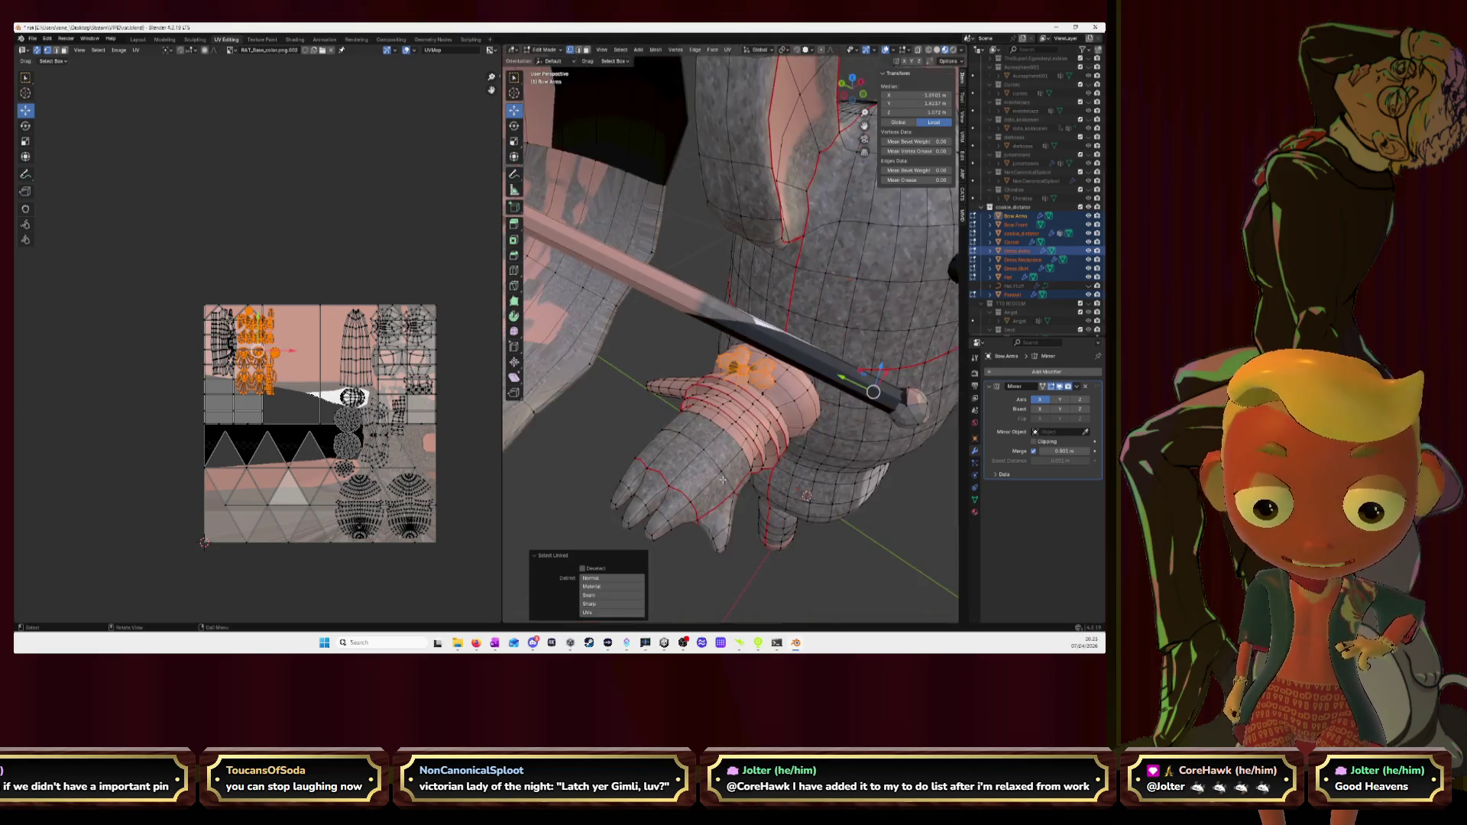
pyautogui.scroll(-4, 718, 485)
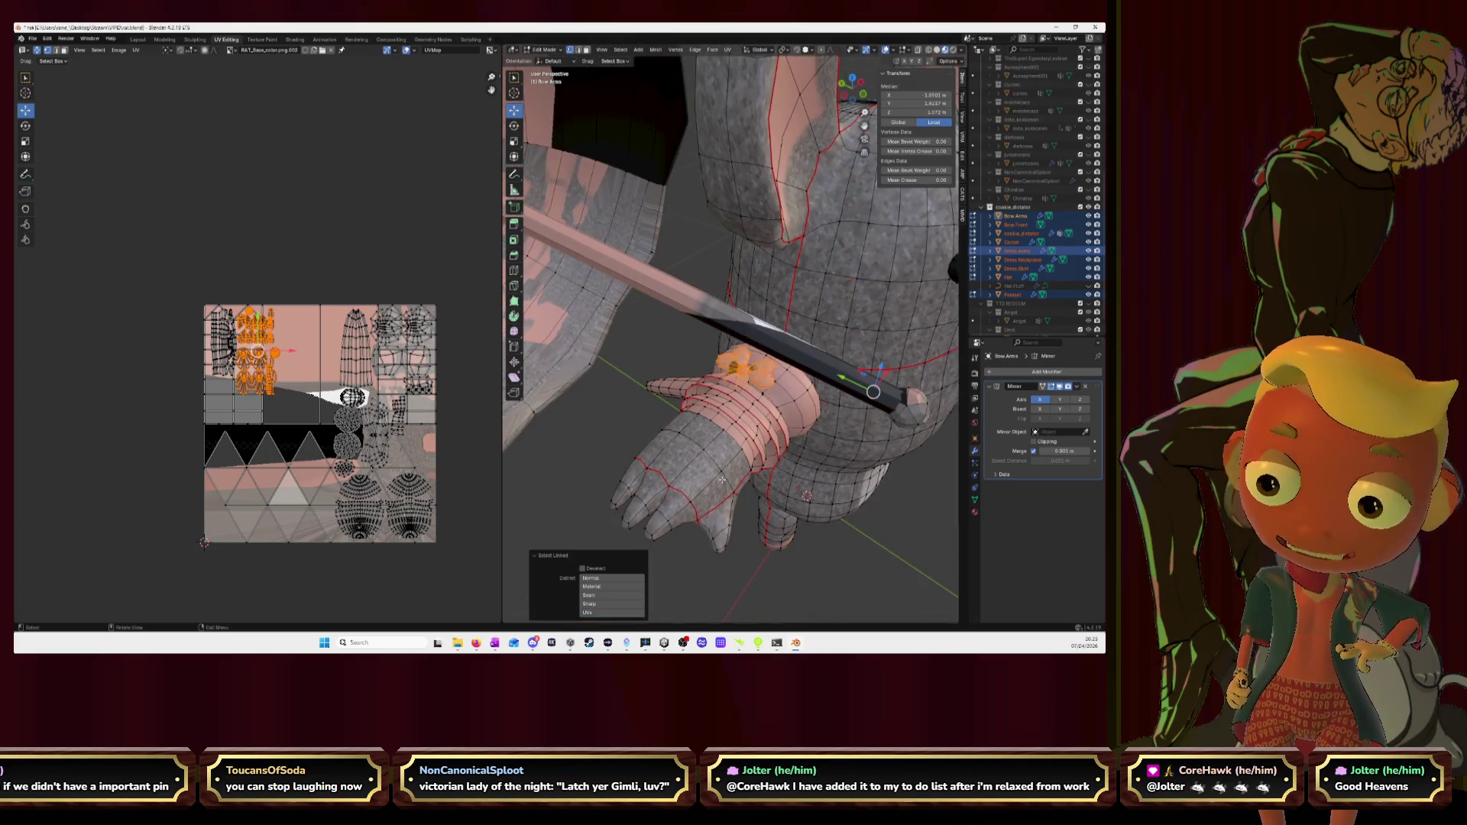
pyautogui.press('u')
pyautogui.click(414, 254)
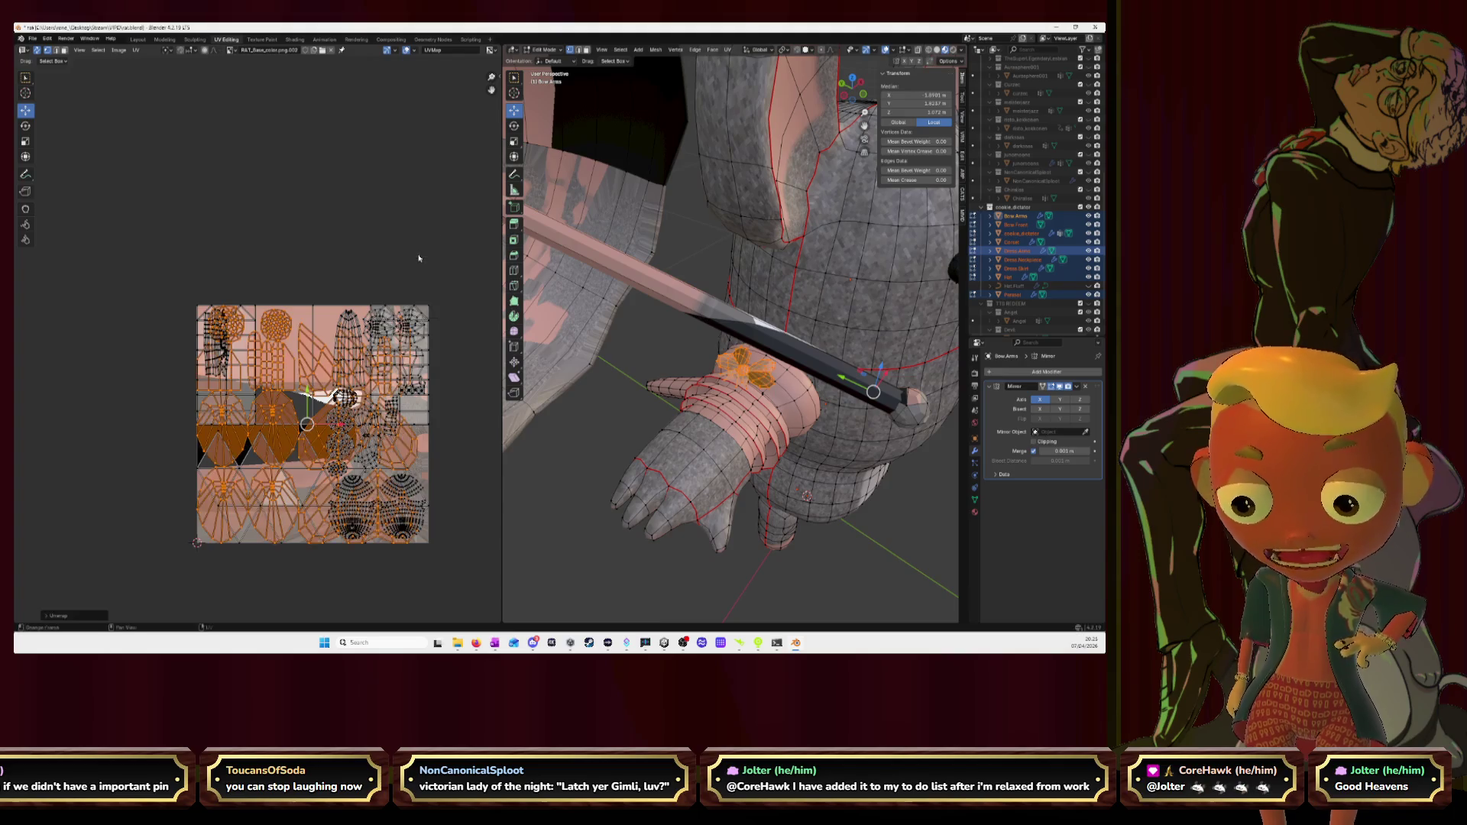
# Resize and move the new UV island into the upper-left cluster, then clear the selection
pyautogui.press('s')
pyautogui.press('Return')
pyautogui.press('g')
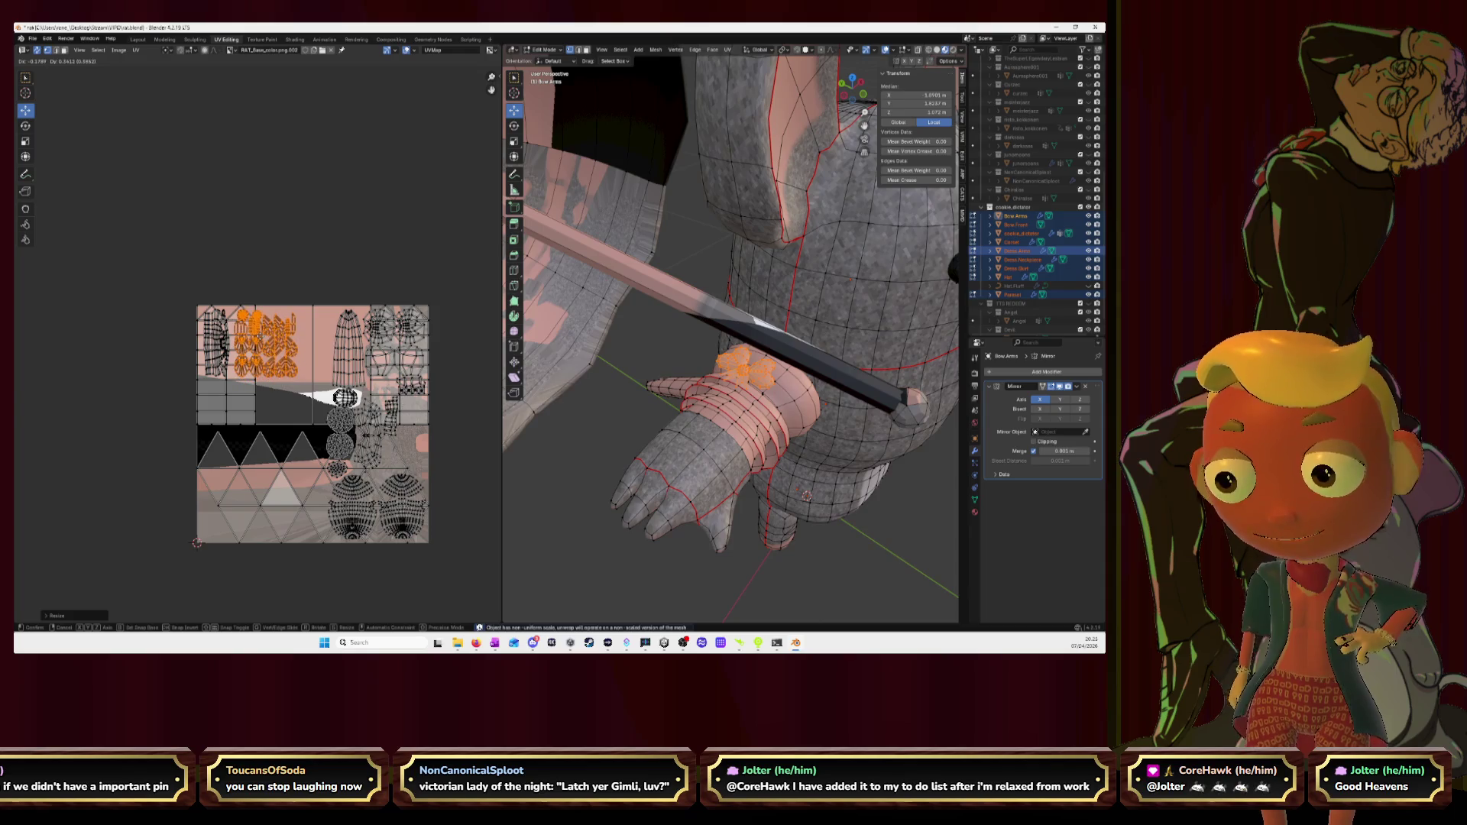
pyautogui.press('Return')
pyautogui.scroll(-5, 734, 344)
pyautogui.moveTo(734, 344); pyautogui.dragTo(845, 356, button='middle')
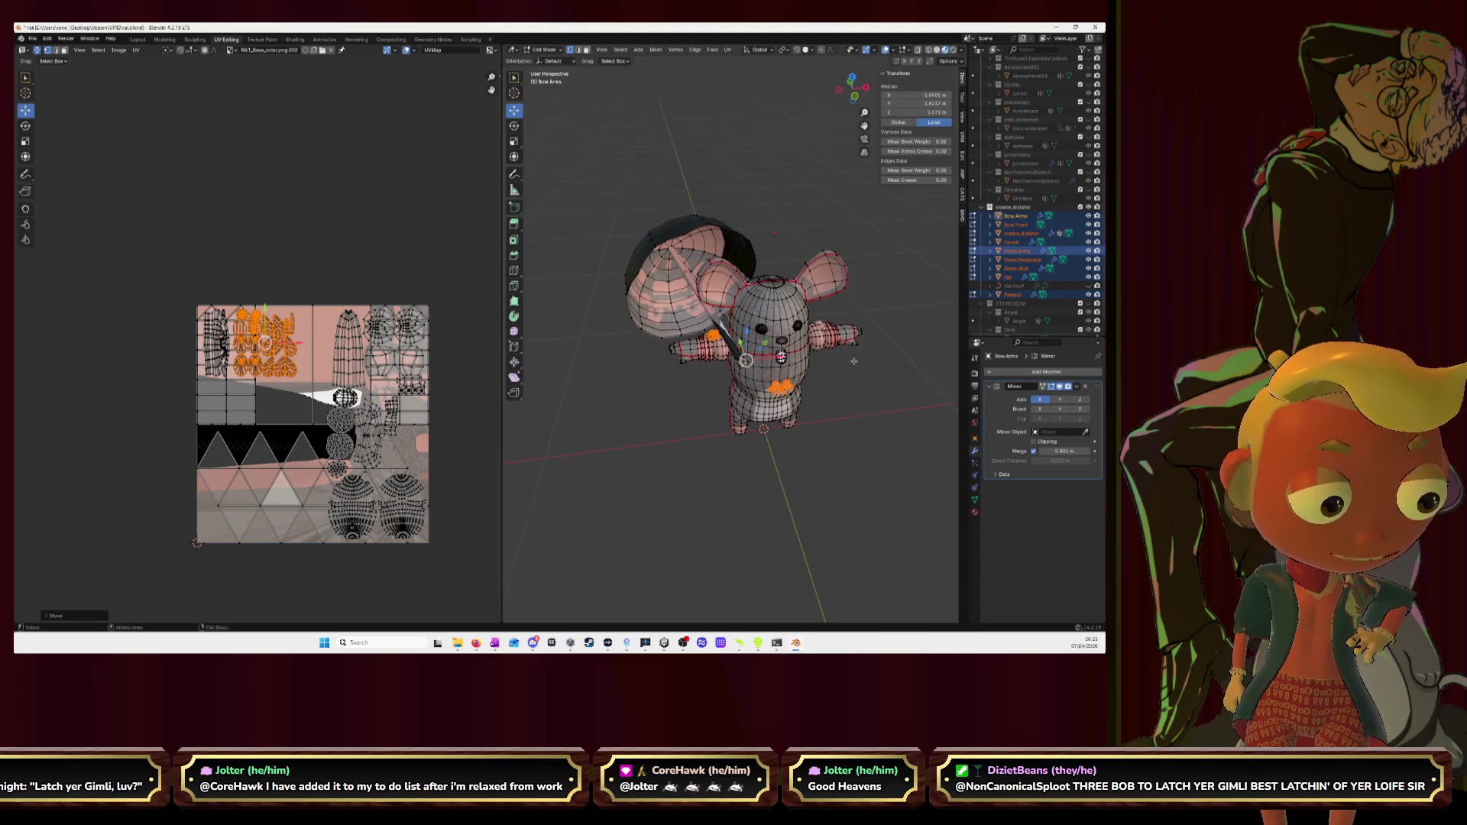
pyautogui.hotkey('alt', 'a')
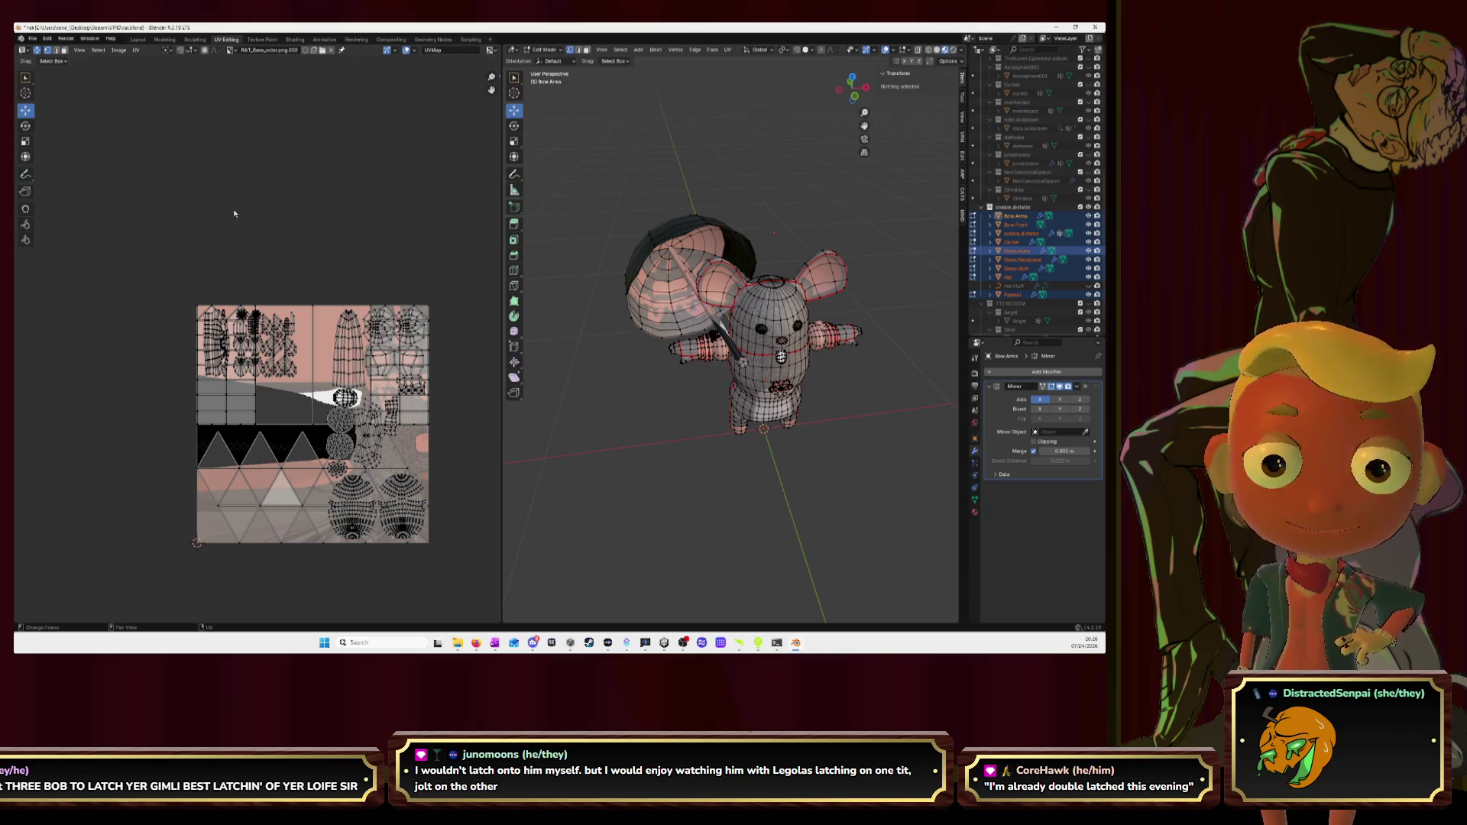
pyautogui.moveTo(711, 321)
pyautogui.mouseDown(button='middle')
pyautogui.moveTo(684, 299)
pyautogui.moveTo(615, 358)
pyautogui.mouseUp(button='middle')
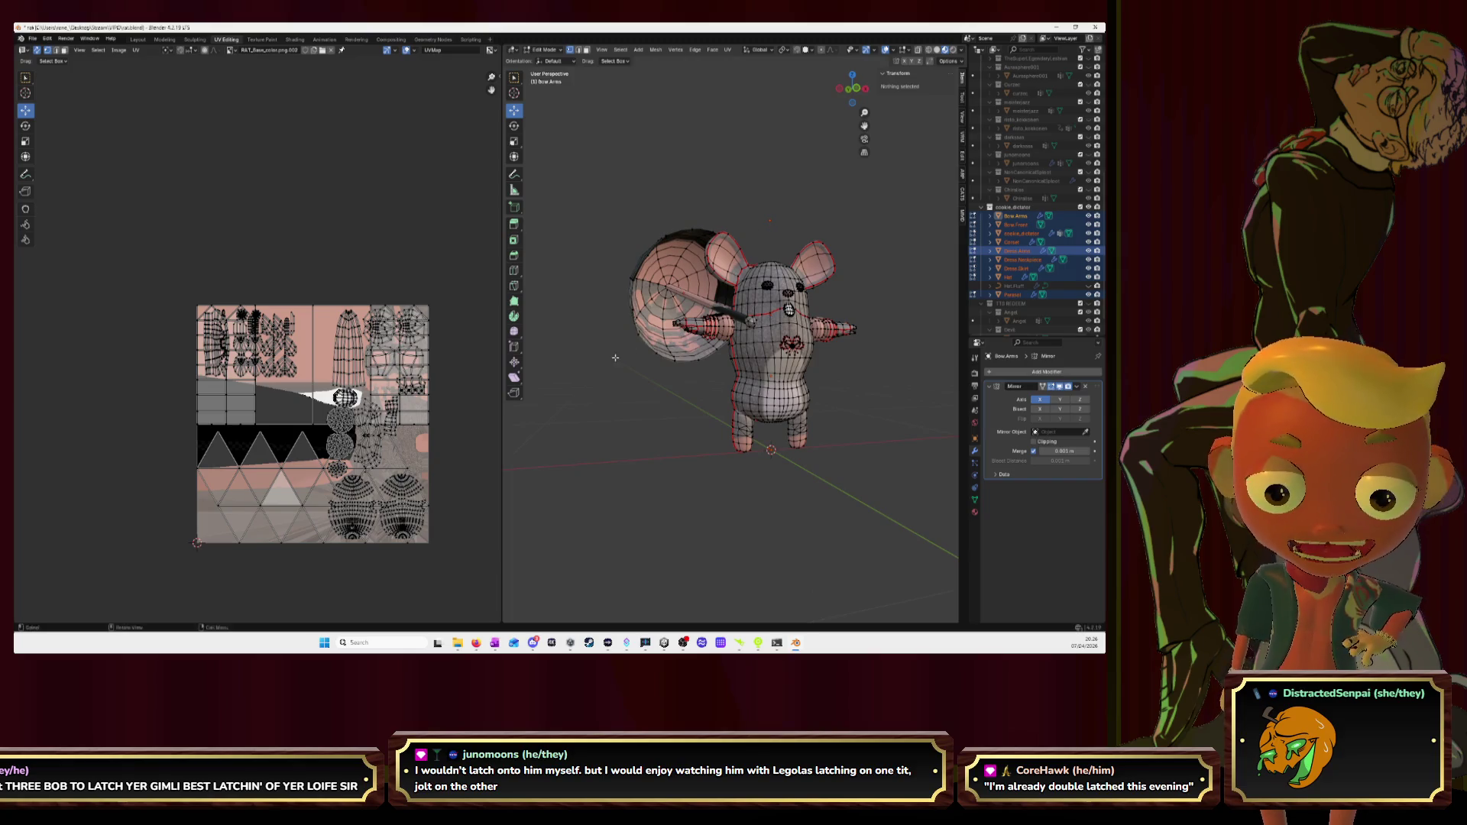
# Select the triangle-patterned UV region and view the model from above
pyautogui.click(283, 493)
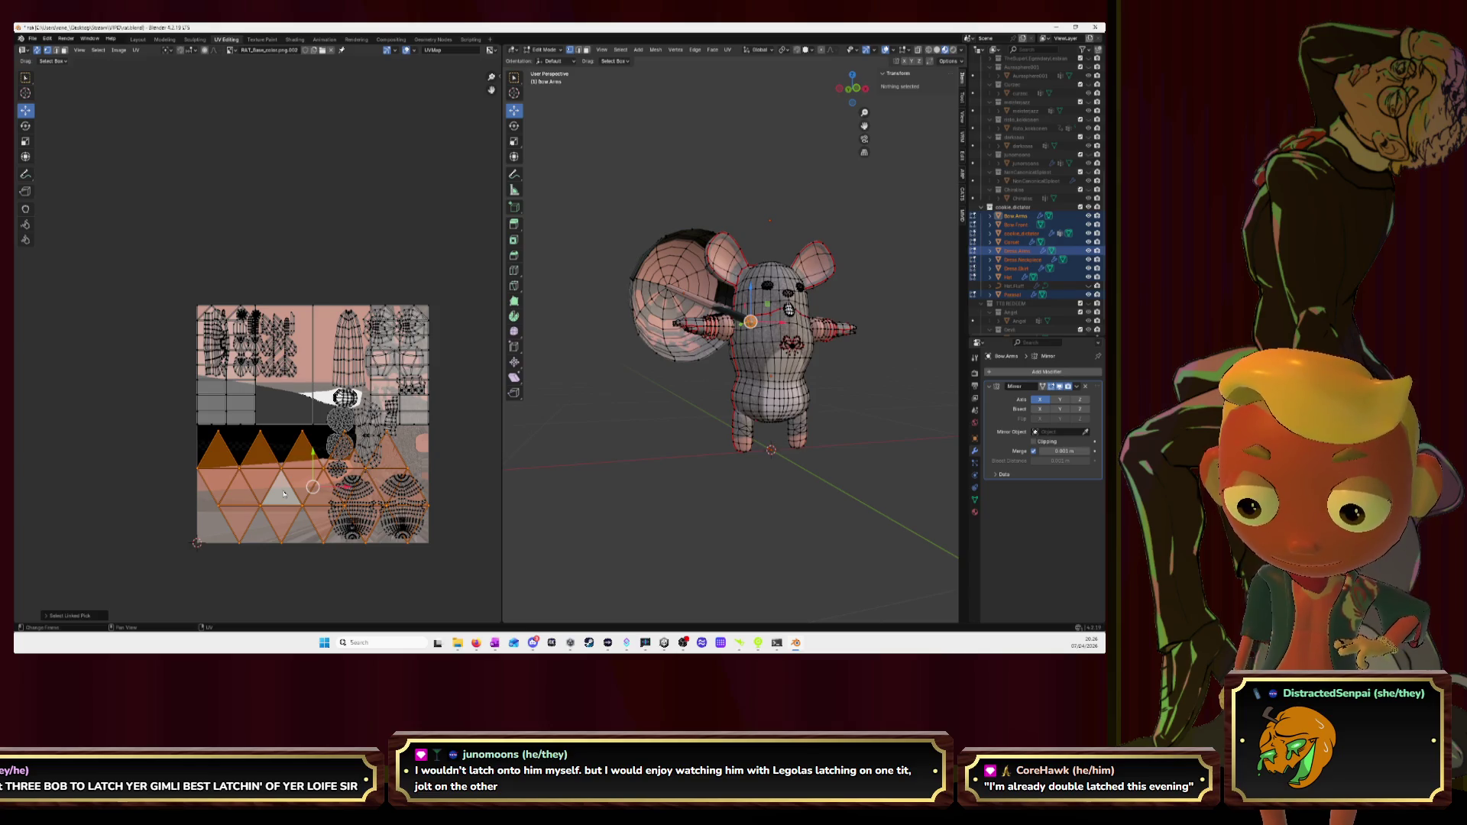
pyautogui.scroll(2, 651, 402)
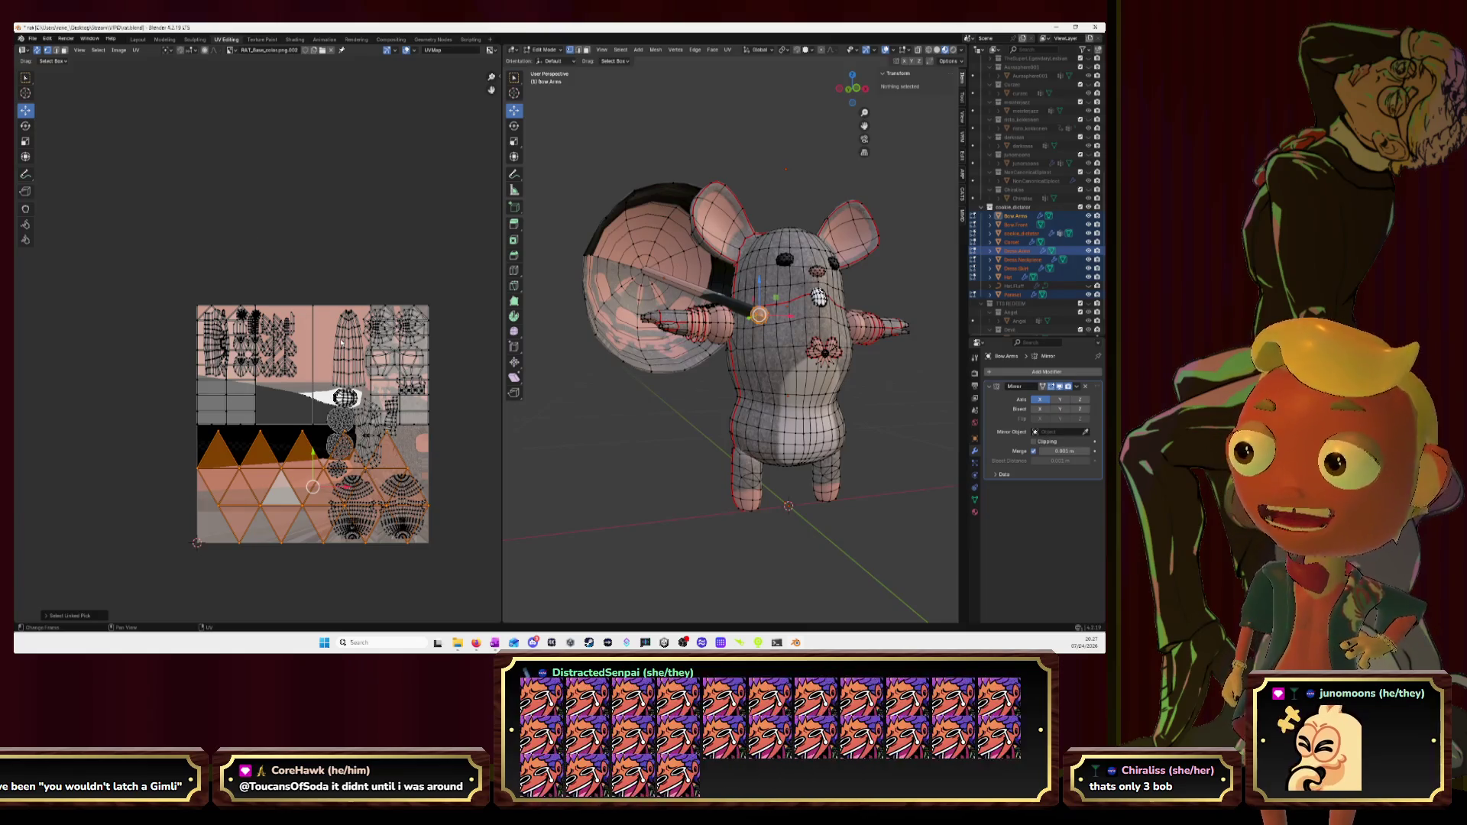
pyautogui.moveTo(711, 298)
pyautogui.mouseDown(button='middle')
pyautogui.moveTo(665, 266)
pyautogui.moveTo(747, 253)
pyautogui.mouseUp(button='middle')
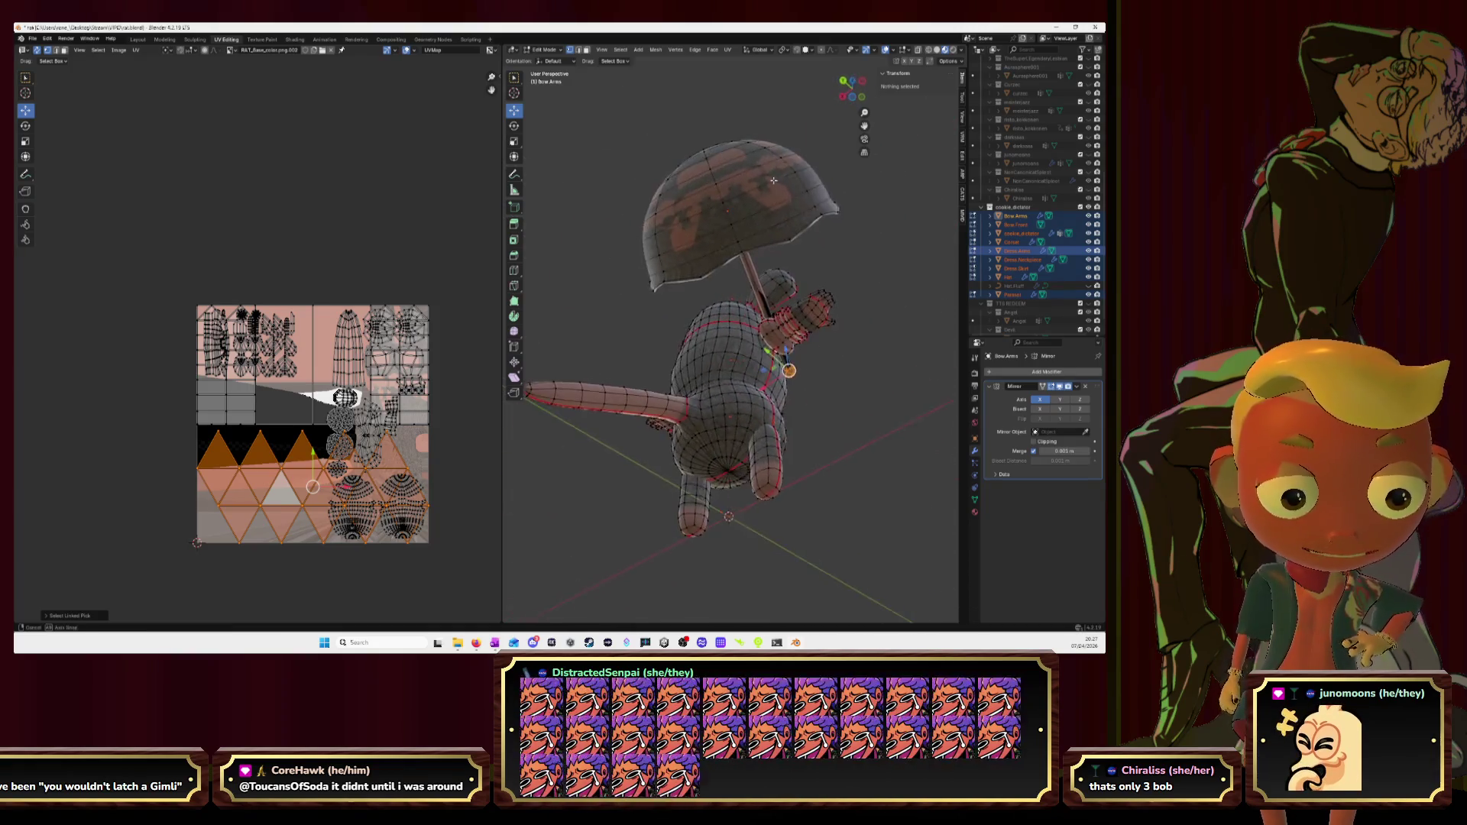
# Select the umbrella (Parasol) and orbit to examine its canopy
pyautogui.click(755, 279)
pyautogui.rightClick(755, 279)
pyautogui.press('Escape')
pyautogui.moveTo(755, 278)
pyautogui.mouseDown(button='middle')
pyautogui.moveTo(723, 382)
pyautogui.moveTo(725, 335)
pyautogui.mouseUp(button='middle')
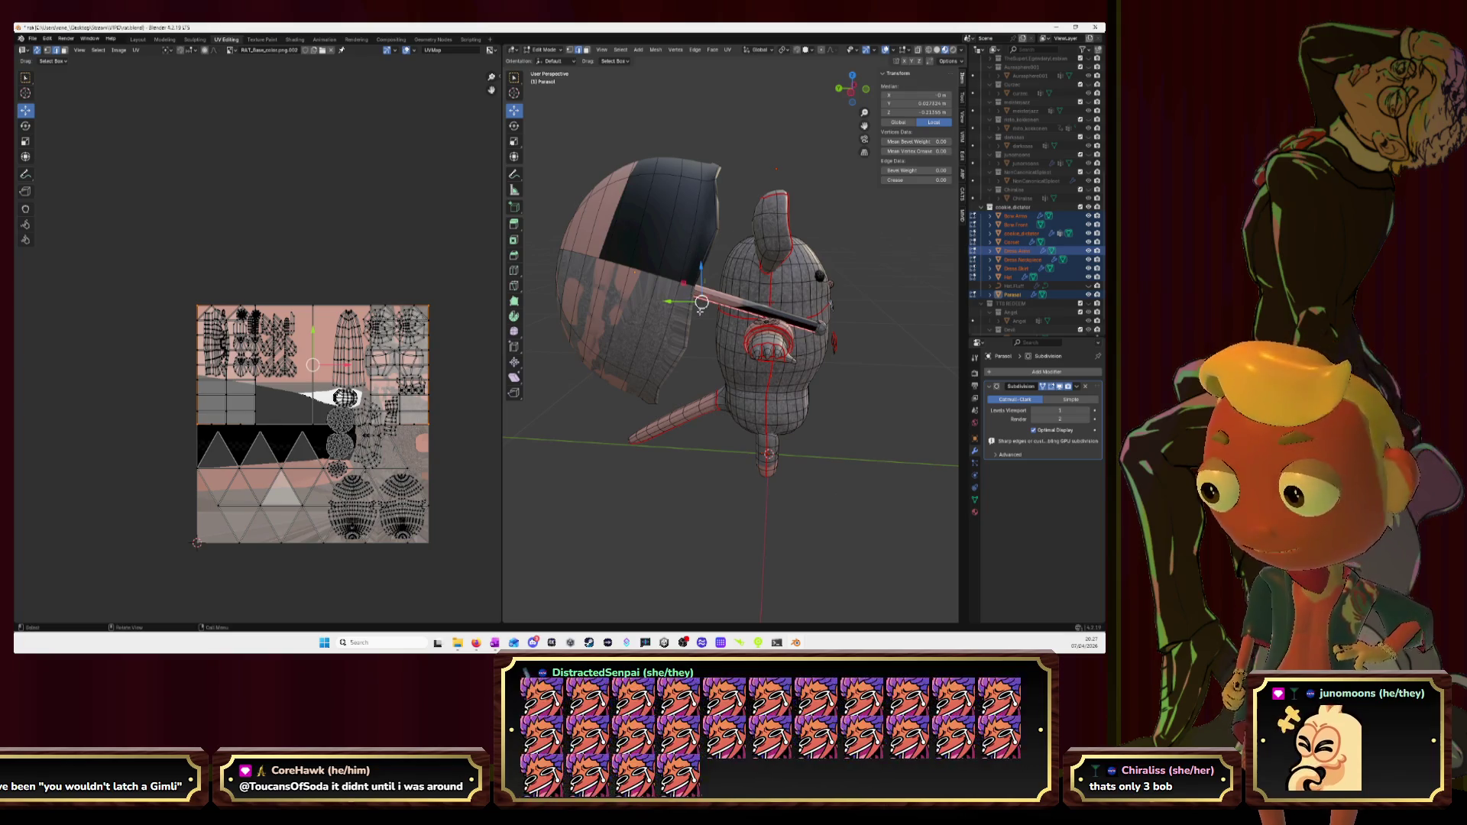
pyautogui.moveTo(702, 301)
pyautogui.mouseDown(button='middle')
pyautogui.moveTo(738, 285)
pyautogui.moveTo(603, 103)
pyautogui.mouseUp(button='middle')
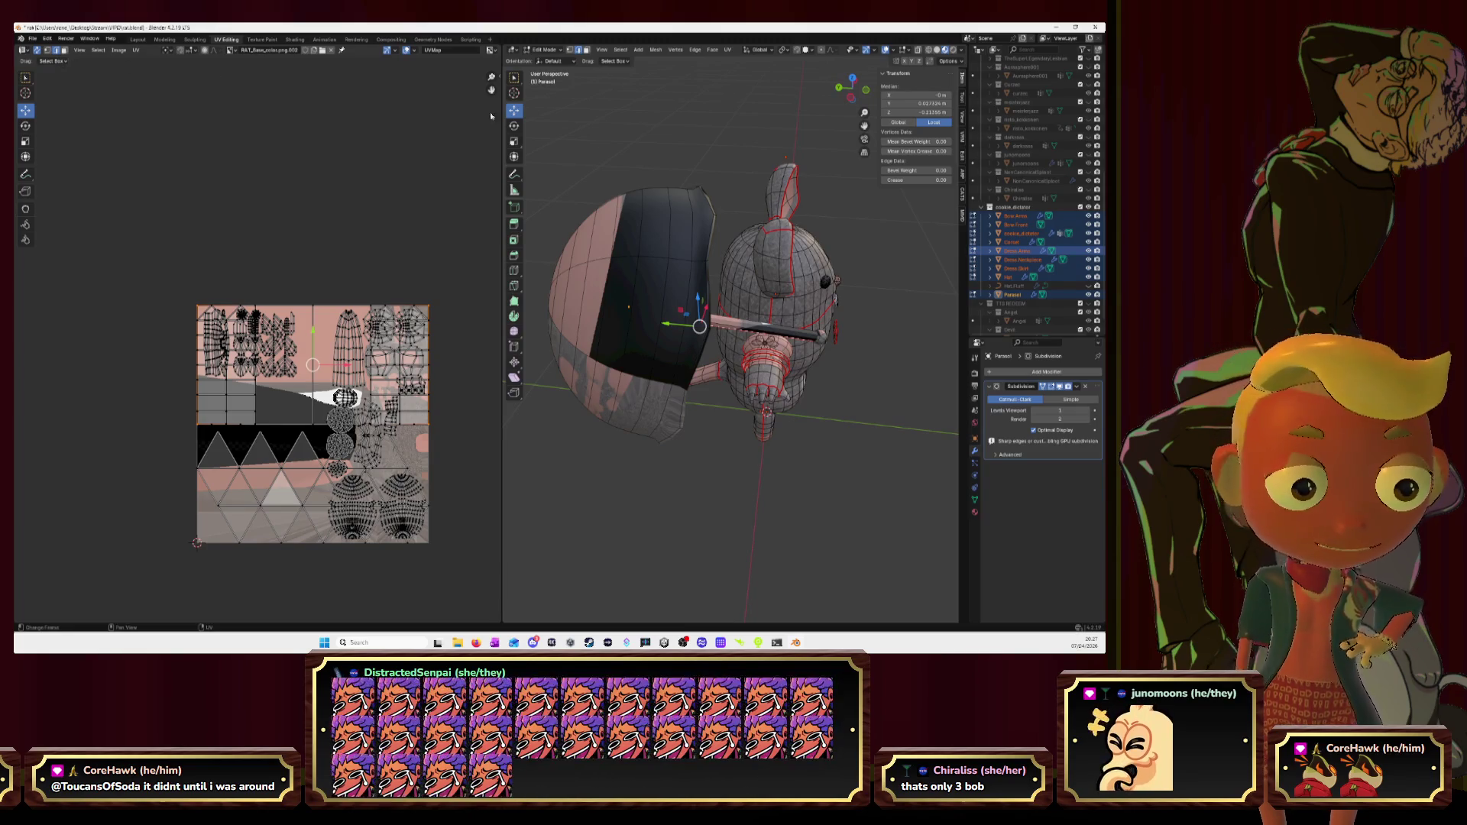
# Select the umbrella's rim edge loop and mark it as a seam
pyautogui.keyDown('alt'); pyautogui.click(697, 272); pyautogui.keyUp('alt')
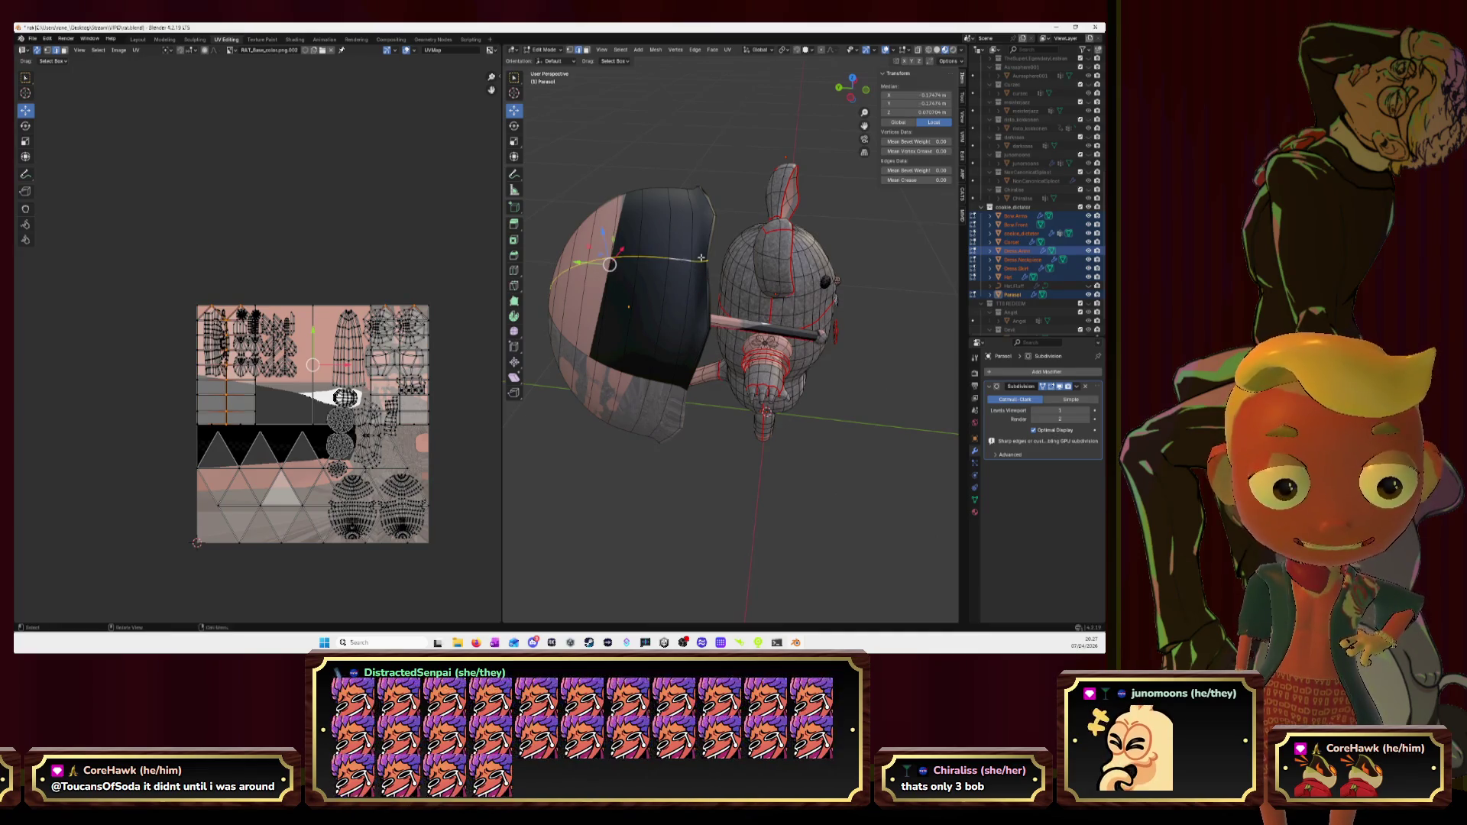
pyautogui.moveTo(697, 272)
pyautogui.mouseDown(button='middle')
pyautogui.moveTo(638, 264)
pyautogui.moveTo(722, 238)
pyautogui.moveTo(738, 192)
pyautogui.moveTo(780, 287)
pyautogui.moveTo(758, 247)
pyautogui.mouseUp(button='middle')
pyautogui.keyDown('alt'); pyautogui.keyDown('shift'); pyautogui.click(781, 287); pyautogui.keyUp('shift'); pyautogui.keyUp('alt')
pyautogui.hotkey('ctrl', 'e')
pyautogui.click(758, 244)
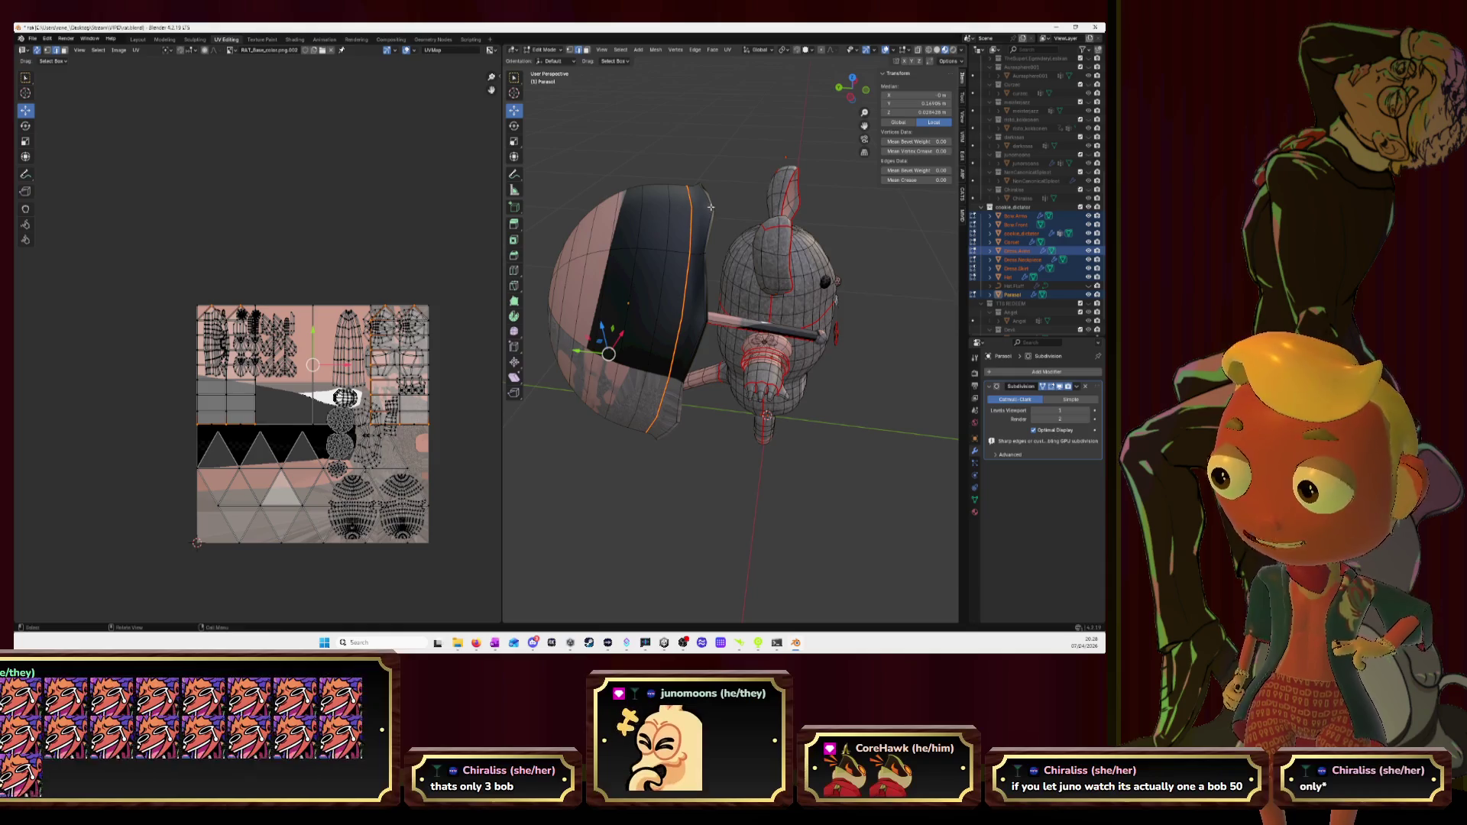
# Review the canopy's edge loops and inner part, then leave UV editing for the Layout workspace
pyautogui.moveTo(709, 202)
pyautogui.mouseDown(button='middle')
pyautogui.moveTo(702, 166)
pyautogui.moveTo(642, 180)
pyautogui.moveTo(733, 185)
pyautogui.mouseUp(button='middle')
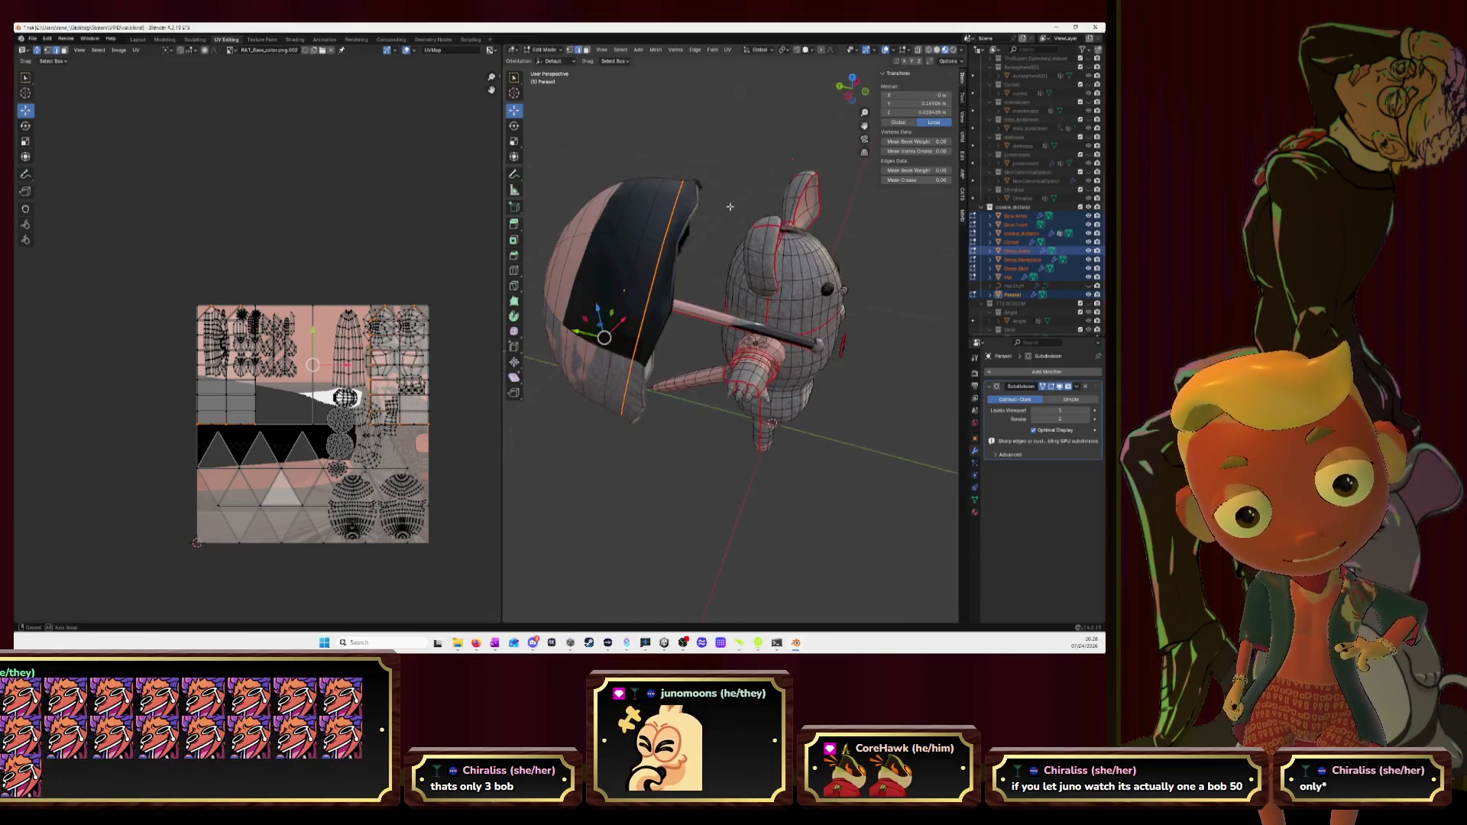
pyautogui.moveTo(732, 184); pyautogui.dragTo(686, 225, button='middle')
pyautogui.click(686, 225)
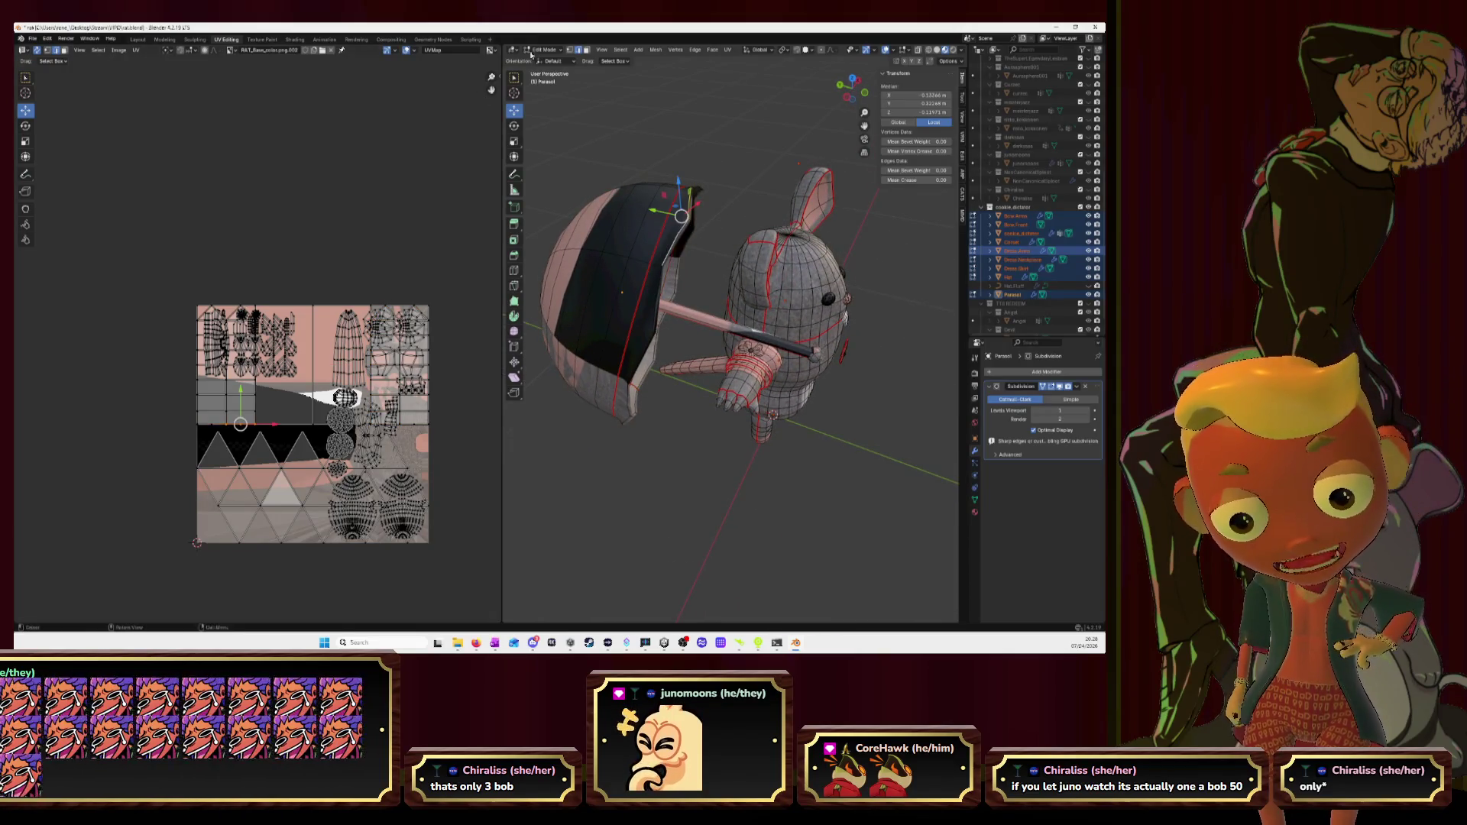
pyautogui.click(655, 193)
pyautogui.click(654, 193)
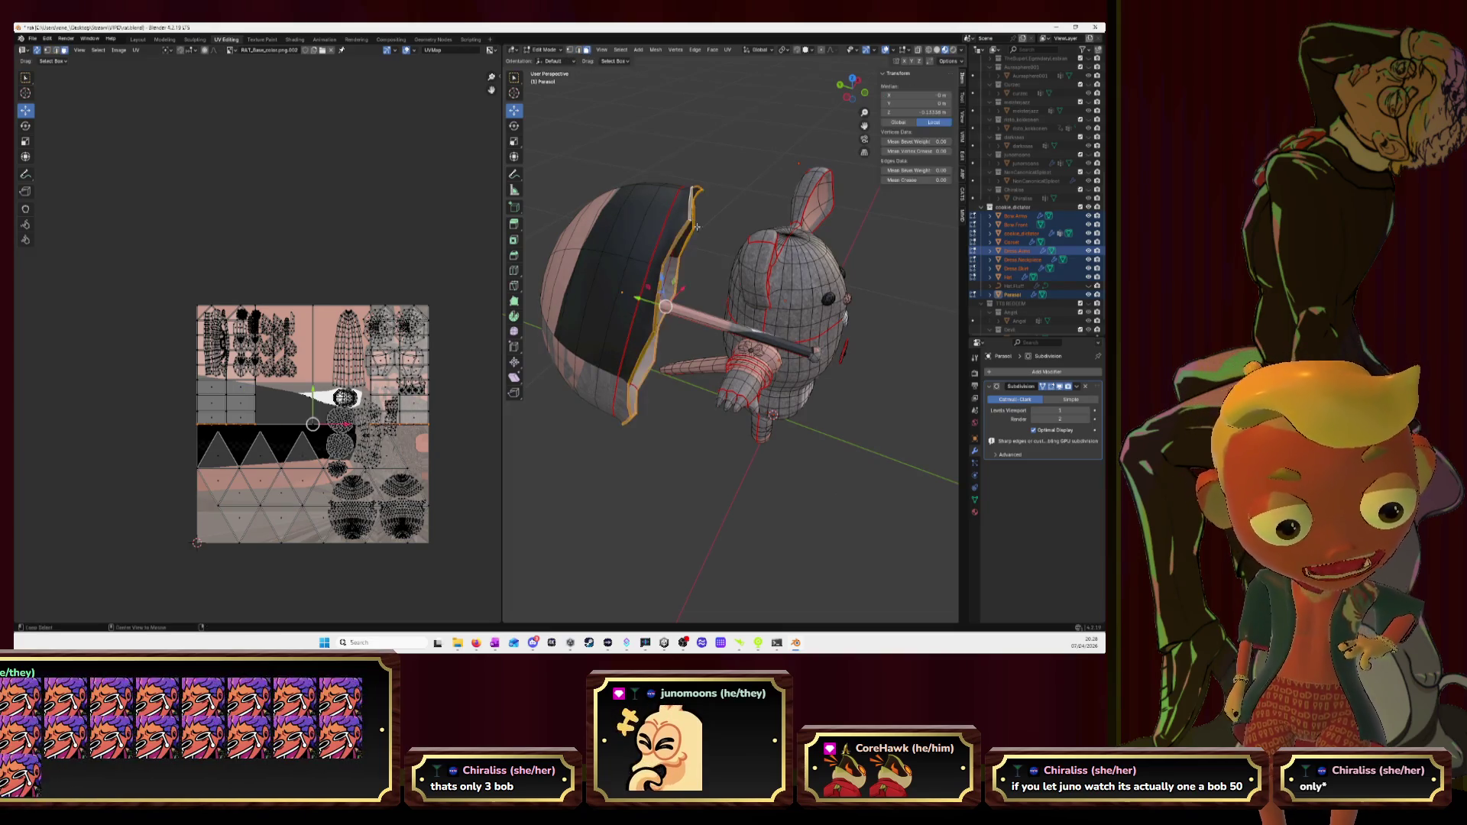
pyautogui.moveTo(655, 192)
pyautogui.mouseDown(button='middle')
pyautogui.moveTo(696, 264)
pyautogui.moveTo(712, 245)
pyautogui.mouseUp(button='middle')
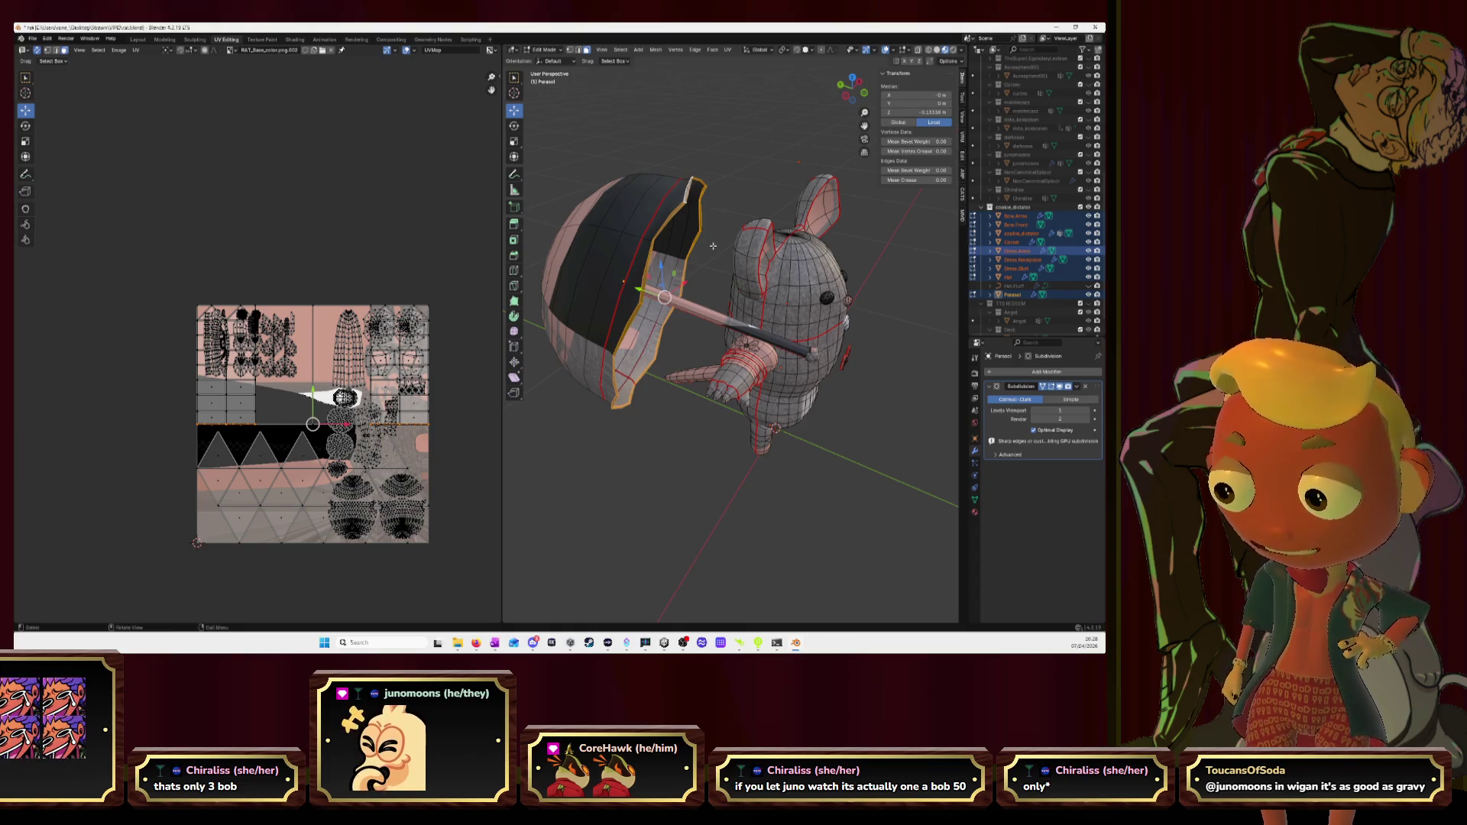
pyautogui.moveTo(761, 163); pyautogui.dragTo(758, 172, button='middle')
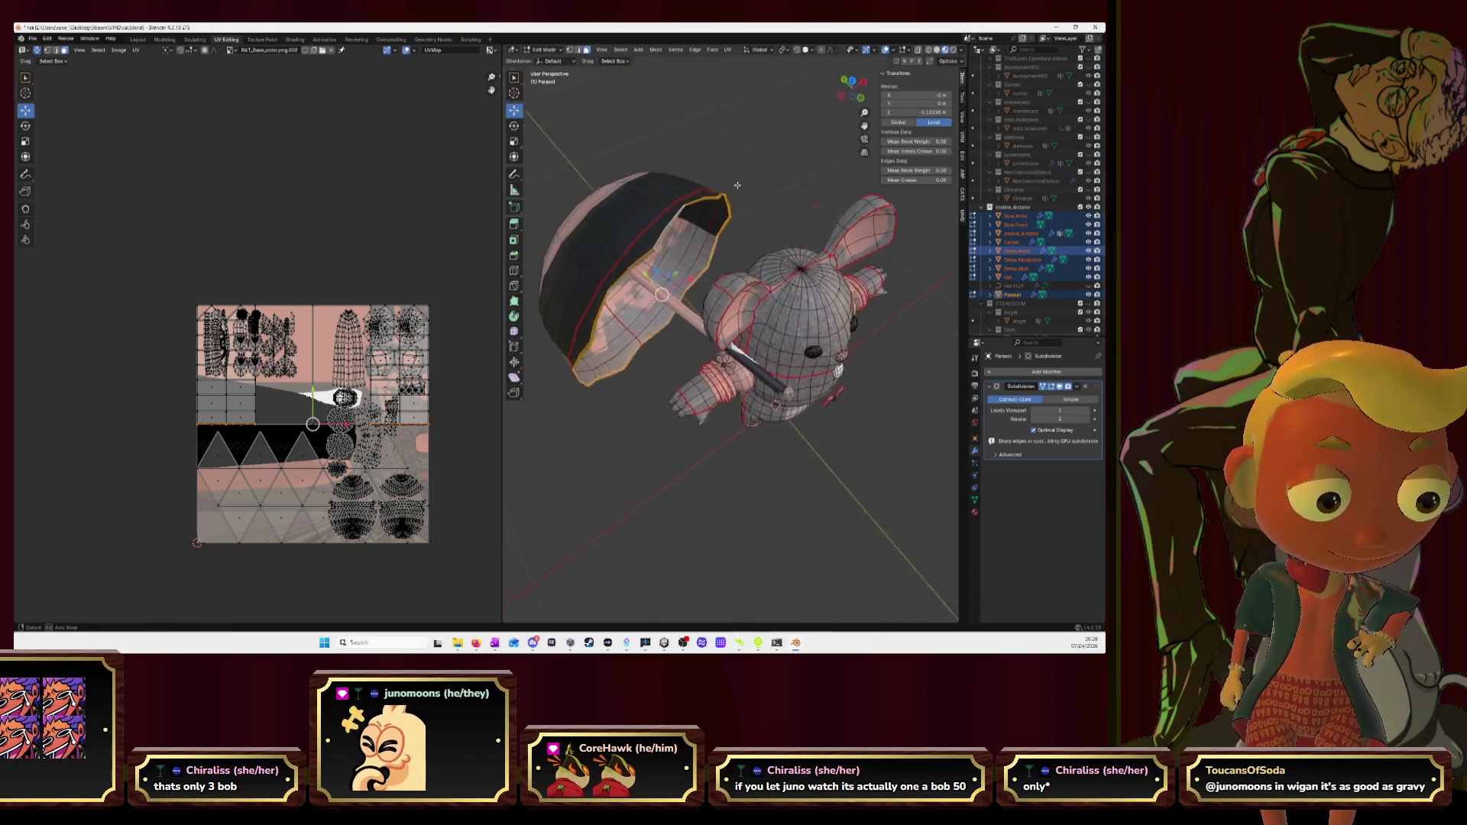
pyautogui.click(139, 41)
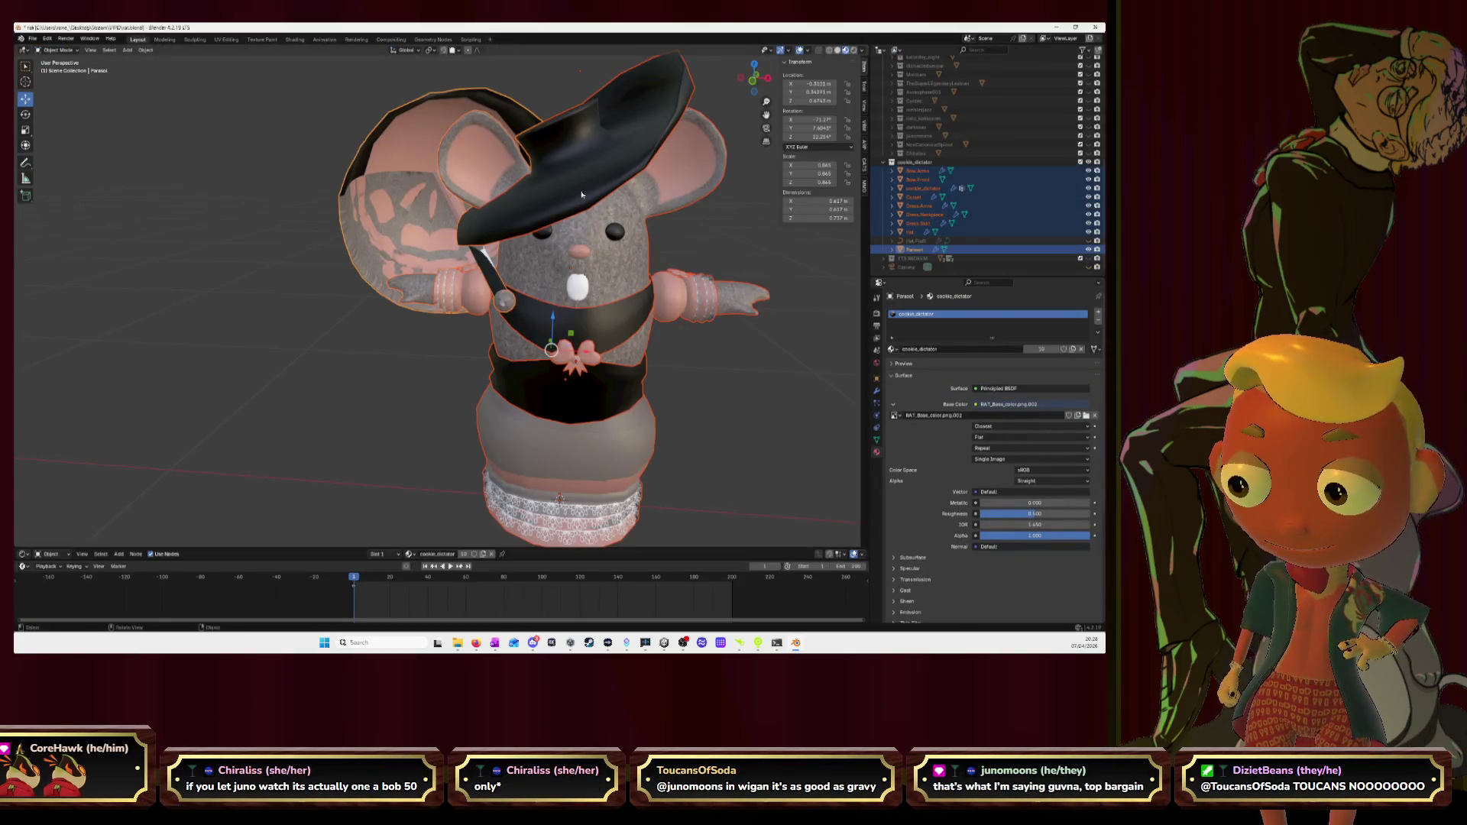
# Edit the umbrella mesh and grow the rim loop into a band of faces
pyautogui.moveTo(582, 195); pyautogui.dragTo(390, 211, button='middle')
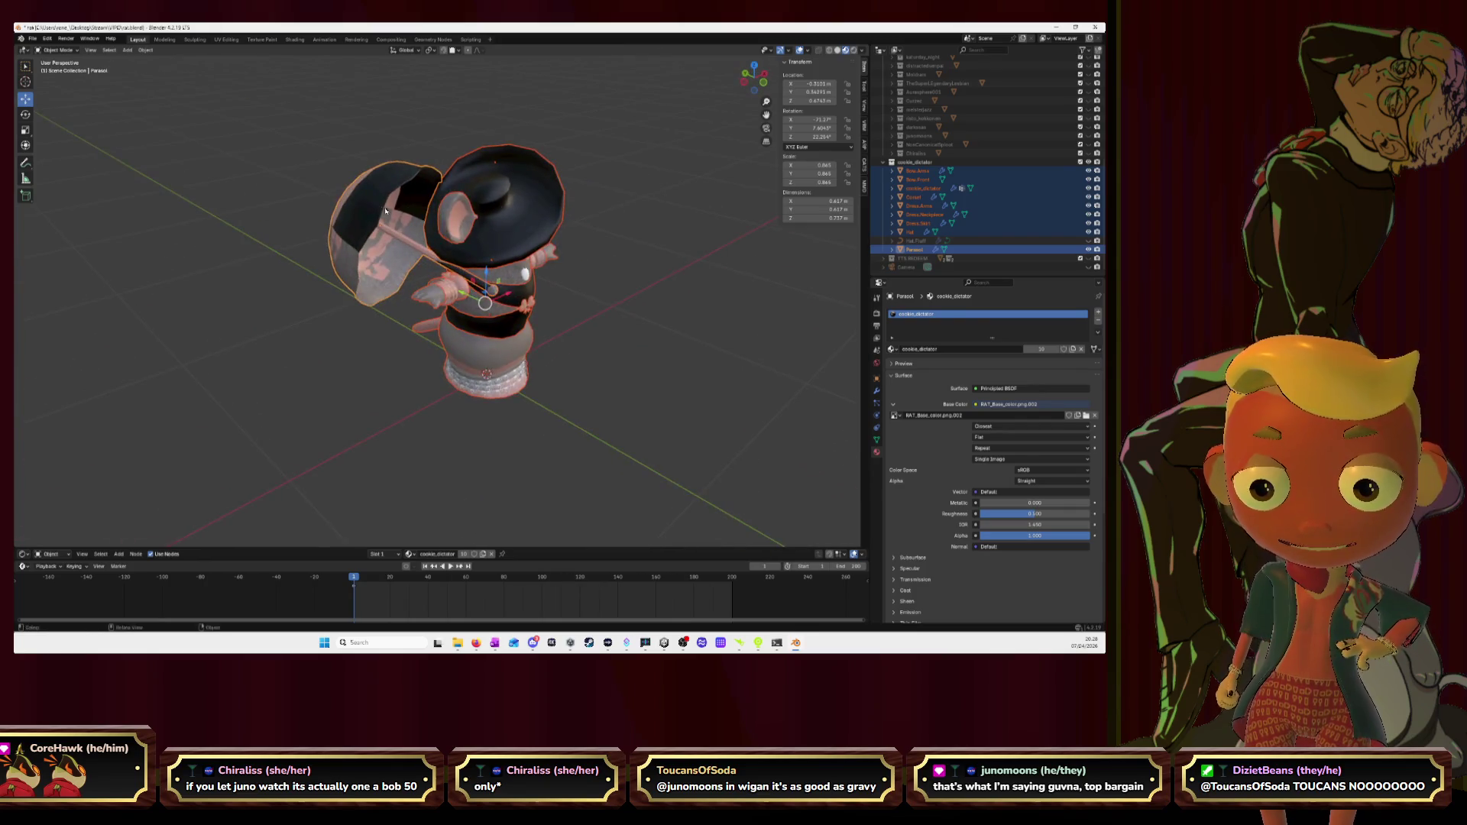
pyautogui.press('Tab')
pyautogui.scroll(5, 385, 199)
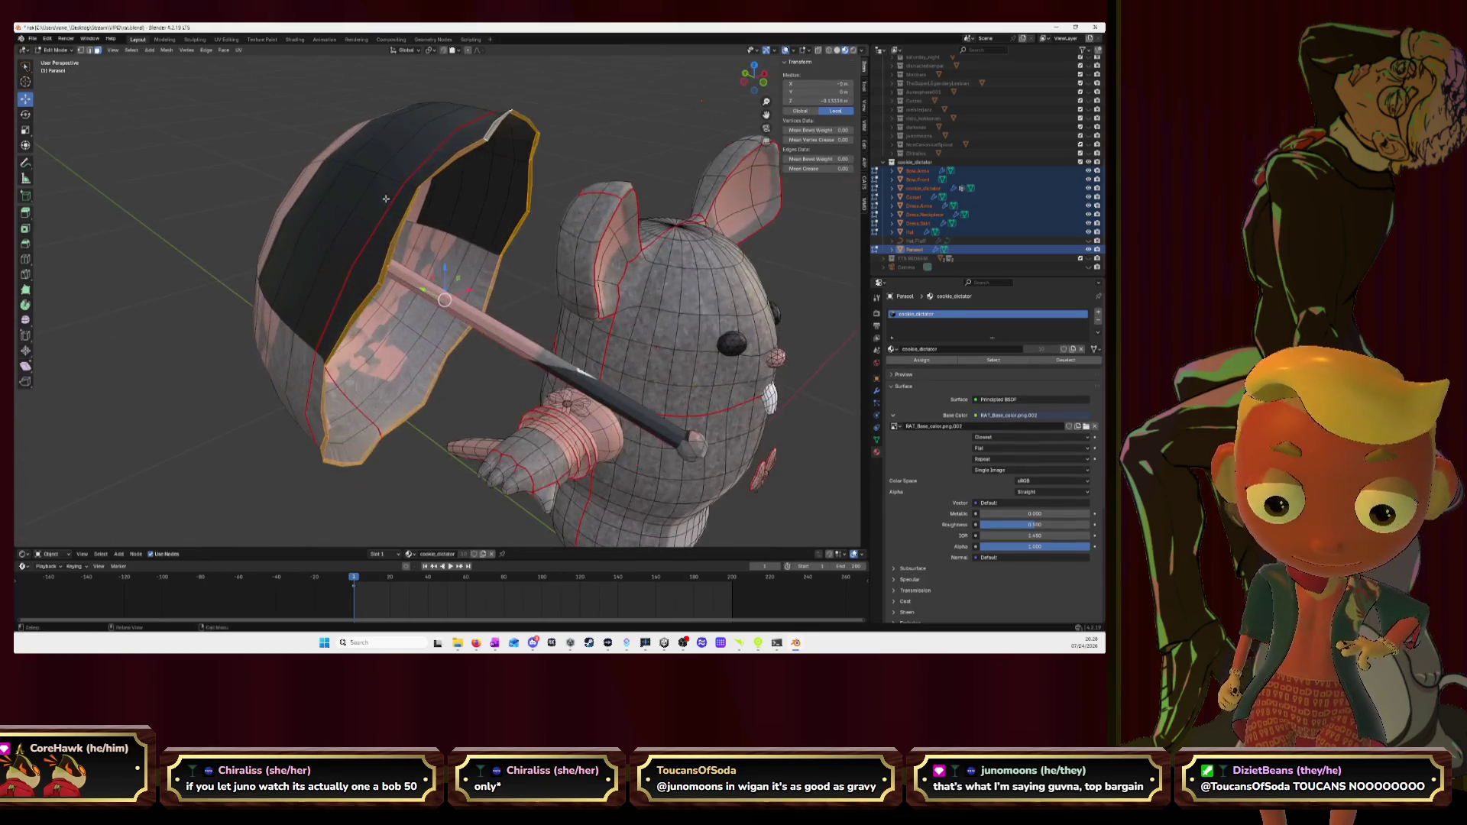
pyautogui.press('ctrl+KP_Add')
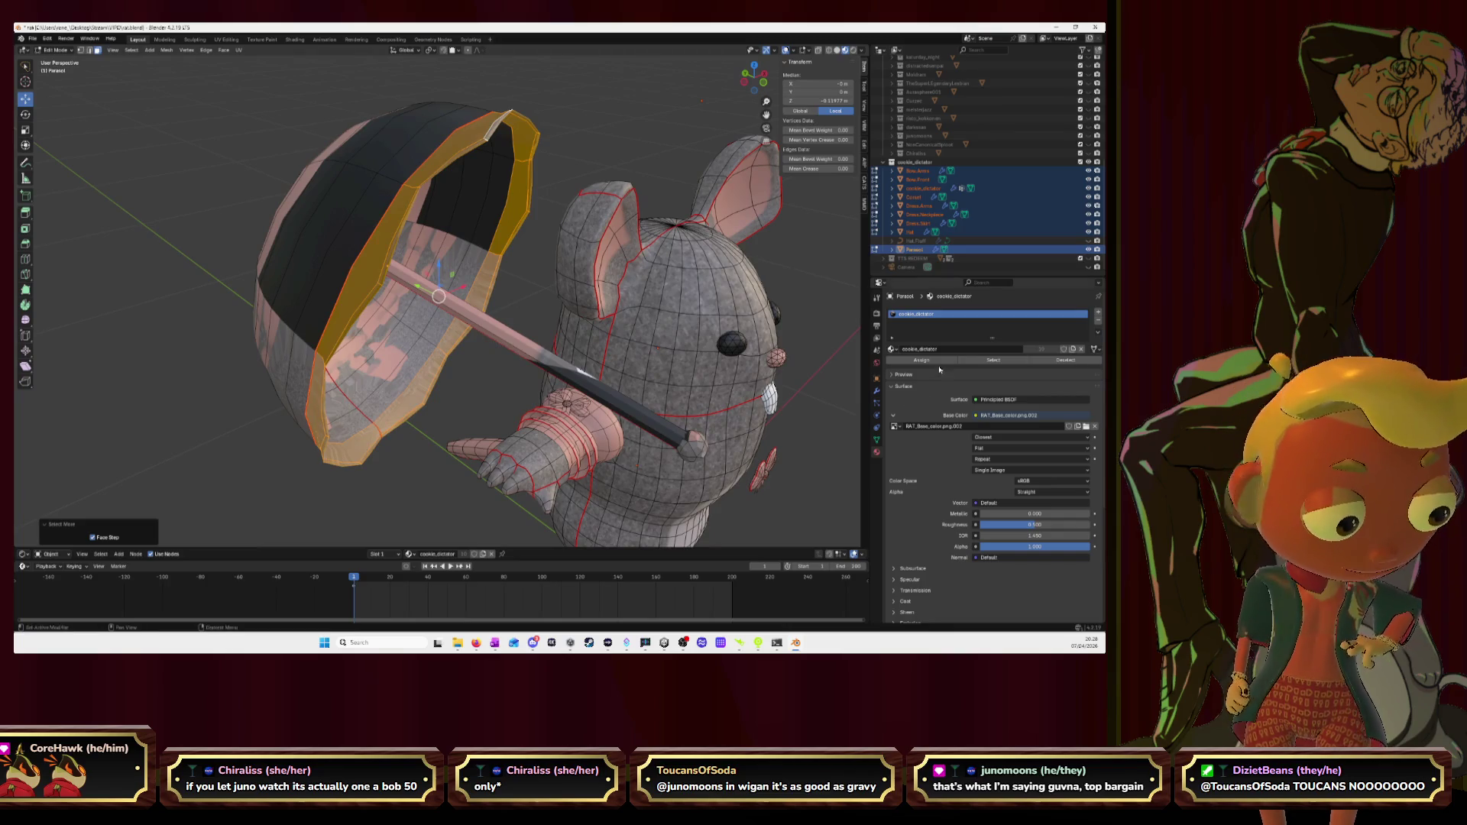
# Add a Lace material slot, assign it to the rim band, and return to UV Editing
pyautogui.click(1100, 314)
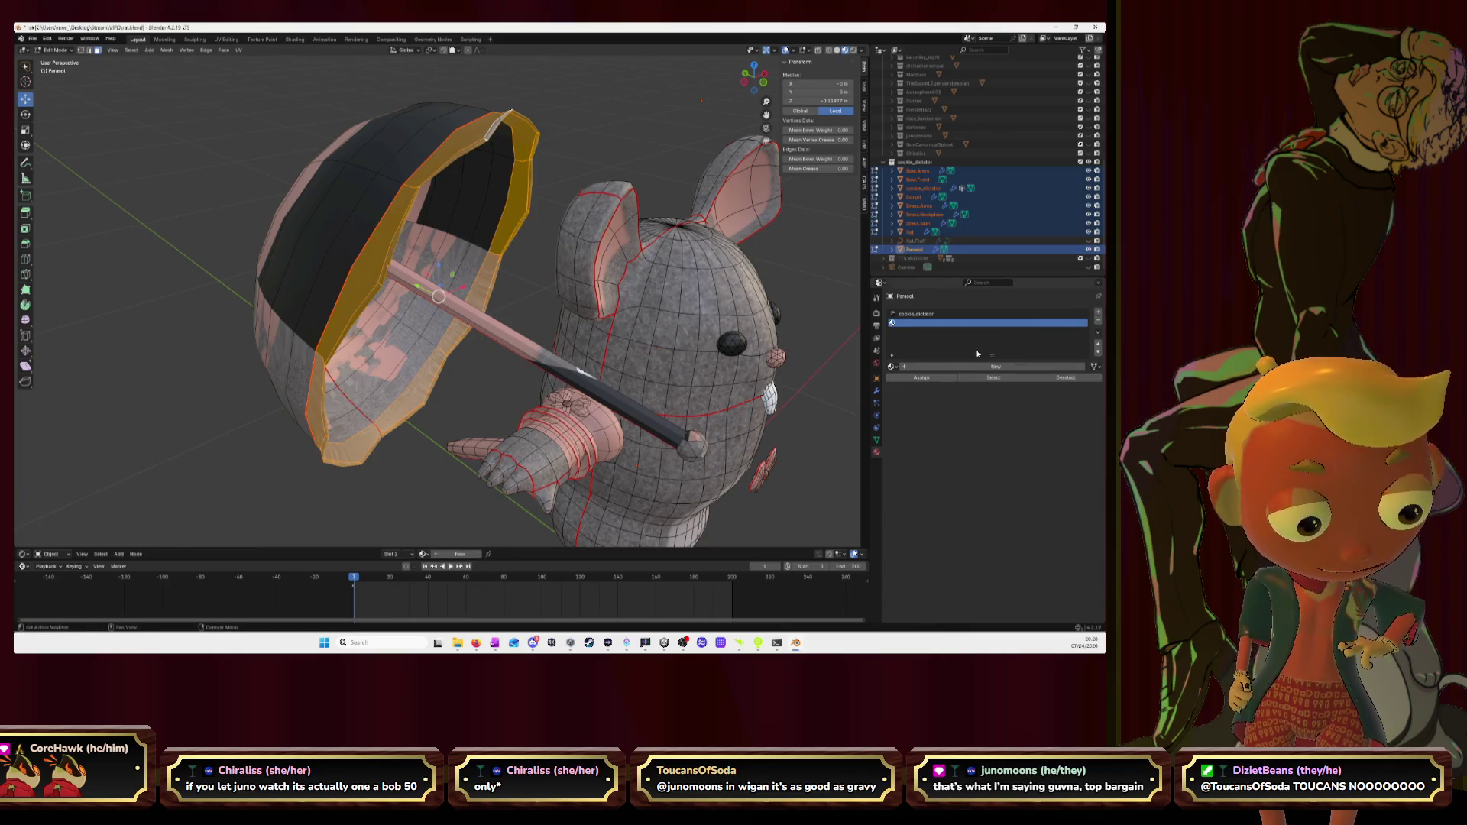
pyautogui.click(892, 367)
pyautogui.write('lace')
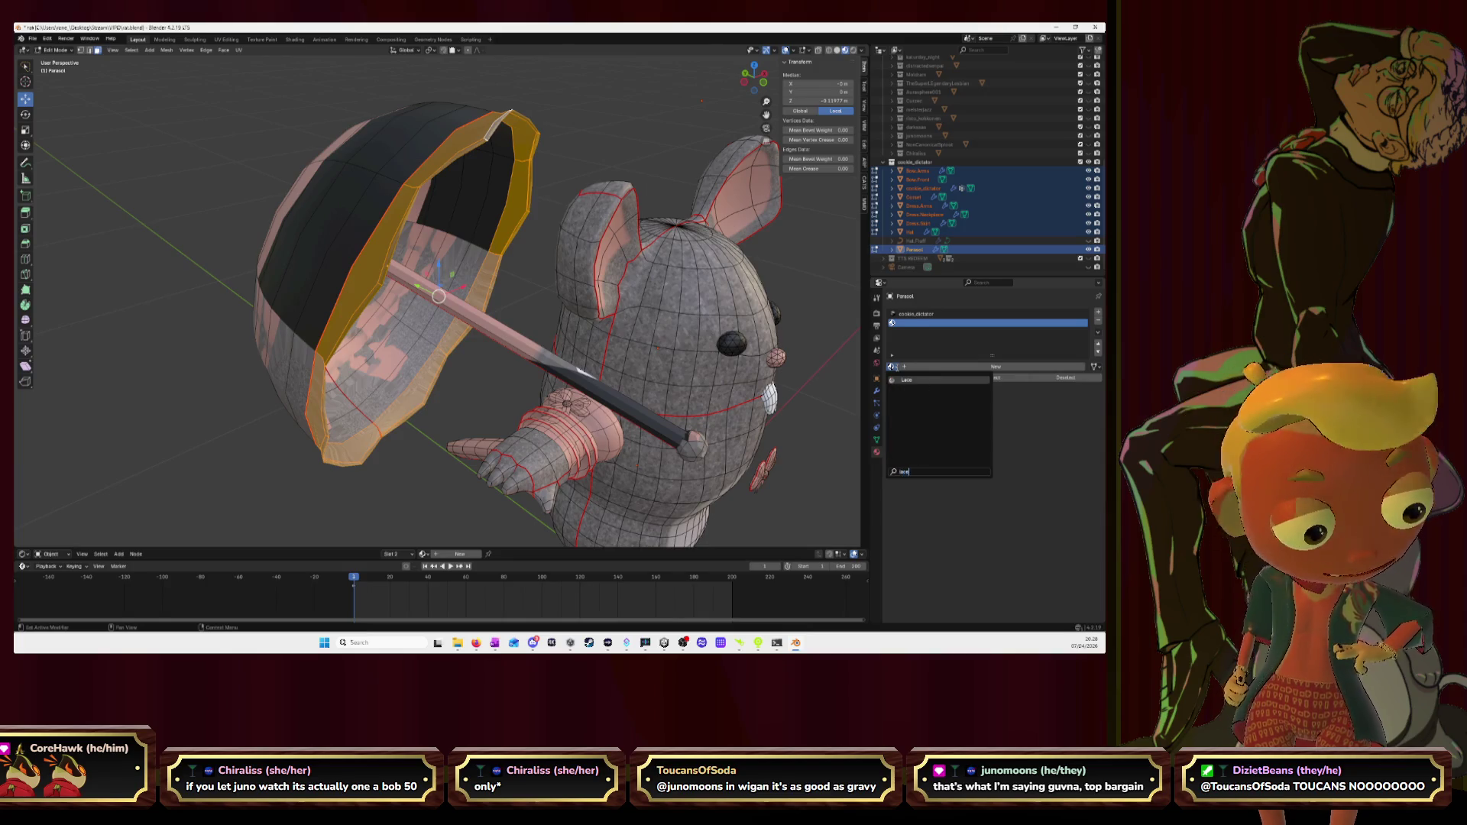
pyautogui.press('Return')
pyautogui.click(1097, 340)
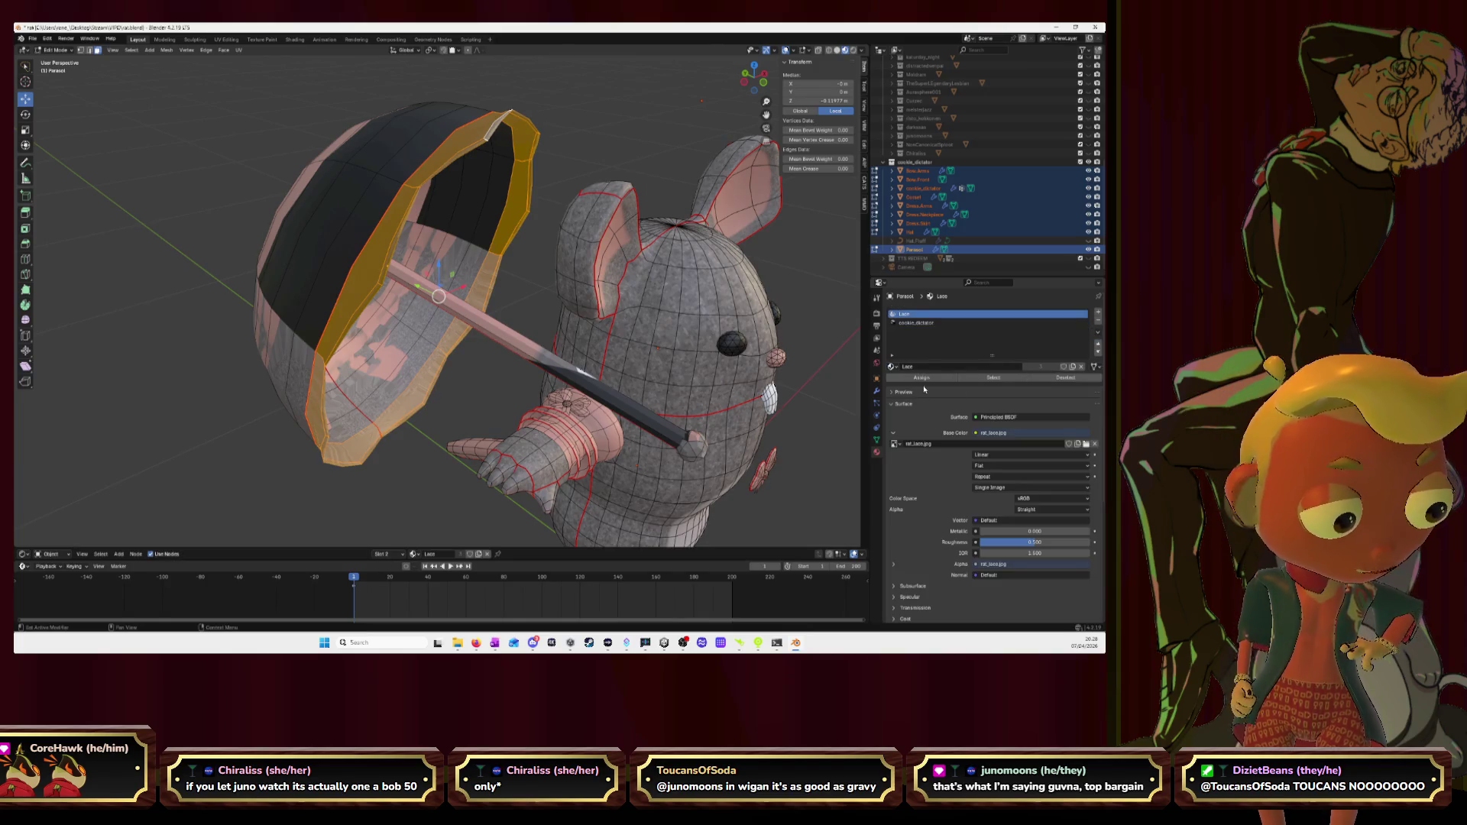
pyautogui.click(923, 379)
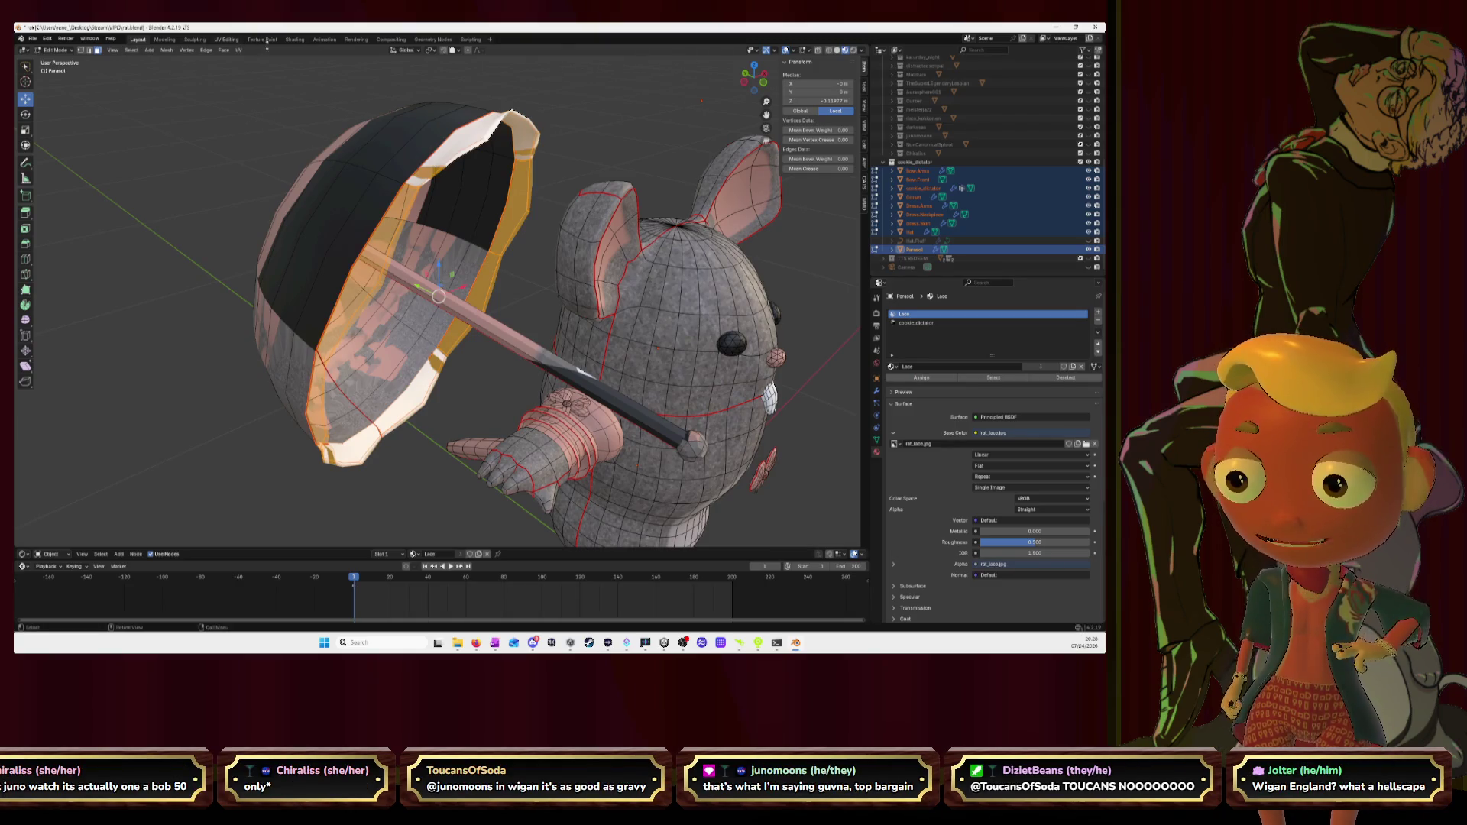
pyautogui.click(228, 39)
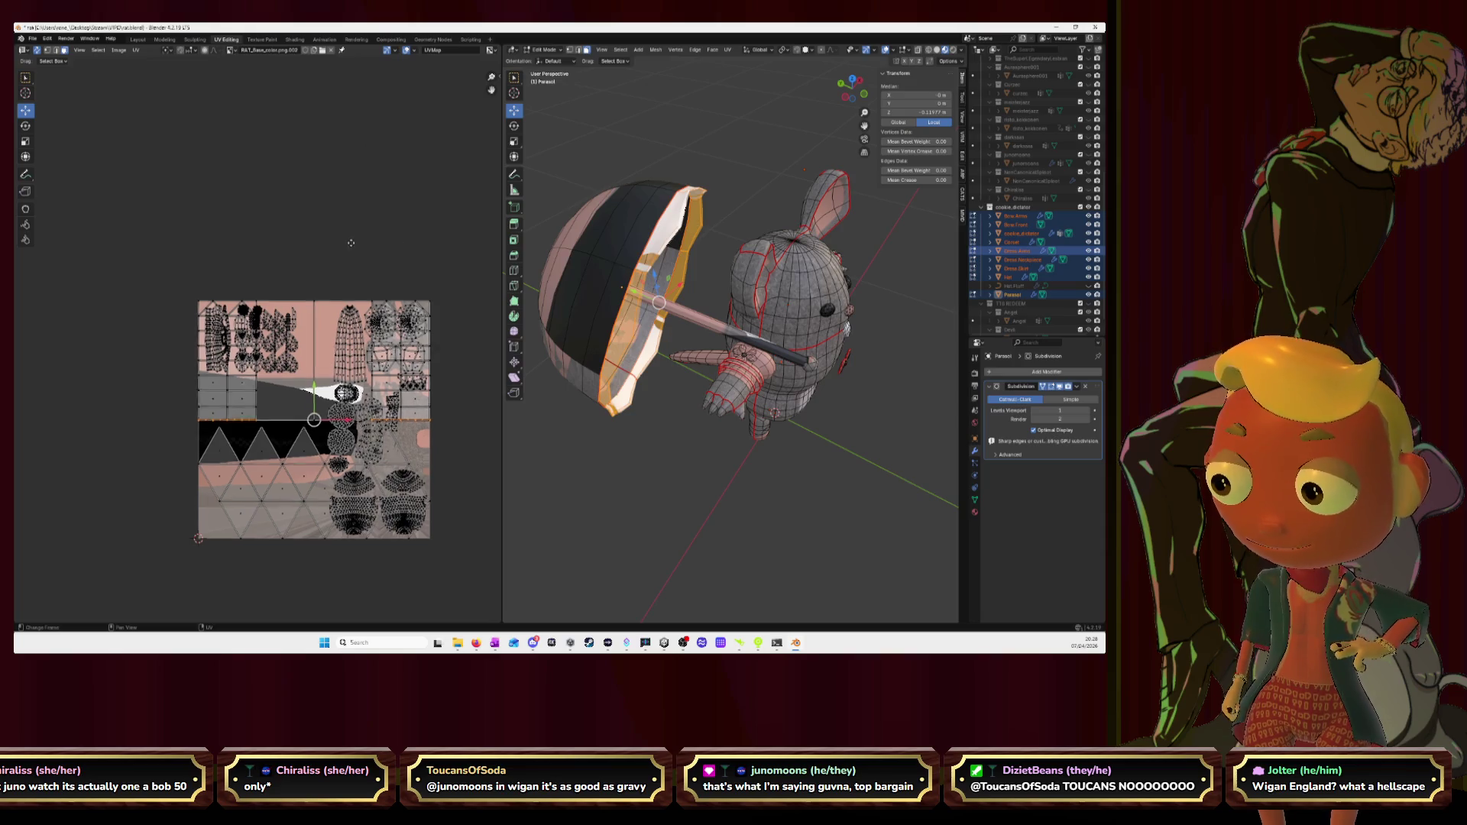
# Show the rat_face.jpg texture behind the umbrella's UV layout
pyautogui.moveTo(358, 390); pyautogui.dragTo(359, 230, button='middle')
pyautogui.scroll(4, 358, 233)
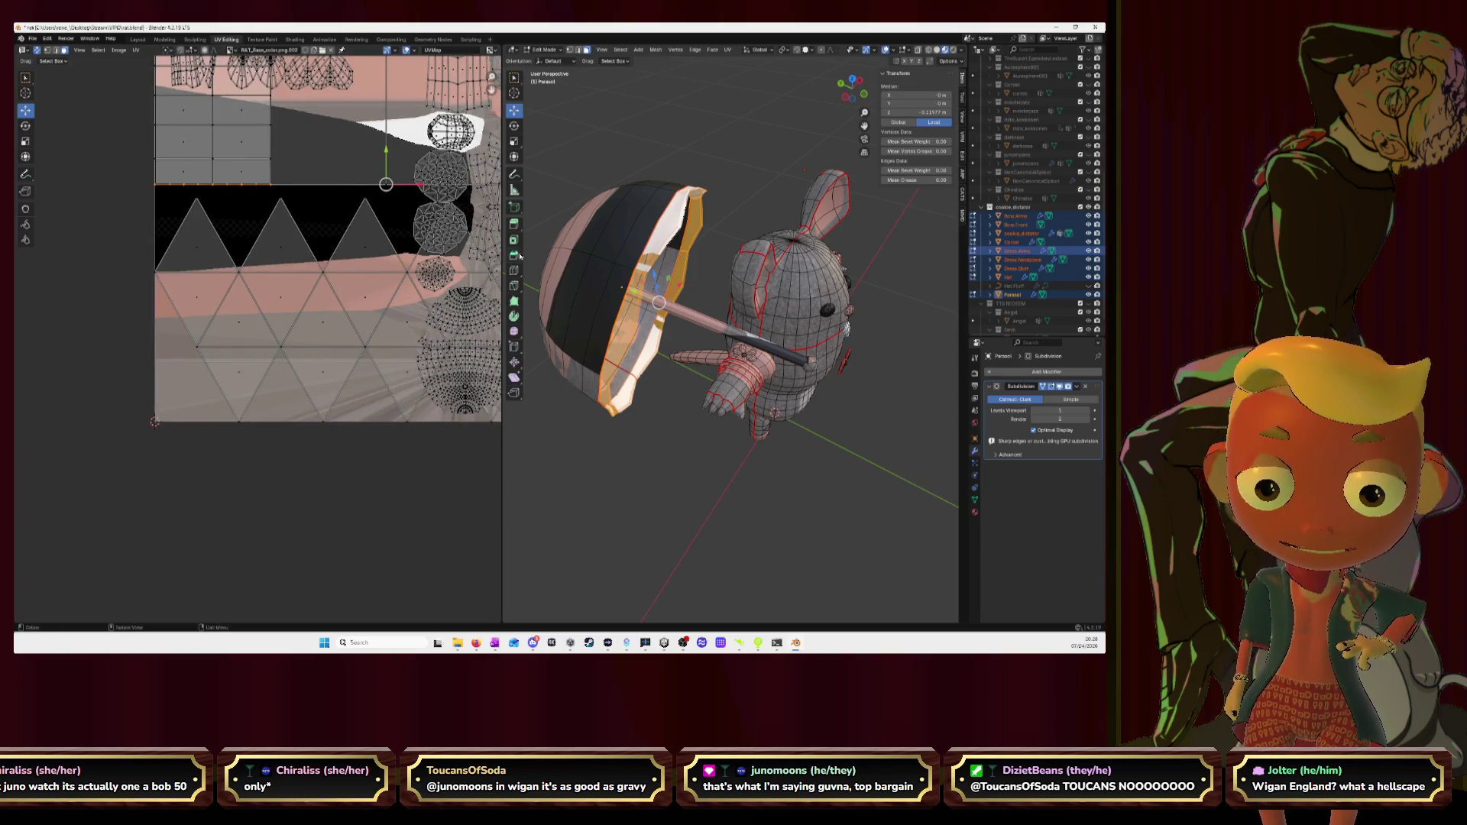
pyautogui.scroll(-1, 463, 250)
pyautogui.scroll(-1, 463, 249)
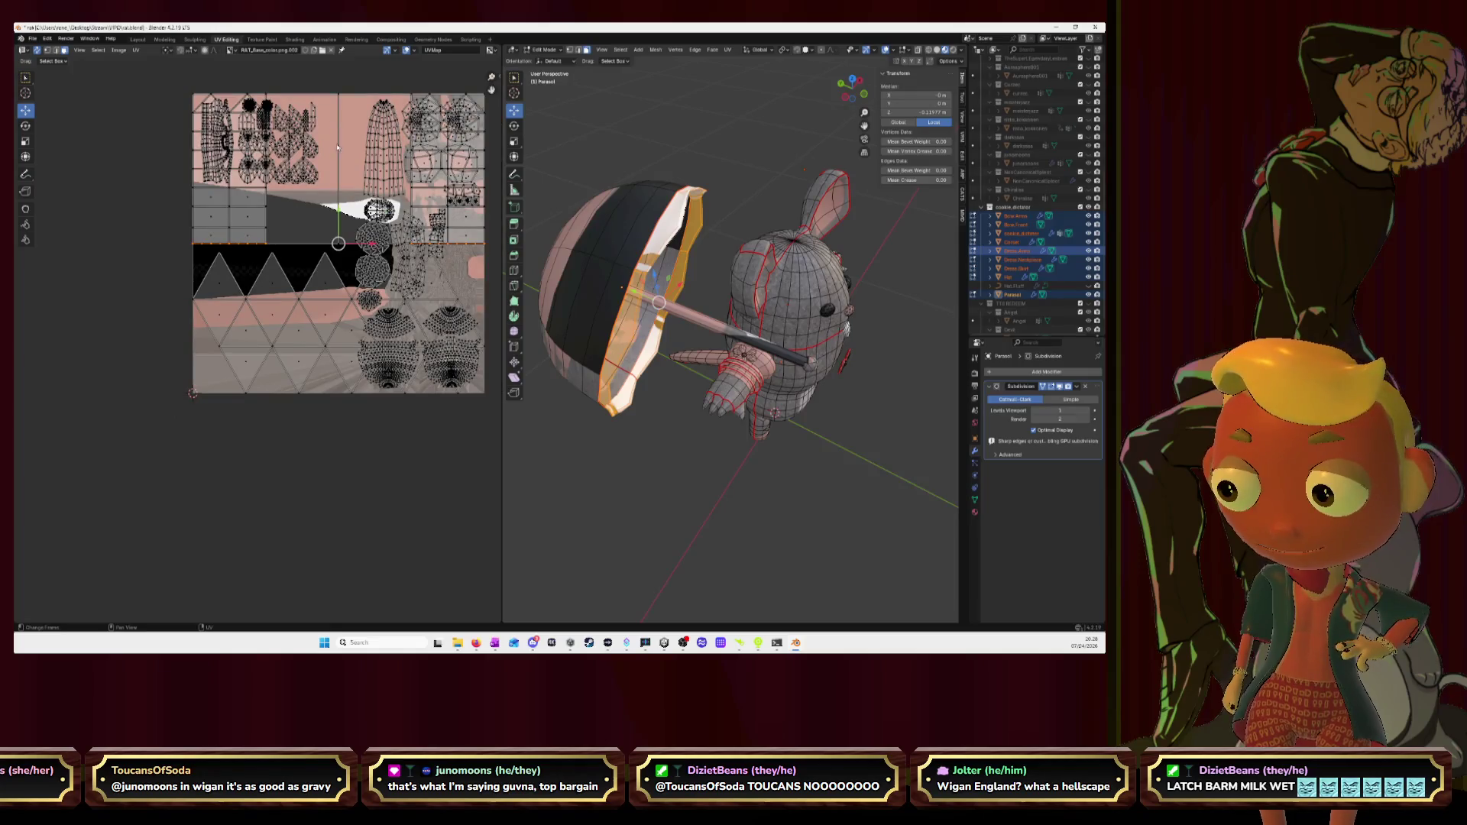
pyautogui.scroll(-1, 463, 250)
pyautogui.moveTo(382, 165); pyautogui.dragTo(373, 180, button='middle')
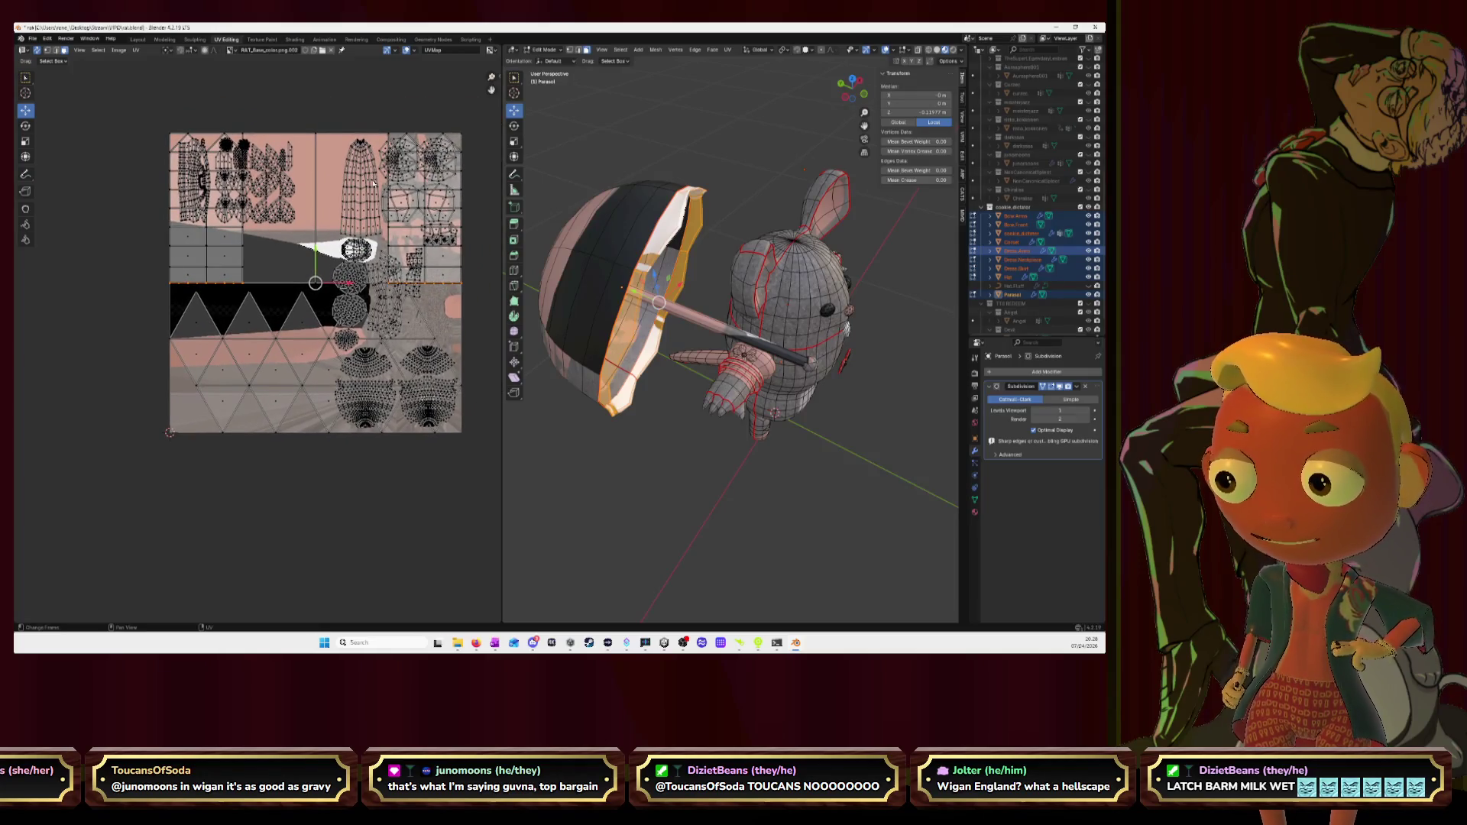
pyautogui.click(231, 51)
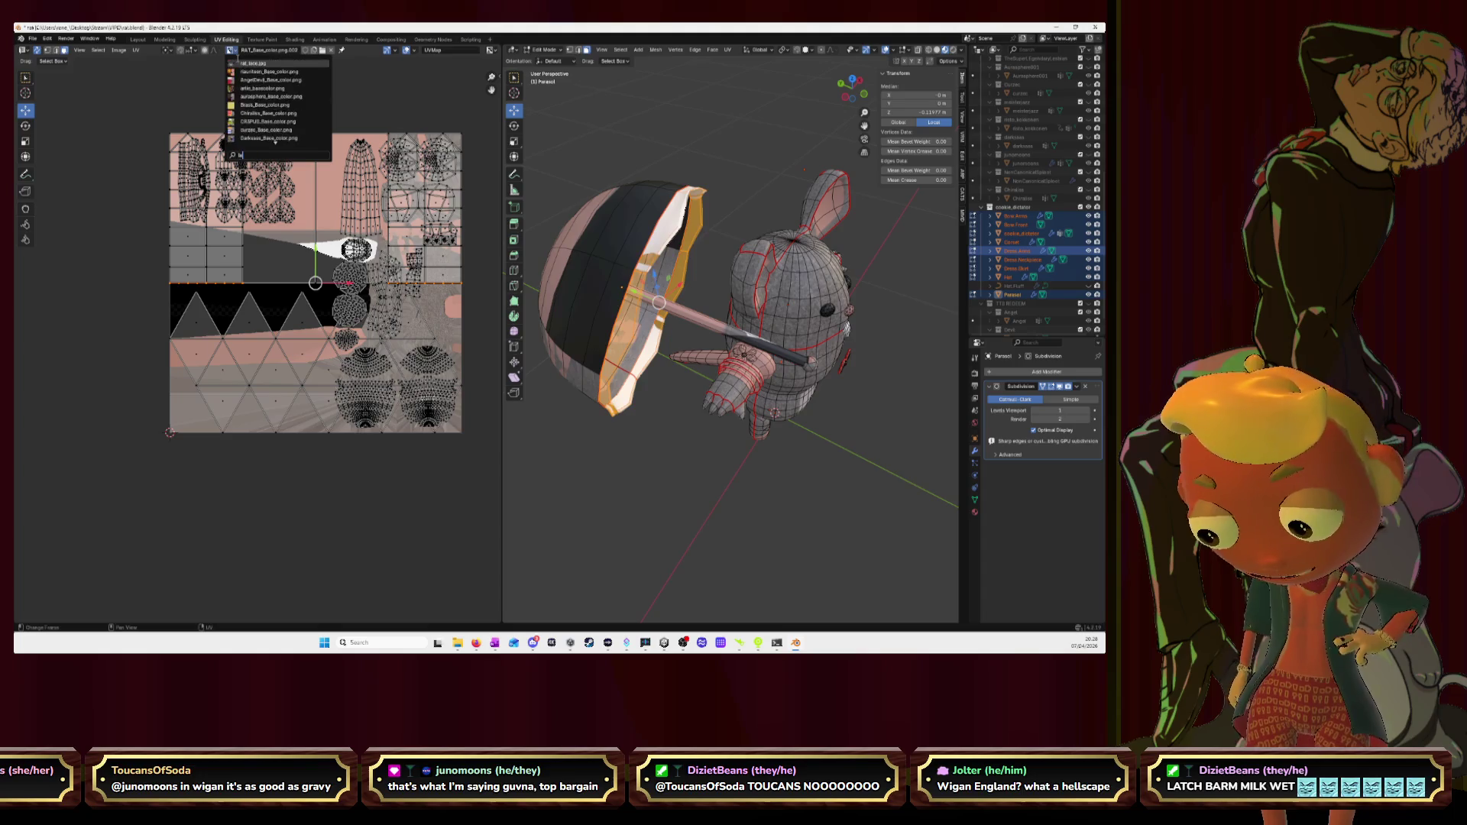
pyautogui.write('rat_f')
pyautogui.click(237, 62)
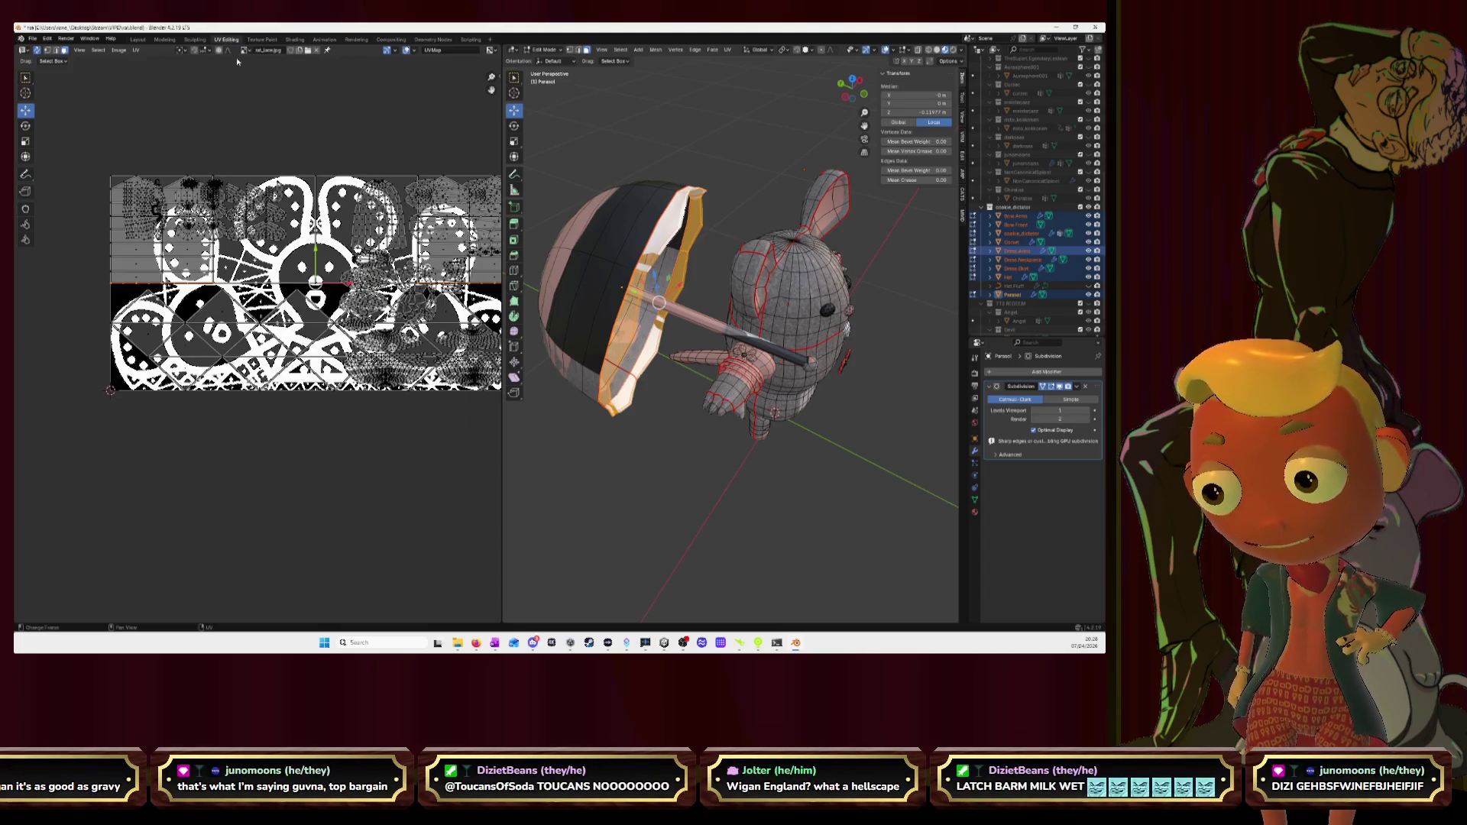
pyautogui.scroll(-3, 290, 247)
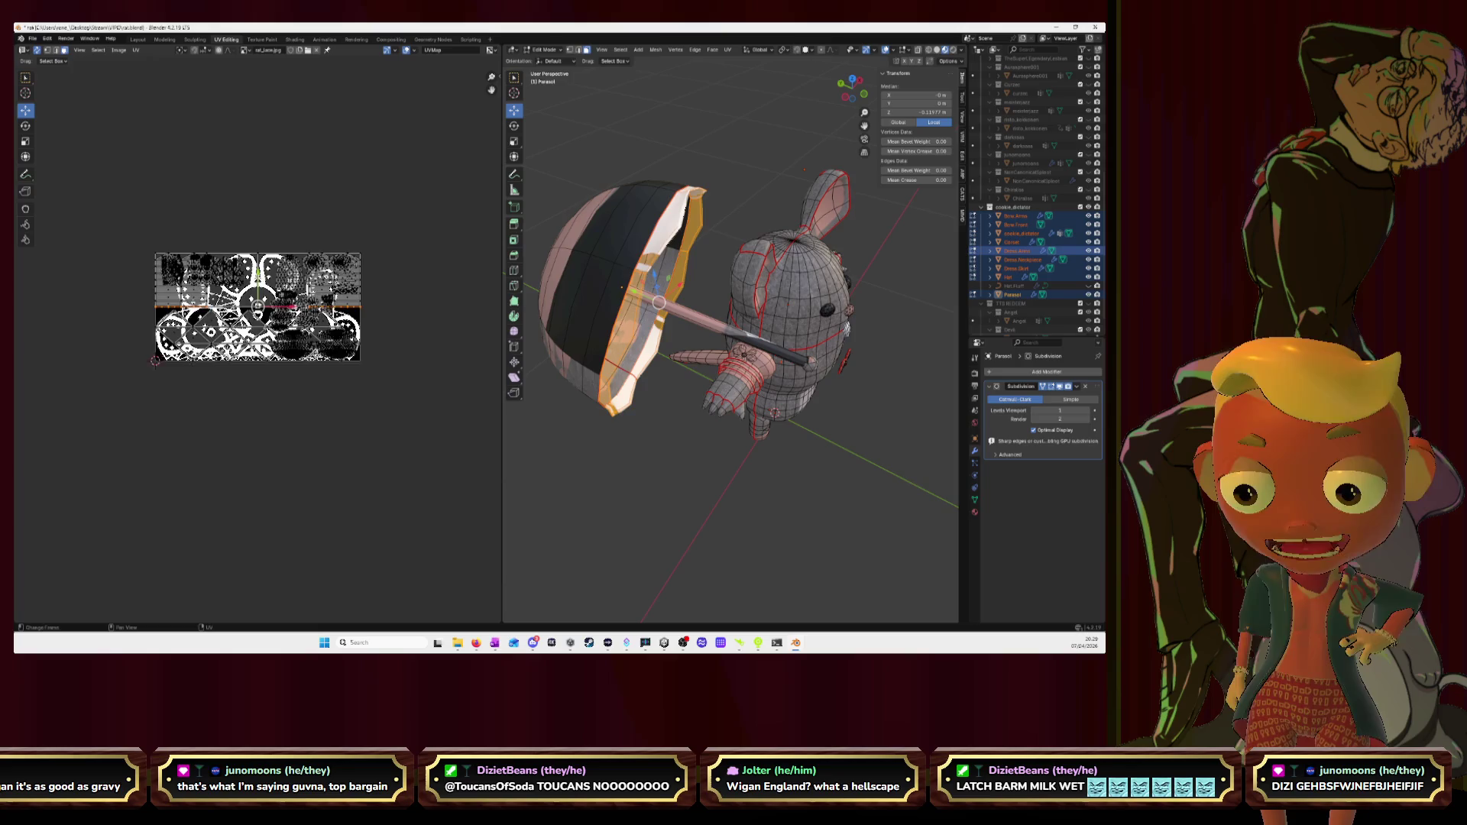
pyautogui.scroll(3, 290, 248)
pyautogui.scroll(2, 290, 248)
pyautogui.scroll(-3, 290, 248)
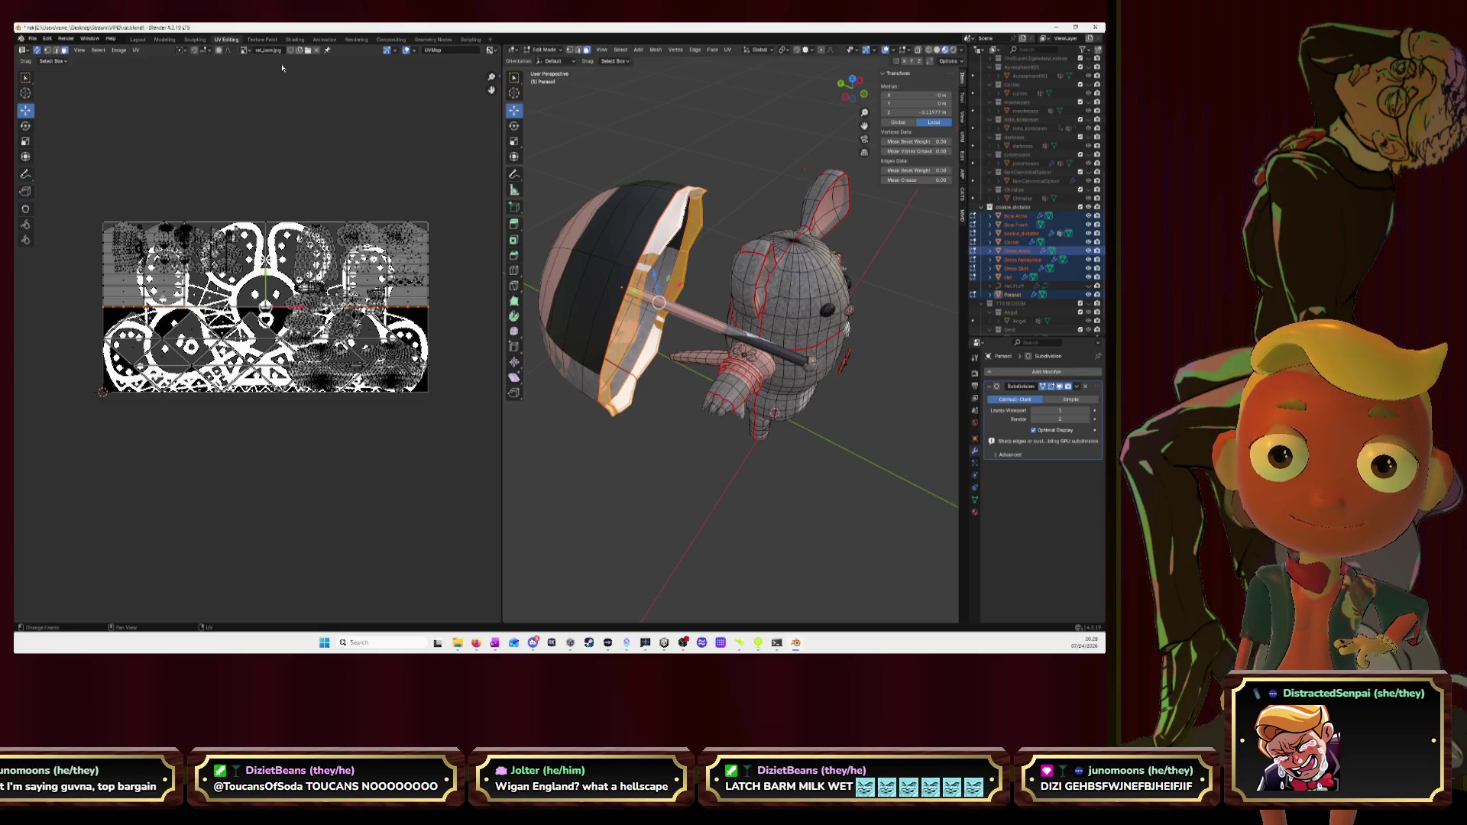
# Grow the umbrella face selection, review loaded images, and return to Layout
pyautogui.hotkey('ctrl', 'l')
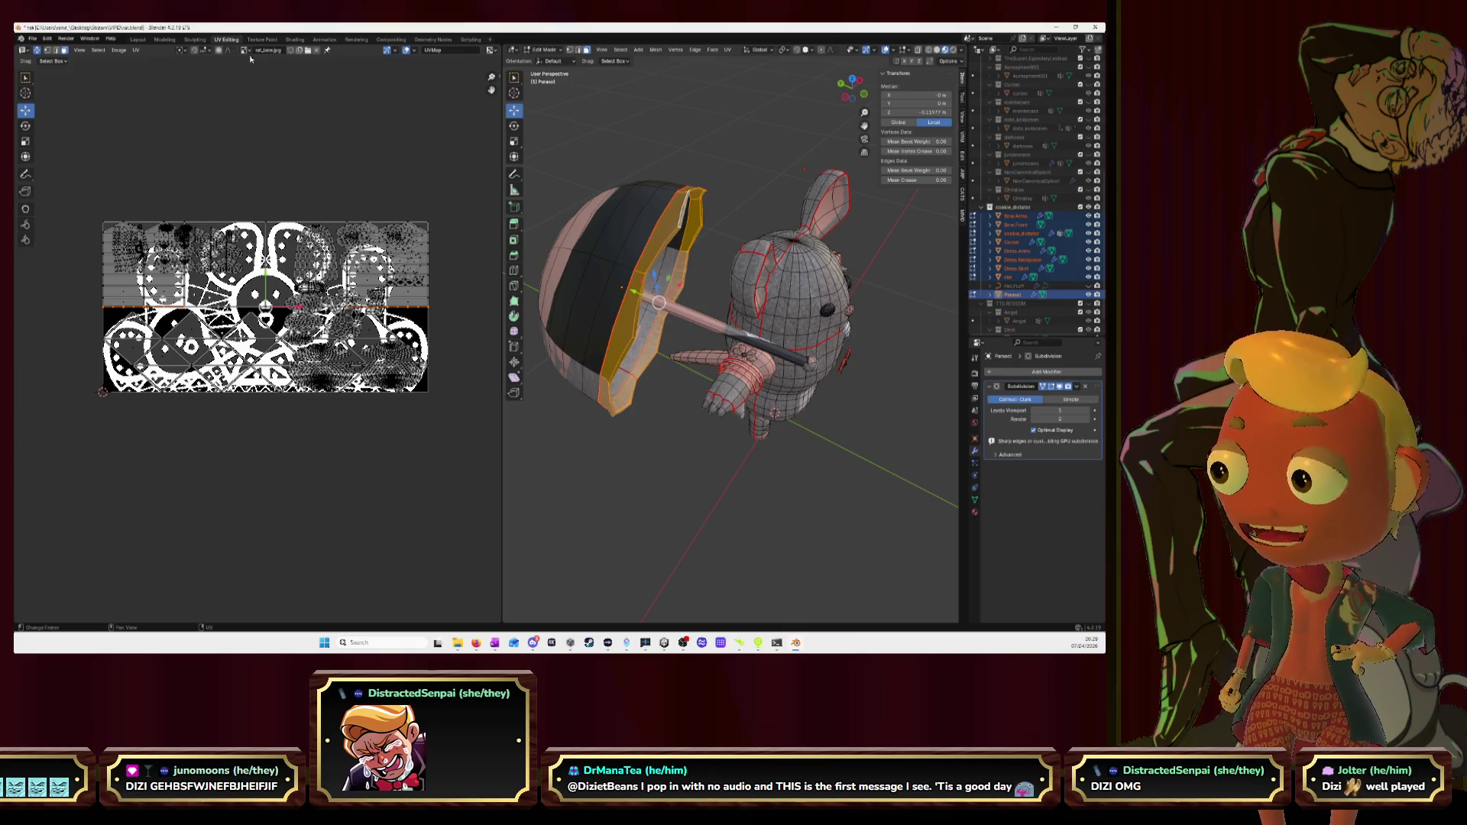
pyautogui.click(248, 53)
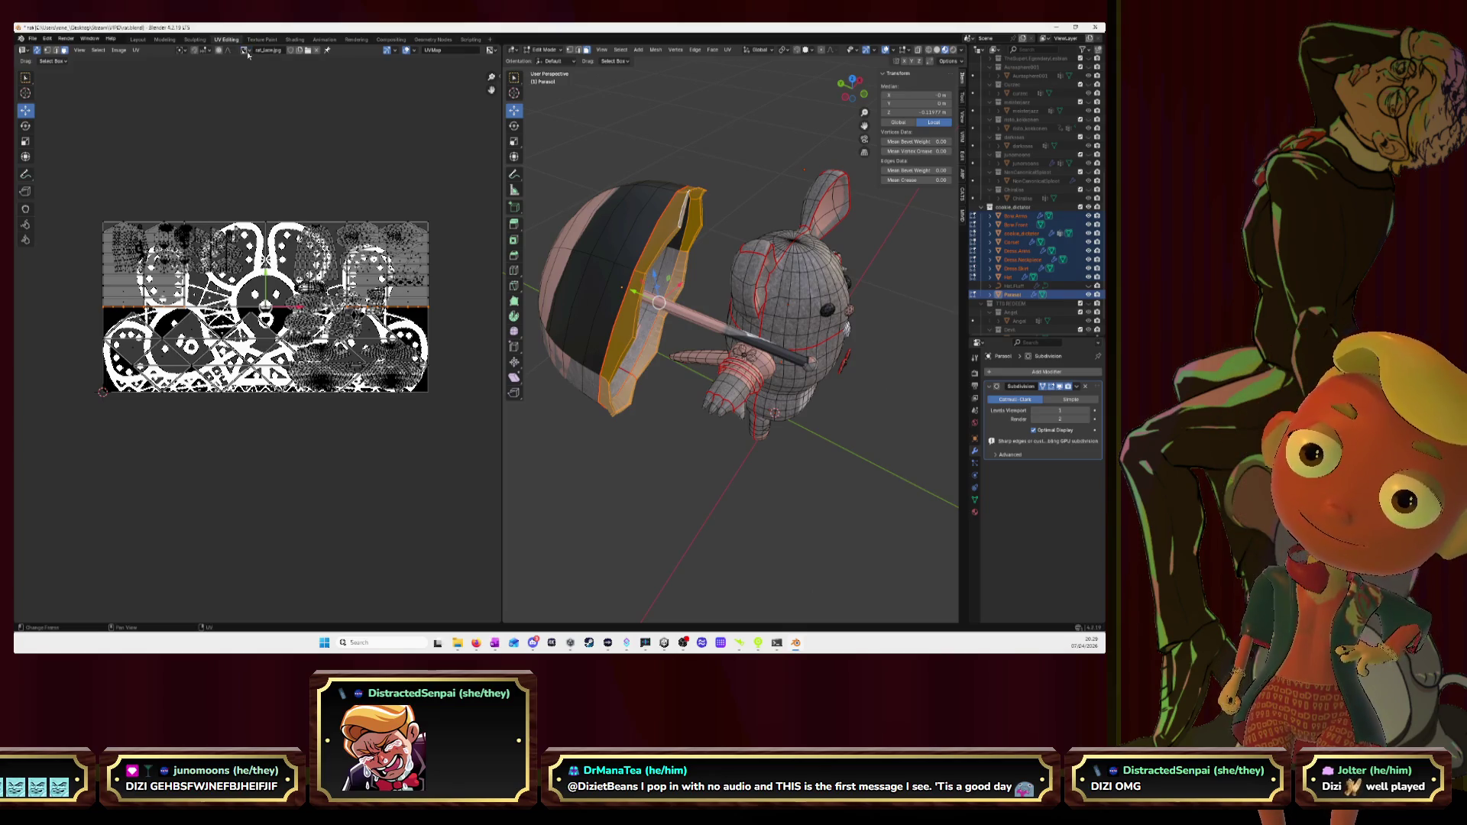
pyautogui.click(138, 40)
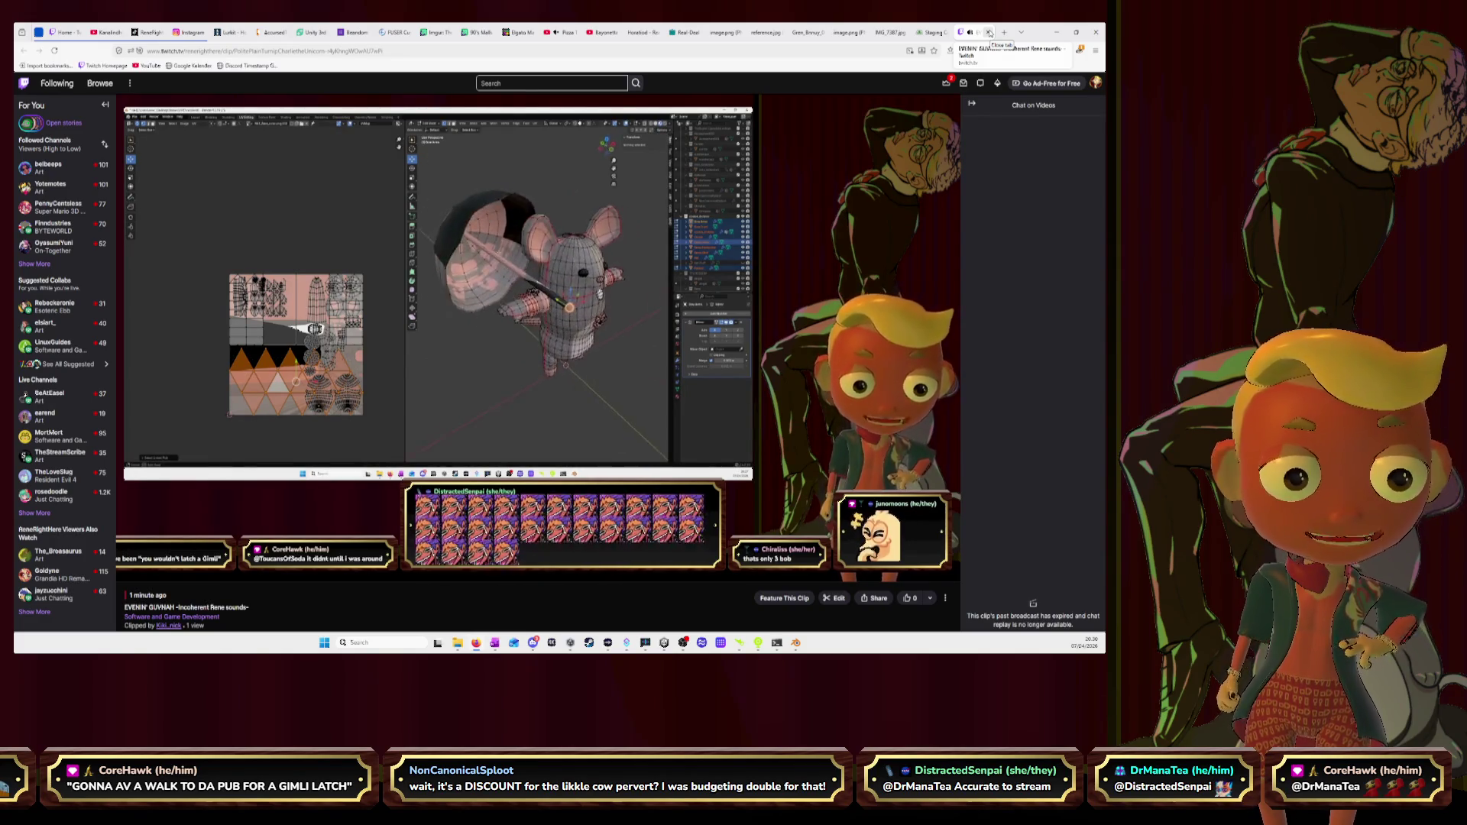
# Close the Firefox window playing the Pizza Tower video to return to Blender
pyautogui.click(988, 33)
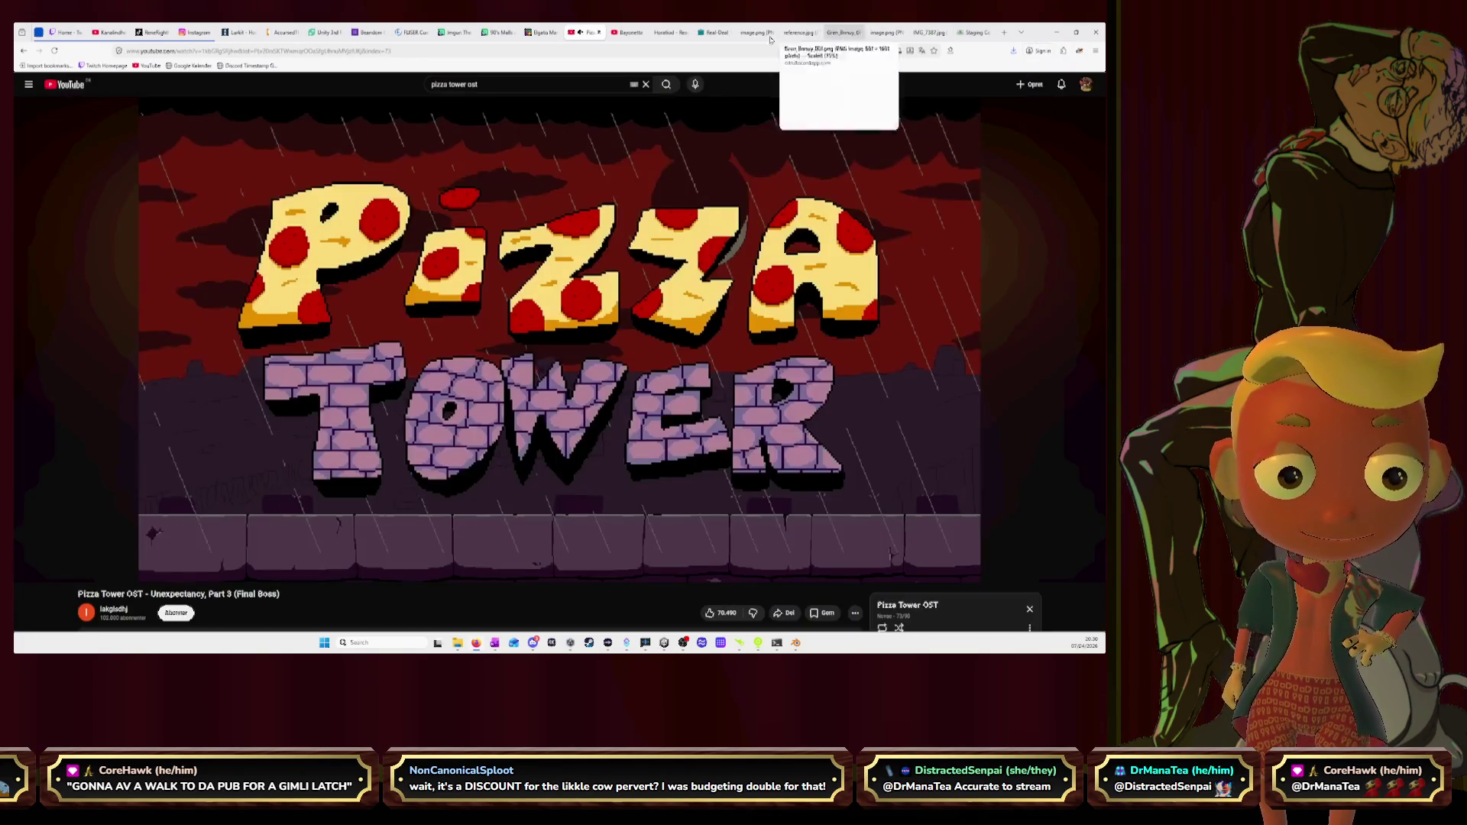
pyautogui.click(1055, 33)
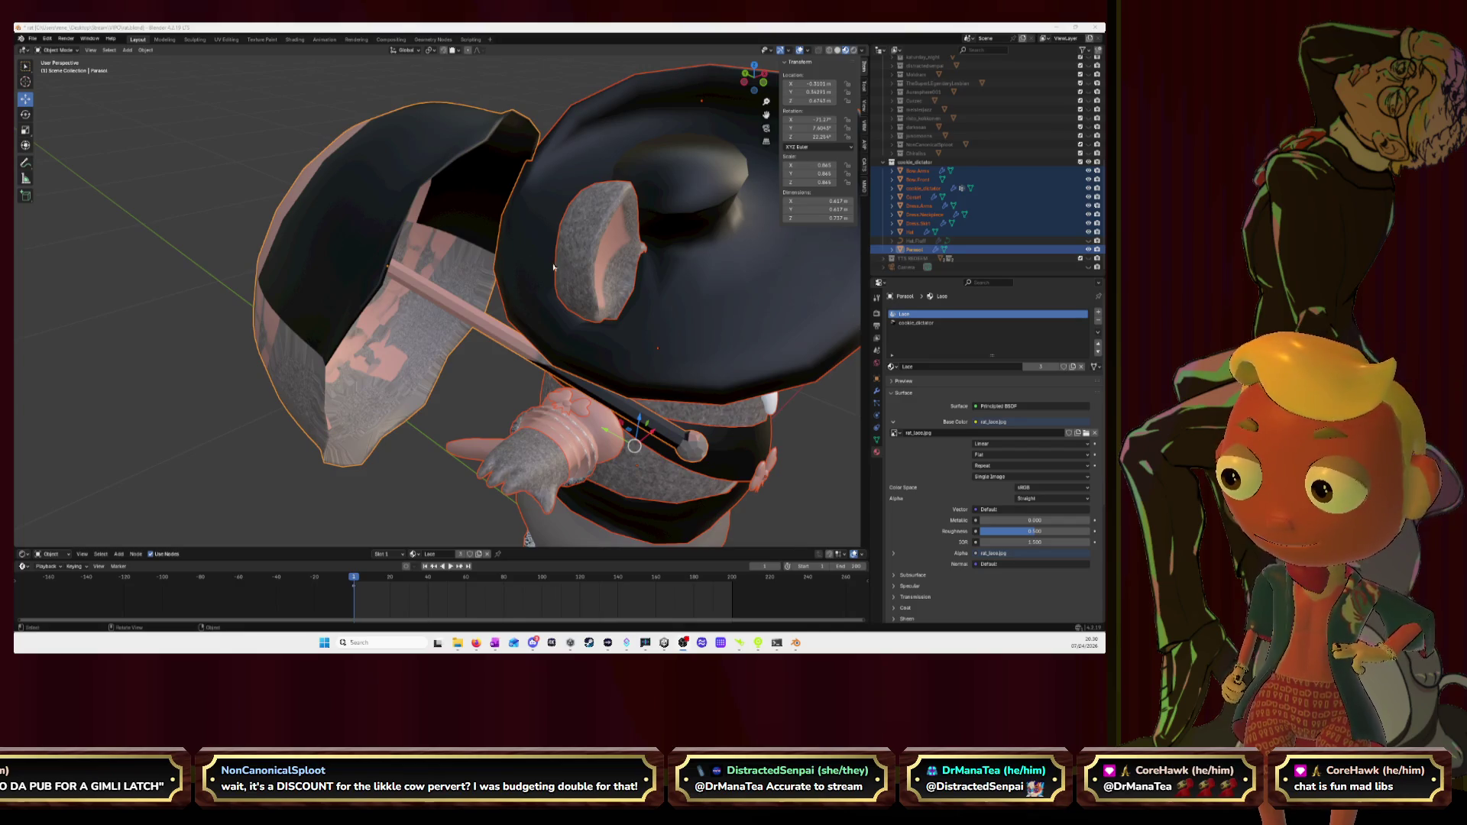
# Edit the umbrella mesh, shrink the rim selection and move to the UV Editing workspace
pyautogui.moveTo(538, 264); pyautogui.dragTo(478, 238, button='middle')
pyautogui.press('Tab')
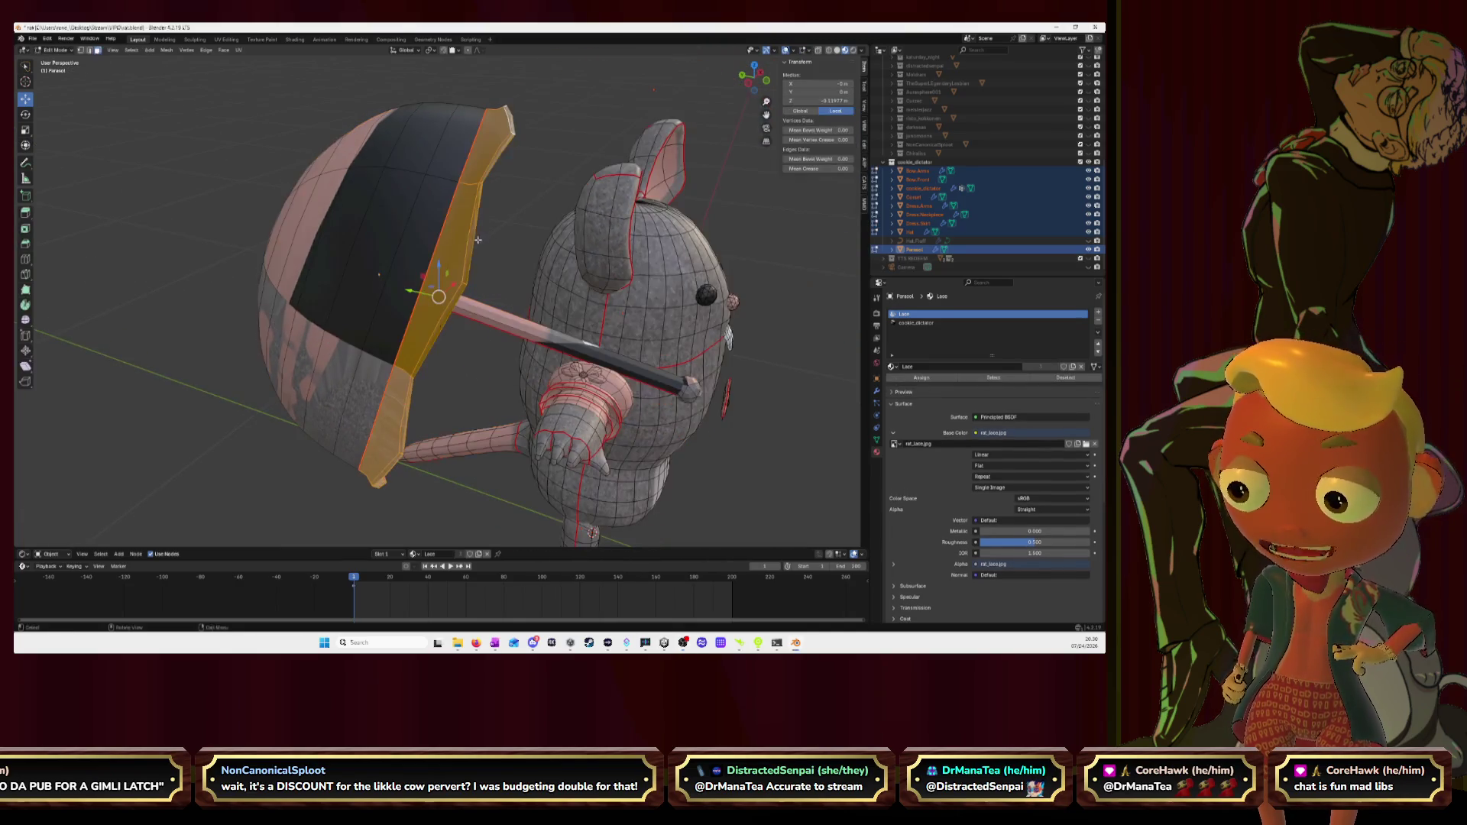
pyautogui.press('ctrl+KP_Subtract')
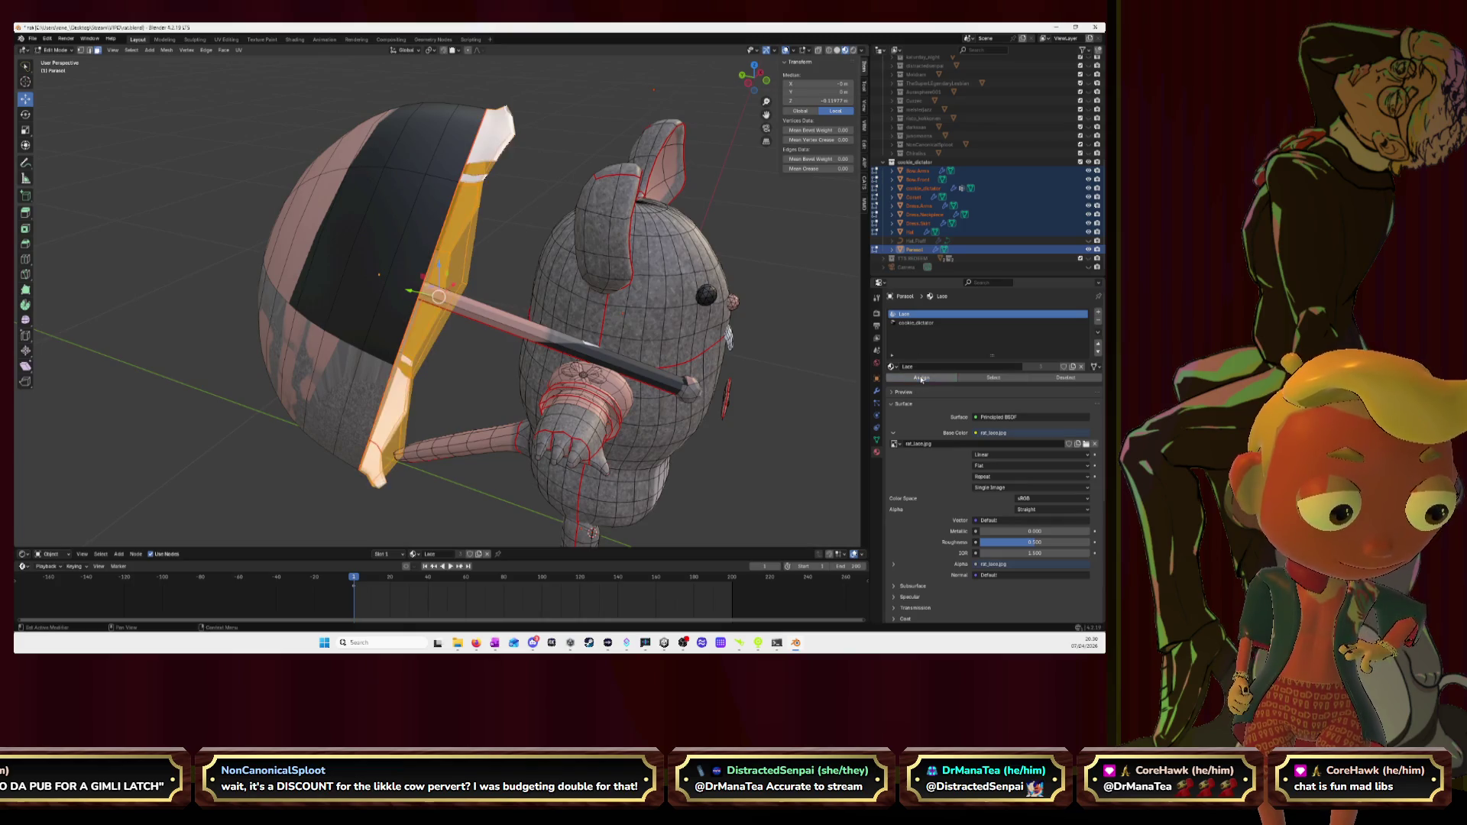
pyautogui.click(227, 39)
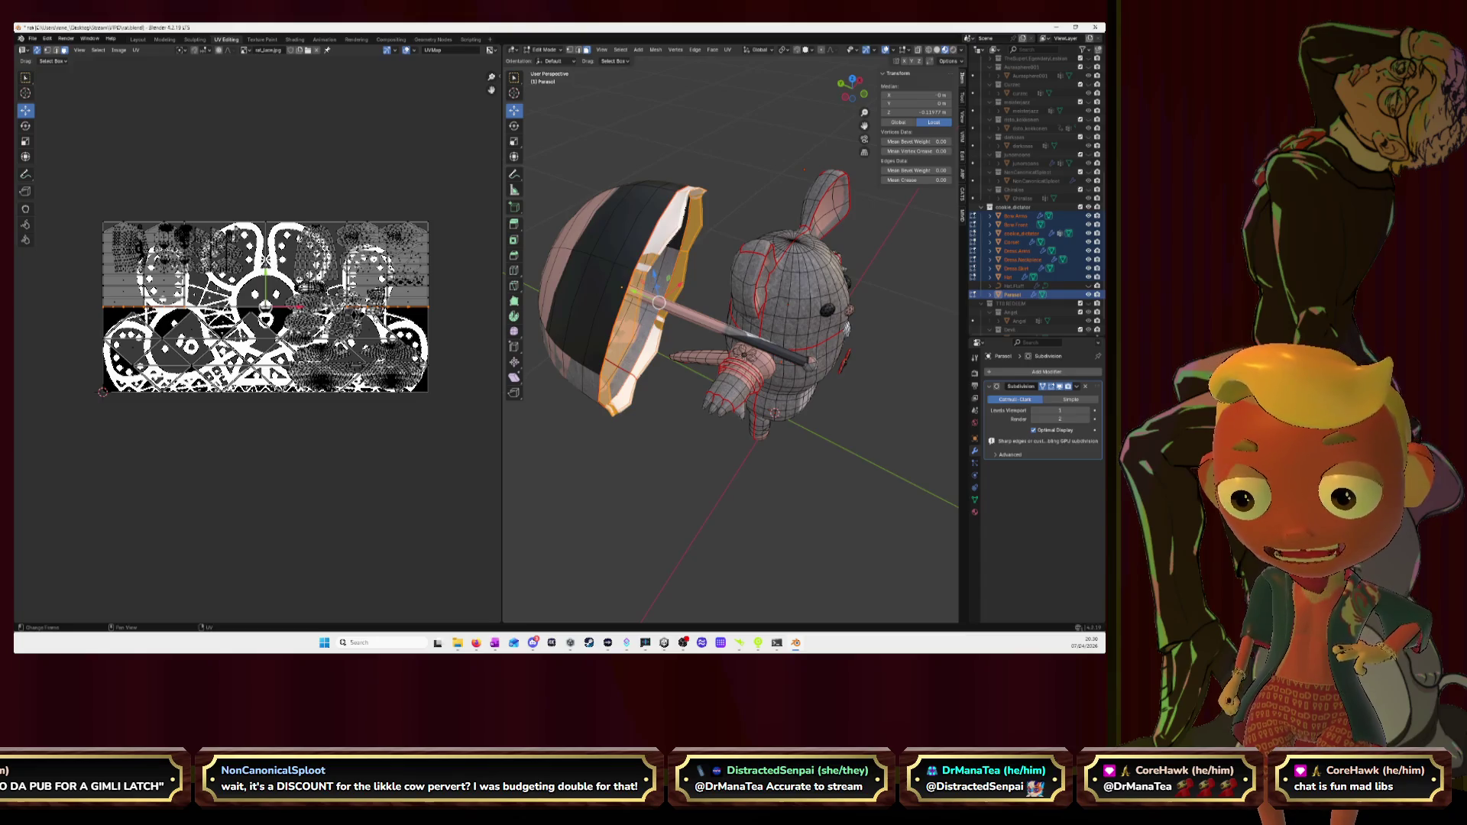
# Select the umbrella, show its UVs over the rat face texture and bring up the Unwrap menu
pyautogui.moveTo(644, 319); pyautogui.dragTo(611, 251, button='middle')
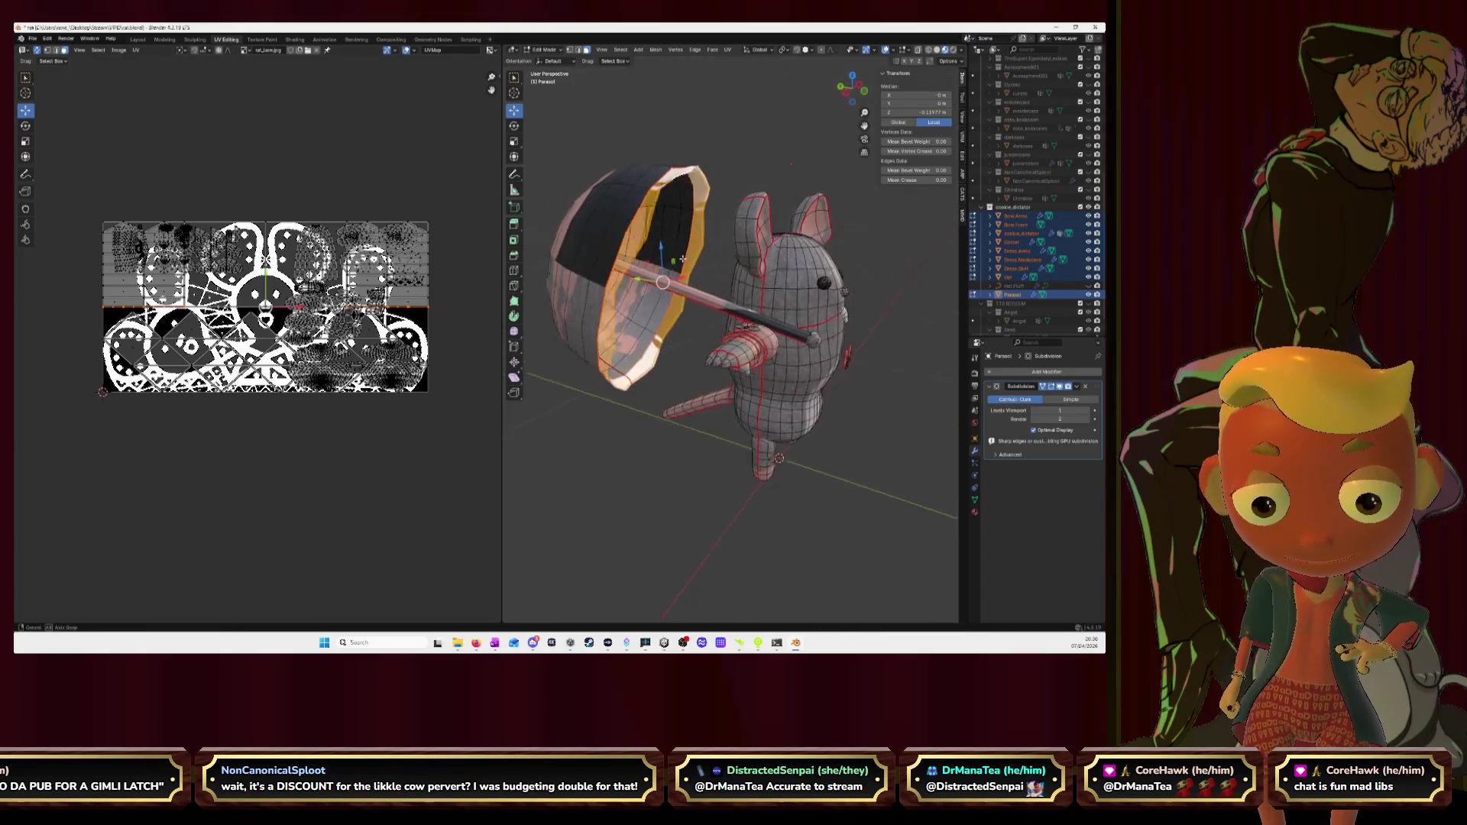
pyautogui.press('Tab')
pyautogui.click(611, 251)
pyautogui.press('Tab')
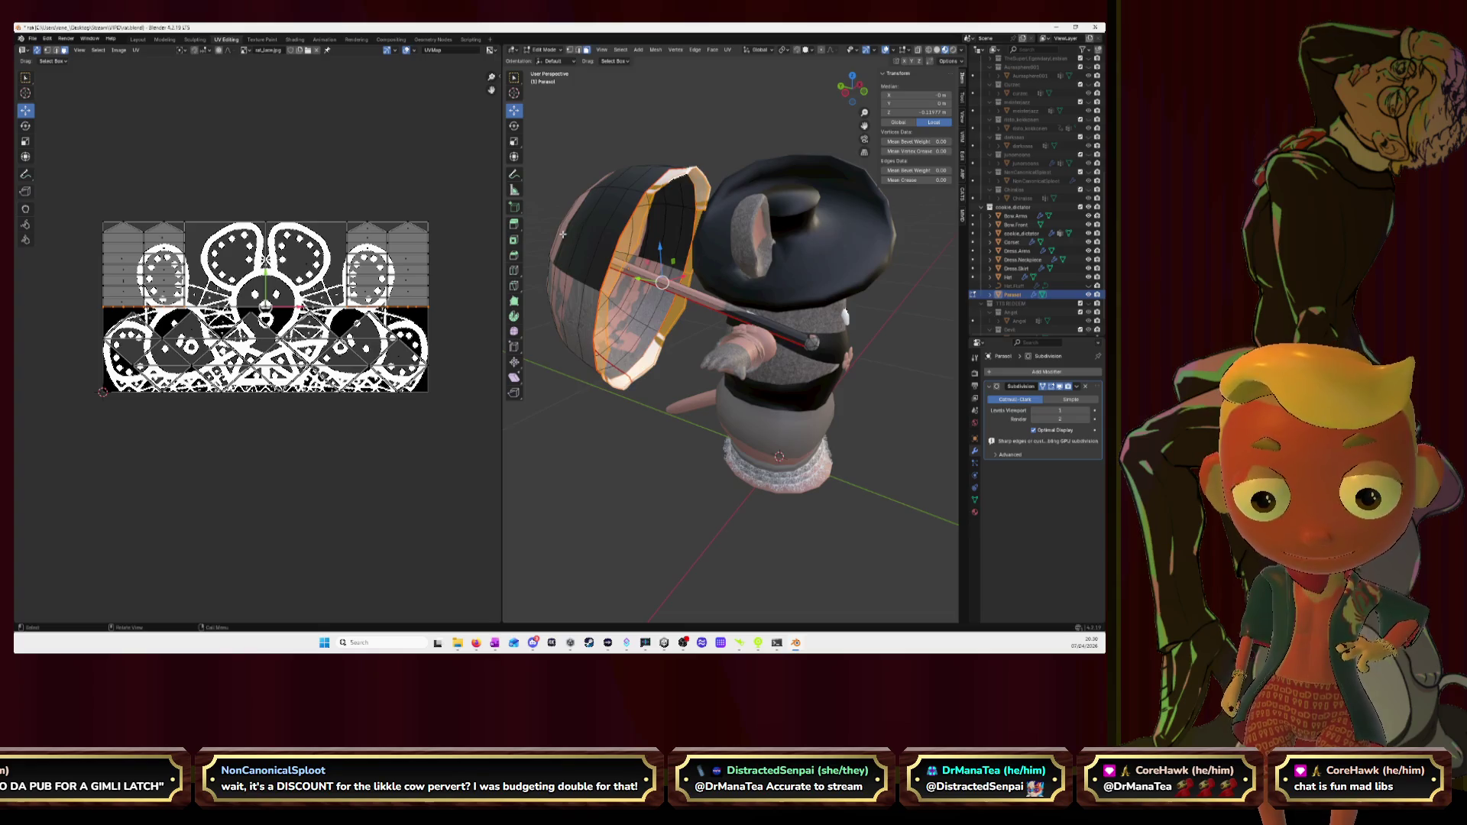
pyautogui.moveTo(562, 233); pyautogui.dragTo(567, 242, button='middle')
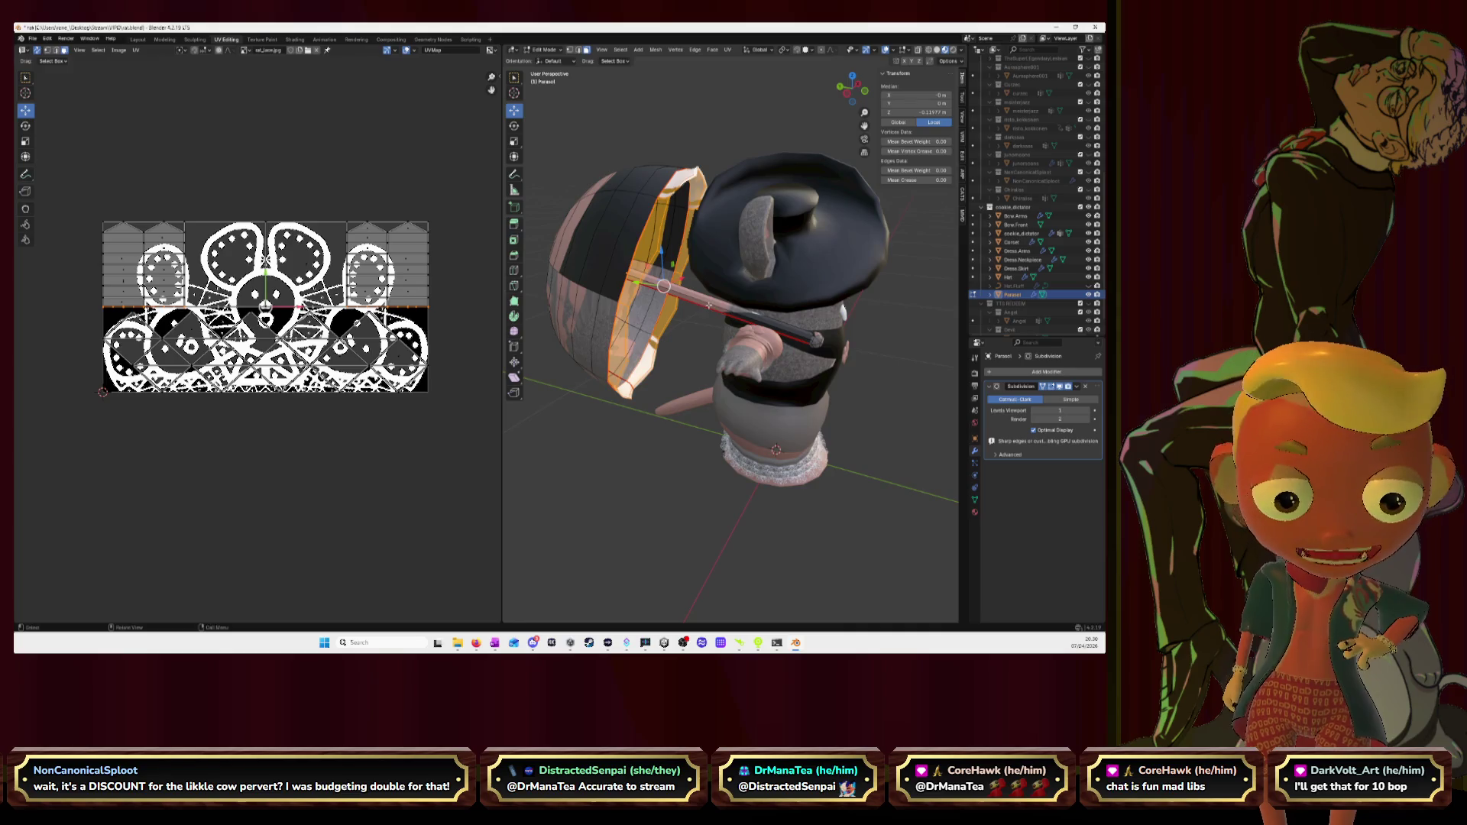
pyautogui.moveTo(573, 327); pyautogui.dragTo(641, 331, button='middle')
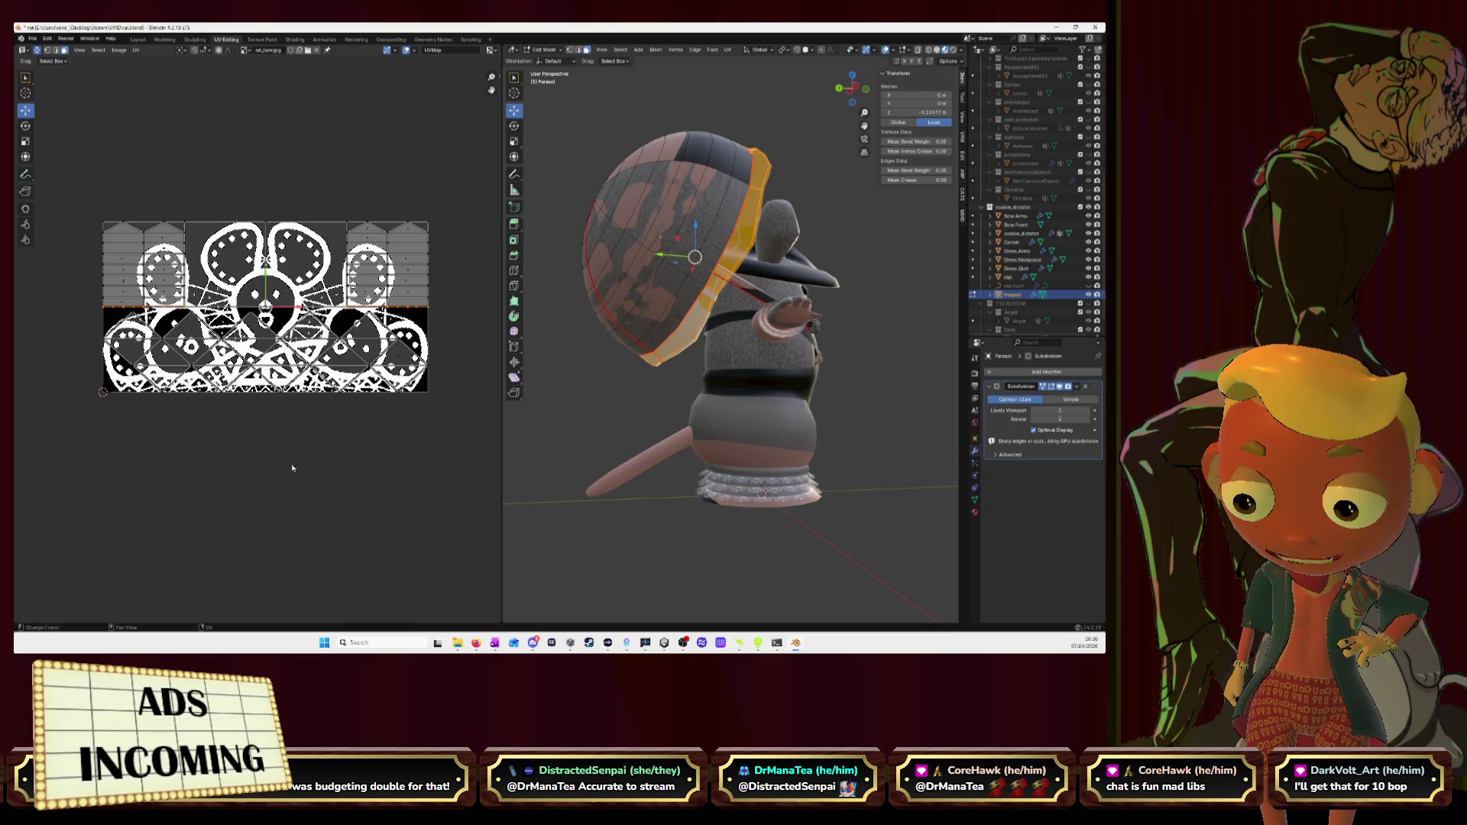
pyautogui.press('u')
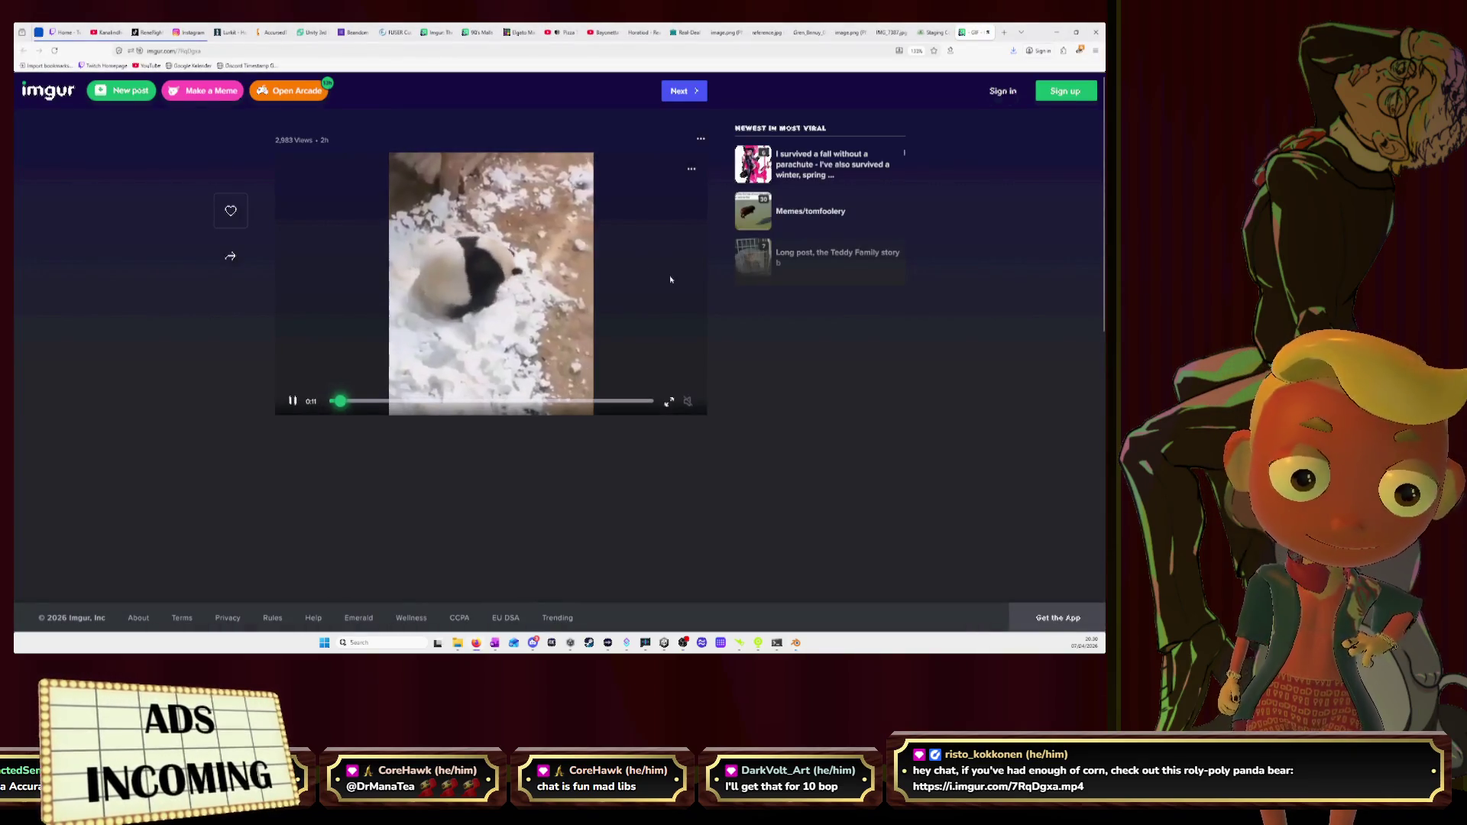
pyautogui.keyDown('ctrl'); pyautogui.scroll(1, 686, 288); pyautogui.keyUp('ctrl')
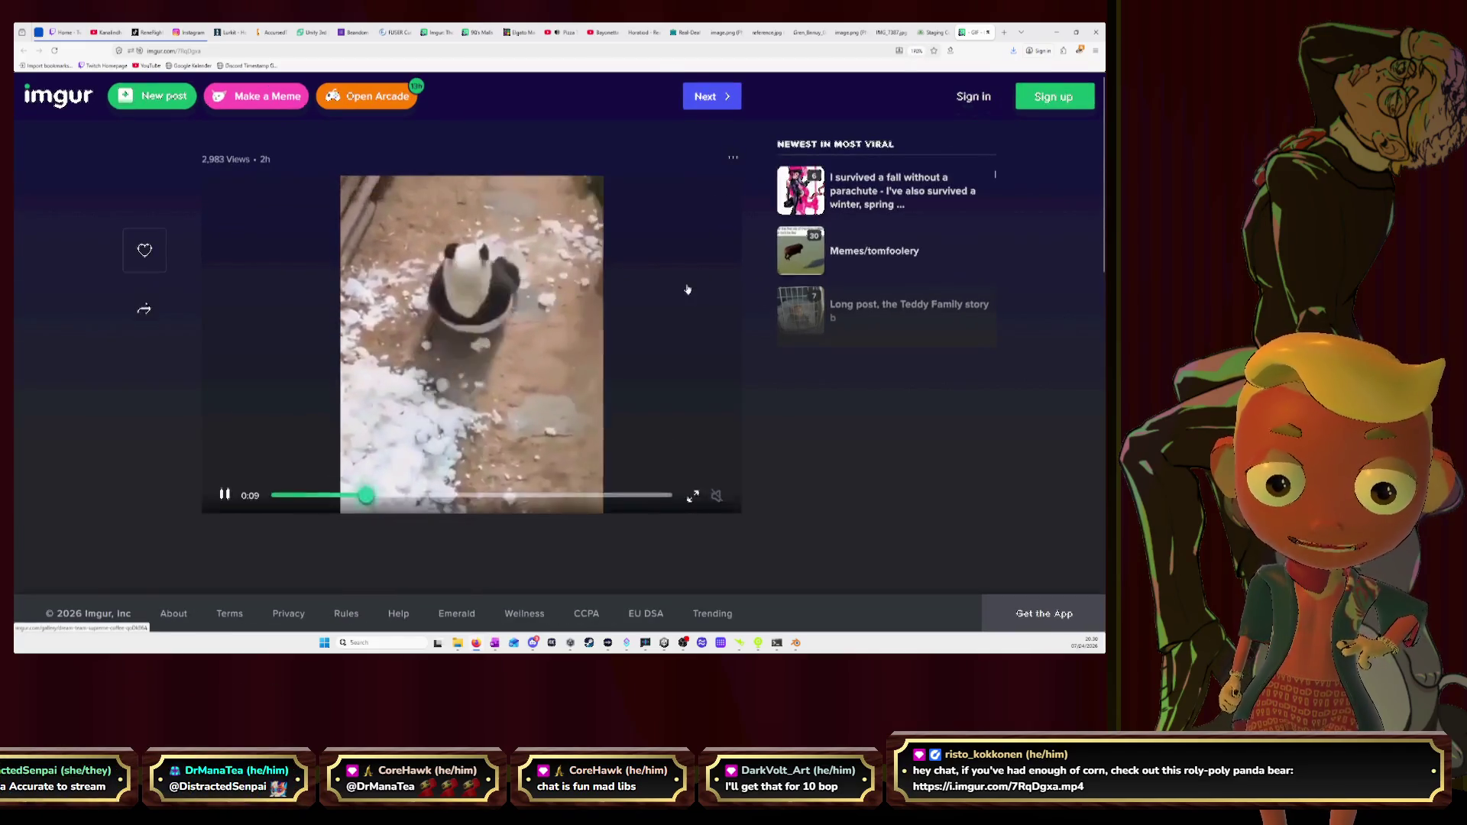
pyautogui.keyDown('ctrl'); pyautogui.scroll(1, 687, 288); pyautogui.keyUp('ctrl')
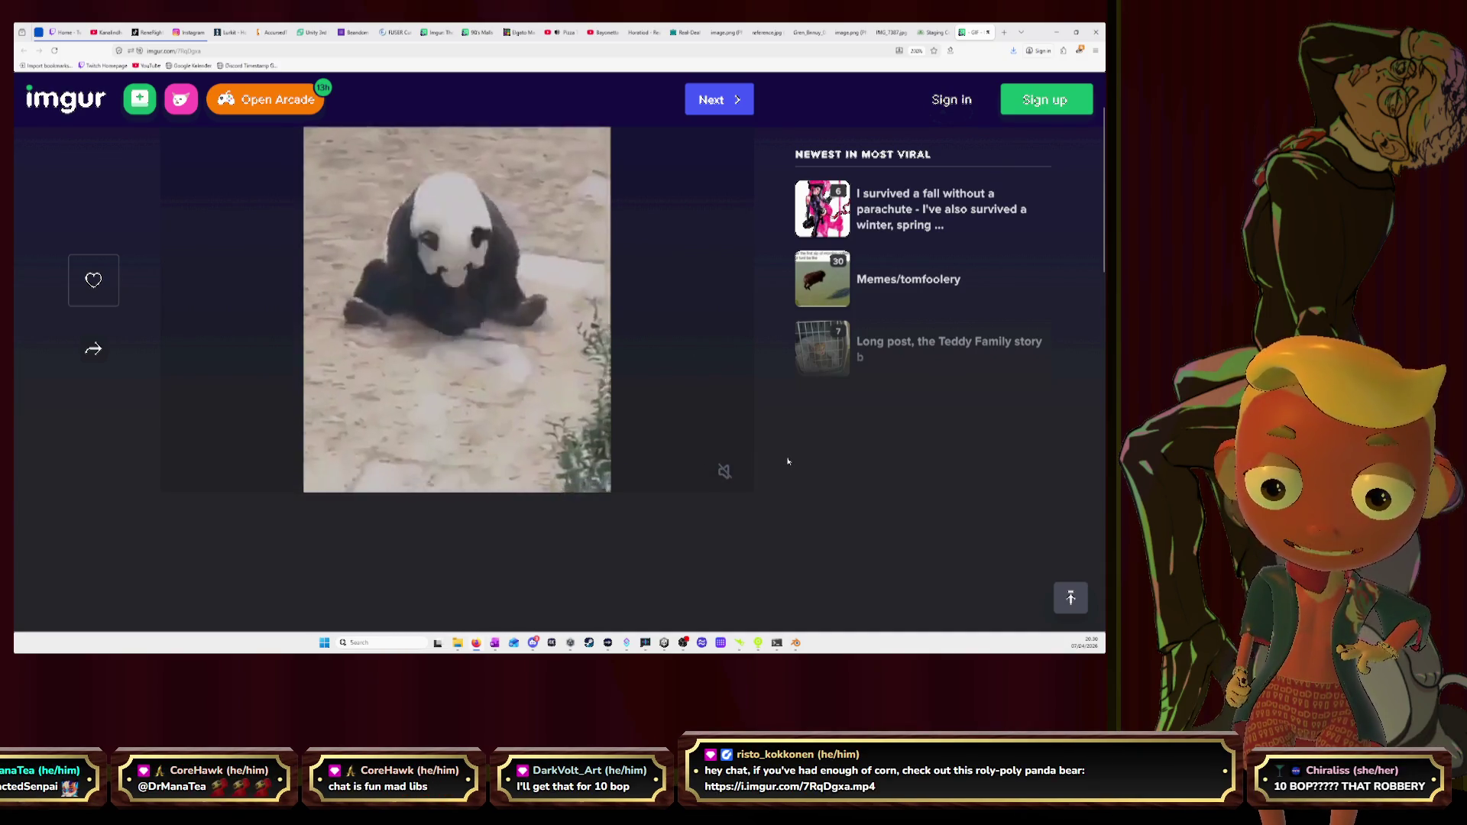
# Watch the Imgur panda clip full screen, queueing a Super Mario 64 music result in between
pyautogui.click(697, 474)
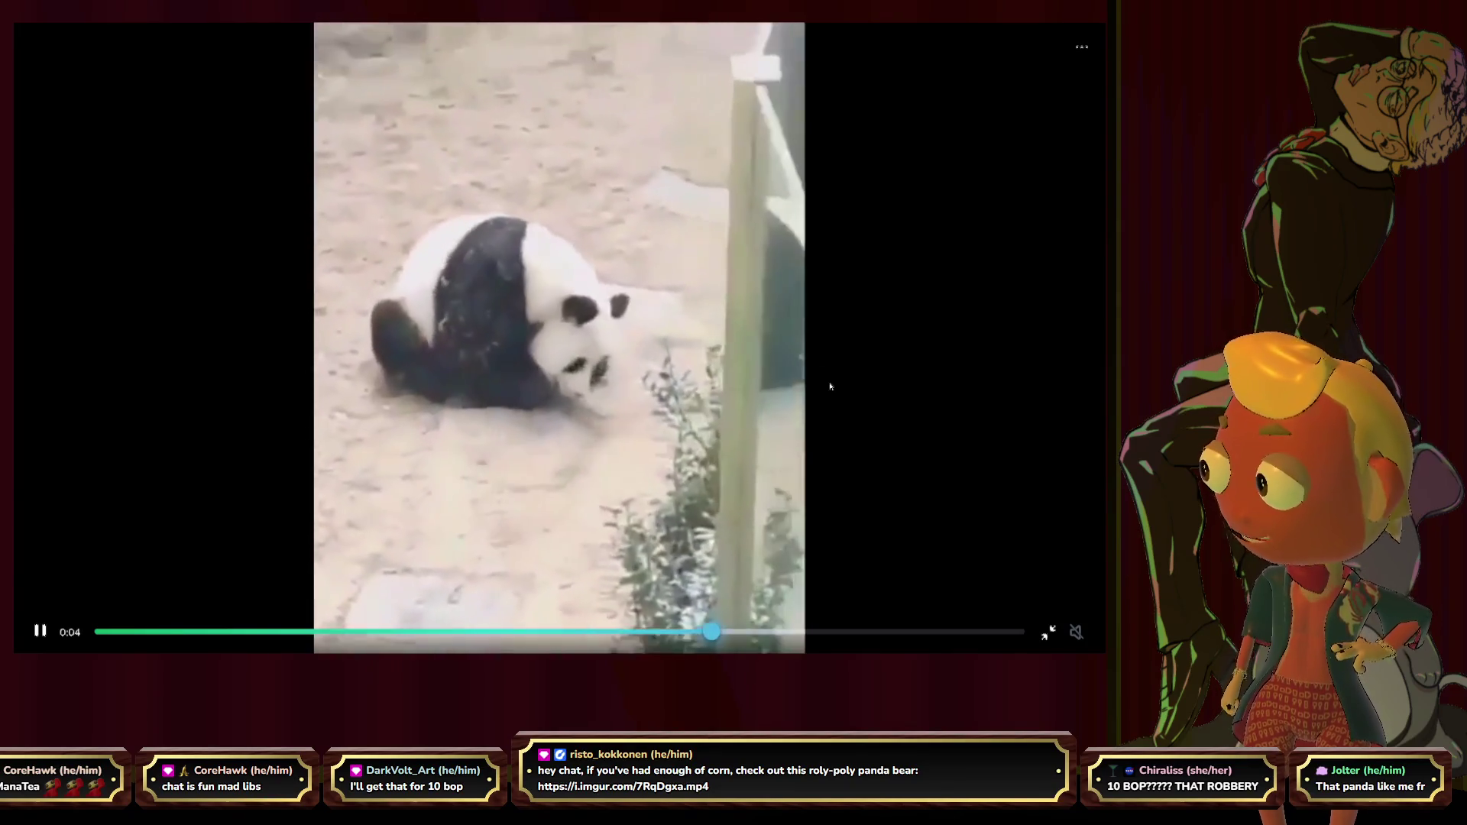
pyautogui.click(1048, 633)
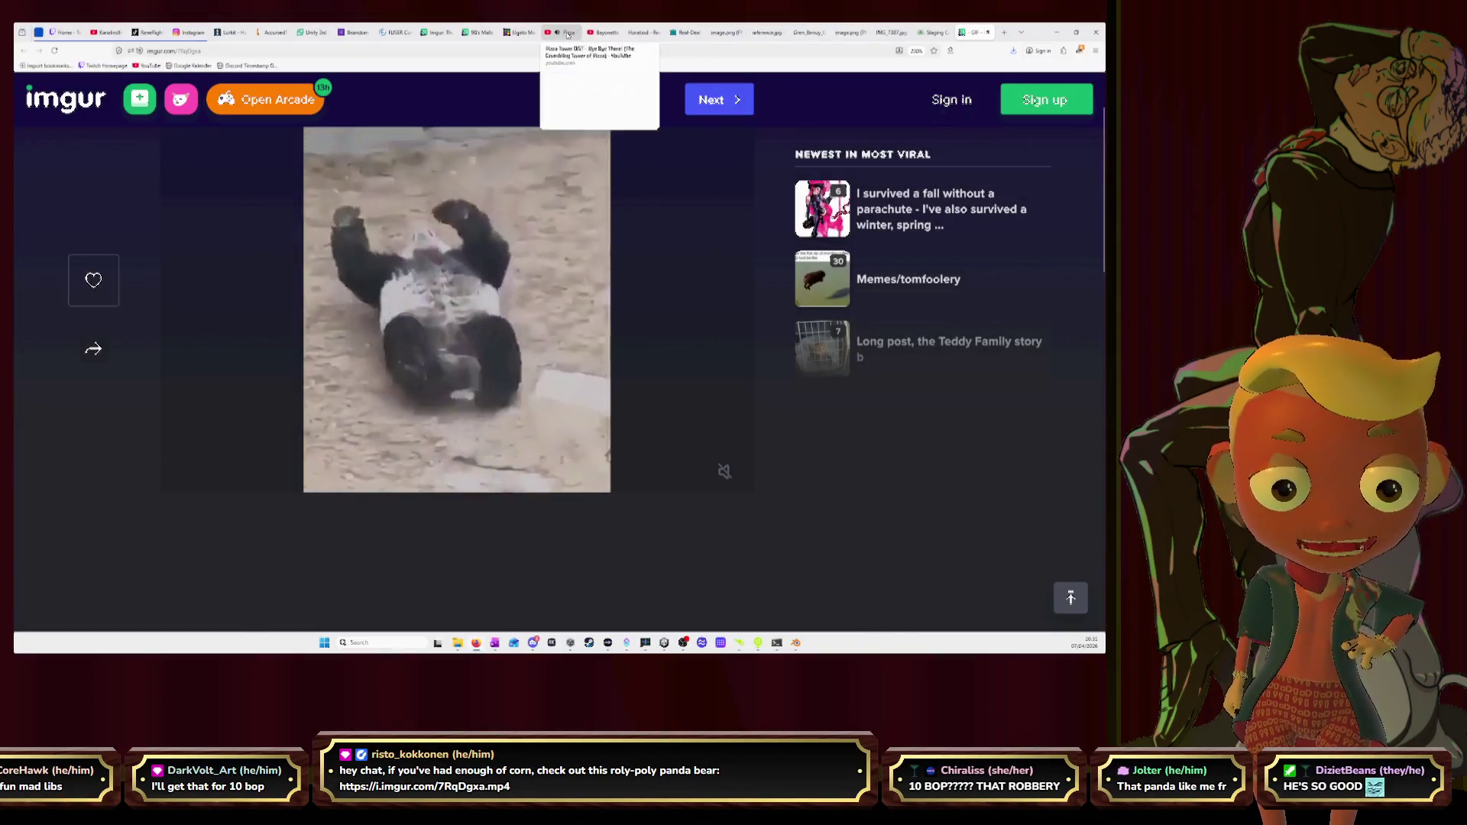
pyautogui.click(607, 31)
pyautogui.click(608, 31)
pyautogui.doubleClick(552, 83)
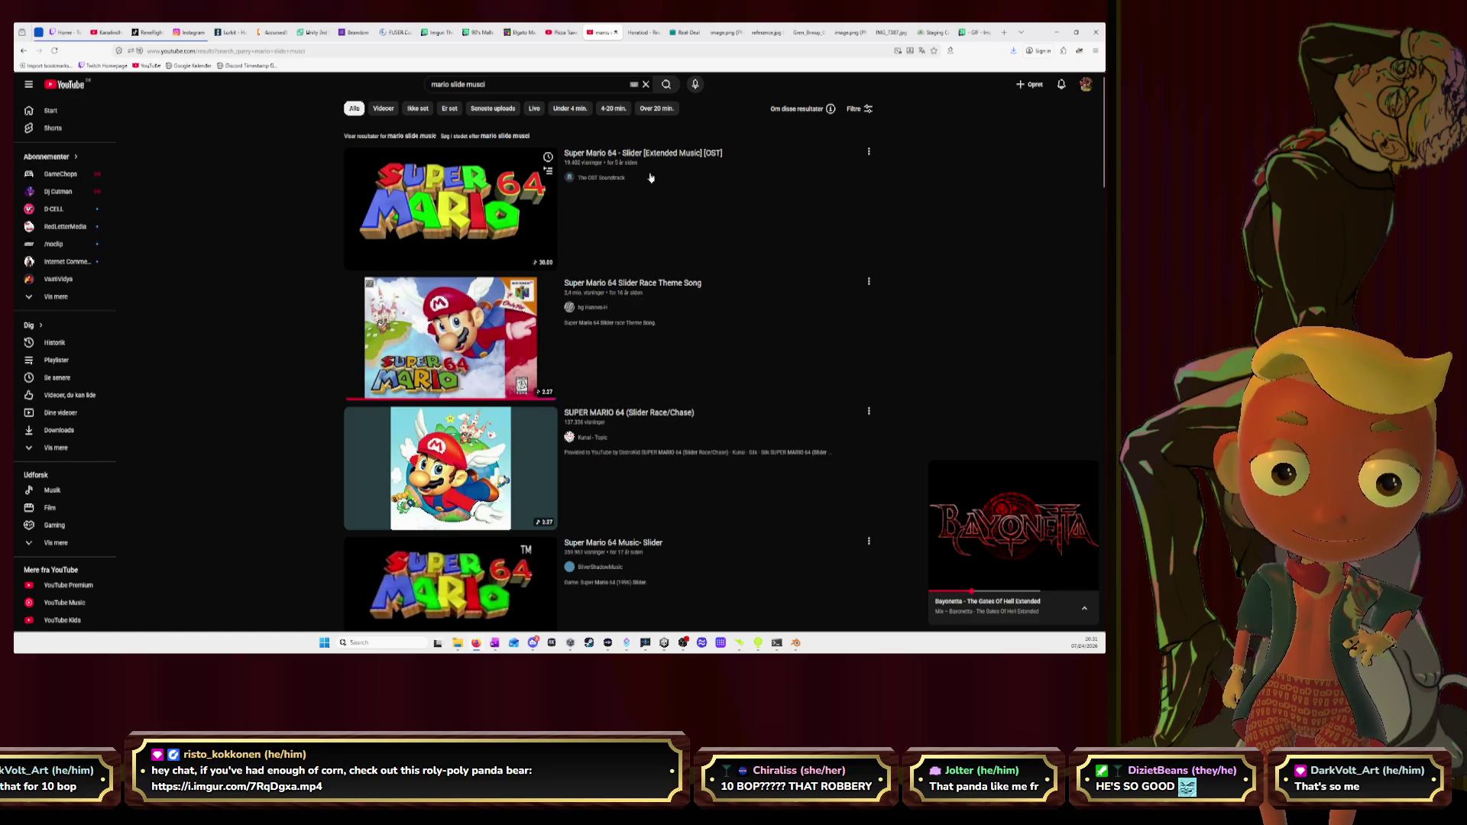
pyautogui.click(483, 196)
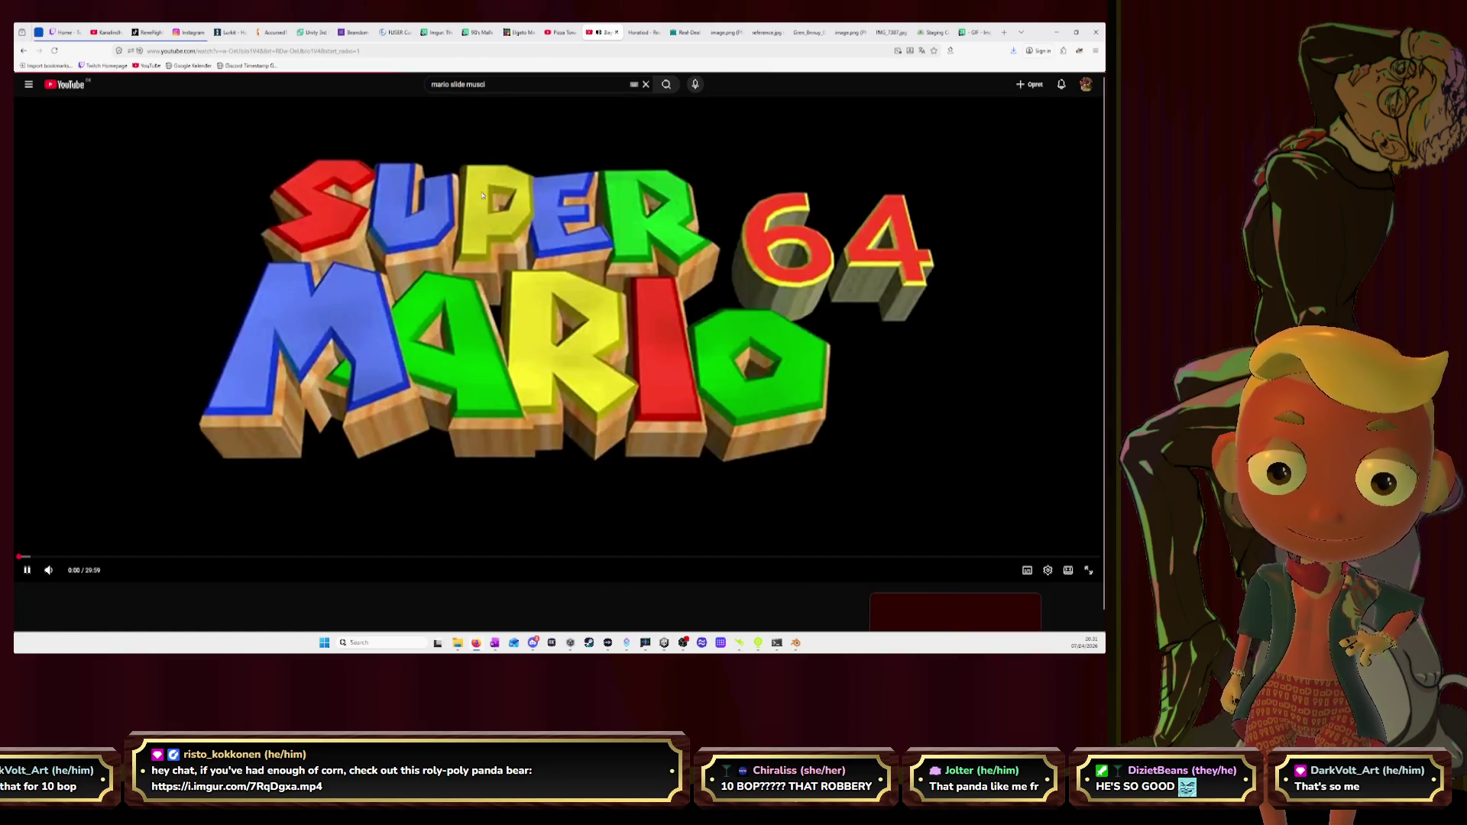
pyautogui.click(968, 31)
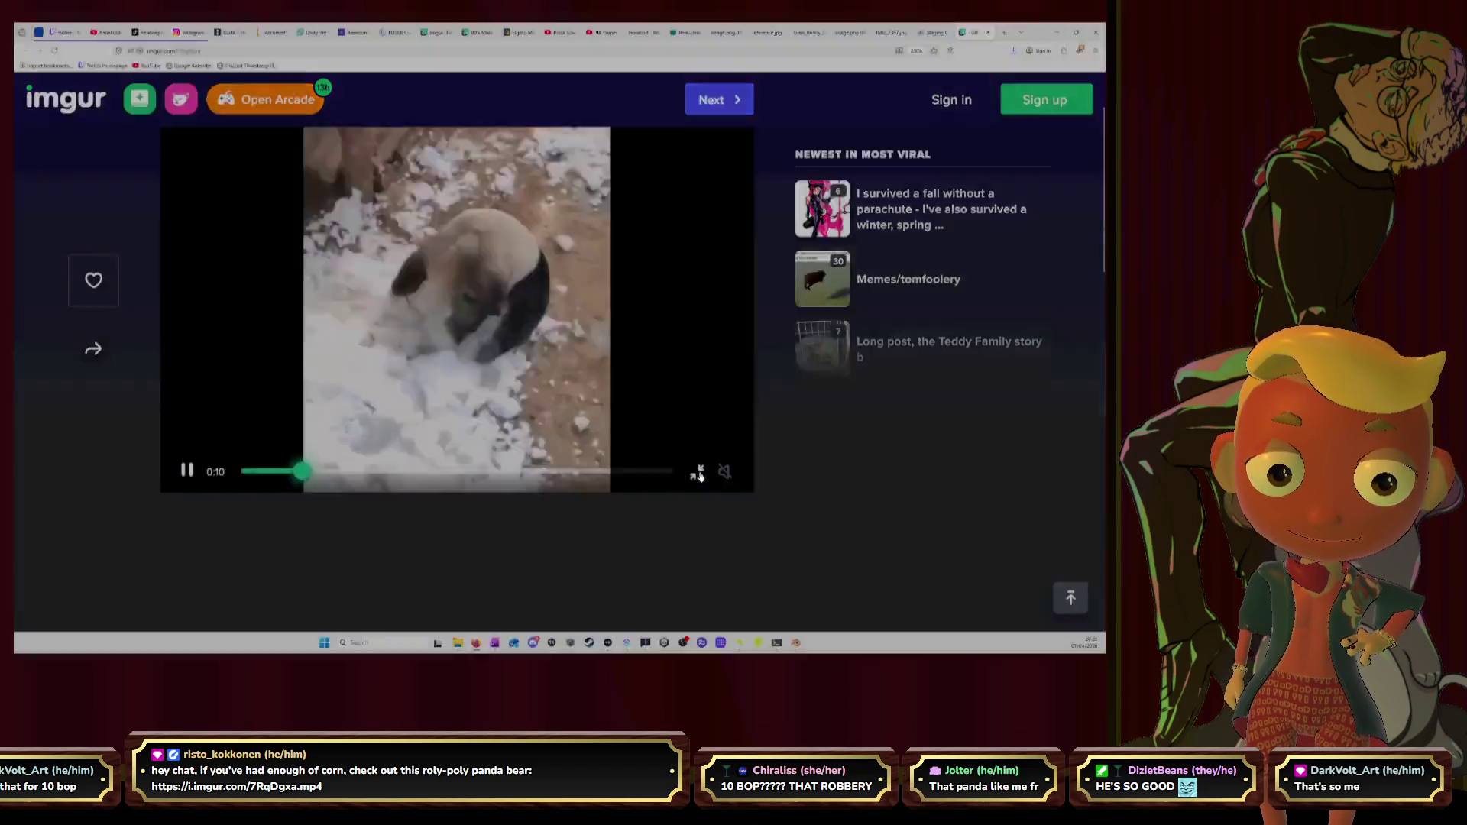
pyautogui.click(699, 473)
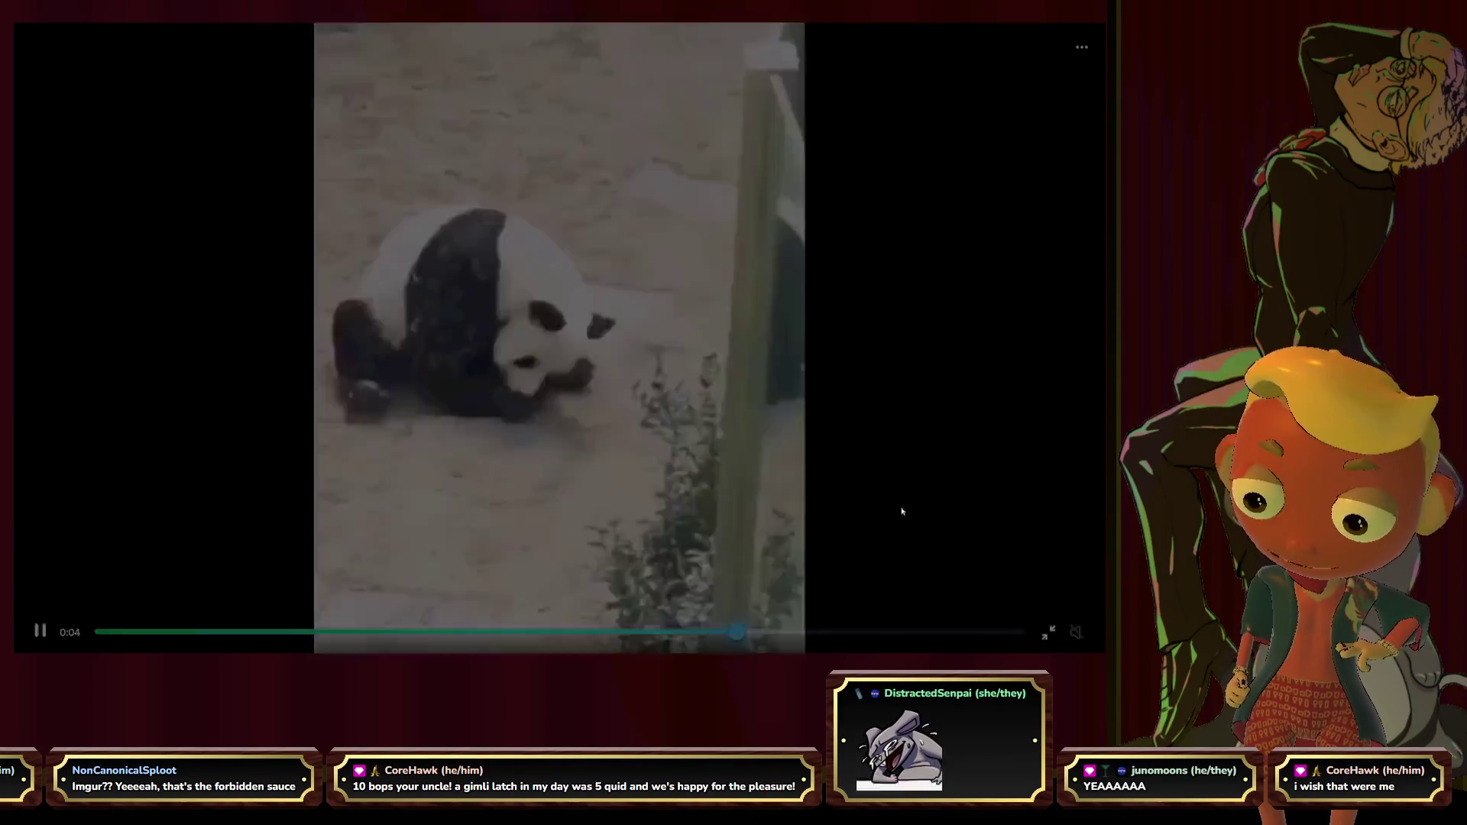
pyautogui.press('Escape')
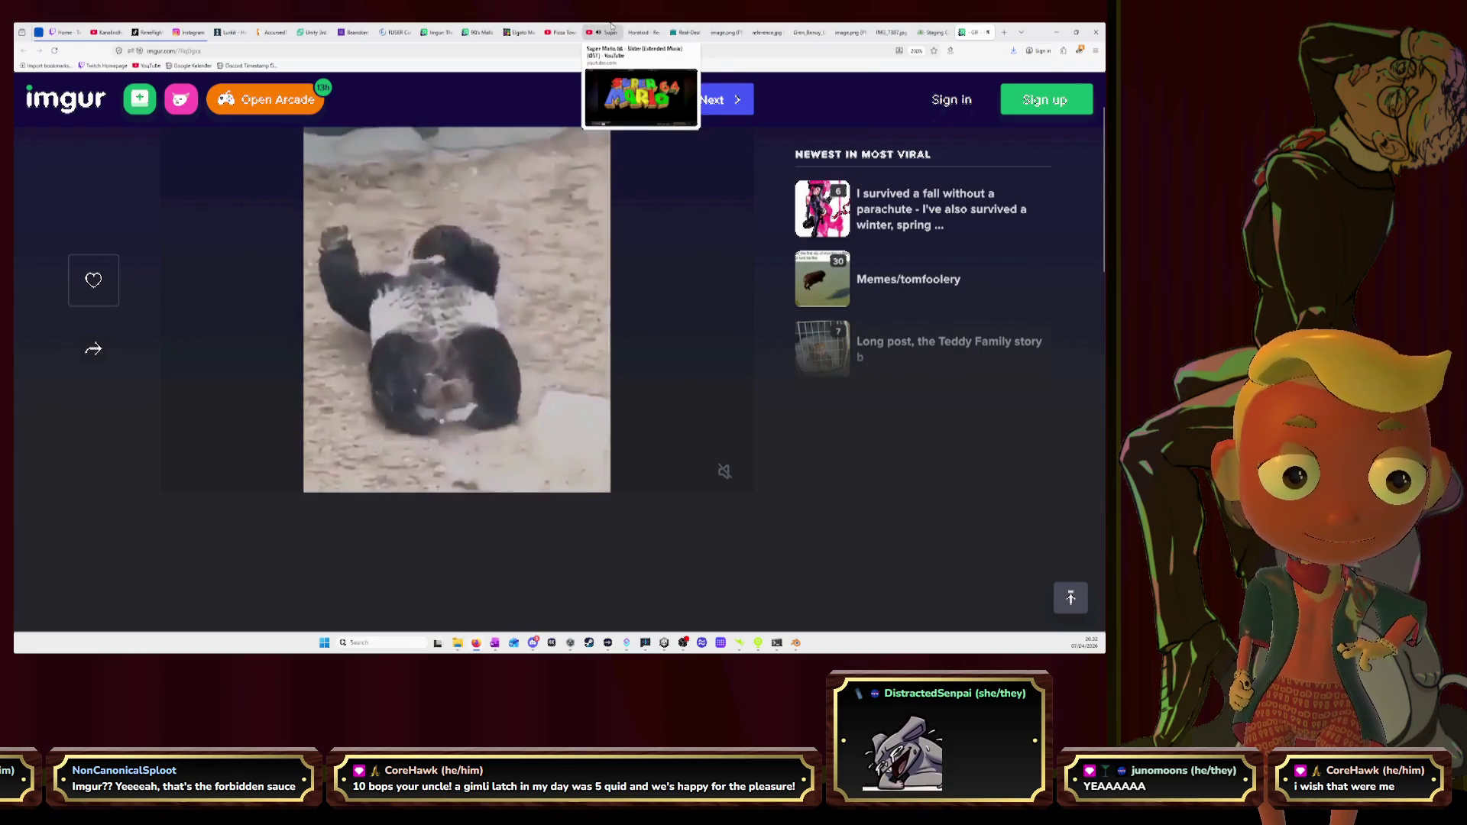
# Close the music and panda tabs, then hide Firefox to reveal Blender
pyautogui.click(608, 33)
pyautogui.hotkey('ctrl', 'w')
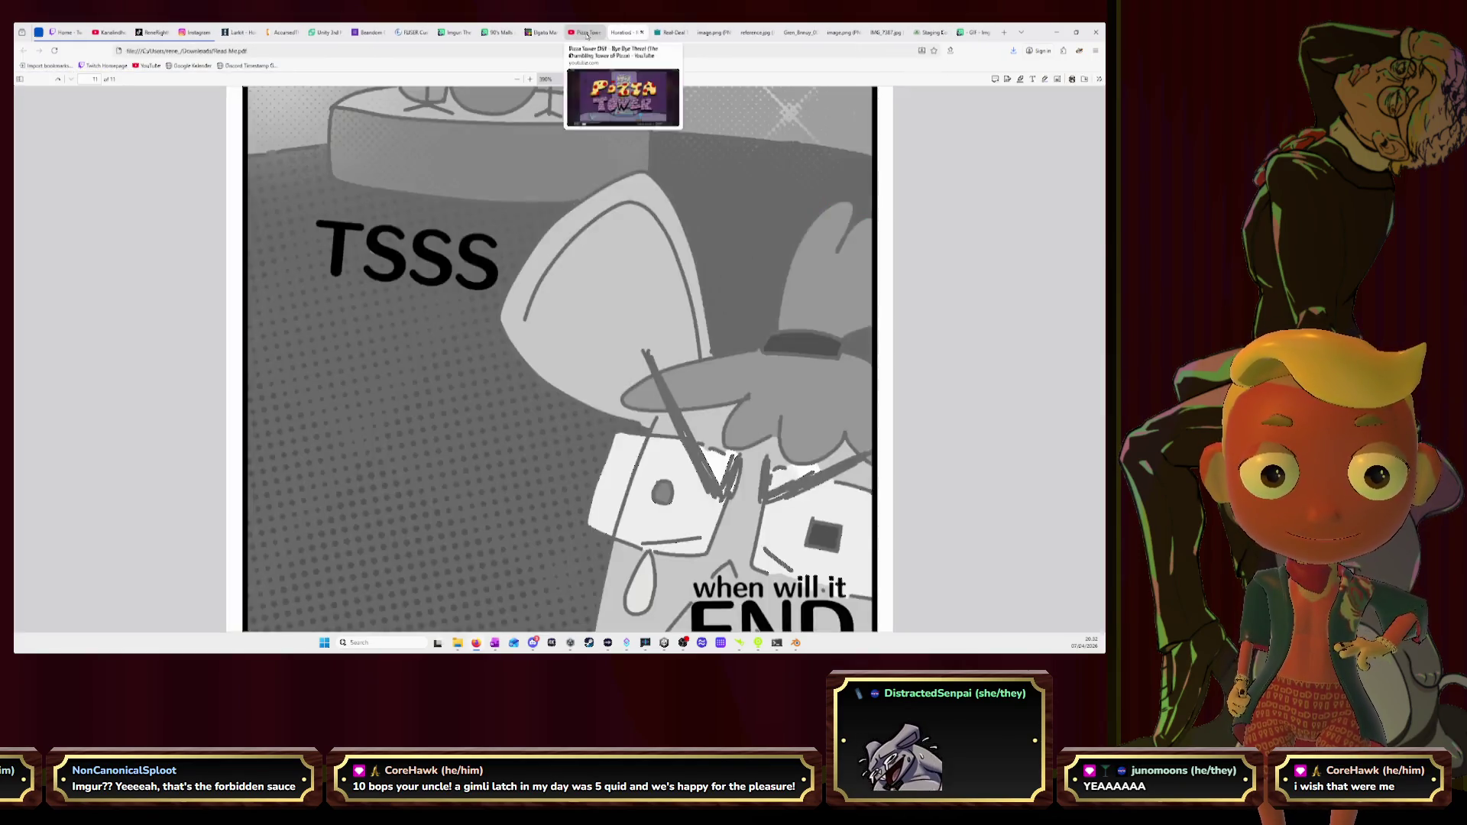
pyautogui.click(573, 33)
pyautogui.click(995, 33)
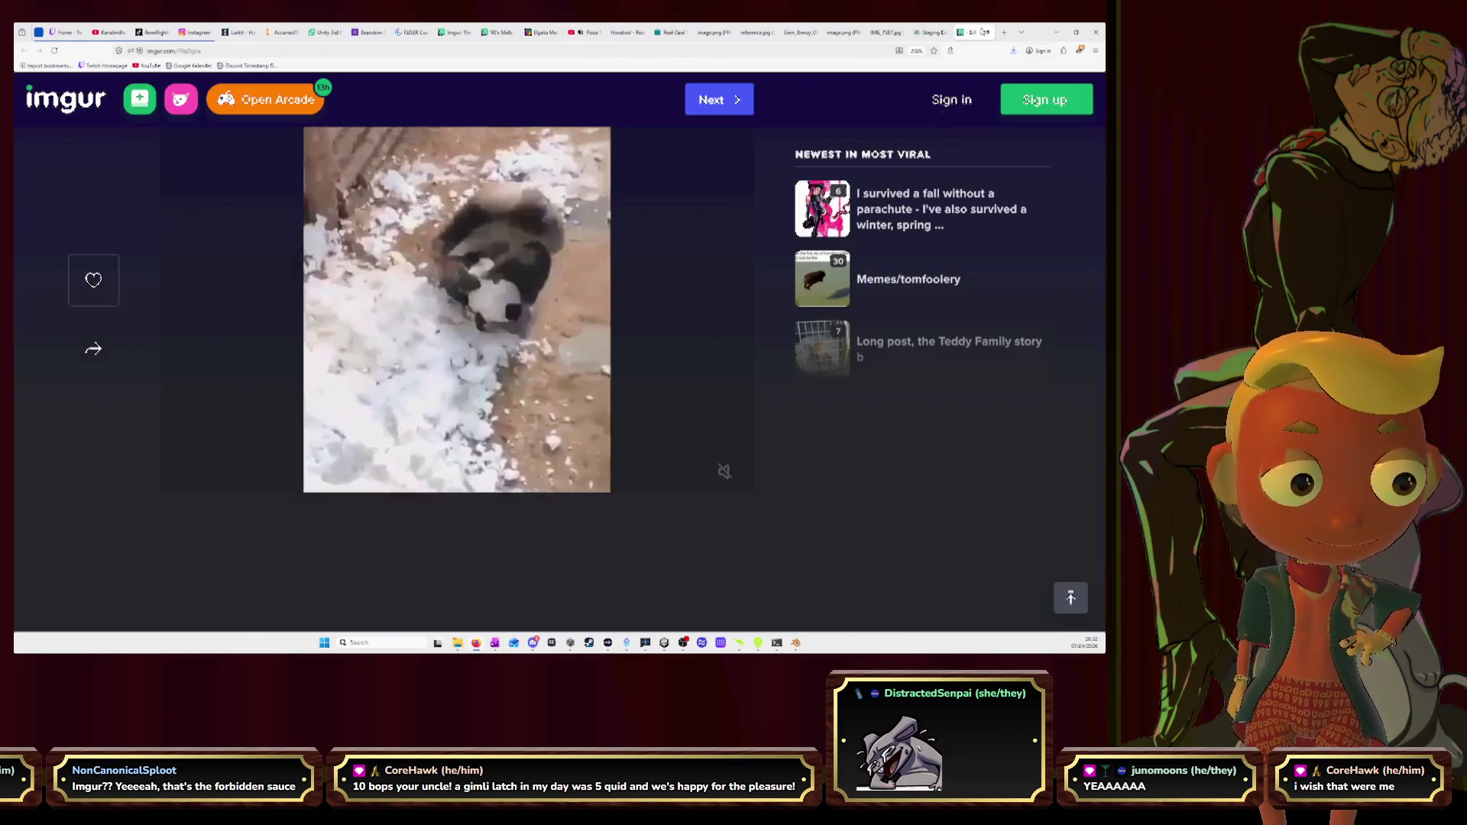
pyautogui.hotkey('ctrl', 'w')
pyautogui.click(1056, 32)
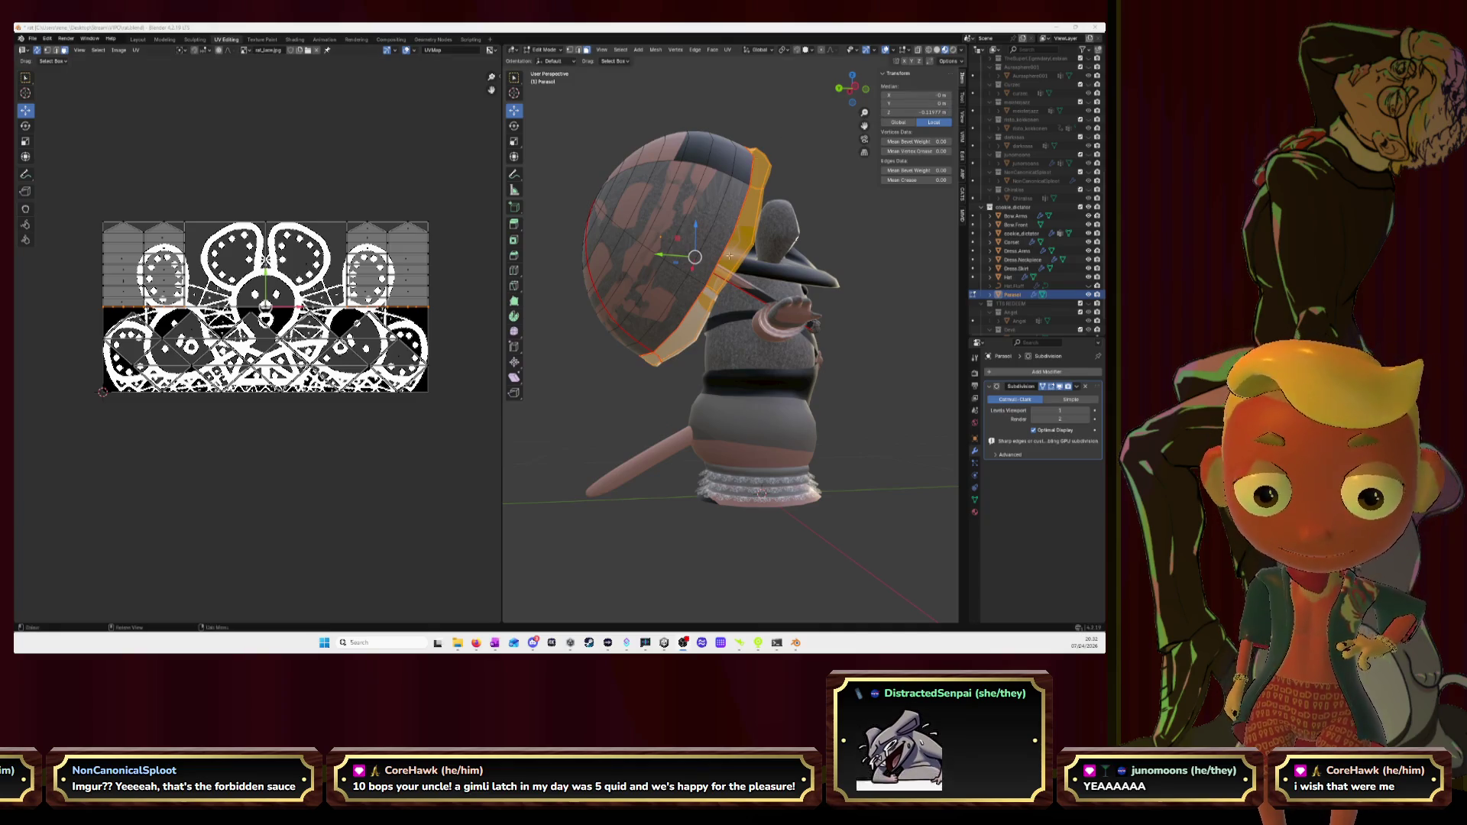
# Unwrap the parasol's edge band into its own UV island
pyautogui.moveTo(734, 258); pyautogui.dragTo(715, 293, button='middle')
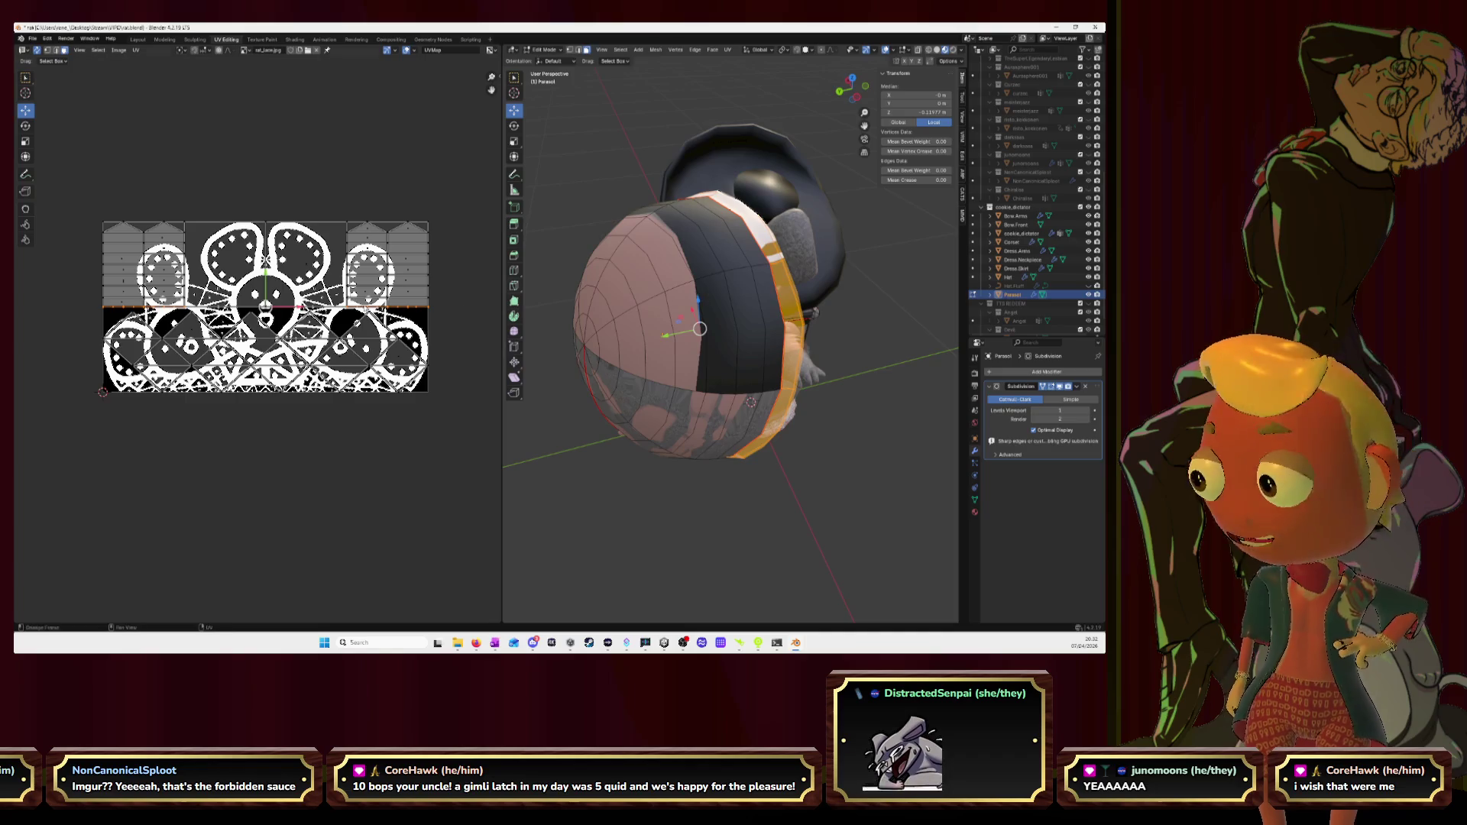
pyautogui.press('u')
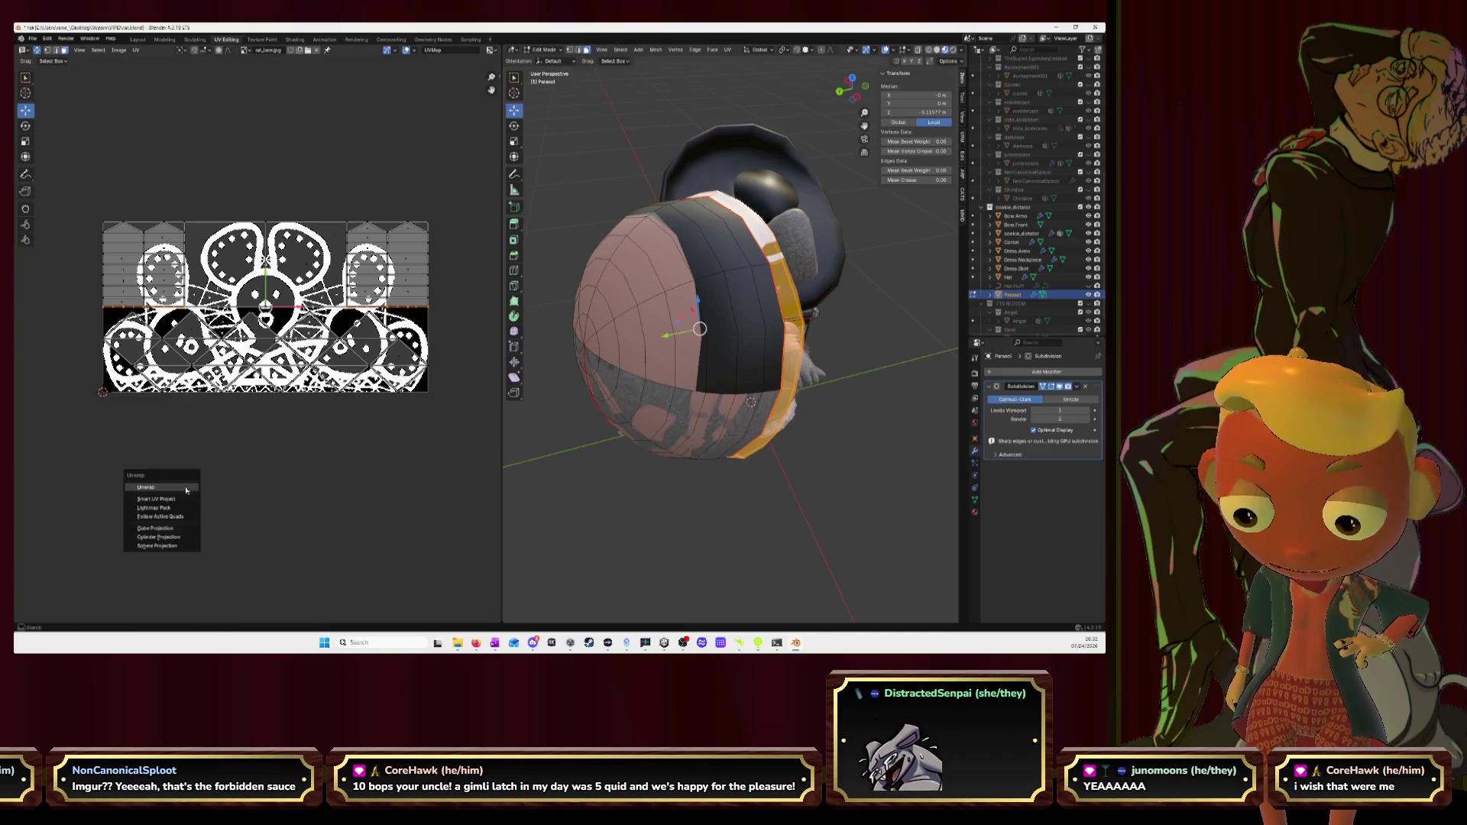
pyautogui.click(186, 491)
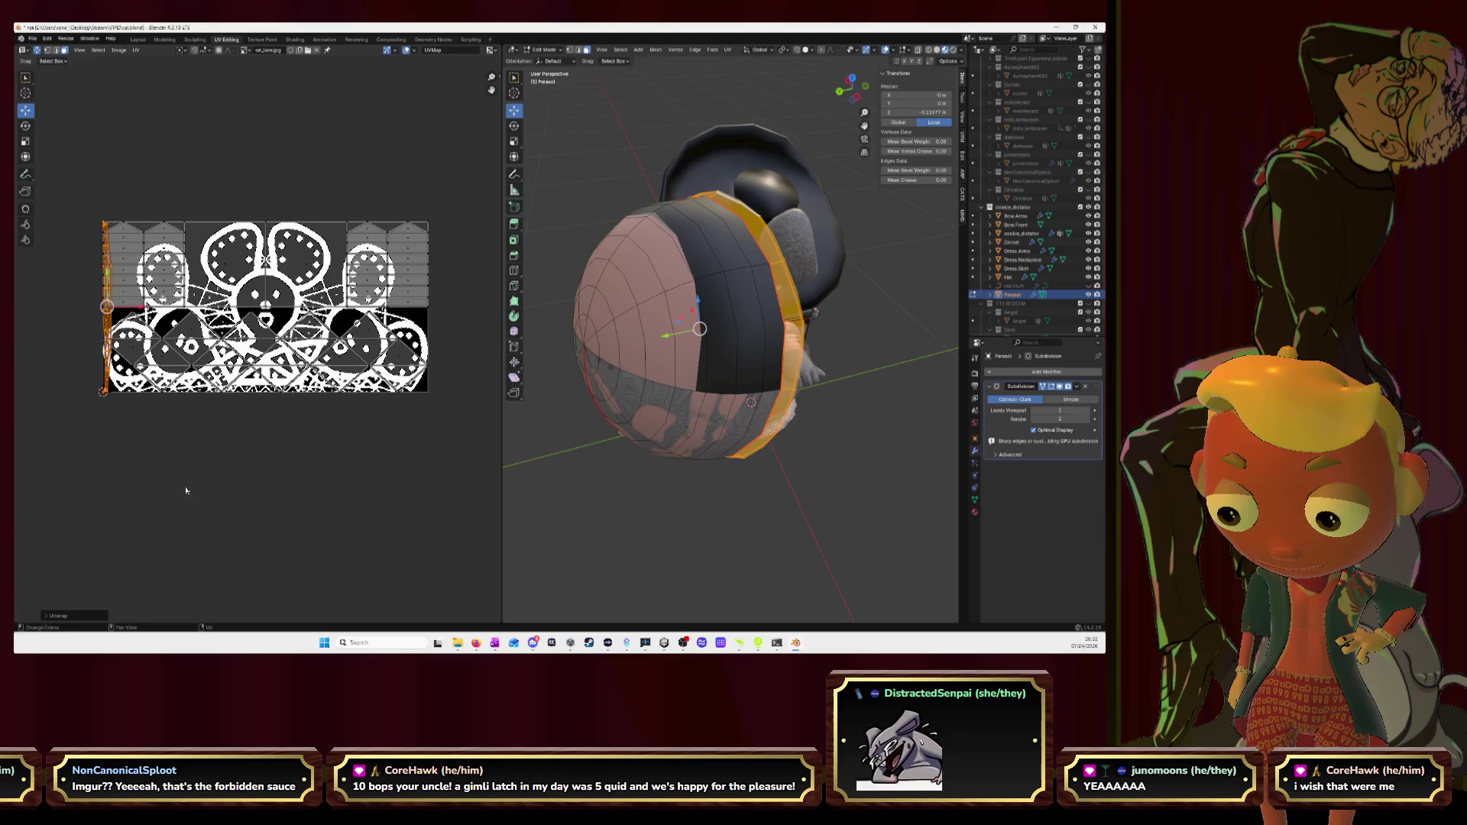
# Move the new UV strip below the texture image and return to the Layout workspace
pyautogui.moveTo(107, 310); pyautogui.dragTo(212, 510)
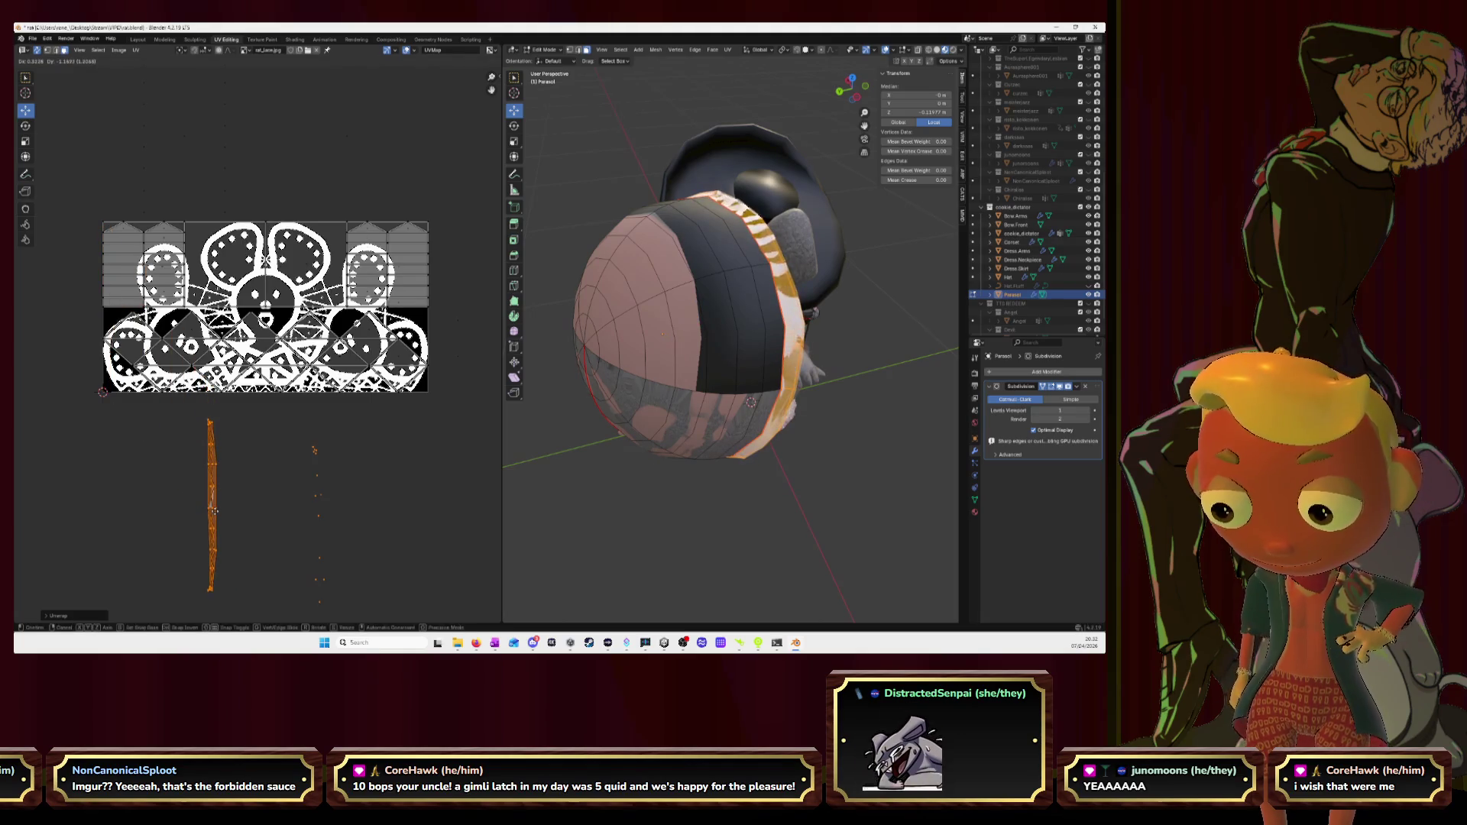
pyautogui.click(211, 511)
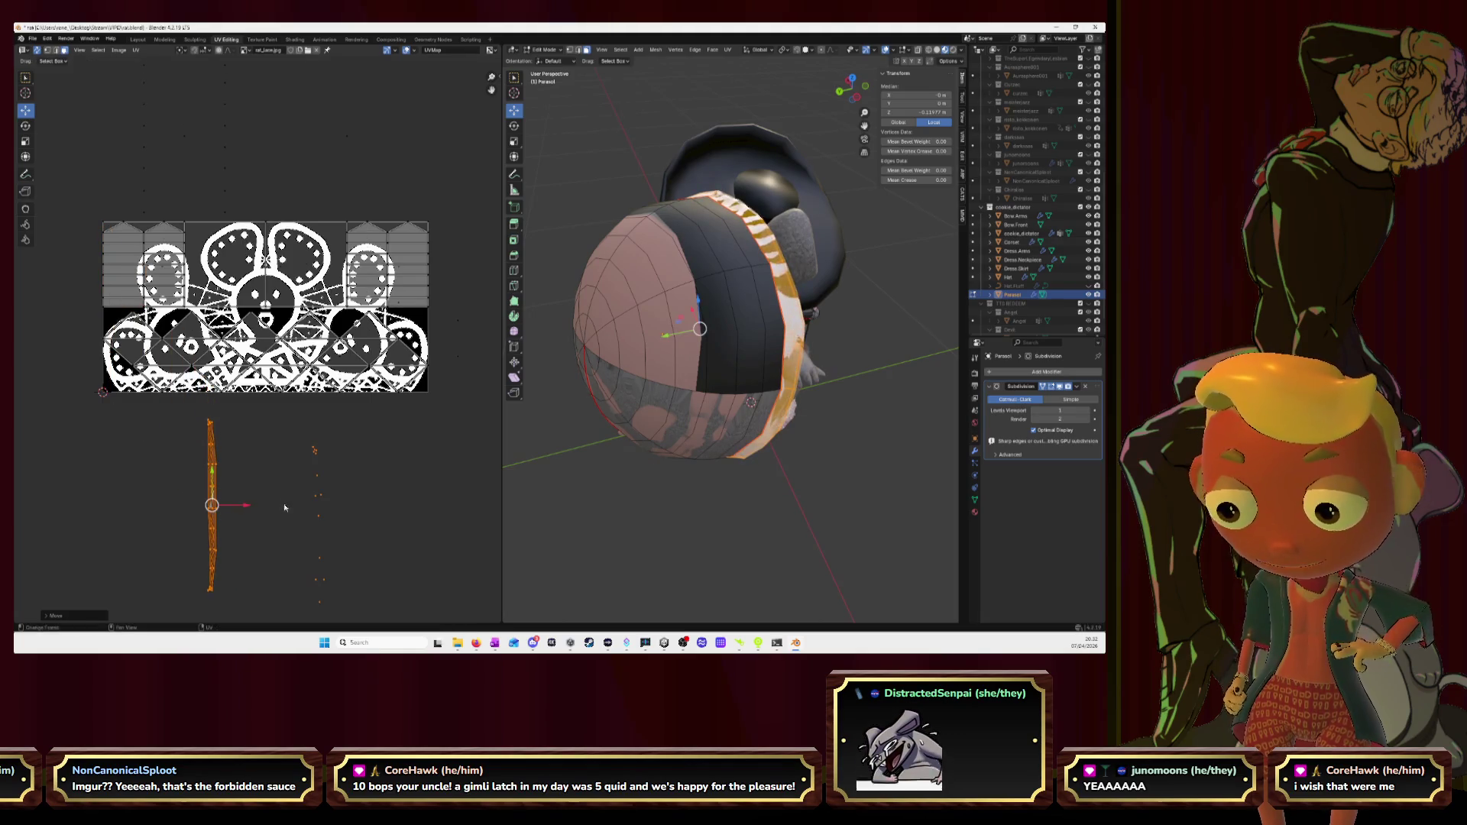
pyautogui.click(310, 455)
pyautogui.scroll(2, 262, 508)
pyautogui.scroll(2, 275, 436)
pyautogui.scroll(1, 276, 356)
pyautogui.scroll(-2, 287, 344)
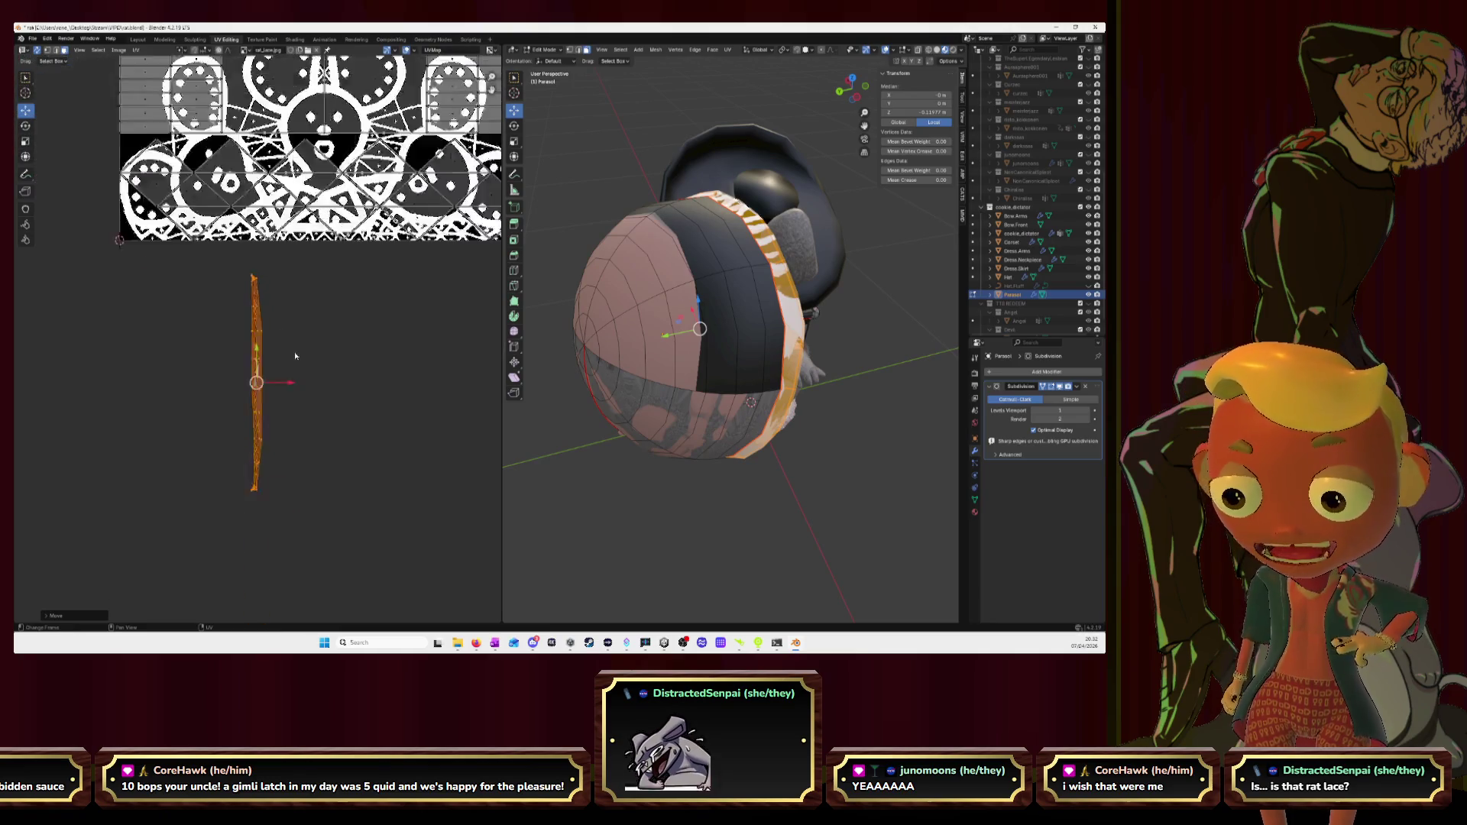
pyautogui.scroll(-1, 304, 337)
pyautogui.moveTo(321, 310); pyautogui.dragTo(308, 330, button='middle')
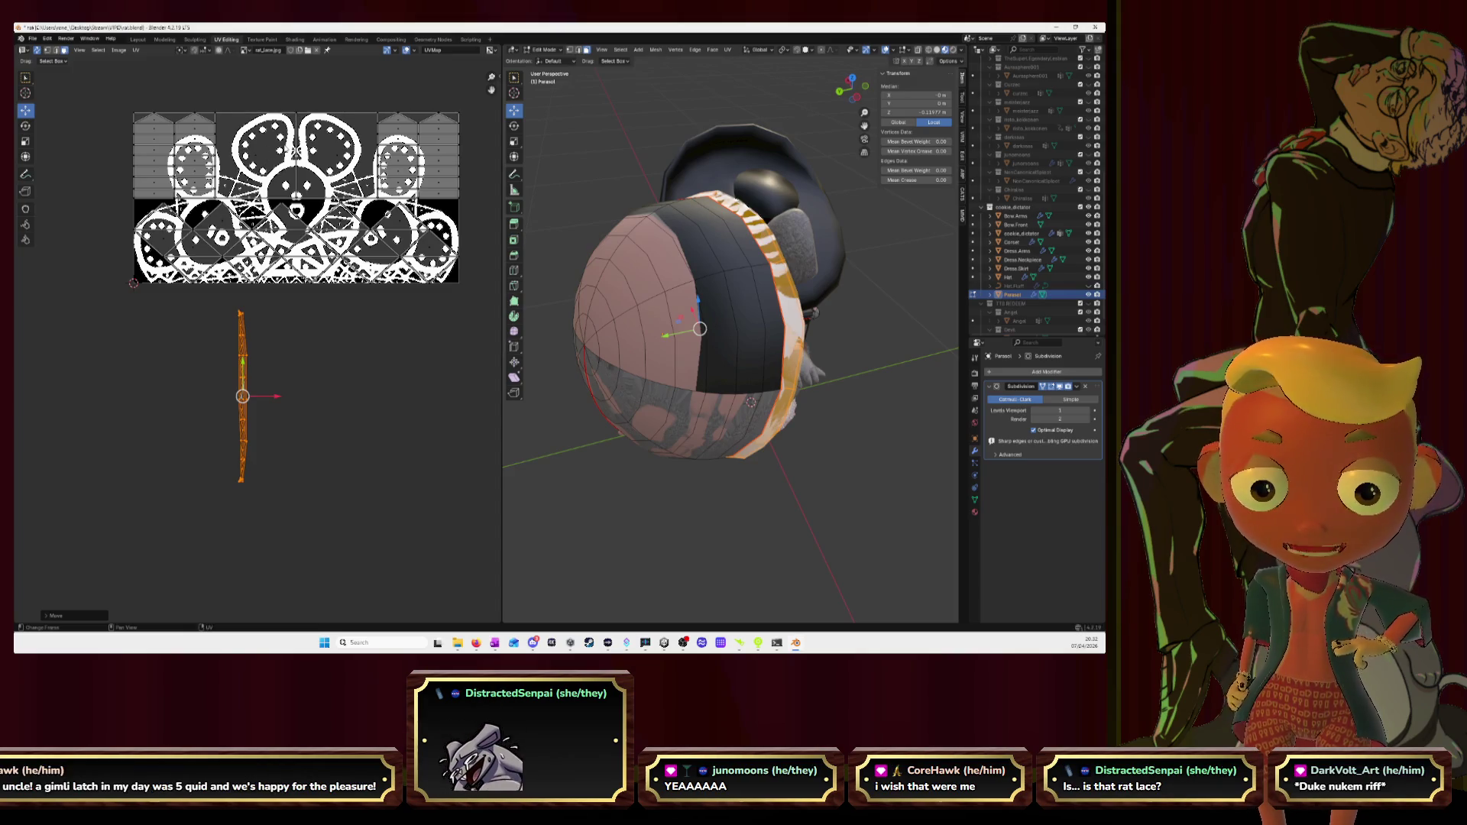
pyautogui.click(138, 40)
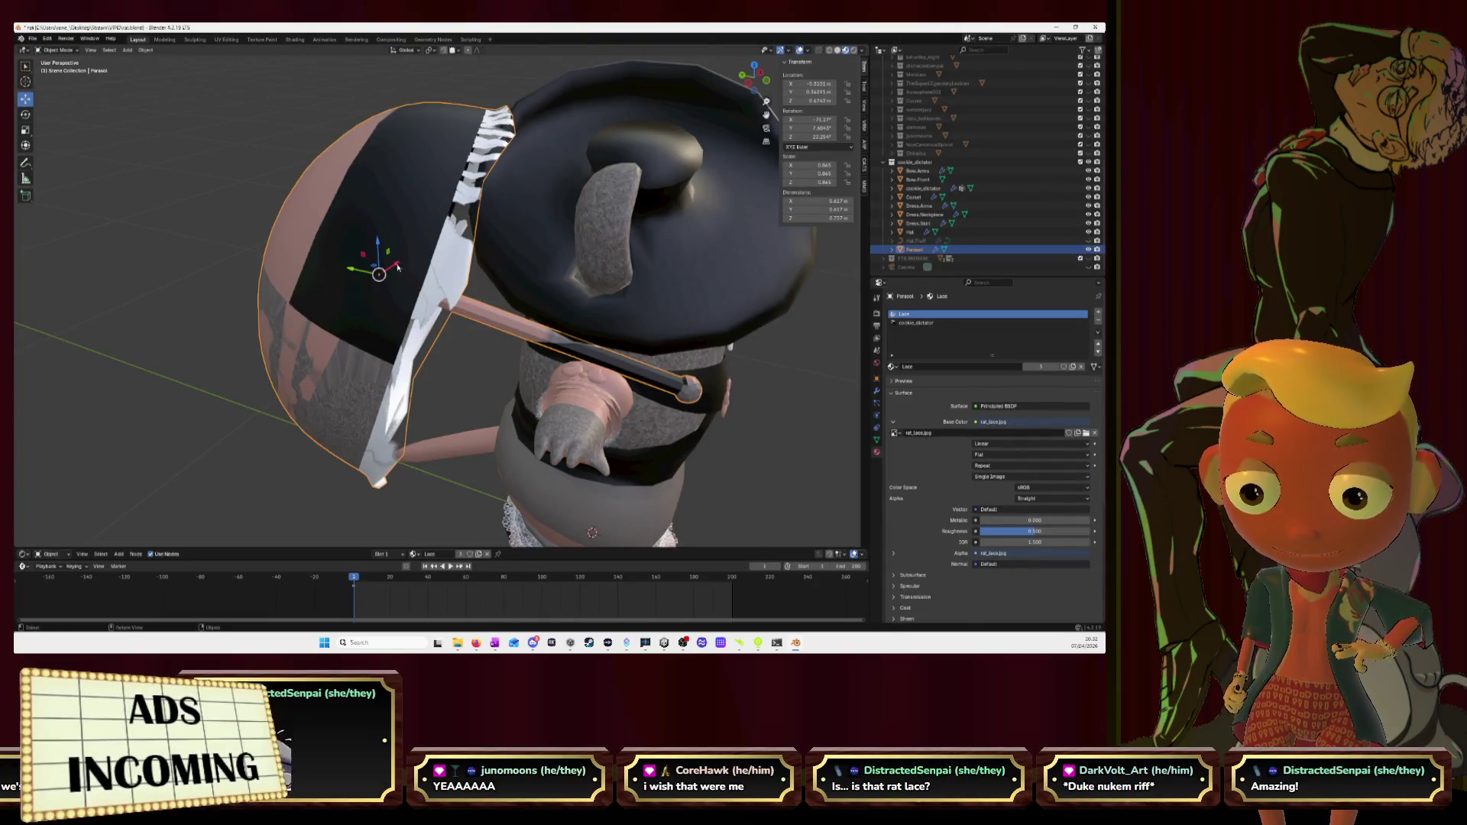
# Toggle between the parasol's Lace and second material slots and start editing its mesh
pyautogui.click(926, 324)
pyautogui.click(913, 313)
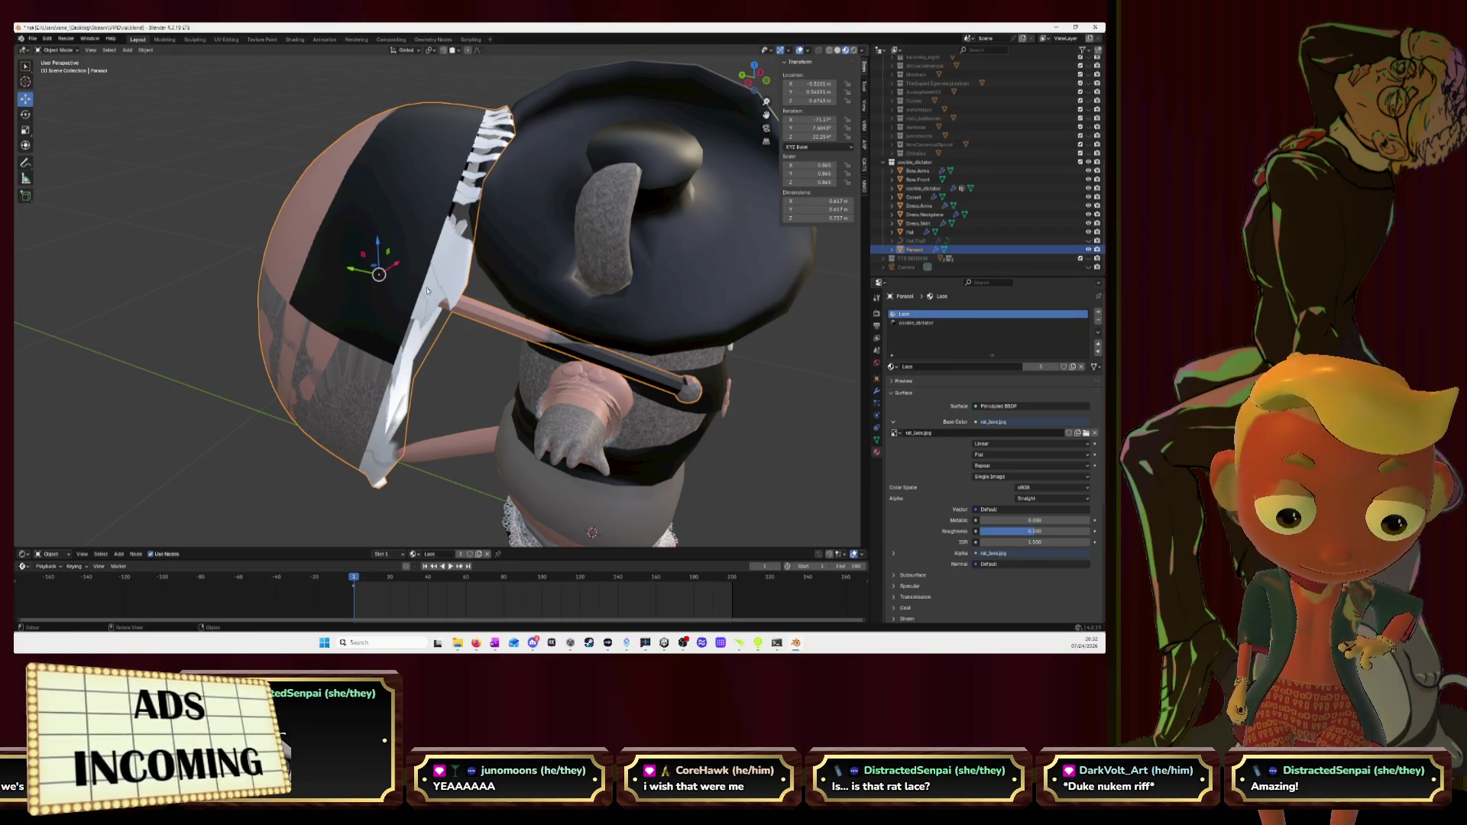
pyautogui.press('Tab')
# Select the parasol's upper dome faces with linked-select, working toward its centre
pyautogui.press('l')
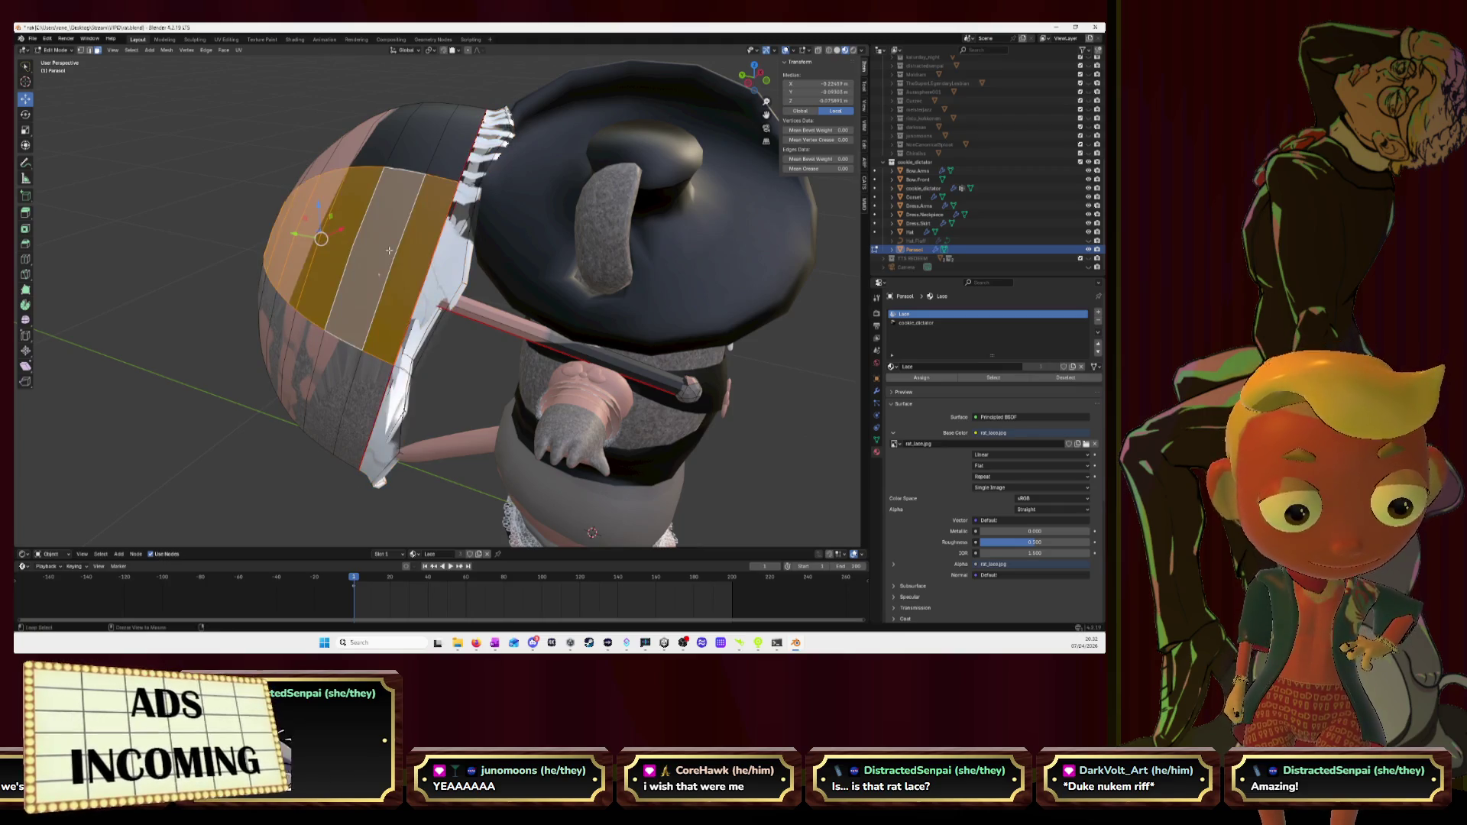
pyautogui.press('l')
pyautogui.press('l')
pyautogui.moveTo(425, 162); pyautogui.dragTo(429, 301, button='middle')
pyautogui.press('l')
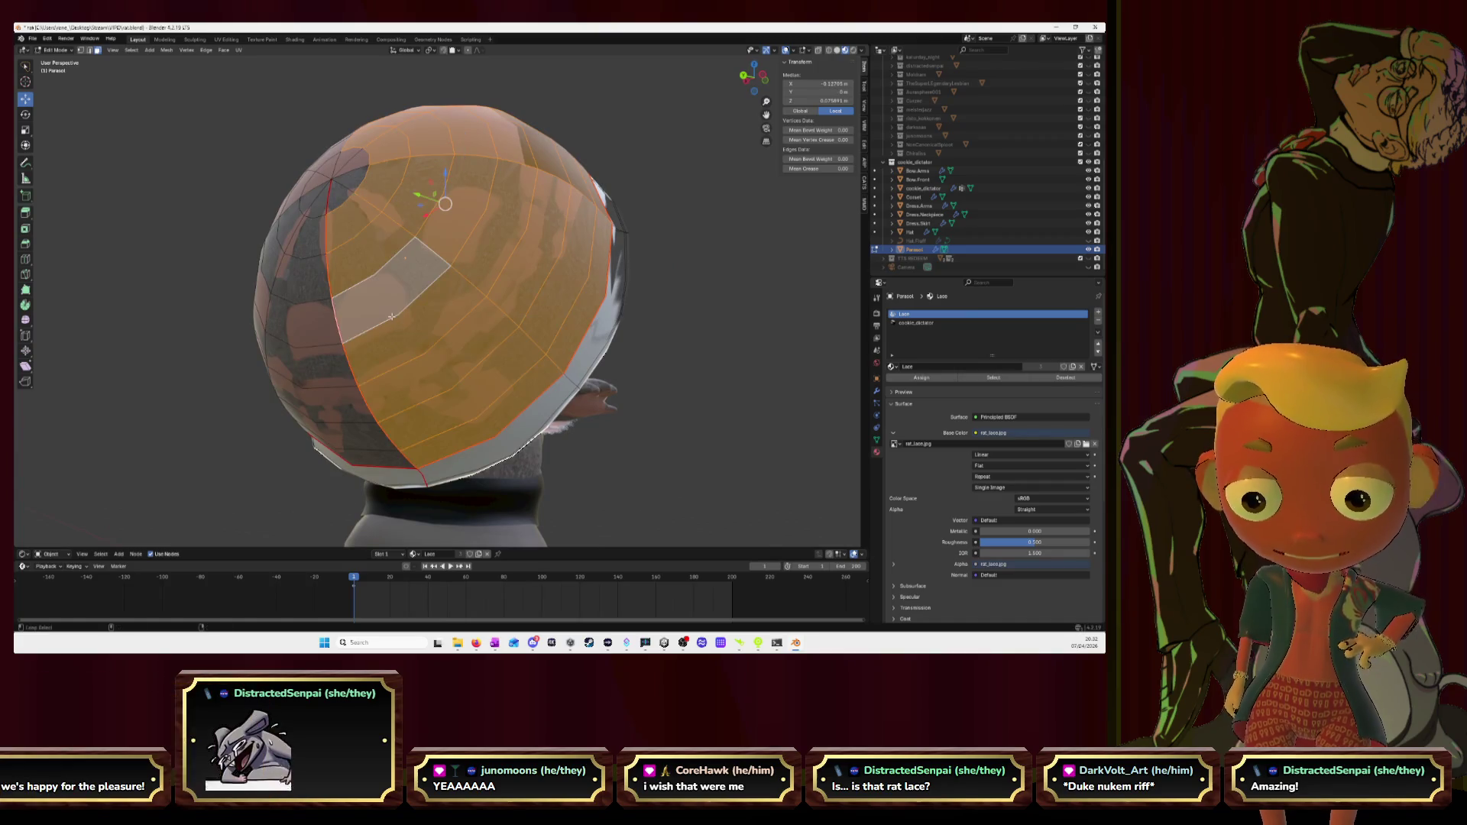
pyautogui.press('l')
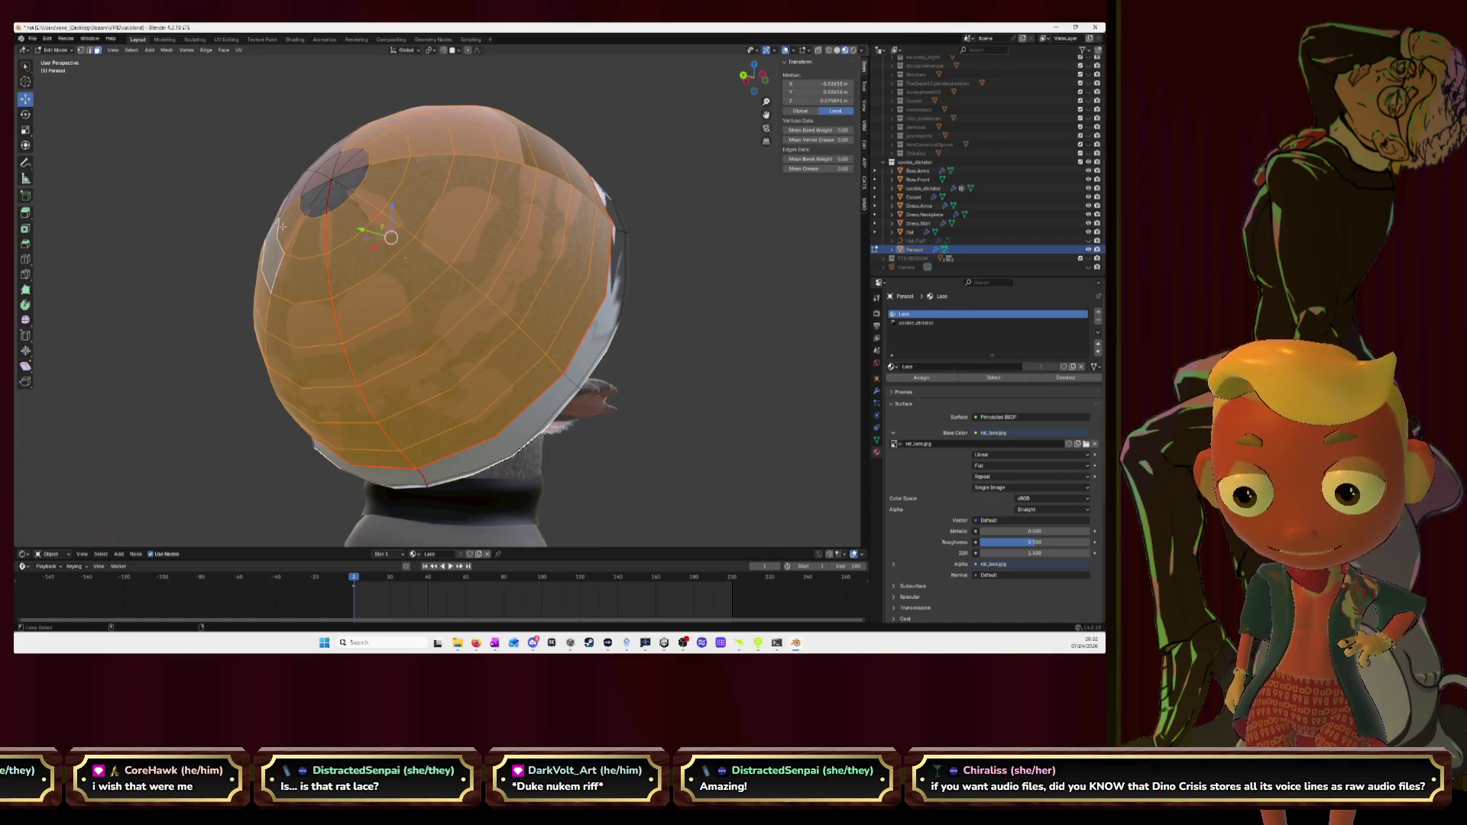
pyautogui.moveTo(291, 234); pyautogui.dragTo(442, 216, button='middle')
pyautogui.press('l')
pyautogui.press('l')
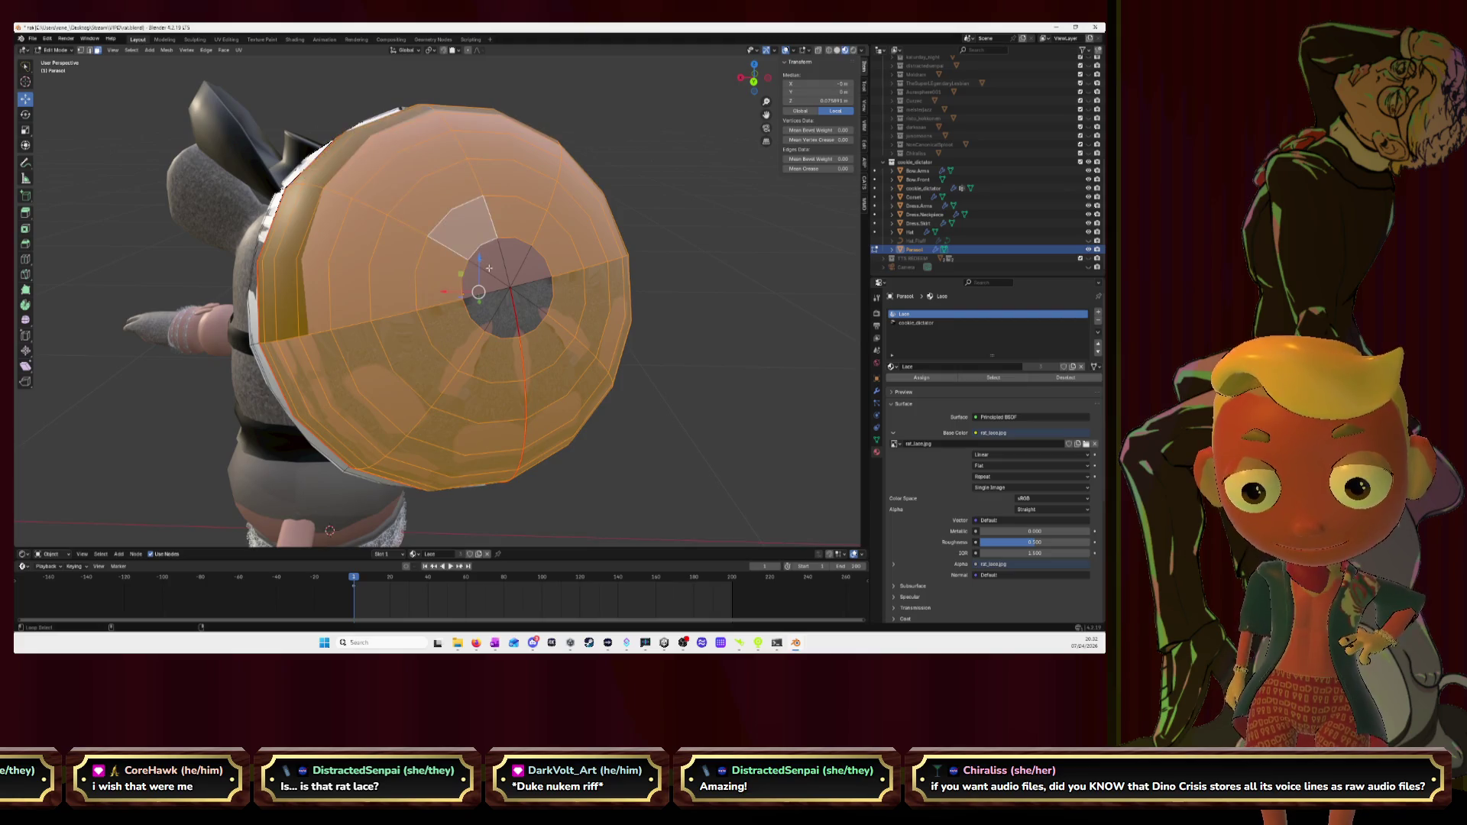
pyautogui.keyDown('shift'); pyautogui.click(494, 280); pyautogui.keyUp('shift')
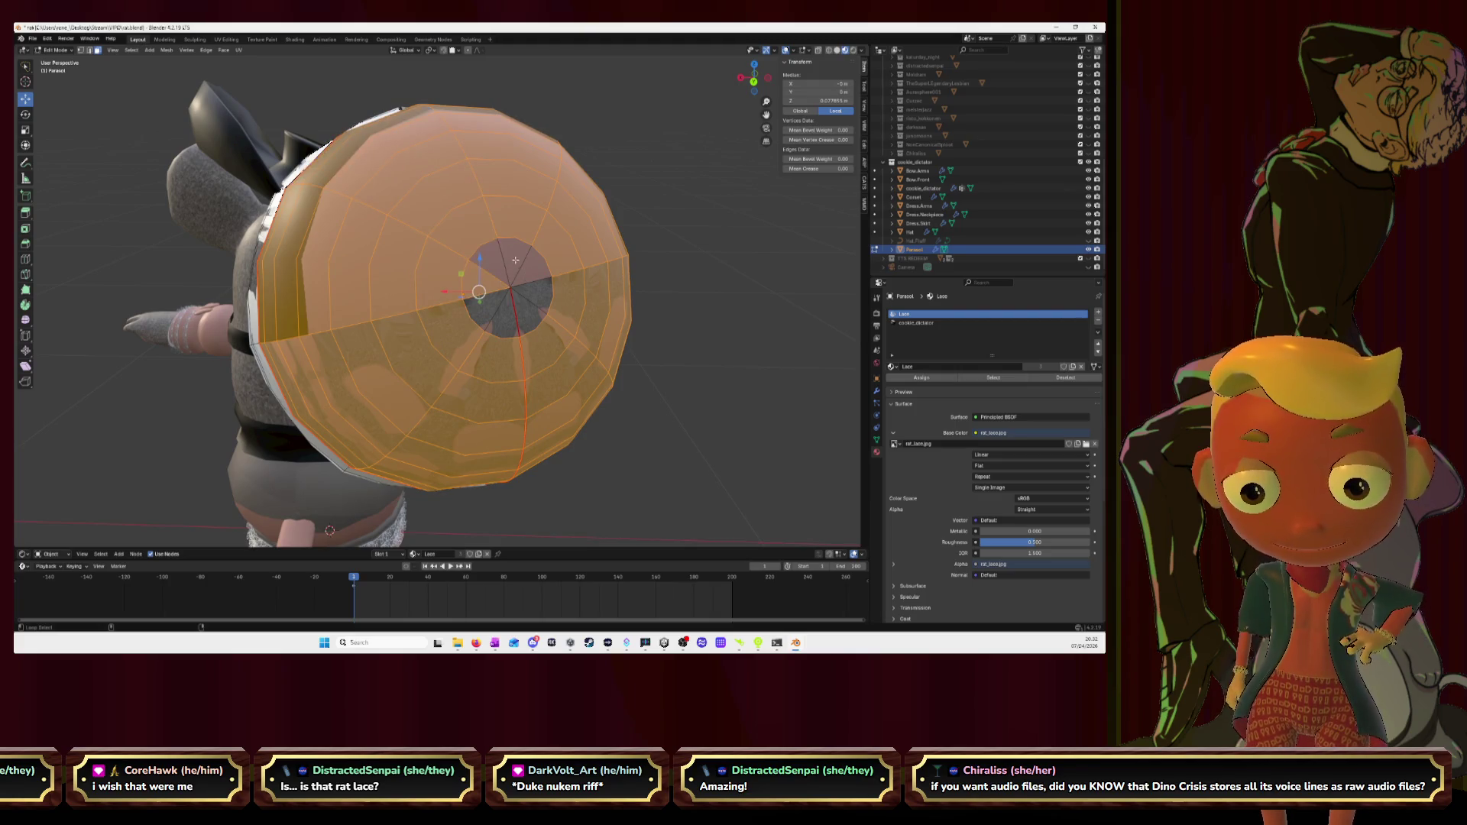
# Add face paths and rings around the centre pole plus the handle to the selection
pyautogui.keyDown('ctrl'); pyautogui.click(496, 262); pyautogui.keyUp('ctrl')
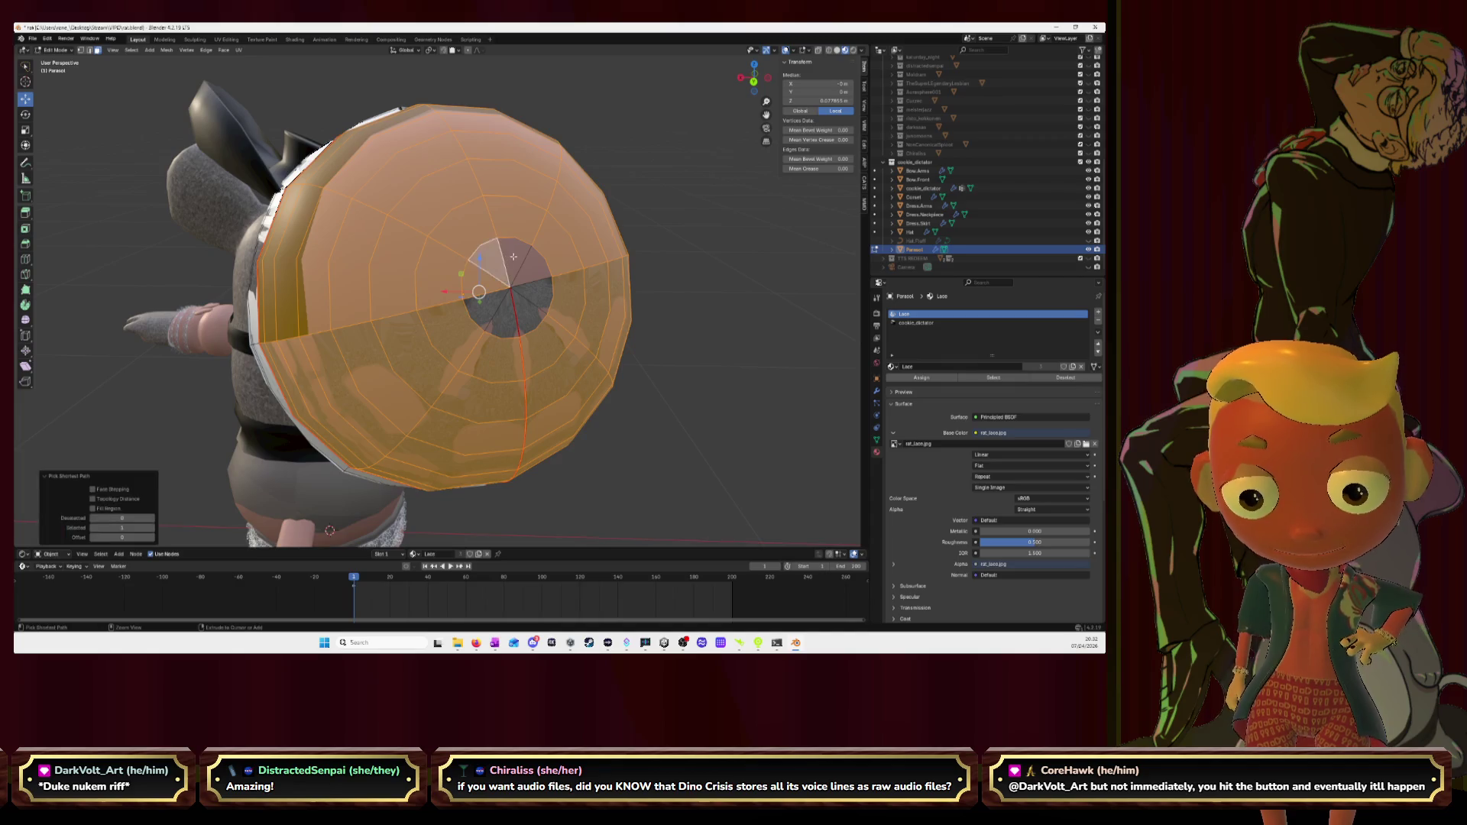
pyautogui.keyDown('ctrl'); pyautogui.click(505, 317); pyautogui.keyUp('ctrl')
pyautogui.moveTo(505, 318); pyautogui.dragTo(394, 226, button='middle')
pyautogui.keyDown('shift'); pyautogui.click(452, 299); pyautogui.keyUp('shift')
pyautogui.keyDown('alt'); pyautogui.keyDown('shift'); pyautogui.click(392, 223); pyautogui.keyUp('shift'); pyautogui.keyUp('alt')
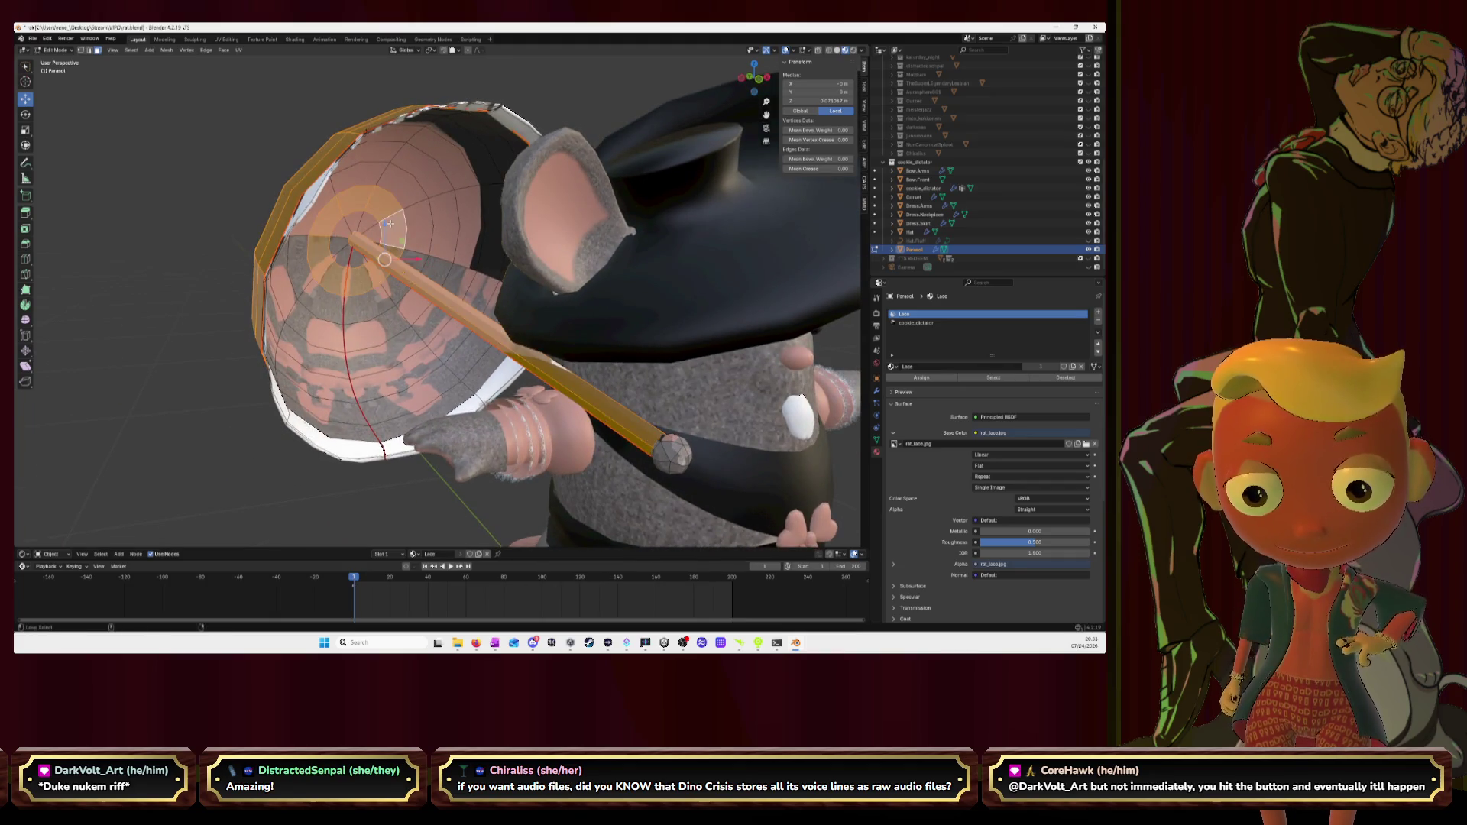
pyautogui.keyDown('alt'); pyautogui.keyDown('shift'); pyautogui.click(376, 224); pyautogui.keyUp('shift'); pyautogui.keyUp('alt')
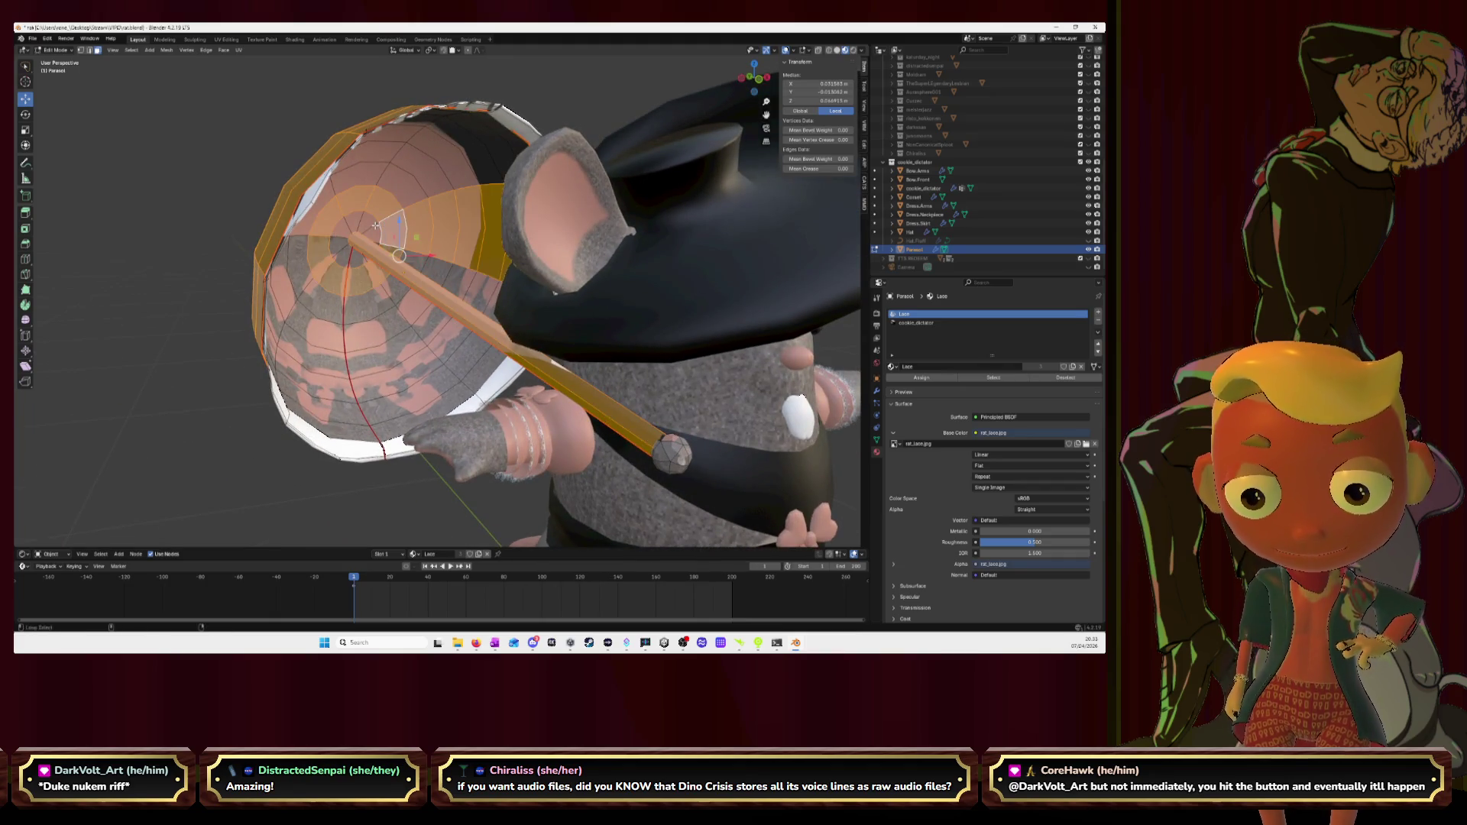
pyautogui.keyDown('alt'); pyautogui.keyDown('shift'); pyautogui.click(411, 189); pyautogui.keyUp('shift'); pyautogui.keyUp('alt')
pyautogui.keyDown('alt'); pyautogui.keyDown('shift'); pyautogui.click(402, 206); pyautogui.keyUp('shift'); pyautogui.keyUp('alt')
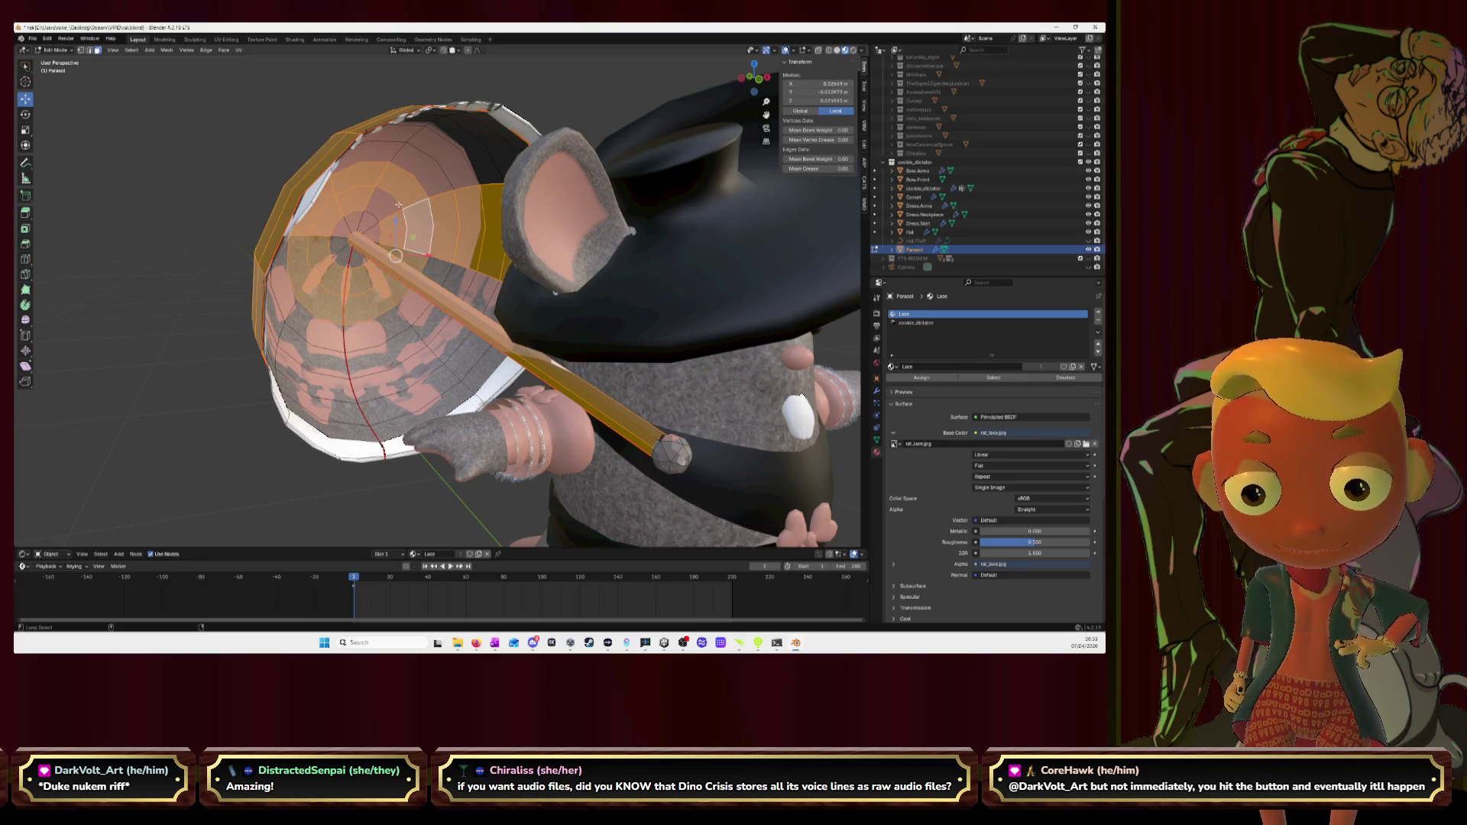
pyautogui.keyDown('shift'); pyautogui.click(383, 206); pyautogui.keyUp('shift')
pyautogui.keyDown('shift'); pyautogui.click(342, 235); pyautogui.keyUp('shift')
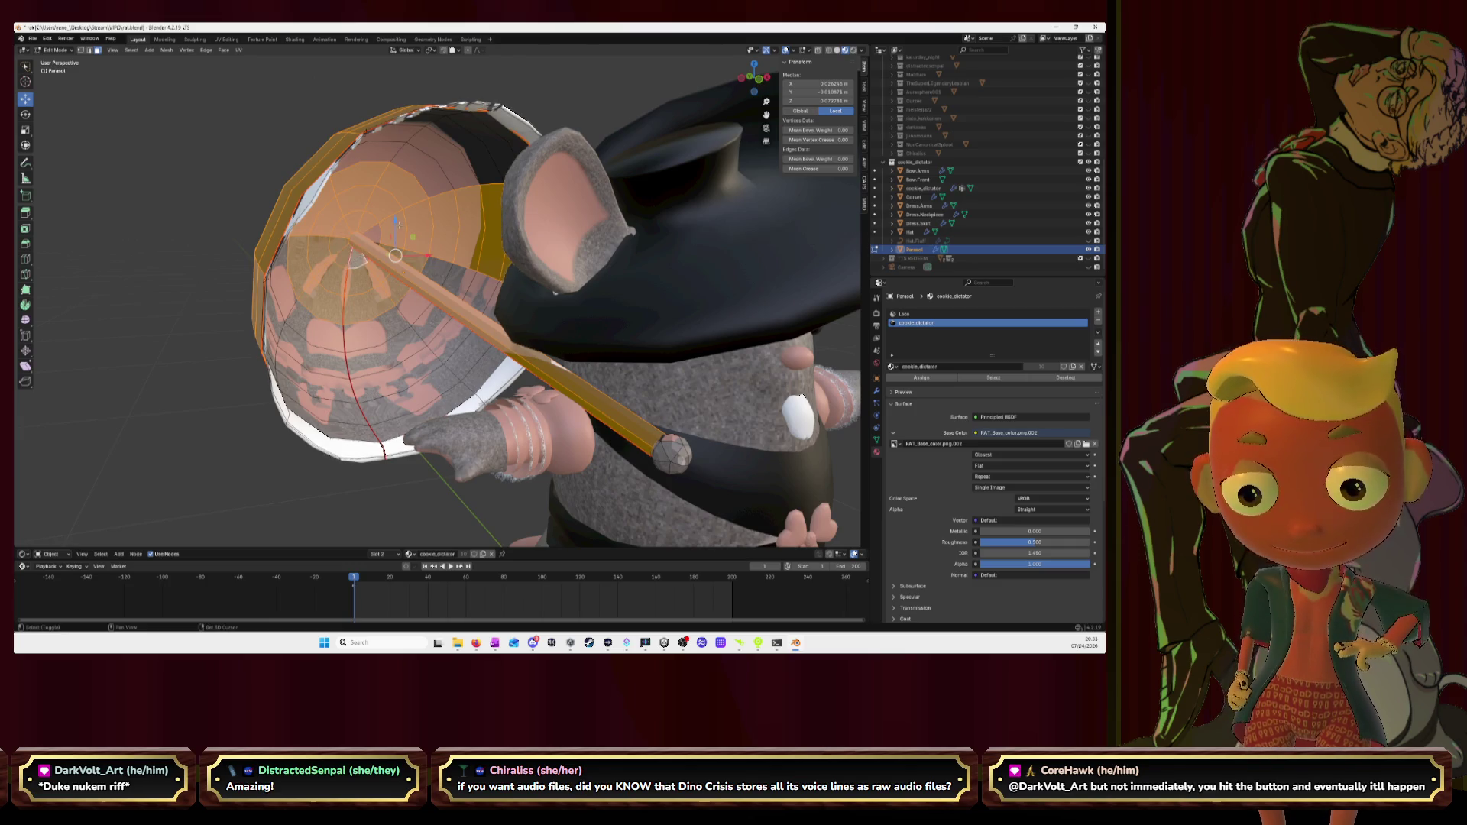
# Grow the selection over the whole canopy interior and the entire connected handle
pyautogui.moveTo(396, 222); pyautogui.dragTo(387, 213, button='middle')
pyautogui.moveTo(374, 306); pyautogui.dragTo(394, 346, button='middle')
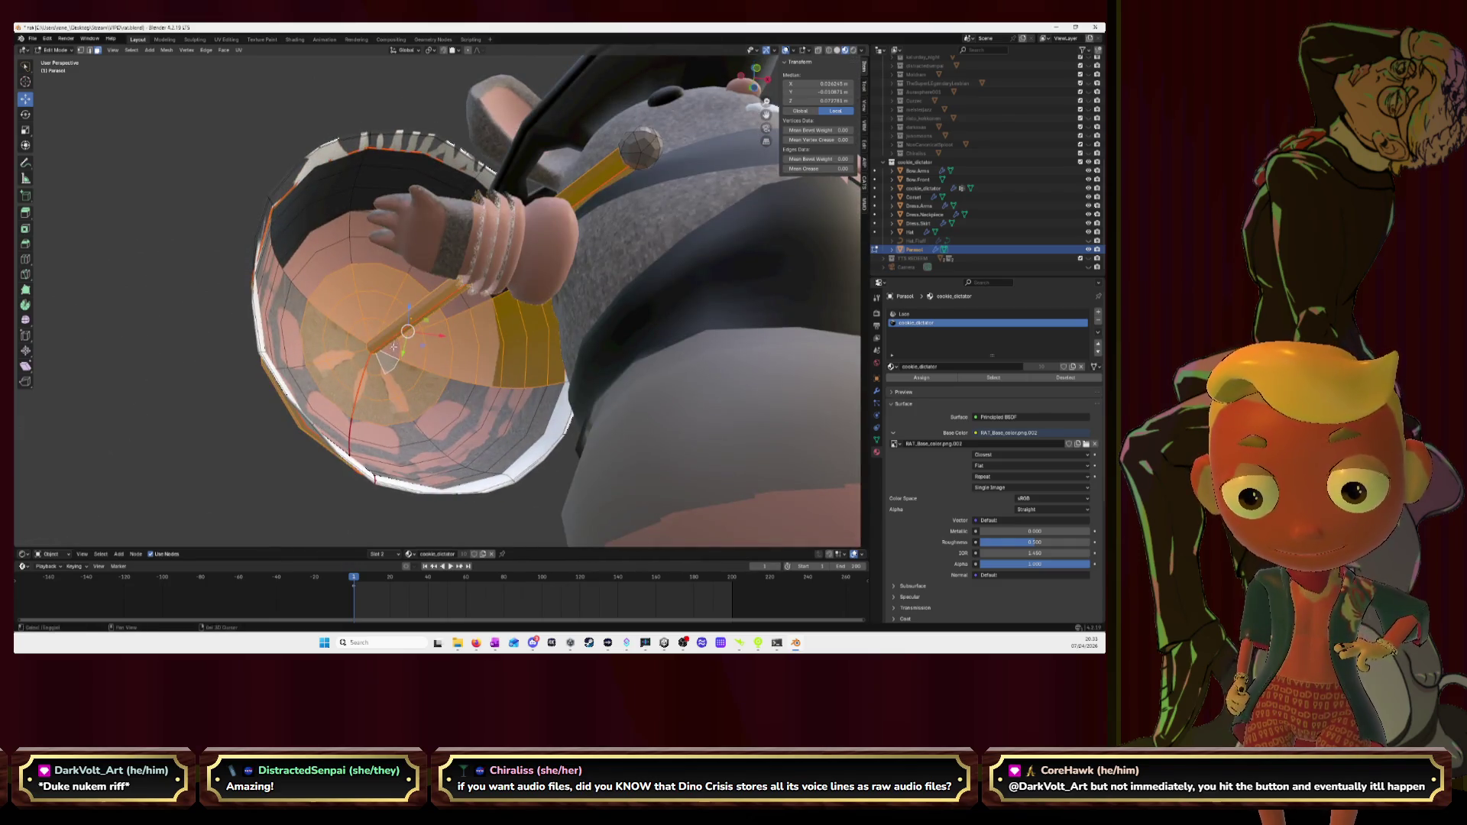
pyautogui.press('h')
pyautogui.hotkey('alt', 'h')
pyautogui.press('l')
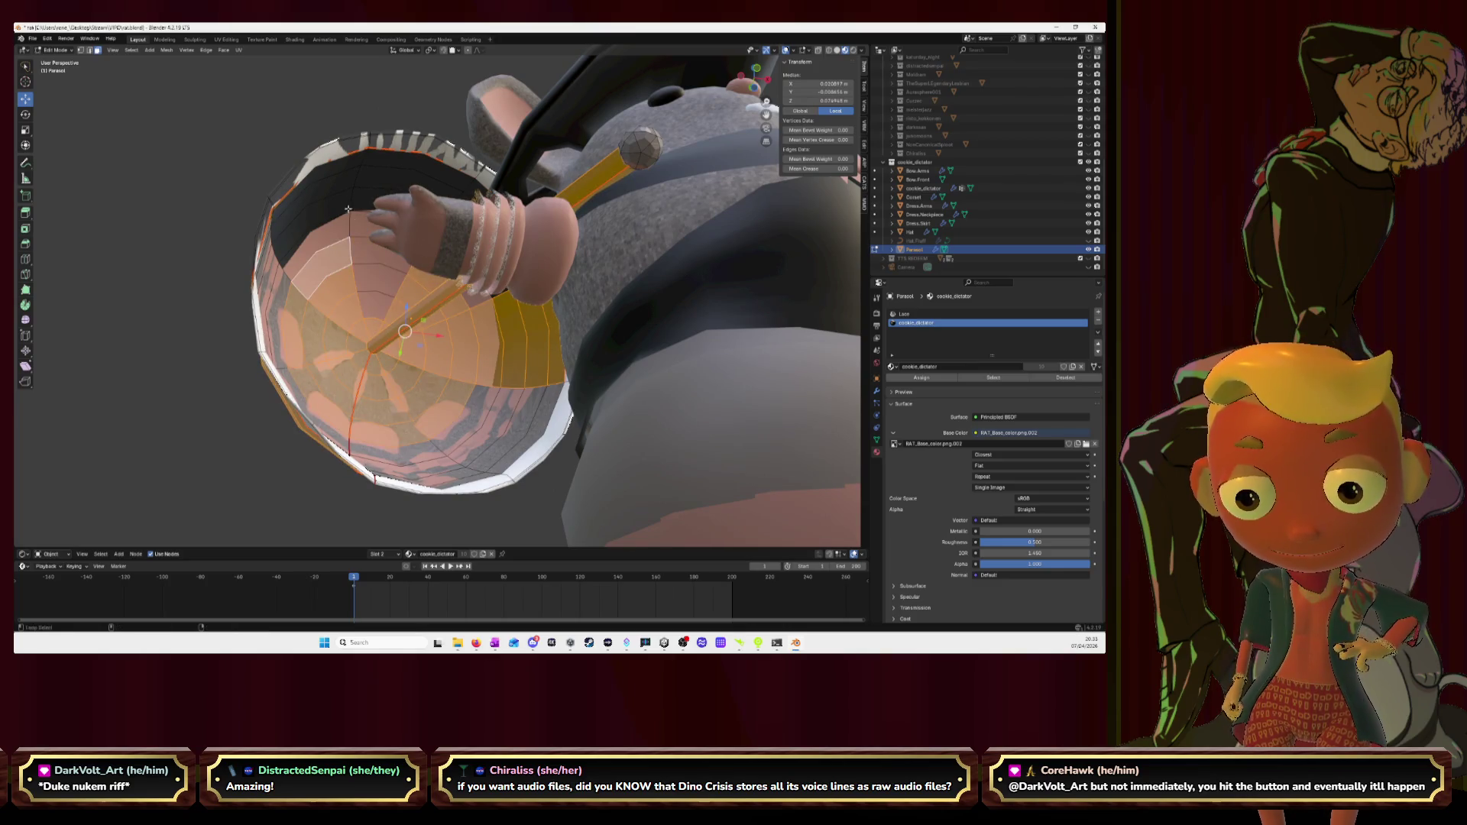
pyautogui.press('l')
pyautogui.press('l')
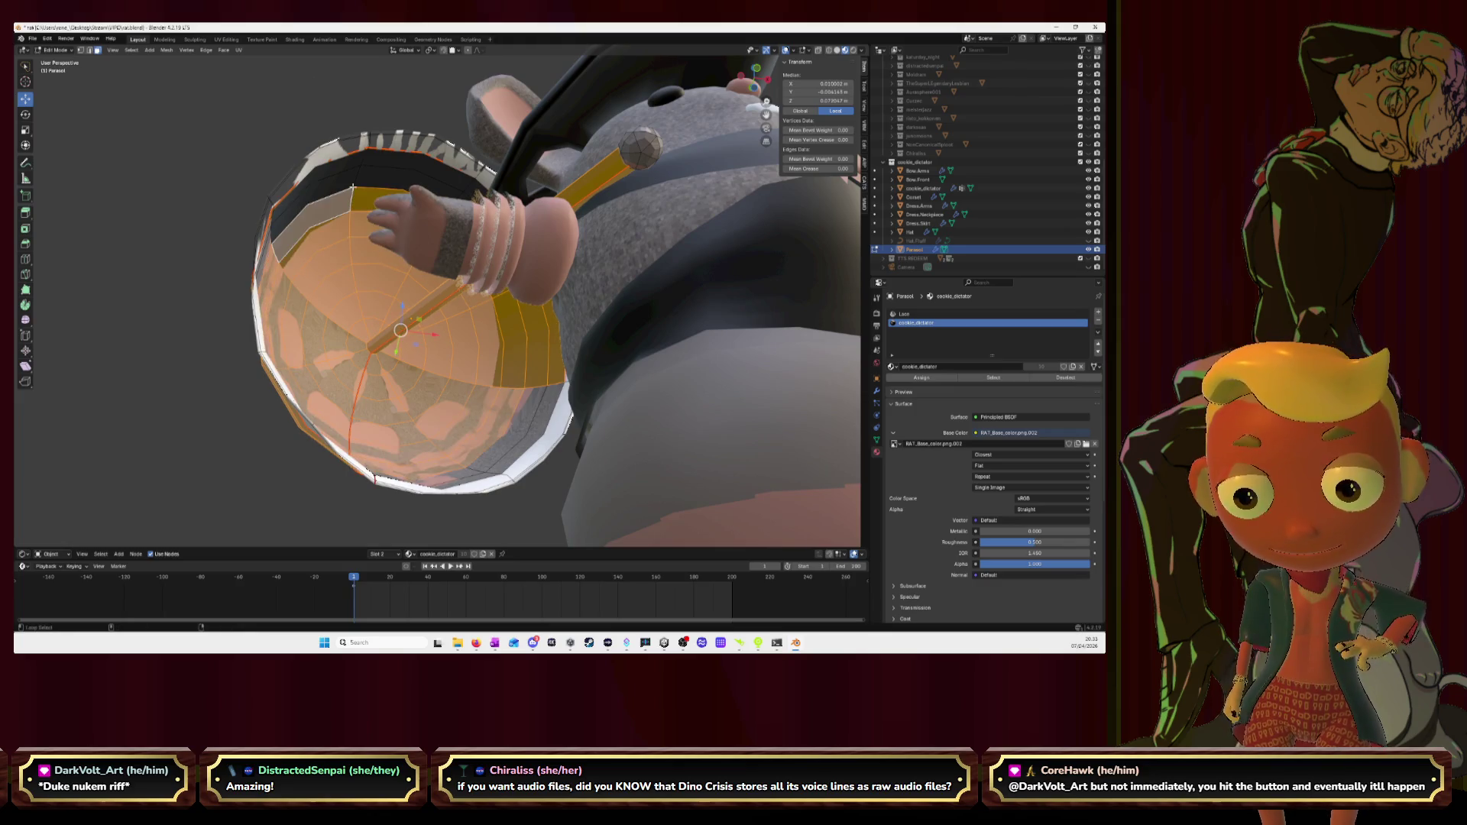
pyautogui.press('l')
pyautogui.moveTo(361, 168)
pyautogui.mouseDown(button='middle')
pyautogui.moveTo(425, 225)
pyautogui.moveTo(709, 390)
pyautogui.mouseUp(button='middle')
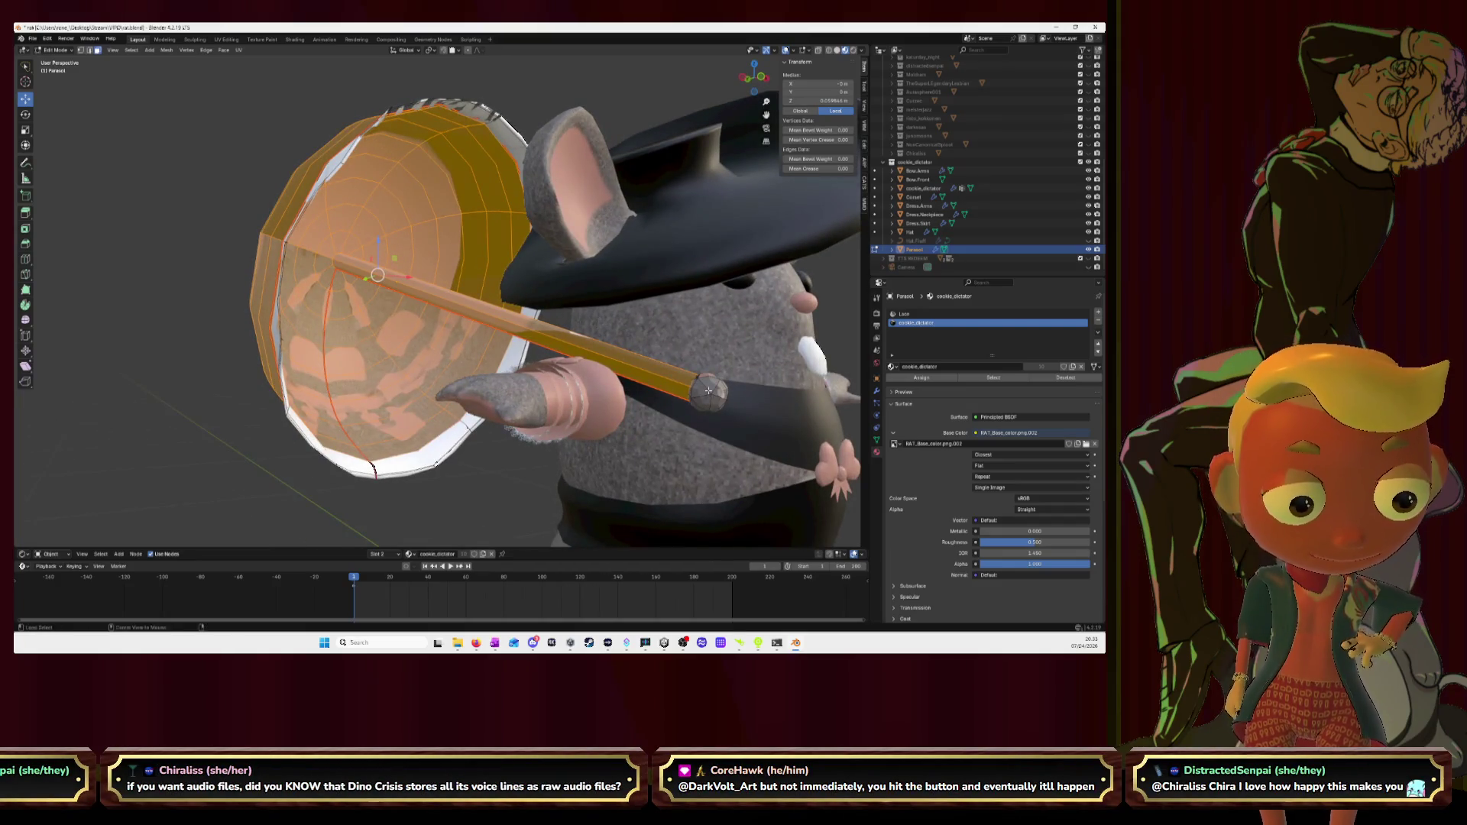
pyautogui.press('l')
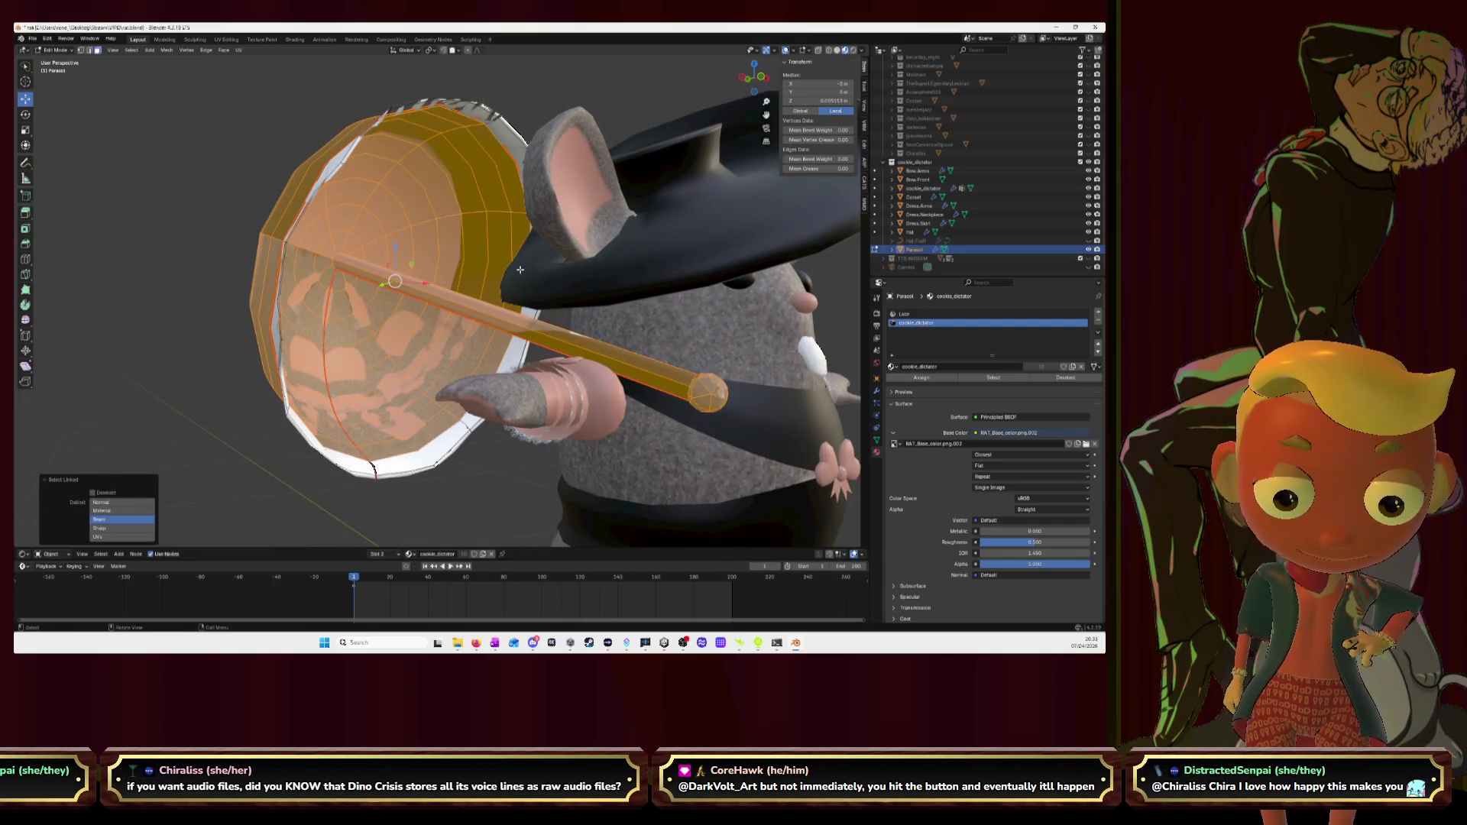
# Assign the parasol's second material to the selected canopy and handle faces
pyautogui.click(912, 313)
pyautogui.click(921, 323)
pyautogui.click(934, 379)
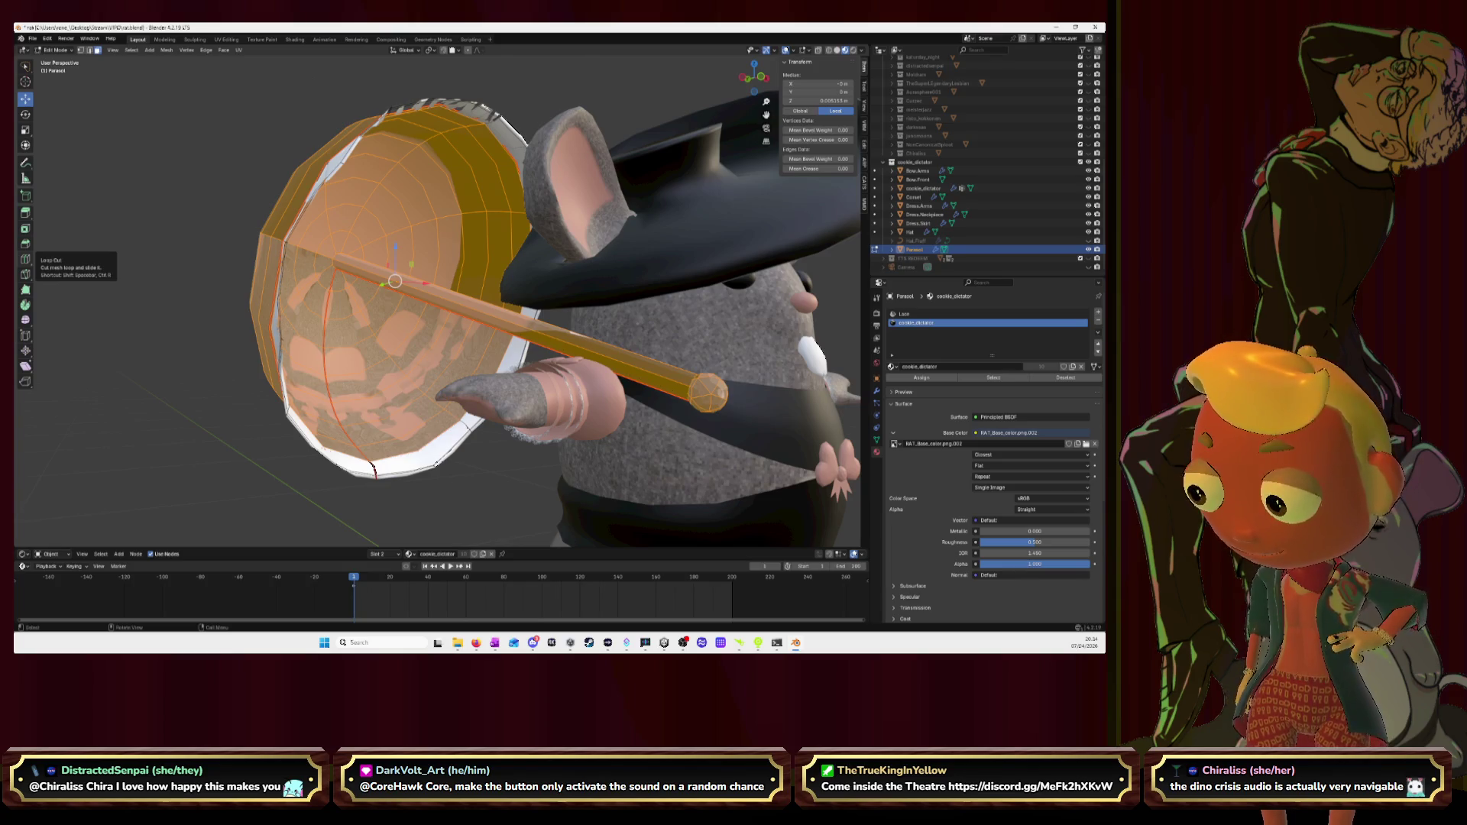
pyautogui.moveTo(516, 150)
pyautogui.mouseDown(button='middle')
pyautogui.moveTo(586, 199)
pyautogui.moveTo(483, 137)
pyautogui.mouseUp(button='middle')
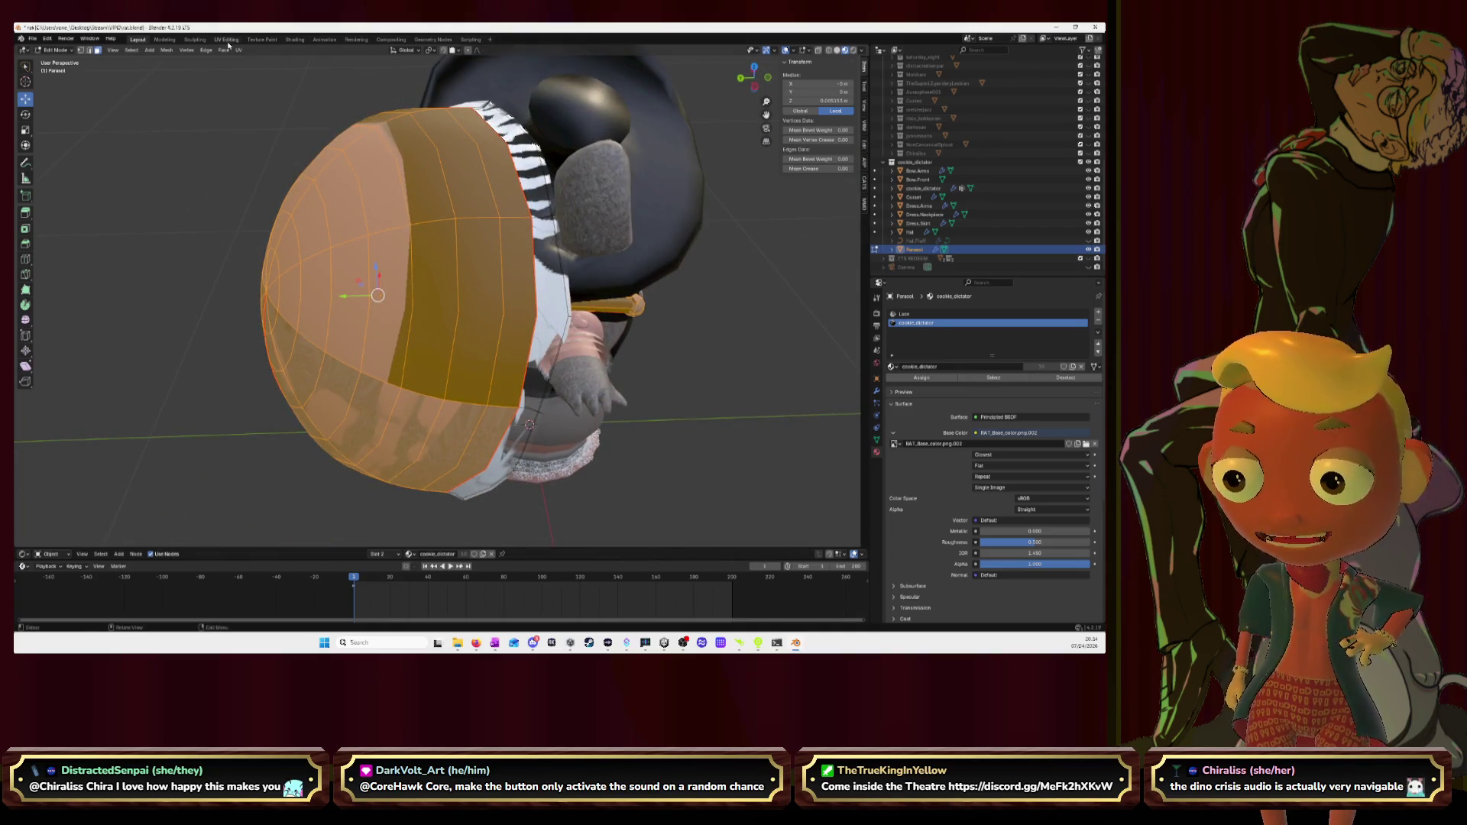
# In the UV Editing workspace, select the rim band so its UVs show
pyautogui.click(226, 39)
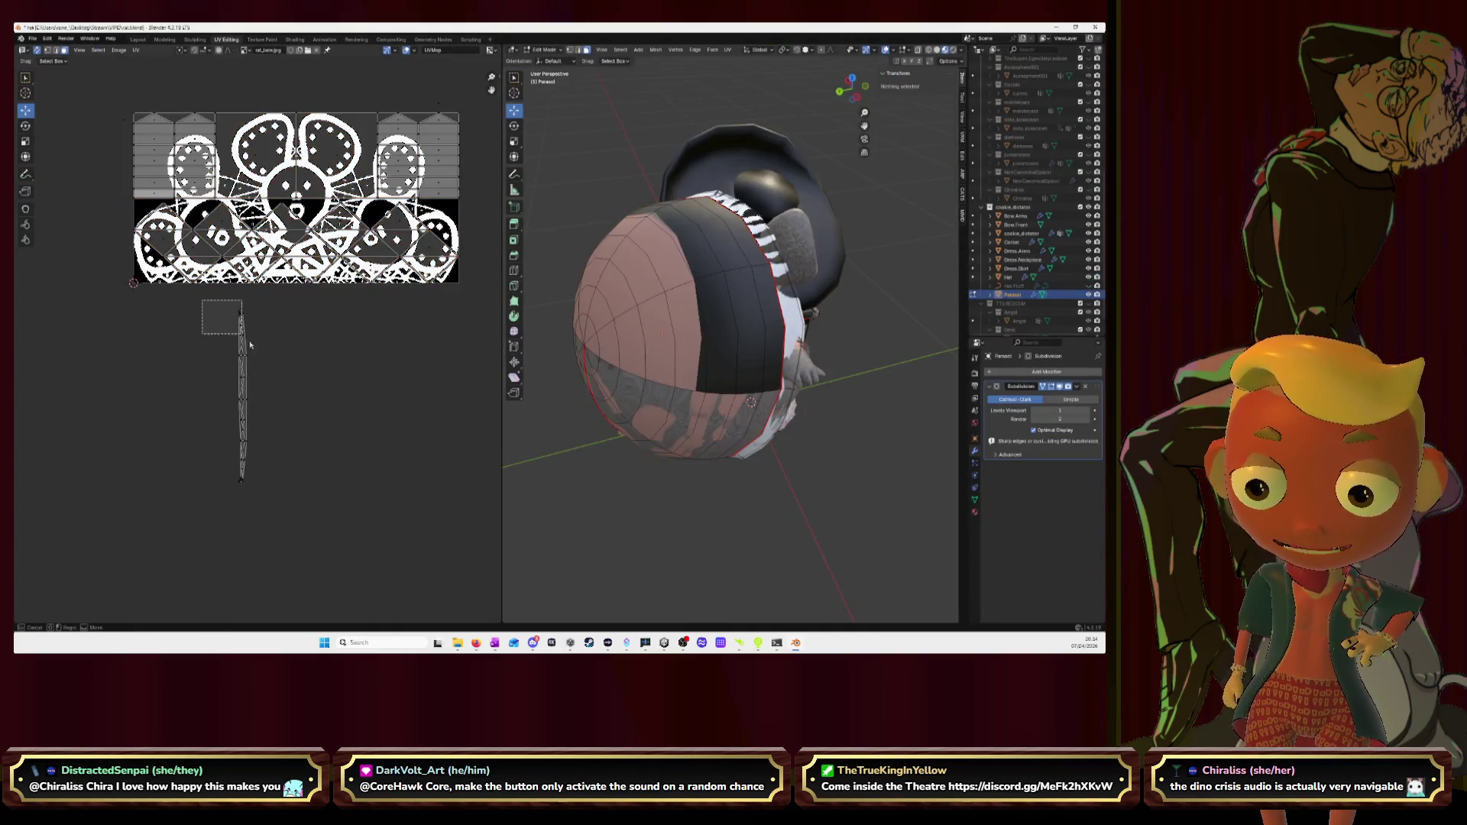
pyautogui.press('l')
pyautogui.scroll(2, 263, 344)
pyautogui.scroll(2, 298, 299)
pyautogui.scroll(2, 337, 243)
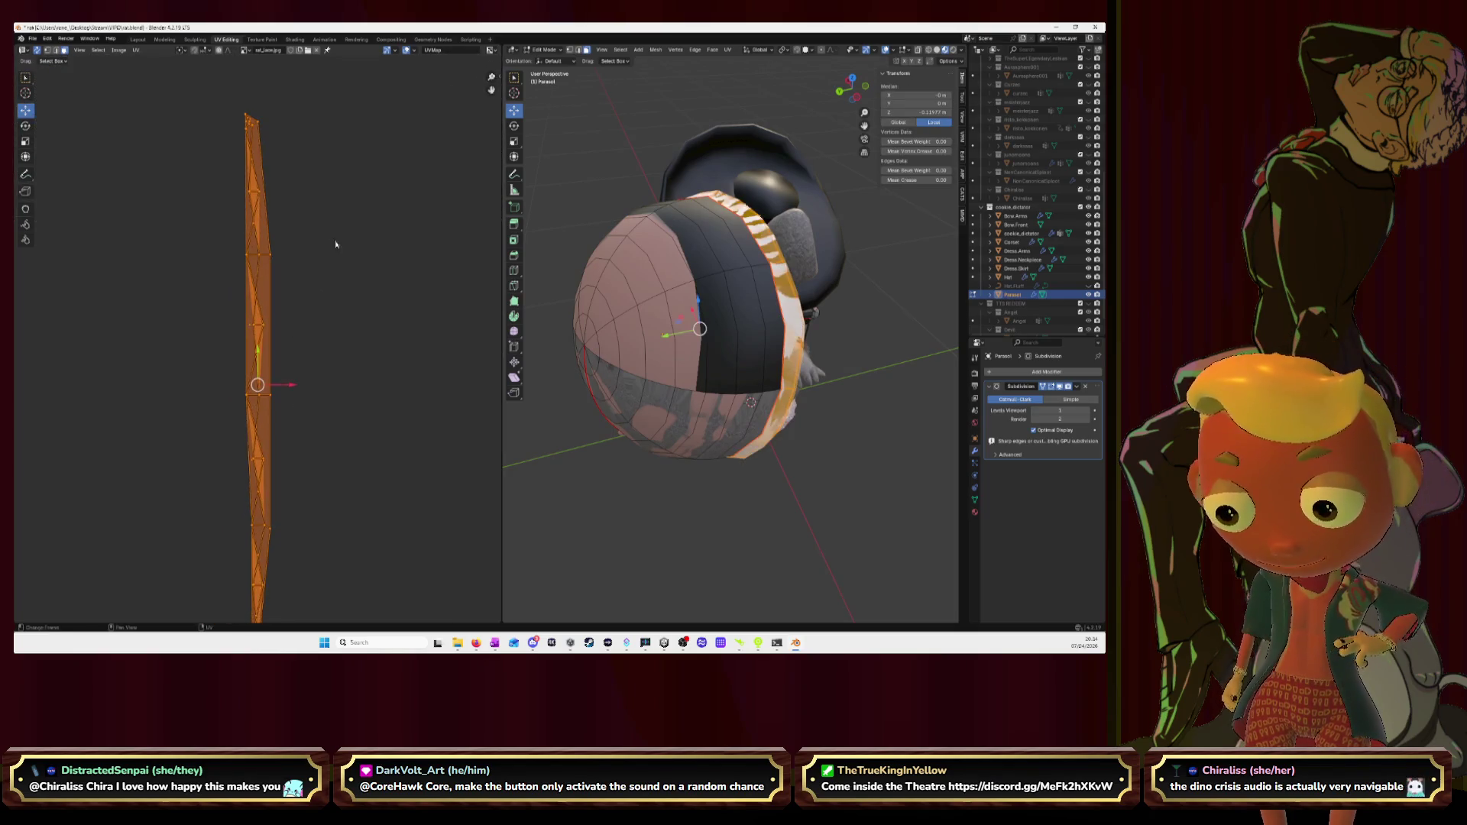
pyautogui.moveTo(642, 264)
pyautogui.mouseDown(button='middle')
pyautogui.moveTo(734, 210)
pyautogui.moveTo(641, 275)
pyautogui.mouseUp(button='middle')
# Smart UV Project the band into a thin vertical strip island, then deselect it
pyautogui.press('u')
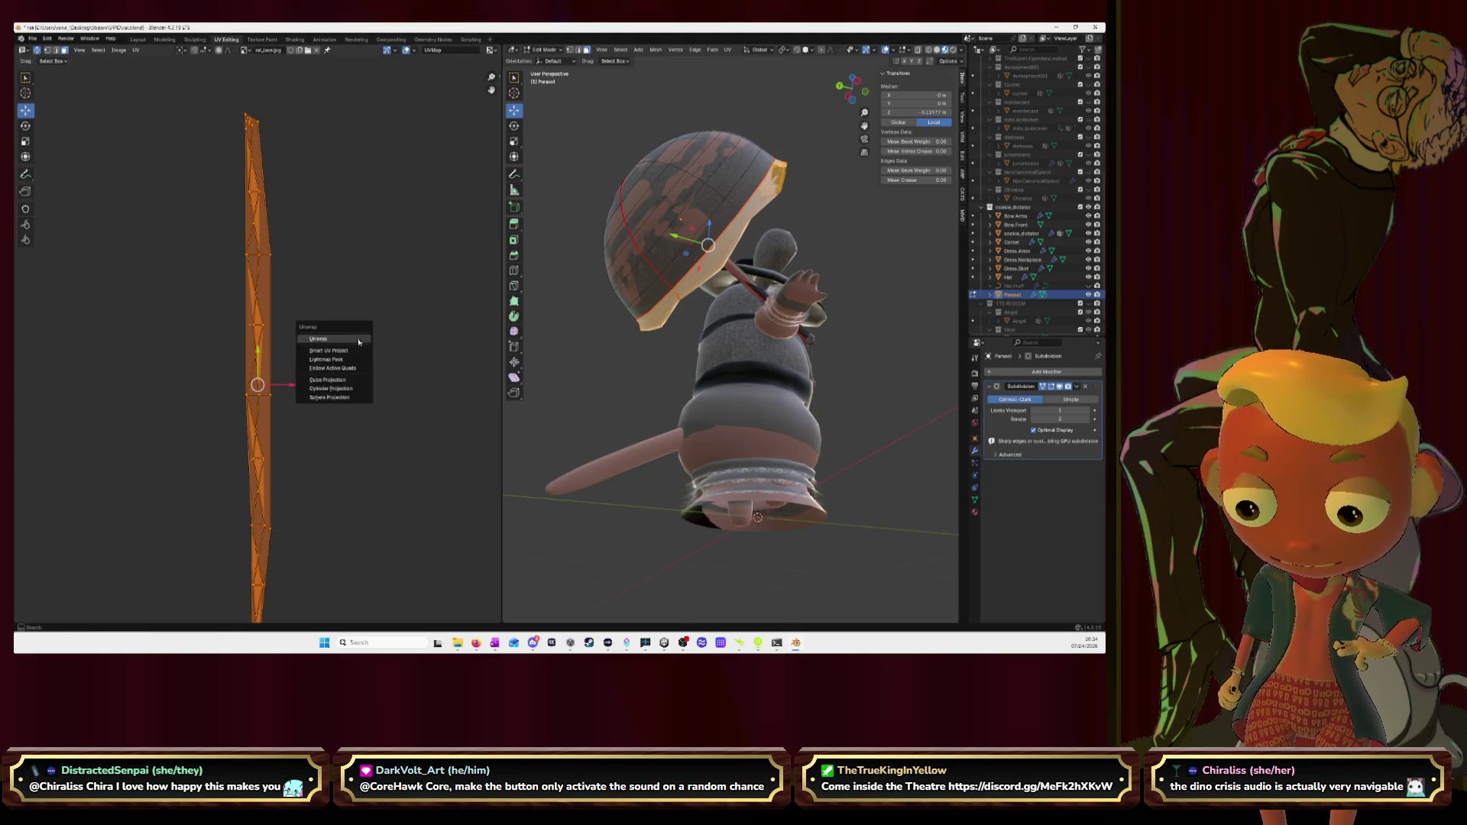
pyautogui.click(360, 351)
pyautogui.click(354, 435)
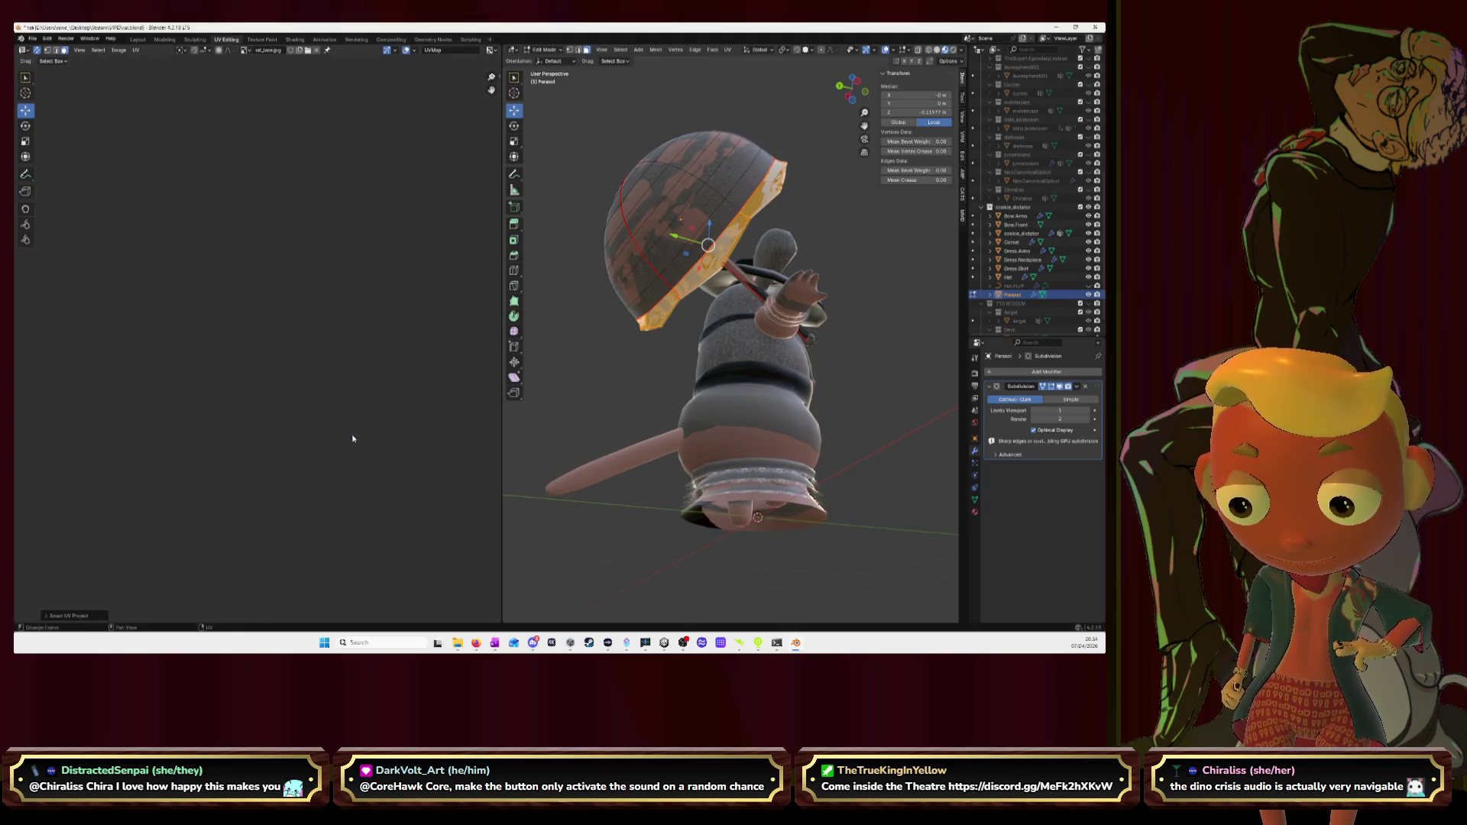
pyautogui.scroll(-1, 361, 327)
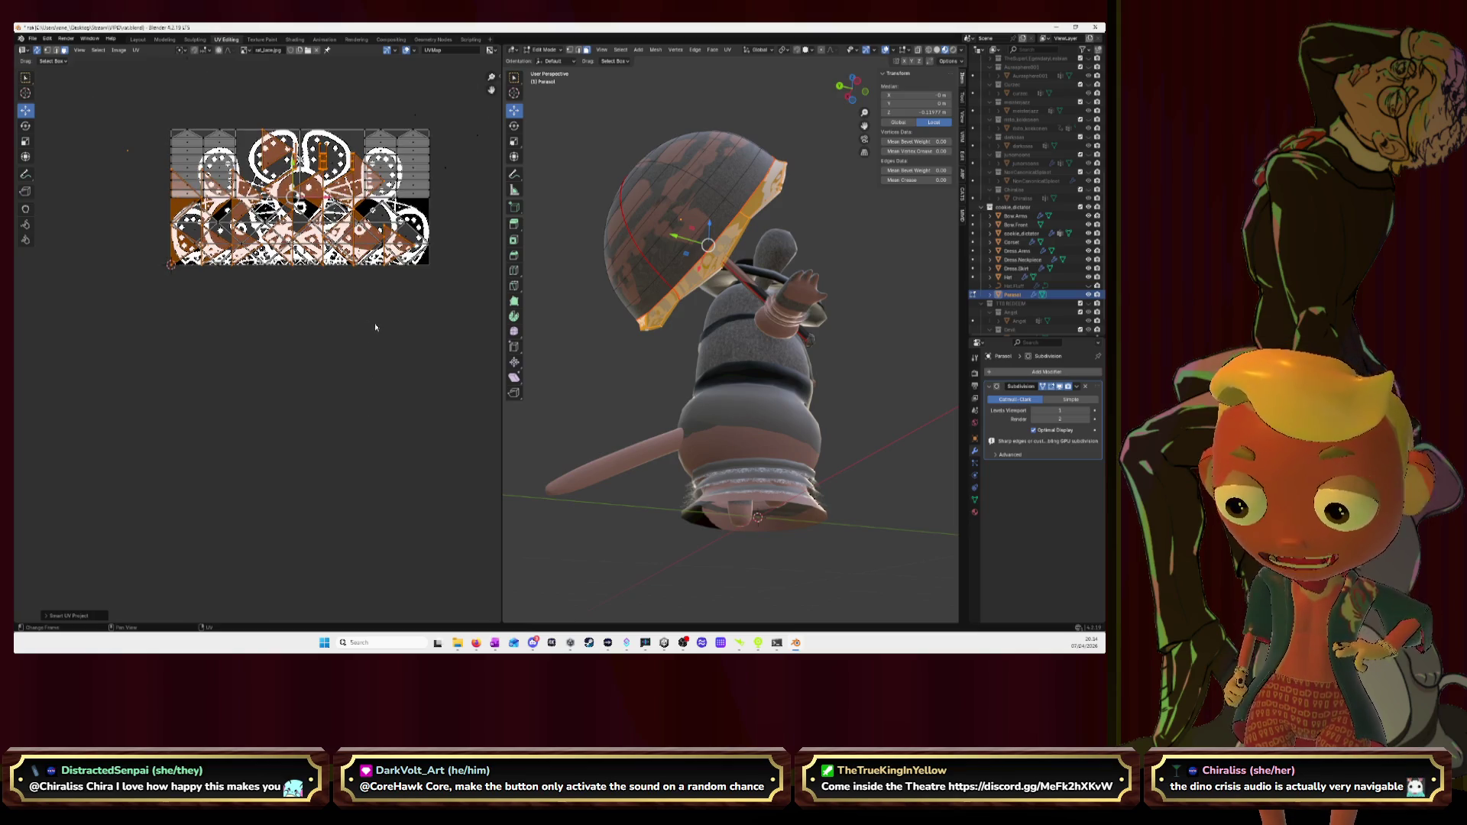
pyautogui.hotkey('ctrl', 'z')
pyautogui.scroll(2, 345, 339)
pyautogui.scroll(2, 332, 344)
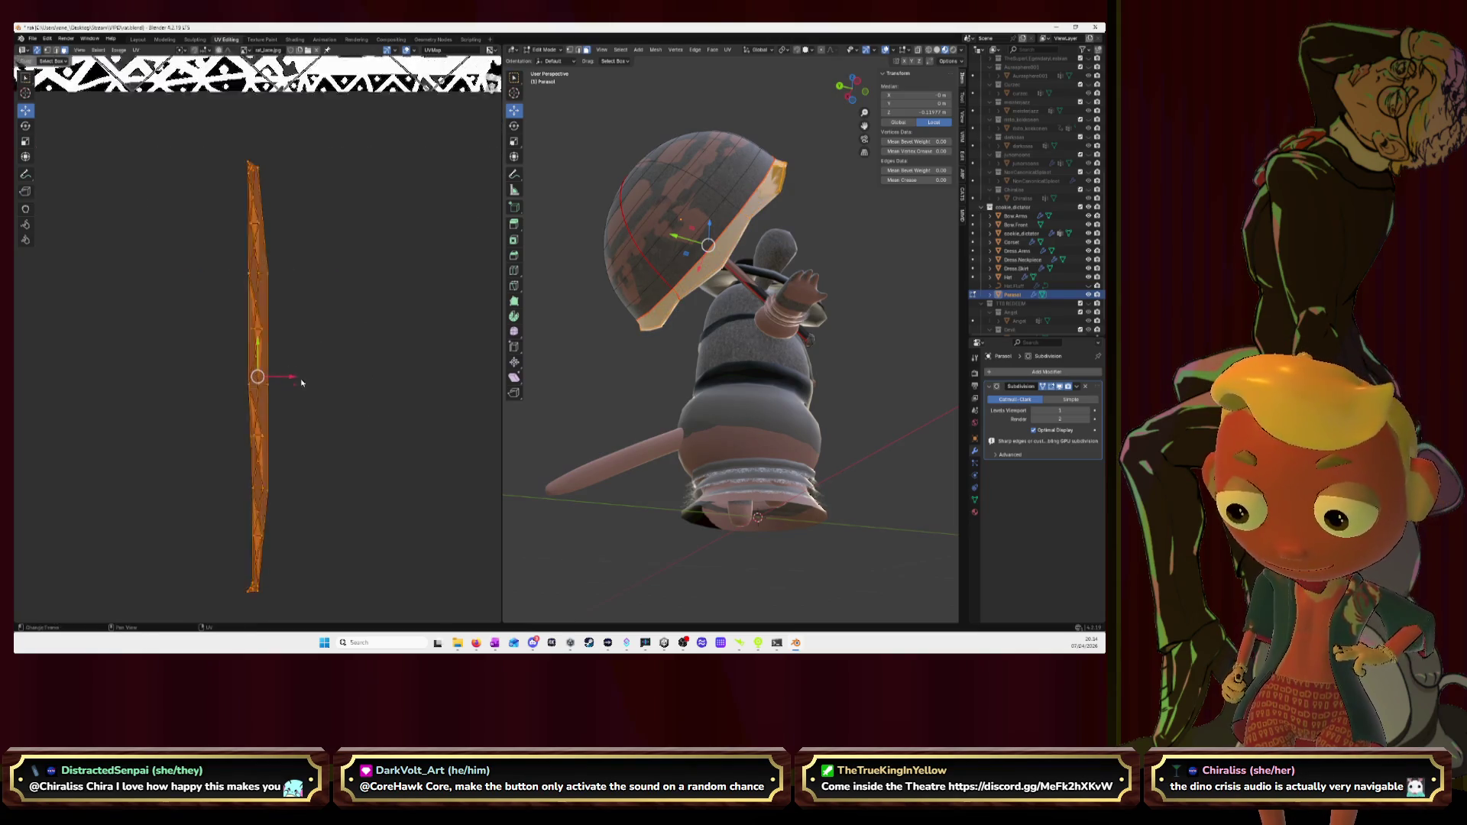
pyautogui.scroll(3, 327, 350)
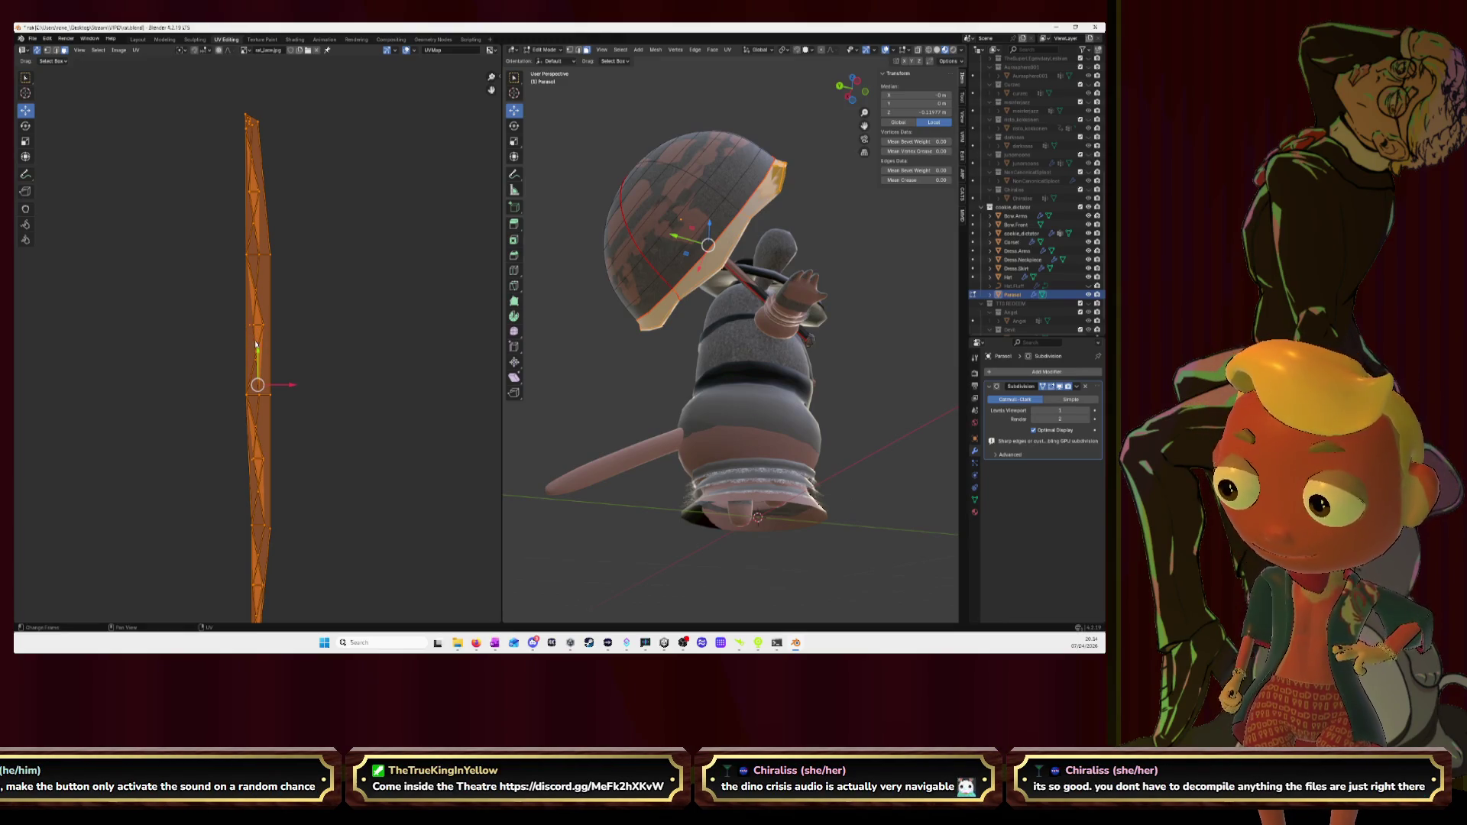
pyautogui.moveTo(688, 322); pyautogui.dragTo(733, 287, button='middle')
pyautogui.scroll(2, 733, 286)
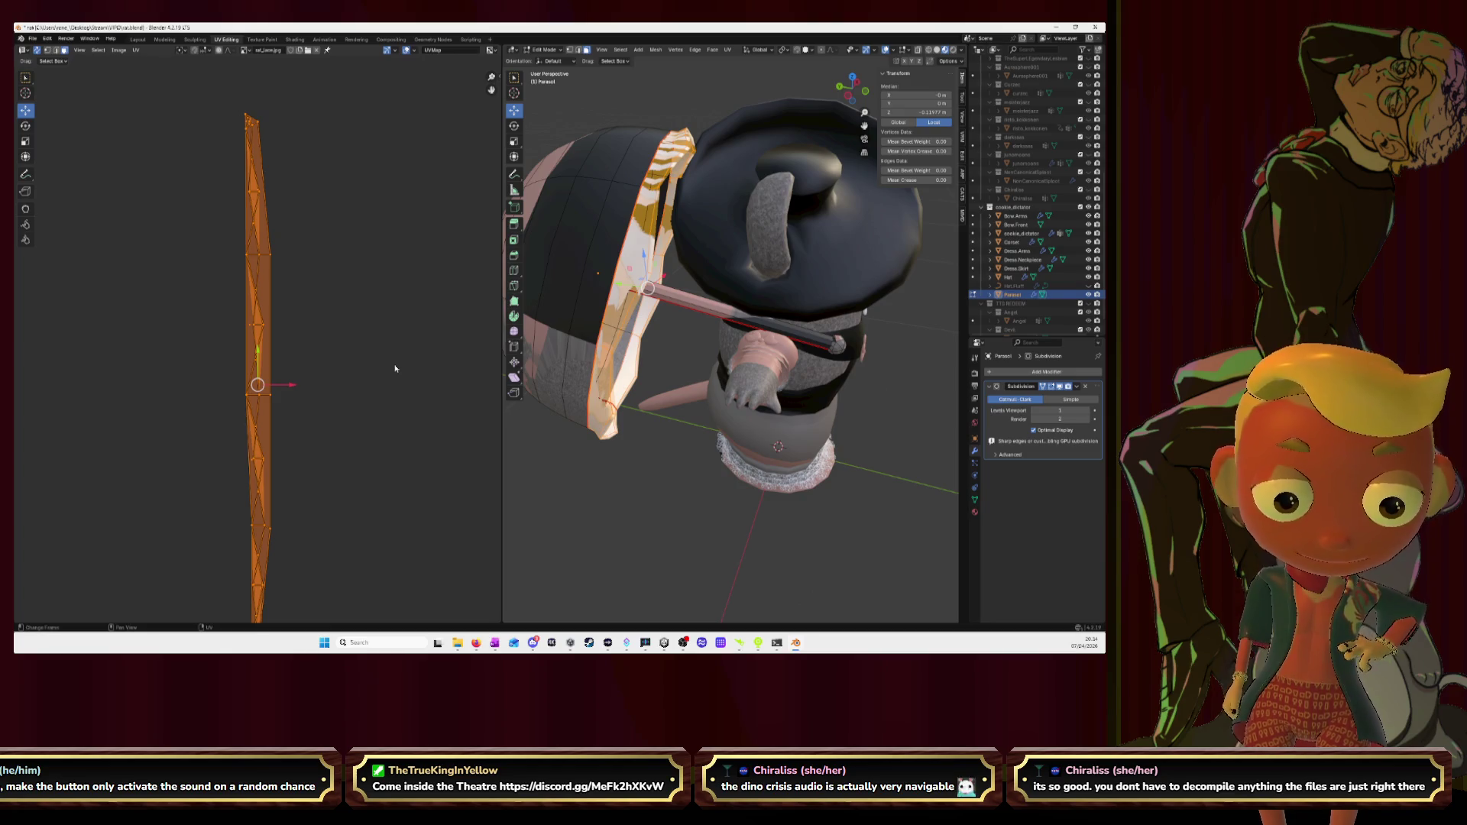
pyautogui.hotkey('alt', 'a')
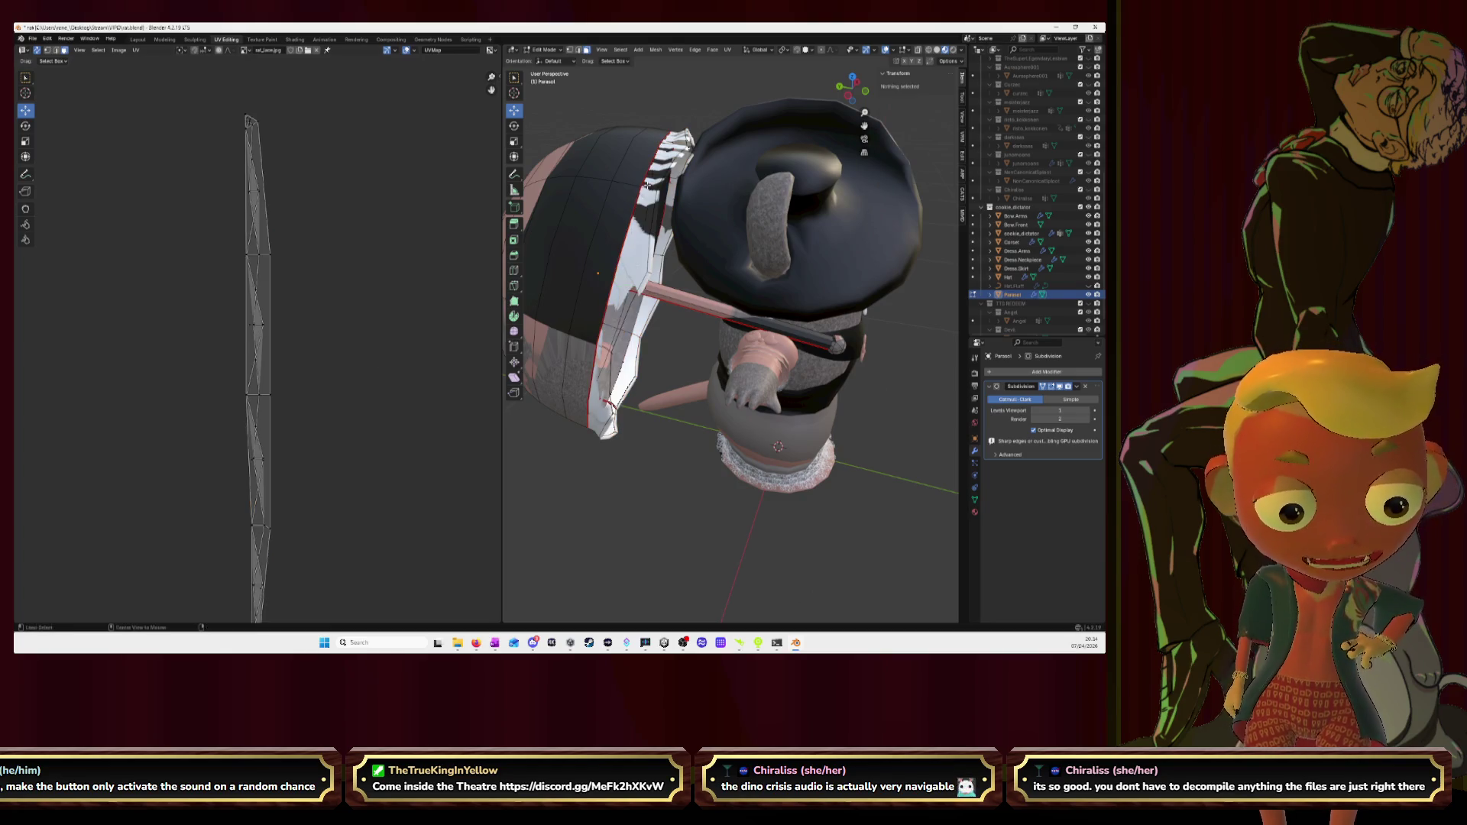
# Pick parasol edge vertices and select its rim edge loops
pyautogui.click(648, 224)
pyautogui.click(628, 264)
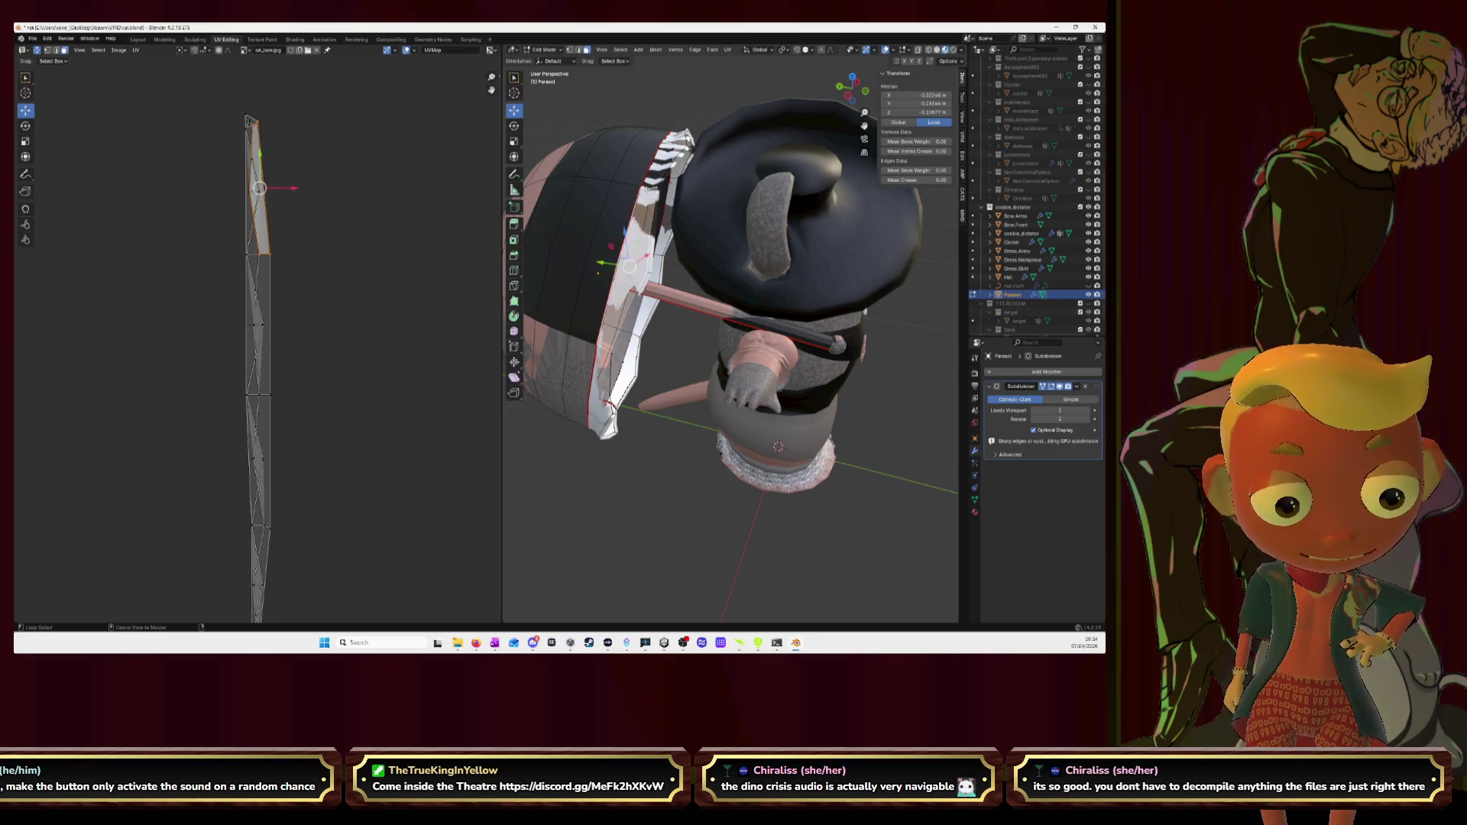
pyautogui.hotkey('alt', 'a')
pyautogui.click(616, 262)
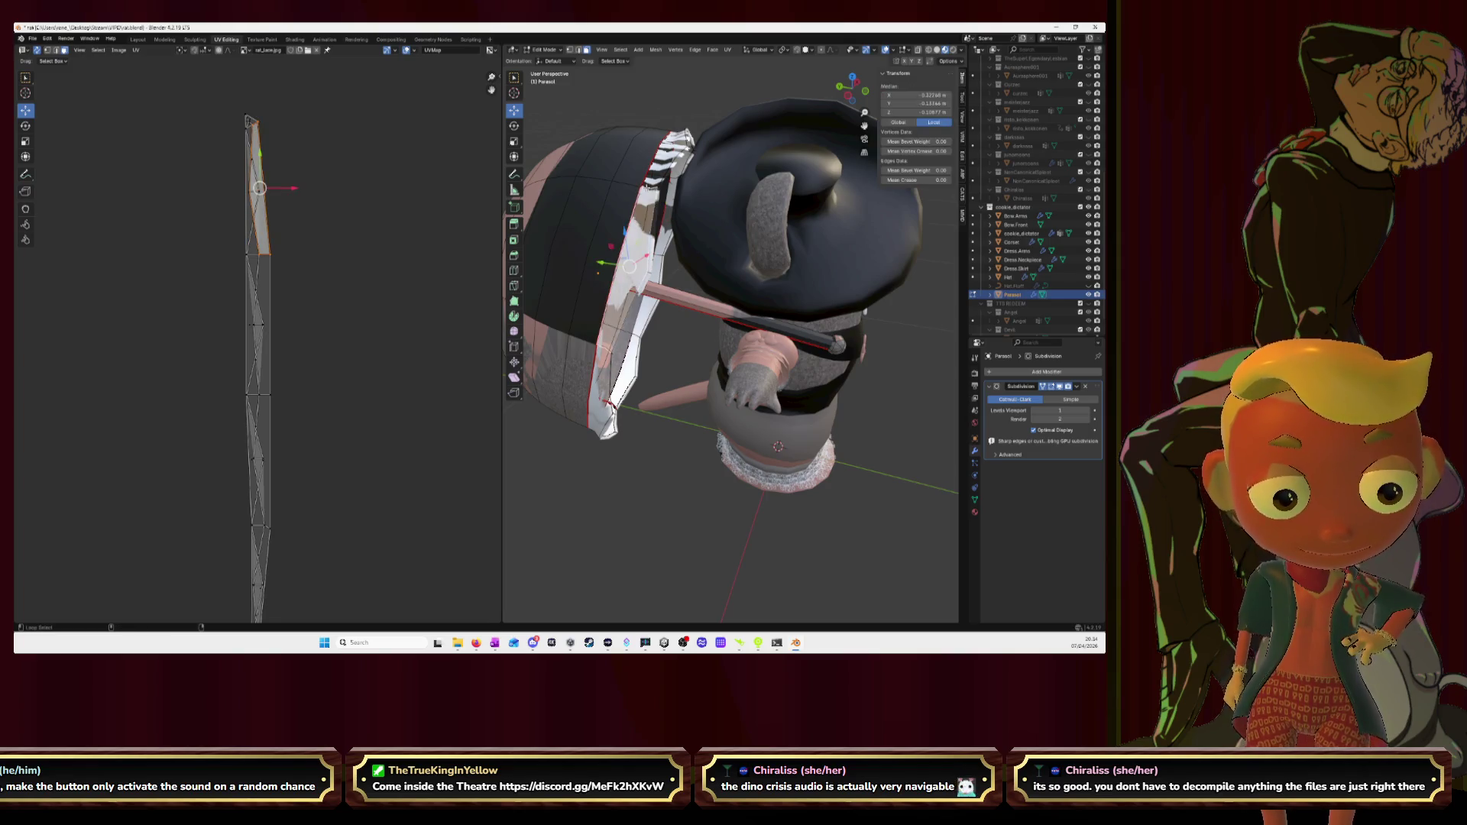
pyautogui.moveTo(616, 263); pyautogui.dragTo(549, 250, button='middle')
pyautogui.hotkey('alt', 'a')
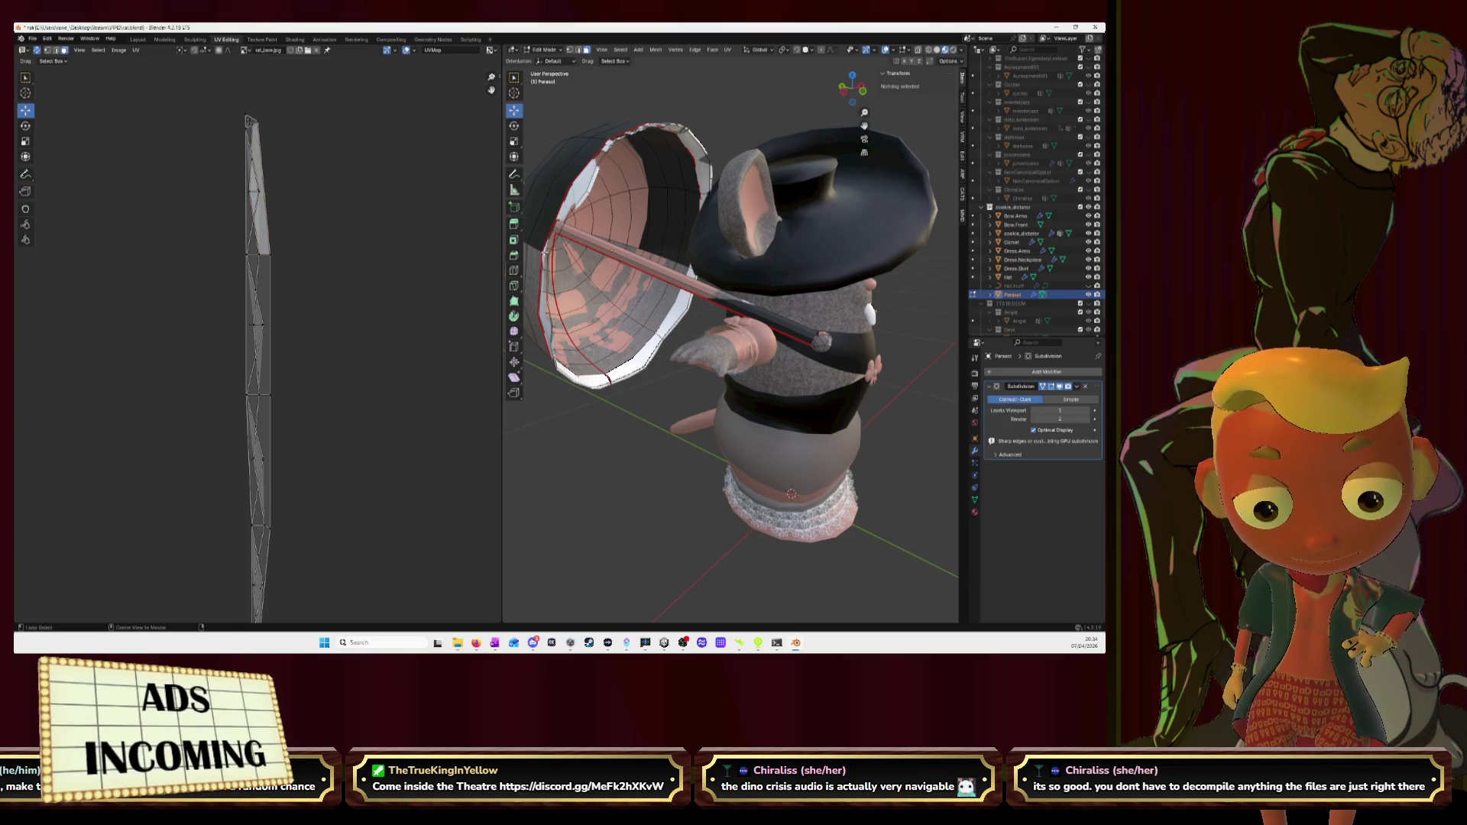
pyautogui.click(548, 250)
pyautogui.moveTo(548, 251)
pyautogui.mouseDown(button='middle')
pyautogui.moveTo(586, 251)
pyautogui.moveTo(596, 282)
pyautogui.moveTo(755, 190)
pyautogui.moveTo(789, 209)
pyautogui.mouseUp(button='middle')
pyautogui.keyDown('alt'); pyautogui.click(587, 254); pyautogui.keyUp('alt')
pyautogui.keyDown('alt'); pyautogui.keyDown('shift'); pyautogui.click(596, 282); pyautogui.keyUp('shift'); pyautogui.keyUp('alt')
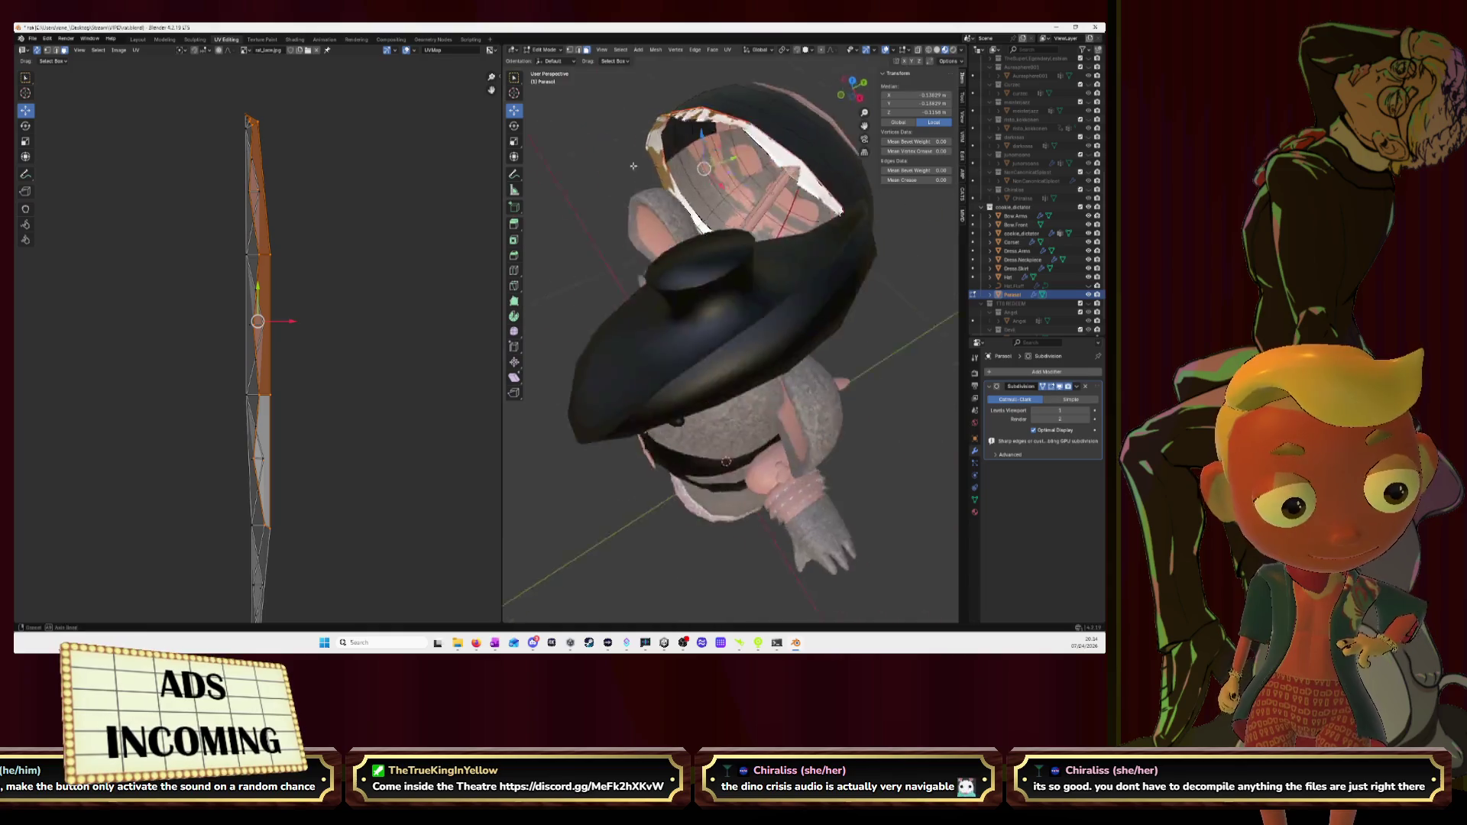
# Isolate the parasol in Local View with solid shading and select all its rim faces
pyautogui.press('KP_Divide')
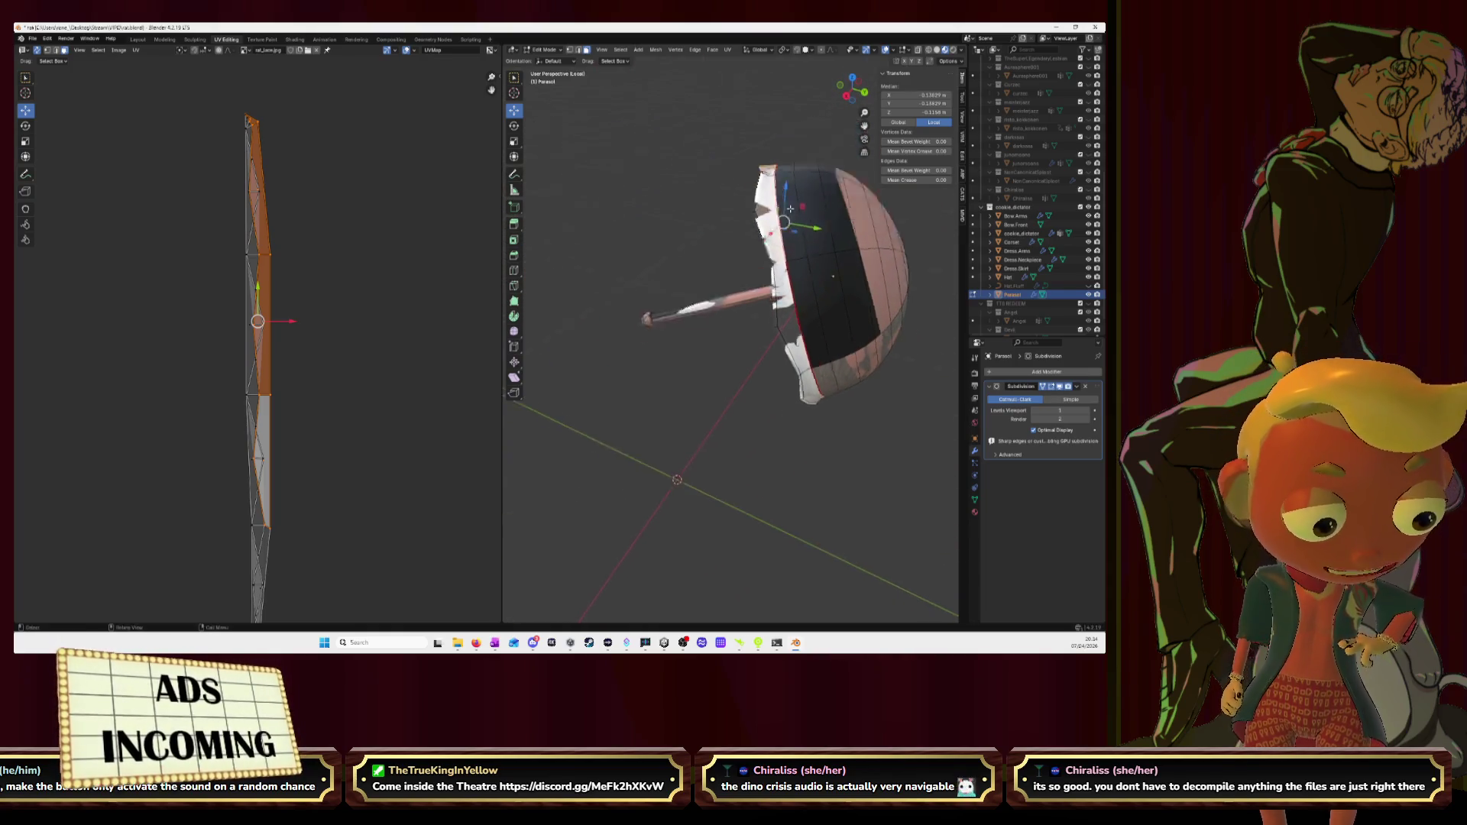
pyautogui.moveTo(790, 209)
pyautogui.mouseDown(button='middle')
pyautogui.moveTo(743, 286)
pyautogui.moveTo(707, 283)
pyautogui.mouseUp(button='middle')
pyautogui.press('z')
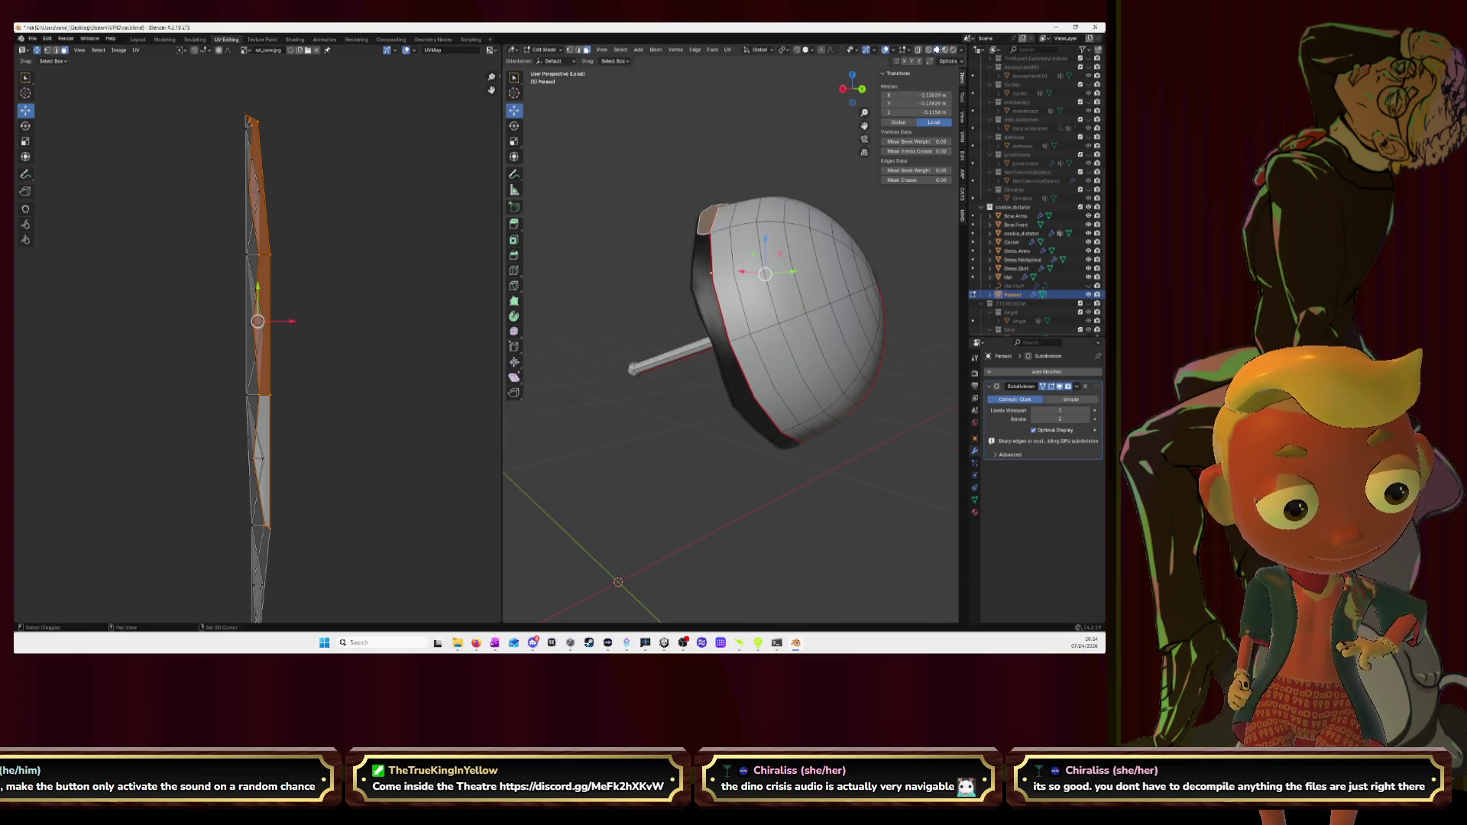
pyautogui.keyDown('alt'); pyautogui.click(707, 283); pyautogui.keyUp('alt')
pyautogui.moveTo(735, 376)
pyautogui.mouseDown(button='middle')
pyautogui.moveTo(786, 317)
pyautogui.moveTo(696, 288)
pyautogui.moveTo(688, 381)
pyautogui.mouseUp(button='middle')
pyautogui.keyDown('shift'); pyautogui.click(688, 382); pyautogui.keyUp('shift')
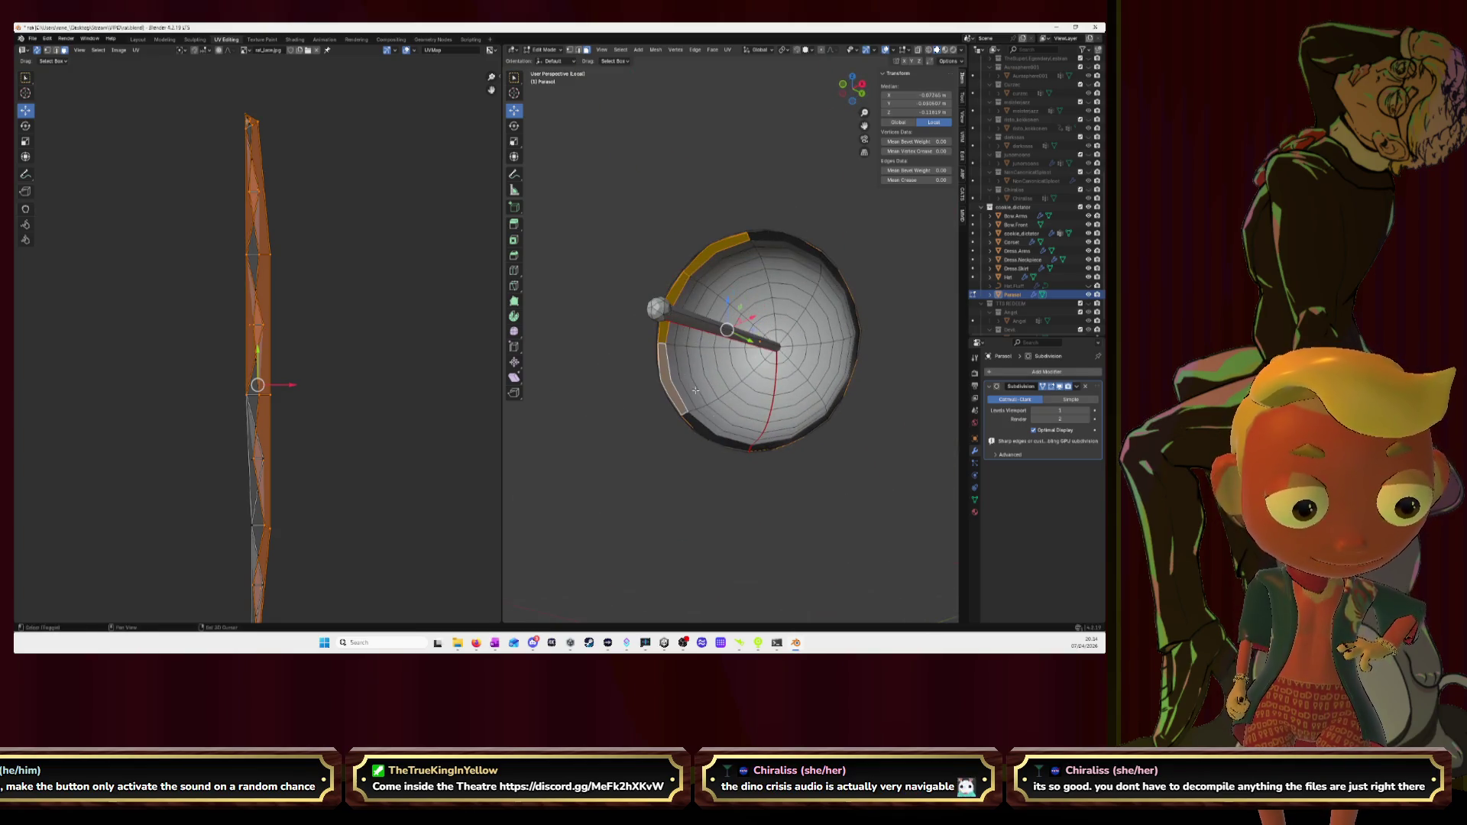
pyautogui.keyDown('shift'); pyautogui.click(703, 432); pyautogui.keyUp('shift')
pyautogui.keyDown('shift'); pyautogui.click(786, 440); pyautogui.keyUp('shift')
pyautogui.moveTo(786, 441); pyautogui.dragTo(822, 366, button='middle')
pyautogui.keyDown('shift'); pyautogui.click(821, 366); pyautogui.keyUp('shift')
pyautogui.keyDown('shift'); pyautogui.click(831, 334); pyautogui.keyUp('shift')
pyautogui.keyDown('shift'); pyautogui.click(800, 257); pyautogui.keyUp('shift')
pyautogui.scroll(-2, 800, 258)
pyautogui.scroll(-4, 367, 332)
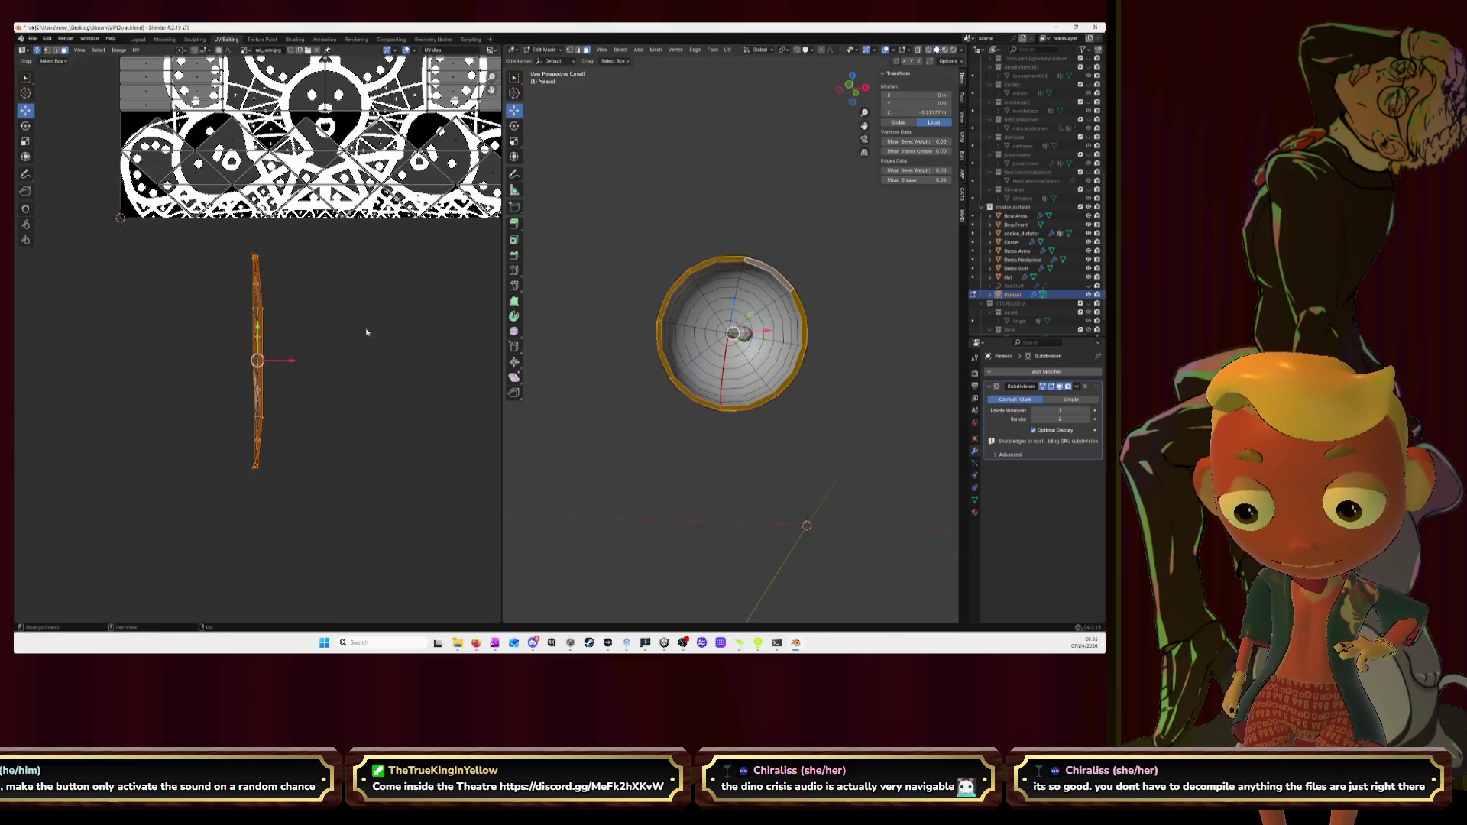
# Unwrap the rim faces and move the resulting island off the texture
pyautogui.press('u')
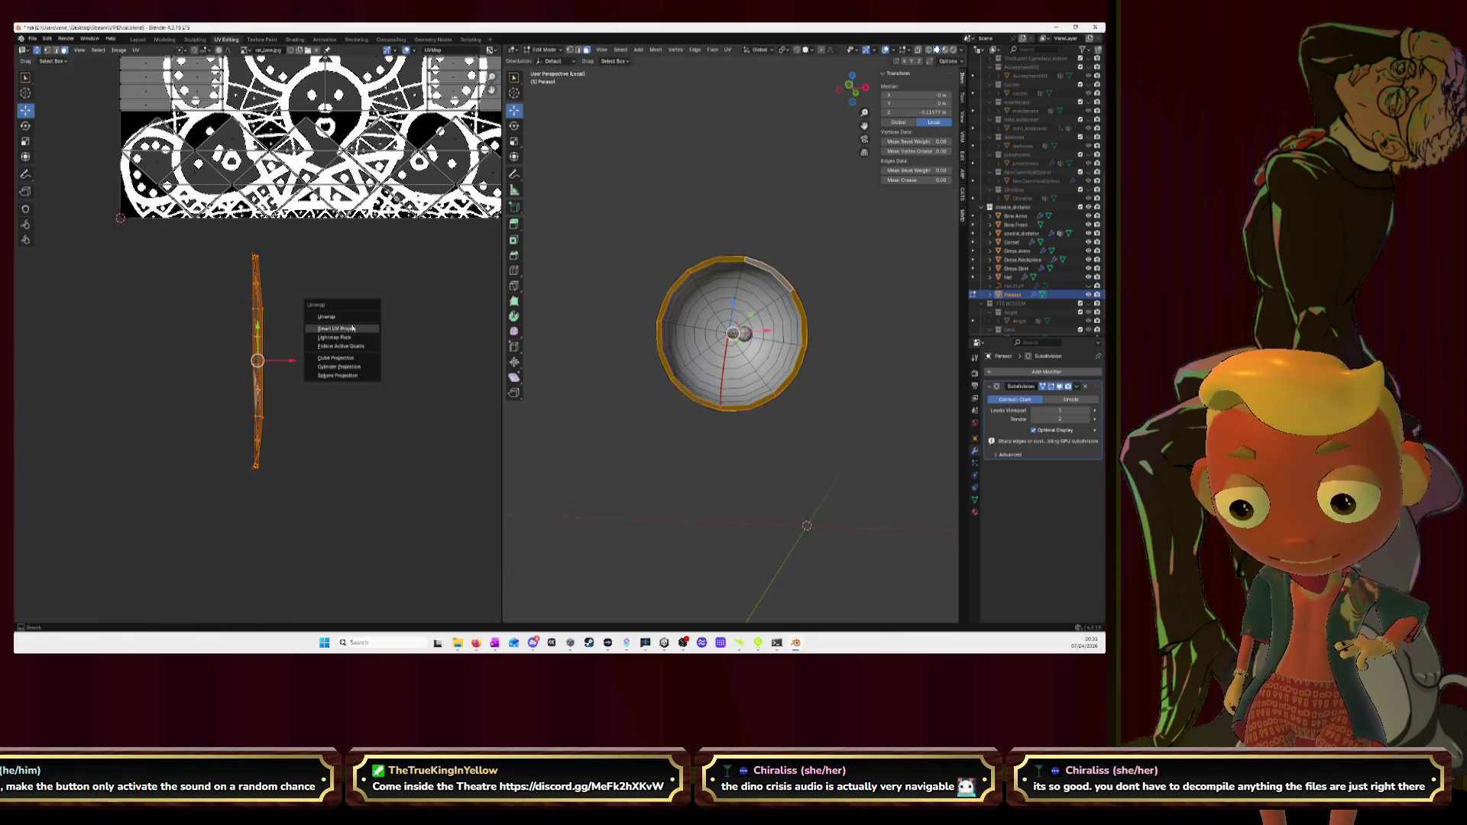
pyautogui.click(339, 324)
pyautogui.scroll(-2, 323, 338)
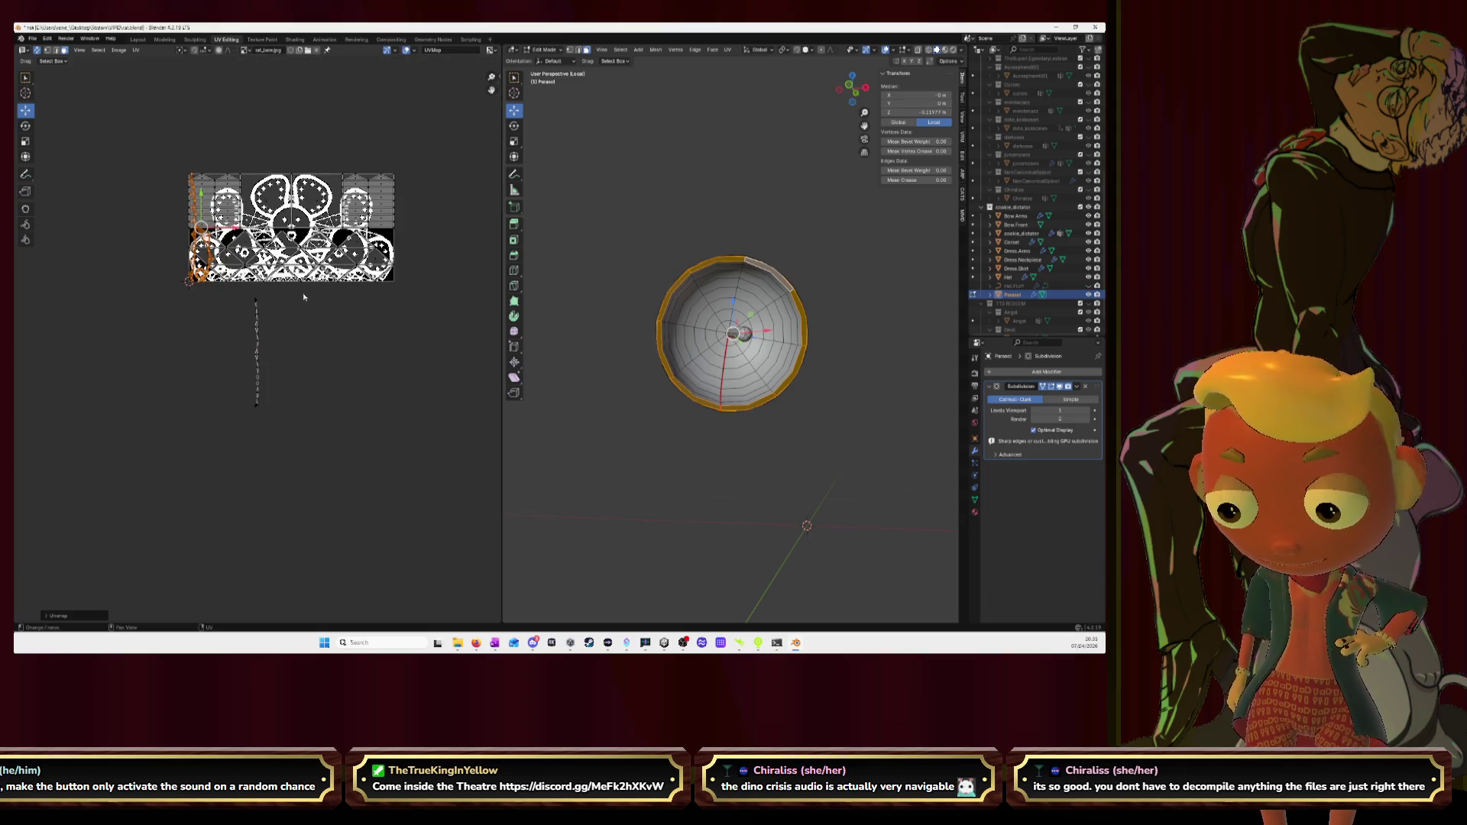
pyautogui.press('g')
pyautogui.click(268, 436)
pyautogui.scroll(2, 269, 389)
pyautogui.scroll(2, 323, 327)
pyautogui.moveTo(324, 328); pyautogui.dragTo(367, 302, button='middle')
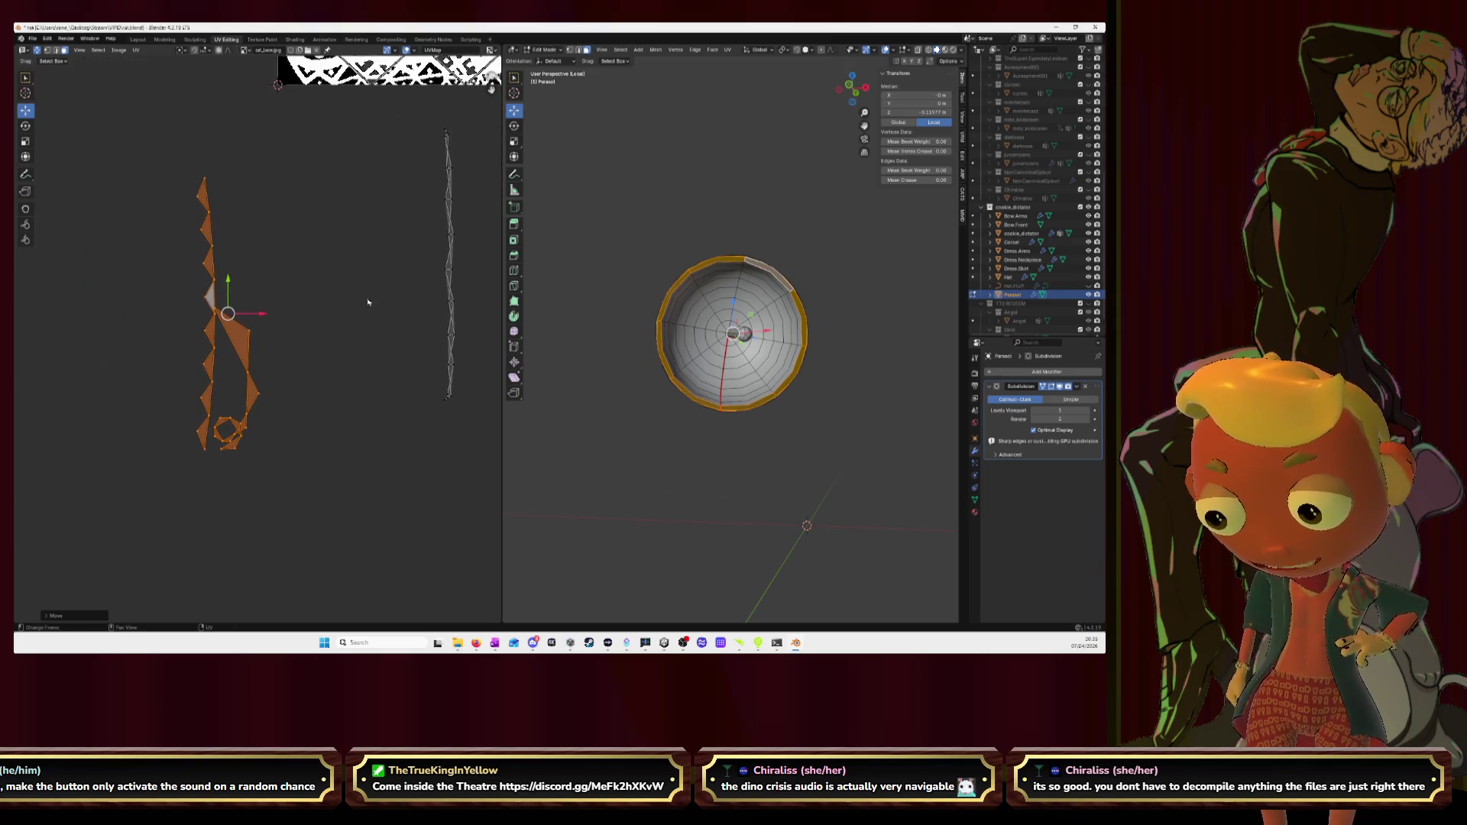
# Re-unwrap with Smart UV Project, place the island down-left of the texture, and select a small UV piece
pyautogui.press('u')
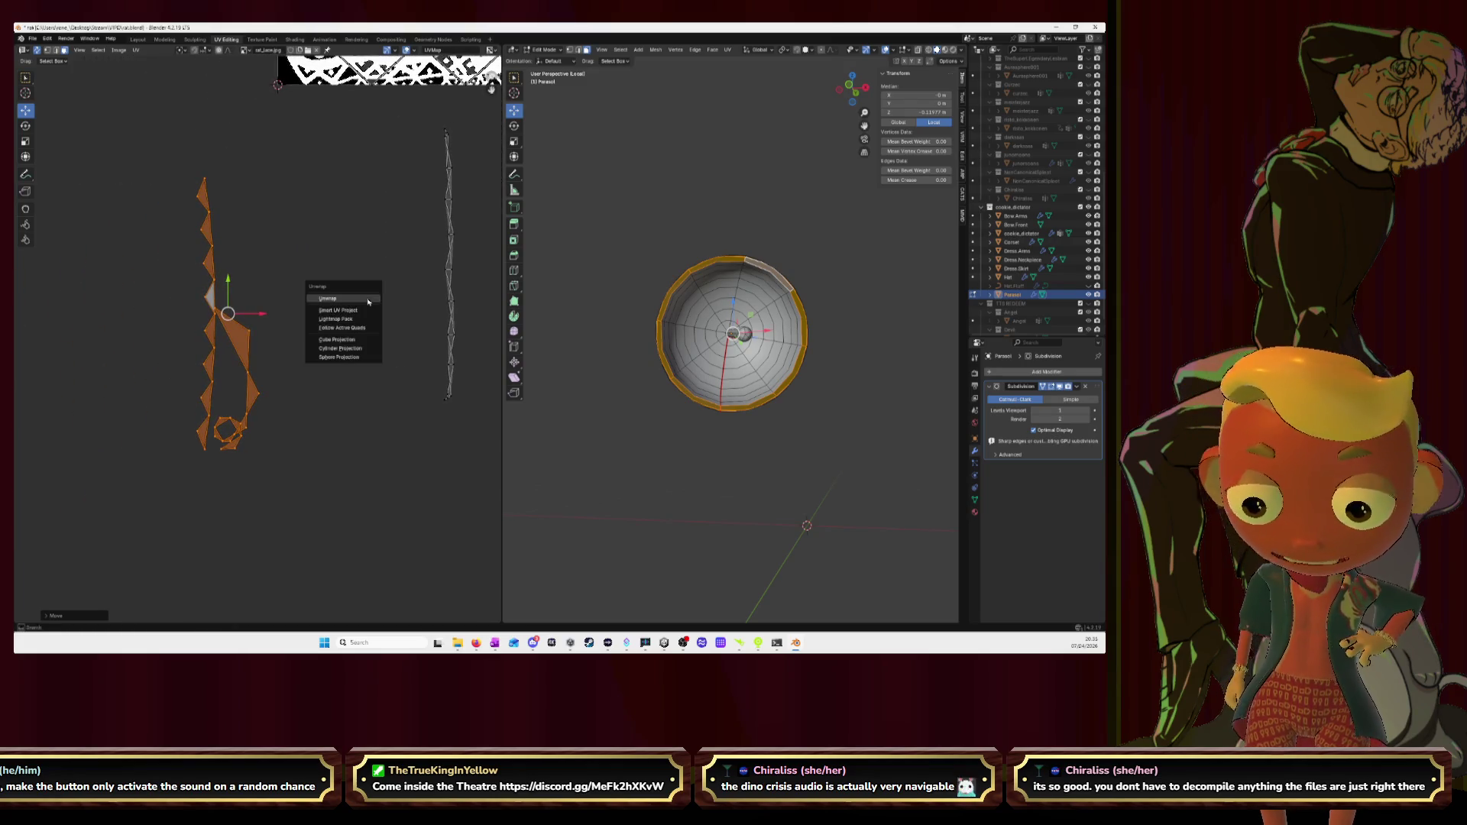
pyautogui.click(344, 310)
pyautogui.click(348, 392)
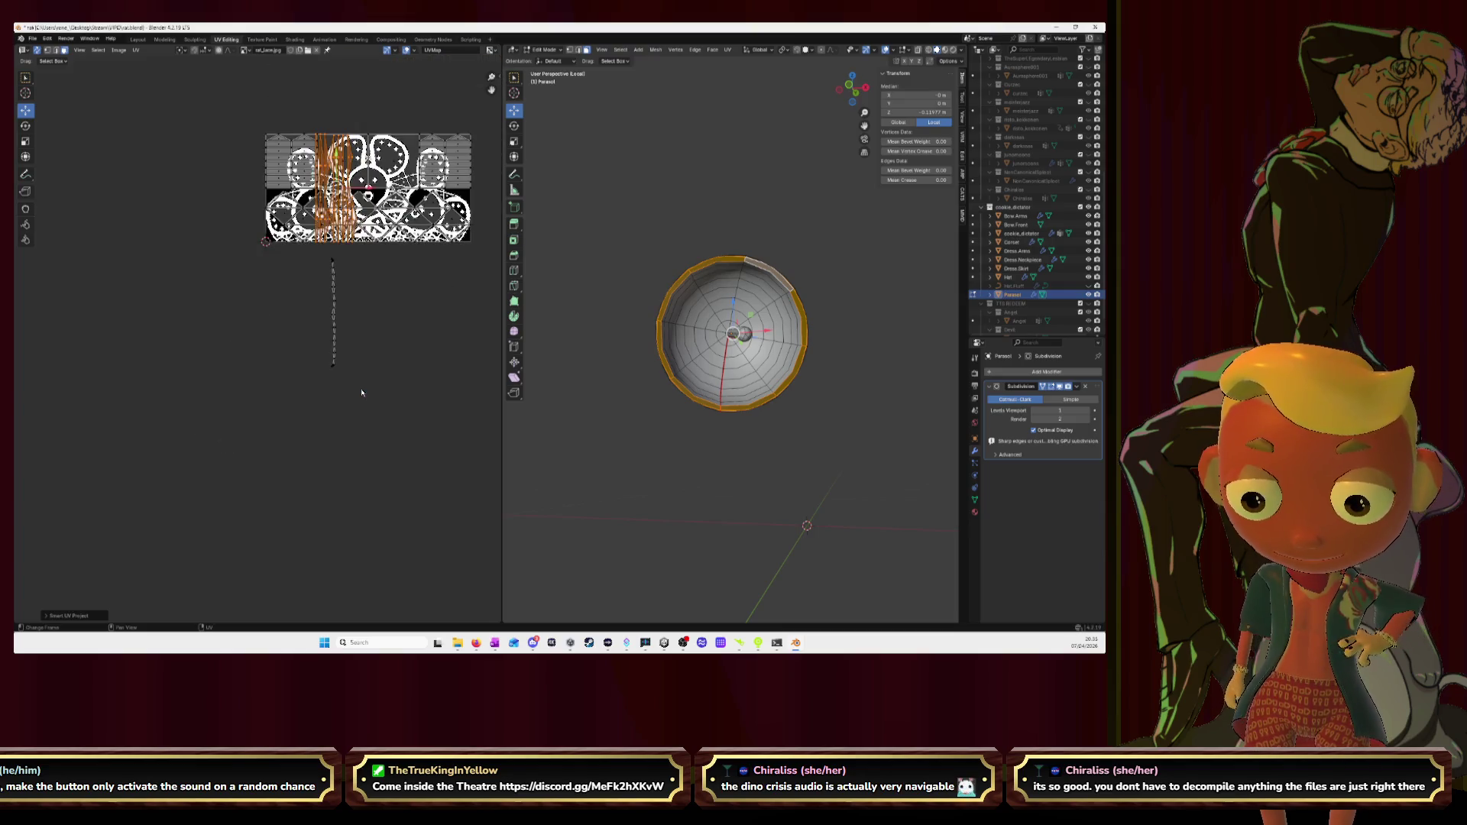
pyautogui.press('g')
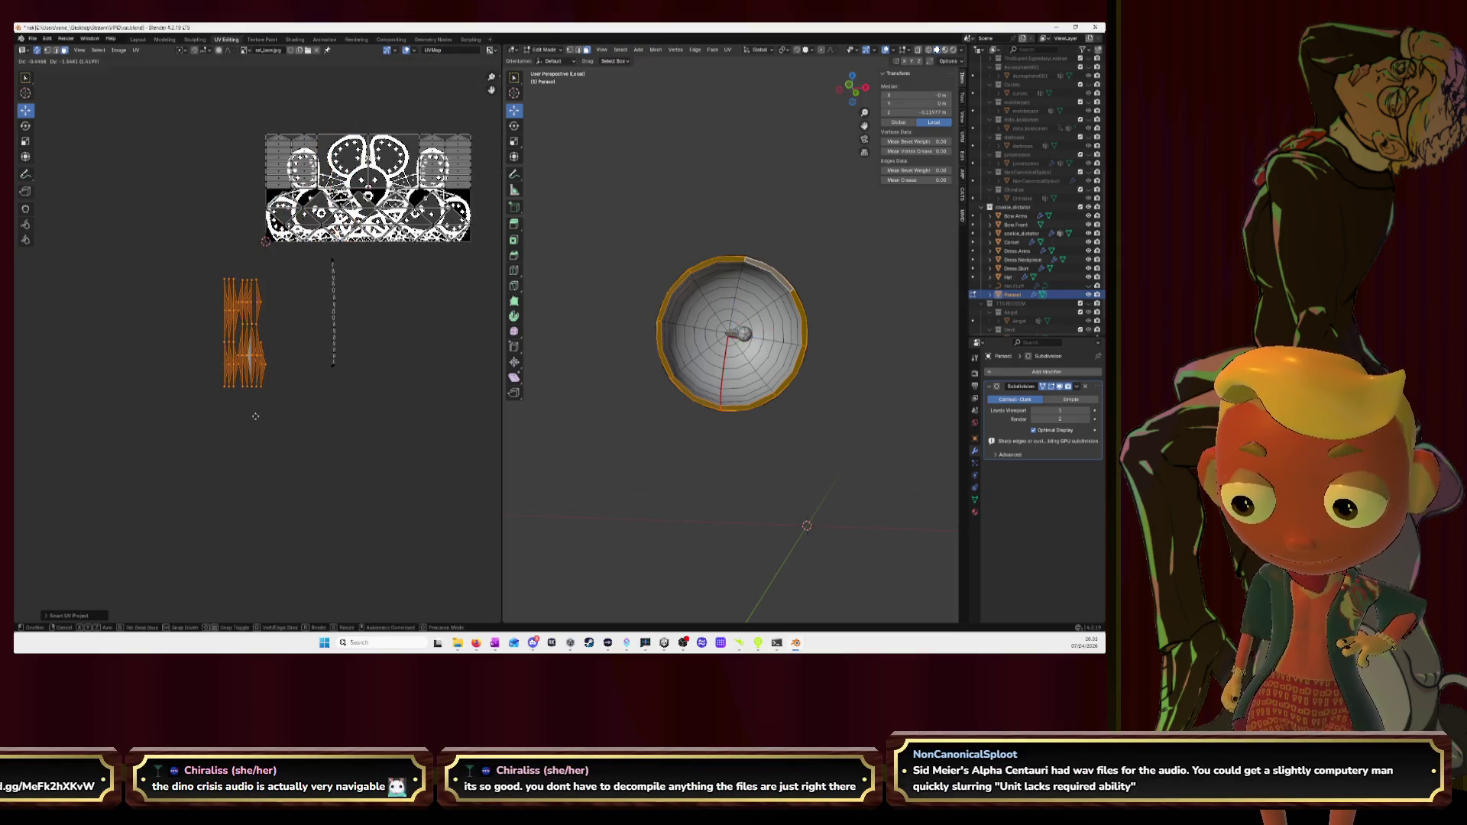
pyautogui.click(254, 416)
pyautogui.scroll(3, 288, 392)
pyautogui.scroll(6, 289, 390)
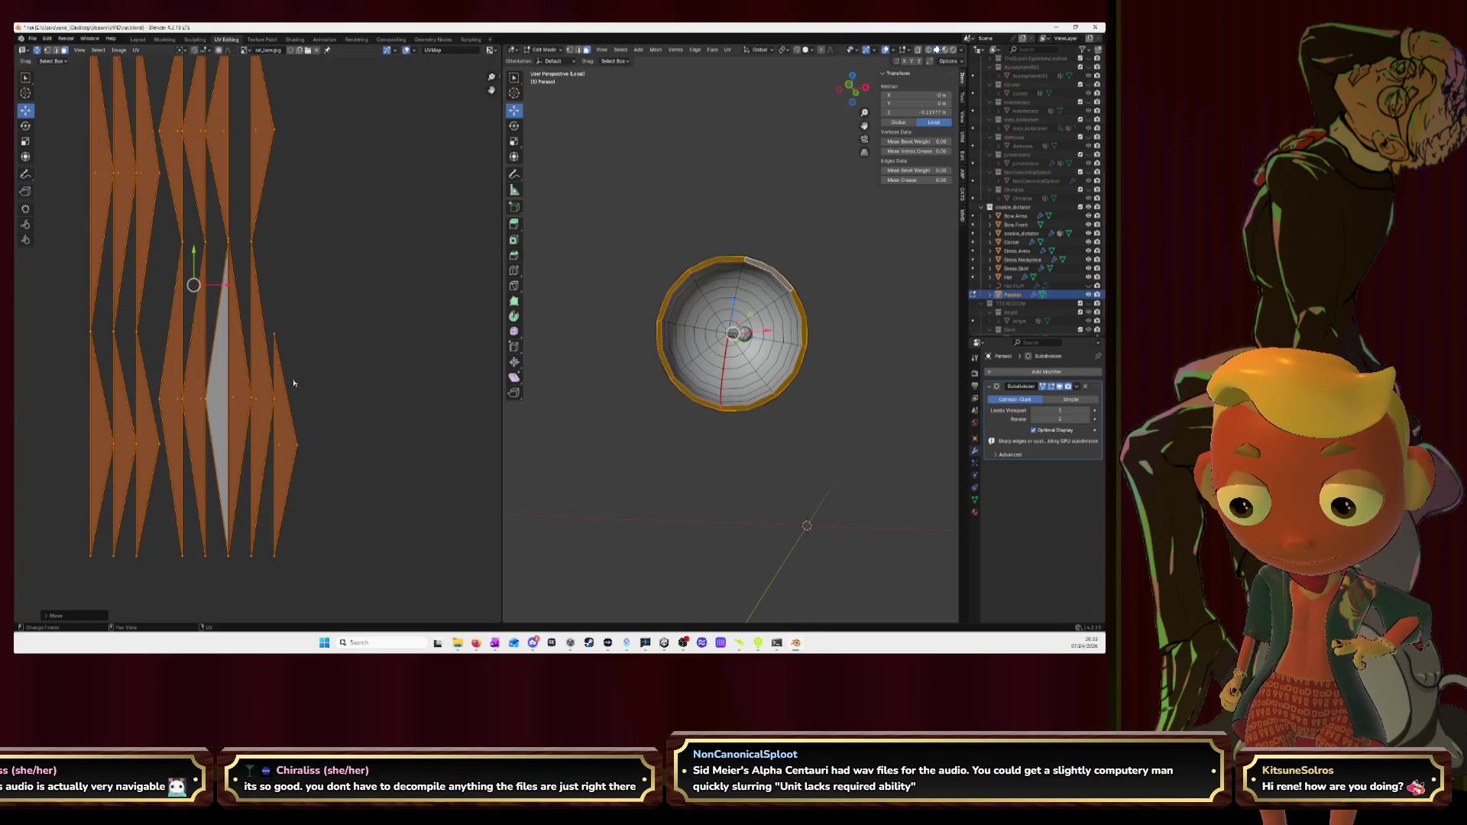
pyautogui.scroll(-3, 293, 382)
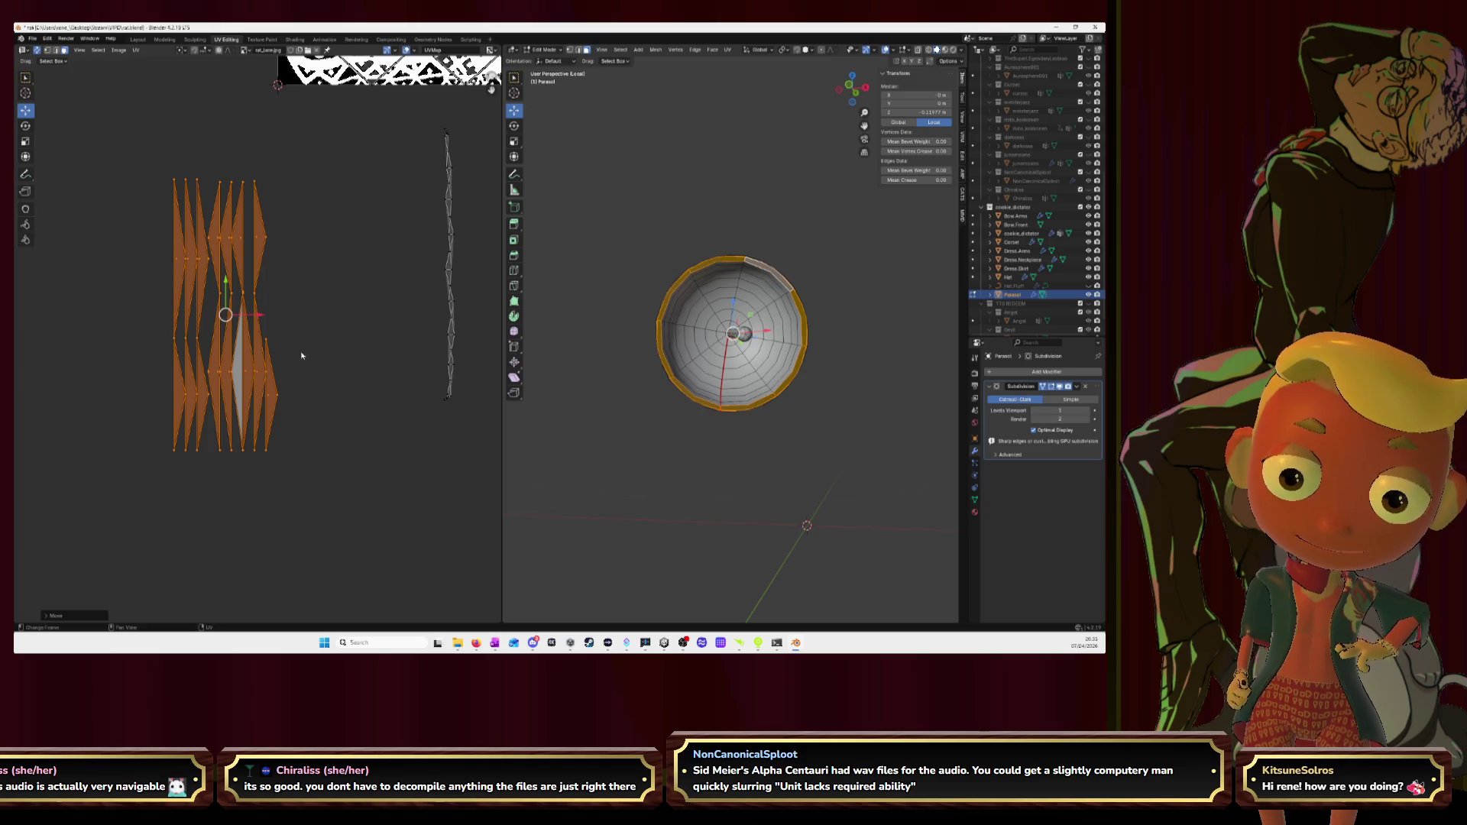
pyautogui.scroll(-1, 302, 355)
pyautogui.scroll(-1, 301, 355)
pyautogui.scroll(-1, 302, 356)
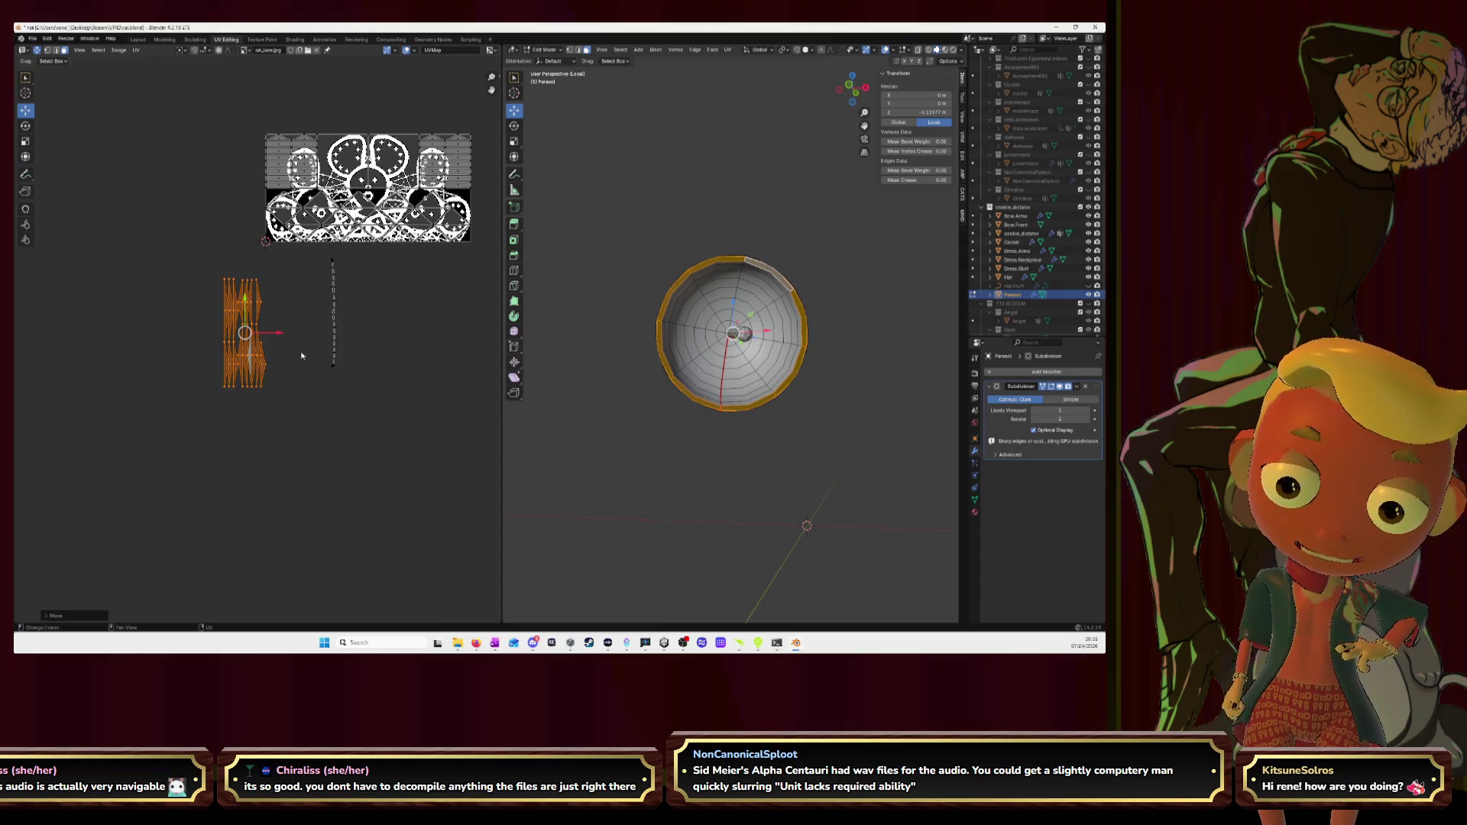
pyautogui.click(302, 356)
pyautogui.click(233, 304)
# Move the small UV piece beside the strip and rotate it to lie horizontally
pyautogui.press('g')
pyautogui.moveTo(333, 246); pyautogui.dragTo(371, 276)
pyautogui.click(370, 275)
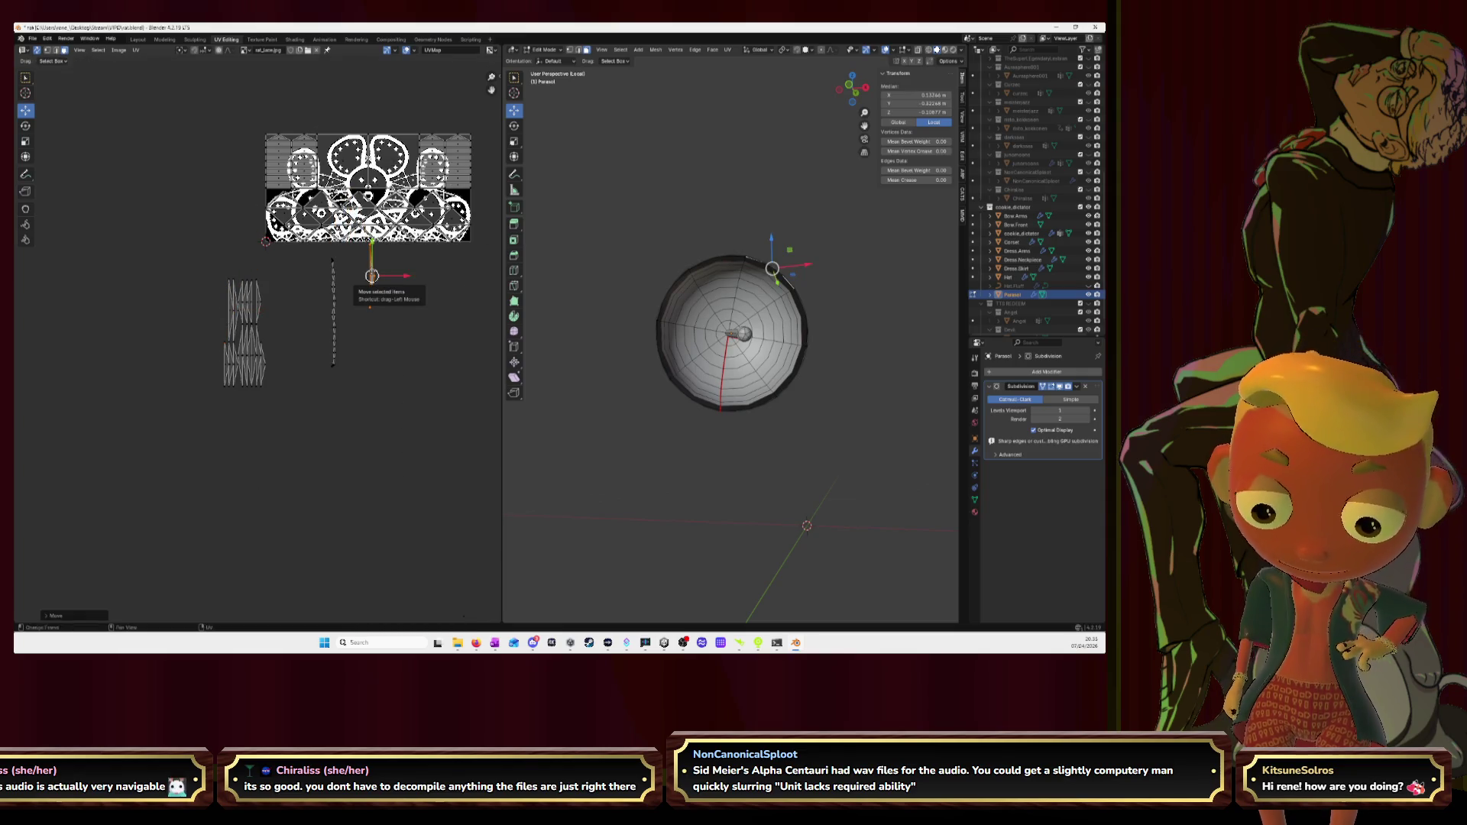
pyautogui.press('g')
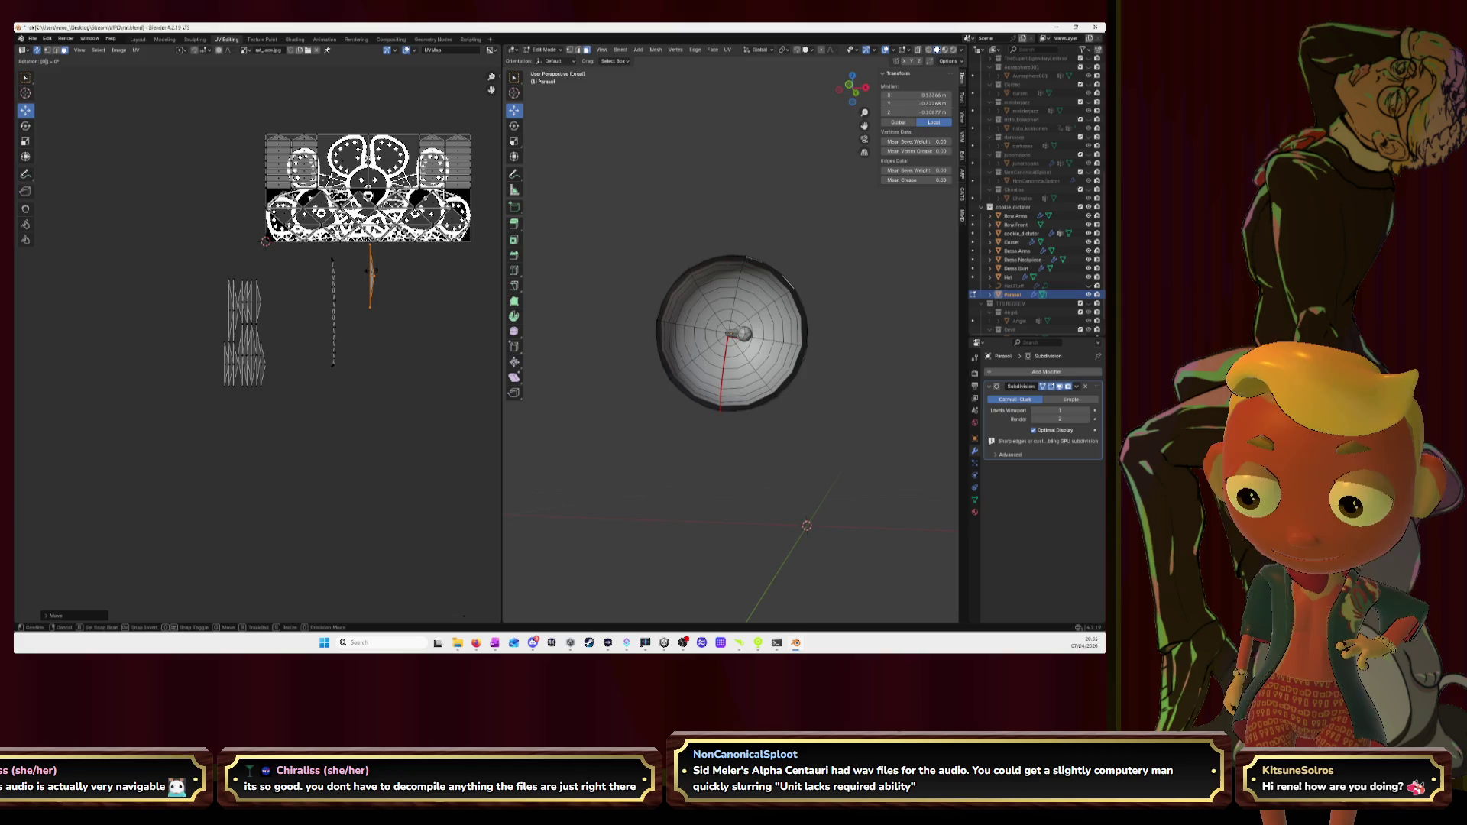
pyautogui.click(350, 278)
pyautogui.press('r')
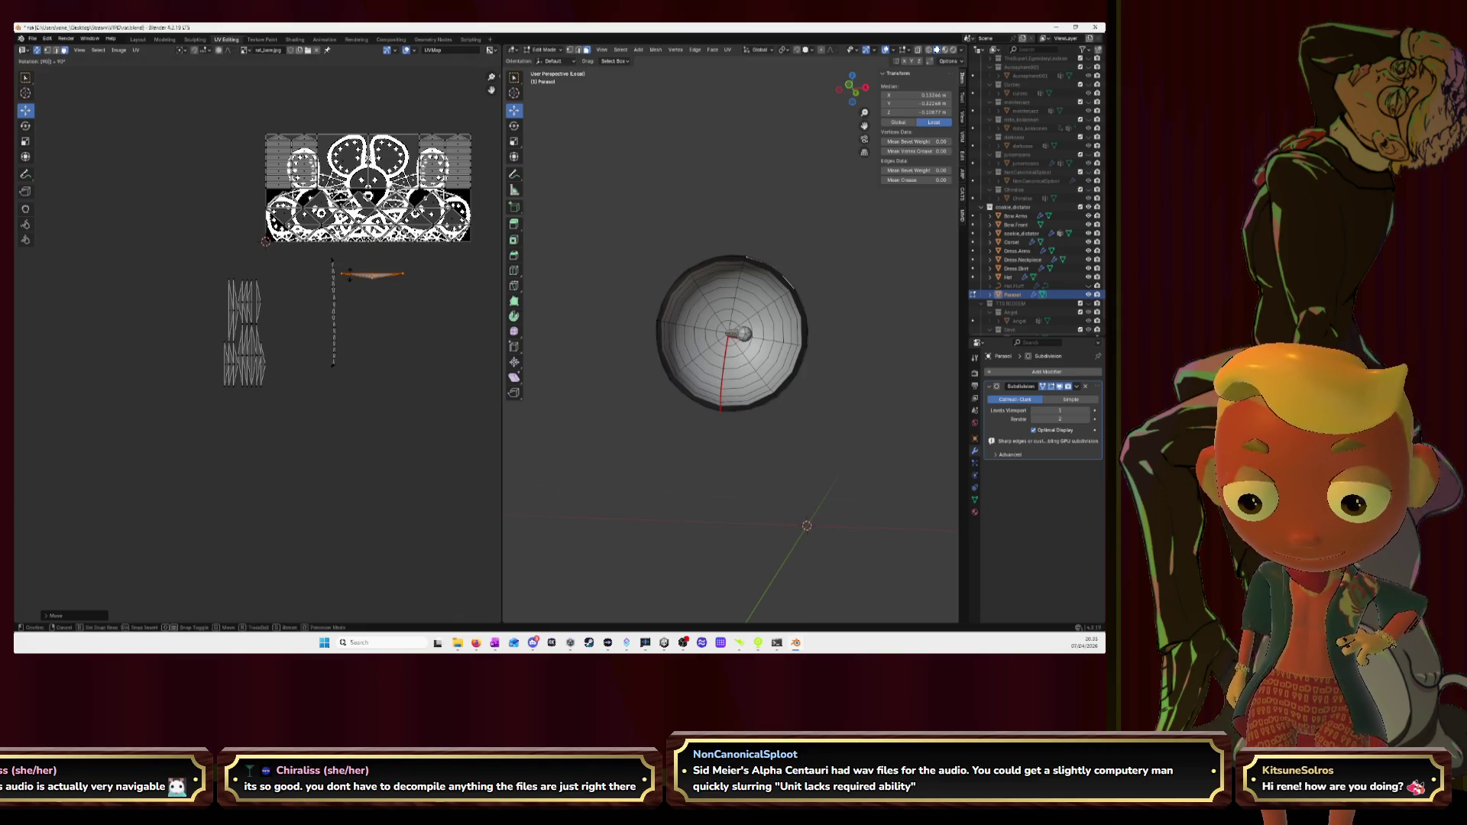
pyautogui.click(349, 277)
pyautogui.press('r')
pyautogui.click(350, 276)
pyautogui.press('r')
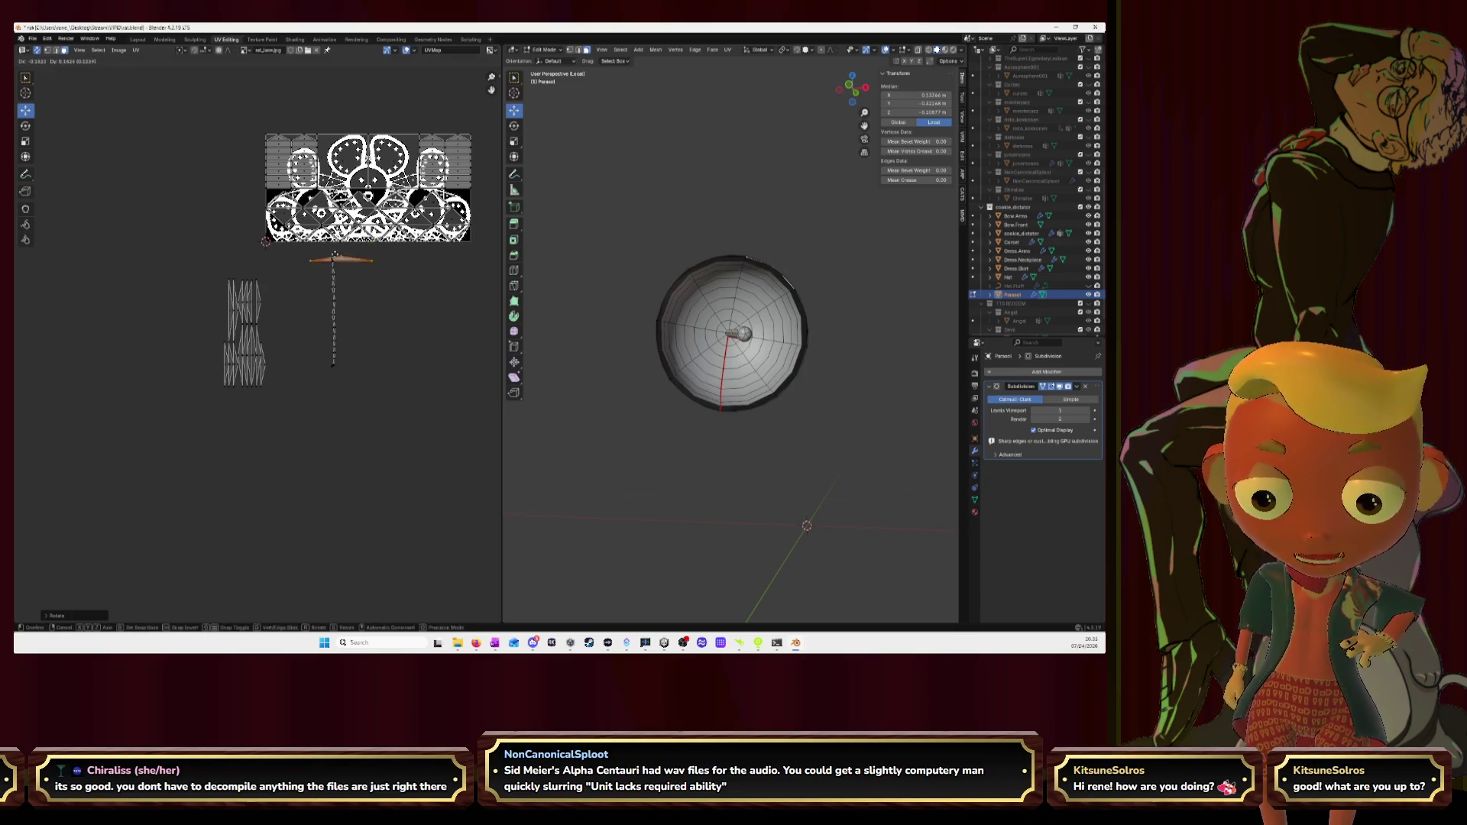
pyautogui.click(294, 239)
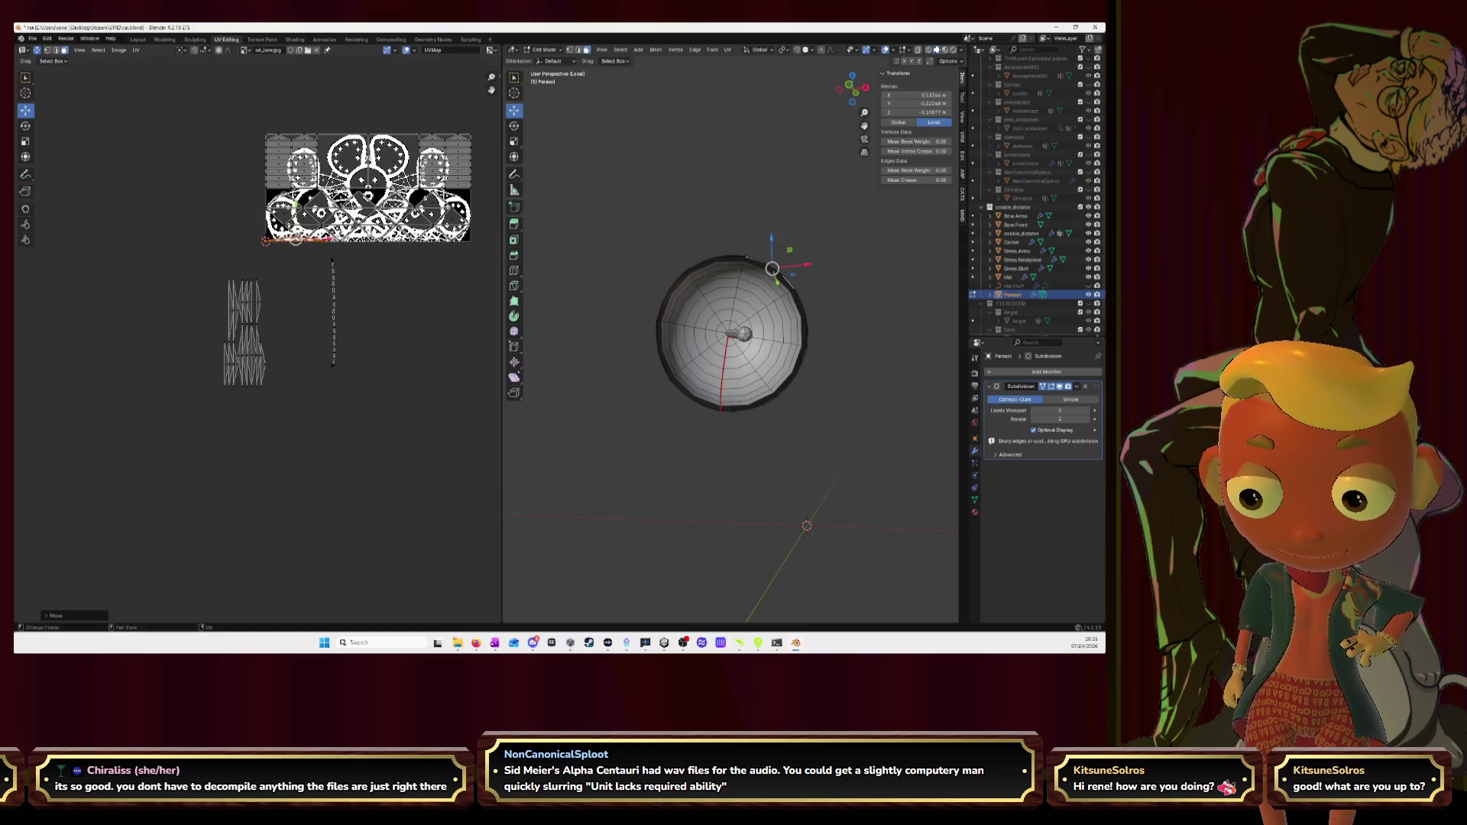
pyautogui.scroll(2, 317, 350)
pyautogui.scroll(1, 318, 349)
pyautogui.scroll(1, 318, 350)
pyautogui.scroll(1, 317, 350)
pyautogui.scroll(1, 318, 349)
pyautogui.scroll(1, 72, 100)
# Select an edge of the umbrella's UVs and stretch it into a thin sliver
pyautogui.press('a')
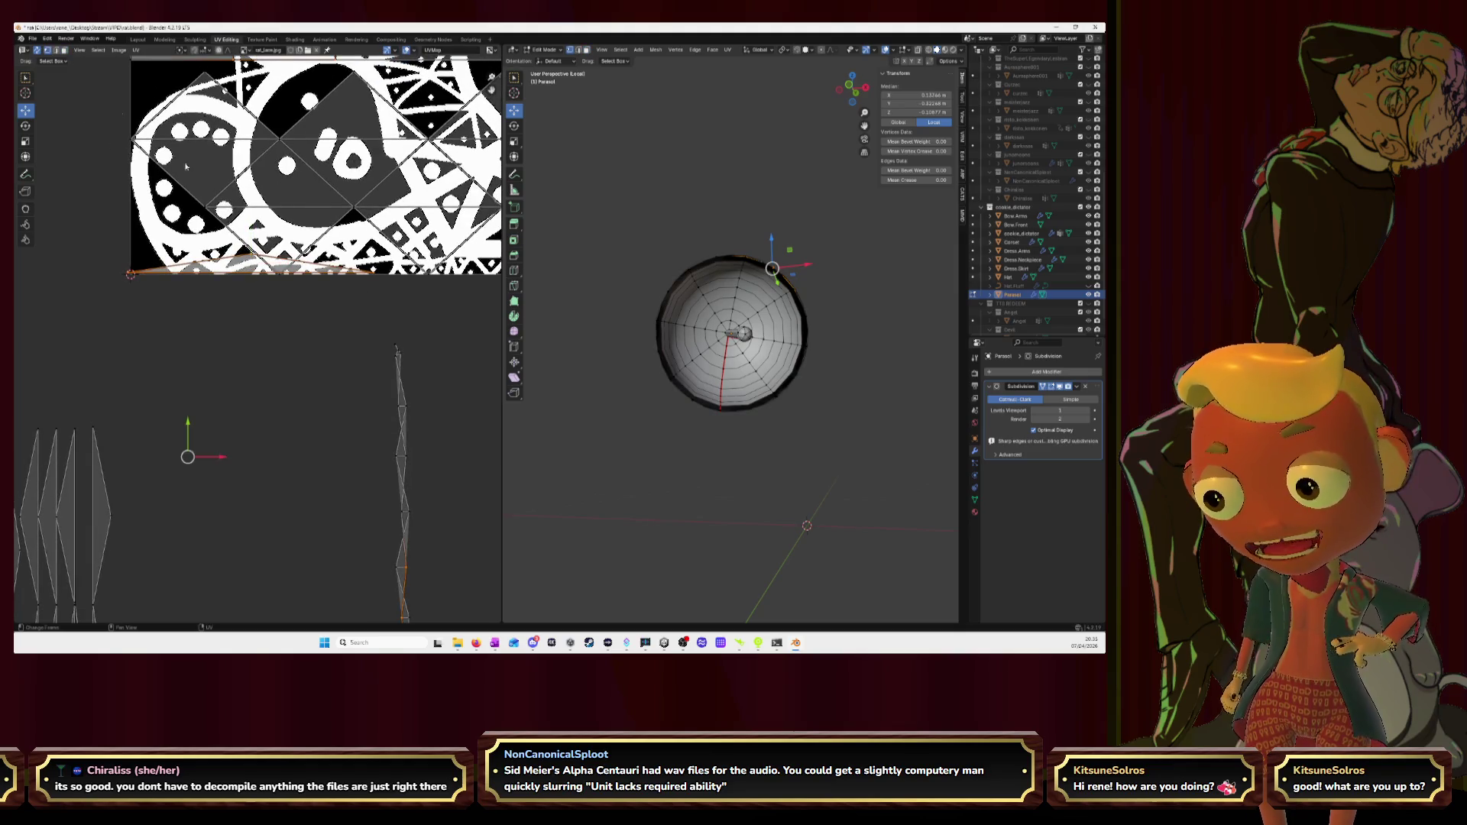
pyautogui.scroll(-2, 344, 344)
pyautogui.scroll(-1, 335, 375)
pyautogui.scroll(-1, 335, 375)
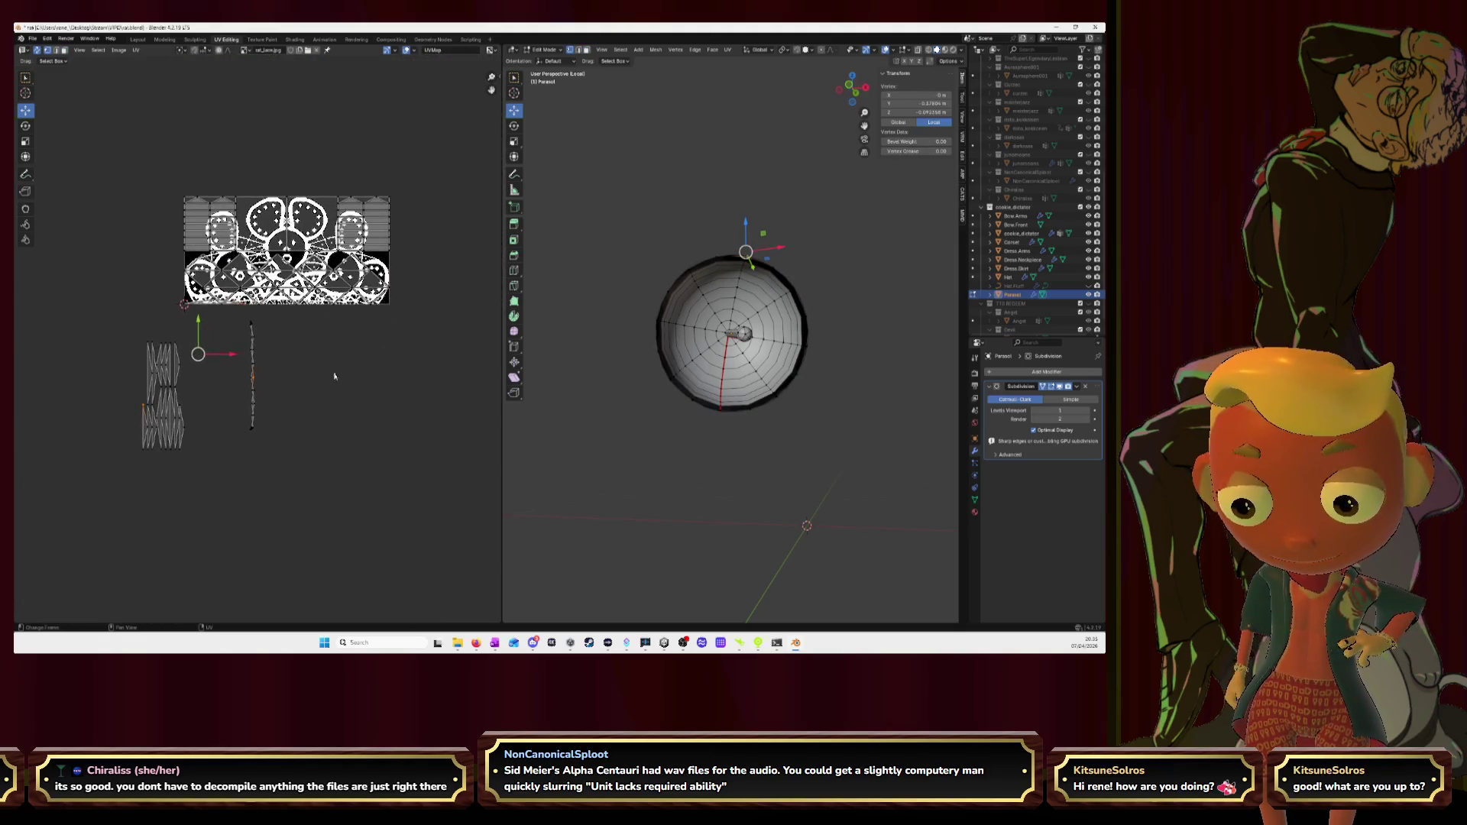
pyautogui.click(65, 51)
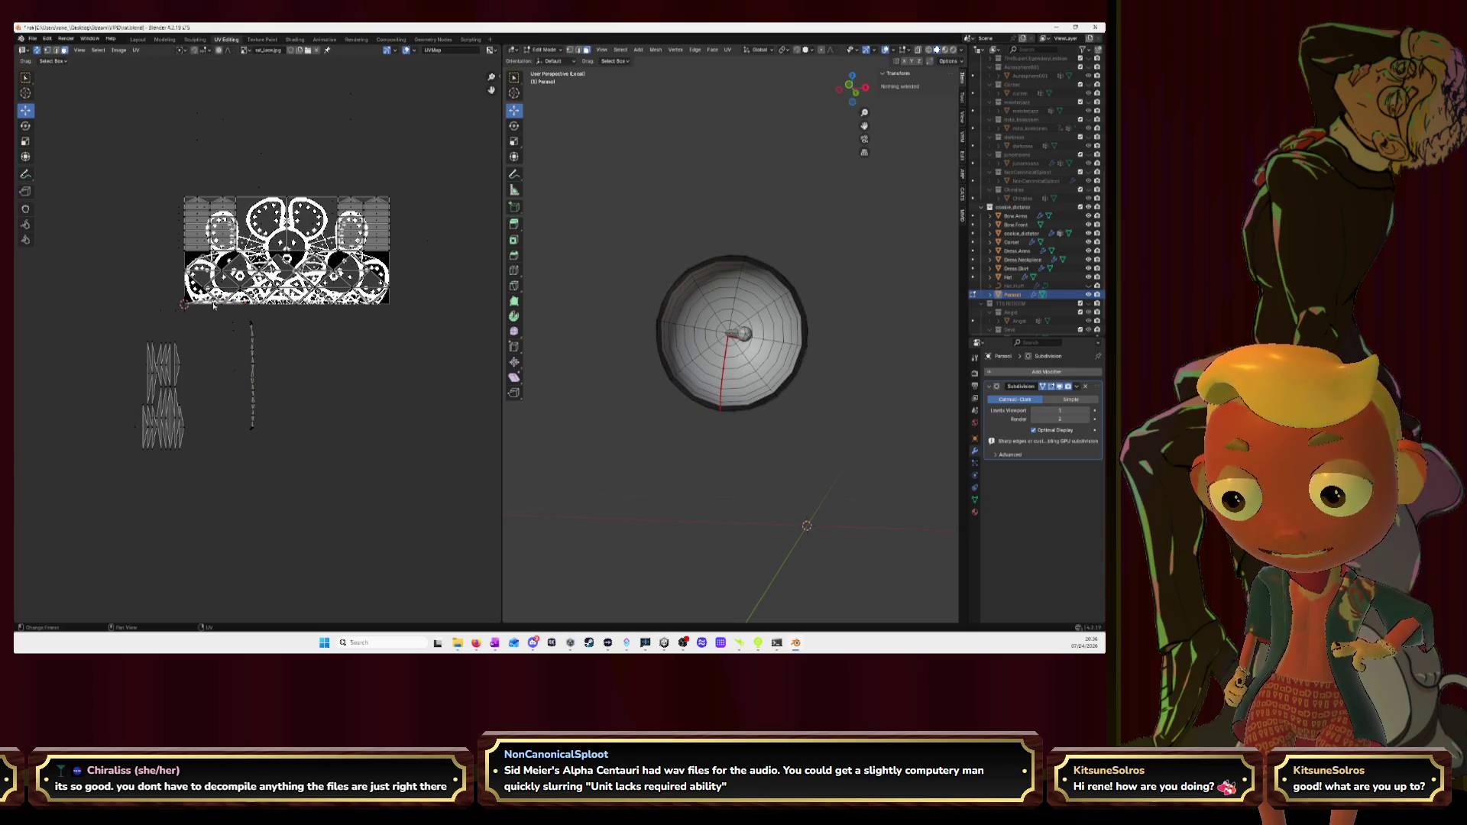
pyautogui.click(216, 303)
pyautogui.press('s')
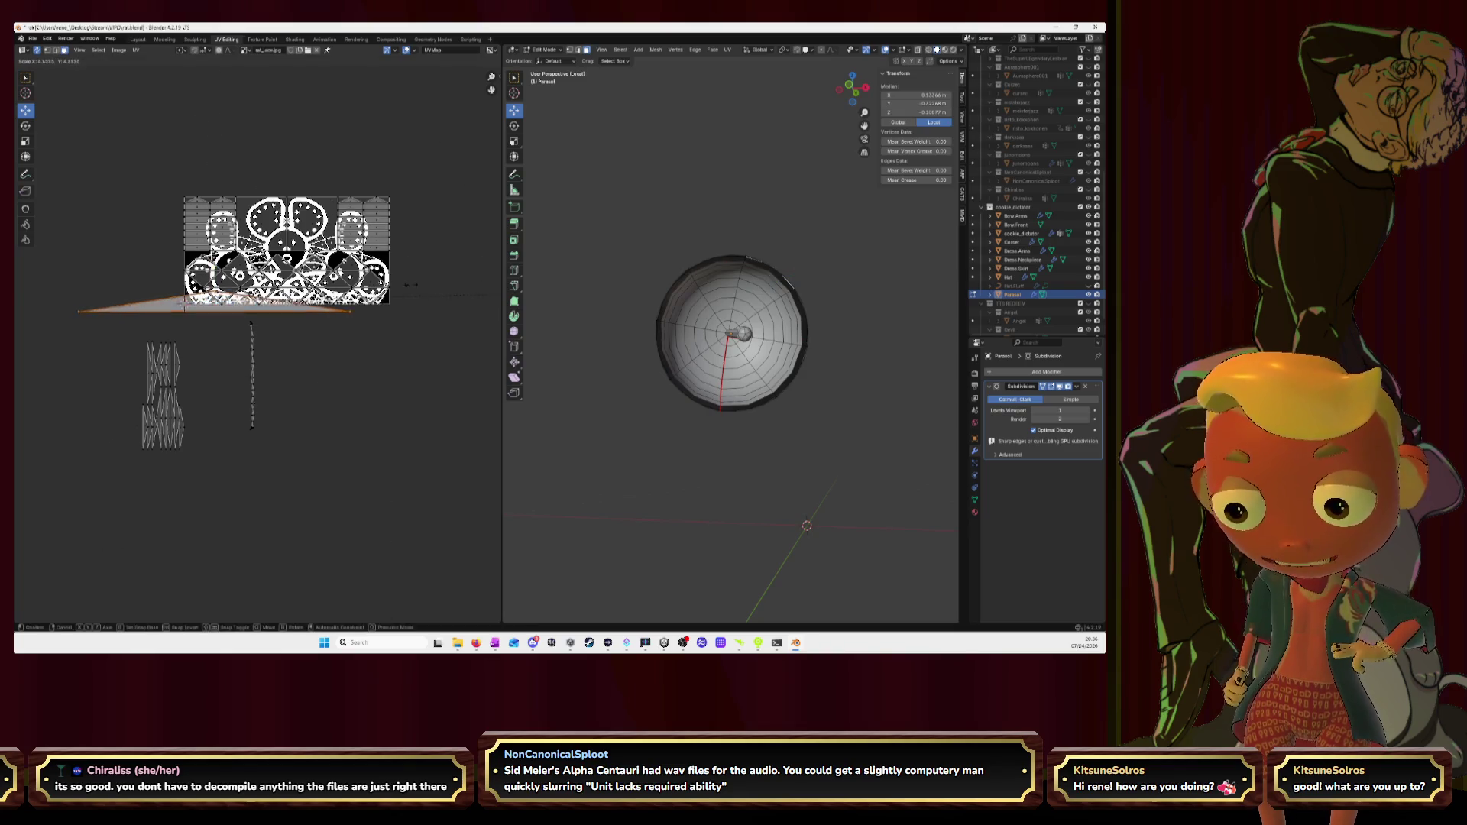
pyautogui.click(418, 303)
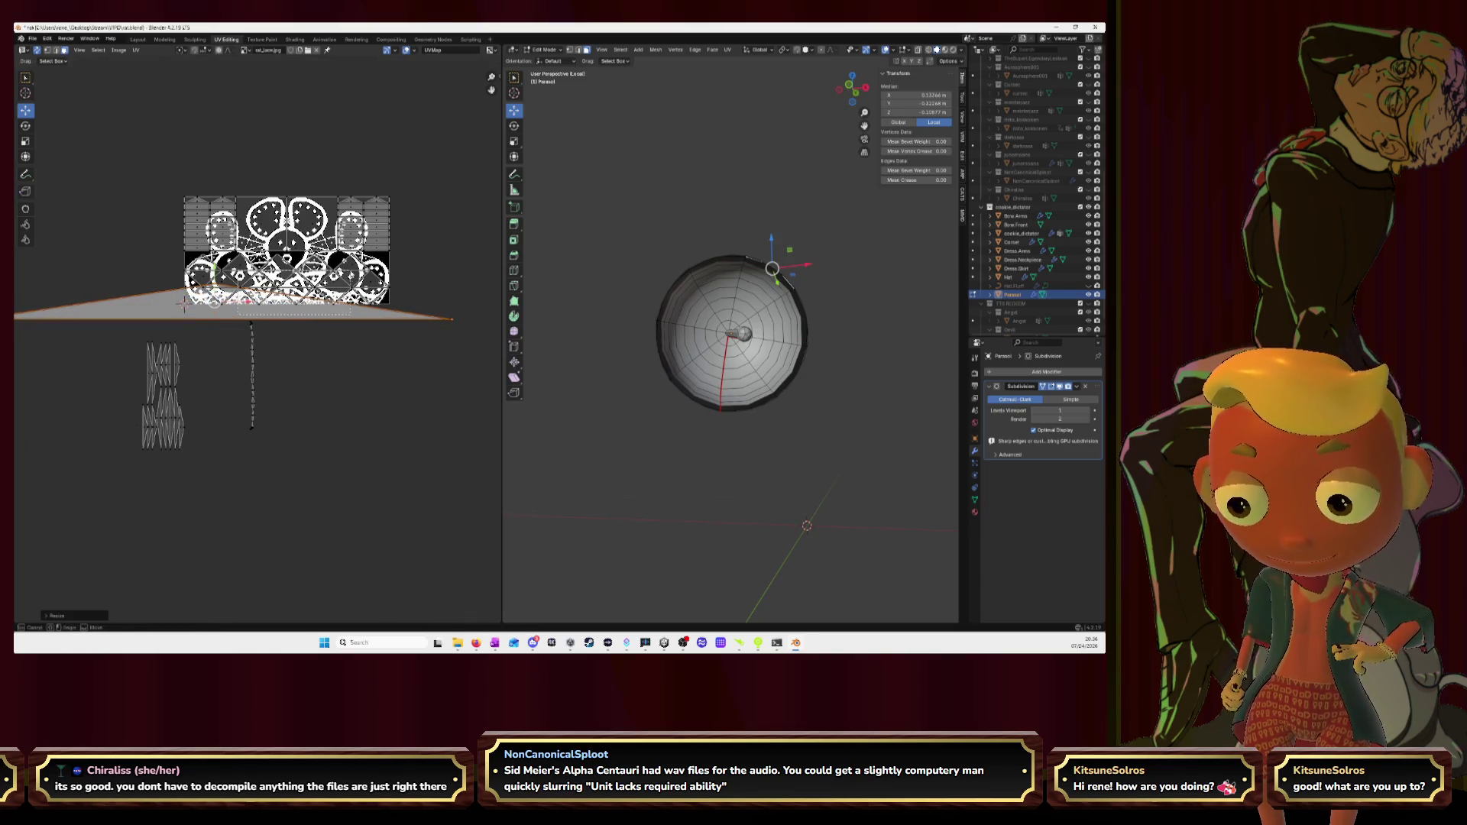
# Reshape the sliver and shrink it along X to fit across the texture image
pyautogui.press('s')
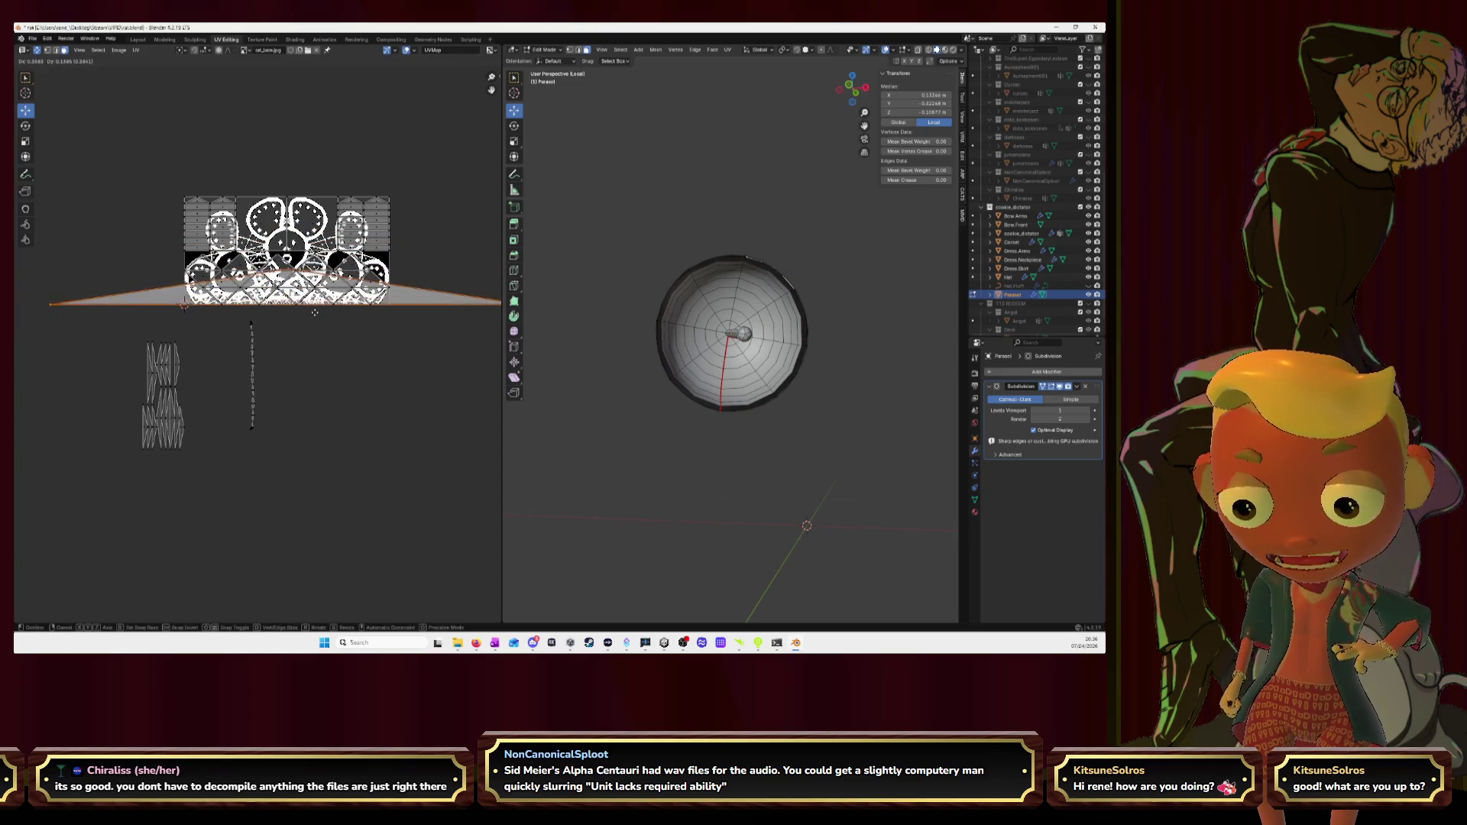
pyautogui.press('Return')
pyautogui.press('s')
pyautogui.press('x')
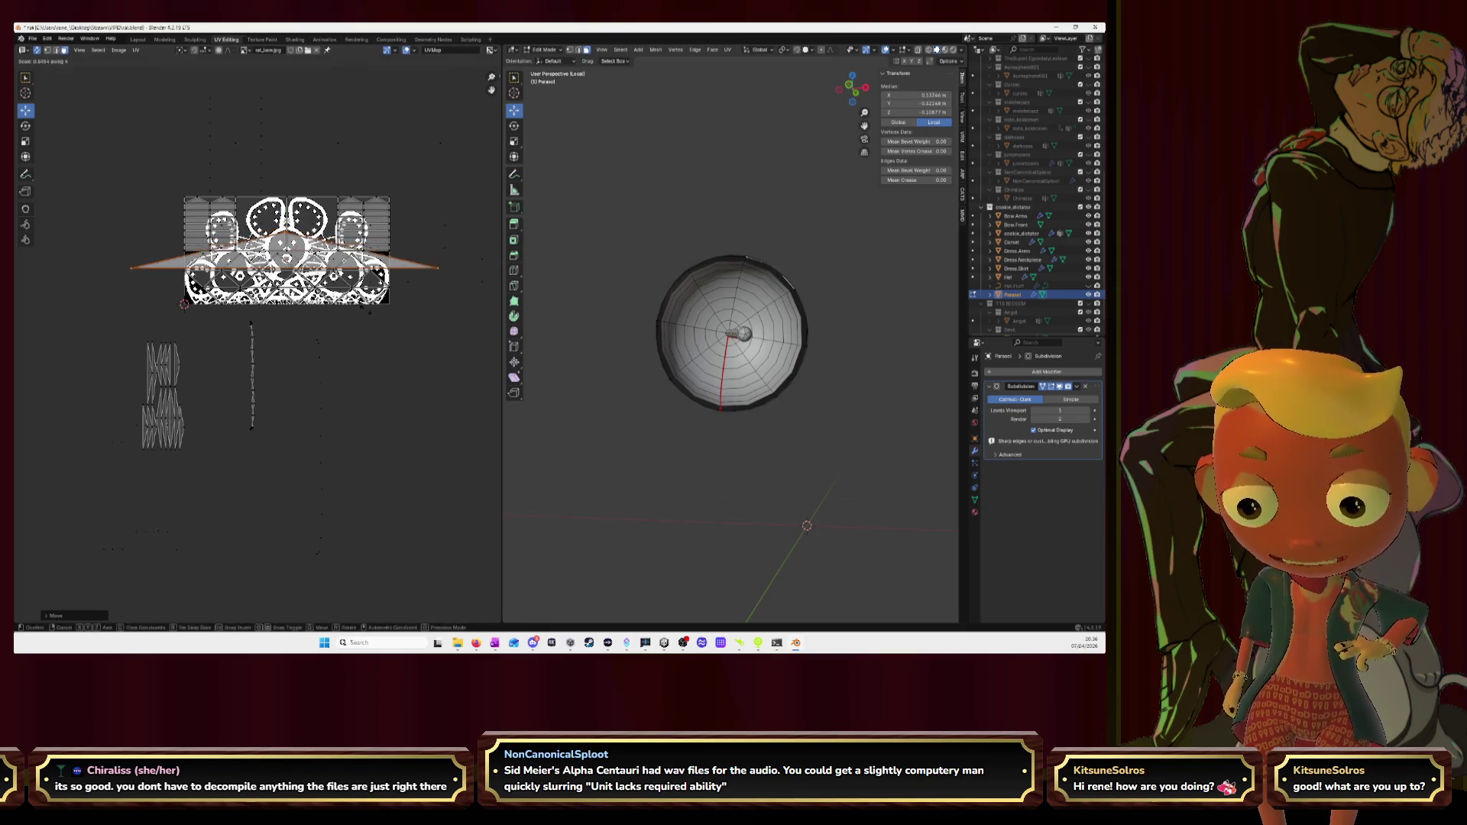
pyautogui.press('Return')
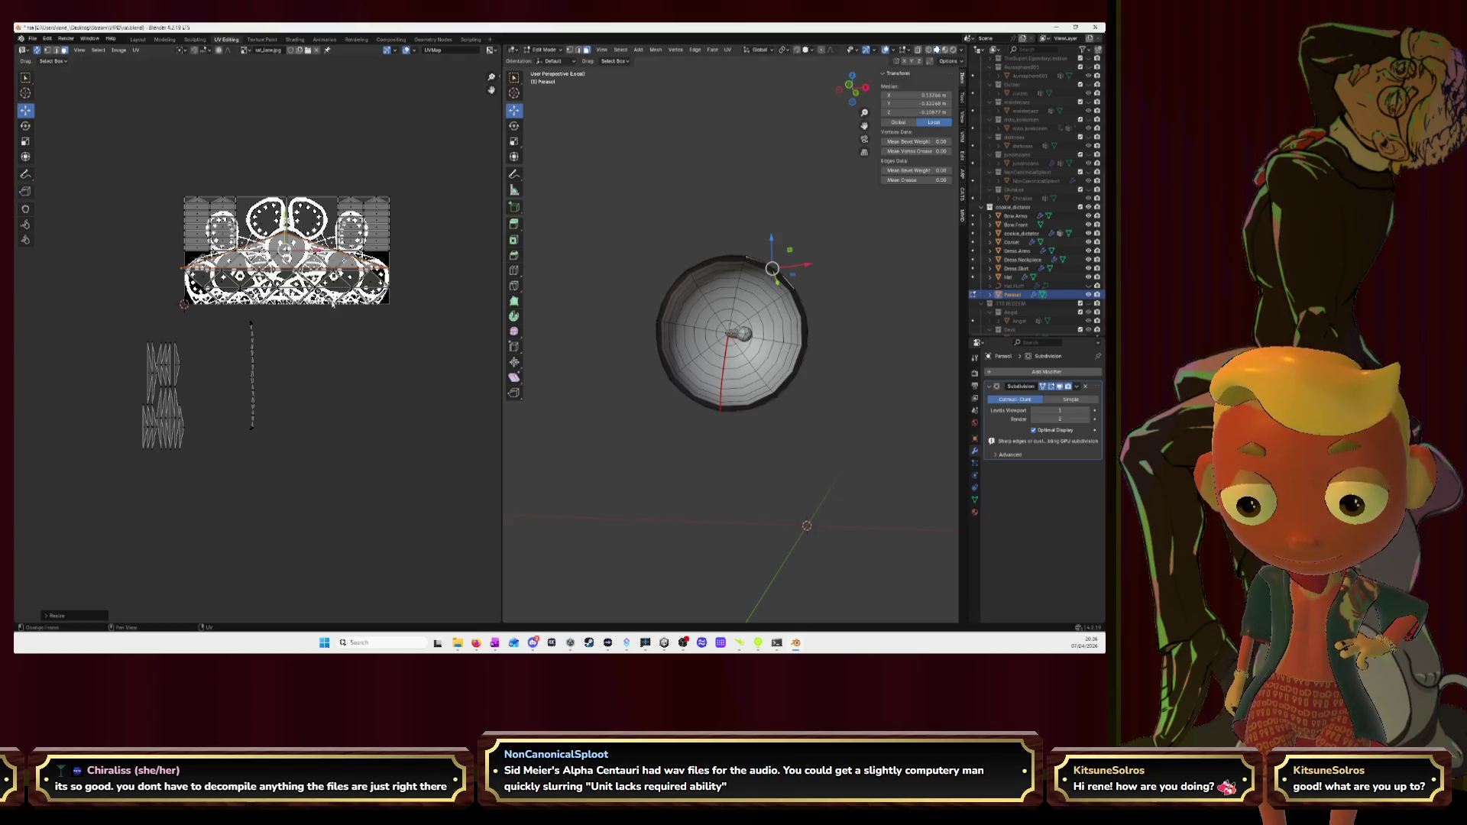
pyautogui.press('g')
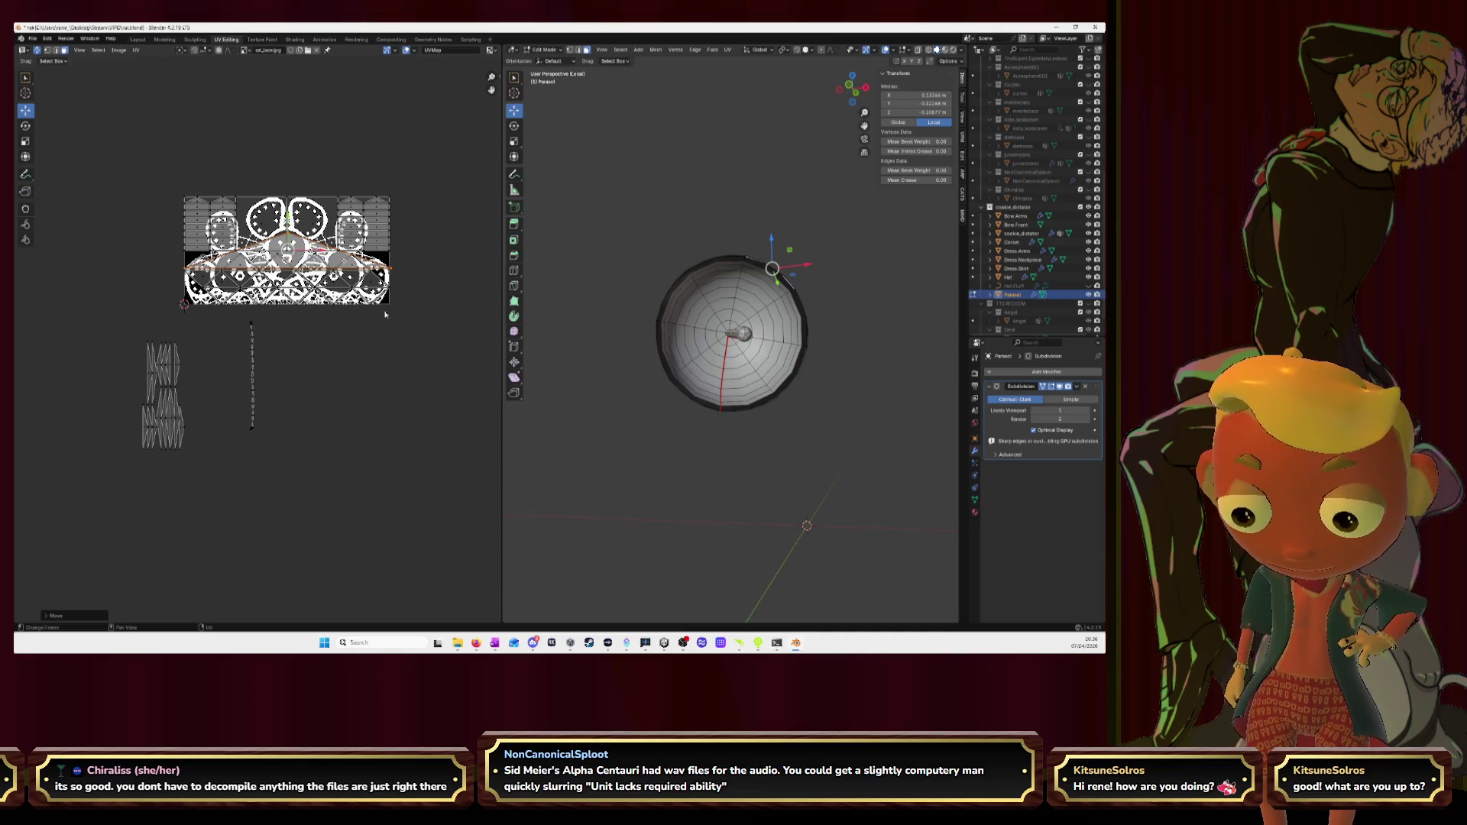
pyautogui.press('s')
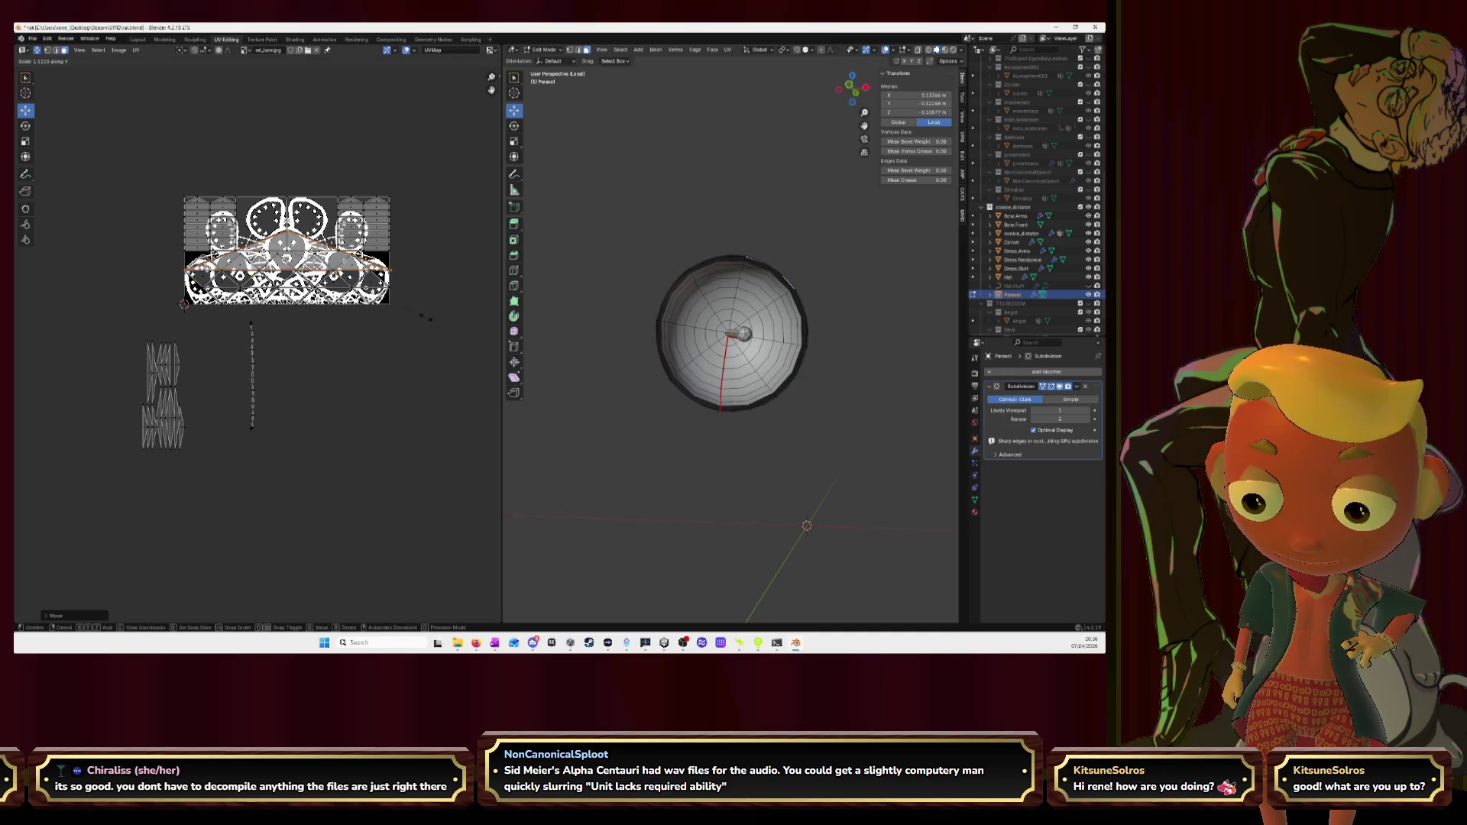
# Confirm the resize, then rescale the canopy's UV islands over the texture's lower band
pyautogui.click(202, 355)
pyautogui.moveTo(779, 282)
pyautogui.mouseDown(button='middle')
pyautogui.moveTo(791, 373)
pyautogui.moveTo(781, 289)
pyautogui.moveTo(741, 251)
pyautogui.moveTo(743, 265)
pyautogui.mouseUp(button='middle')
pyautogui.scroll(3, 781, 289)
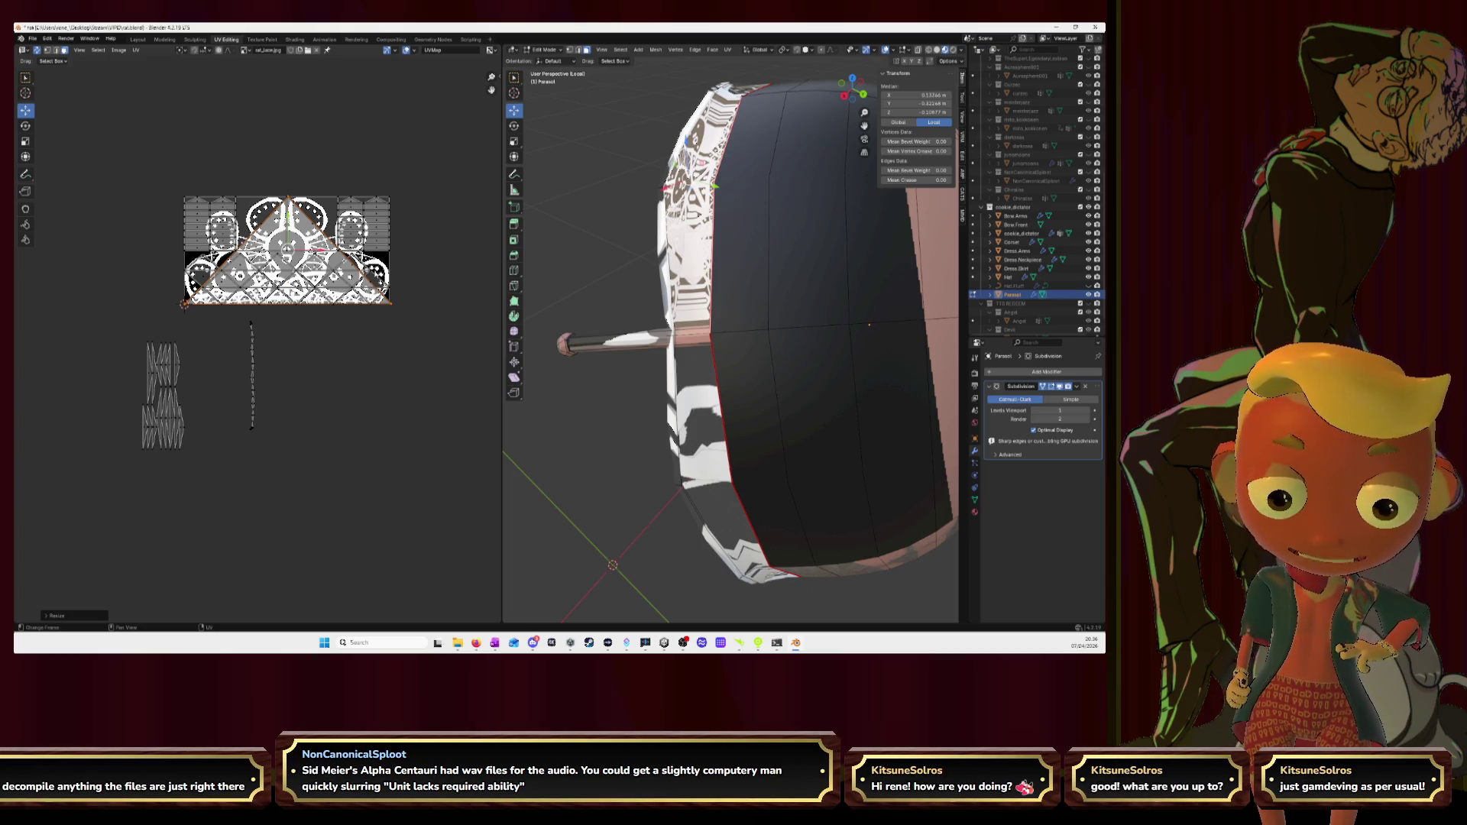
pyautogui.press('s')
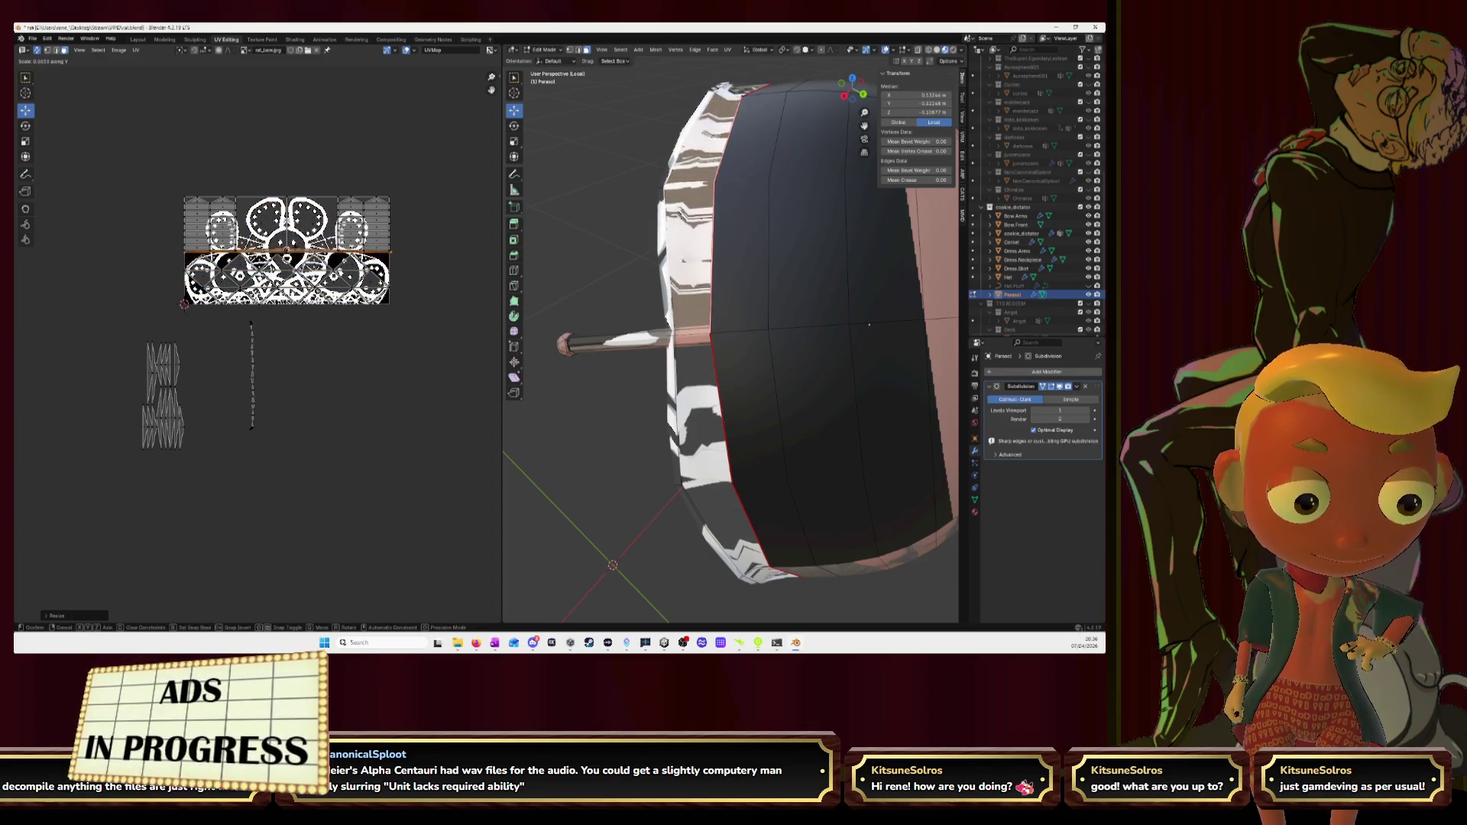
pyautogui.press('Return')
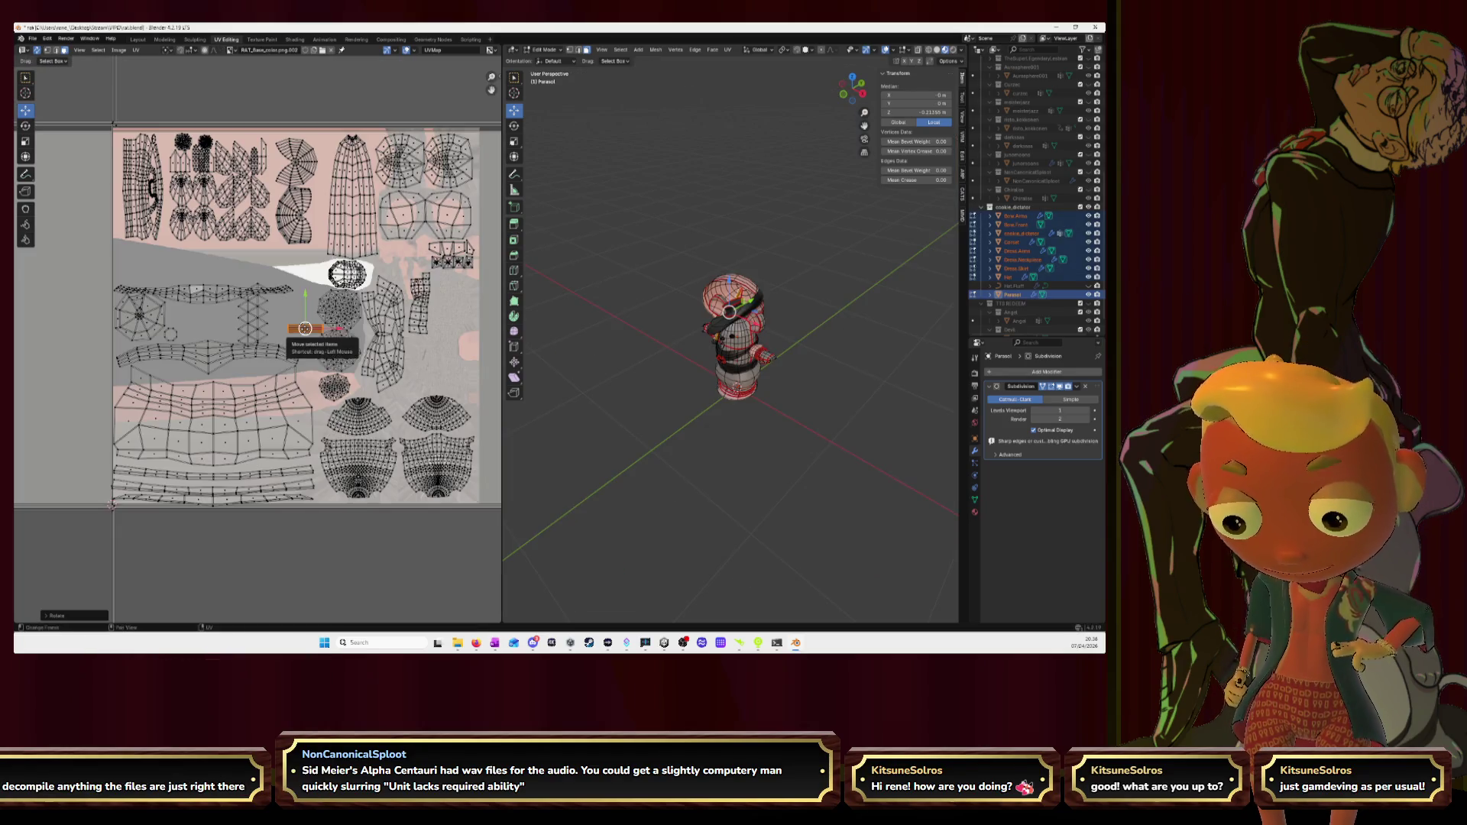
# Place the moving UV piece, then rotate the triangular-faced island 90 degrees
pyautogui.press('g')
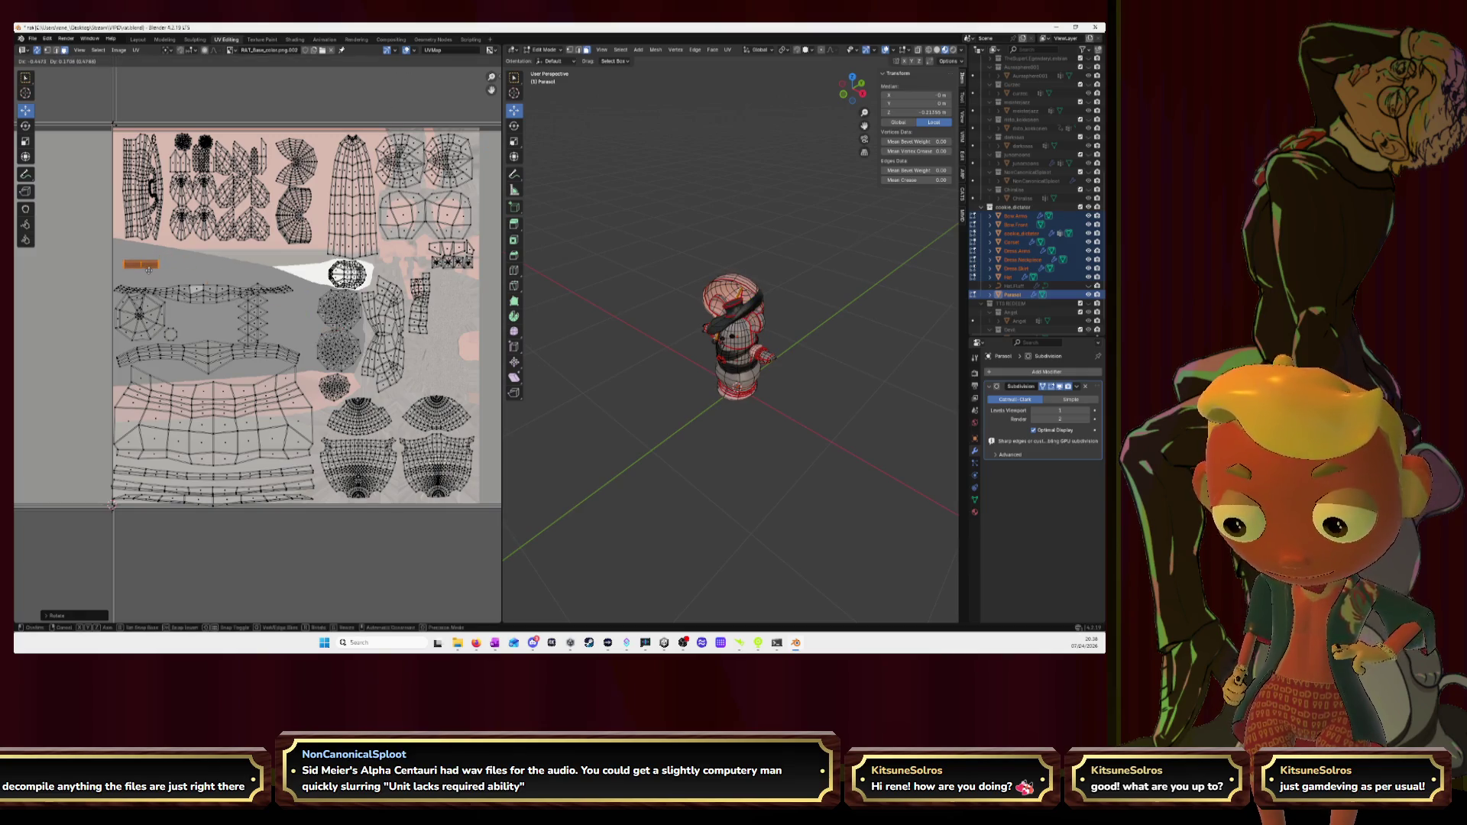
pyautogui.click(144, 252)
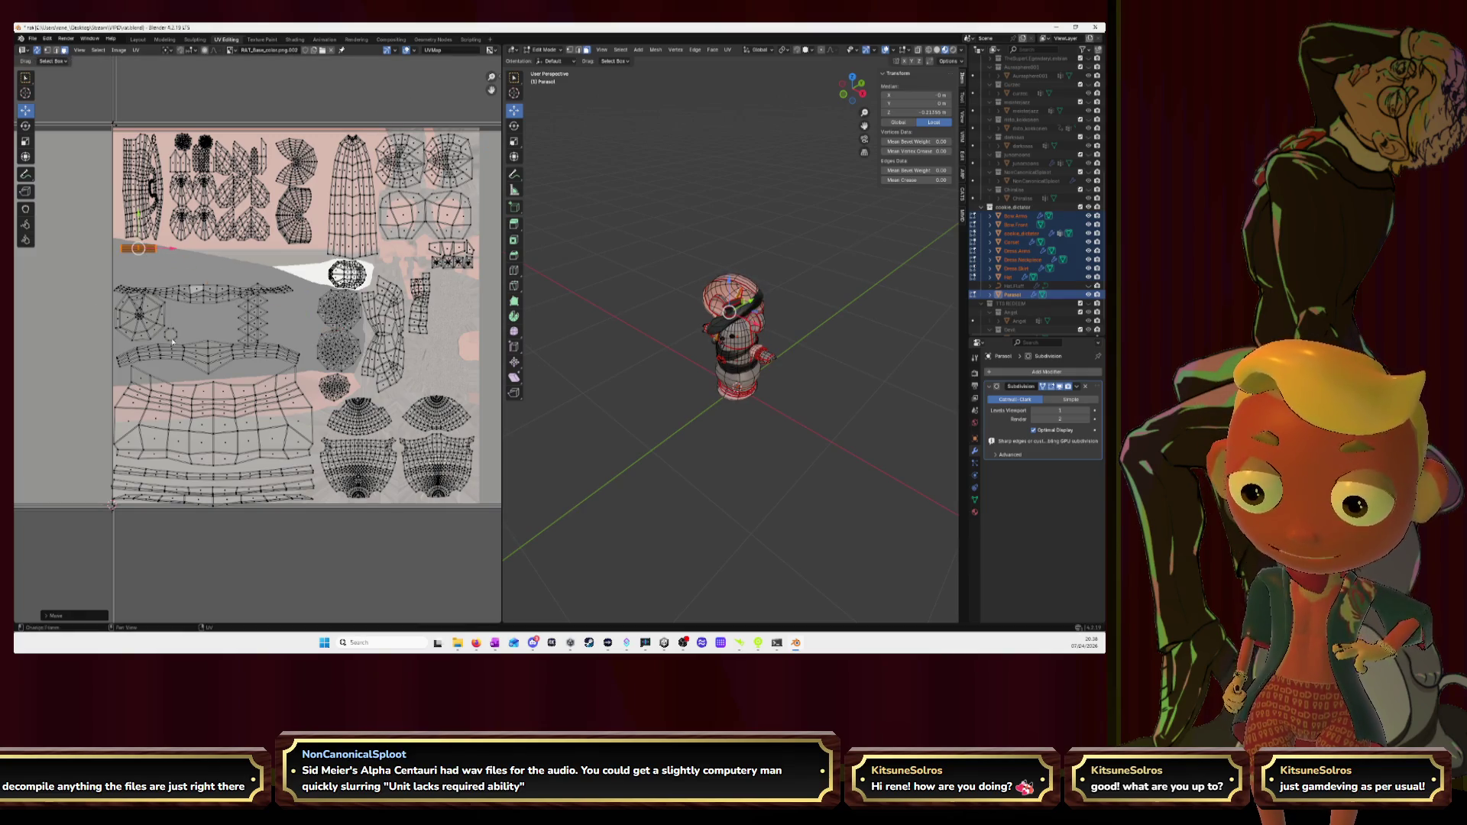
pyautogui.click(257, 325)
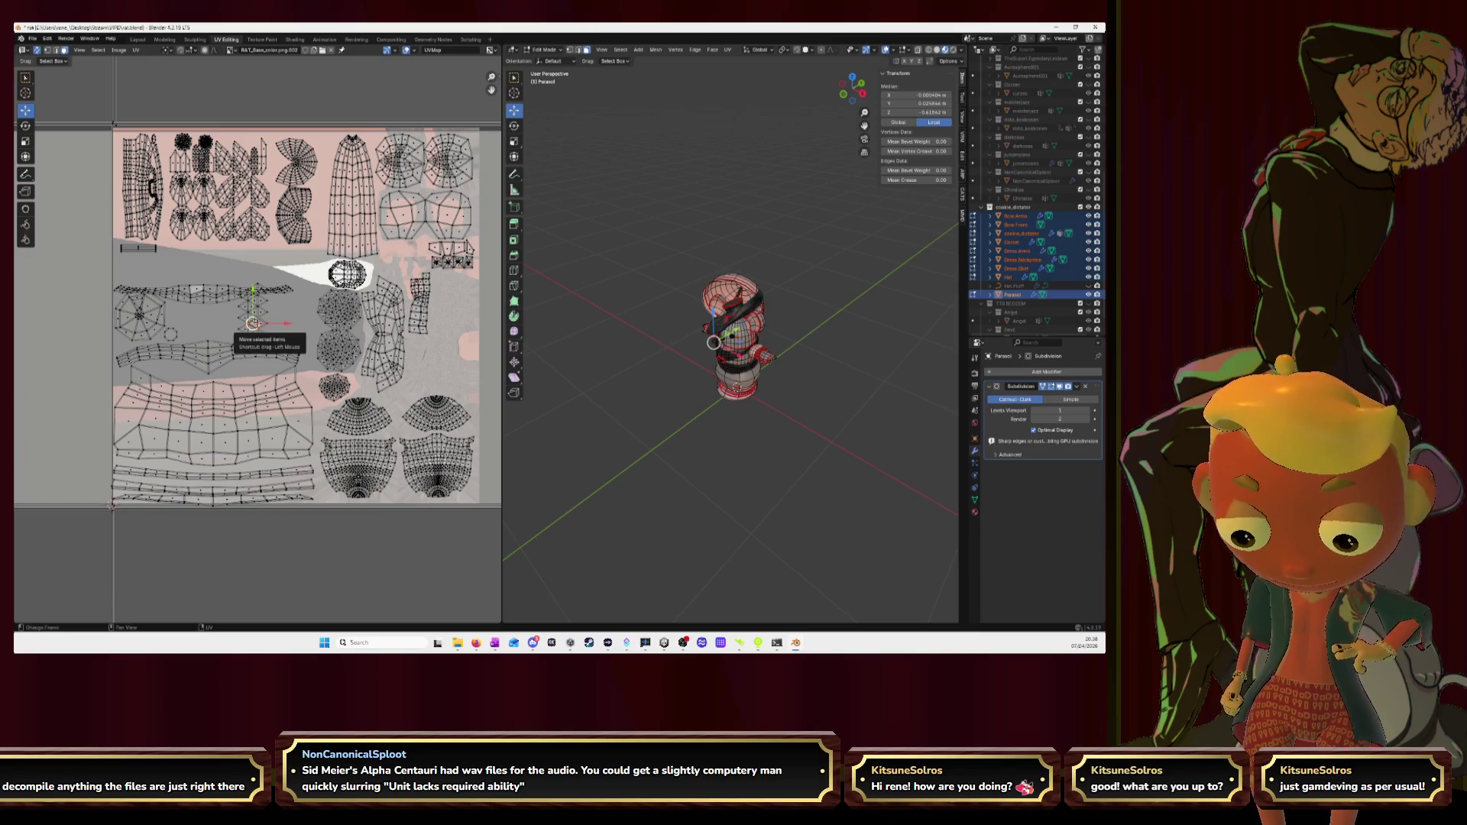
pyautogui.write('lr90')
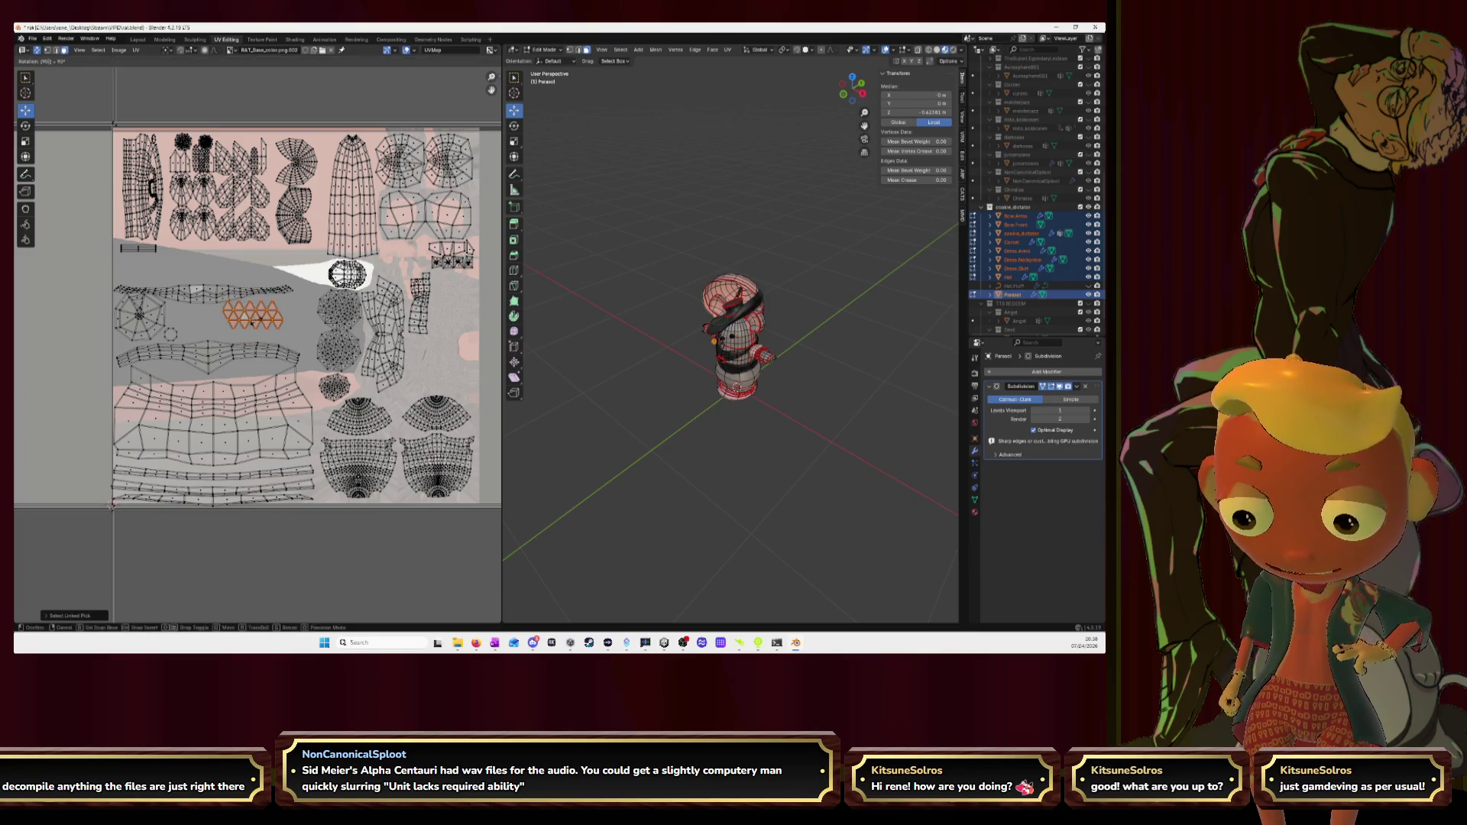
pyautogui.press('Return')
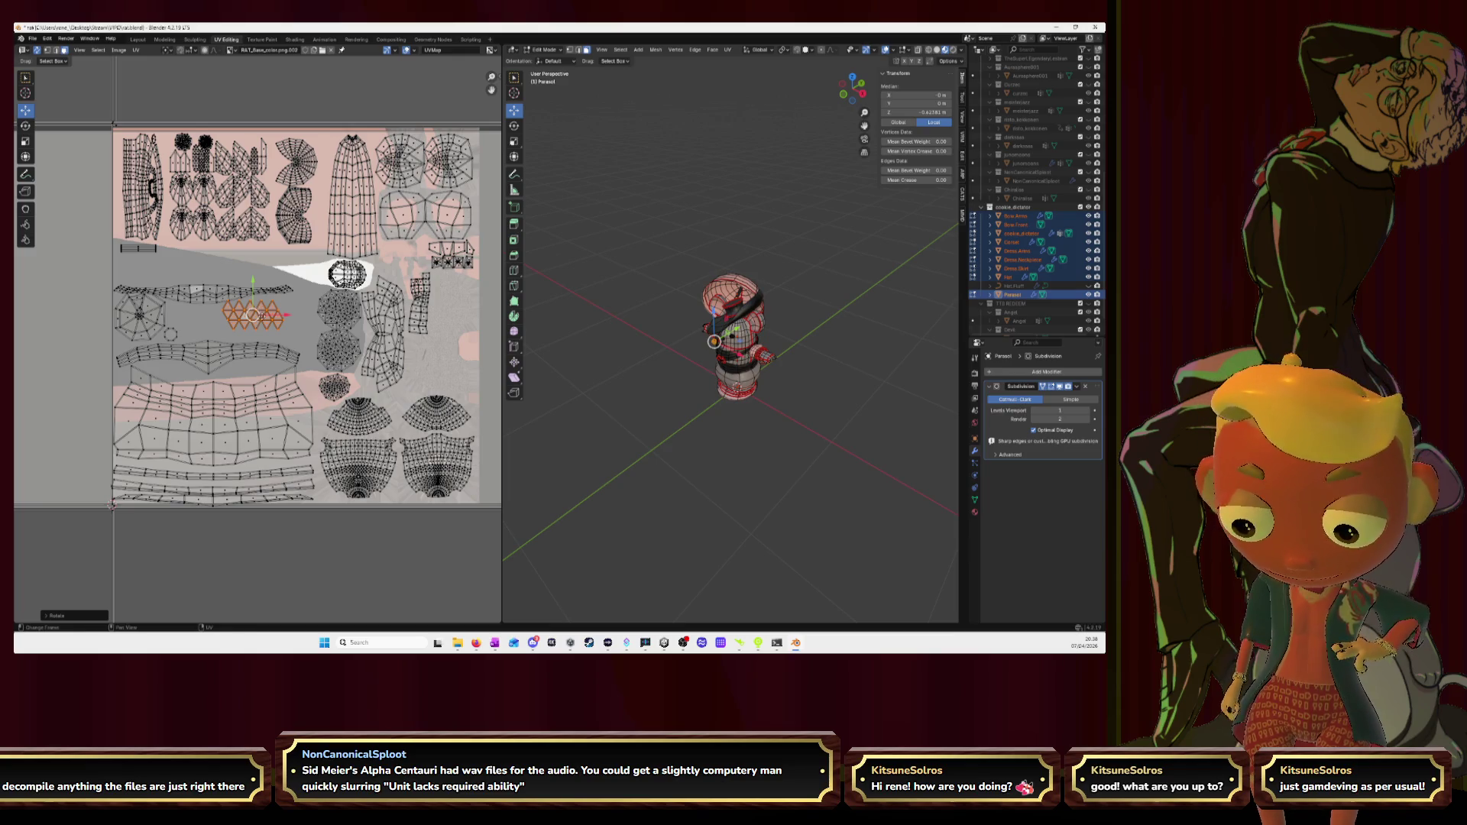
# Move the rotated island up and left into the empty grey area, then clear the selection
pyautogui.press('g')
pyautogui.click(276, 311)
pyautogui.press('g')
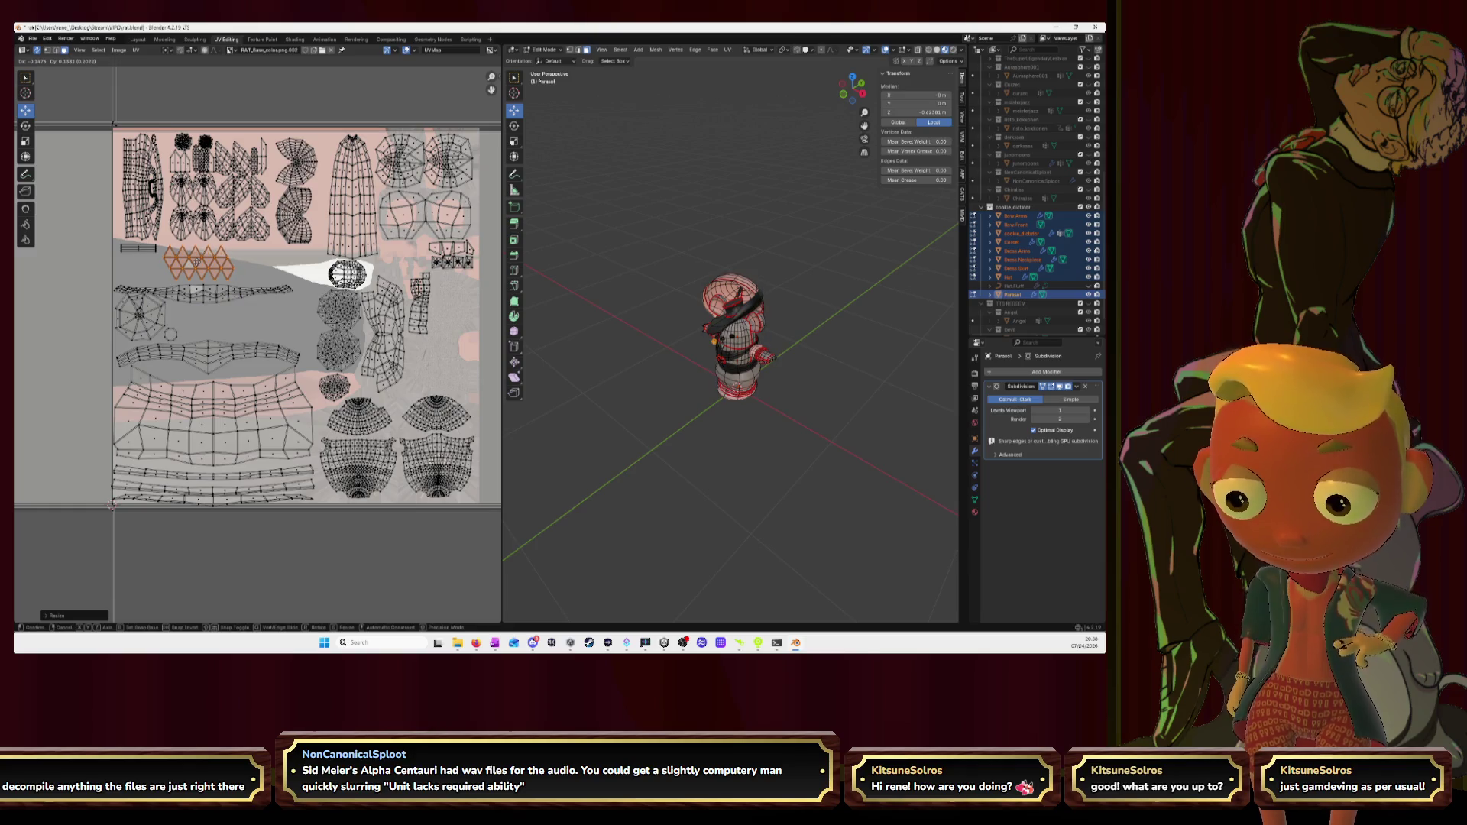
pyautogui.click(196, 263)
pyautogui.hotkey('alt', 'a')
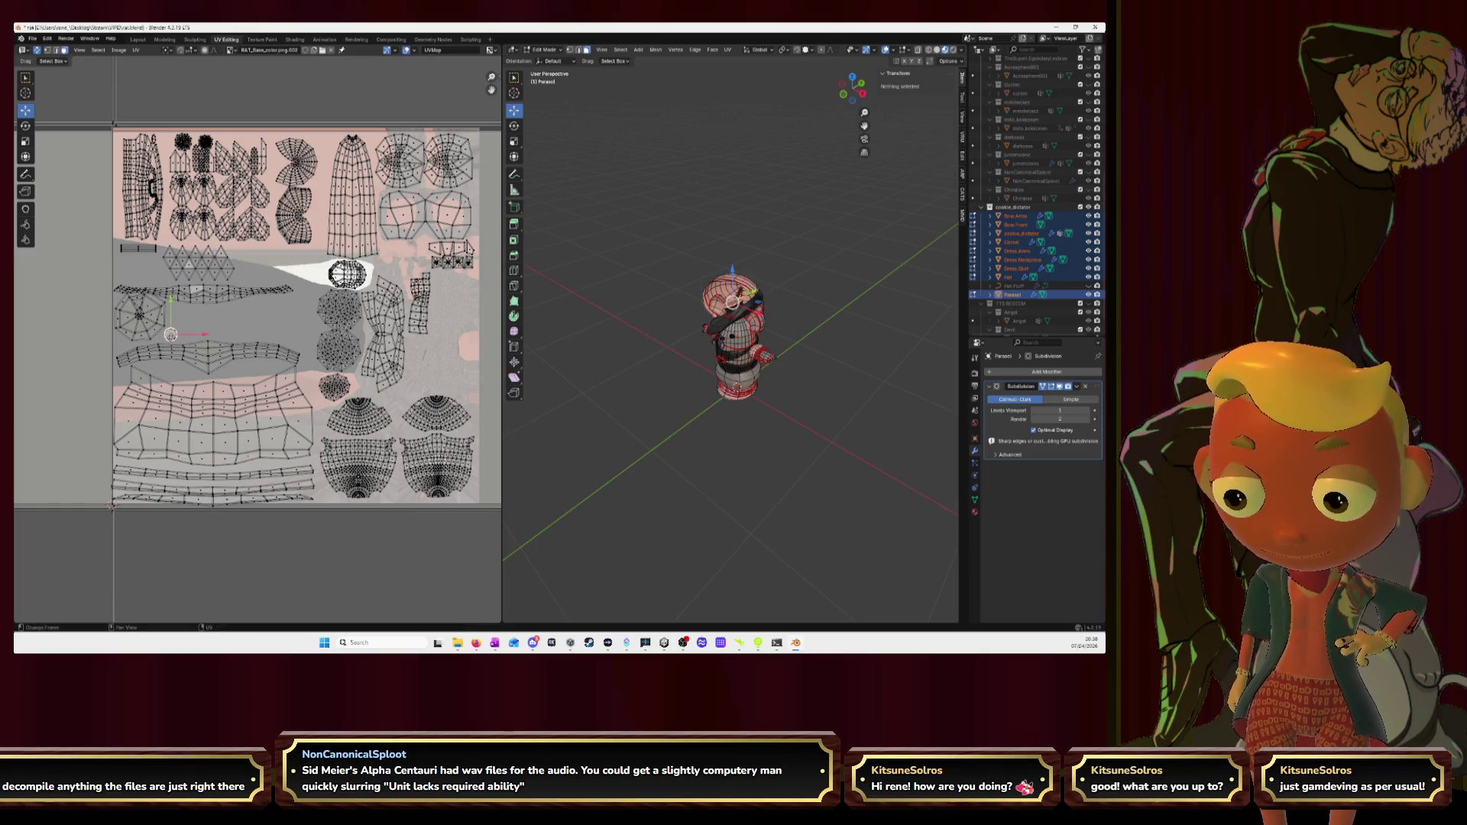
pyautogui.press('c')
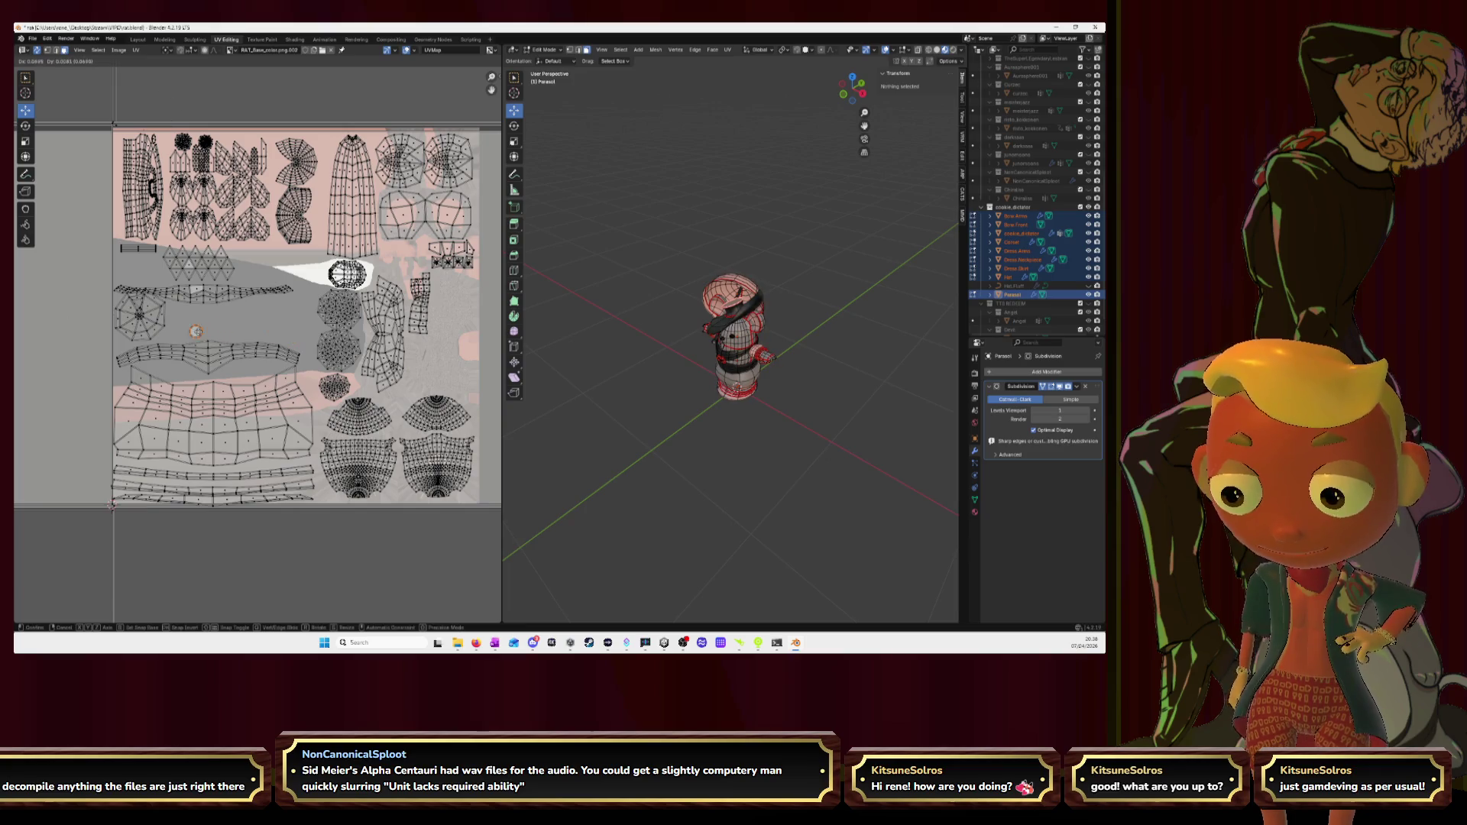
# Park the whole round island to the left, outside the texture
pyautogui.press('Escape')
pyautogui.press('l')
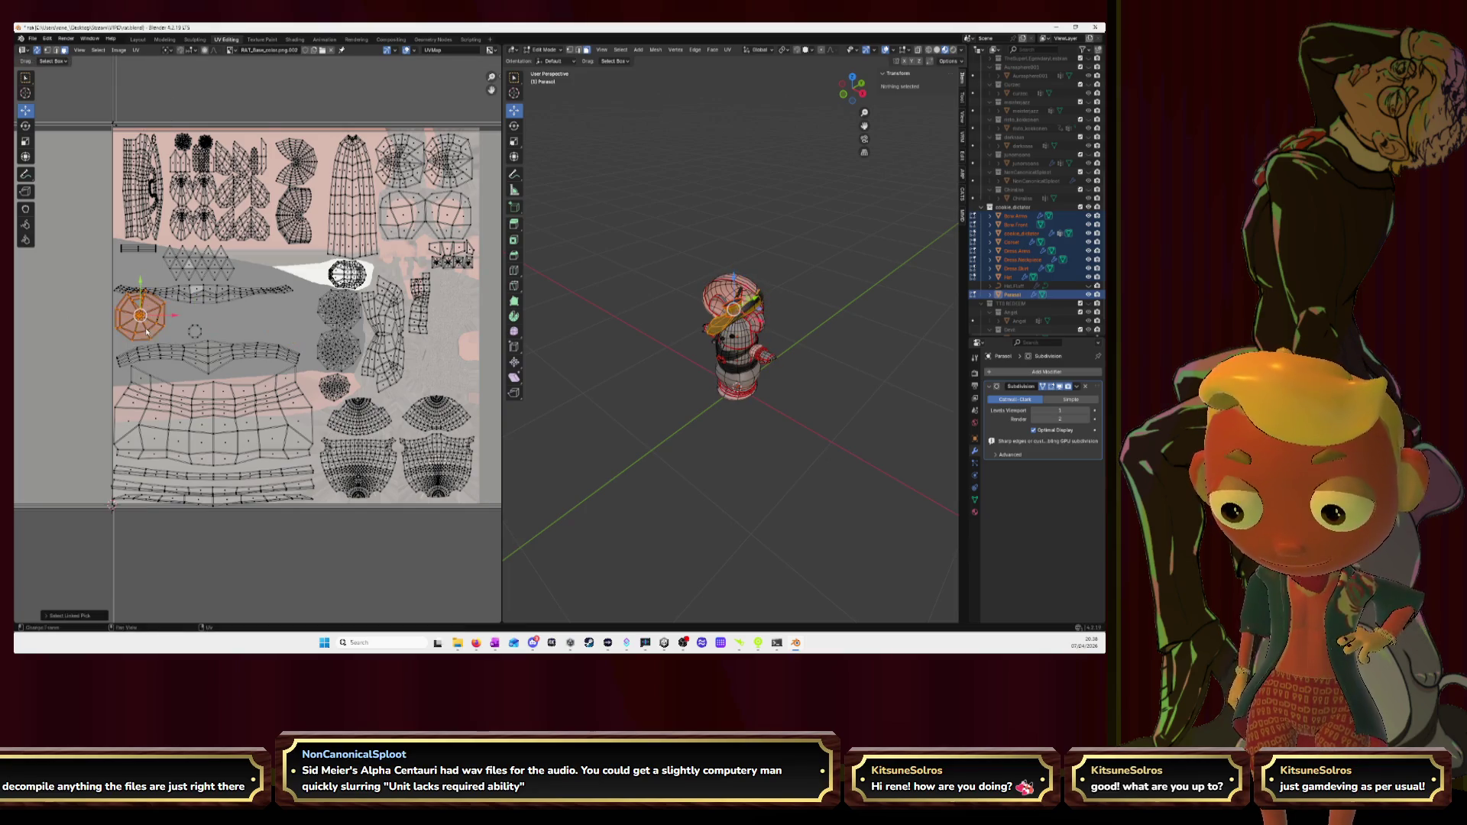
pyautogui.press('g')
pyautogui.click(176, 324)
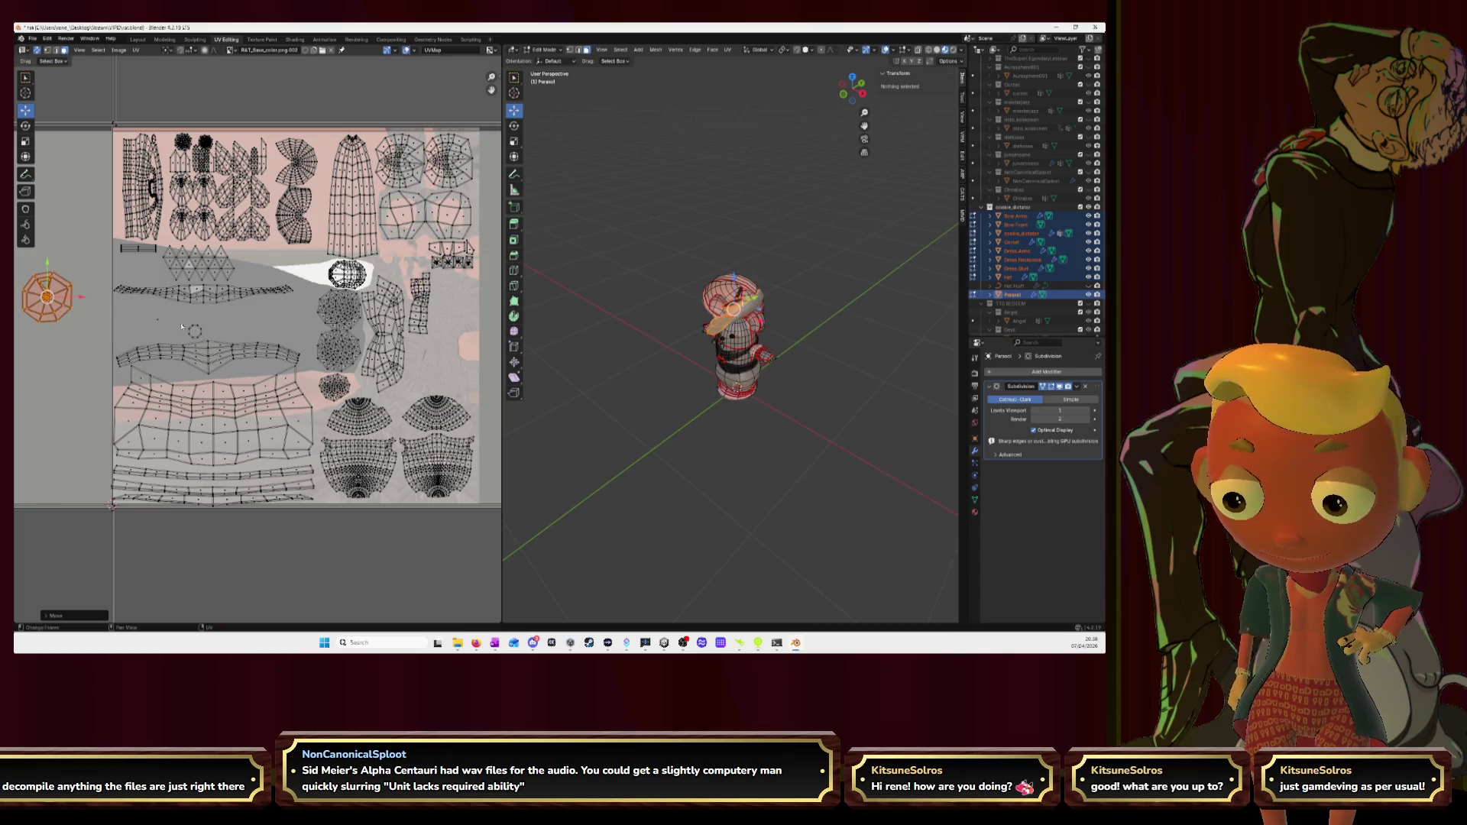
pyautogui.hotkey('alt', 'a')
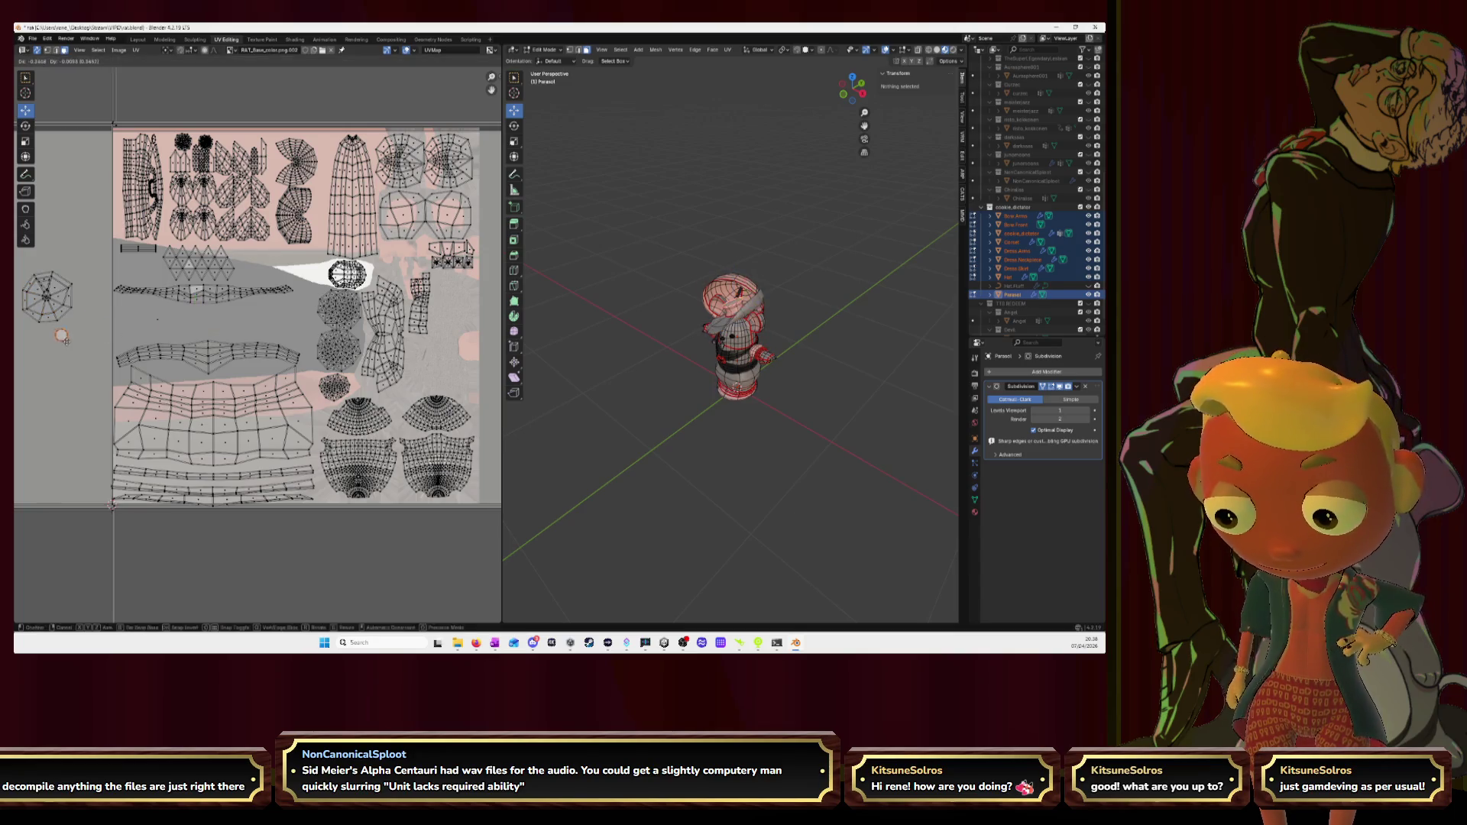
# Move the long connected UV strip lower on the texture
pyautogui.click(204, 293)
pyautogui.press('l')
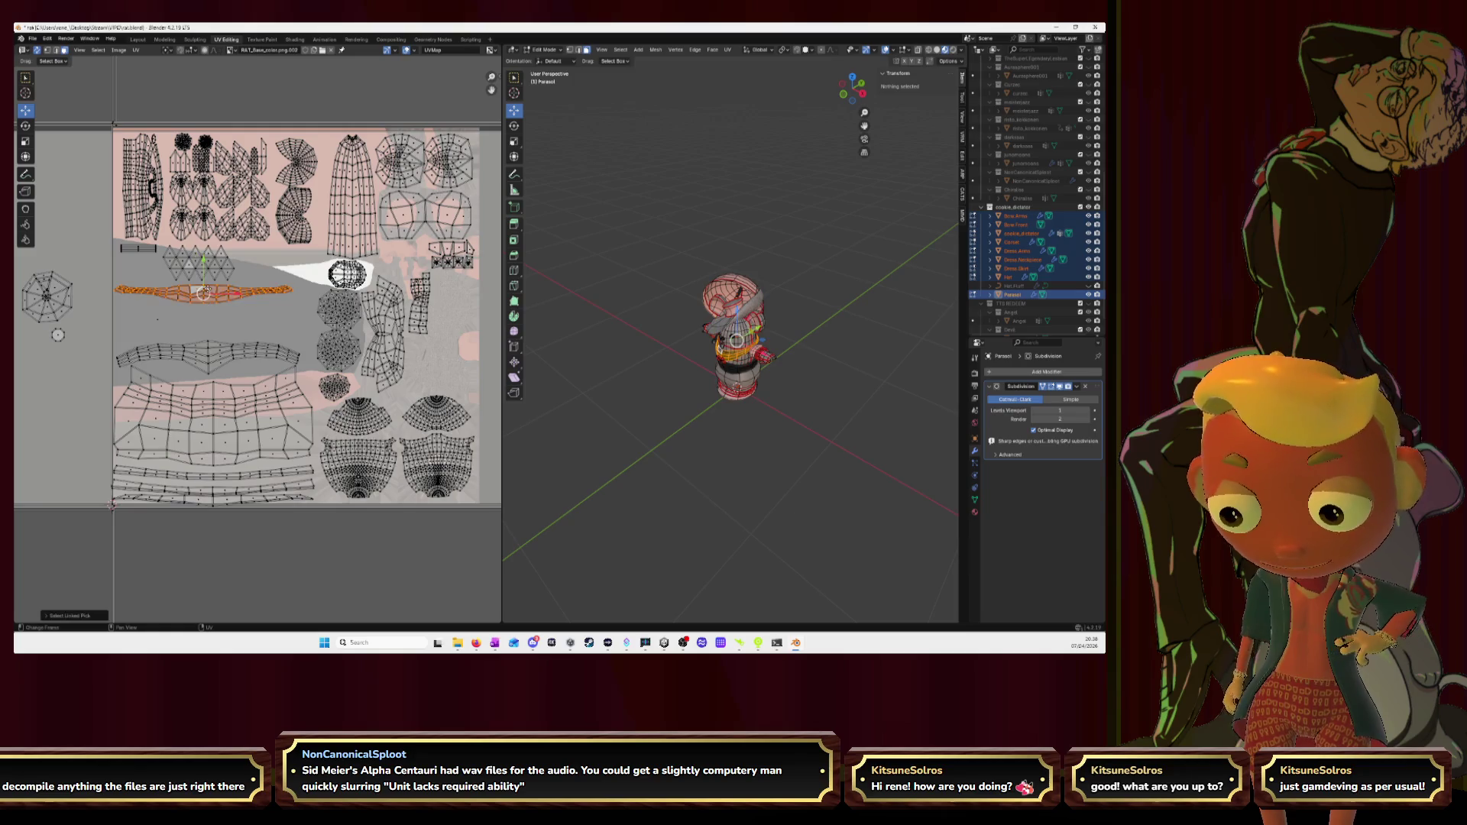
pyautogui.press('g')
pyautogui.click(178, 317)
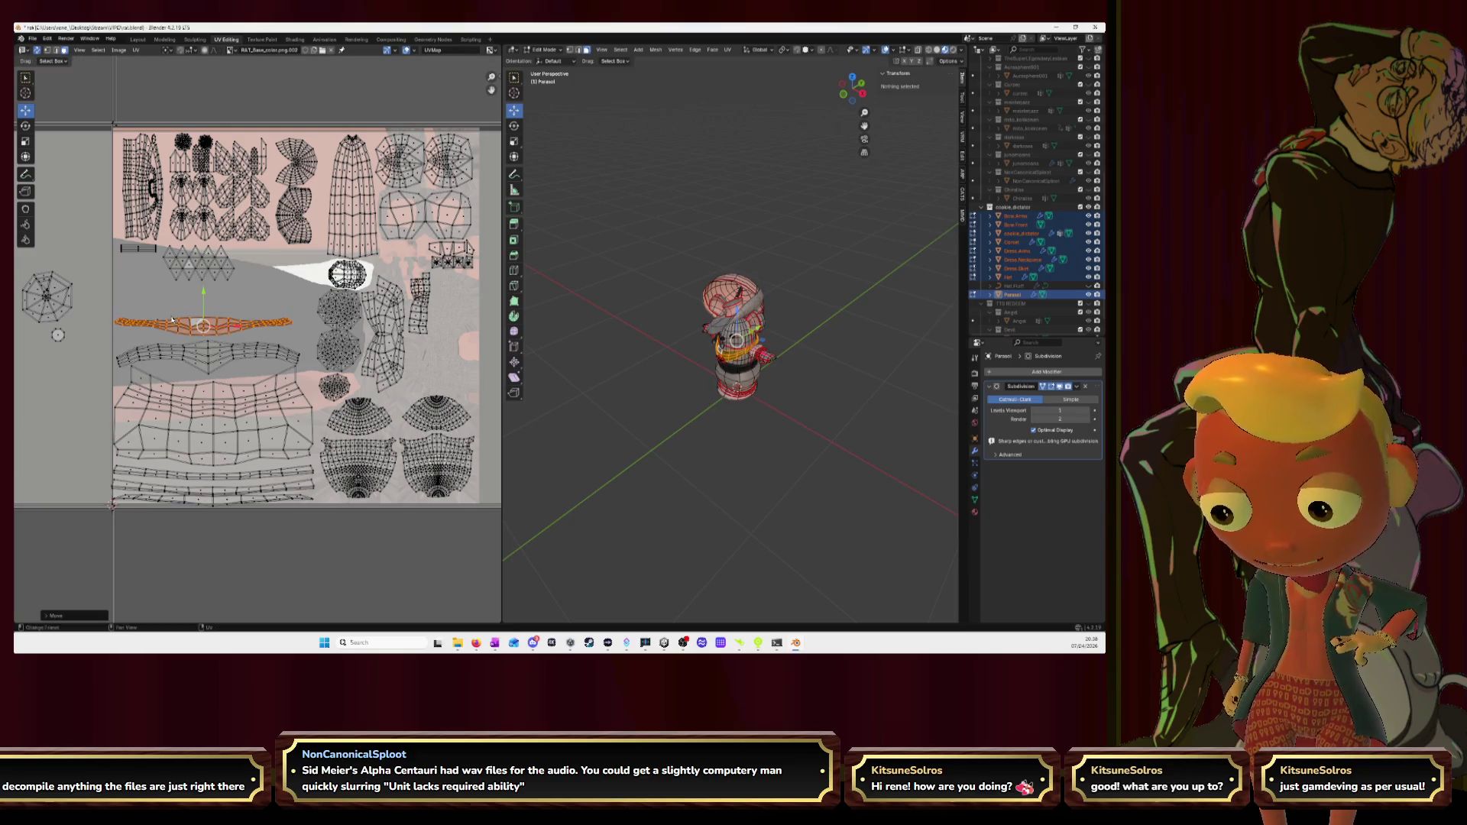
pyautogui.click(161, 324)
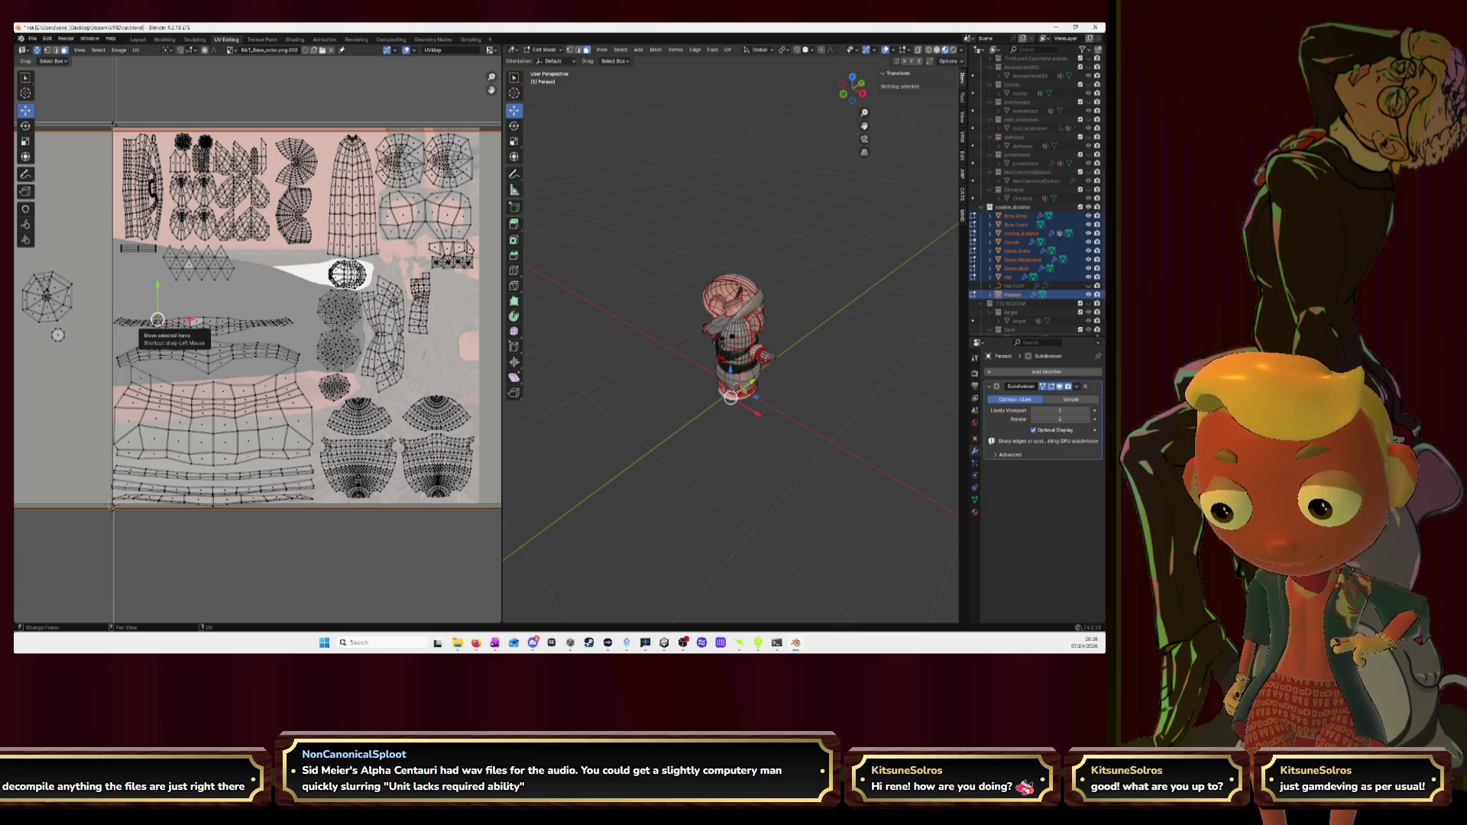
# Bring the round island back inside the texture beside the triangular islands
pyautogui.click(46, 296)
pyautogui.press('l')
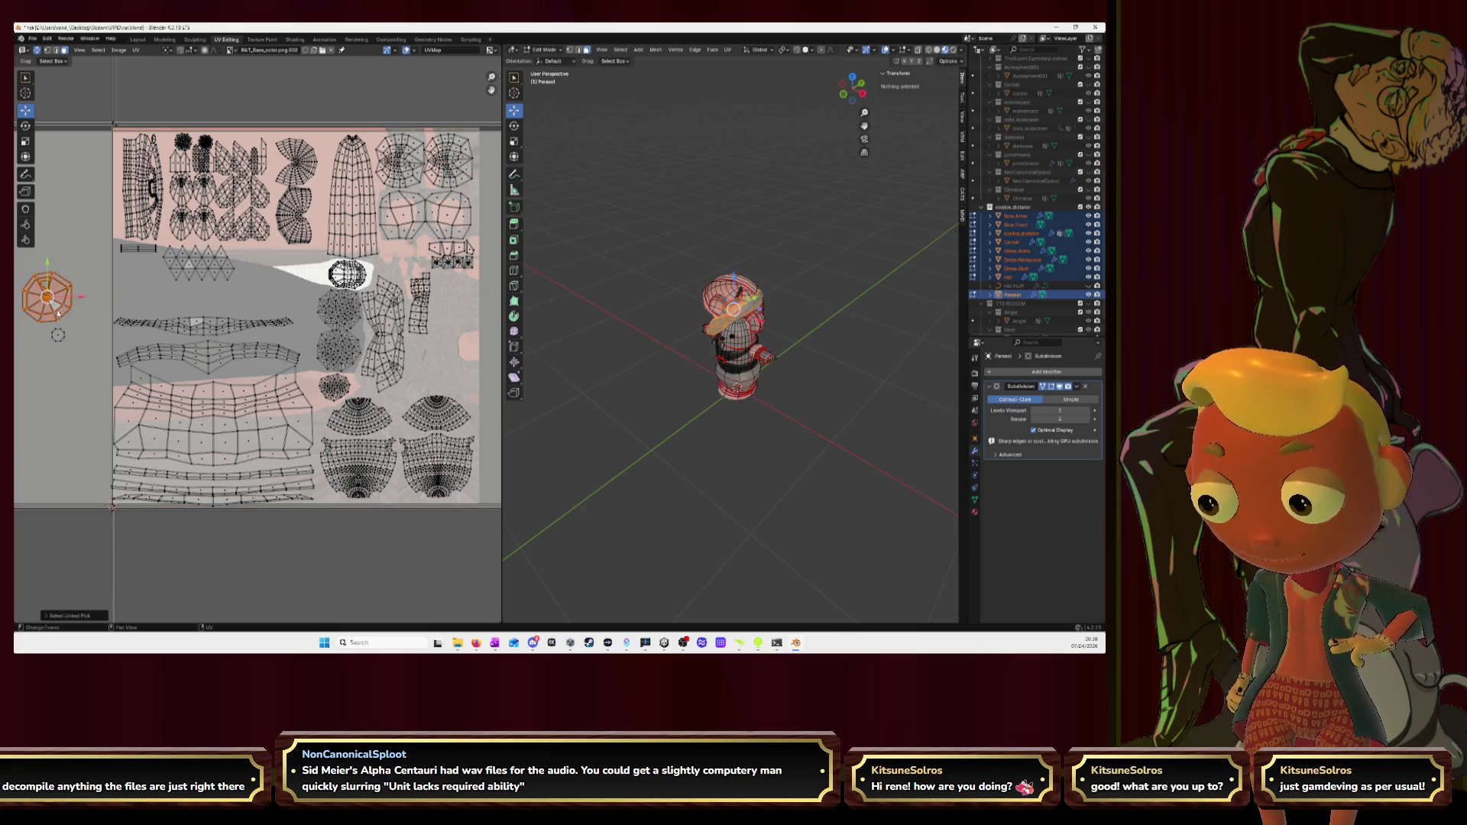
pyautogui.press('g')
pyautogui.click(144, 288)
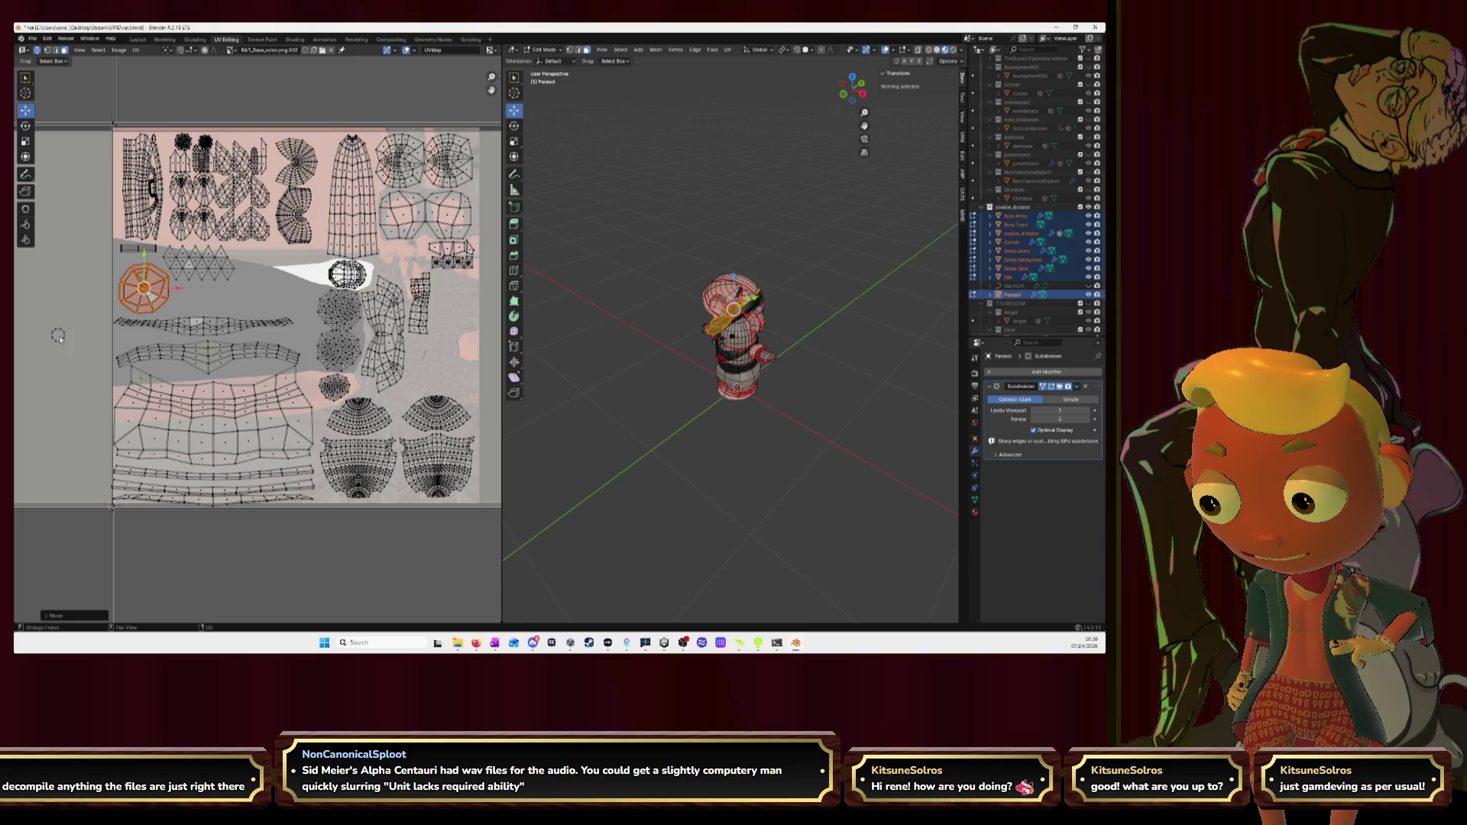
pyautogui.click(206, 317)
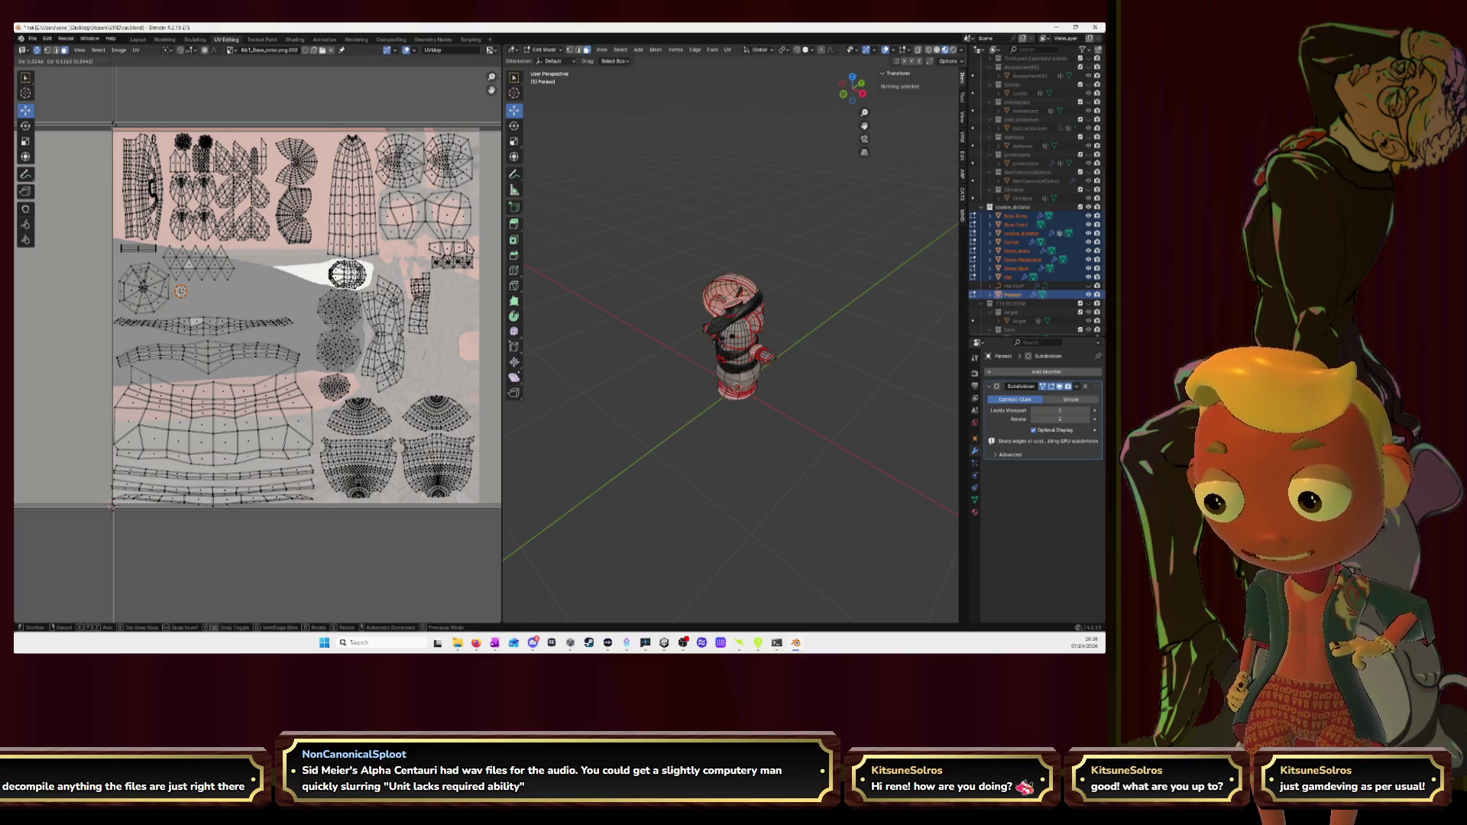
pyautogui.press('Return')
pyautogui.scroll(-1, 317, 237)
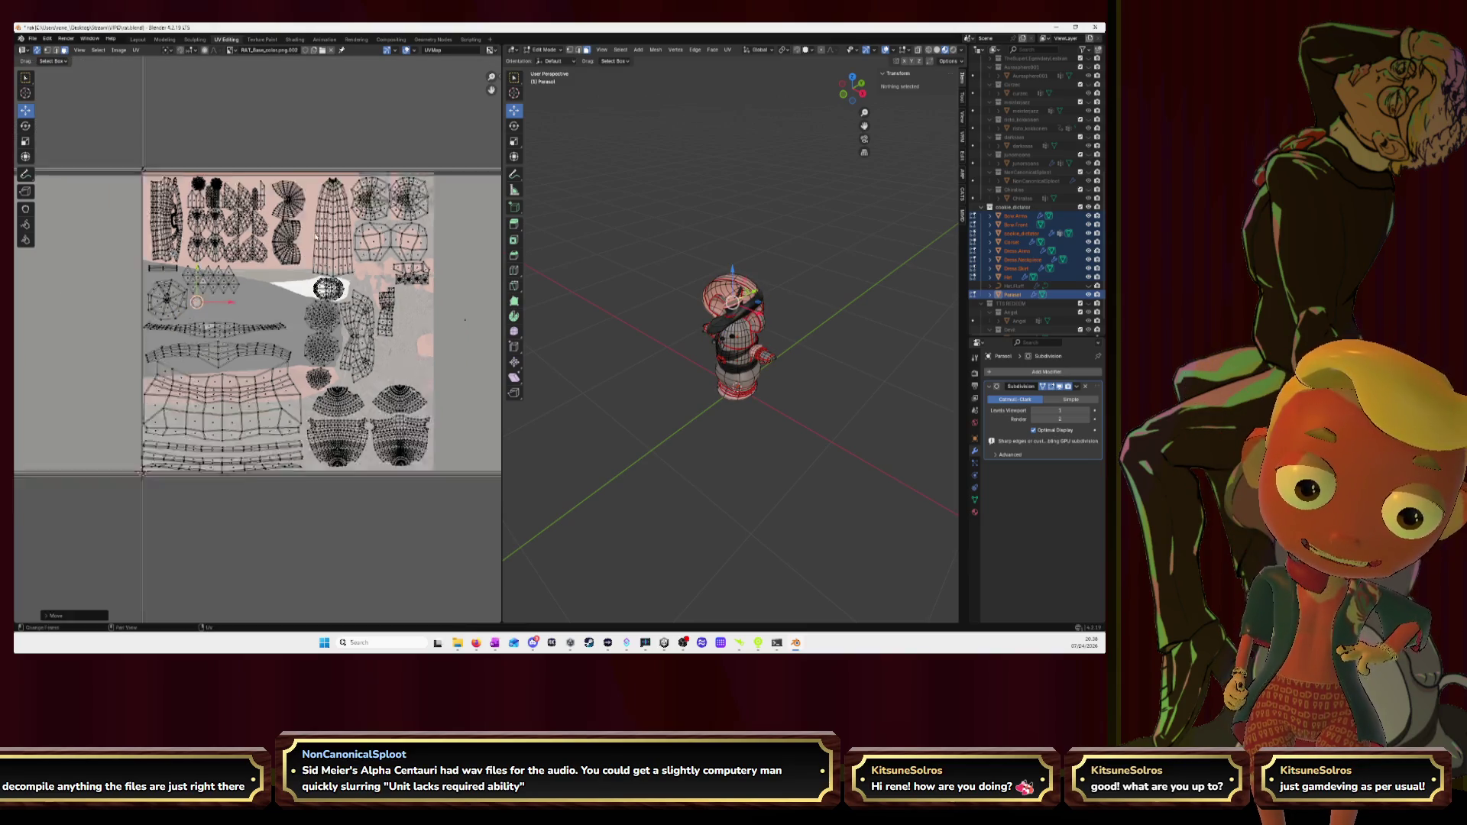
pyautogui.scroll(-2, 316, 236)
pyautogui.scroll(-4, 316, 236)
pyautogui.scroll(-3, 316, 236)
# Return to the Layout workspace and view the mouse from the front, toggling x-ray briefly
pyautogui.click(316, 237)
pyautogui.hotkey('ctrl', 'z')
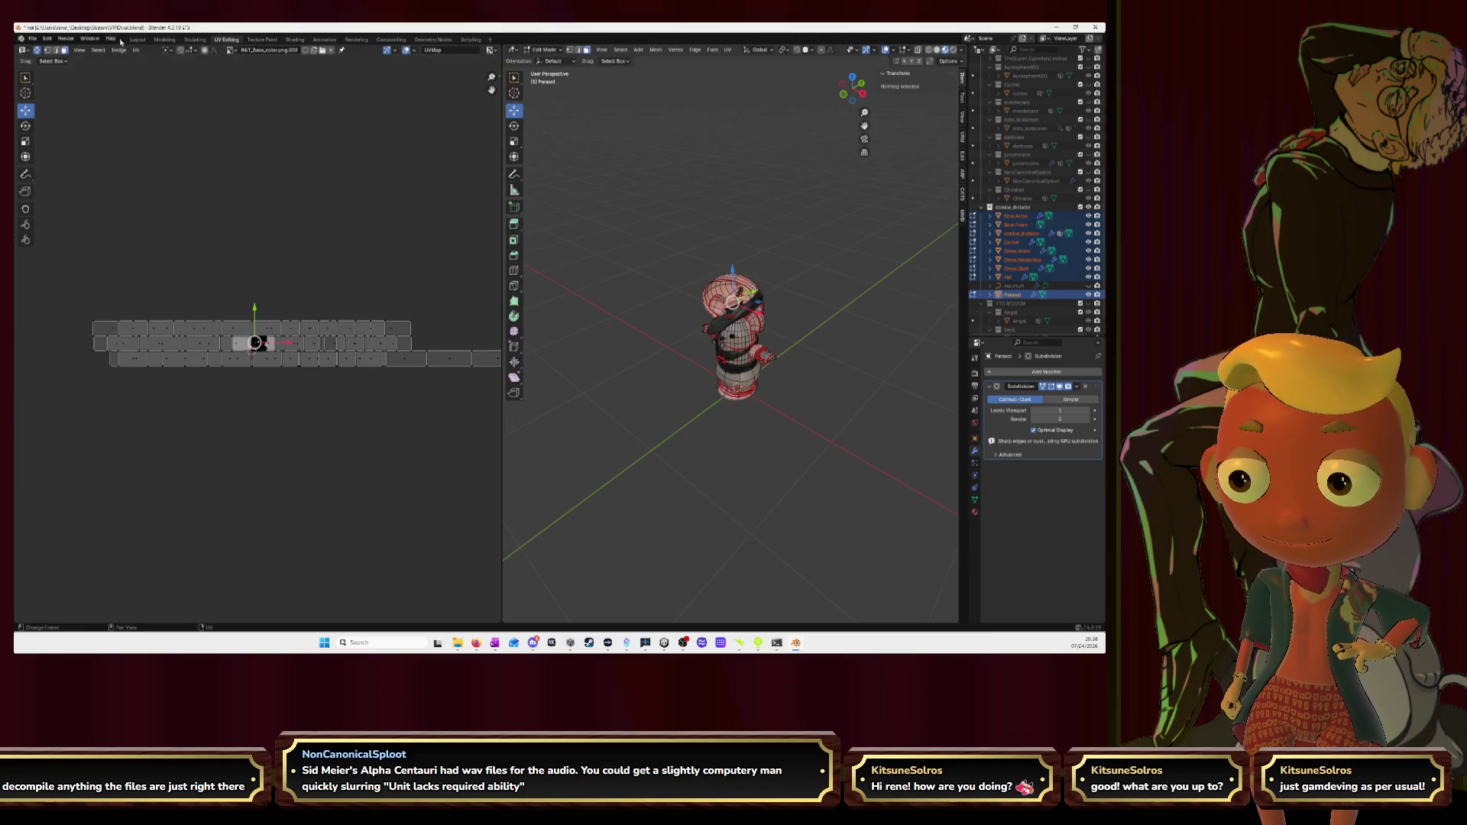
pyautogui.click(137, 40)
pyautogui.scroll(-3, 623, 341)
pyautogui.scroll(-3, 623, 340)
pyautogui.scroll(-2, 624, 340)
pyautogui.press('KP_1')
pyautogui.hotkey('alt', 'z')
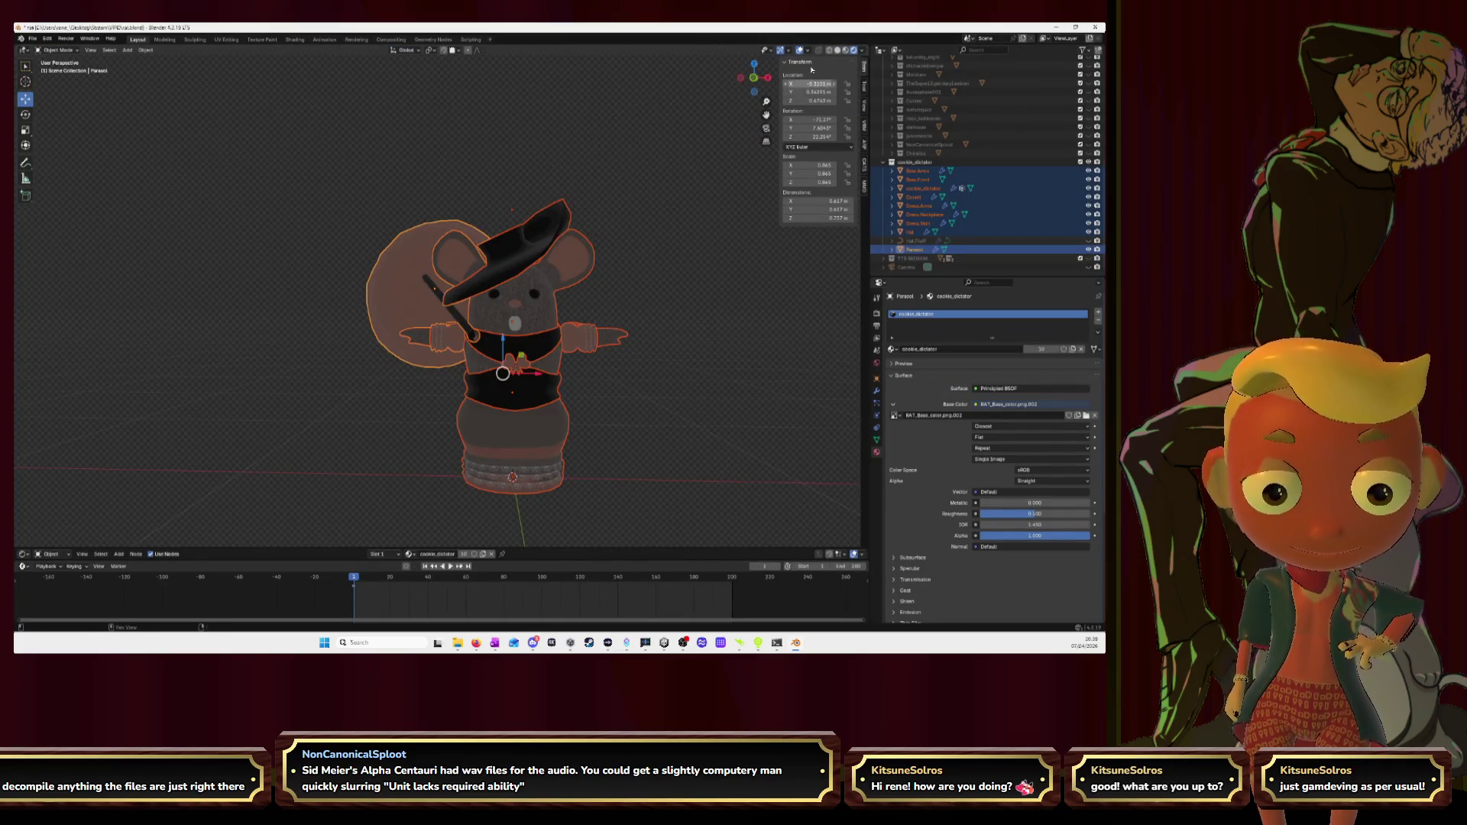
pyautogui.click(845, 51)
# Orbit to an angled view of the mouse's body, then switch to the browser
pyautogui.moveTo(643, 229)
pyautogui.mouseDown(button='middle')
pyautogui.moveTo(680, 214)
pyautogui.moveTo(513, 286)
pyautogui.moveTo(755, 144)
pyautogui.mouseUp(button='middle')
pyautogui.scroll(5, 681, 215)
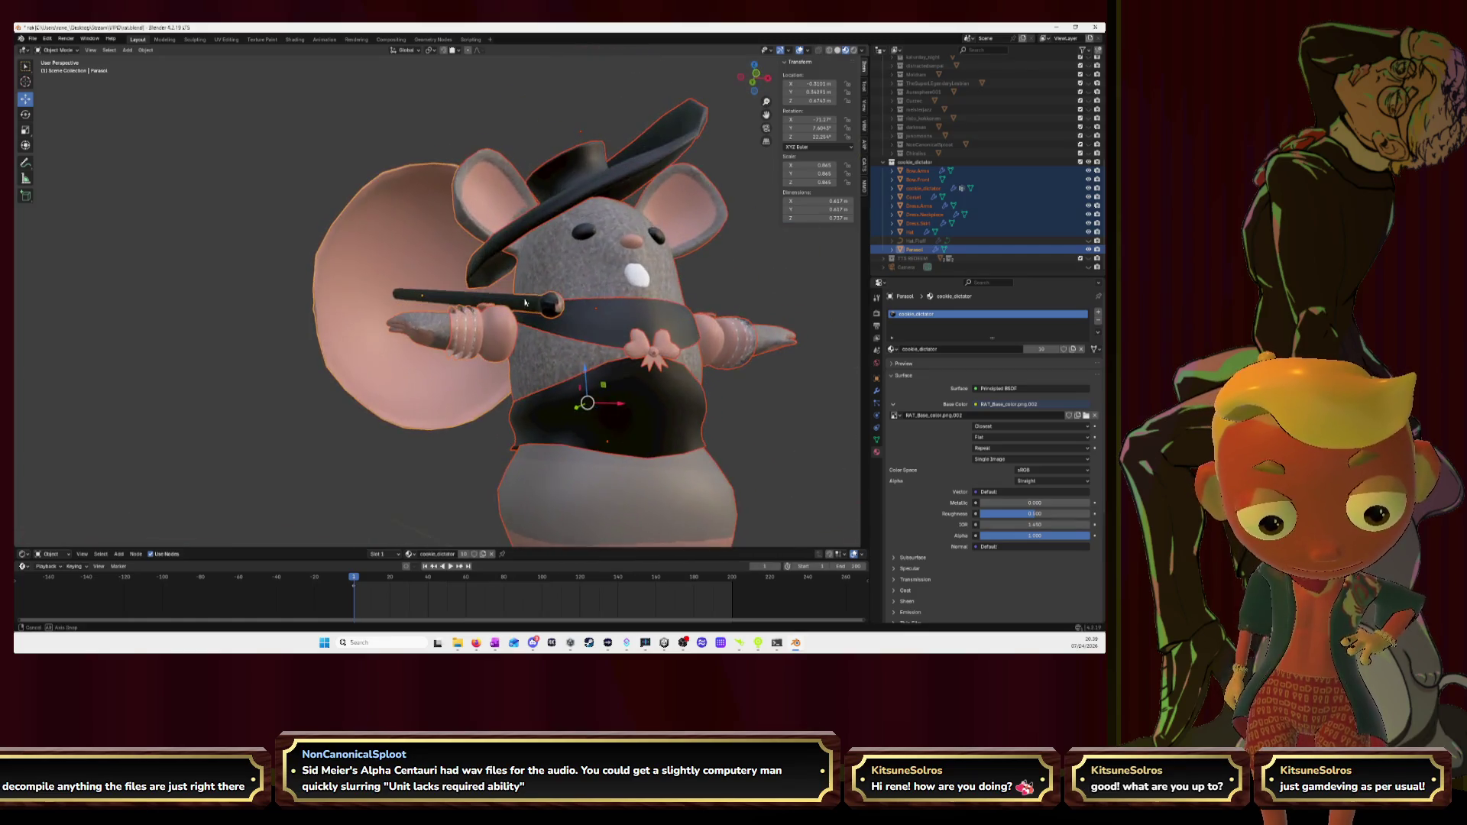
pyautogui.moveTo(573, 344); pyautogui.dragTo(576, 246, button='middle')
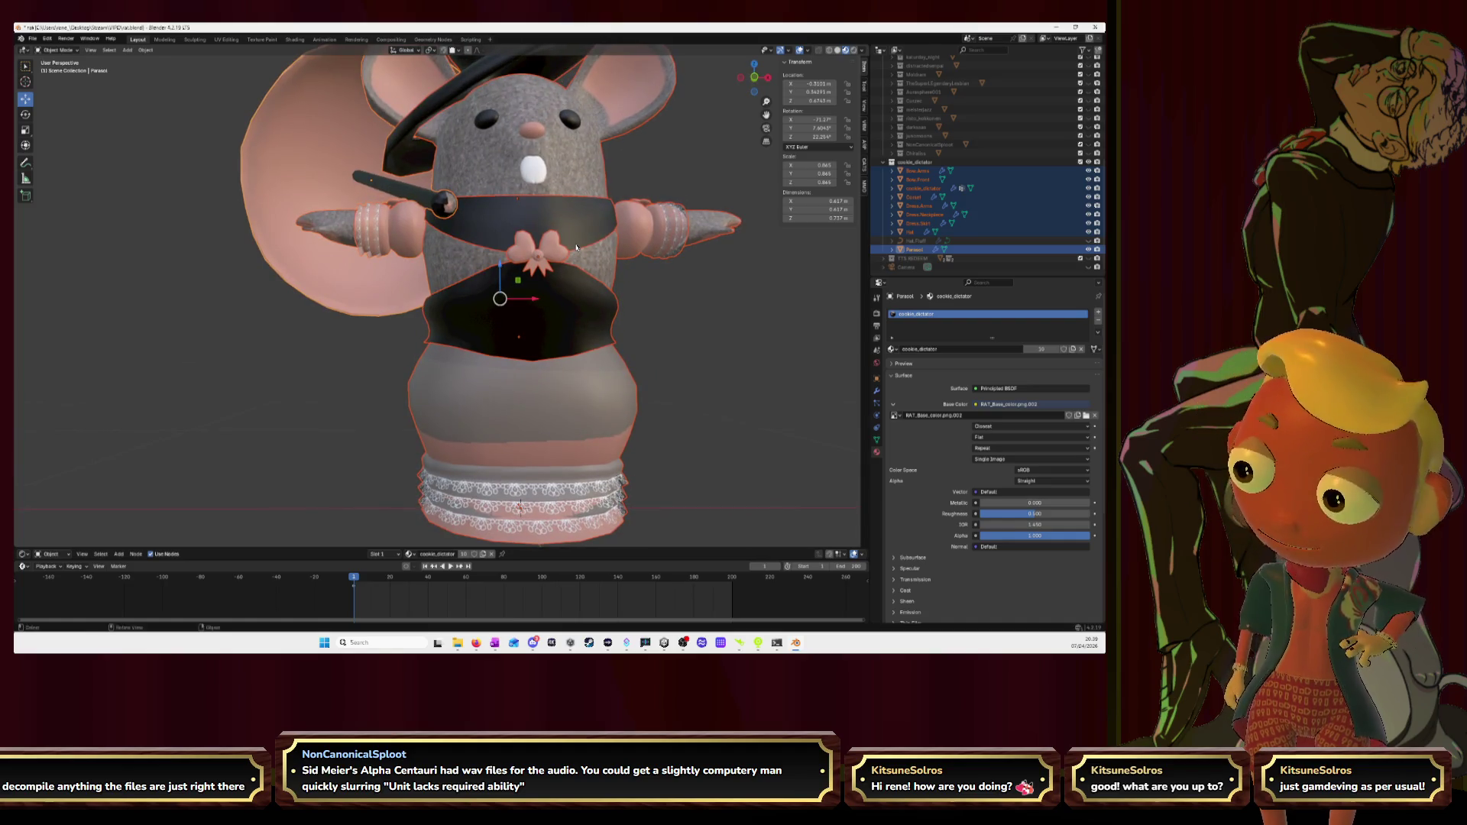
pyautogui.hotkey('alt', 'Tab')
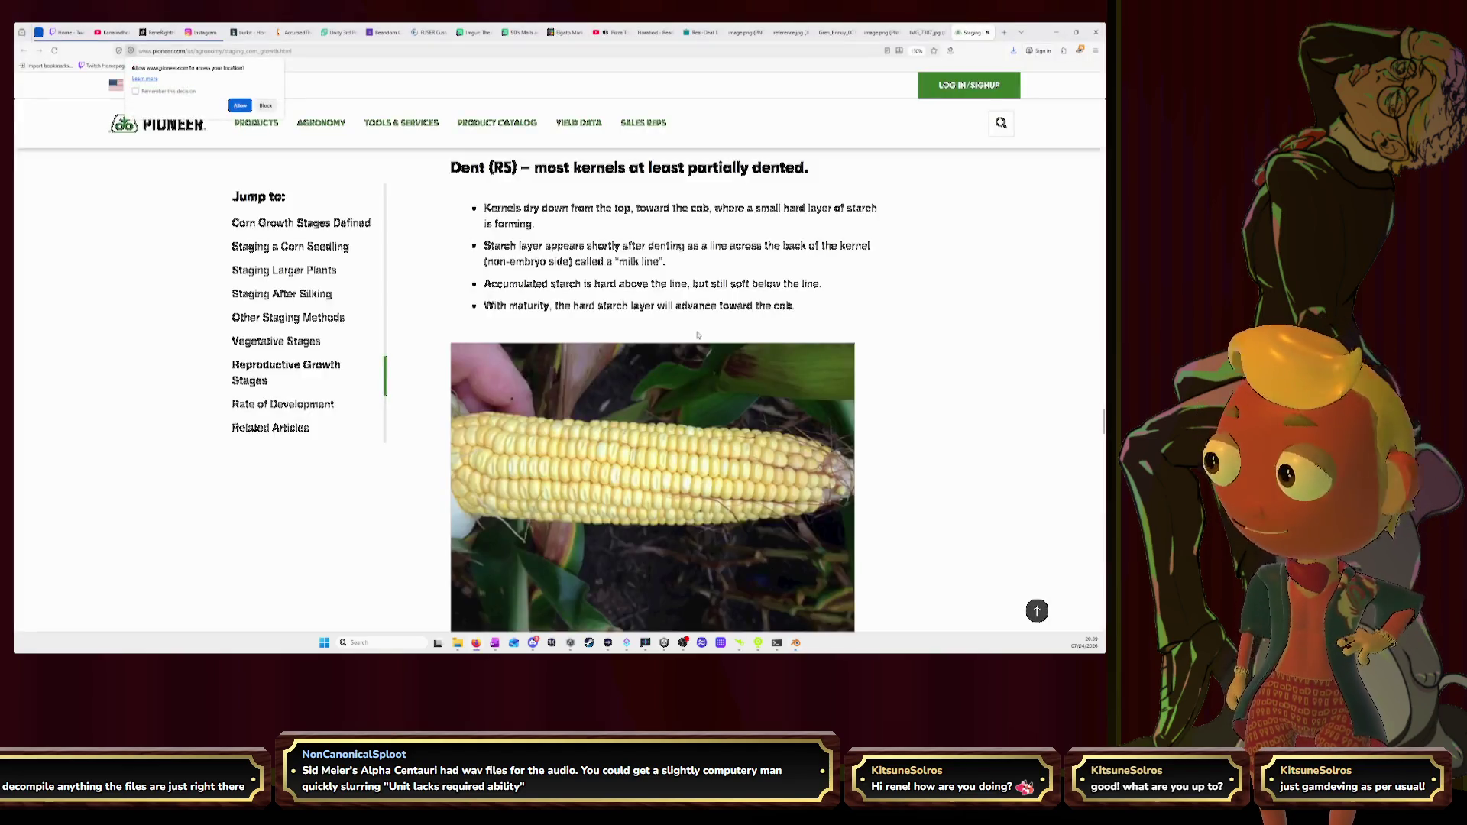
pyautogui.scroll(3, 941, 181)
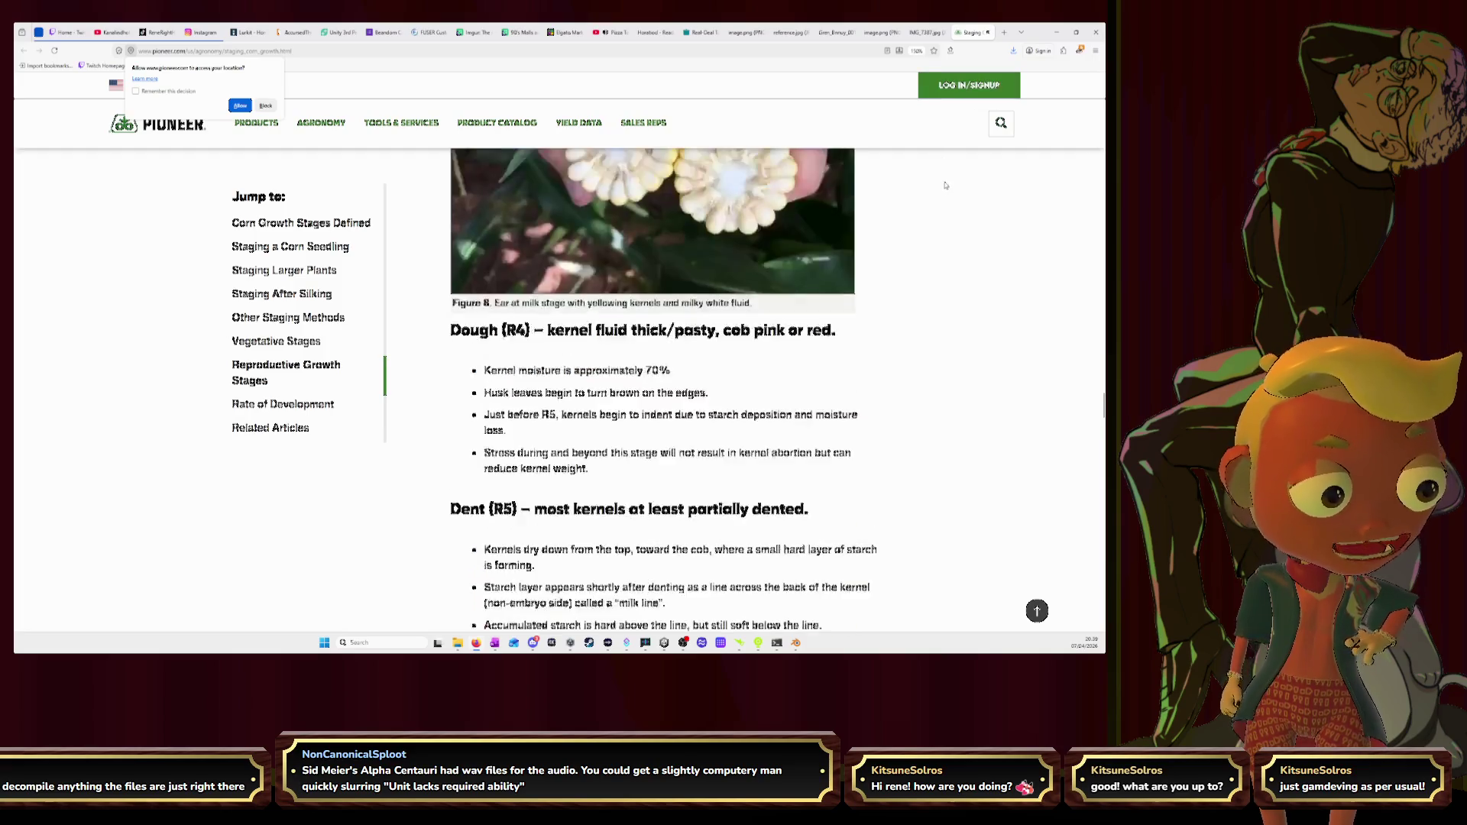
# Page through the cat, bunny and Victorian dress reference tabs, then hide the browser
pyautogui.click(923, 32)
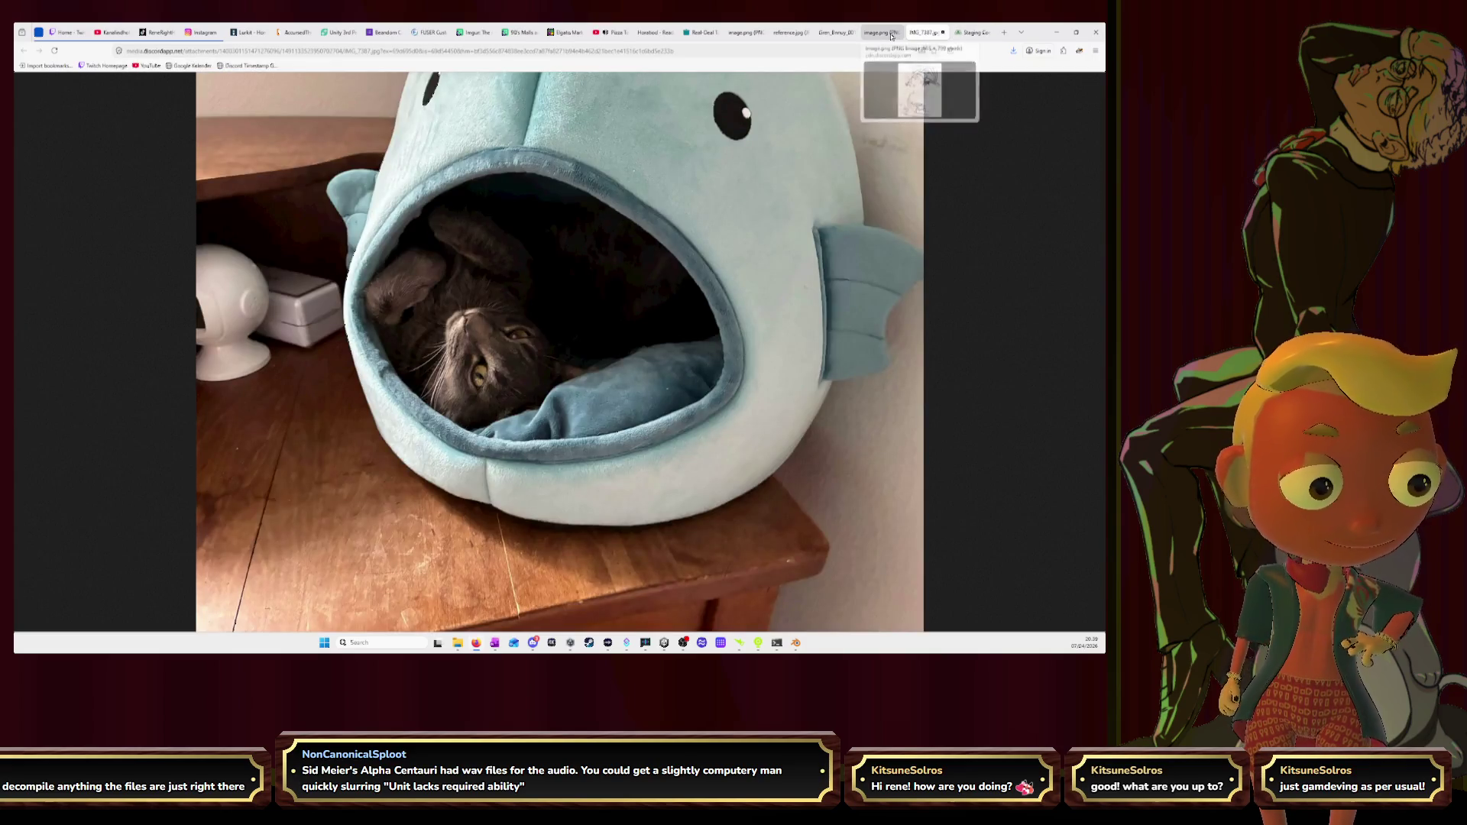
pyautogui.click(884, 33)
pyautogui.click(837, 32)
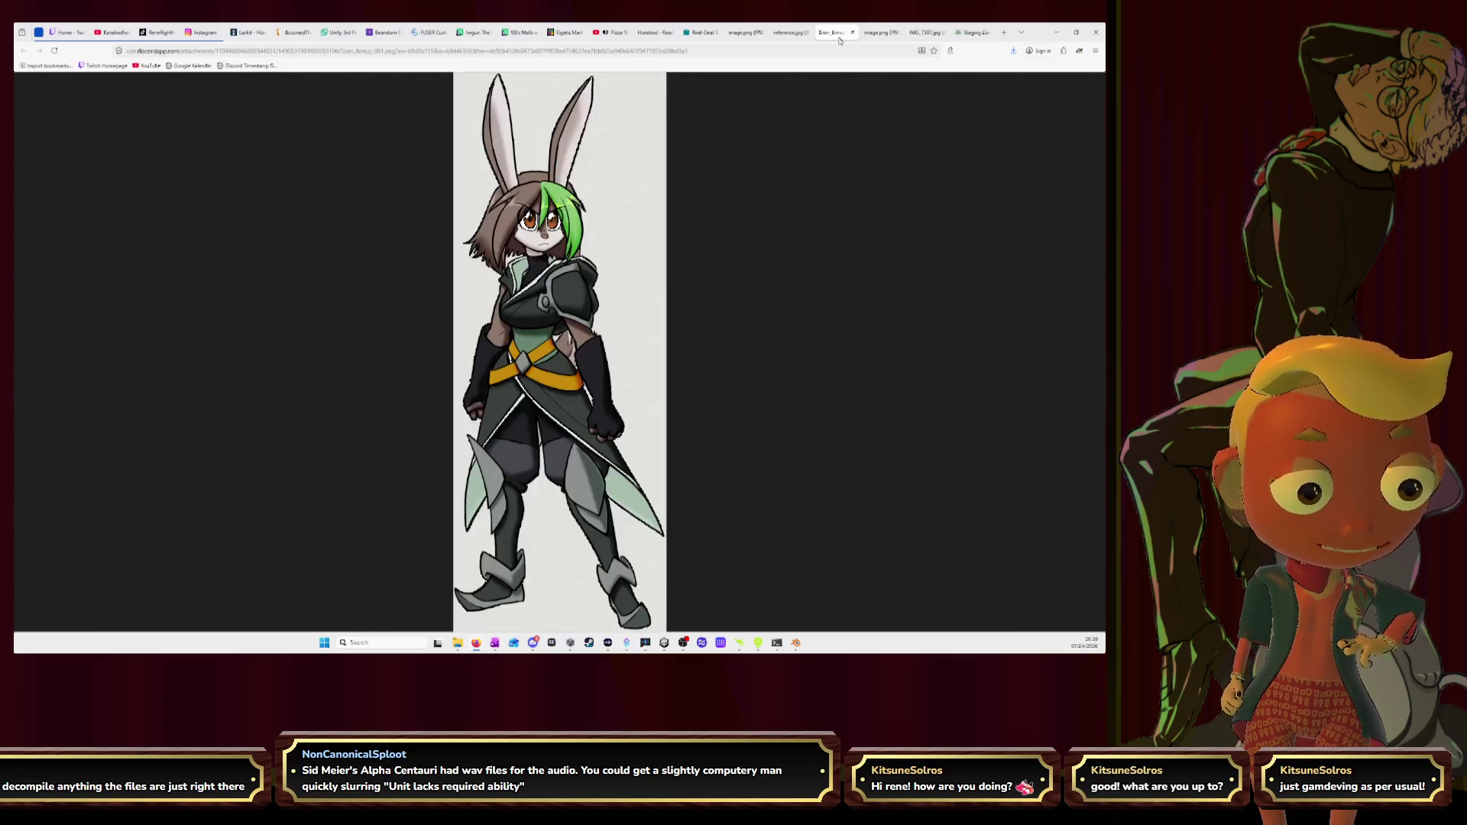
pyautogui.click(792, 33)
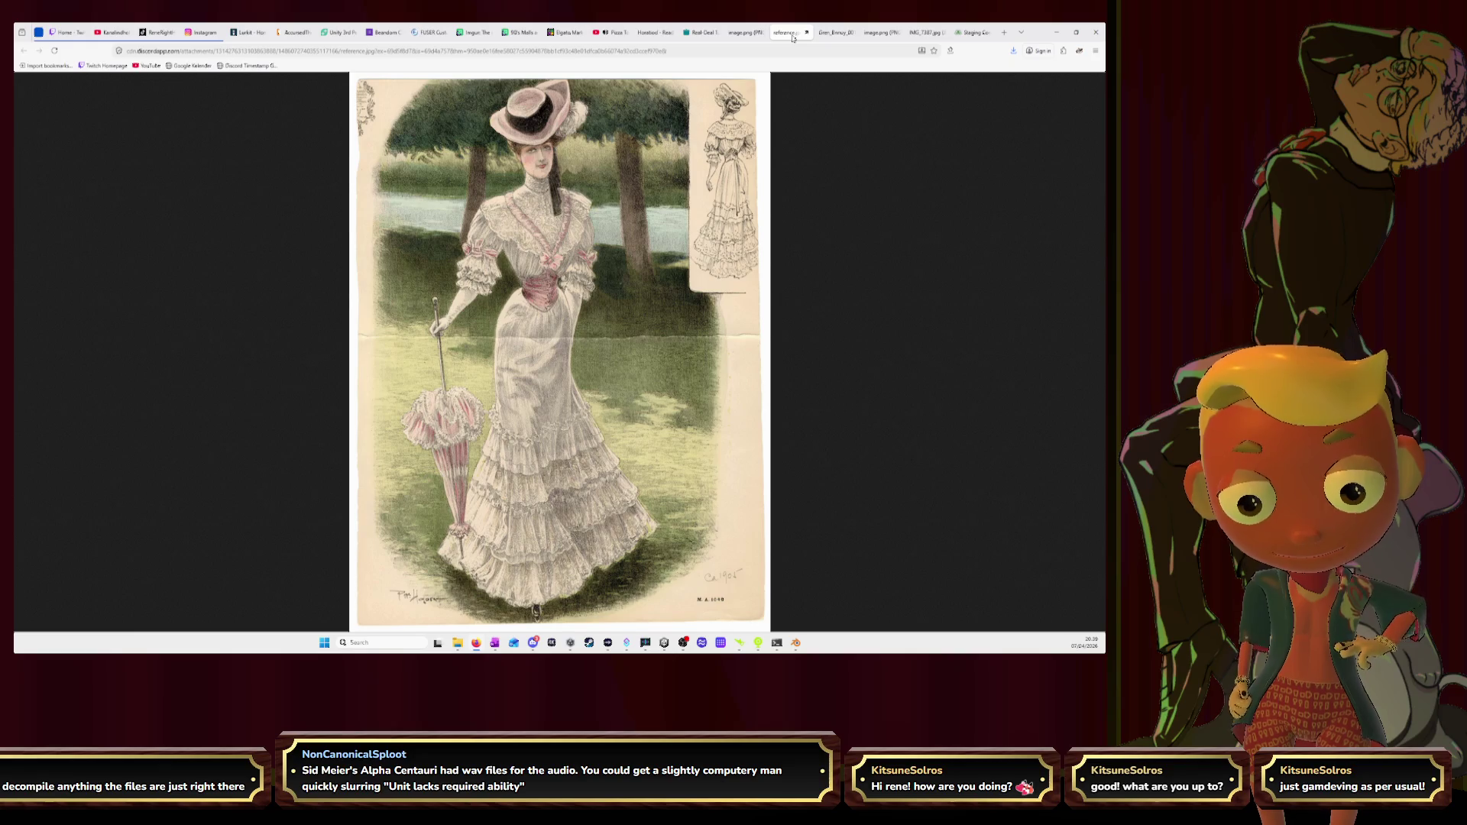
pyautogui.click(1056, 32)
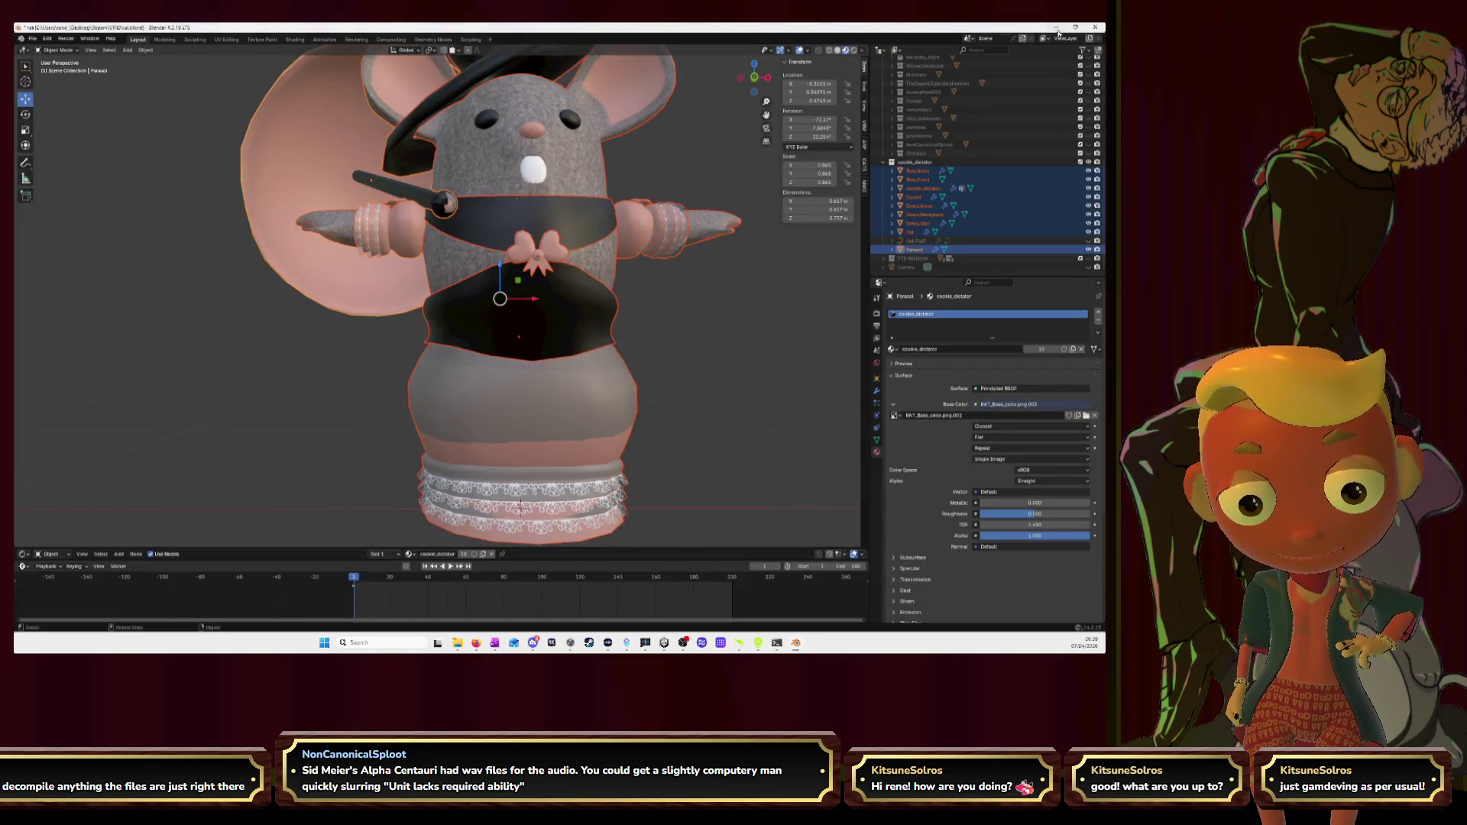
# Compare the mouse against the dress reference and orbit to a lower frontal view
pyautogui.click(1056, 33)
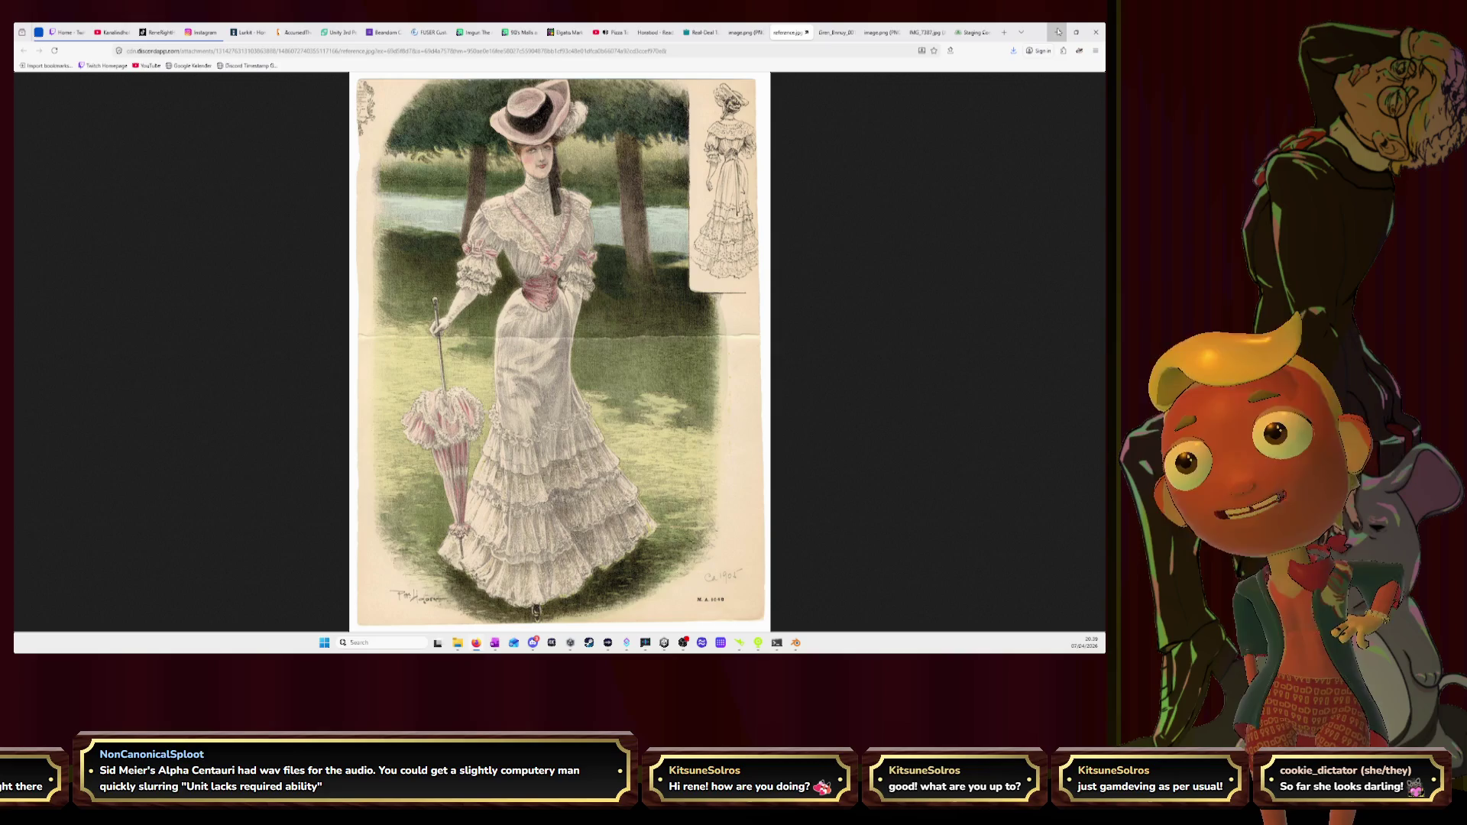
pyautogui.hotkey('alt', 'Tab')
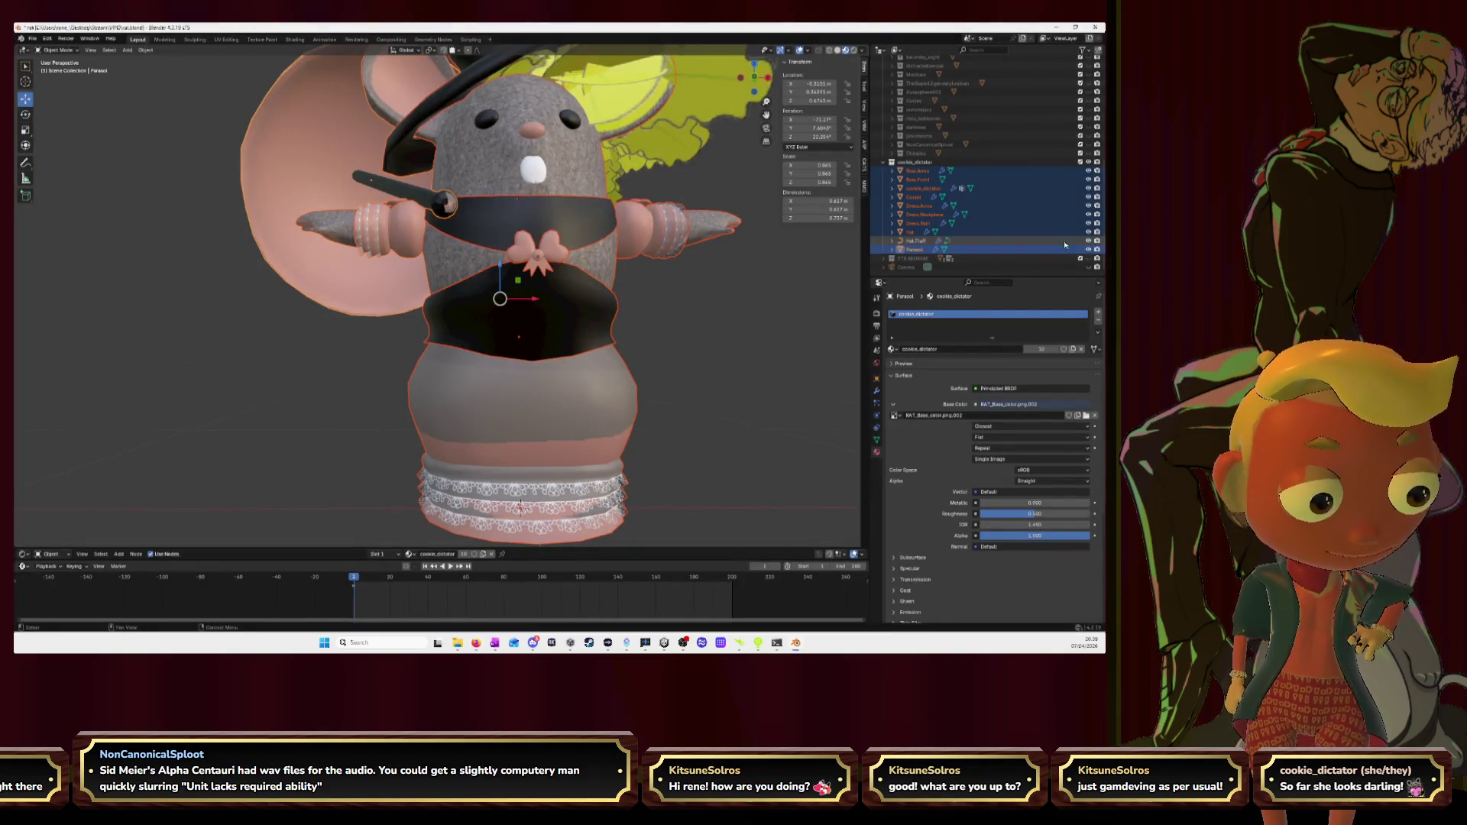
pyautogui.scroll(-3, 650, 239)
pyautogui.moveTo(650, 238); pyautogui.dragTo(665, 247, button='middle')
pyautogui.click(666, 246)
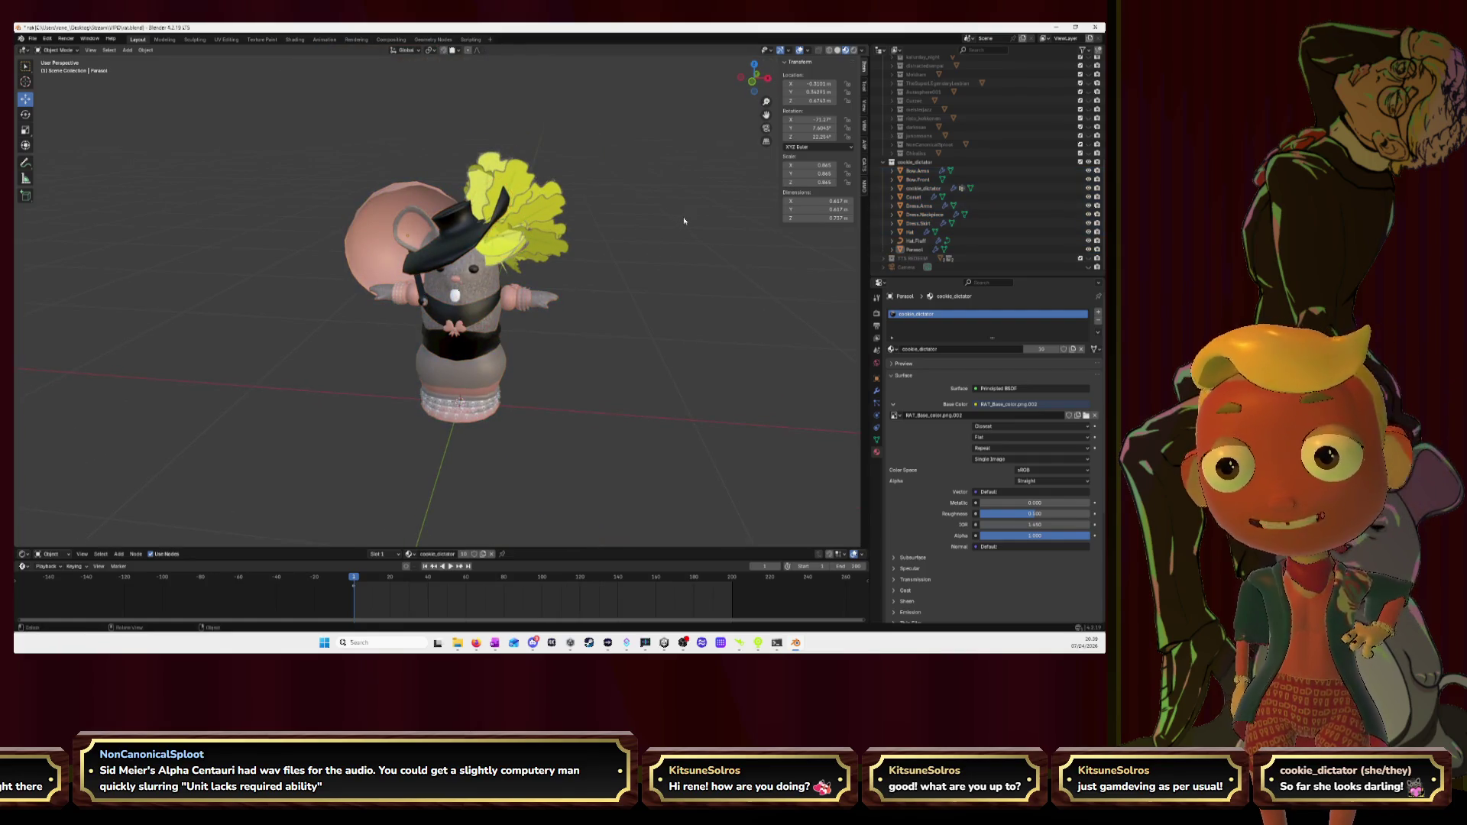
pyautogui.scroll(3, 685, 220)
pyautogui.moveTo(687, 229); pyautogui.dragTo(732, 260, button='middle')
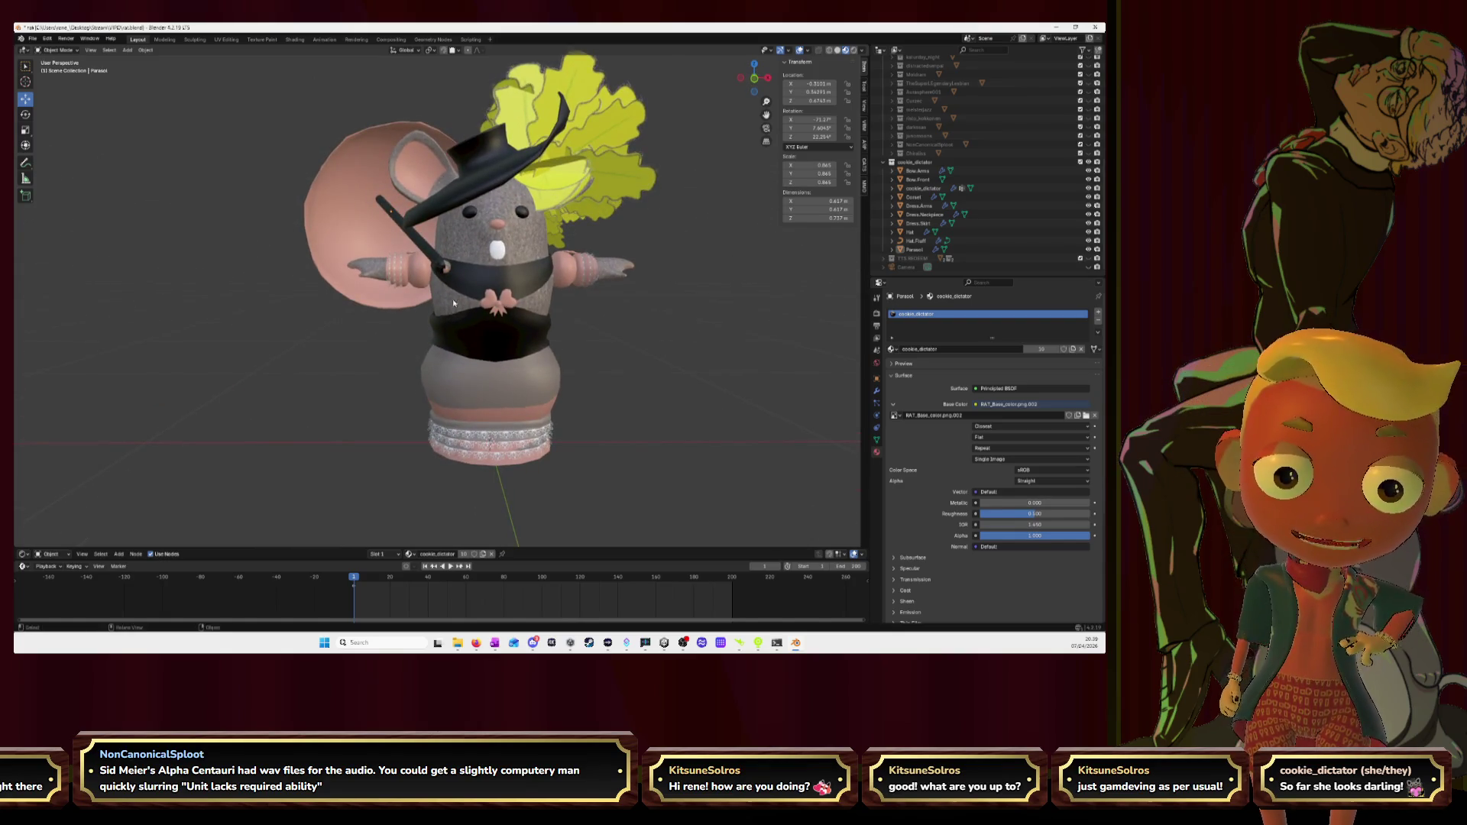
# Flip between reference and model, selecting the black neckpiece with the pink bow
pyautogui.hotkey('alt', 'Tab')
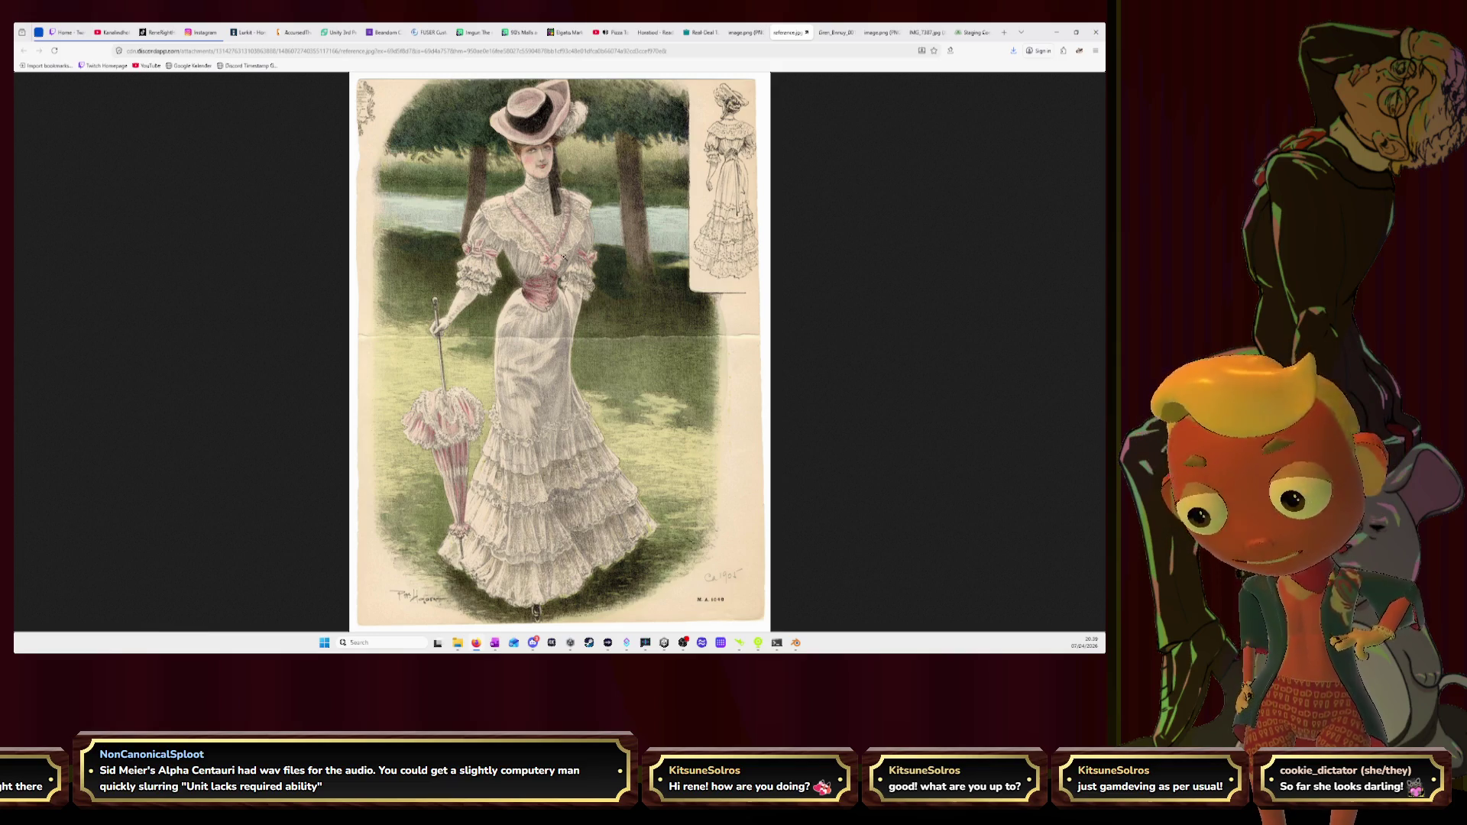
pyautogui.hotkey('alt', 'Tab')
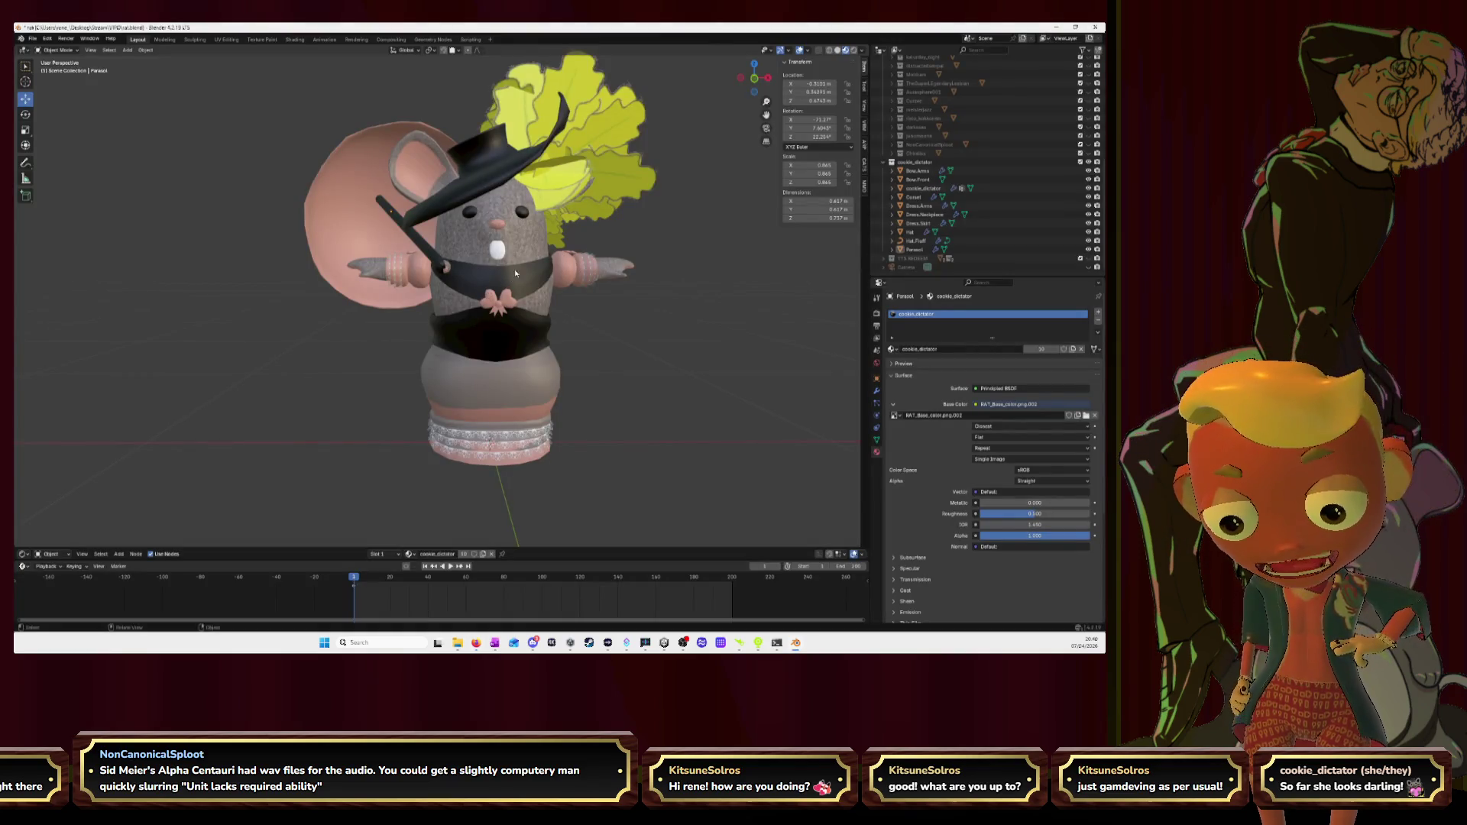
pyautogui.click(521, 280)
pyautogui.scroll(2, 539, 269)
pyautogui.scroll(2, 557, 262)
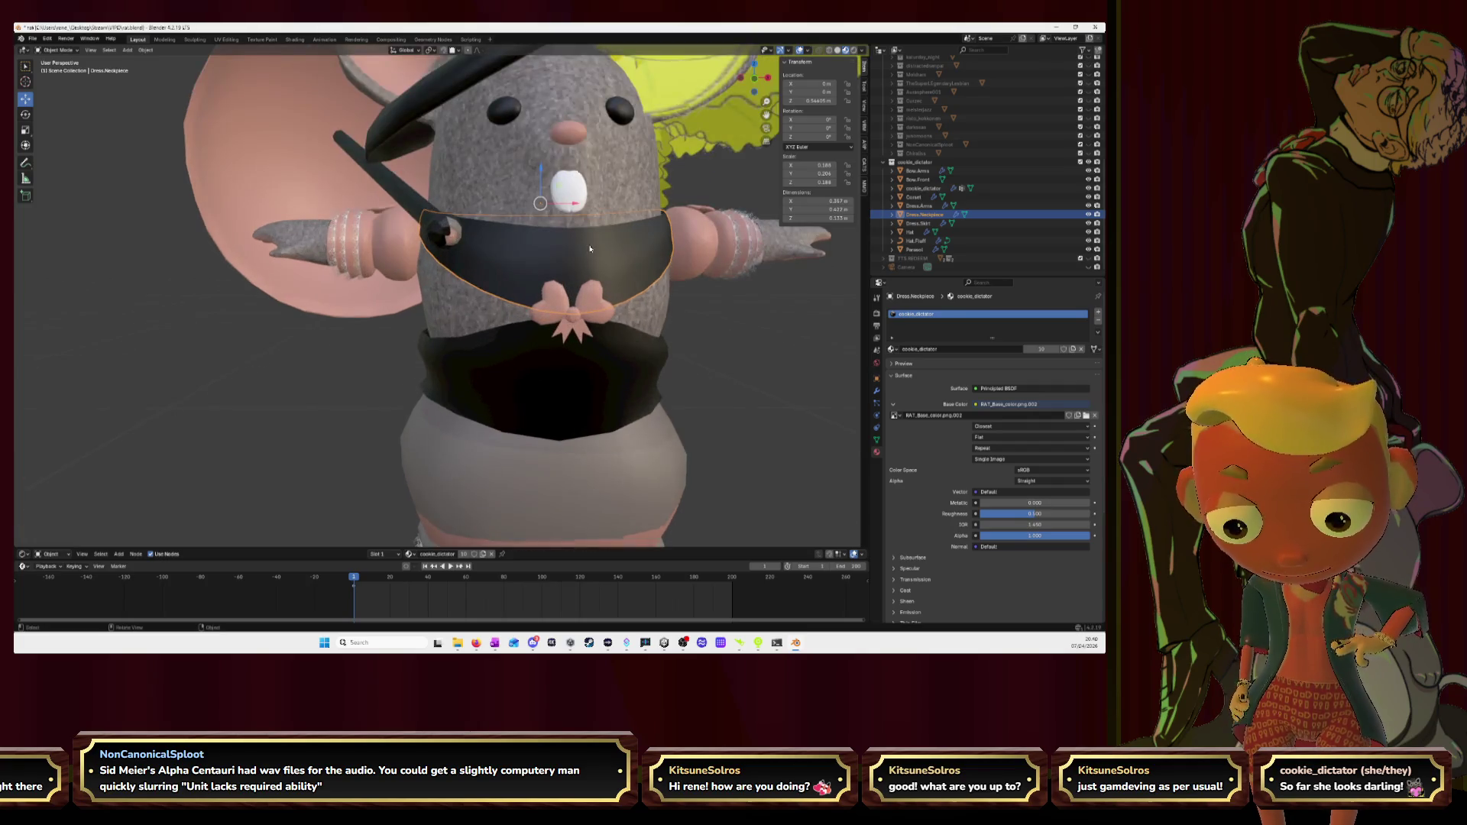
pyautogui.scroll(2, 574, 254)
pyautogui.scroll(-2, 572, 254)
pyautogui.scroll(-1, 575, 252)
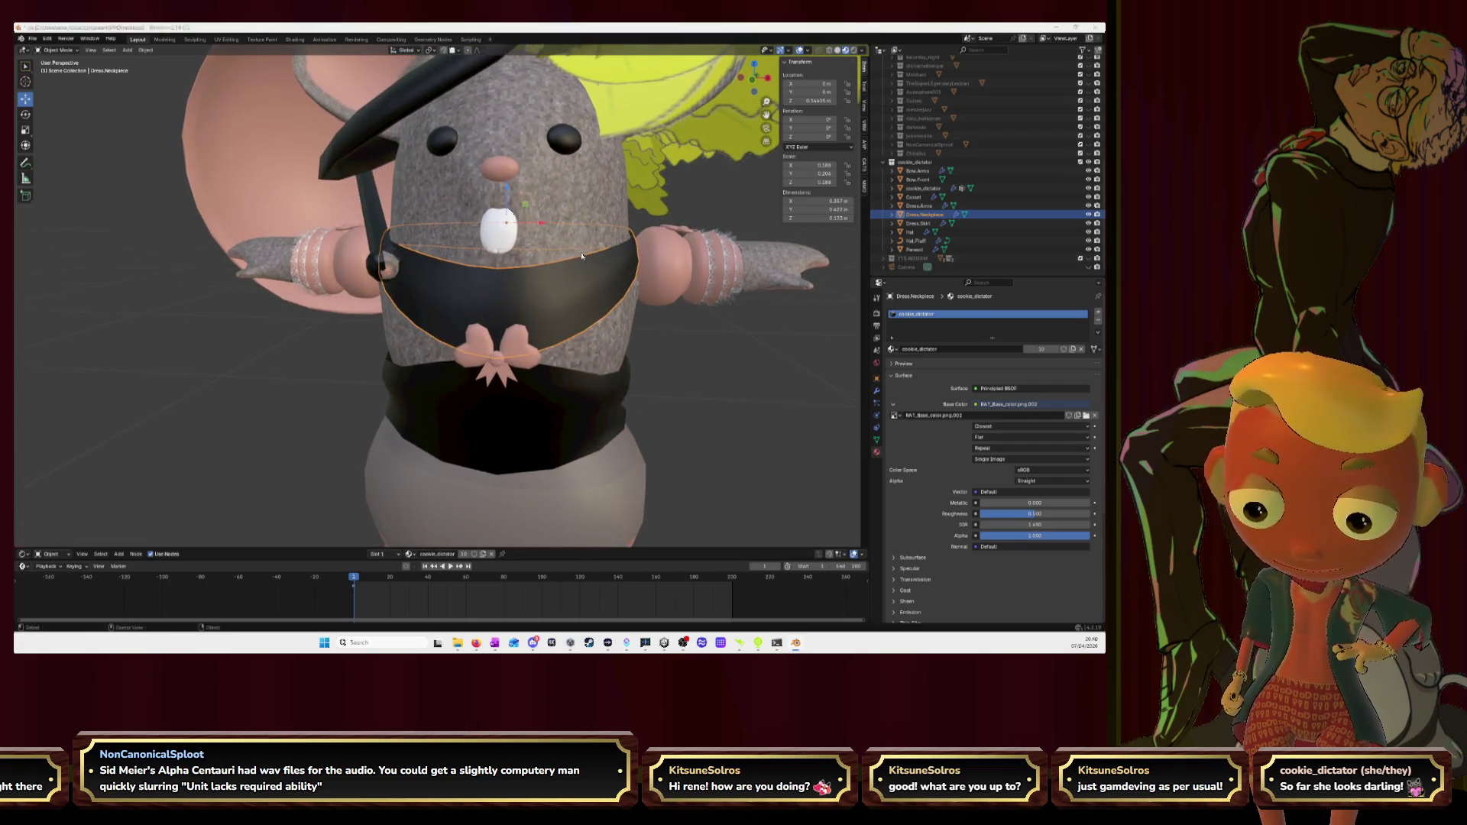
pyautogui.hotkey('alt', 'Tab')
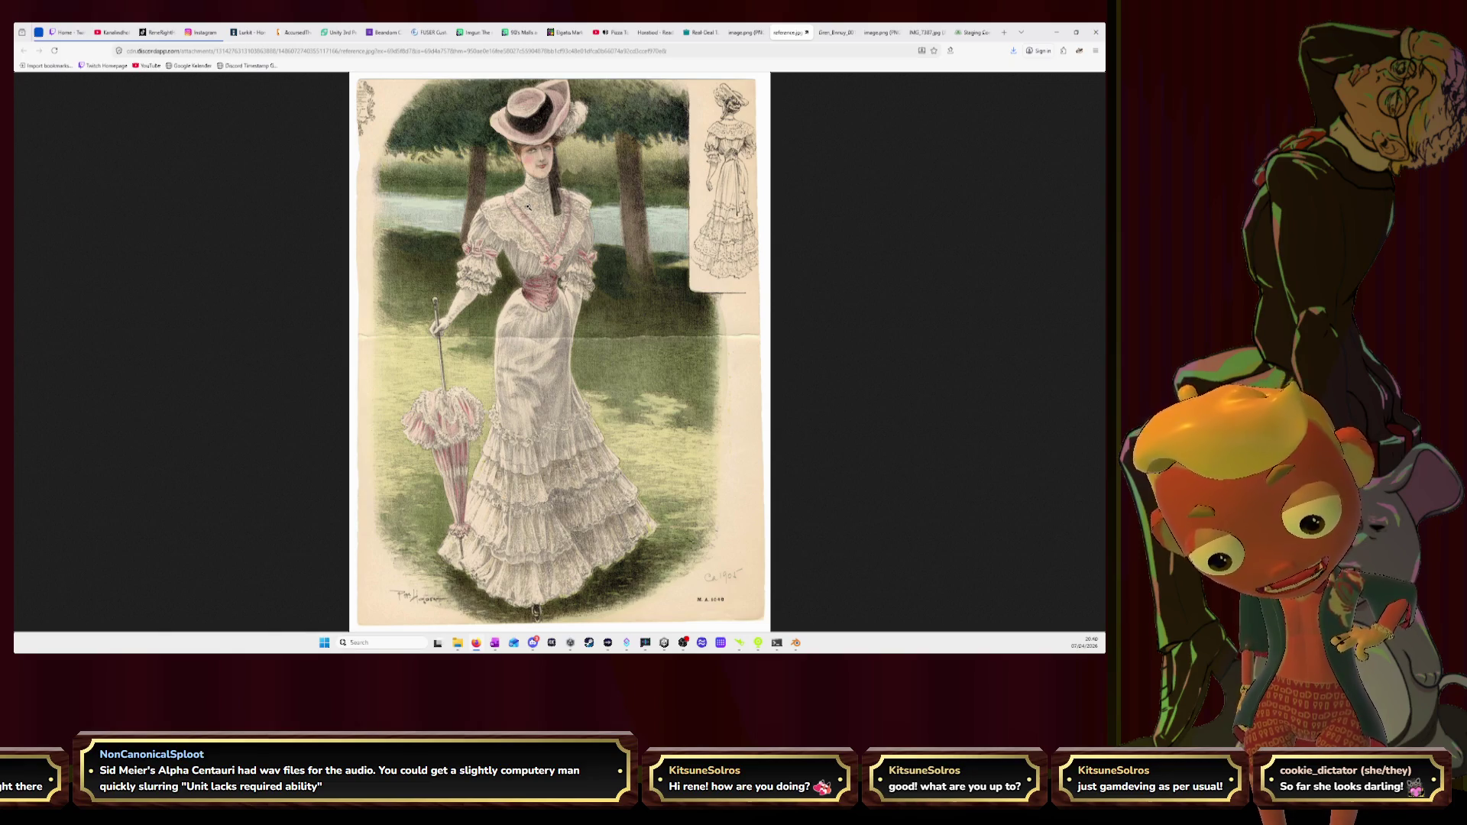
pyautogui.hotkey('alt', 'Tab')
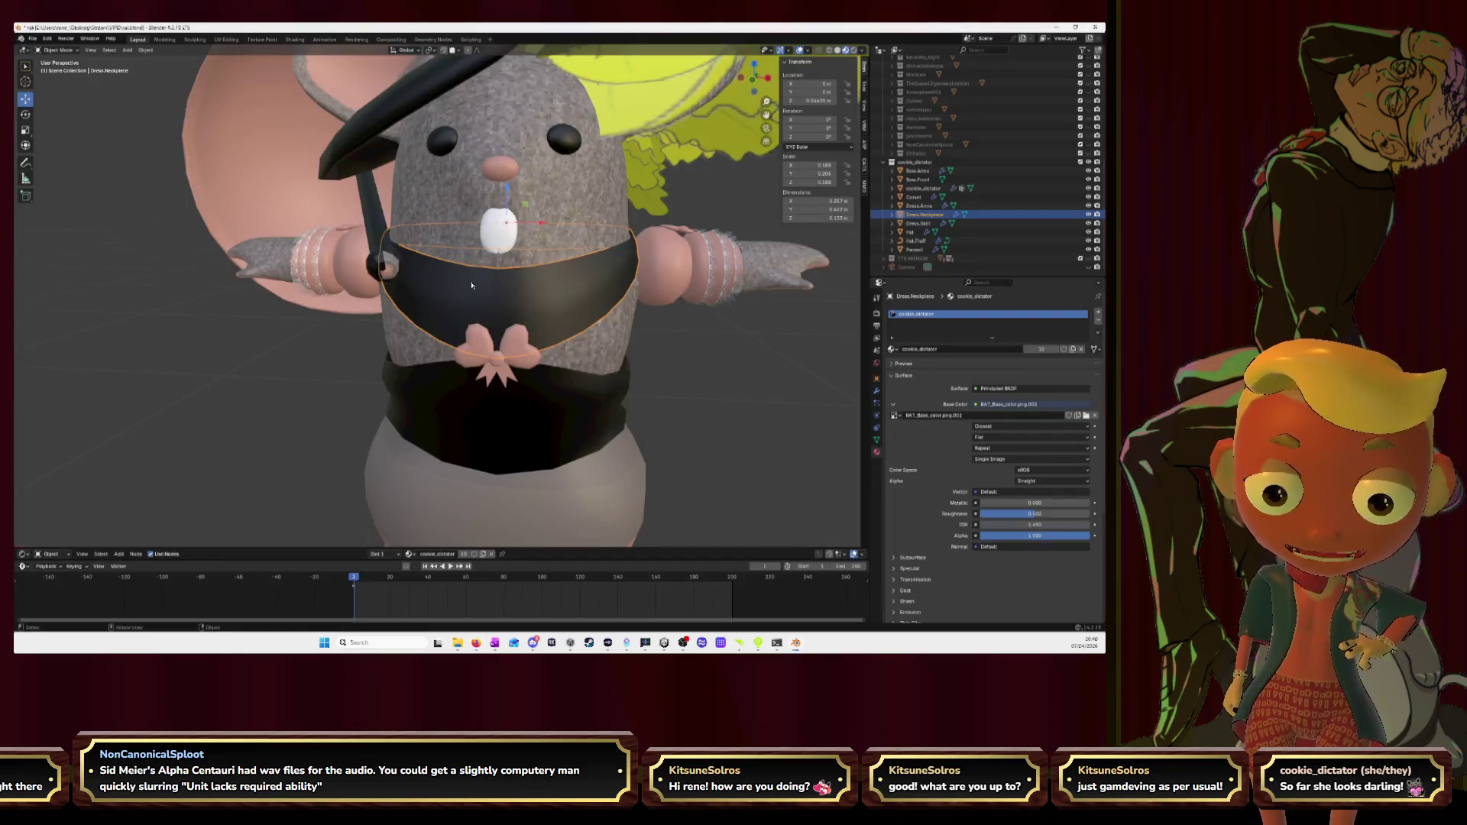
# Edit the neckpiece, select the collar band faces and add a new material slot
pyautogui.press('Tab')
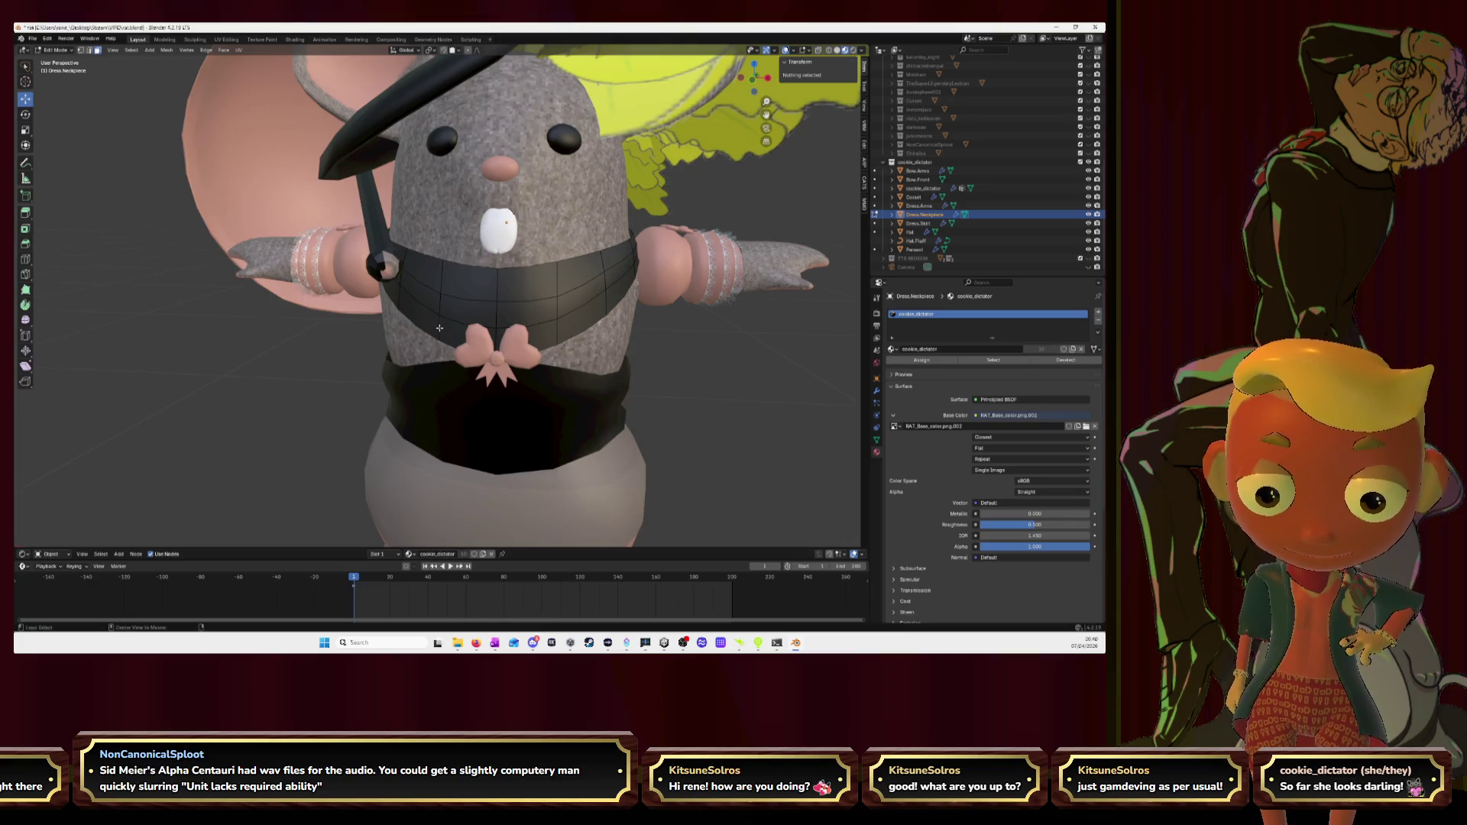
pyautogui.keyDown('alt'); pyautogui.click(438, 328); pyautogui.keyUp('alt')
pyautogui.click(938, 361)
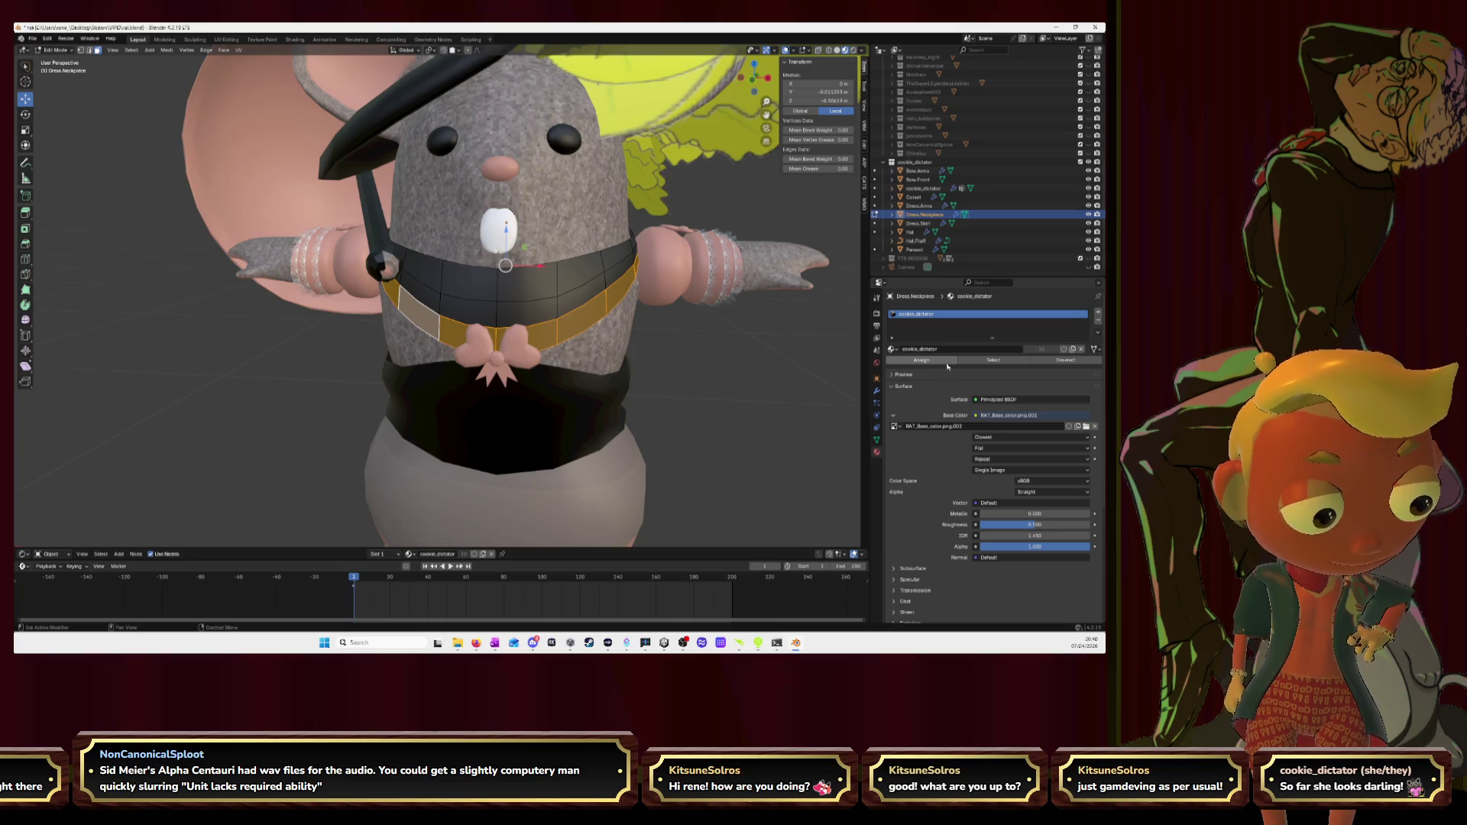
pyautogui.click(1098, 312)
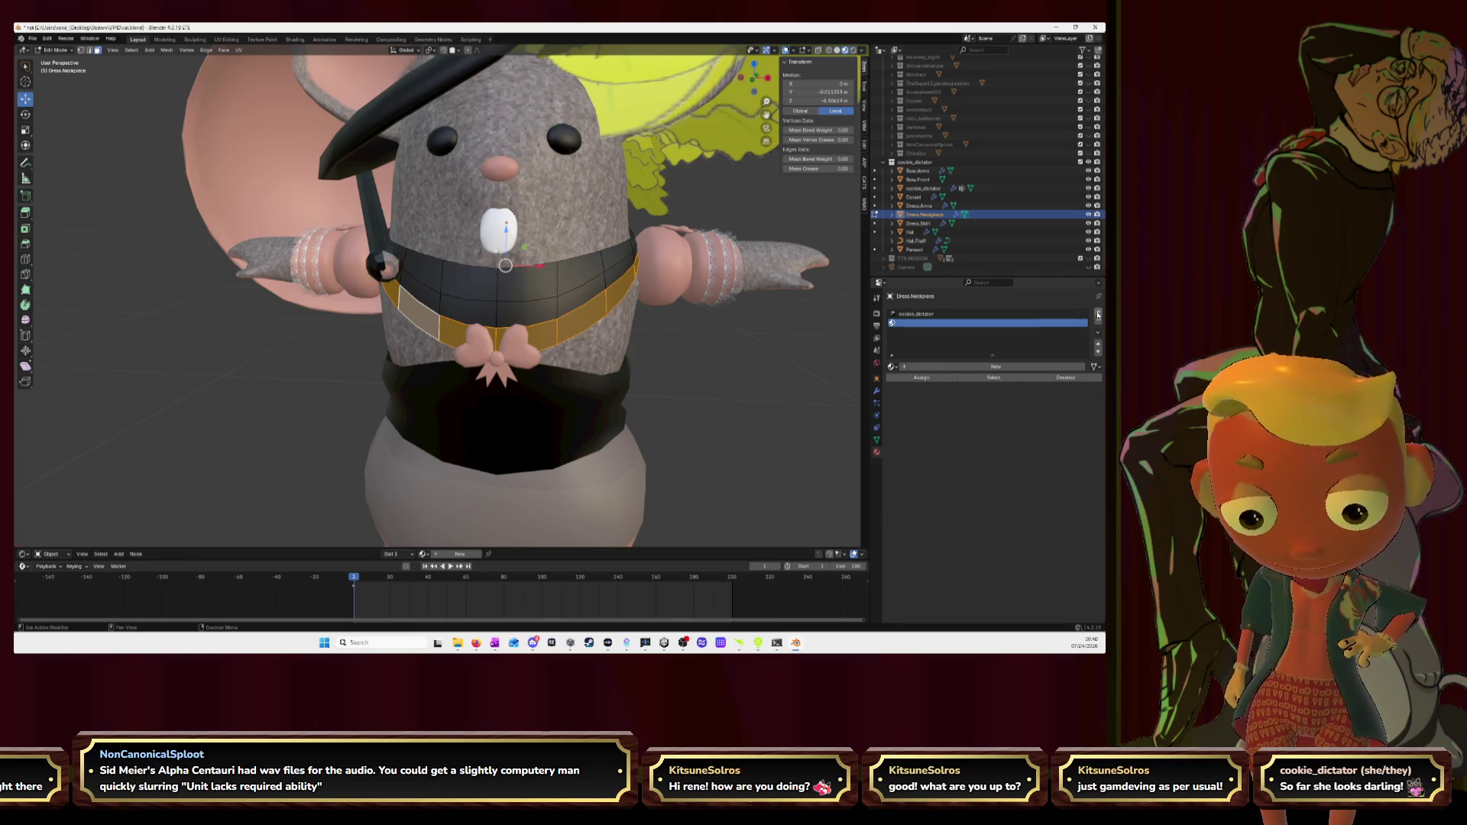
# Fill the slot with Lace, move it above cookie_dictator and assign it to the collar faces
pyautogui.click(893, 367)
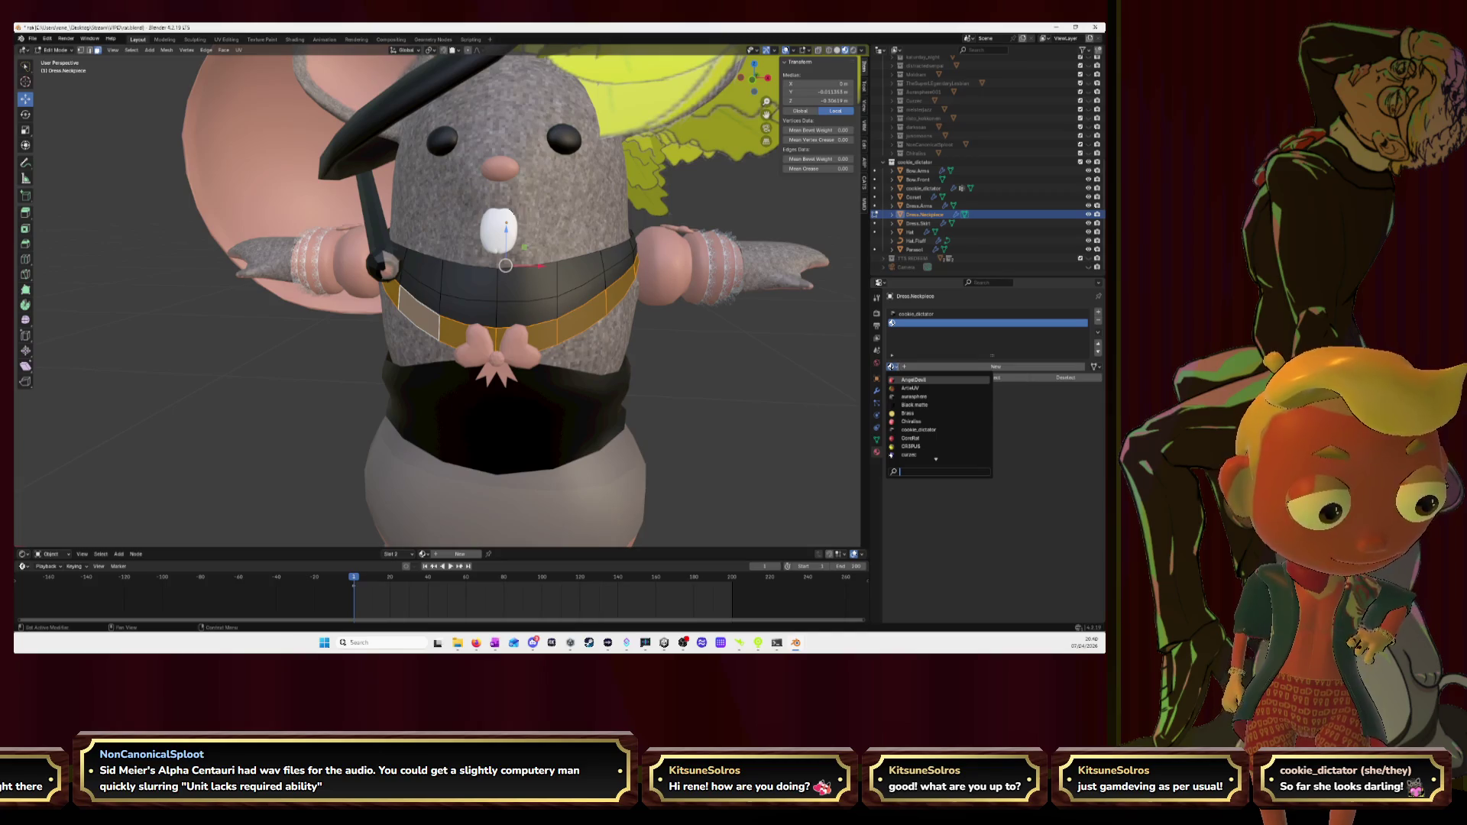
pyautogui.write('lace')
pyautogui.press('Return')
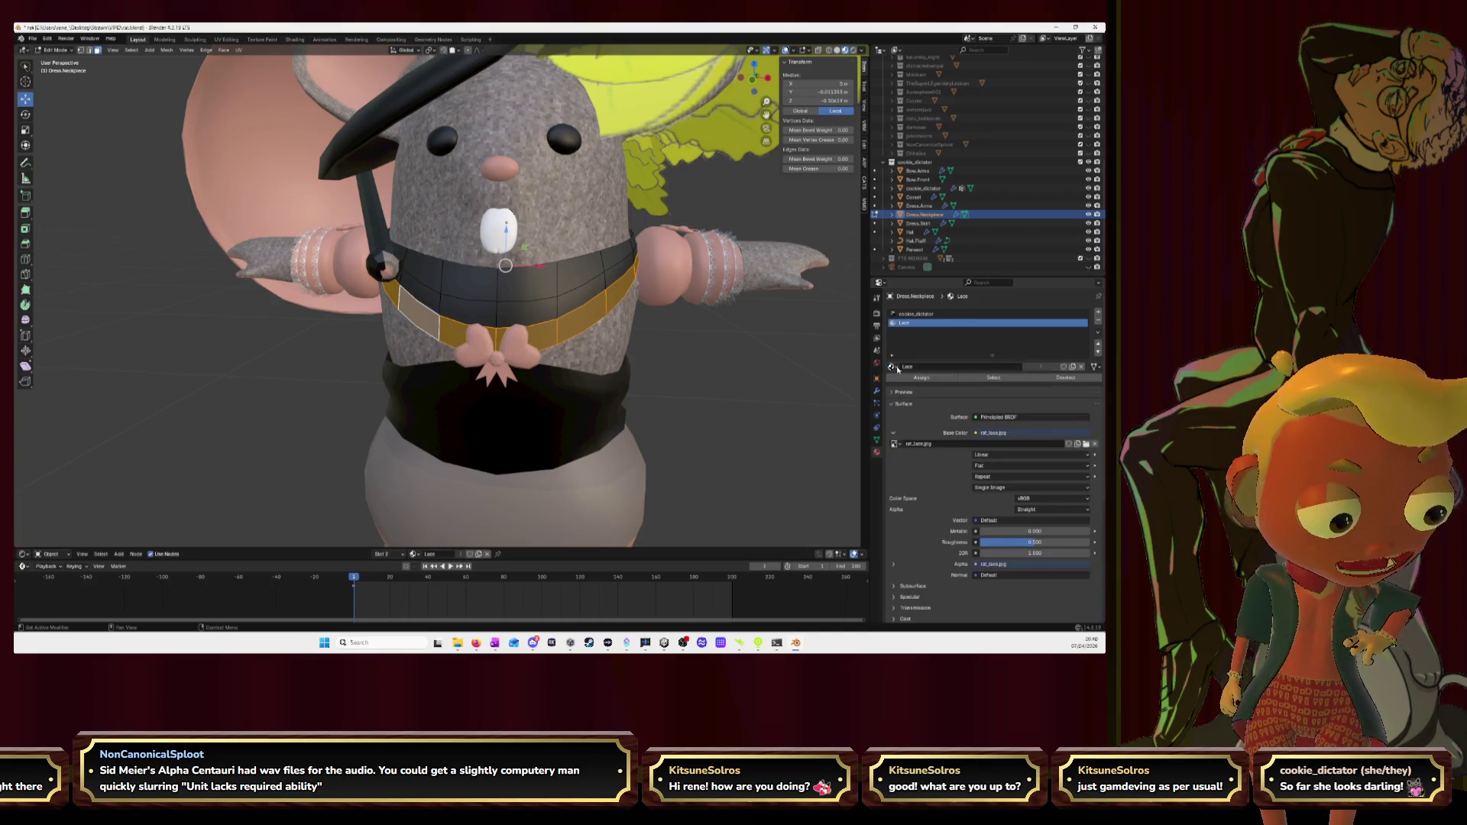
pyautogui.click(1097, 342)
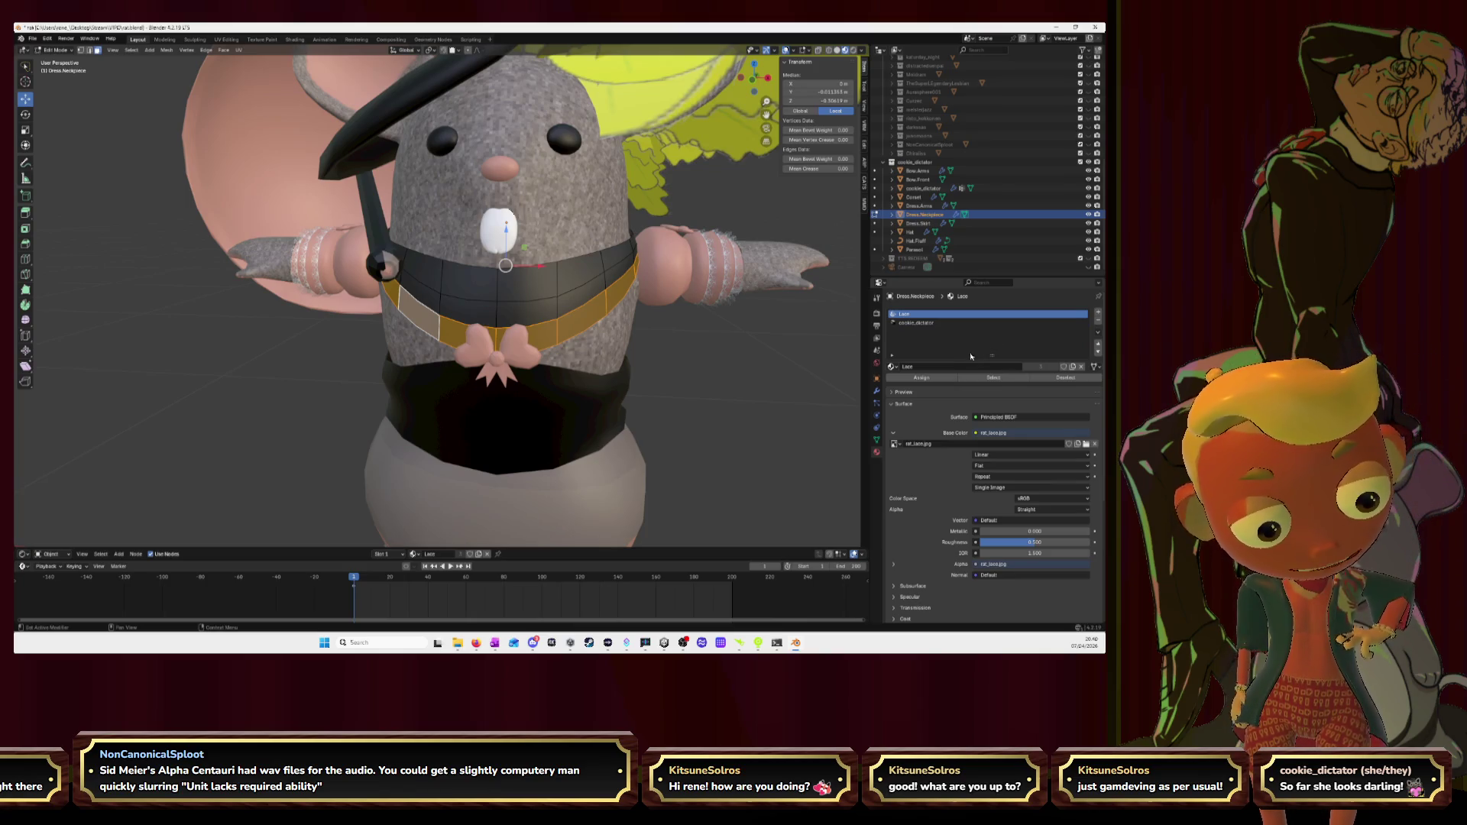
pyautogui.click(920, 377)
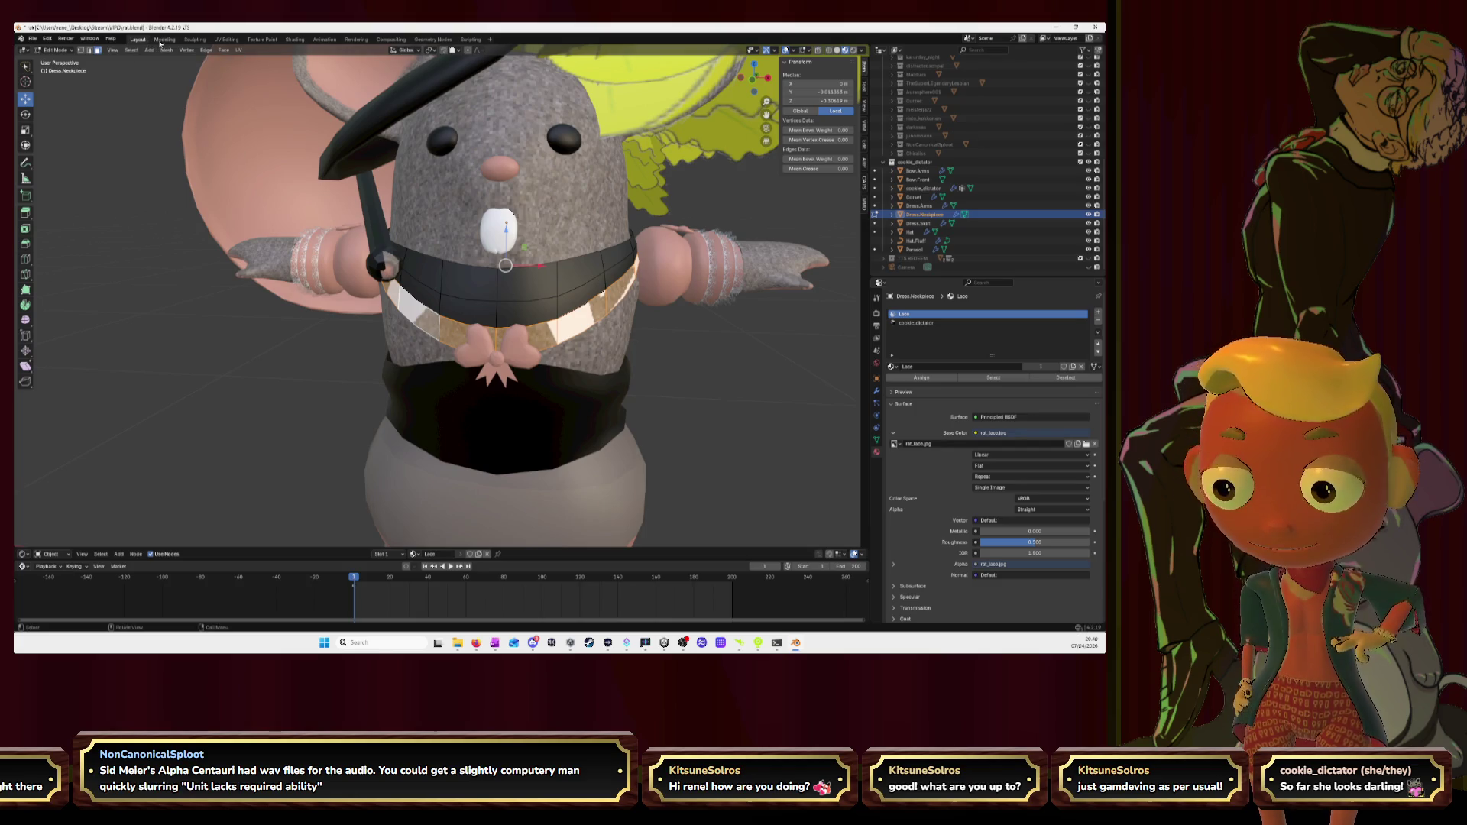
pyautogui.click(228, 40)
pyautogui.scroll(2, 234, 126)
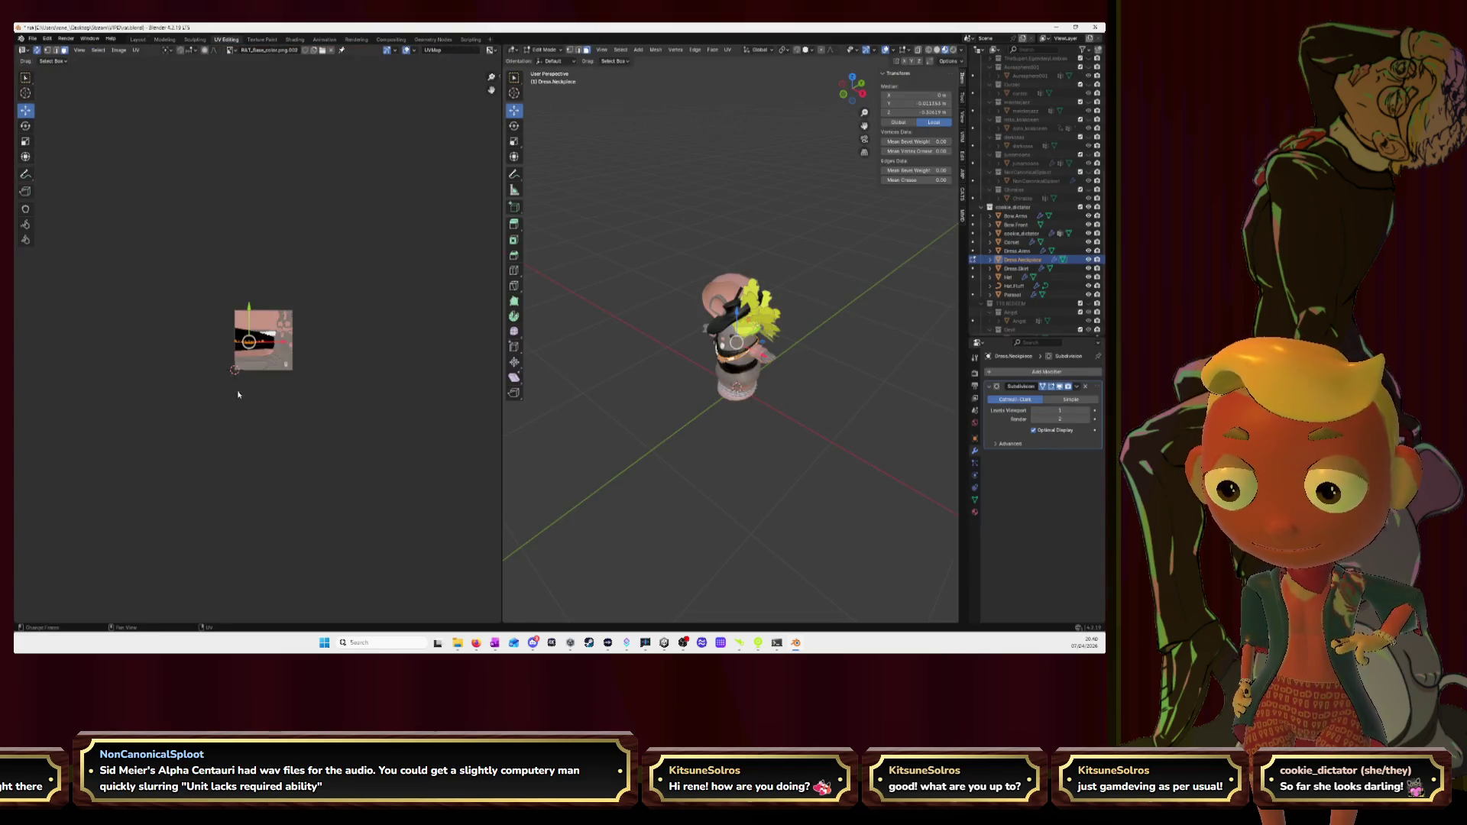
pyautogui.scroll(3, 234, 126)
pyautogui.scroll(3, 234, 126)
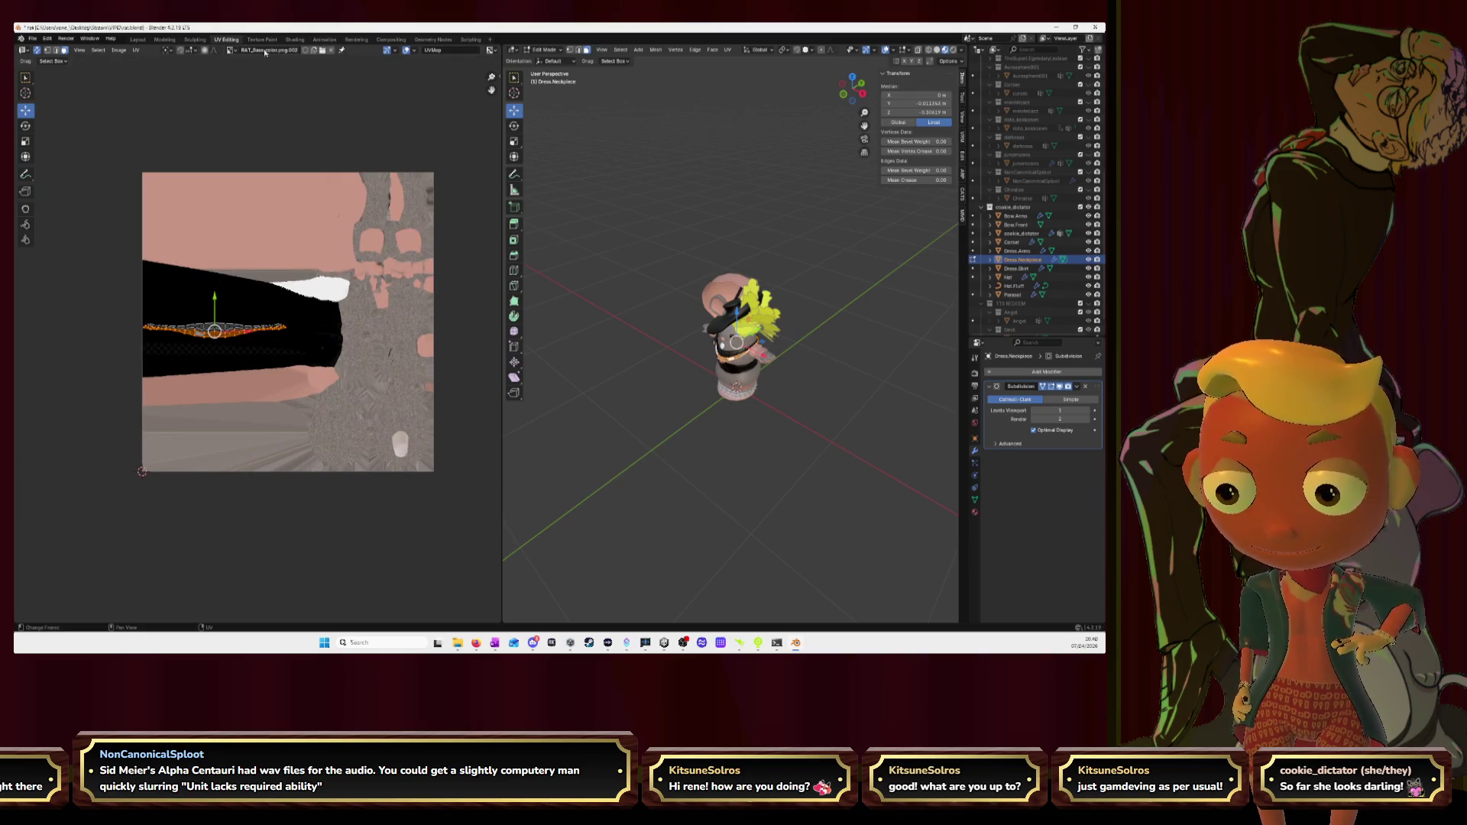
# Load the lace texture in the UV editor and move the band's UVs down over it
pyautogui.click(230, 49)
pyautogui.write('test')
pyautogui.press('Return')
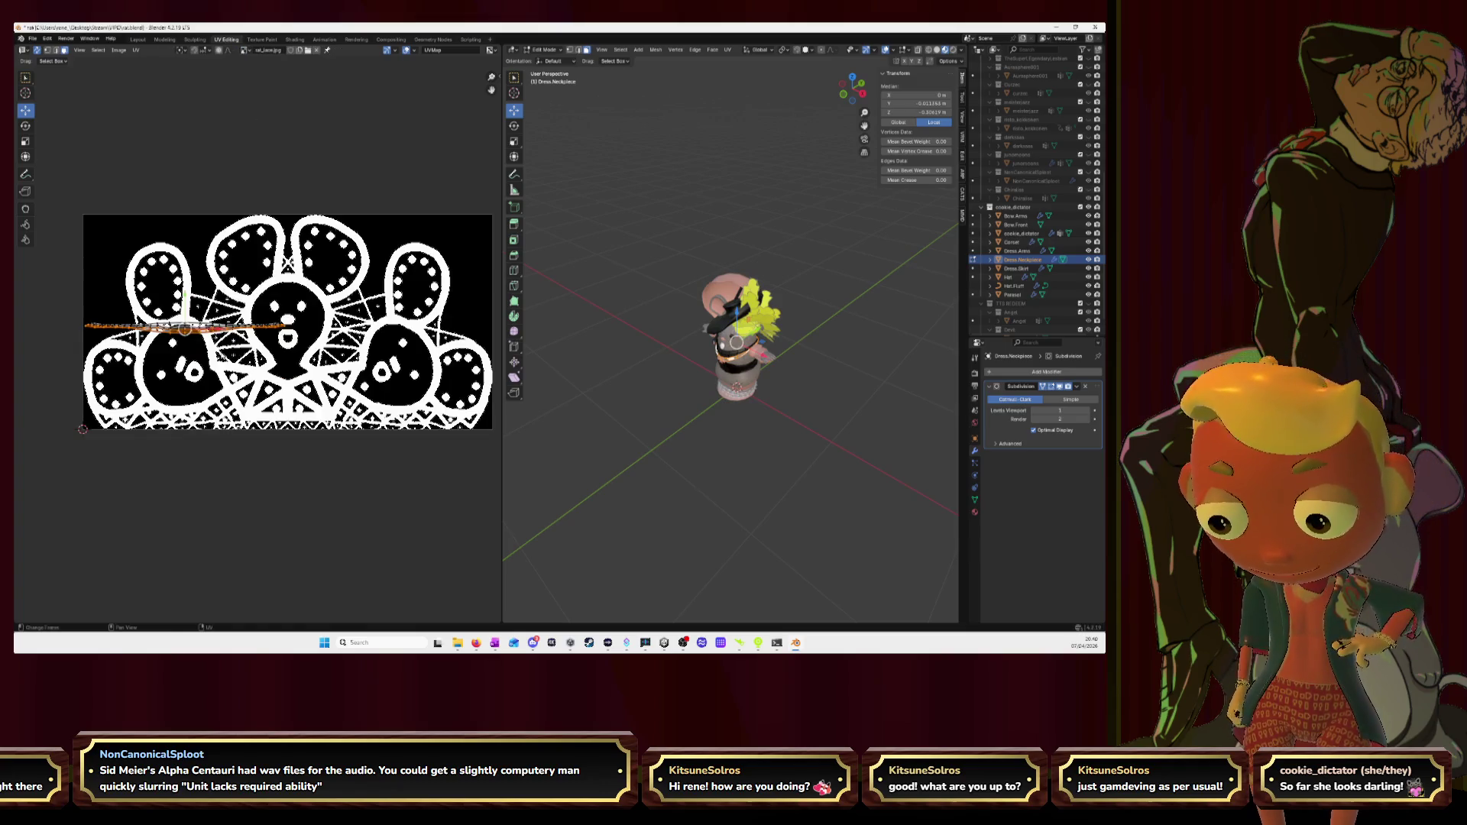
pyautogui.press('g')
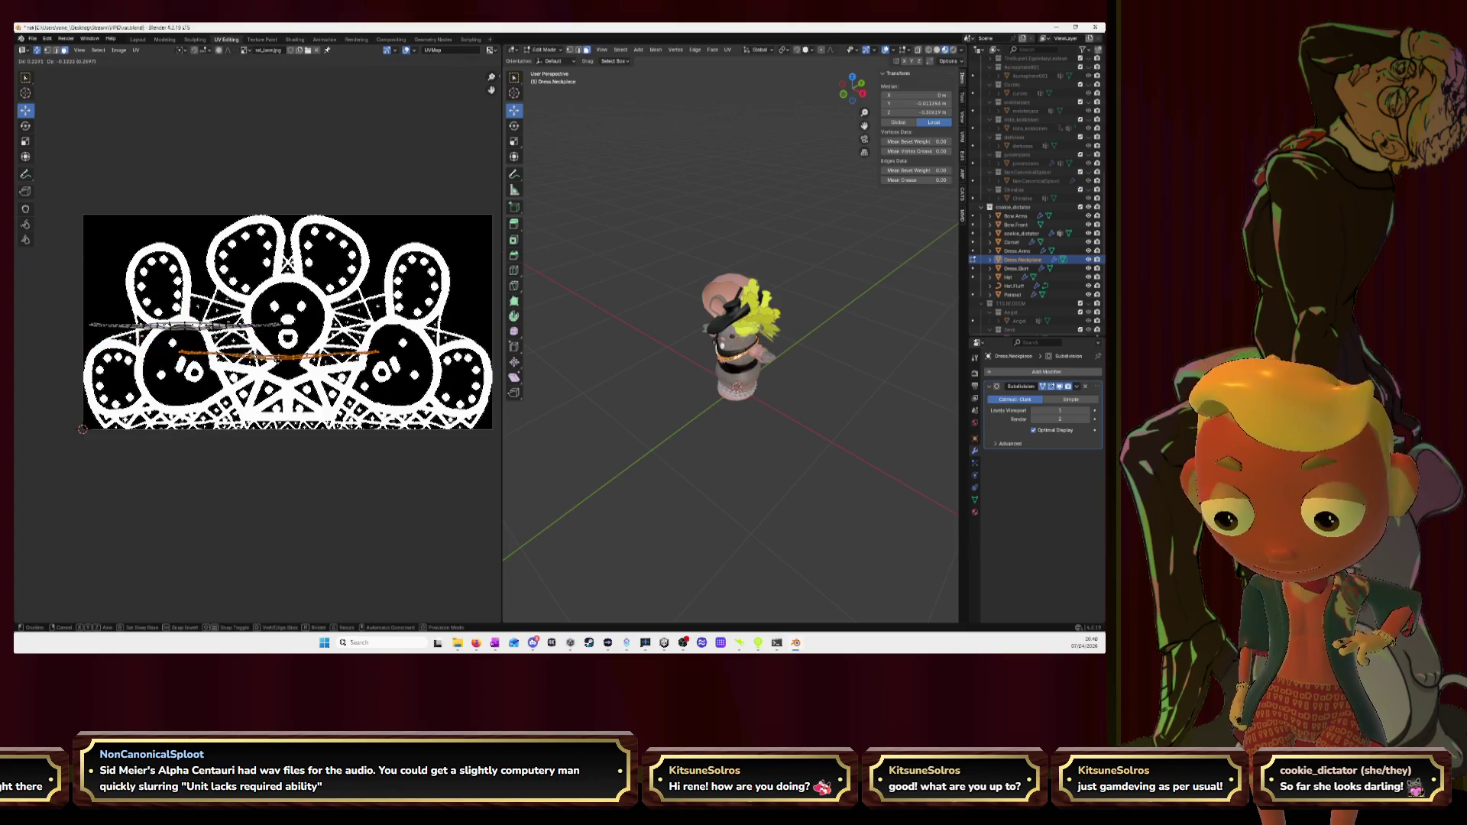
pyautogui.click(279, 363)
pyautogui.scroll(5, 279, 362)
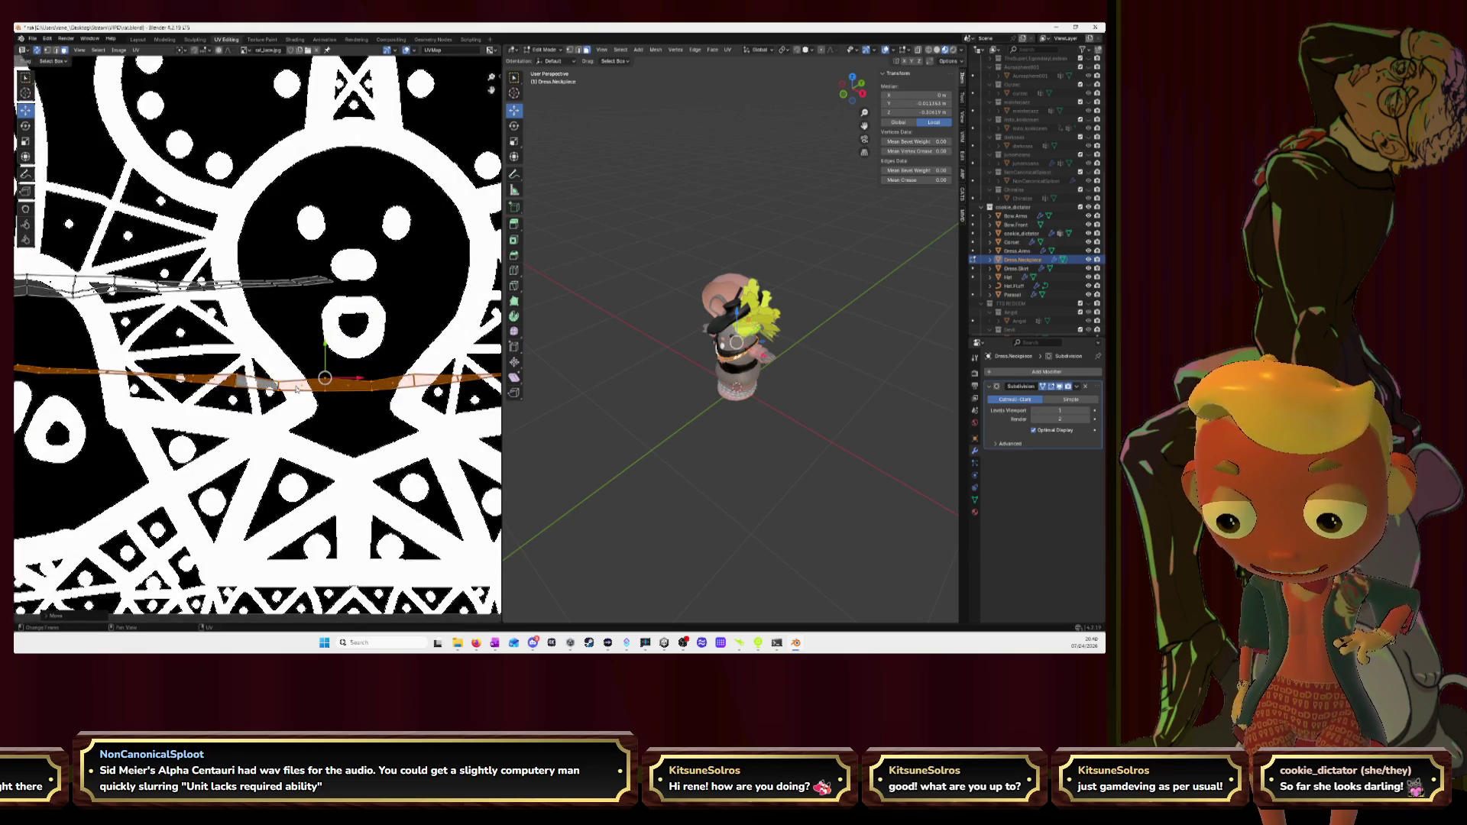
# Auto-align the strip's UV edges and scale them to 0 on Y into a straight line
pyautogui.click(297, 387)
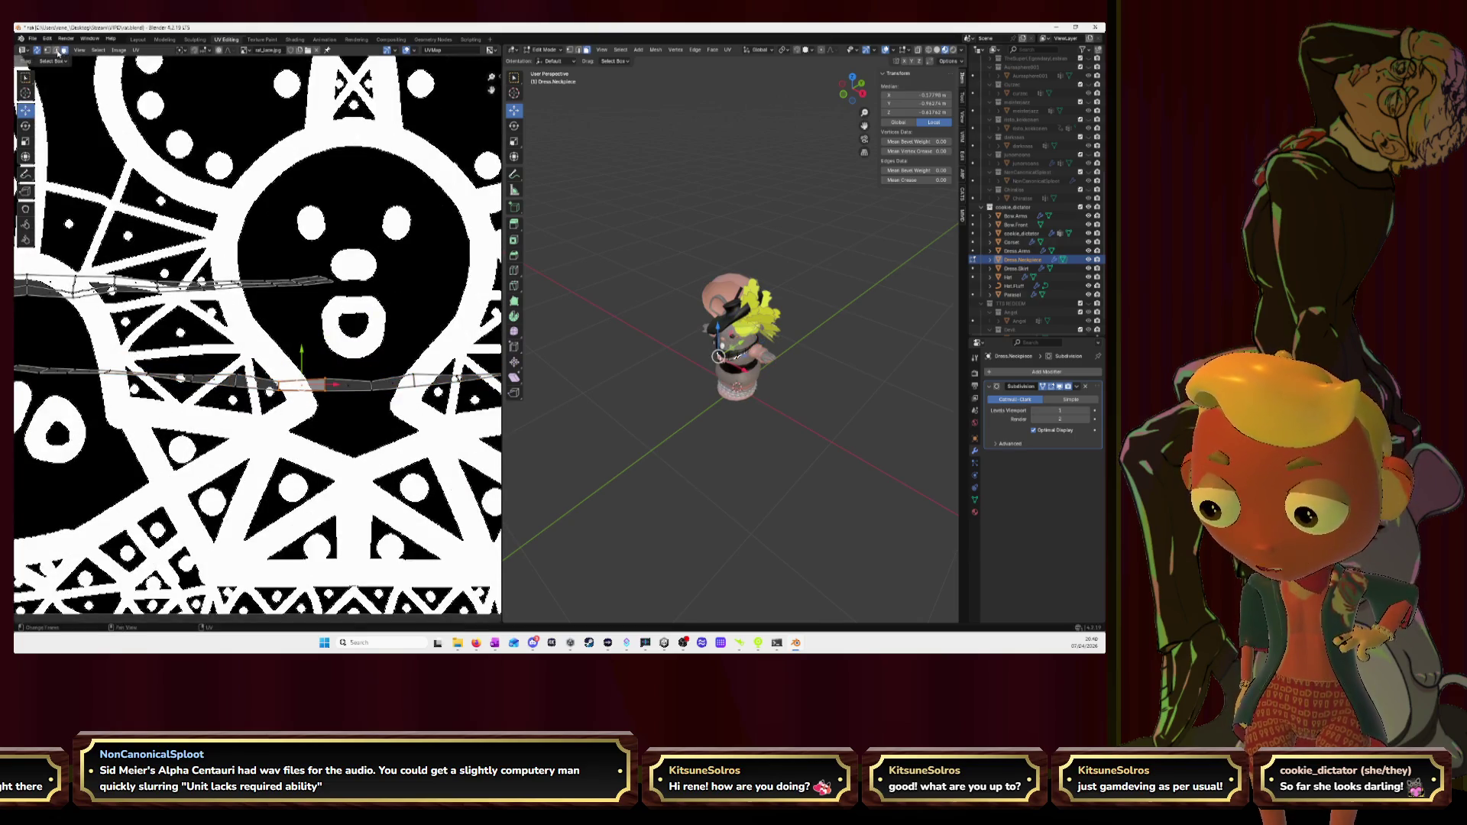
pyautogui.click(326, 391)
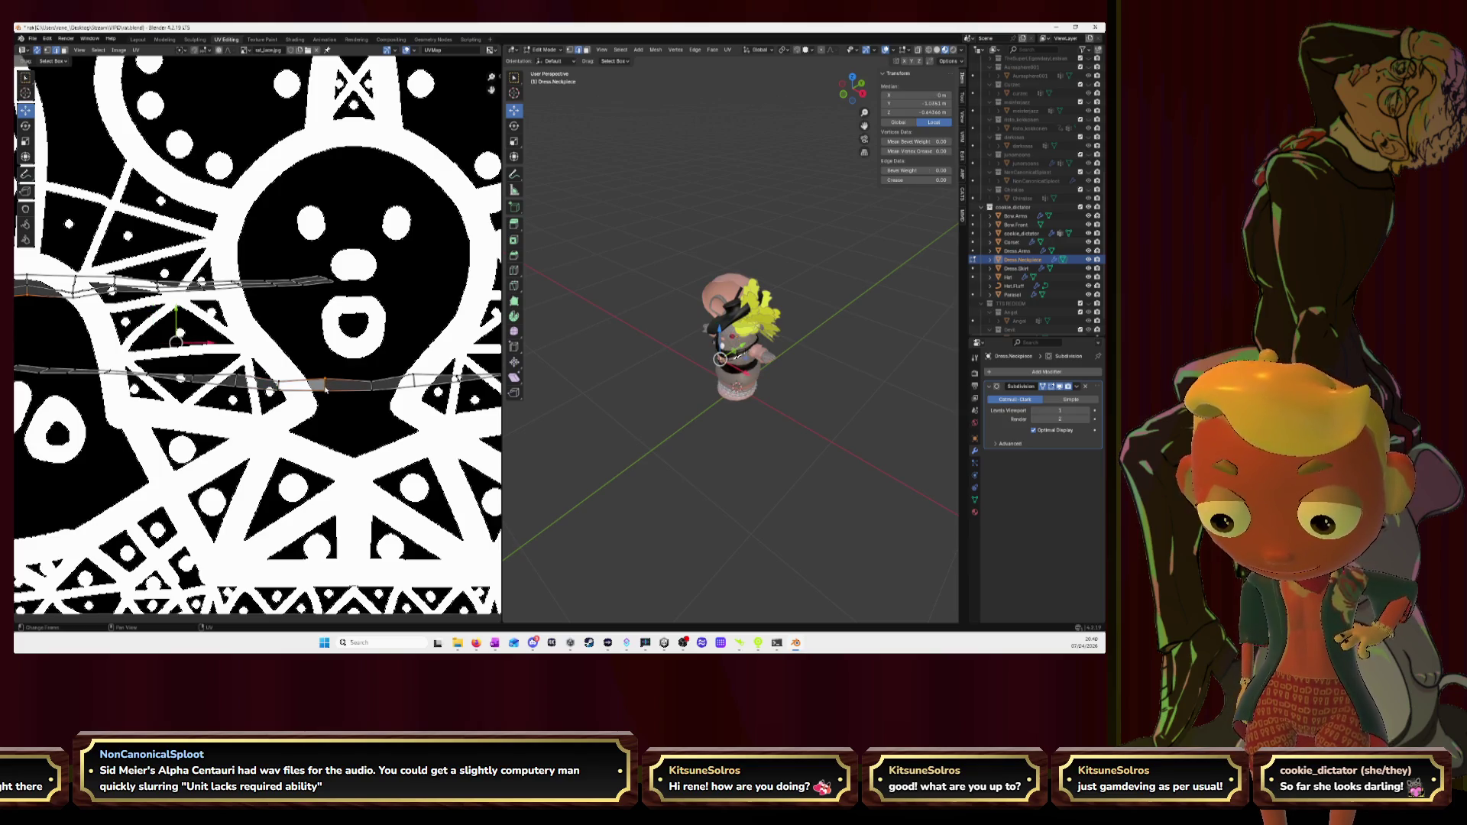
pyautogui.rightClick(327, 390)
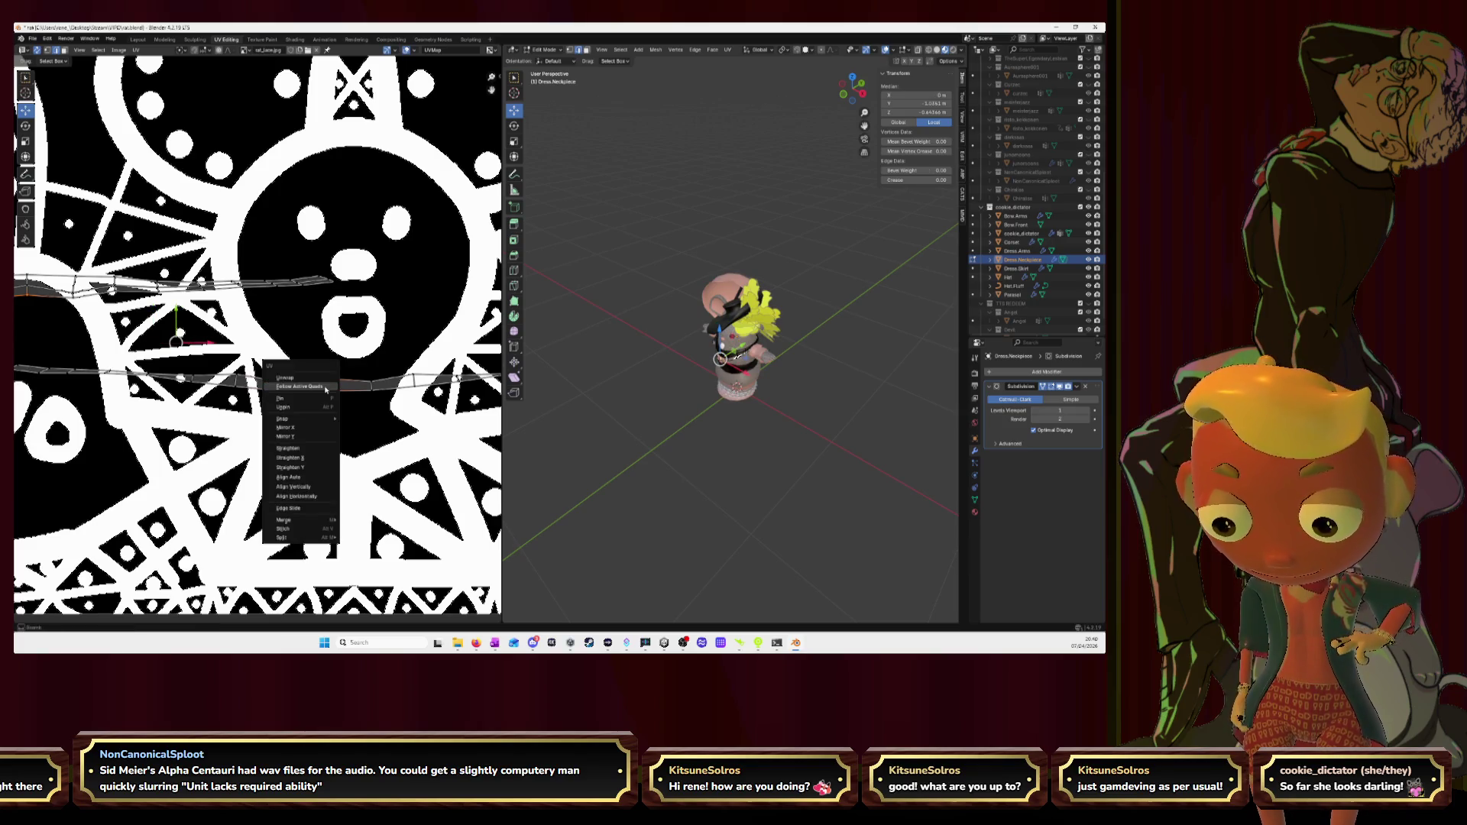
pyautogui.click(311, 485)
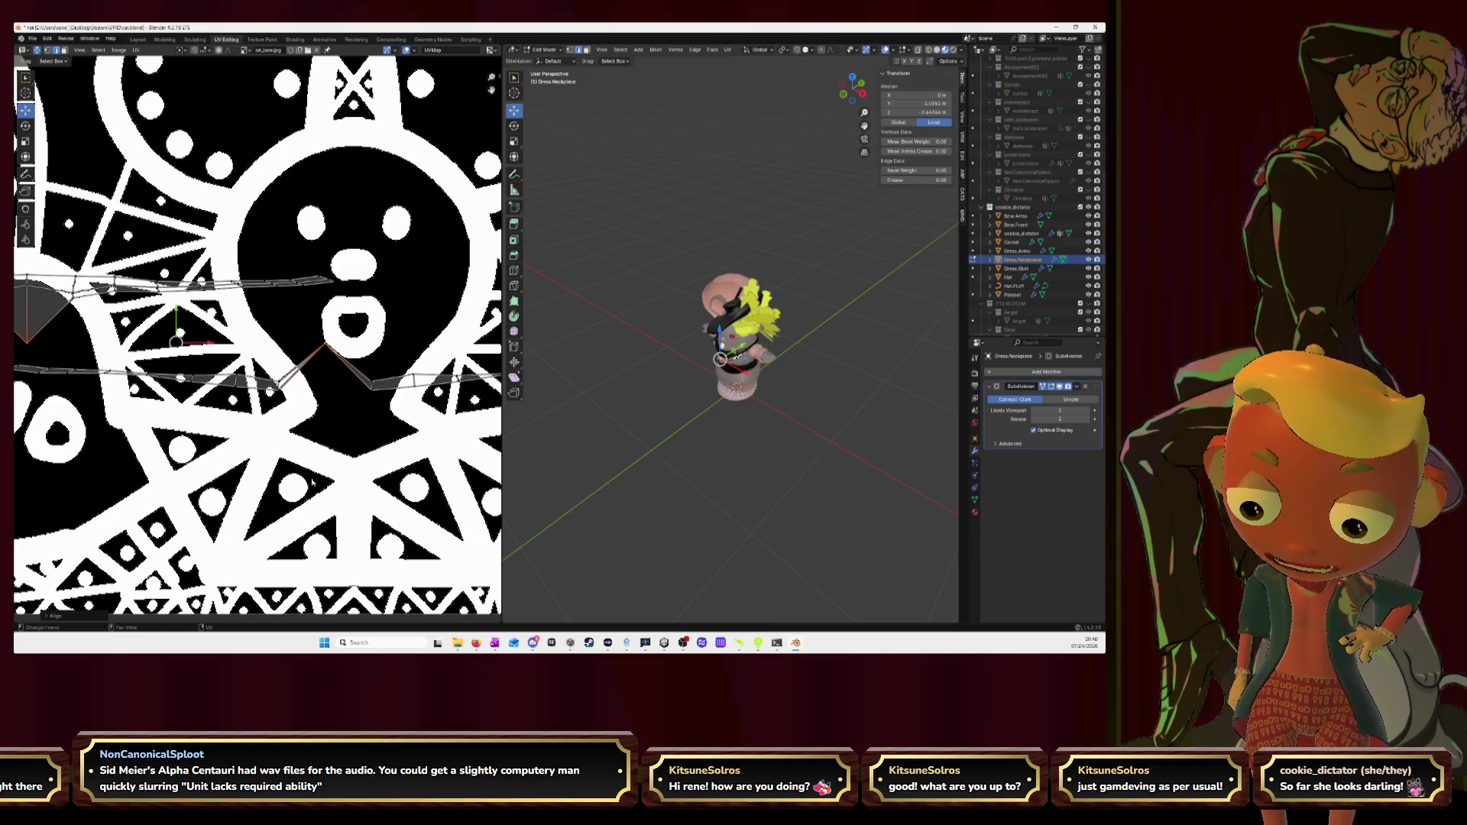
pyautogui.press('s')
pyautogui.press('y')
pyautogui.press('0')
pyautogui.press('Return')
pyautogui.scroll(2, 318, 425)
# Apply horizontal alignments to the remaining UV quads and select the whole strip
pyautogui.rightClick(322, 424)
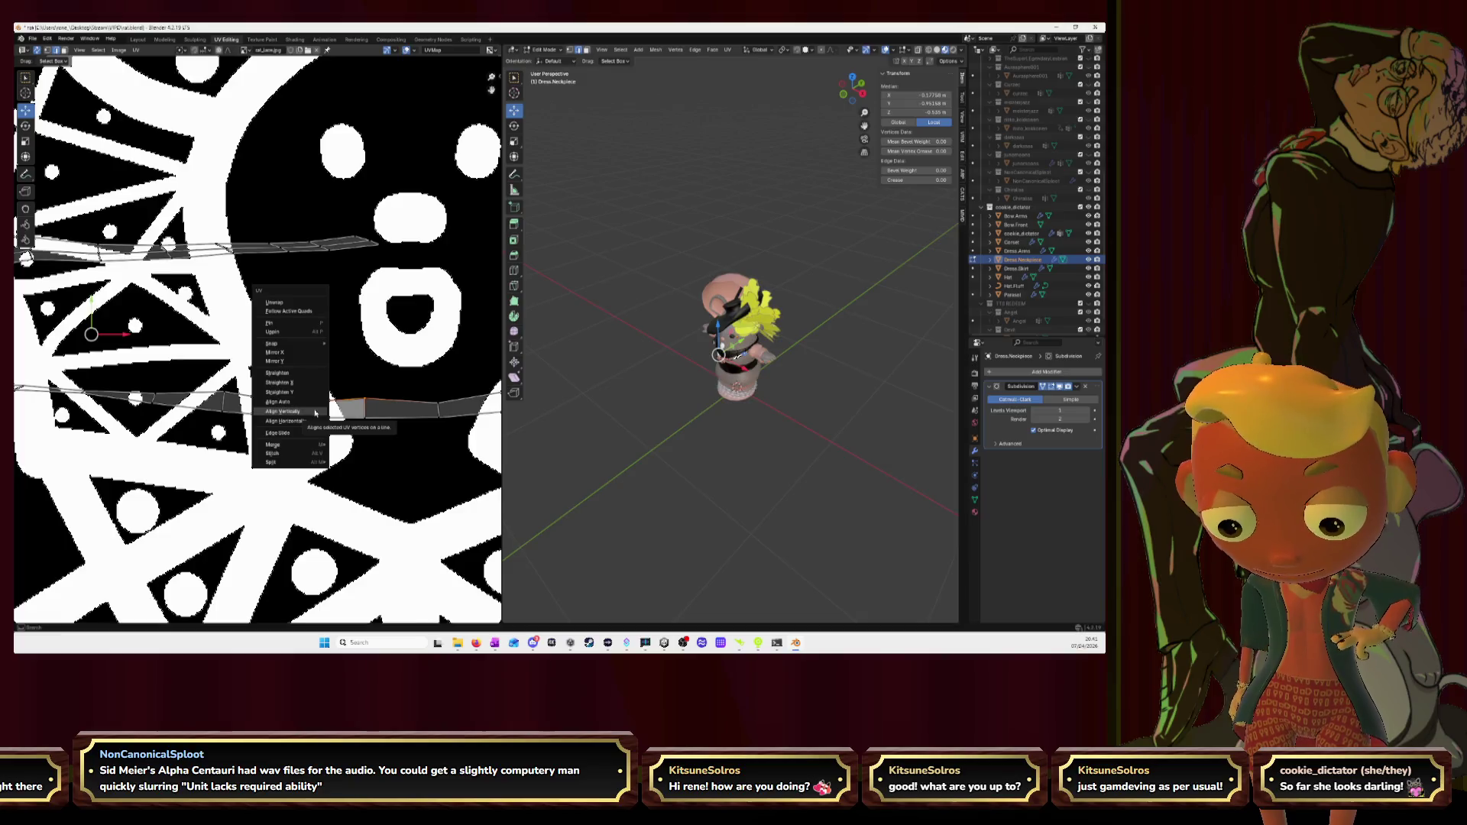
pyautogui.click(332, 420)
pyautogui.rightClick(336, 421)
pyautogui.click(336, 421)
pyautogui.rightClick(294, 398)
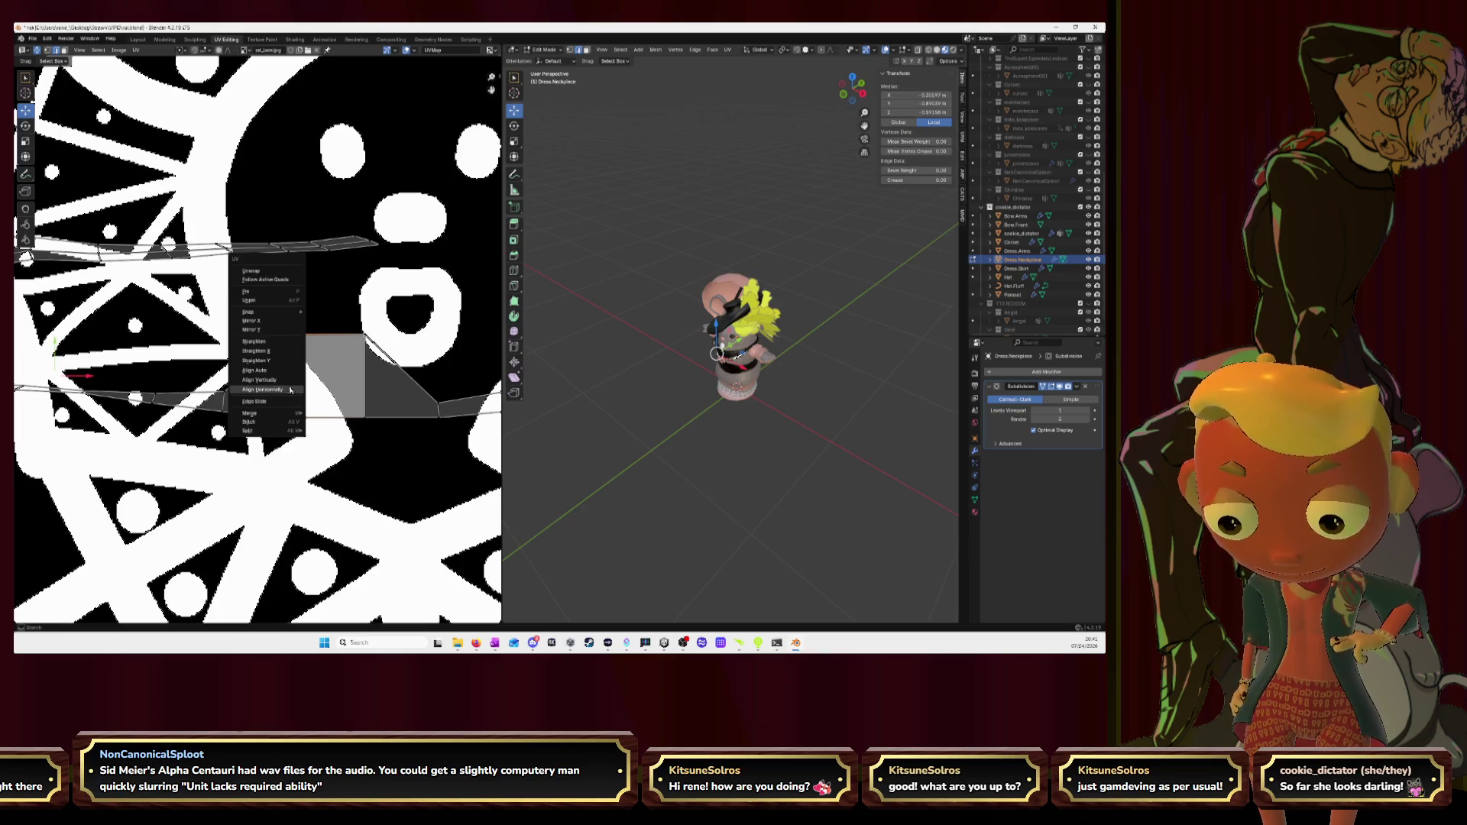
pyautogui.click(292, 394)
pyautogui.hotkey('ctrl', 'z')
pyautogui.rightClick(365, 384)
pyautogui.click(365, 383)
pyautogui.scroll(-2, 281, 394)
pyautogui.scroll(-2, 280, 395)
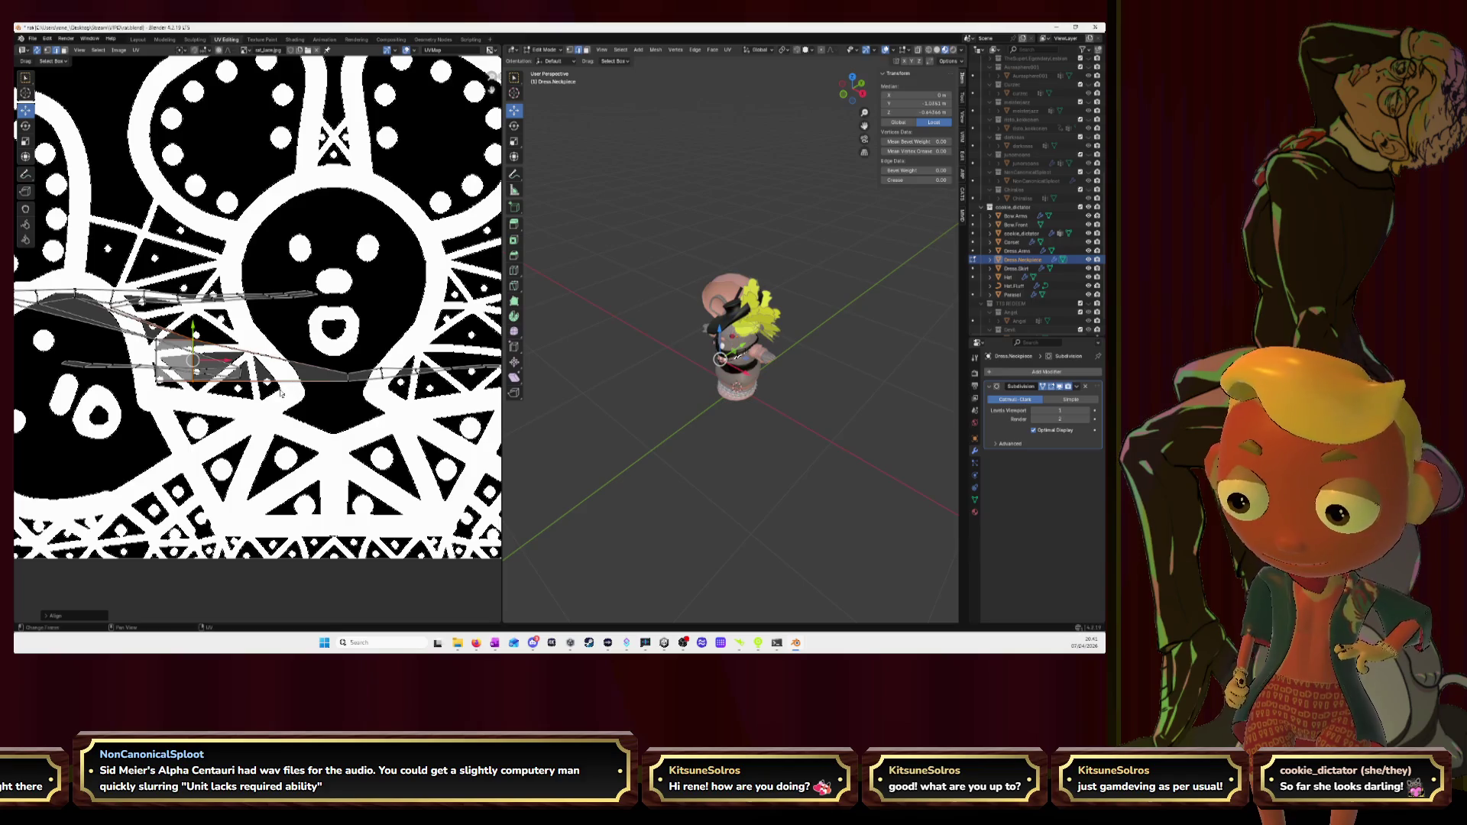
pyautogui.press('l')
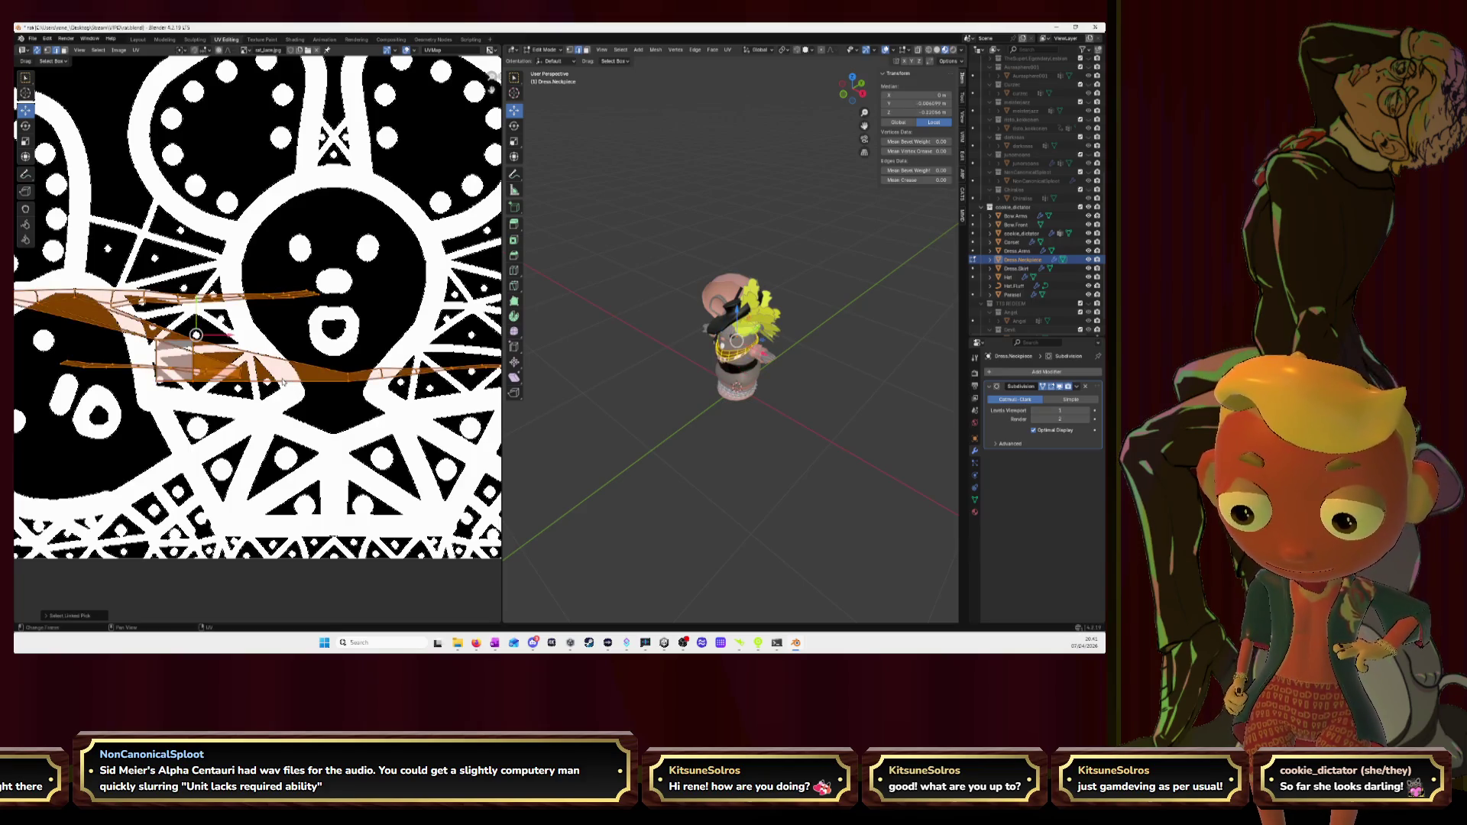
# Orbit the mouse and loop-select the belt band's edge loop to inspect it
pyautogui.moveTo(711, 345)
pyautogui.mouseDown(button='middle')
pyautogui.moveTo(630, 336)
pyautogui.moveTo(820, 343)
pyautogui.mouseUp(button='middle')
pyautogui.scroll(3, 807, 364)
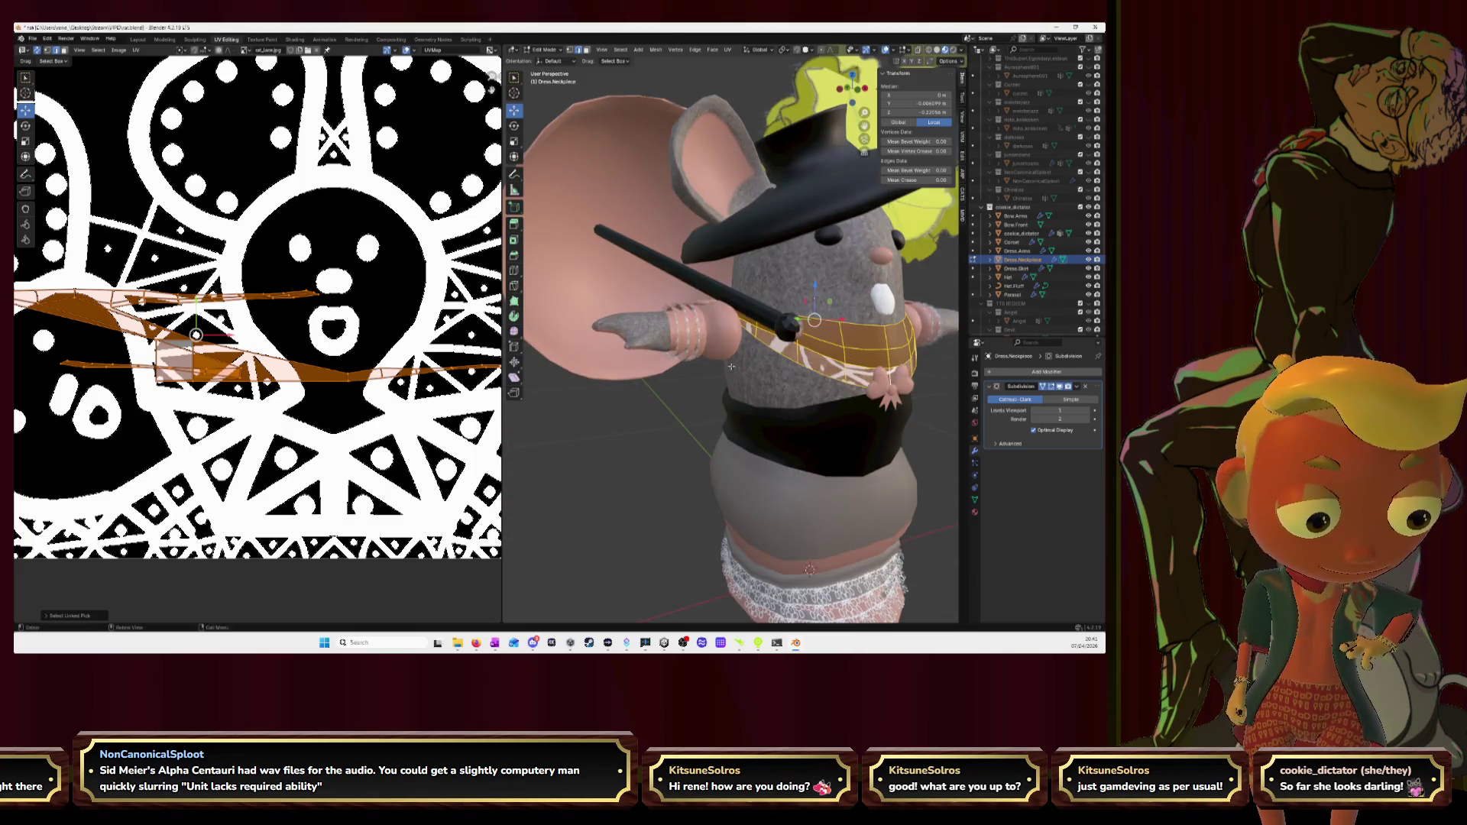
pyautogui.click(870, 362)
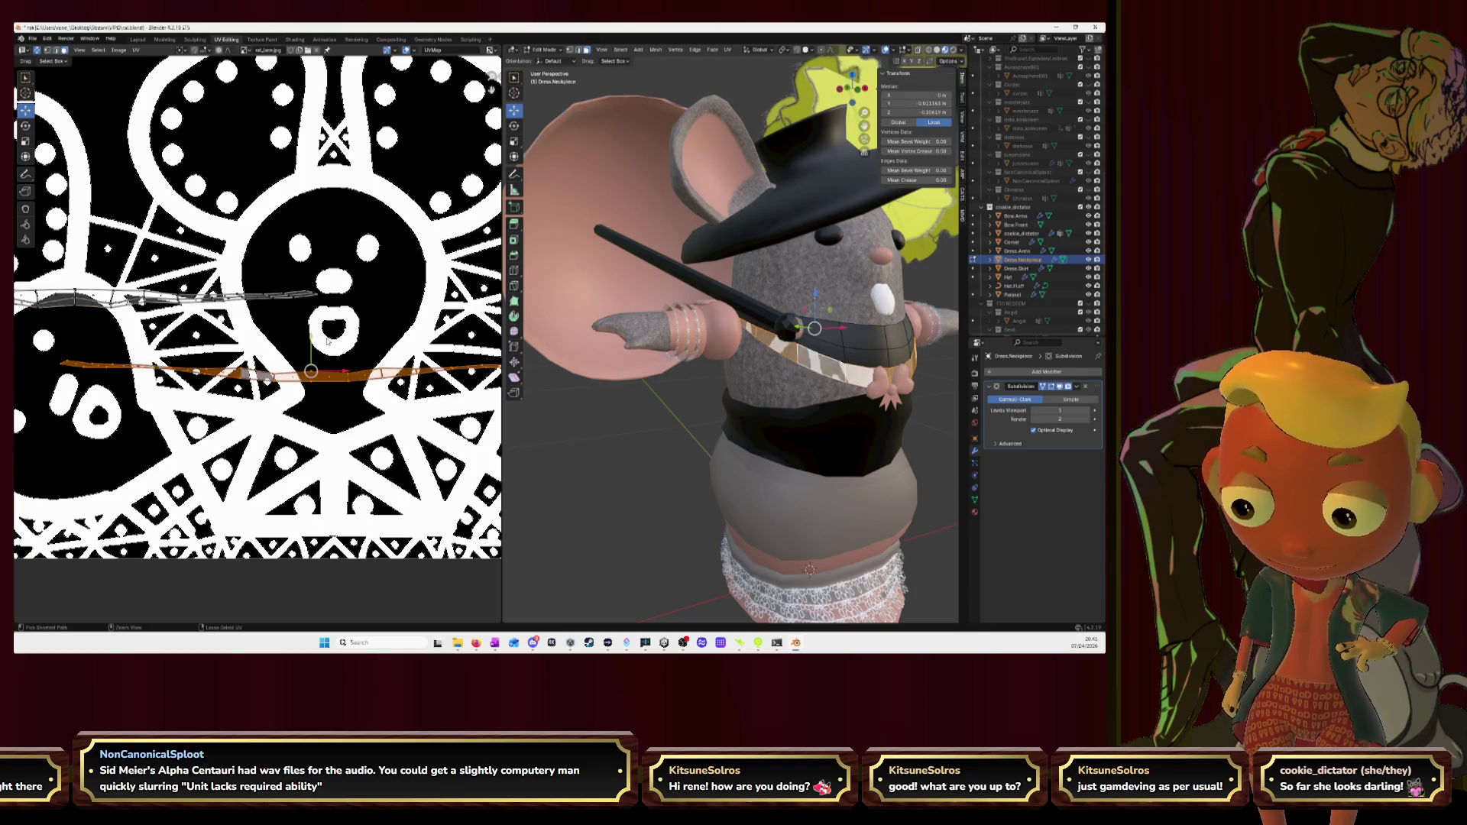
pyautogui.hotkey('ctrl', 'l')
pyautogui.moveTo(792, 327); pyautogui.dragTo(712, 327, button='middle')
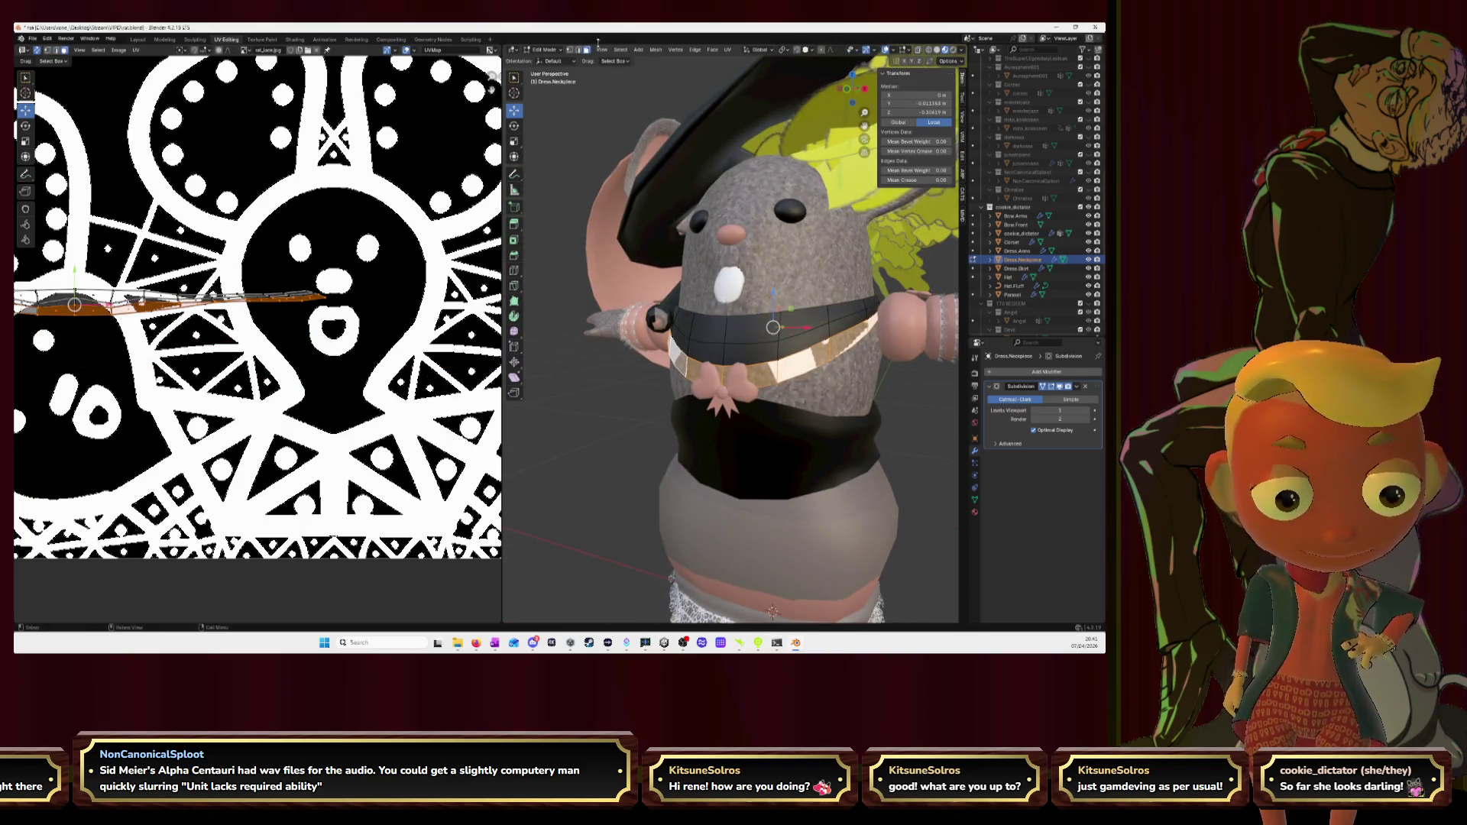
pyautogui.keyDown('alt'); pyautogui.click(825, 356); pyautogui.keyUp('alt')
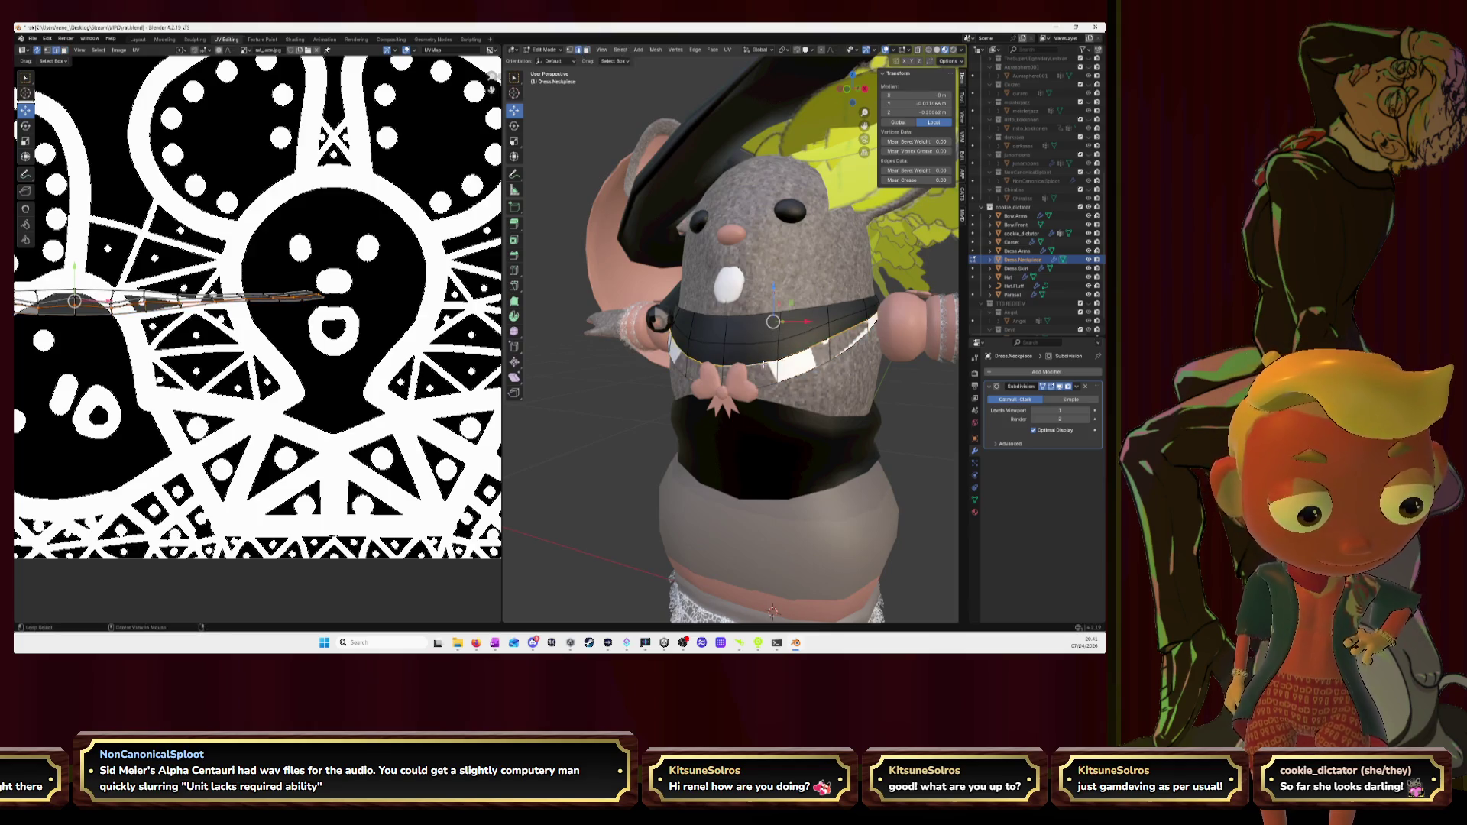
# Check the band from the side and front, leave mesh editing and return to Layout
pyautogui.moveTo(852, 322); pyautogui.dragTo(761, 333, button='middle')
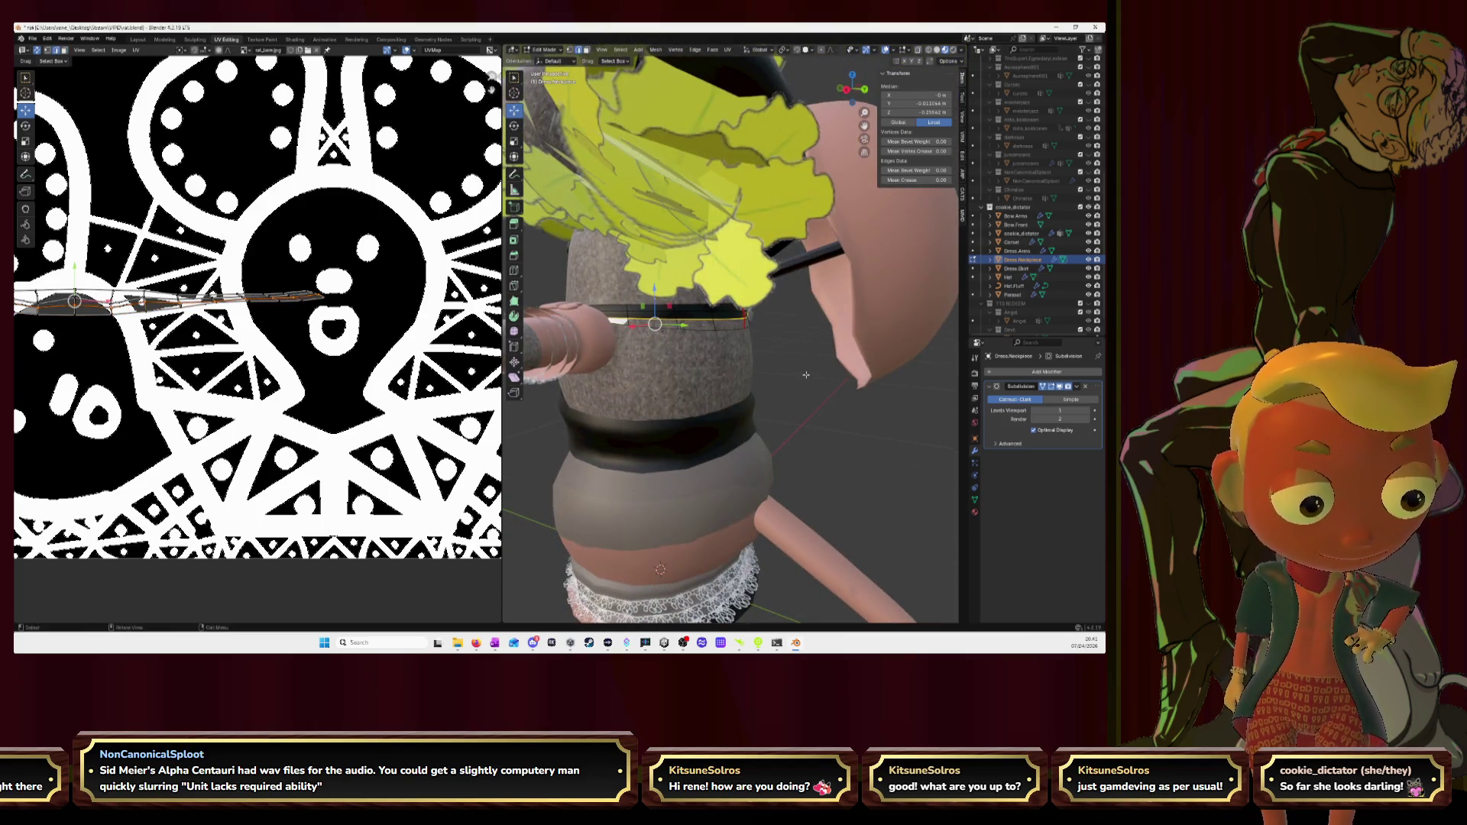
pyautogui.moveTo(788, 365)
pyautogui.mouseDown(button='middle')
pyautogui.moveTo(871, 368)
pyautogui.moveTo(754, 341)
pyautogui.moveTo(777, 337)
pyautogui.mouseUp(button='middle')
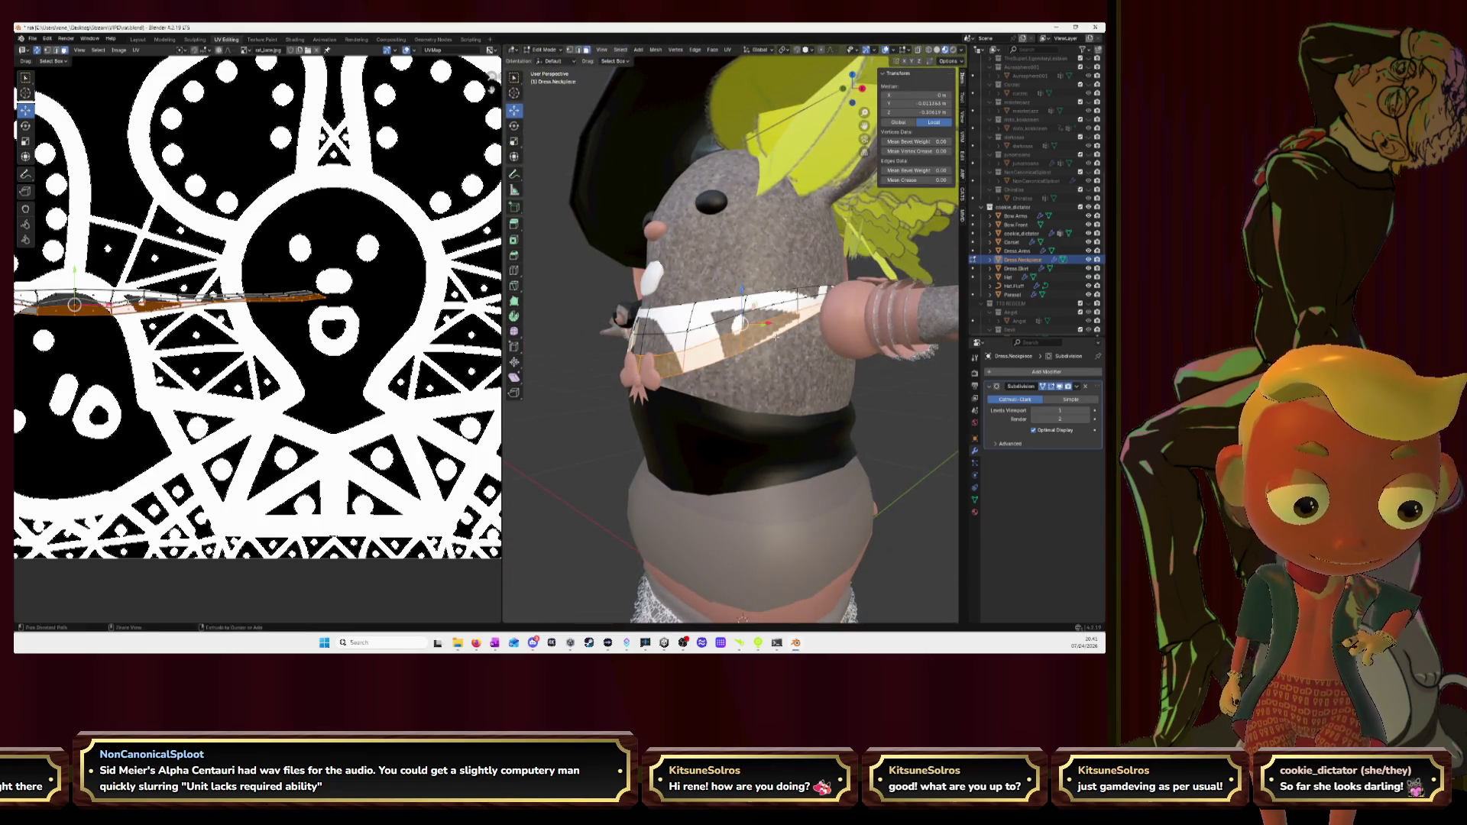
pyautogui.hotkey('ctrl', 'z')
pyautogui.hotkey('ctrl', 'z')
pyautogui.hotkey('ctrl', 'z')
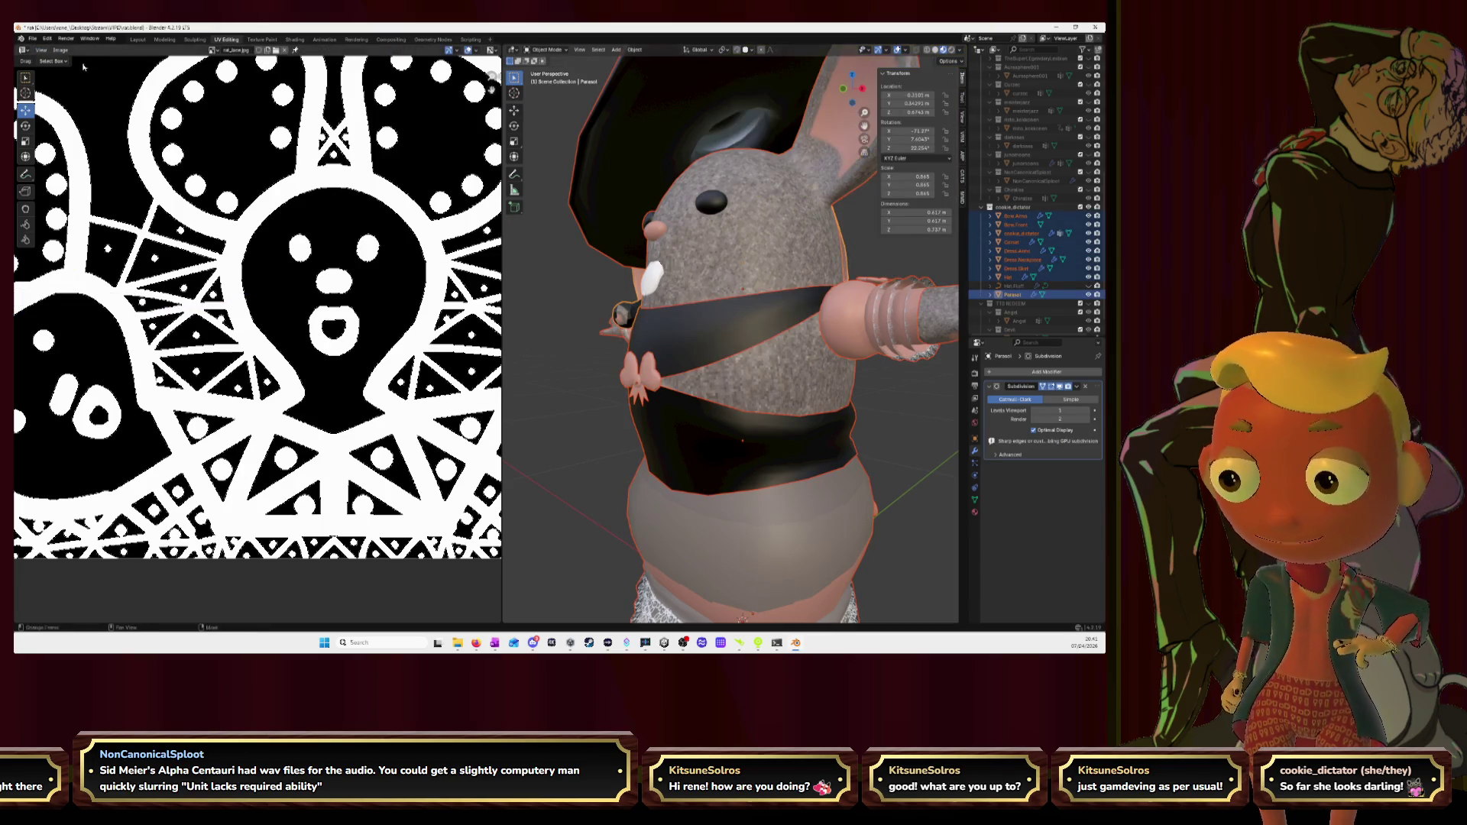
pyautogui.click(138, 39)
# Frame the model, unhide the yellow plume and view the mouse in front orthographic
pyautogui.press('KP_Decimal')
pyautogui.hotkey('alt', 'h')
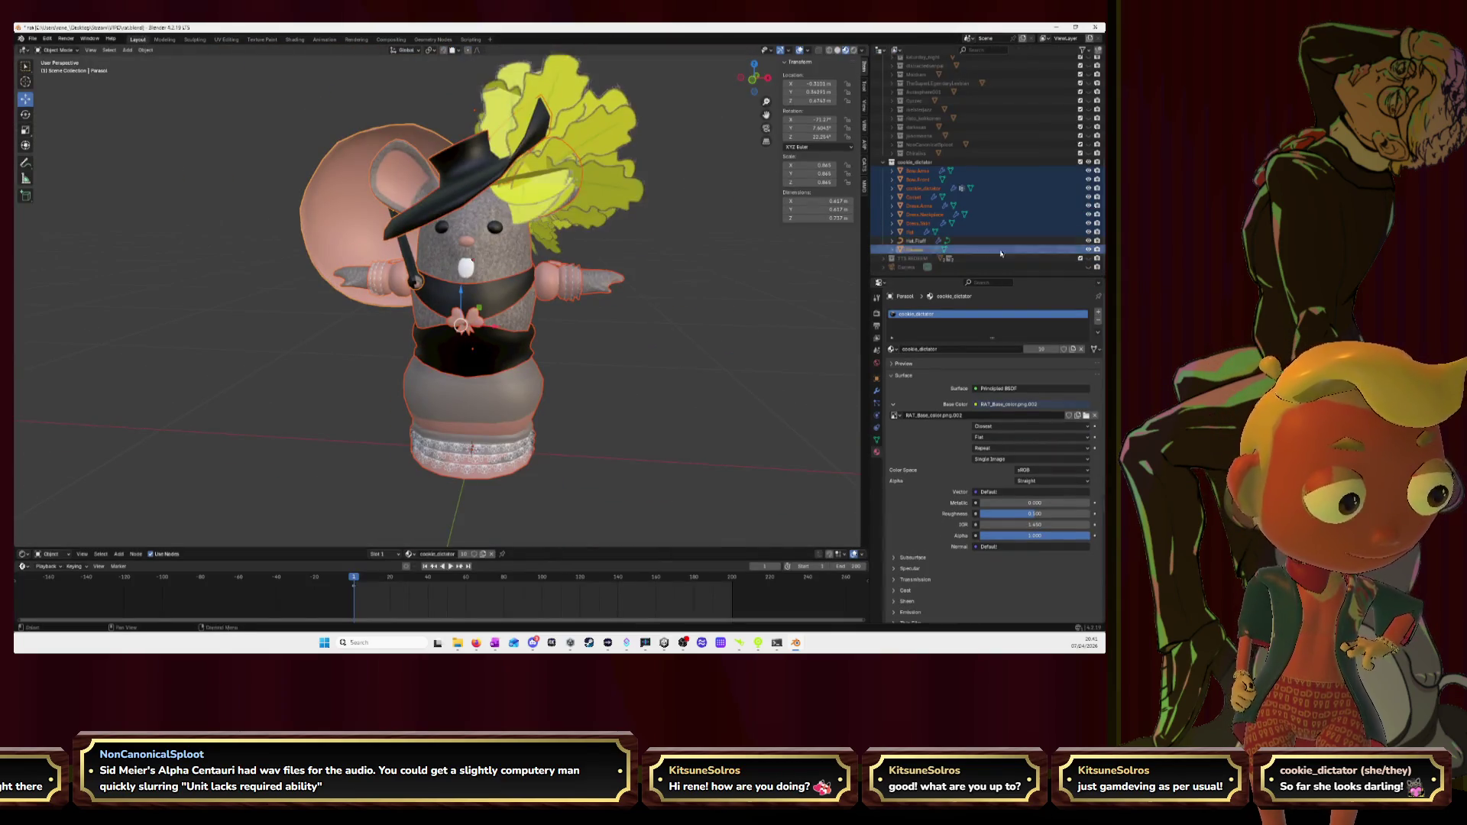
pyautogui.hotkey('alt', 'a')
pyautogui.click(751, 80)
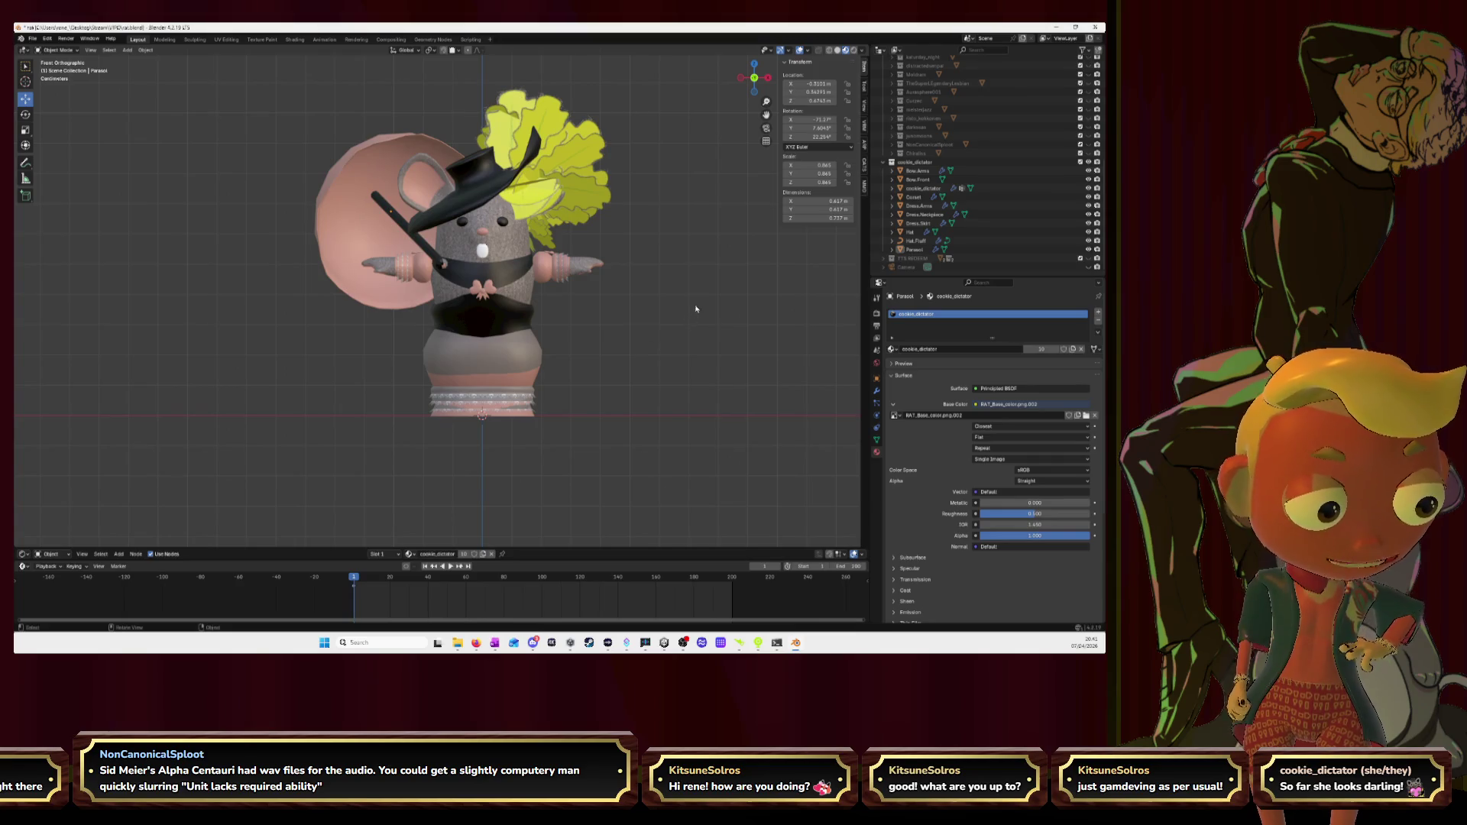
# Select Bow.Arms, check snapping and begin moving it along the X axis
pyautogui.click(484, 285)
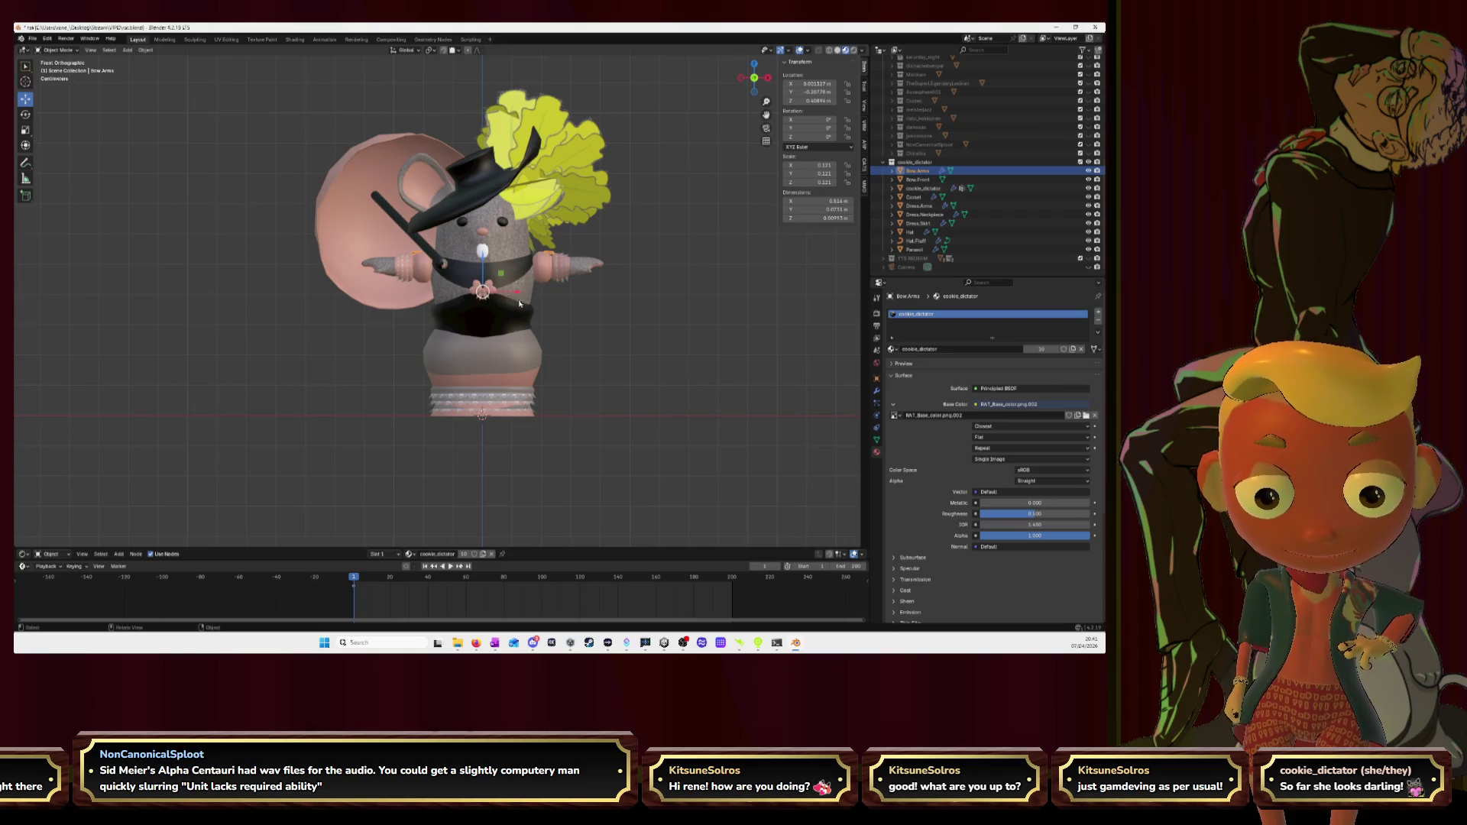
pyautogui.scroll(-1, 450, 84)
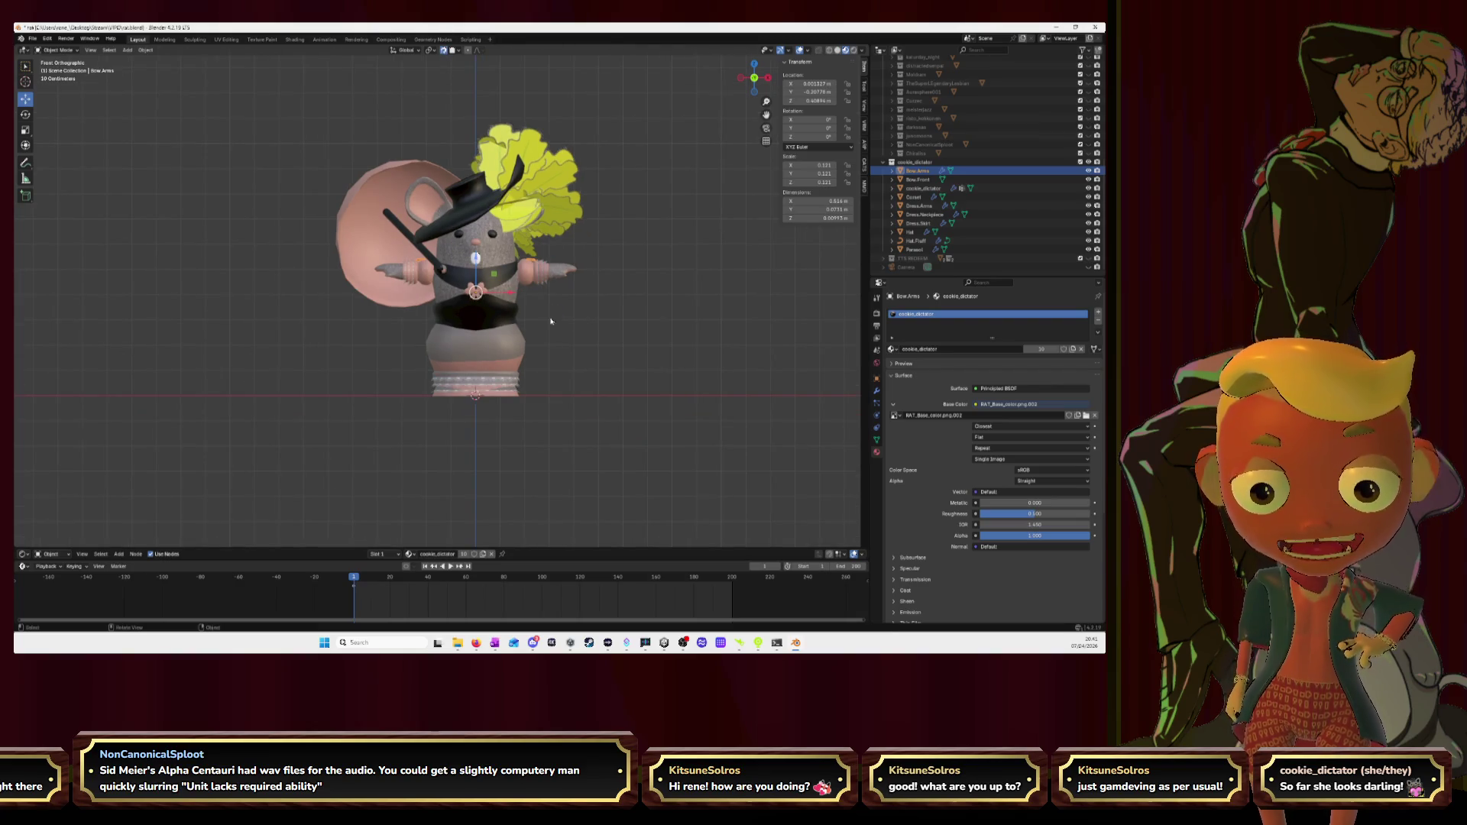
pyautogui.click(458, 52)
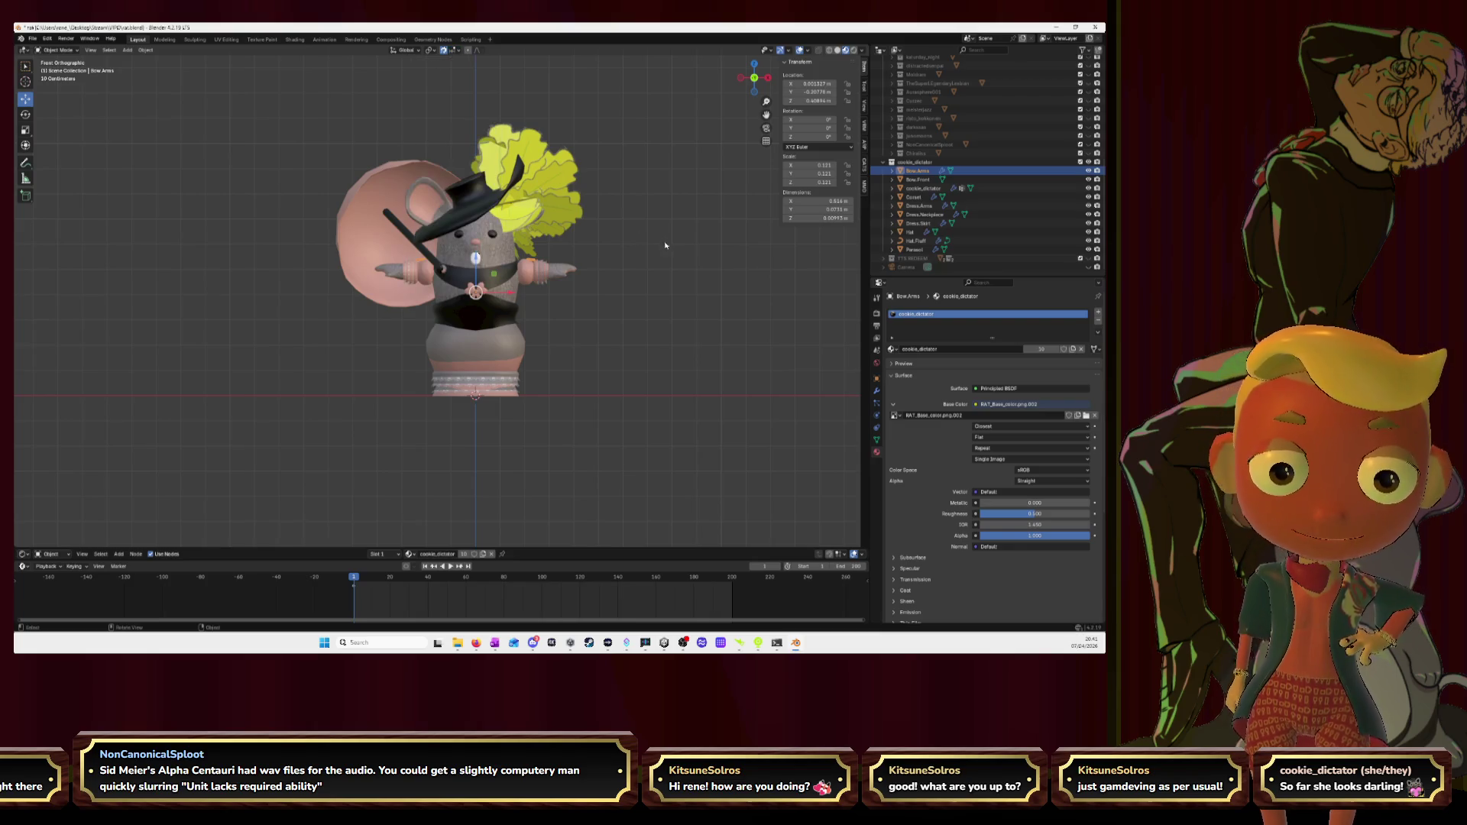
pyautogui.press('g')
pyautogui.press('x')
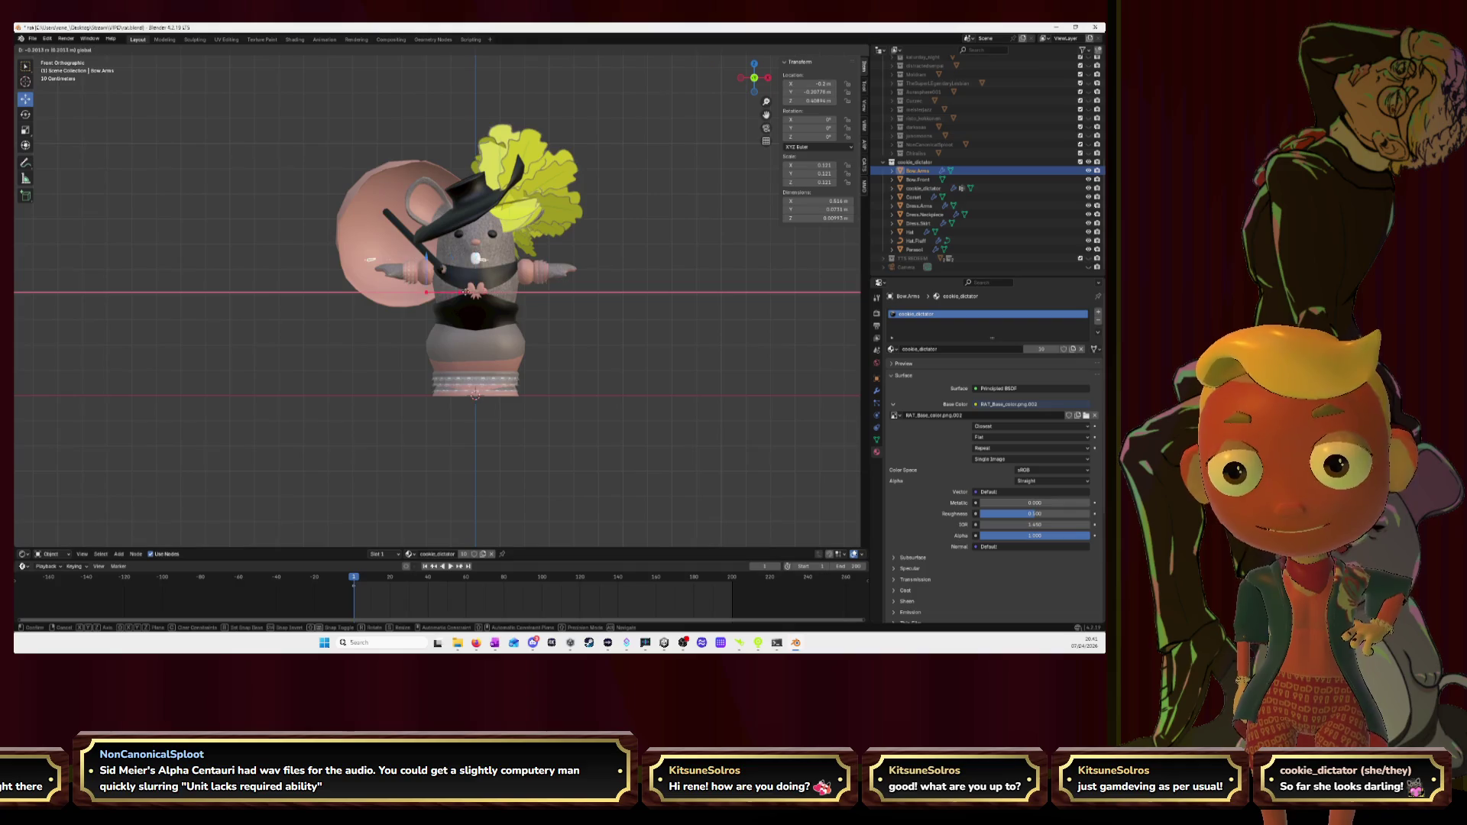
# Place Bow.Arms and Bow.Front to the left of the body along X
pyautogui.click(284, 292)
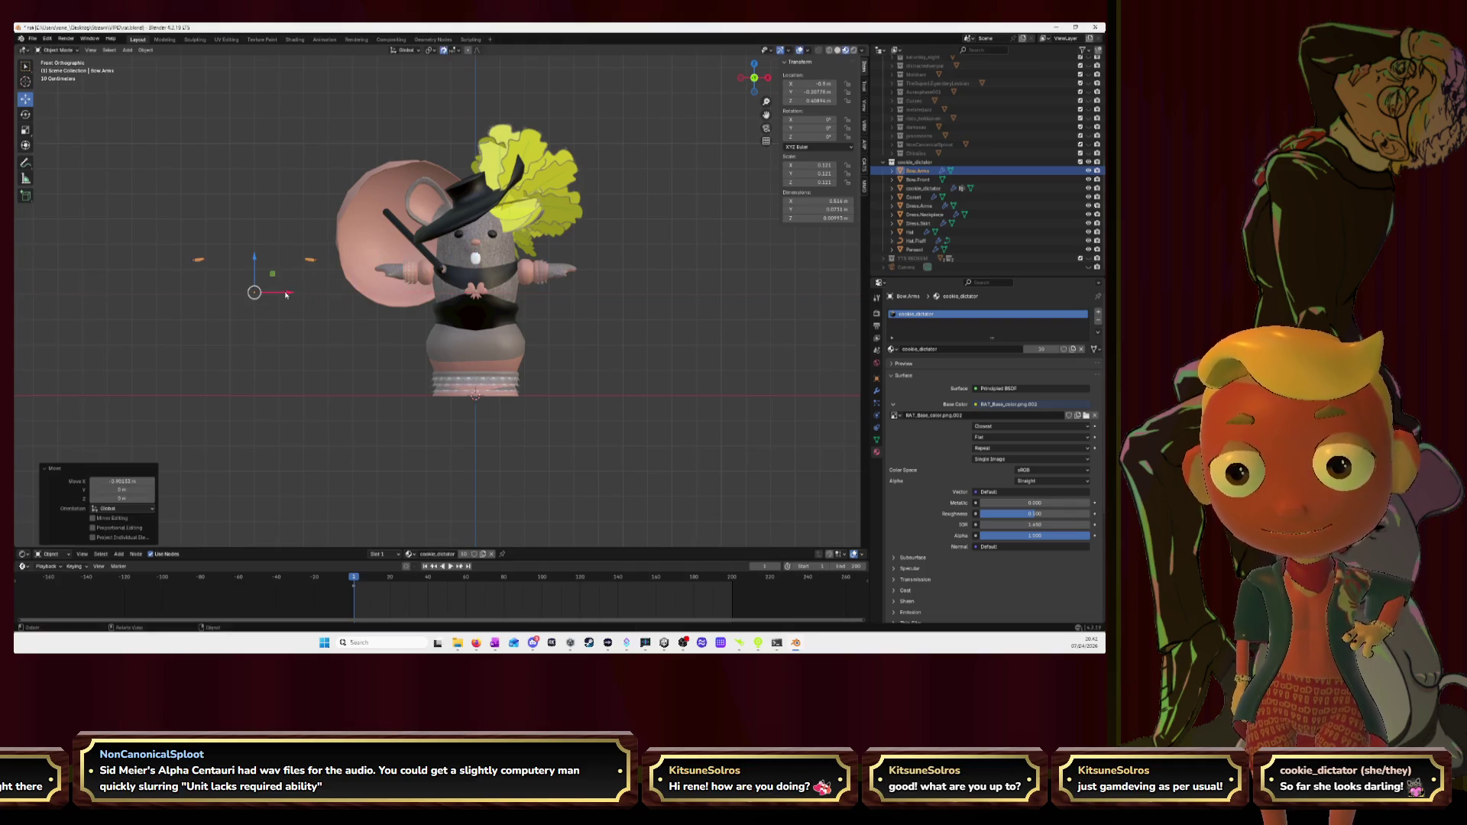
pyautogui.click(535, 305)
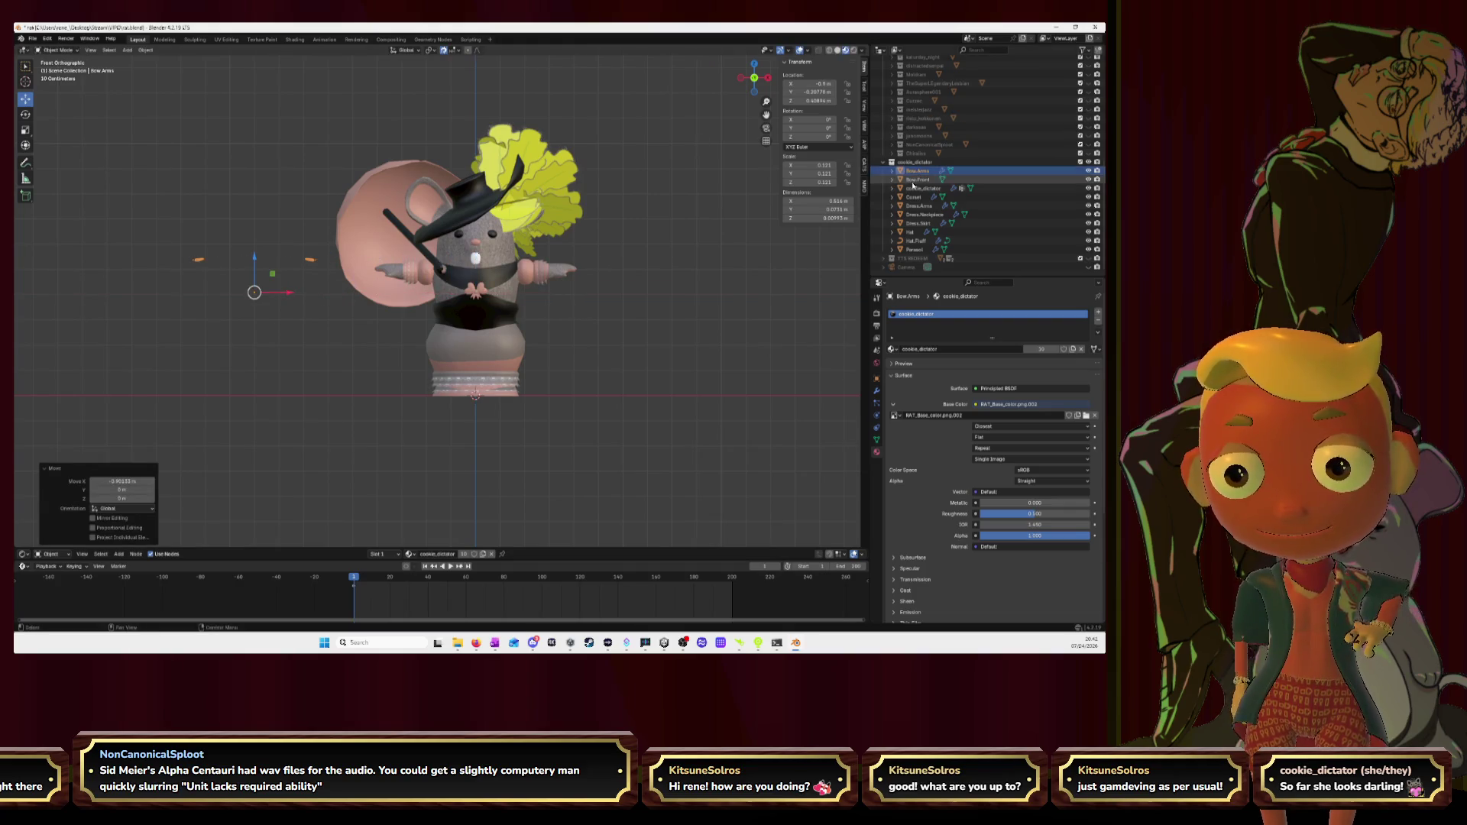
pyautogui.press('g')
pyautogui.press('x')
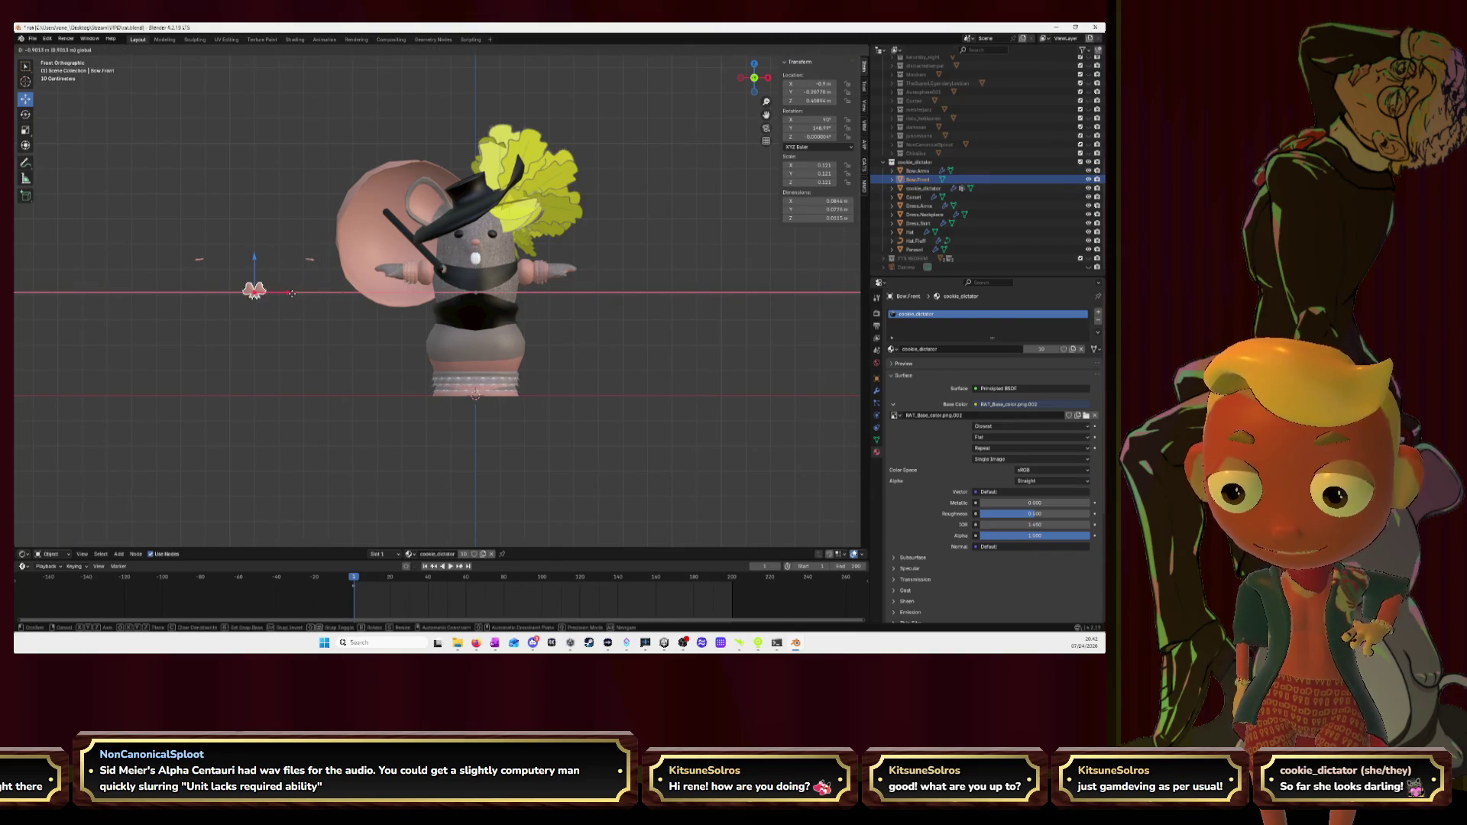
pyautogui.click(293, 294)
# Slide the Corset and Dress.Arms sideways along X, the arms to the right
pyautogui.click(923, 189)
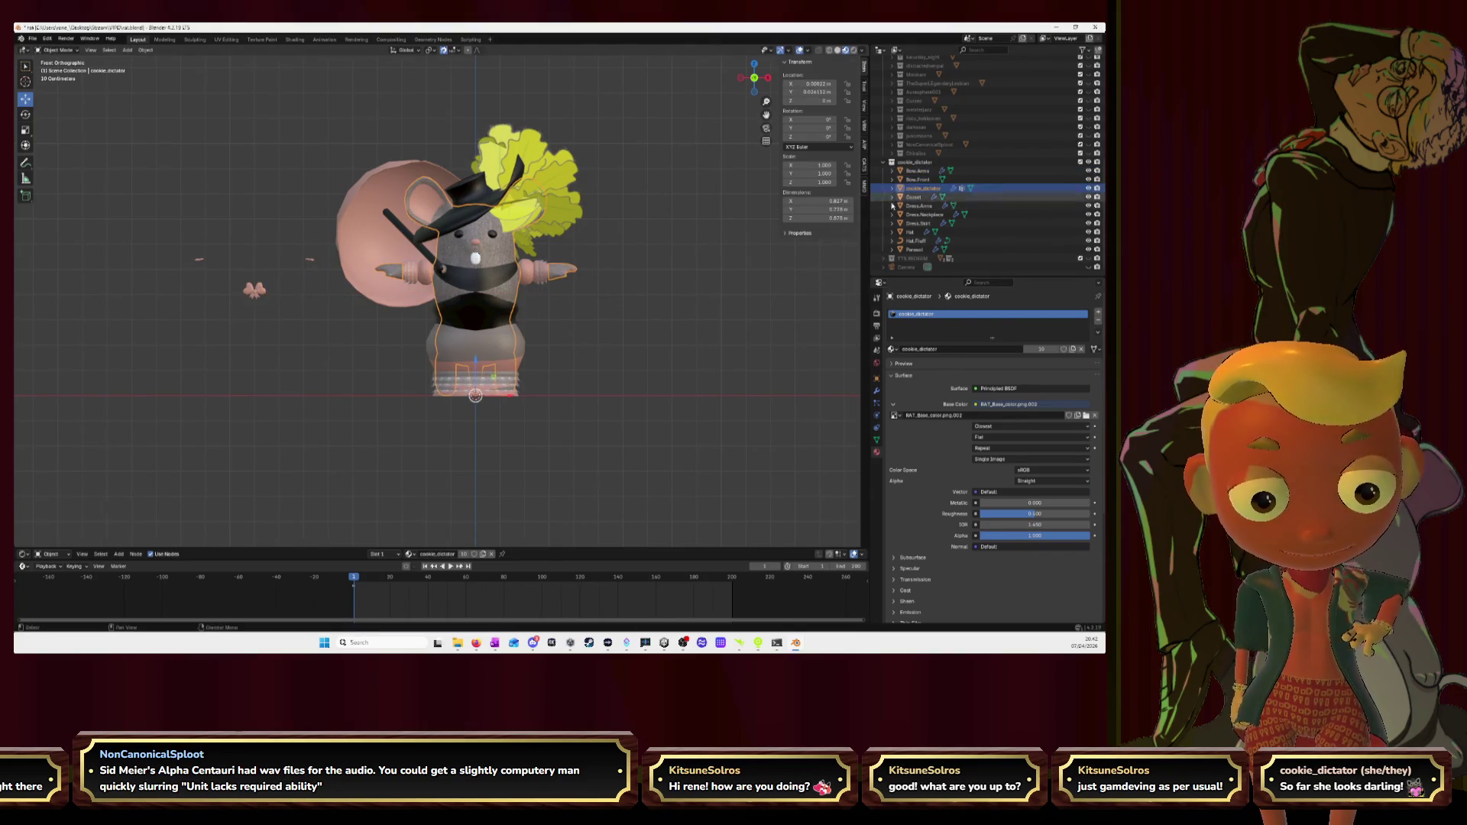
pyautogui.click(917, 198)
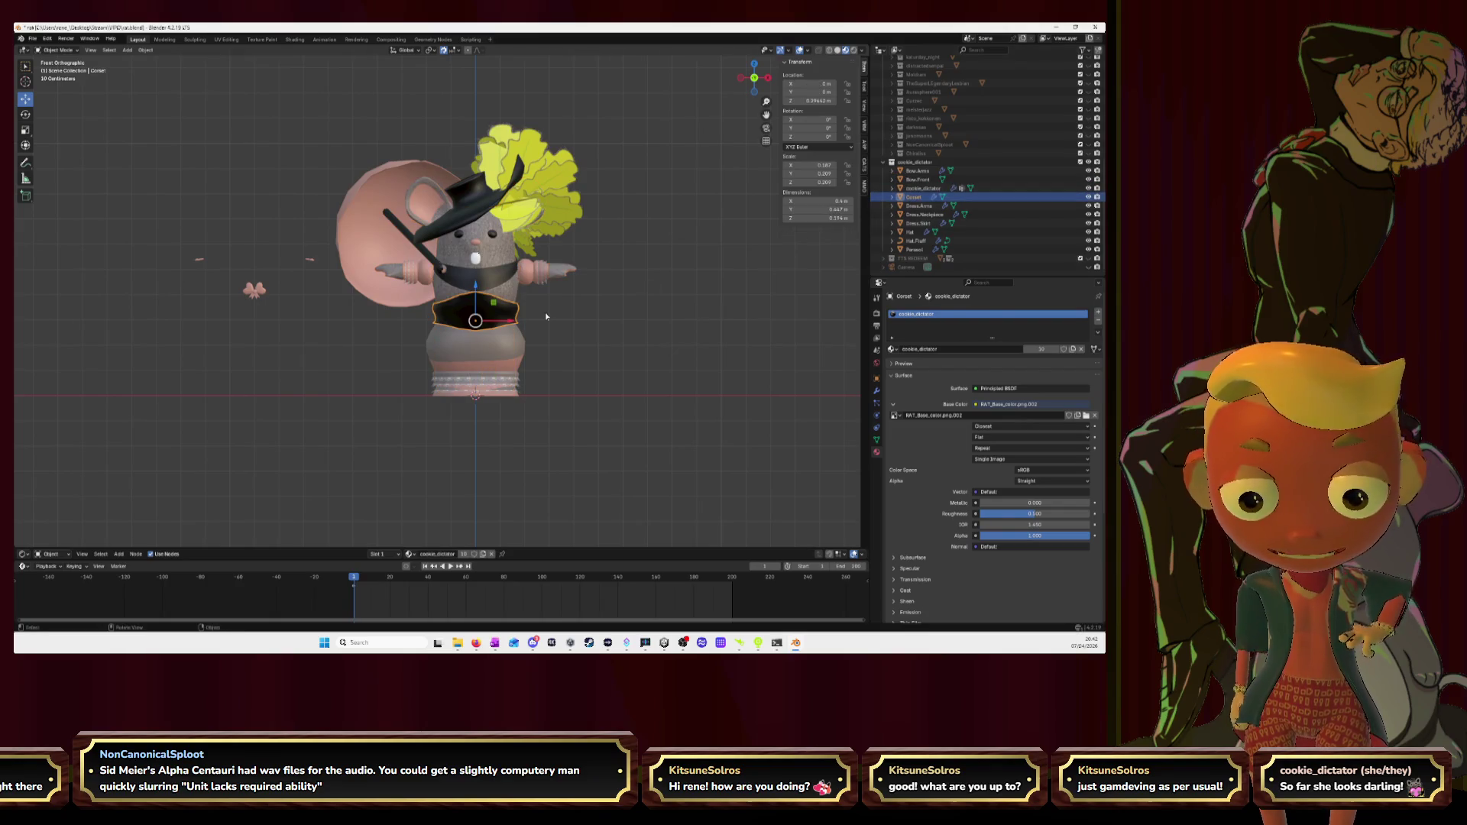
pyautogui.press('g')
pyautogui.press('x')
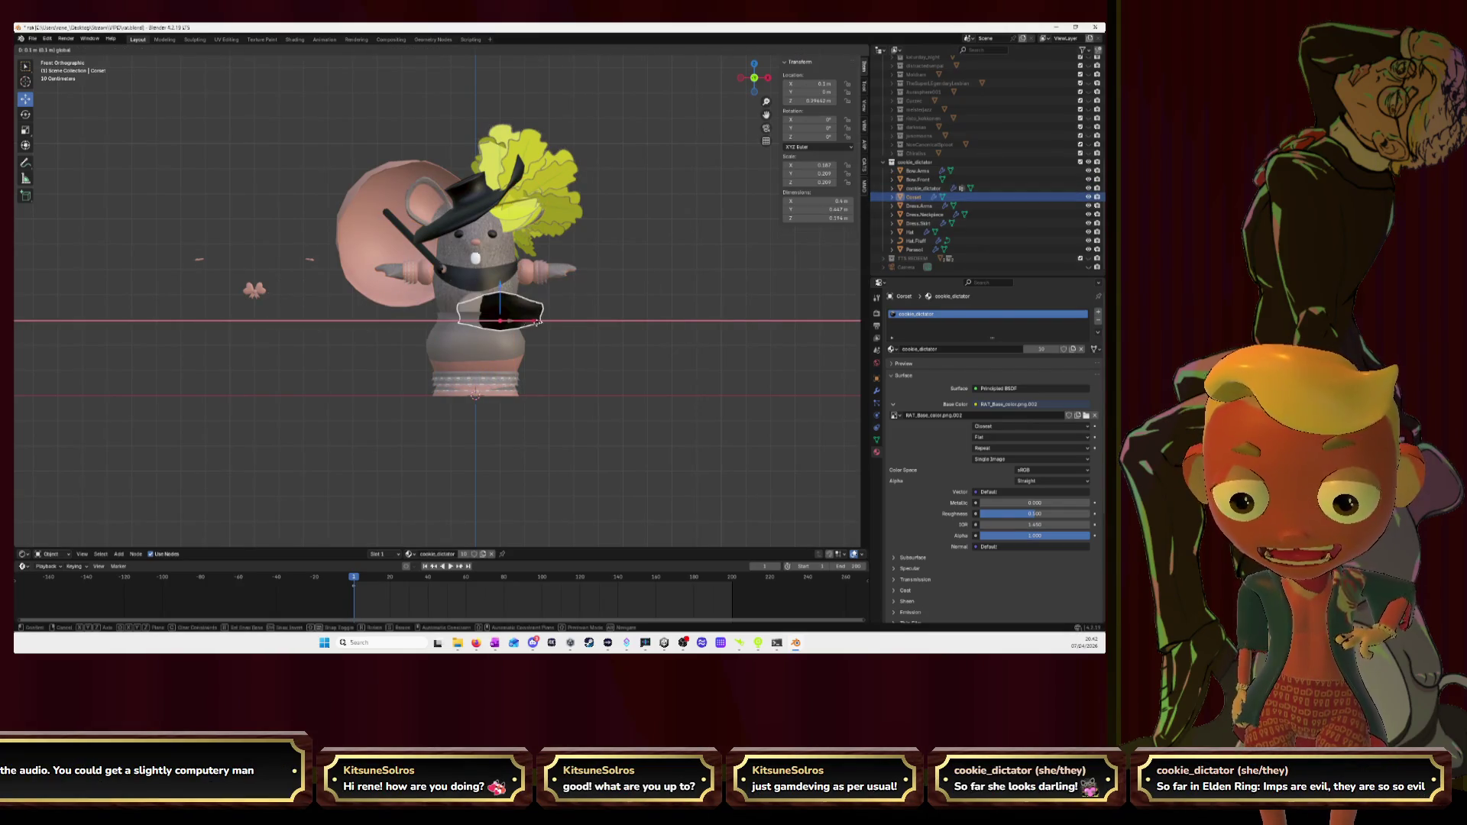
pyautogui.click(725, 322)
pyautogui.click(917, 205)
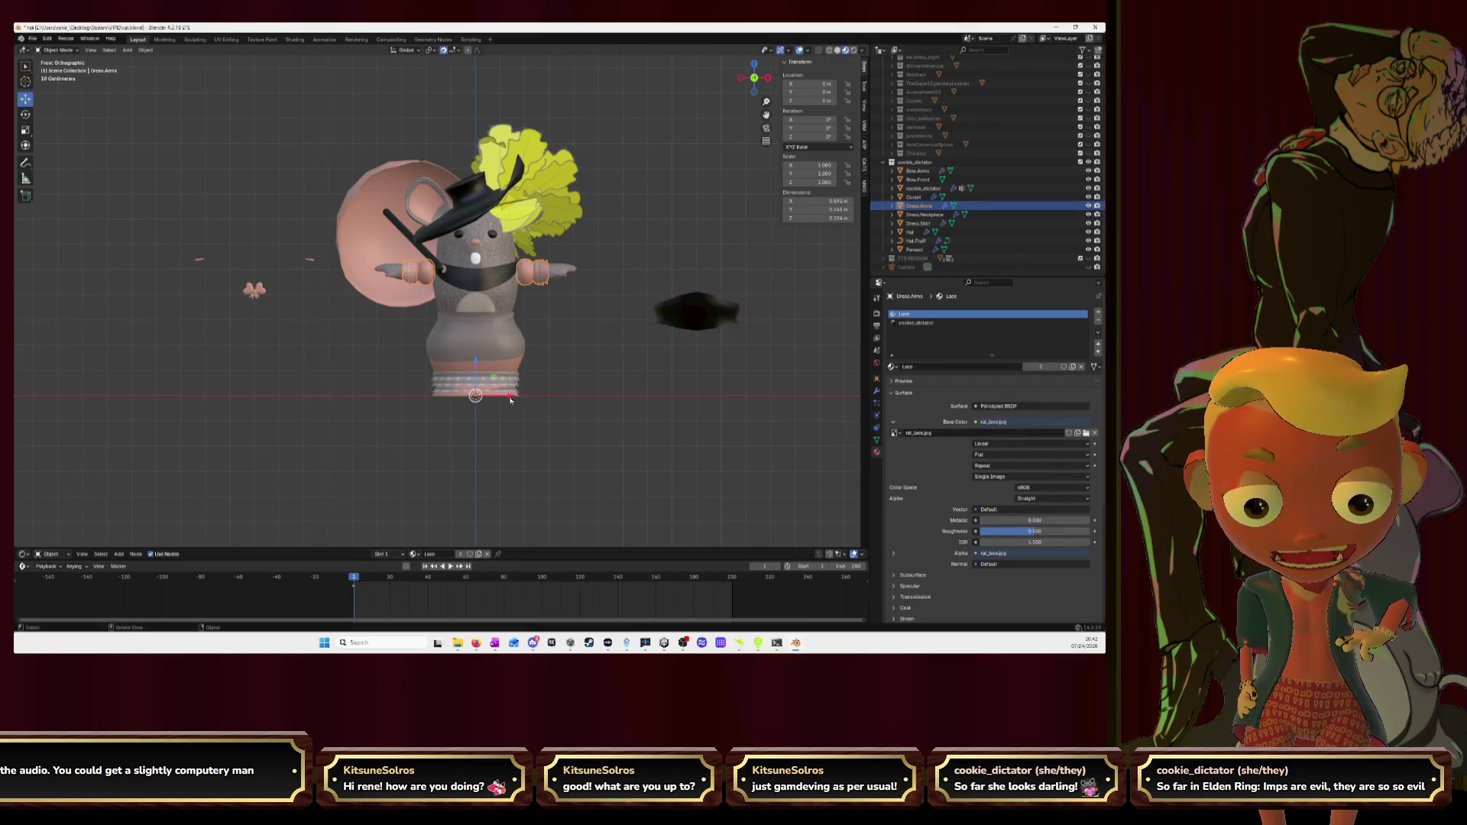
pyautogui.press('g')
pyautogui.press('x')
pyautogui.click(731, 401)
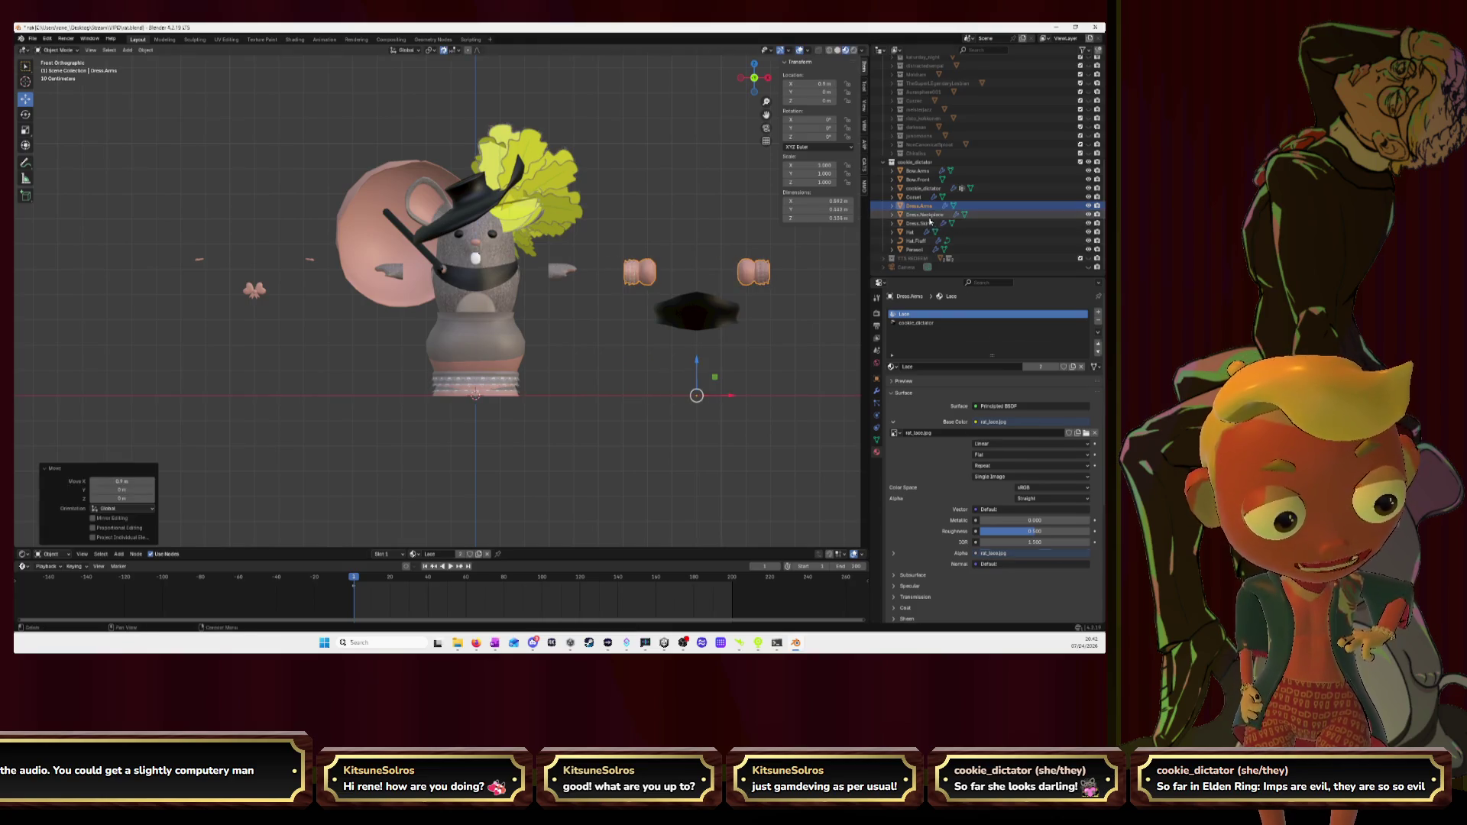
# Move the dress headpiece and skirt along X away from the body
pyautogui.click(923, 217)
pyautogui.press('g')
pyautogui.press('x')
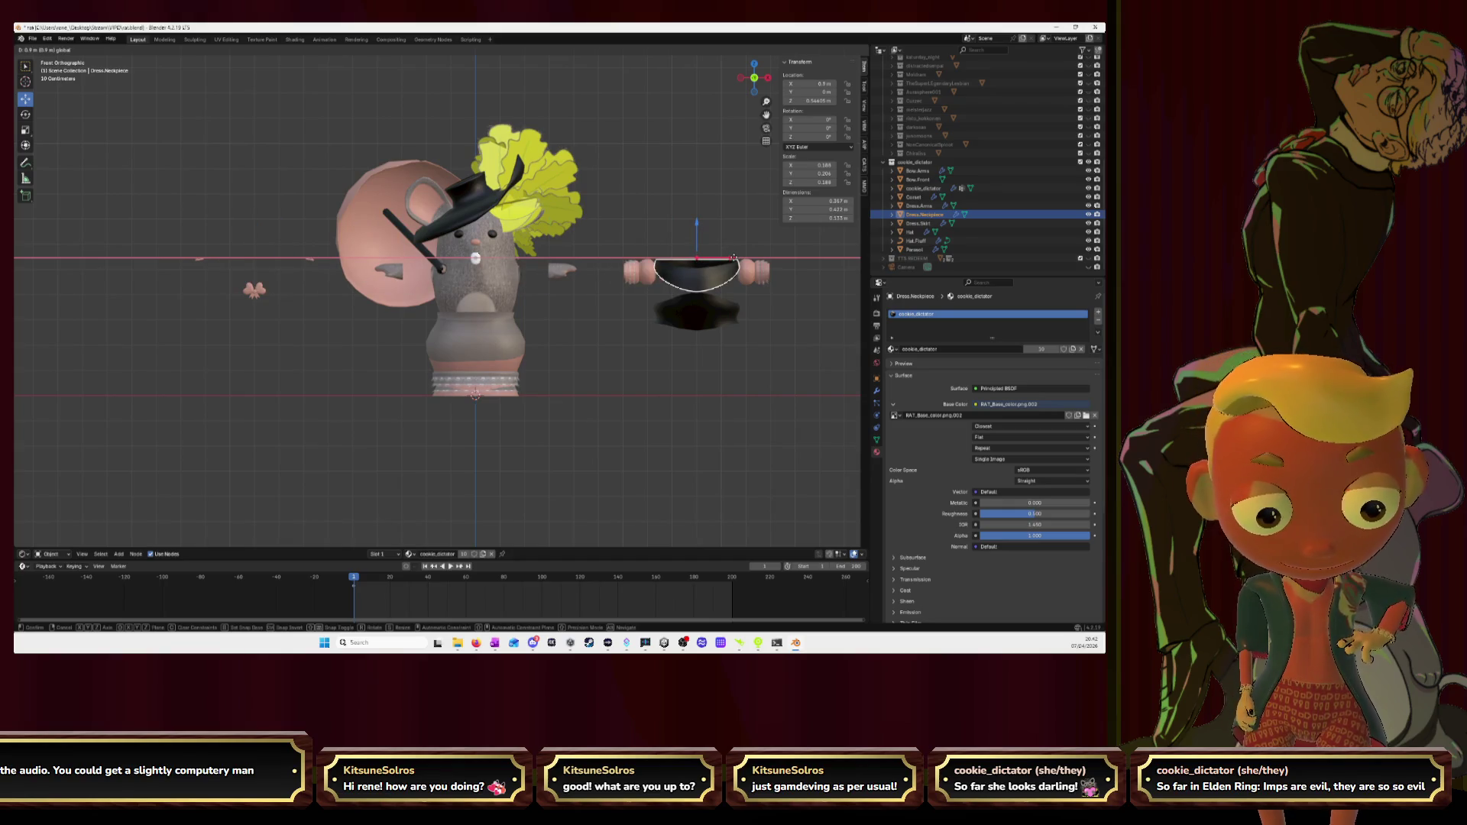
pyautogui.click(734, 259)
pyautogui.click(510, 341)
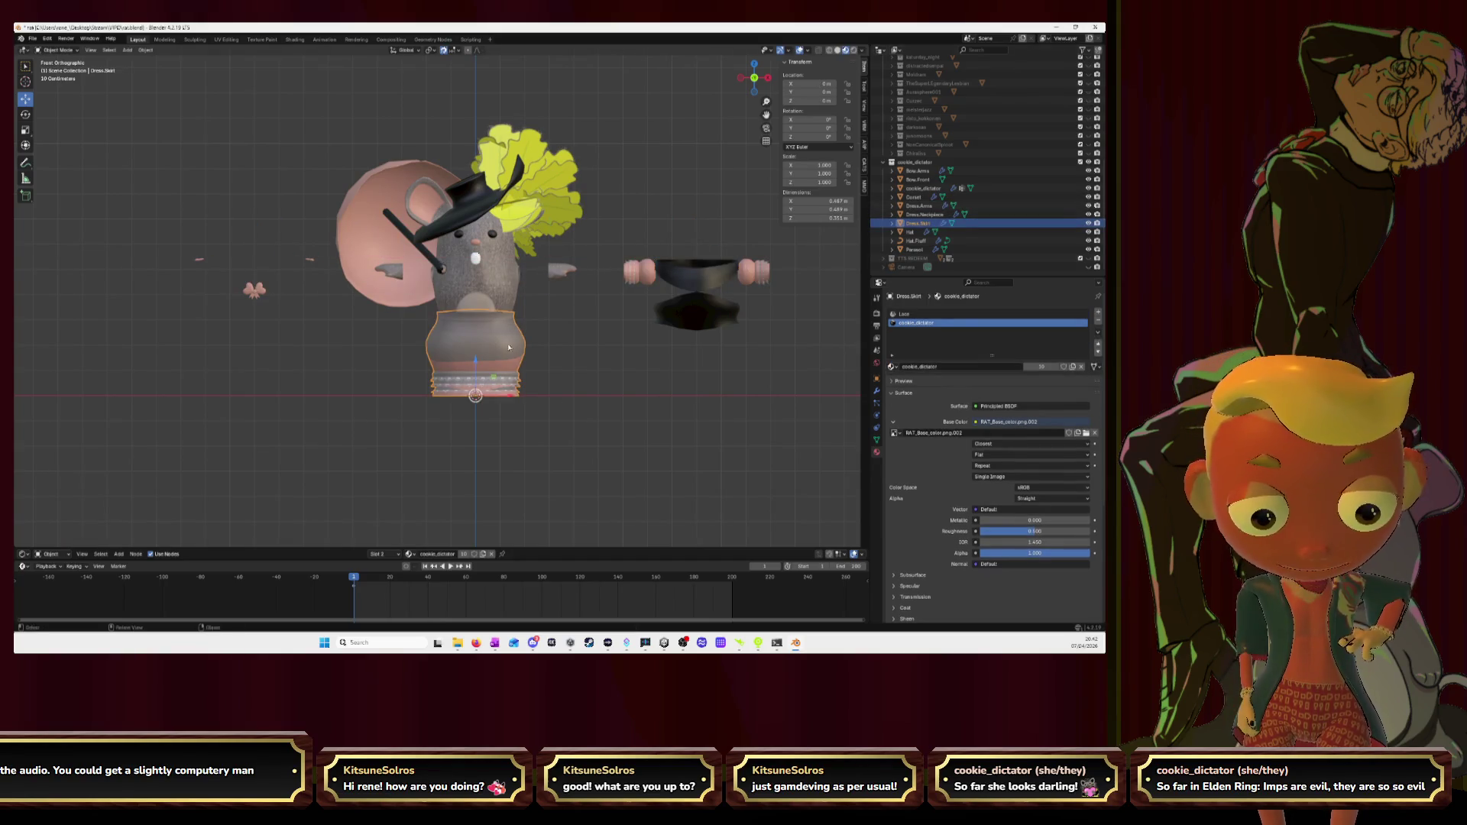
pyautogui.press('g')
pyautogui.press('x')
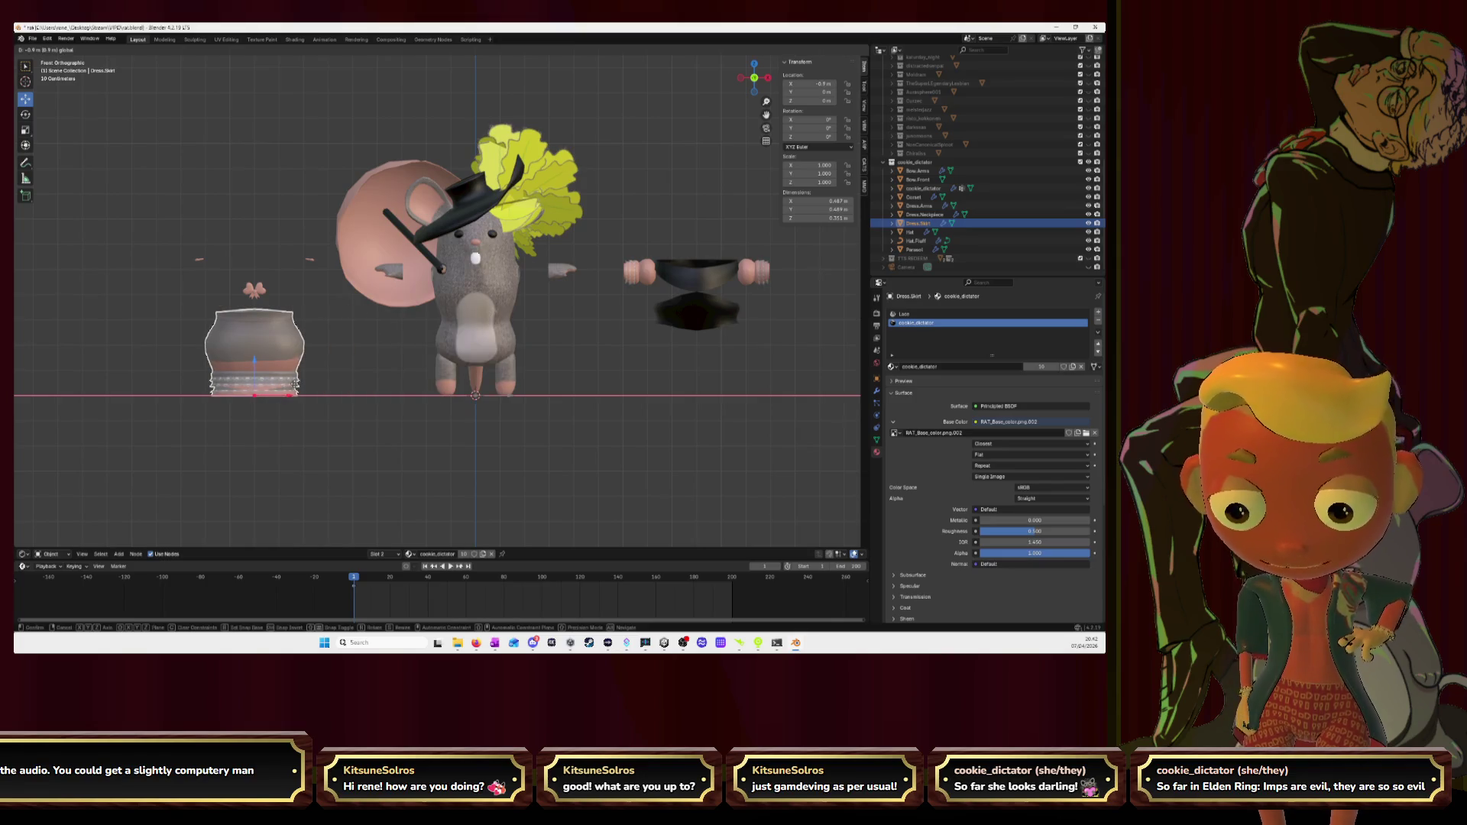
pyautogui.press('Return')
# Move the hat left along X and begin shifting the parasol sideways
pyautogui.click(735, 267)
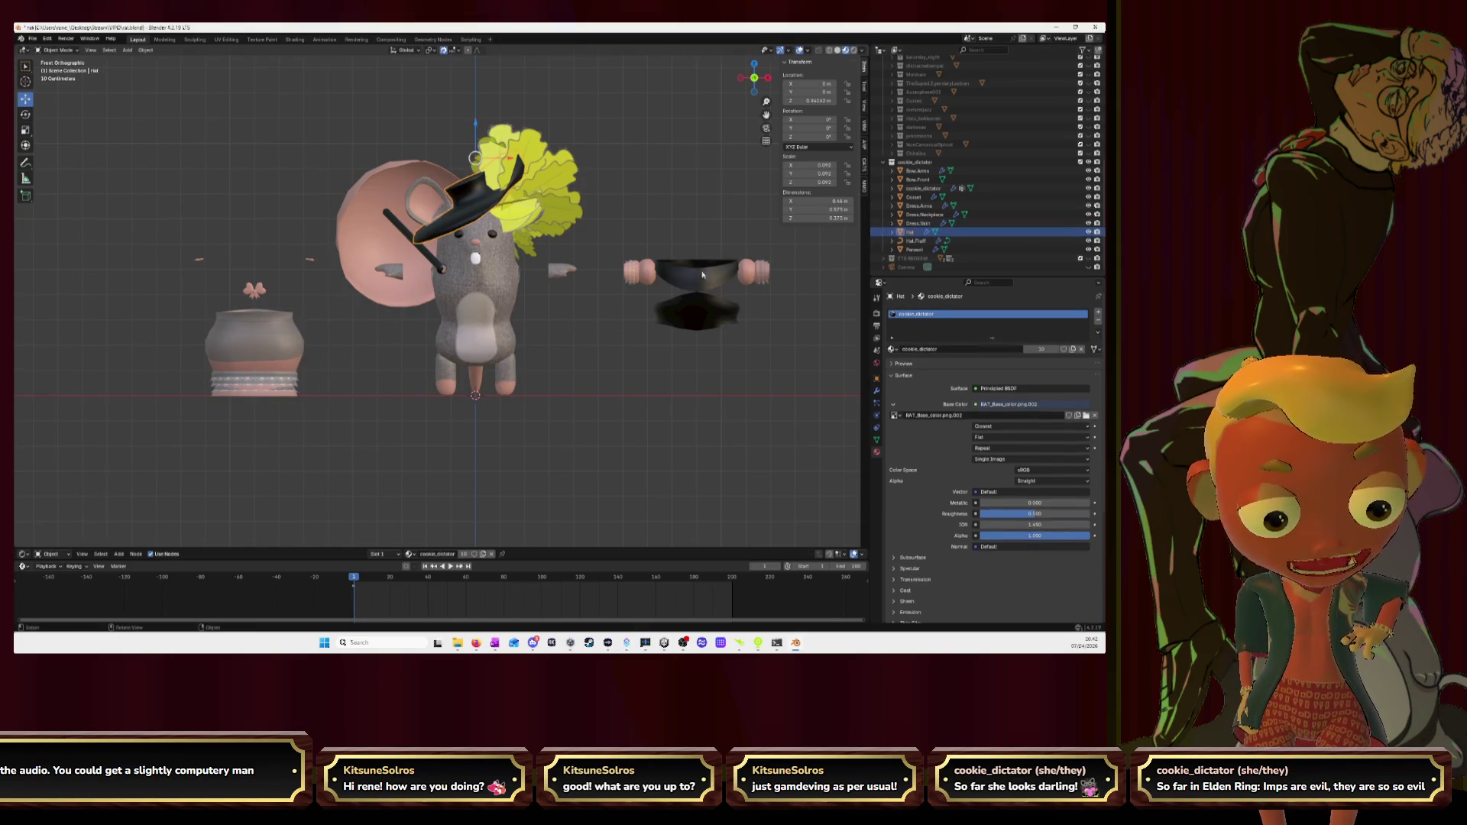
pyautogui.press('g')
pyautogui.press('x')
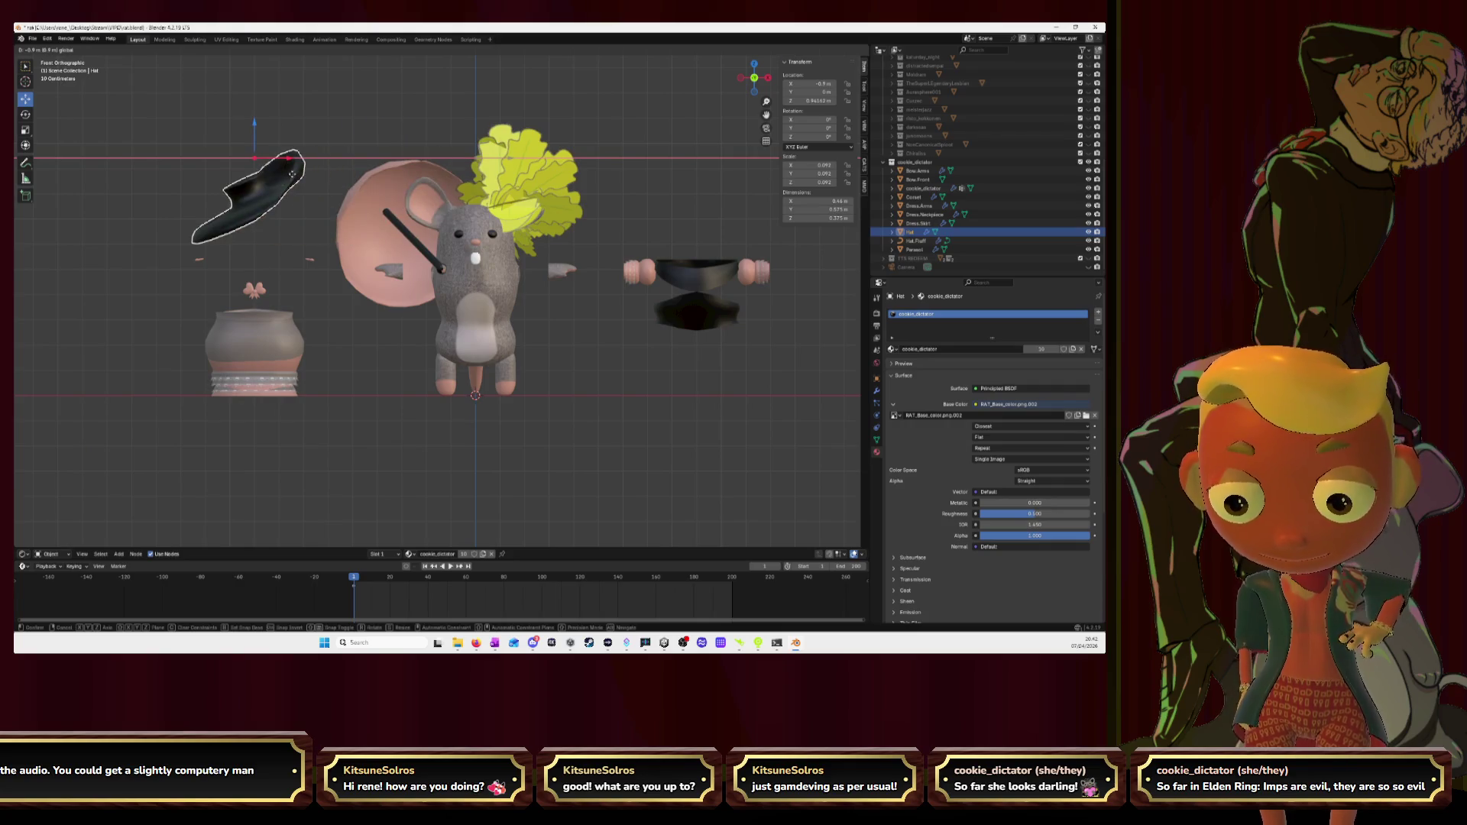
pyautogui.press('Return')
pyautogui.click(1082, 240)
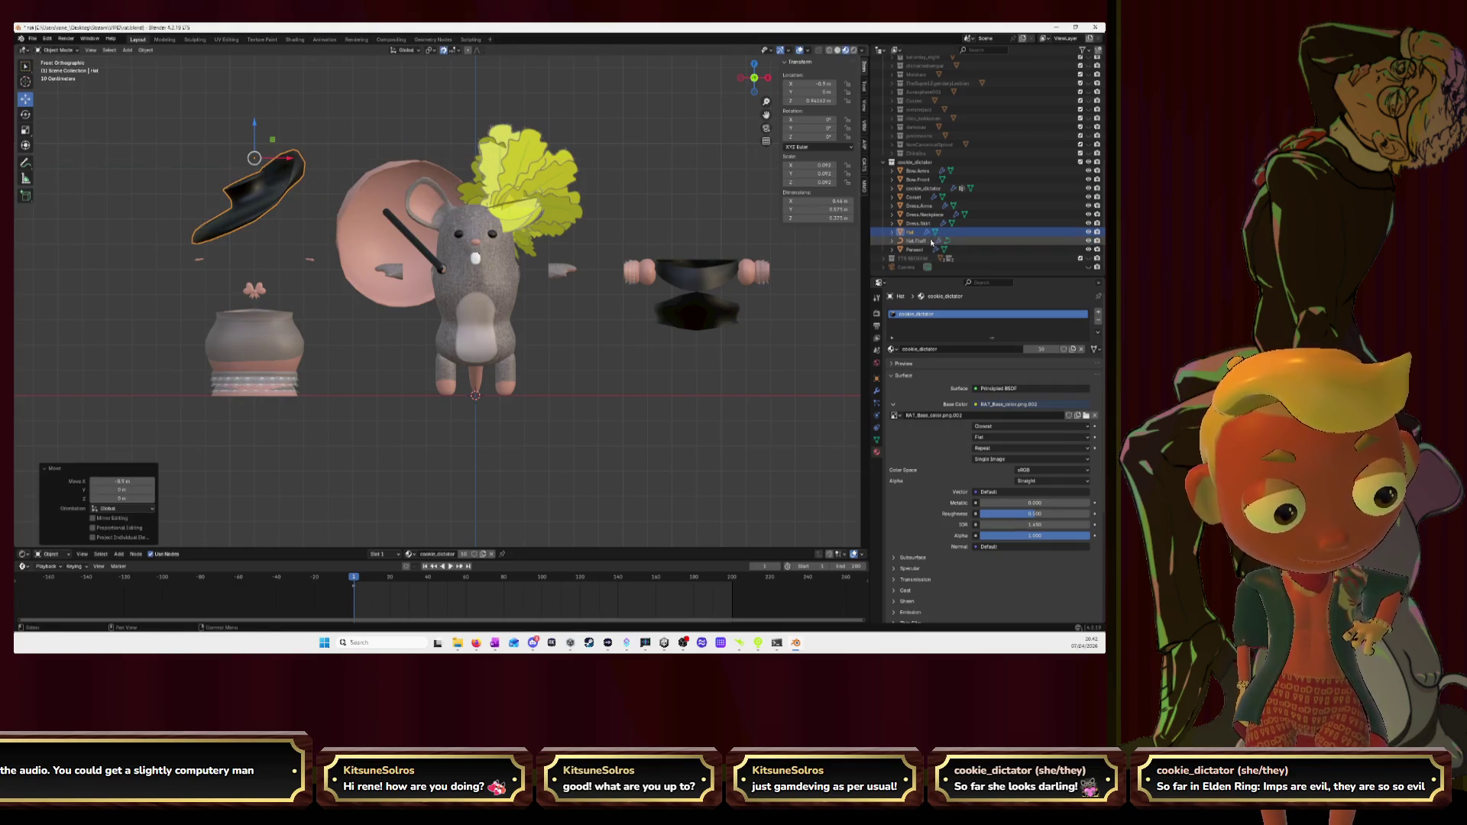
pyautogui.click(1085, 249)
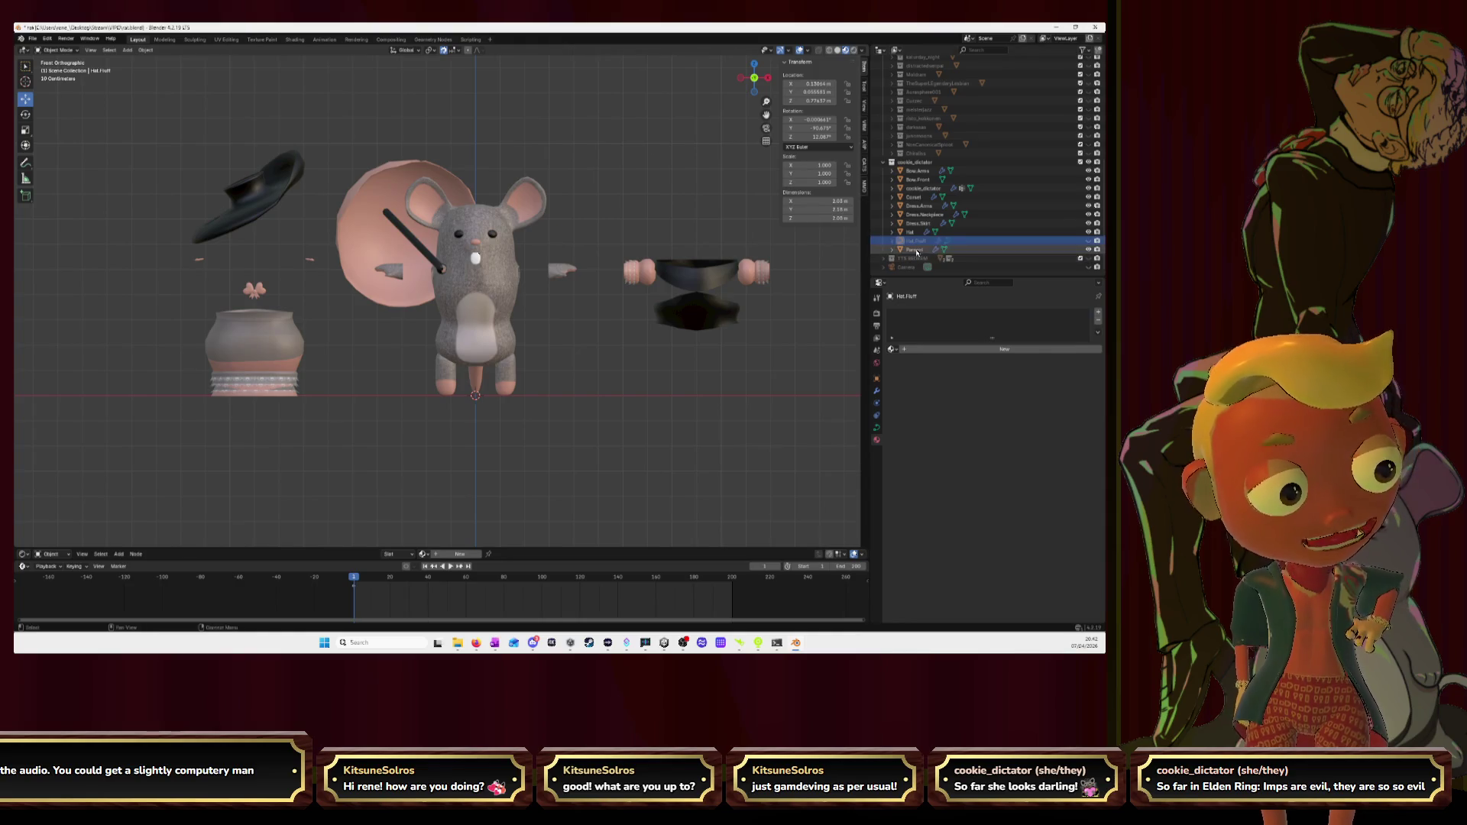
pyautogui.press('g')
pyautogui.press('x')
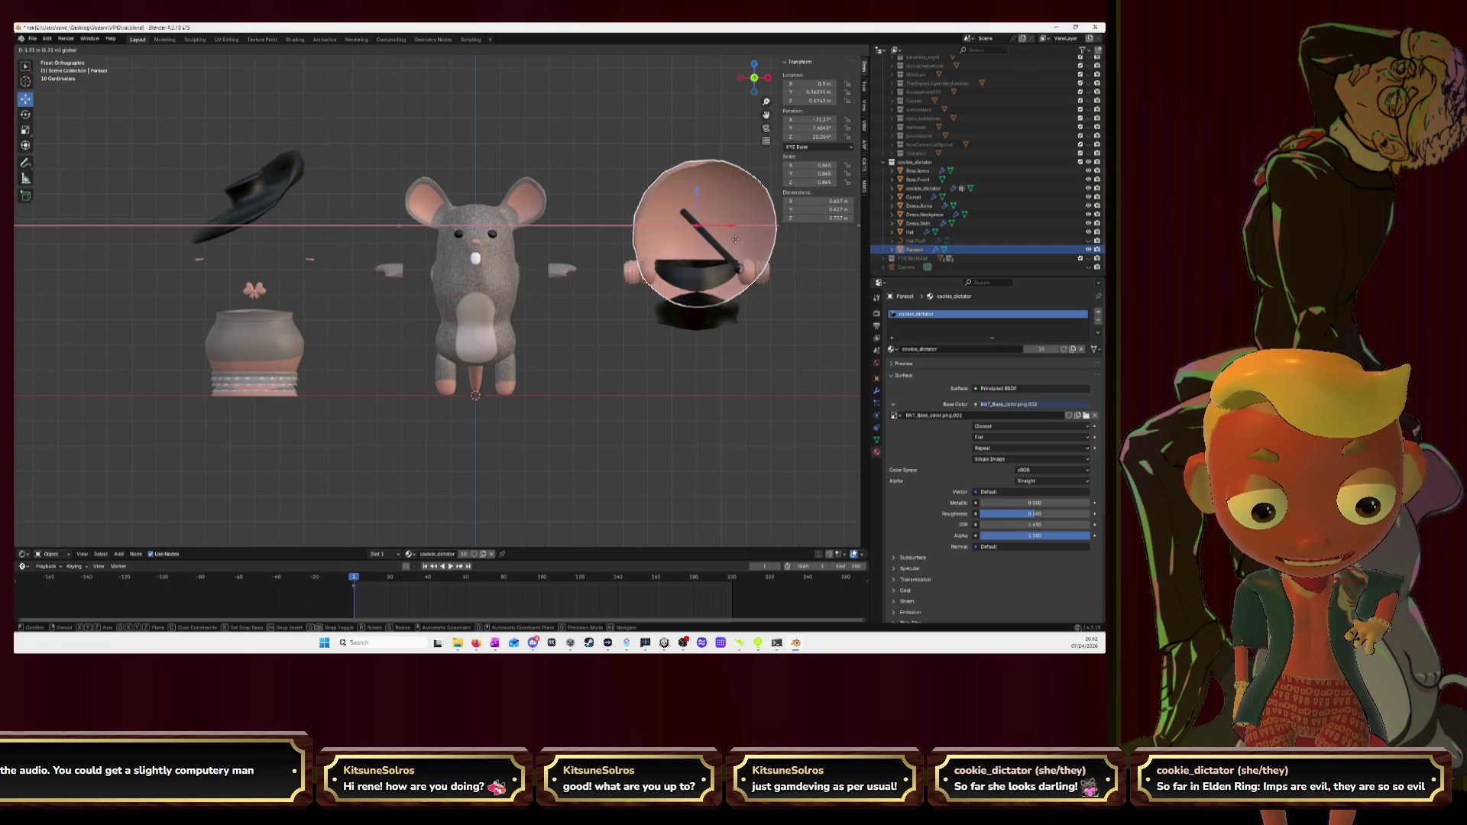
# Position the parasol to the right of the body, pushed out to 1.5 m along X
pyautogui.click(735, 244)
pyautogui.scroll(-1, 735, 243)
pyautogui.scroll(2, 648, 247)
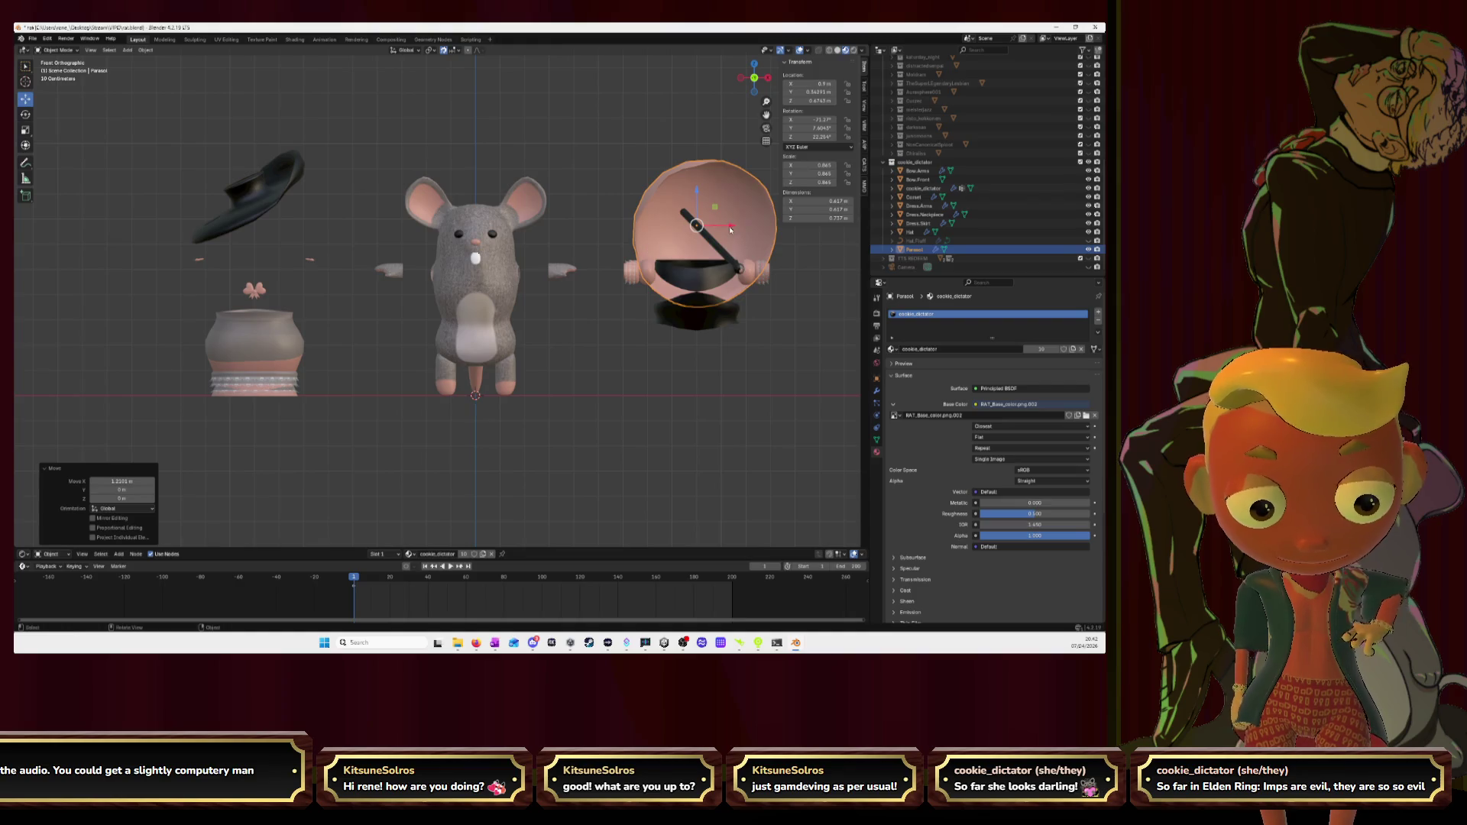
pyautogui.moveTo(730, 230); pyautogui.dragTo(16, 247)
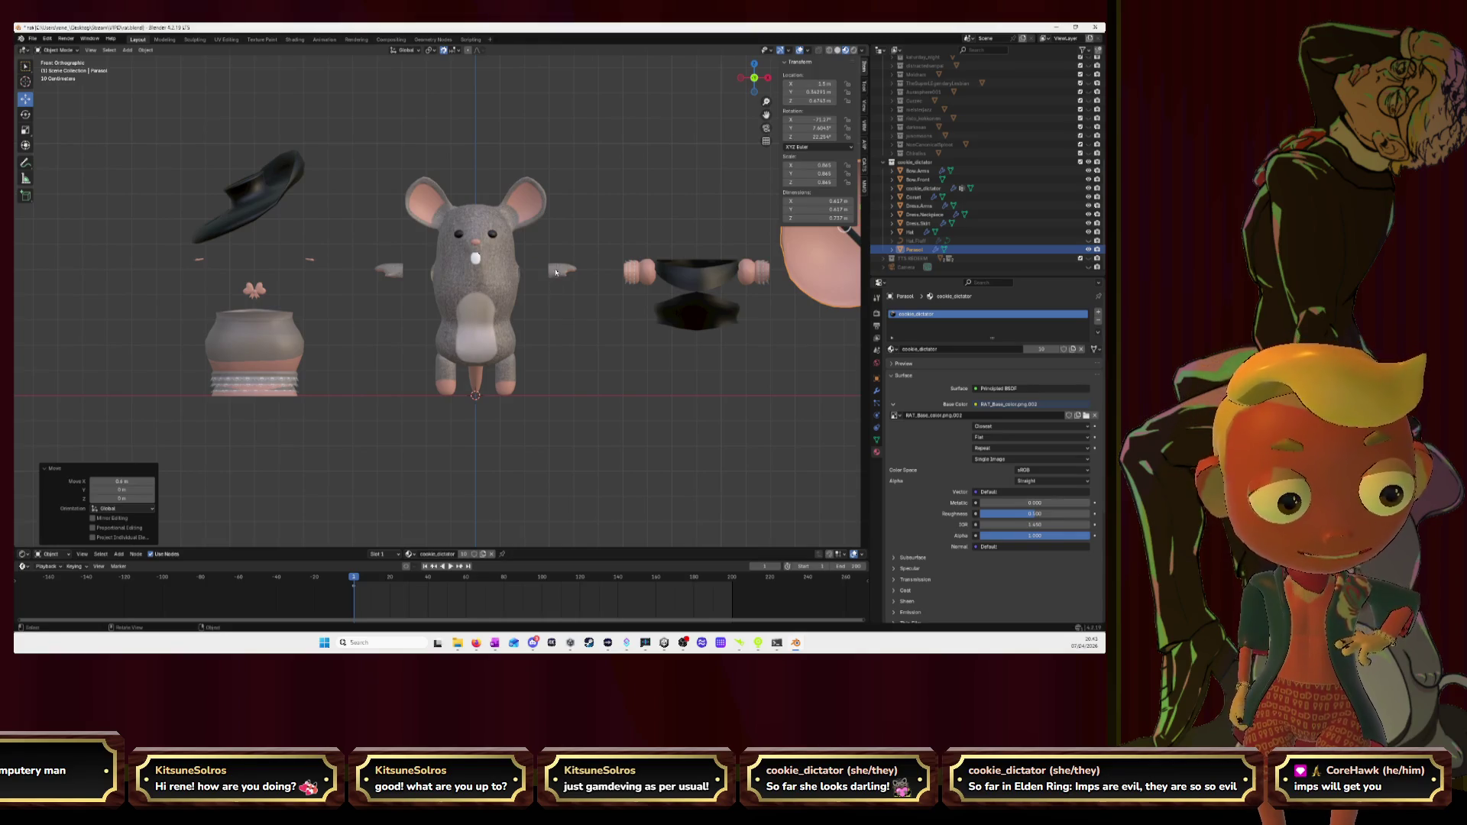
pyautogui.moveTo(552, 283); pyautogui.dragTo(550, 270, button='middle')
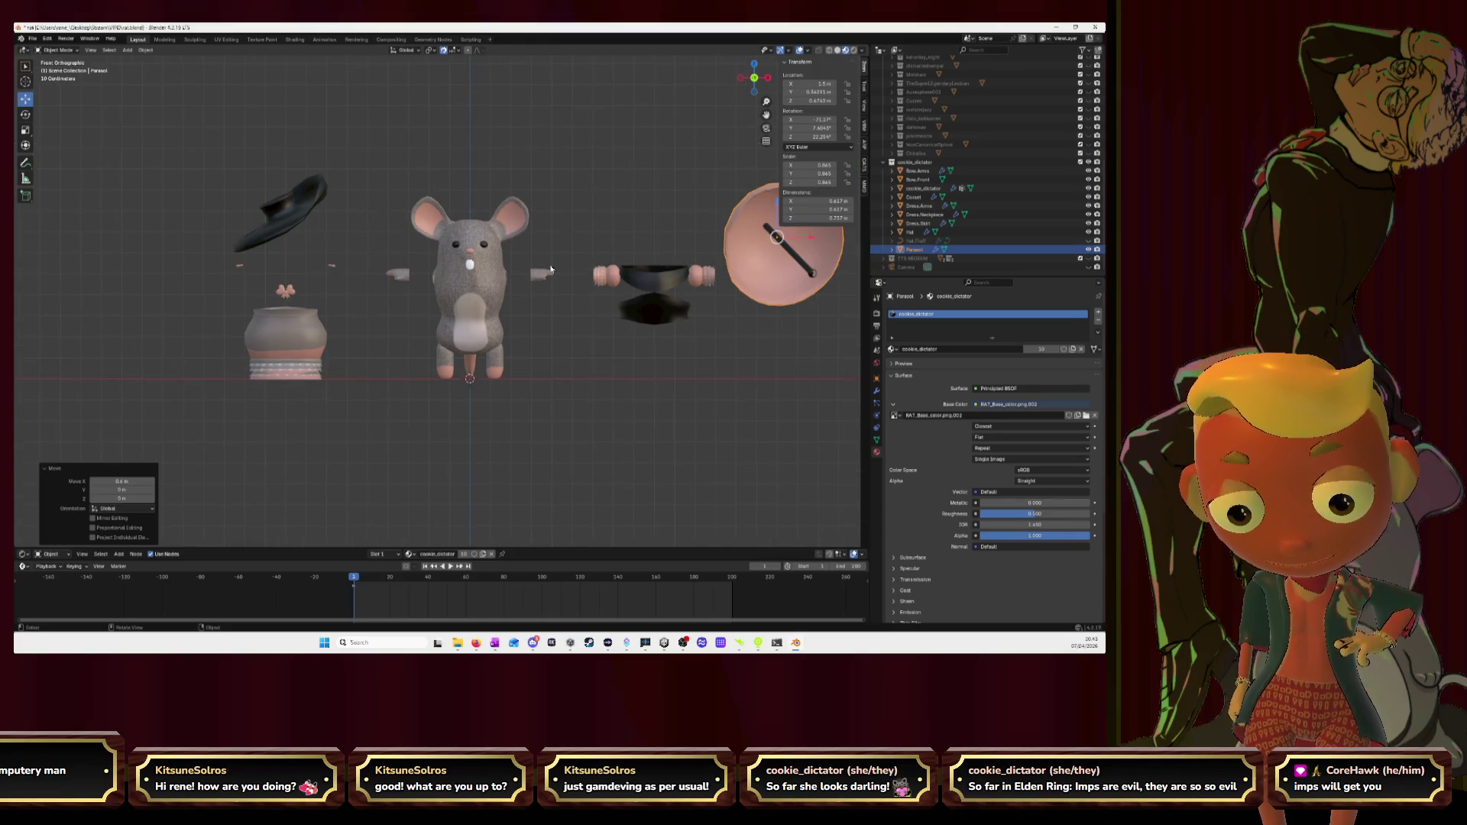
pyautogui.scroll(1, 551, 271)
# Select every part of the character and save the blend file
pyautogui.click(562, 327)
pyautogui.press('a')
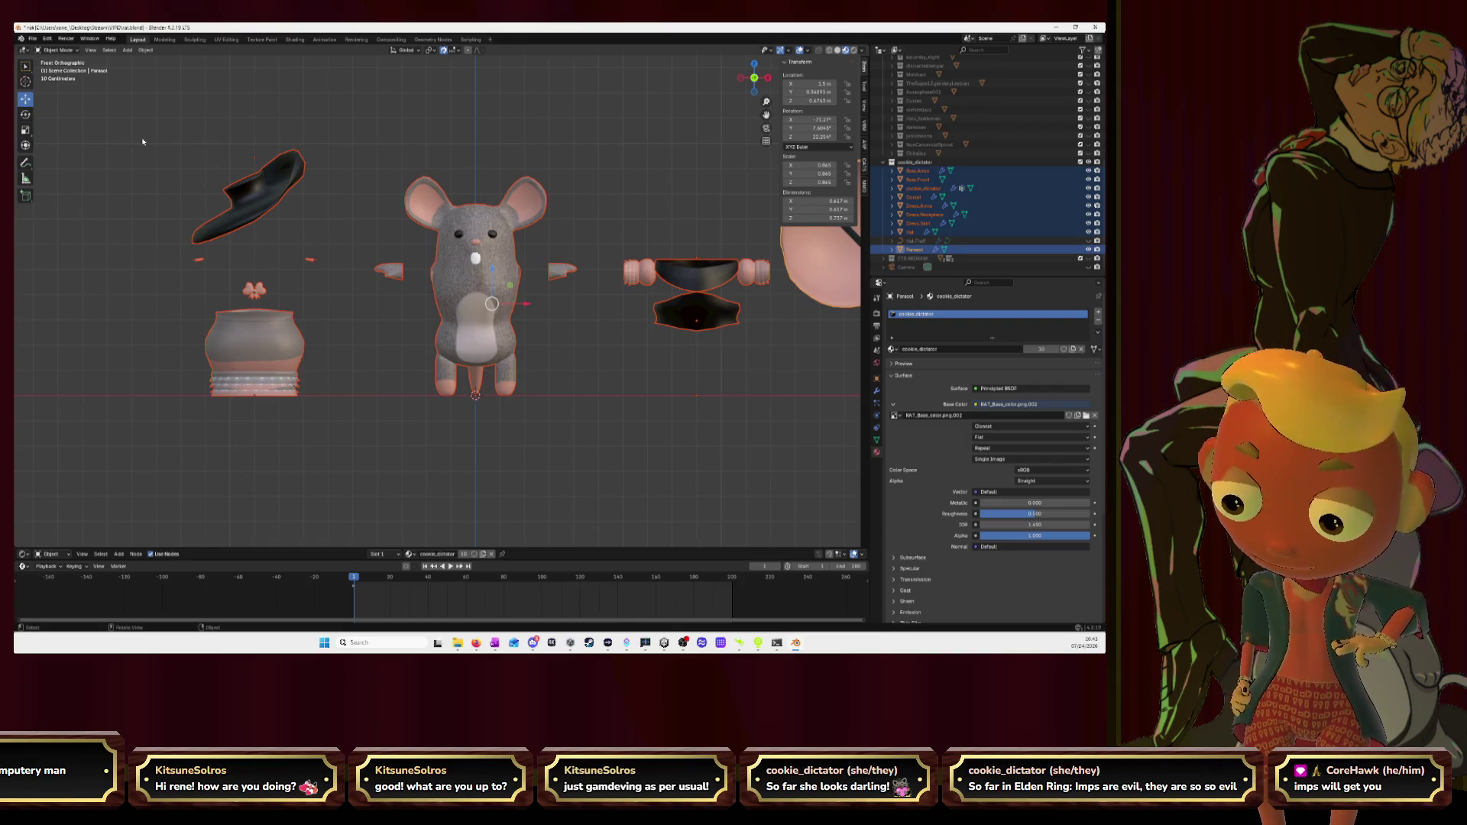
pyautogui.hotkey('ctrl', 's')
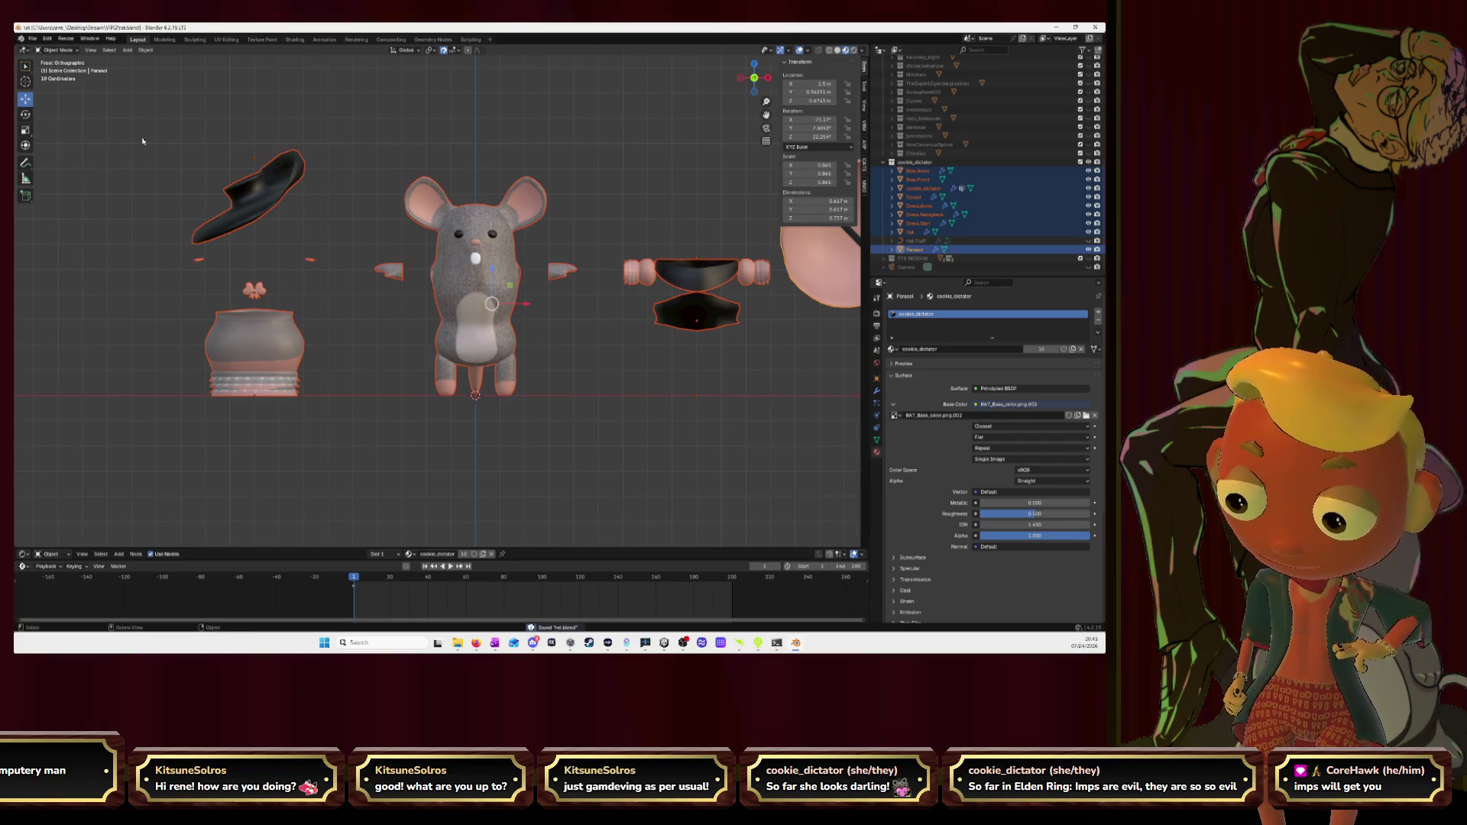
# Start an FBX export into the cookie_dictator folder with the file name cookie_dictator
pyautogui.click(33, 39)
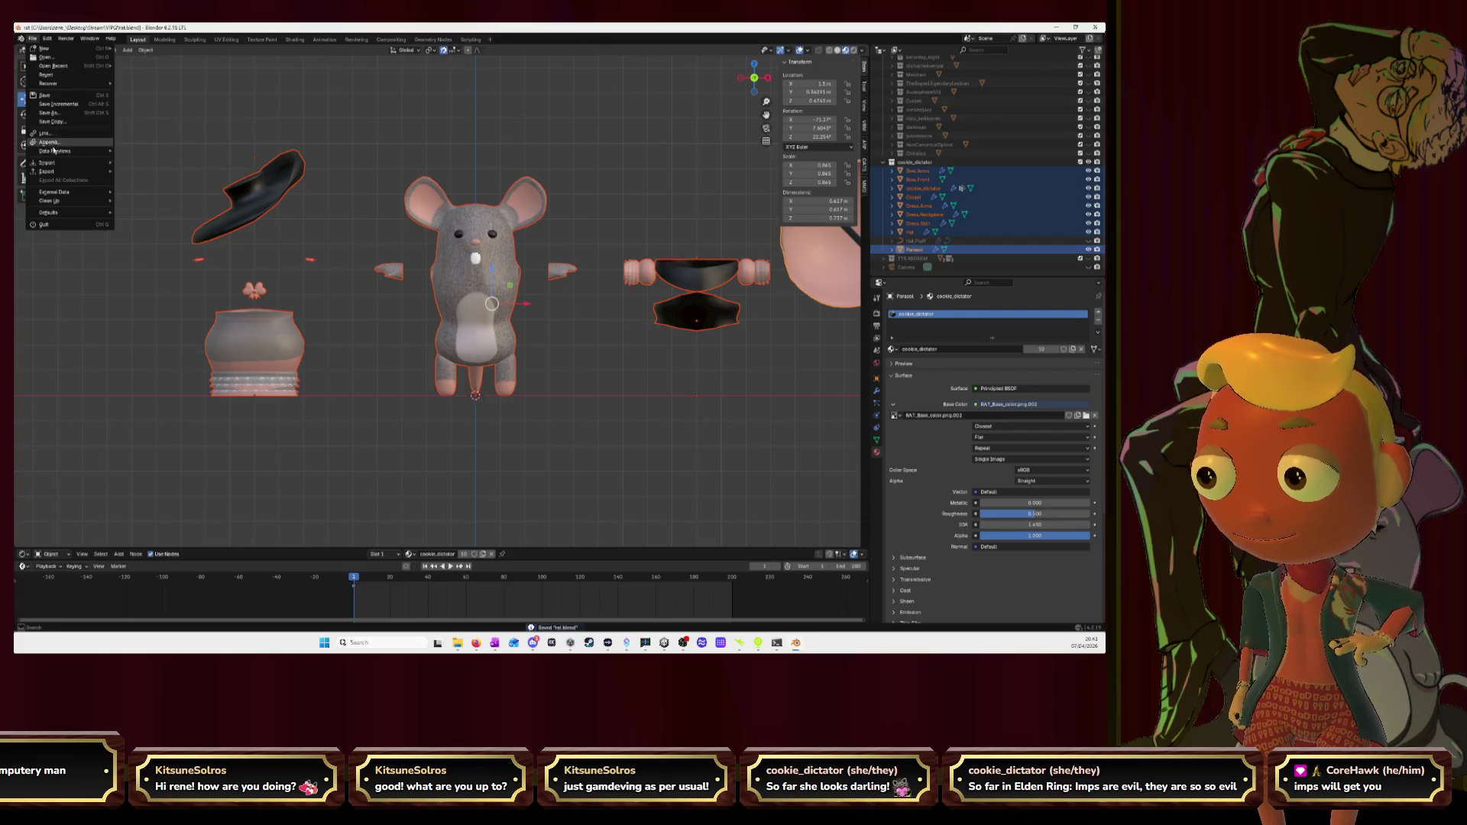
pyautogui.moveTo(48, 171)
pyautogui.click(142, 255)
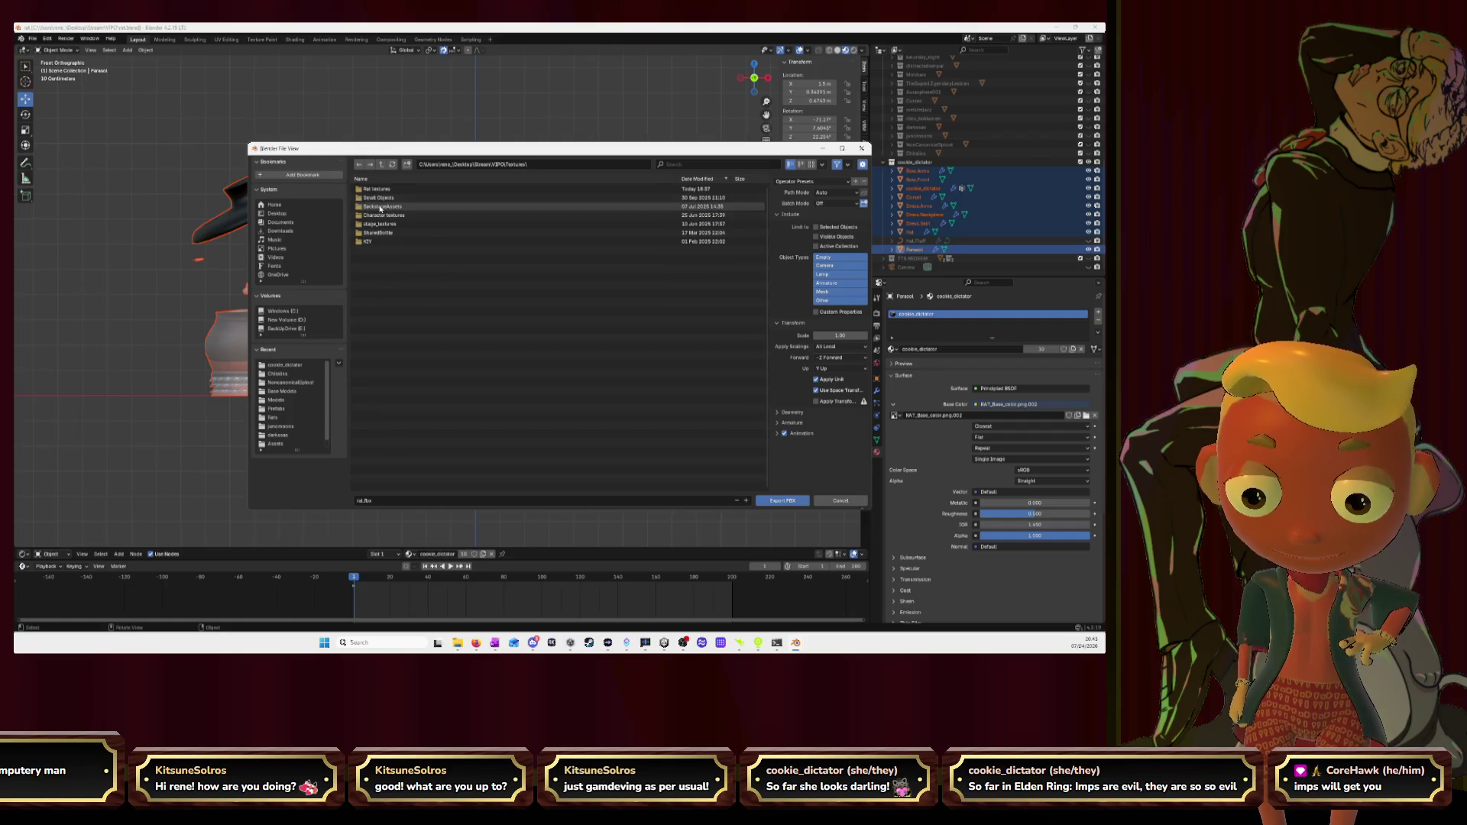
pyautogui.doubleClick(379, 207)
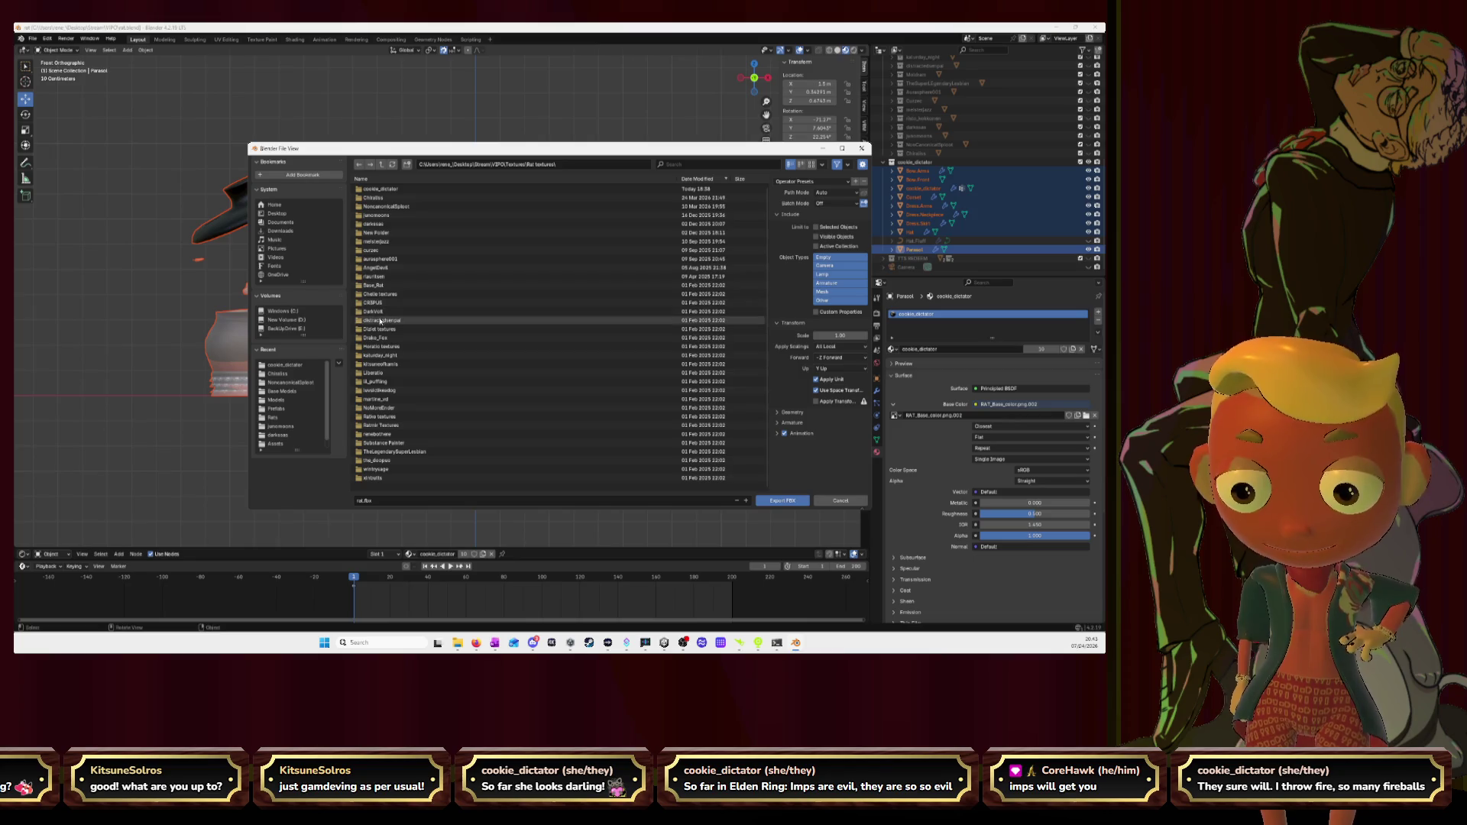
pyautogui.doubleClick(380, 192)
pyautogui.click(378, 502)
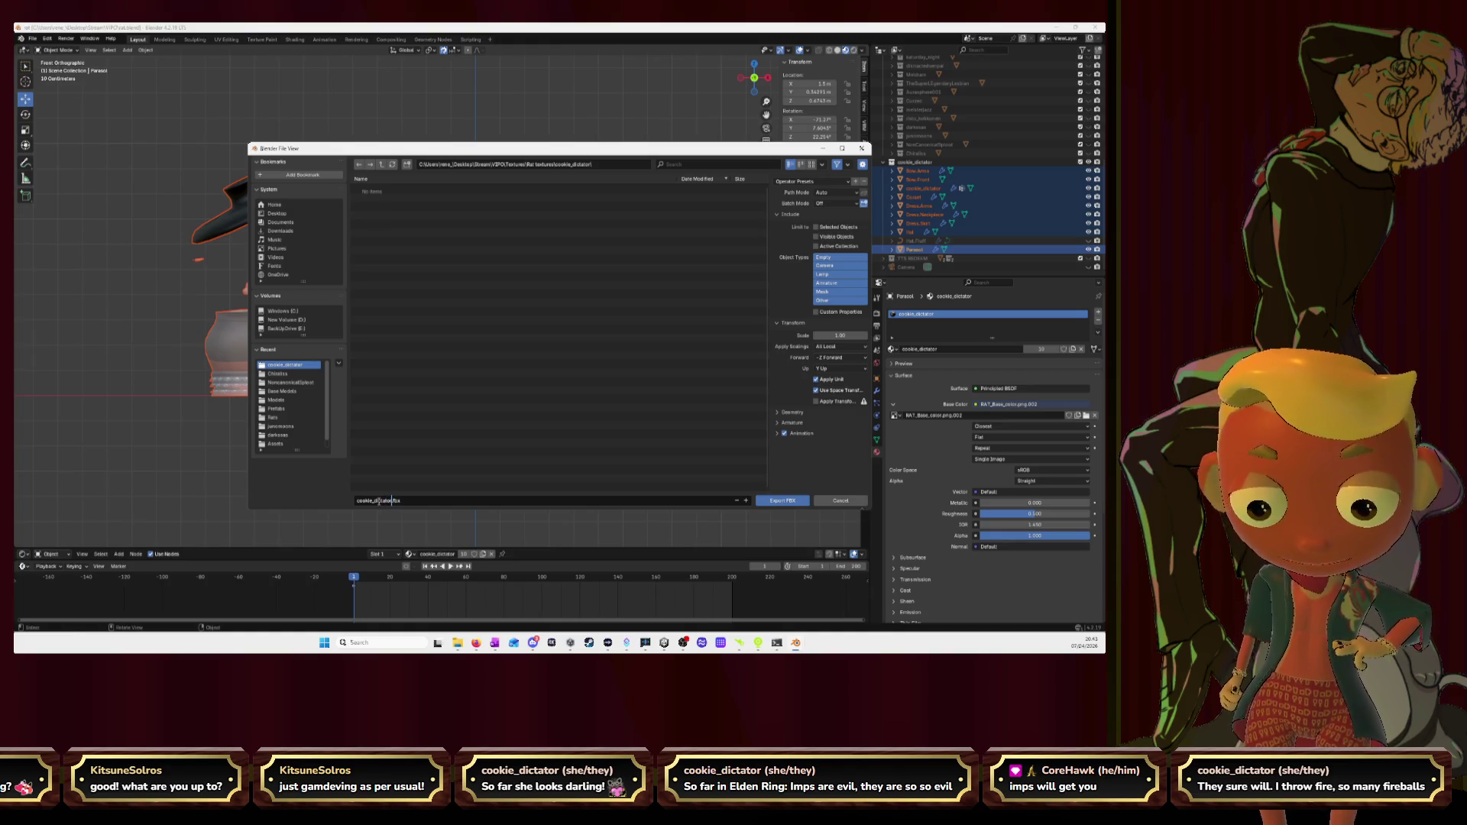
# Limit the export to Selected Objects and write out the FBX file
pyautogui.click(816, 227)
pyautogui.click(799, 432)
pyautogui.click(783, 434)
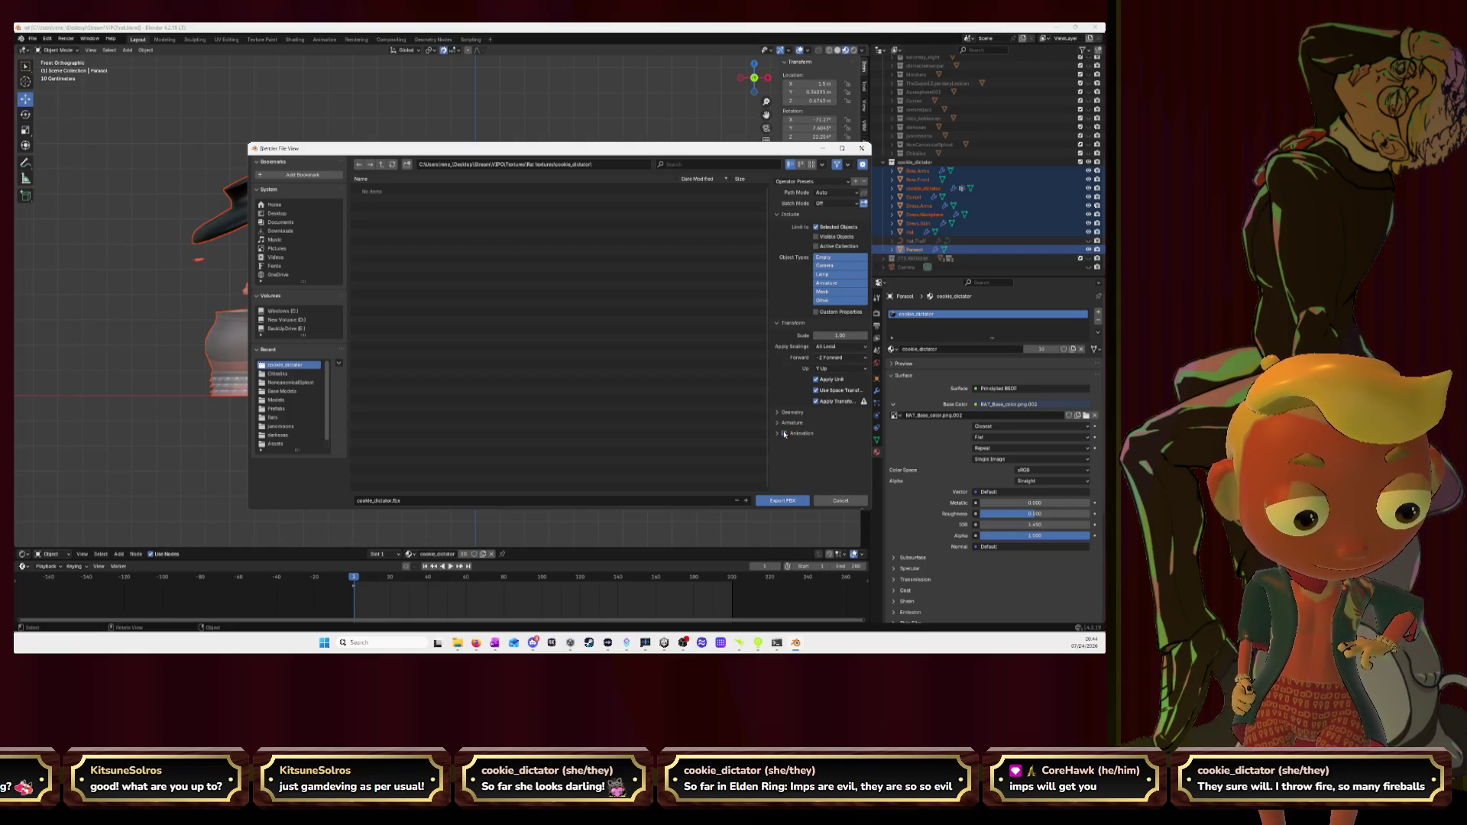
pyautogui.click(782, 499)
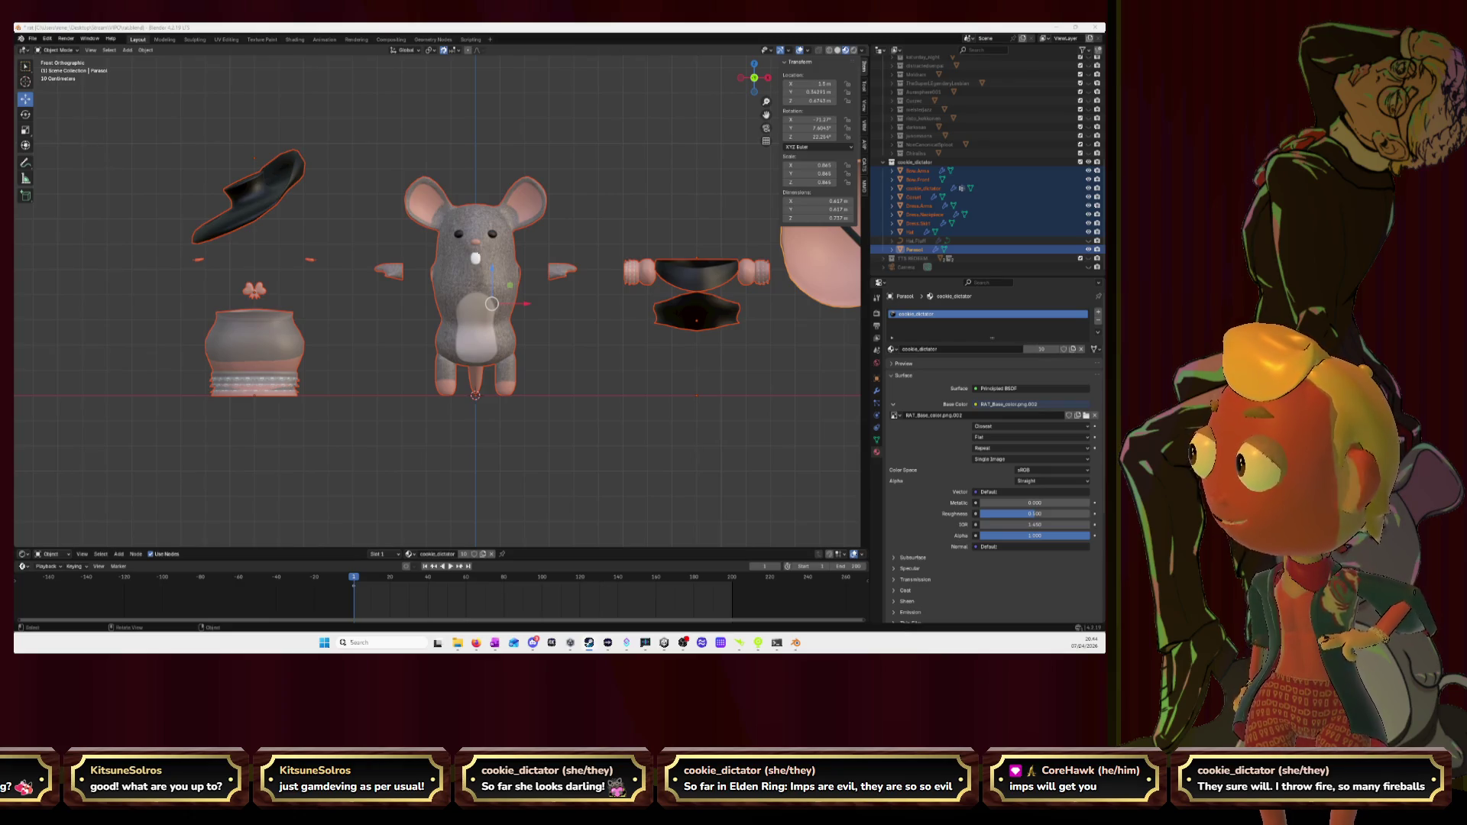
# Switch away from the browser's video tab to the newly launched Substance 3D Painter window
pyautogui.hotkey('alt', 'Tab')
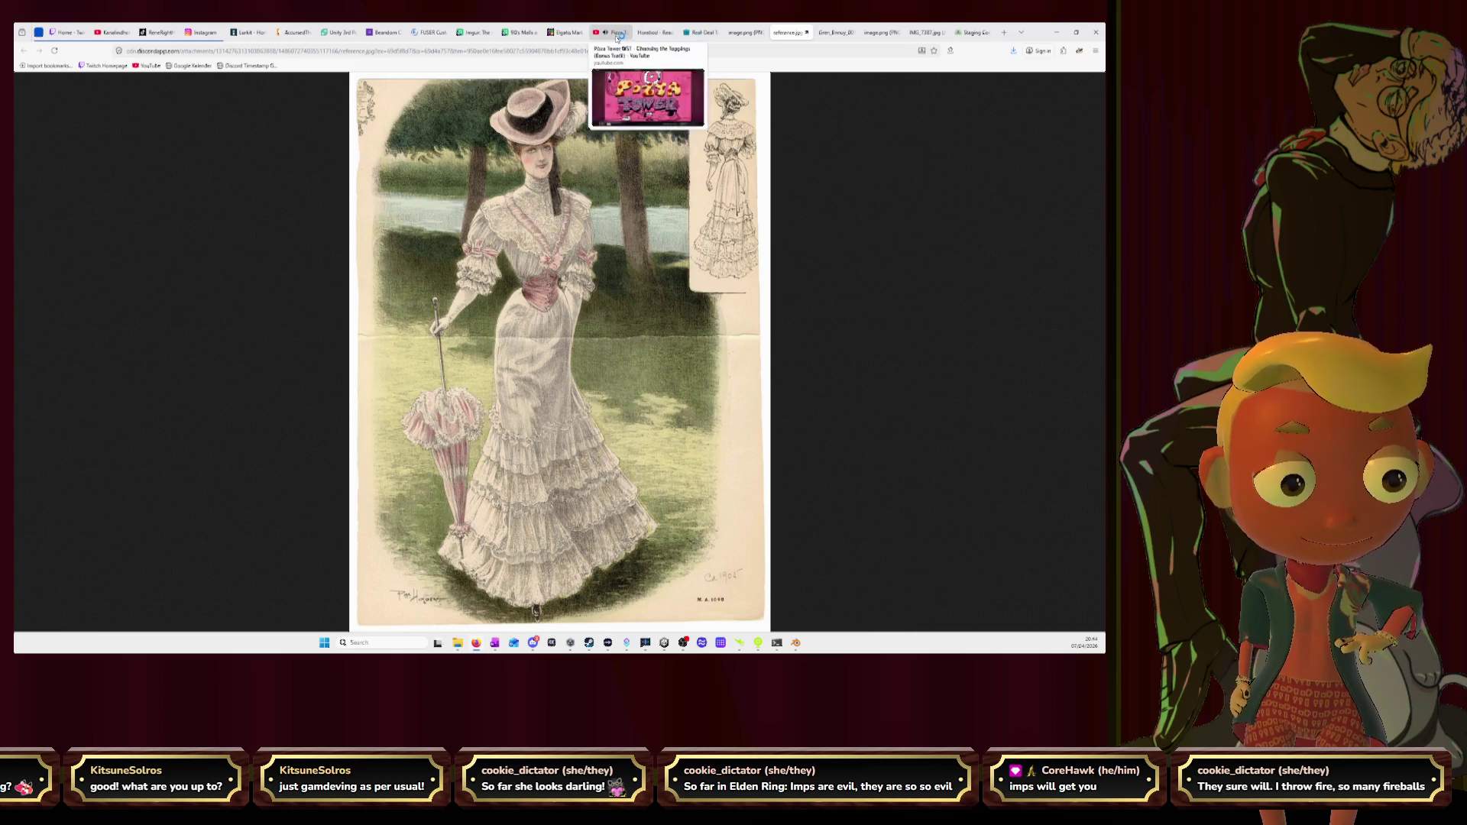
pyautogui.click(618, 36)
pyautogui.hotkey('alt', 'Tab')
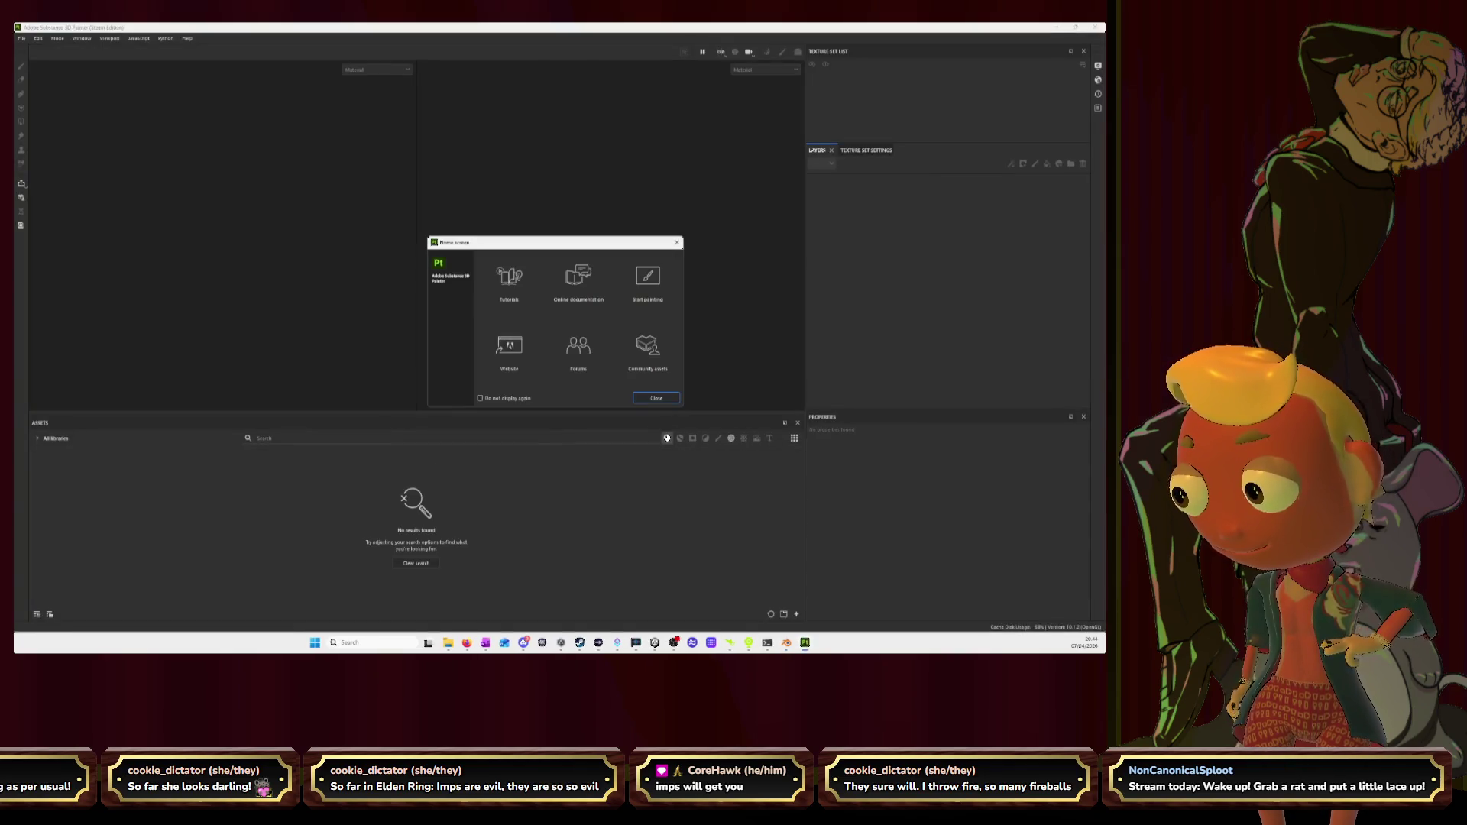
# Create a new texturing project from the exported cookie_dictator.fbx mesh
pyautogui.click(655, 397)
pyautogui.click(23, 40)
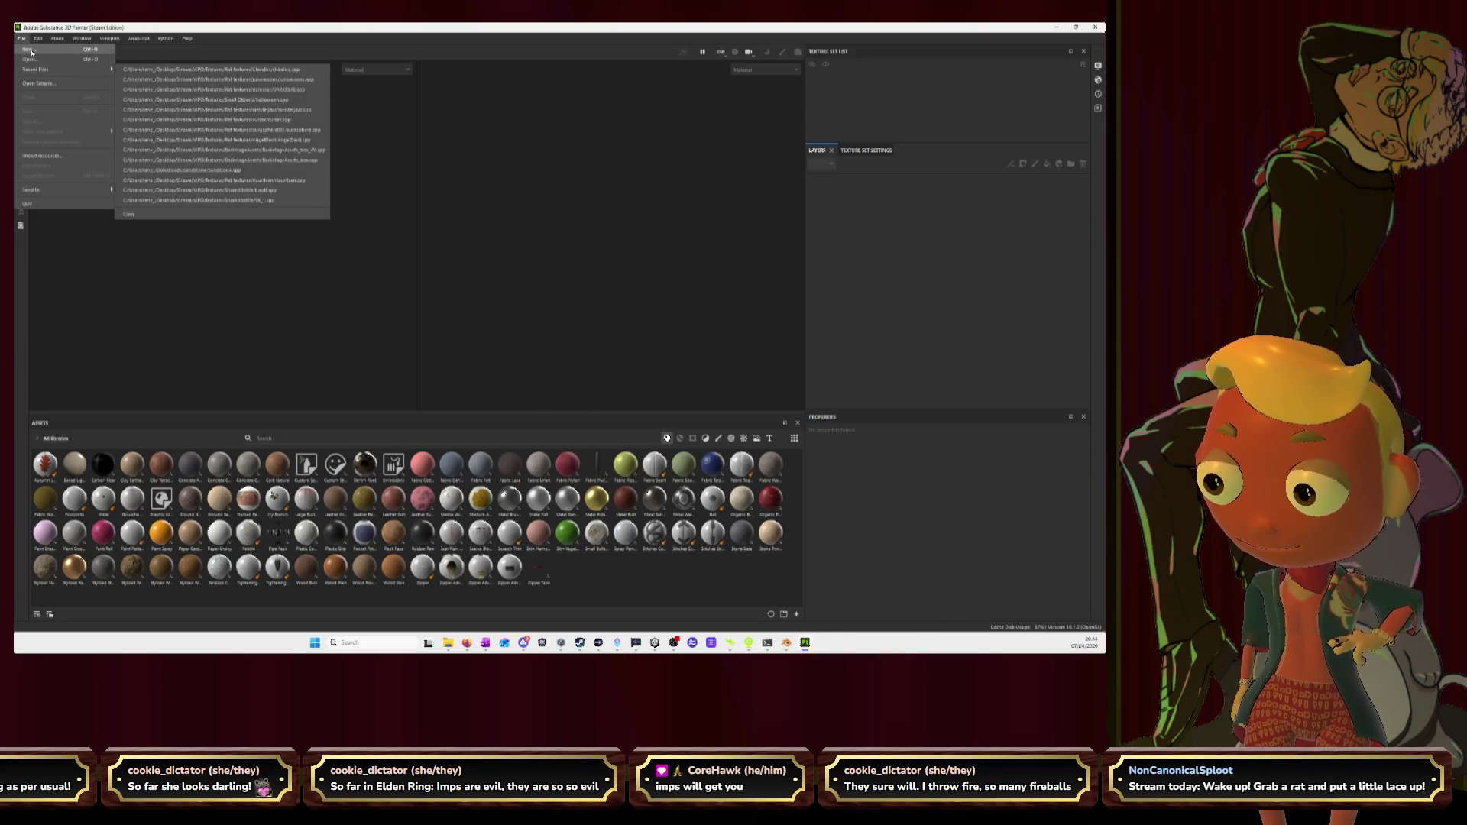
pyautogui.click(29, 50)
pyautogui.click(660, 216)
pyautogui.click(640, 230)
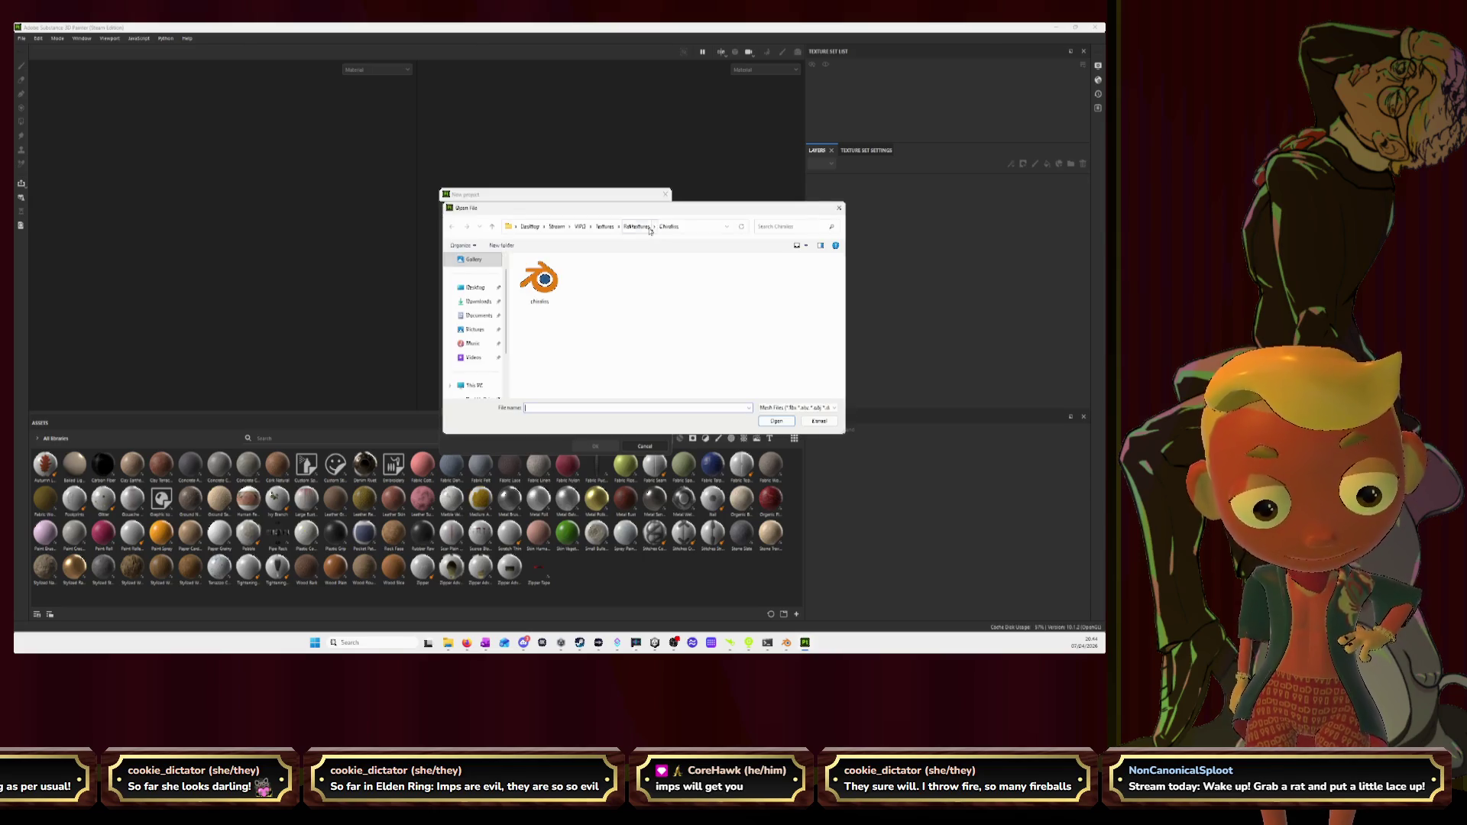
pyautogui.click(637, 227)
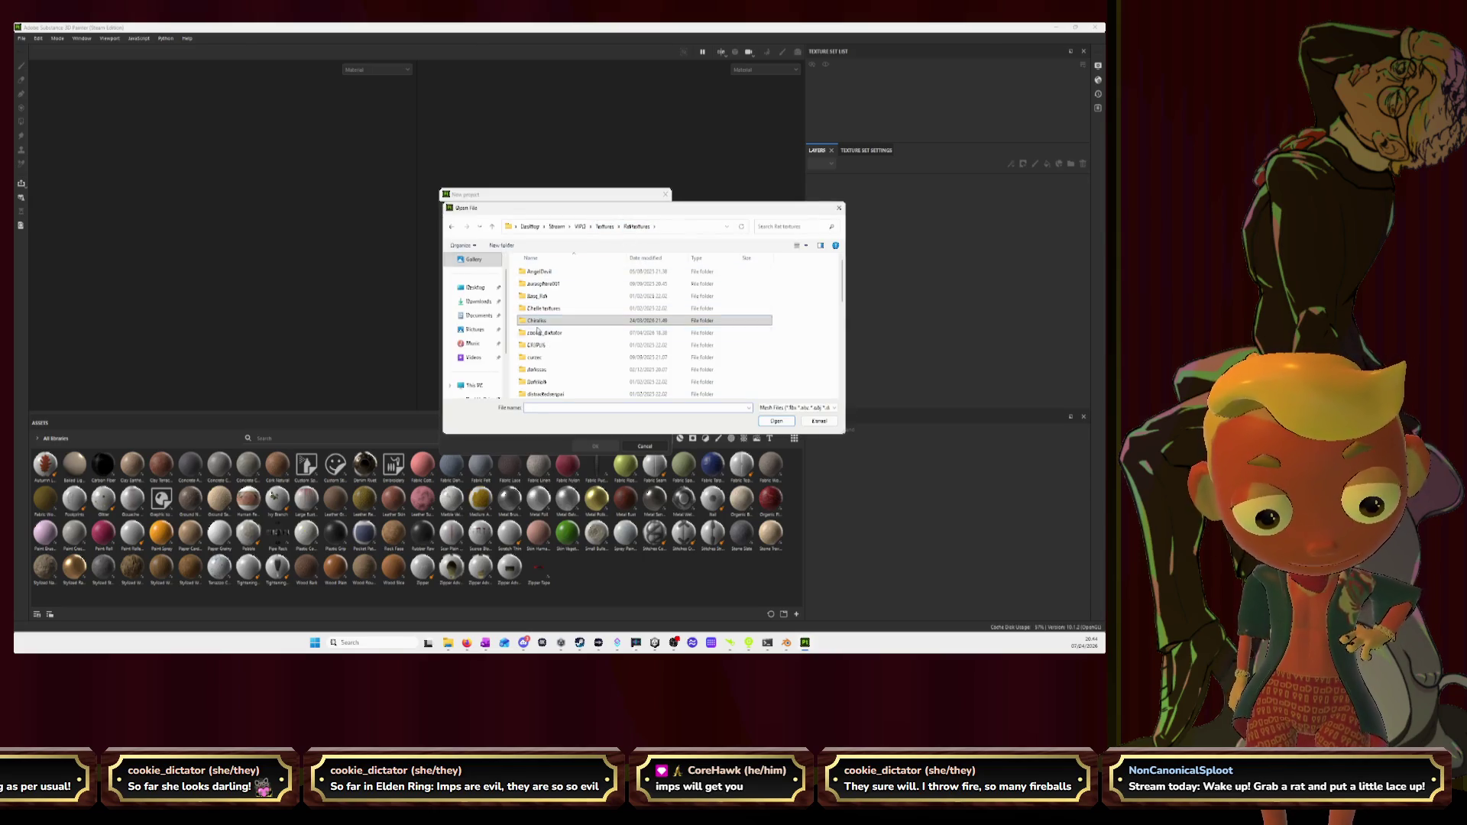
pyautogui.doubleClick(539, 332)
pyautogui.click(540, 272)
pyautogui.click(776, 421)
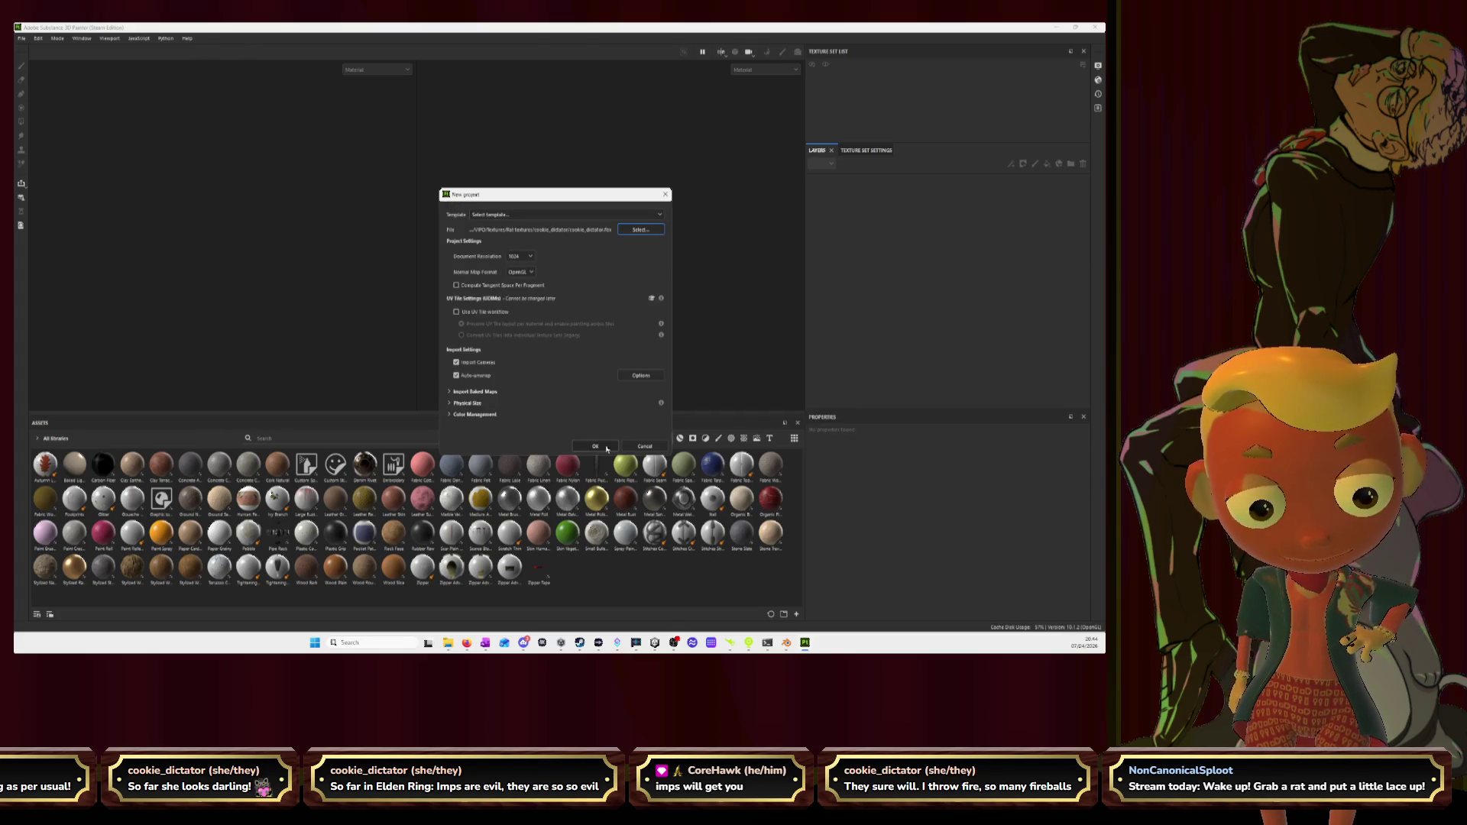
pyautogui.click(608, 448)
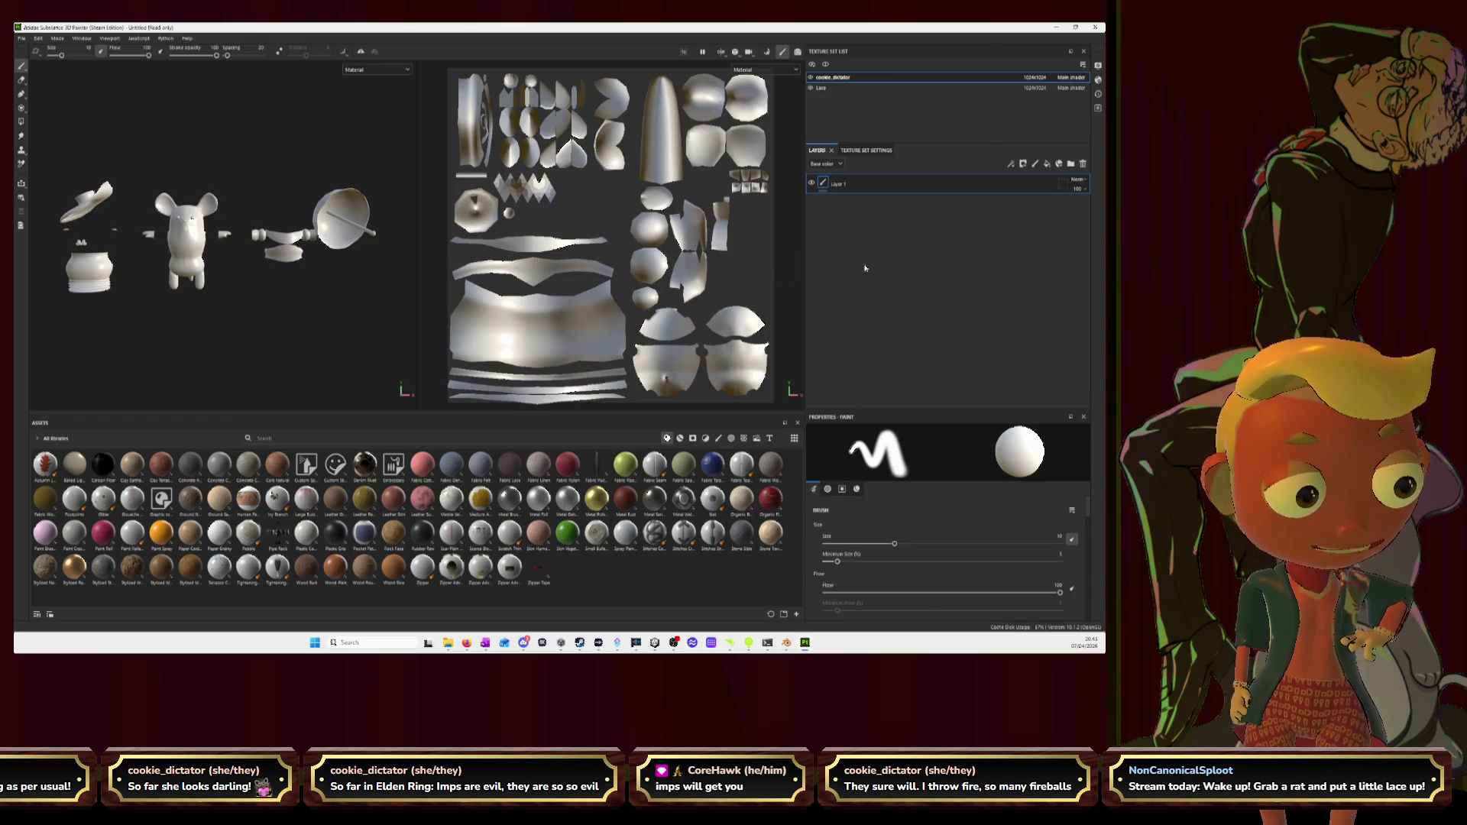
# Add a fill layer above Layer 1 and leave Fill layer 1 selected
pyautogui.click(1046, 163)
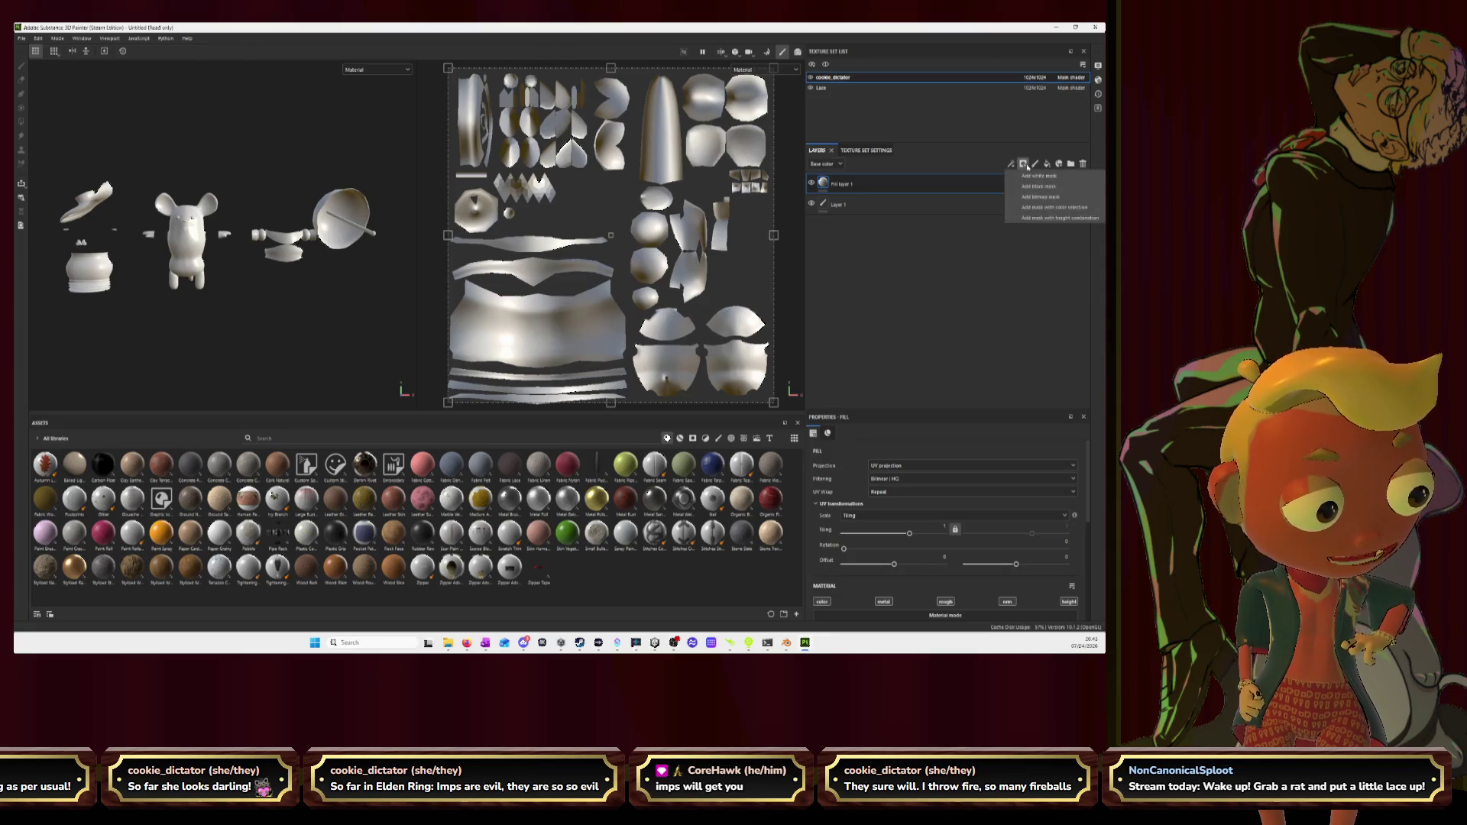
pyautogui.click(925, 203)
pyautogui.click(834, 187)
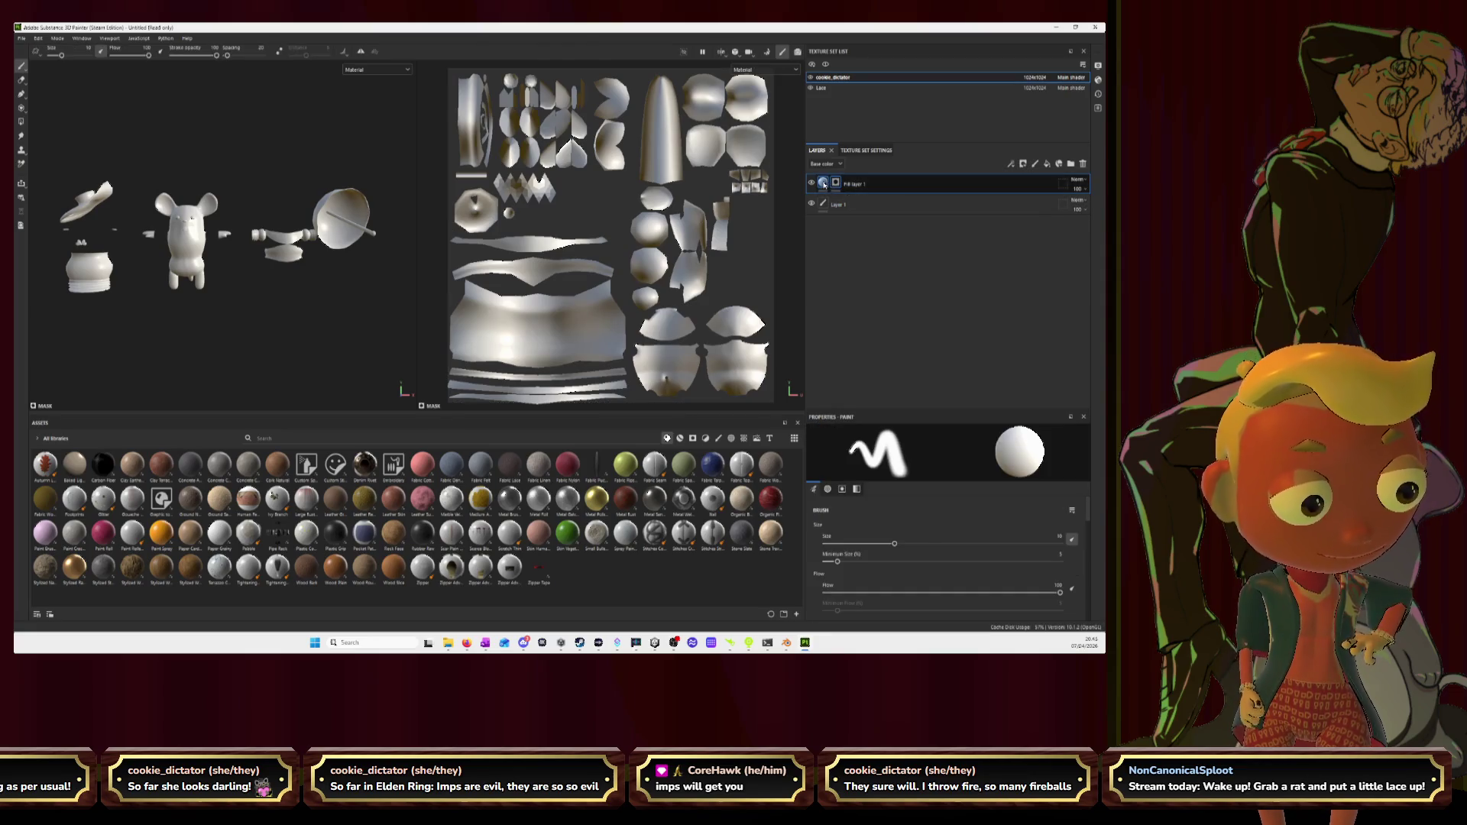
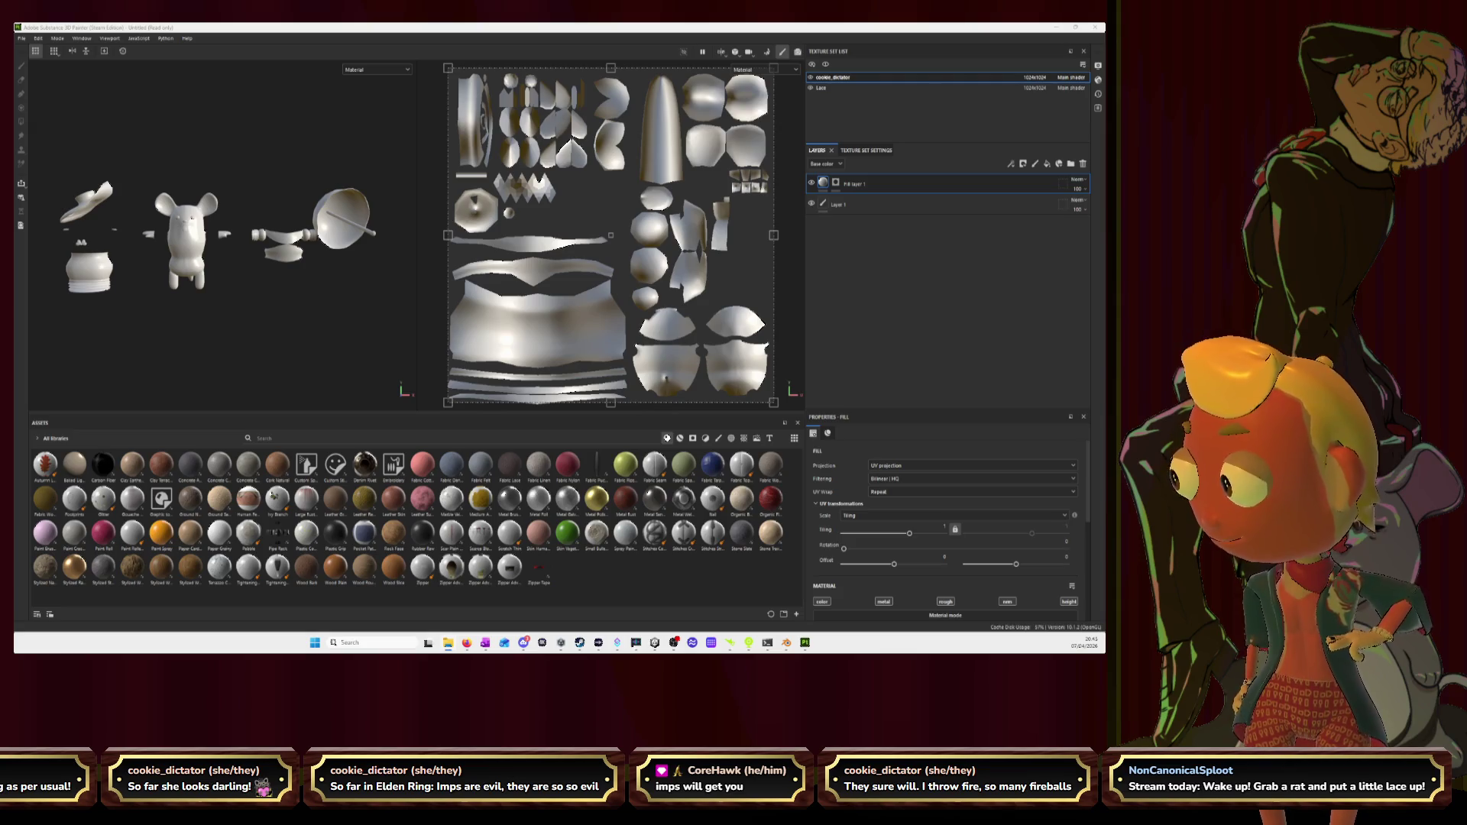
# Assign the RAT_Base_color and RAT_Metallic maps to the fill layer's base colour and metallic slots
pyautogui.moveTo(503, 252)
pyautogui.mouseDown()
pyautogui.moveTo(827, 204)
pyautogui.moveTo(824, 183)
pyautogui.mouseUp()
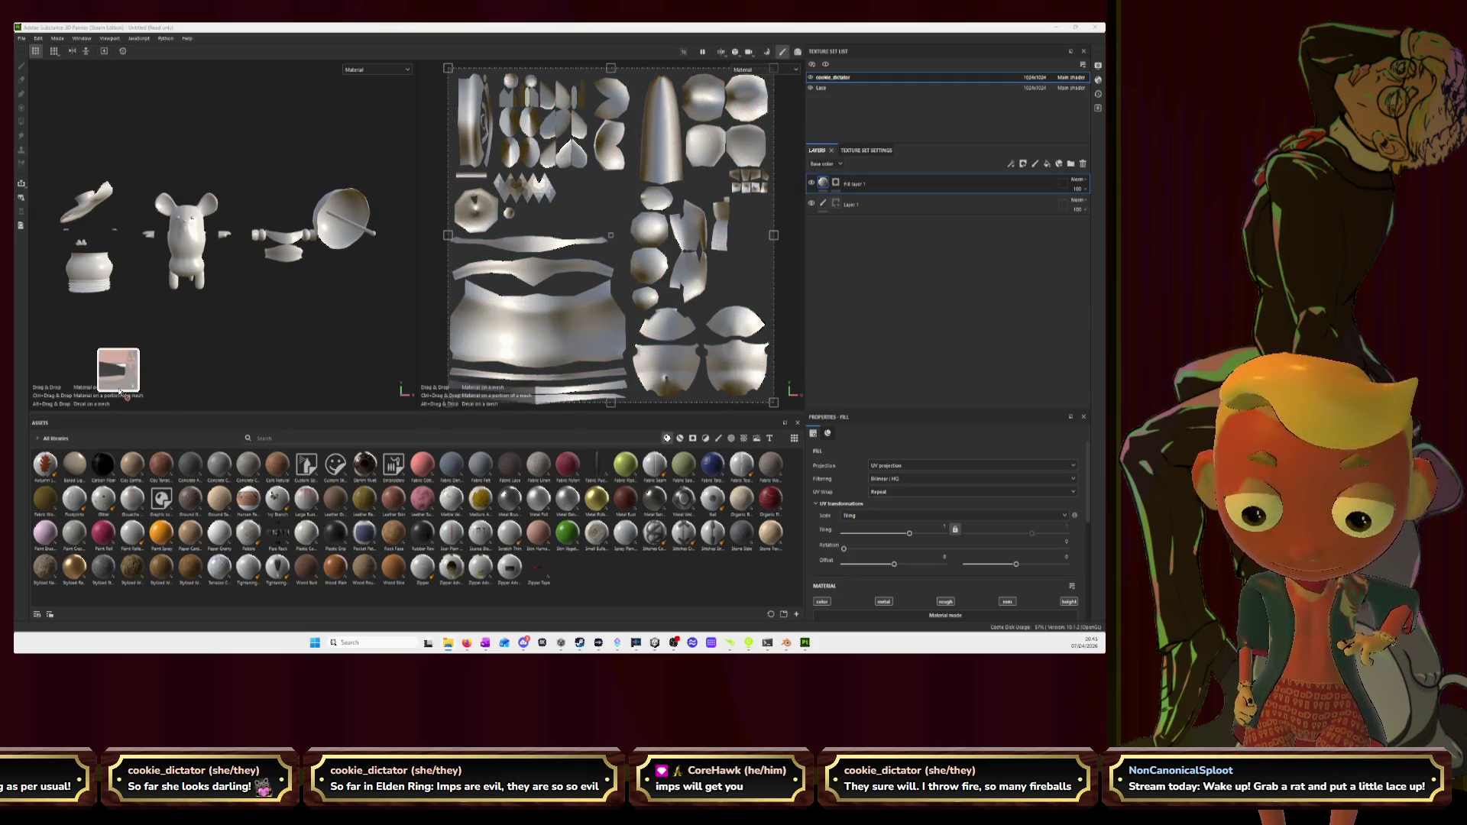
pyautogui.scroll(-4, 925, 464)
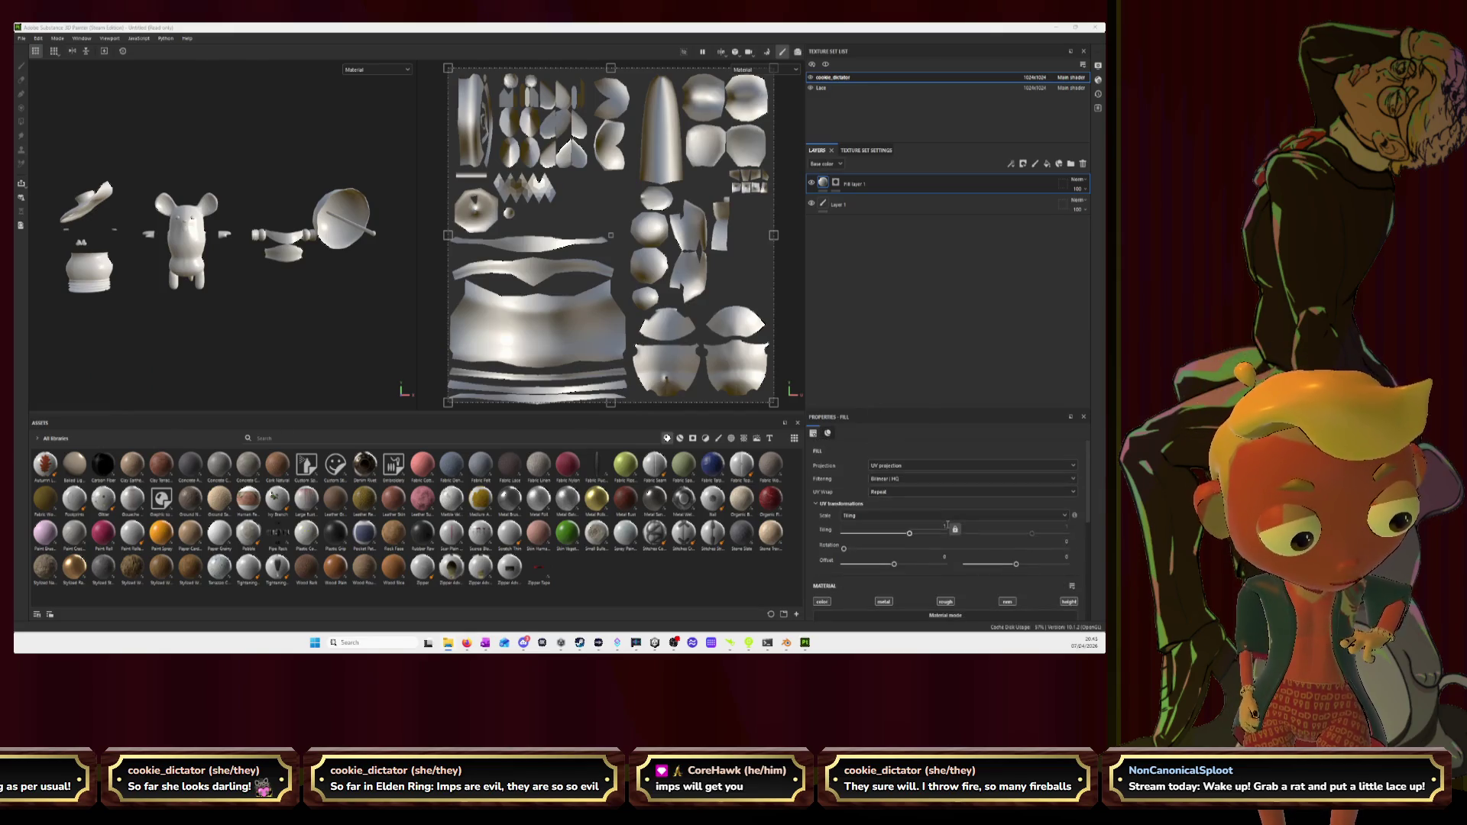
pyautogui.scroll(-3, 854, 472)
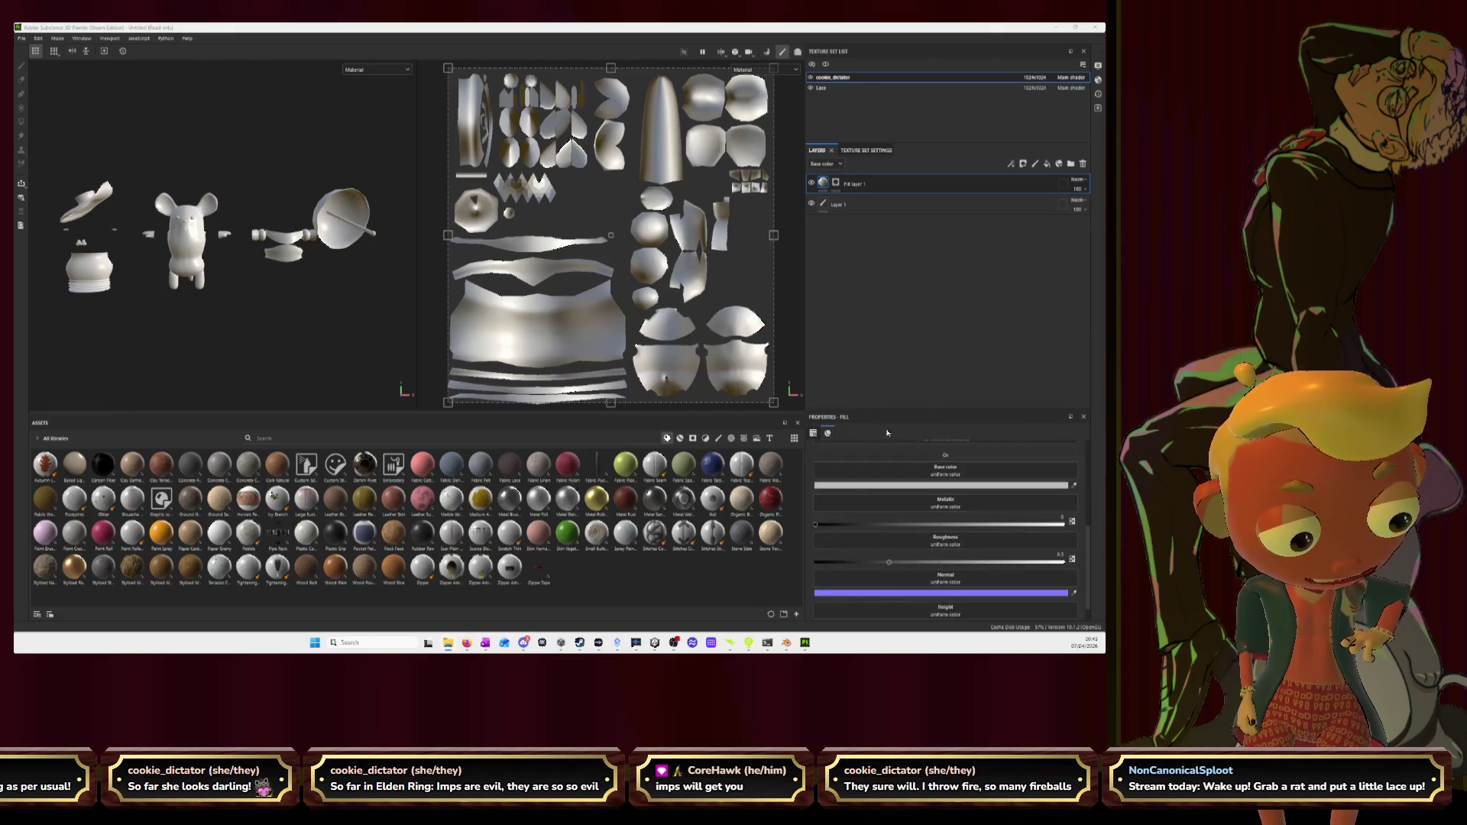
pyautogui.moveTo(888, 413); pyautogui.dragTo(857, 297)
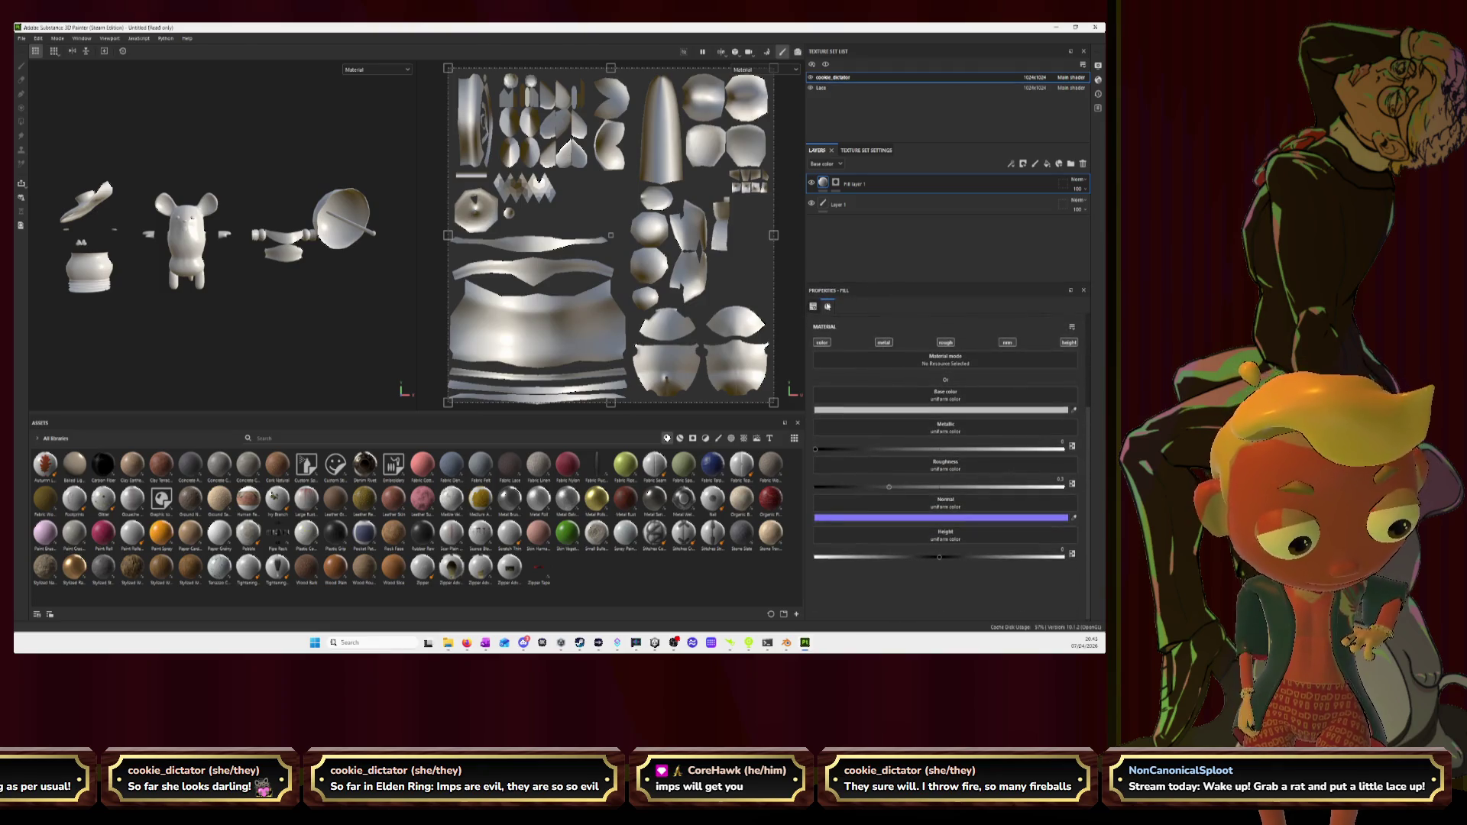
pyautogui.moveTo(731, 374)
pyautogui.mouseDown()
pyautogui.moveTo(912, 393)
pyautogui.moveTo(973, 525)
pyautogui.mouseUp()
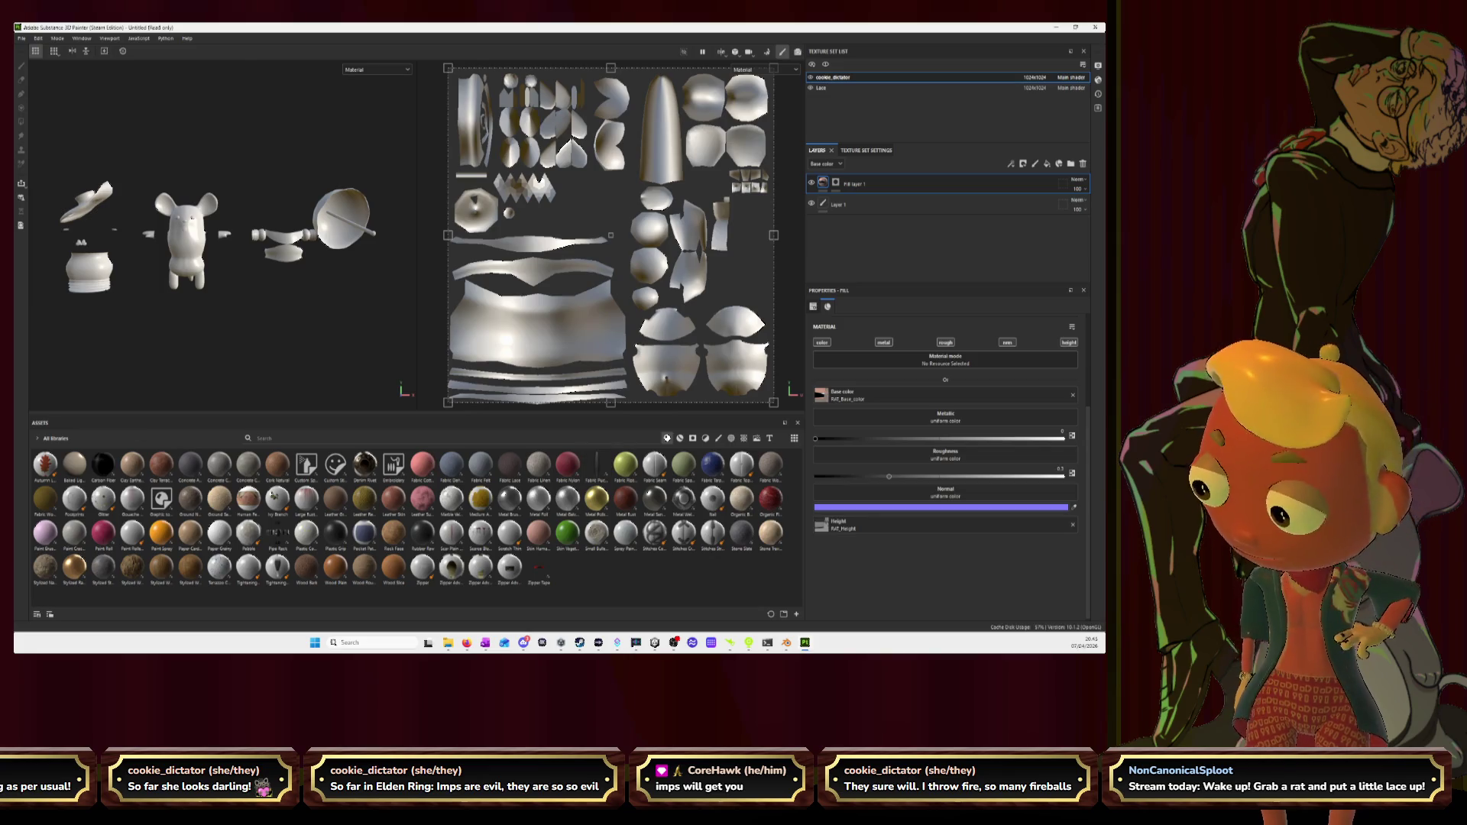
pyautogui.moveTo(1101, 522); pyautogui.dragTo(974, 415)
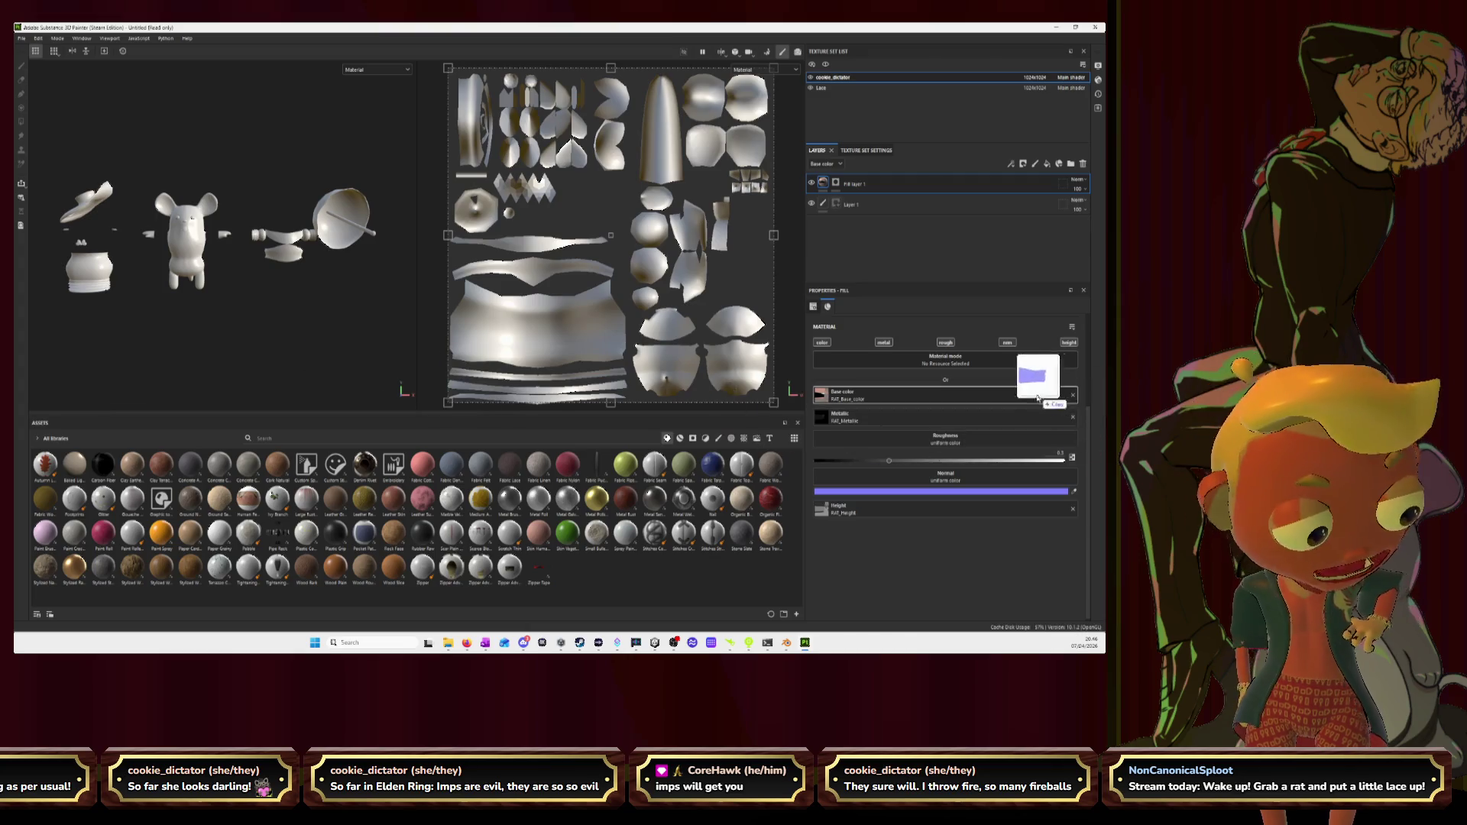
# Assign the RAT_Normal and RAT_Roughness maps to the fill layer's normal and roughness slots
pyautogui.moveTo(1100, 379); pyautogui.dragTo(970, 475)
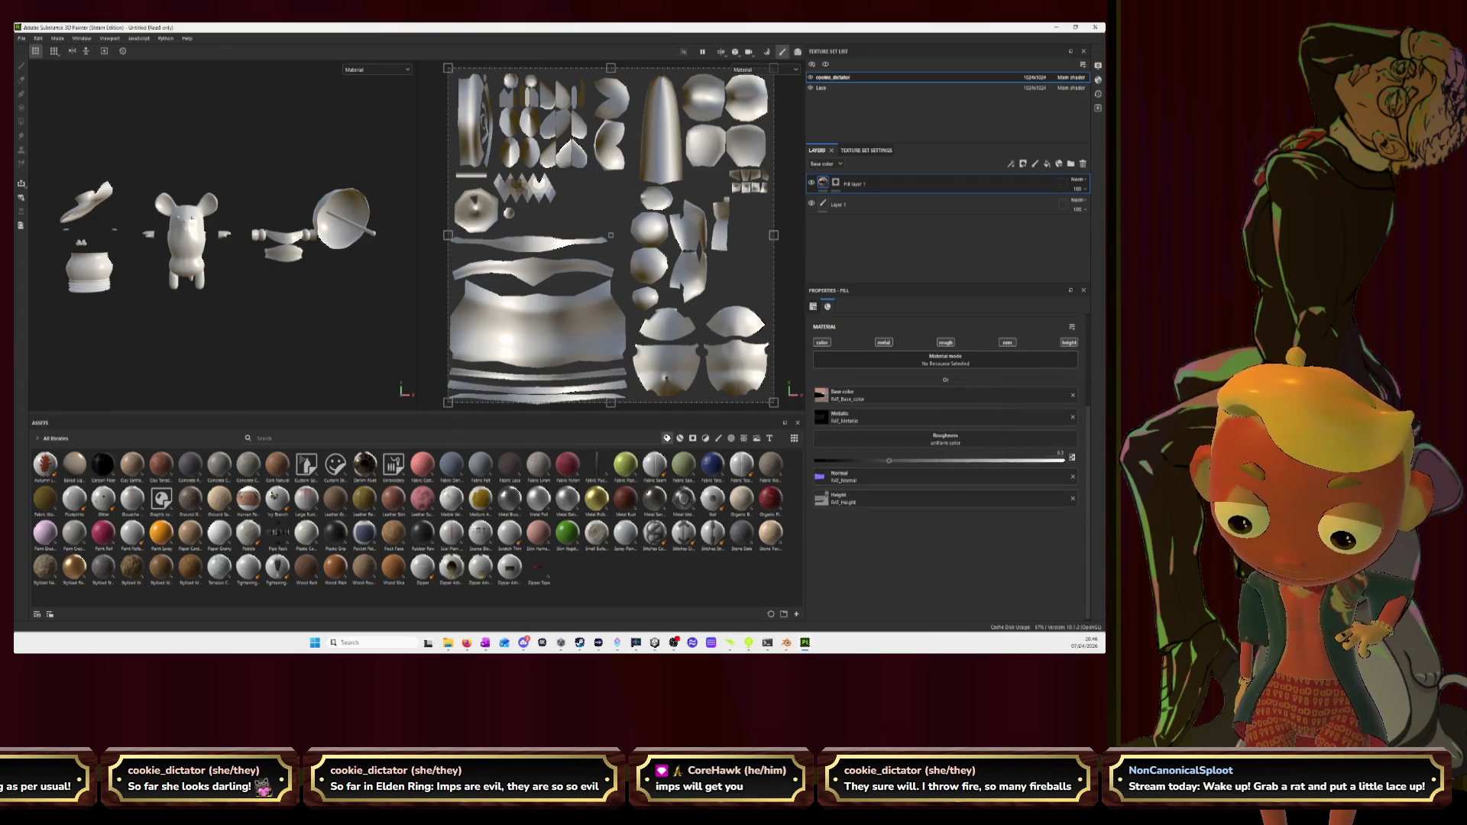
pyautogui.moveTo(799, 321); pyautogui.dragTo(897, 445)
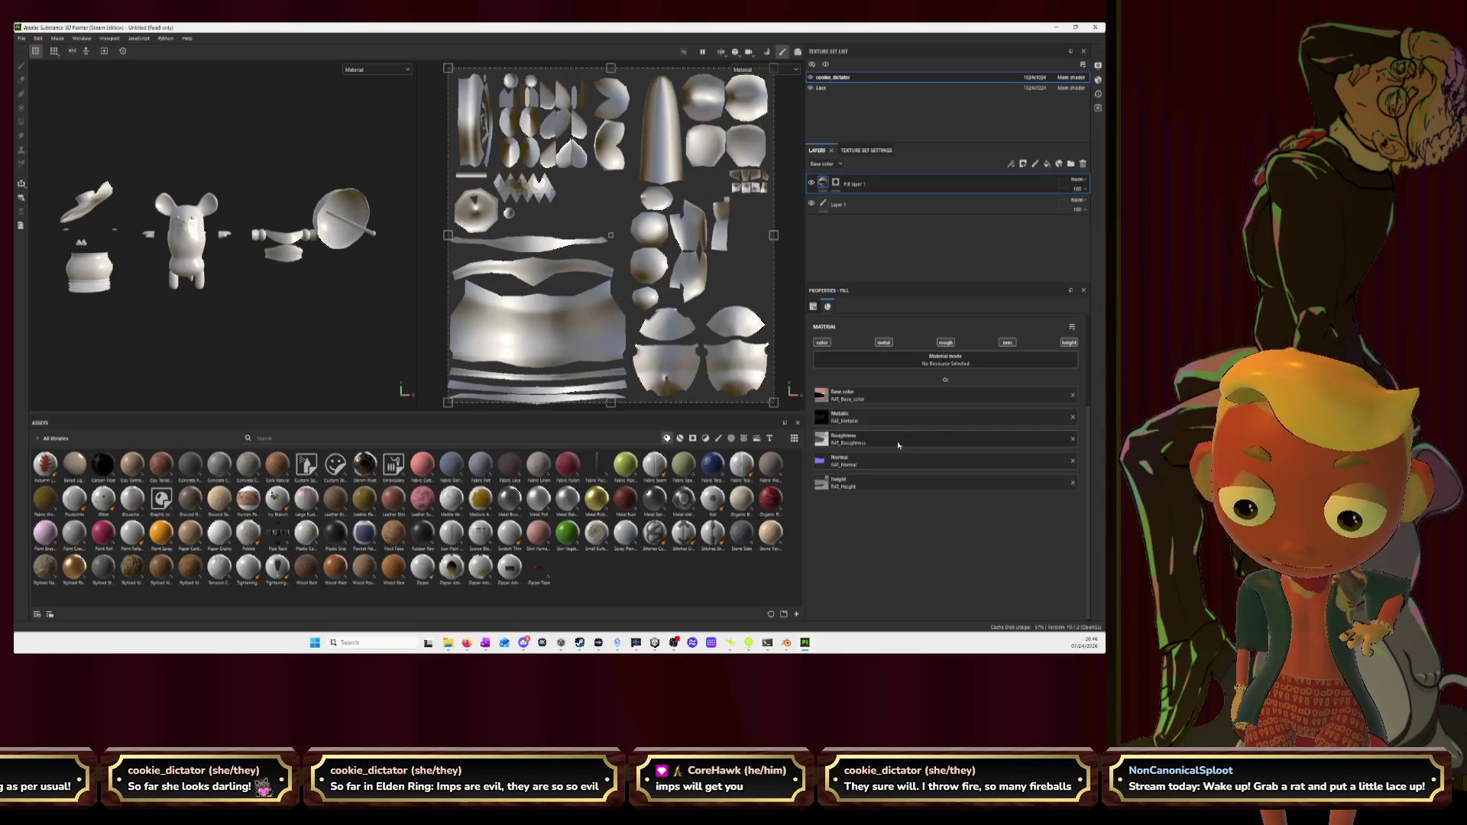
pyautogui.click(835, 184)
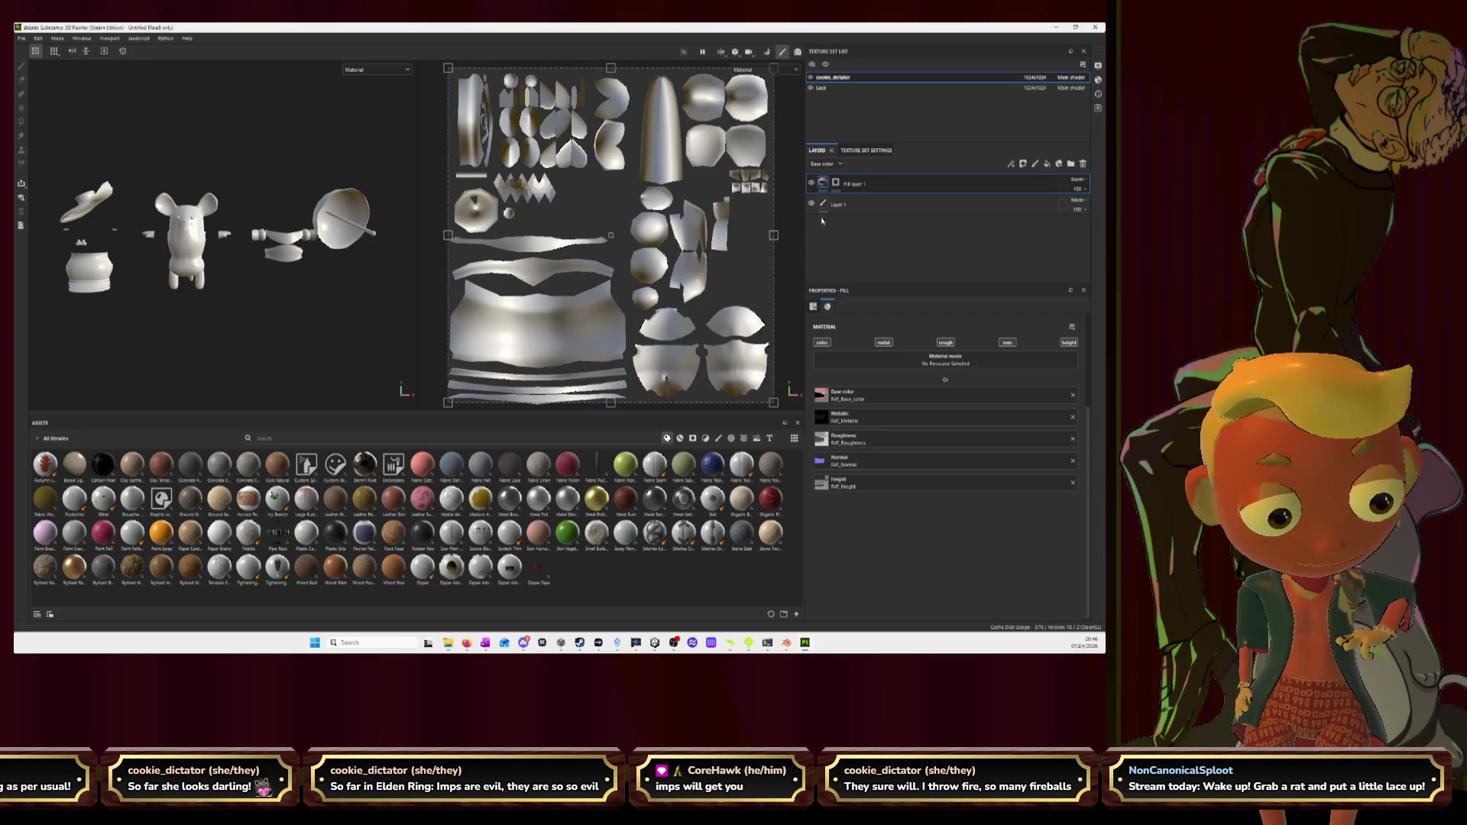
# Remove the fill layer's existing mask and move Fill layer 1 below Layer 1
pyautogui.rightClick(836, 186)
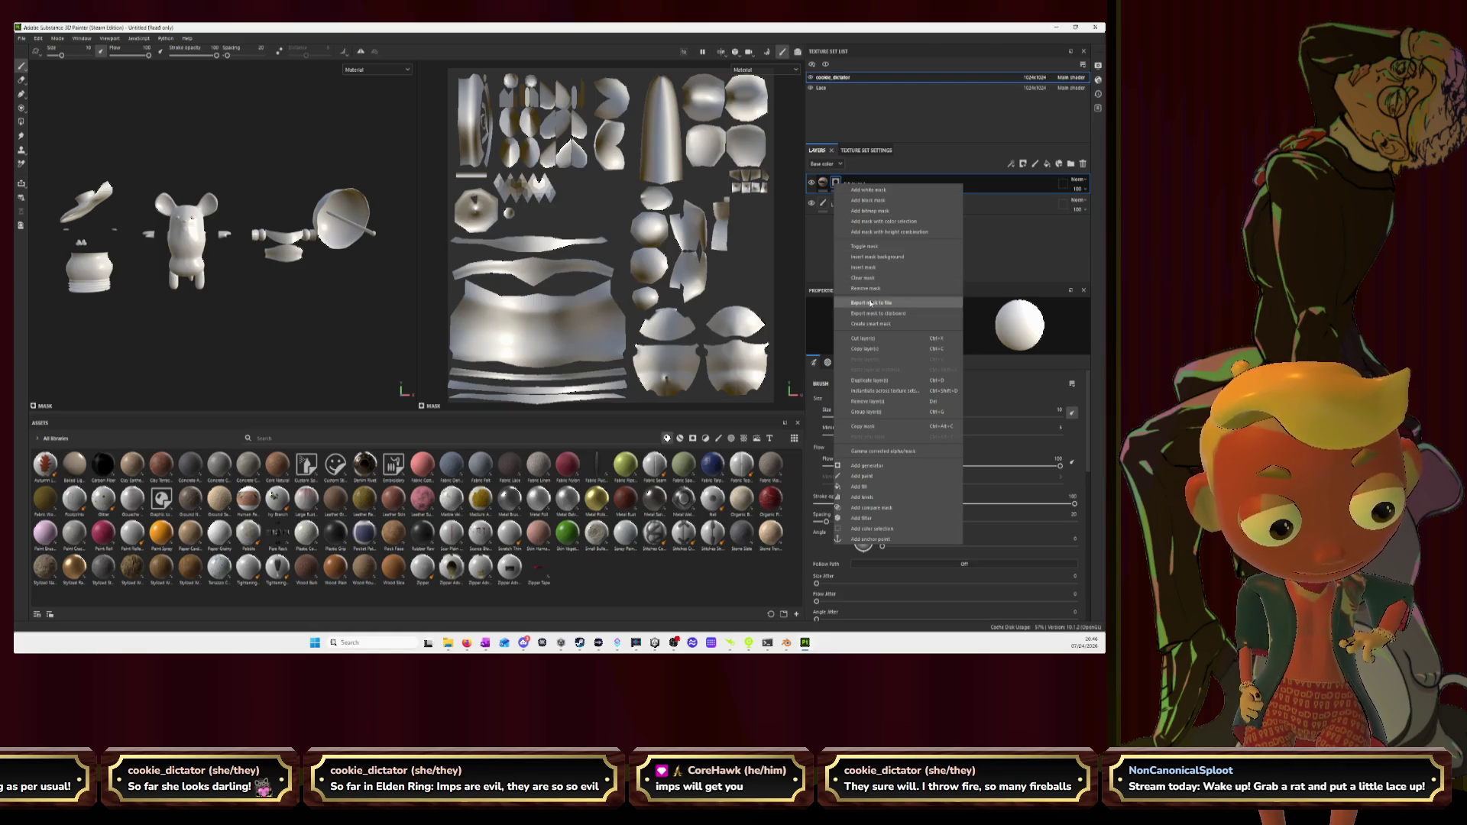
pyautogui.click(870, 289)
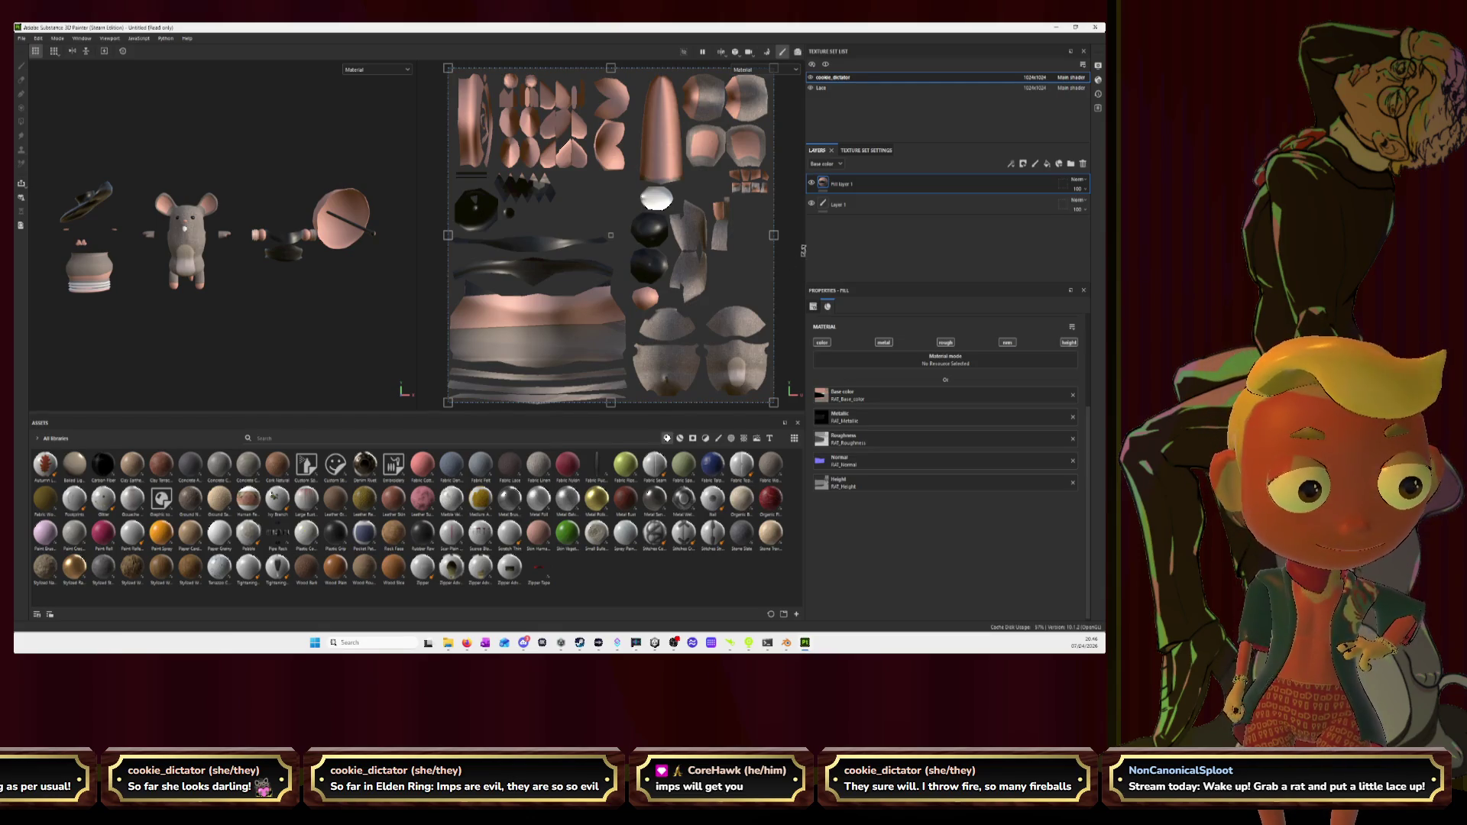
pyautogui.doubleClick(857, 186)
pyautogui.moveTo(857, 187); pyautogui.dragTo(854, 227)
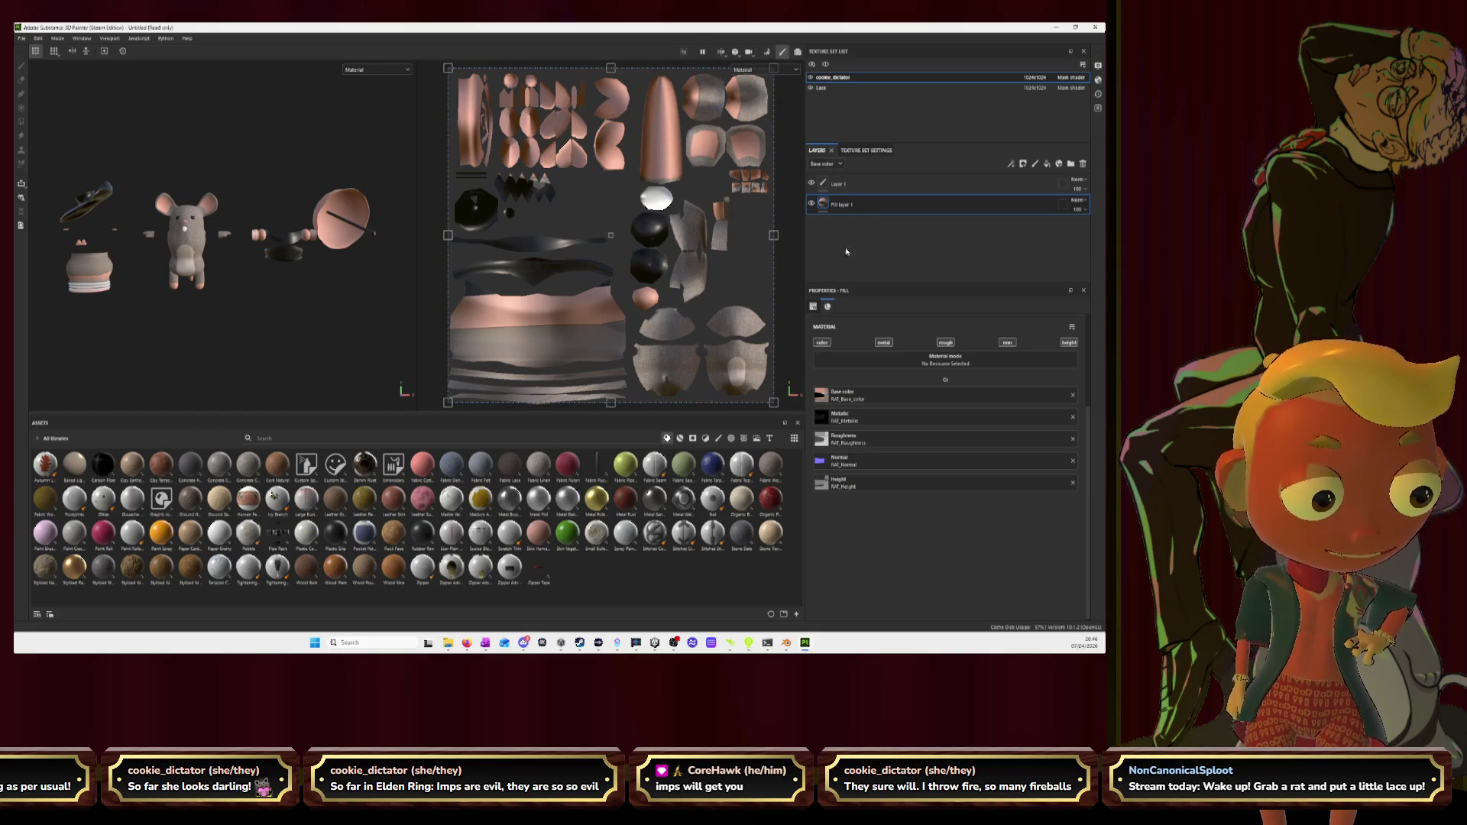
# Add a black mask to Fill layer 1 so its textures are hidden
pyautogui.rightClick(880, 207)
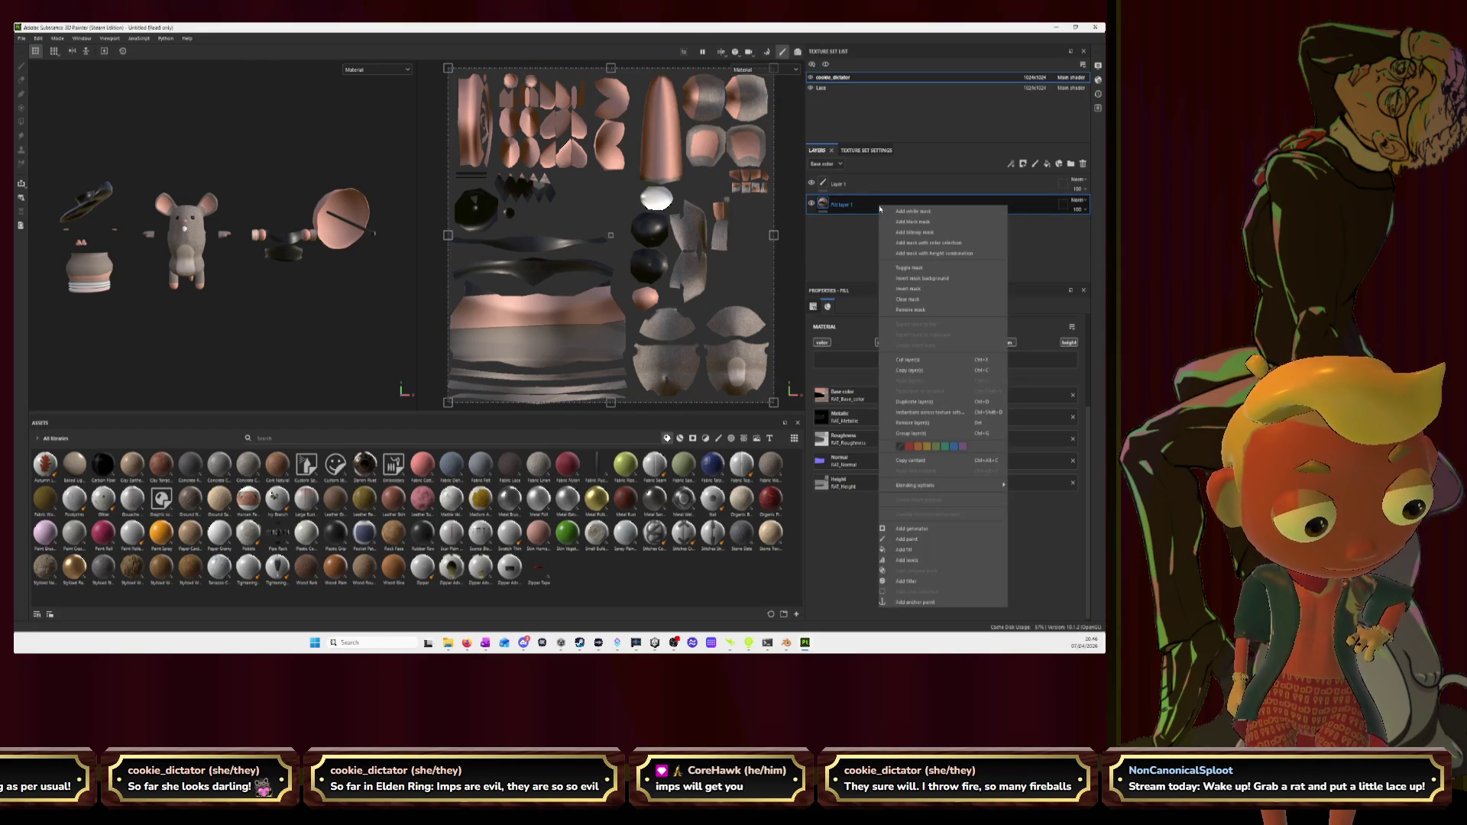
pyautogui.click(924, 225)
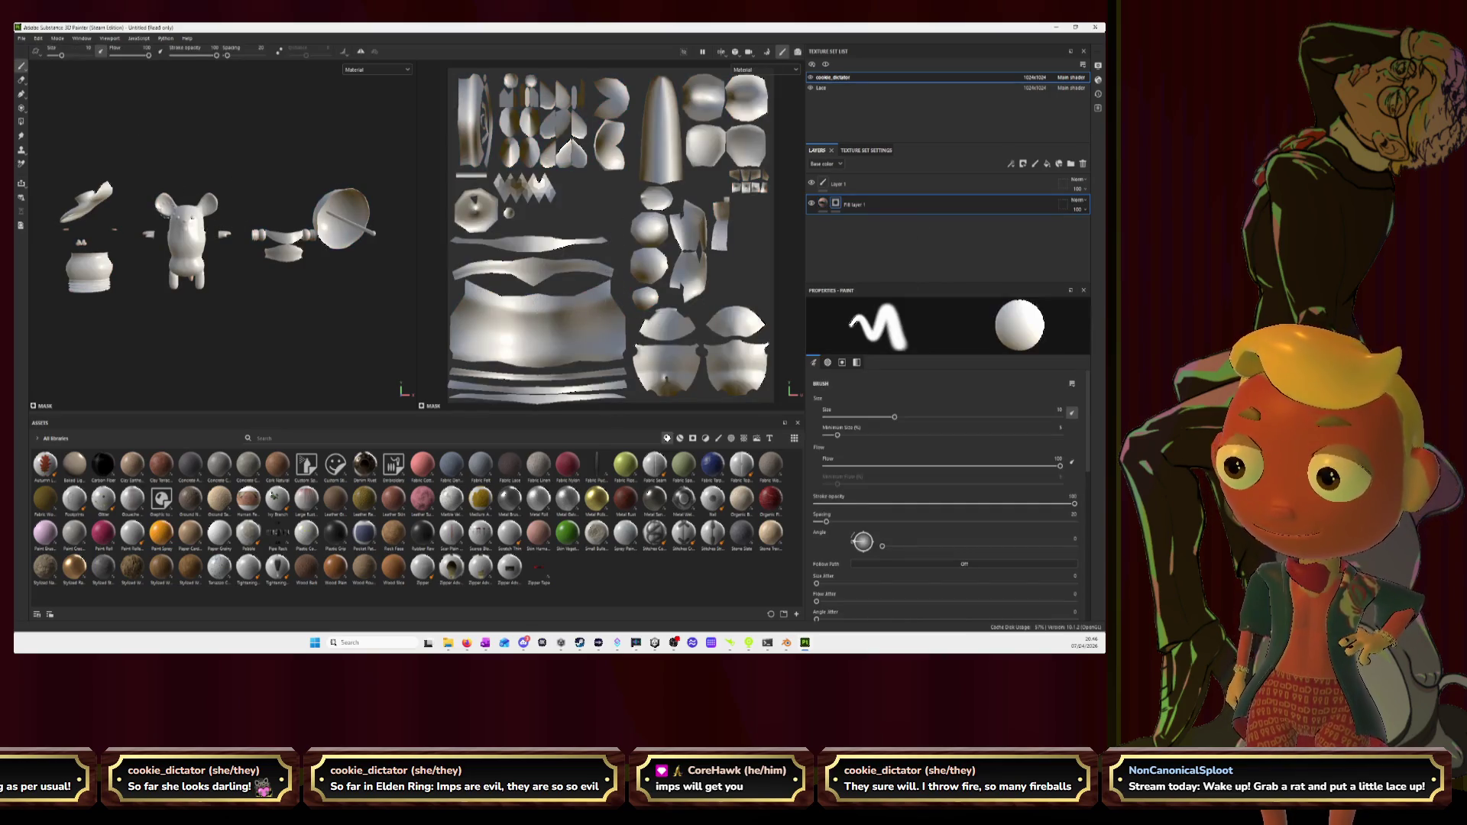
# Paint the mask to reveal fur and pink skin on the rat's ears, chest, belly and left foot
pyautogui.moveTo(166, 208); pyautogui.dragTo(201, 208)
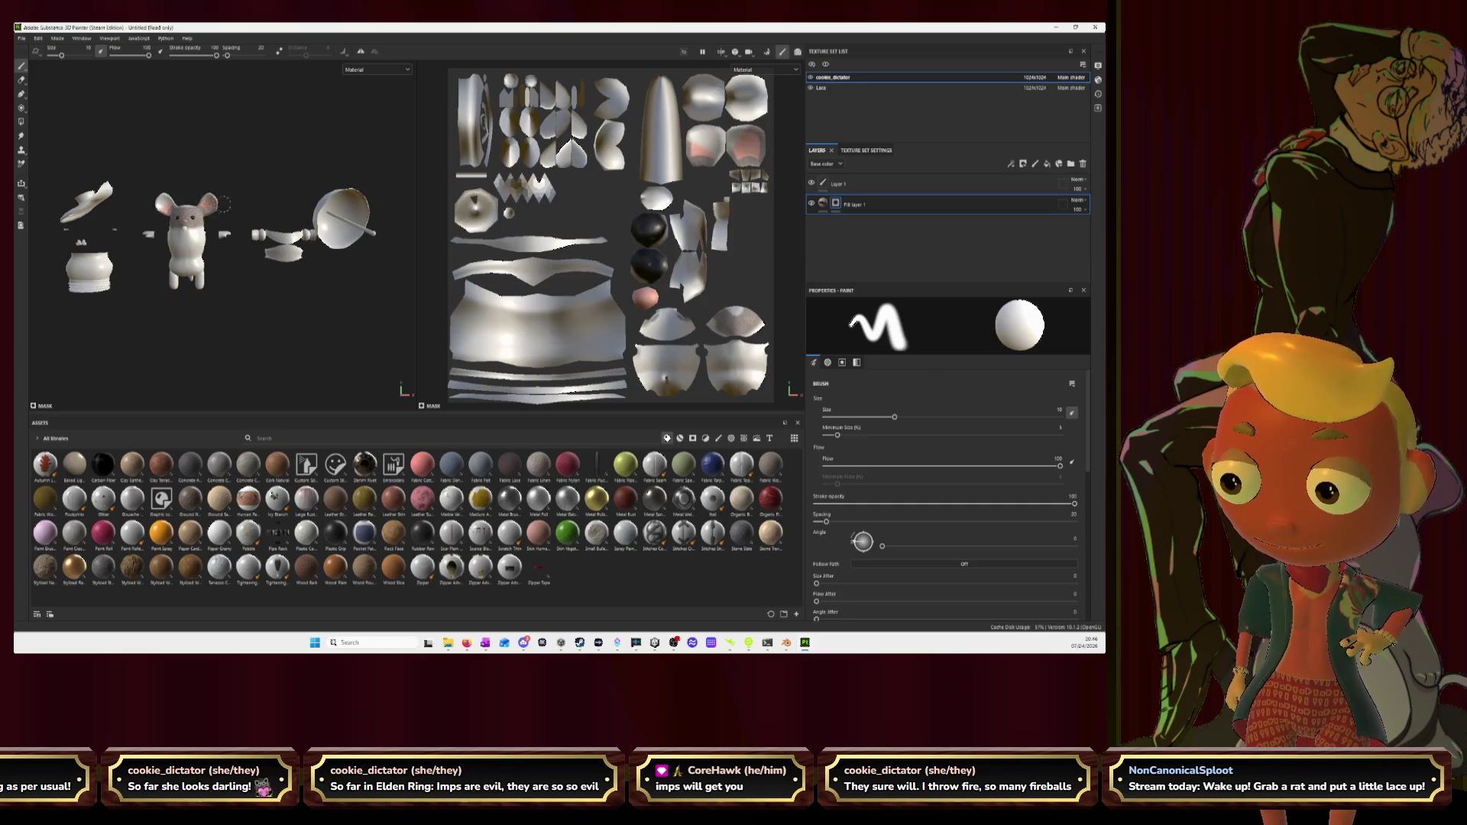
pyautogui.moveTo(168, 205); pyautogui.dragTo(170, 192)
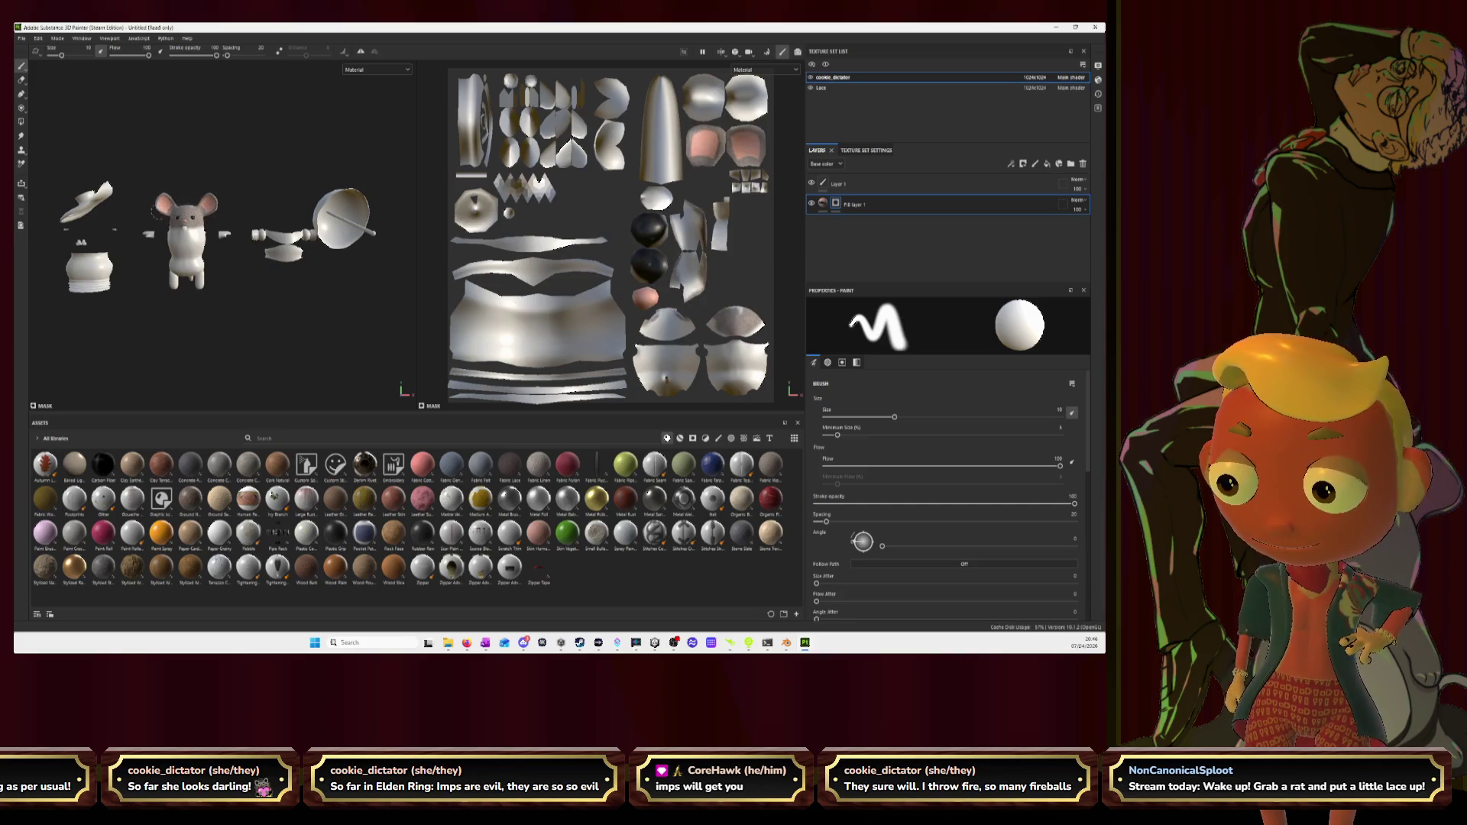
pyautogui.scroll(5, 246, 228)
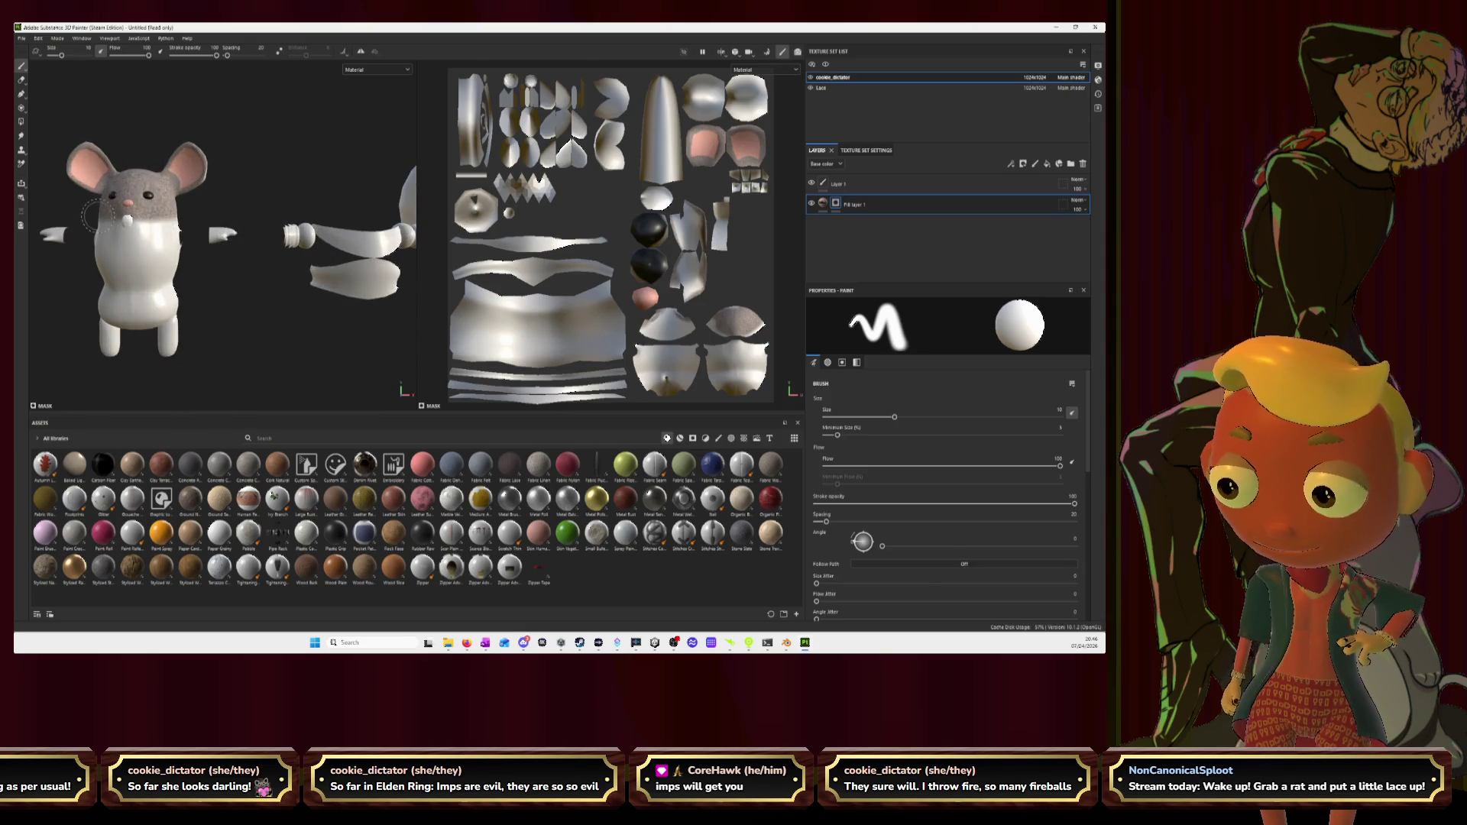
pyautogui.moveTo(120, 230); pyautogui.dragTo(191, 236)
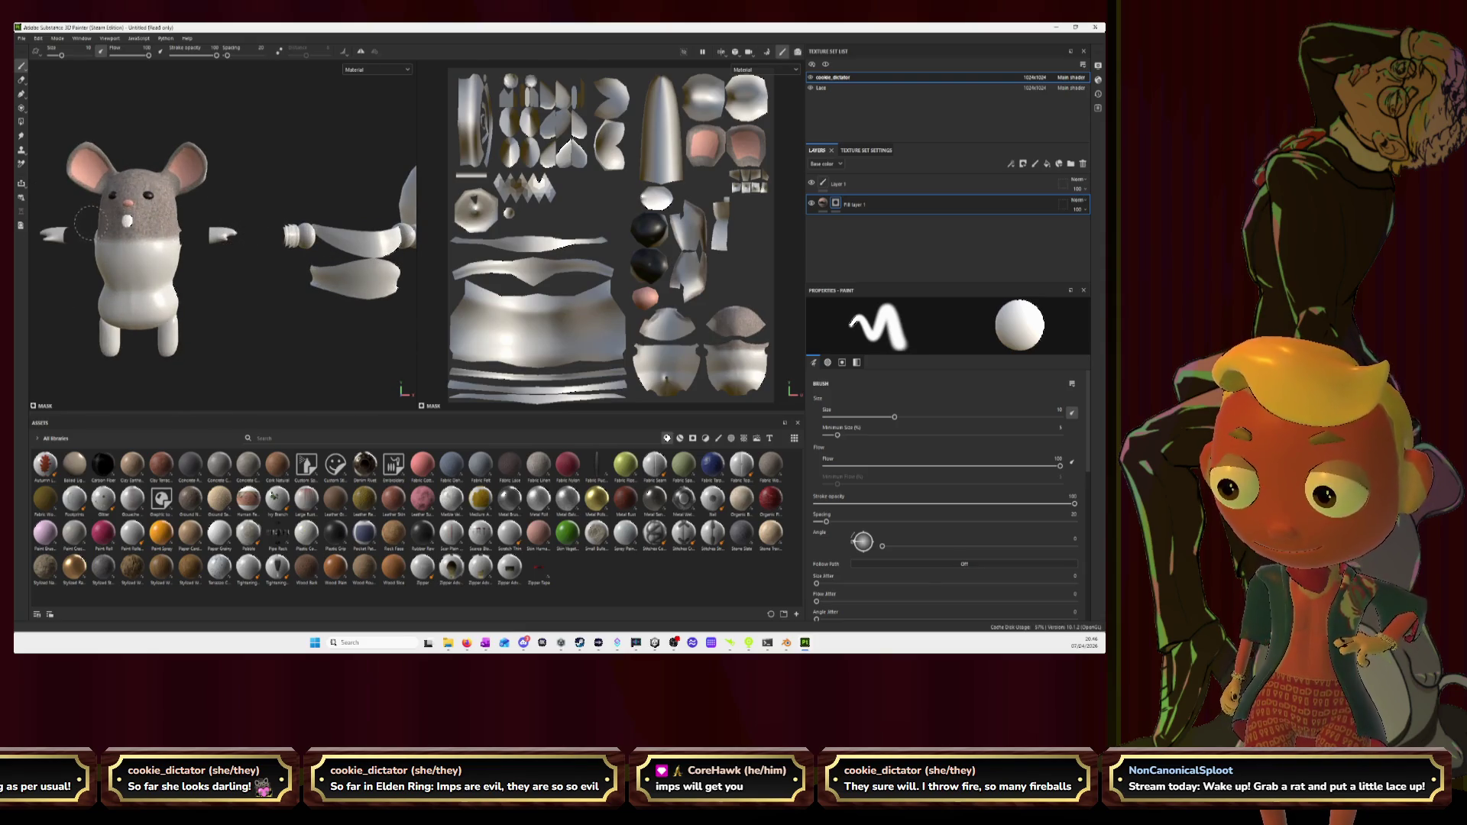
pyautogui.moveTo(86, 230); pyautogui.dragTo(174, 228)
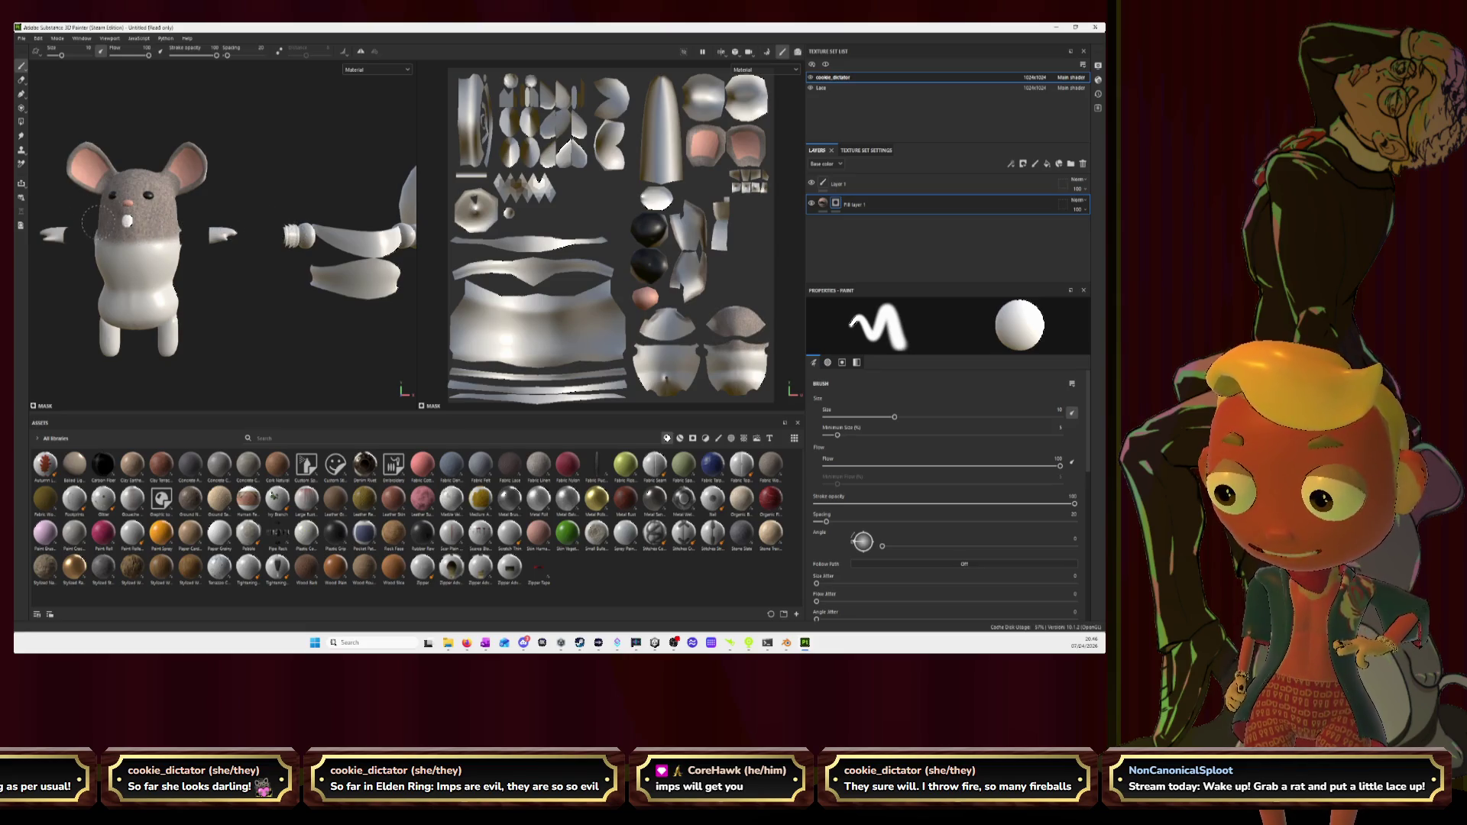
pyautogui.moveTo(109, 350)
pyautogui.mouseDown()
pyautogui.moveTo(98, 308)
pyautogui.moveTo(172, 350)
pyautogui.mouseUp()
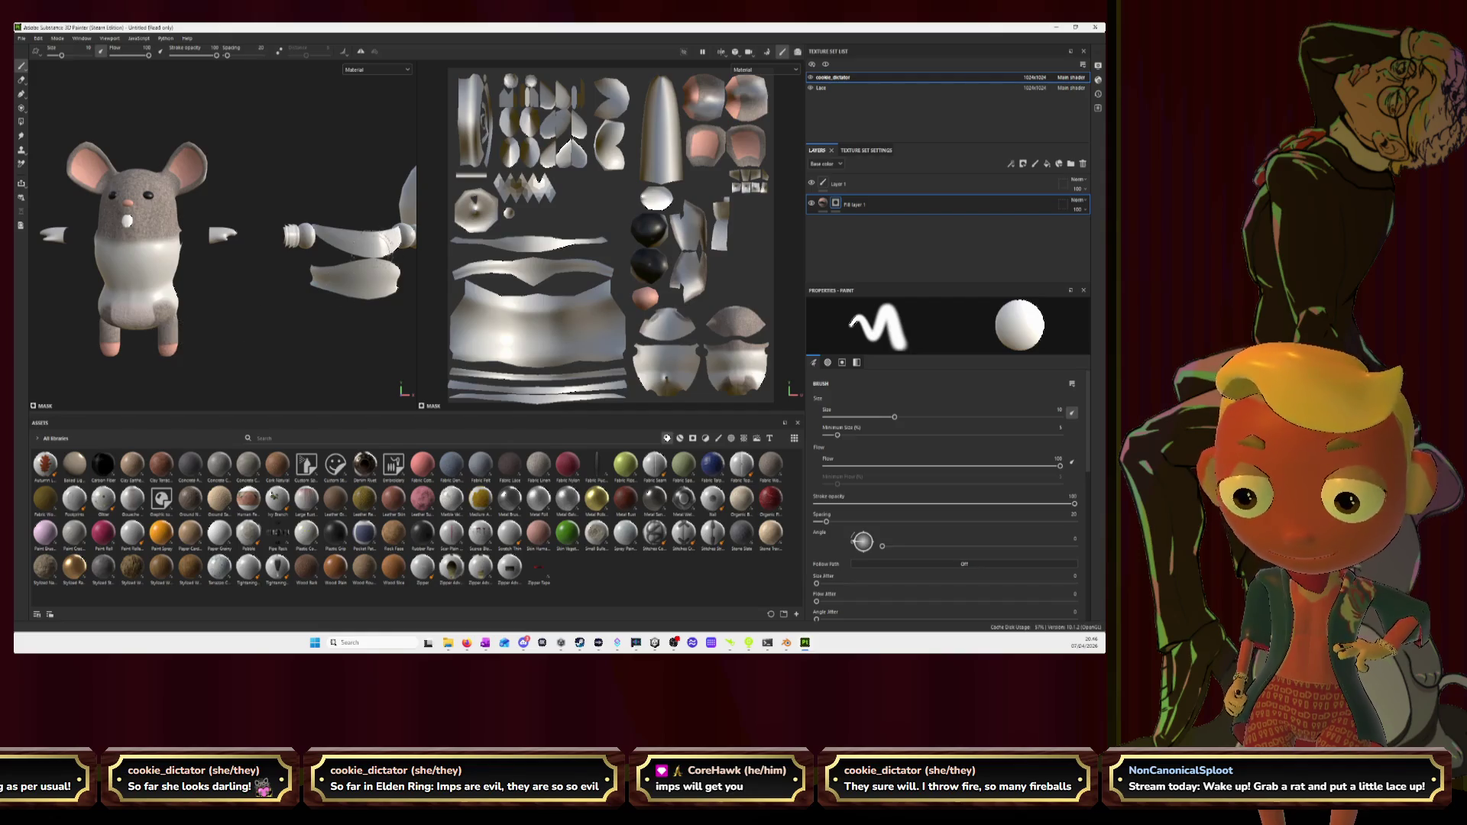
# Reveal the fur over the rat's lower body, orbiting around to check it from behind
pyautogui.keyDown('alt'); pyautogui.moveTo(302, 266); pyautogui.dragTo(387, 237); pyautogui.keyUp('alt')
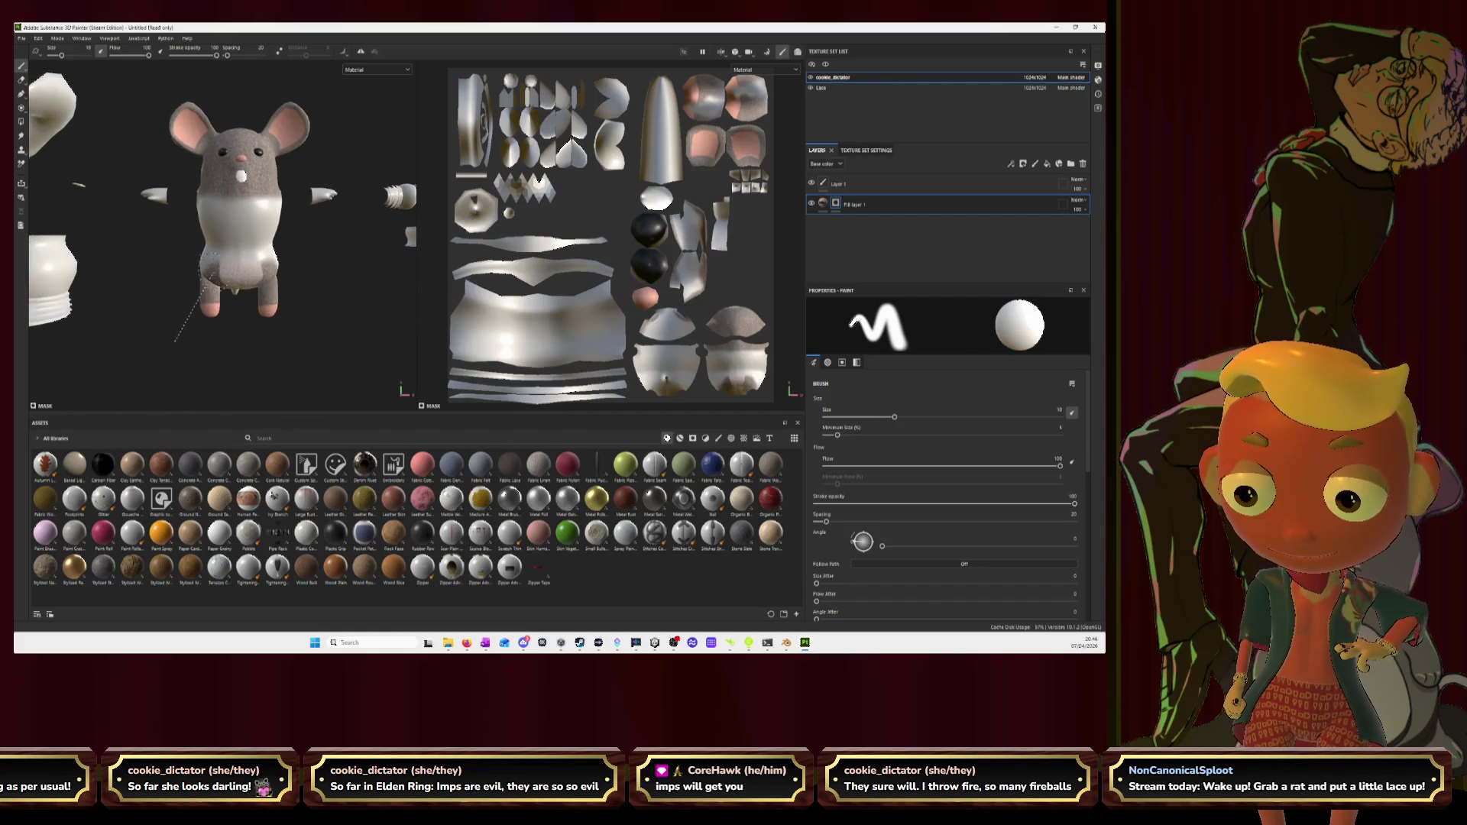
pyautogui.moveTo(174, 342)
pyautogui.keyDown('alt'); pyautogui.mouseDown()
pyautogui.moveTo(273, 261)
pyautogui.moveTo(155, 324)
pyautogui.mouseUp(); pyautogui.keyUp('alt')
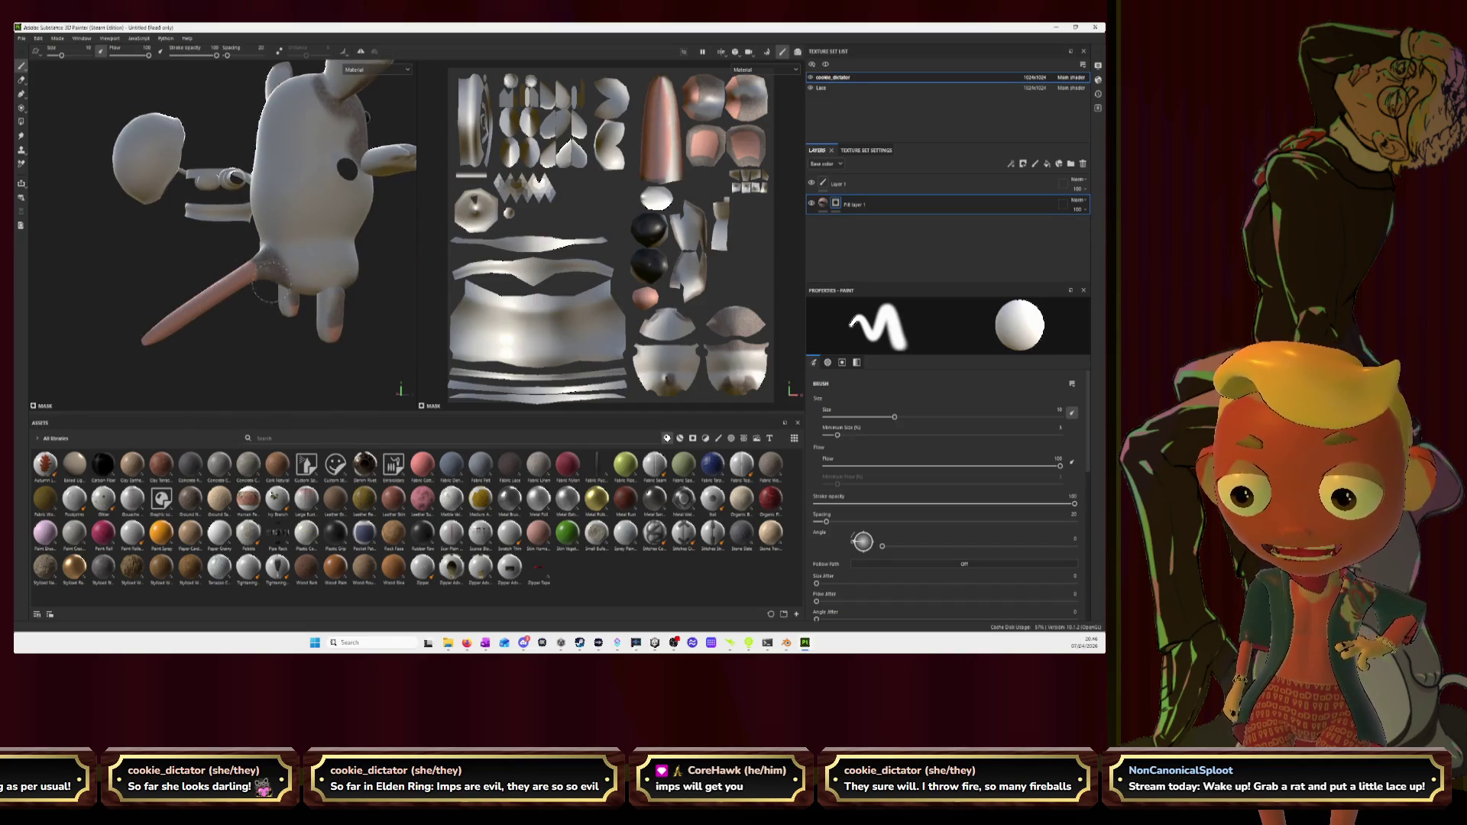
pyautogui.moveTo(268, 279); pyautogui.dragTo(345, 276)
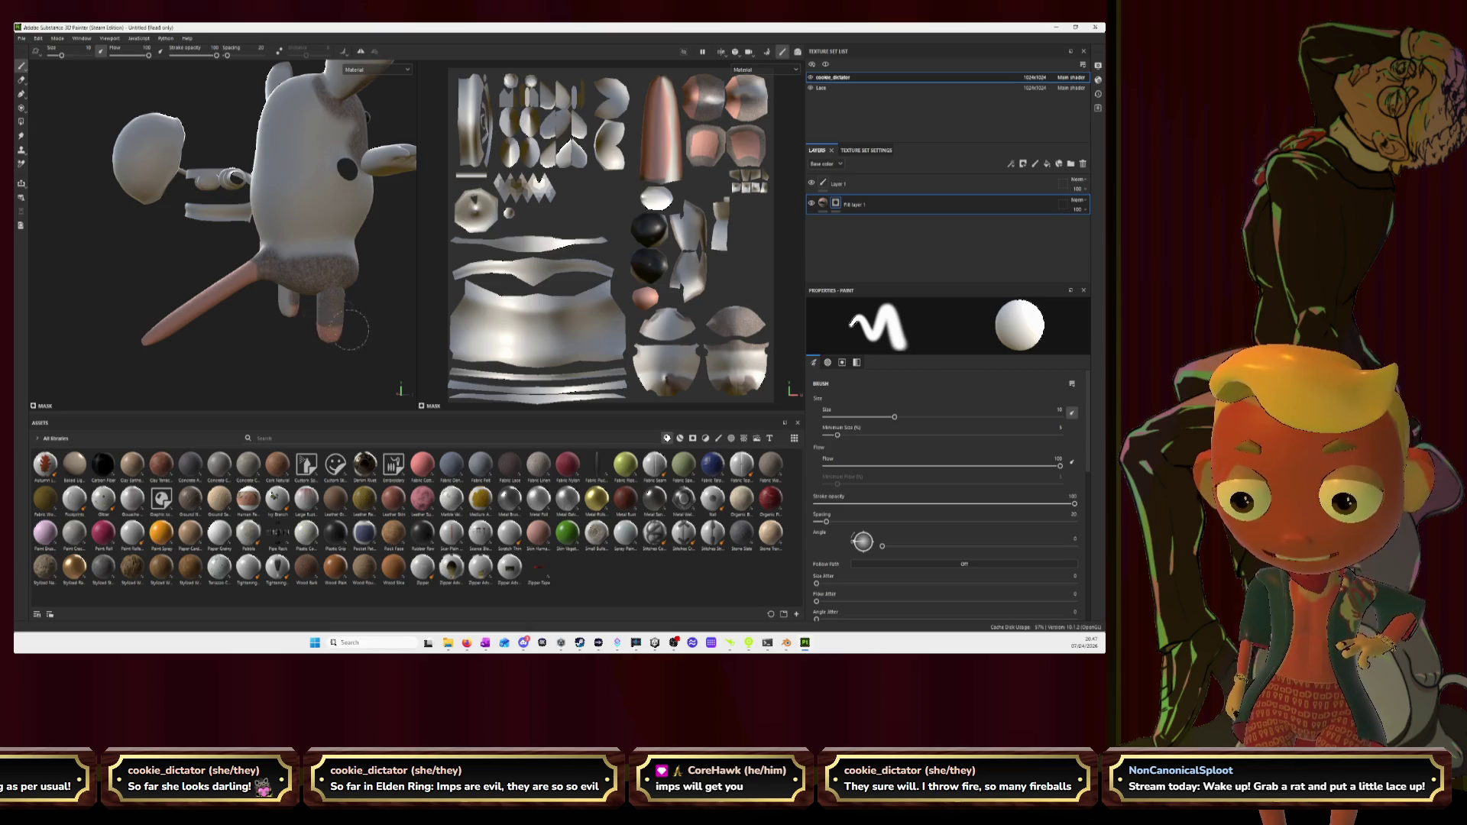
pyautogui.keyDown('alt'); pyautogui.moveTo(356, 334); pyautogui.dragTo(197, 341); pyautogui.keyUp('alt')
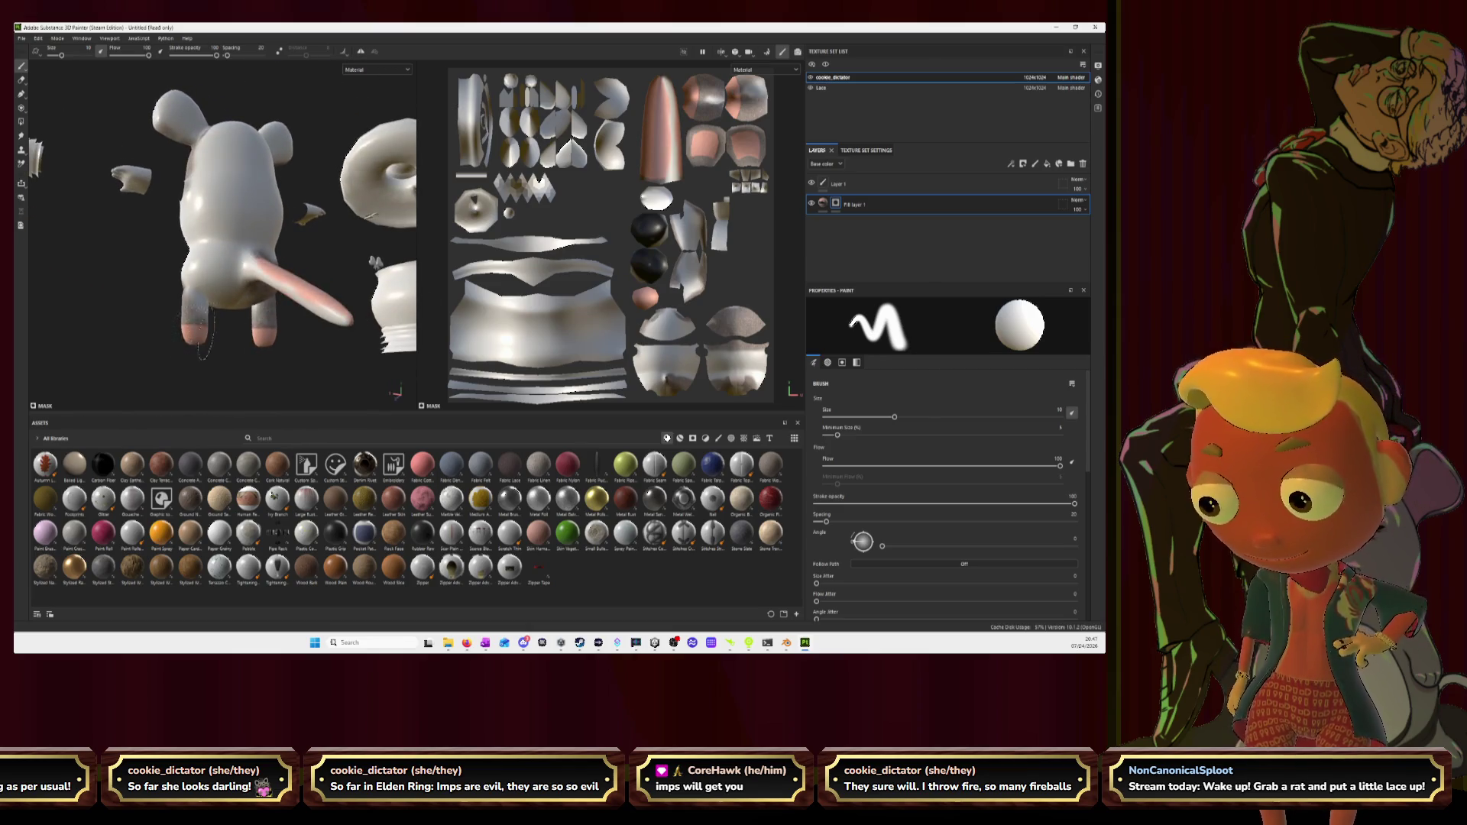
pyautogui.moveTo(235, 301)
pyautogui.keyDown('alt'); pyautogui.mouseDown()
pyautogui.moveTo(277, 308)
pyautogui.moveTo(212, 249)
pyautogui.mouseUp(); pyautogui.keyUp('alt')
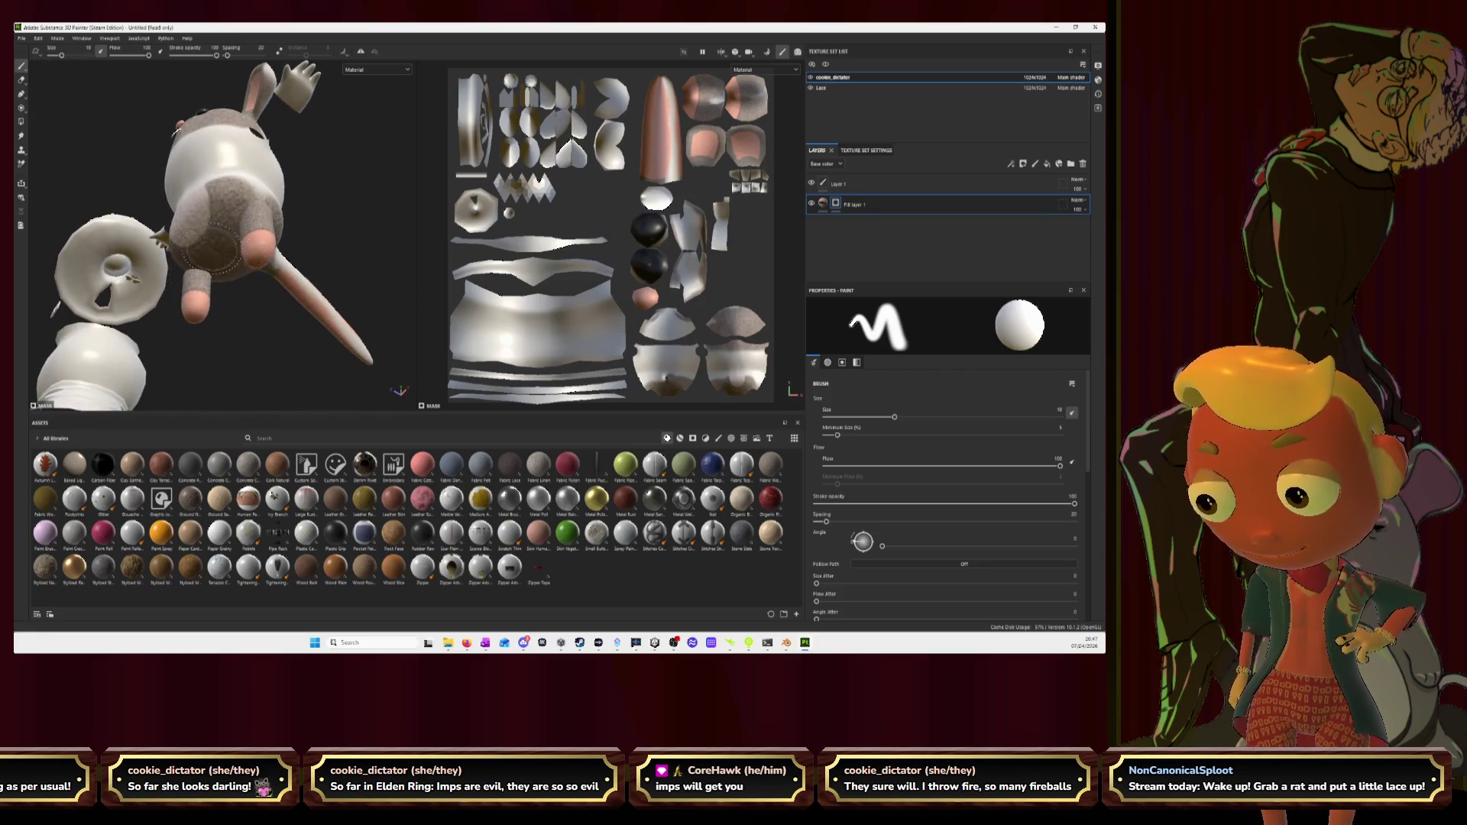
pyautogui.moveTo(211, 247)
pyautogui.keyDown('alt'); pyautogui.mouseDown()
pyautogui.moveTo(350, 275)
pyautogui.moveTo(265, 255)
pyautogui.moveTo(333, 288)
pyautogui.moveTo(390, 287)
pyautogui.mouseUp(); pyautogui.keyUp('alt')
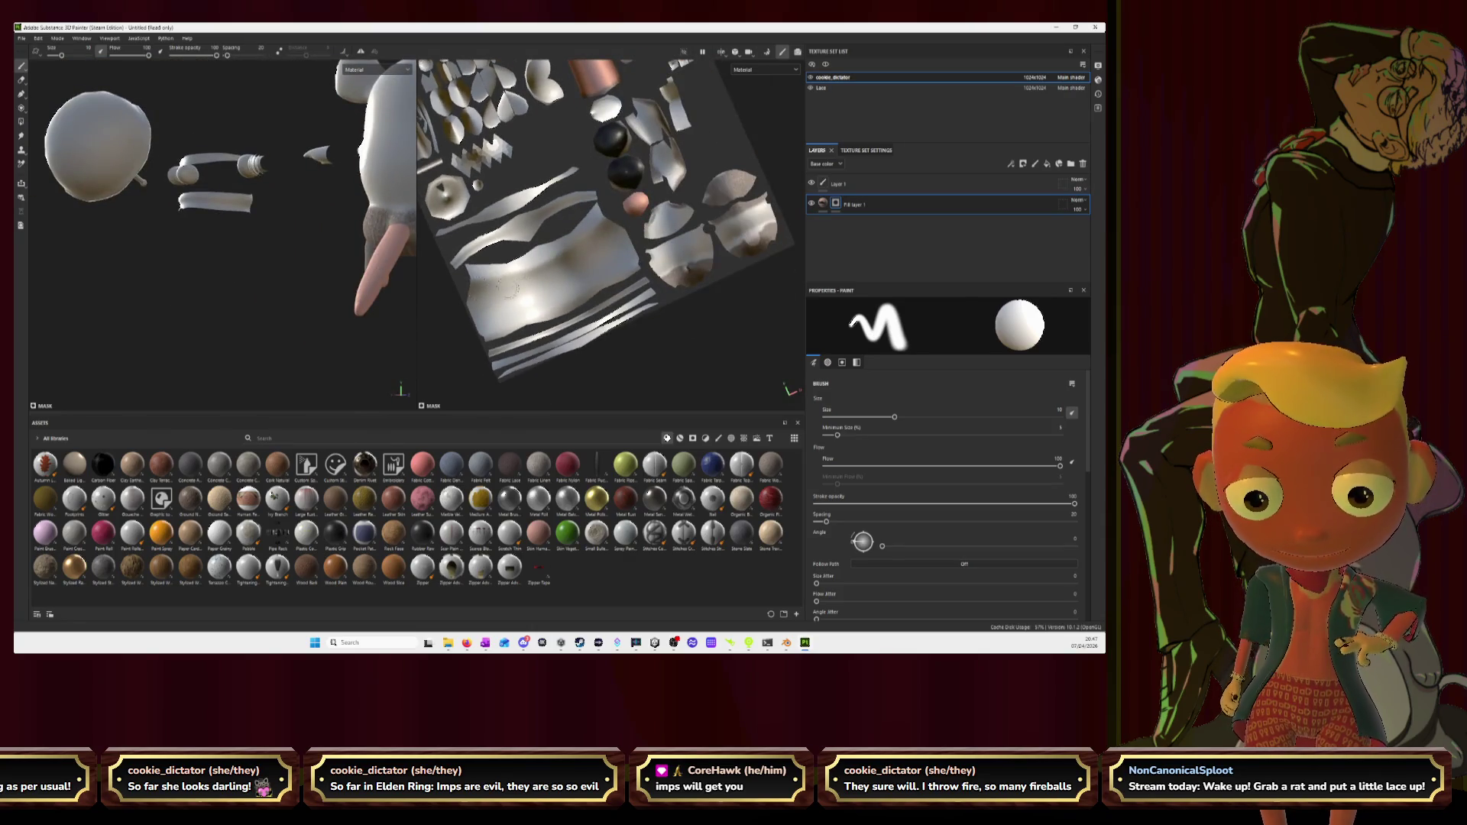
# Reveal the grey fur over the rat's head, back and right ear from a three-quarter view
pyautogui.keyDown('alt'); pyautogui.moveTo(514, 170); pyautogui.dragTo(551, 300); pyautogui.keyUp('alt')
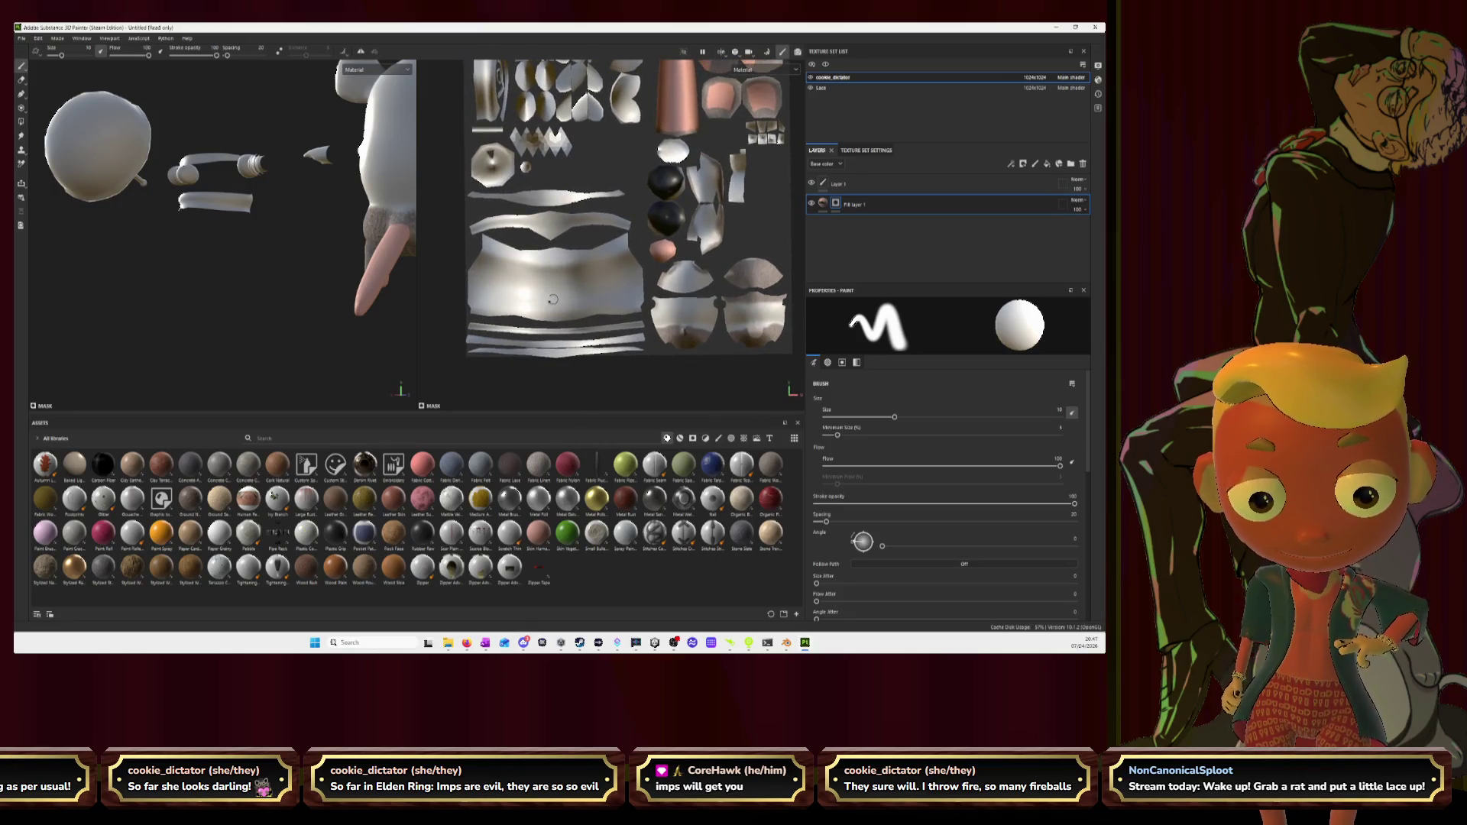
pyautogui.keyDown('alt'); pyautogui.moveTo(387, 265); pyautogui.dragTo(242, 258); pyautogui.keyUp('alt')
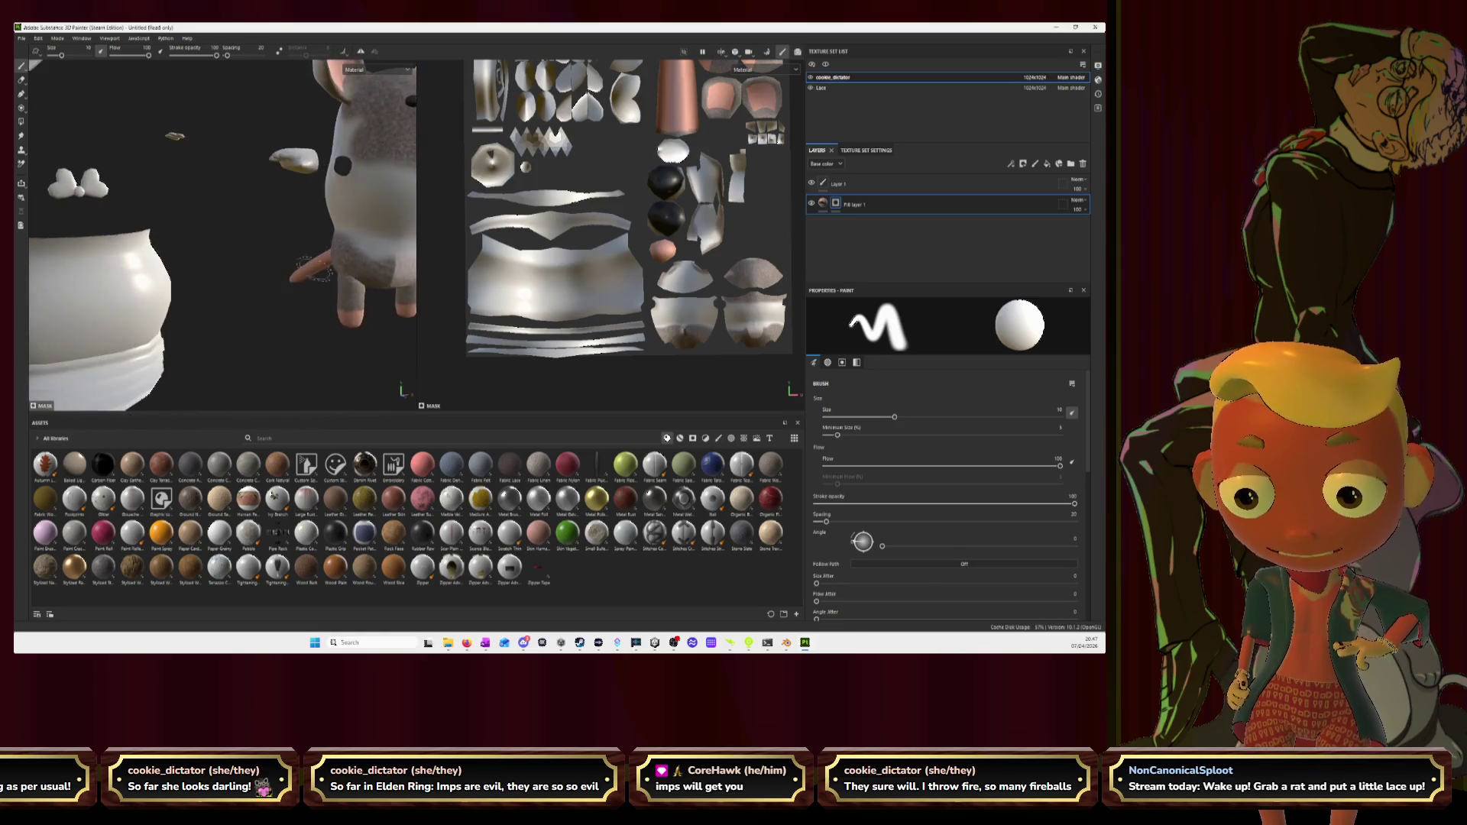
pyautogui.scroll(2, 333, 259)
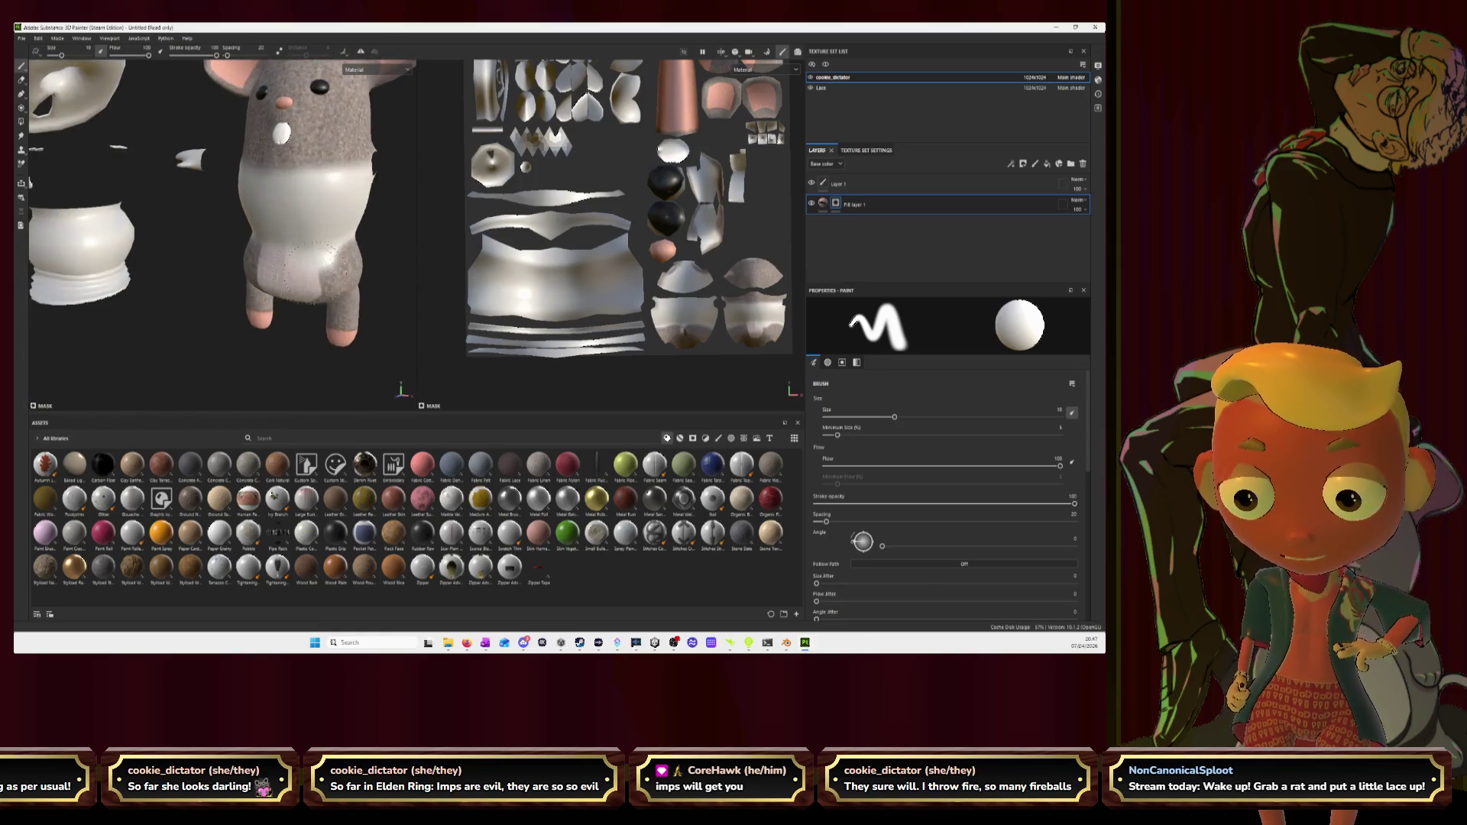
pyautogui.moveTo(347, 267)
pyautogui.keyDown('alt'); pyautogui.mouseDown()
pyautogui.moveTo(287, 276)
pyautogui.moveTo(363, 258)
pyautogui.moveTo(184, 115)
pyautogui.moveTo(207, 115)
pyautogui.moveTo(200, 101)
pyautogui.moveTo(154, 127)
pyautogui.mouseUp(); pyautogui.keyUp('alt')
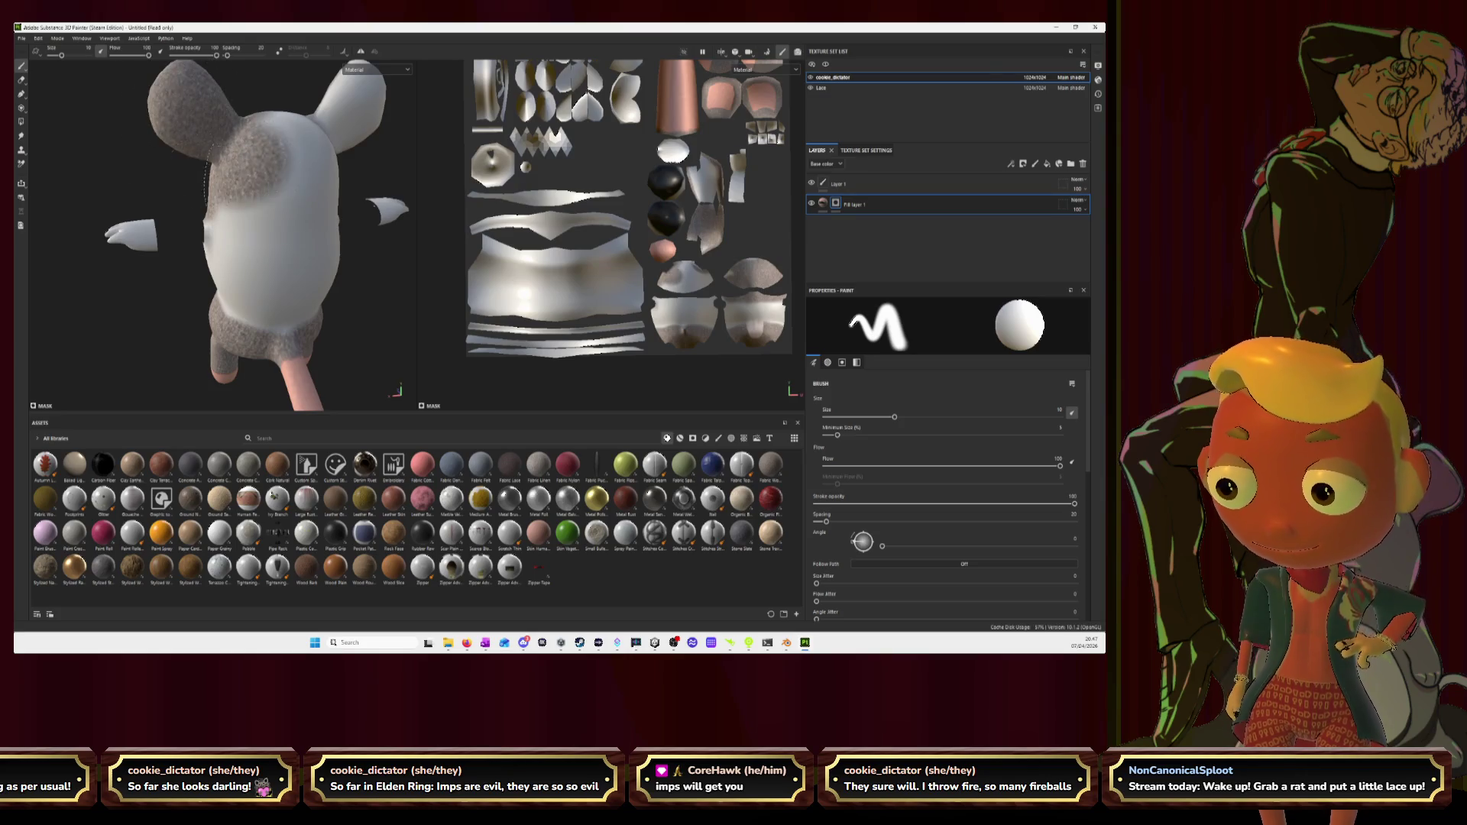
pyautogui.moveTo(269, 173)
pyautogui.mouseDown()
pyautogui.moveTo(346, 101)
pyautogui.moveTo(282, 137)
pyautogui.moveTo(260, 204)
pyautogui.moveTo(127, 193)
pyautogui.mouseUp()
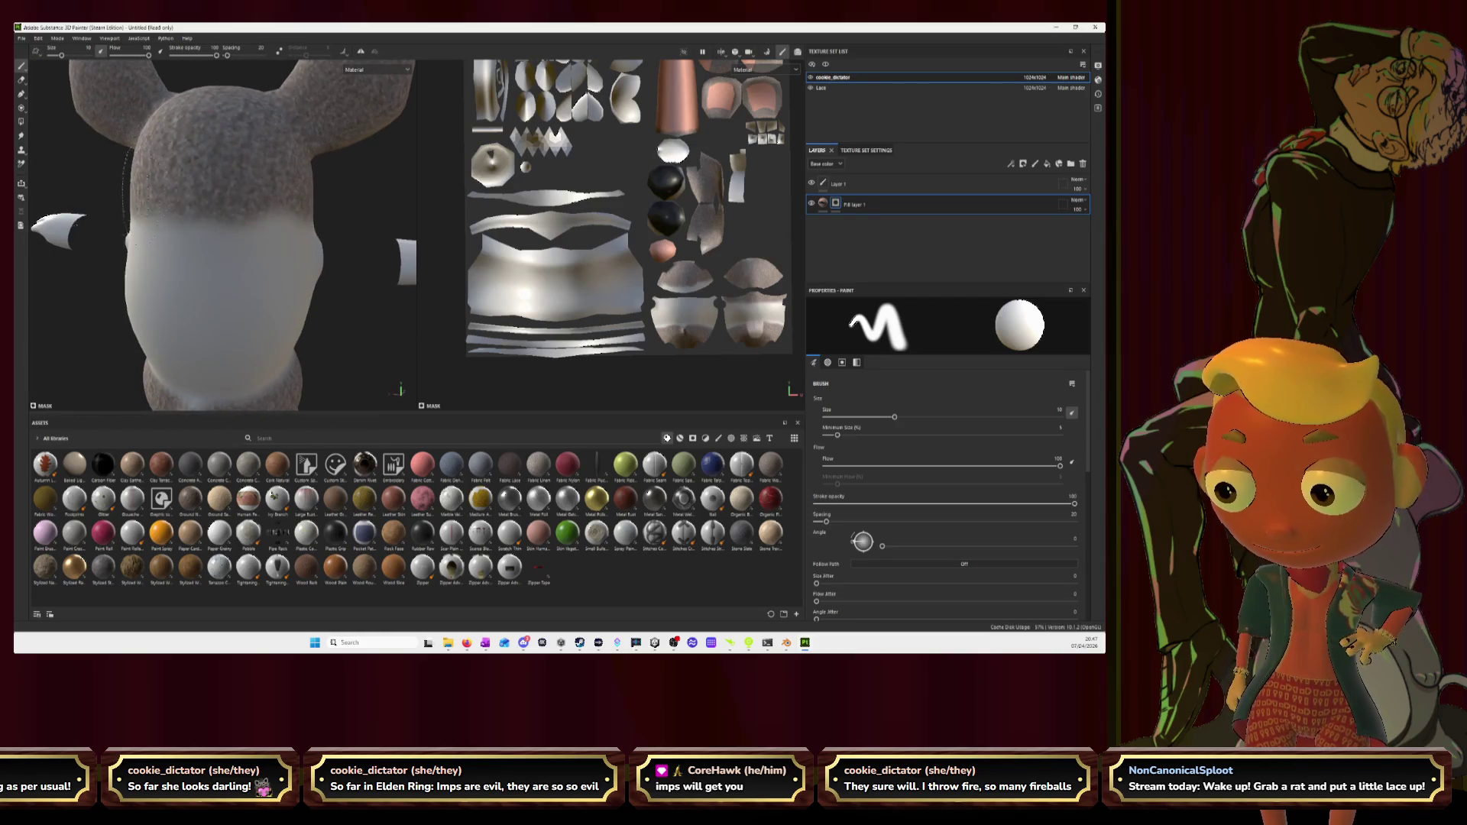
pyautogui.scroll(-5, 301, 194)
pyautogui.keyDown('alt'); pyautogui.moveTo(299, 194); pyautogui.dragTo(321, 222); pyautogui.keyUp('alt')
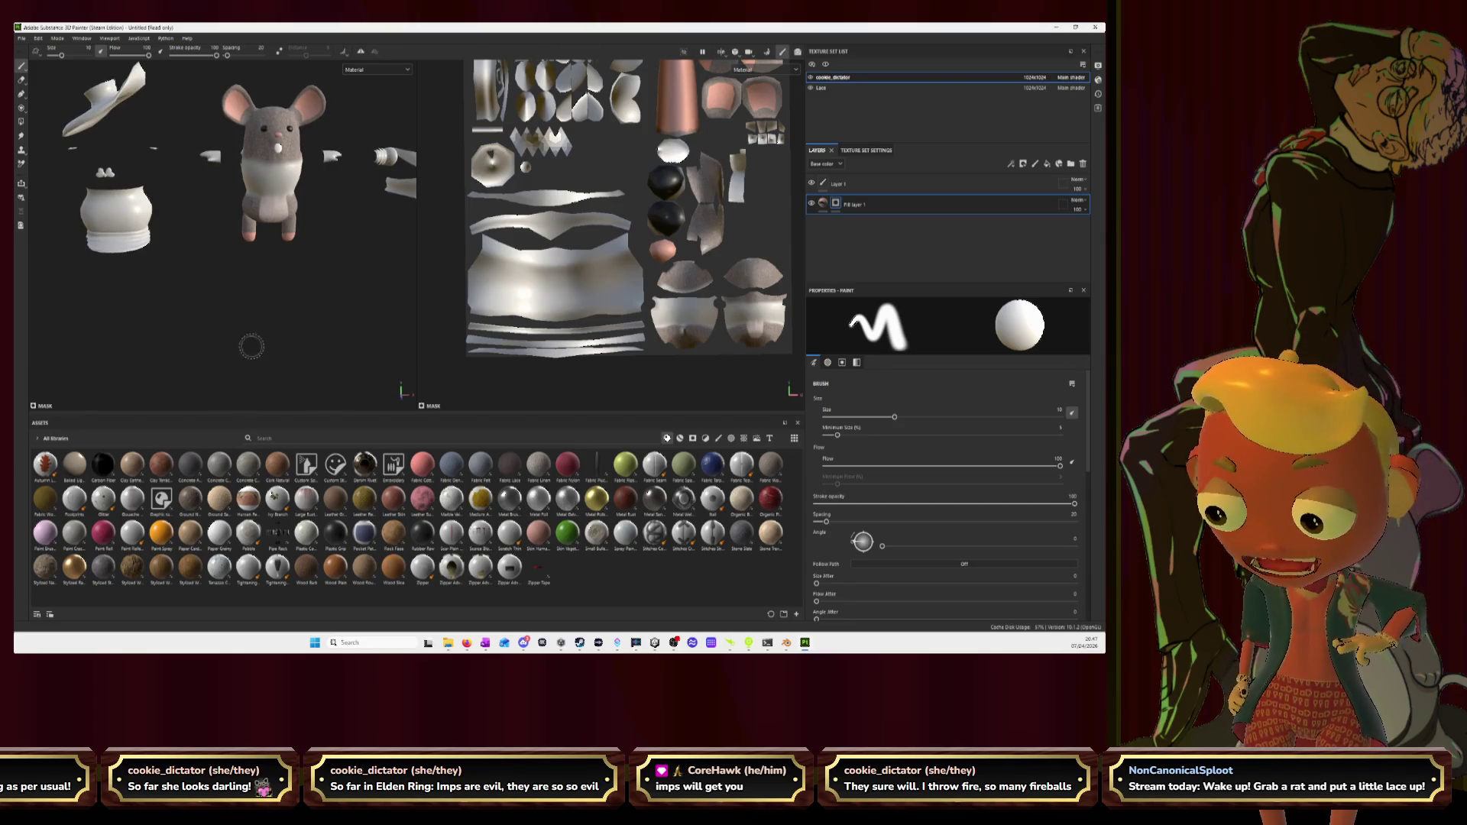
# Delete the empty paint Layer 1 and switch over to the browser with reference images
pyautogui.rightClick(878, 184)
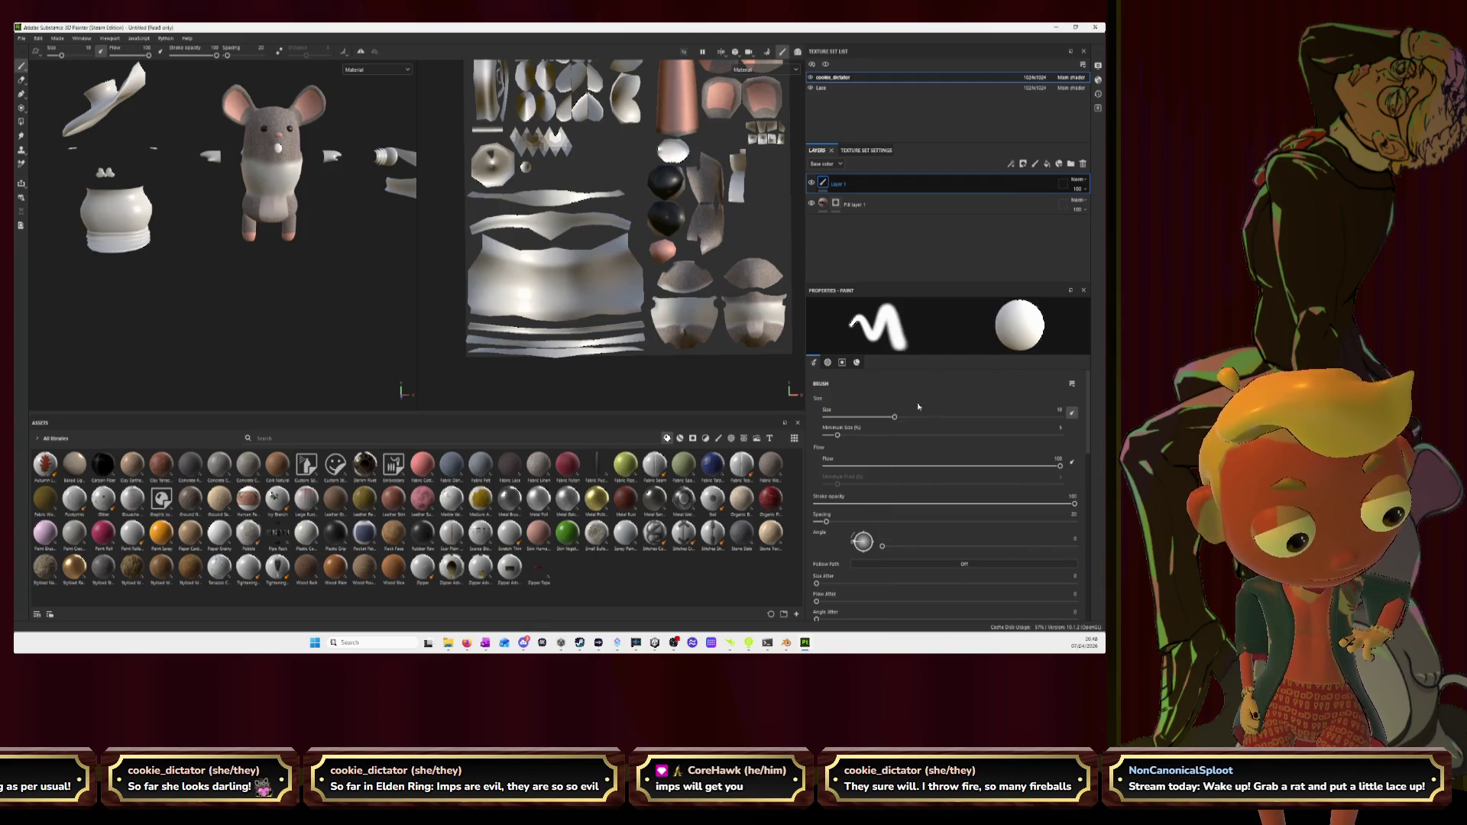
pyautogui.click(912, 401)
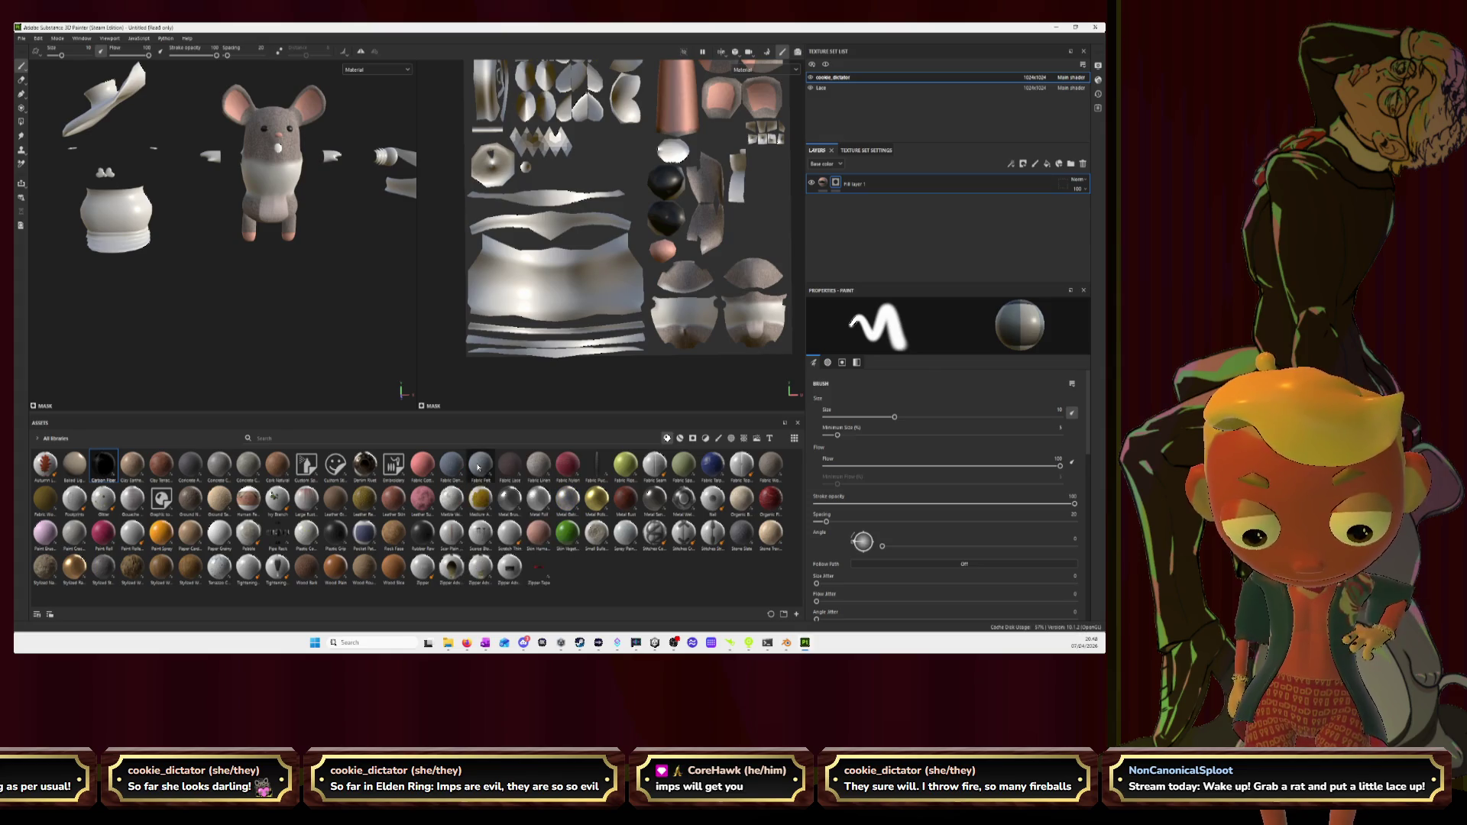
pyautogui.moveTo(103, 464)
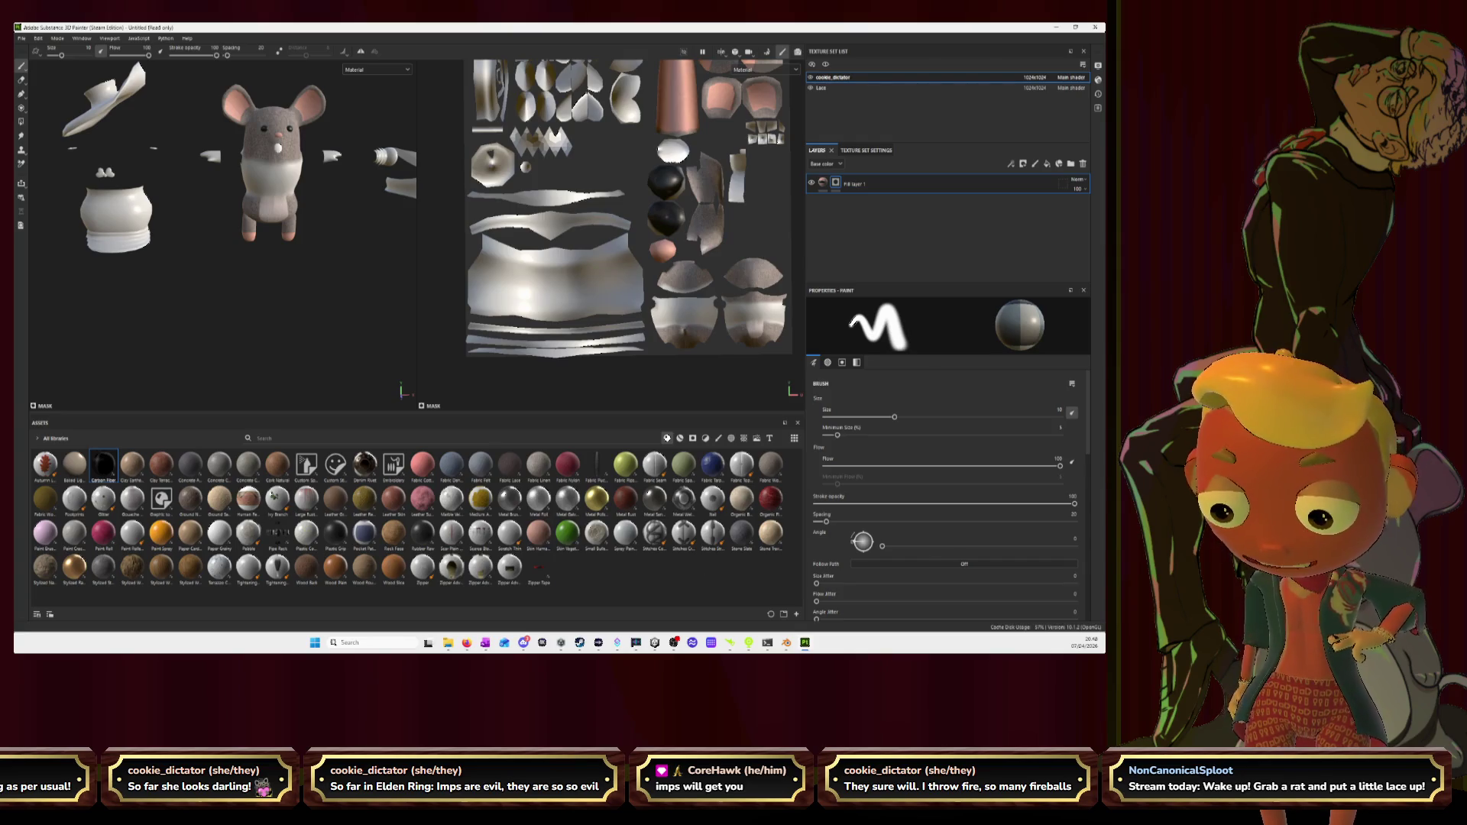
pyautogui.hotkey('alt', 'Tab')
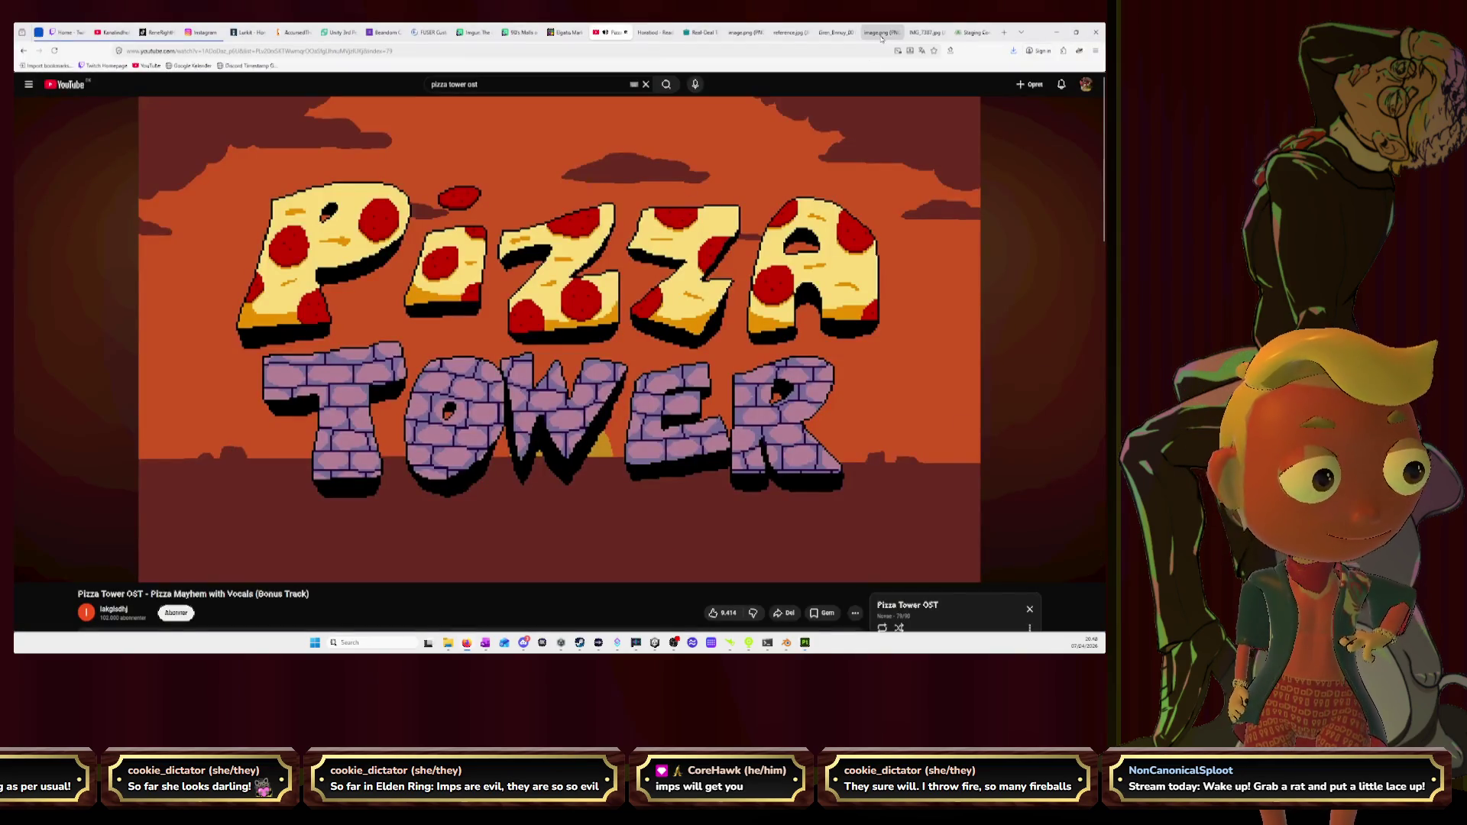
pyautogui.click(927, 33)
pyautogui.click(854, 32)
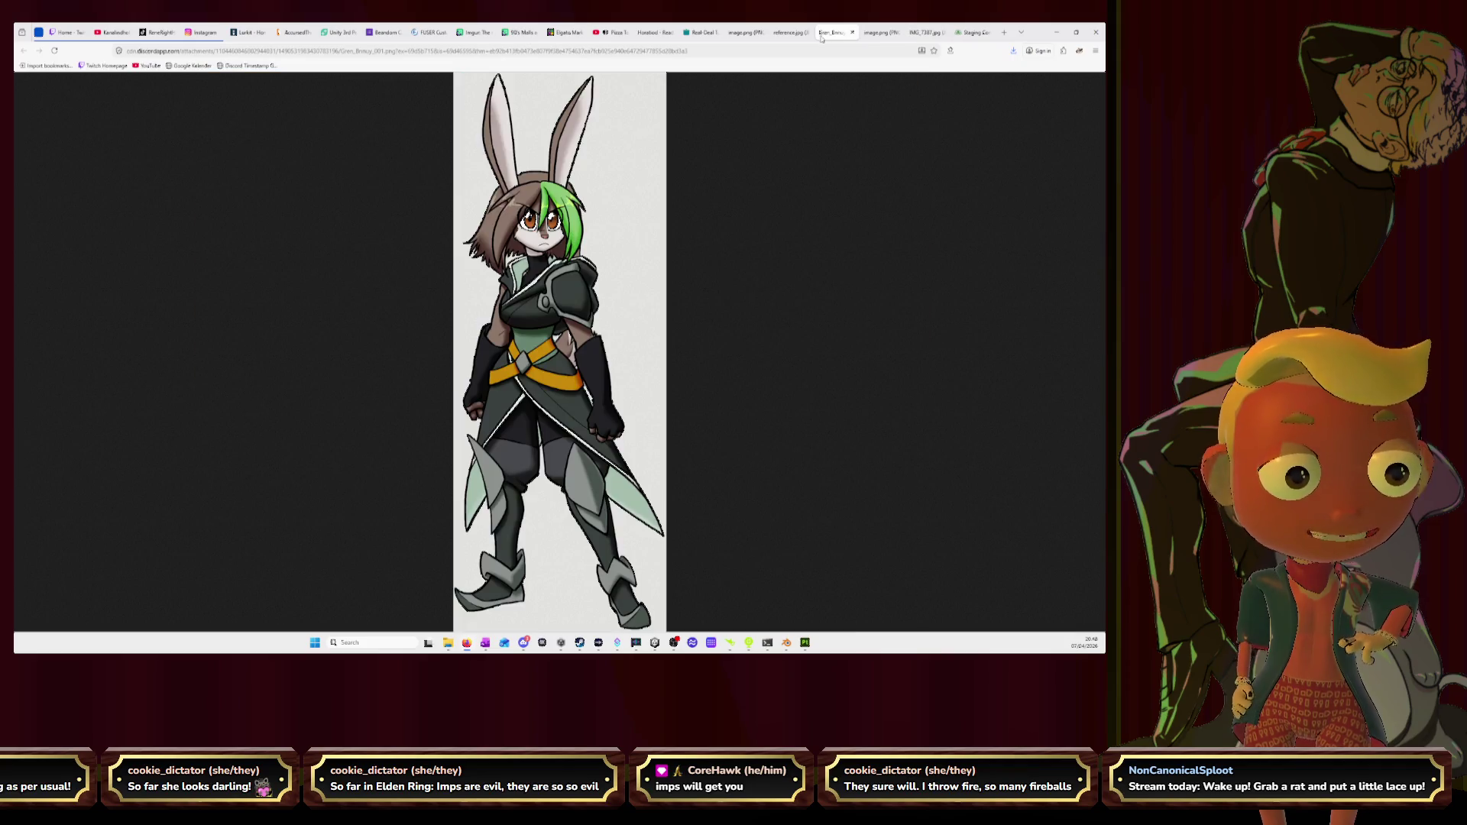
pyautogui.click(800, 32)
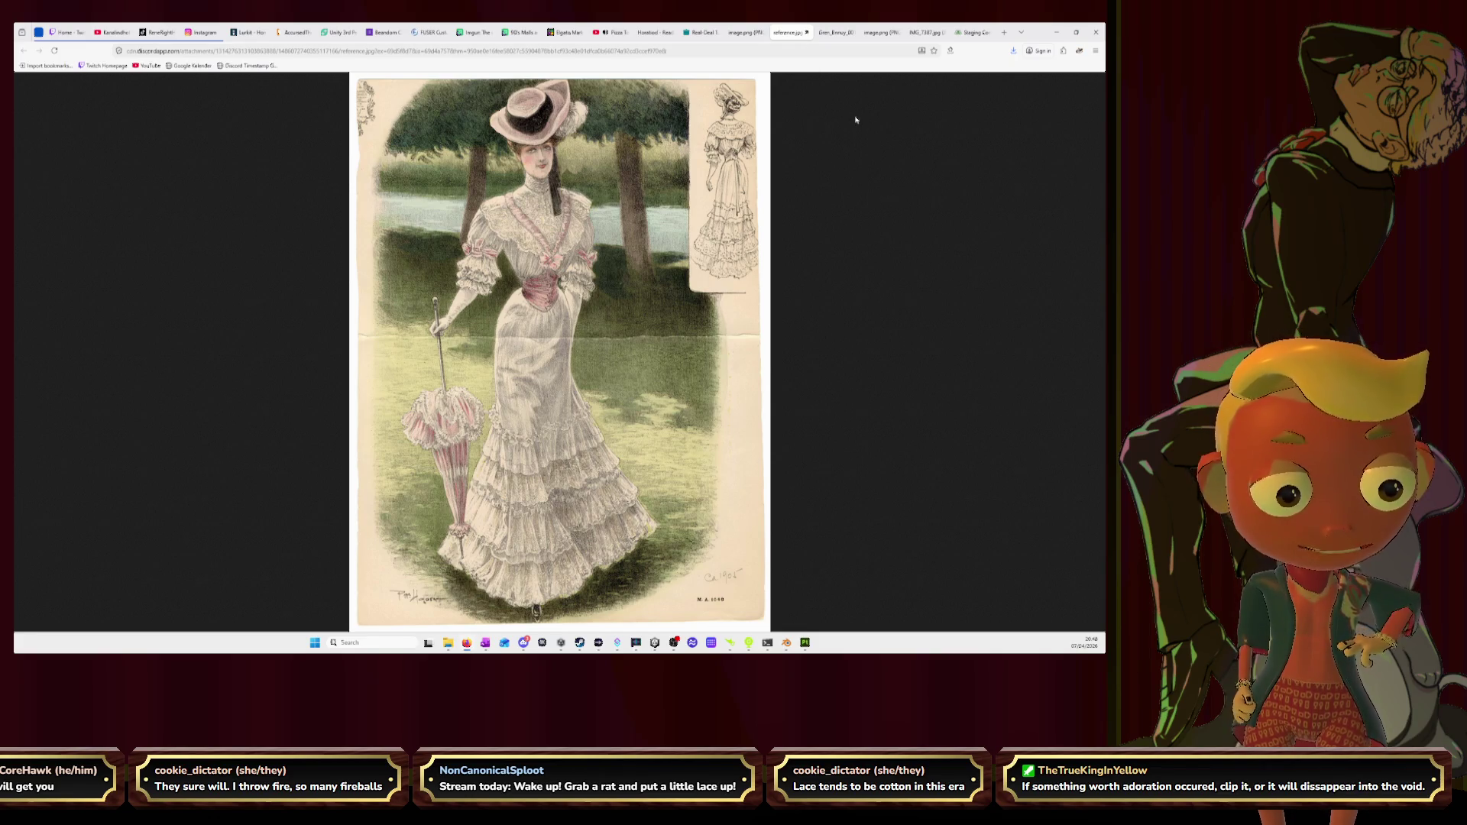
pyautogui.click(1054, 31)
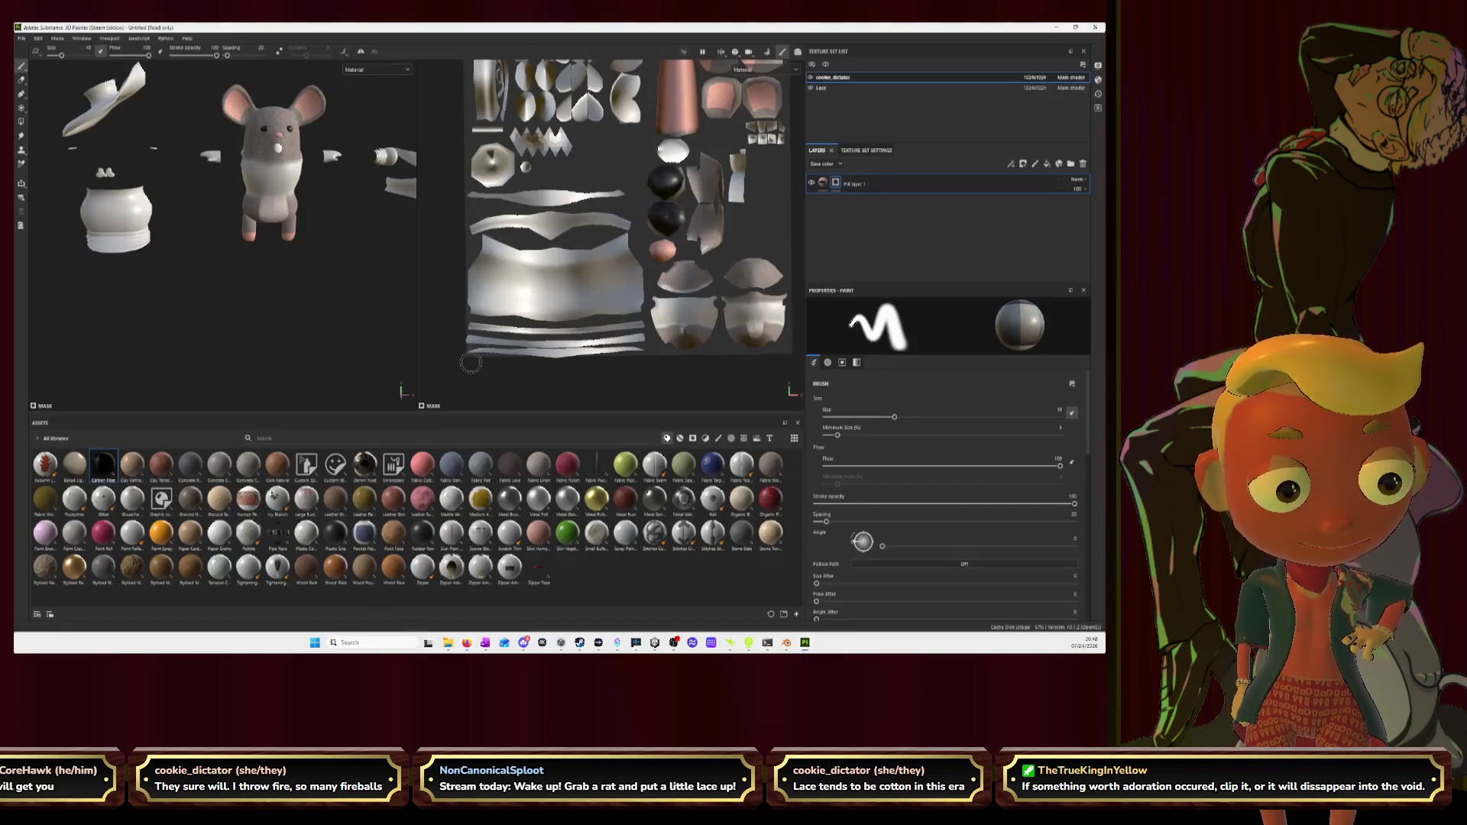
# Add the Fabric Cotton Jersey material as a new fill layer and adjust its tiling scale
pyautogui.click(400, 435)
pyautogui.write('cott')
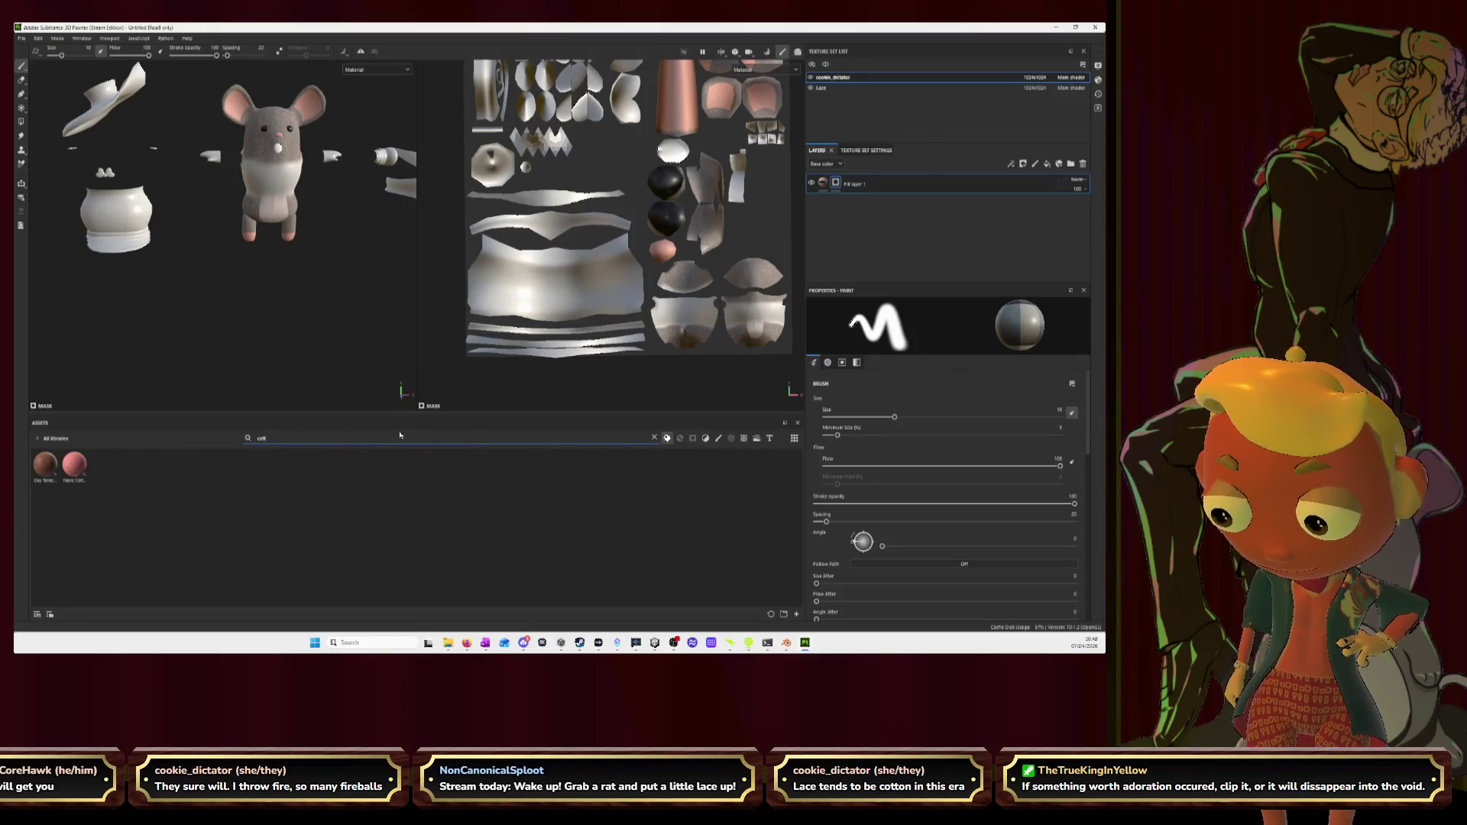
pyautogui.click(74, 464)
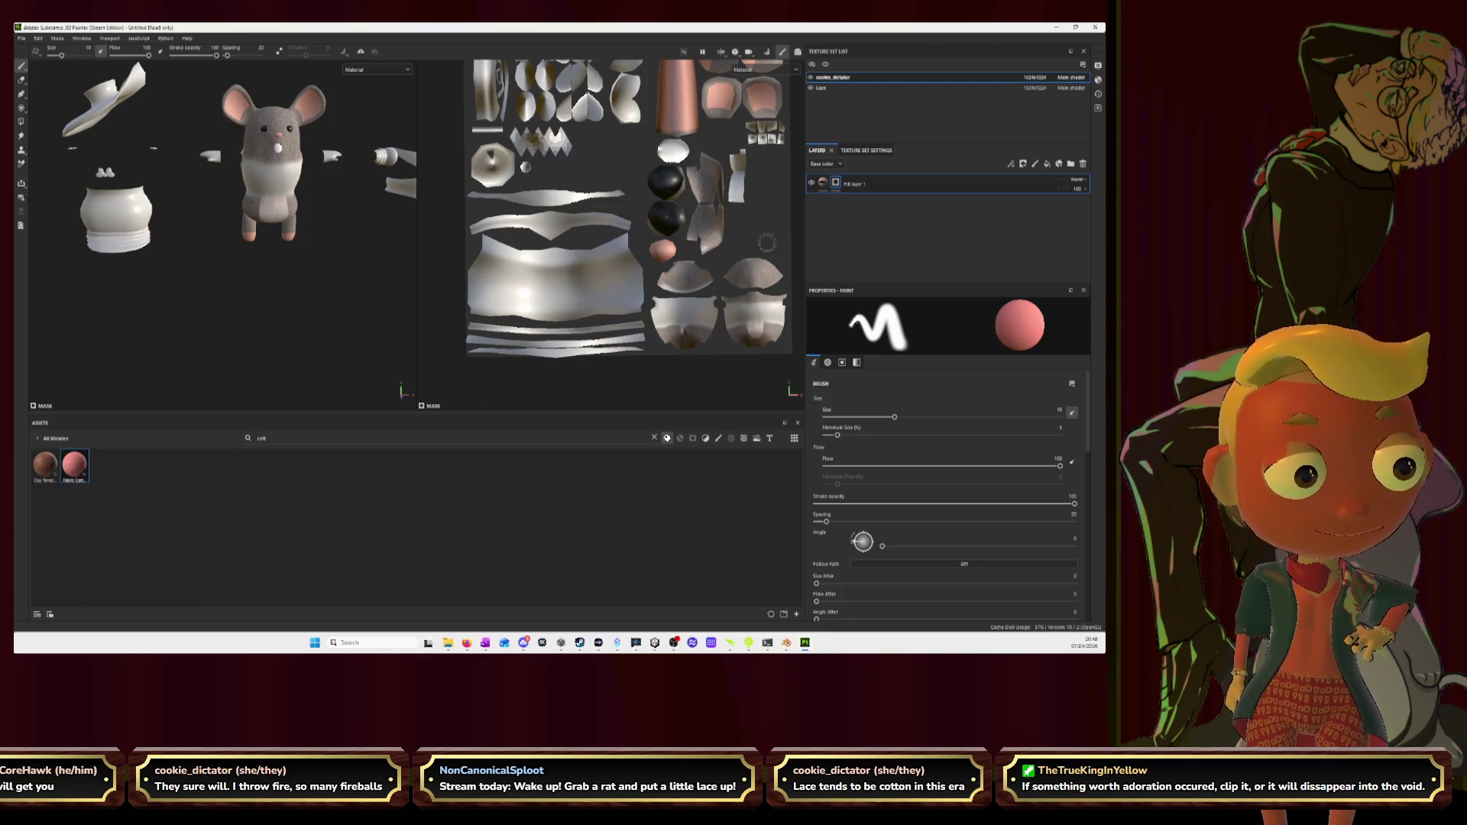
pyautogui.moveTo(75, 467)
pyautogui.mouseDown()
pyautogui.moveTo(882, 230)
pyautogui.moveTo(912, 179)
pyautogui.mouseUp()
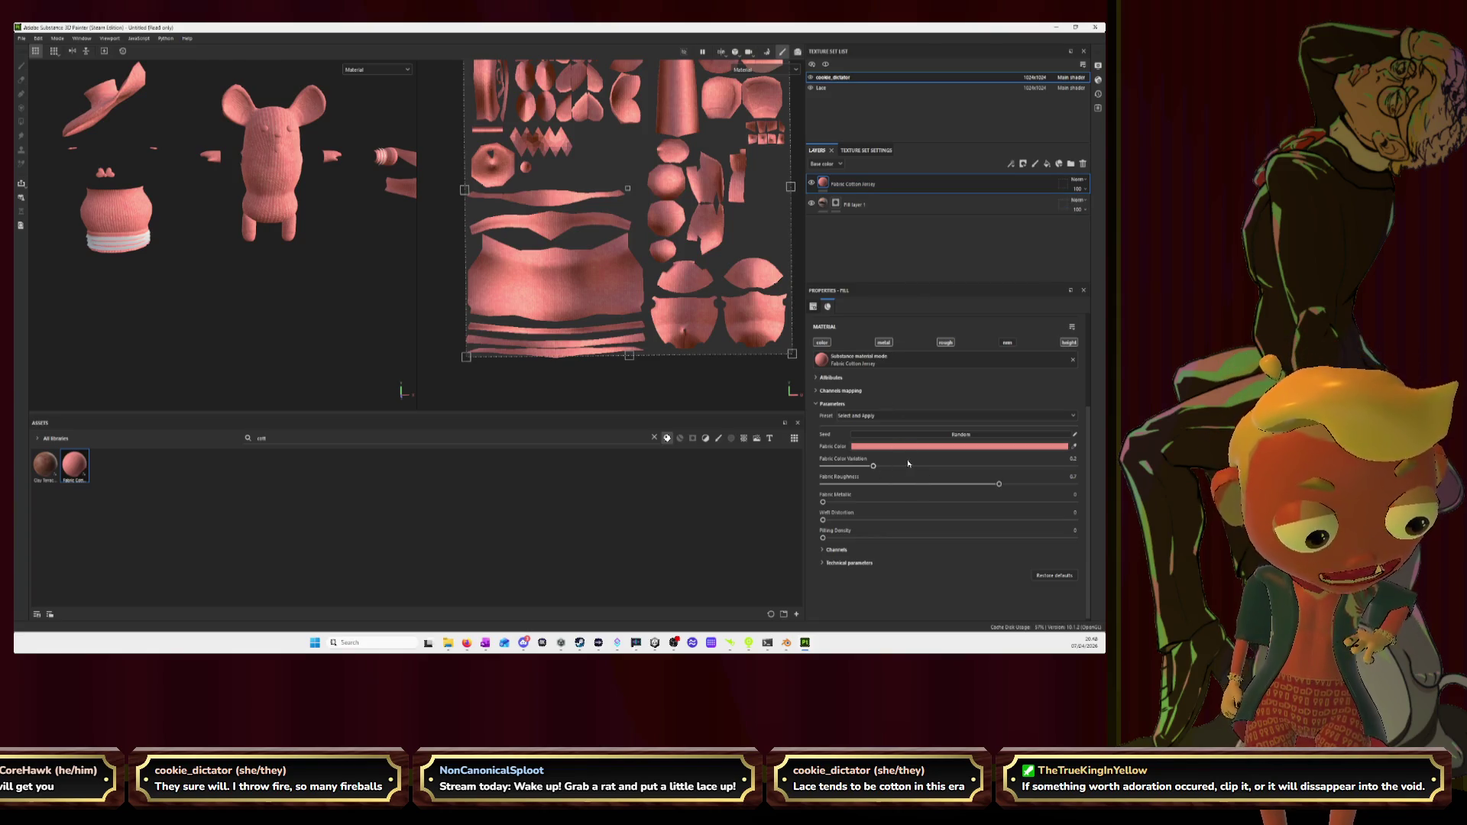
pyautogui.scroll(3, 908, 463)
pyautogui.moveTo(910, 408); pyautogui.dragTo(926, 407)
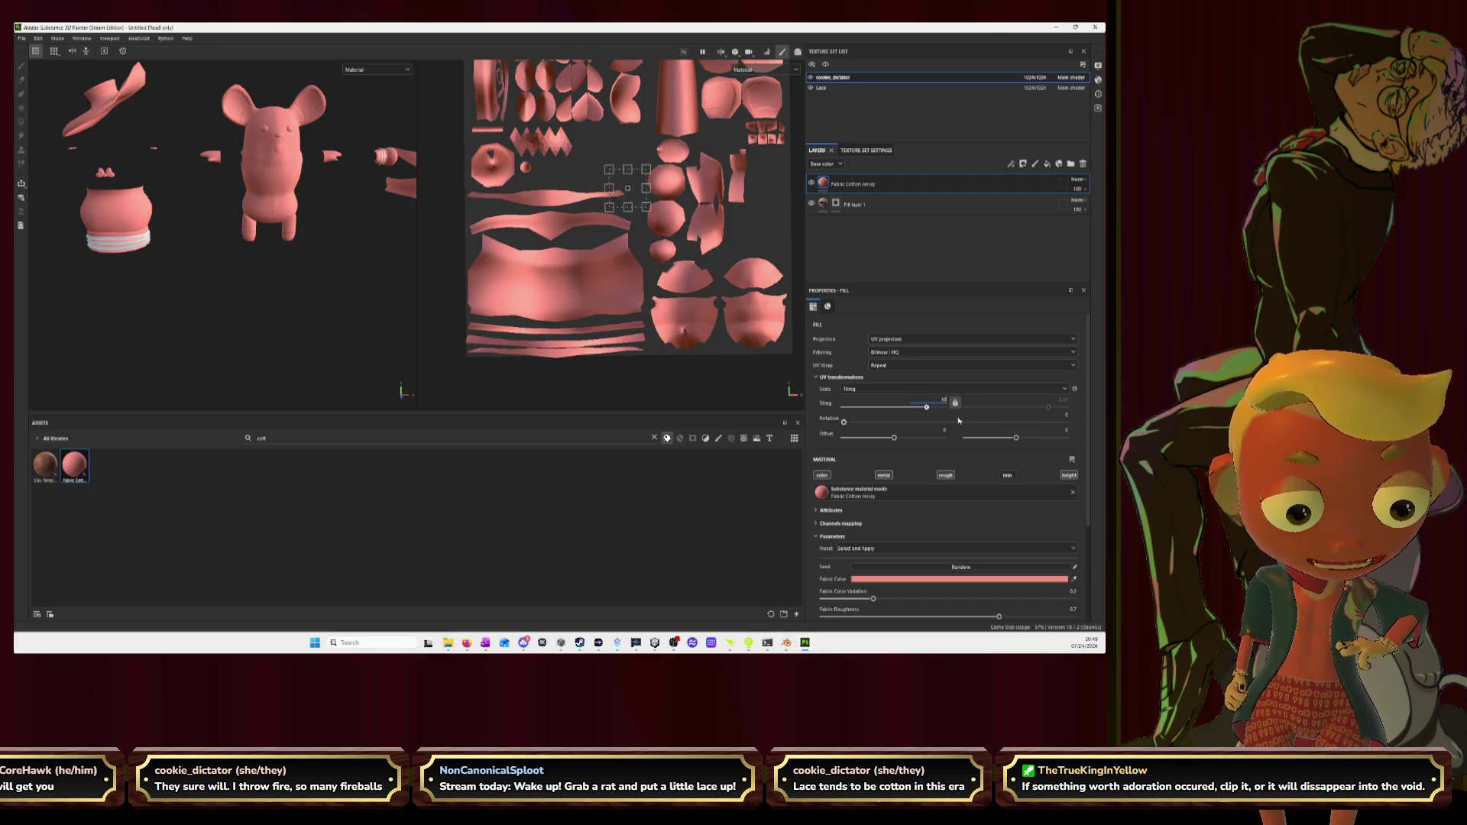
# Rename the base fill layer Rat Base and give the cotton layer a black mask
pyautogui.doubleClick(906, 204)
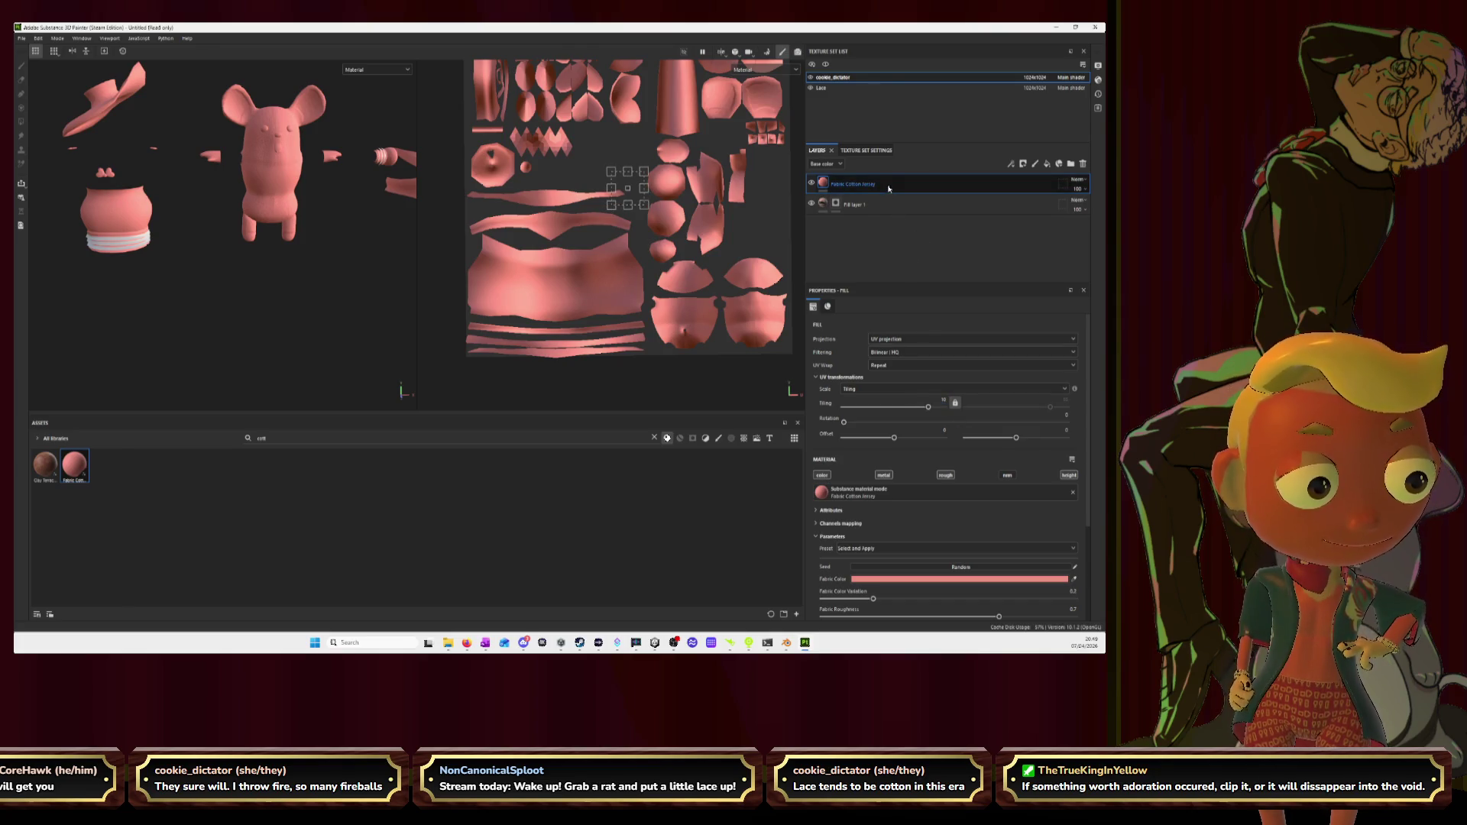
pyautogui.write('l')
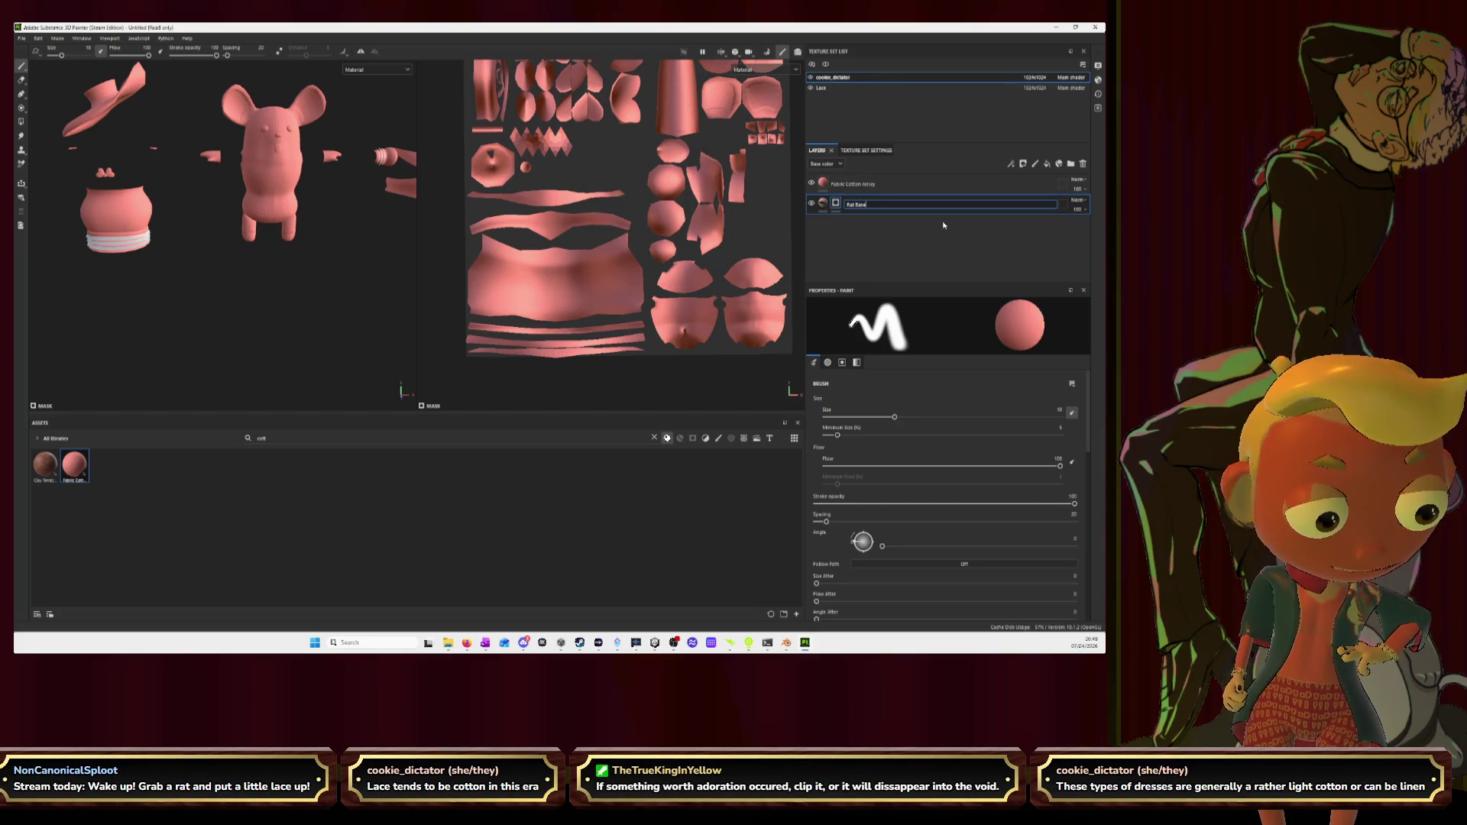
pyautogui.press('Return')
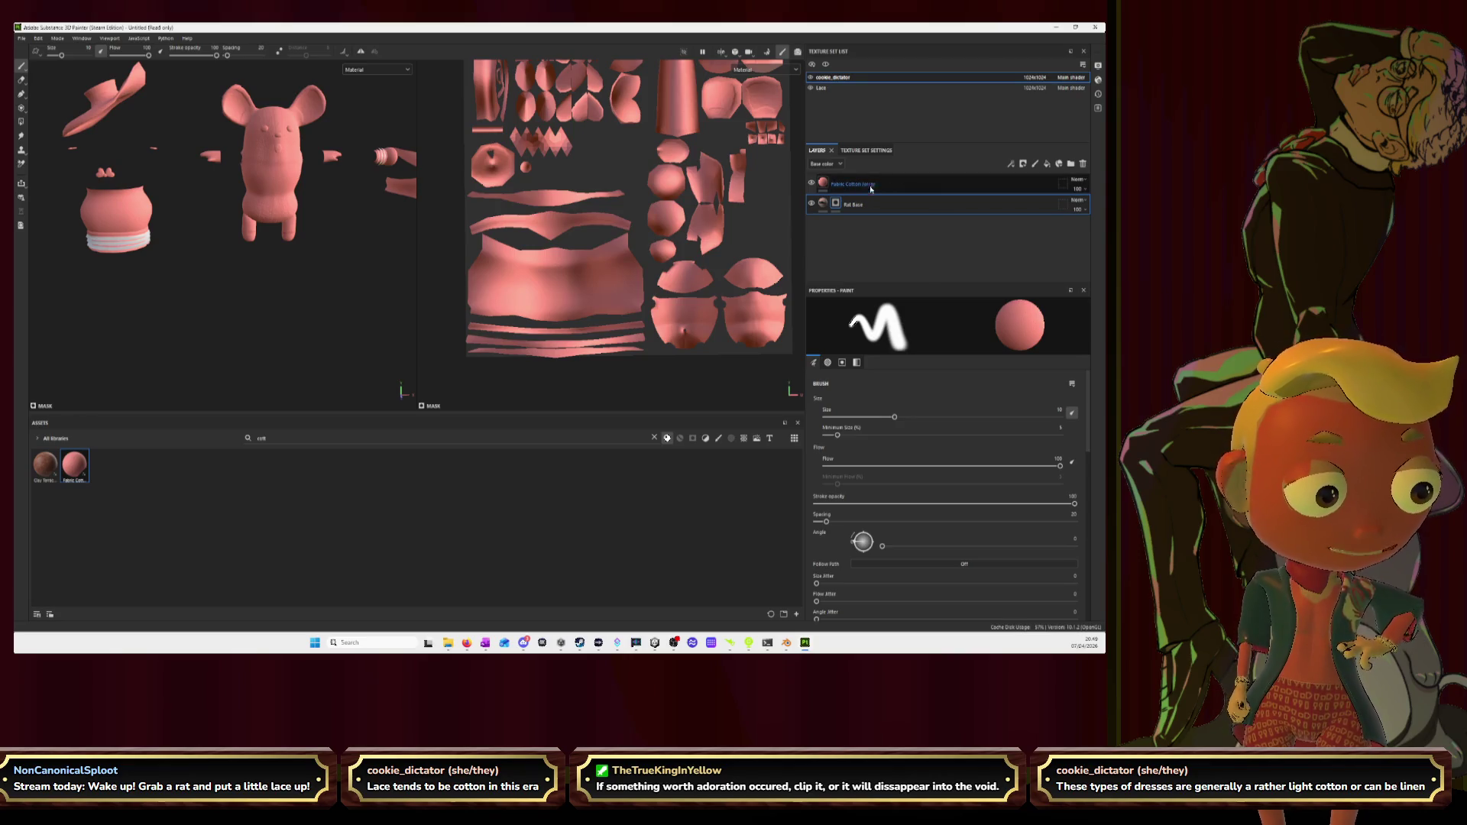
pyautogui.rightClick(903, 188)
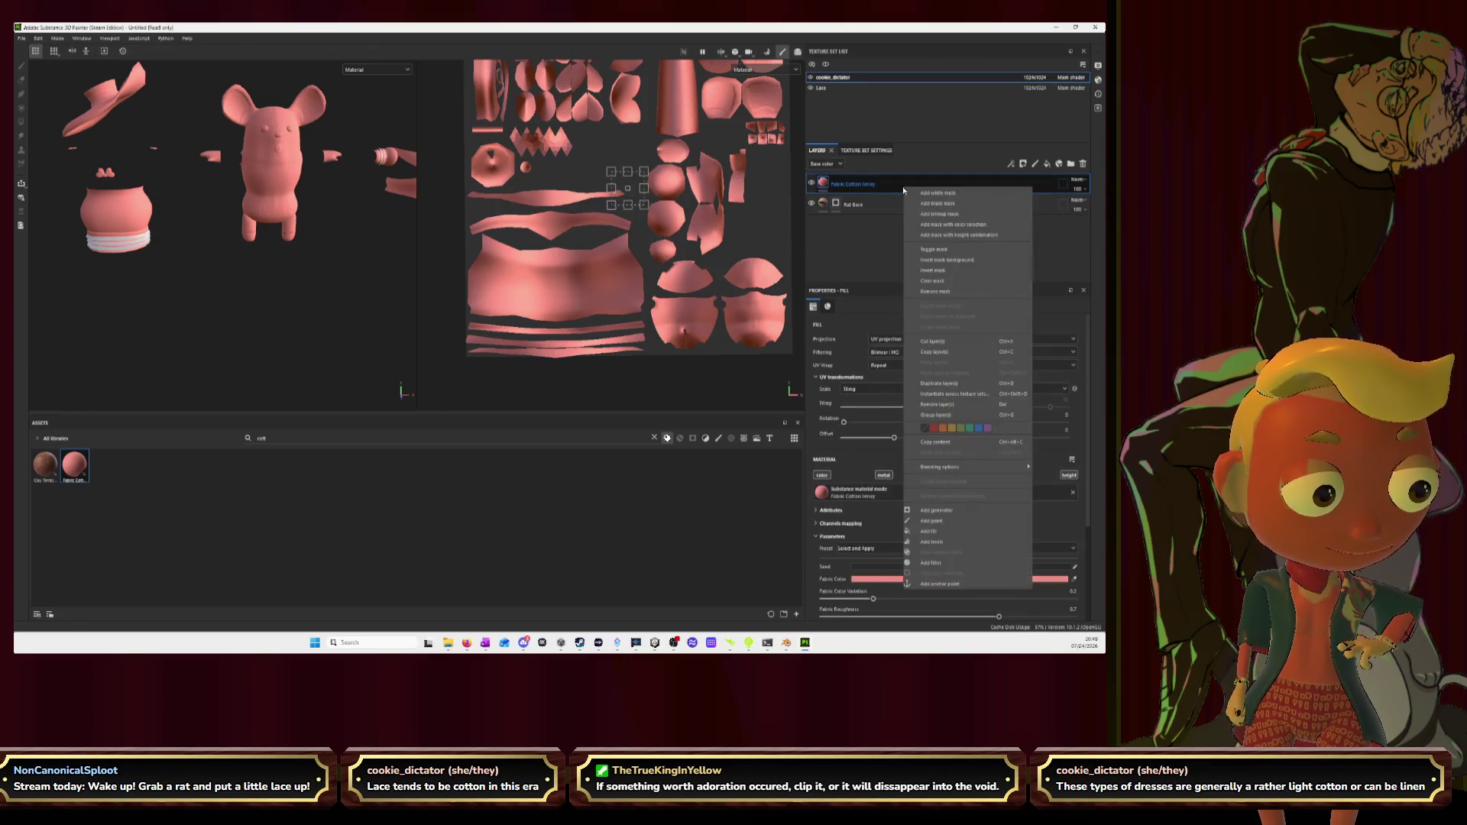
pyautogui.click(951, 206)
pyautogui.click(823, 185)
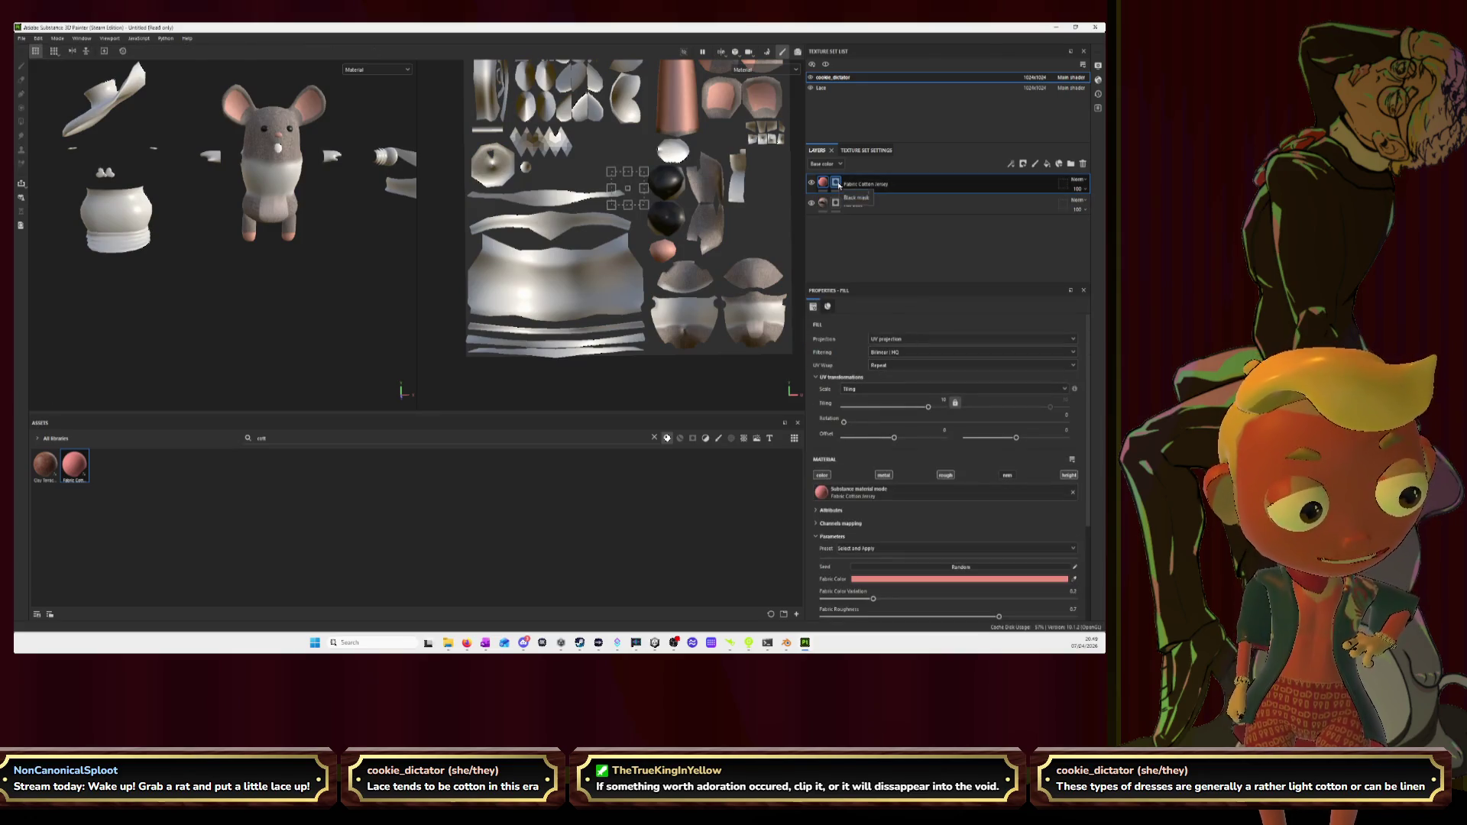
pyautogui.scroll(2, 272, 317)
pyautogui.scroll(3, 298, 298)
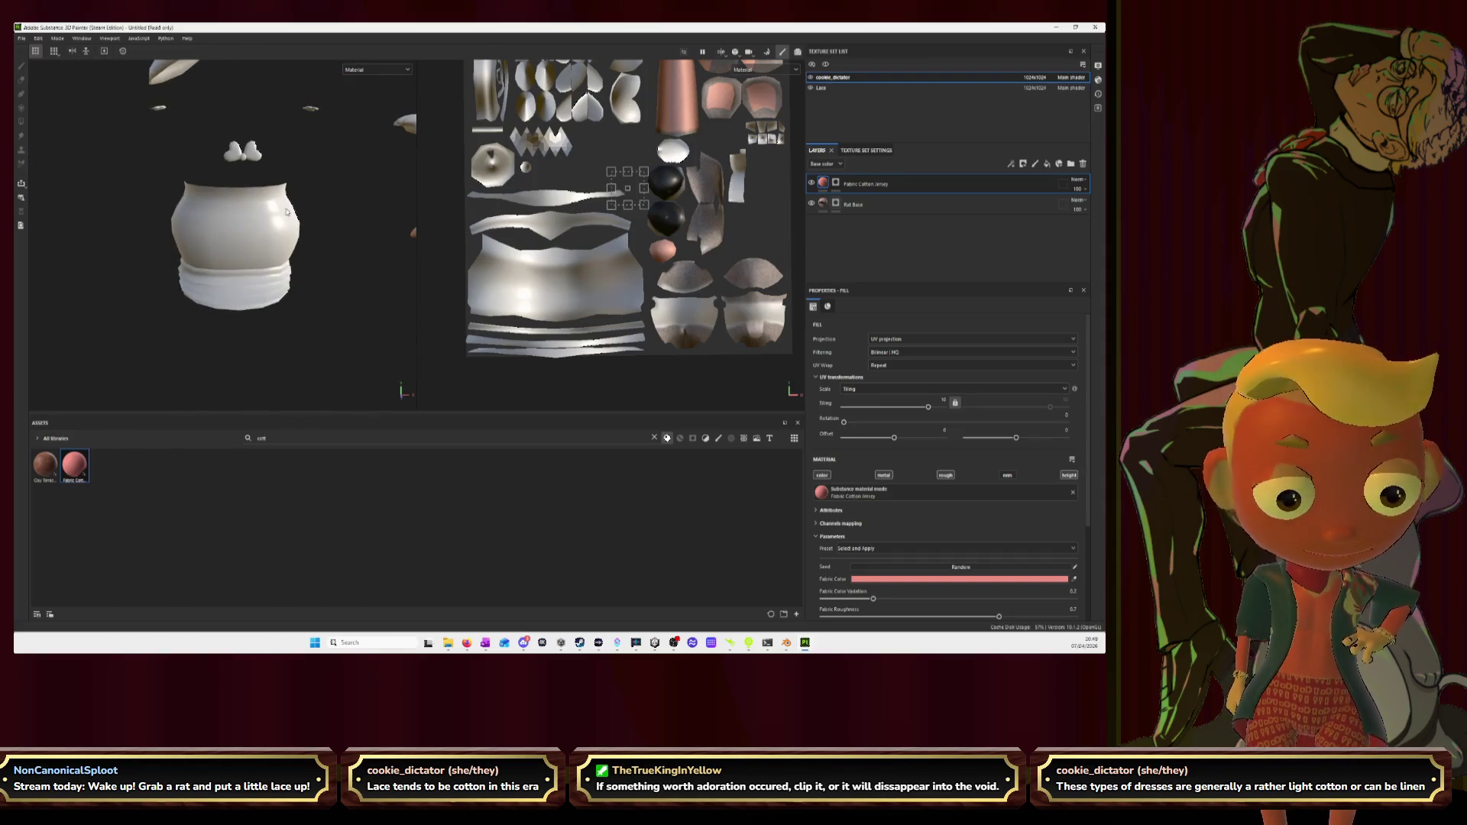
# Paint pink cotton through the mask over the corset's centre and left edge of the dress
pyautogui.click(22, 65)
pyautogui.moveTo(218, 224)
pyautogui.mouseDown()
pyautogui.moveTo(278, 225)
pyautogui.moveTo(264, 251)
pyautogui.mouseUp()
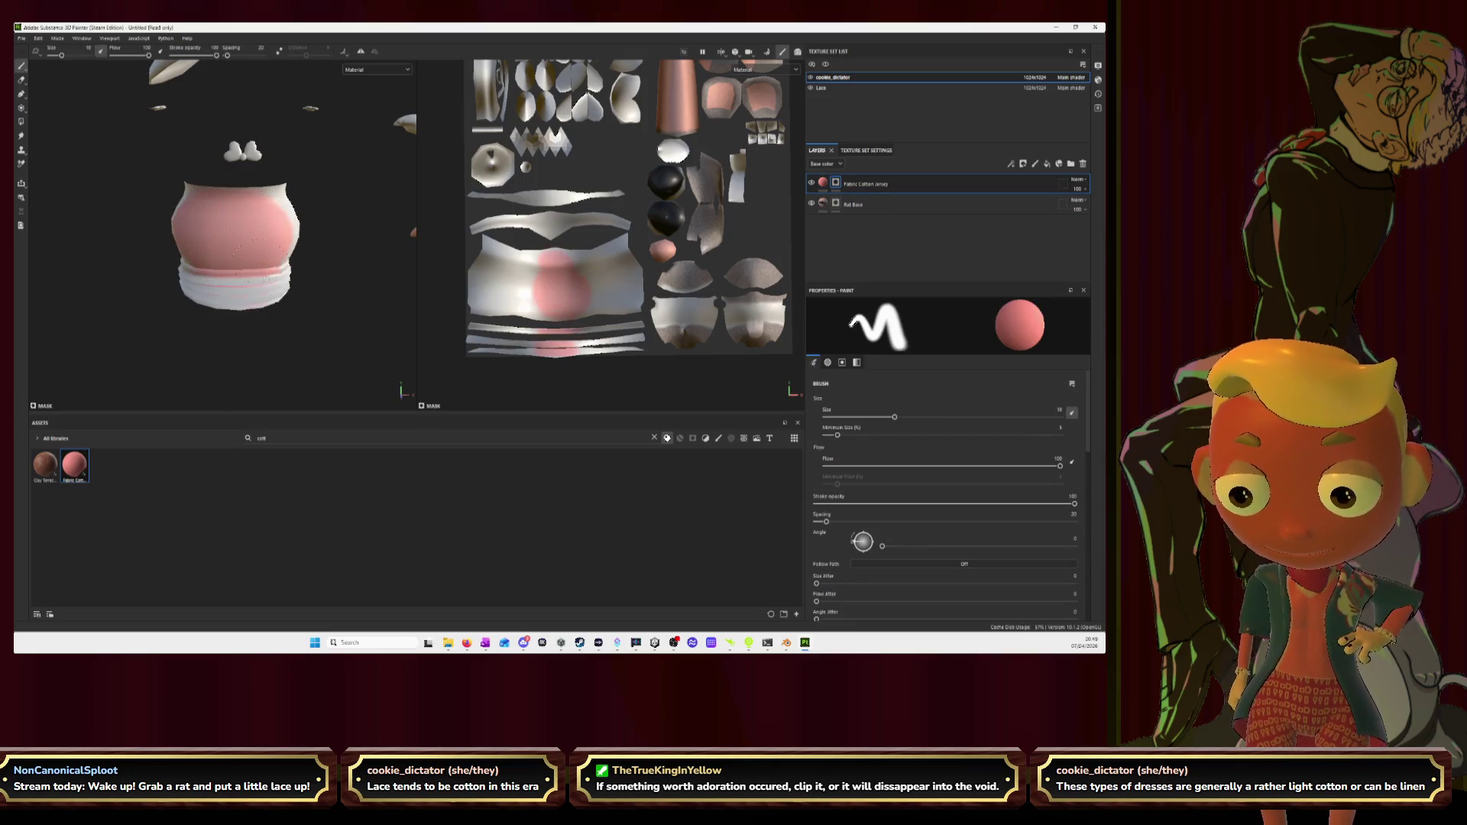
pyautogui.moveTo(184, 204); pyautogui.dragTo(172, 218)
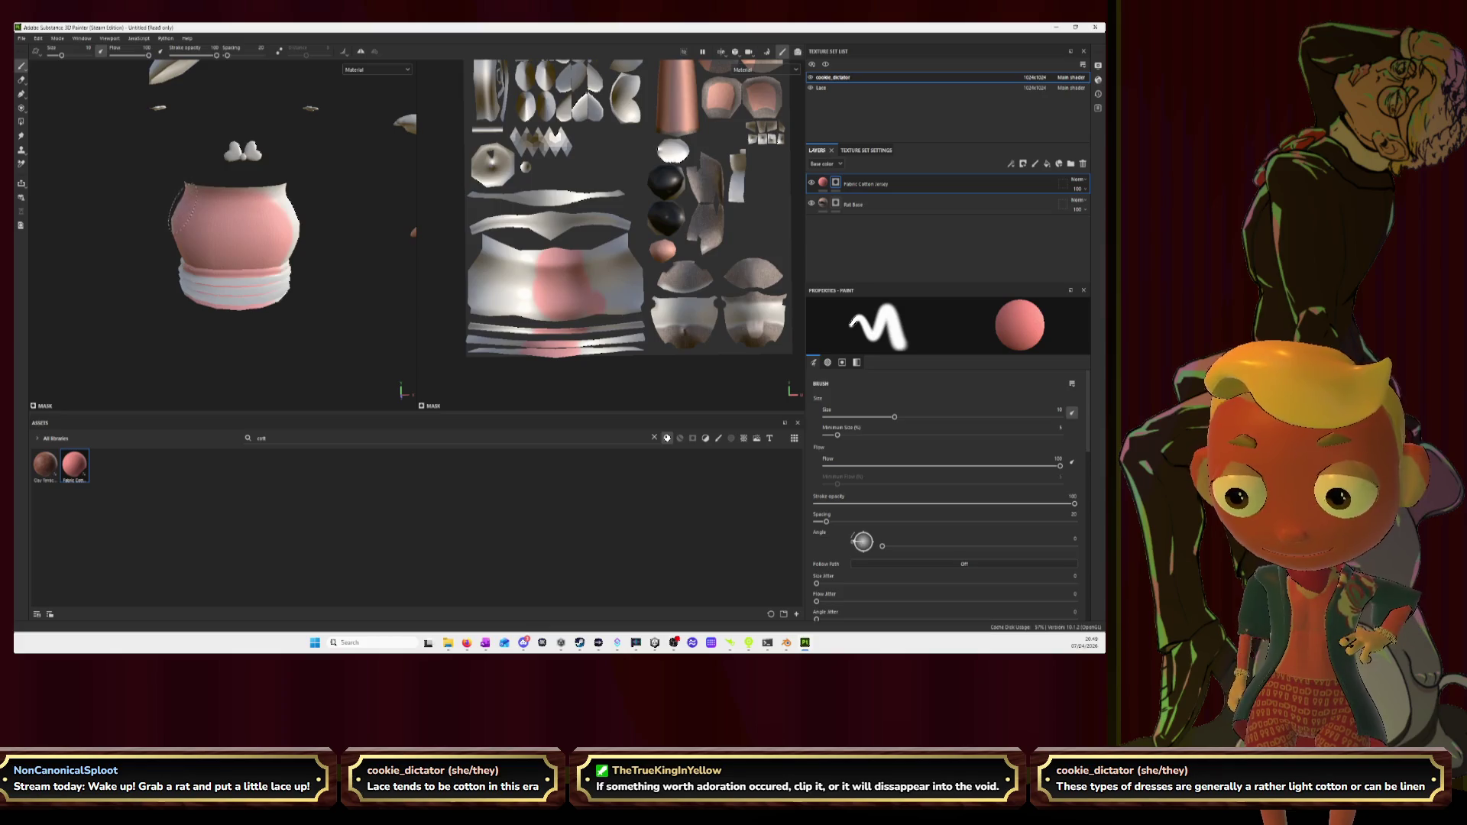
pyautogui.scroll(3, 245, 325)
pyautogui.keyDown('alt'); pyautogui.moveTo(279, 311); pyautogui.dragTo(313, 160, button='middle'); pyautogui.keyUp('alt')
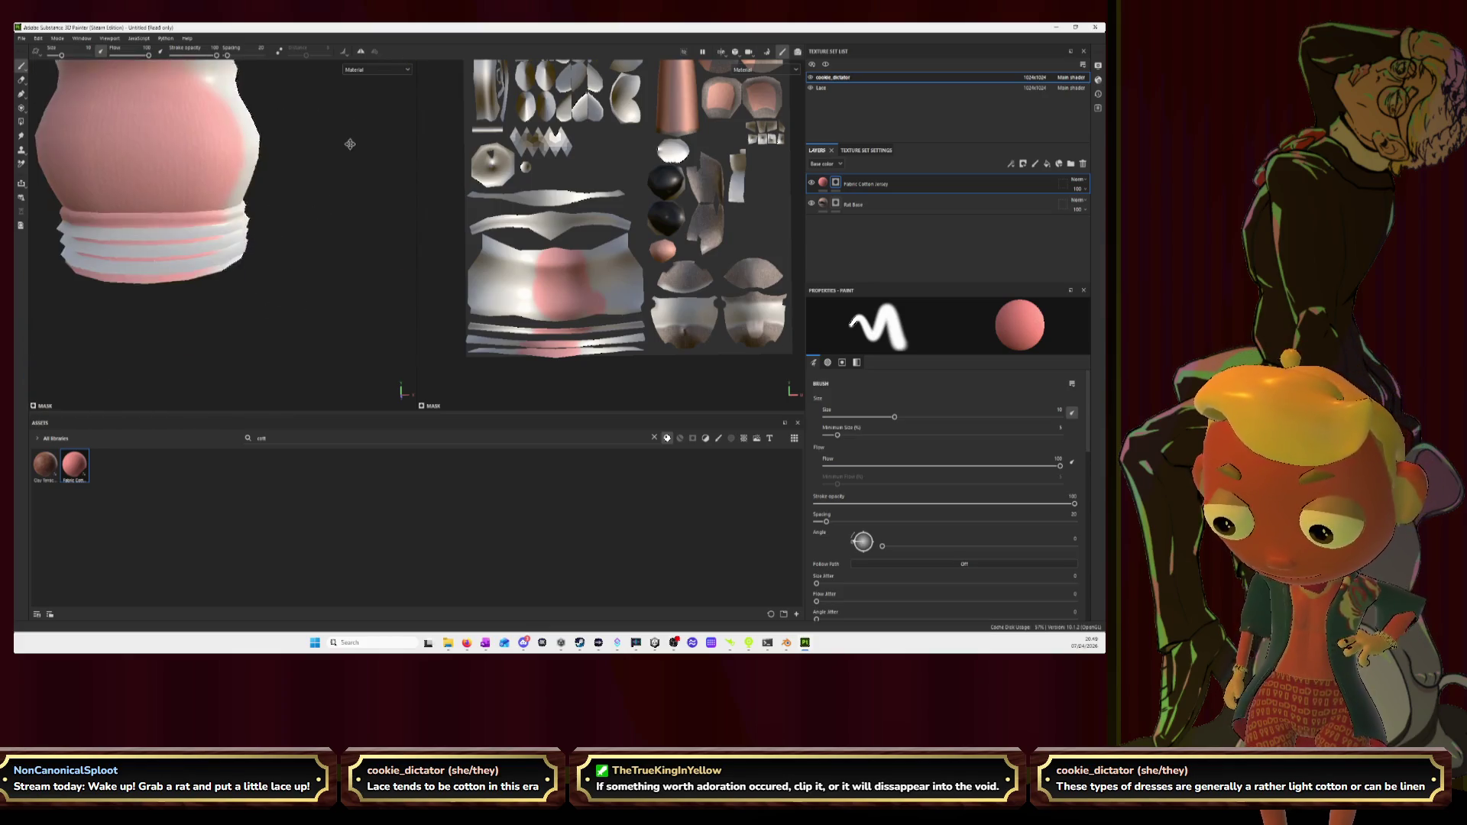
pyautogui.moveTo(60, 115); pyautogui.dragTo(58, 173)
pyautogui.keyDown('alt'); pyautogui.moveTo(230, 239); pyautogui.dragTo(187, 230); pyautogui.keyUp('alt')
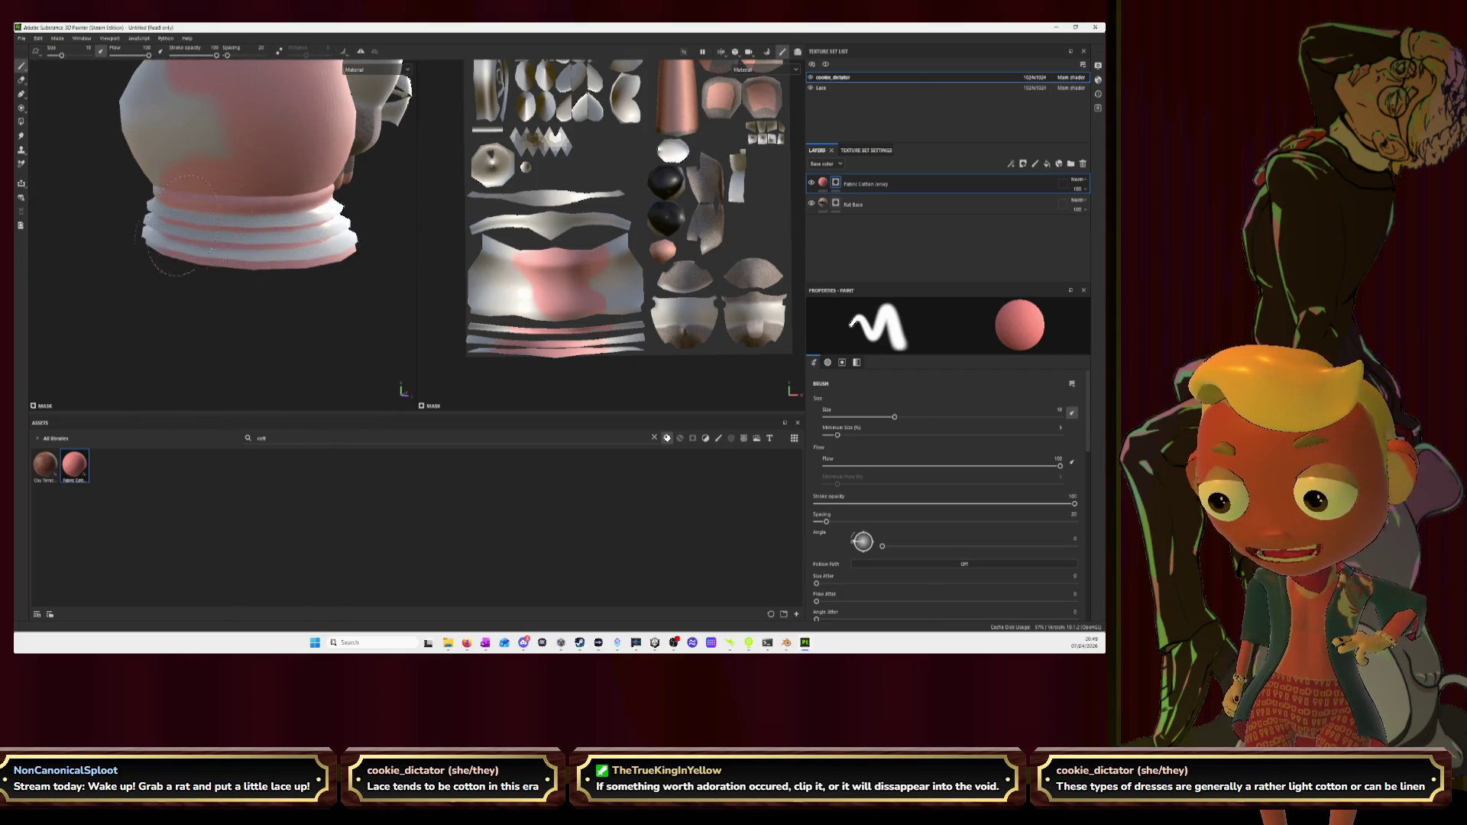
pyautogui.scroll(2, 187, 233)
pyautogui.scroll(2, 264, 297)
pyautogui.scroll(-2, 264, 296)
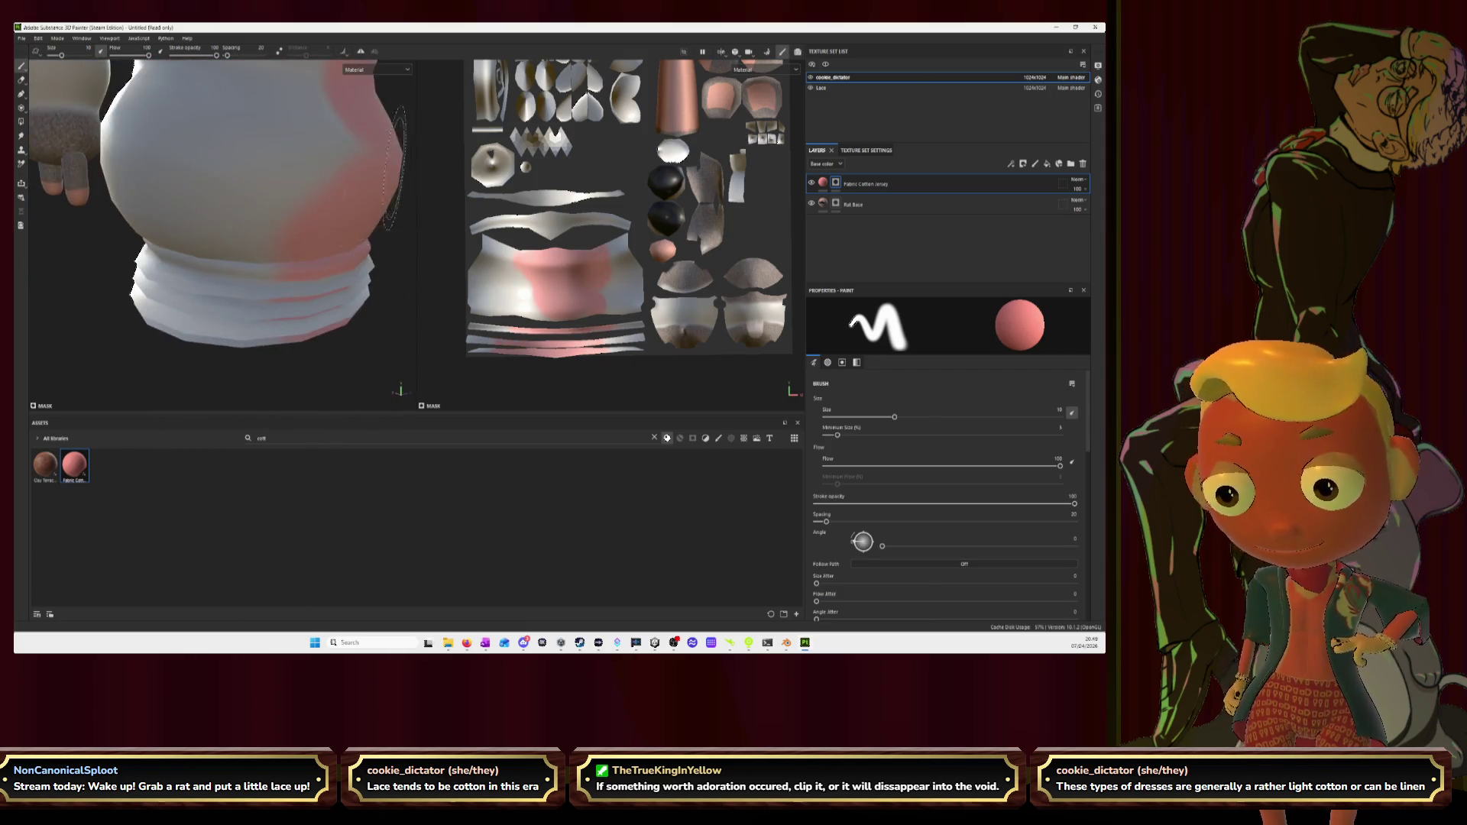
pyautogui.moveTo(287, 160); pyautogui.dragTo(232, 302)
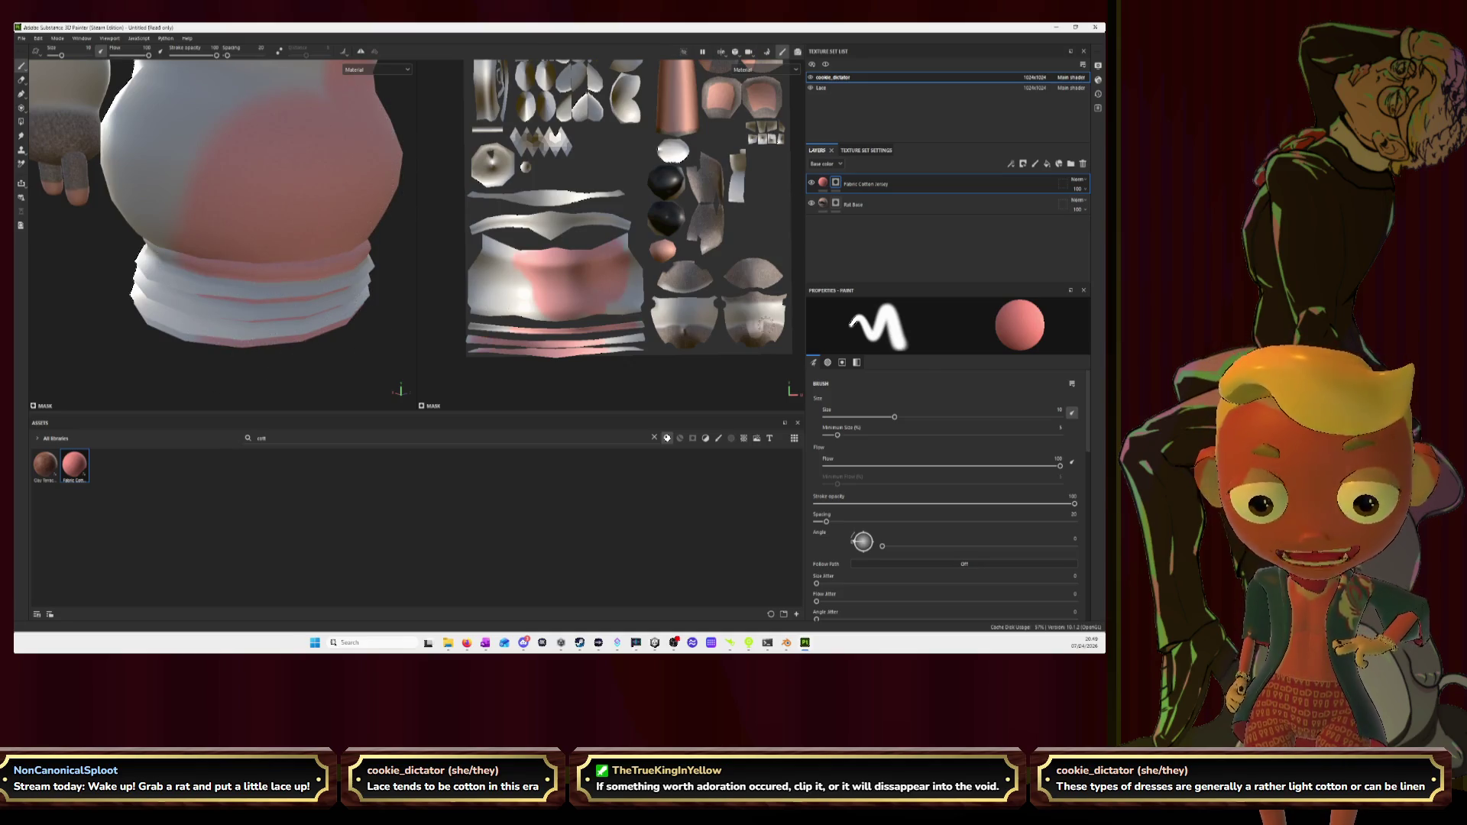
pyautogui.click(822, 184)
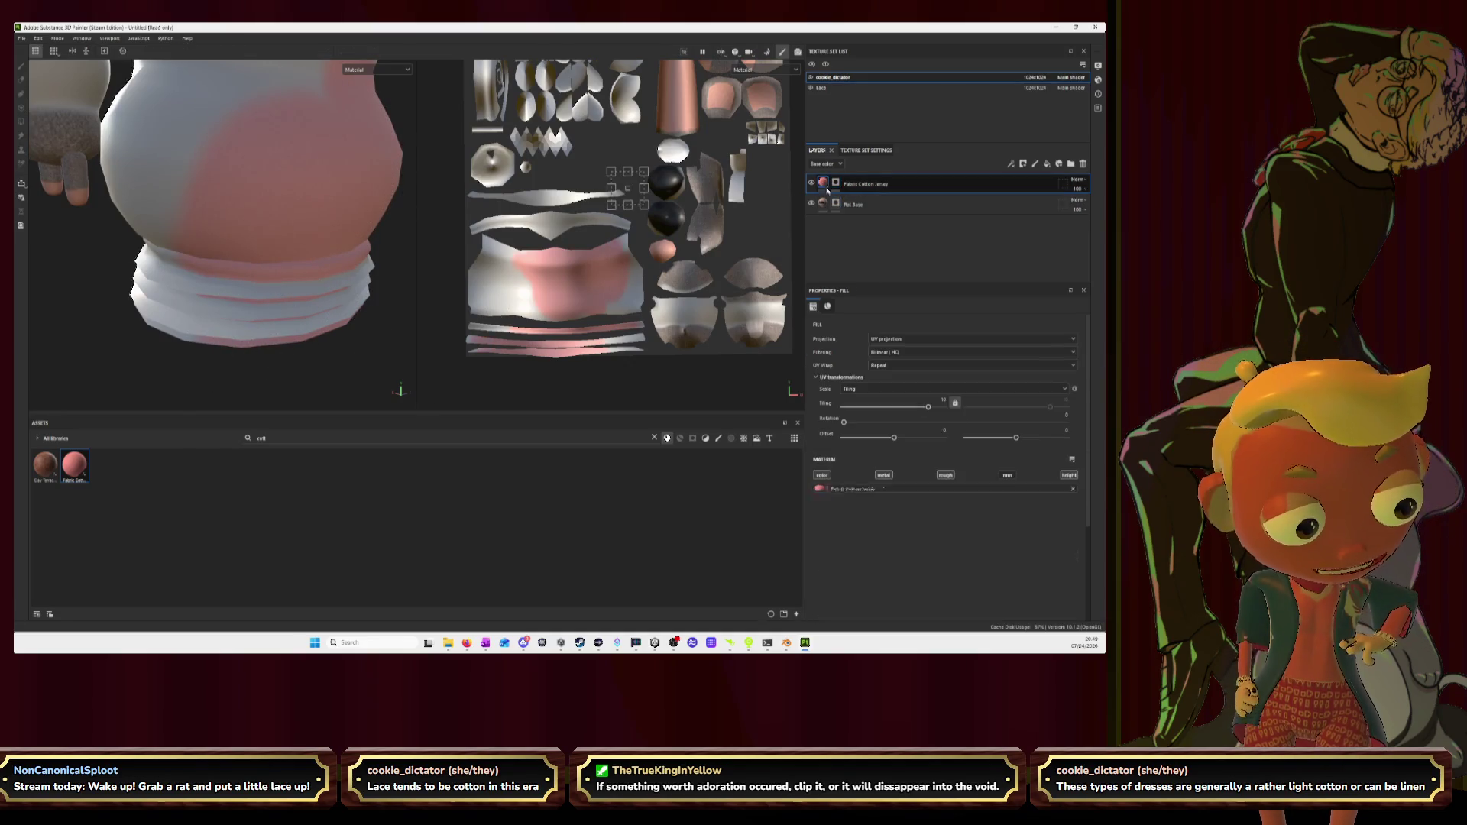
pyautogui.scroll(-3, 952, 517)
pyautogui.click(959, 501)
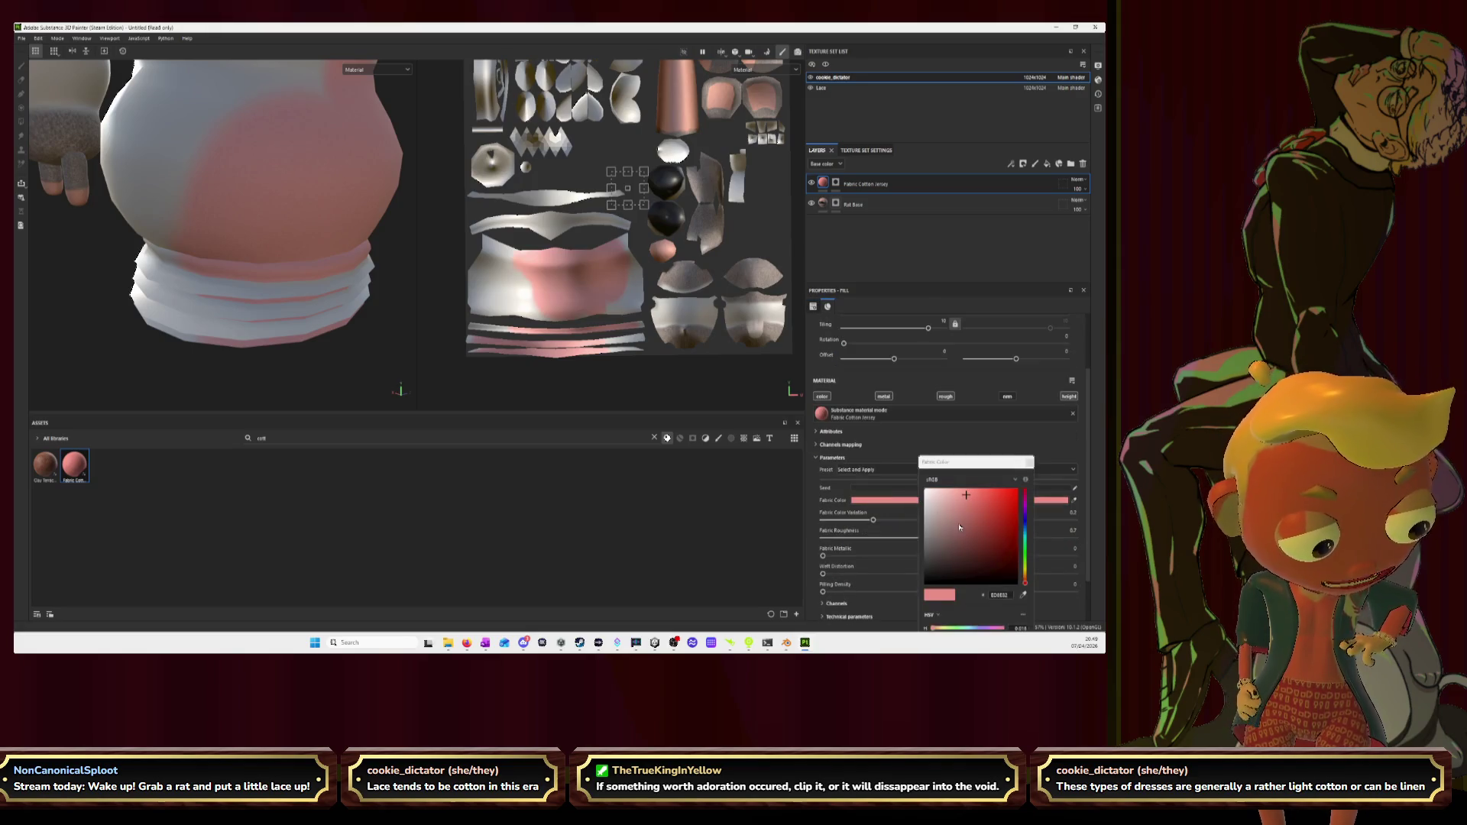
pyautogui.moveTo(964, 495); pyautogui.dragTo(925, 500)
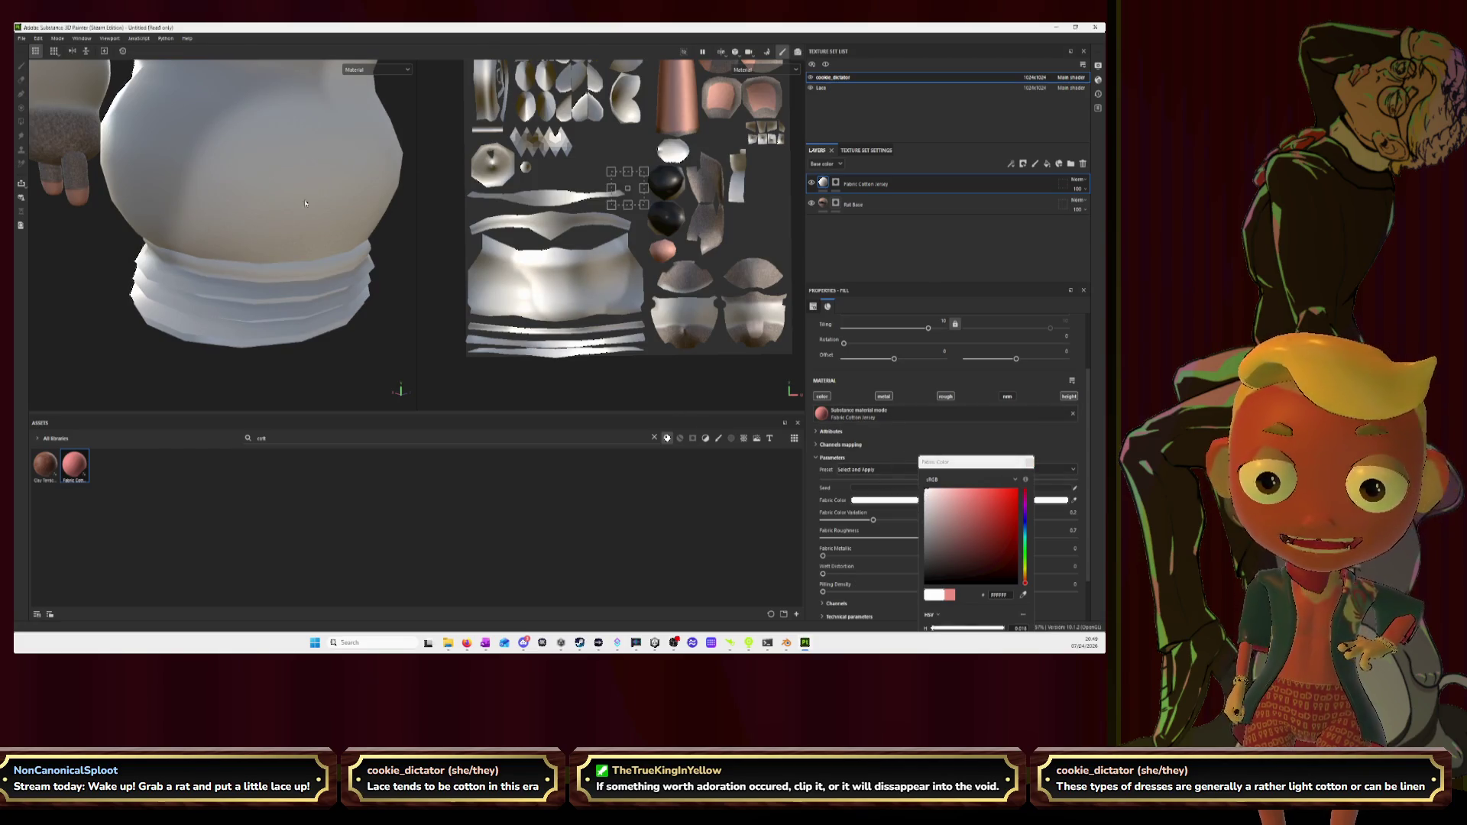
pyautogui.scroll(-3, 339, 276)
pyautogui.scroll(-2, 339, 275)
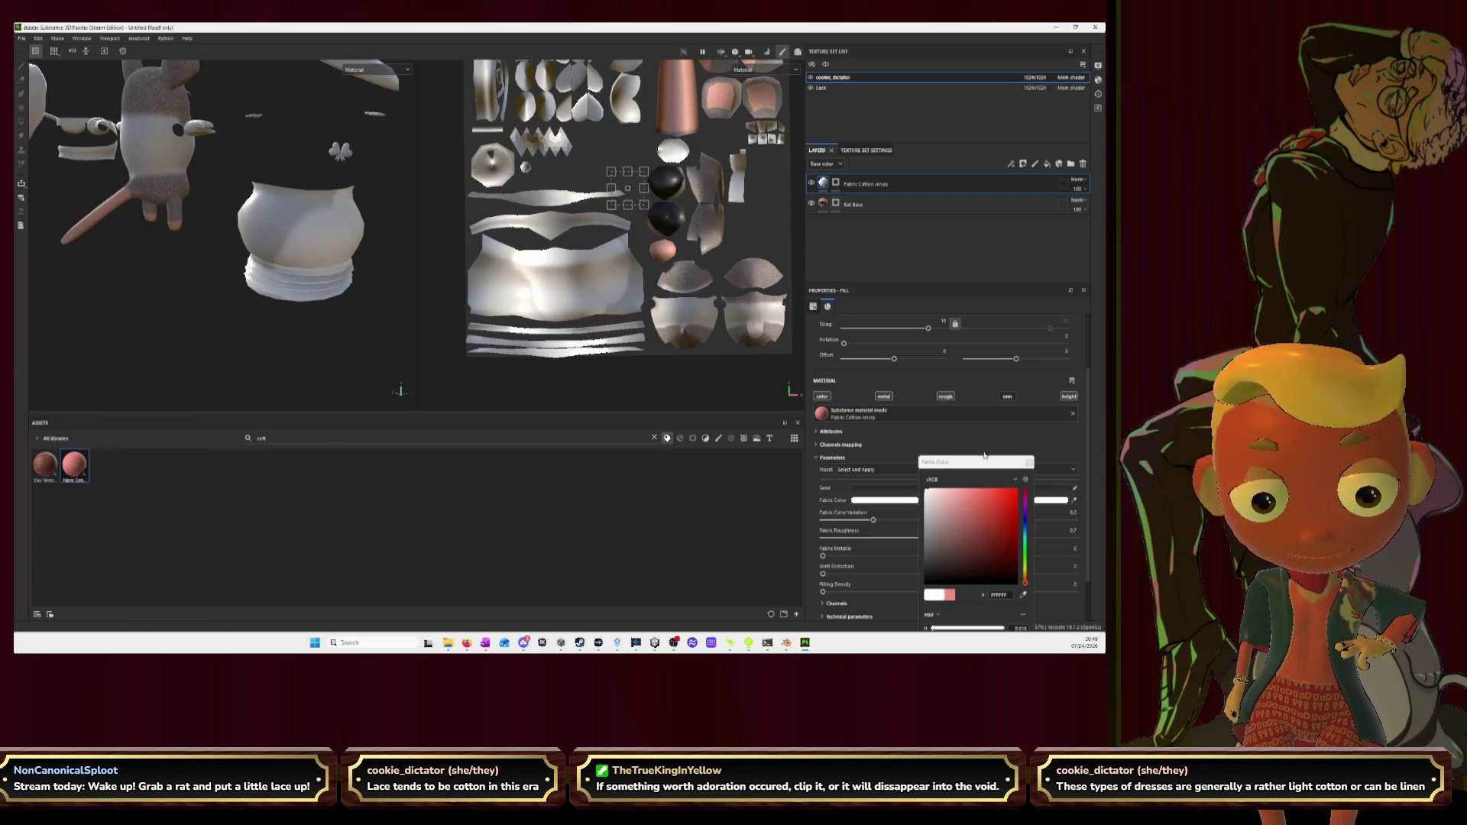
pyautogui.press('1')
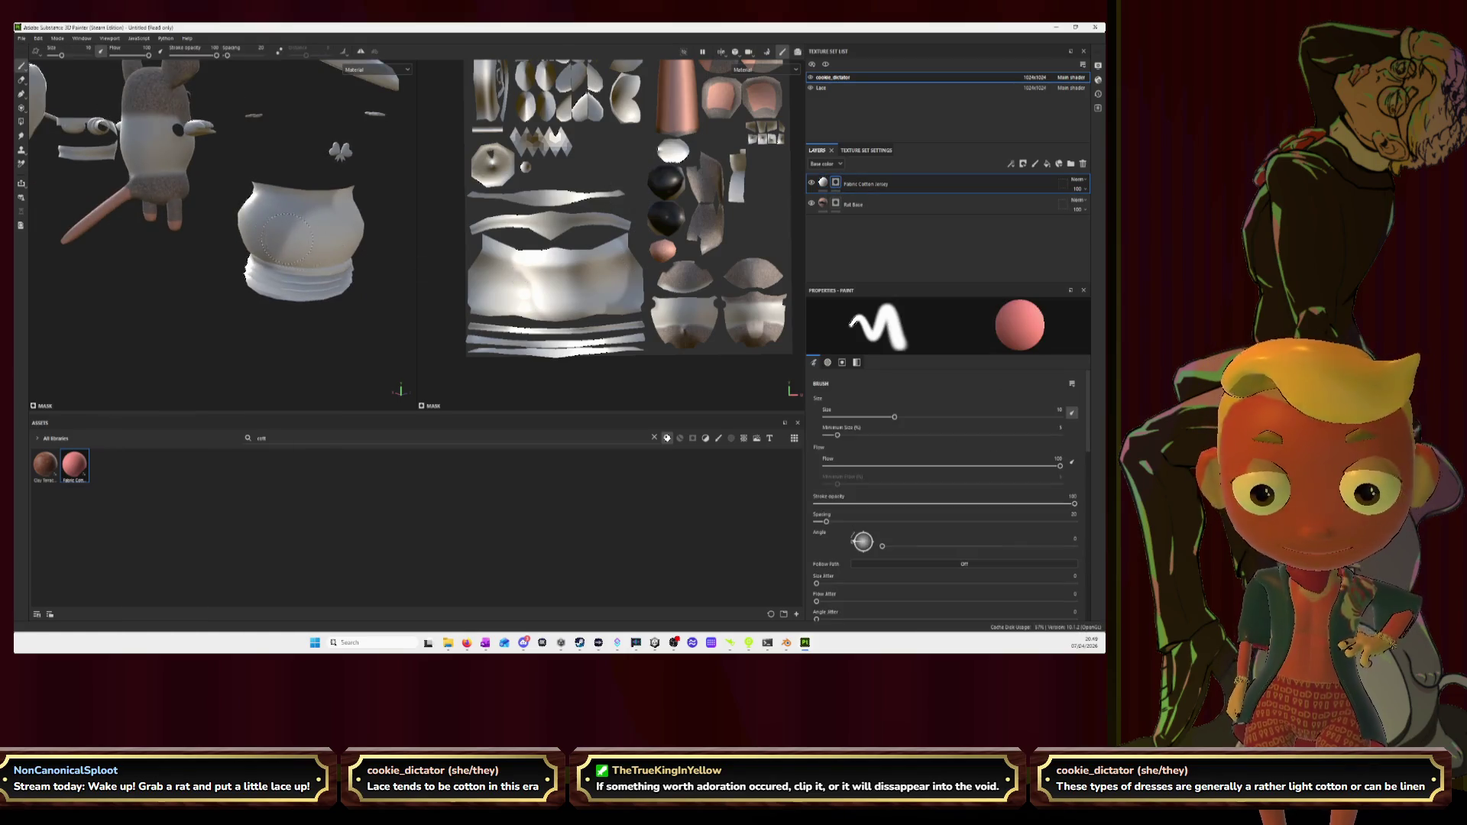
pyautogui.keyDown('alt'); pyautogui.moveTo(294, 217); pyautogui.dragTo(306, 291); pyautogui.keyUp('alt')
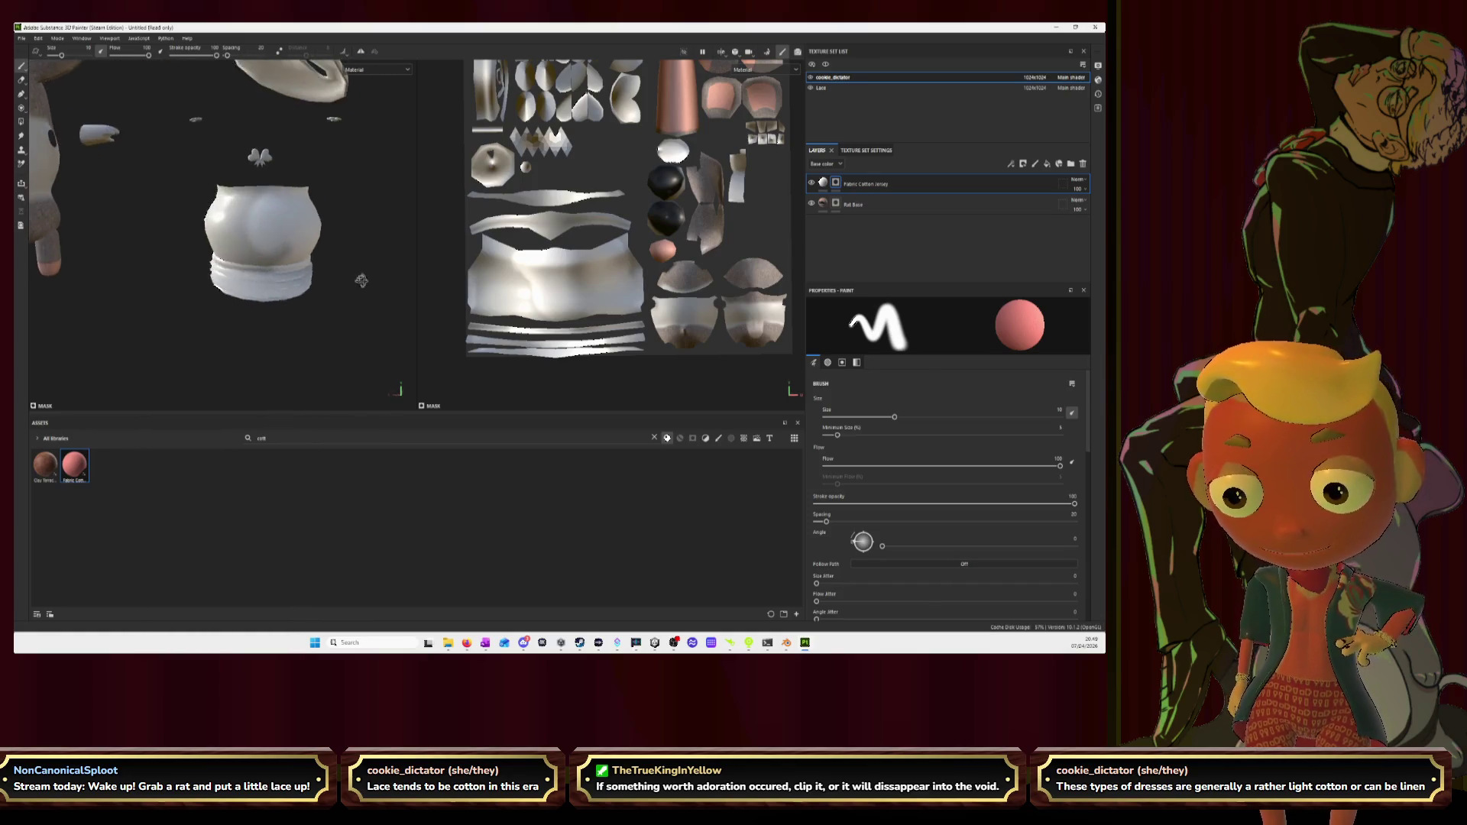
pyautogui.moveTo(228, 267); pyautogui.dragTo(225, 204)
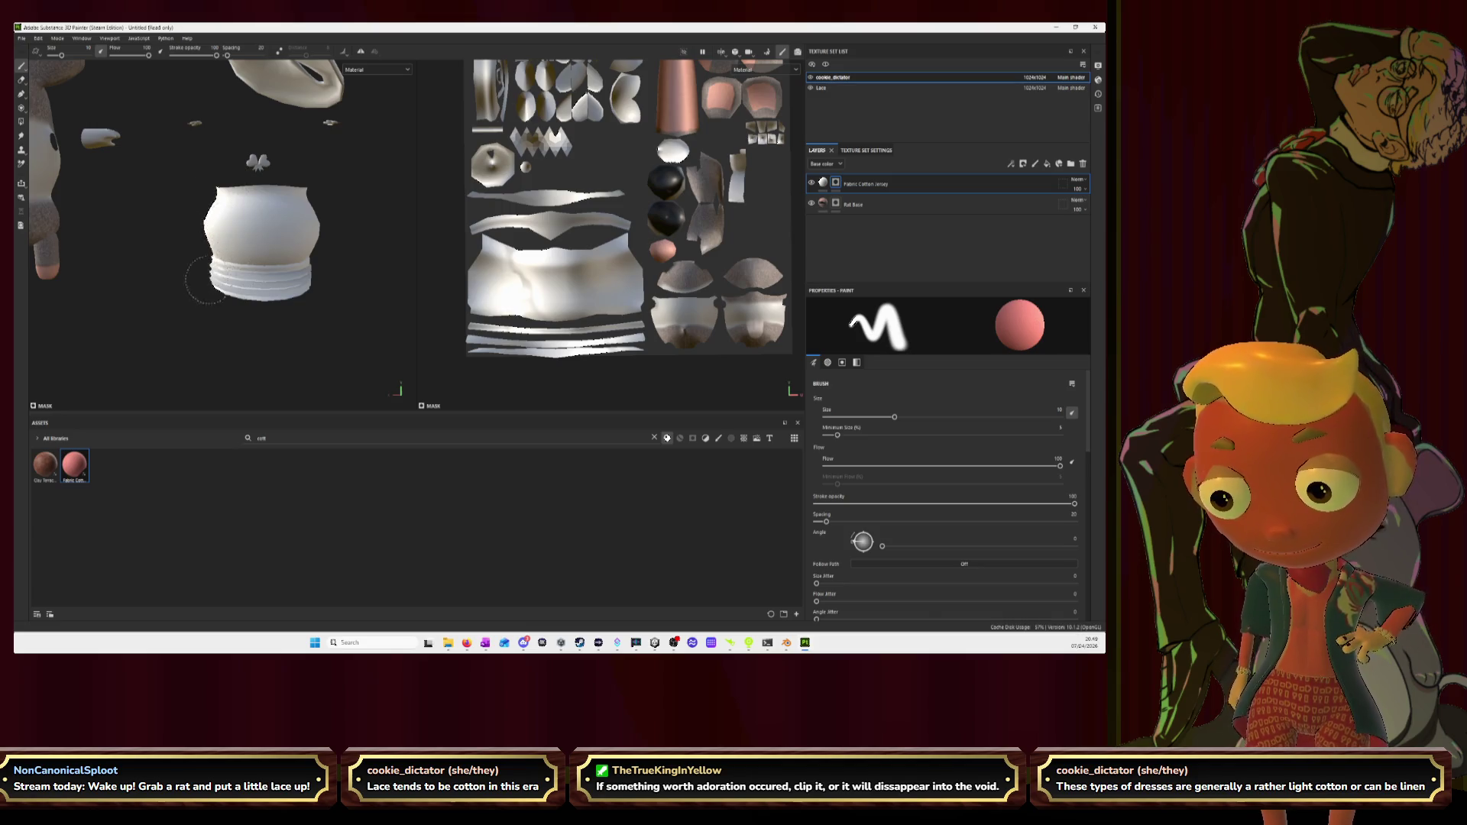
pyautogui.moveTo(212, 302)
pyautogui.keyDown('alt'); pyautogui.mouseDown()
pyautogui.moveTo(340, 265)
pyautogui.moveTo(197, 218)
pyautogui.mouseUp(); pyautogui.keyUp('alt')
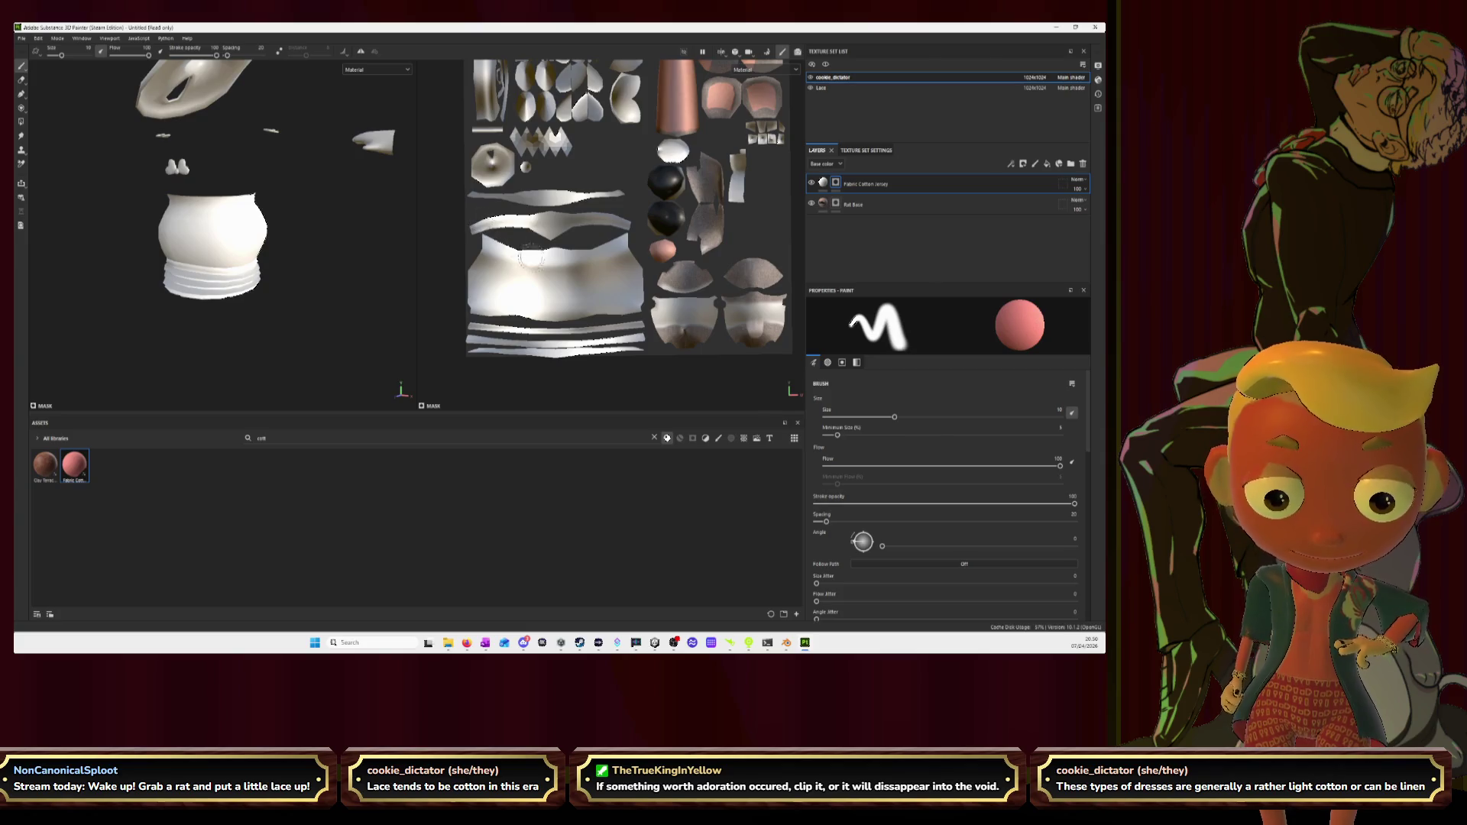
pyautogui.scroll(-2, 526, 254)
pyautogui.keyDown('alt'); pyautogui.moveTo(359, 272); pyautogui.dragTo(244, 269); pyautogui.keyUp('alt')
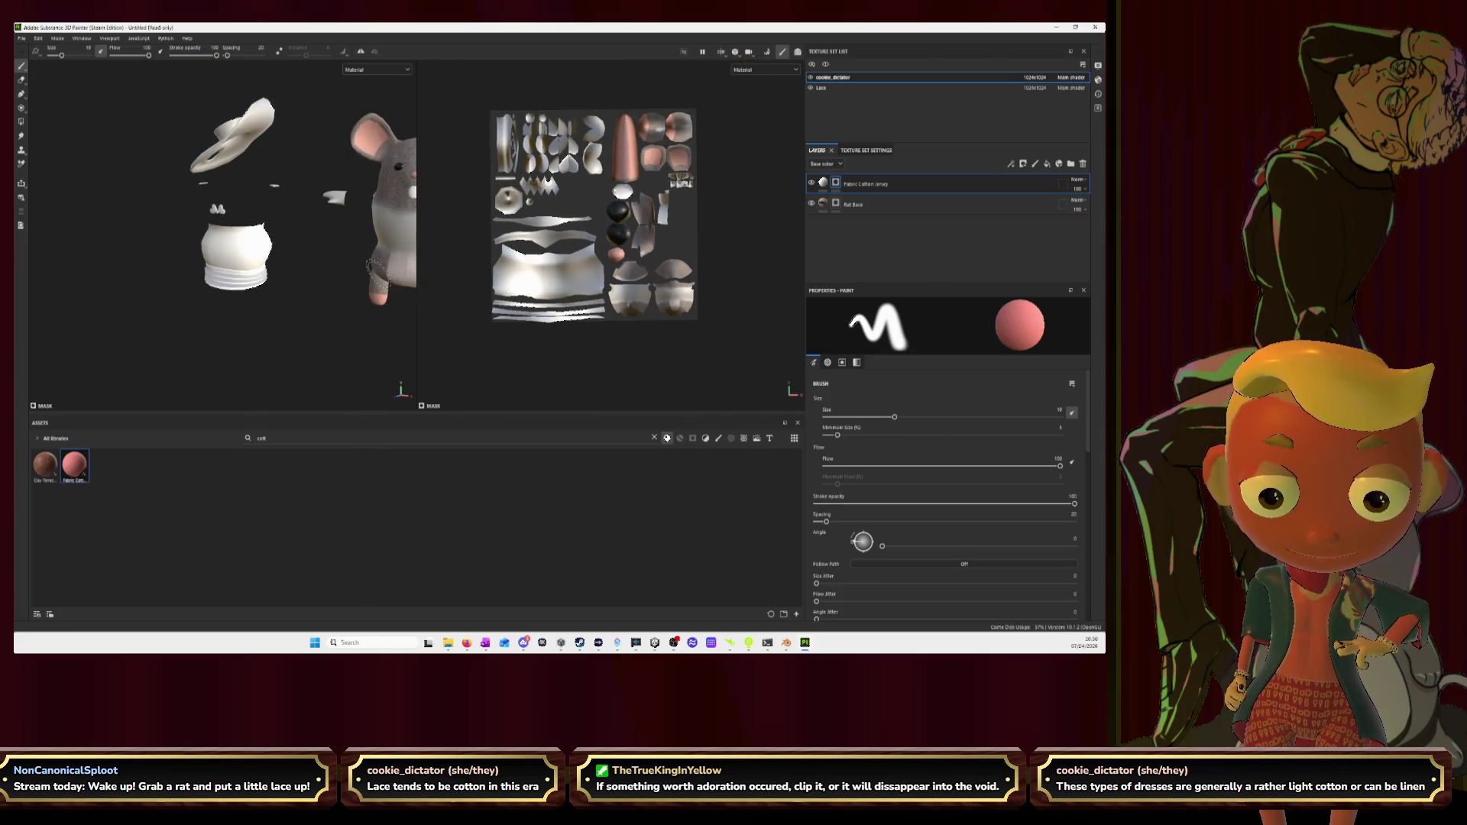
pyautogui.scroll(-3, 245, 272)
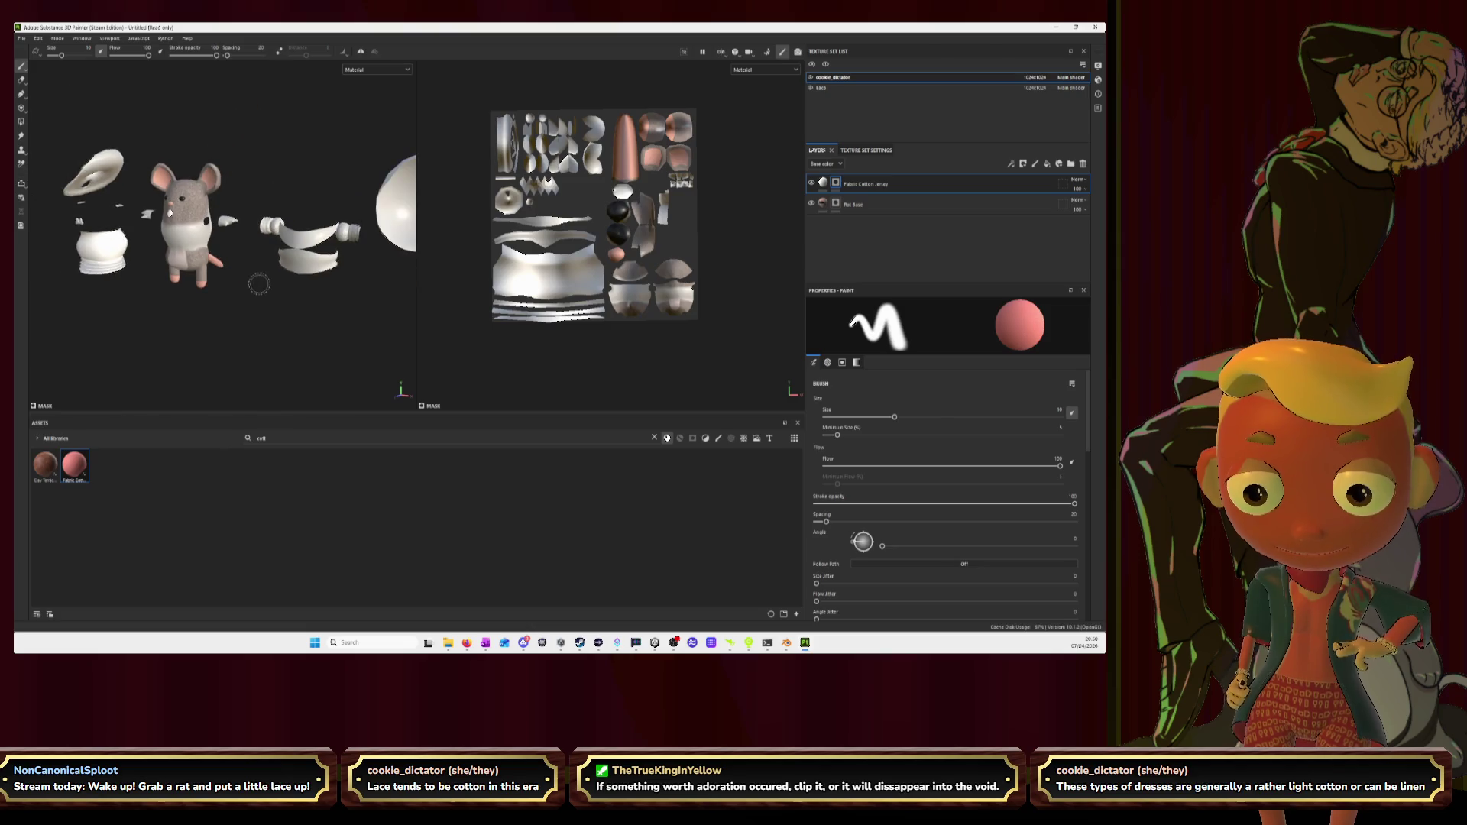
pyautogui.hotkey('alt', 'Tab')
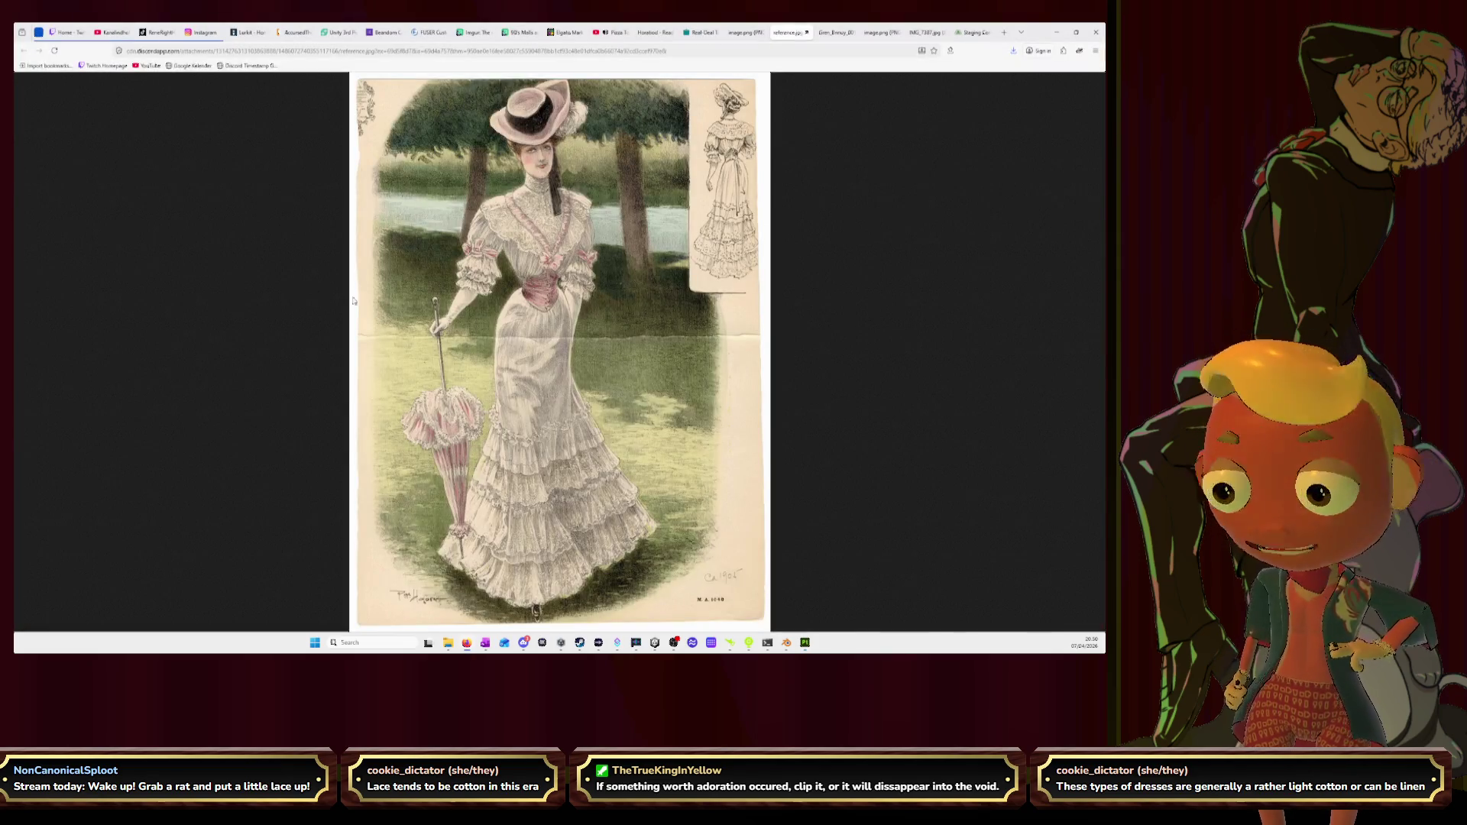
pyautogui.hotkey('alt', 'Tab')
pyautogui.moveTo(298, 288)
pyautogui.keyDown('alt'); pyautogui.mouseDown()
pyautogui.moveTo(291, 305)
pyautogui.moveTo(280, 284)
pyautogui.mouseUp(); pyautogui.keyUp('alt')
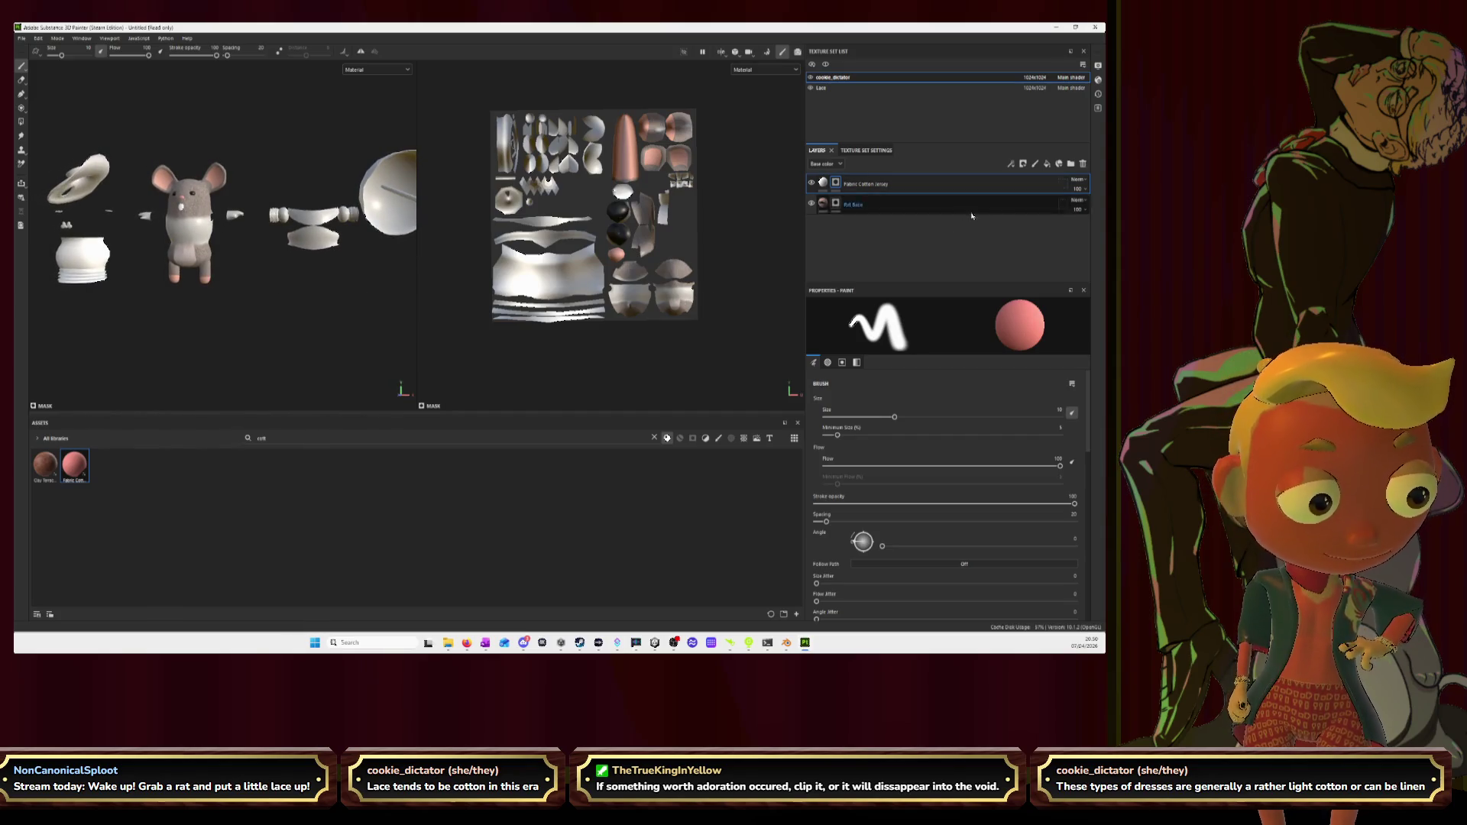
# Duplicate the Fabric Cotton Jersey layer and adjust the copy's mask options
pyautogui.rightClick(914, 186)
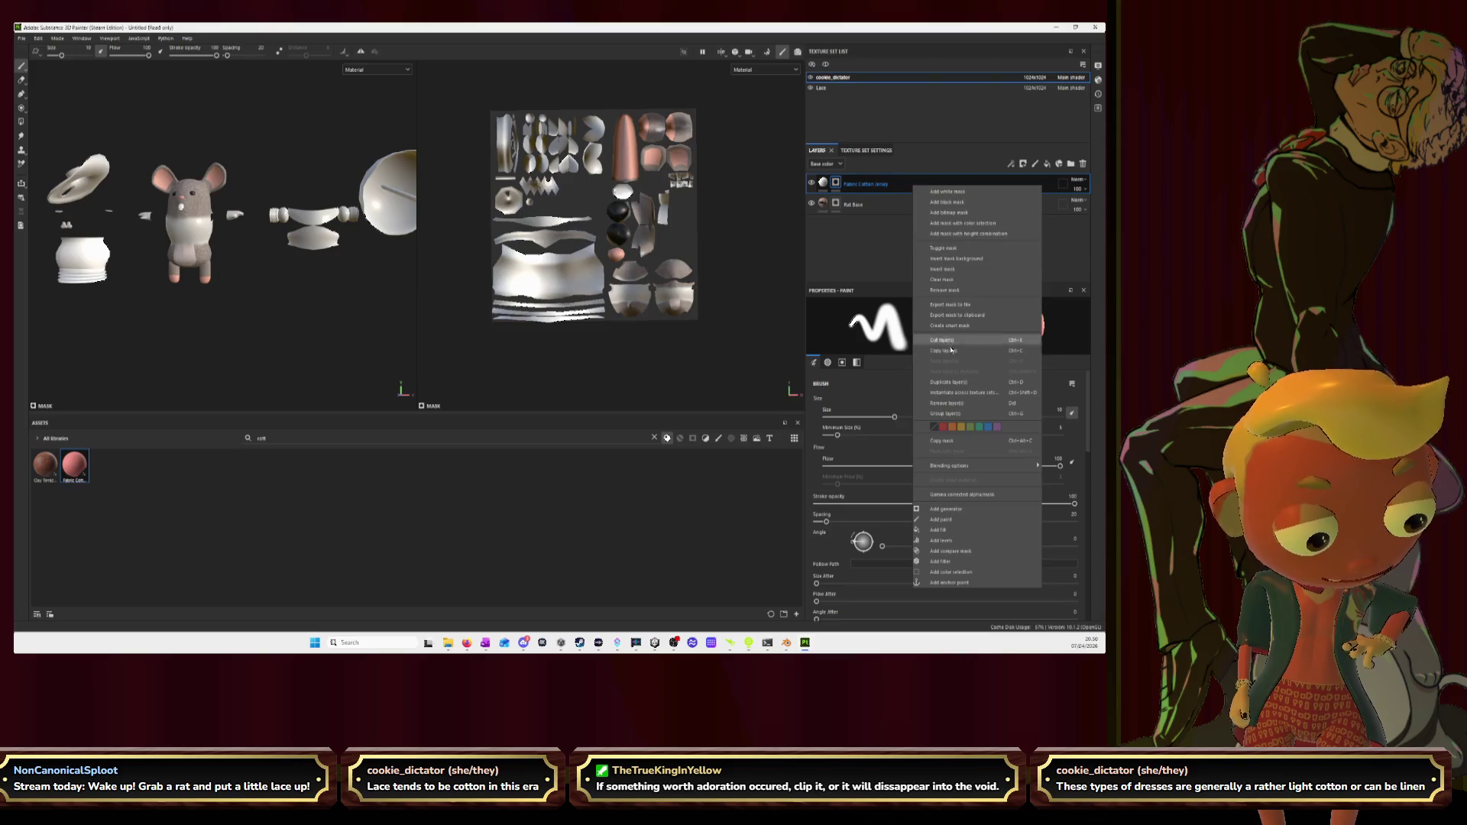
pyautogui.click(951, 381)
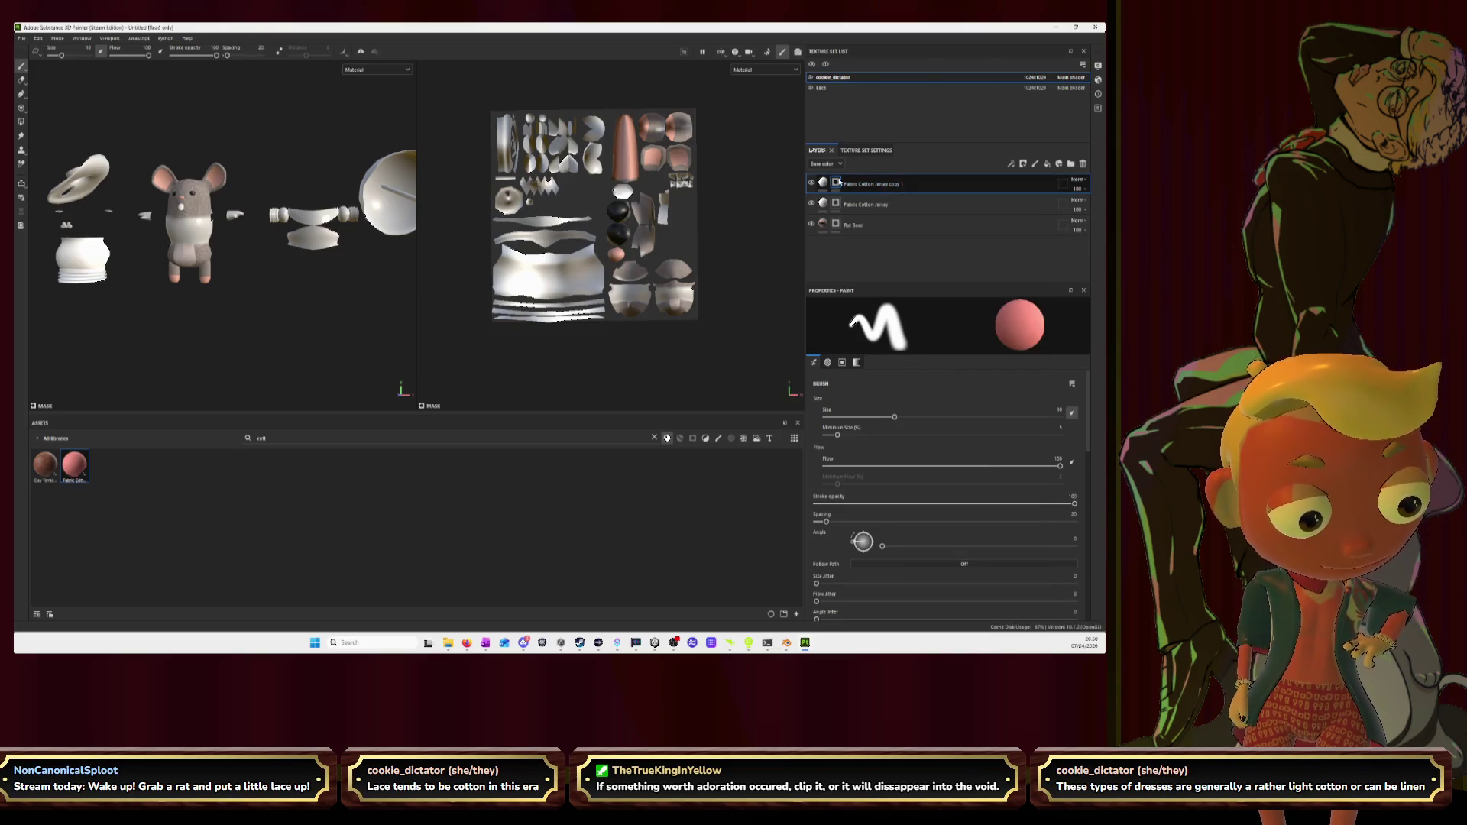
pyautogui.rightClick(837, 183)
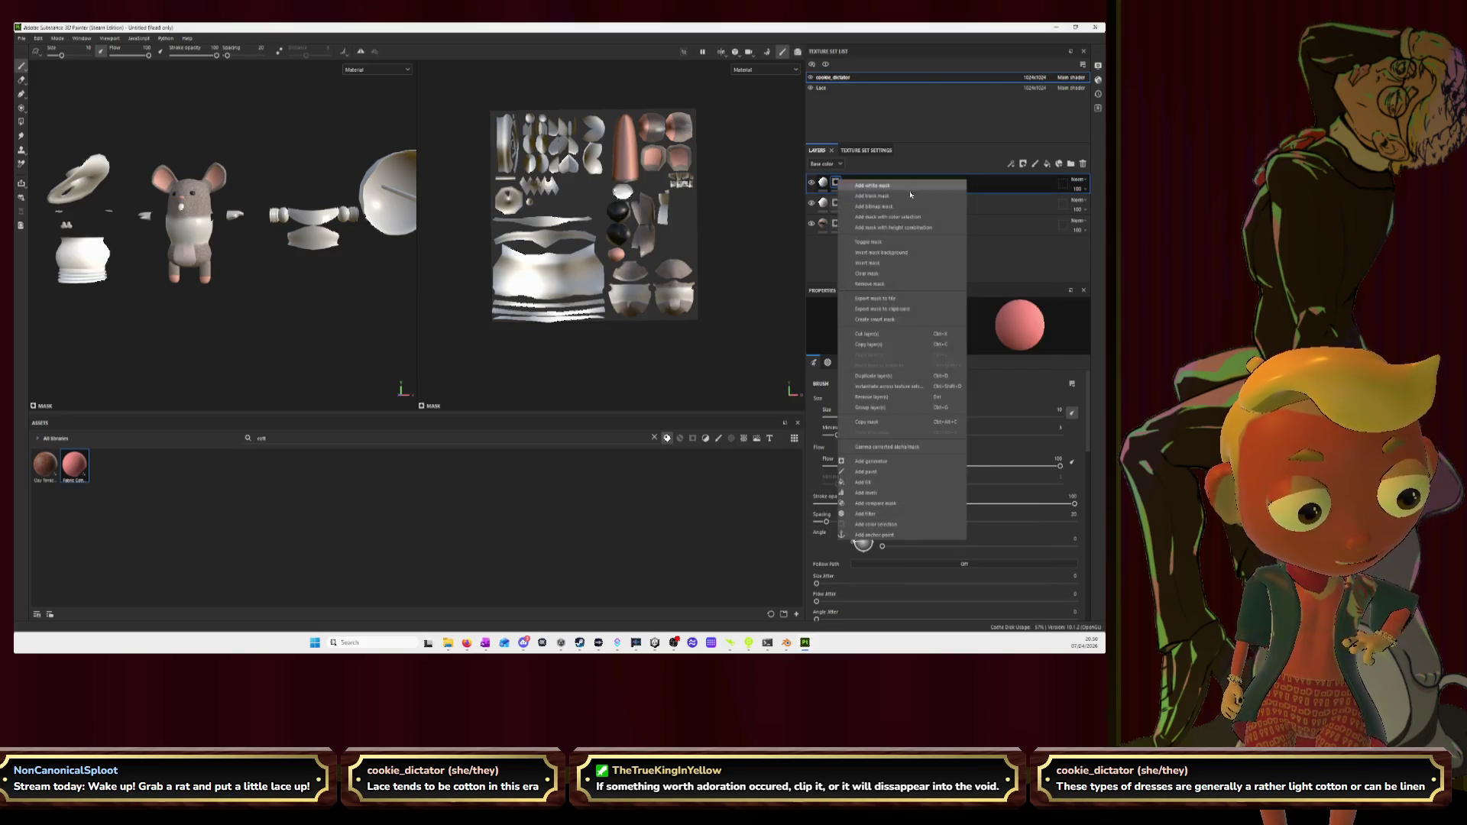
pyautogui.click(880, 274)
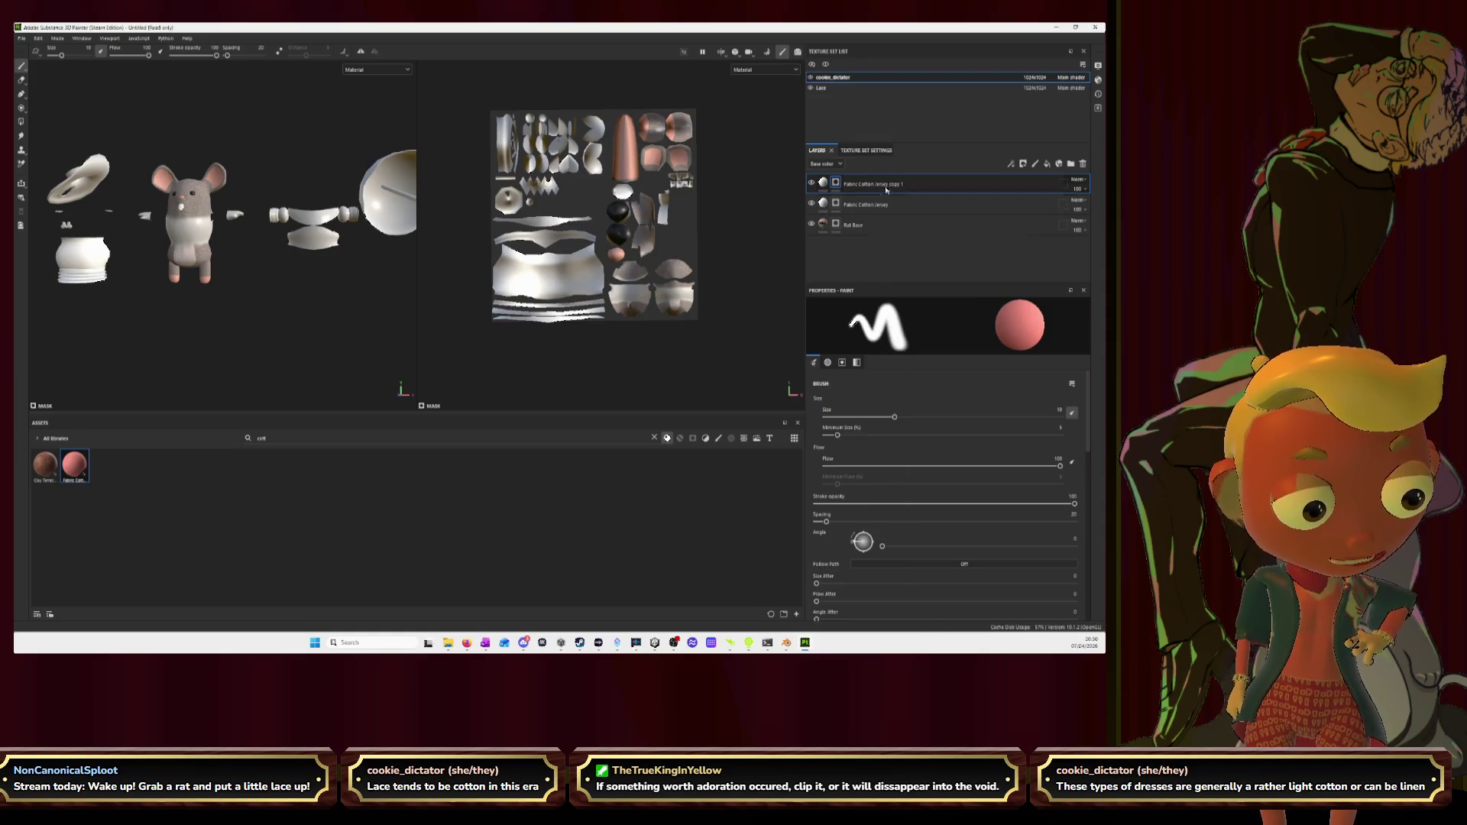
# Rename the original fabric layer Dress and the copy Corset
pyautogui.doubleClick(931, 206)
pyautogui.write('Dress')
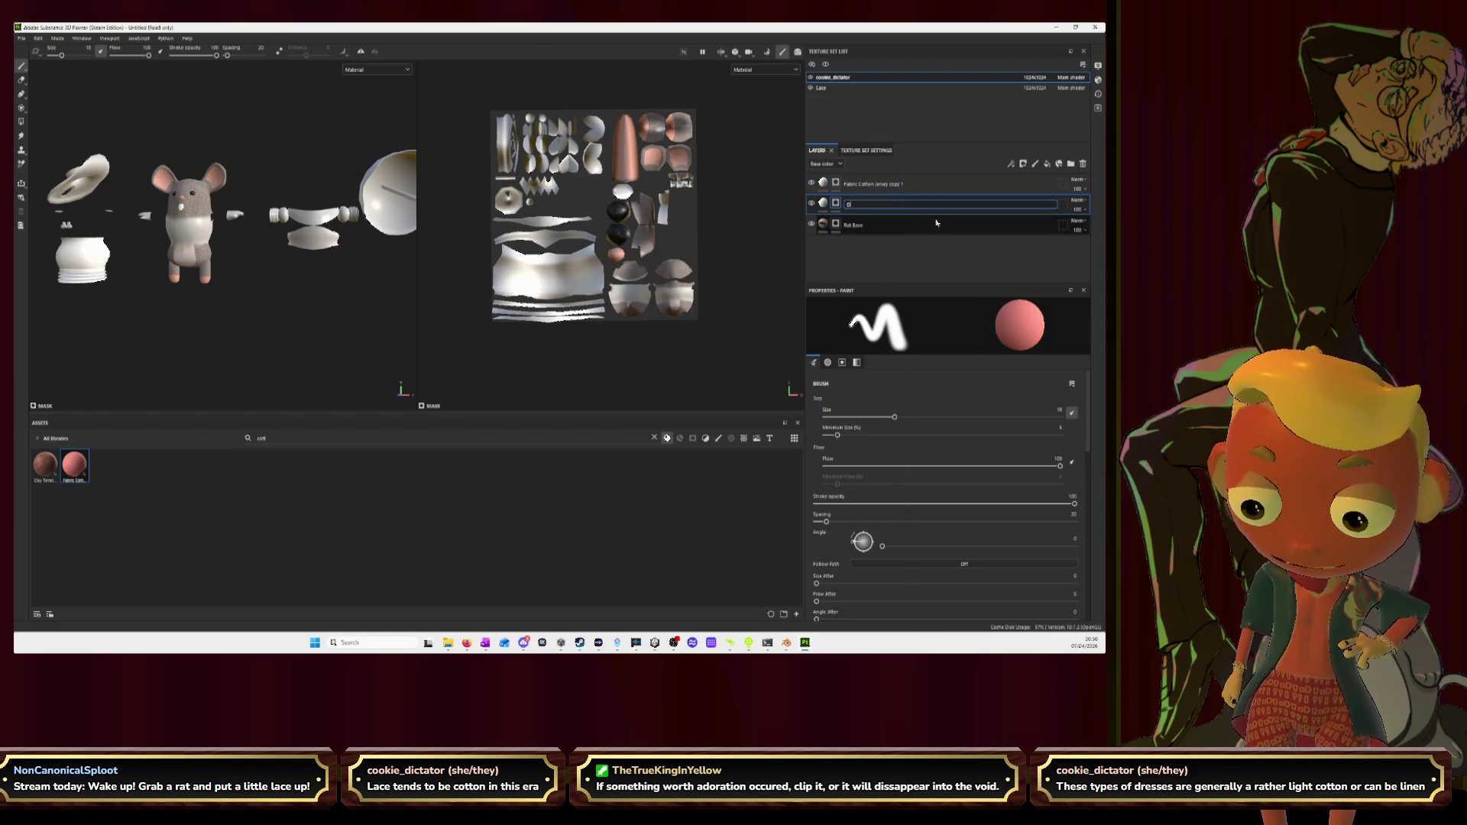
pyautogui.press('Return')
pyautogui.click(878, 184)
pyautogui.doubleClick(877, 183)
pyautogui.write('Lace')
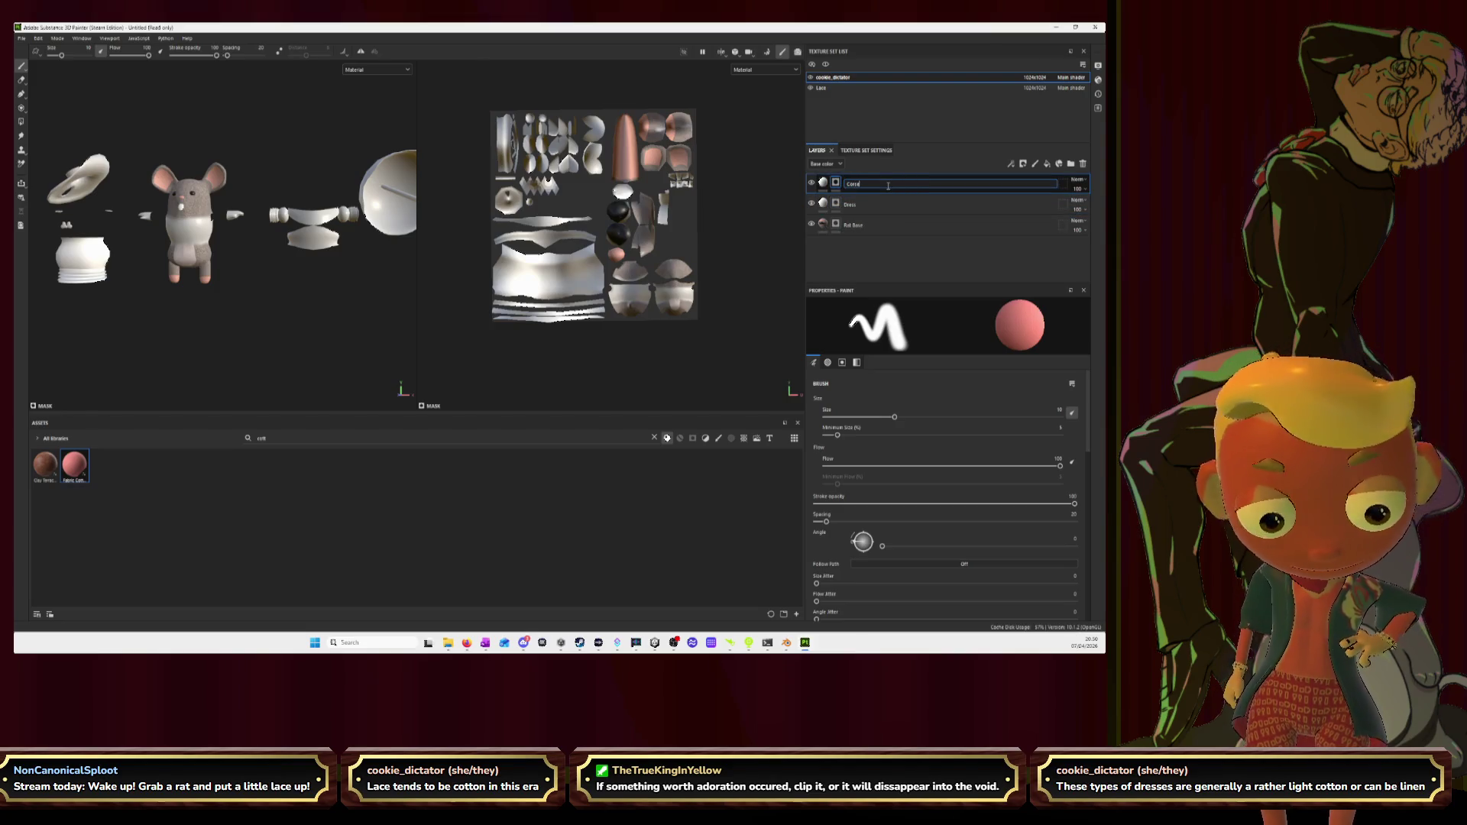
pyautogui.press('Return')
pyautogui.click(851, 184)
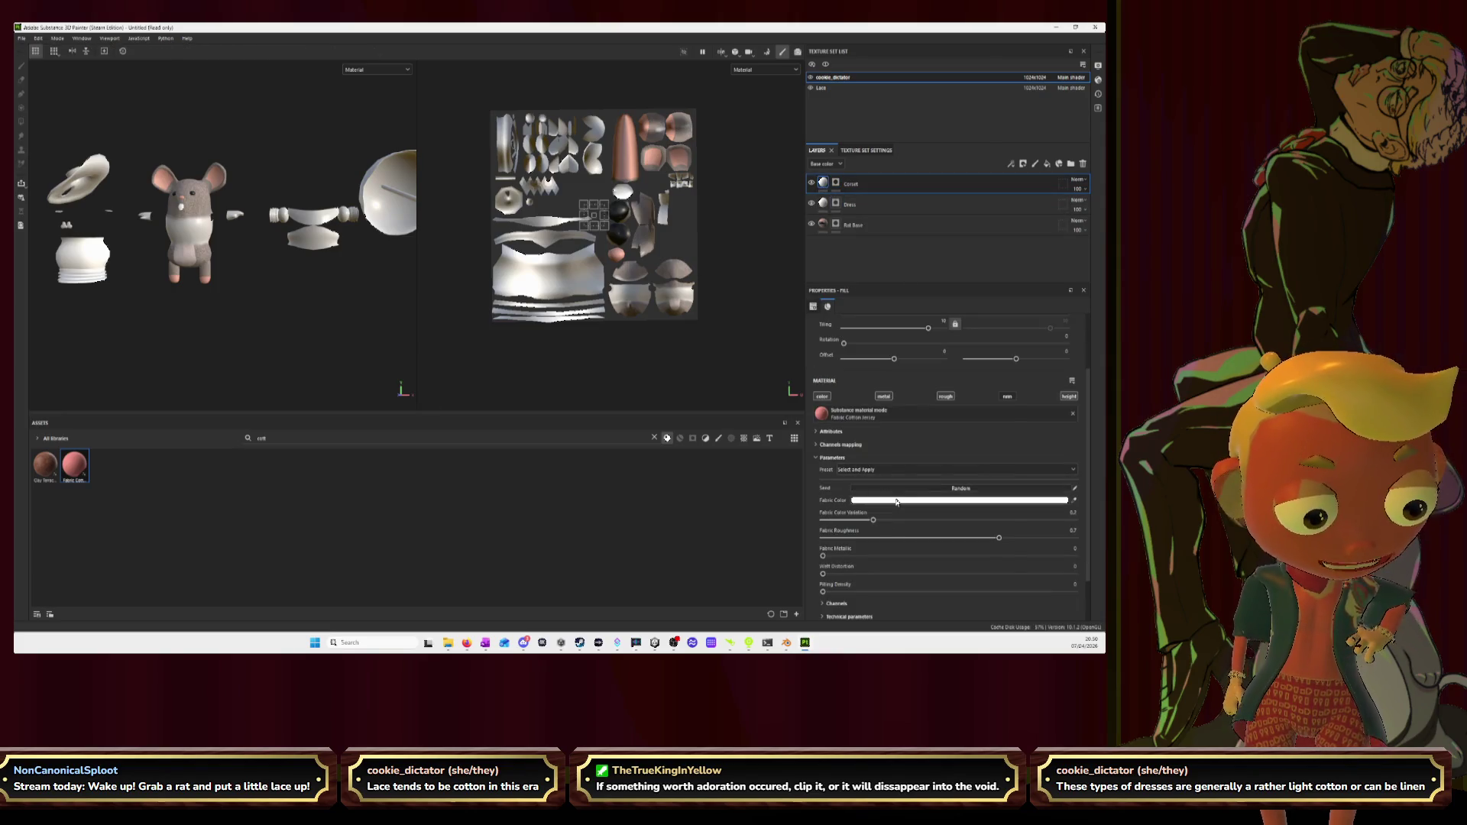
# Set the Corset layer's Fabric Color to a light pink
pyautogui.click(897, 502)
pyautogui.moveTo(1004, 512); pyautogui.dragTo(1003, 436)
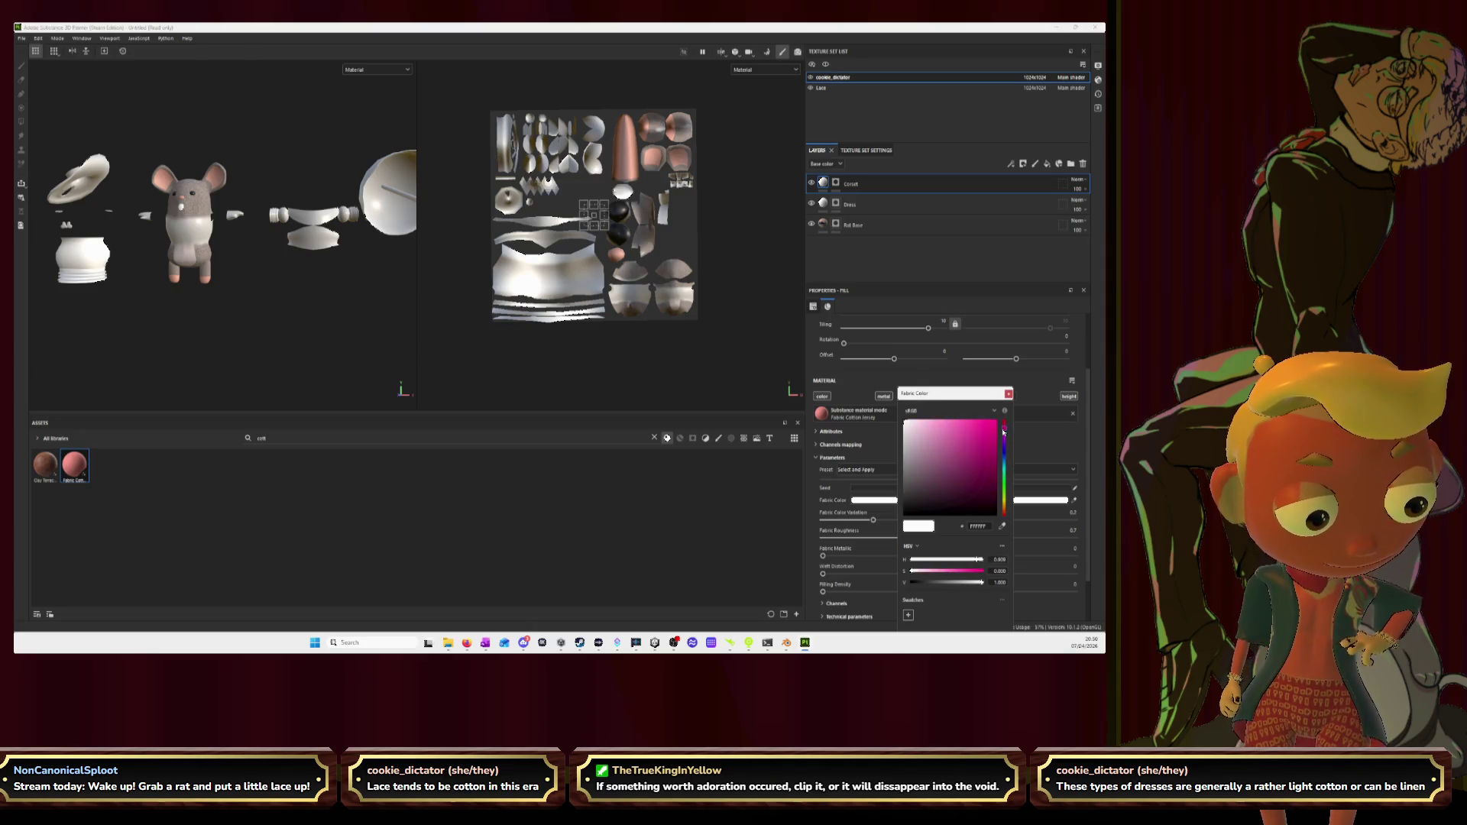
pyautogui.moveTo(912, 449); pyautogui.dragTo(937, 422)
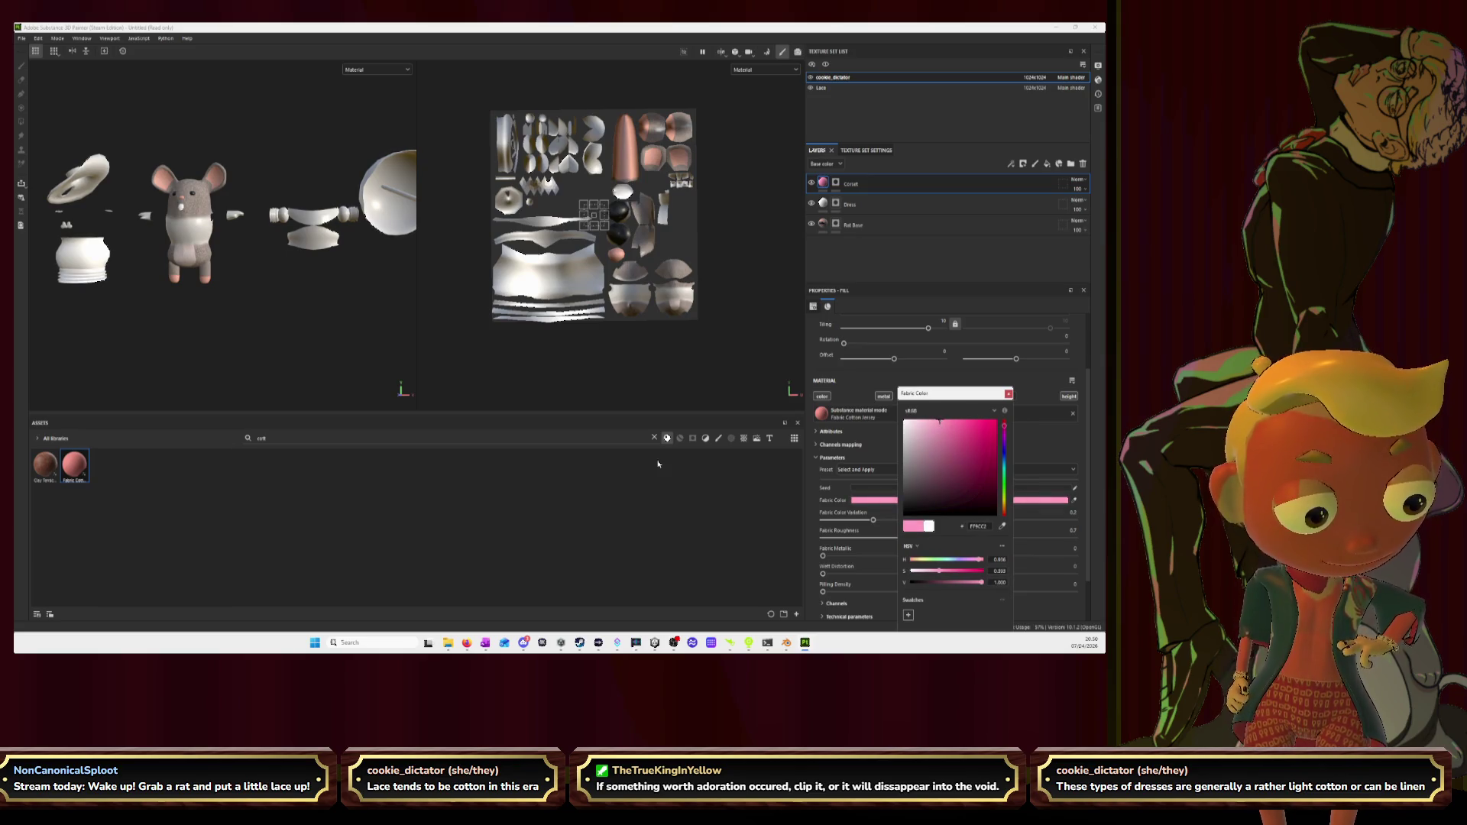
pyautogui.click(1009, 395)
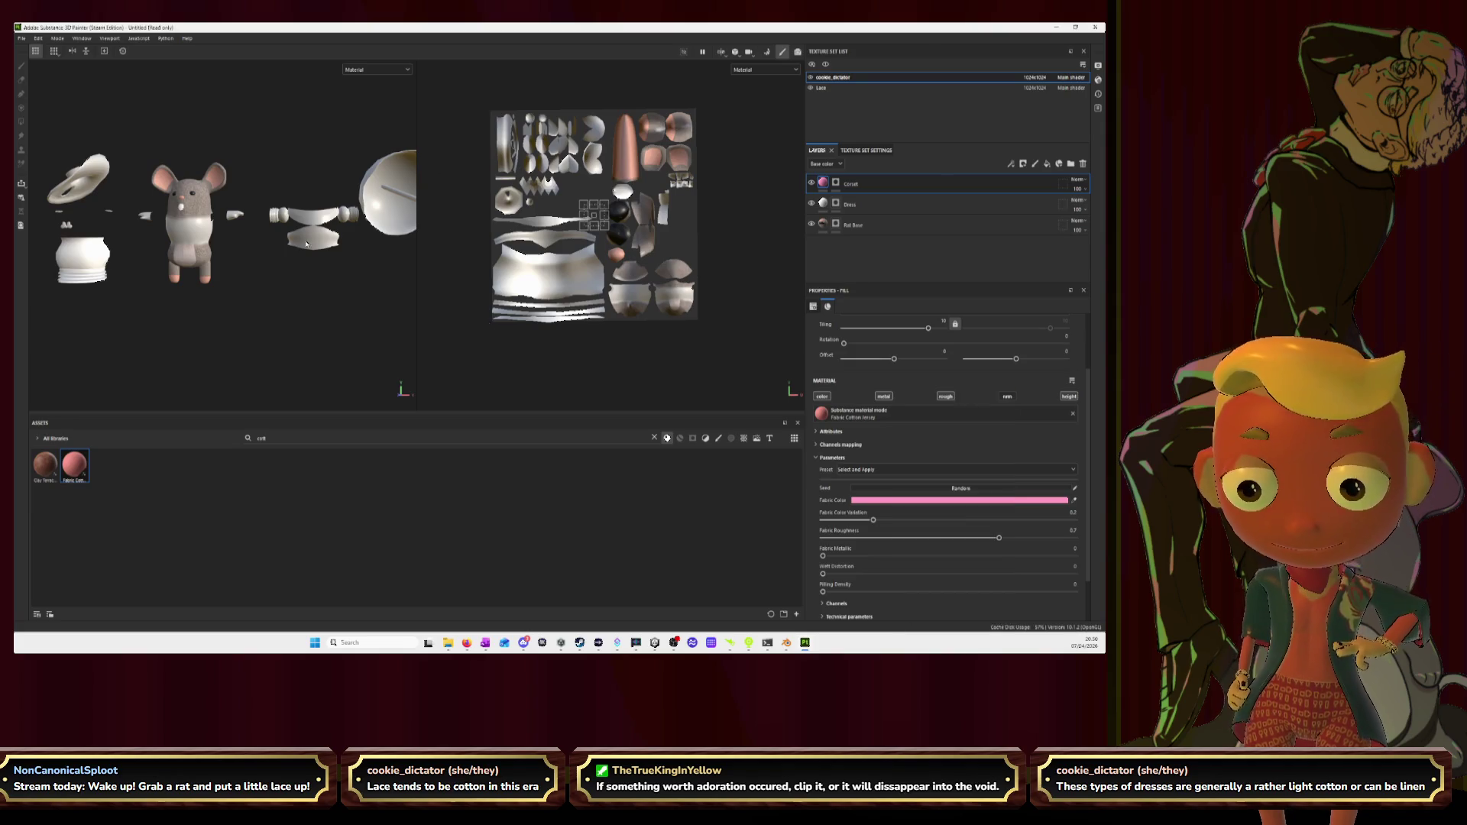
# Paint the pink onto the corset piece and move the Dress layer to the top of the stack
pyautogui.click(834, 182)
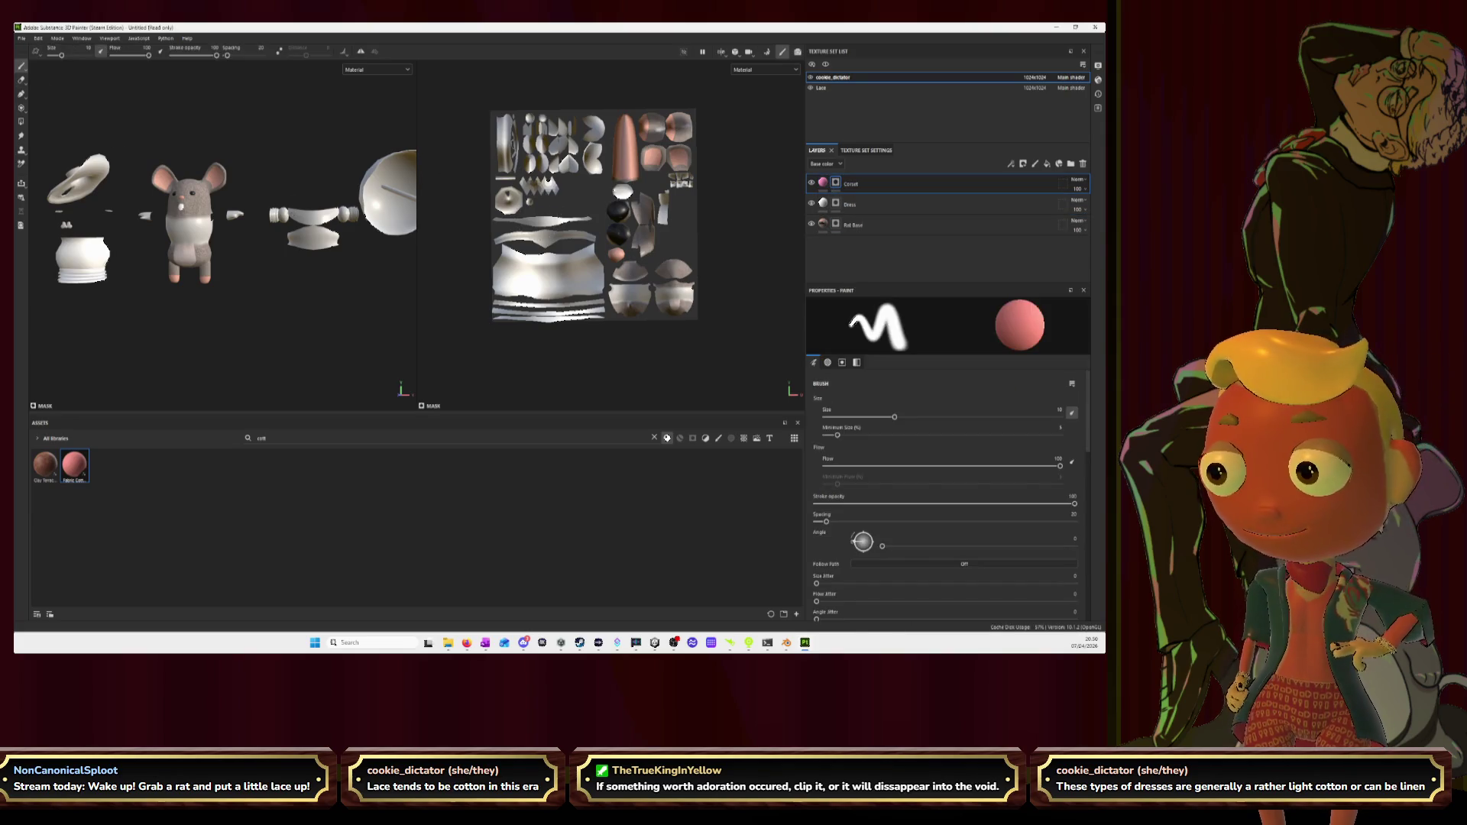
pyautogui.moveTo(293, 238); pyautogui.dragTo(336, 239)
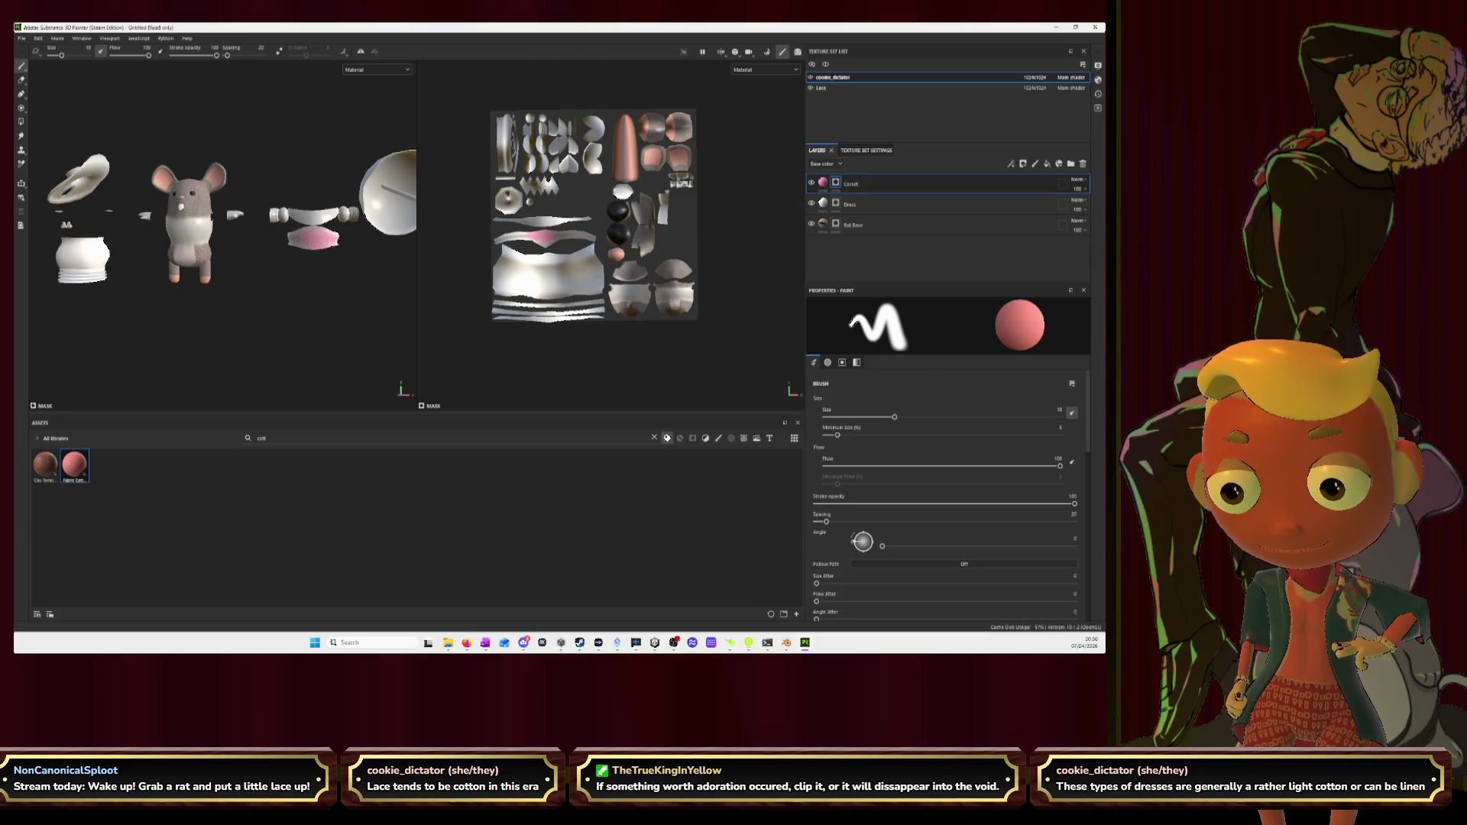
pyautogui.scroll(1, 320, 252)
pyautogui.scroll(1, 298, 235)
pyautogui.scroll(2, 281, 224)
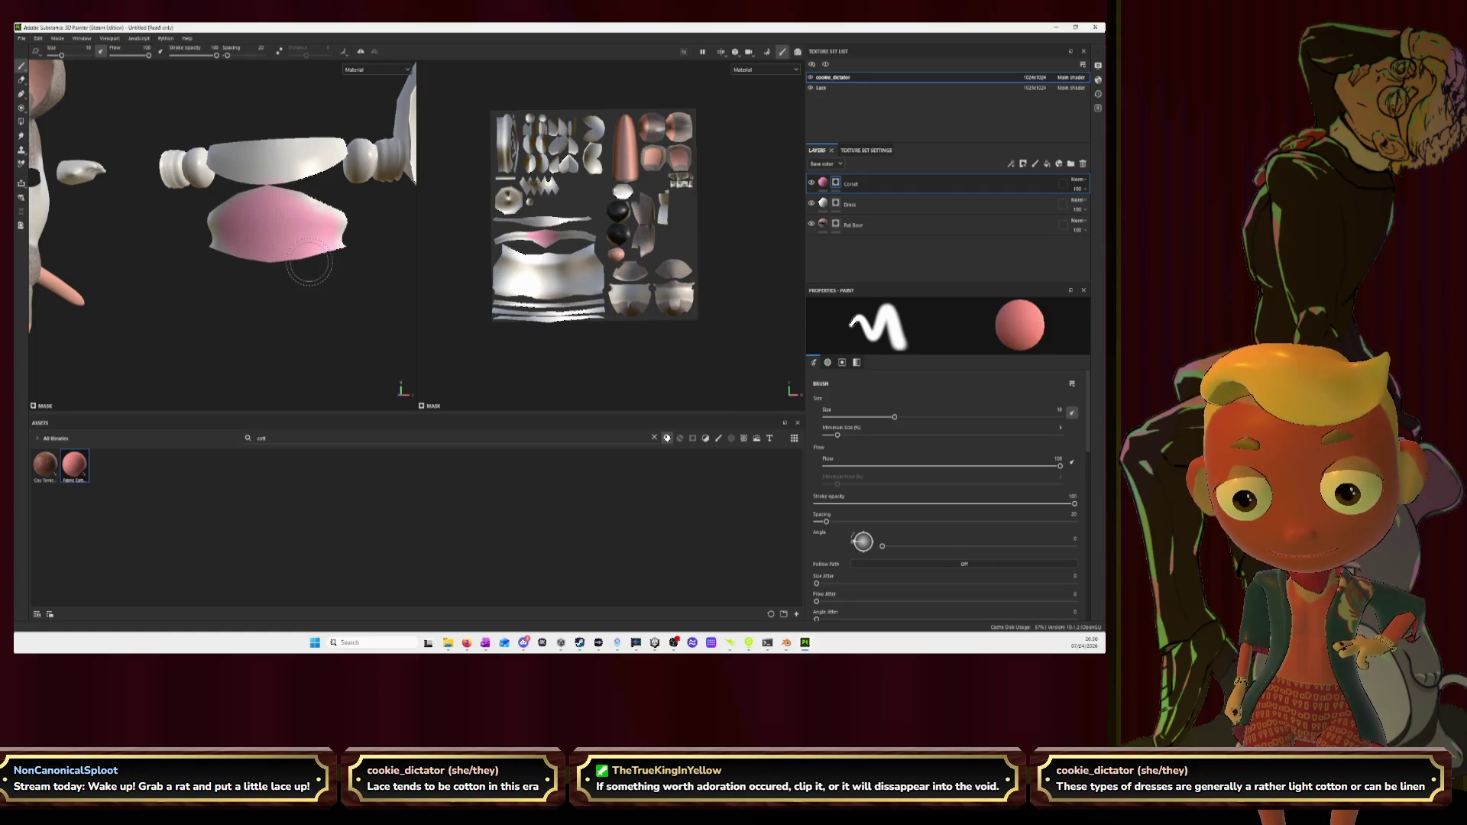
pyautogui.scroll(2, 518, 212)
pyautogui.scroll(2, 517, 212)
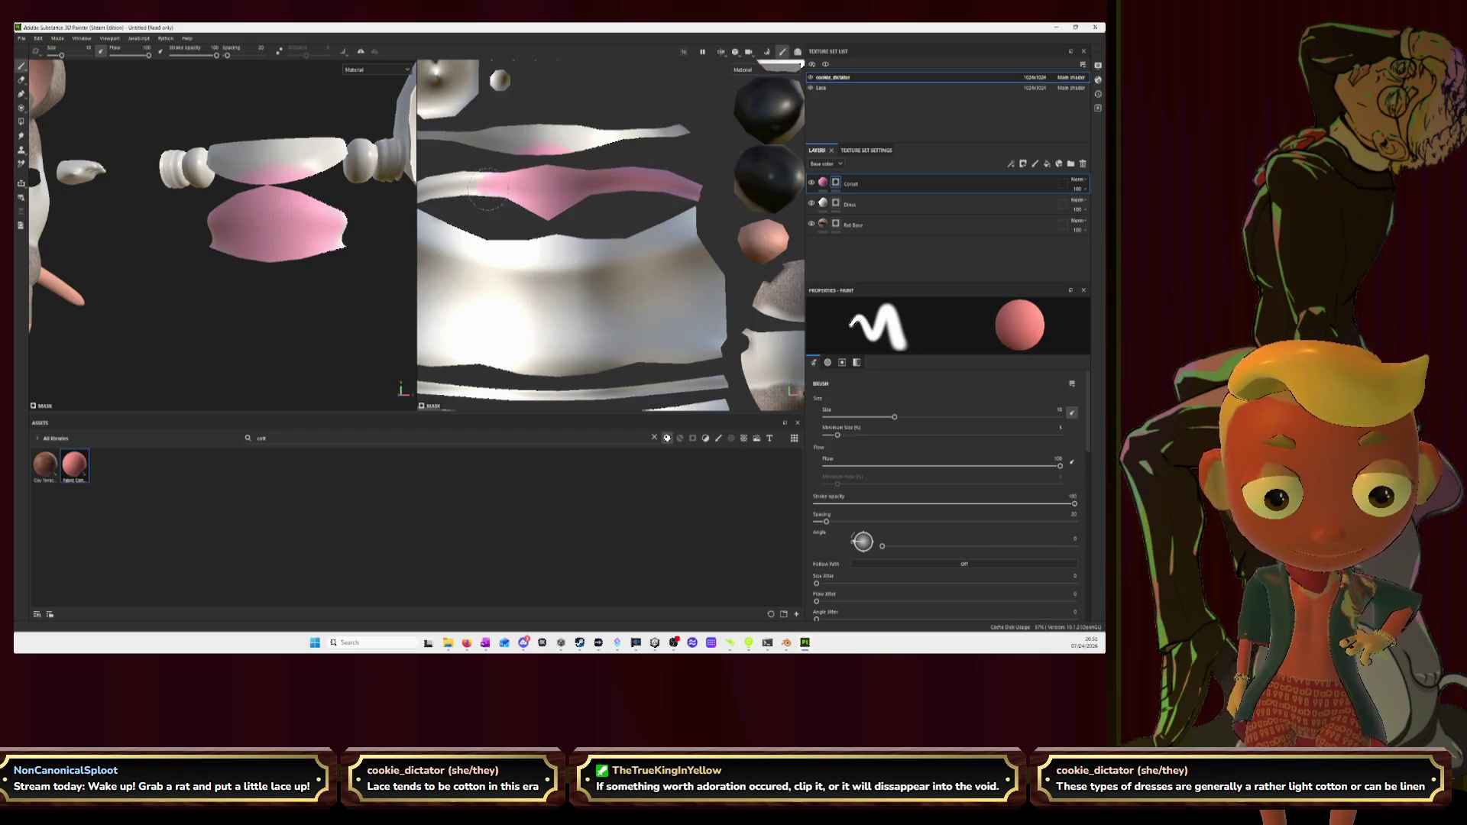
pyautogui.moveTo(489, 189); pyautogui.dragTo(591, 197, button='middle')
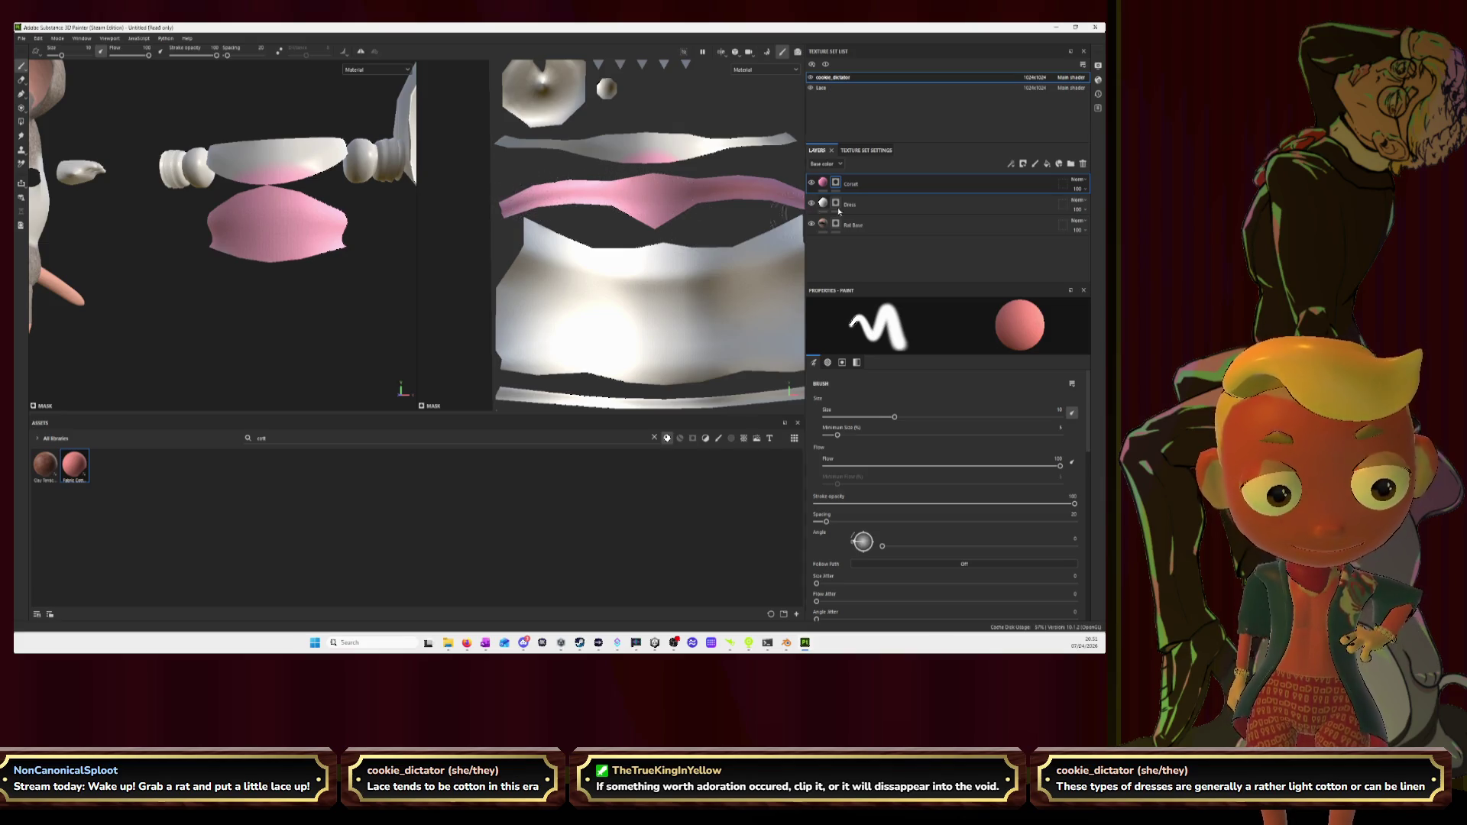
pyautogui.hotkey('alt', 'Tab')
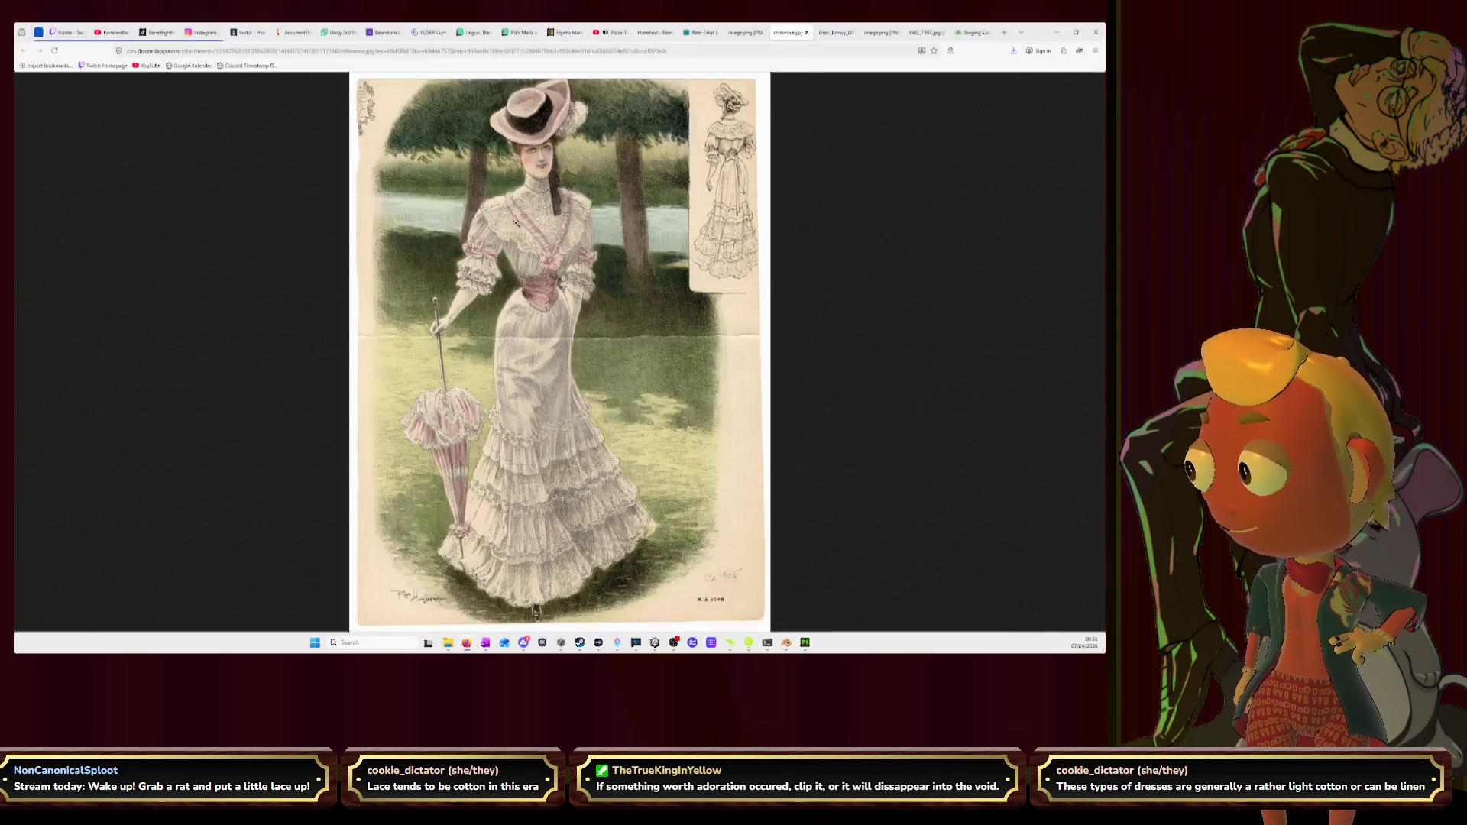
pyautogui.hotkey('alt', 'Tab')
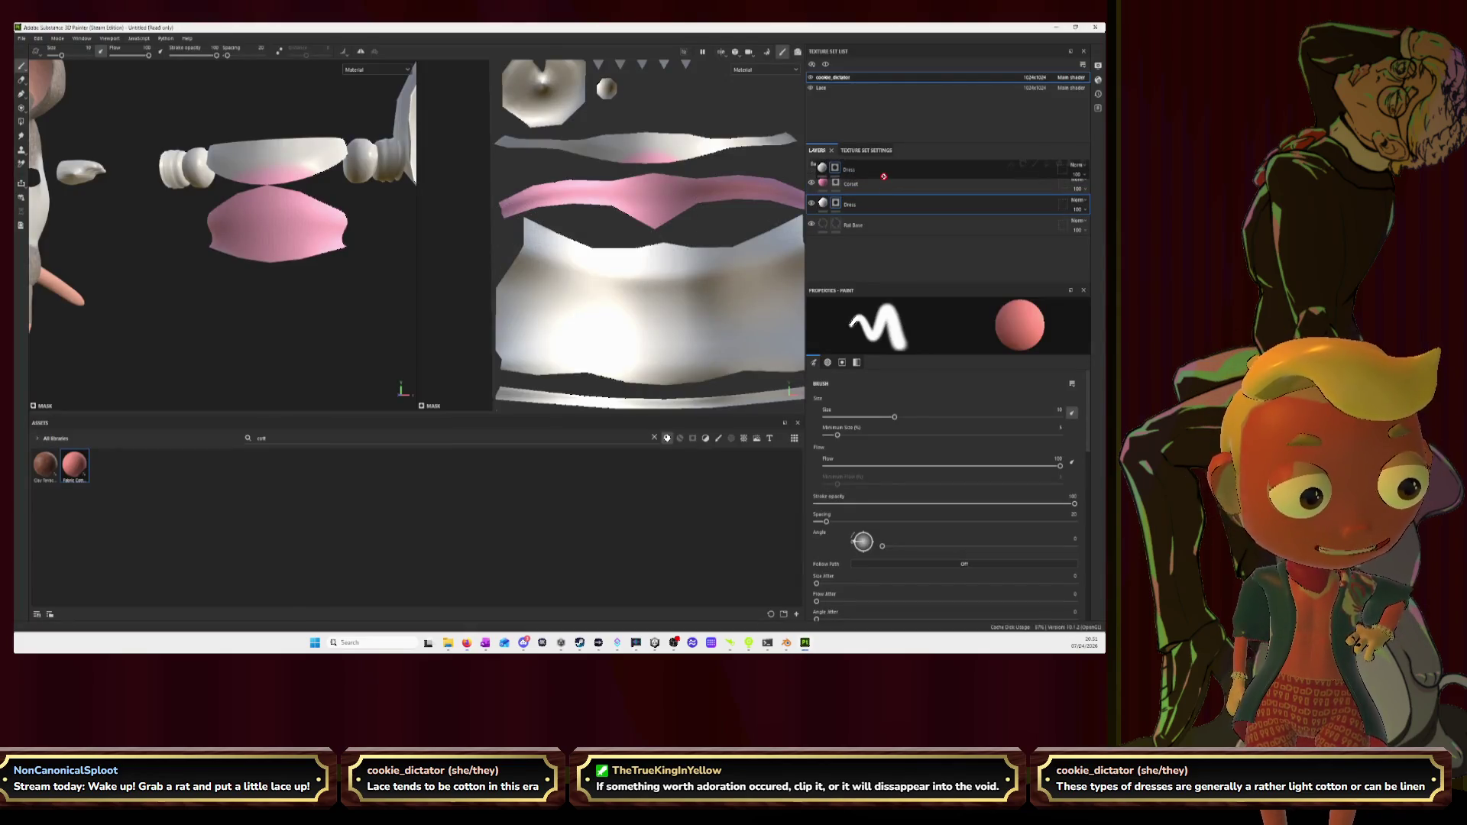
pyautogui.moveTo(883, 176); pyautogui.dragTo(881, 175)
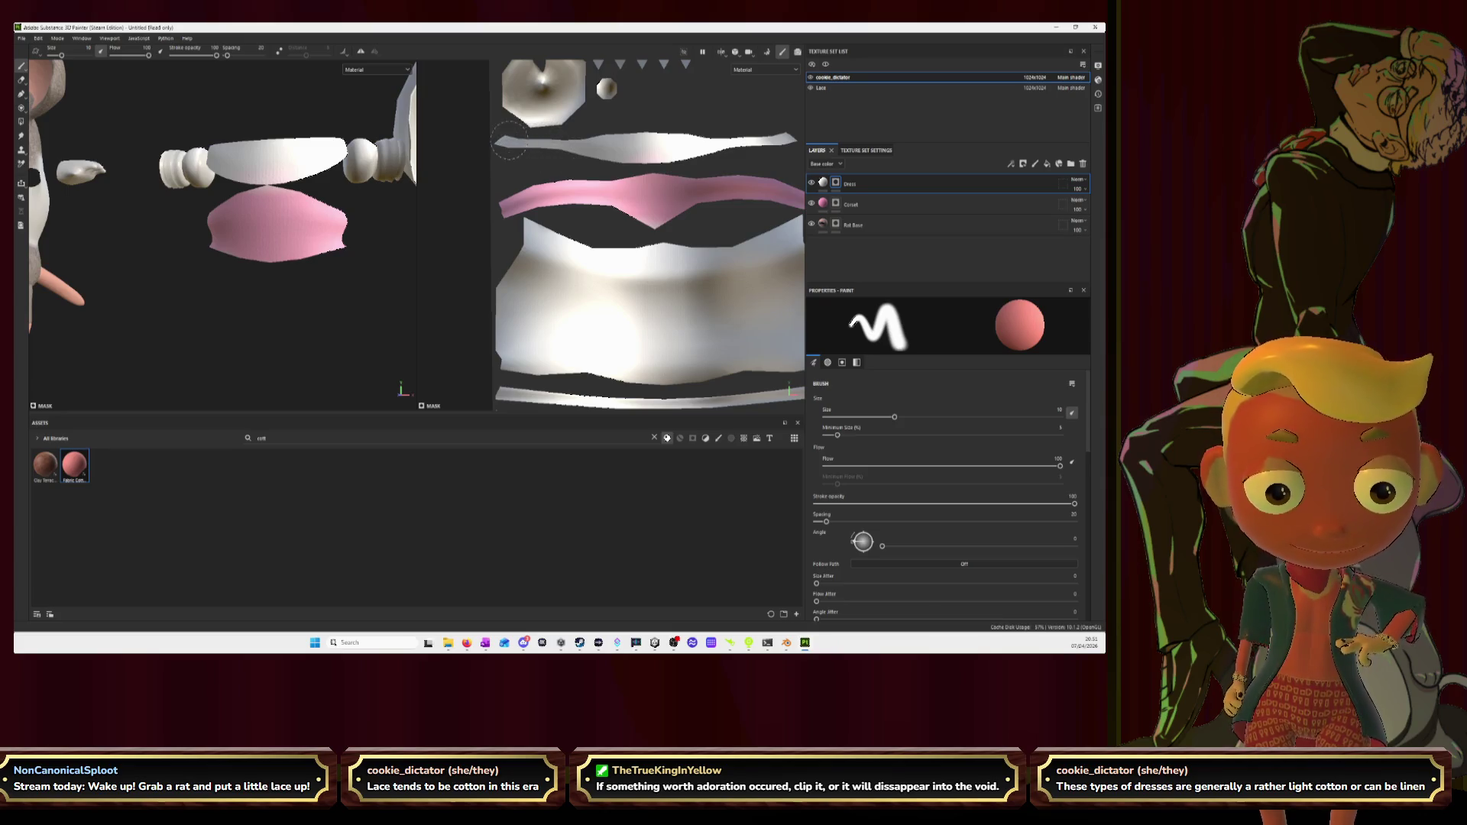
pyautogui.scroll(-2, 647, 229)
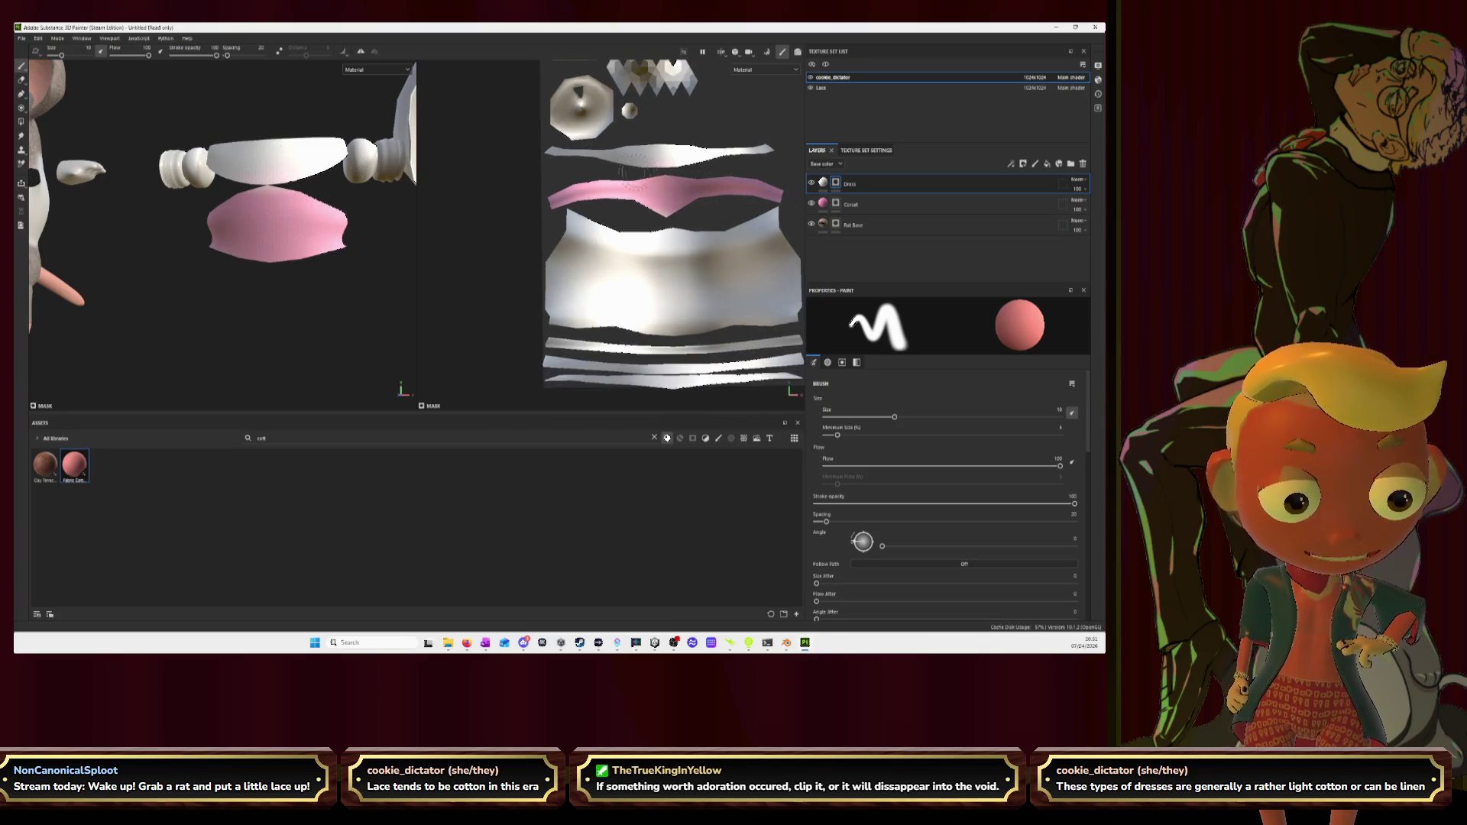
pyautogui.scroll(-2, 344, 172)
pyautogui.scroll(1, 343, 172)
pyautogui.scroll(1, 338, 171)
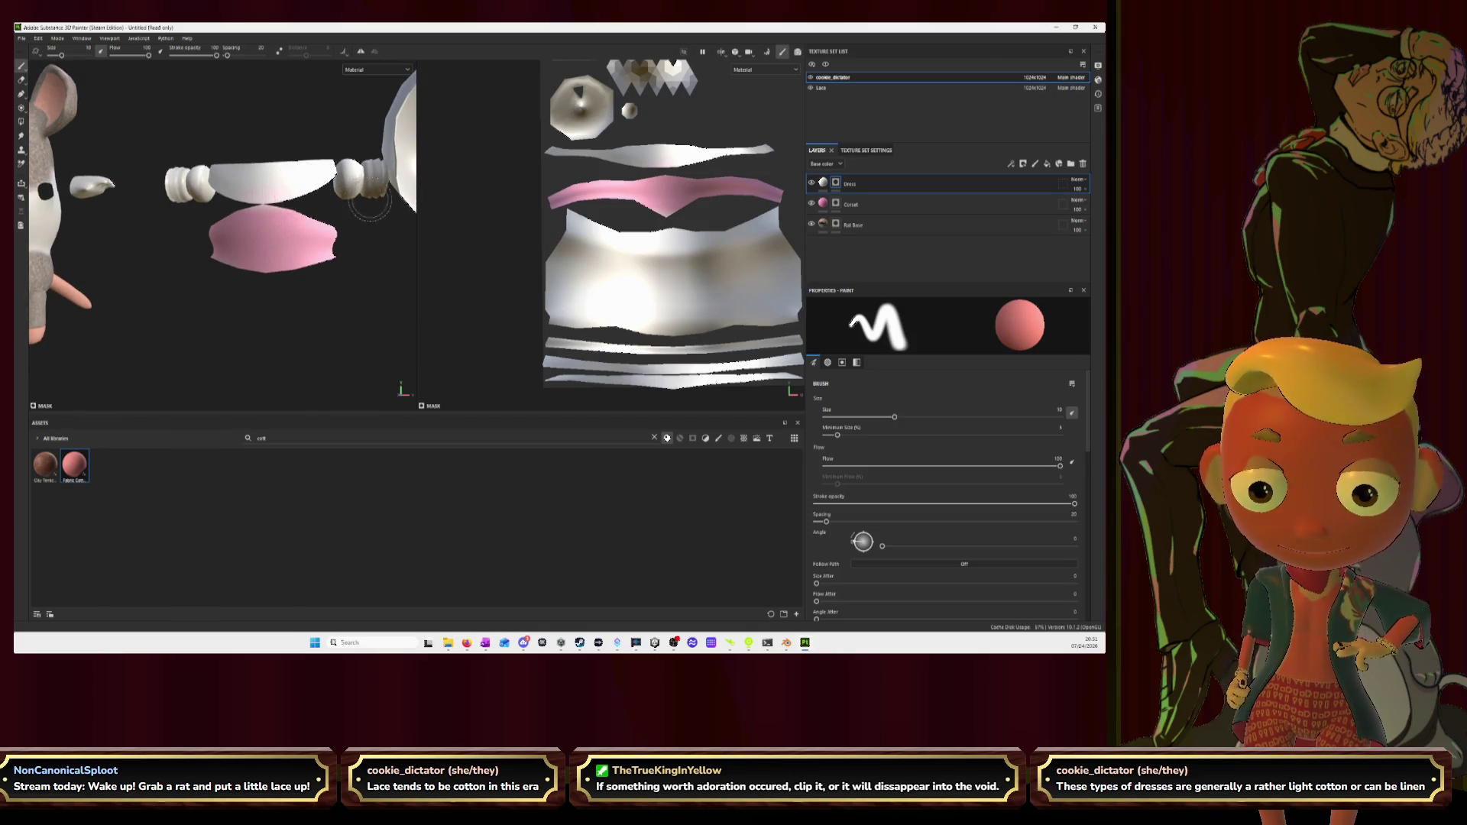
pyautogui.scroll(1, 327, 170)
pyautogui.scroll(1, 327, 170)
# Paint more pink areas onto the corset pieces with the Corset layer selected
pyautogui.moveTo(326, 170)
pyautogui.keyDown('alt'); pyautogui.mouseDown()
pyautogui.moveTo(293, 229)
pyautogui.moveTo(345, 223)
pyautogui.mouseUp(); pyautogui.keyUp('alt')
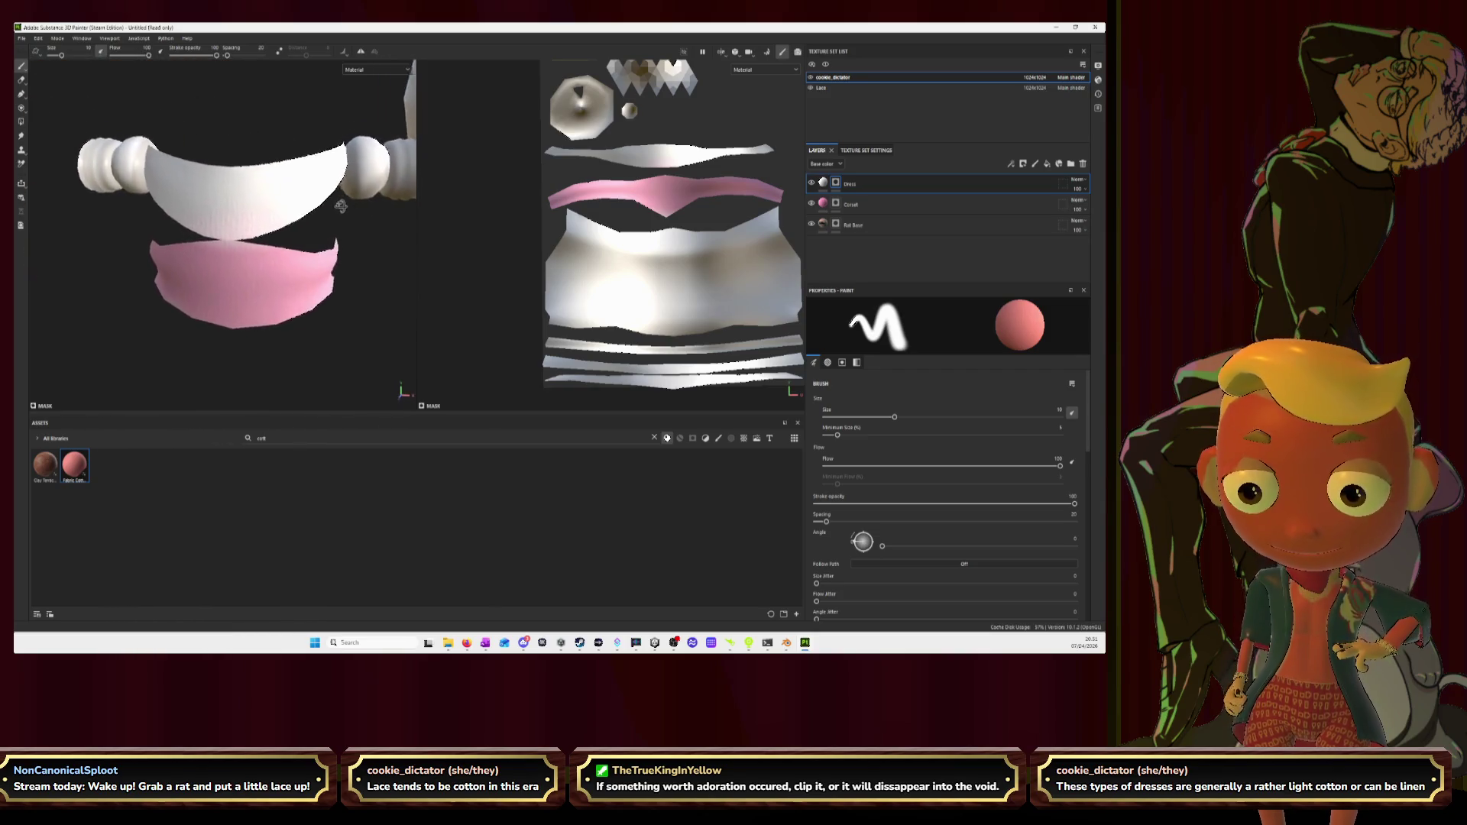
pyautogui.scroll(-2, 669, 215)
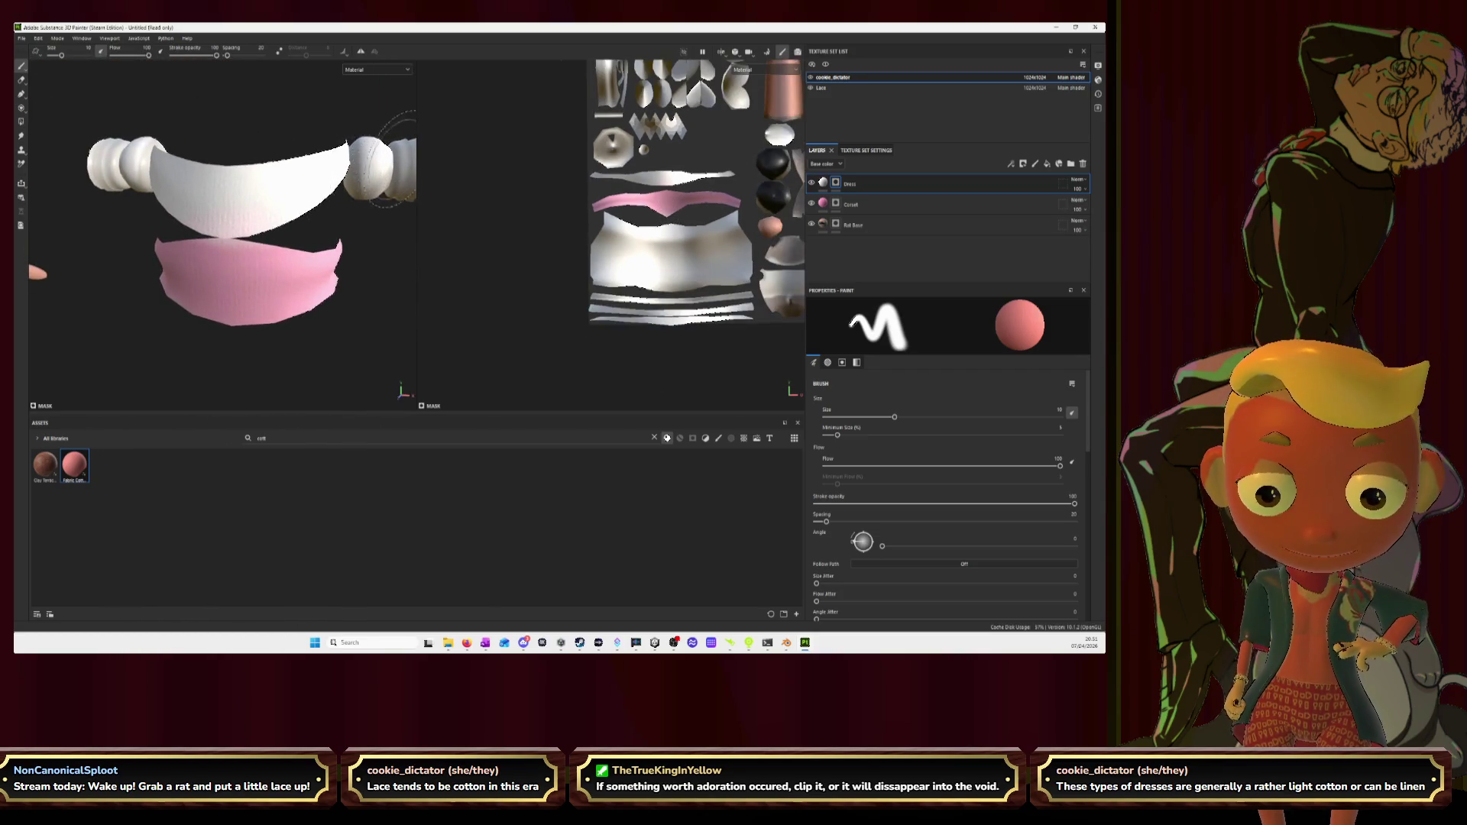
pyautogui.keyDown('alt'); pyautogui.moveTo(343, 136); pyautogui.dragTo(266, 184); pyautogui.keyUp('alt')
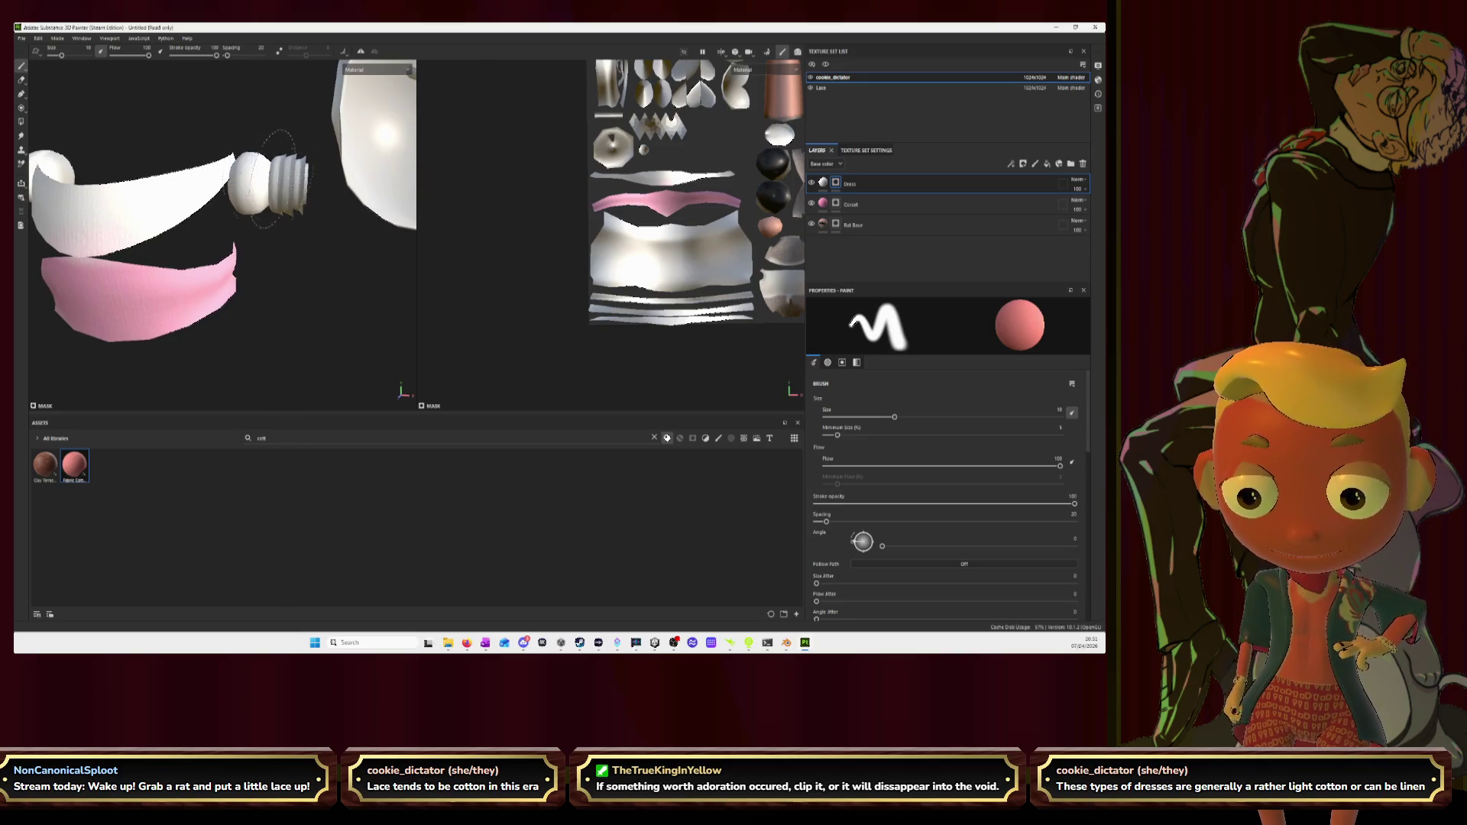
pyautogui.moveTo(281, 186)
pyautogui.keyDown('alt'); pyautogui.mouseDown()
pyautogui.moveTo(242, 171)
pyautogui.moveTo(159, 190)
pyautogui.mouseUp(); pyautogui.keyUp('alt')
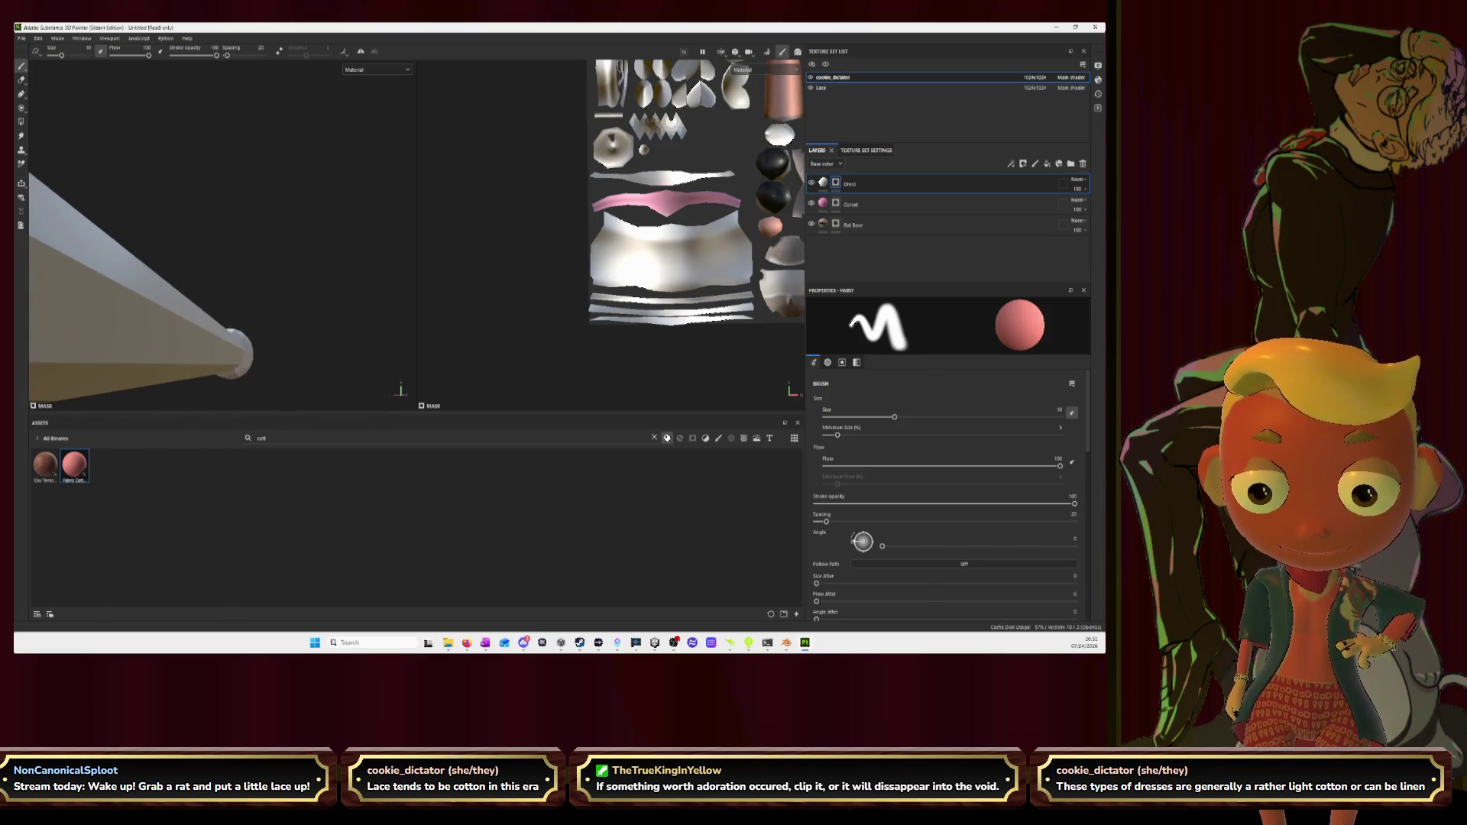
pyautogui.moveTo(159, 192)
pyautogui.keyDown('alt'); pyautogui.mouseDown()
pyautogui.moveTo(184, 206)
pyautogui.moveTo(369, 204)
pyautogui.moveTo(258, 228)
pyautogui.mouseUp(); pyautogui.keyUp('alt')
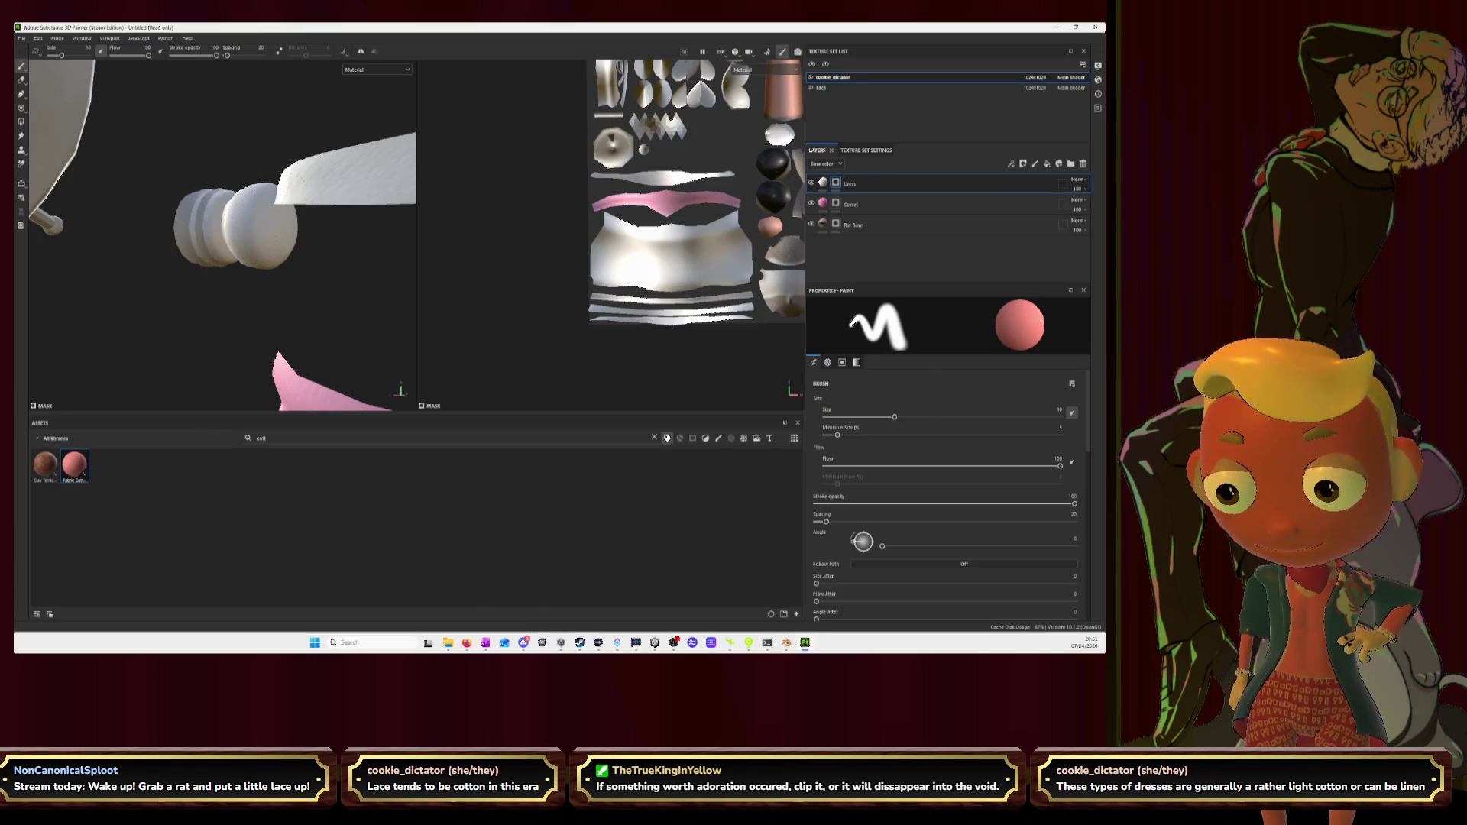
pyautogui.scroll(2, 665, 198)
pyautogui.scroll(2, 665, 198)
pyautogui.scroll(2, 664, 197)
pyautogui.scroll(2, 665, 197)
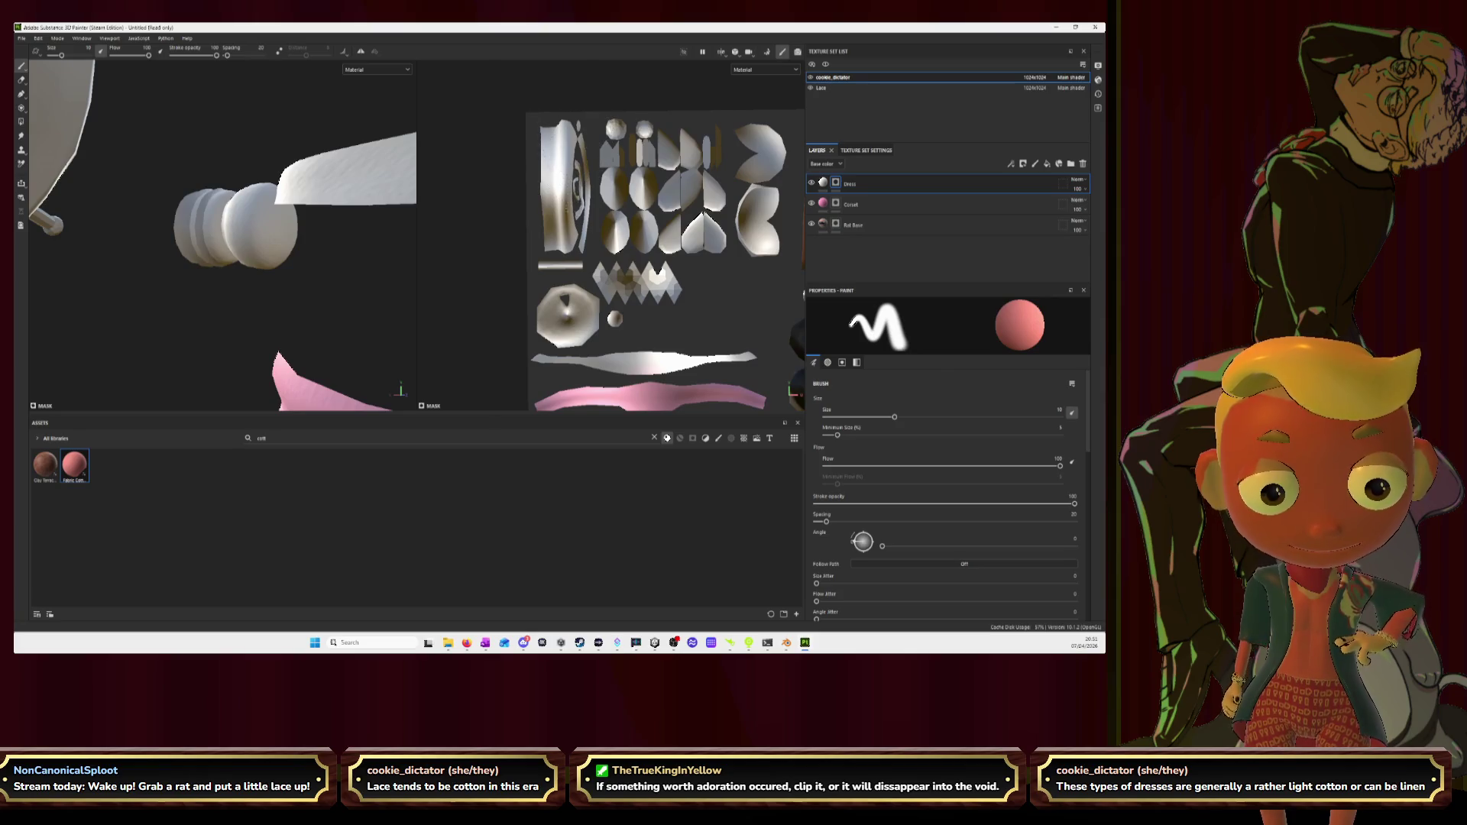
pyautogui.click(871, 204)
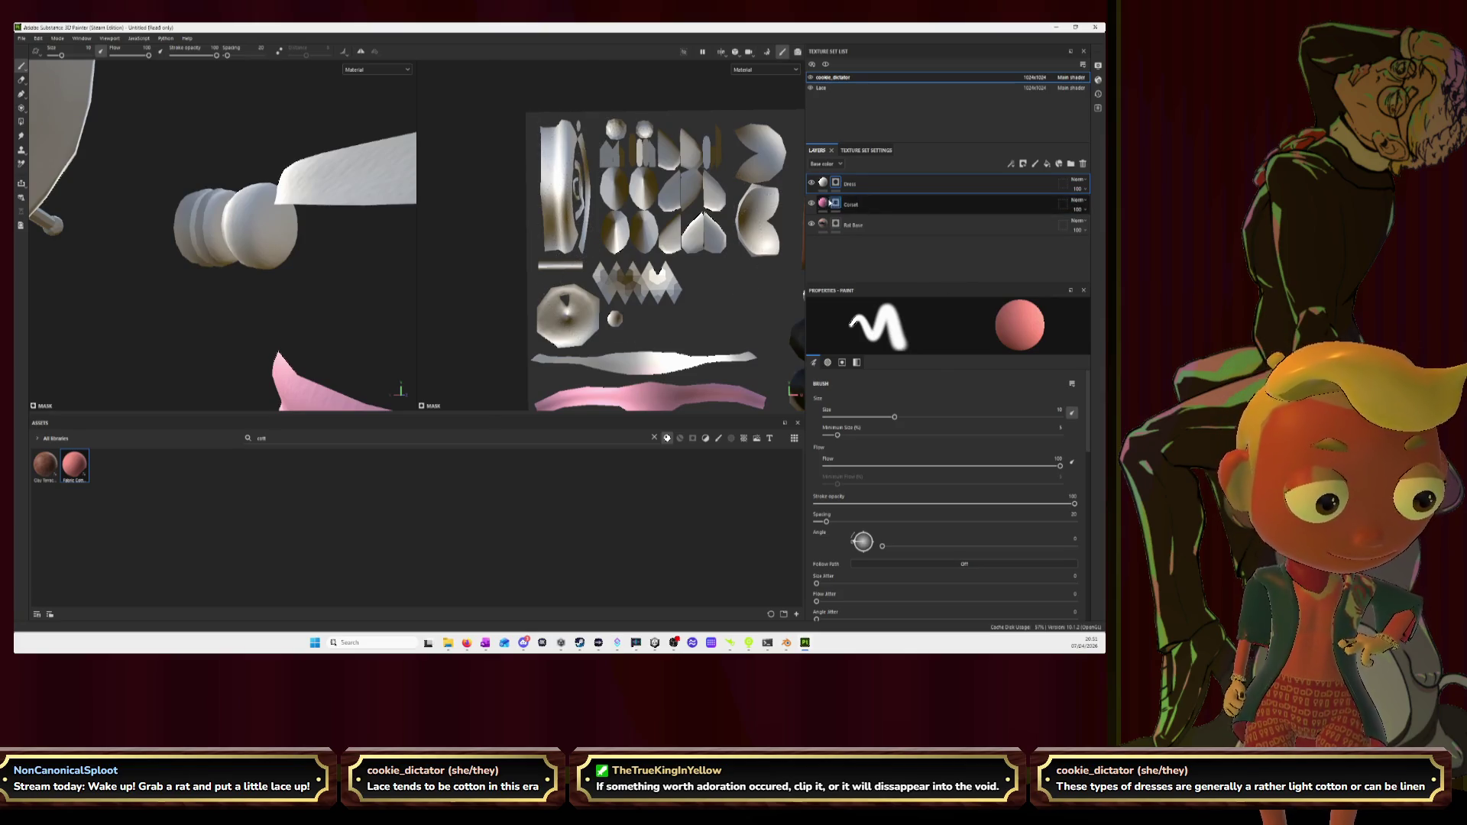
pyautogui.click(851, 204)
pyautogui.moveTo(677, 127); pyautogui.dragTo(701, 143)
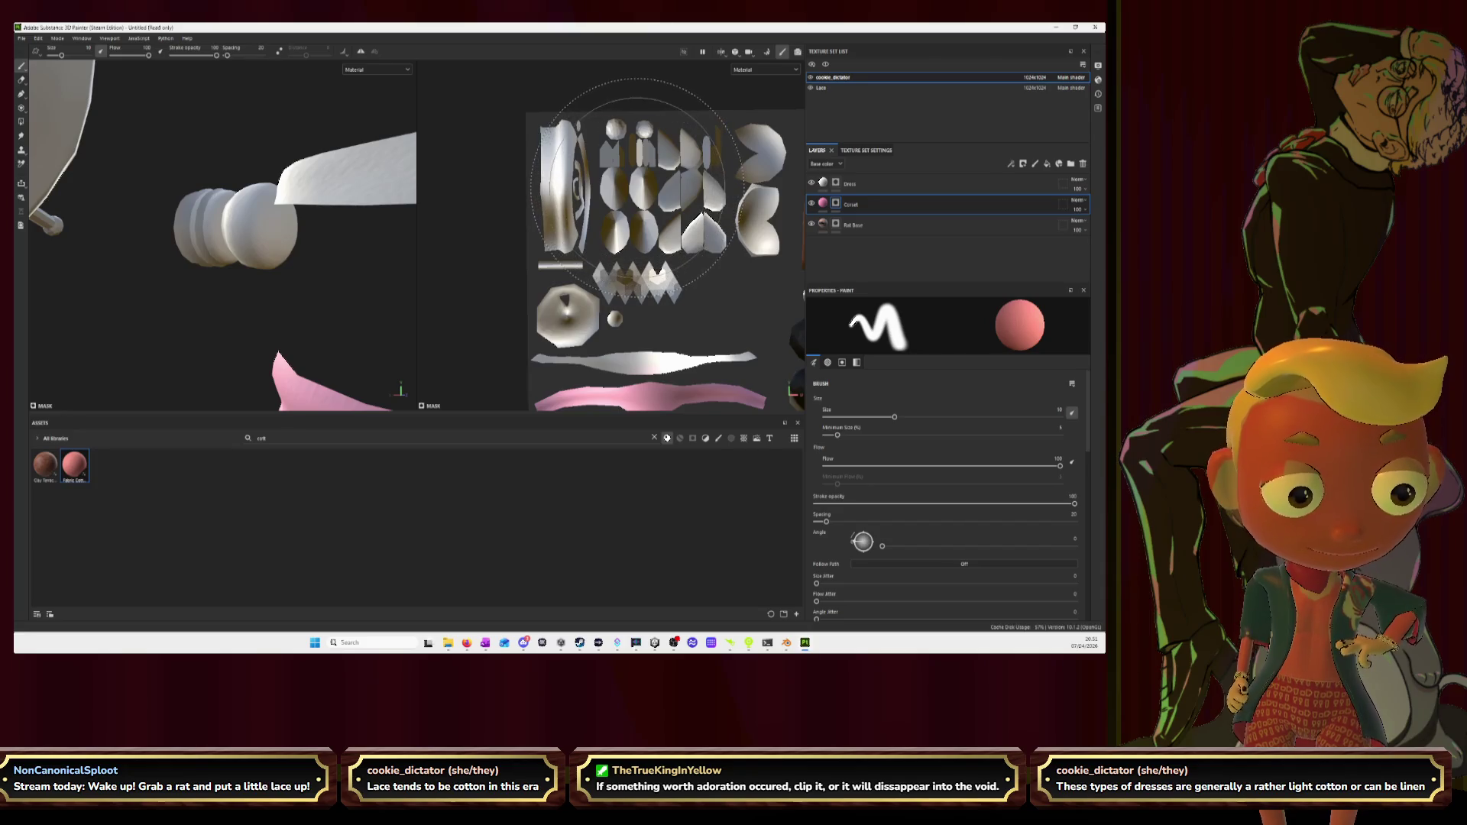
pyautogui.scroll(-3, 229, 230)
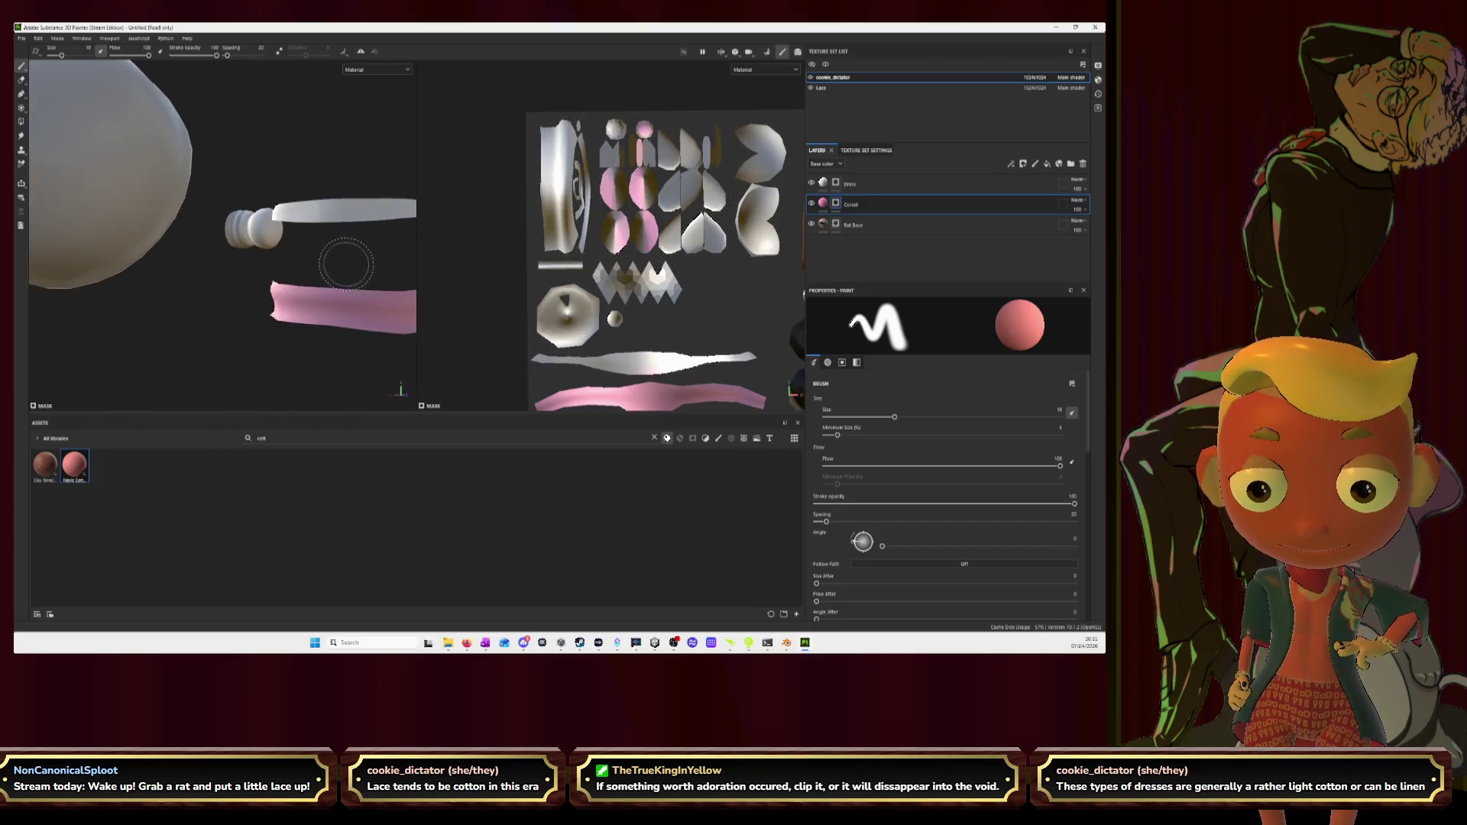
# Enlarge the 3D view and paint the small bow on the dress pink
pyautogui.moveTo(482, 252)
pyautogui.keyDown('alt'); pyautogui.mouseDown()
pyautogui.moveTo(440, 280)
pyautogui.moveTo(395, 416)
pyautogui.mouseUp(); pyautogui.keyUp('alt')
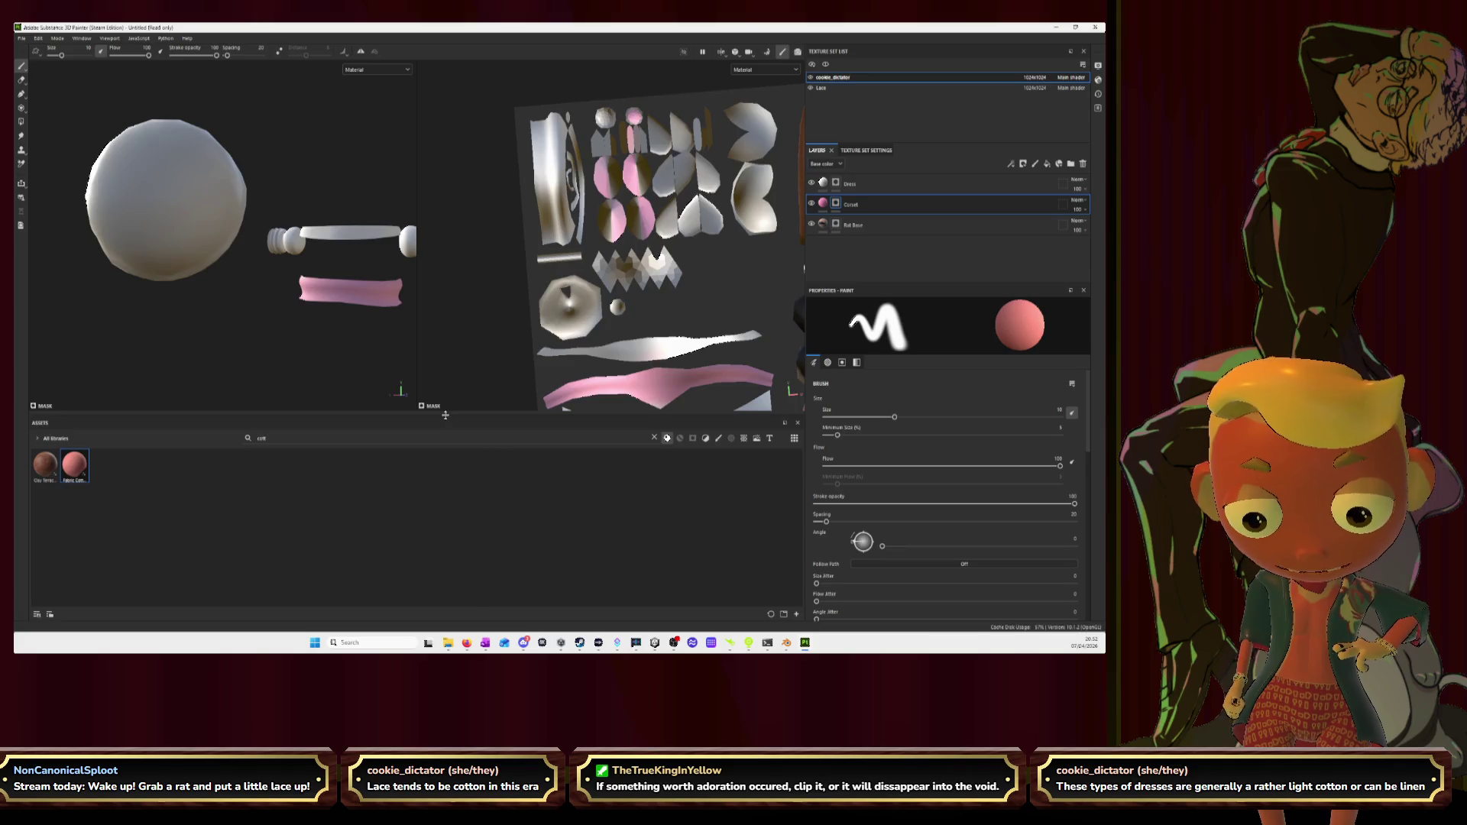
pyautogui.moveTo(445, 415); pyautogui.dragTo(444, 542)
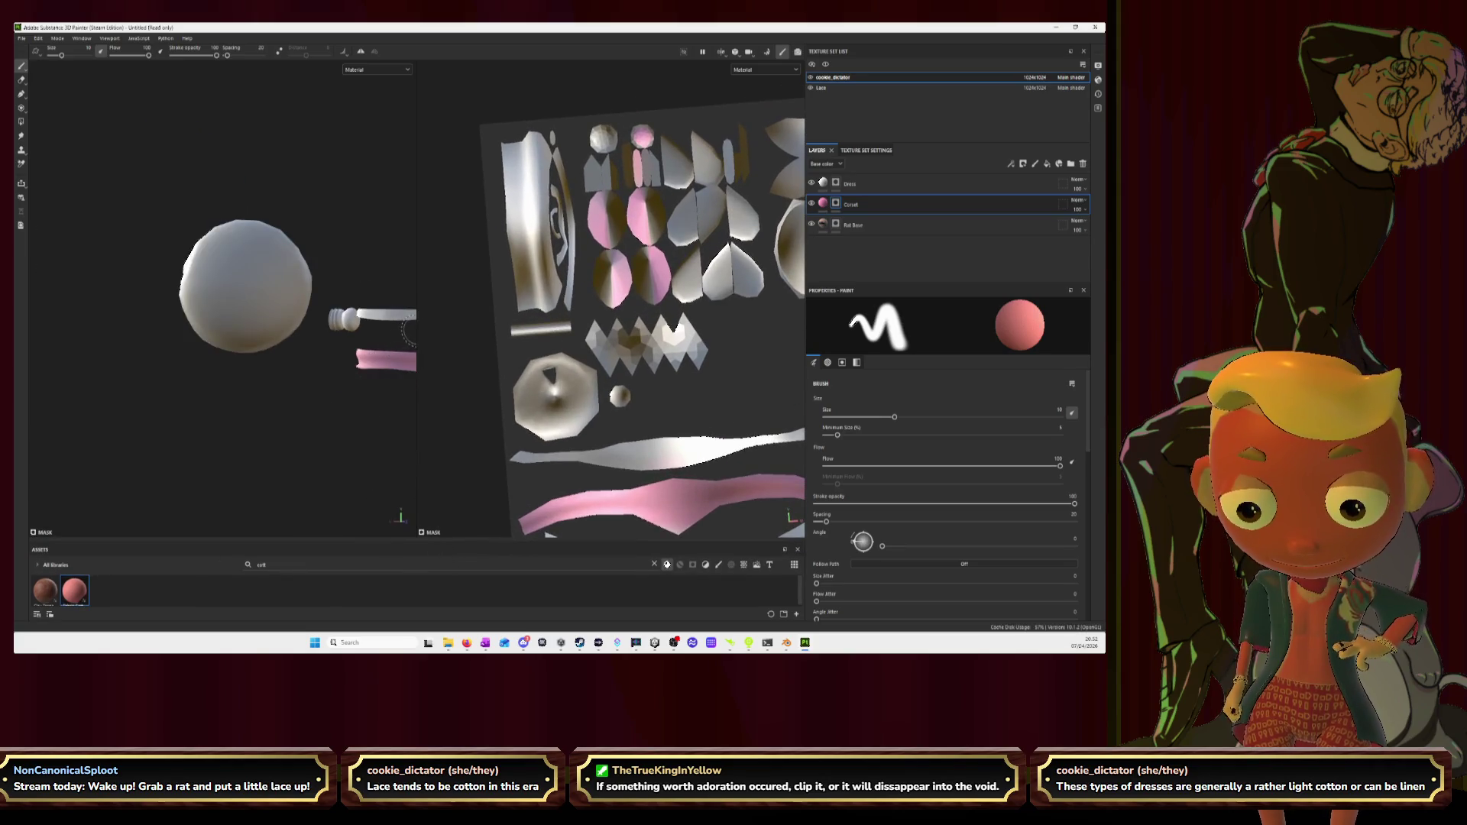
pyautogui.moveTo(417, 330); pyautogui.dragTo(704, 330)
pyautogui.scroll(-5, 500, 347)
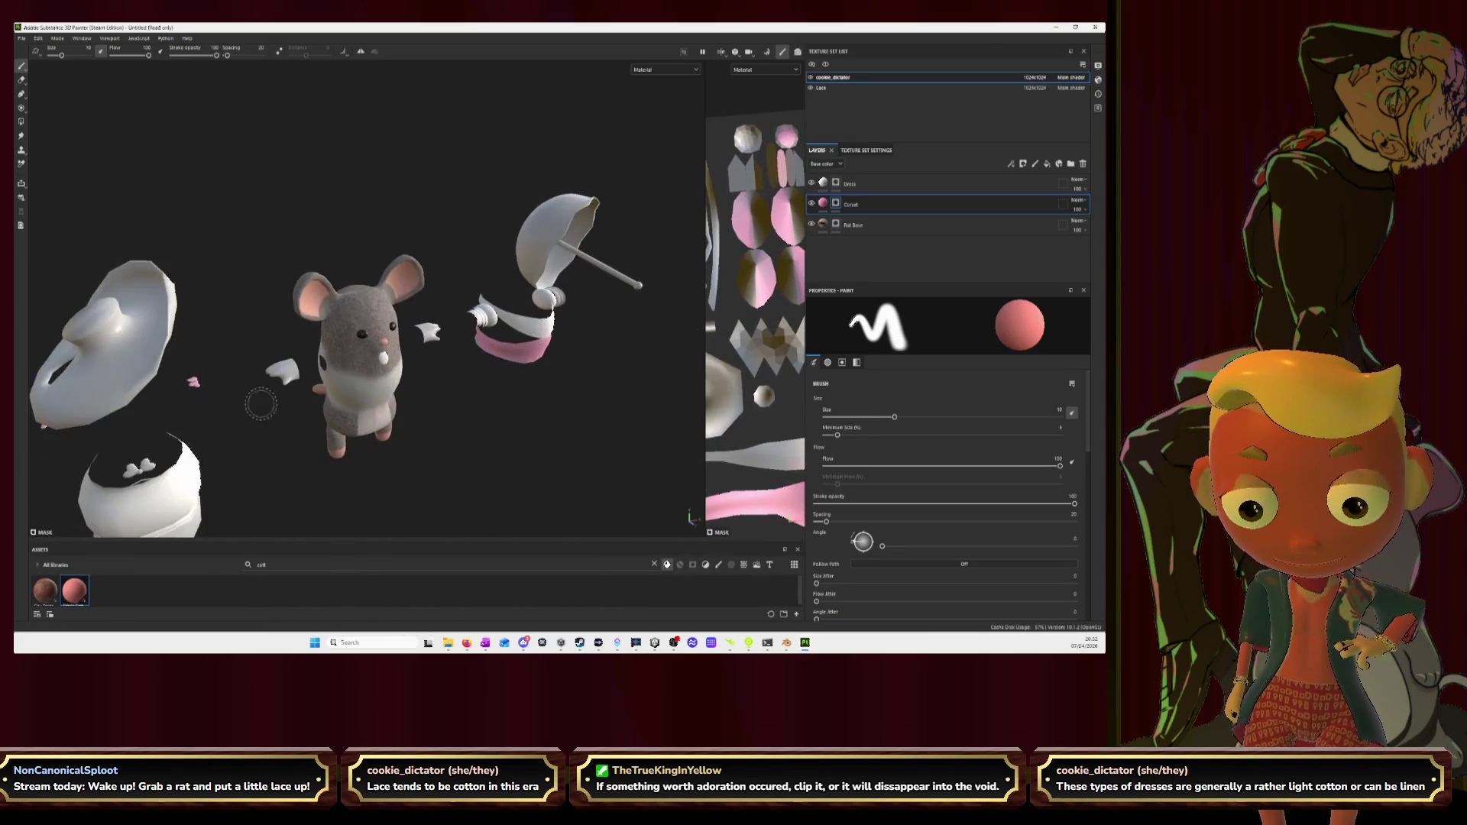
pyautogui.moveTo(500, 348)
pyautogui.keyDown('alt'); pyautogui.mouseDown(button='middle')
pyautogui.moveTo(447, 329)
pyautogui.moveTo(458, 294)
pyautogui.mouseUp(button='middle'); pyautogui.keyUp('alt')
pyautogui.scroll(3, 447, 327)
pyautogui.scroll(3, 447, 329)
pyautogui.scroll(3, 459, 295)
pyautogui.scroll(-3, 417, 302)
pyautogui.moveTo(390, 263); pyautogui.dragTo(425, 263)
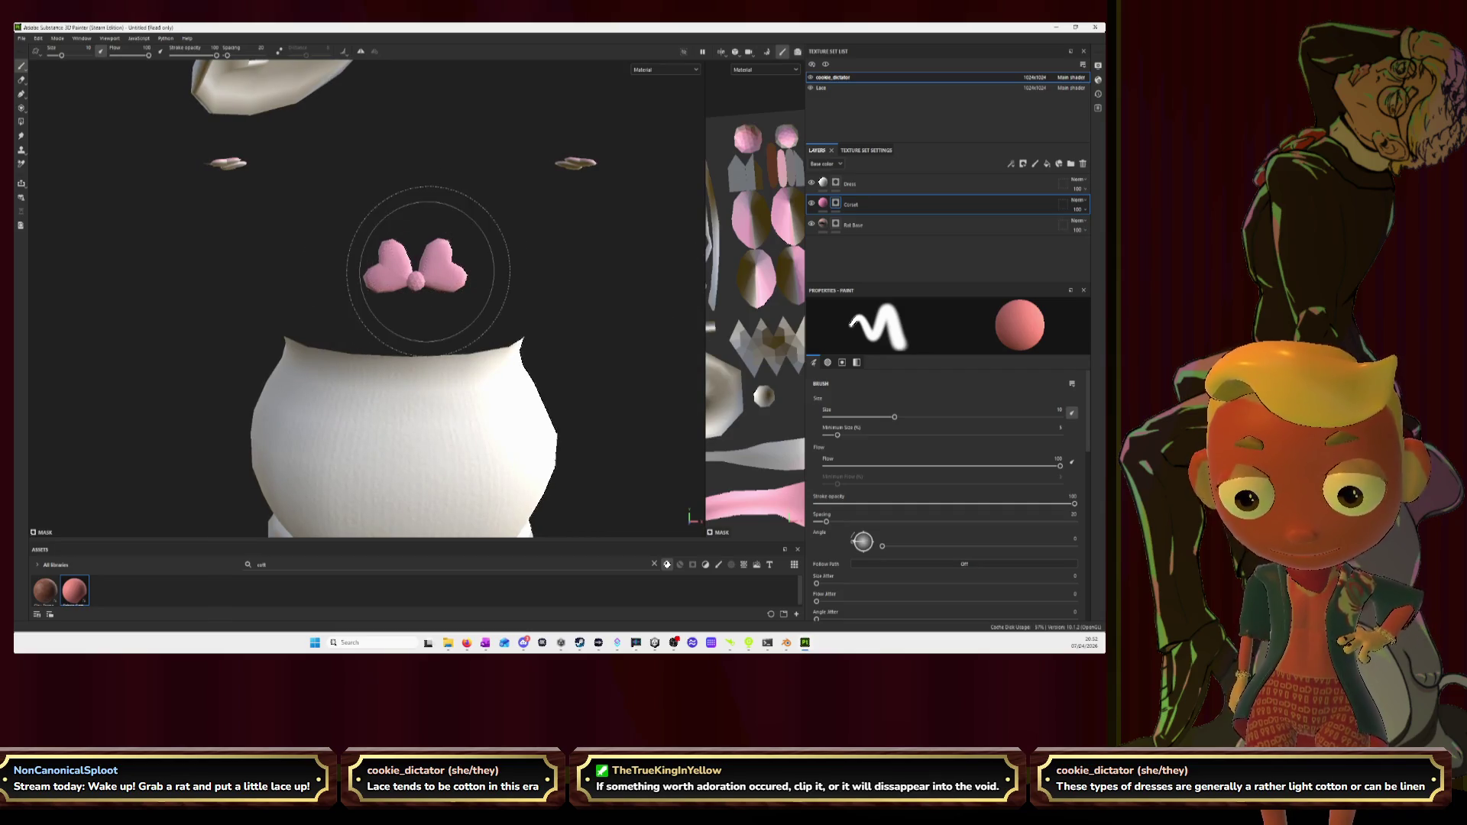
pyautogui.scroll(5, 305, 239)
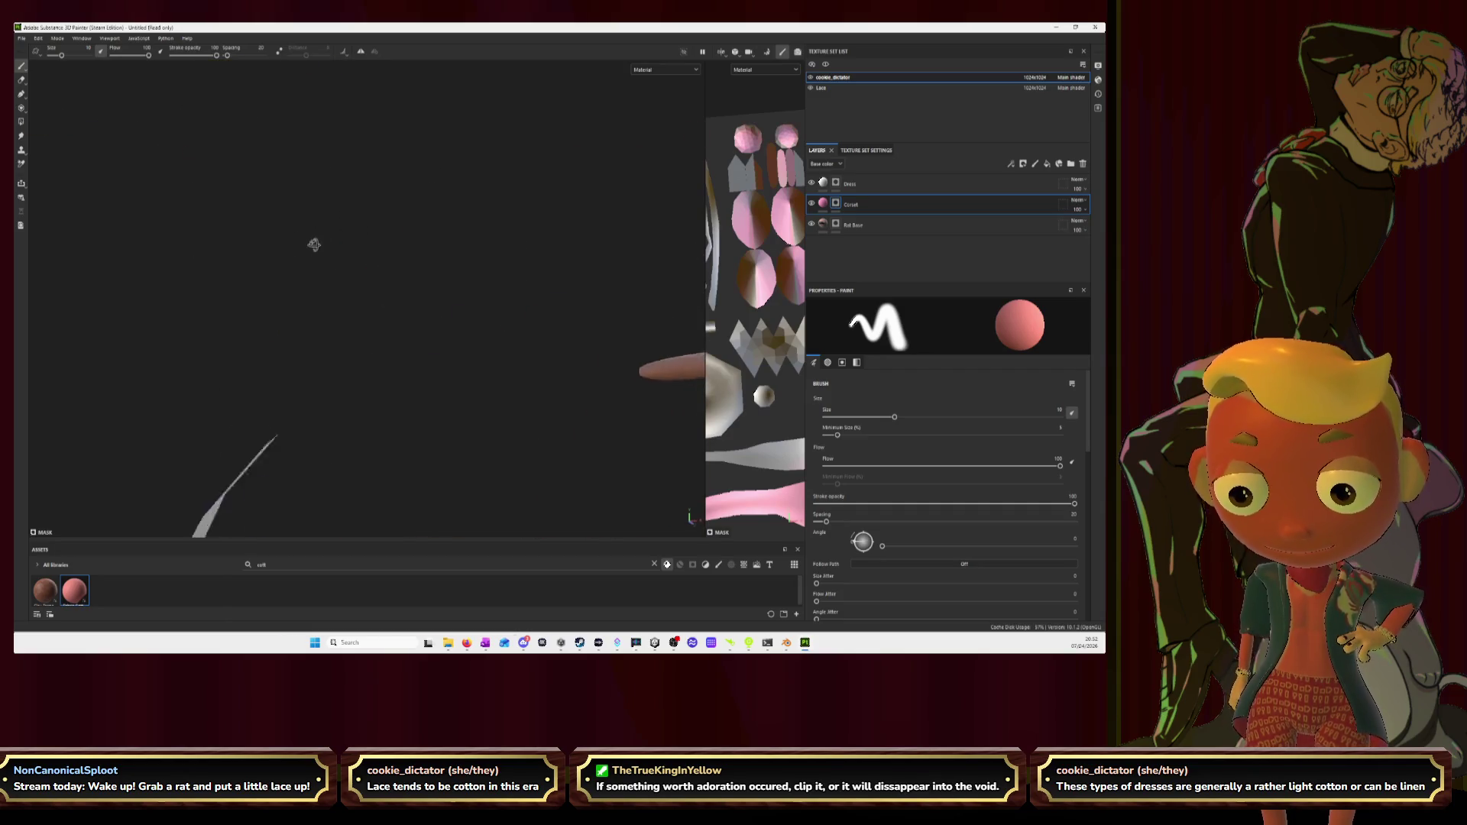
pyautogui.scroll(5, 312, 246)
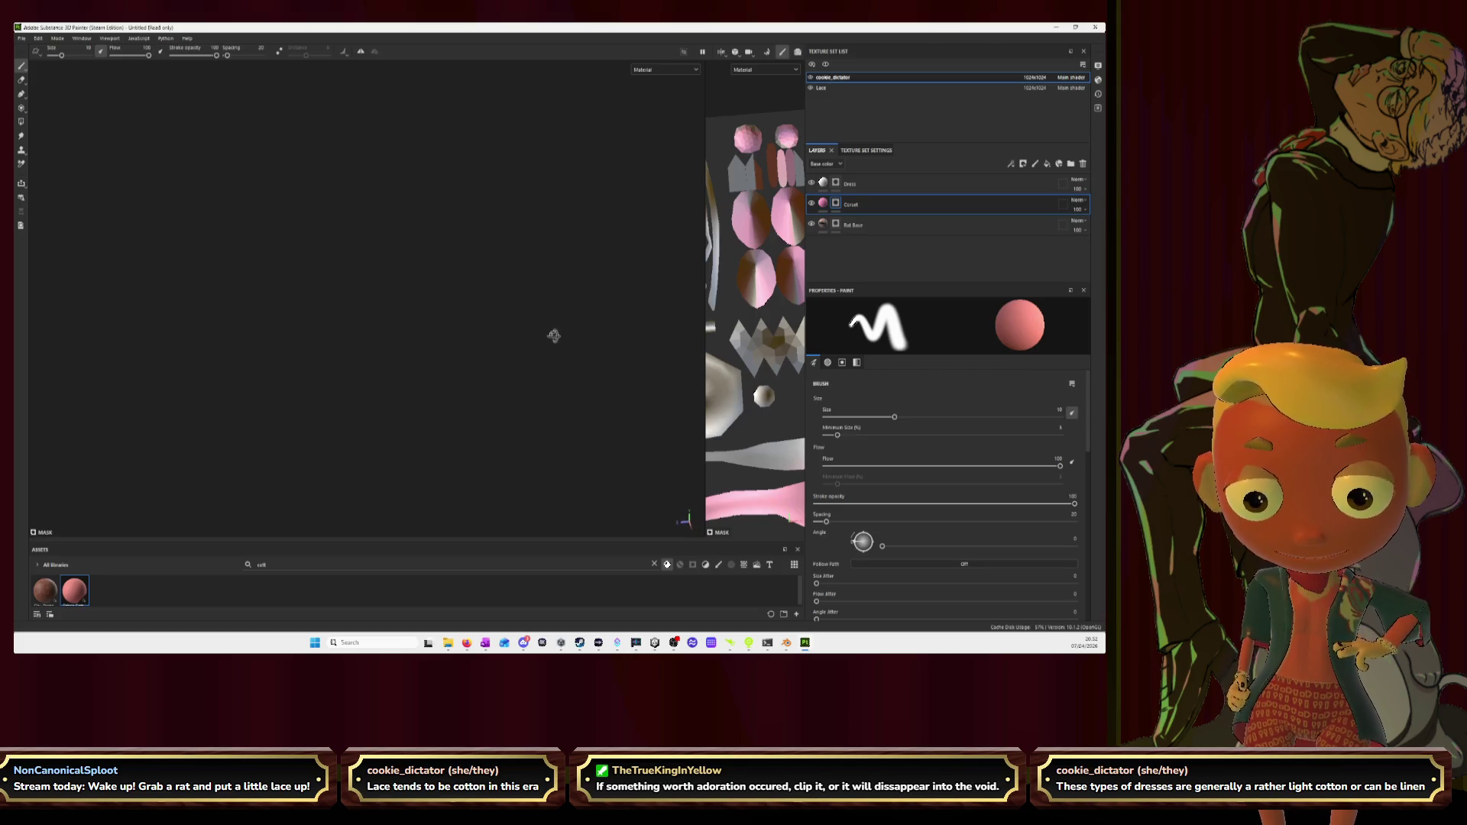
pyautogui.hotkey('alt', 'Tab')
pyautogui.hotkey('alt', 'Tab')
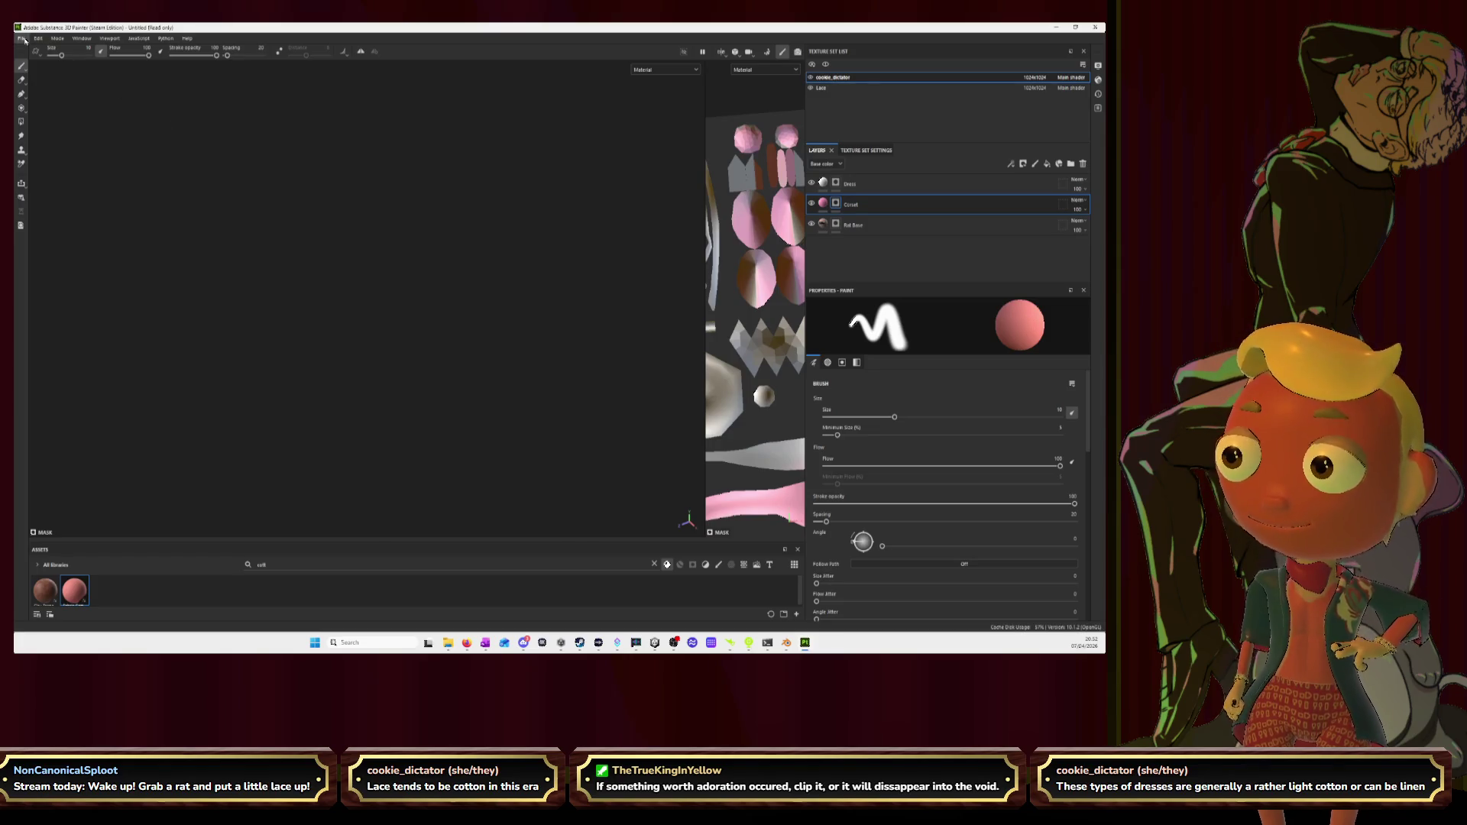
# Start the texture export and browse the output location to Desktop/Stream/VIPO/Textures
pyautogui.click(23, 39)
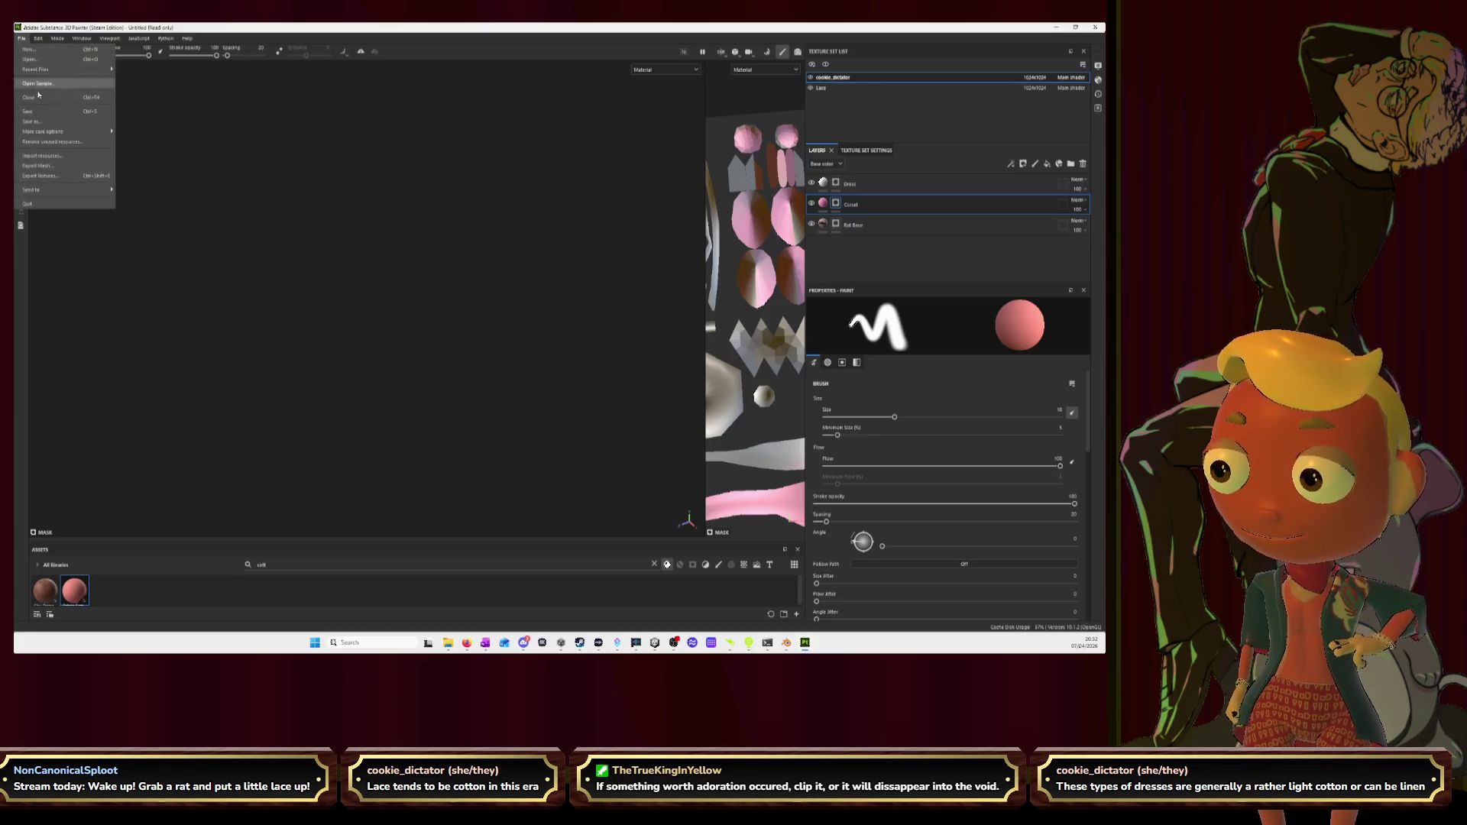
pyautogui.click(39, 175)
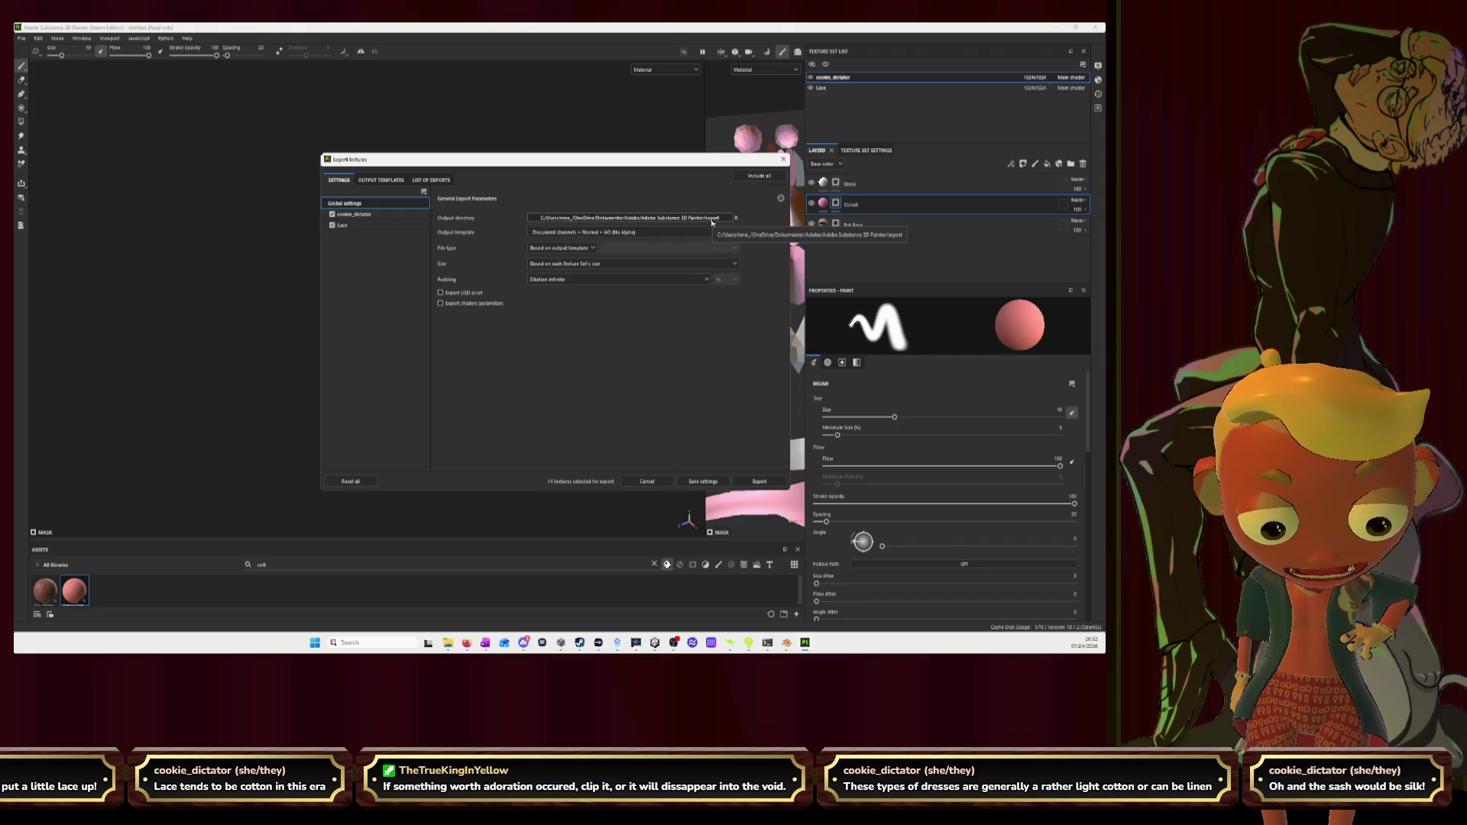
pyautogui.click(712, 219)
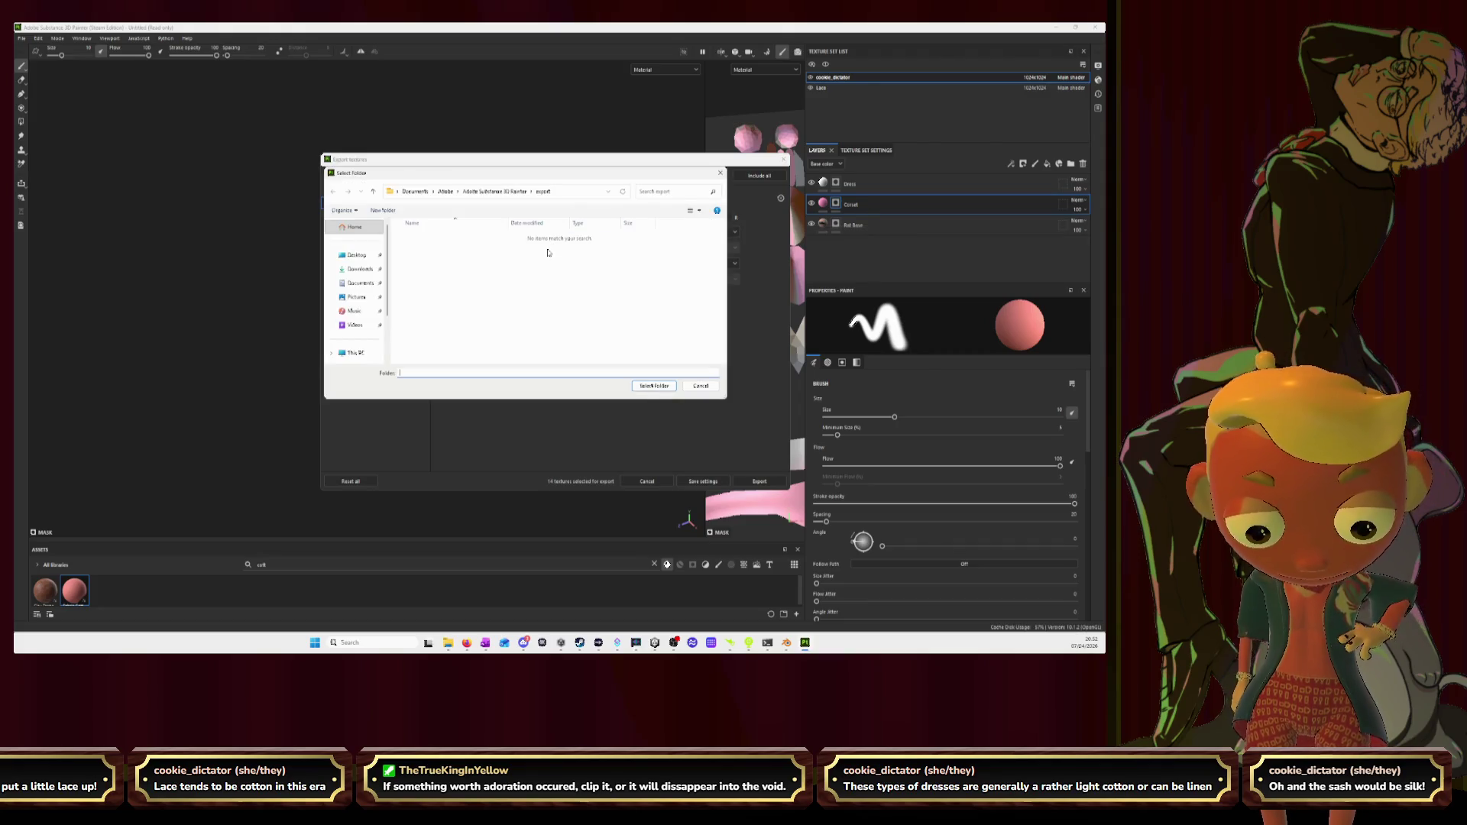
pyautogui.click(353, 263)
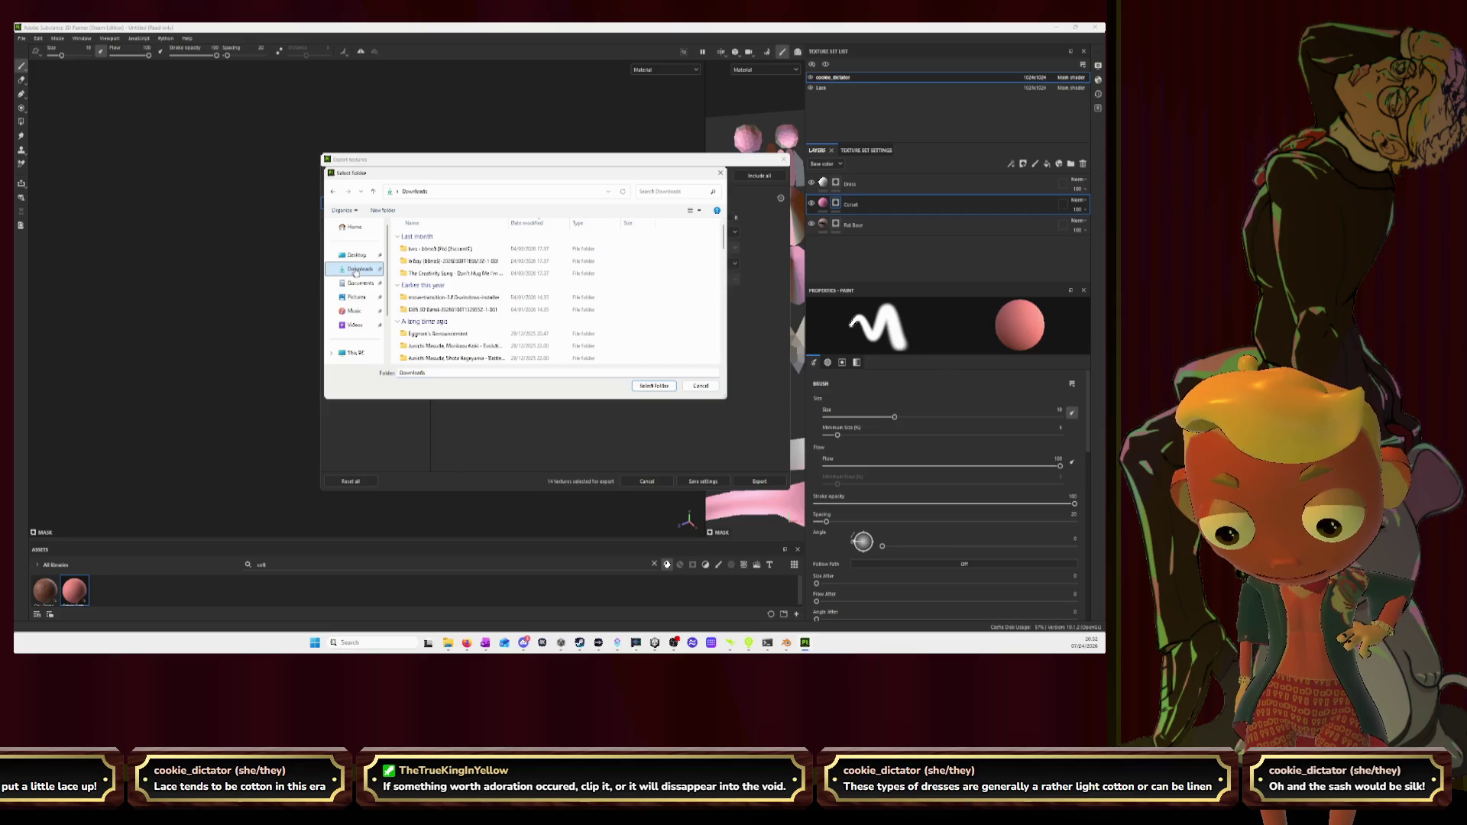
pyautogui.doubleClick(712, 262)
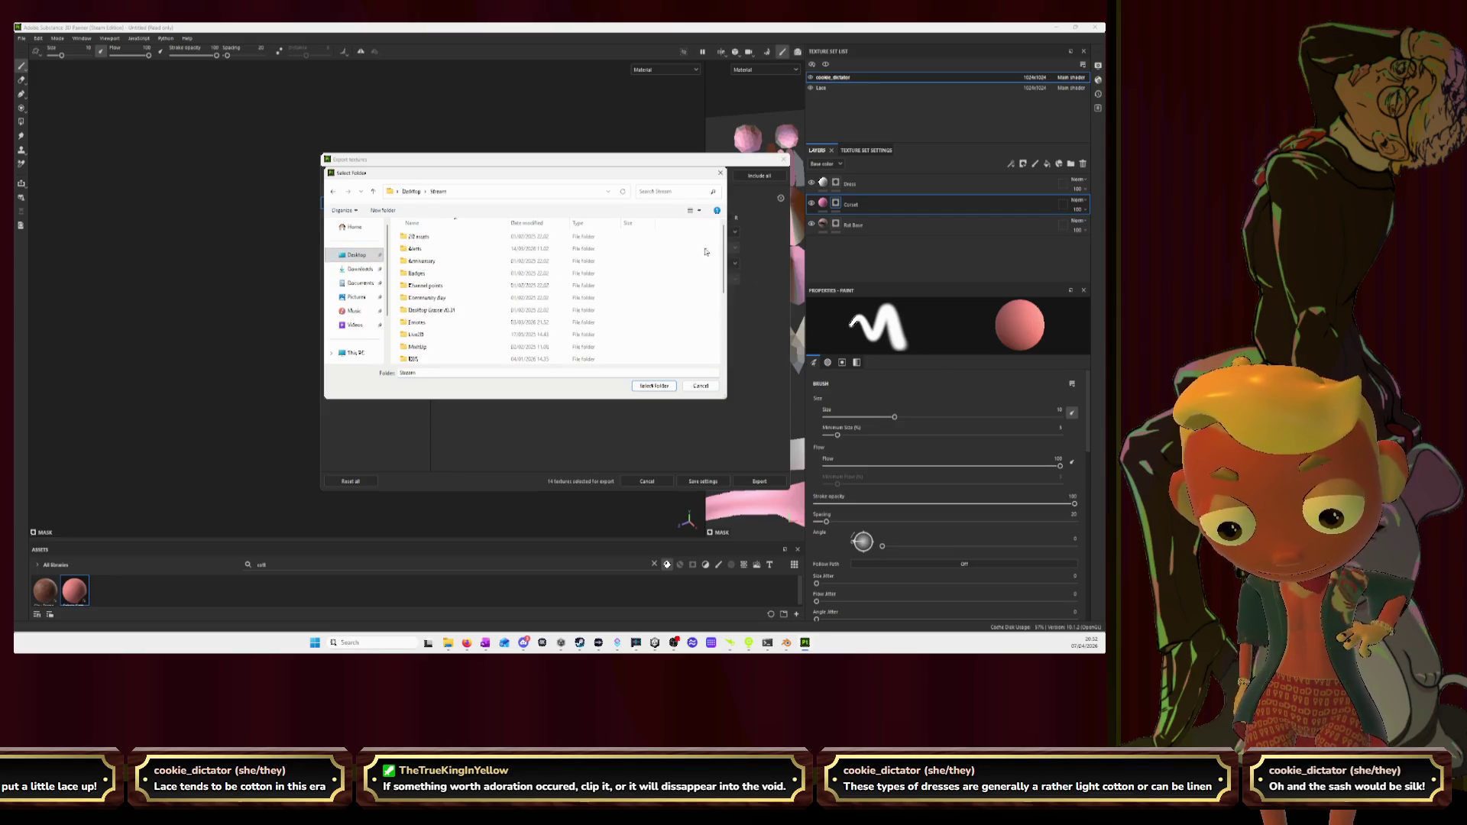
pyautogui.doubleClick(439, 348)
pyautogui.doubleClick(422, 359)
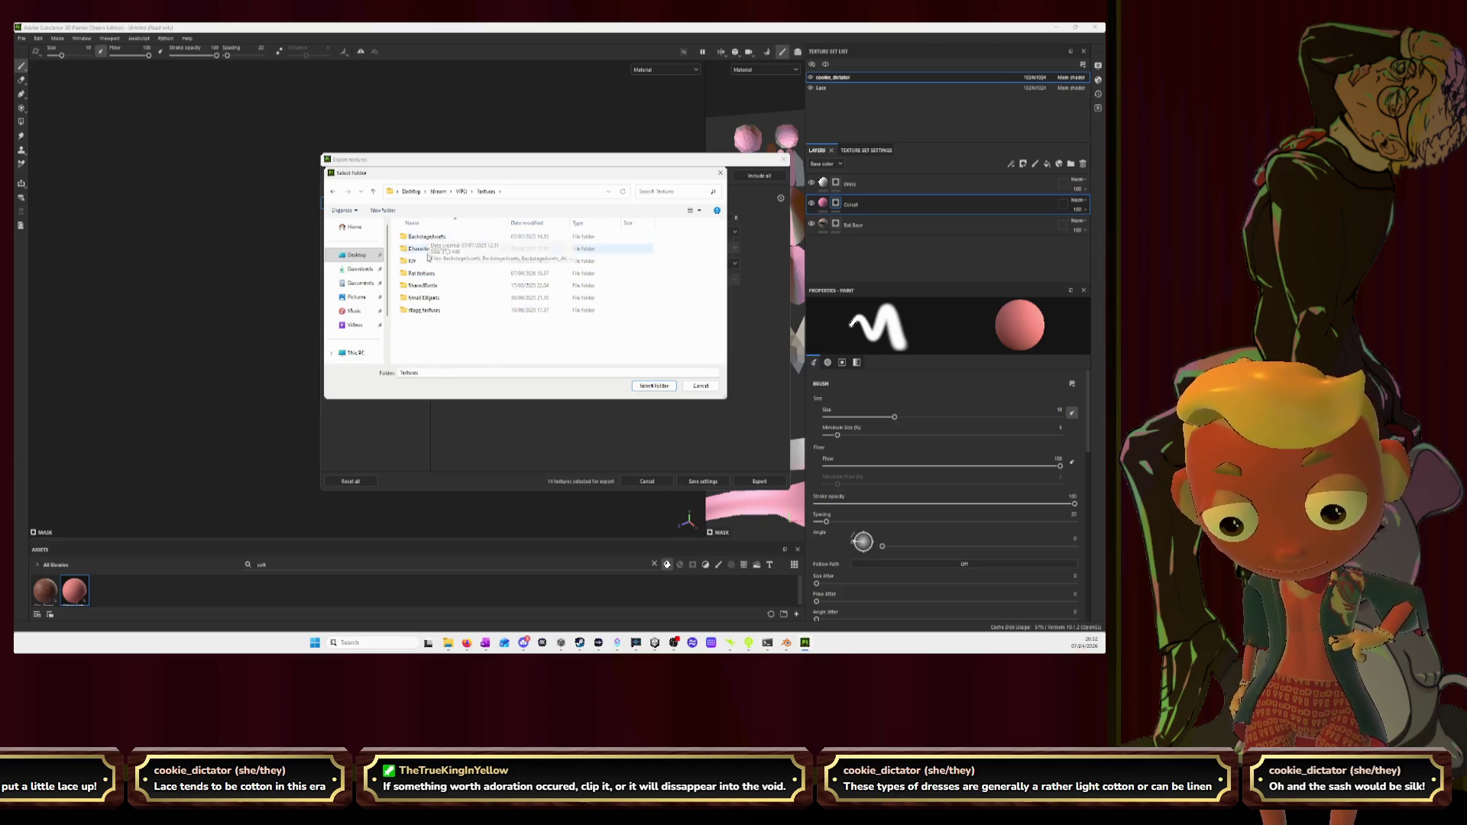
# Set the output folder to Fel textures/cookie_dictator and export both texture sets as PNG maps
pyautogui.doubleClick(430, 249)
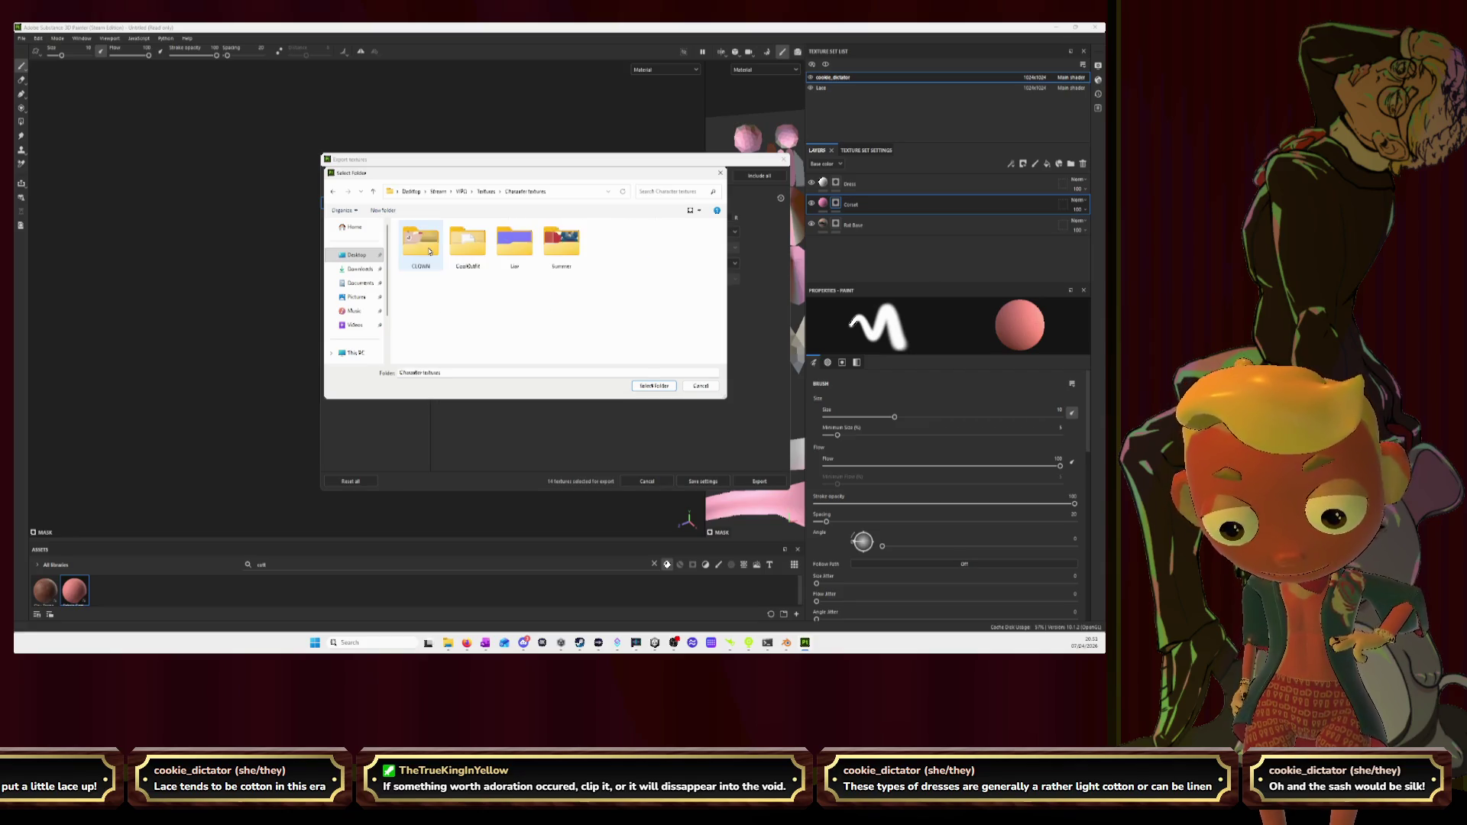
pyautogui.click(373, 190)
pyautogui.doubleClick(423, 273)
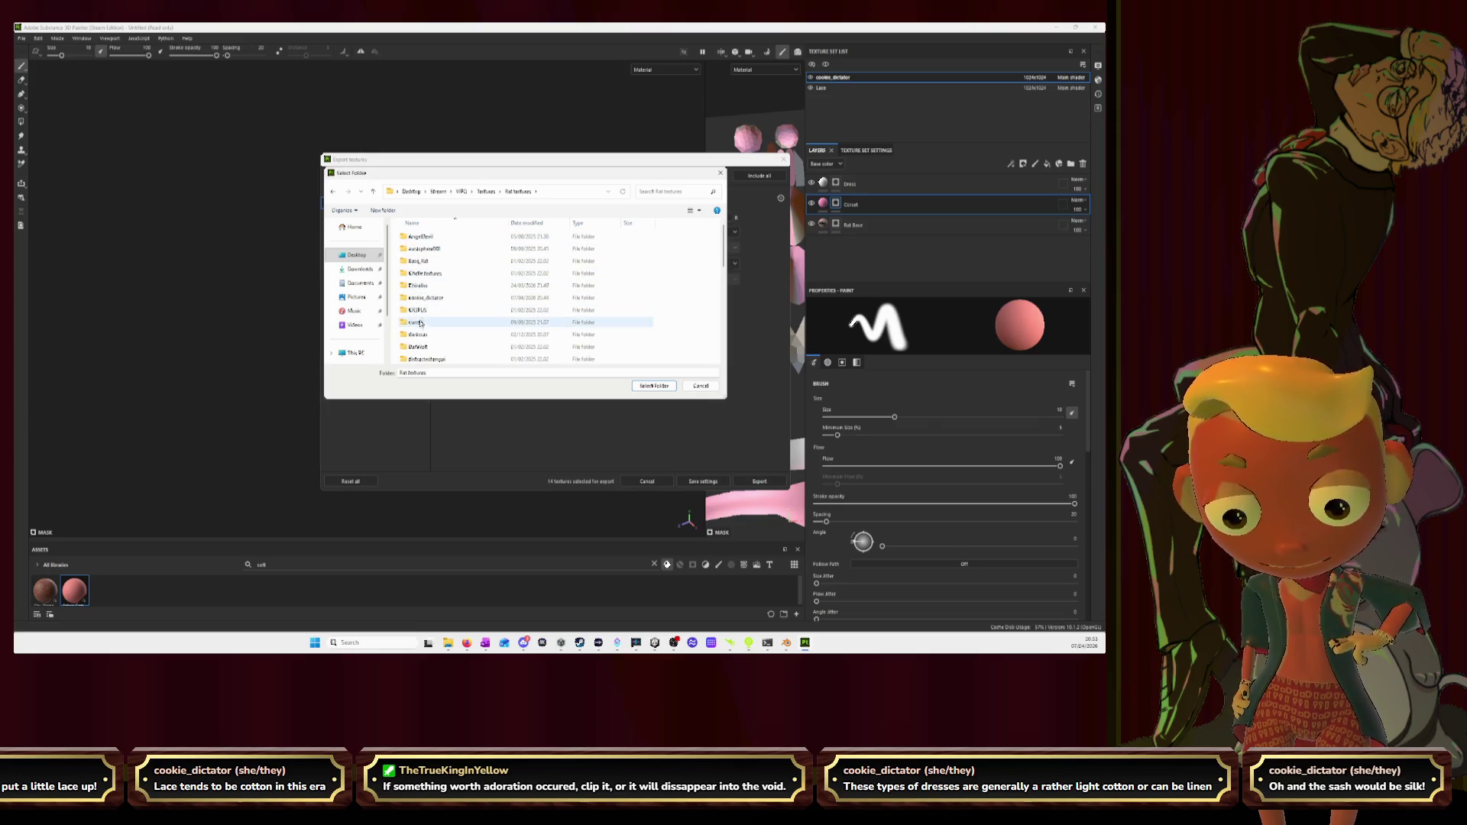
pyautogui.doubleClick(426, 298)
pyautogui.click(654, 385)
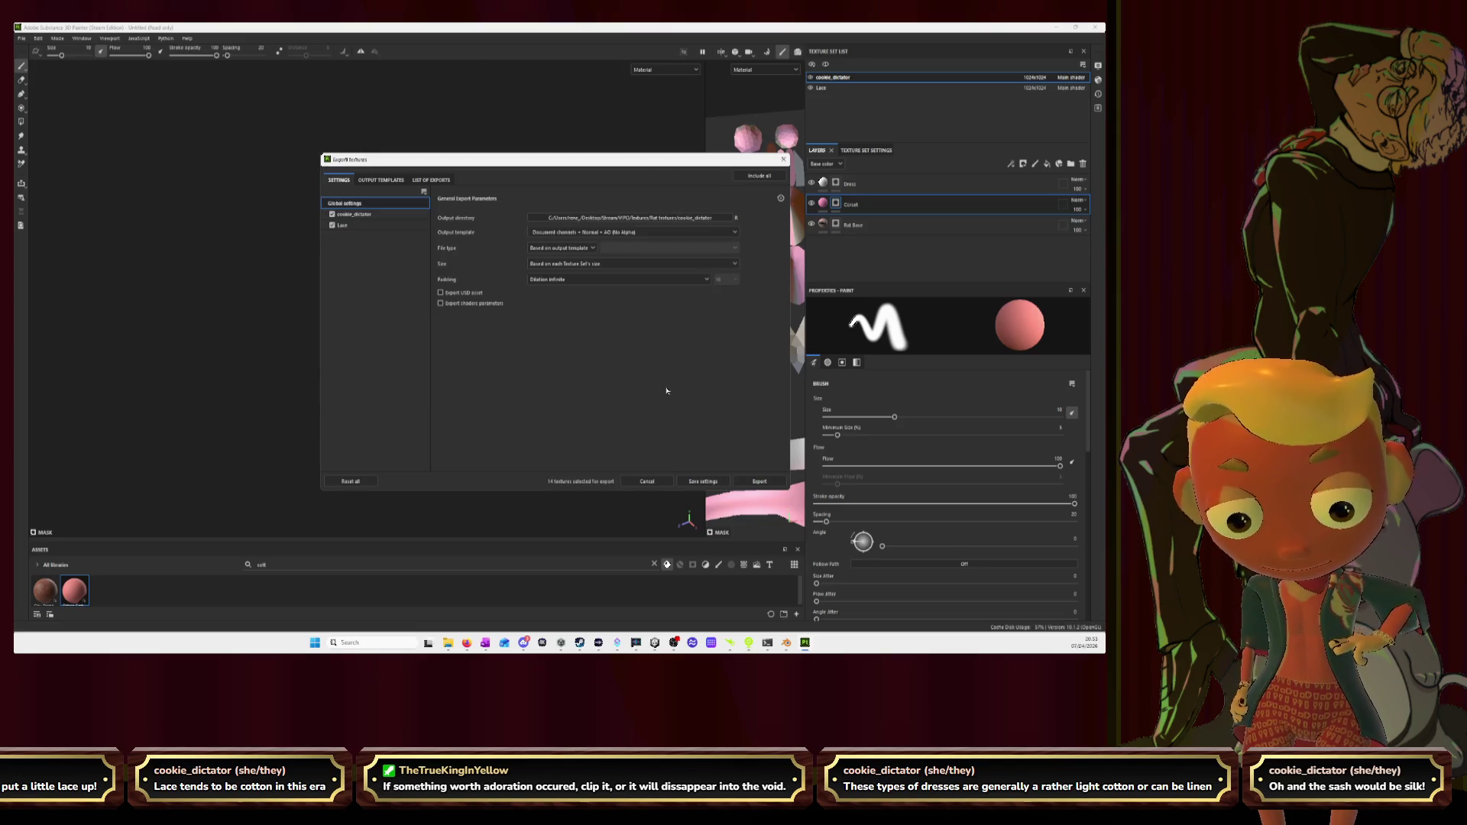
pyautogui.click(762, 483)
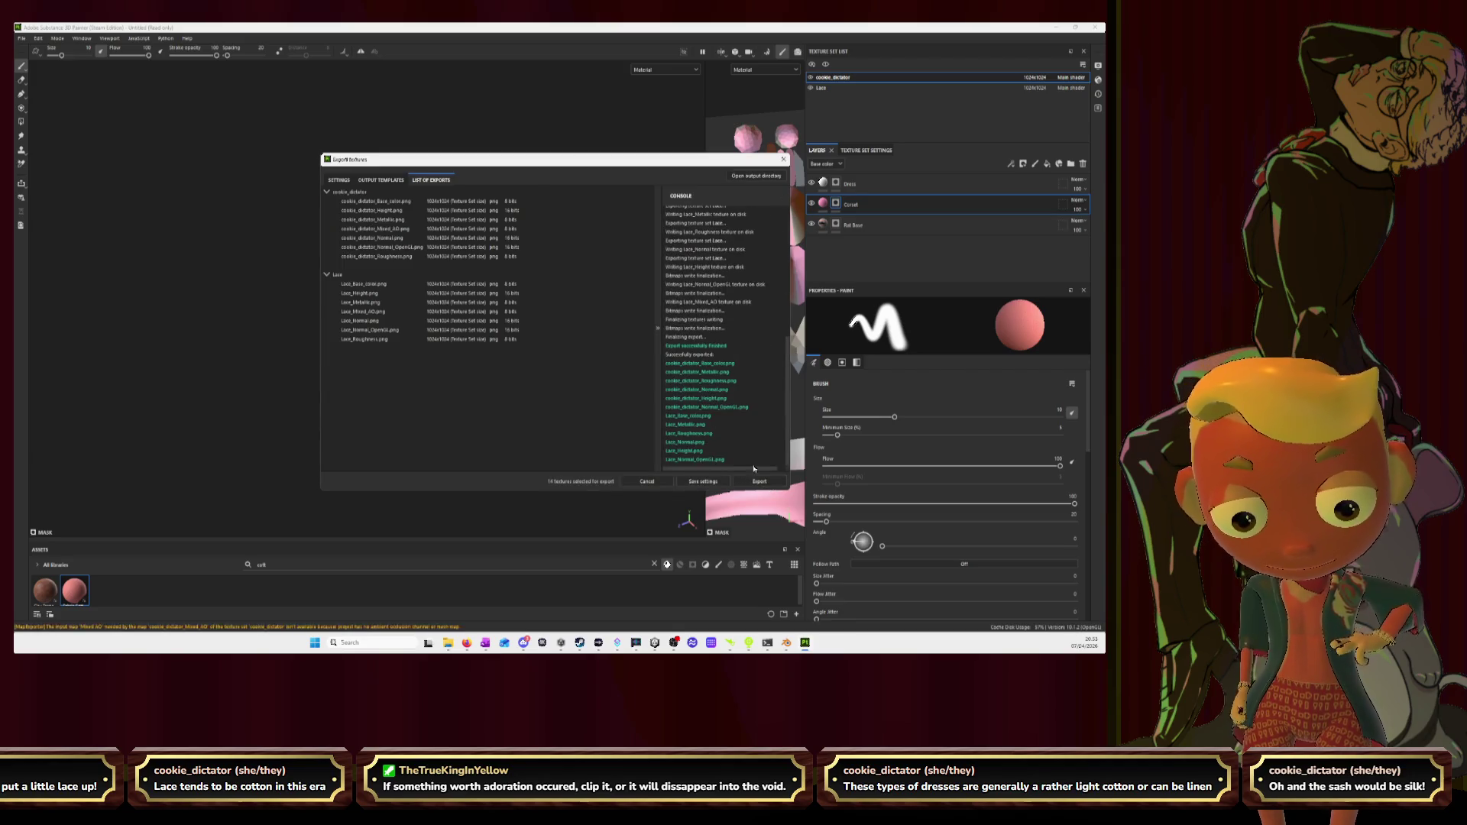
pyautogui.press('Escape')
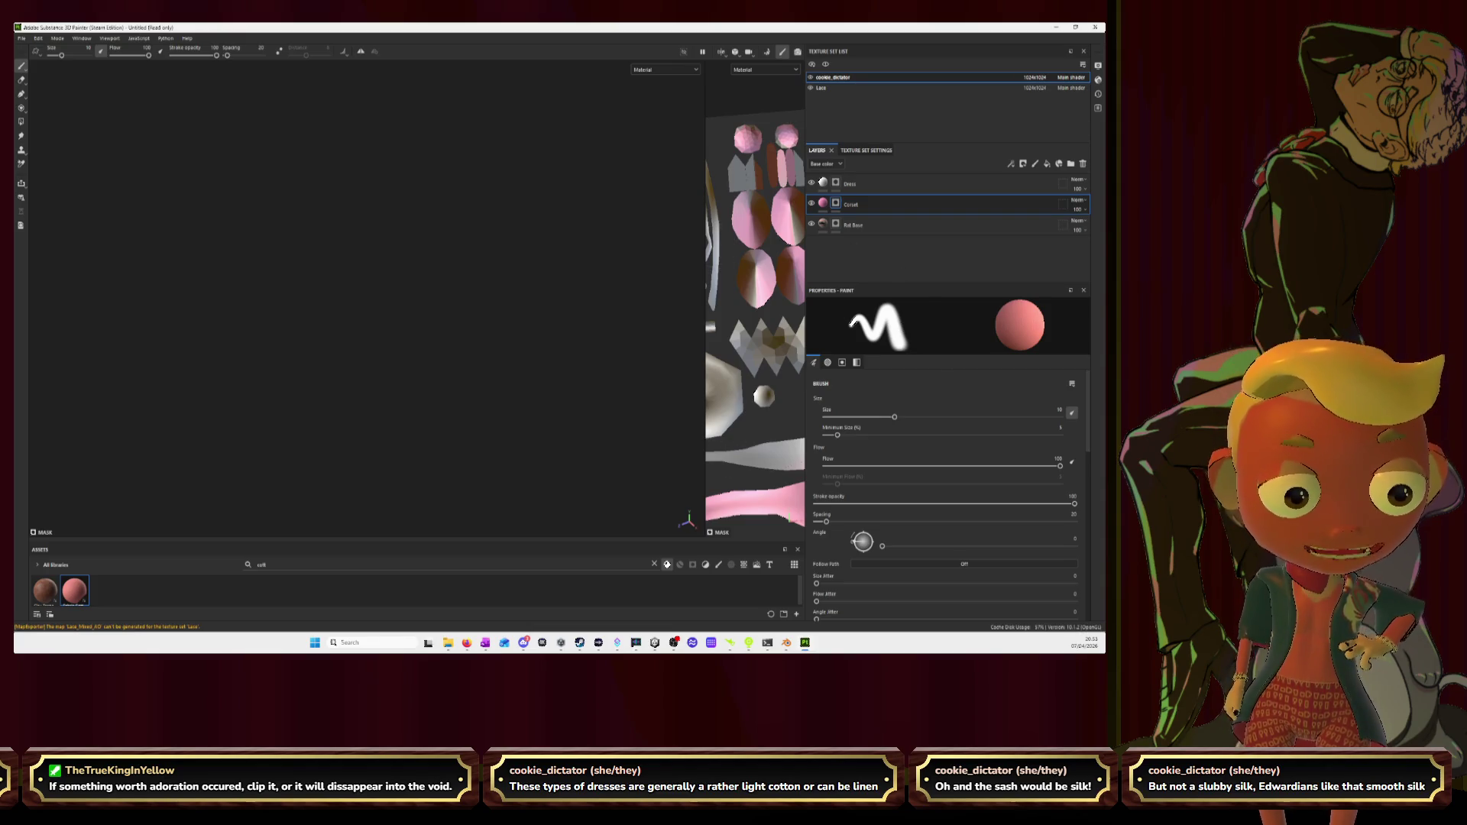
# Clear the Assets search filter so the full material library is listed again
pyautogui.press('alt')
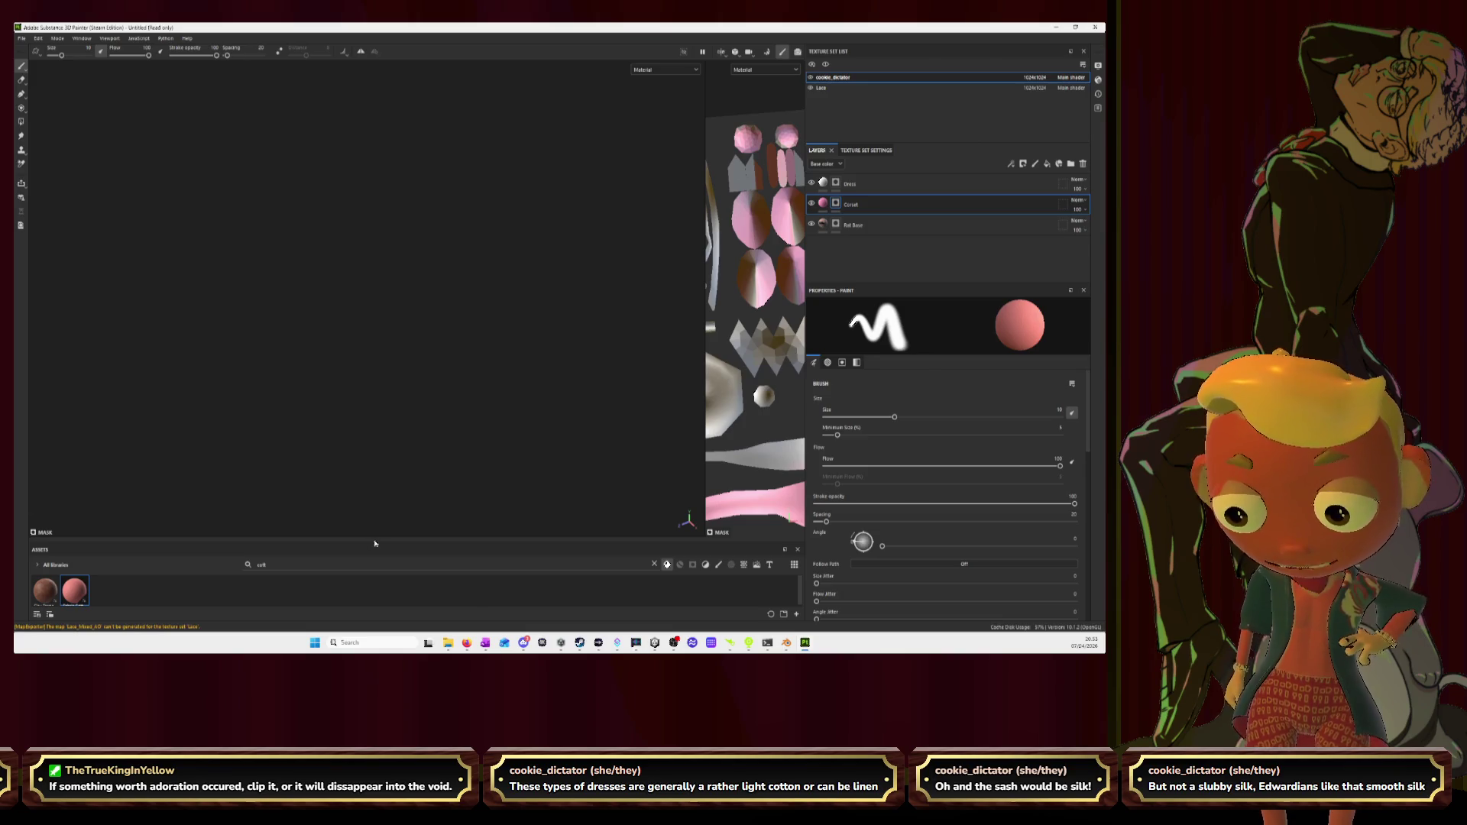
pyautogui.click(327, 564)
pyautogui.press('BackSpace')
pyautogui.press('BackSpace')
pyautogui.press('BackSpace')
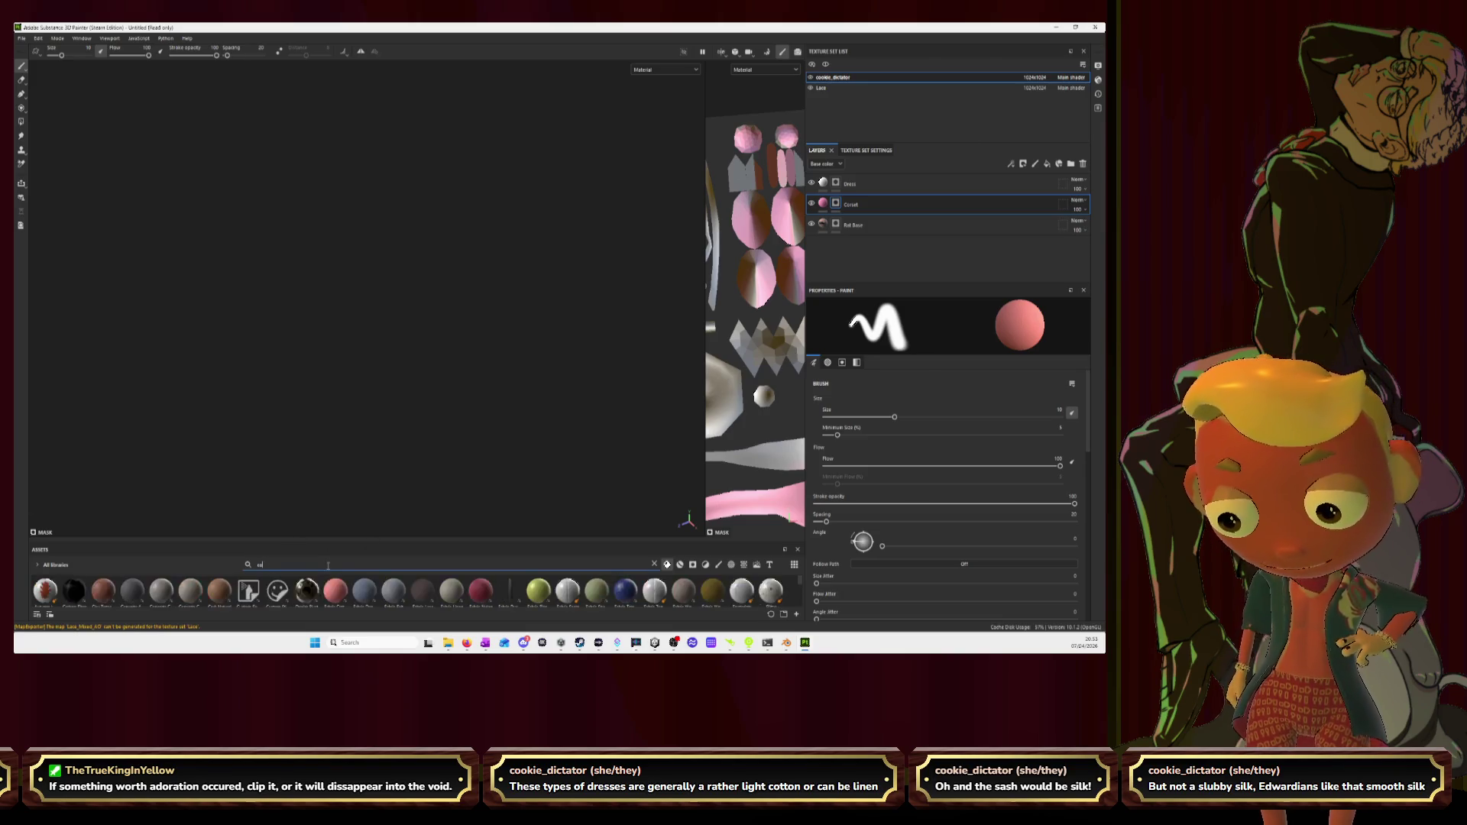
pyautogui.write('il')
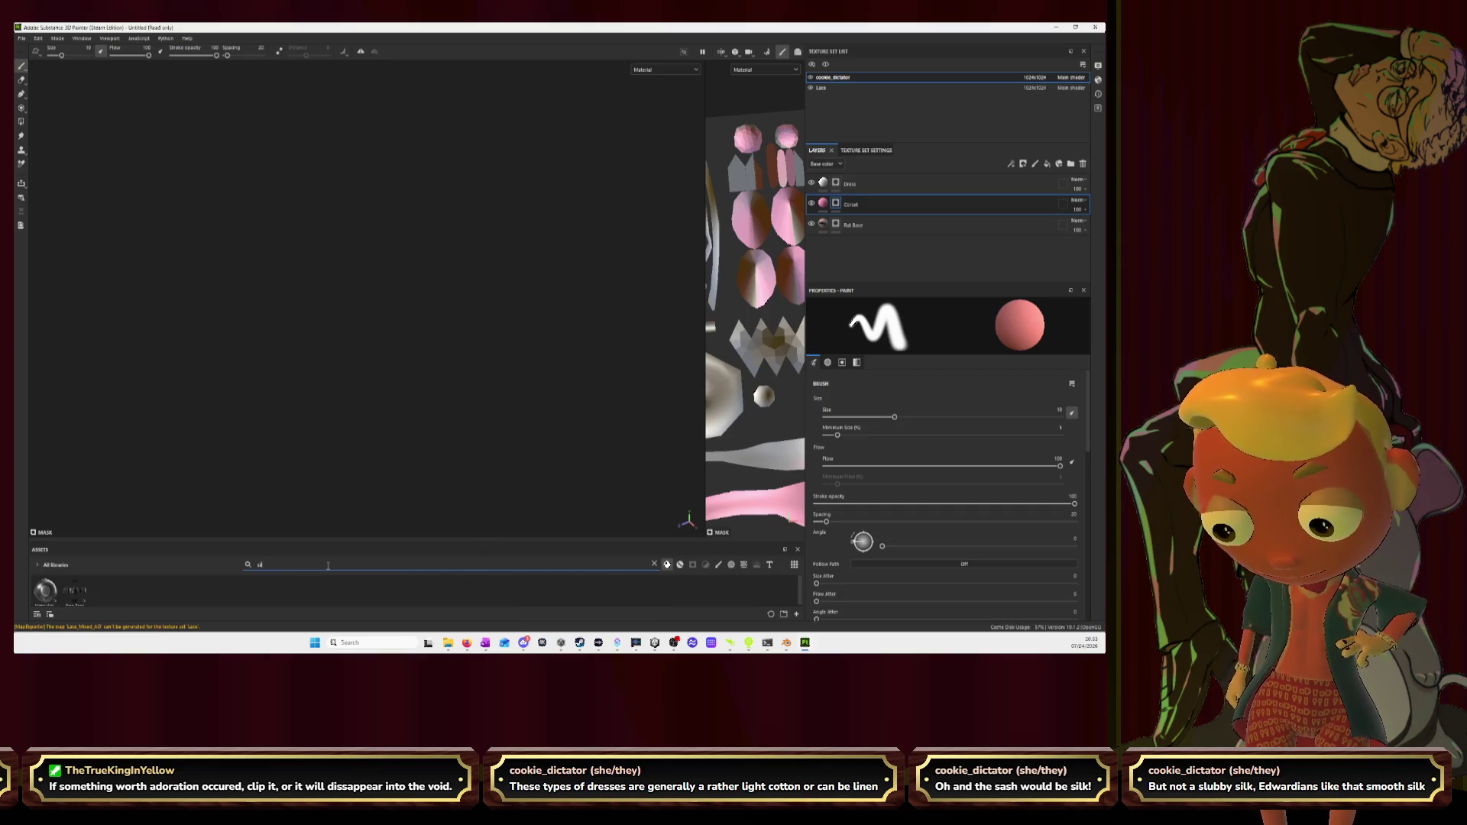
pyautogui.press('BackSpace')
pyautogui.press('BackSpace')
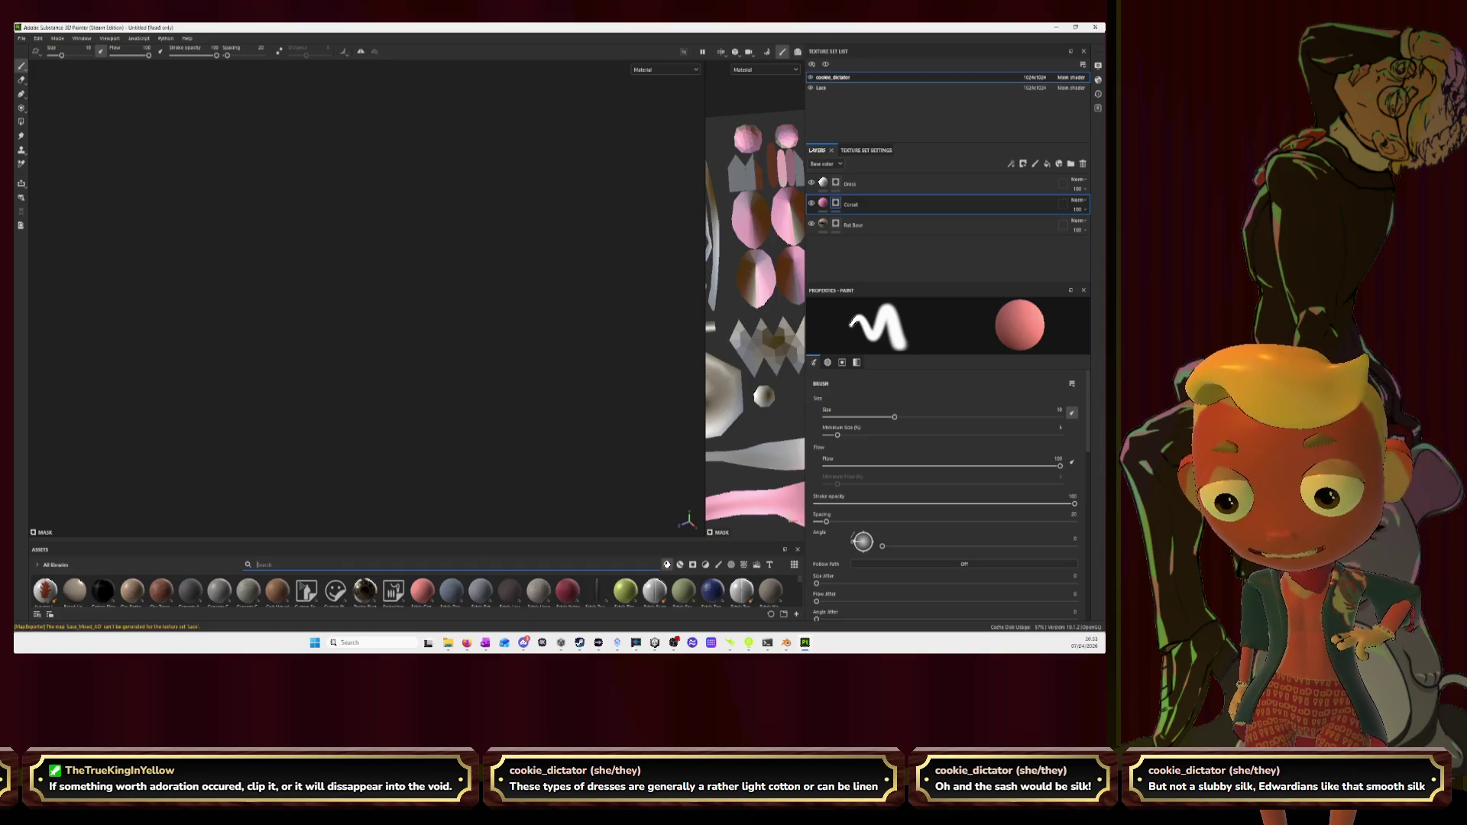
pyautogui.press('Escape')
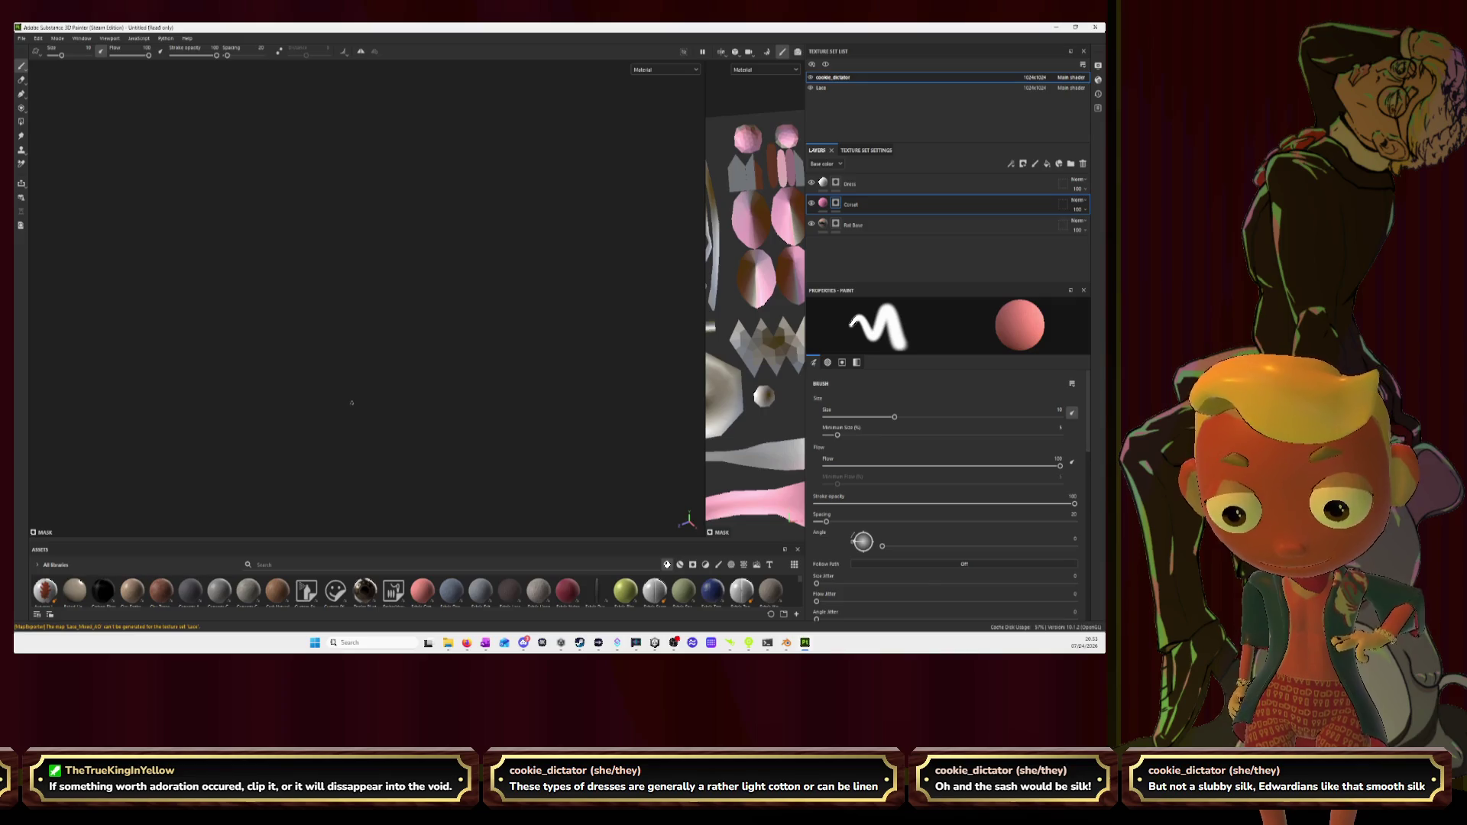
# Frame the whole rat model in the 3D view and enlarge the asset shelf
pyautogui.keyDown('ctrl'); pyautogui.moveTo(352, 402); pyautogui.dragTo(352, 402, button='right'); pyautogui.keyUp('ctrl')
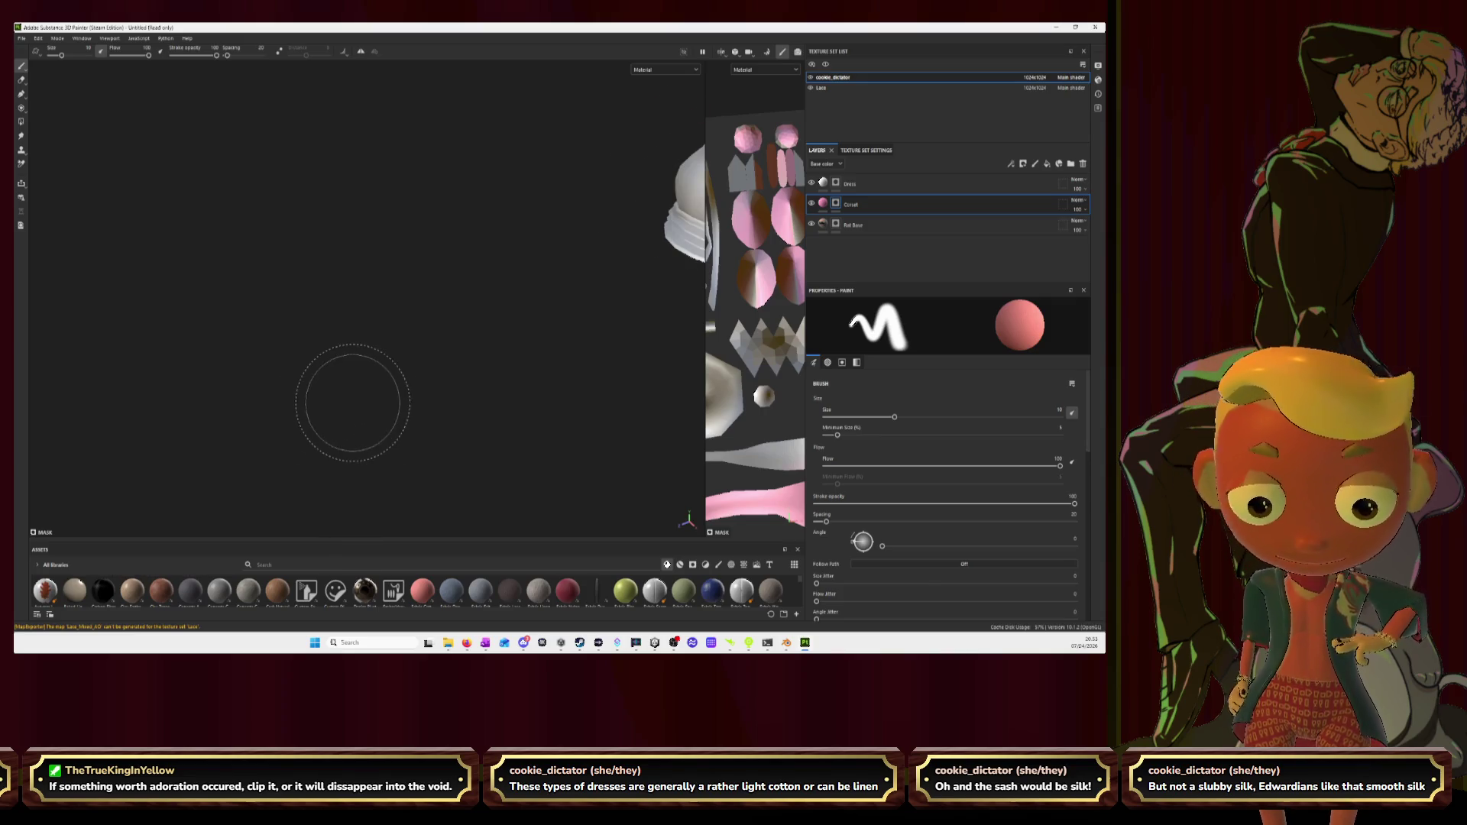
pyautogui.keyDown('alt'); pyautogui.moveTo(327, 378); pyautogui.dragTo(295, 388); pyautogui.keyUp('alt')
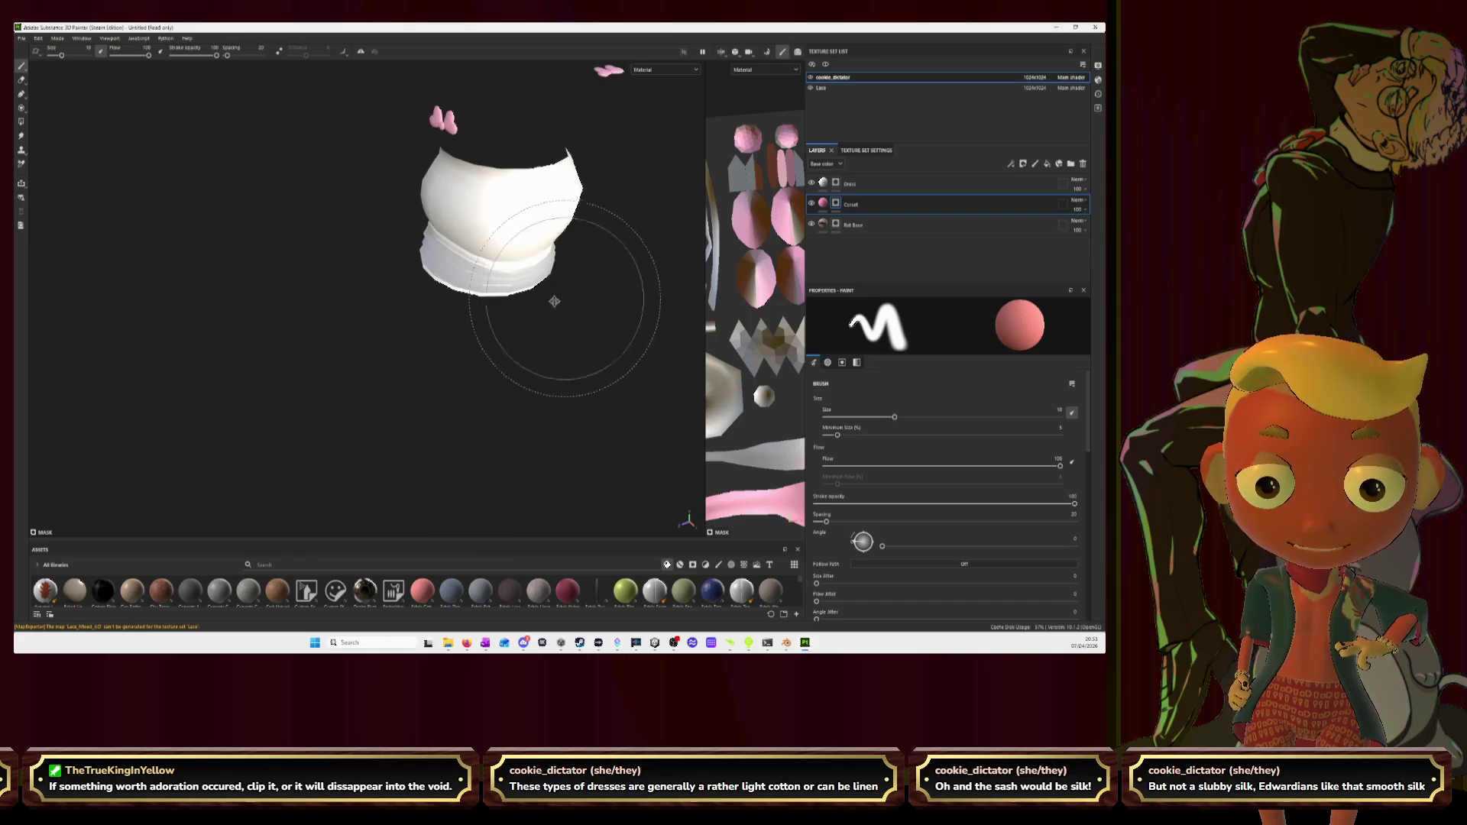
pyautogui.press('f')
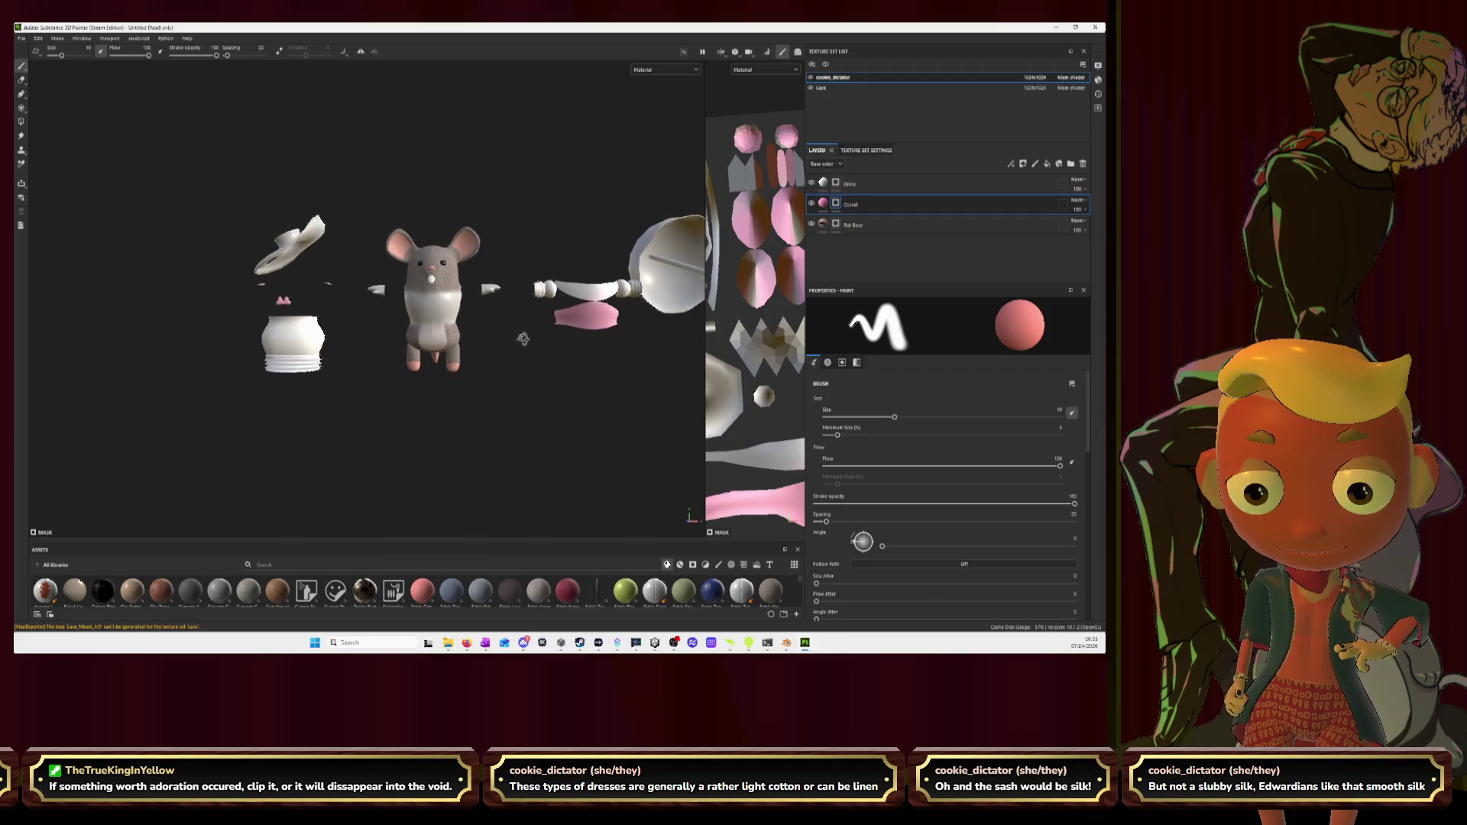
pyautogui.scroll(2, 485, 331)
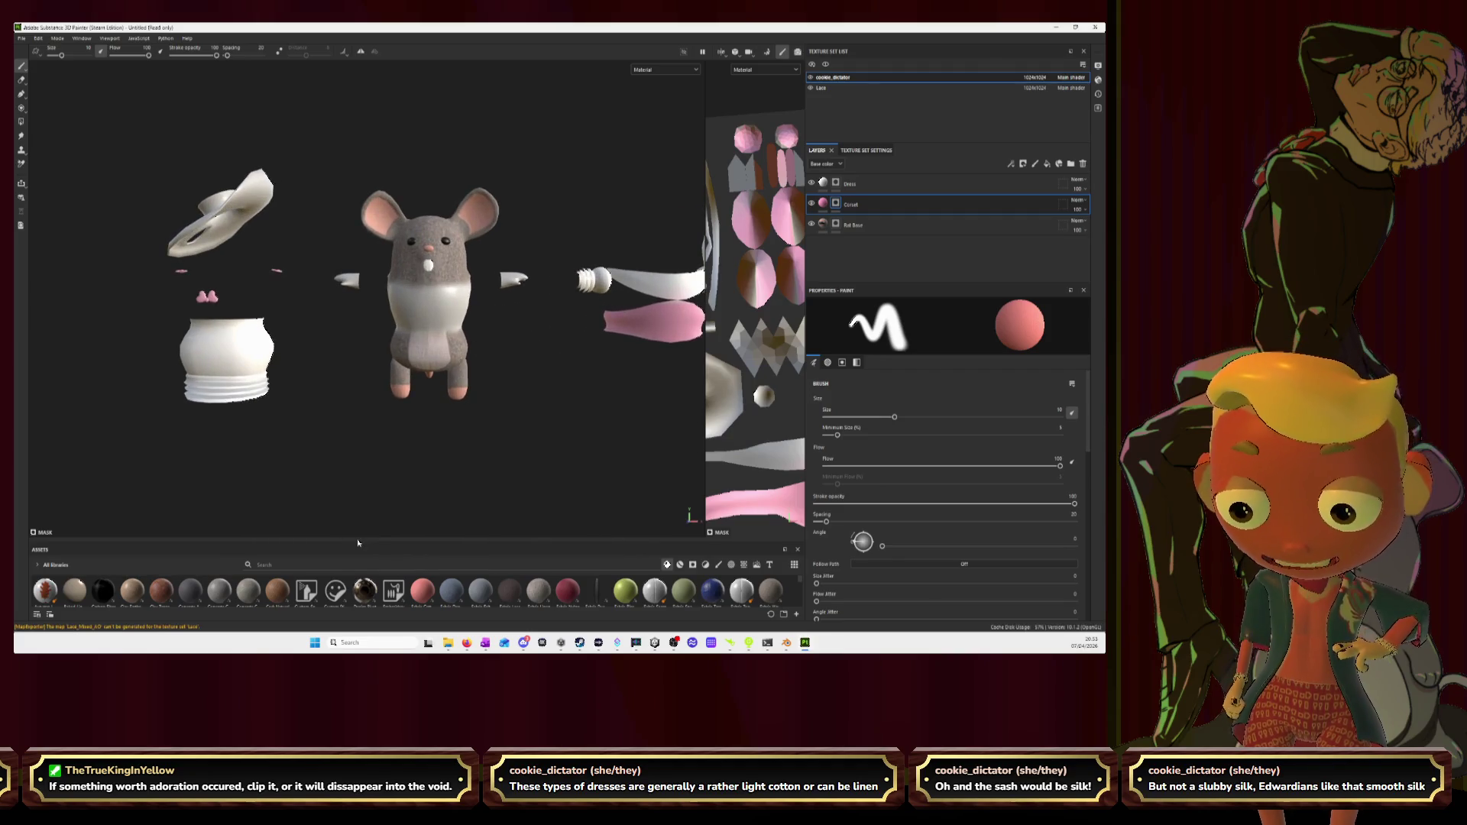
pyautogui.moveTo(358, 543); pyautogui.dragTo(340, 304)
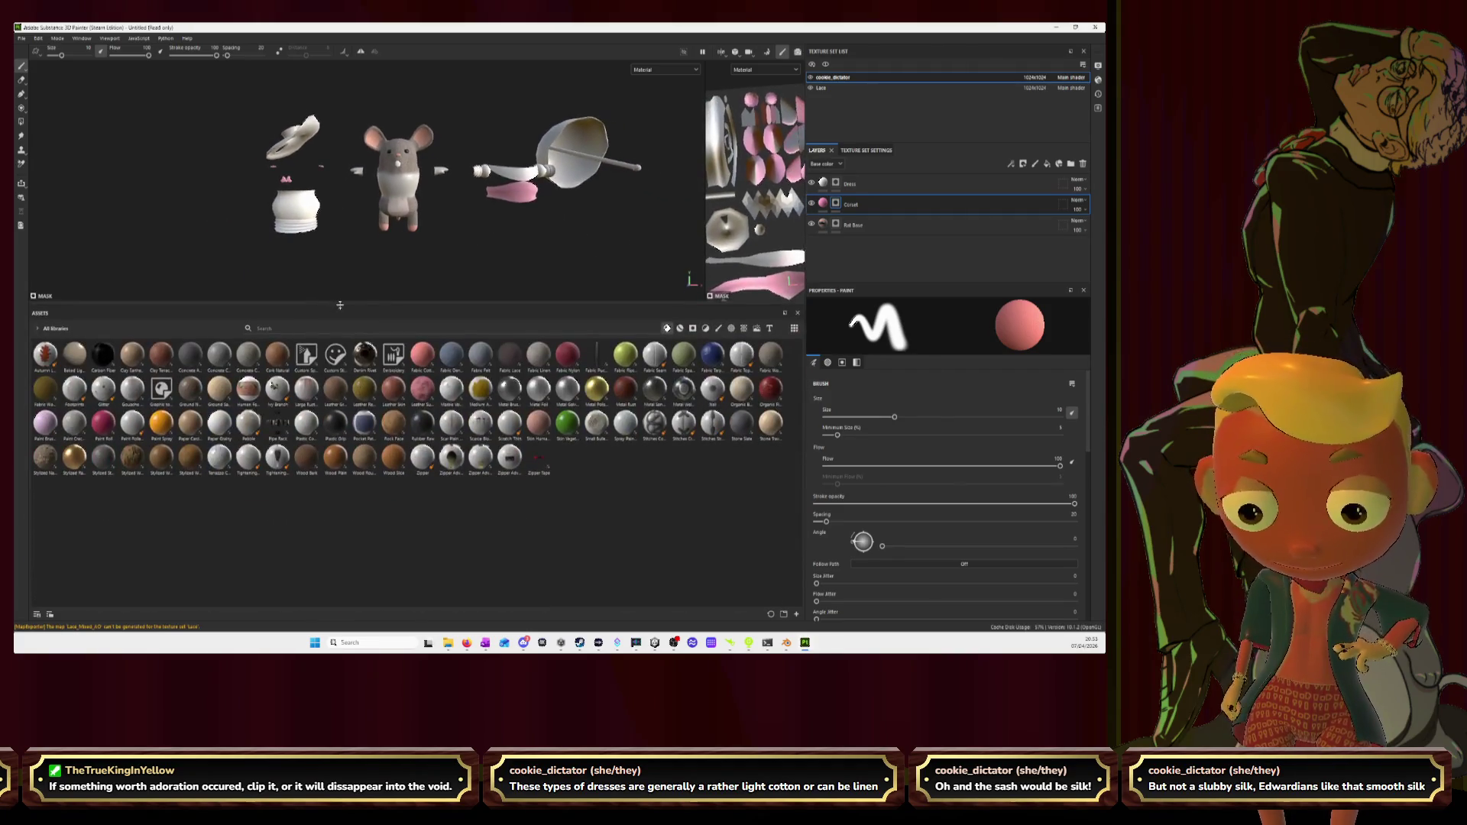
# Pick a metallic material for the brush and search the asset library for satin
pyautogui.click(509, 388)
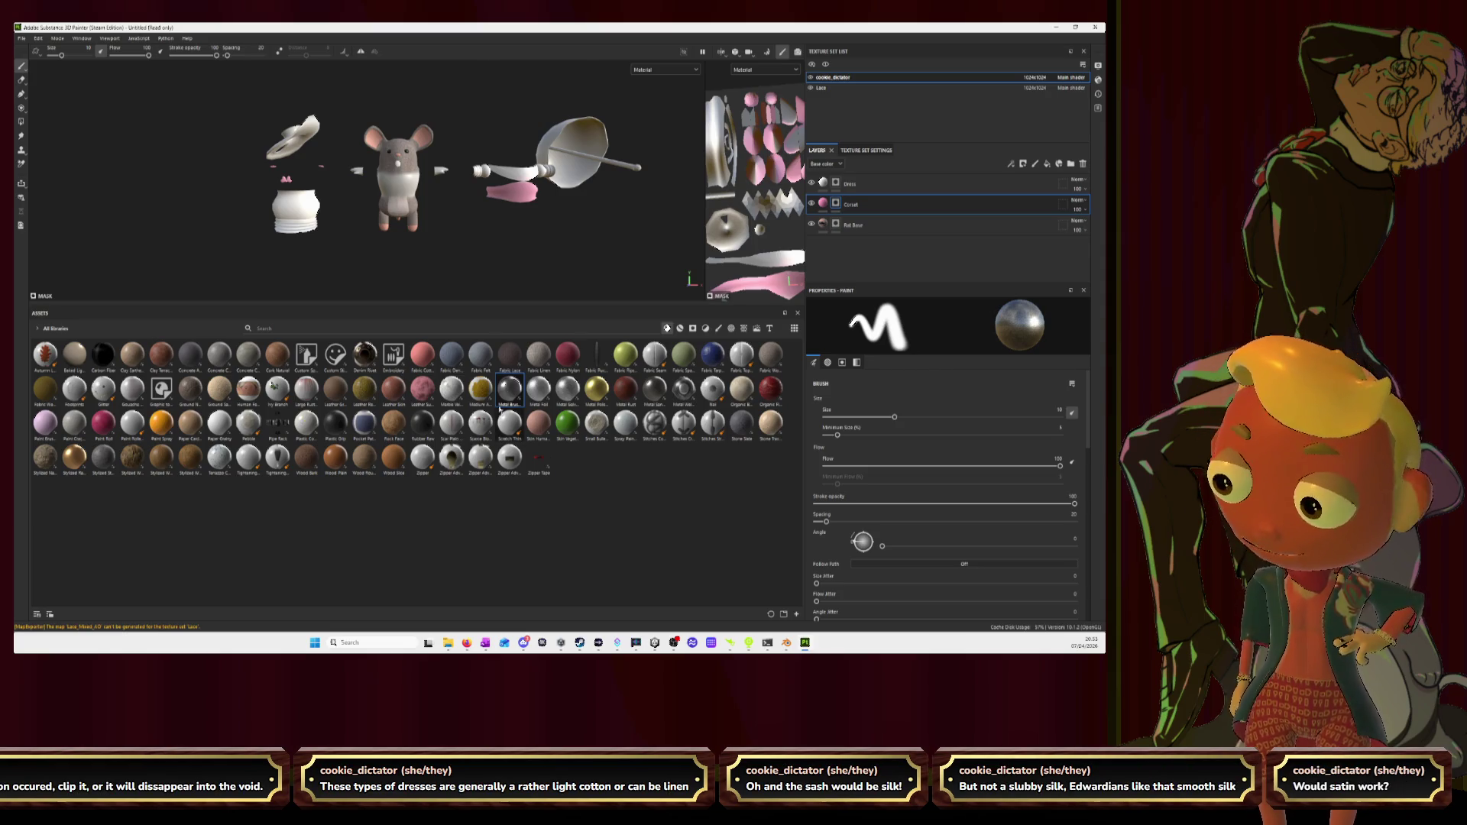
pyautogui.click(442, 328)
pyautogui.write('sat')
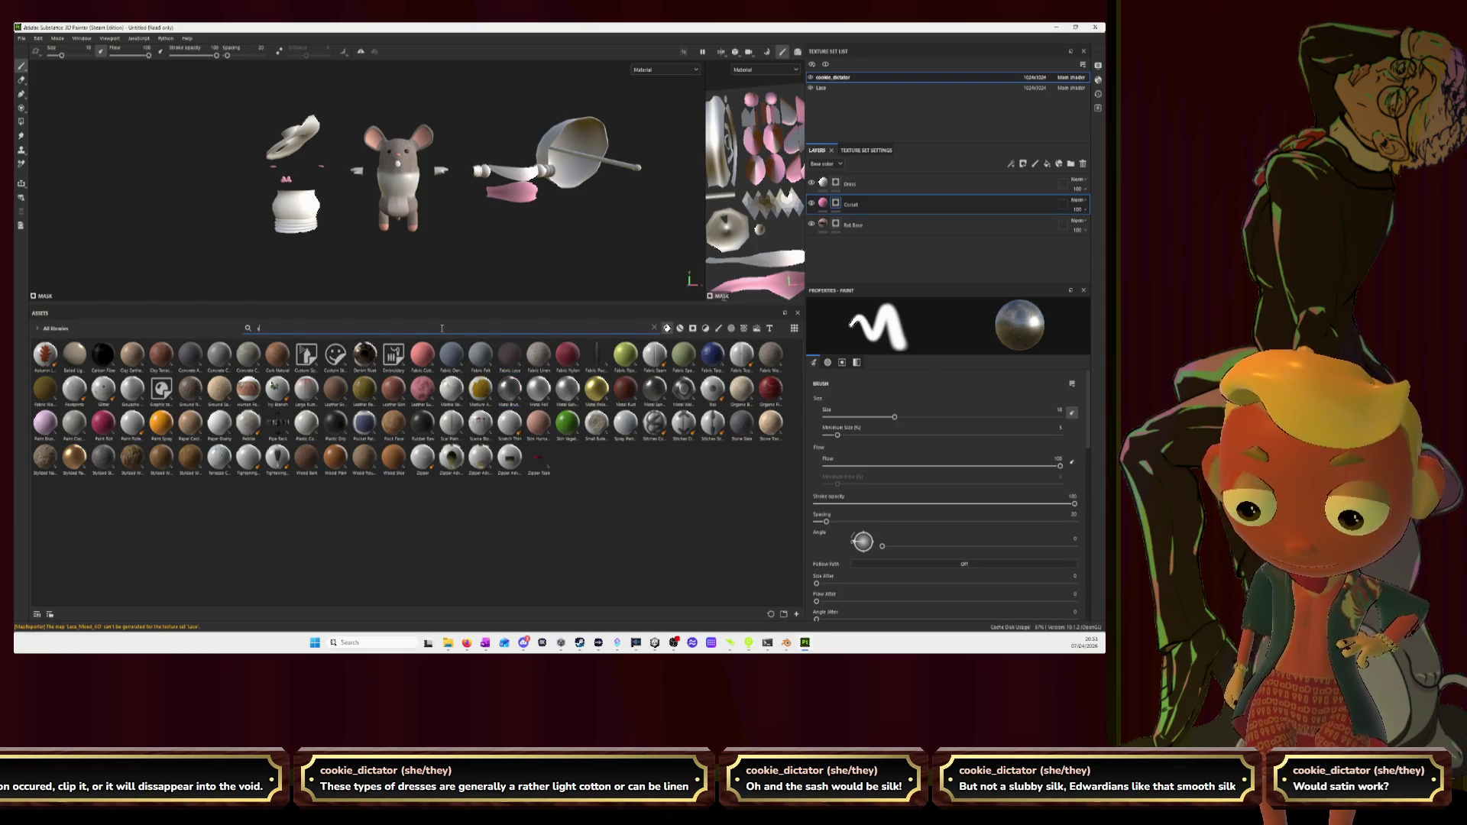
pyautogui.write('in')
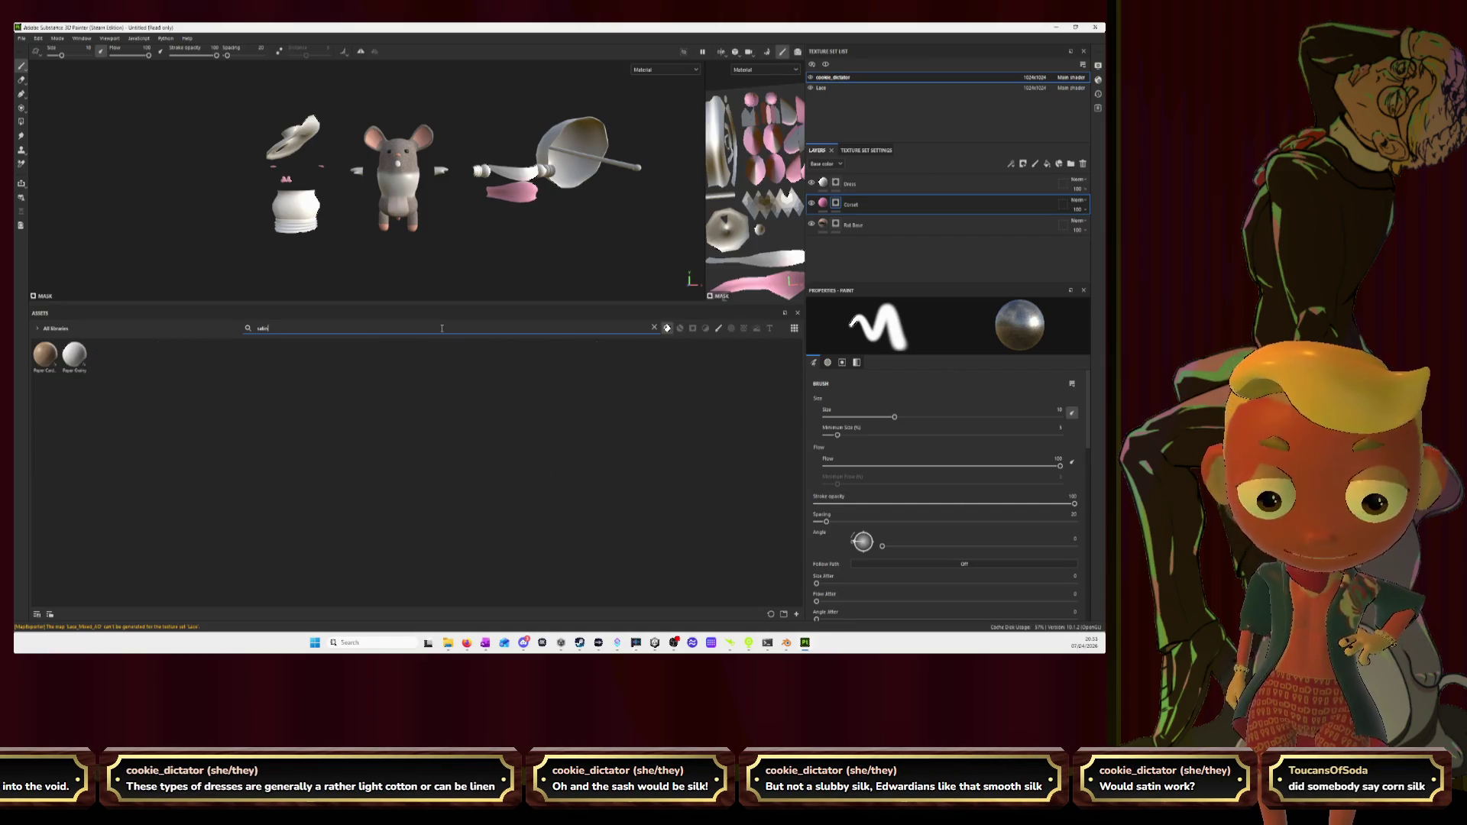
pyautogui.press('BackSpace')
pyautogui.press('BackSpace')
pyautogui.press('BackSpace')
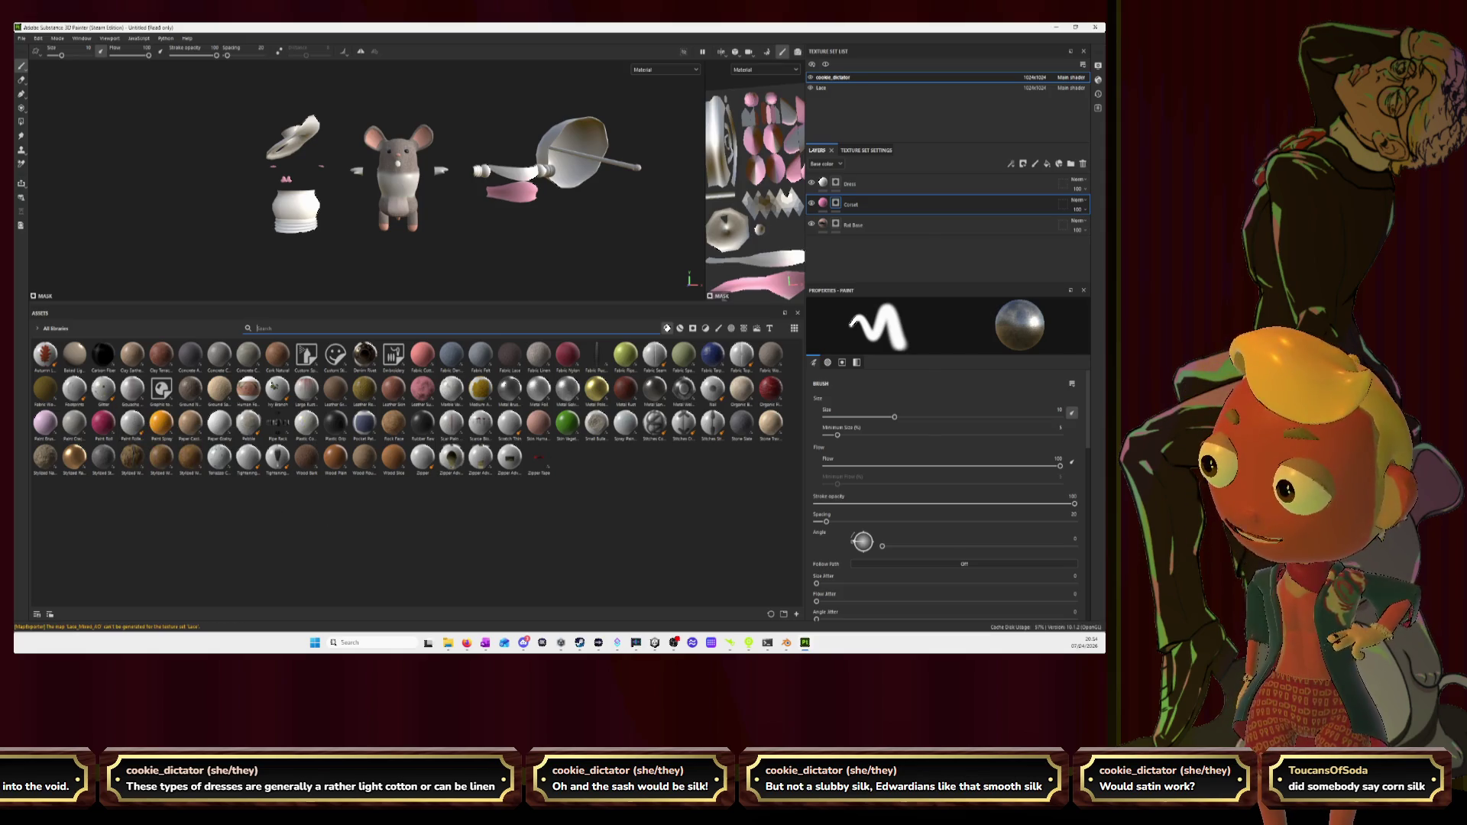
# Switch to Firefox and start a new browser tab for reference searching
pyautogui.hotkey('alt', 'Tab')
pyautogui.click(1005, 32)
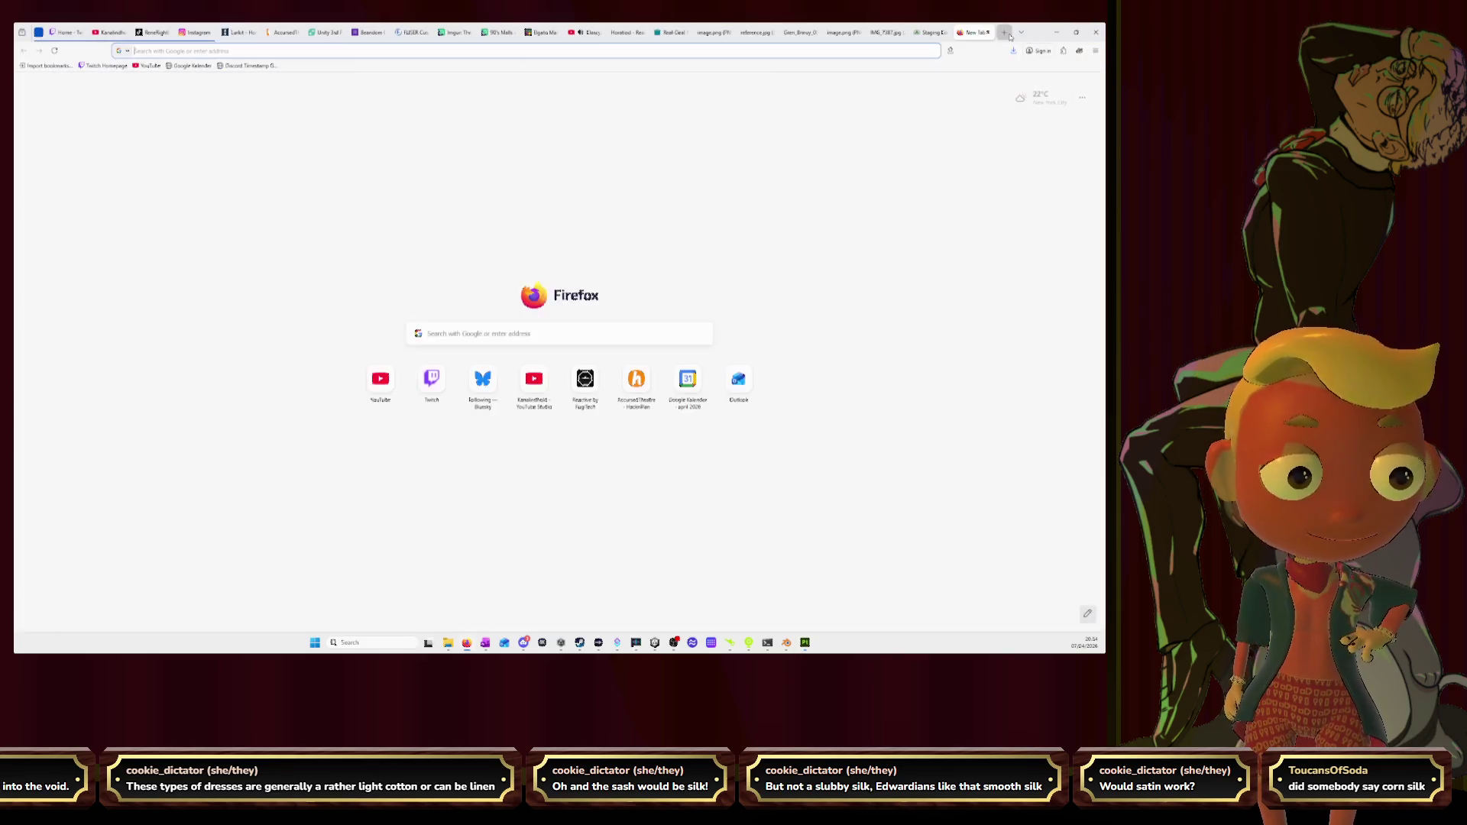
pyautogui.write('silk')
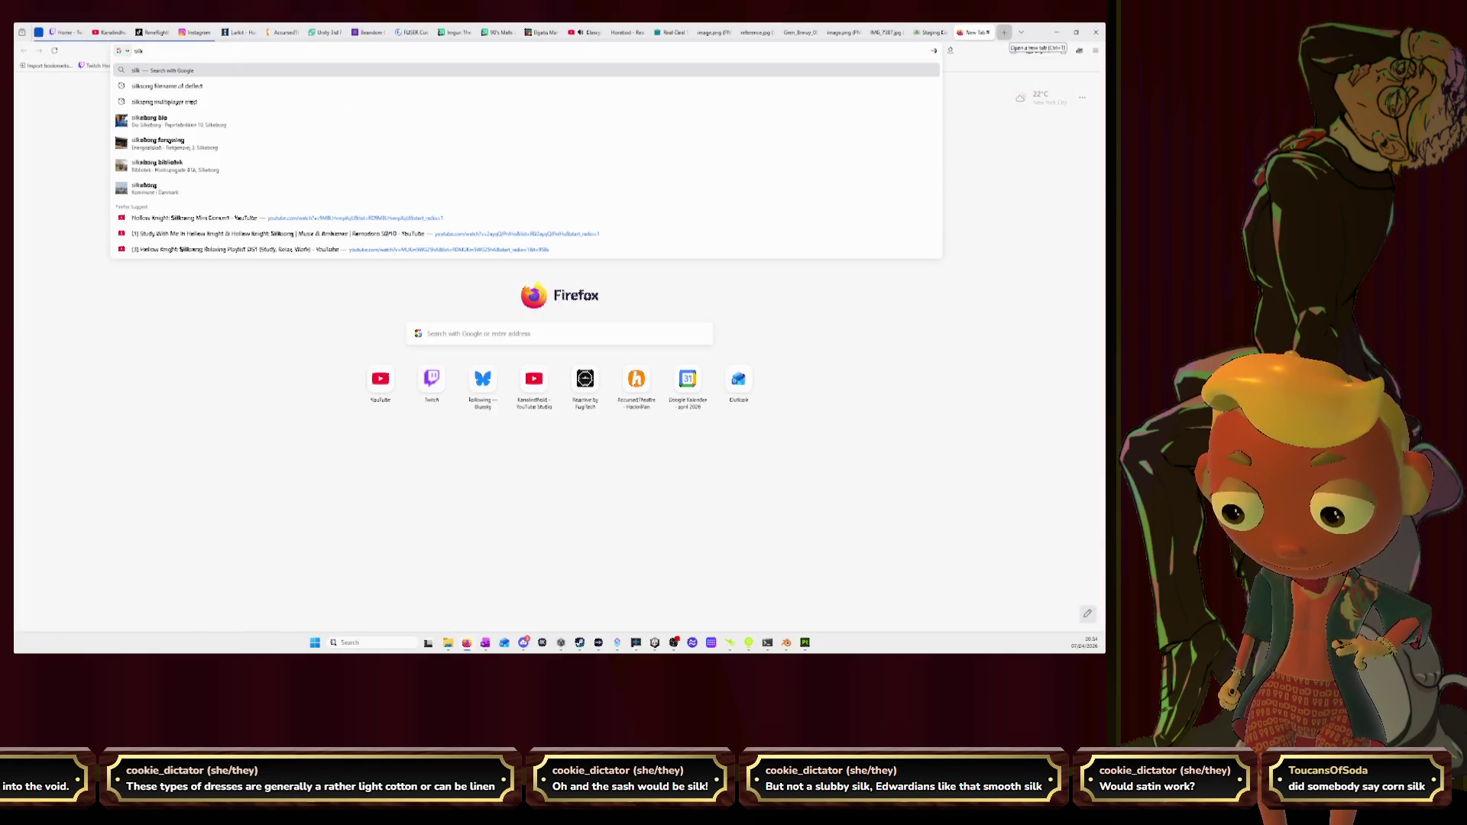
pyautogui.write(' fabric')
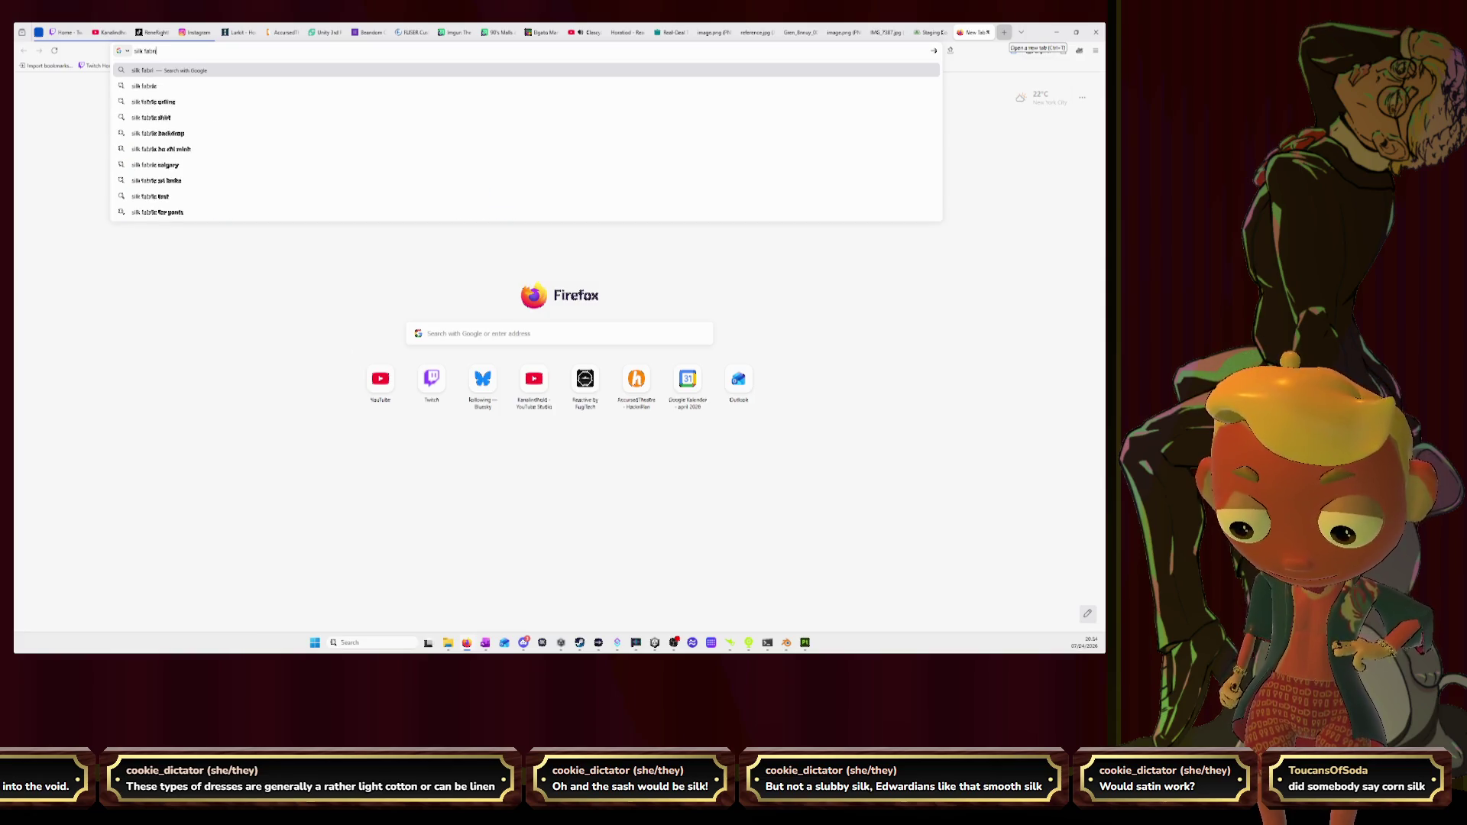
# Search Google Images for 'silk fabric', then return to the Substance Painter project
pyautogui.press('Return')
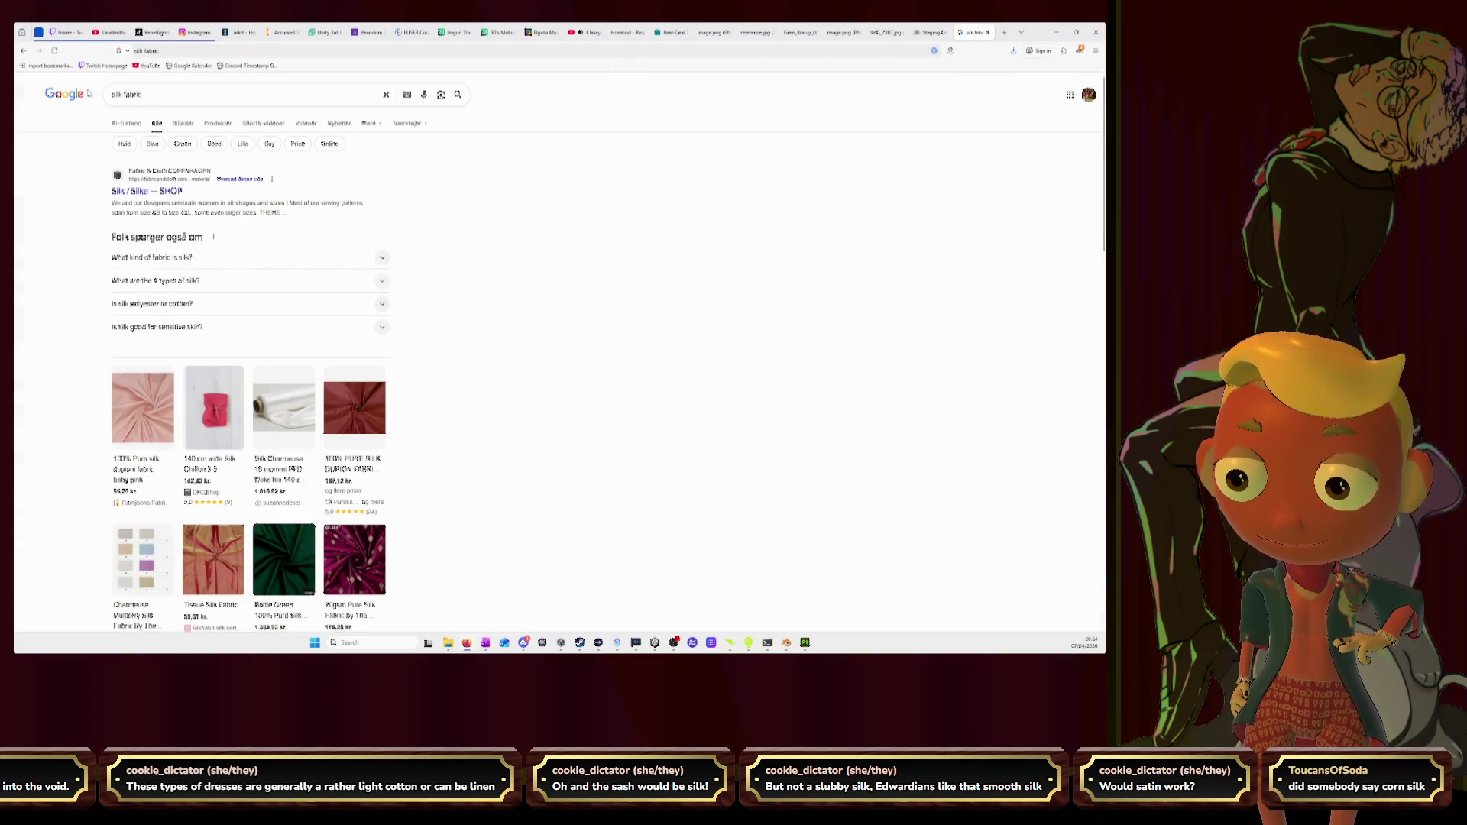
pyautogui.click(180, 124)
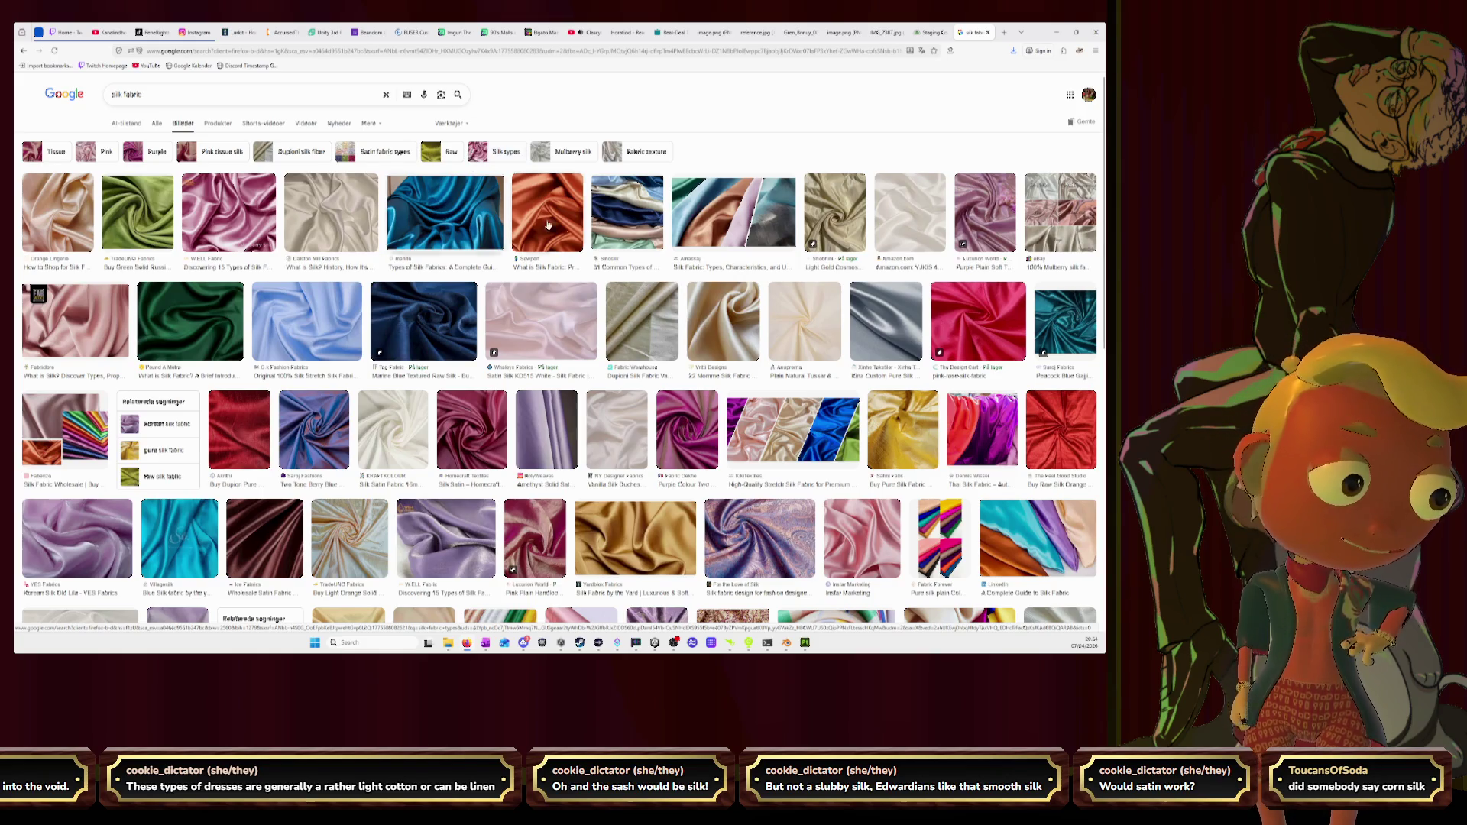
pyautogui.click(1050, 32)
pyautogui.scroll(3, 607, 273)
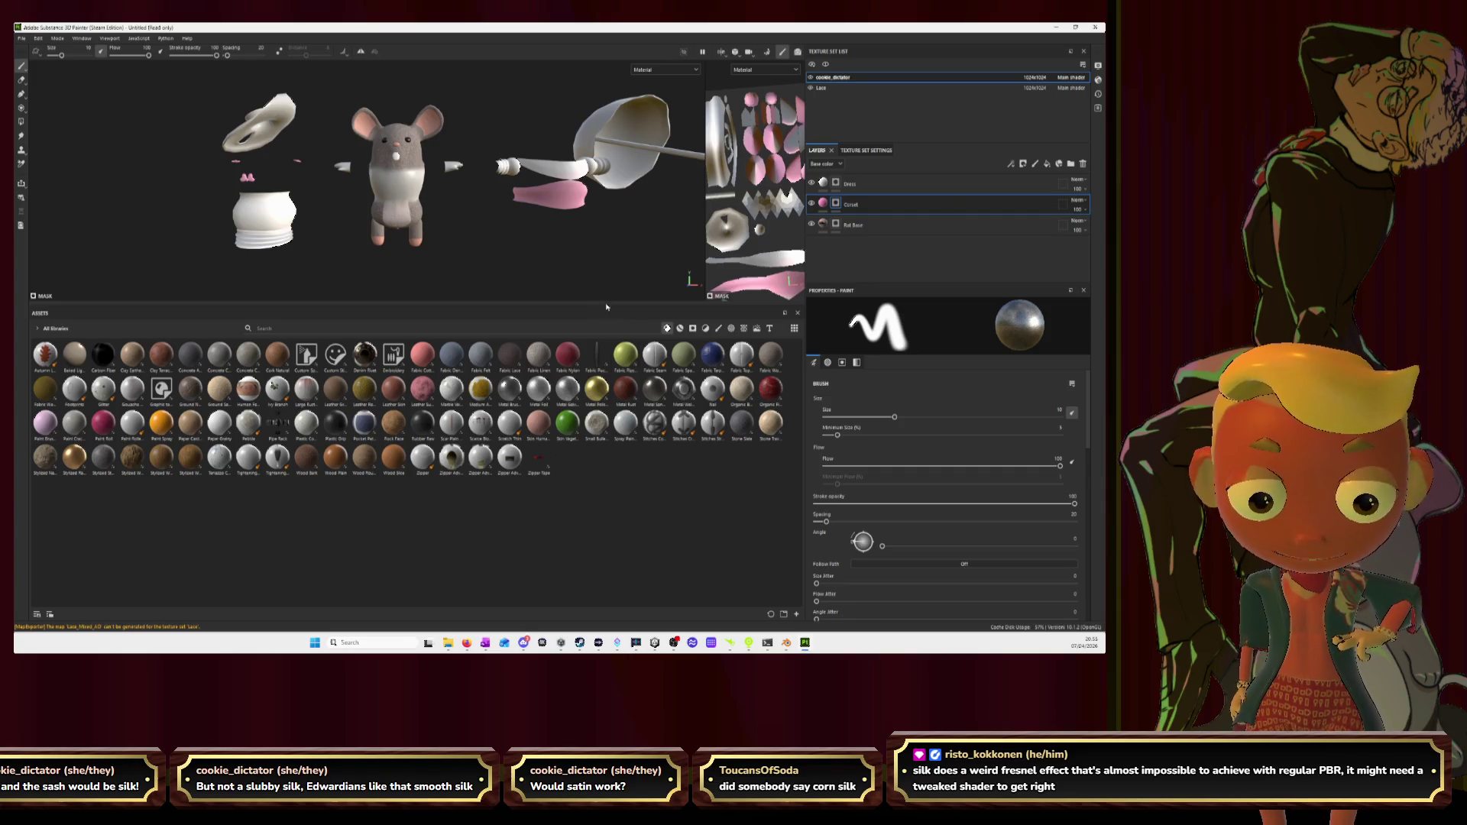
# Drag the viewport/asset-shelf splitter down to make the 3D viewport taller
pyautogui.moveTo(605, 306); pyautogui.dragTo(606, 425)
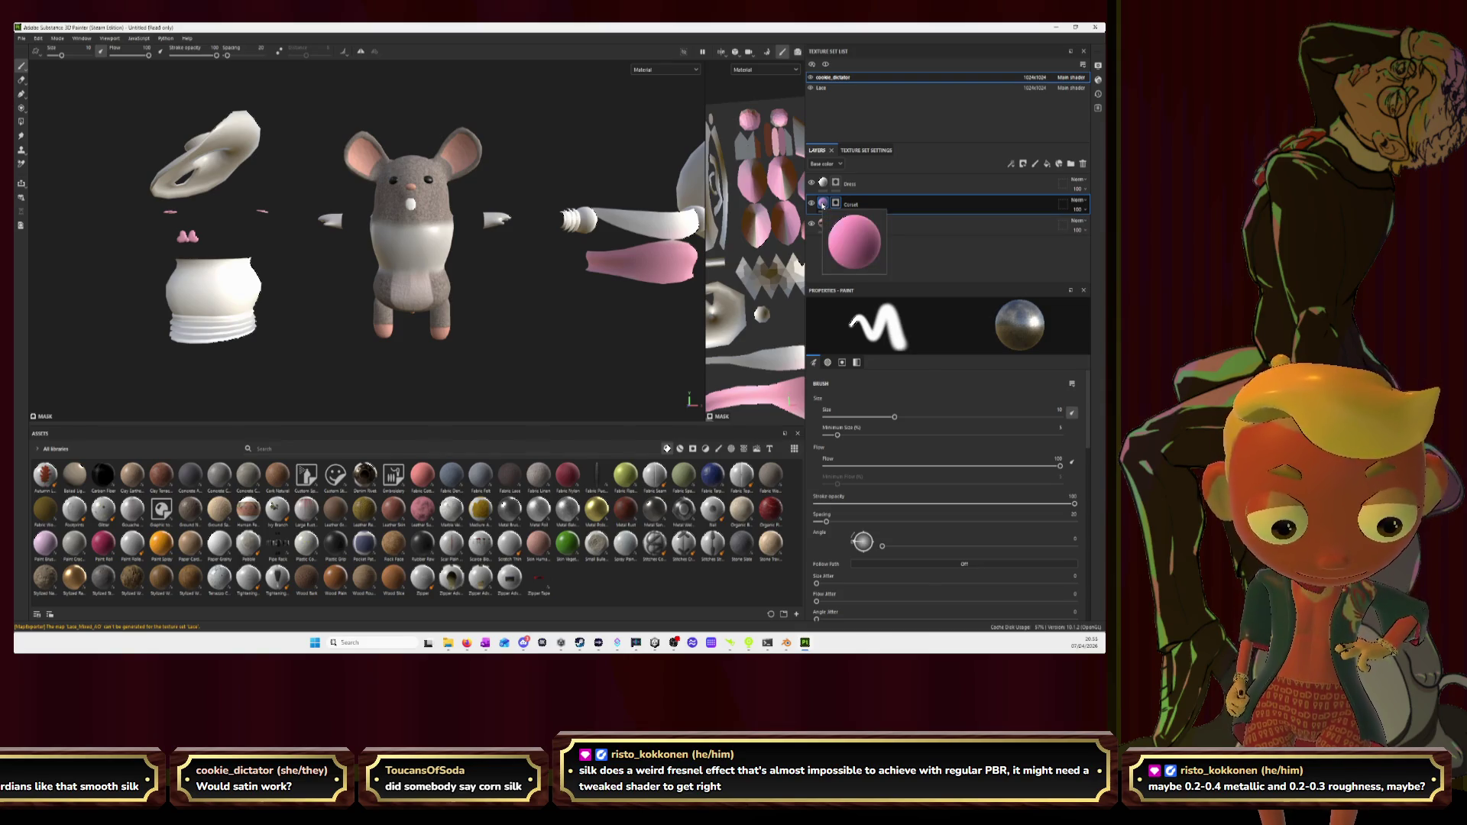
# Try a Rubber Raw fill layer below Corset, then delete it along with the Corset layer
pyautogui.rightClick(879, 204)
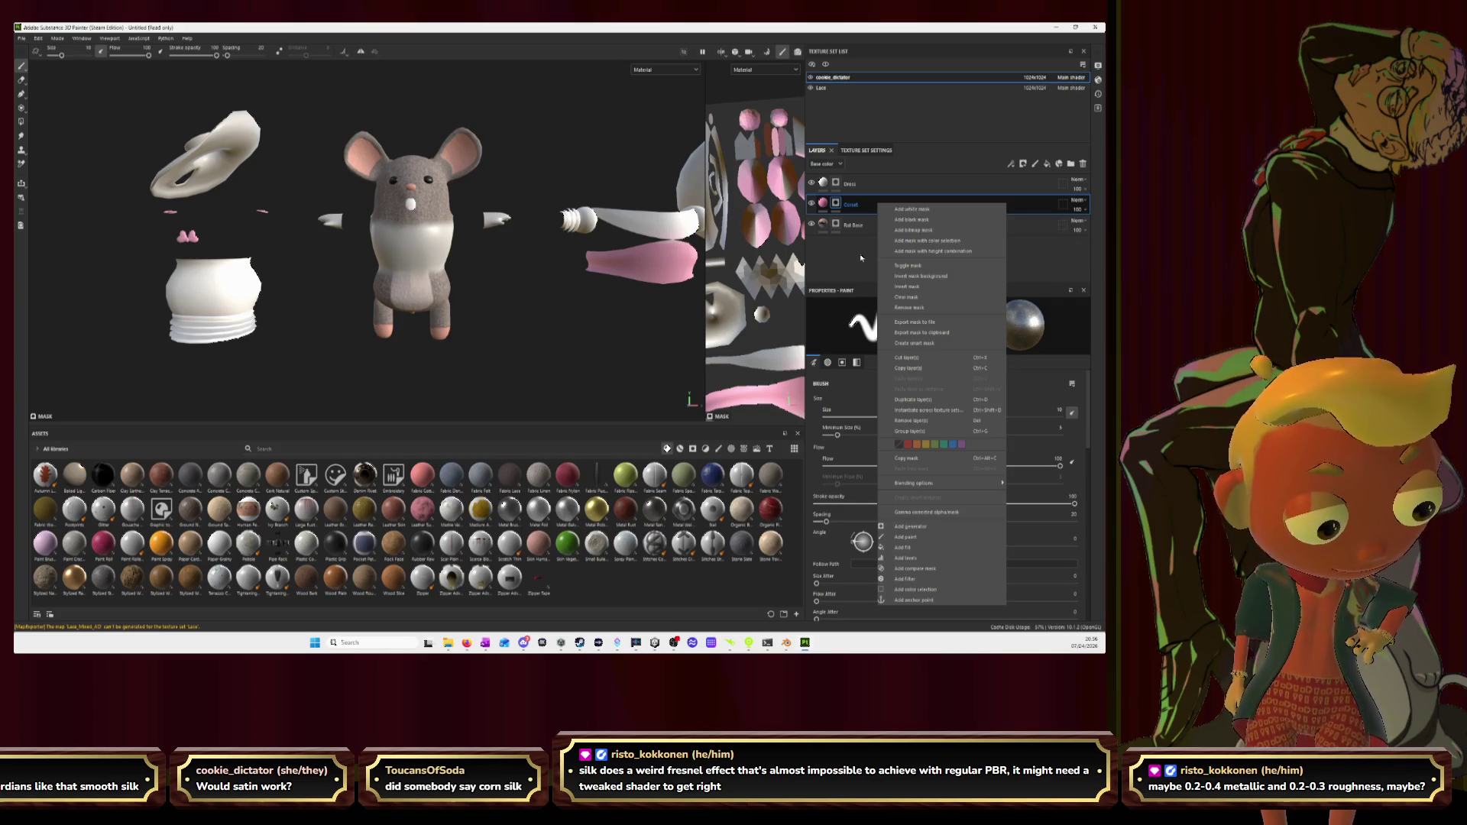
pyautogui.click(684, 604)
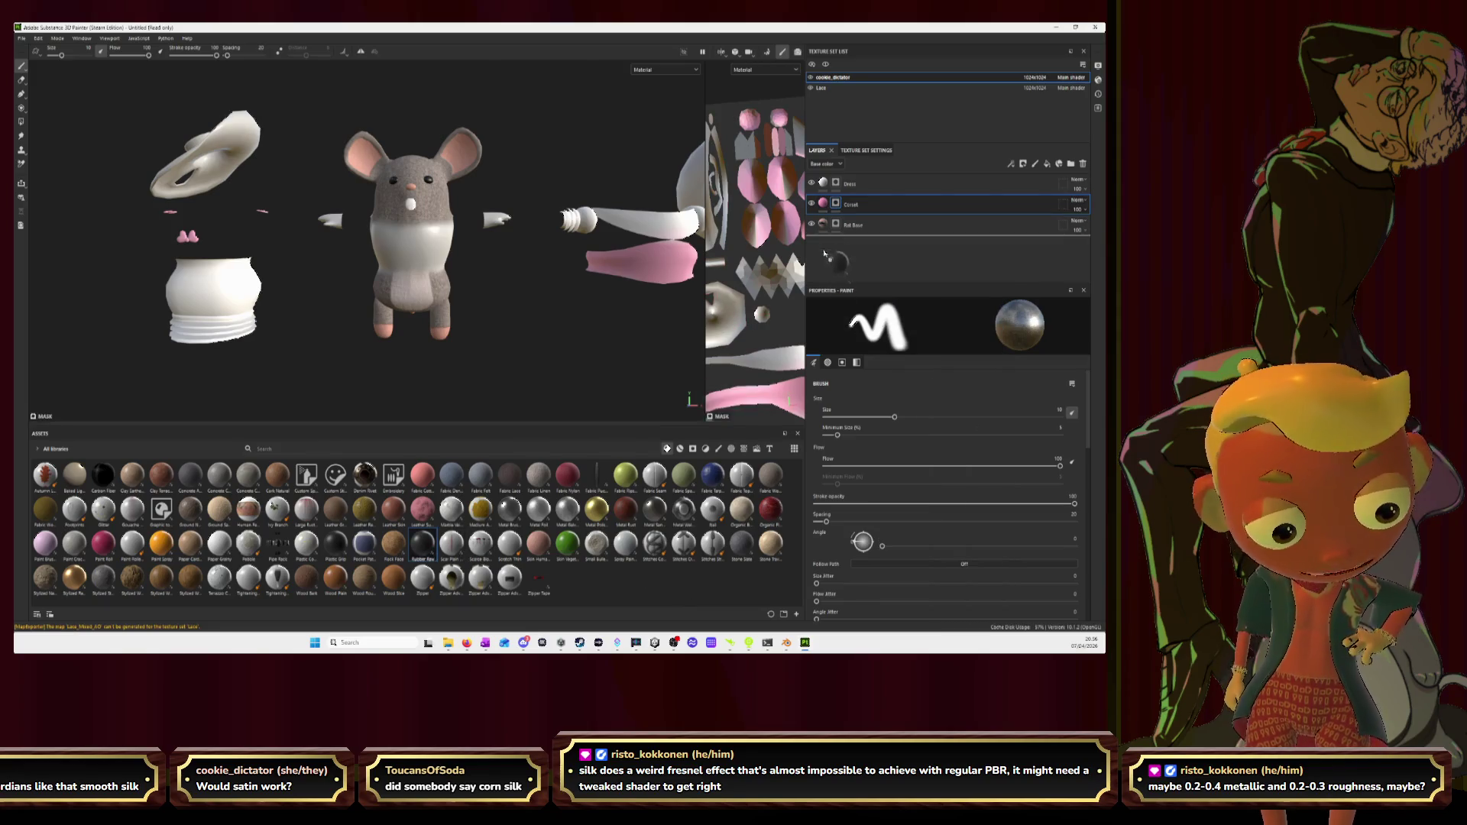
pyautogui.moveTo(822, 207); pyautogui.dragTo(826, 215)
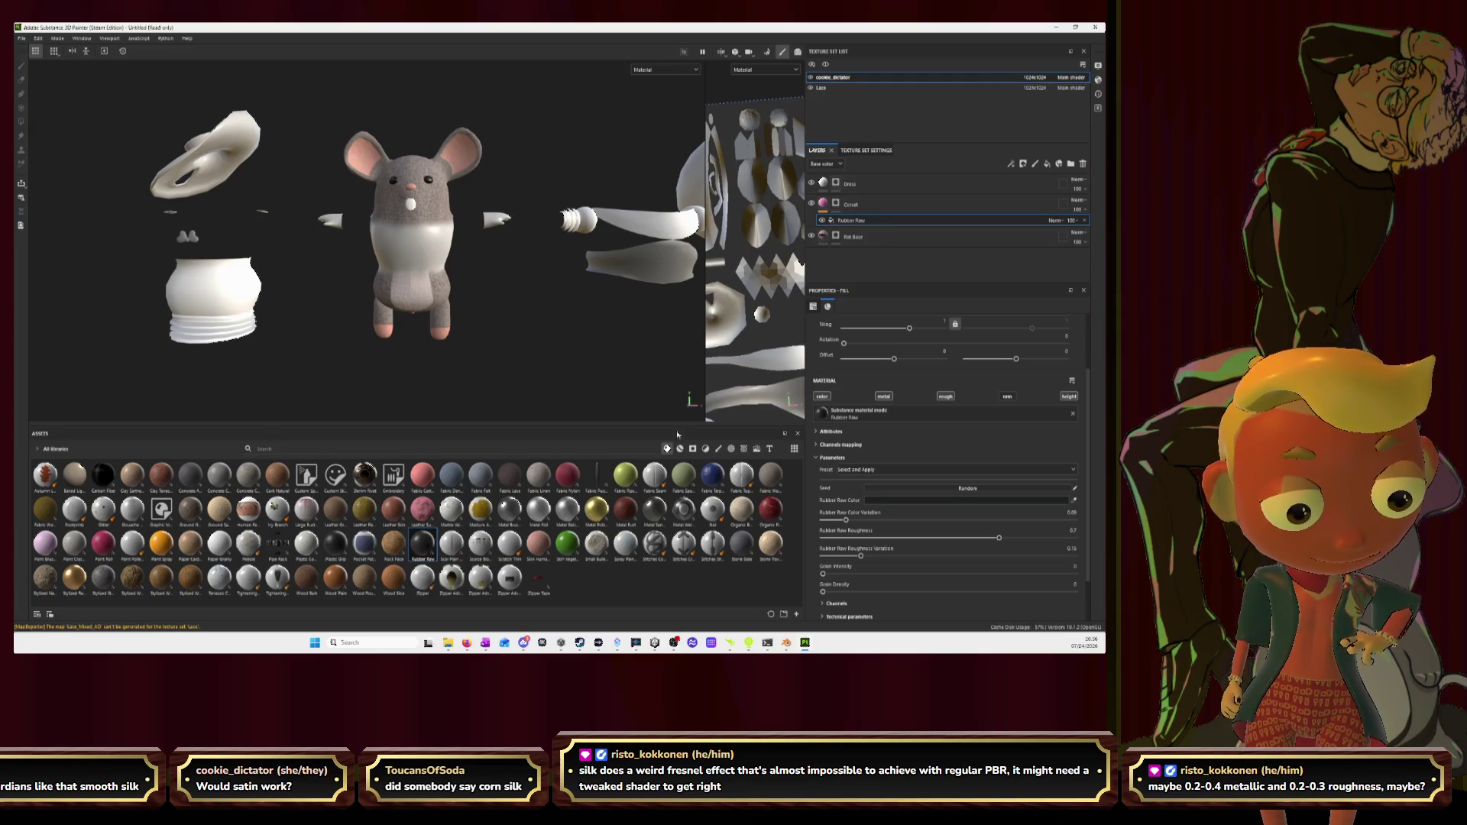
pyautogui.moveTo(423, 545)
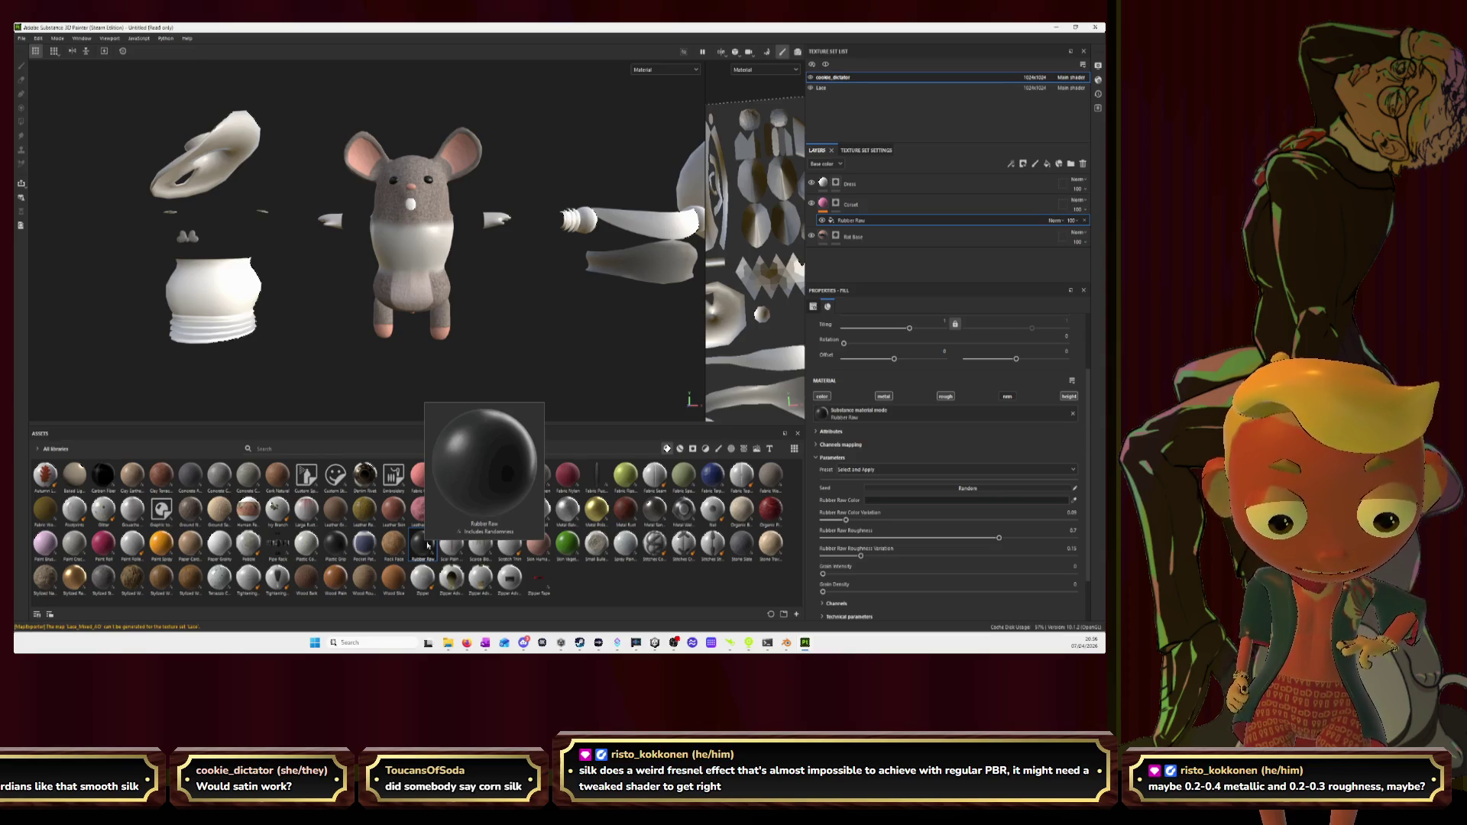
pyautogui.press('Delete')
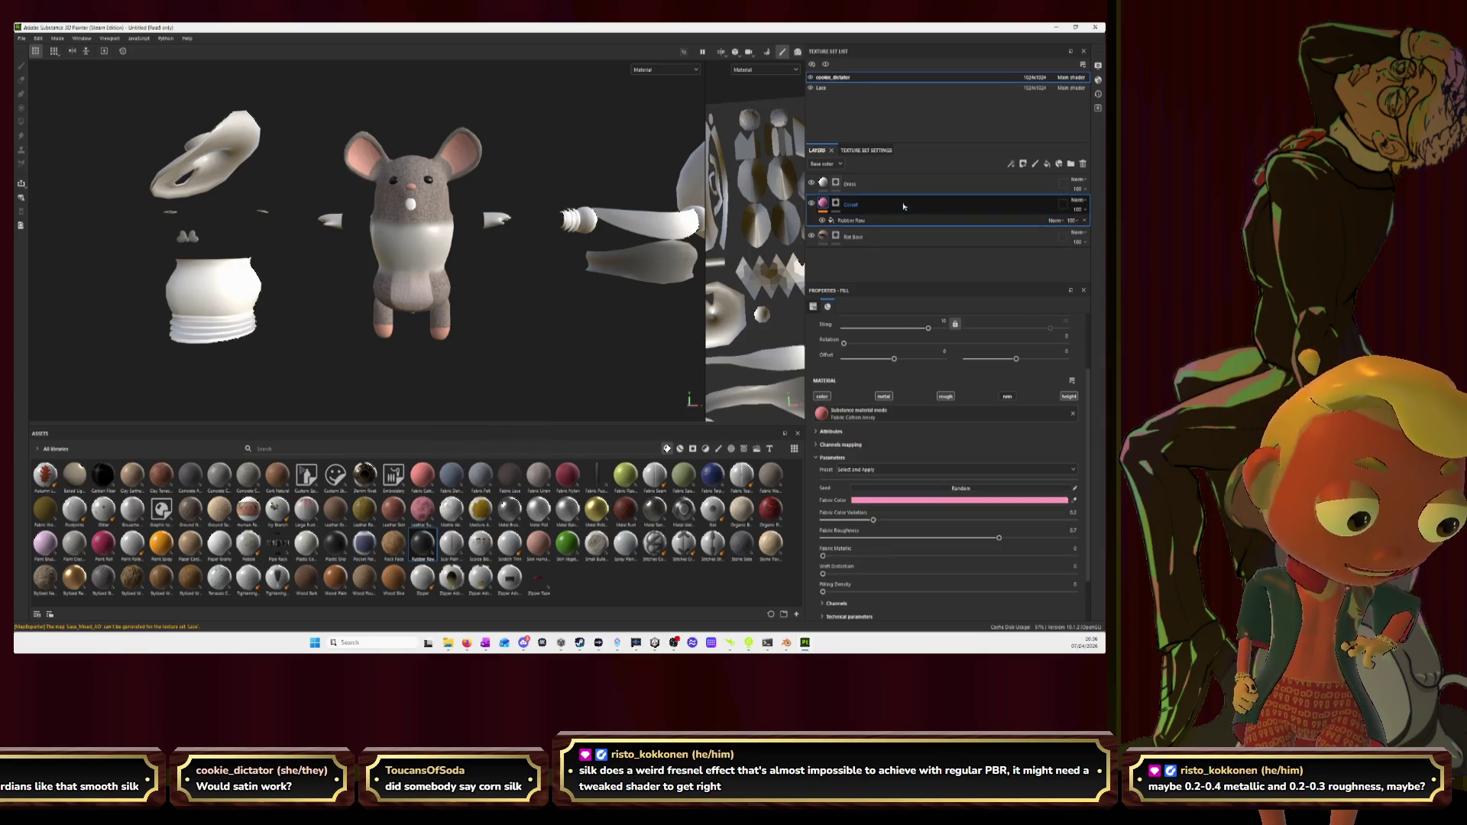
pyautogui.press('Delete')
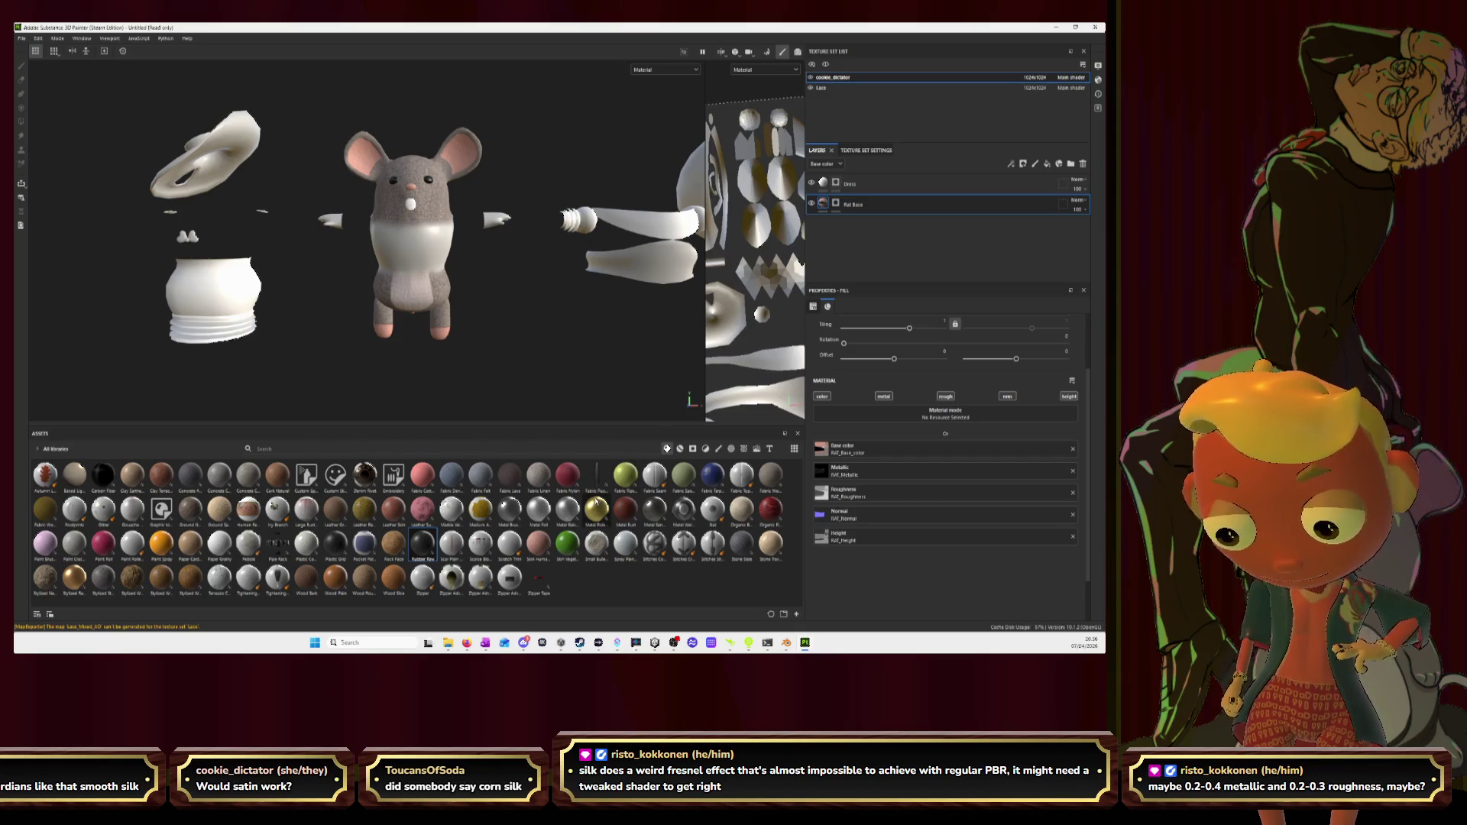
# Try Rubber Raw again under Rat Base with the Height channel displayed, then delete it
pyautogui.moveTo(480, 544)
pyautogui.mouseDown()
pyautogui.moveTo(821, 254)
pyautogui.moveTo(880, 273)
pyautogui.mouseUp()
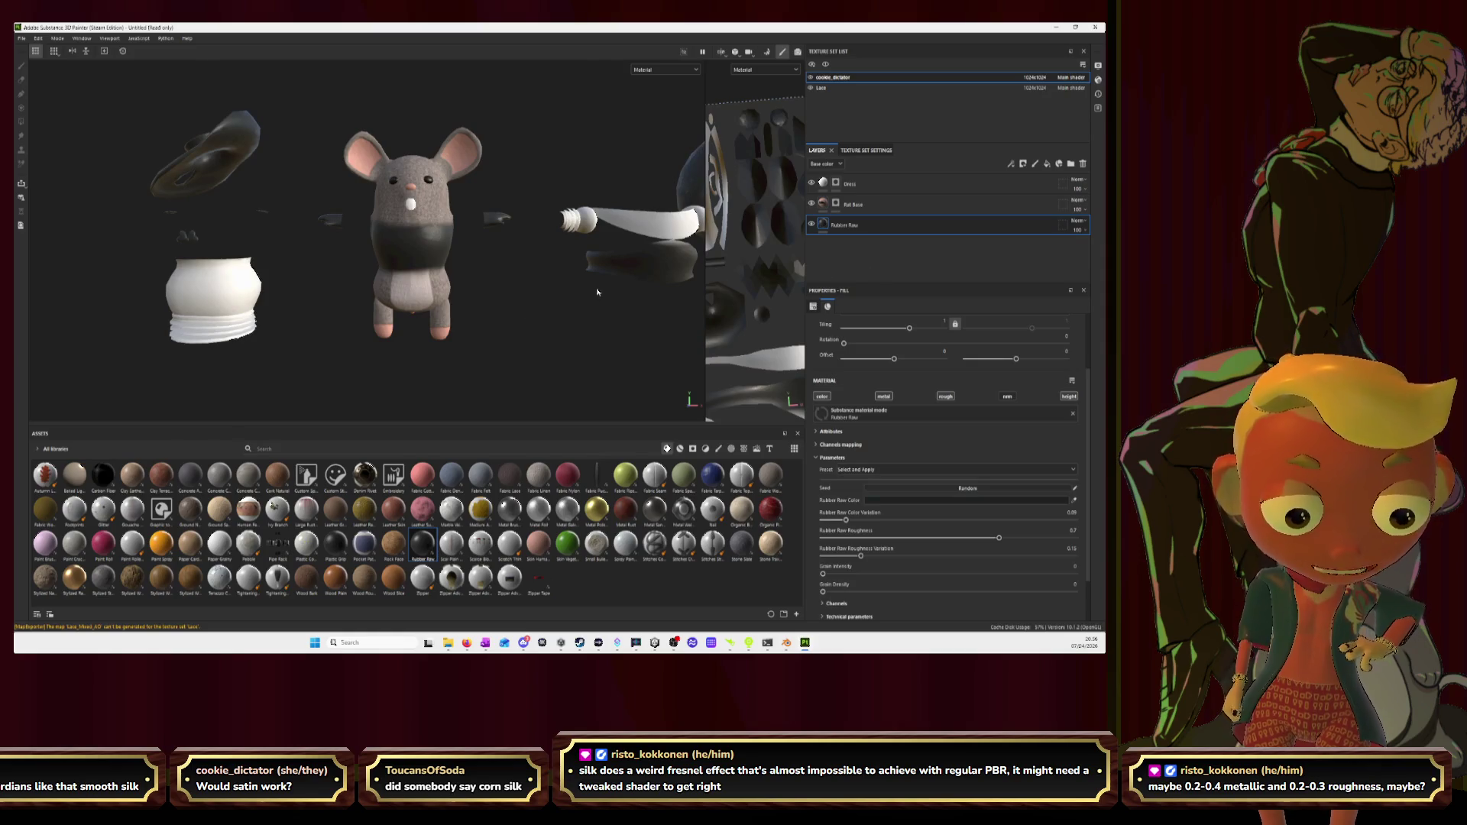
pyautogui.keyDown('alt'); pyautogui.moveTo(637, 299); pyautogui.dragTo(379, 295, button='middle'); pyautogui.keyUp('alt')
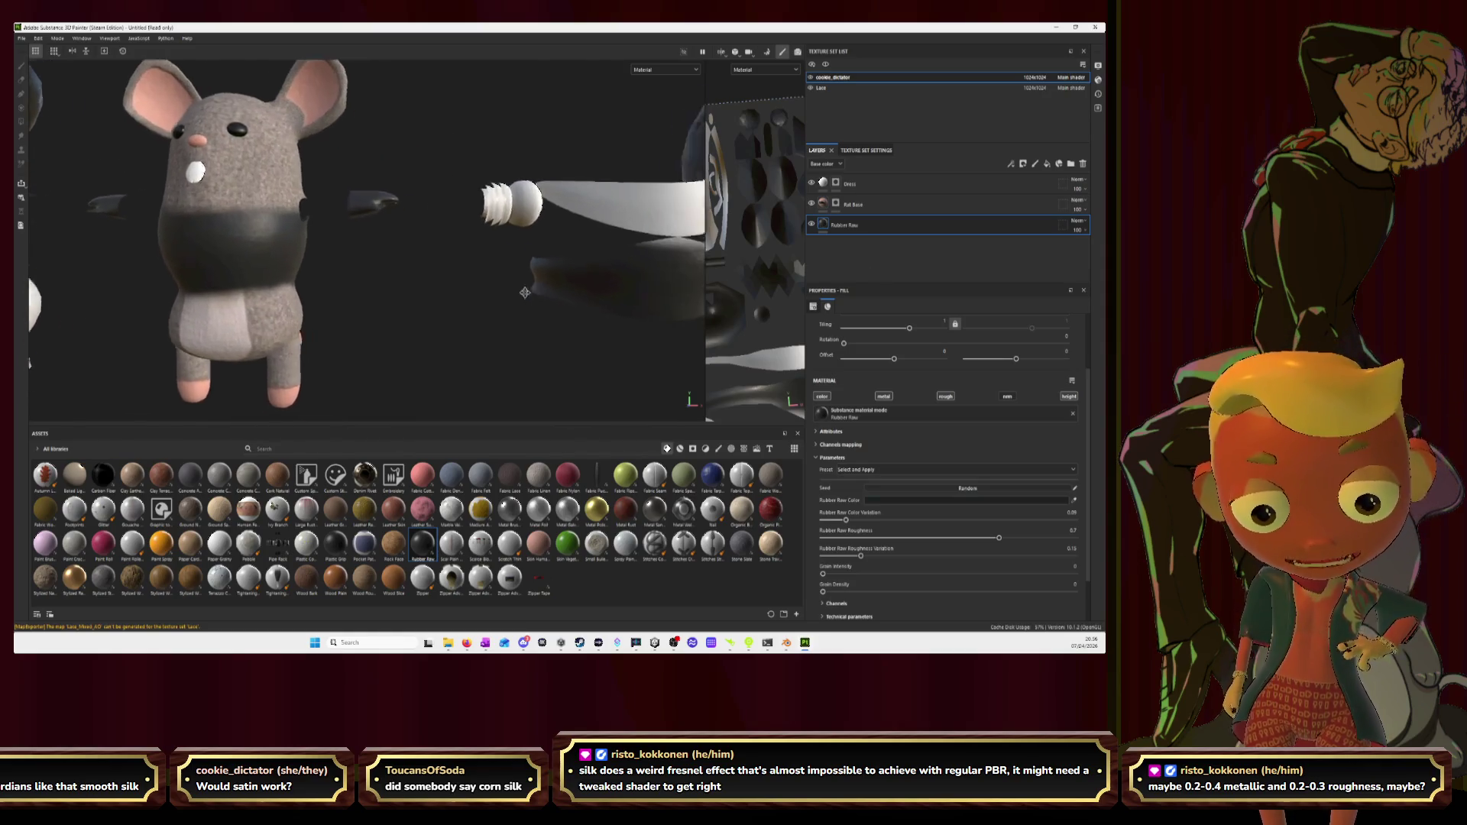
pyautogui.scroll(3, 378, 294)
pyautogui.scroll(3, 451, 315)
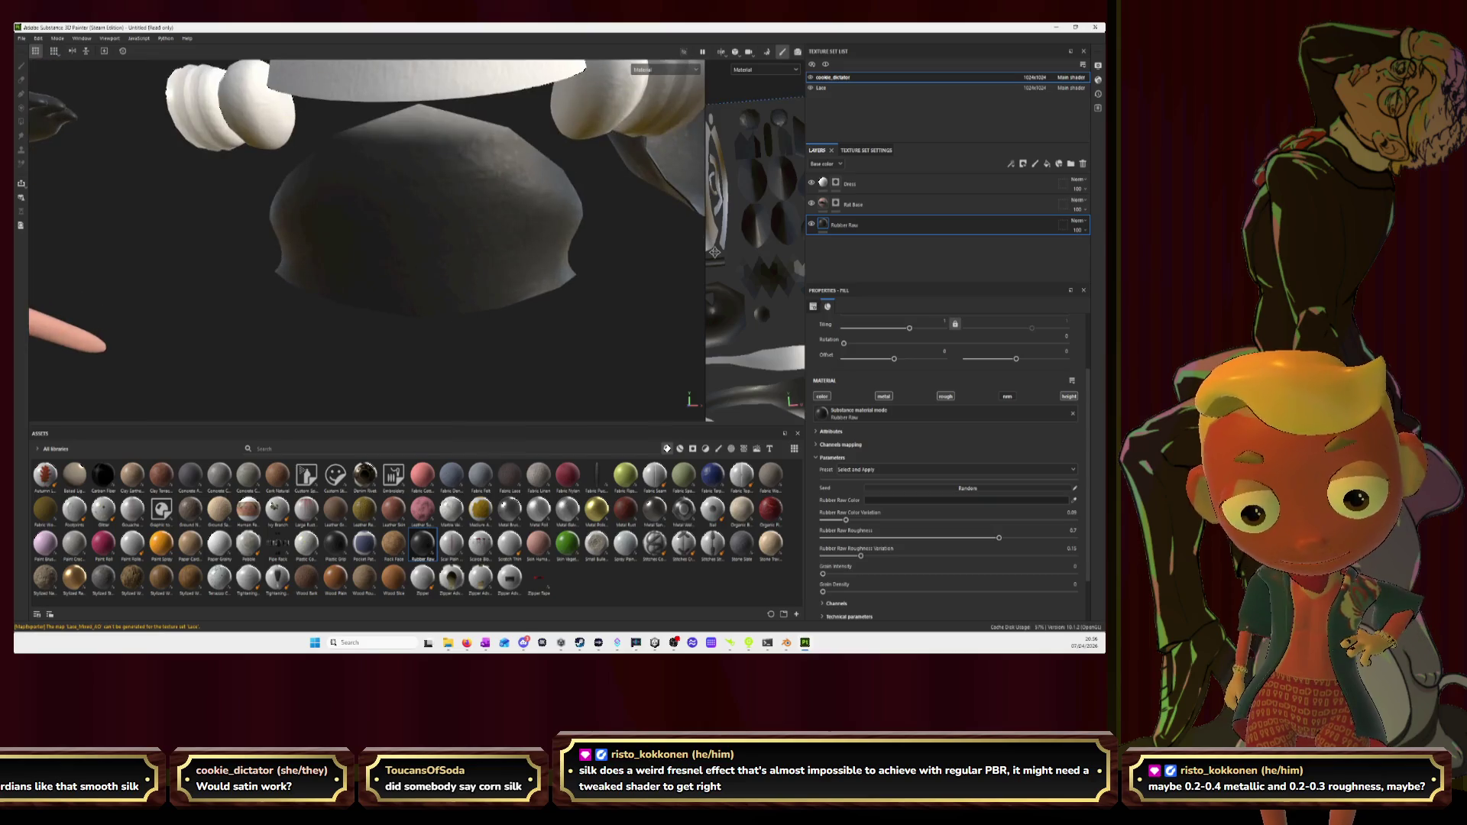
pyautogui.click(838, 165)
pyautogui.click(822, 210)
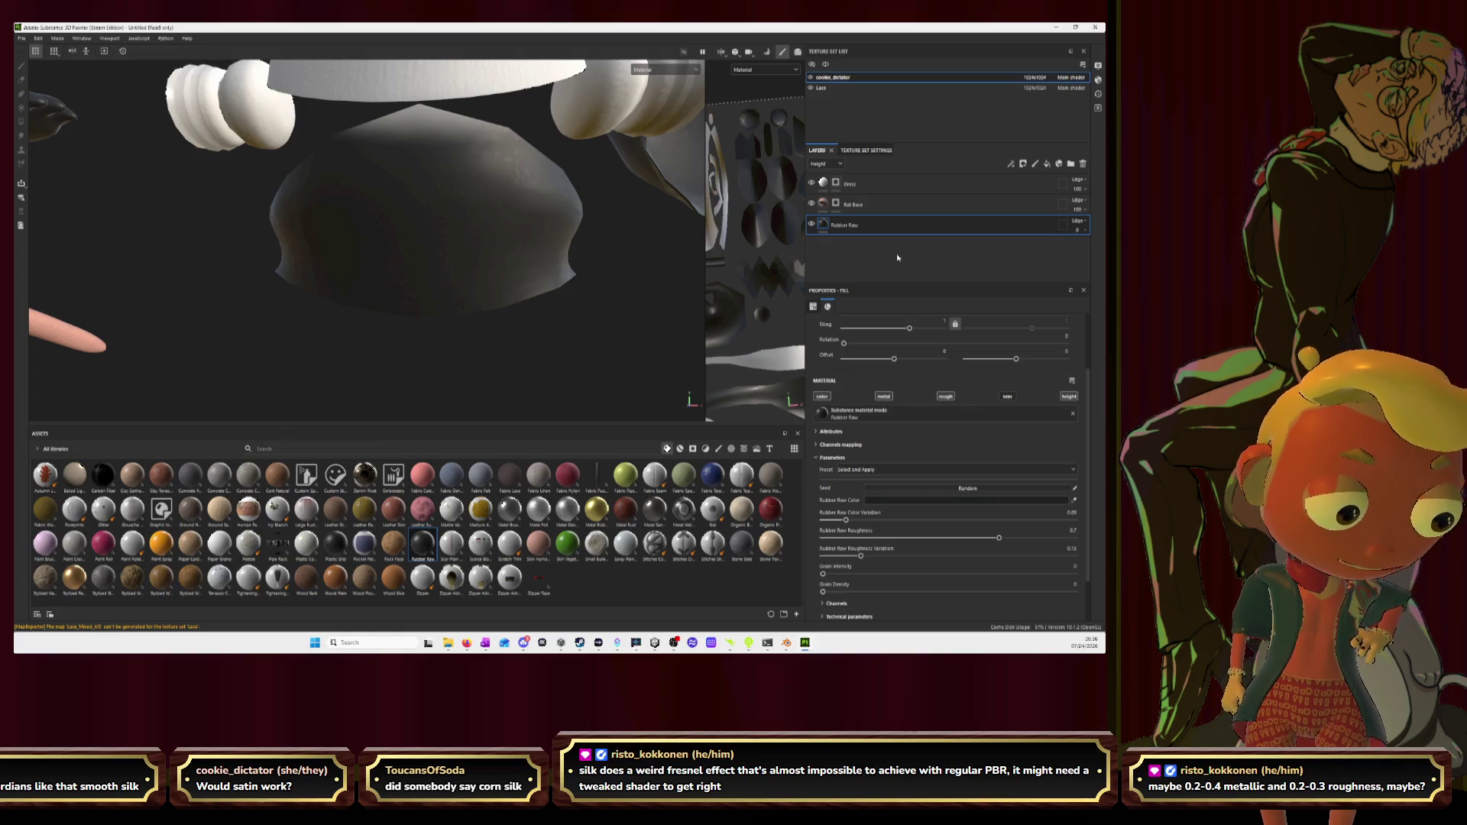
pyautogui.click(874, 226)
pyautogui.press('Delete')
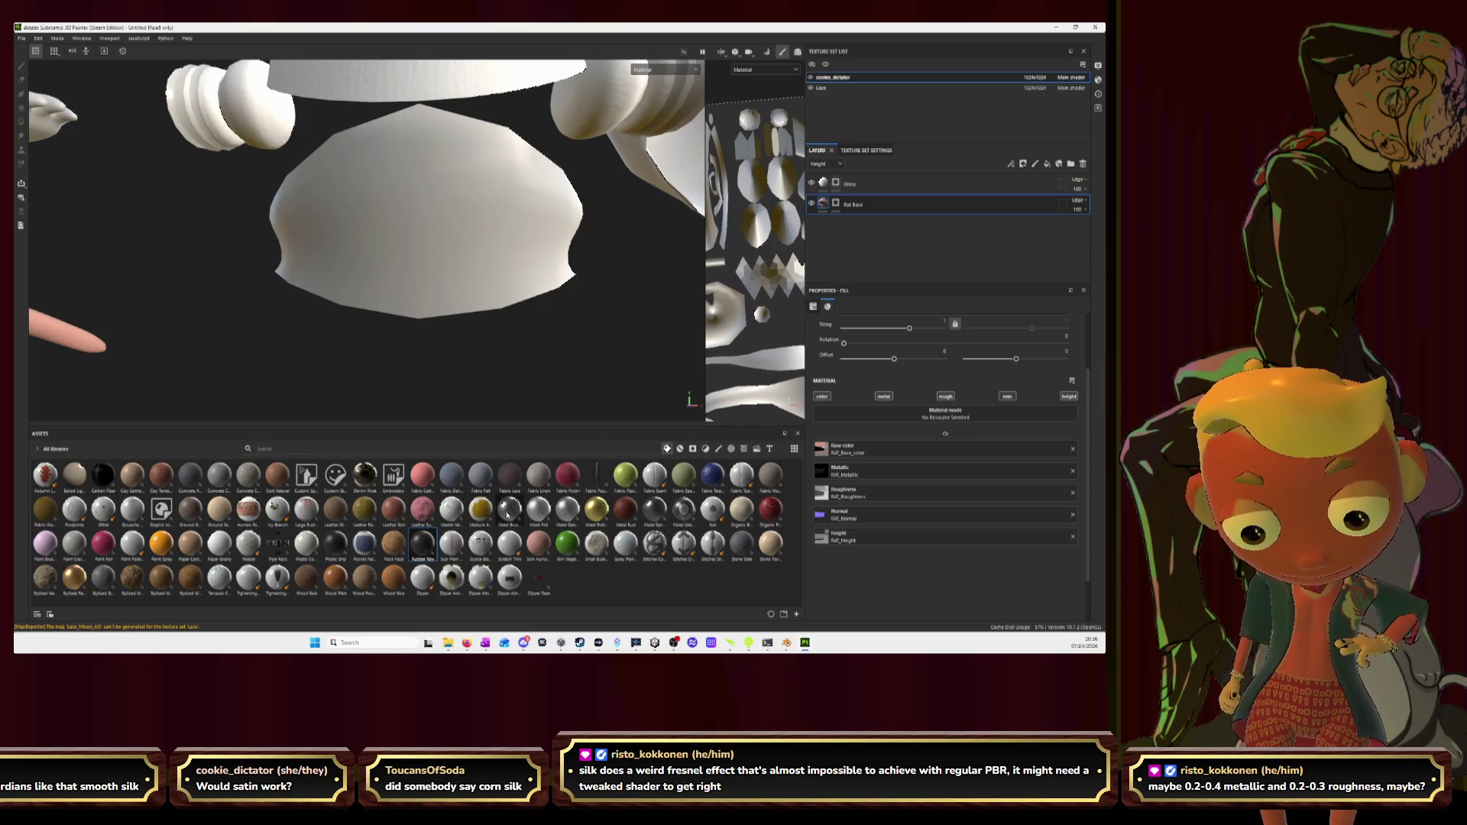
# Try a Metal Brushed fill layer, rescale its pattern on the panel, then delete it
pyautogui.moveTo(507, 512); pyautogui.dragTo(878, 251)
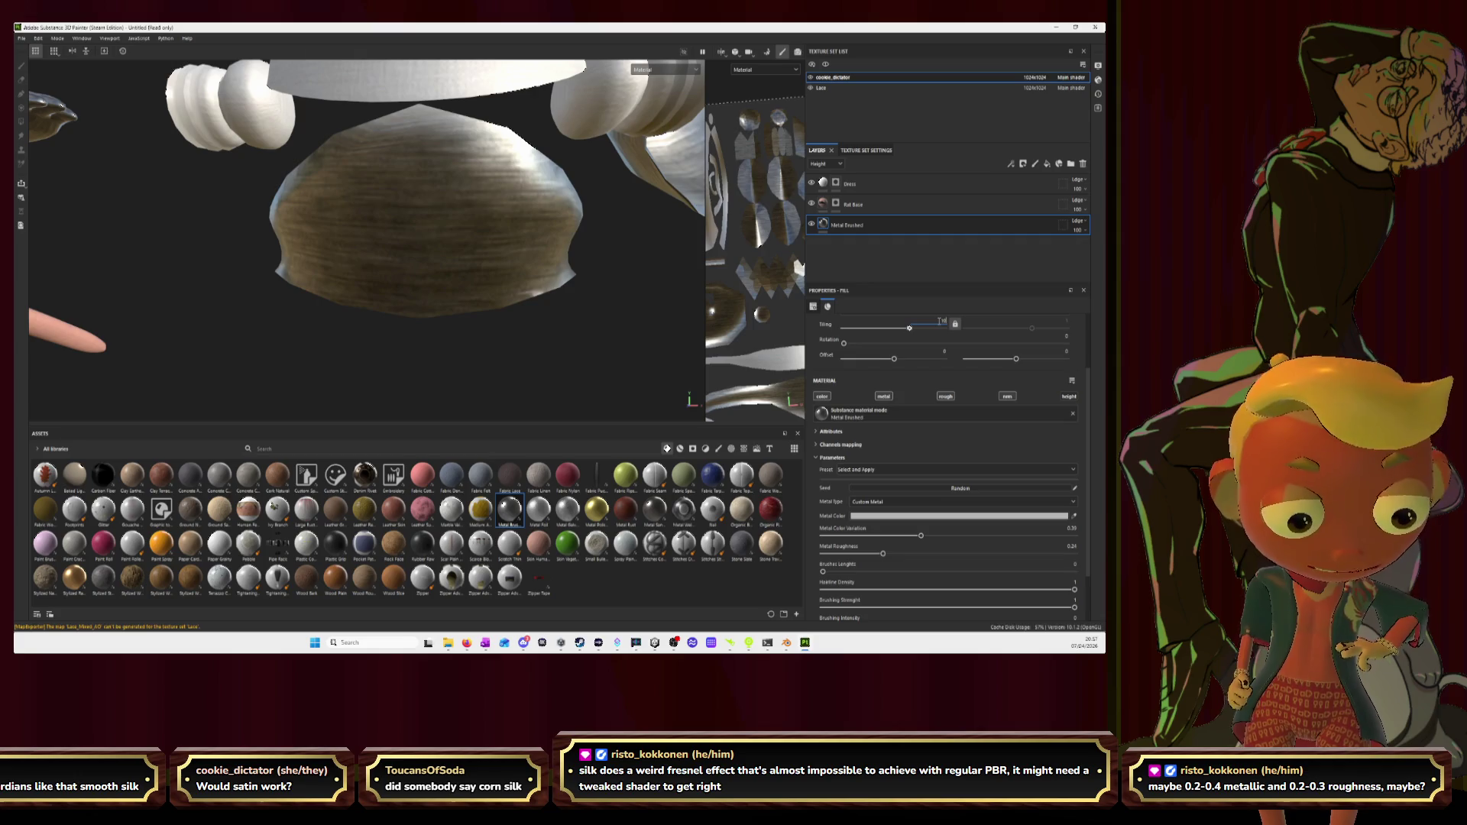
pyautogui.moveTo(941, 322); pyautogui.dragTo(927, 327)
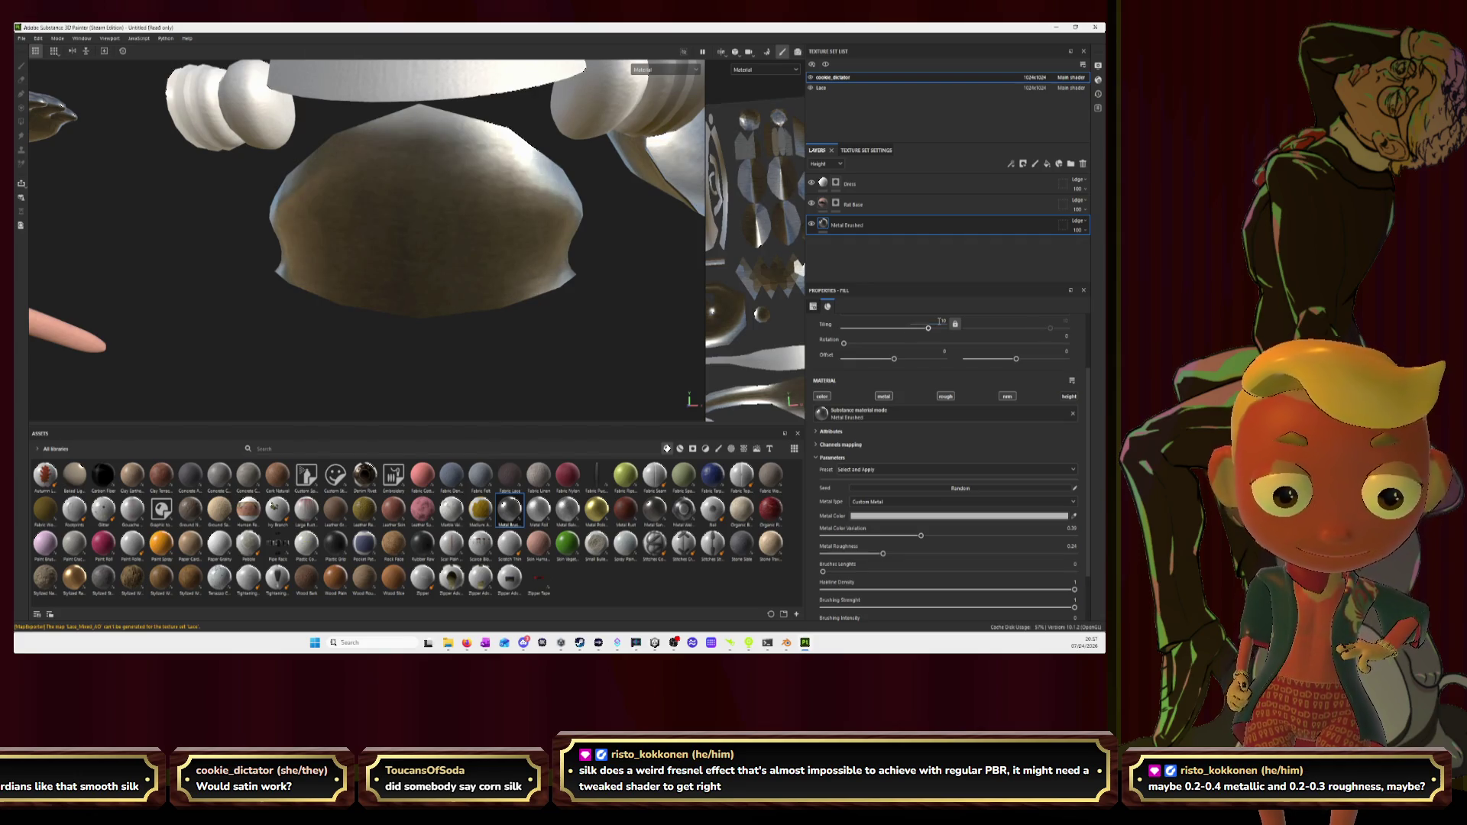
pyautogui.press('Delete')
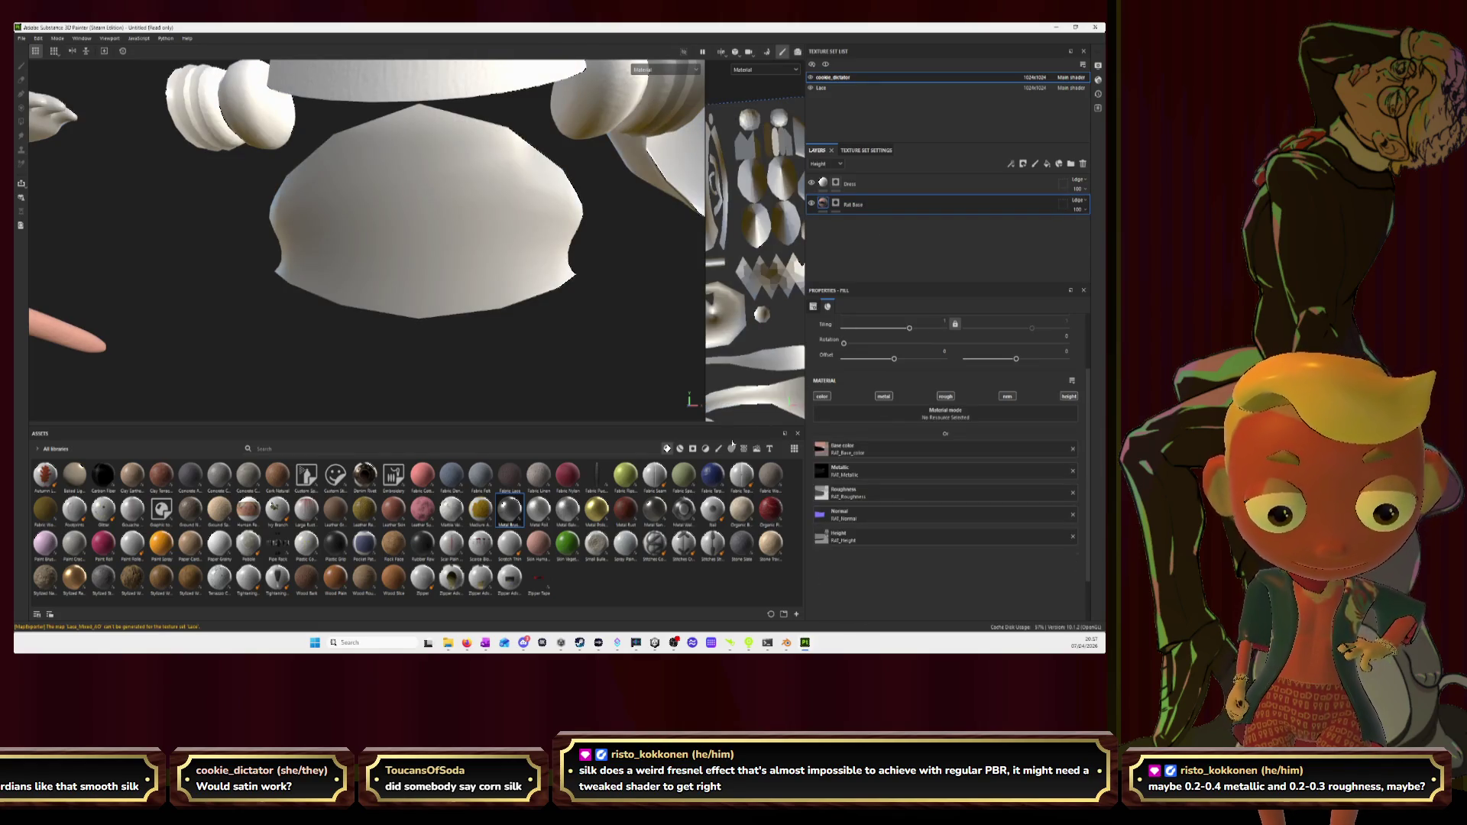
pyautogui.moveTo(624, 473)
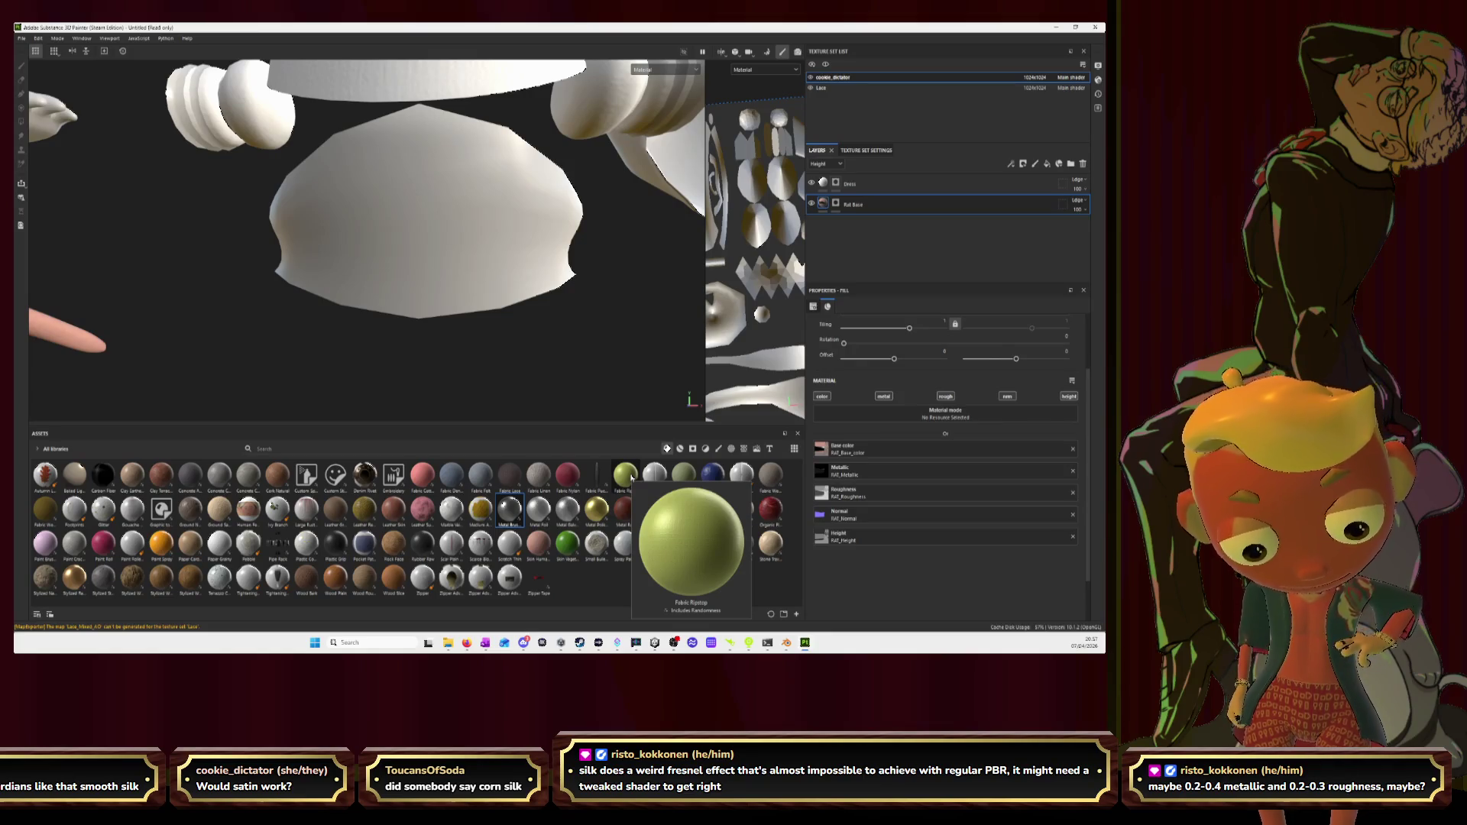
# Add a Fabric Ripstop fill layer with finer tiling and lower roughness for a glossier look
pyautogui.moveTo(631, 479); pyautogui.dragTo(848, 235)
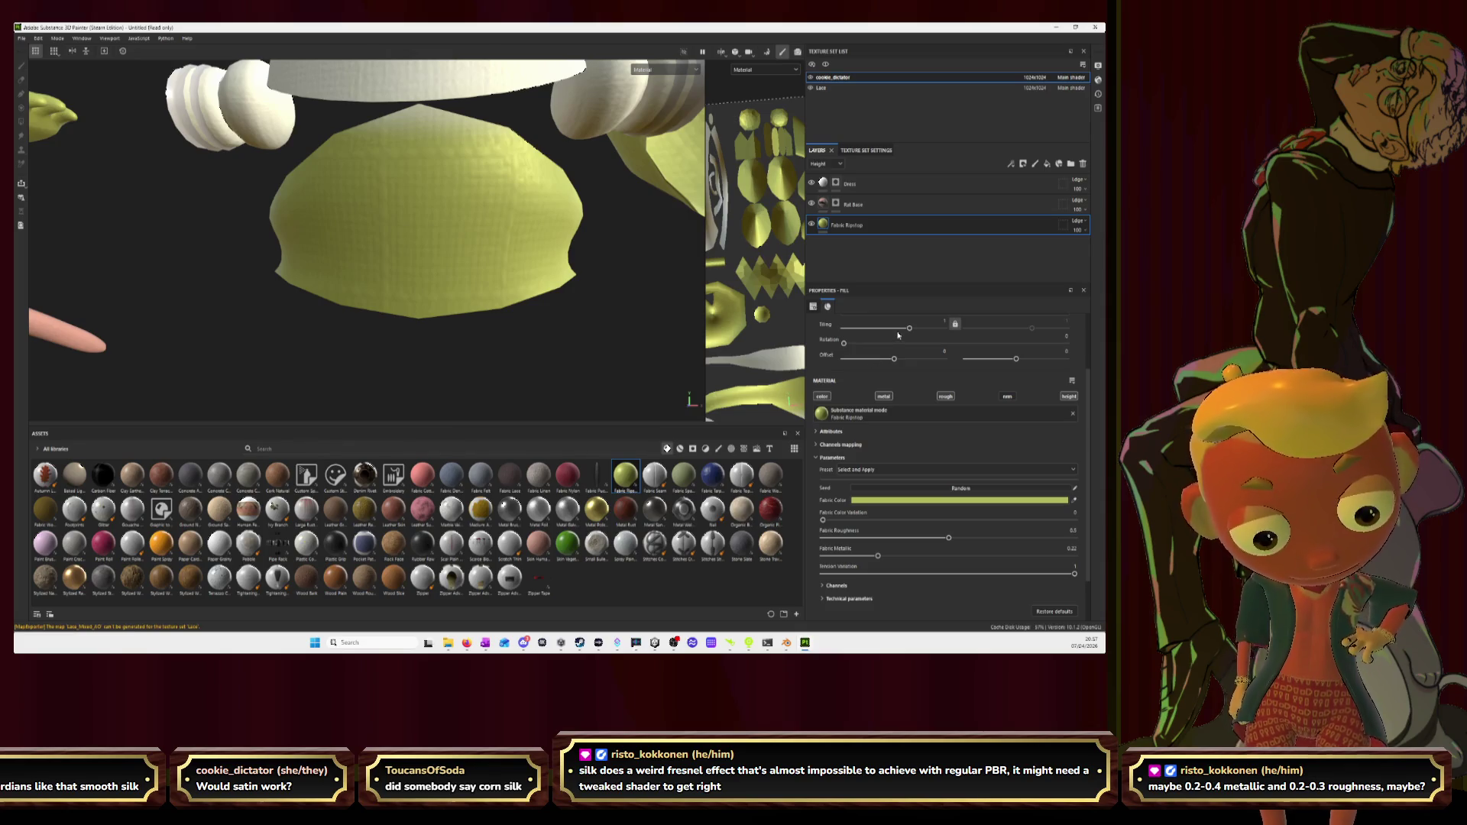
pyautogui.moveTo(909, 330); pyautogui.dragTo(943, 331)
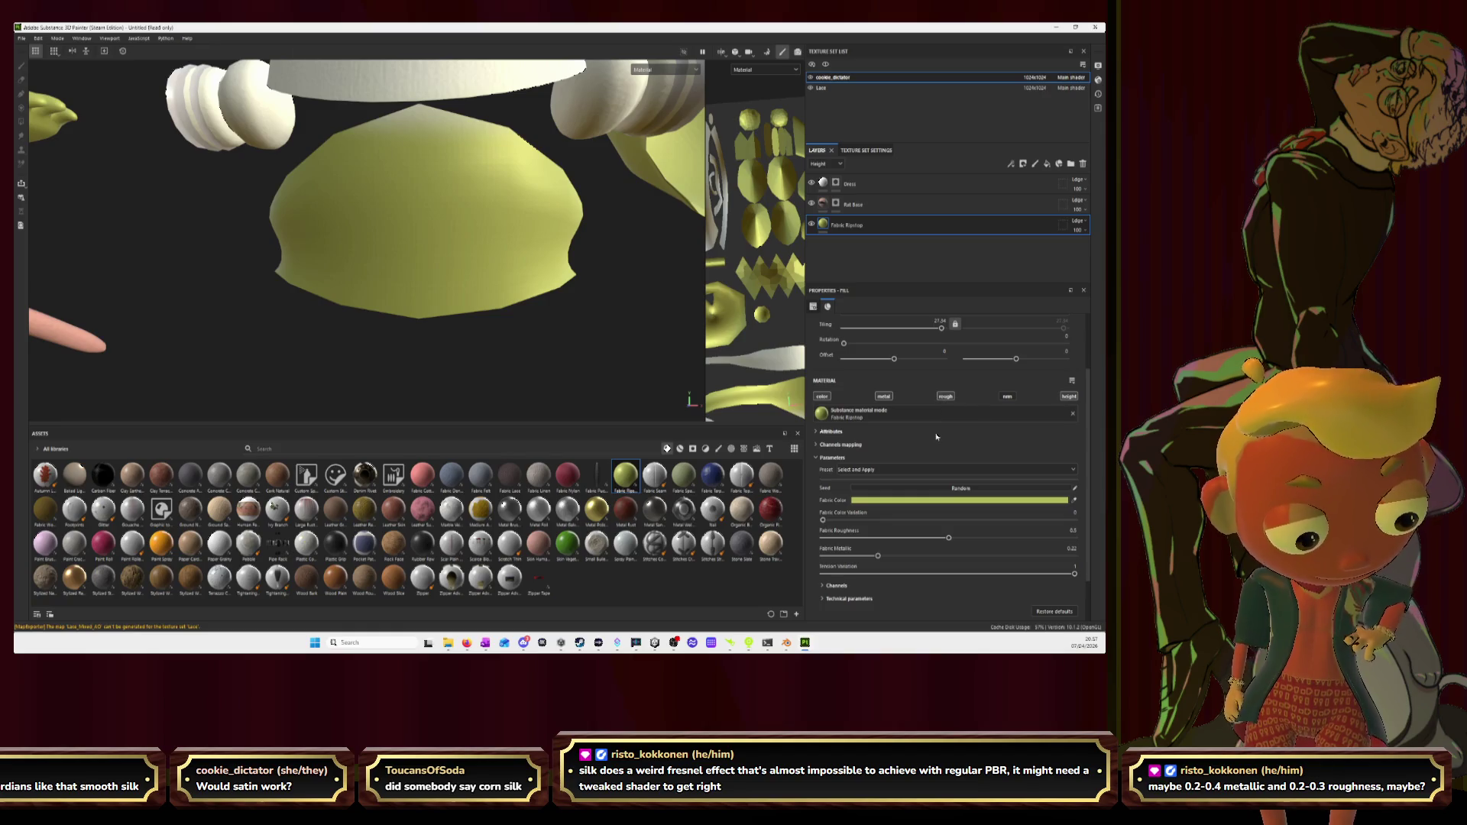
pyautogui.scroll(-1, 948, 512)
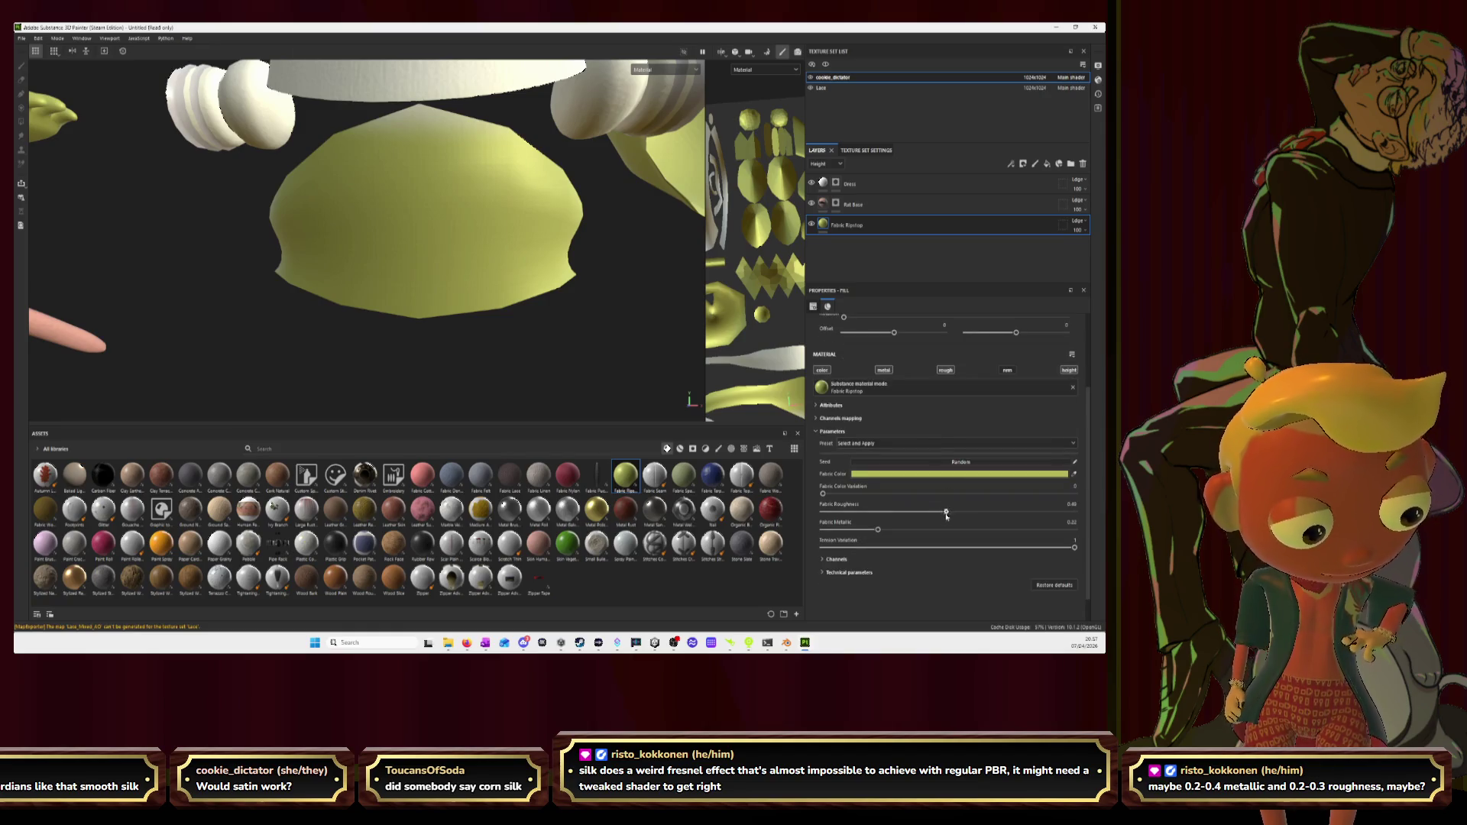
pyautogui.moveTo(948, 514); pyautogui.dragTo(885, 517)
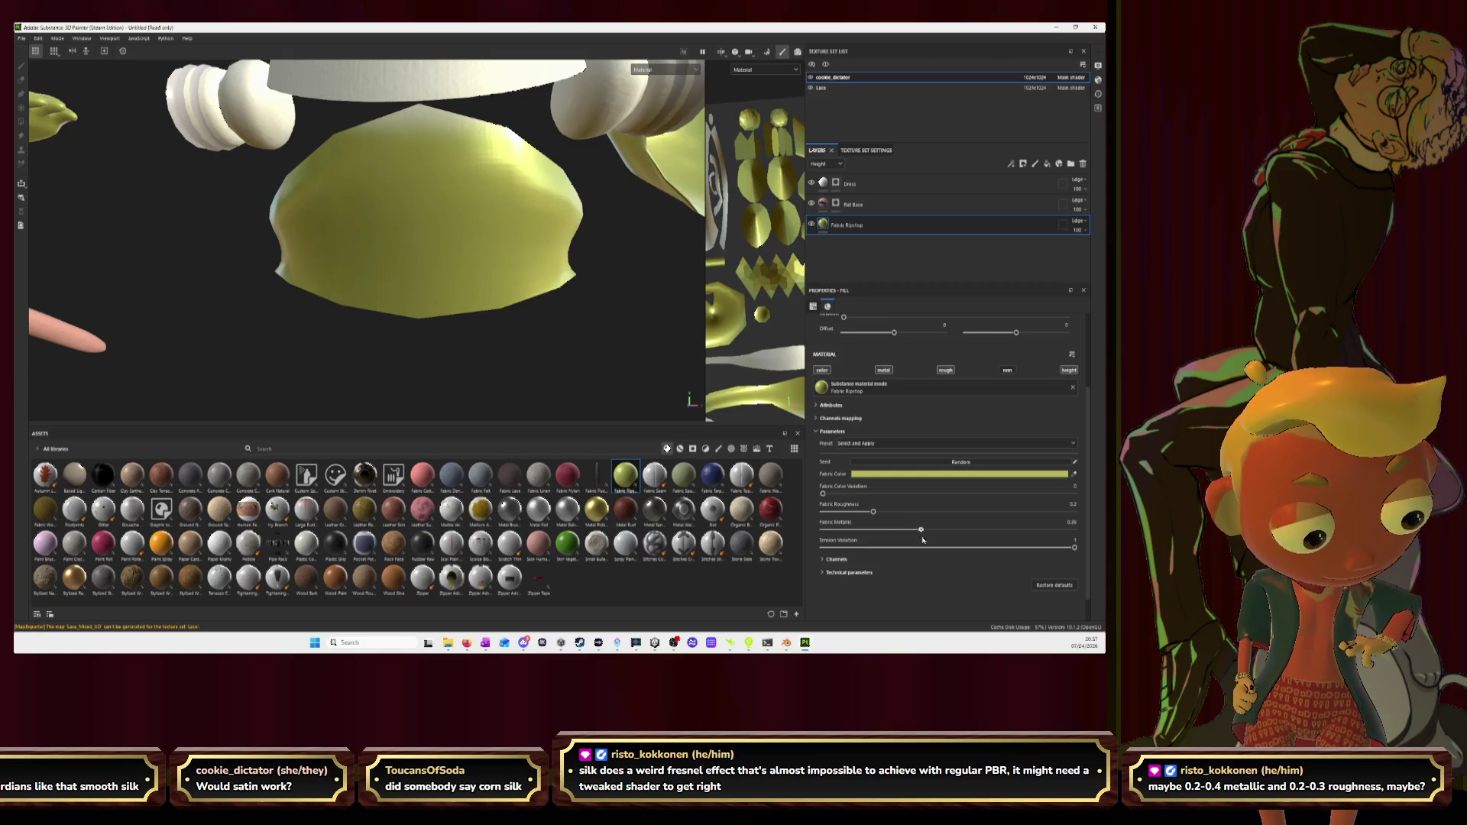
pyautogui.scroll(-3, 609, 256)
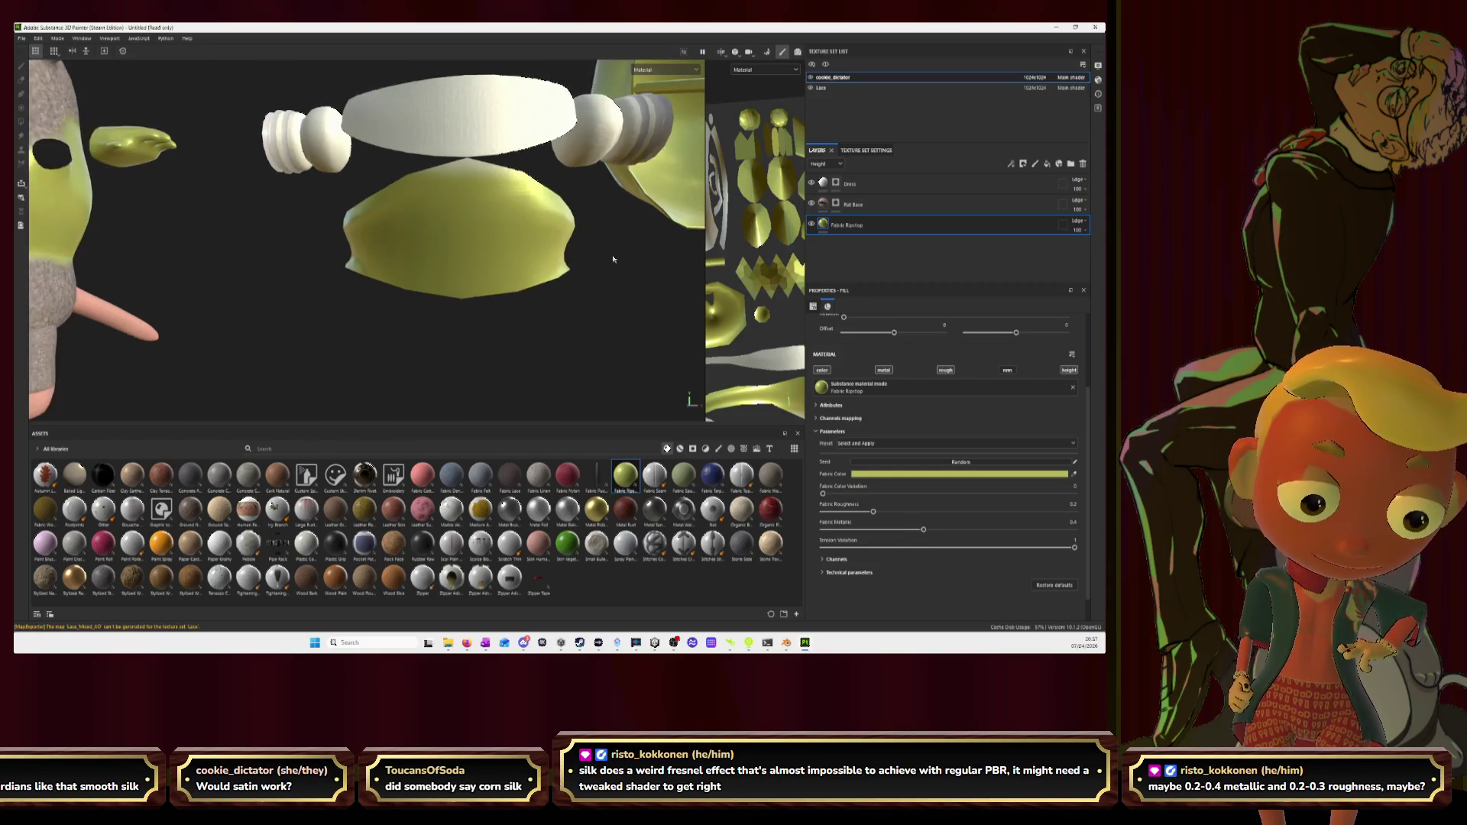
# Inspect the yellow fabric on the model with panels hidden, then bring up the Fabric Ripstop layer options
pyautogui.rightClick(534, 309)
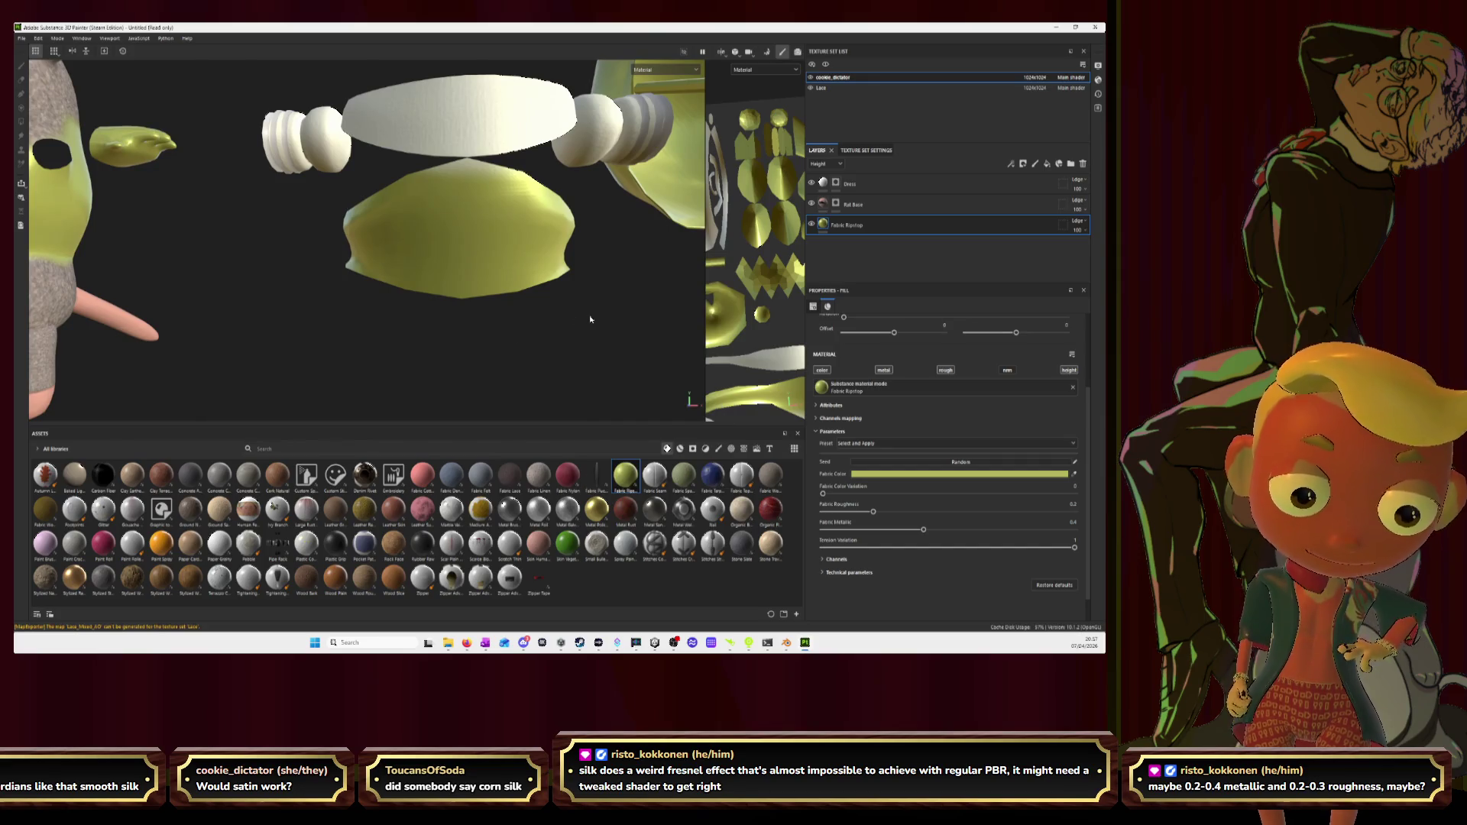
pyautogui.scroll(3, 940, 371)
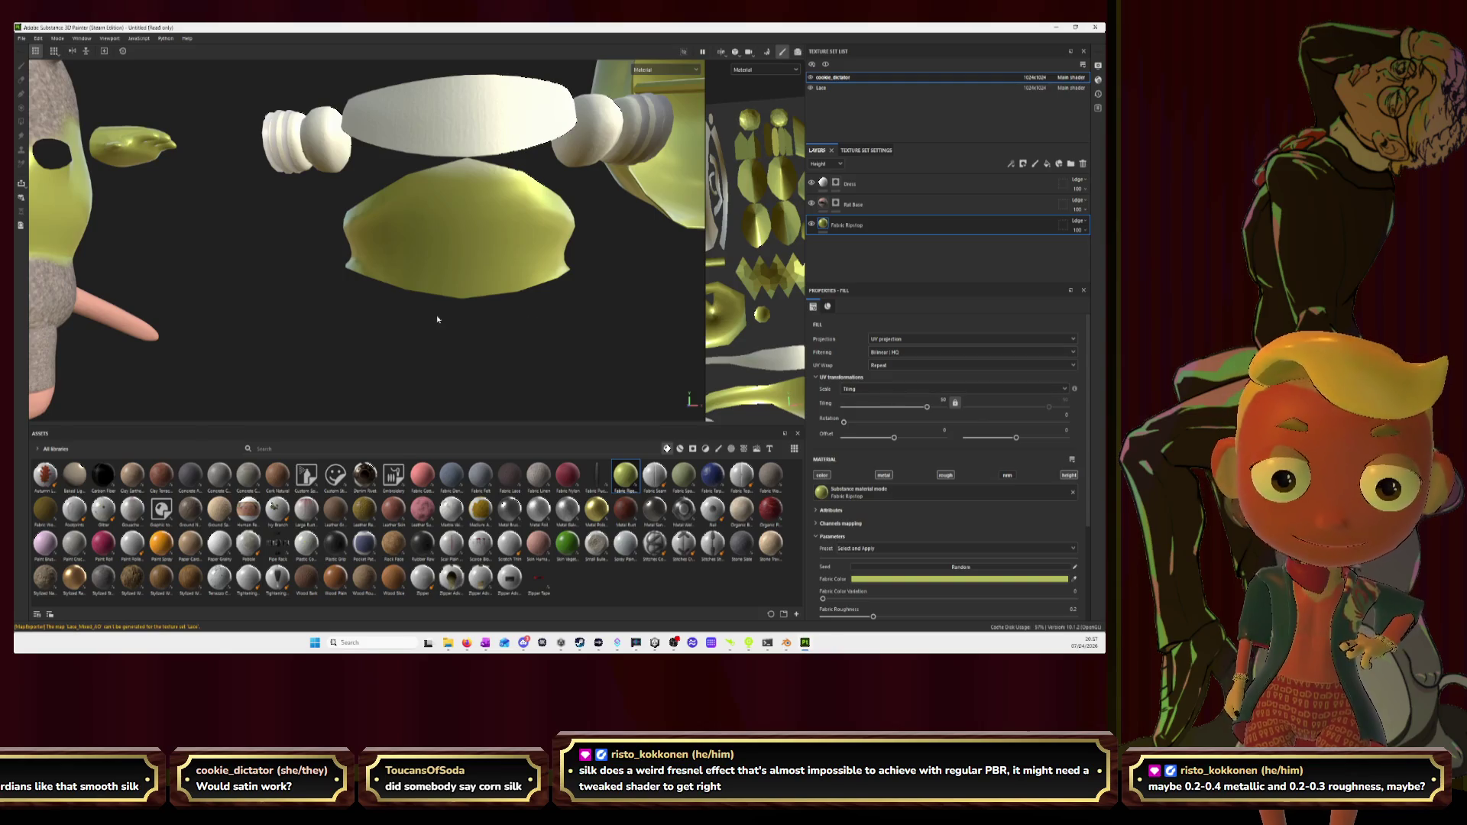
pyautogui.scroll(-3, 612, 314)
pyautogui.press('Tab')
pyautogui.press('Tab')
pyautogui.press('Tab')
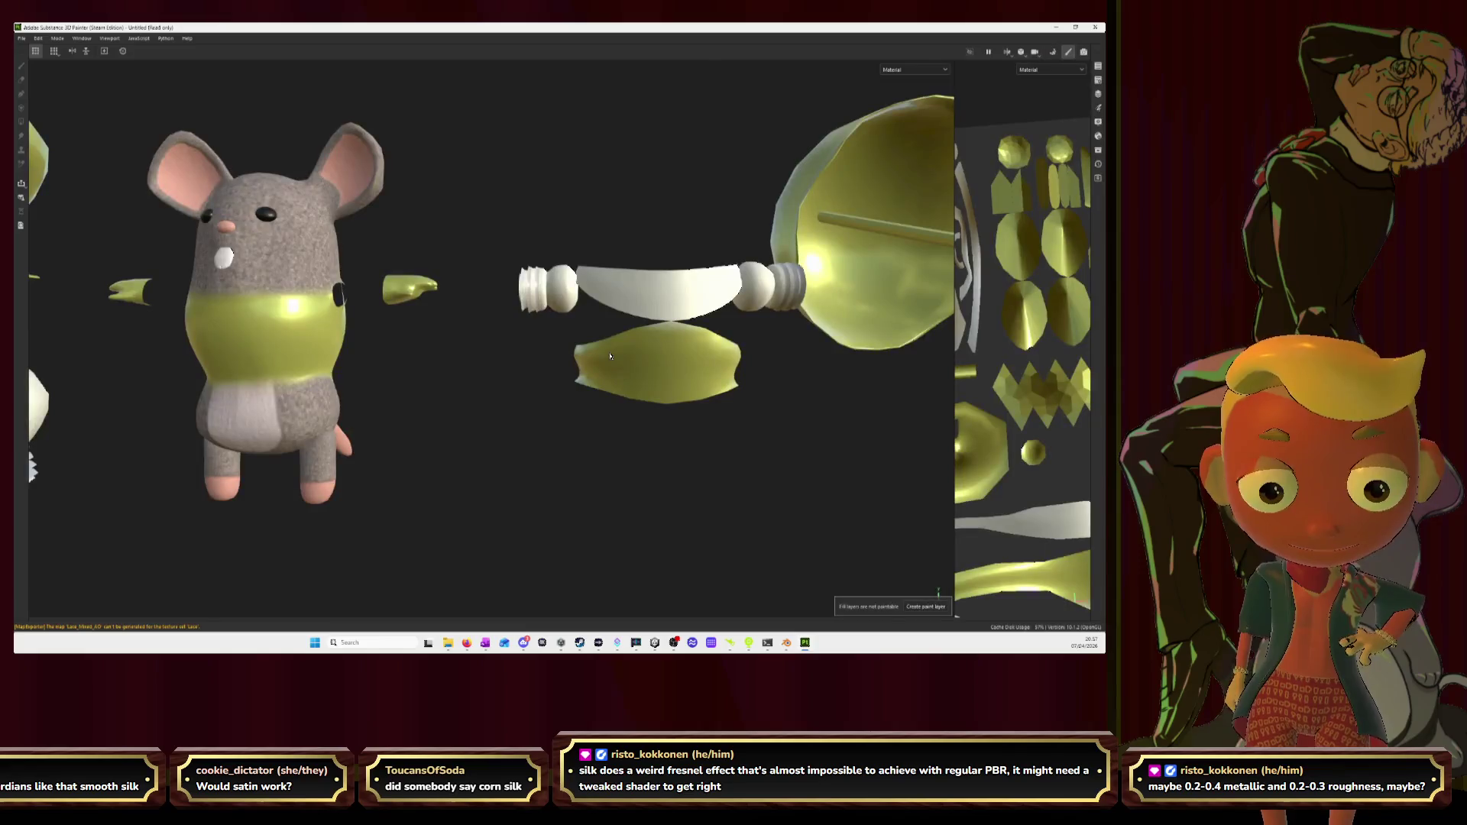
pyautogui.press('Tab')
pyautogui.moveTo(643, 367)
pyautogui.keyDown('alt'); pyautogui.mouseDown()
pyautogui.moveTo(511, 367)
pyautogui.moveTo(351, 305)
pyautogui.moveTo(311, 314)
pyautogui.moveTo(470, 344)
pyautogui.moveTo(618, 349)
pyautogui.moveTo(702, 330)
pyautogui.mouseUp(); pyautogui.keyUp('alt')
pyautogui.scroll(-8, 574, 345)
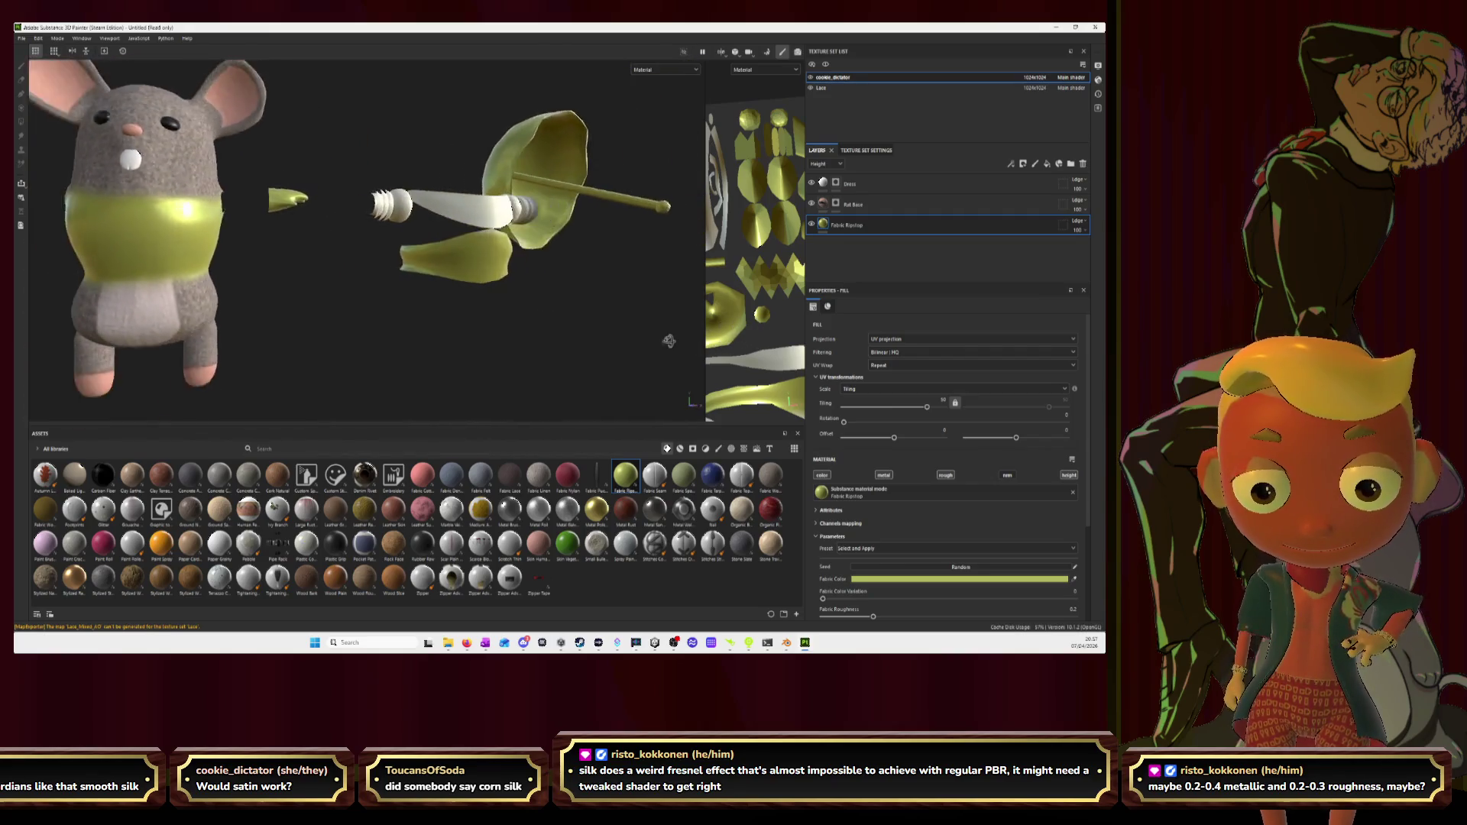
pyautogui.rightClick(877, 227)
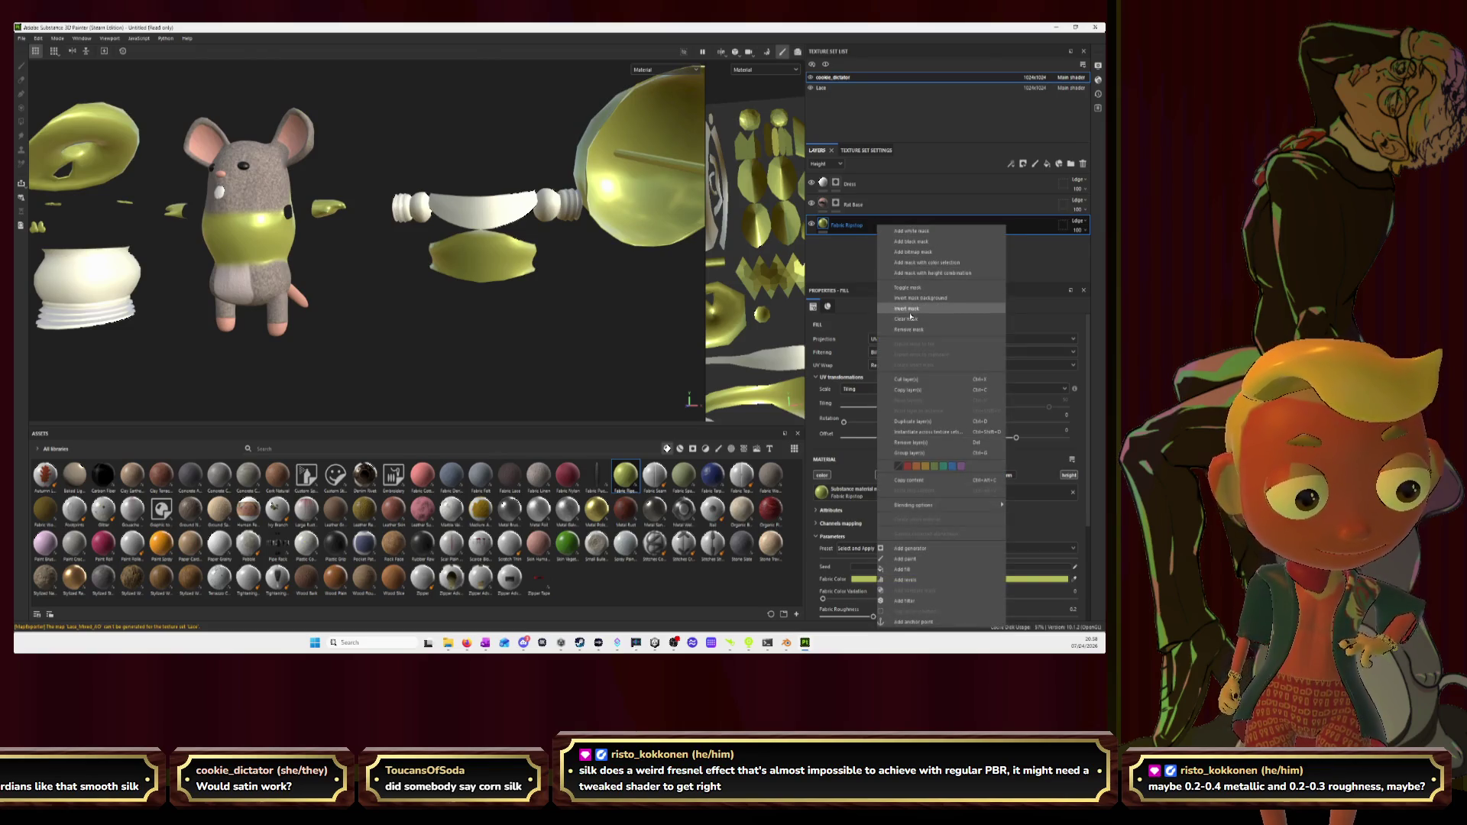
# Mask Fabric Ripstop with black, paint it onto one dress strip, and show its material settings
pyautogui.click(912, 241)
pyautogui.moveTo(481, 281); pyautogui.dragTo(522, 258)
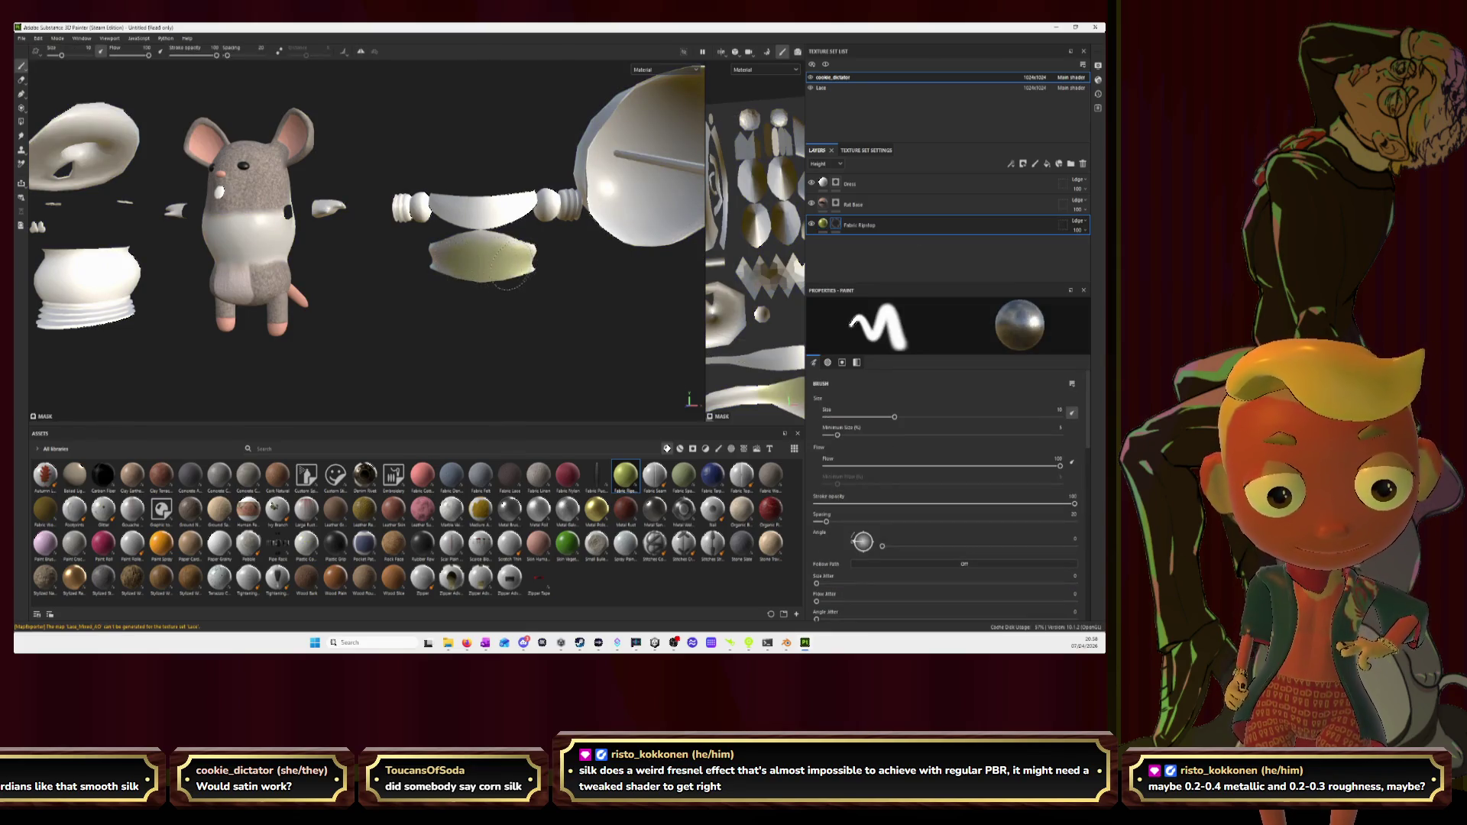
pyautogui.scroll(1, 533, 292)
pyautogui.scroll(1, 455, 282)
pyautogui.scroll(1, 450, 296)
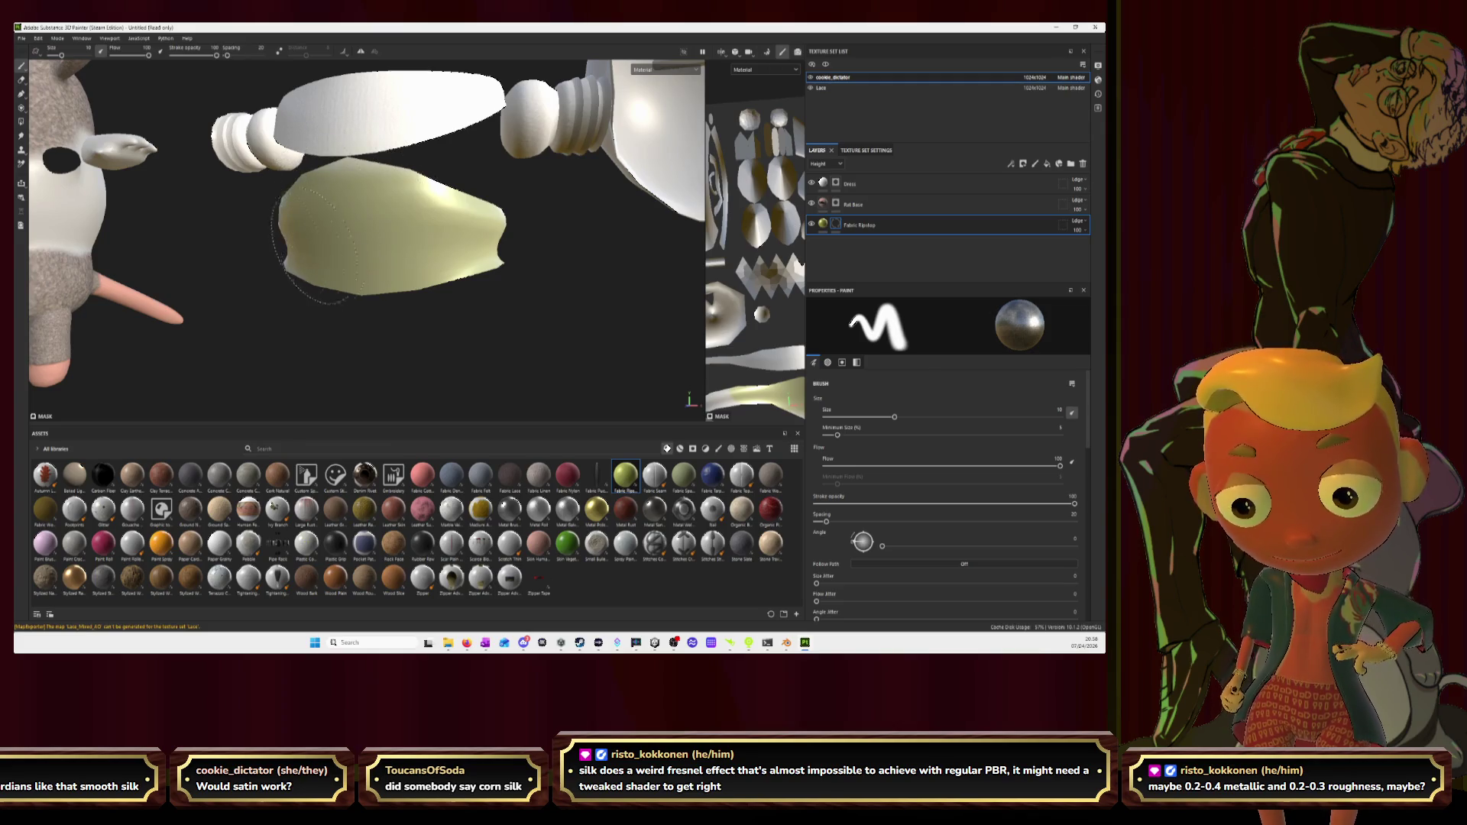
pyautogui.keyDown('alt'); pyautogui.moveTo(307, 244); pyautogui.dragTo(233, 237); pyautogui.keyUp('alt')
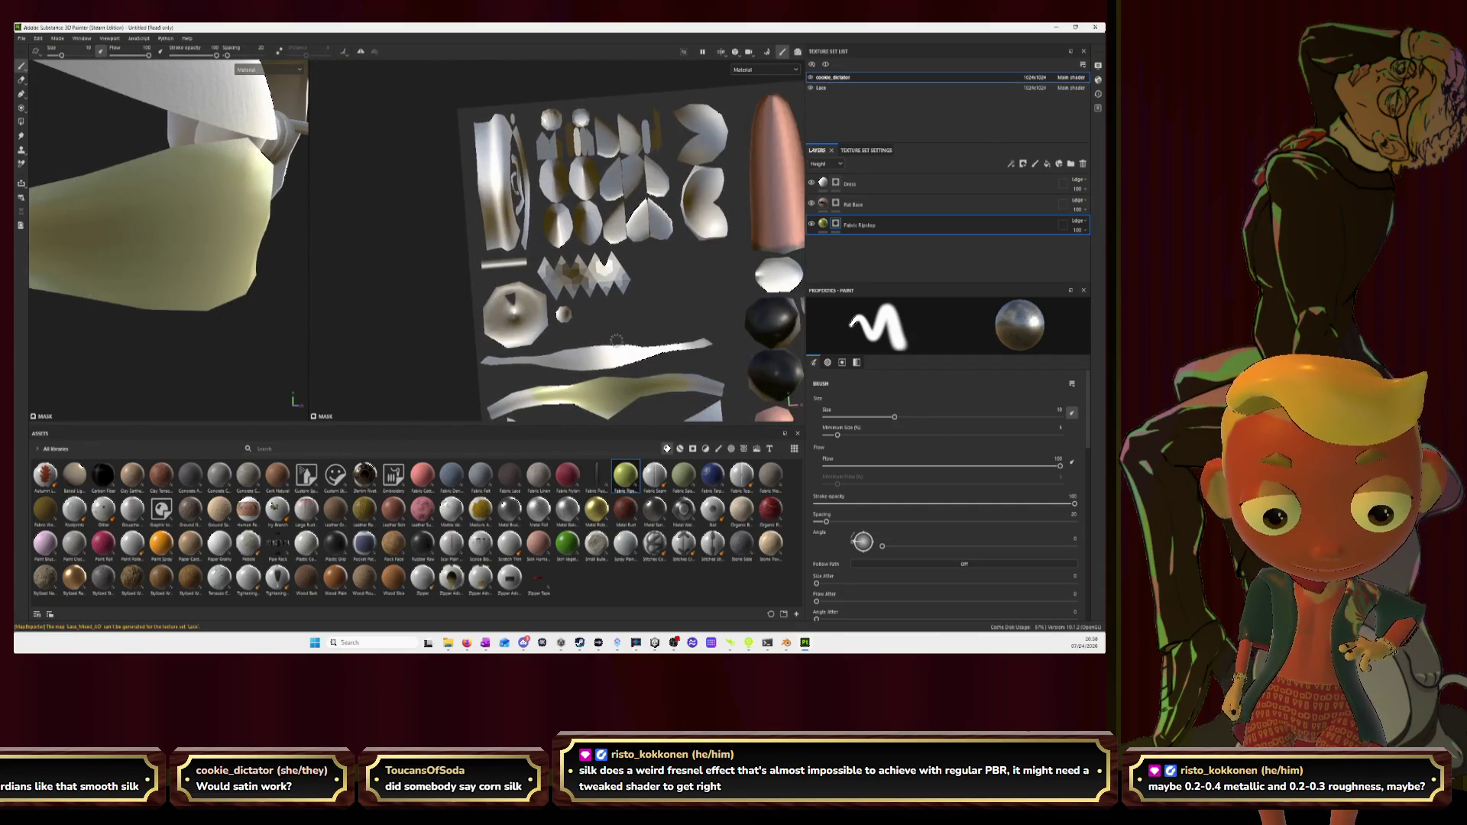
pyautogui.scroll(3, 579, 267)
pyautogui.scroll(3, 580, 267)
pyautogui.scroll(2, 599, 241)
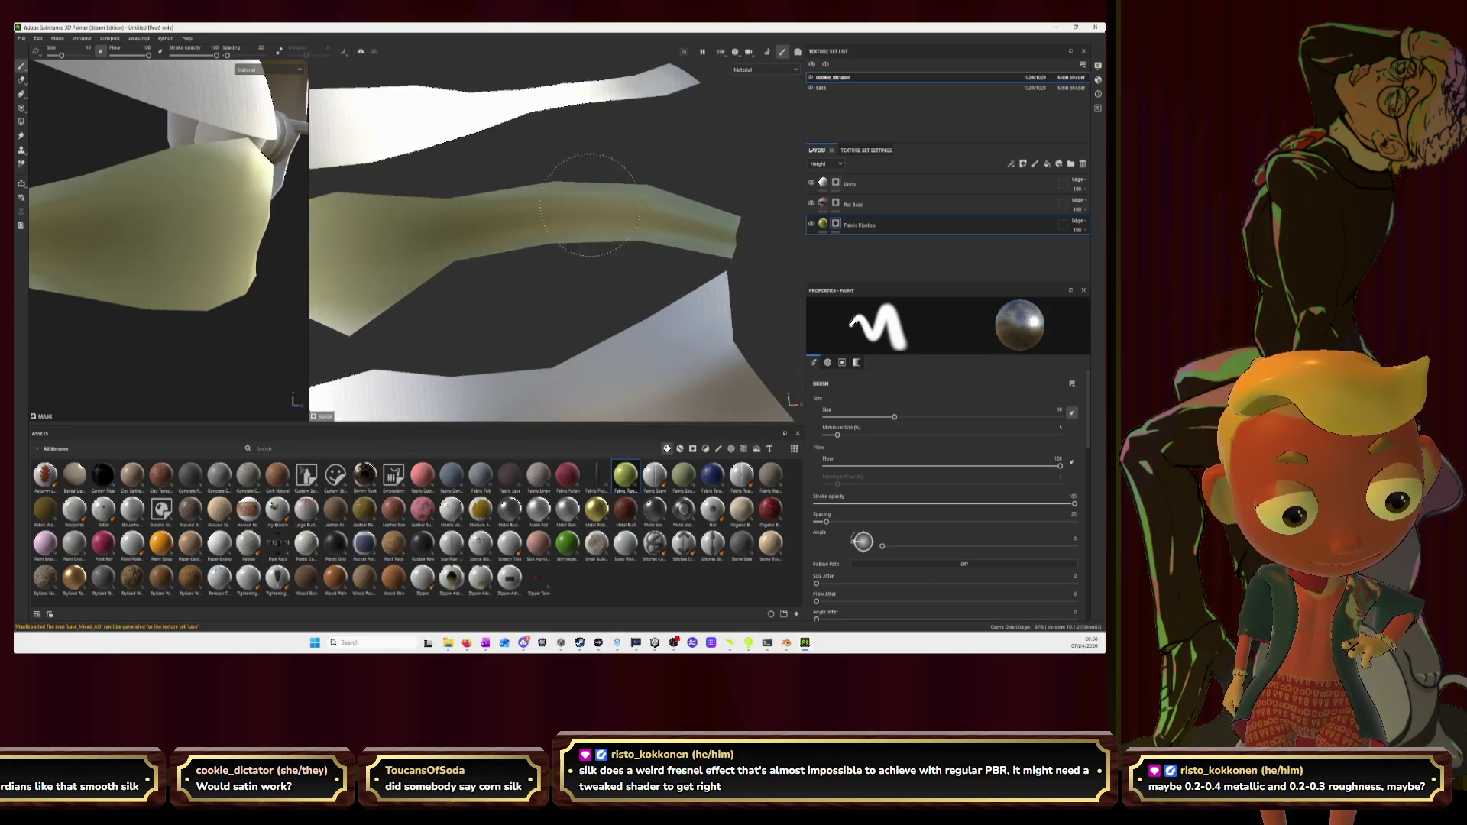
pyautogui.scroll(2, 608, 243)
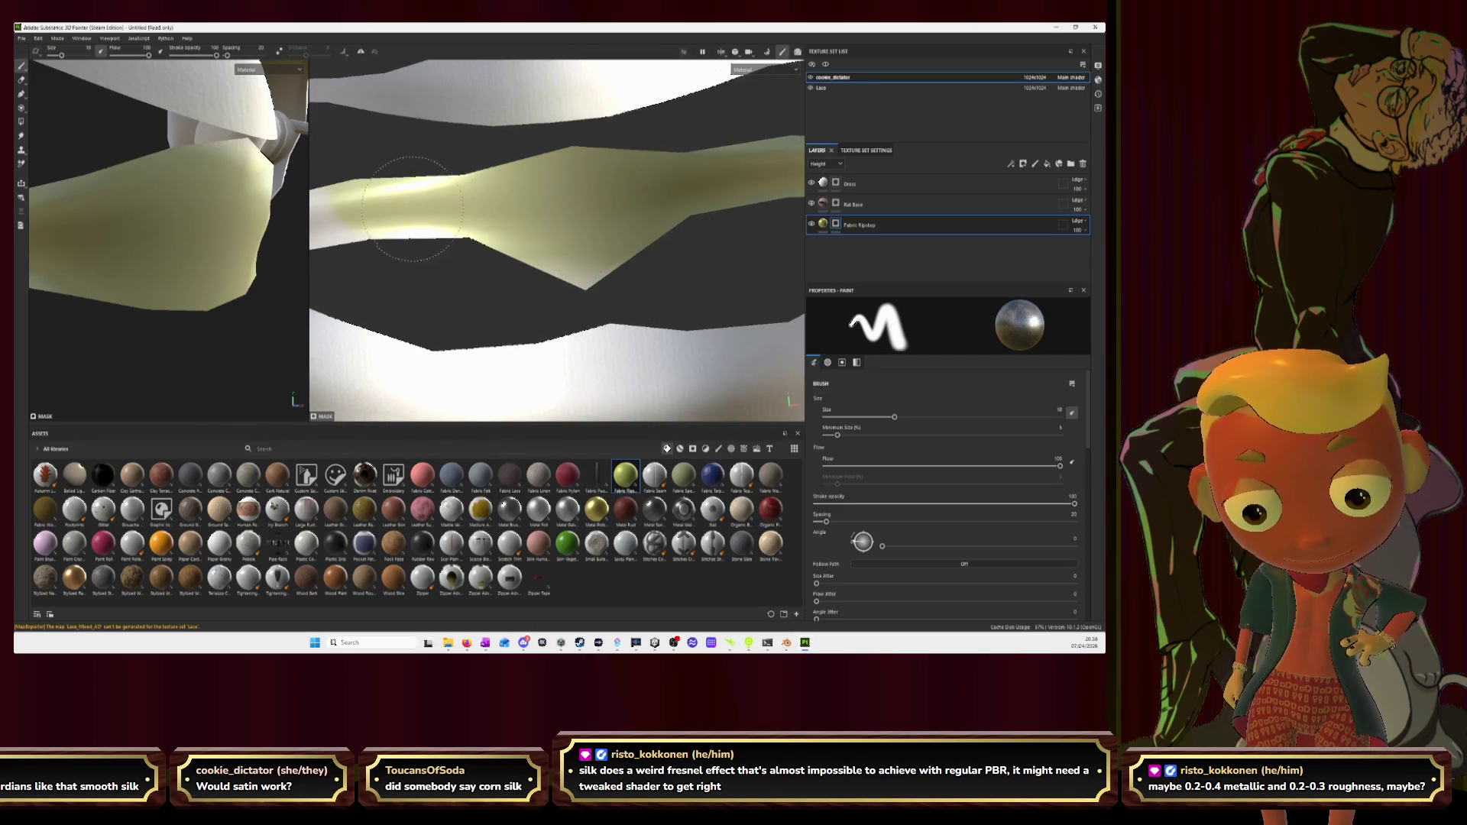
pyautogui.keyDown('alt'); pyautogui.moveTo(415, 207); pyautogui.dragTo(415, 275); pyautogui.keyUp('alt')
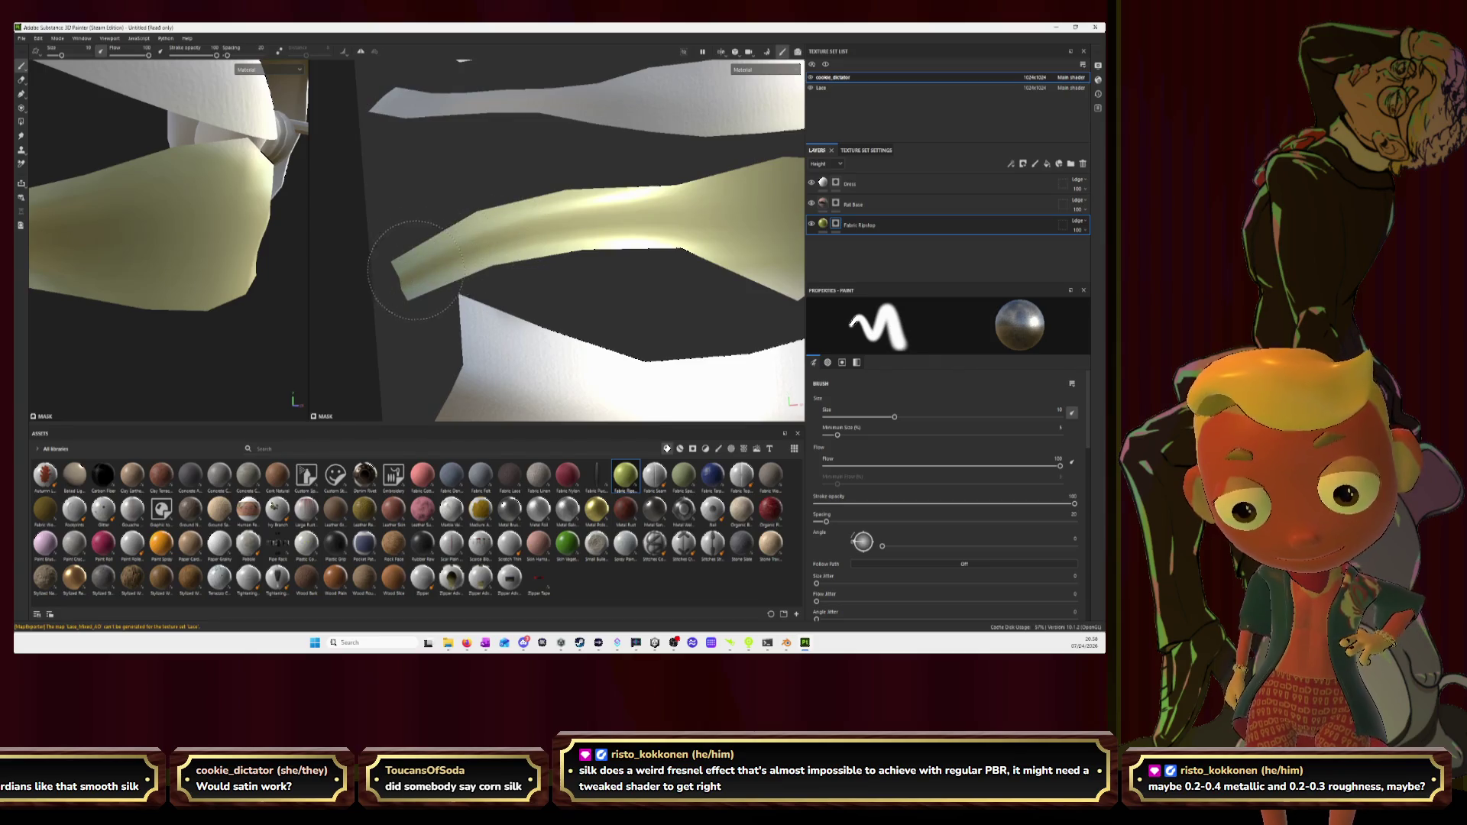
pyautogui.scroll(-2, 493, 230)
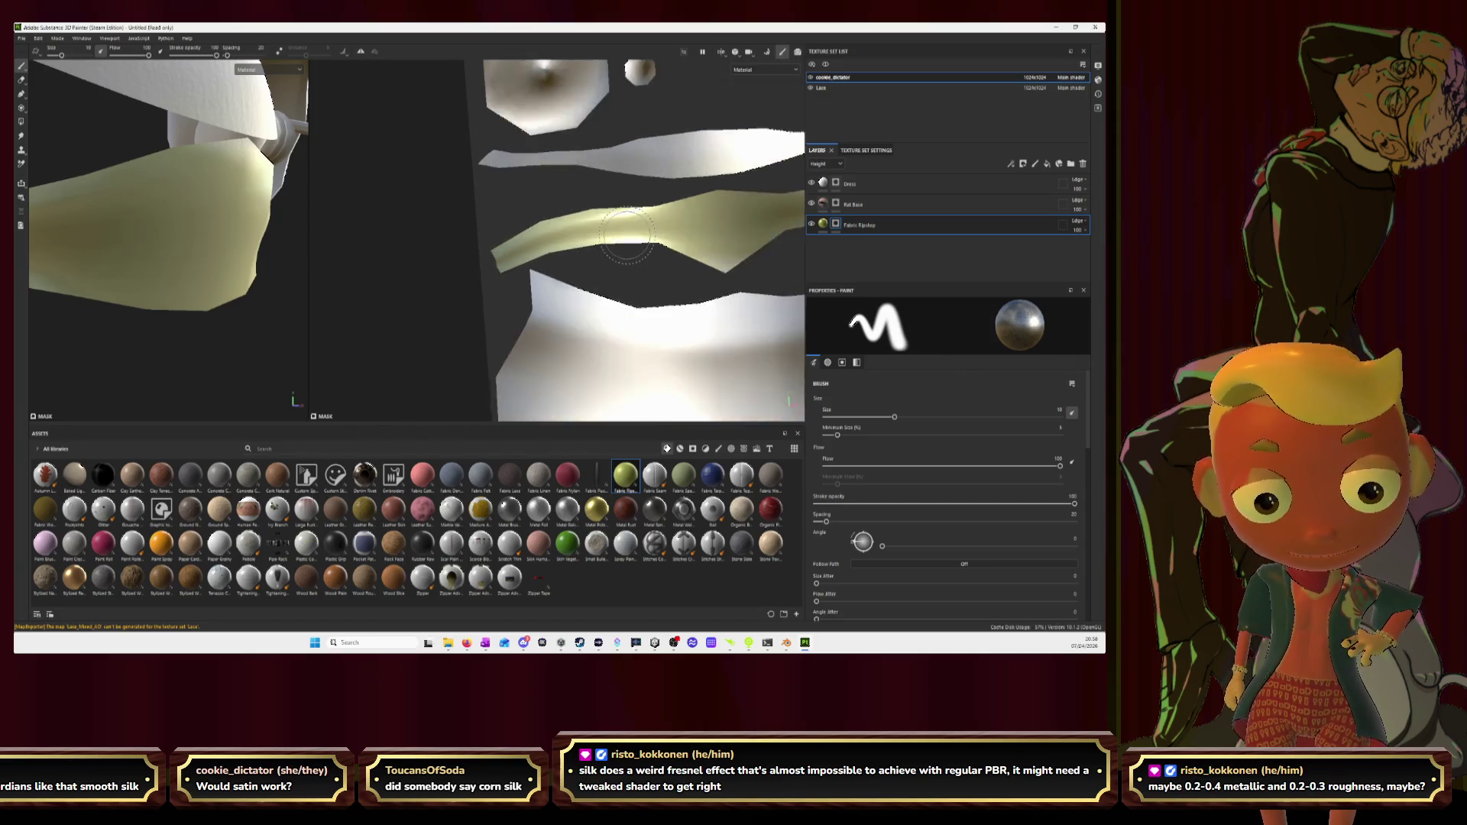
pyautogui.scroll(-2, 493, 229)
pyautogui.scroll(-1, 493, 229)
pyautogui.scroll(-2, 253, 327)
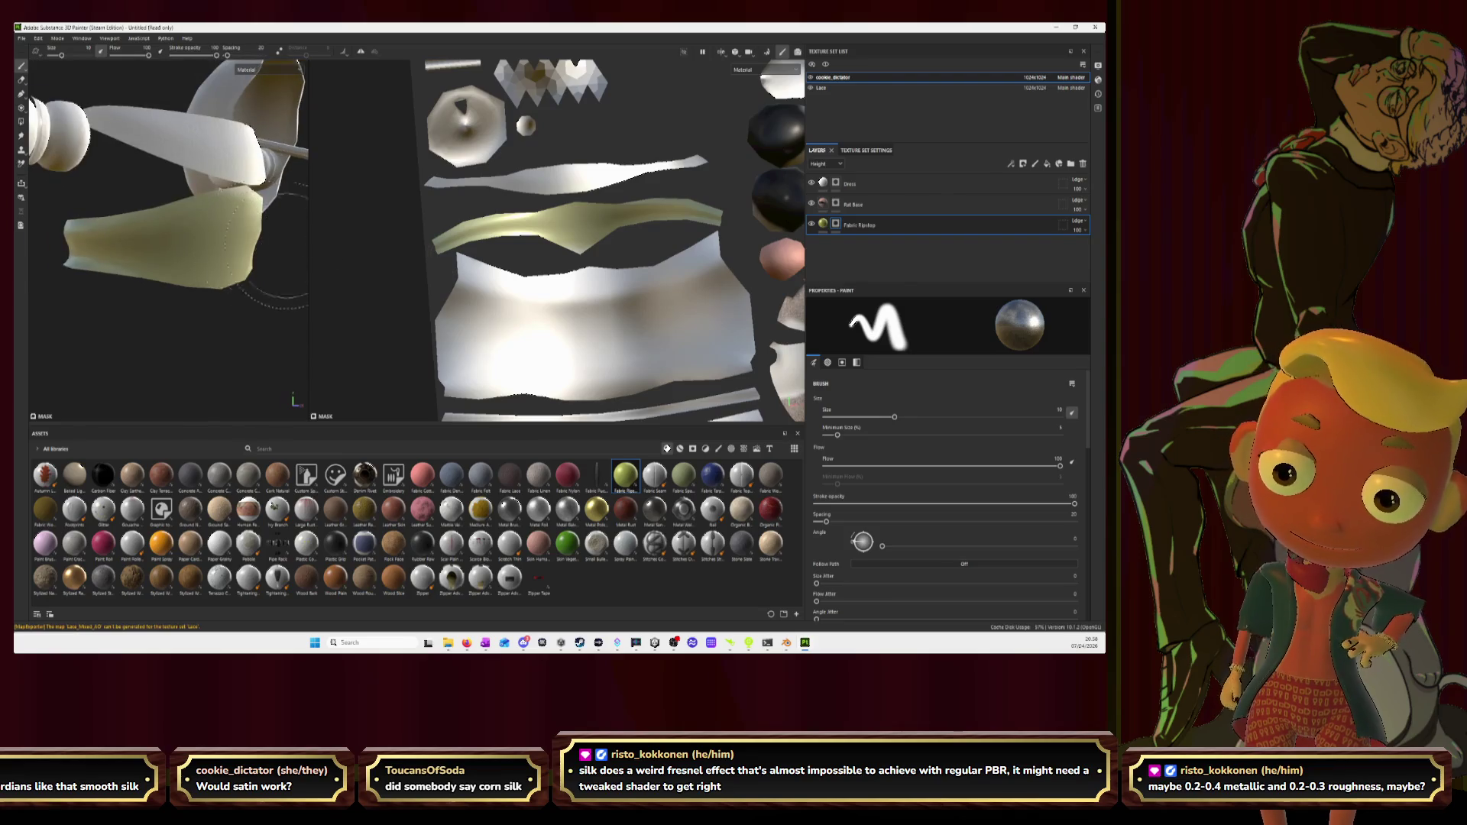
pyautogui.click(821, 226)
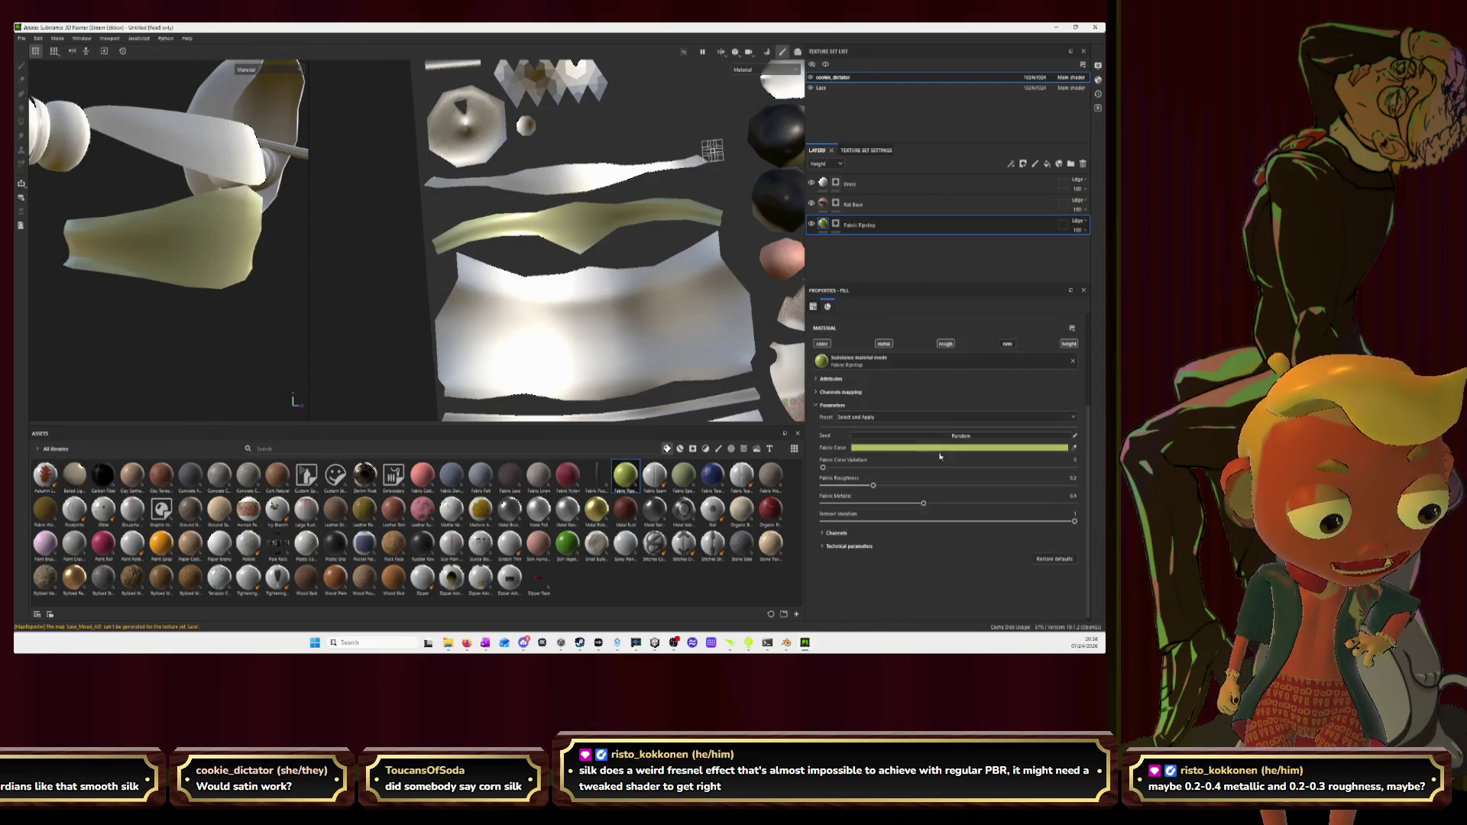
# Turn the ripstop fabric colour to pink and move its layer to the top of the stack
pyautogui.click(945, 450)
pyautogui.moveTo(1056, 495); pyautogui.dragTo(1052, 433)
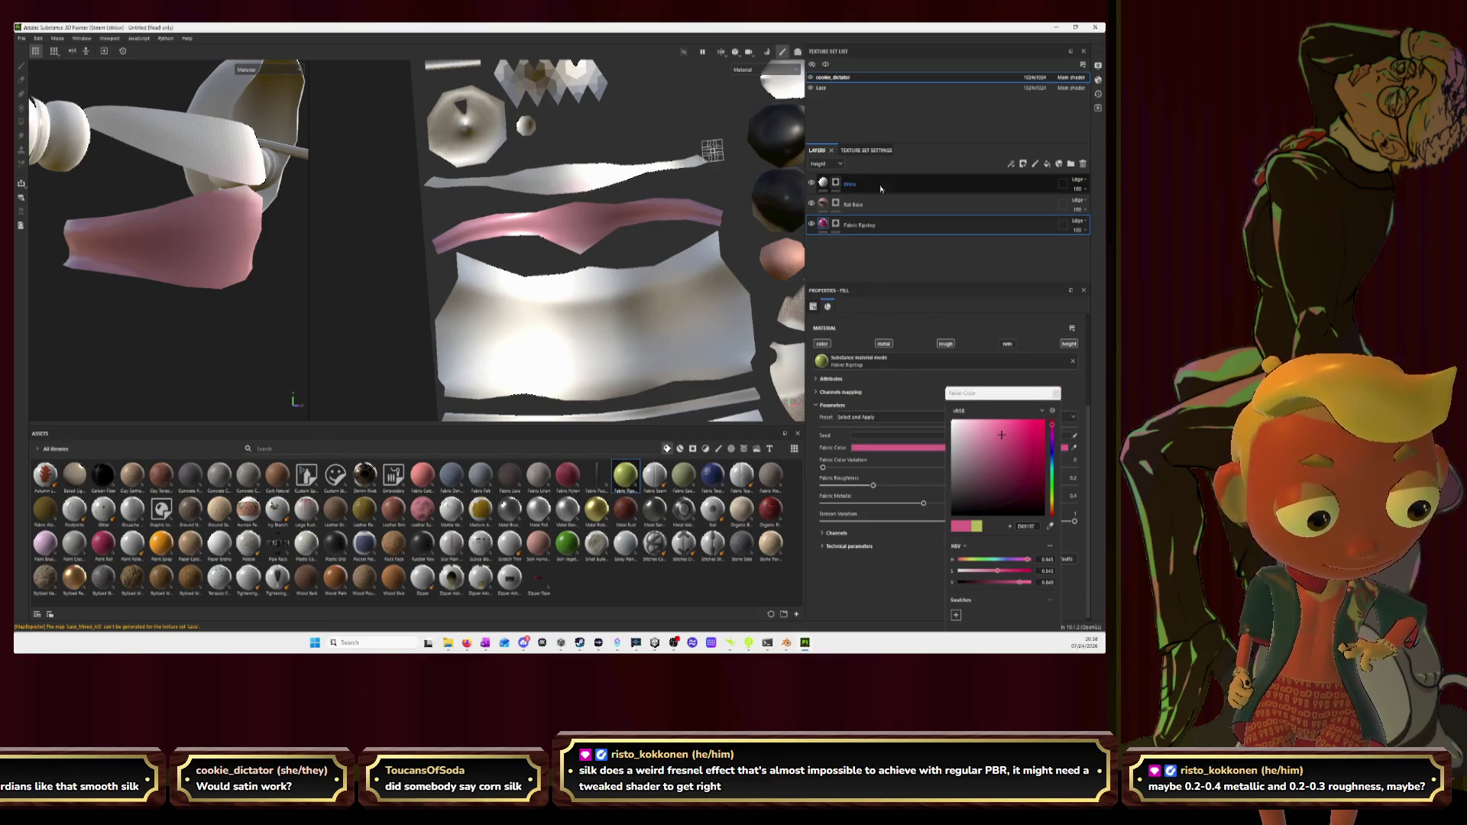
pyautogui.moveTo(860, 210)
pyautogui.mouseDown()
pyautogui.moveTo(878, 229)
pyautogui.moveTo(874, 182)
pyautogui.mouseUp()
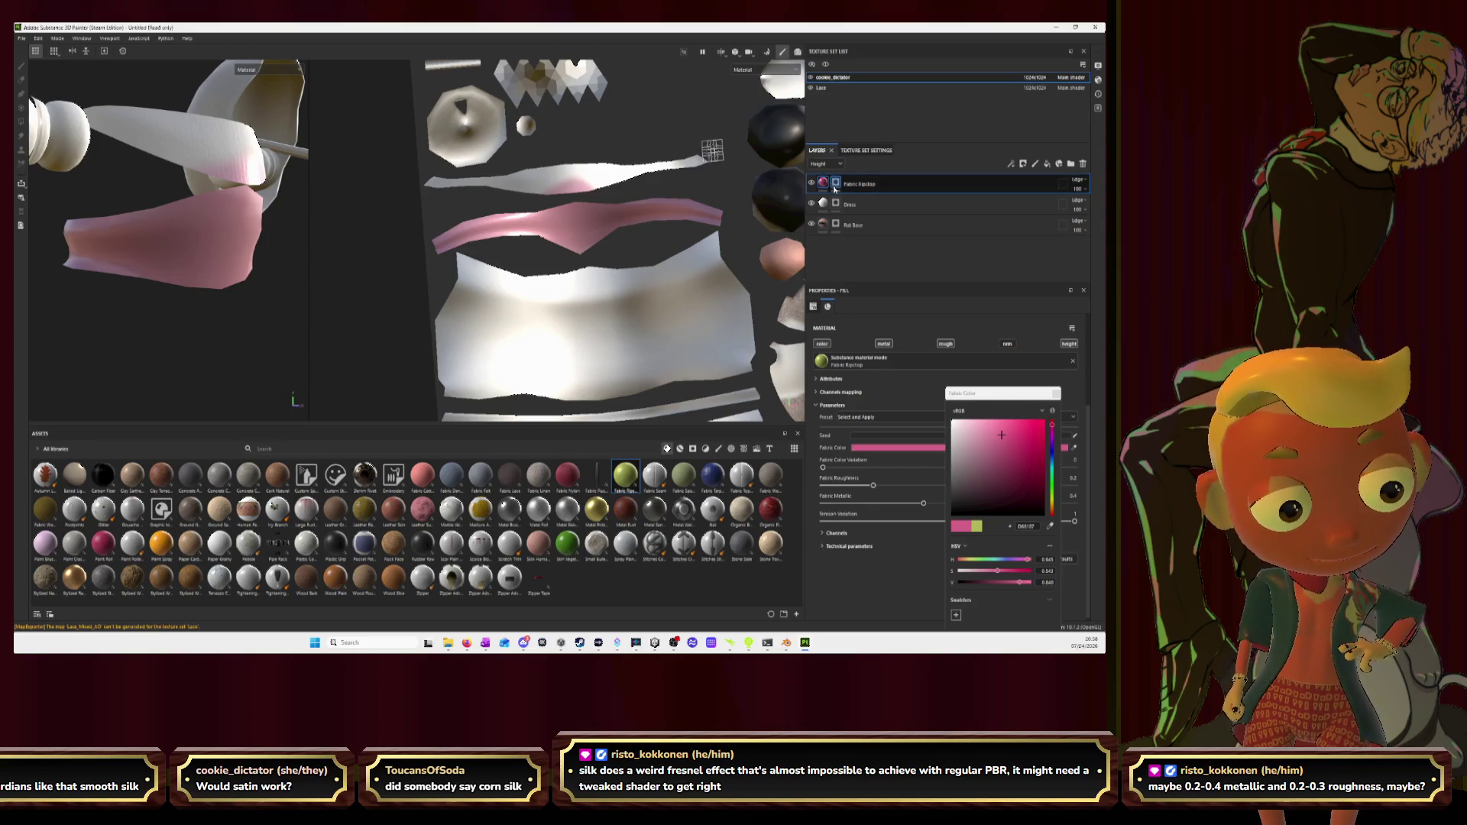
pyautogui.press('1')
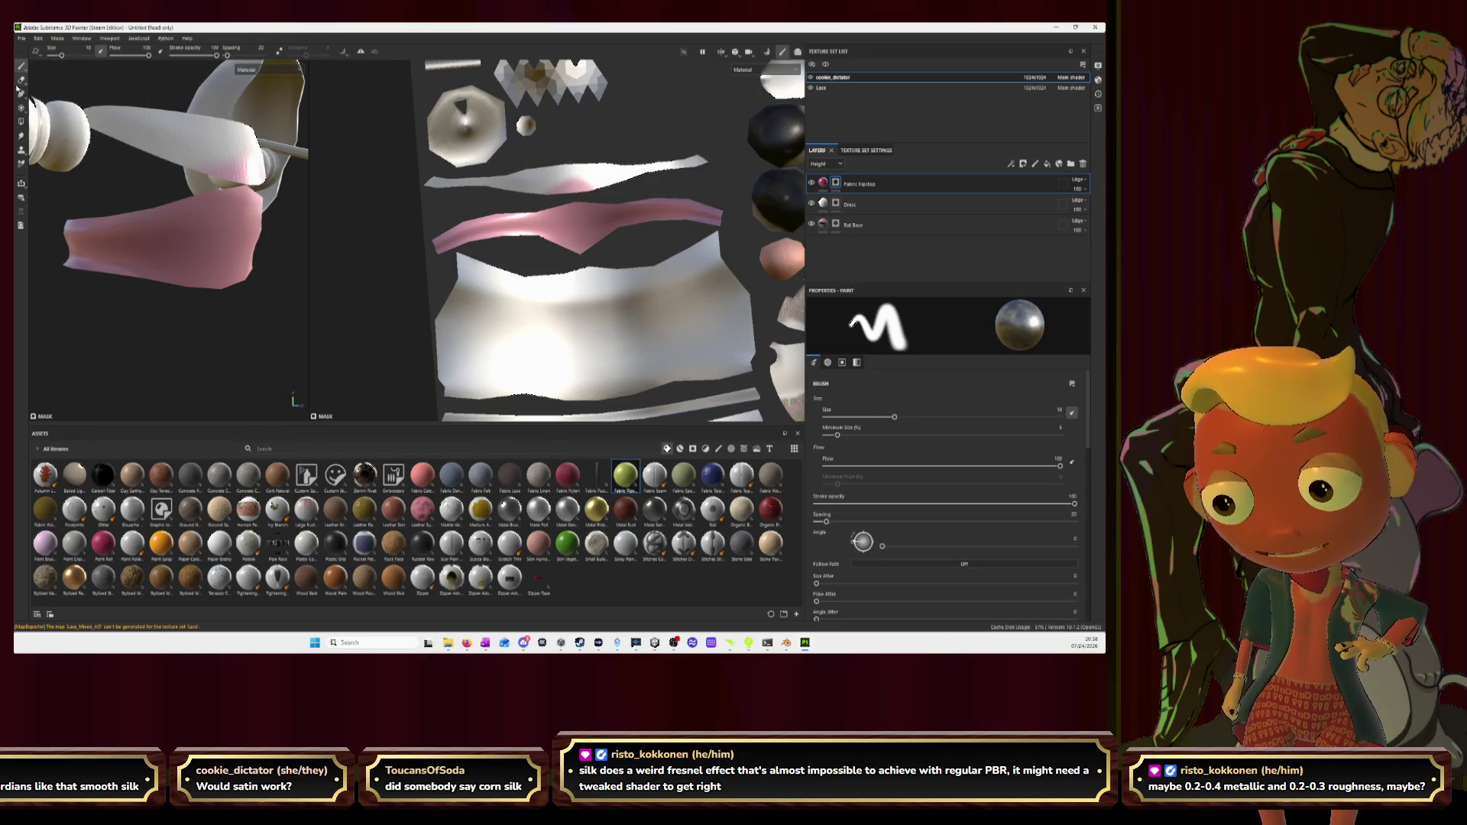
# Switch to a smaller eraser brush and widen the 3D view to show the whole rat from the front
pyautogui.press('2')
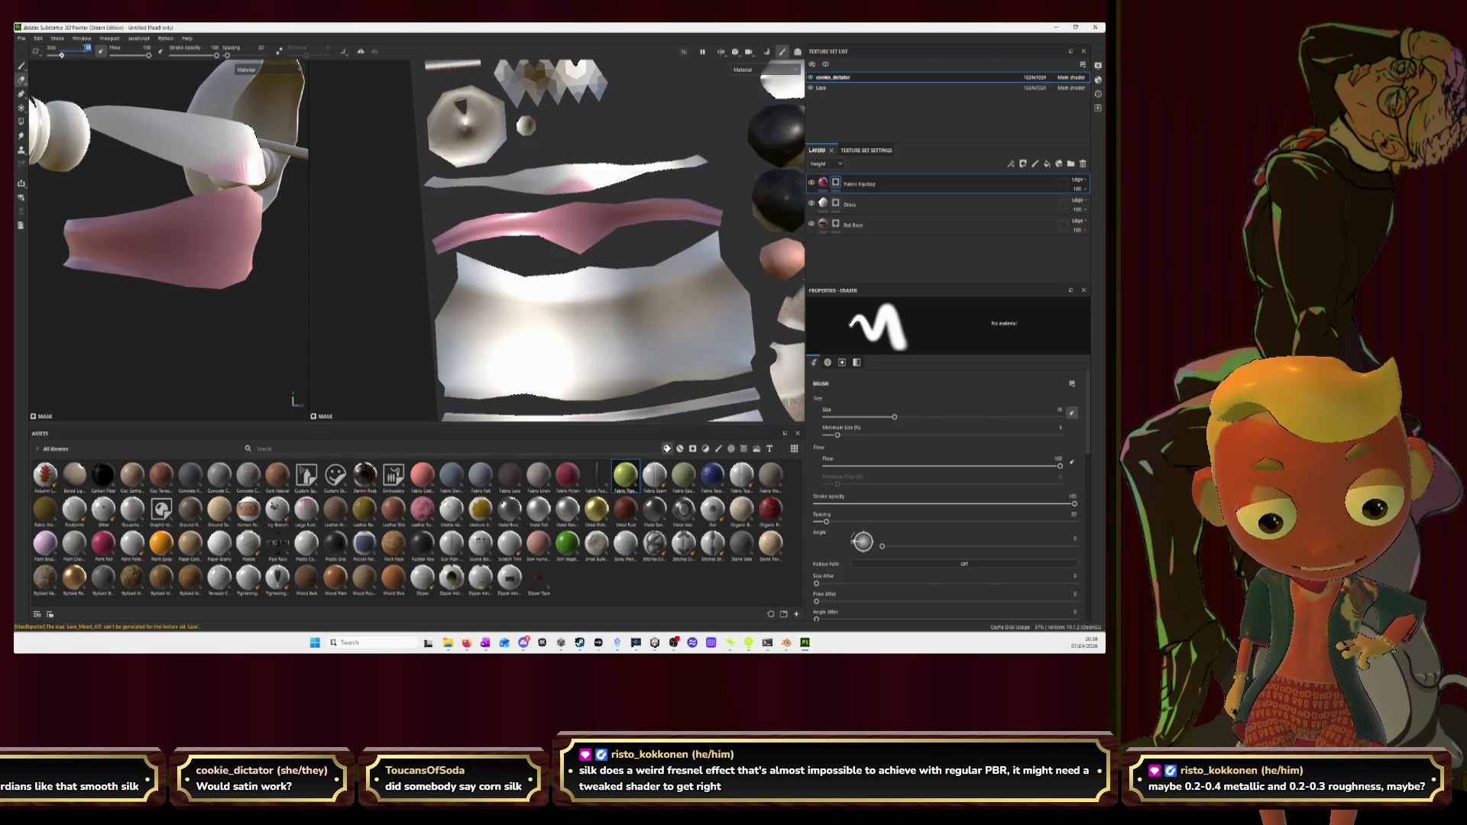
pyautogui.press('[')
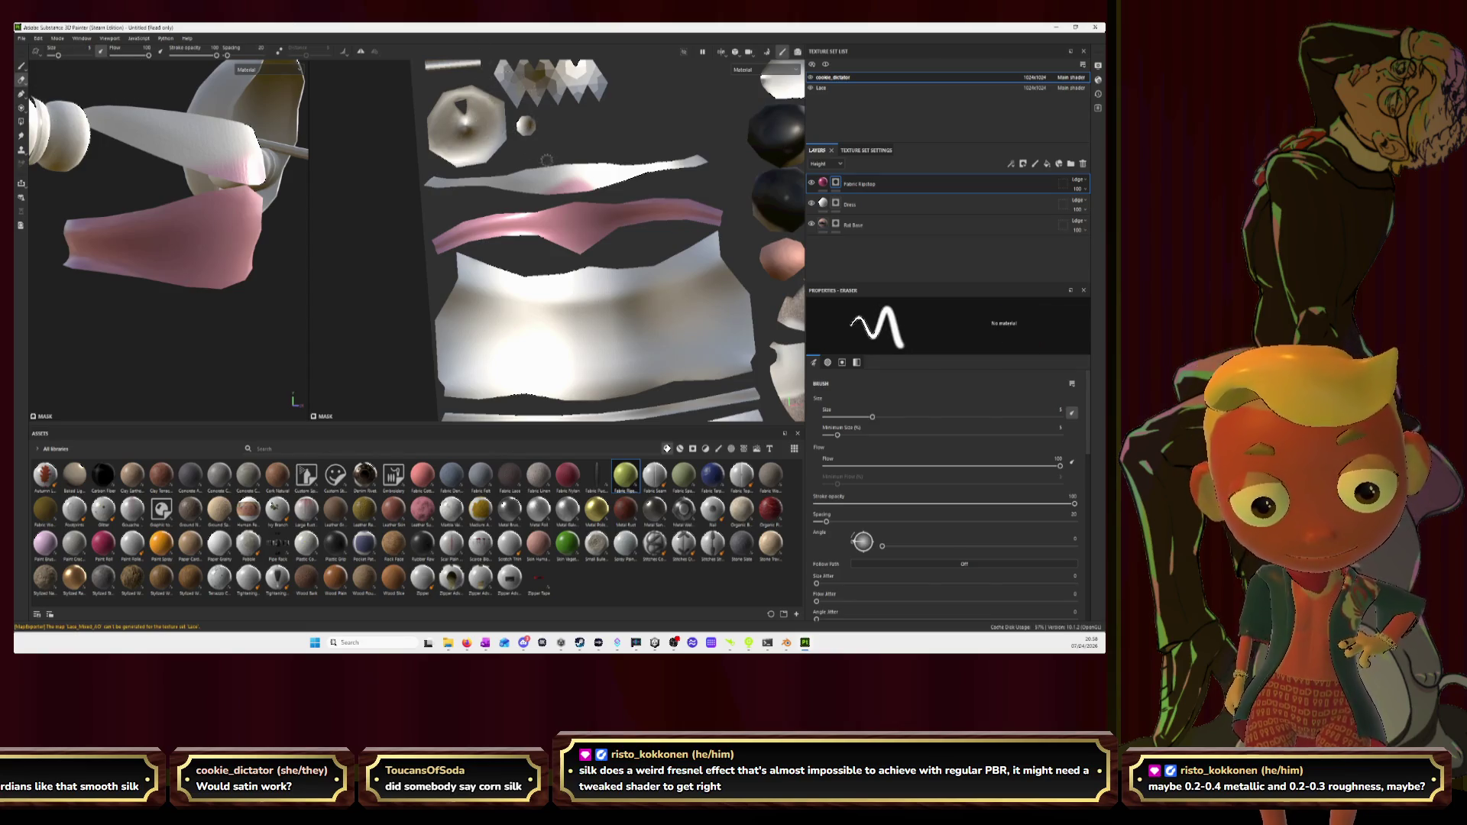
pyautogui.scroll(3, 546, 161)
pyautogui.scroll(3, 562, 173)
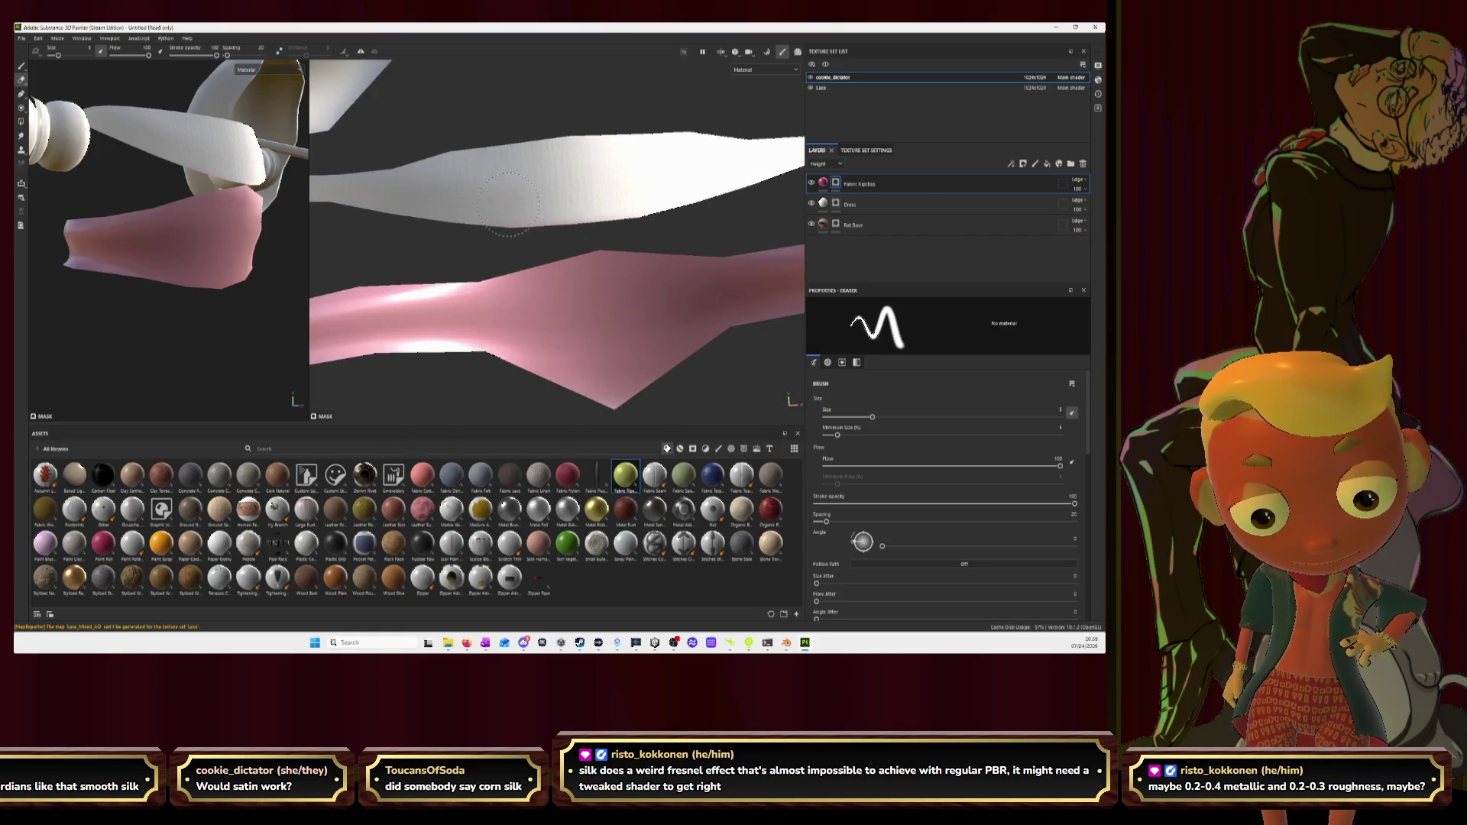
pyautogui.scroll(-3, 533, 194)
pyautogui.scroll(-2, 534, 193)
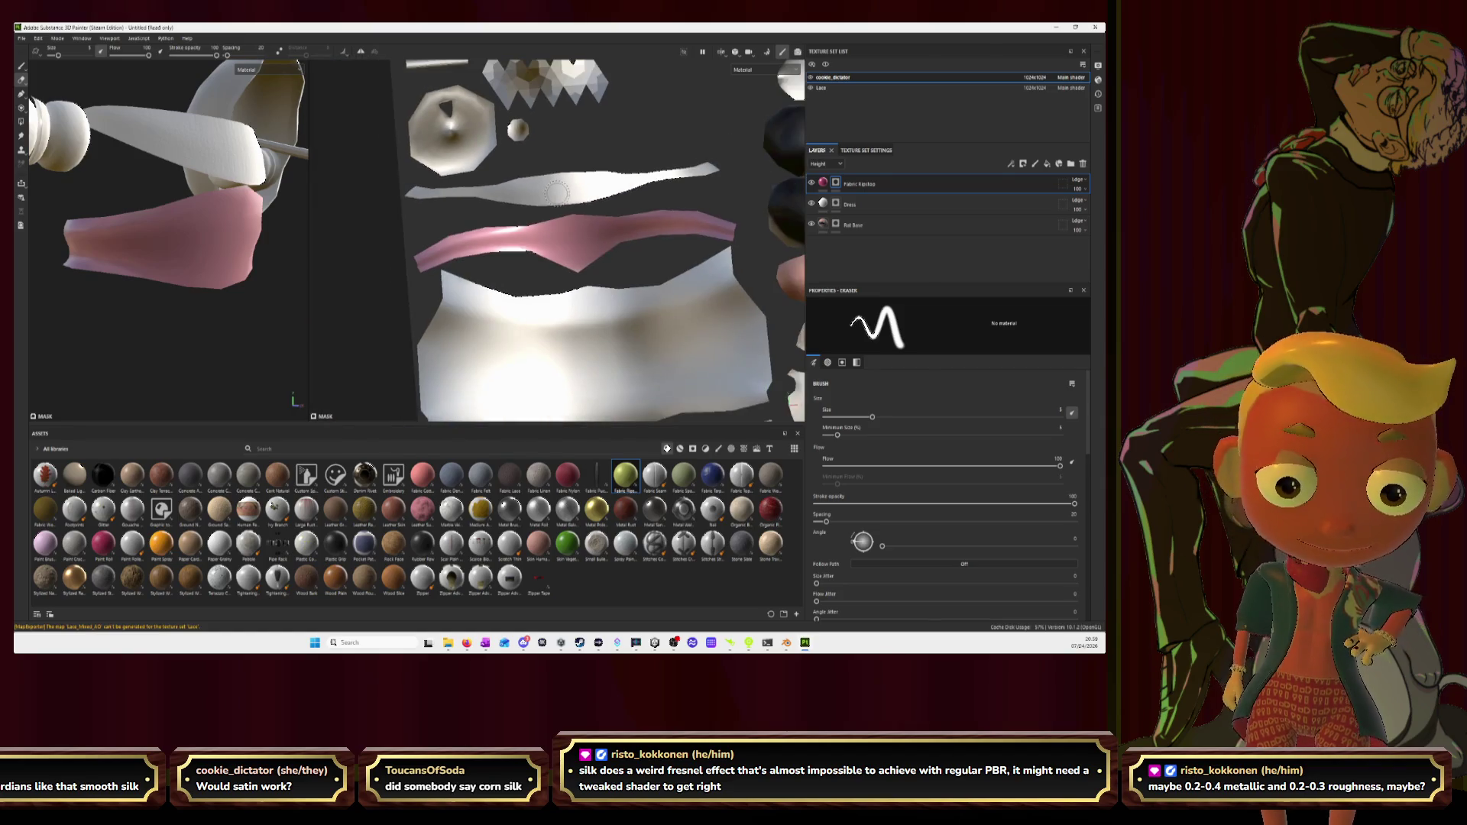
pyautogui.scroll(-2, 211, 272)
pyautogui.scroll(-2, 209, 273)
pyautogui.scroll(-3, 209, 271)
pyautogui.scroll(1, 200, 279)
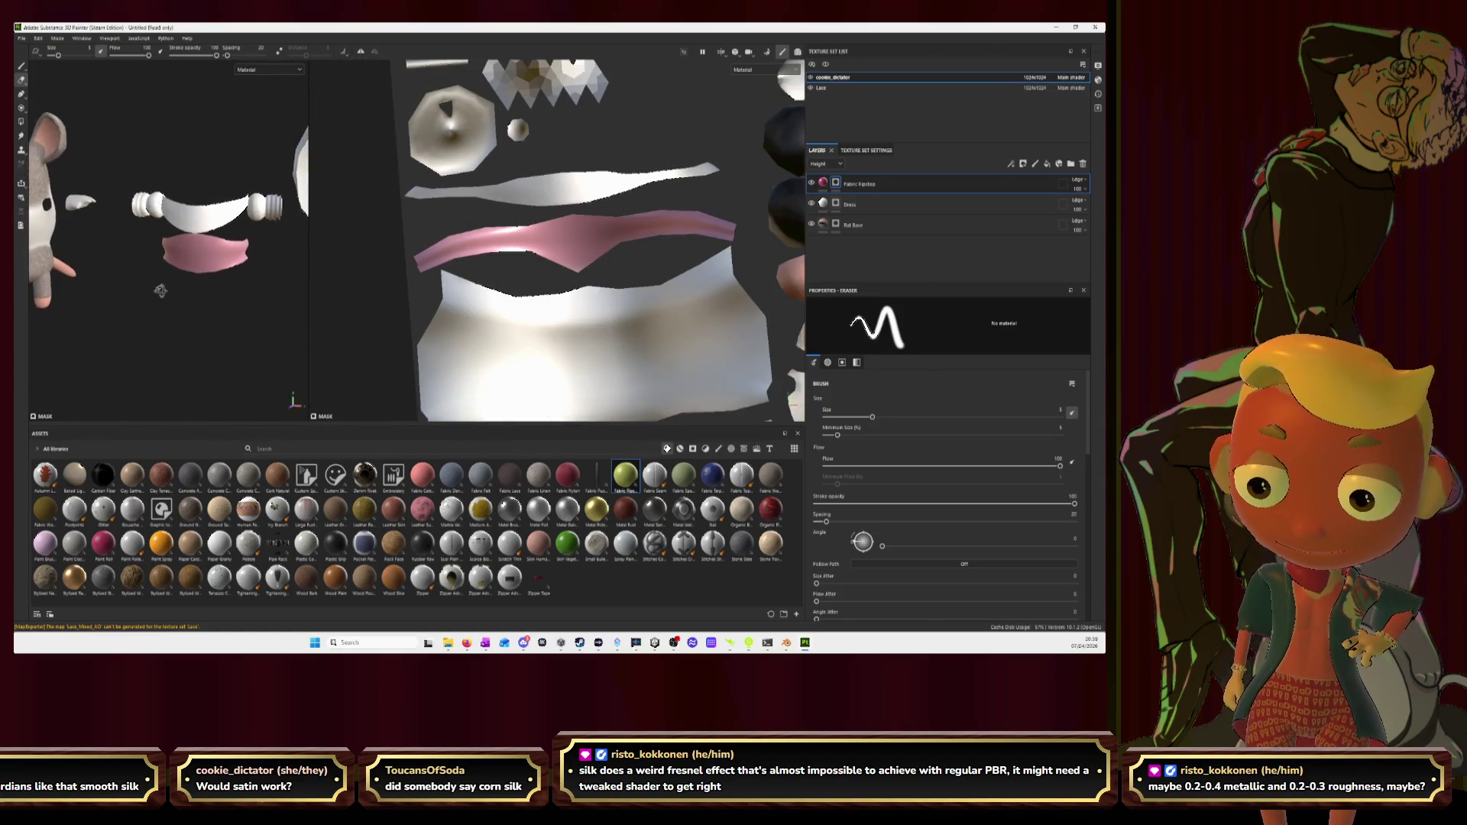
pyautogui.scroll(-1, 191, 285)
pyautogui.moveTo(191, 286)
pyautogui.keyDown('alt'); pyautogui.mouseDown()
pyautogui.moveTo(247, 251)
pyautogui.moveTo(235, 263)
pyautogui.mouseUp(); pyautogui.keyUp('alt')
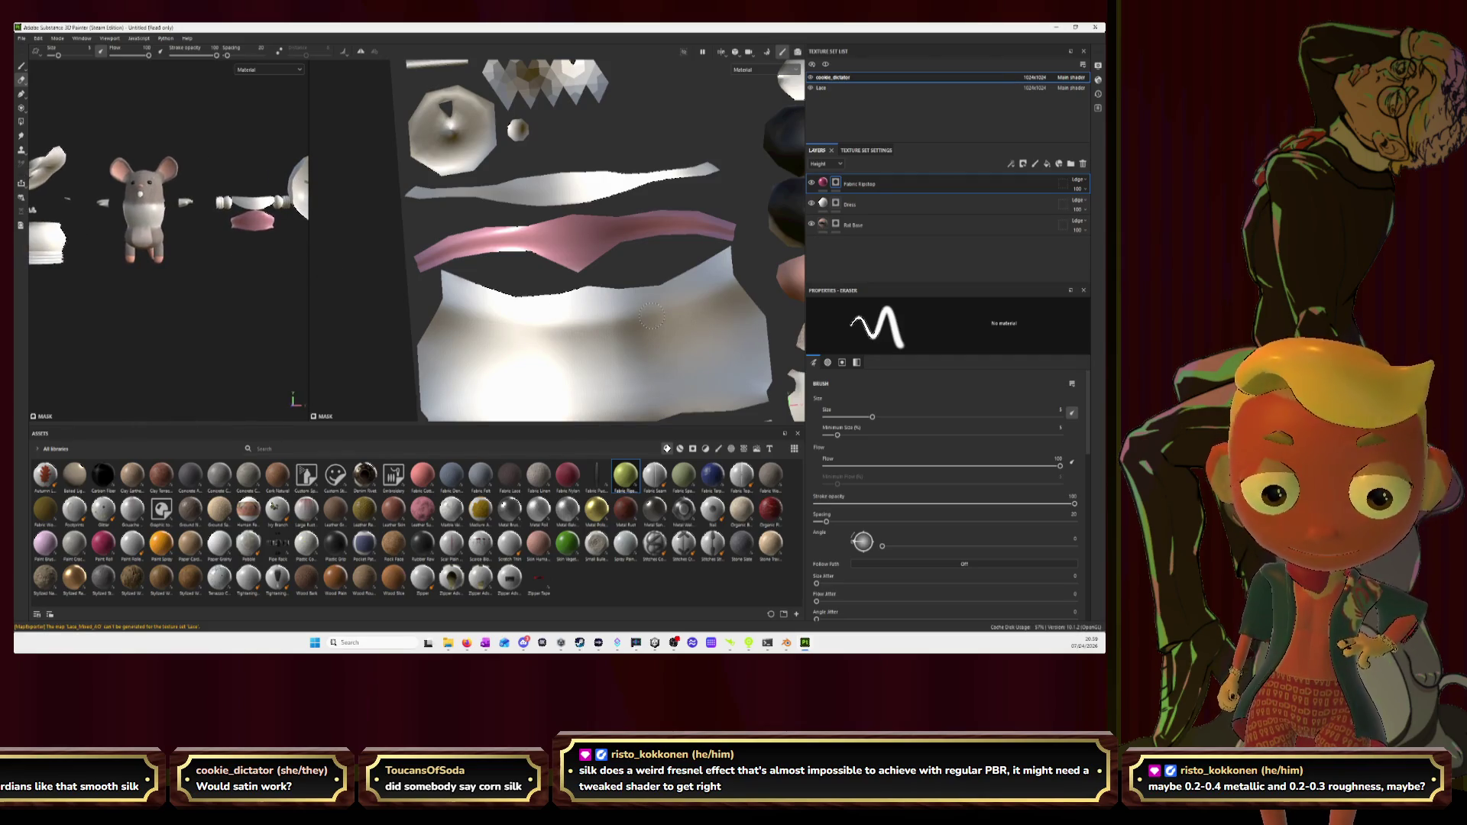
pyautogui.scroll(1, 707, 300)
pyautogui.scroll(1, 708, 299)
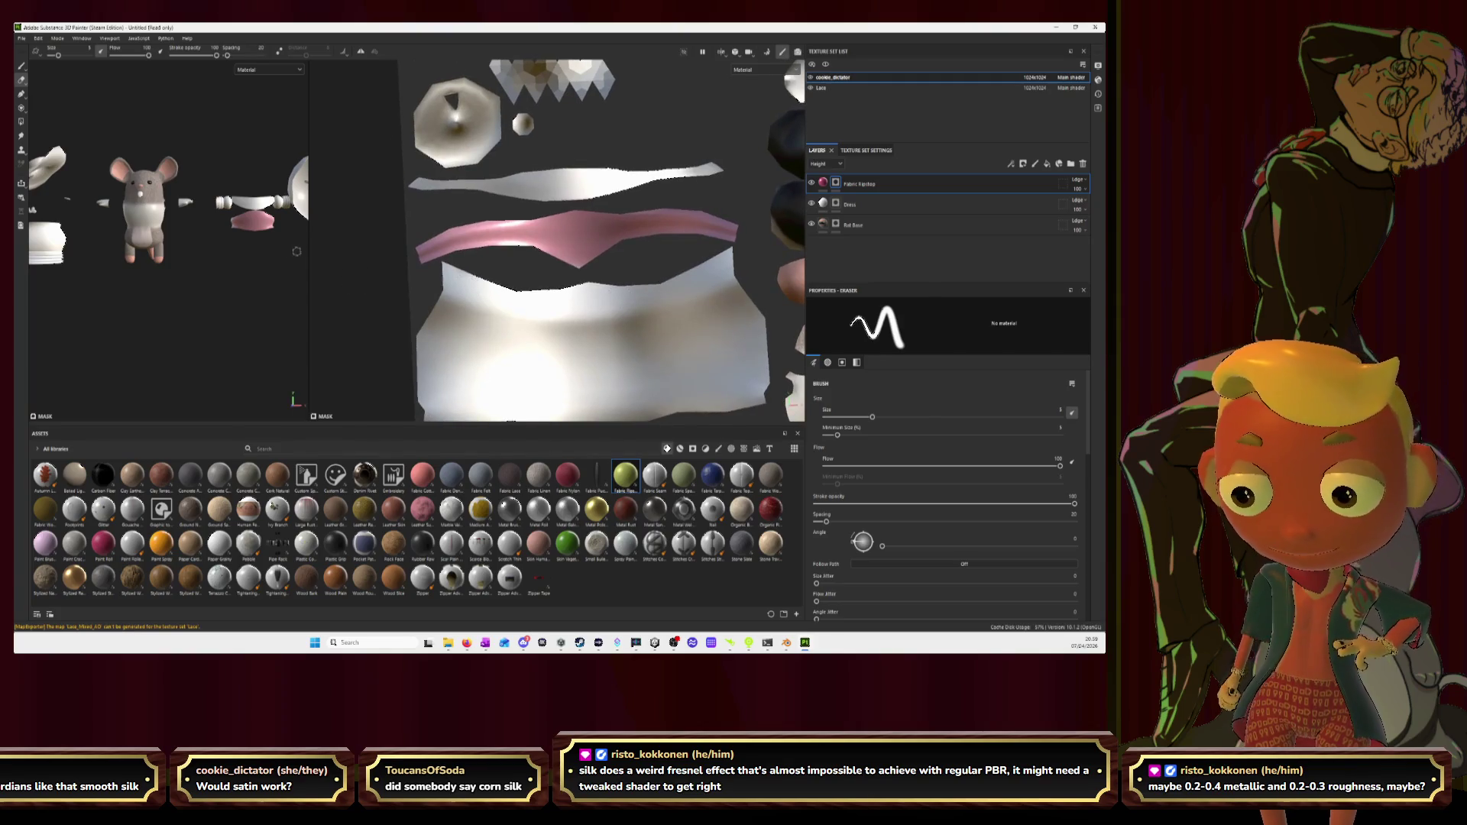
pyautogui.moveTo(308, 251); pyautogui.dragTo(646, 252)
pyautogui.scroll(5, 434, 276)
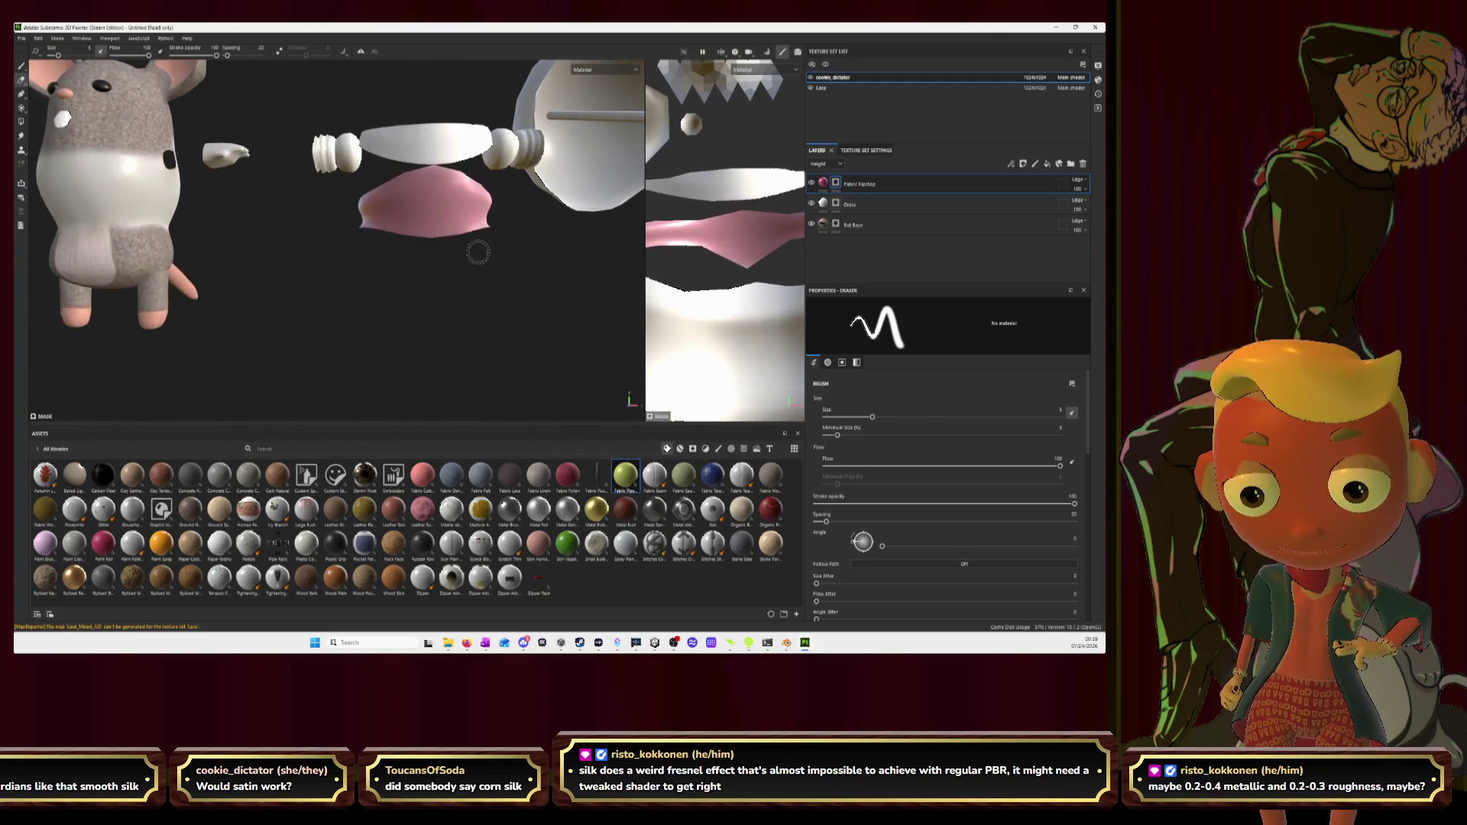
pyautogui.keyDown('alt'); pyautogui.moveTo(433, 276); pyautogui.dragTo(388, 275); pyautogui.keyUp('alt')
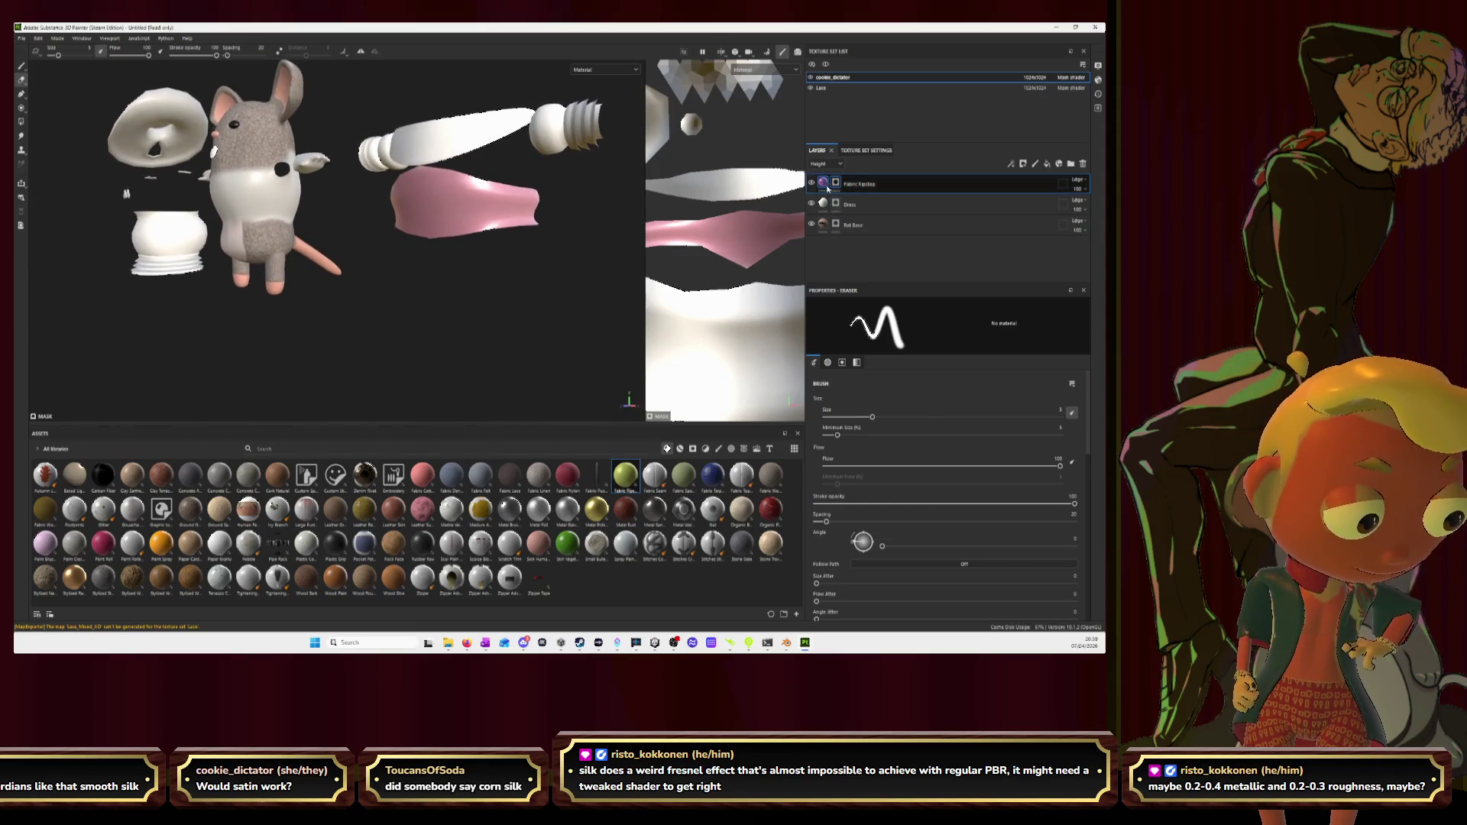
# Raise the Fabric Ripstop fill's Fabric Roughness and check the pink fabric on the model
pyautogui.click(824, 185)
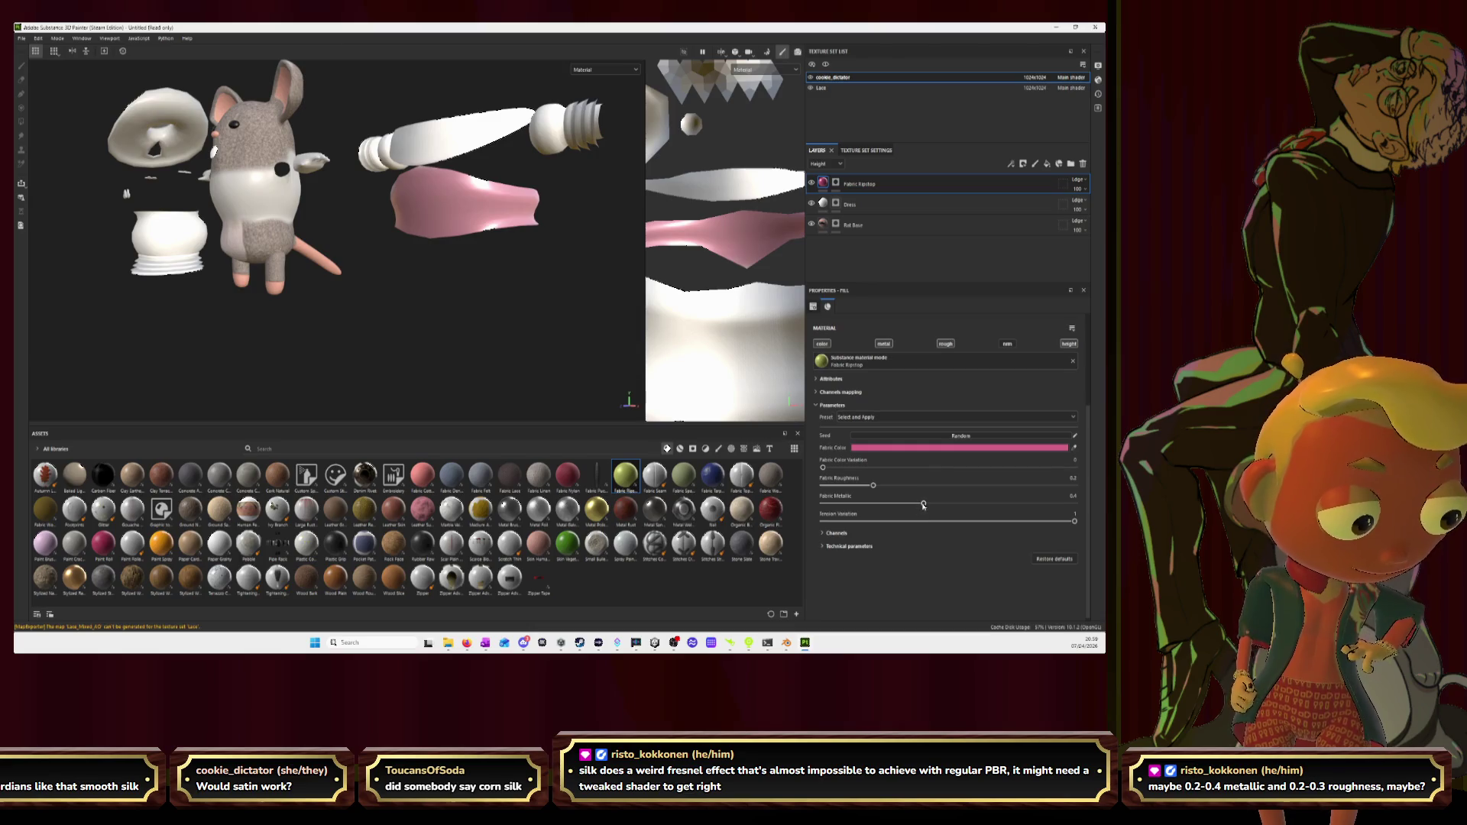
pyautogui.moveTo(874, 485); pyautogui.dragTo(1019, 487)
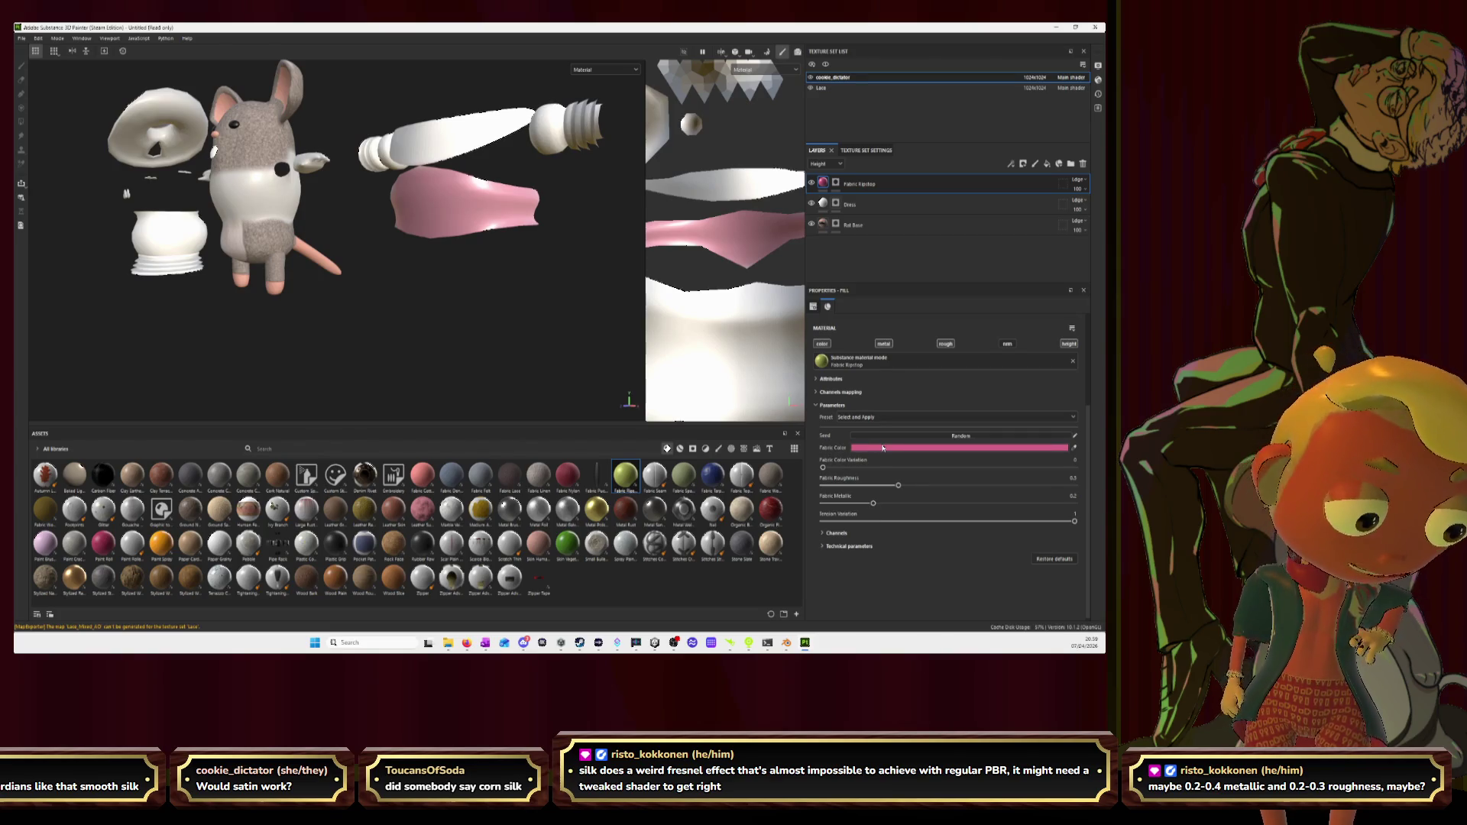
pyautogui.moveTo(459, 312)
pyautogui.keyDown('alt'); pyautogui.mouseDown()
pyautogui.moveTo(653, 287)
pyautogui.moveTo(795, 310)
pyautogui.mouseUp(); pyautogui.keyUp('alt')
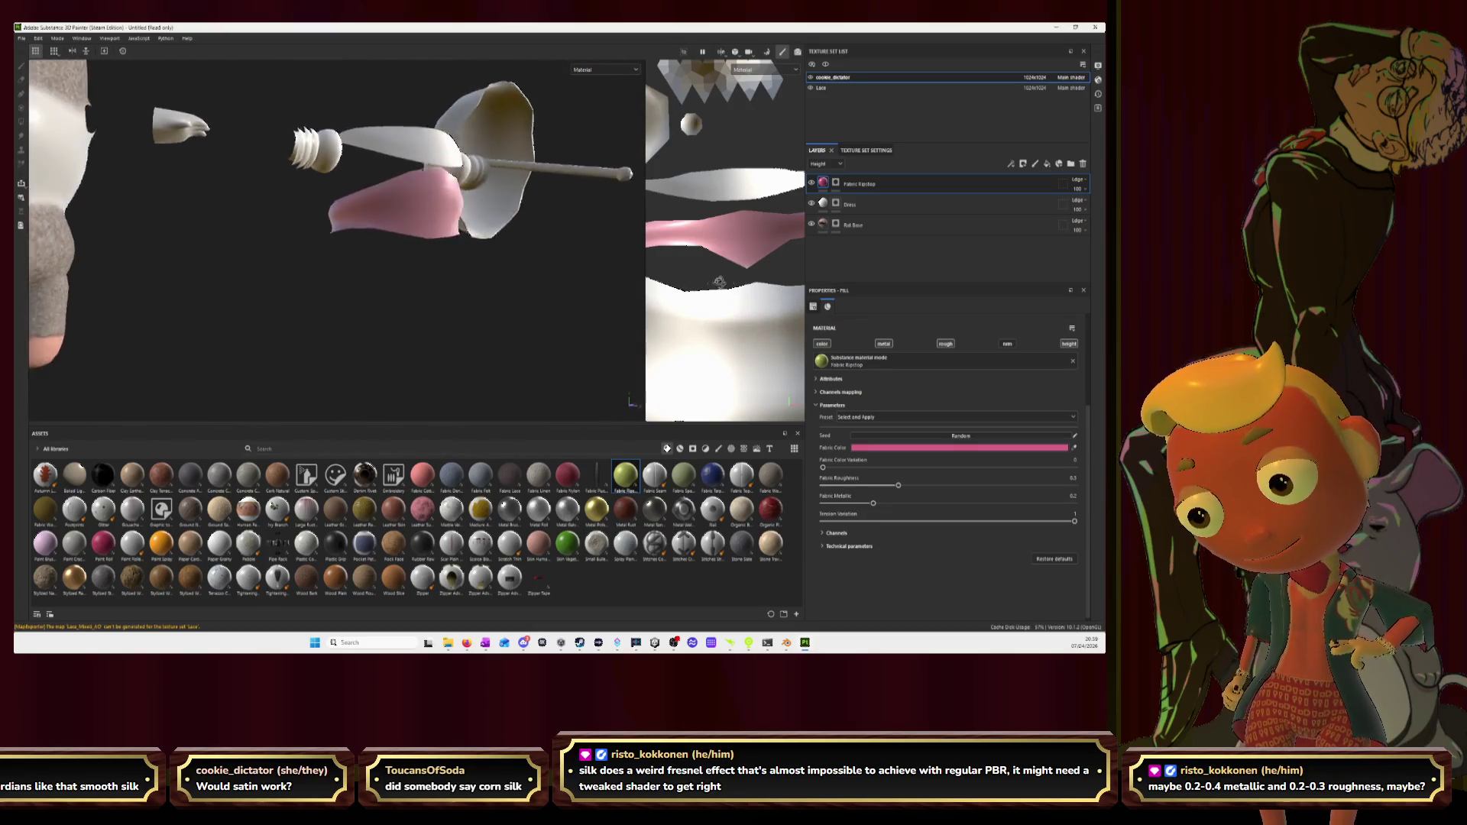
pyautogui.moveTo(32, 407)
pyautogui.keyDown('alt'); pyautogui.mouseDown()
pyautogui.moveTo(629, 307)
pyautogui.moveTo(582, 314)
pyautogui.mouseUp(); pyautogui.keyUp('alt')
# Make the Fabric Color a more saturated pink, then switch over to Blender
pyautogui.click(923, 441)
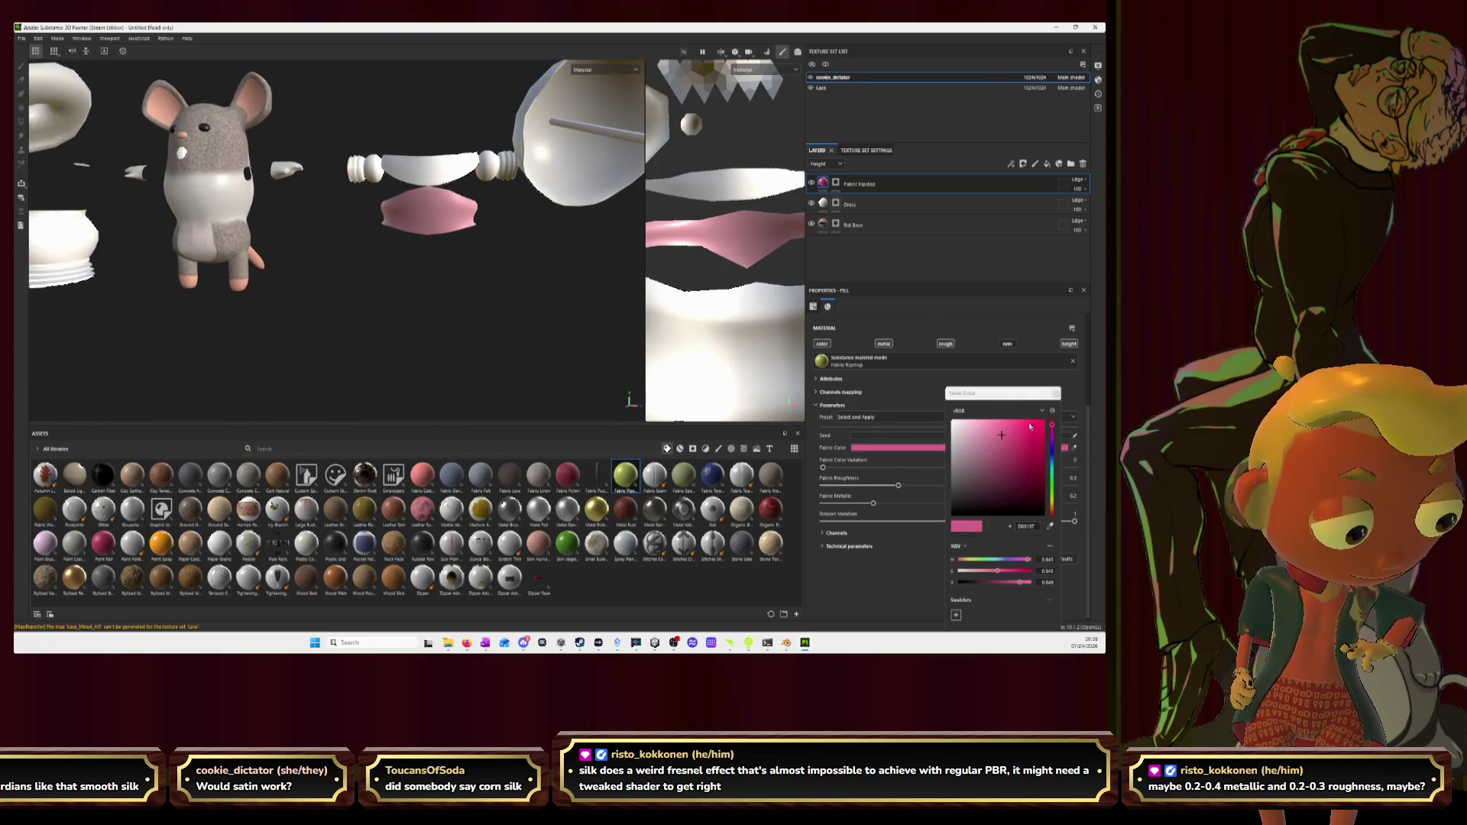
pyautogui.click(1003, 436)
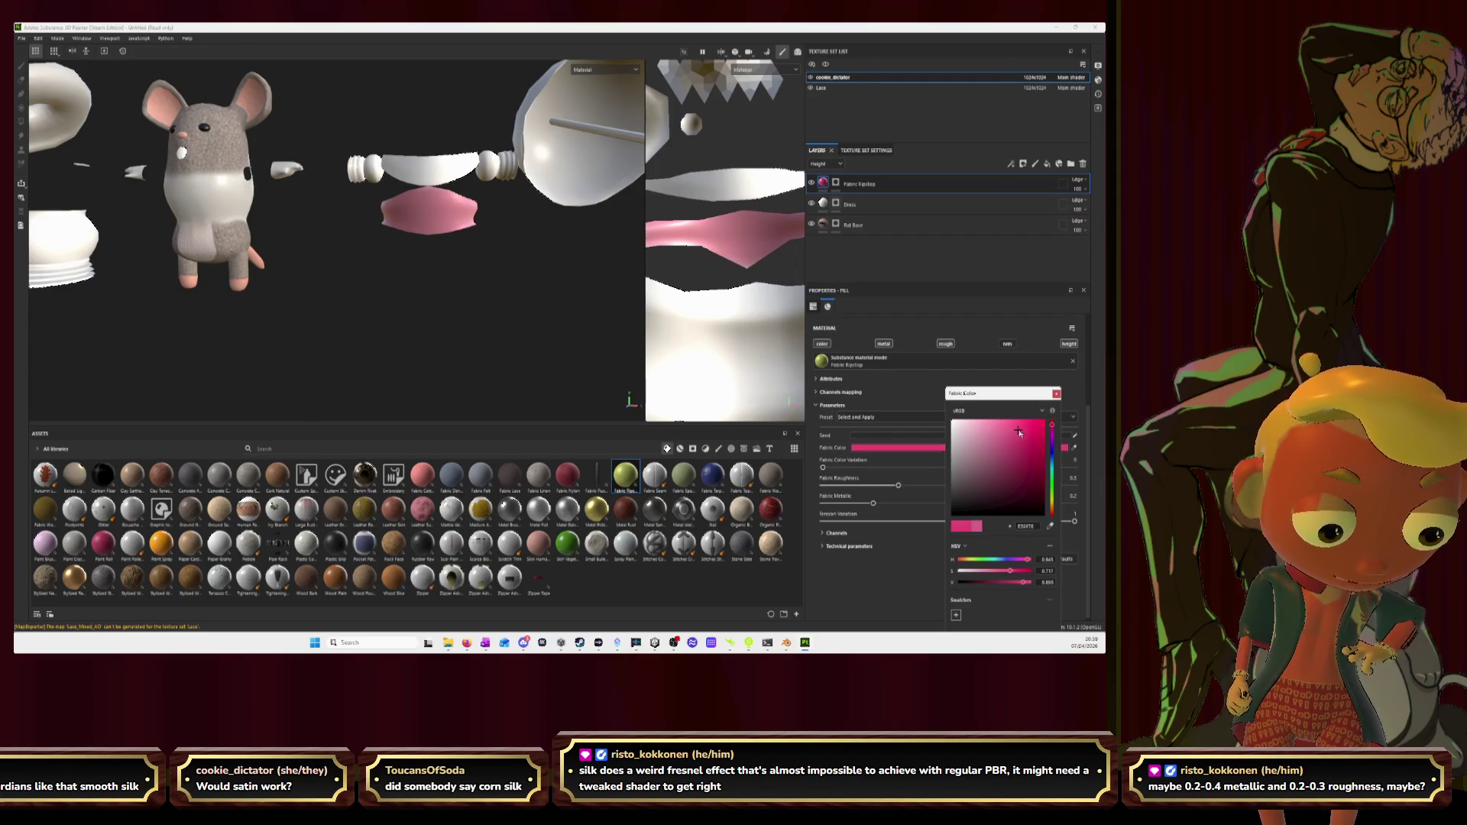
pyautogui.moveTo(1020, 431); pyautogui.dragTo(1032, 433)
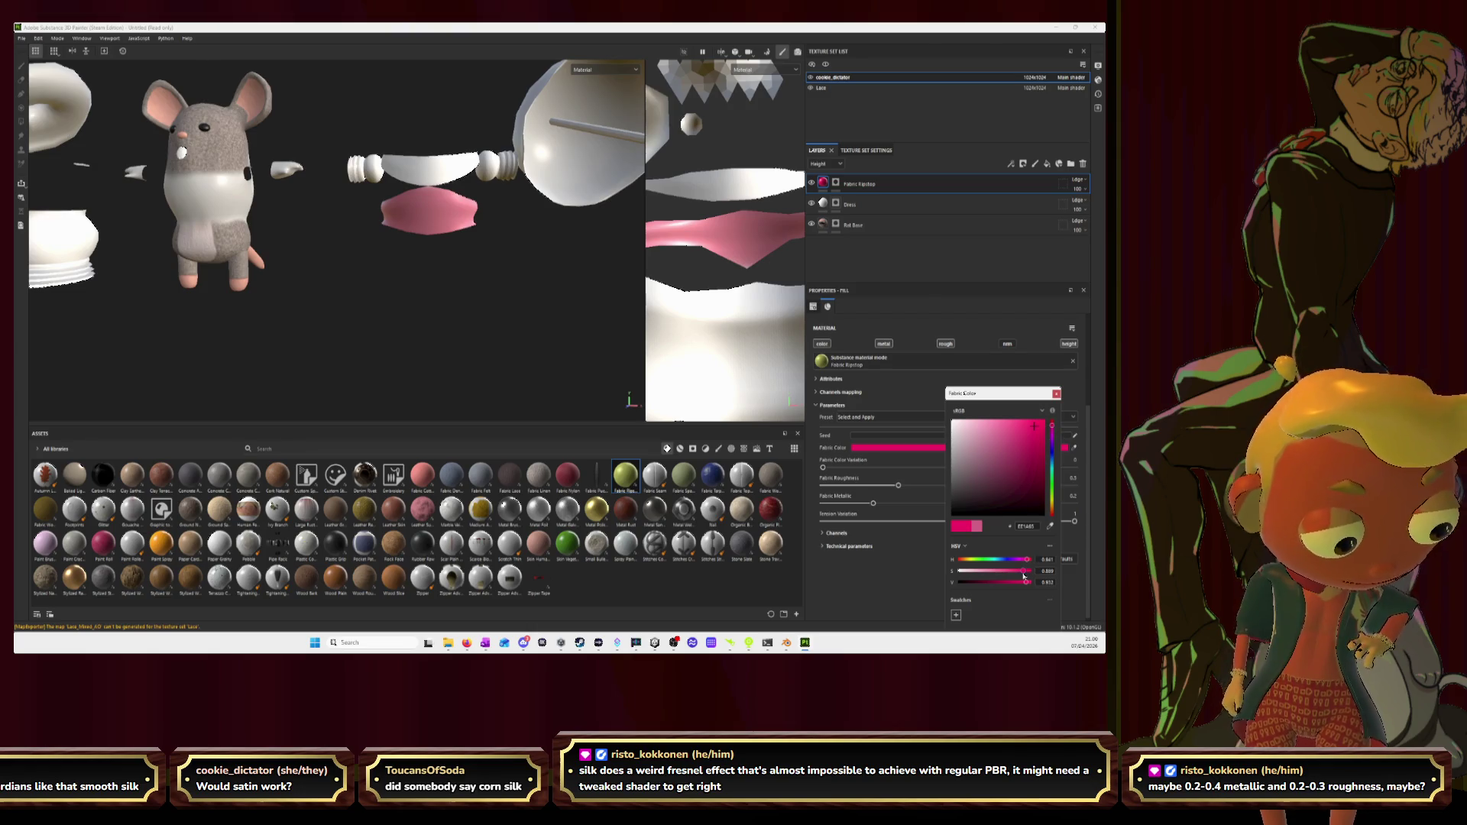
pyautogui.moveTo(1024, 575); pyautogui.dragTo(1017, 577)
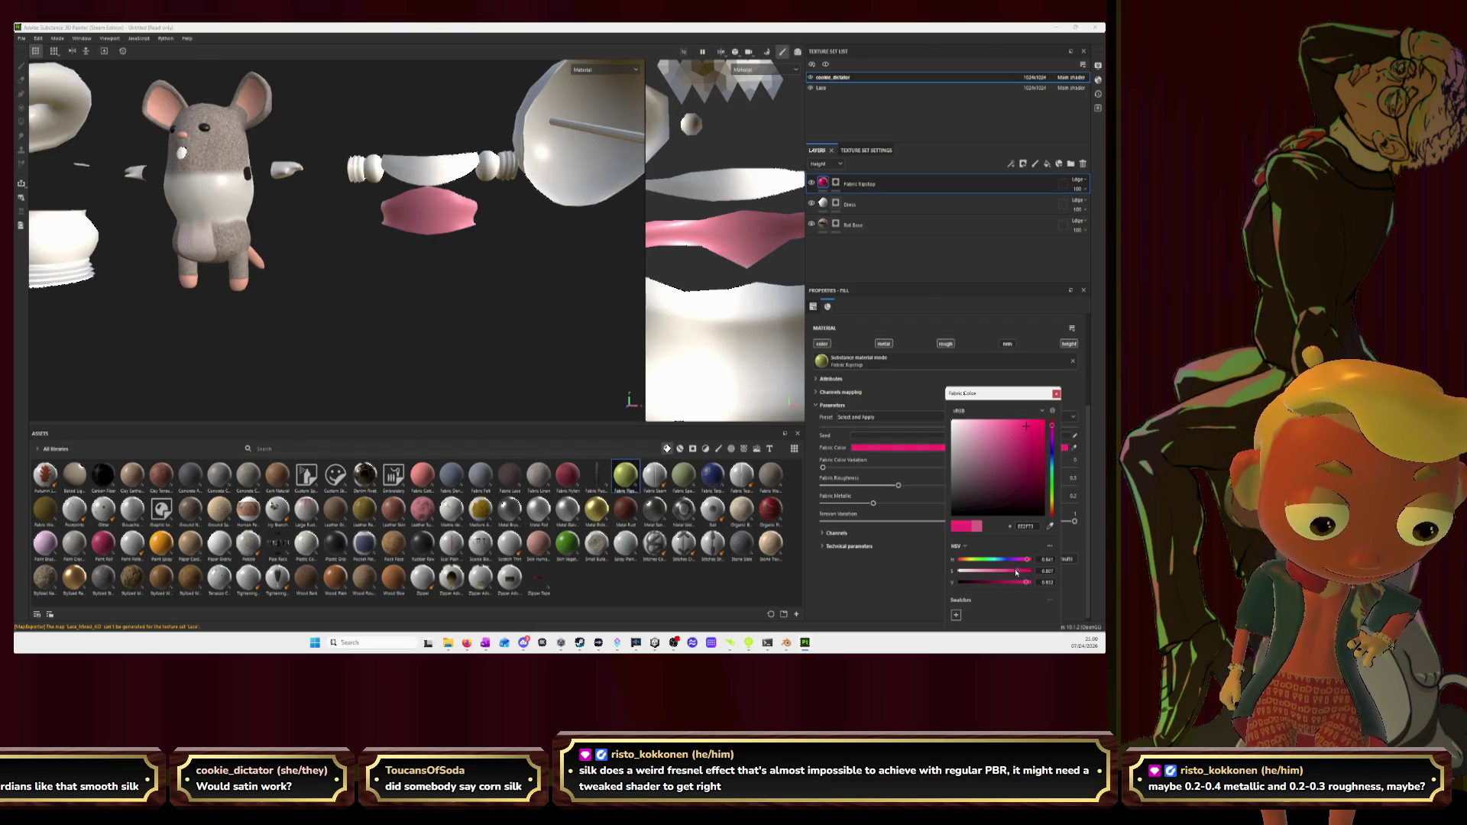
pyautogui.scroll(-3, 475, 262)
pyautogui.moveTo(475, 261)
pyautogui.keyDown('alt'); pyautogui.mouseDown()
pyautogui.moveTo(454, 270)
pyautogui.moveTo(489, 344)
pyautogui.moveTo(479, 216)
pyautogui.mouseUp(); pyautogui.keyUp('alt')
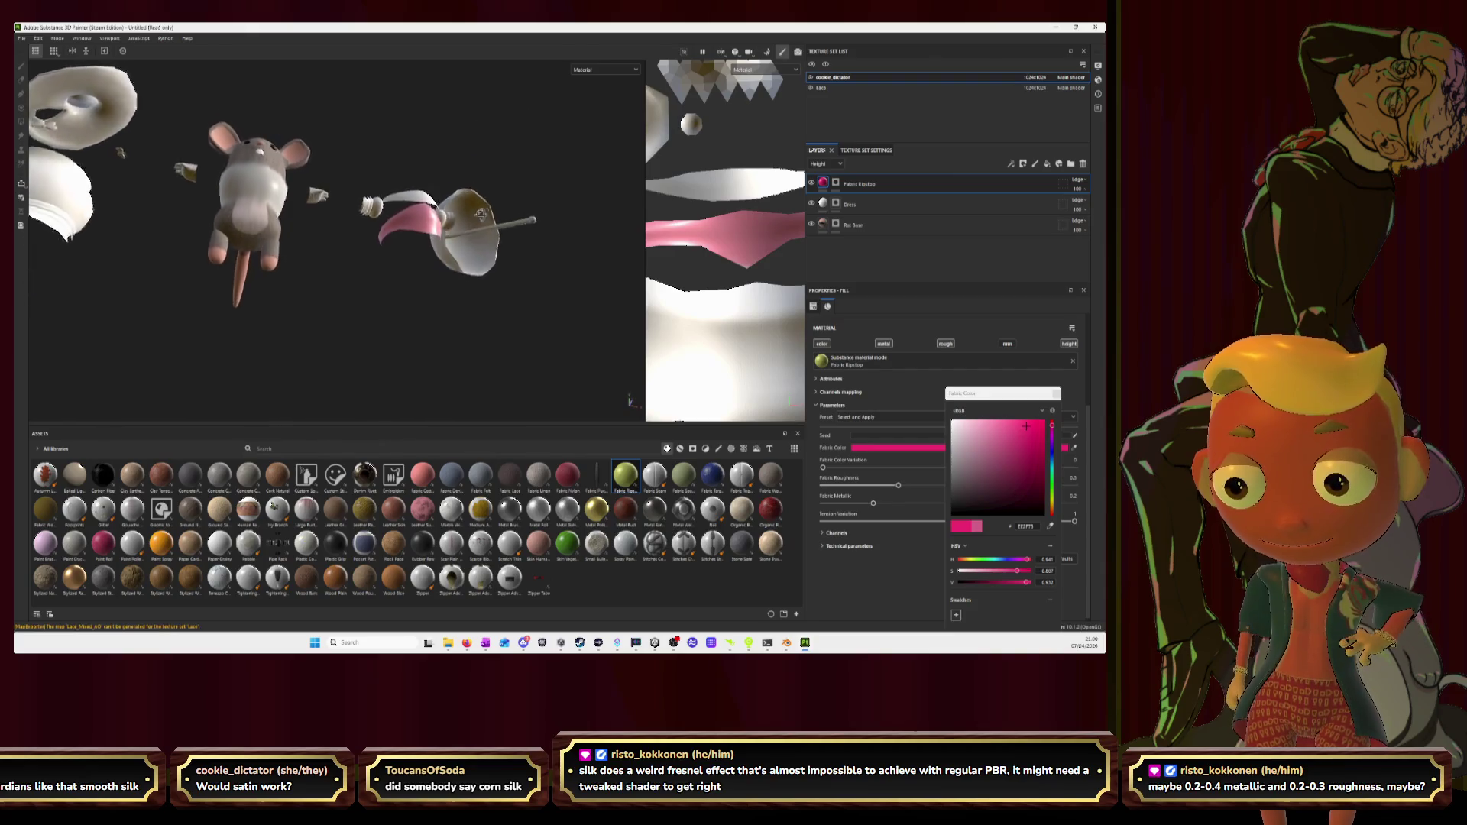
pyautogui.keyDown('alt'); pyautogui.moveTo(479, 216); pyautogui.dragTo(470, 310); pyautogui.keyUp('alt')
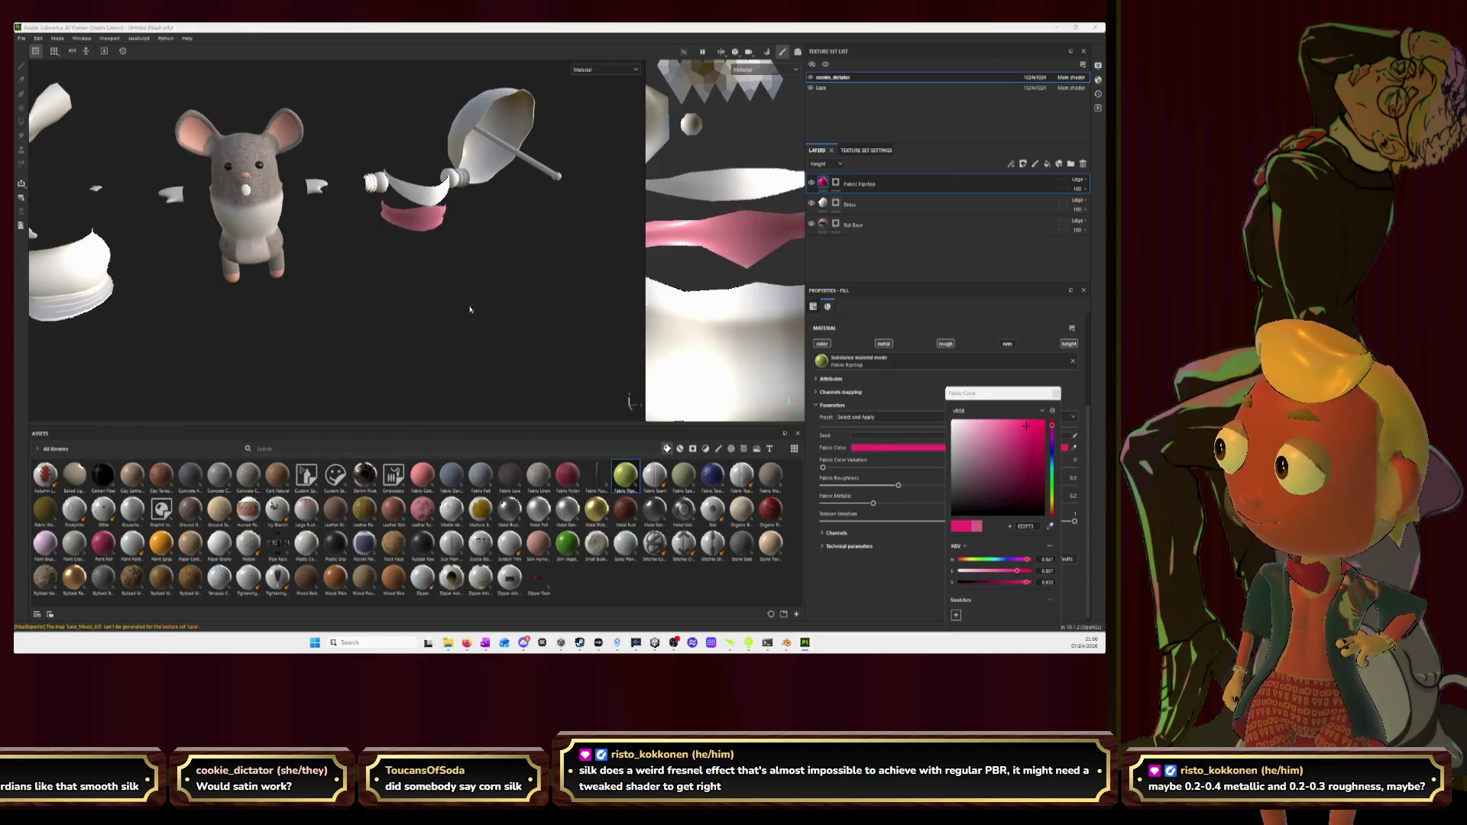
pyautogui.hotkey('alt', 'Tab')
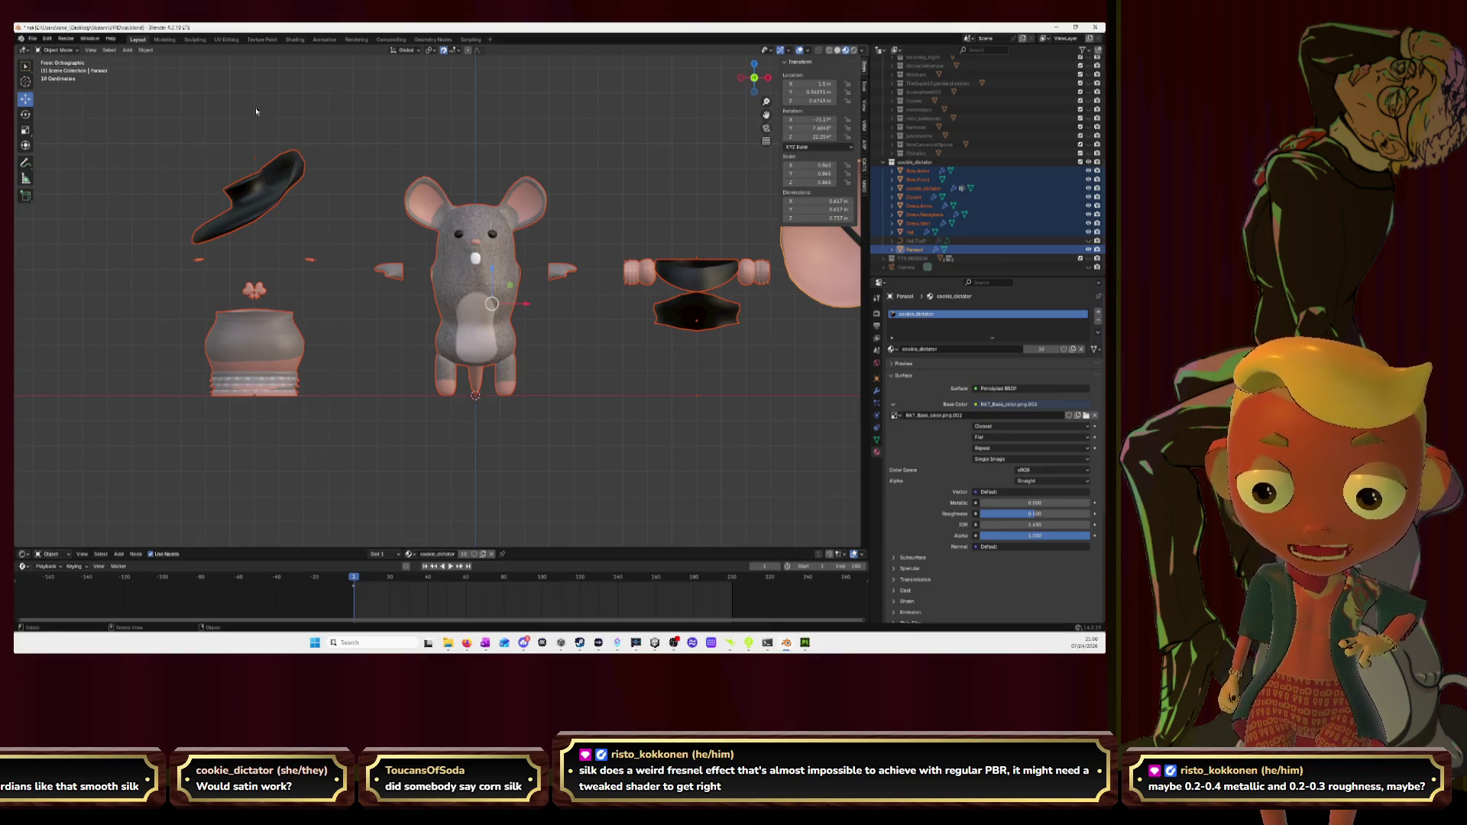
# Enable the Face Orientation overlay to see which bow faces point inward
pyautogui.click(808, 50)
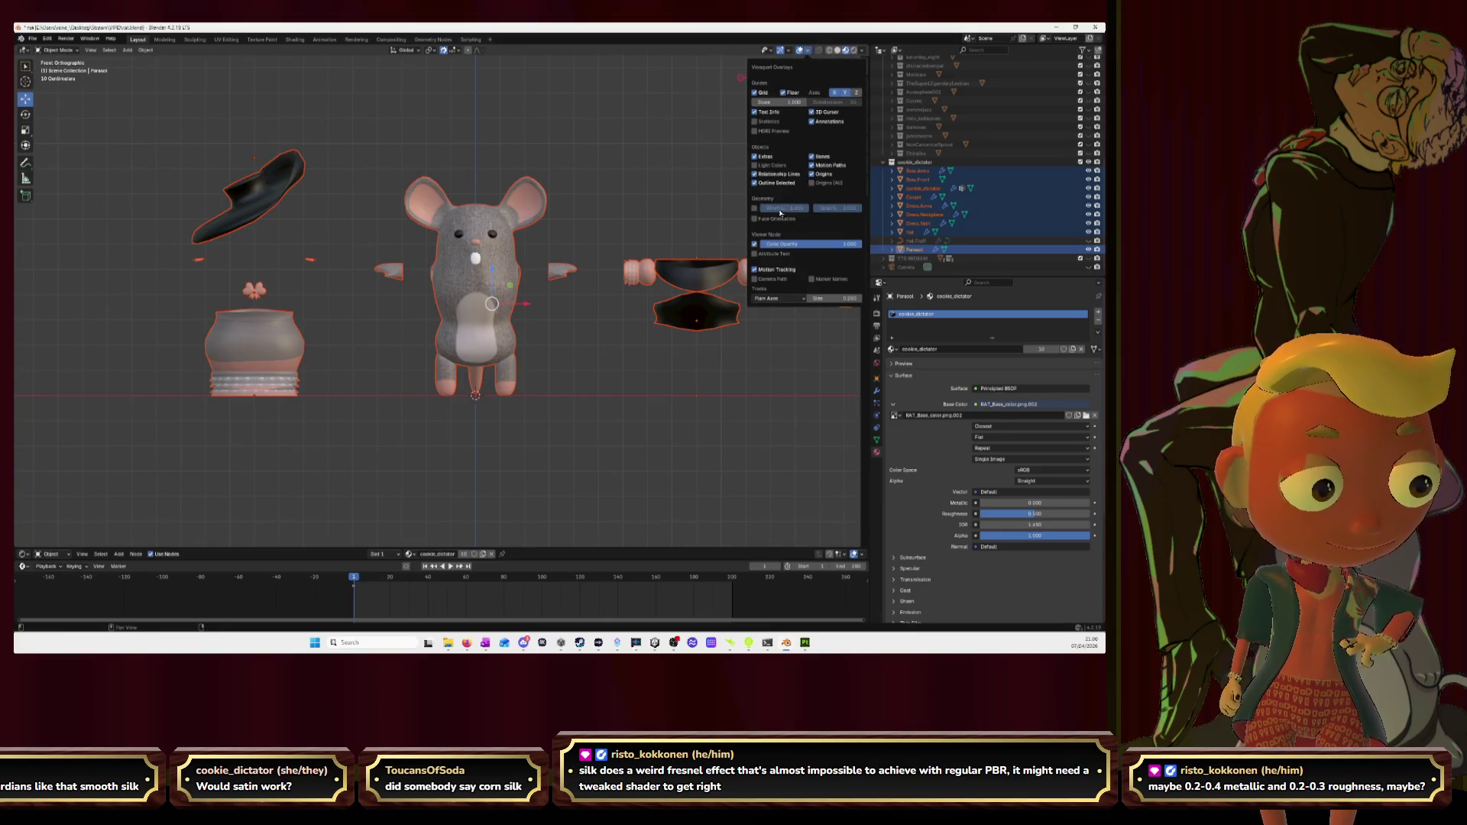
pyautogui.click(755, 219)
pyautogui.scroll(4, 459, 298)
pyautogui.moveTo(459, 298)
pyautogui.mouseDown(button='middle')
pyautogui.moveTo(370, 313)
pyautogui.moveTo(299, 282)
pyautogui.mouseUp(button='middle')
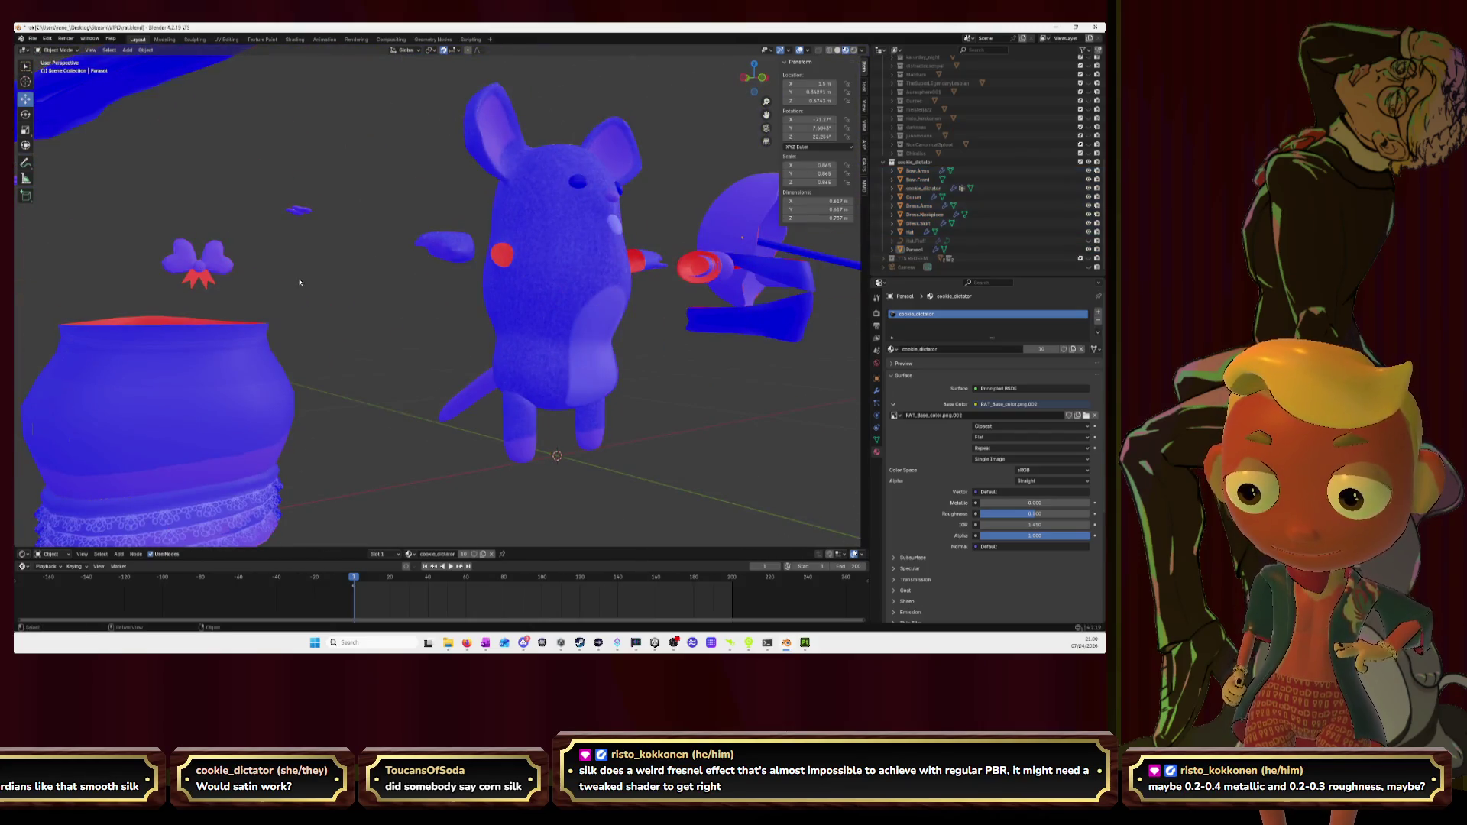
# Flip the normals of the front bow's red back-facing faces in Edit Mode
pyautogui.click(208, 279)
pyautogui.press('Tab')
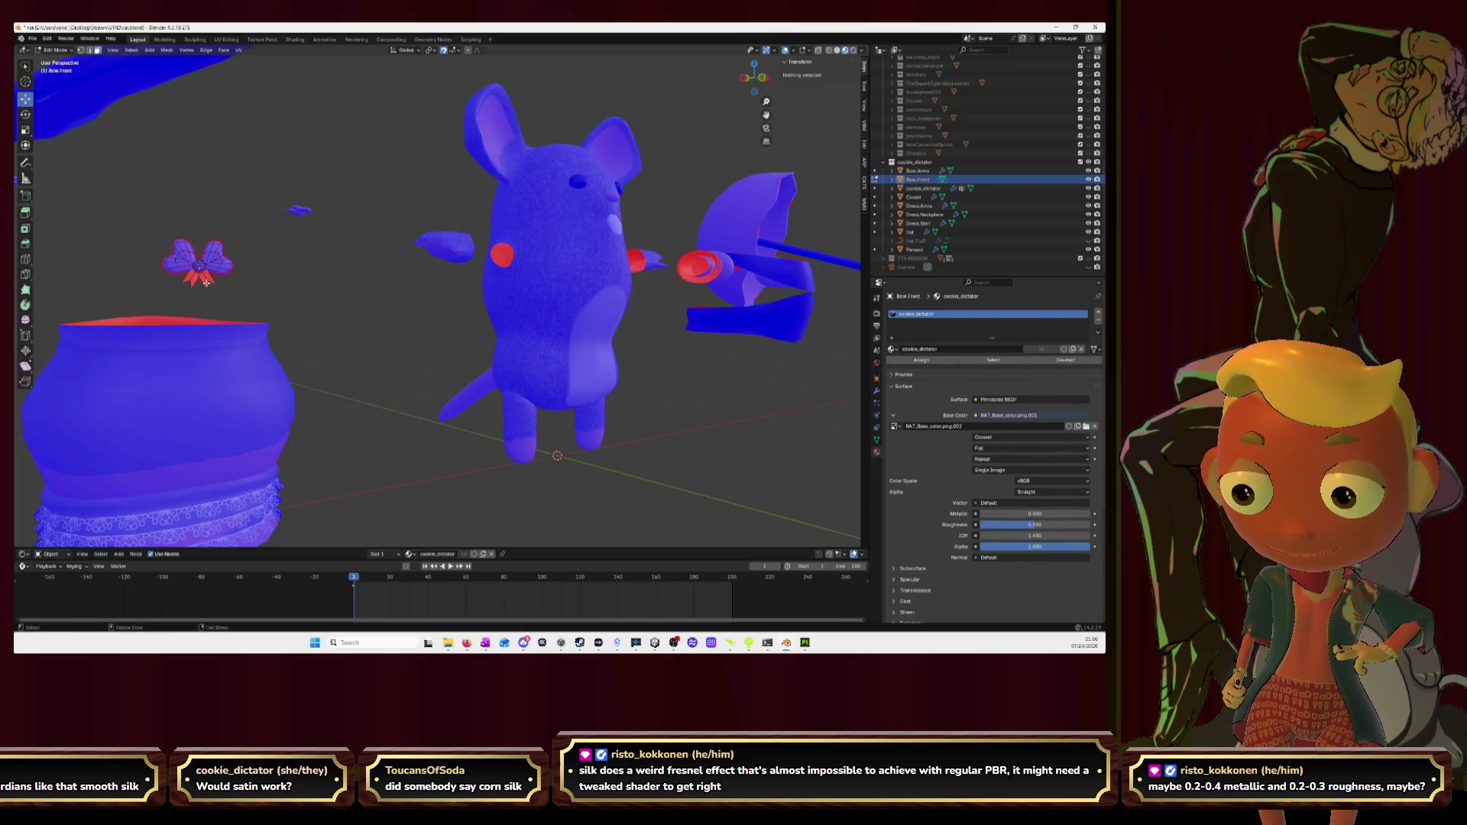
pyautogui.keyDown('alt'); pyautogui.click(205, 282); pyautogui.keyUp('alt')
pyautogui.keyDown('ctrl'); pyautogui.click(202, 278); pyautogui.keyUp('ctrl')
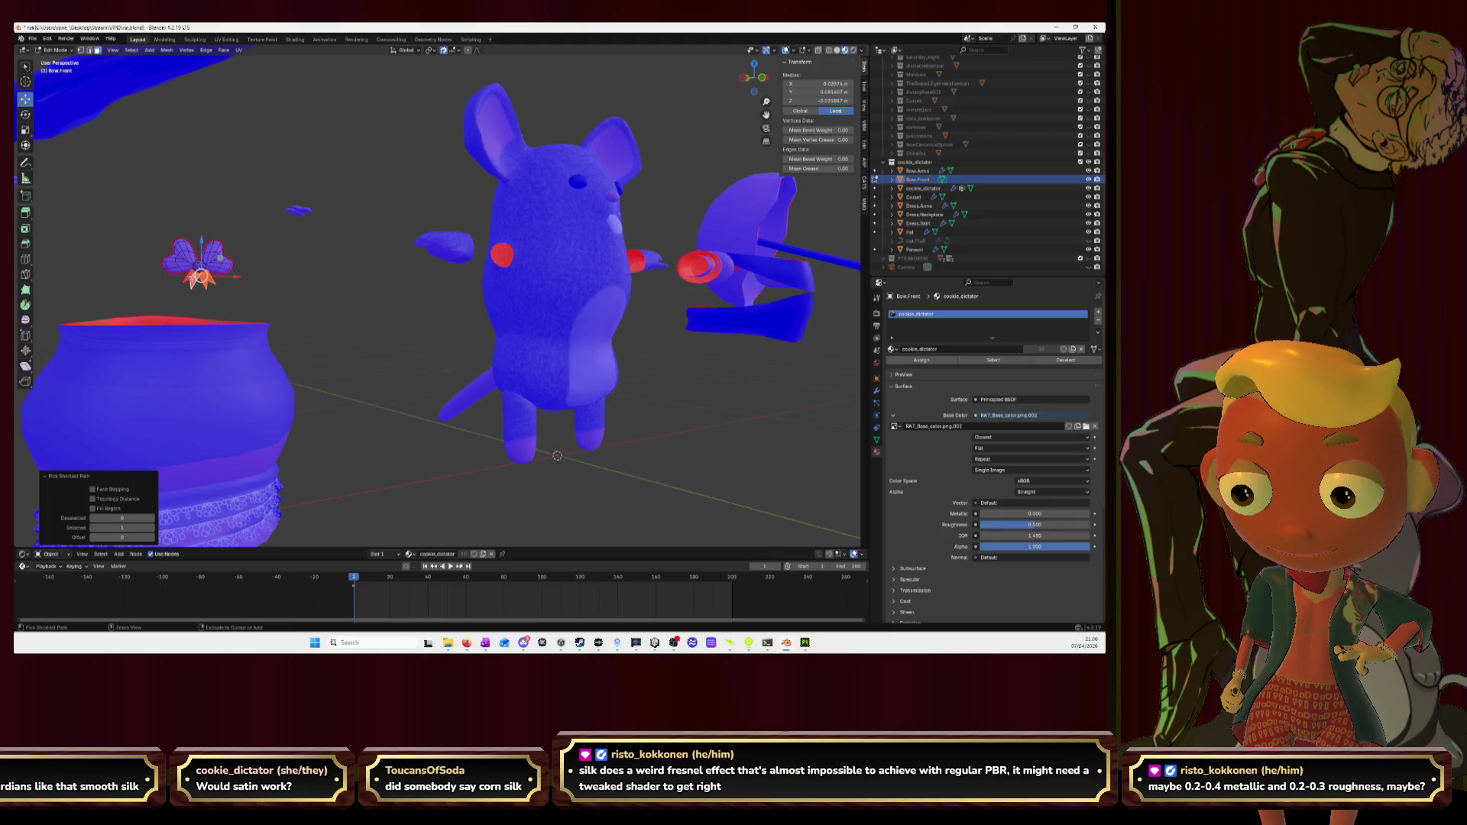
pyautogui.hotkey('alt', 'n')
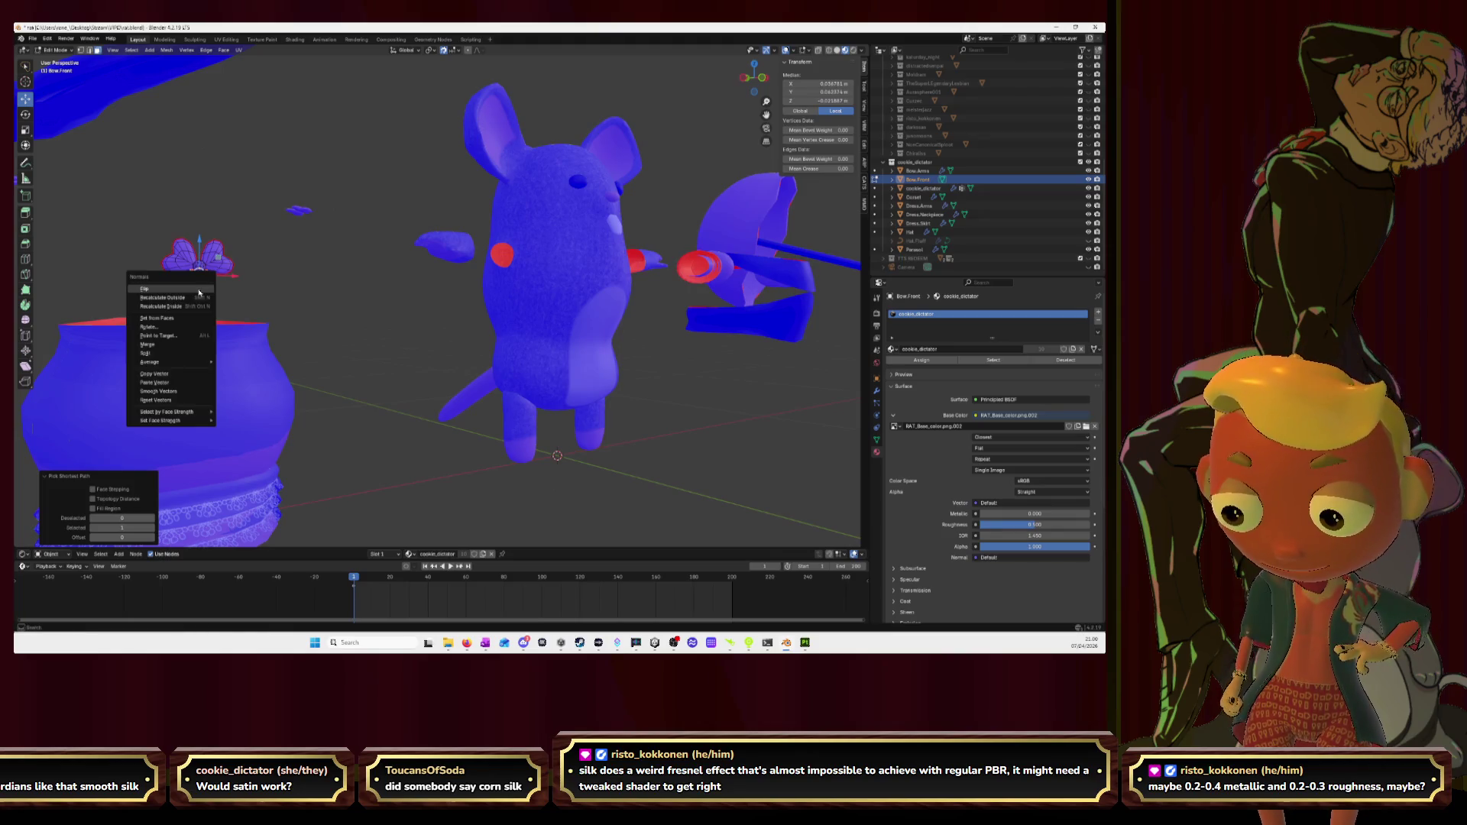
pyautogui.click(199, 289)
pyautogui.hotkey('alt', 'a')
pyautogui.moveTo(201, 294); pyautogui.dragTo(316, 340, button='middle')
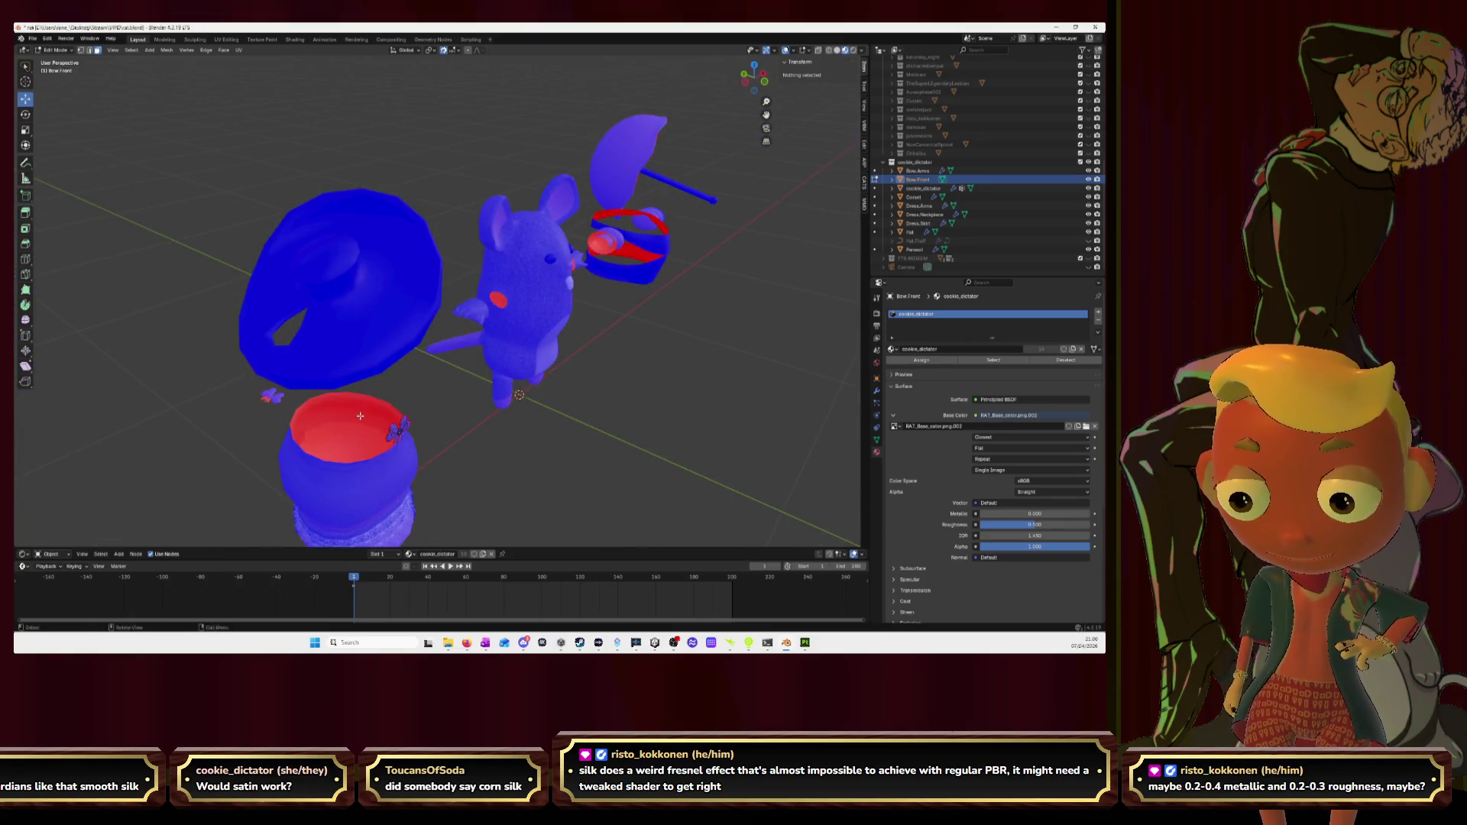
# Select all of the inside-out Bow.Arms mesh and flip its normals outward
pyautogui.click(268, 402)
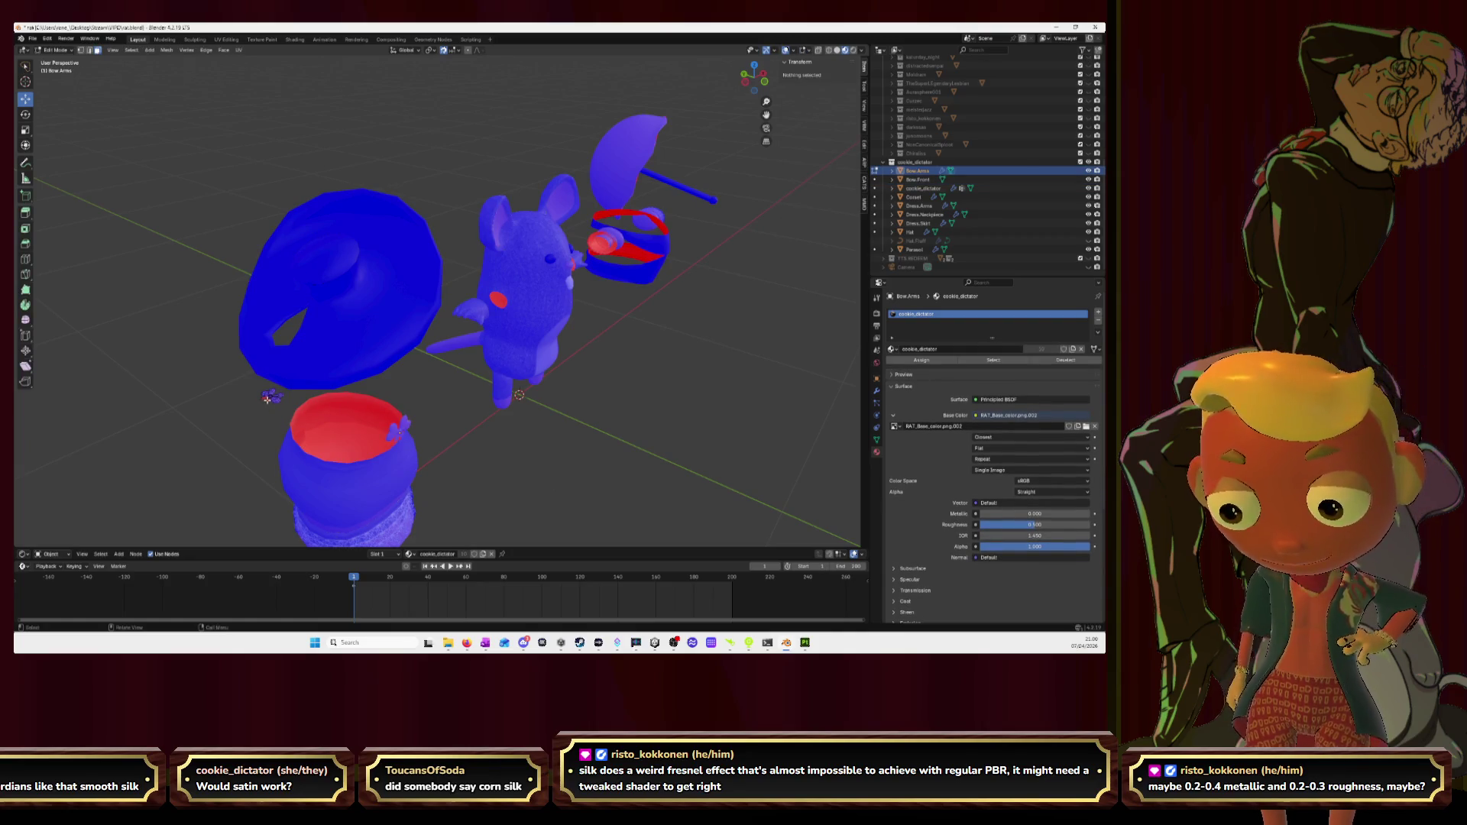
pyautogui.click(271, 397)
pyautogui.press('KP_Decimal')
pyautogui.click(284, 415)
pyautogui.scroll(-2, 283, 414)
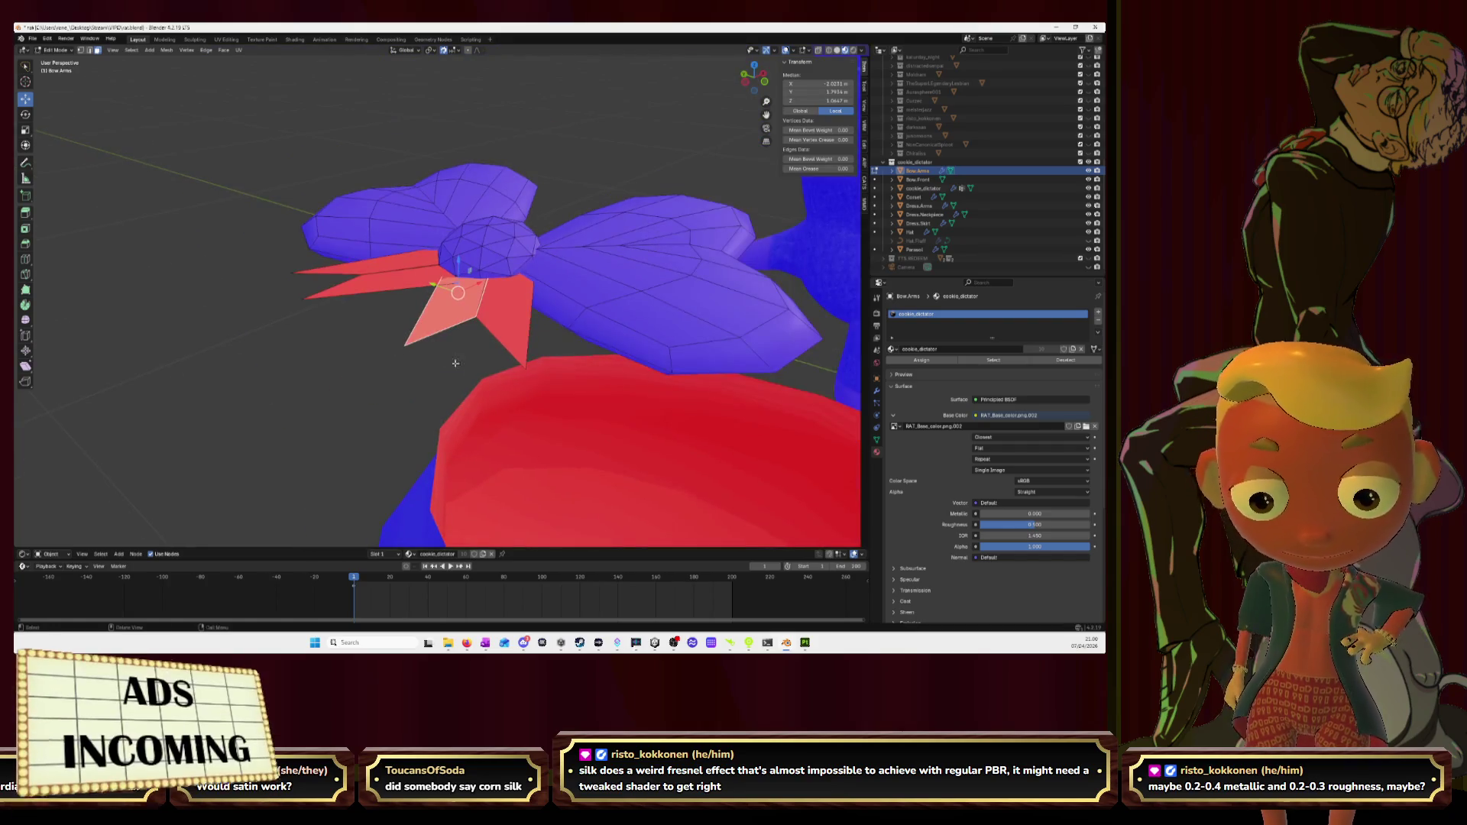
pyautogui.press('a')
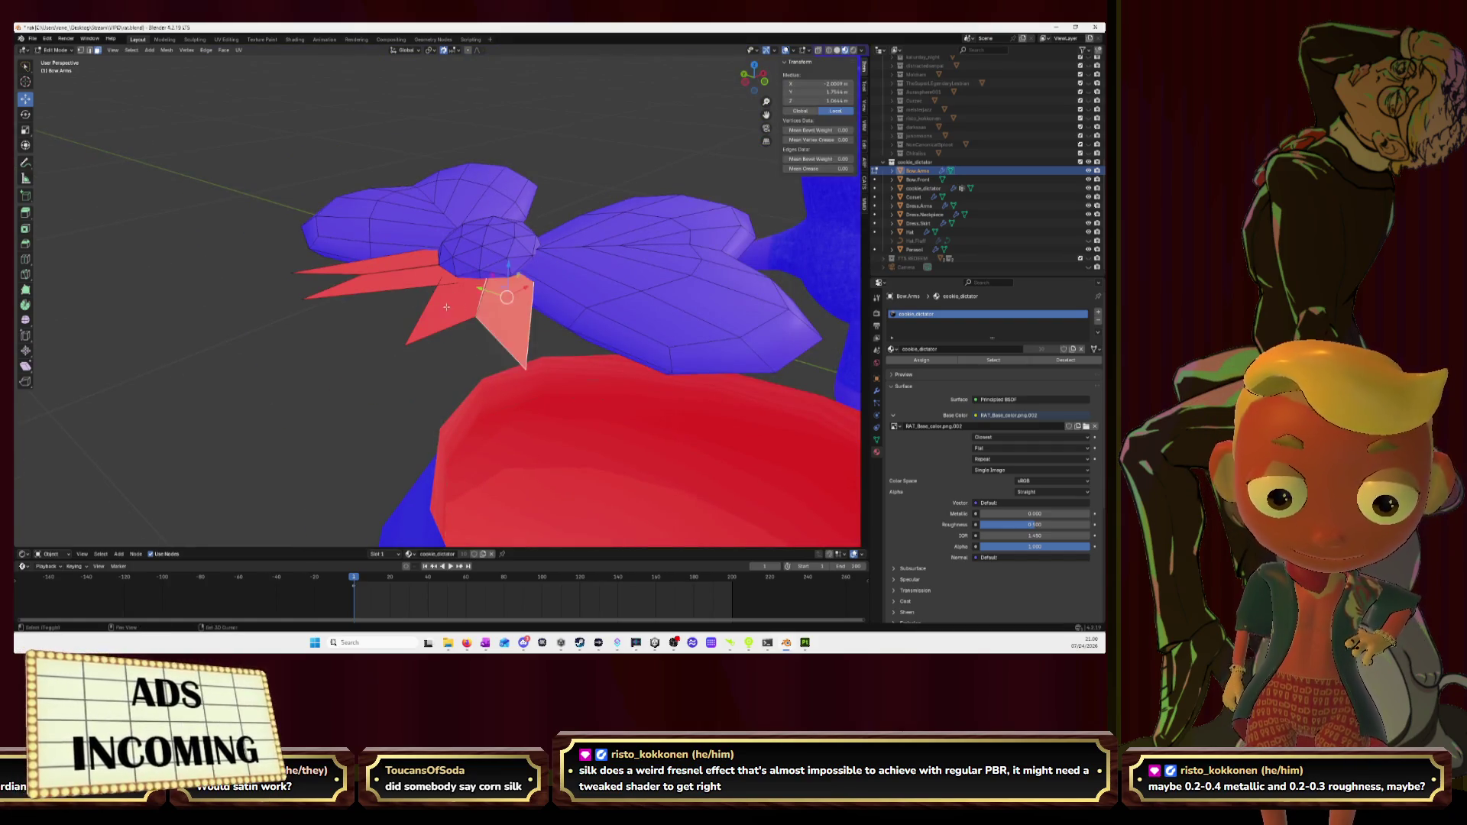
pyautogui.rightClick(397, 324)
pyautogui.press('Escape')
pyautogui.hotkey('alt', 'n')
pyautogui.click(369, 316)
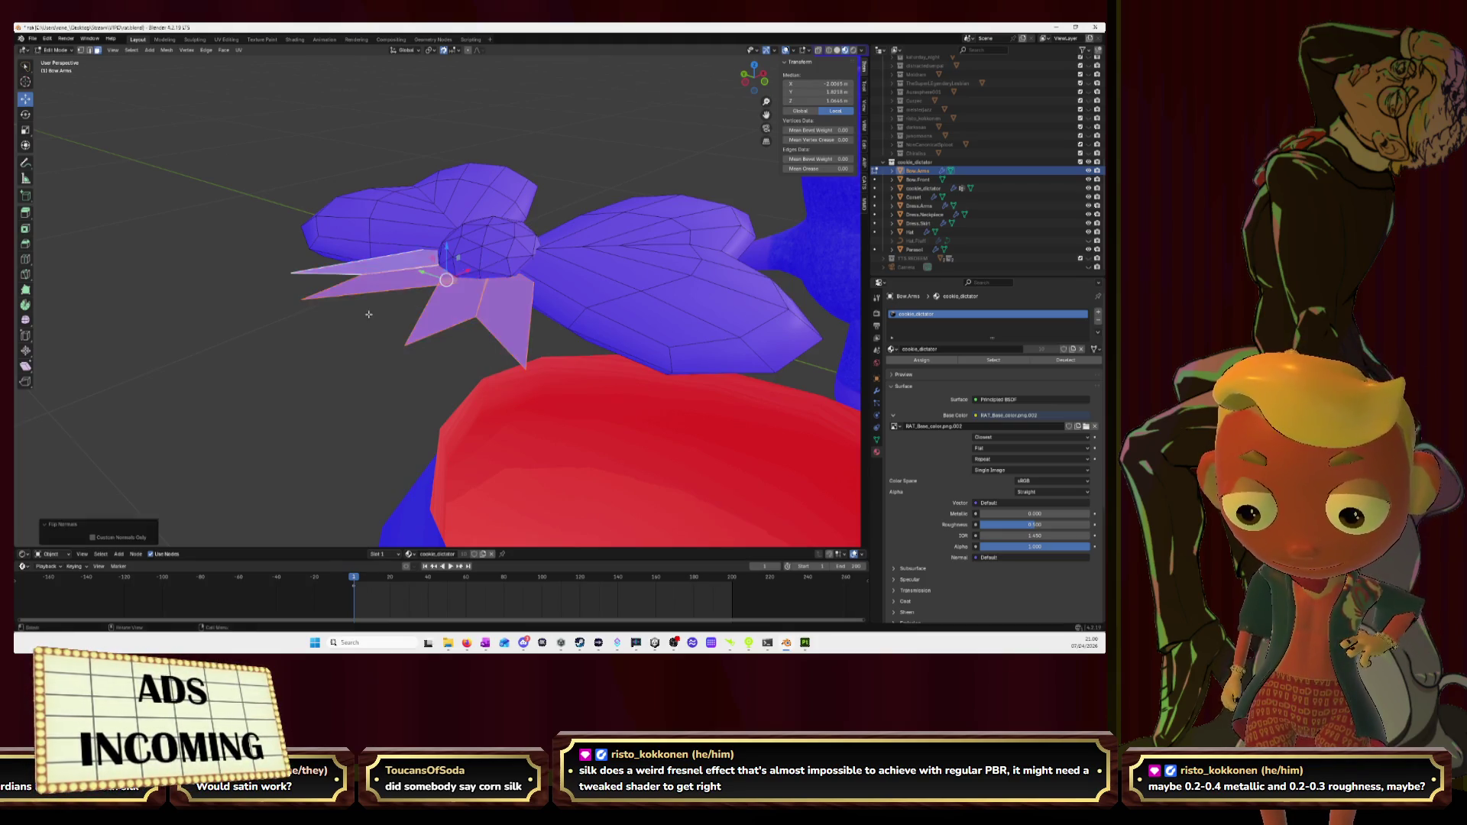
pyautogui.hotkey('alt', 'a')
pyautogui.scroll(-5, 662, 316)
pyautogui.scroll(-3, 663, 316)
pyautogui.moveTo(662, 317)
pyautogui.mouseDown(button='middle')
pyautogui.moveTo(554, 307)
pyautogui.moveTo(622, 310)
pyautogui.mouseUp(button='middle')
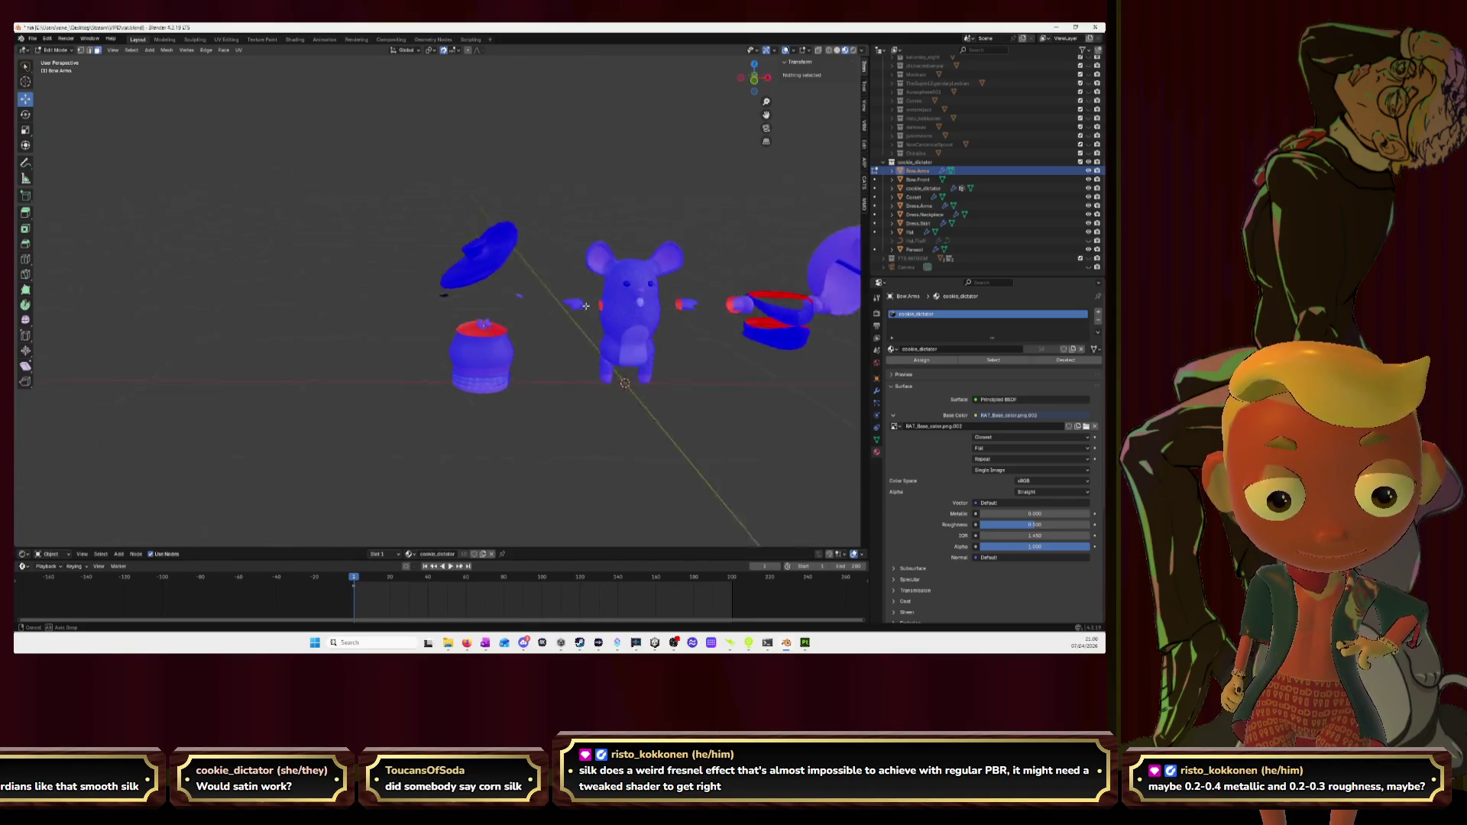
# Turn the Face Orientation overlay back off and centre the models in view
pyautogui.moveTo(621, 310)
pyautogui.mouseDown(button='middle')
pyautogui.moveTo(578, 306)
pyautogui.moveTo(643, 309)
pyautogui.mouseUp(button='middle')
pyautogui.click(773, 52)
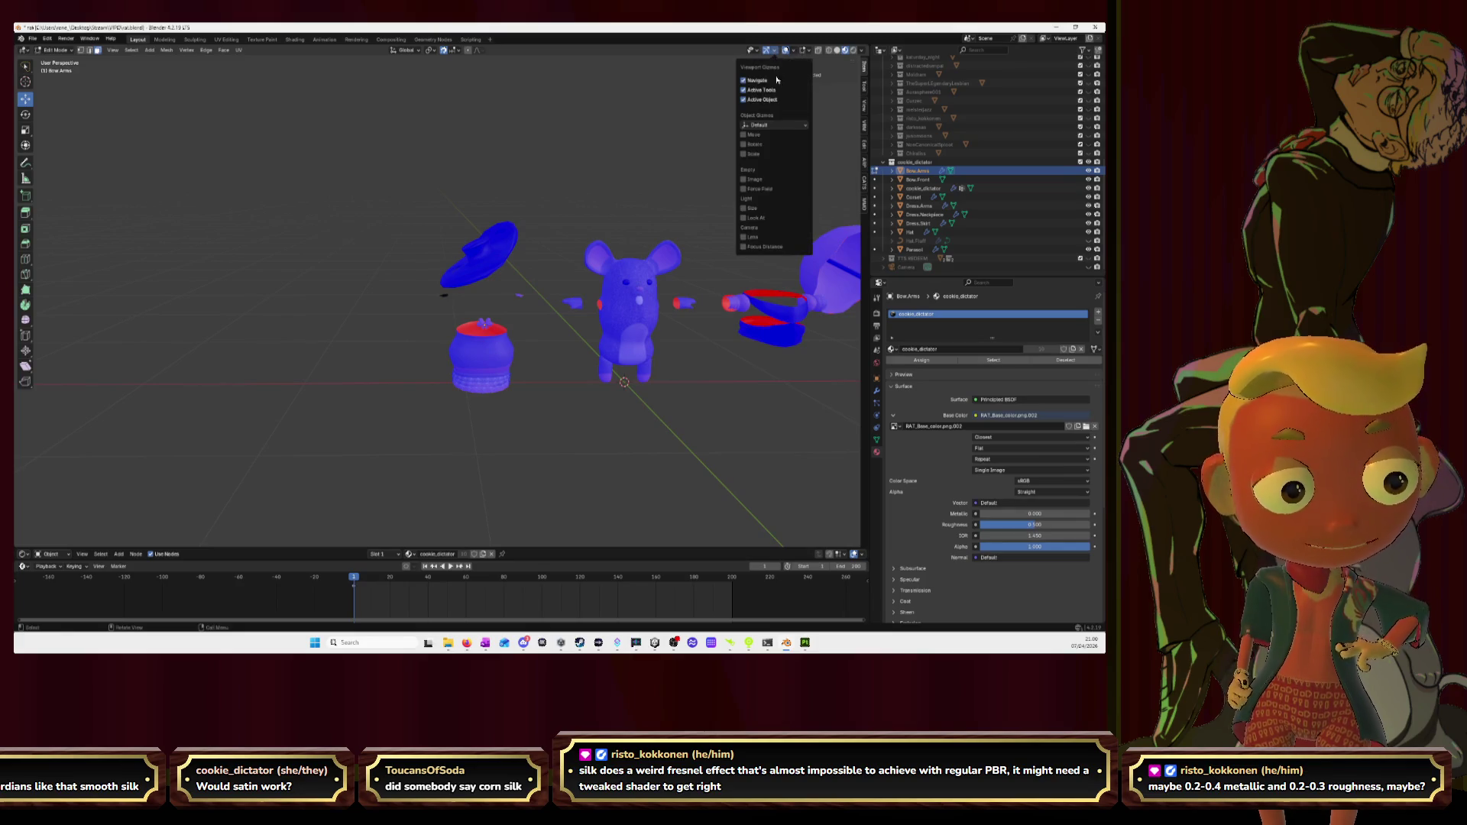
pyautogui.click(792, 54)
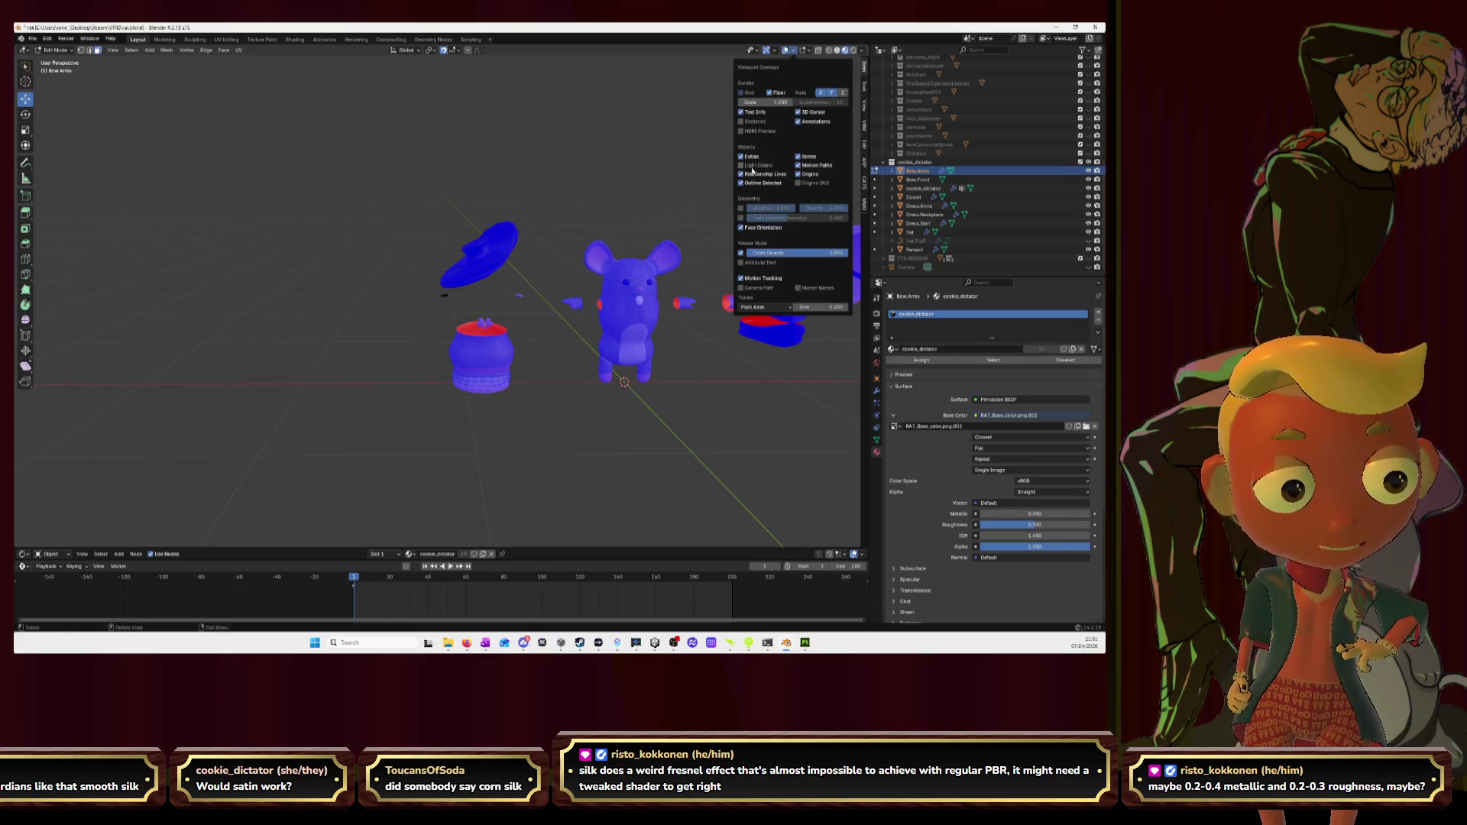
pyautogui.click(742, 228)
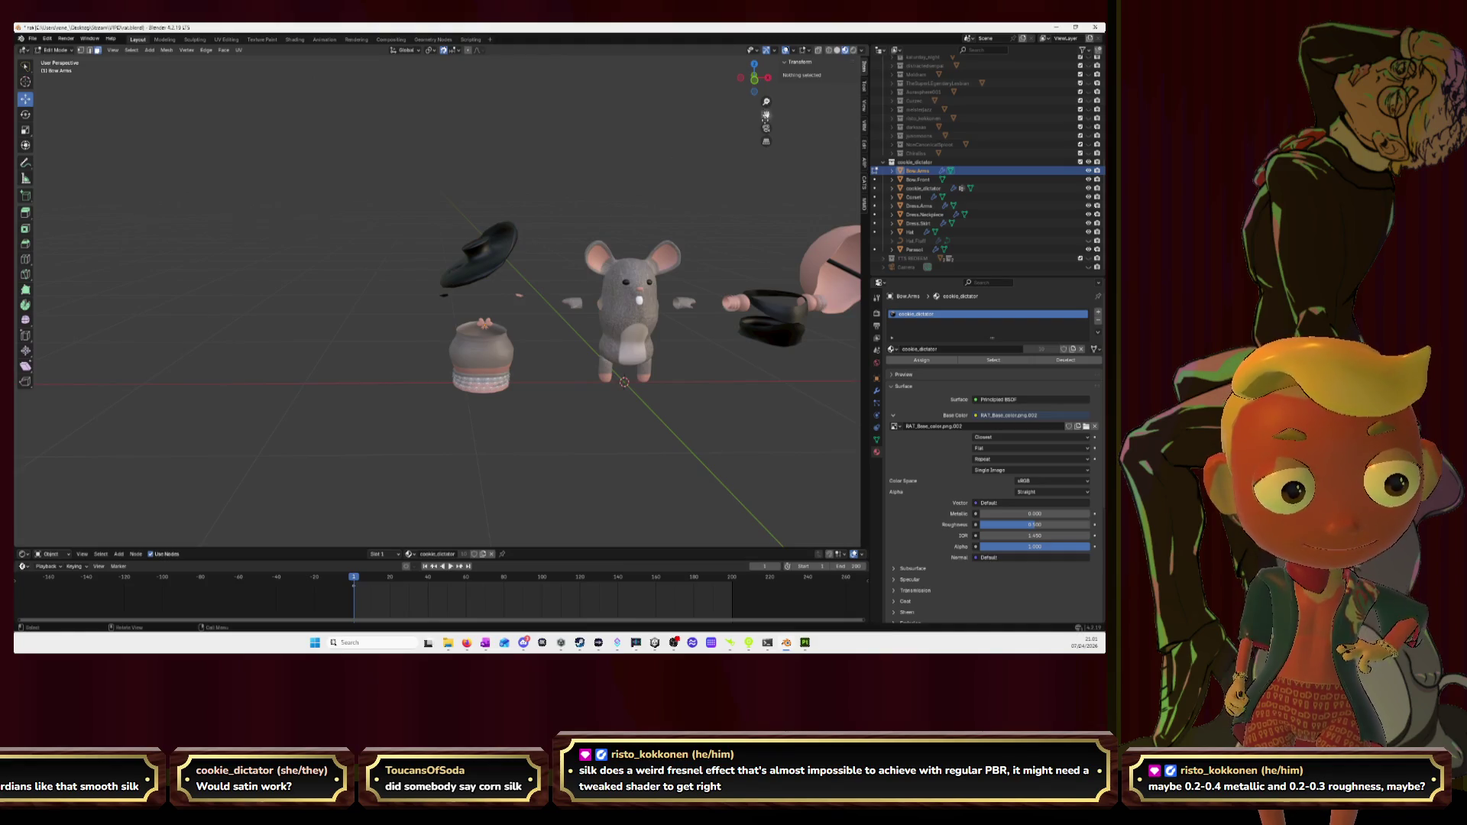
pyautogui.moveTo(767, 115); pyautogui.dragTo(652, 186)
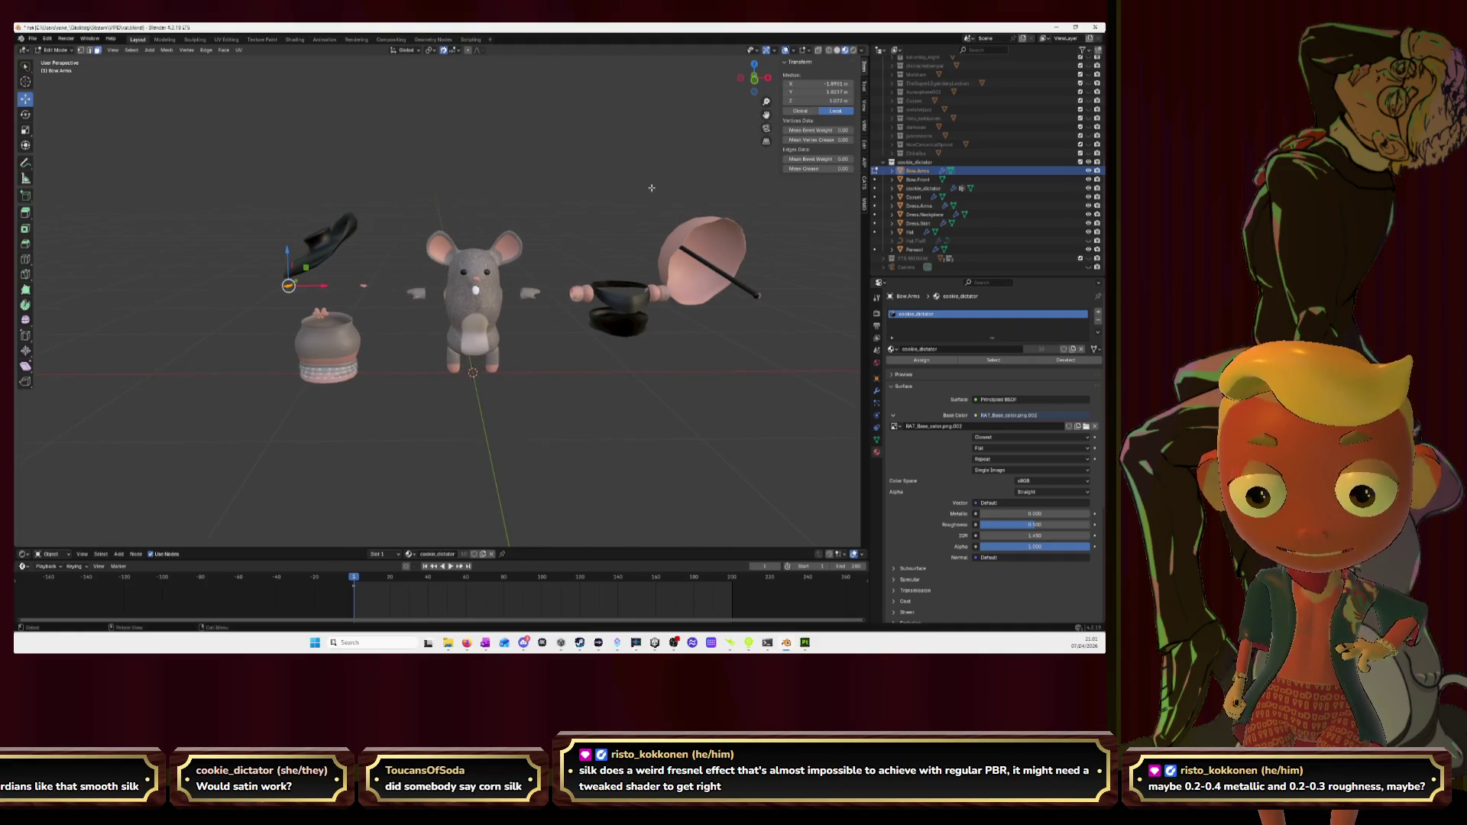
# Export the rat and accessories as FBX from Object Mode, then switch to Substance Painter
pyautogui.hotkey('alt', 'a')
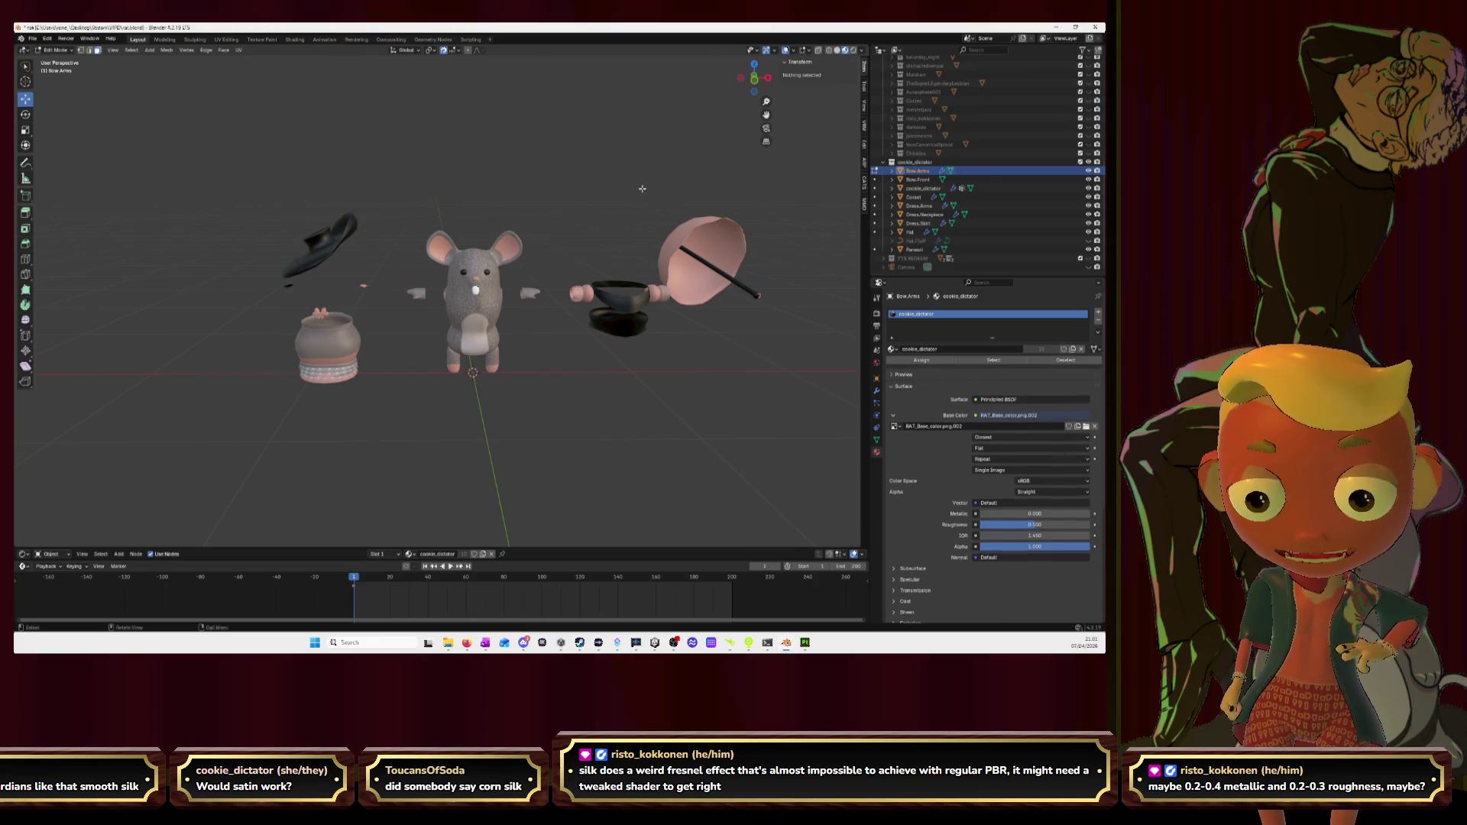
pyautogui.press('a')
pyautogui.press('Tab')
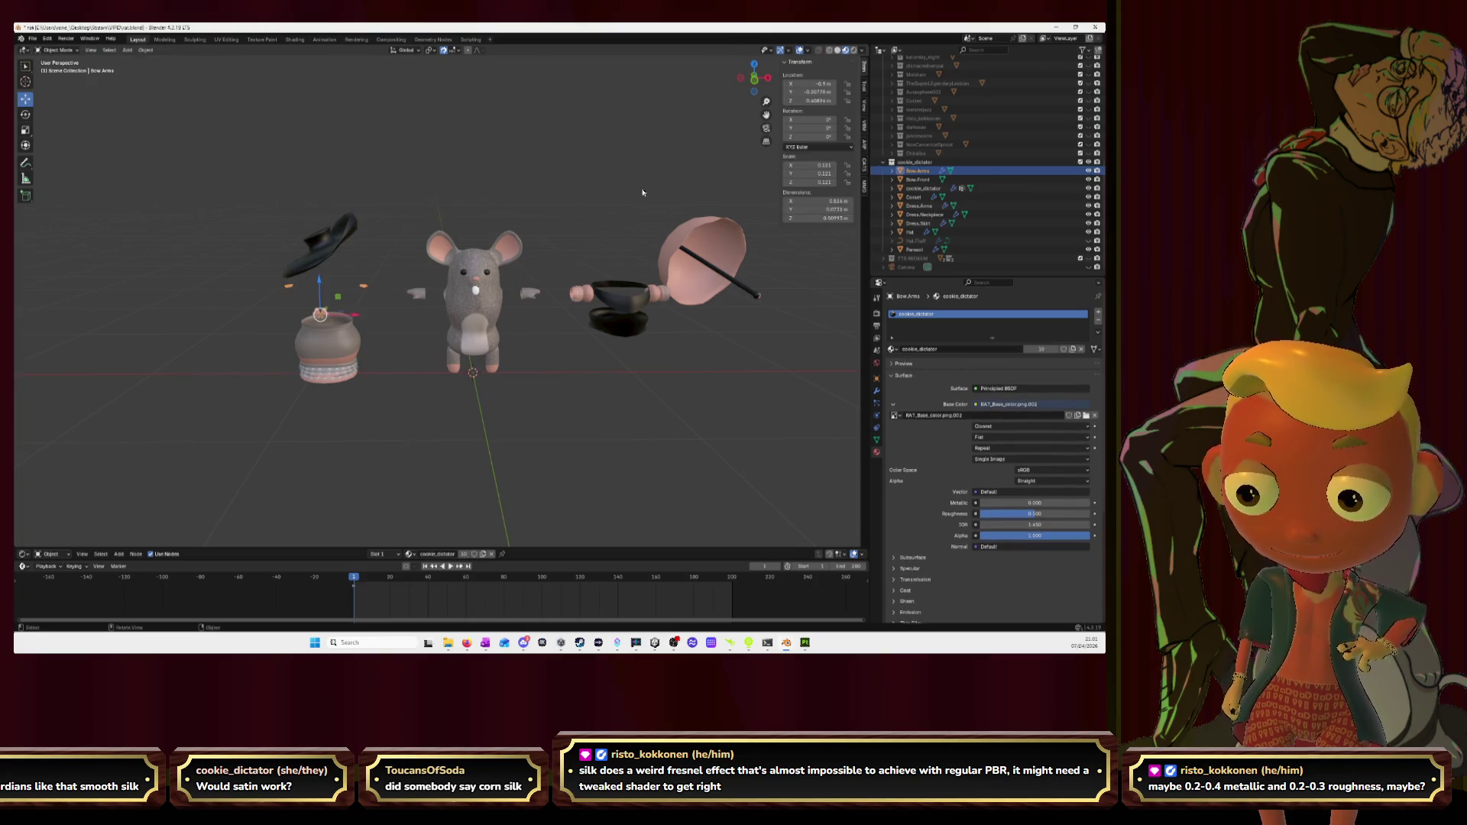
pyautogui.click(33, 40)
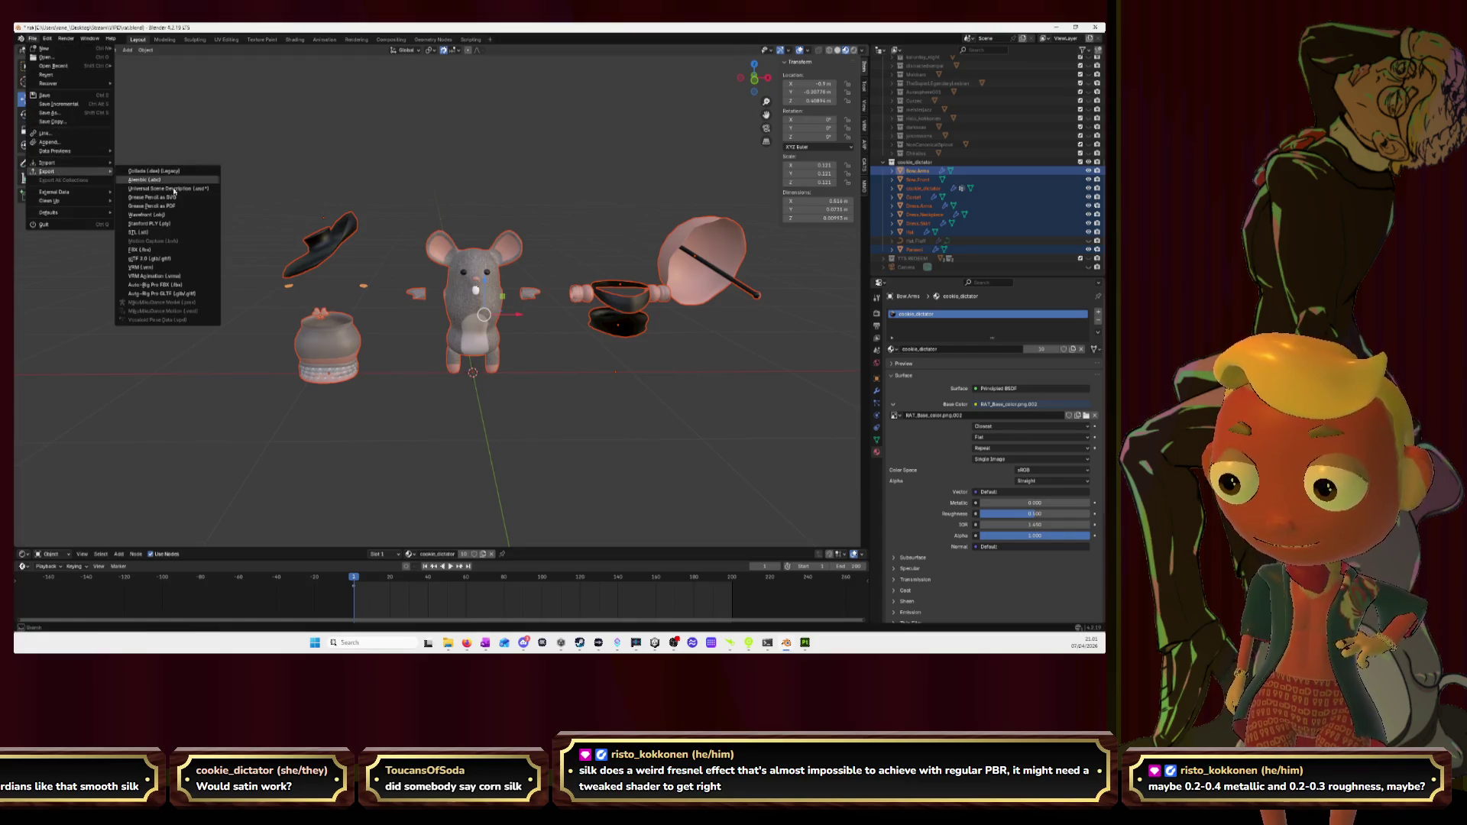
pyautogui.click(149, 251)
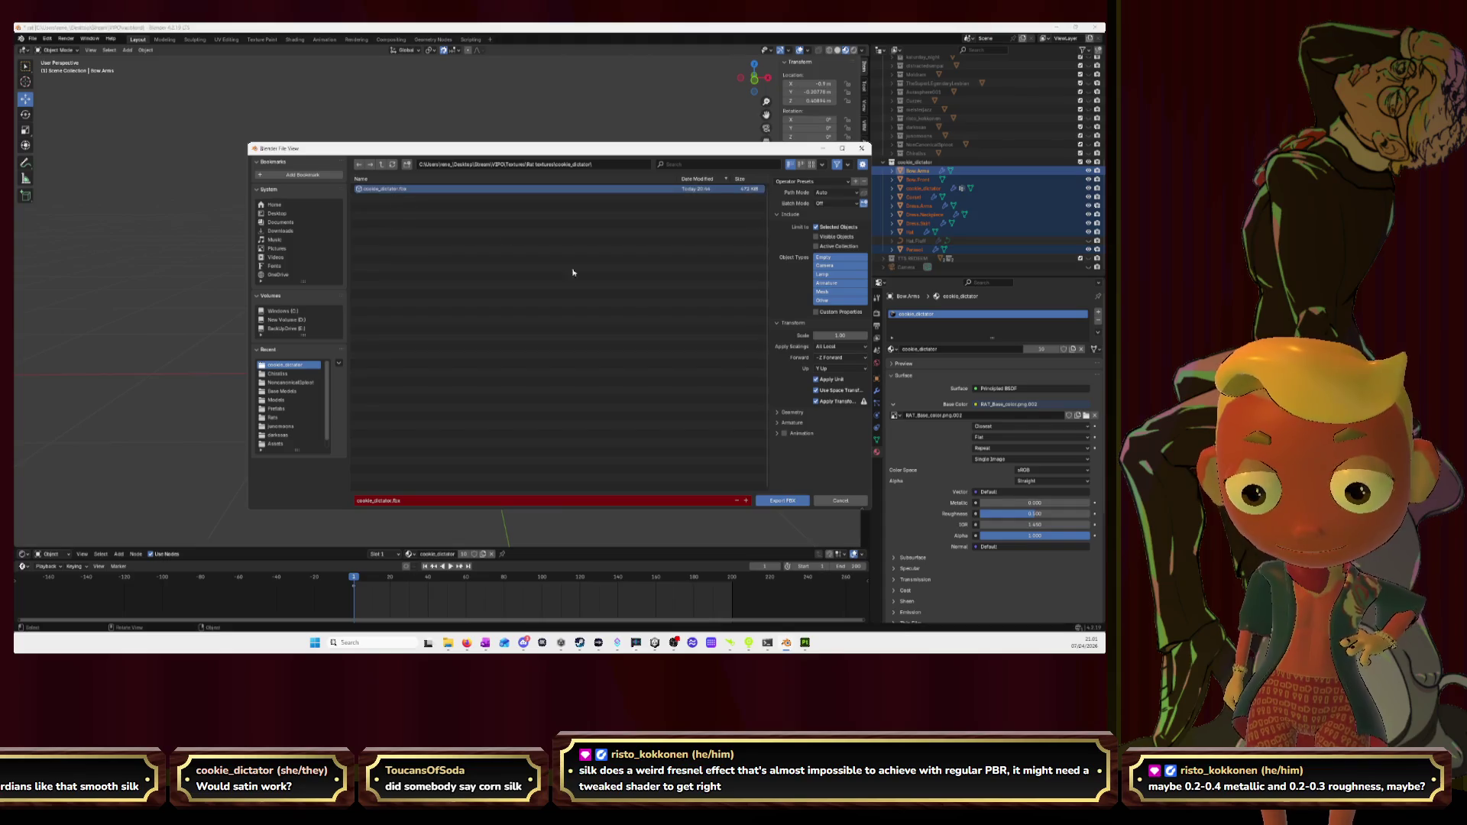
pyautogui.click(783, 501)
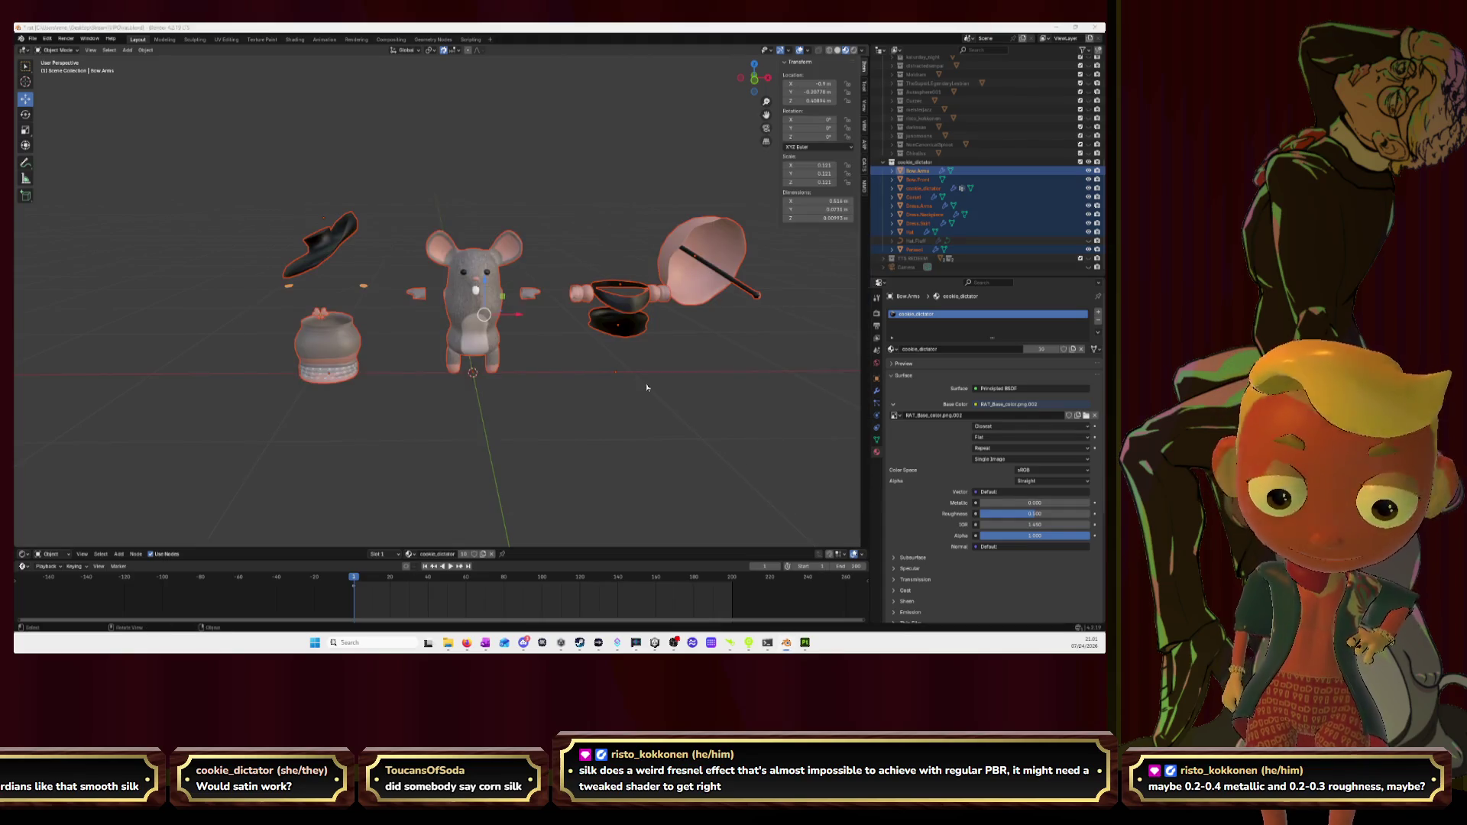
pyautogui.hotkey('alt', 'Tab')
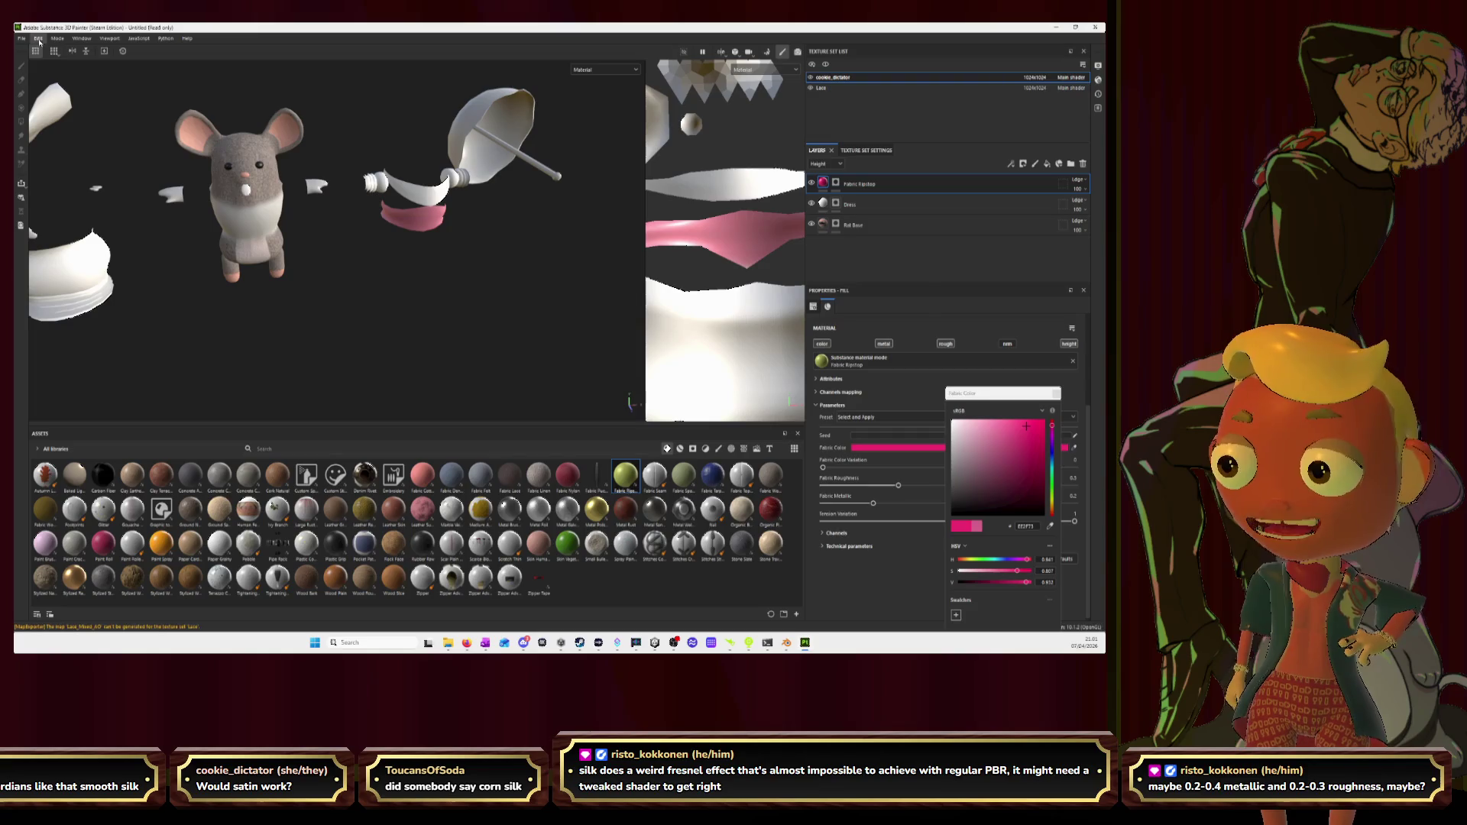
# Reimport the updated mesh via Edit > Reimport mesh
pyautogui.click(38, 39)
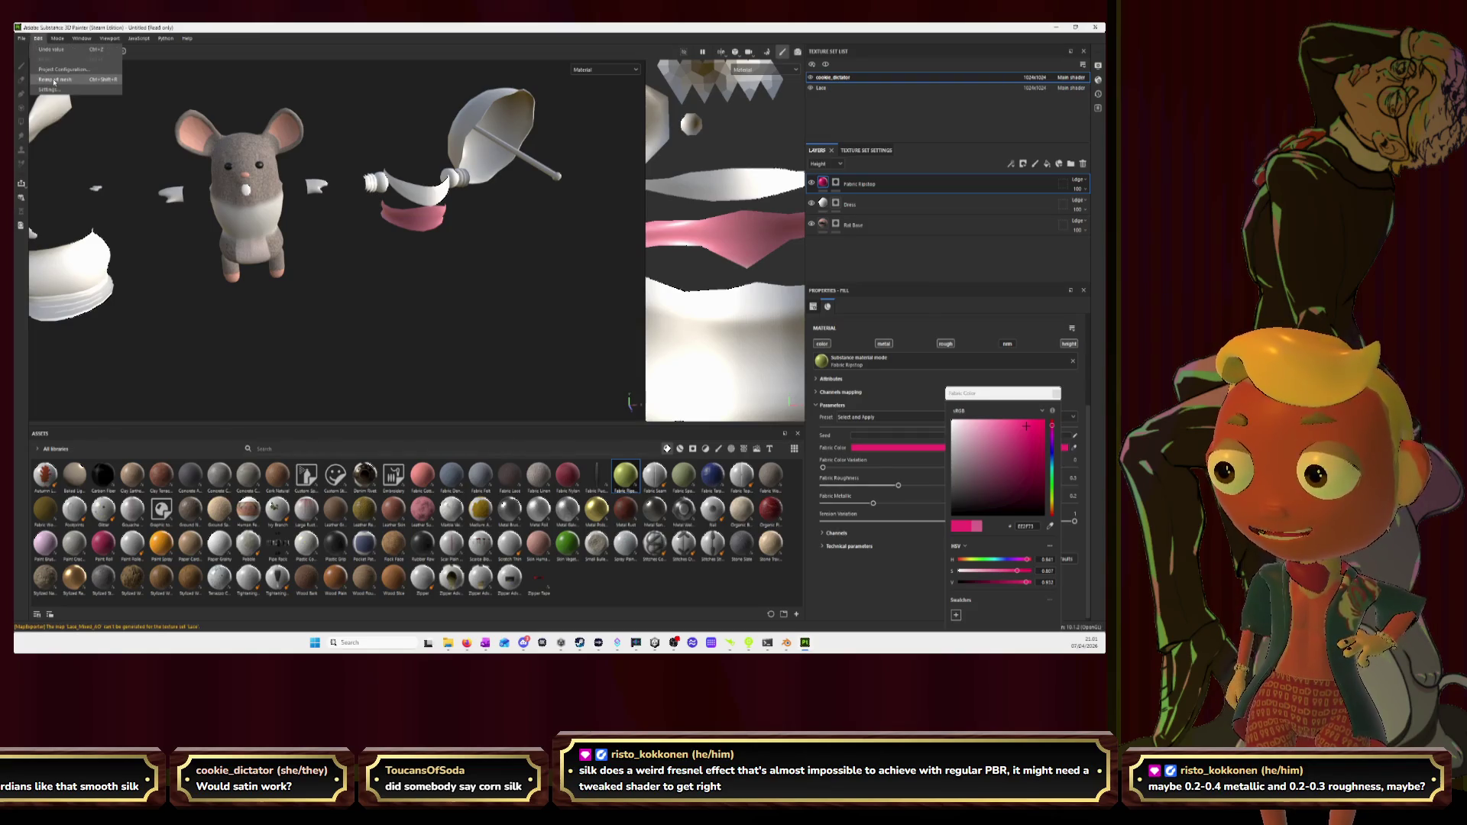
pyautogui.click(52, 79)
pyautogui.scroll(3, 333, 236)
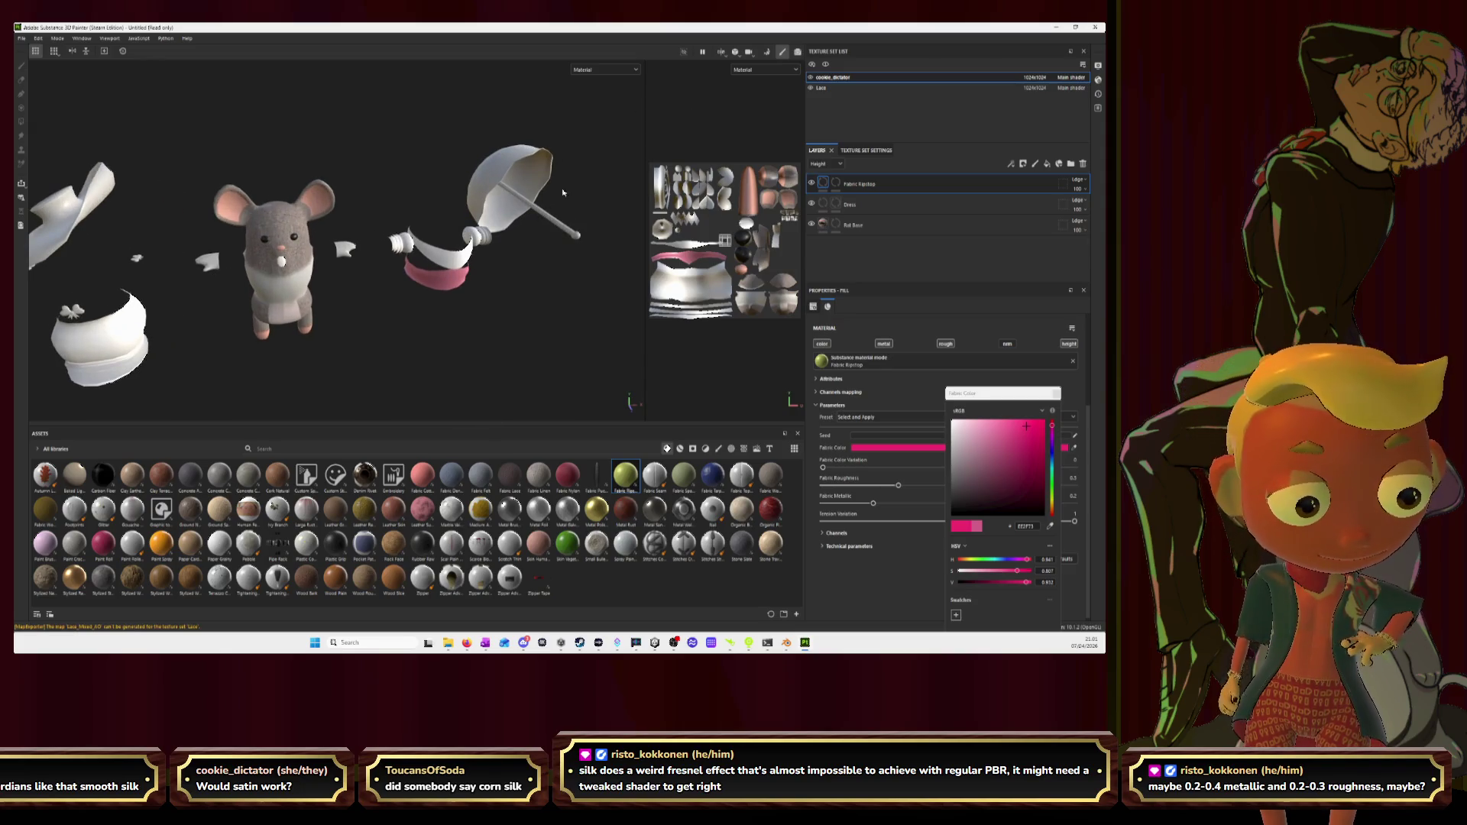
pyautogui.moveTo(579, 190); pyautogui.dragTo(669, 167, button='middle')
pyautogui.scroll(2, 458, 229)
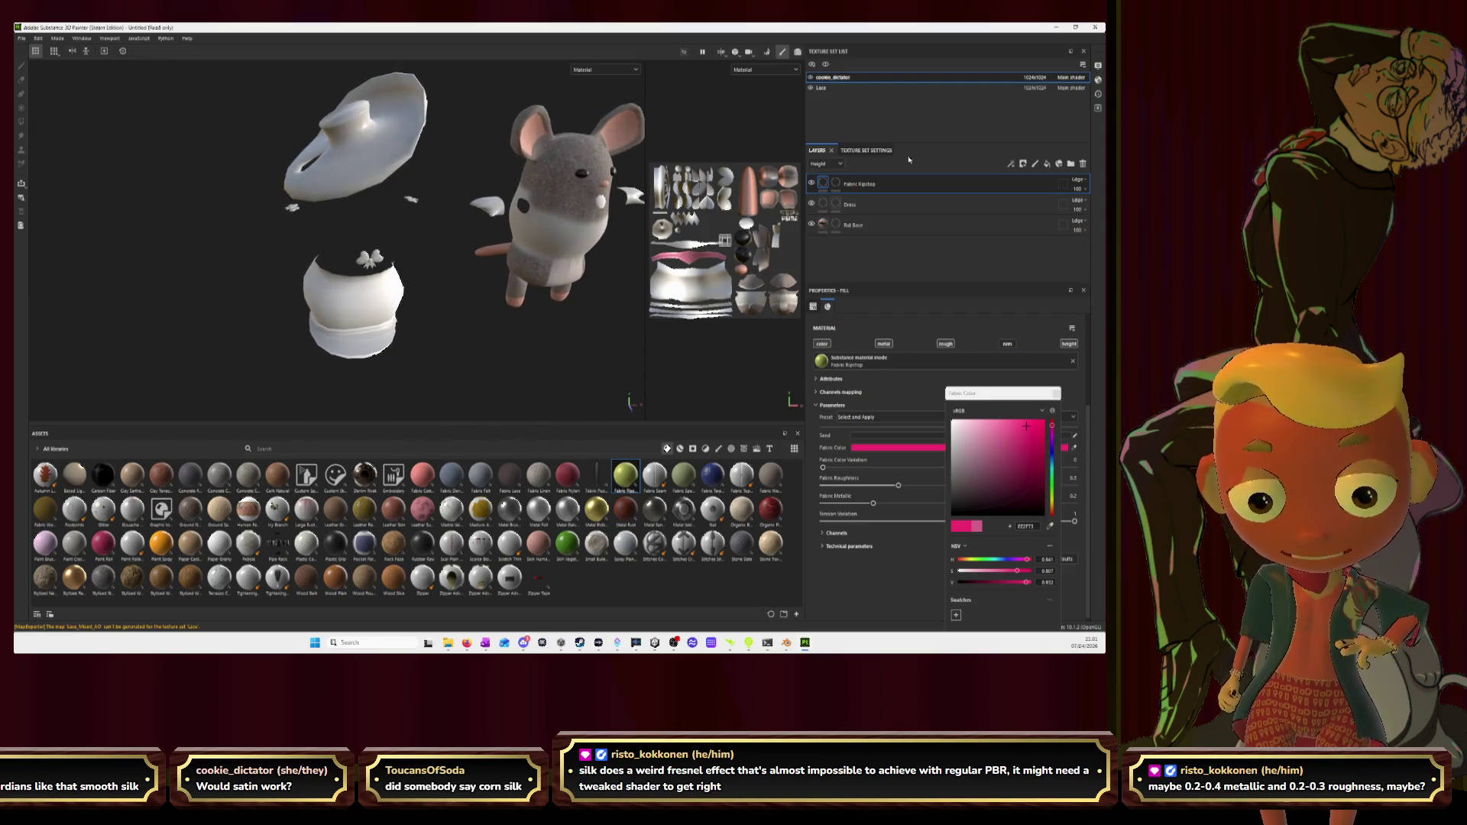
# Paint the small white bow on the dress pink with an enlarged brush and check it from below
pyautogui.press('e')
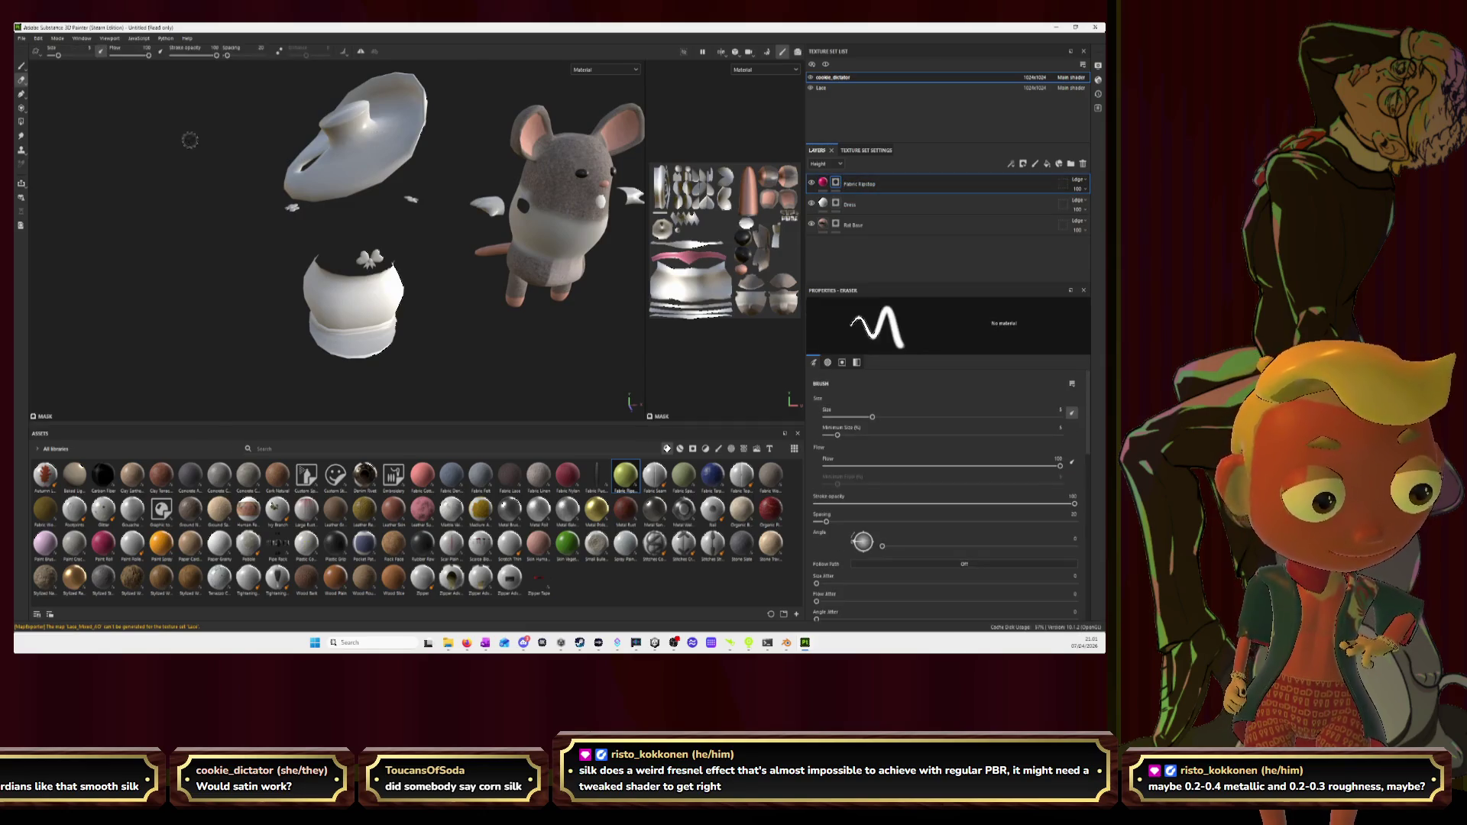
pyautogui.scroll(2, 192, 169)
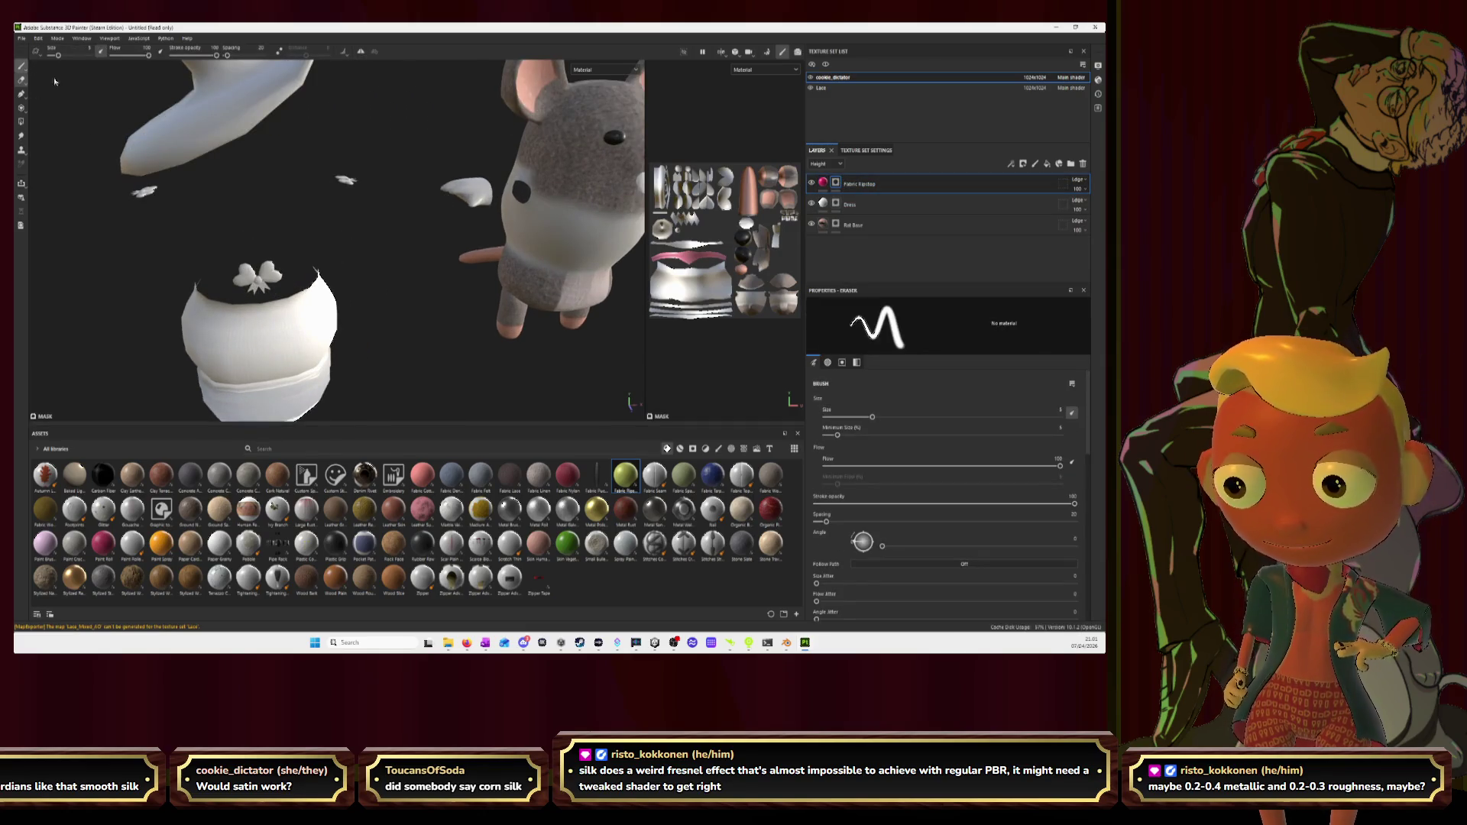
pyautogui.press('p')
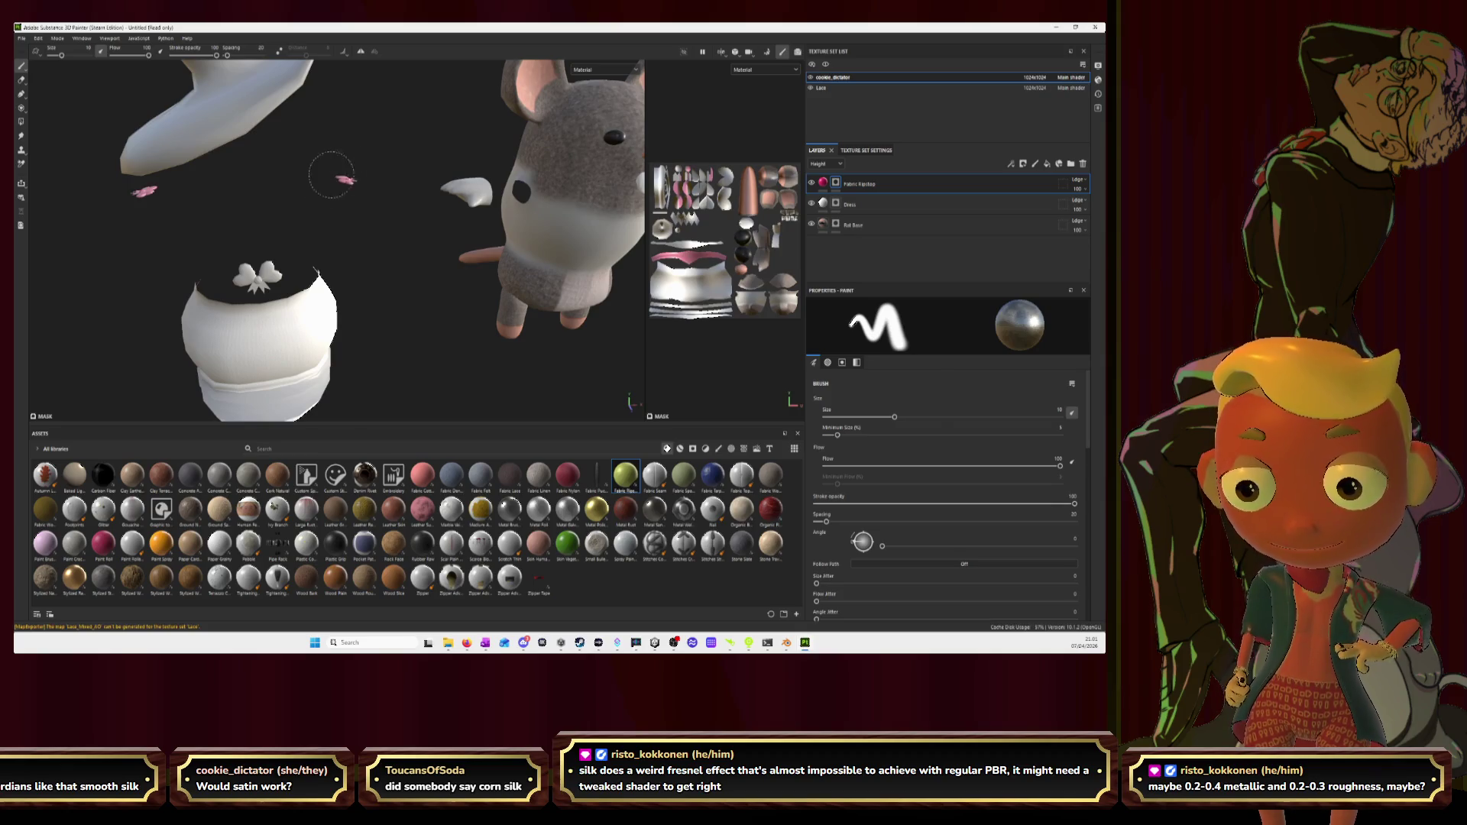
pyautogui.click(257, 273)
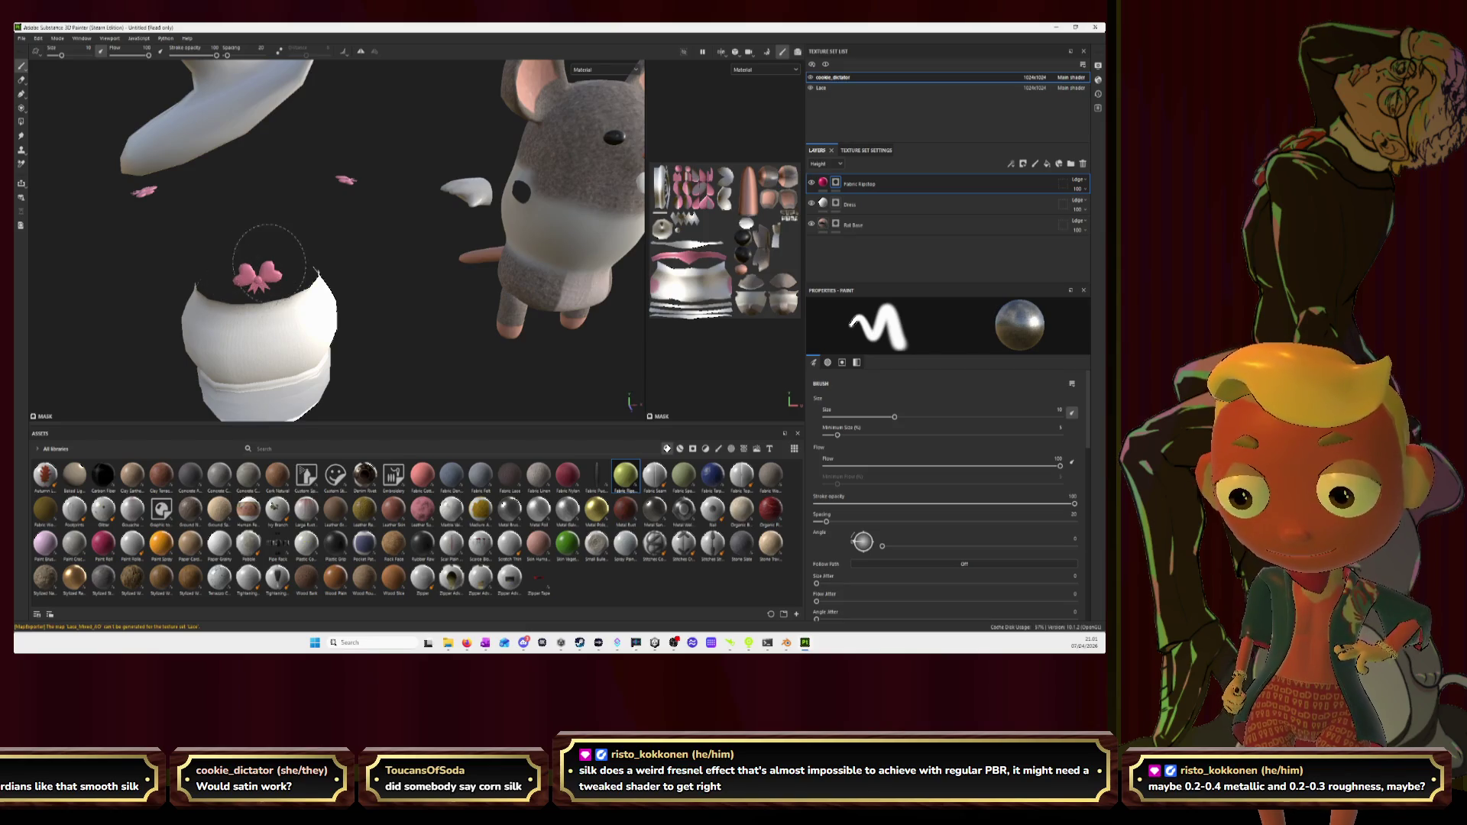
pyautogui.moveTo(401, 233)
pyautogui.keyDown('alt'); pyautogui.mouseDown()
pyautogui.moveTo(478, 211)
pyautogui.moveTo(442, 304)
pyautogui.moveTo(391, 215)
pyautogui.mouseUp(); pyautogui.keyUp('alt')
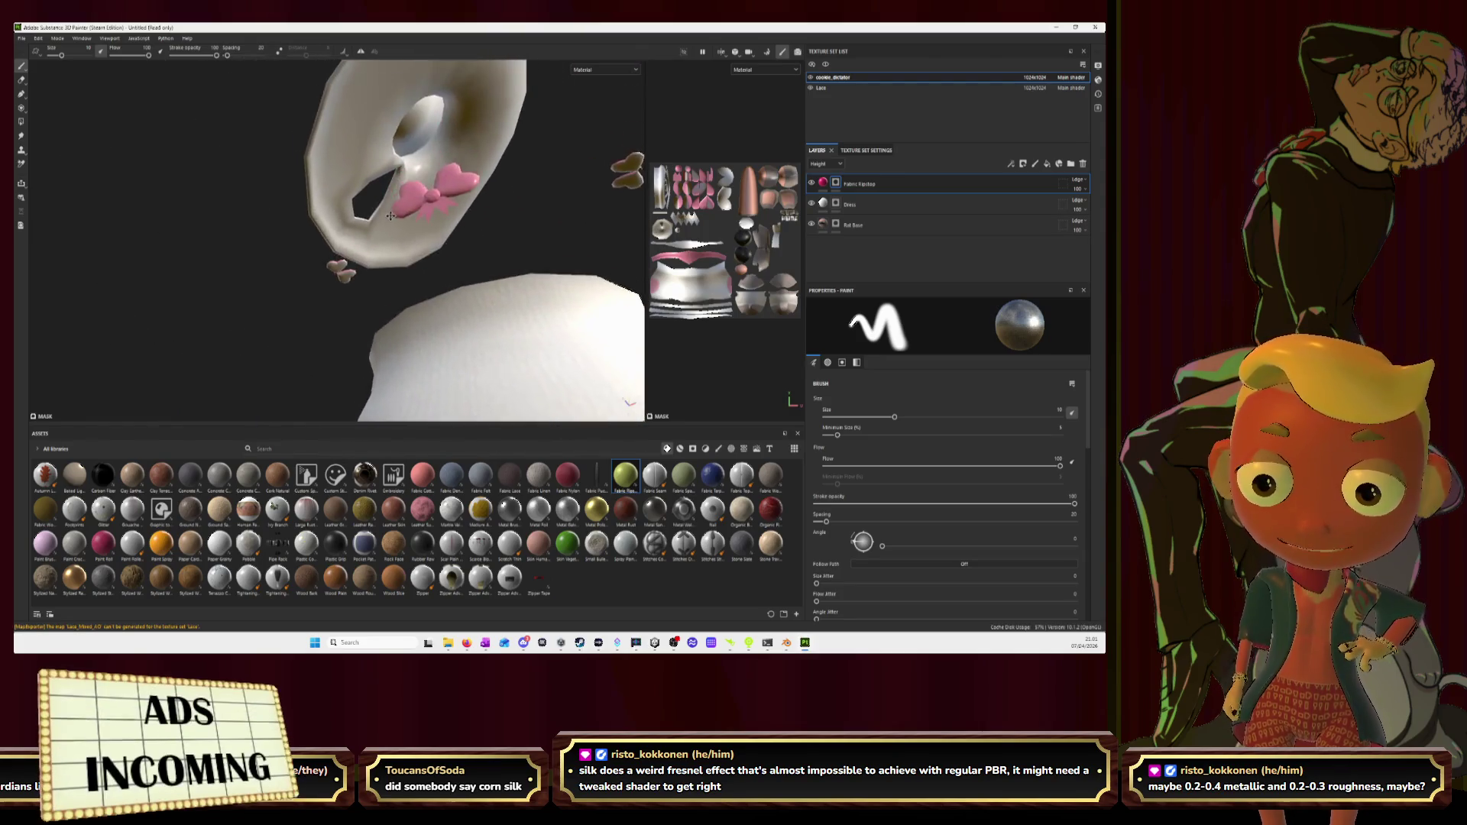
pyautogui.moveTo(392, 216)
pyautogui.keyDown('alt'); pyautogui.mouseDown()
pyautogui.moveTo(326, 169)
pyautogui.moveTo(272, 222)
pyautogui.moveTo(458, 300)
pyautogui.moveTo(522, 250)
pyautogui.mouseUp(); pyautogui.keyUp('alt')
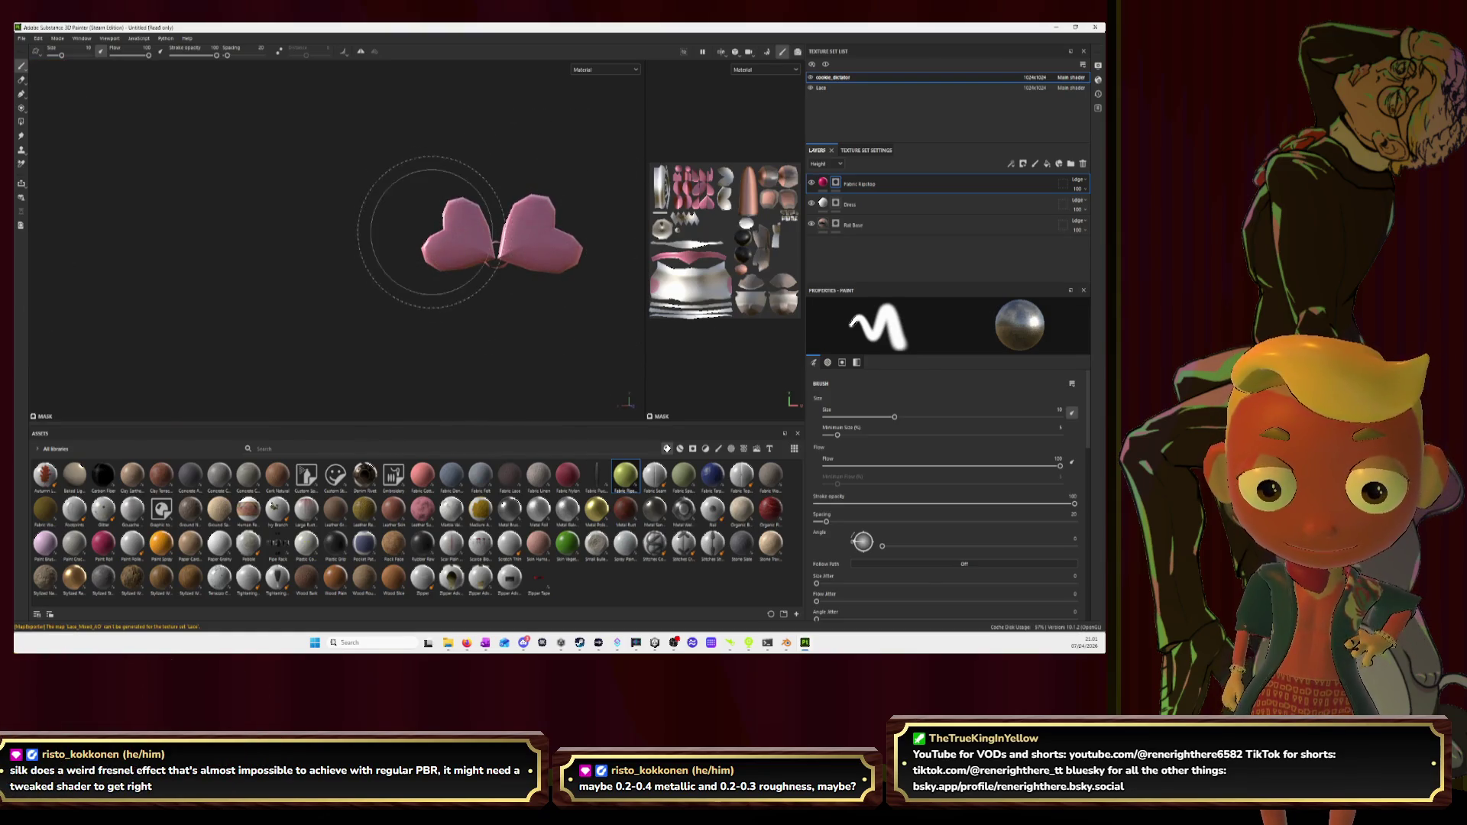
# Erase the stray pink patch on top of the dress and look the model over
pyautogui.press('f')
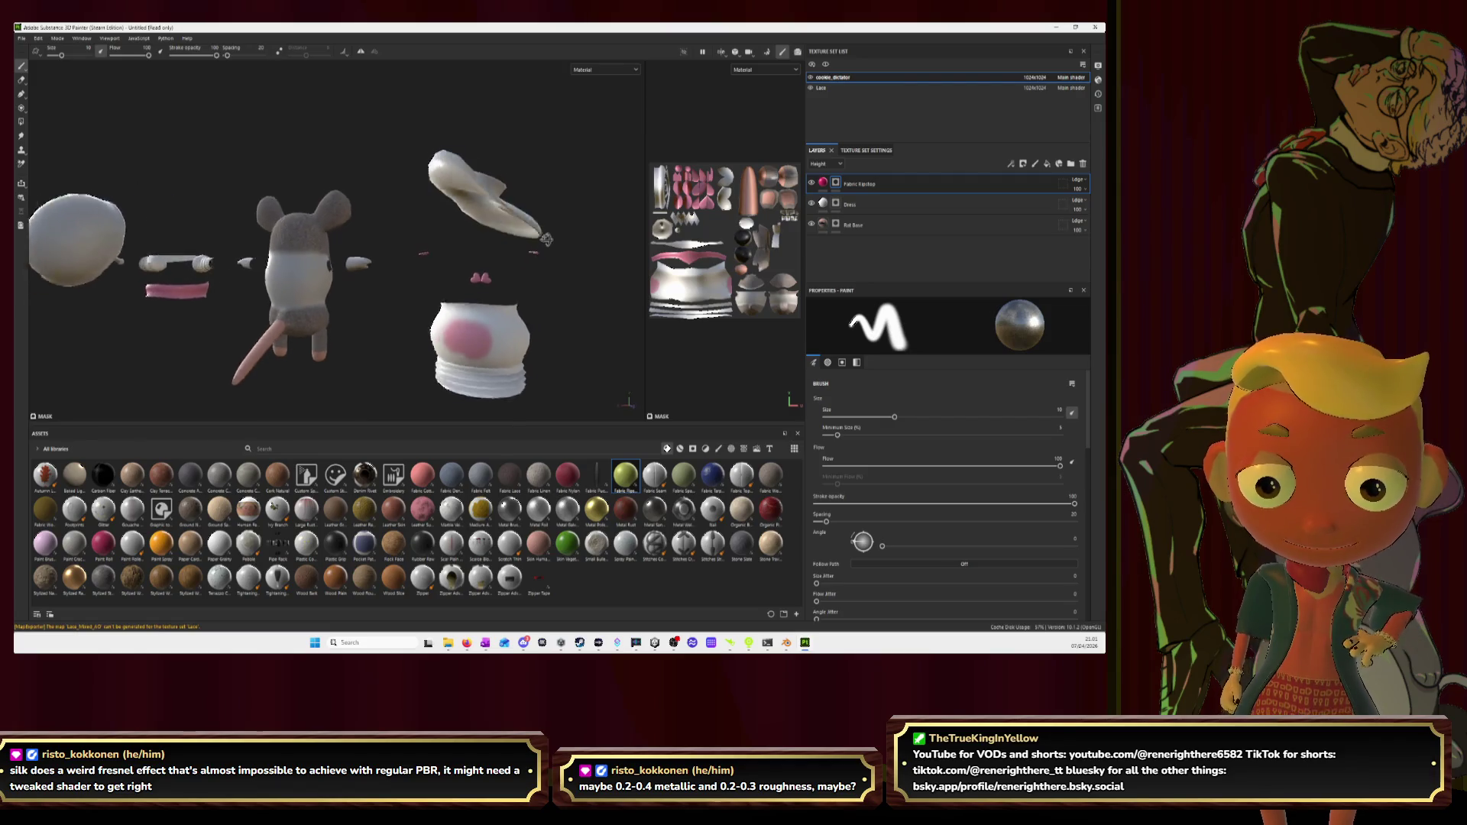
pyautogui.scroll(5, 543, 242)
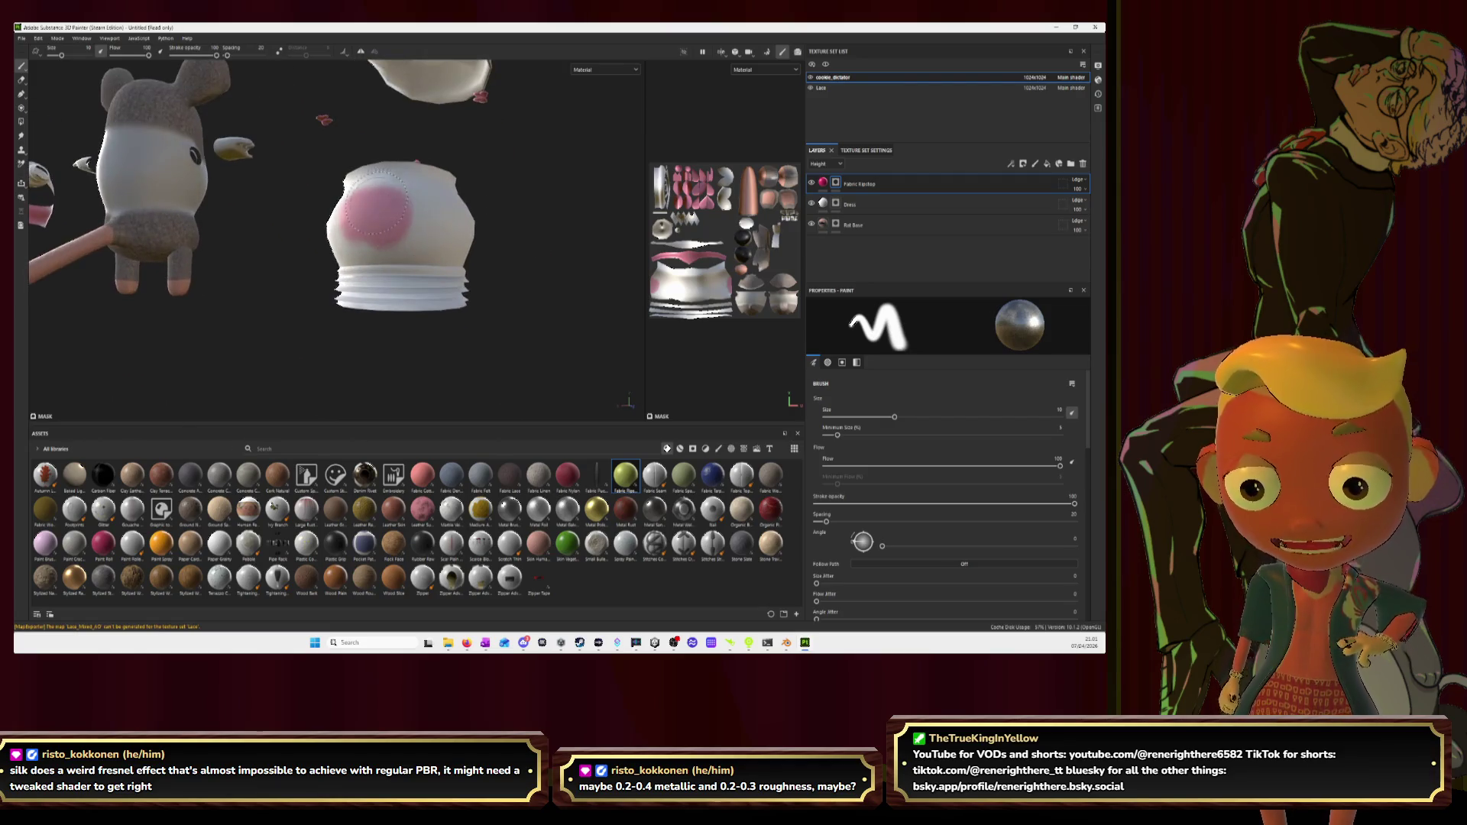
pyautogui.moveTo(363, 210)
pyautogui.keyDown('alt'); pyautogui.mouseDown()
pyautogui.moveTo(350, 219)
pyautogui.moveTo(372, 218)
pyautogui.mouseUp(); pyautogui.keyUp('alt')
pyautogui.press('2')
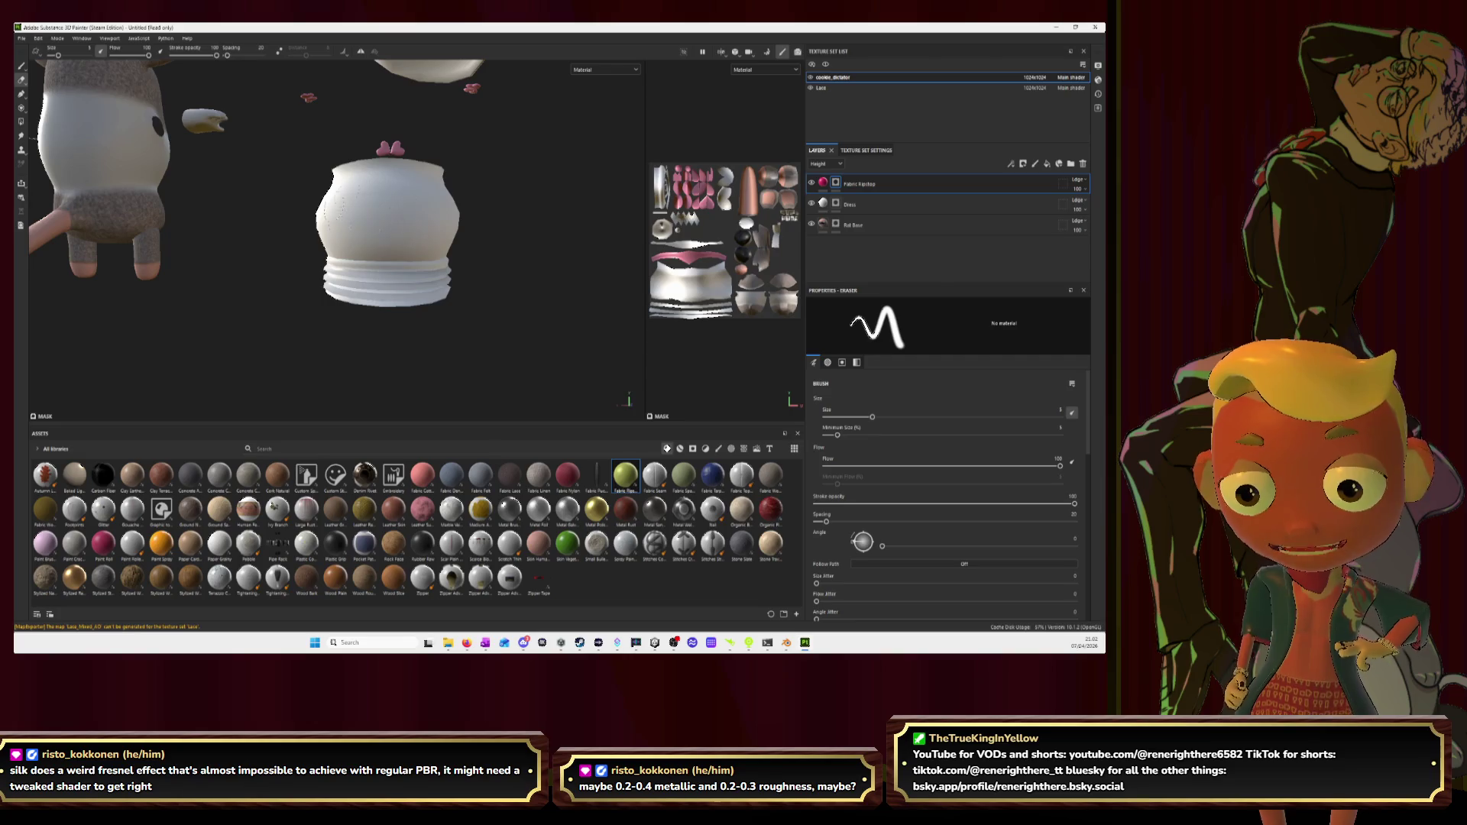
pyautogui.scroll(-5, 333, 229)
pyautogui.moveTo(333, 229)
pyautogui.keyDown('alt'); pyautogui.mouseDown()
pyautogui.moveTo(435, 218)
pyautogui.moveTo(359, 208)
pyautogui.mouseUp(); pyautogui.keyUp('alt')
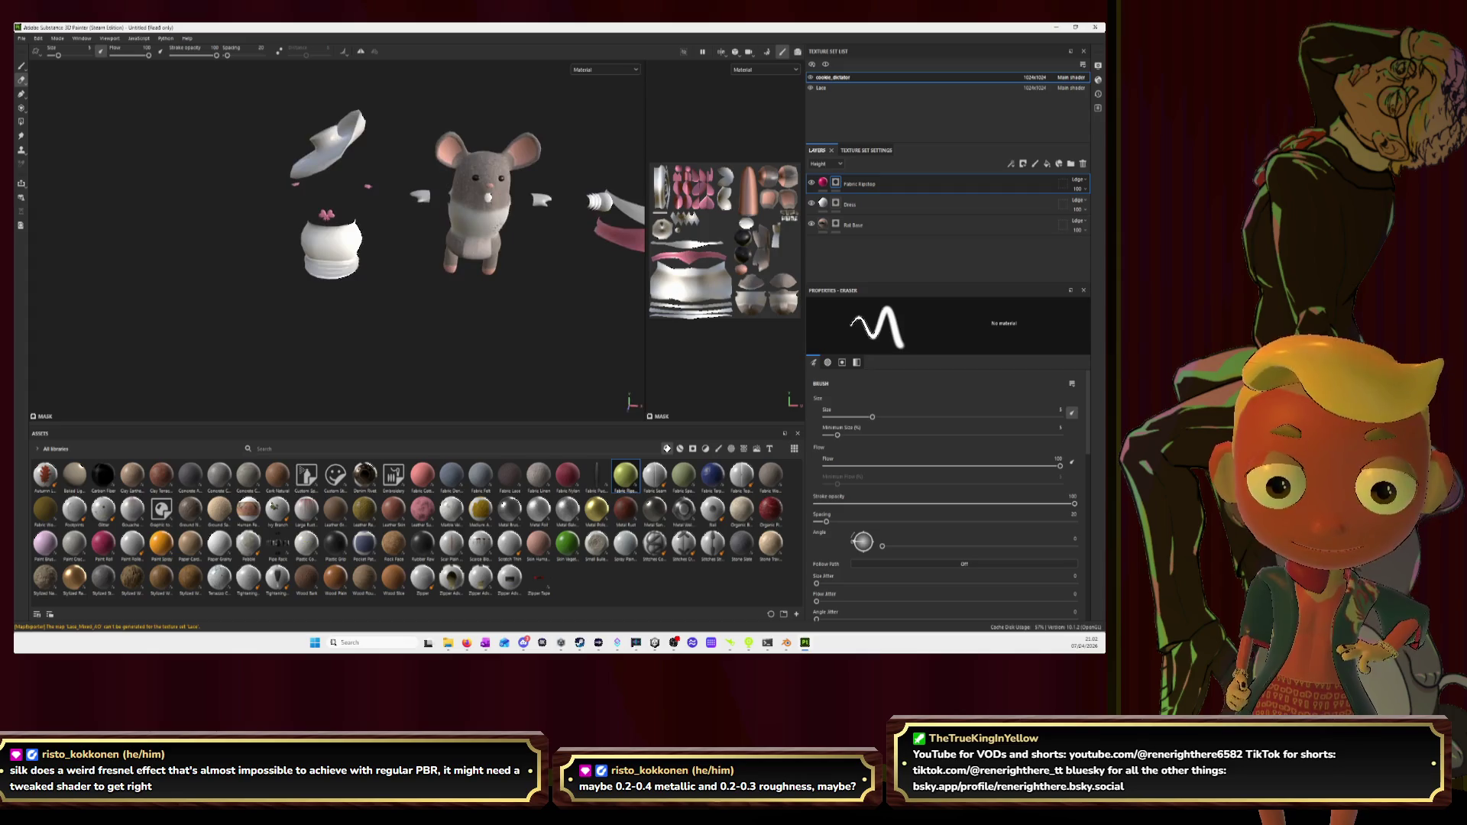
pyautogui.moveTo(359, 208); pyautogui.dragTo(379, 208, button='middle')
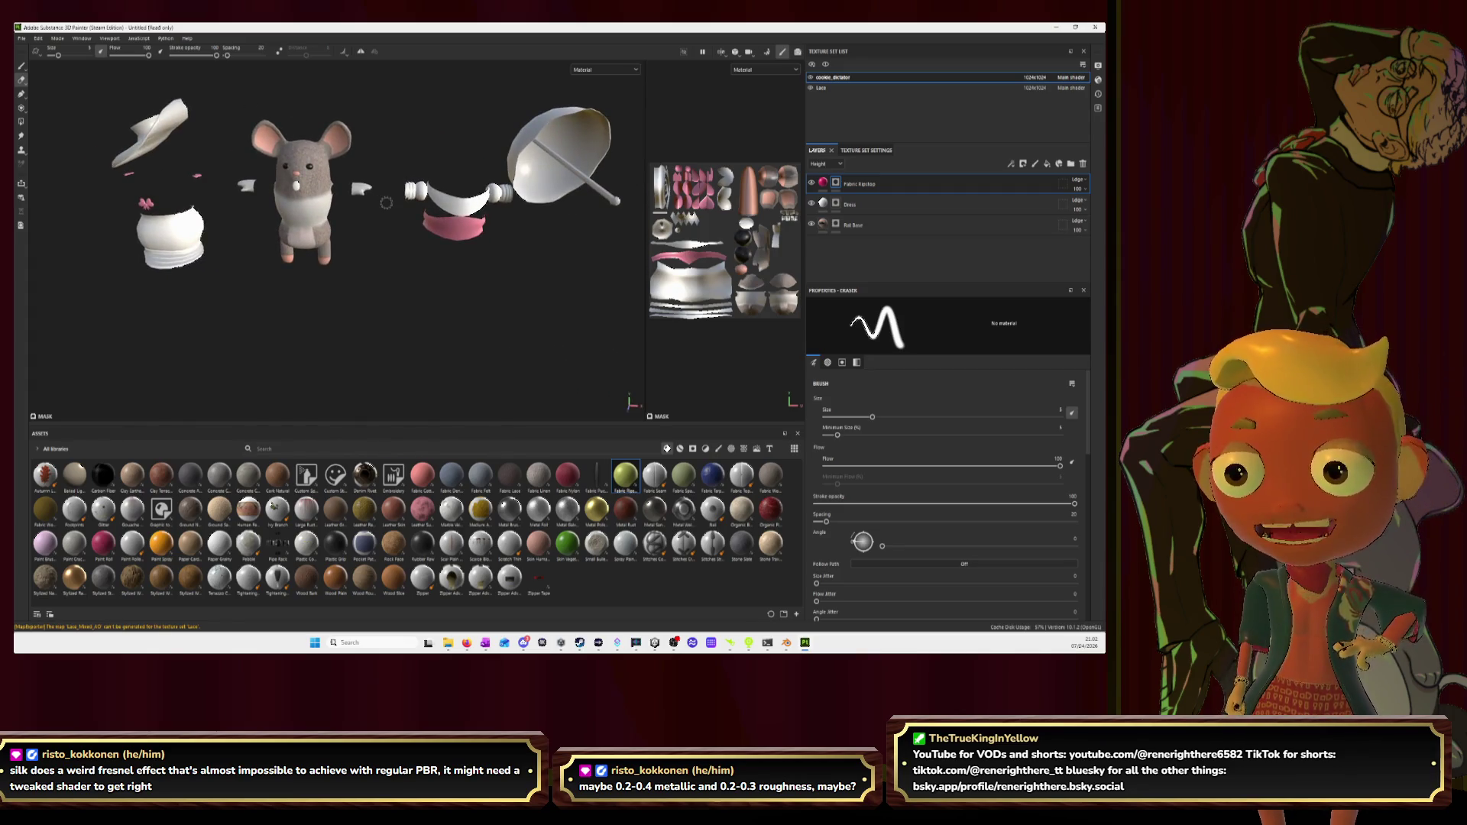
pyautogui.hotkey('alt', 'Tab')
pyautogui.hotkey('alt', 'Tab')
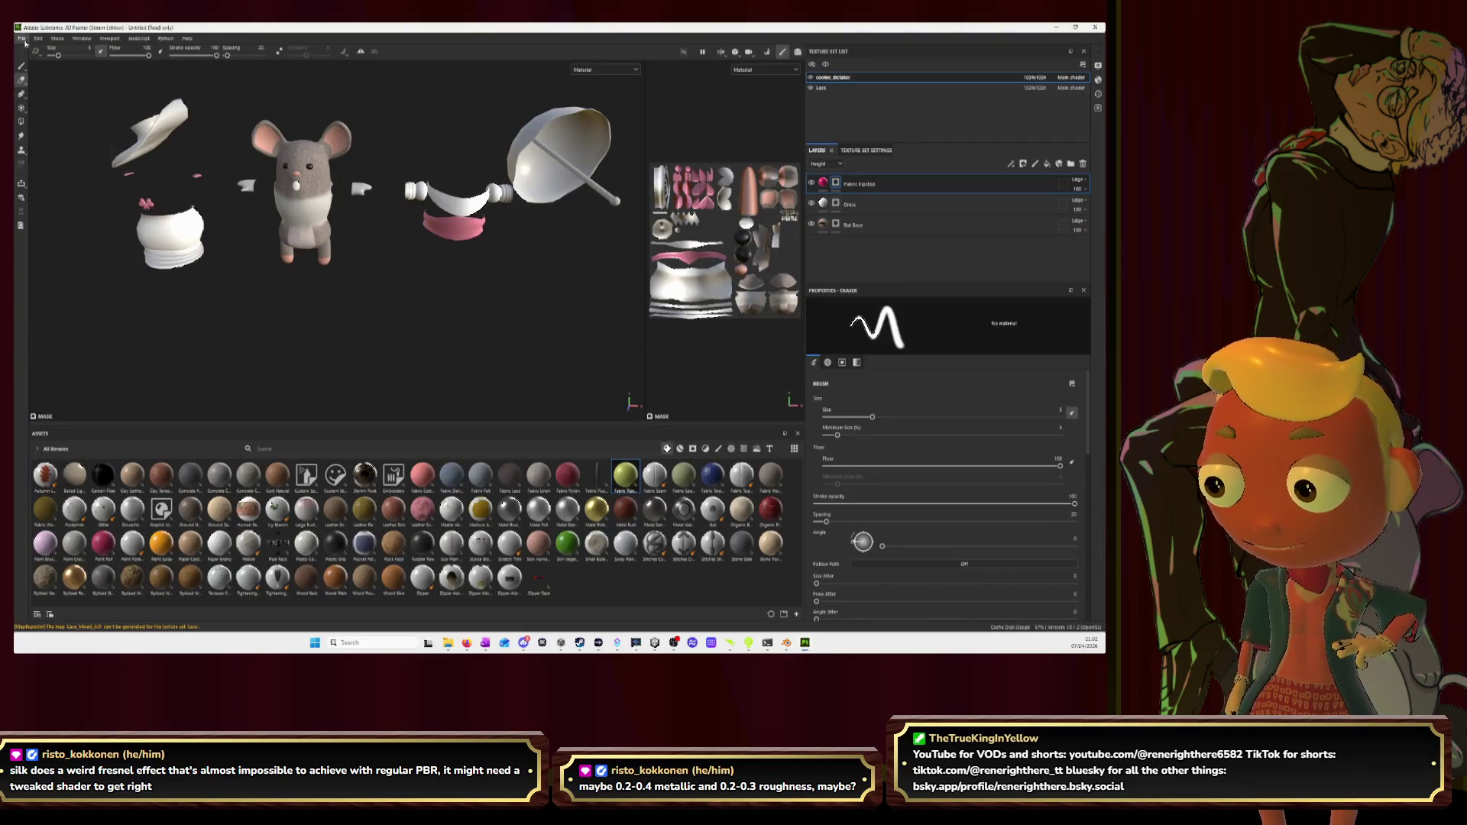
# Export the cookie_dictator and Lace texture sets via File > Export Textures, then switch to Blender
pyautogui.click(23, 41)
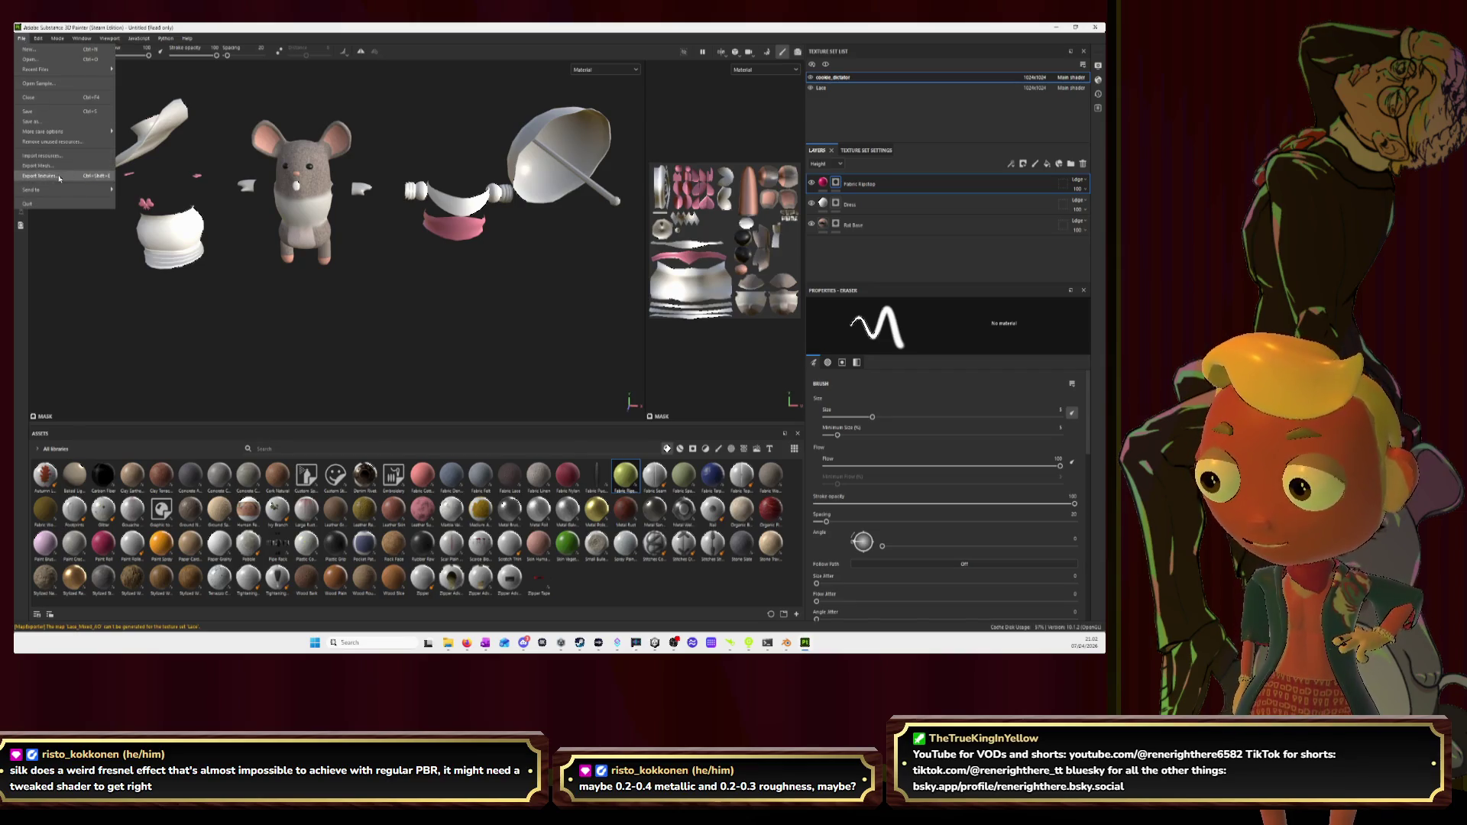
pyautogui.click(46, 176)
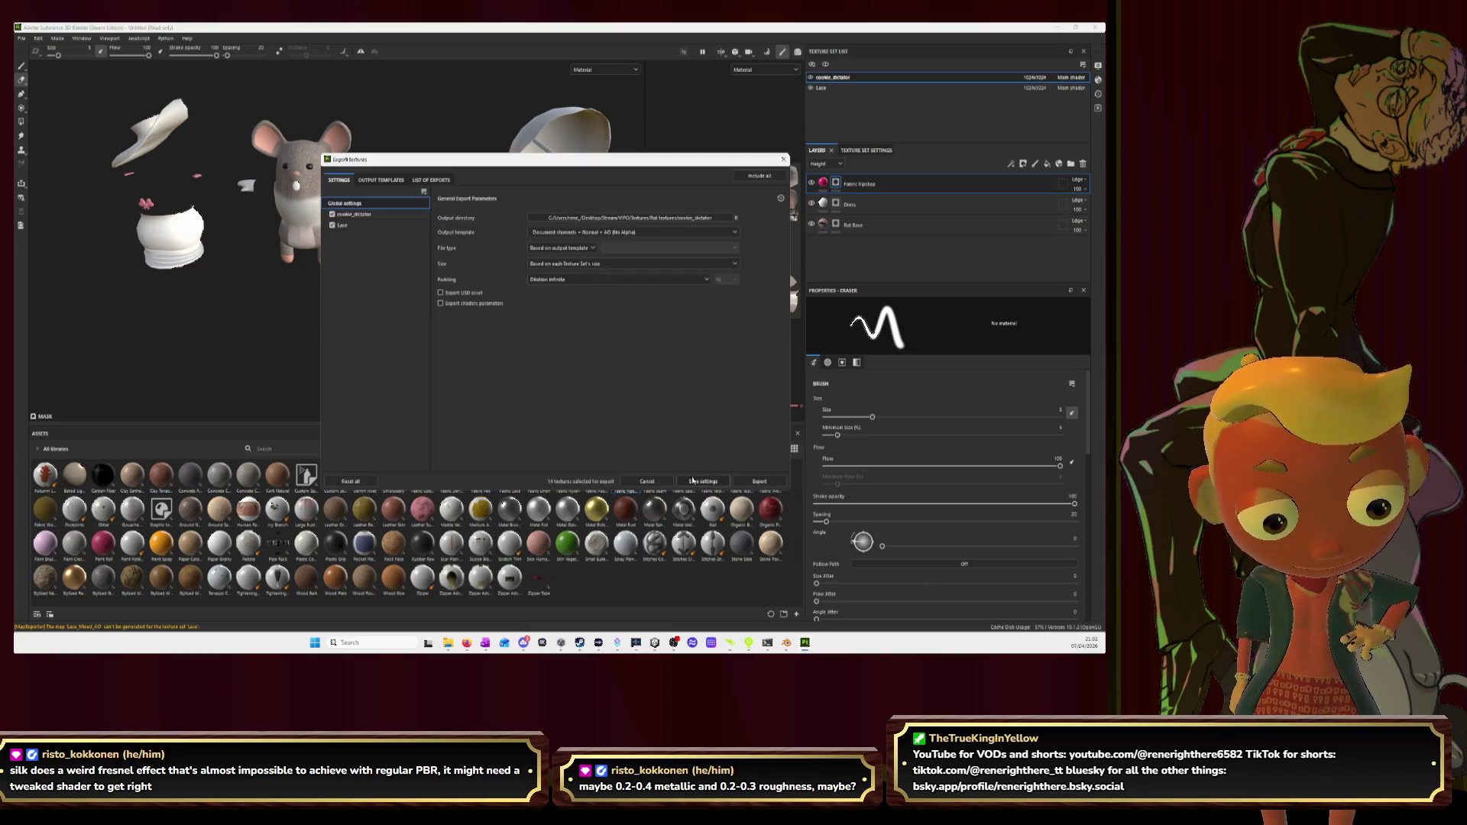
pyautogui.click(756, 482)
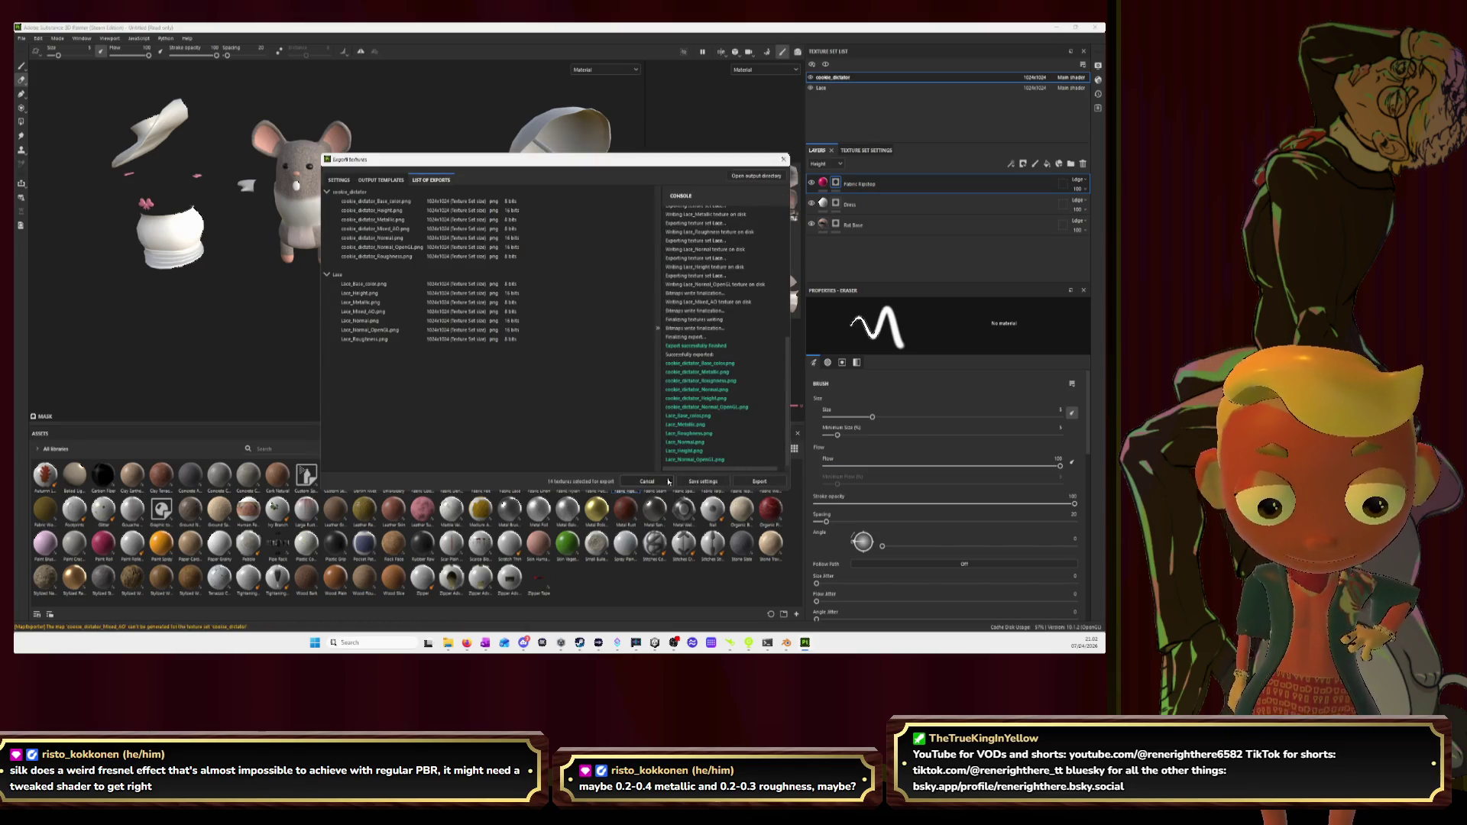
pyautogui.click(668, 480)
pyautogui.hotkey('alt', 'Tab')
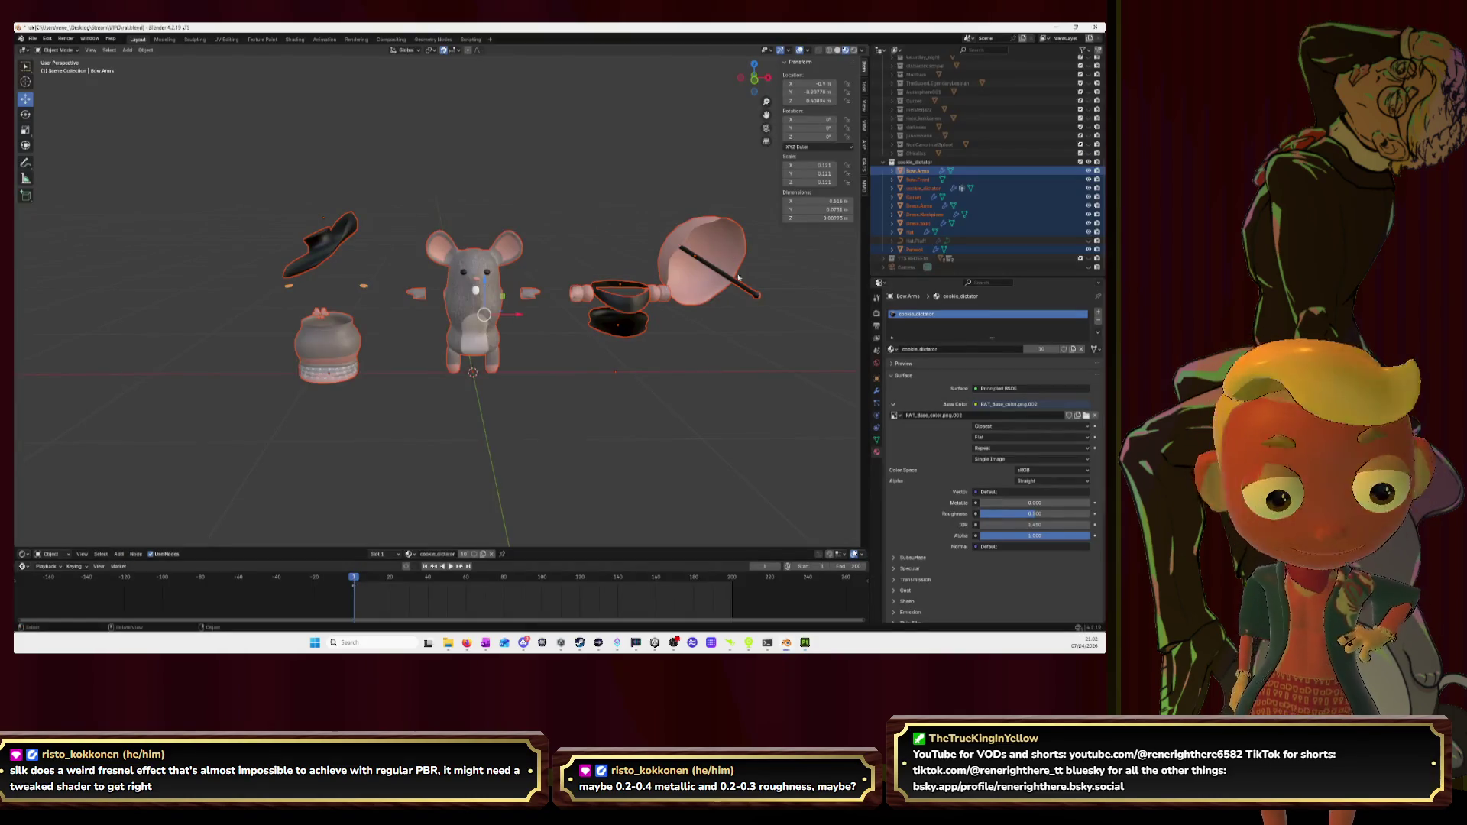
# From front view, move the corset and dress arm pieces along X onto the mouse body
pyautogui.click(756, 82)
pyautogui.click(613, 360)
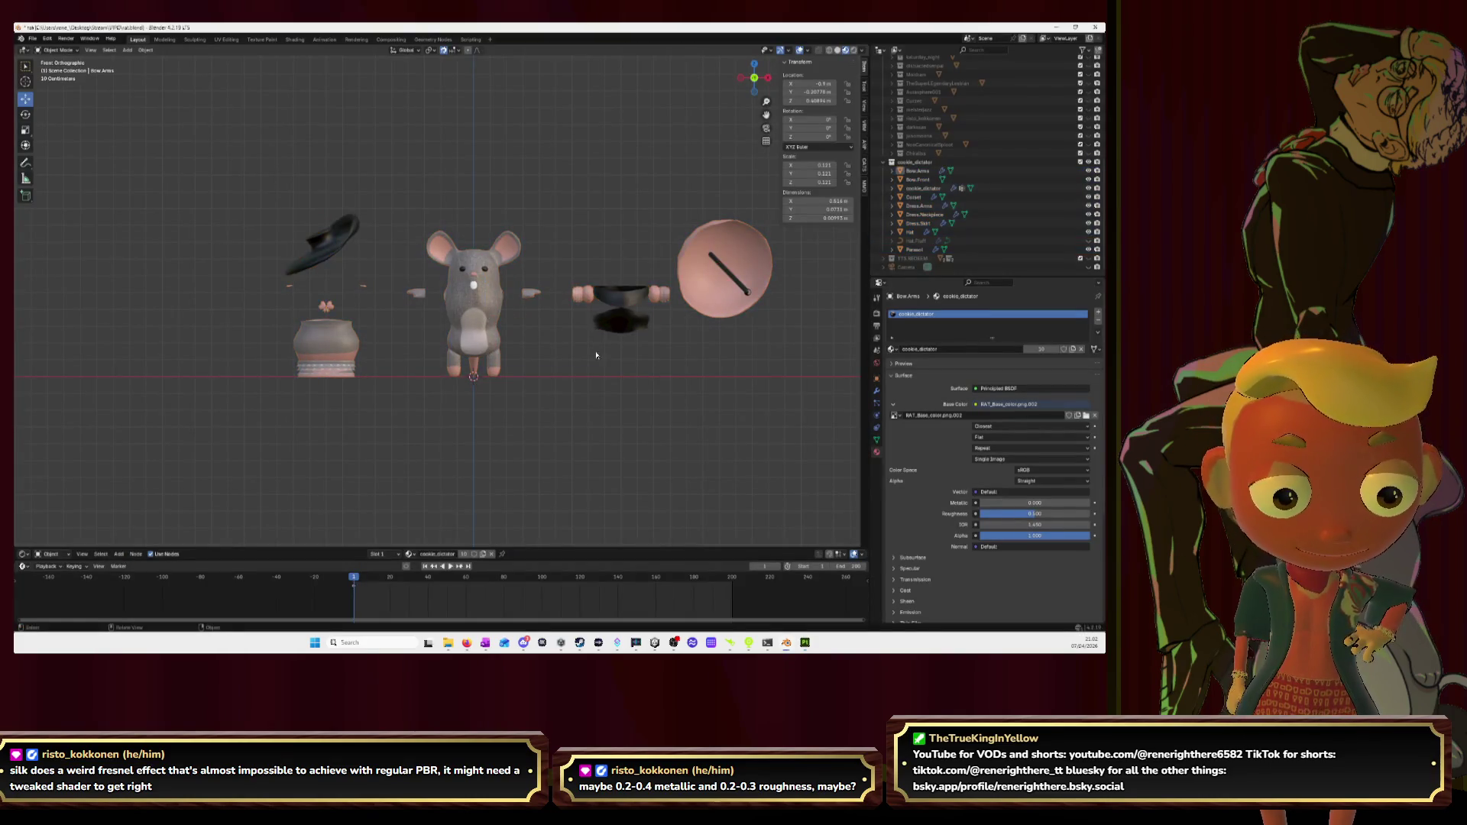
pyautogui.click(613, 302)
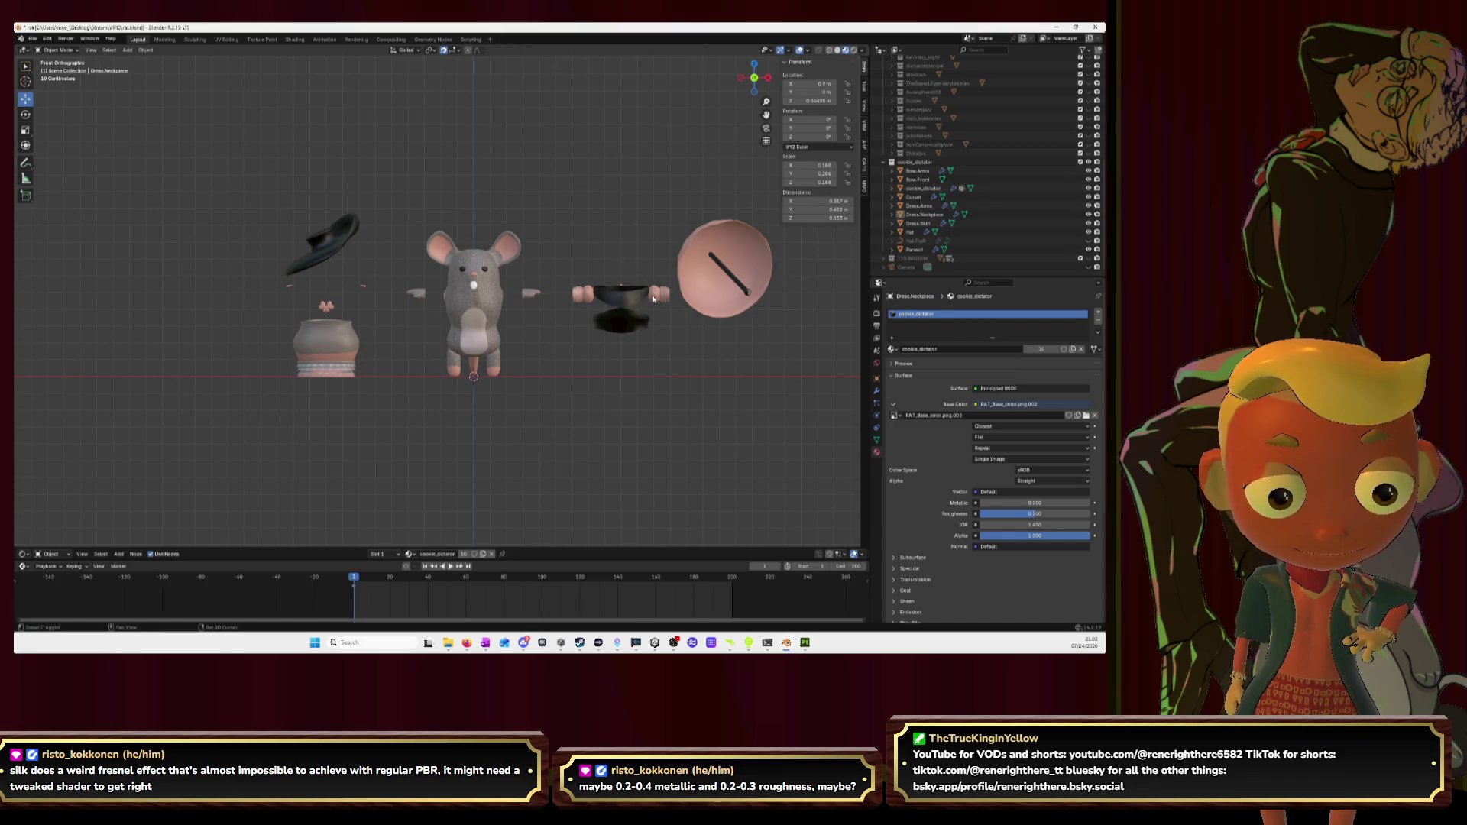
pyautogui.click(628, 322)
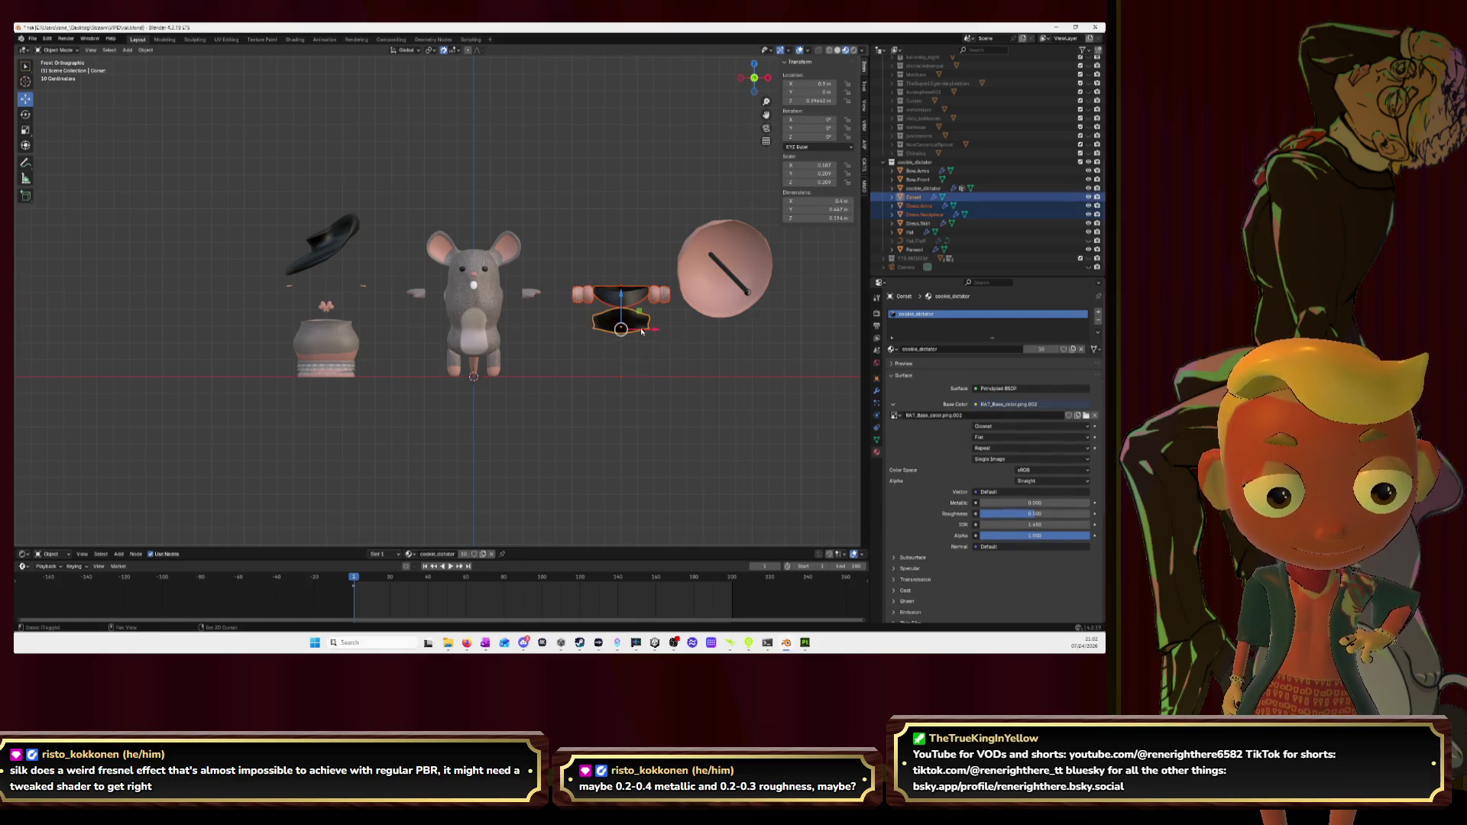
pyautogui.press('x')
pyautogui.click(553, 335)
# Move the skirt onto the body and the hat and bow onto the head along X
pyautogui.click(327, 345)
pyautogui.press('g')
pyautogui.press('x')
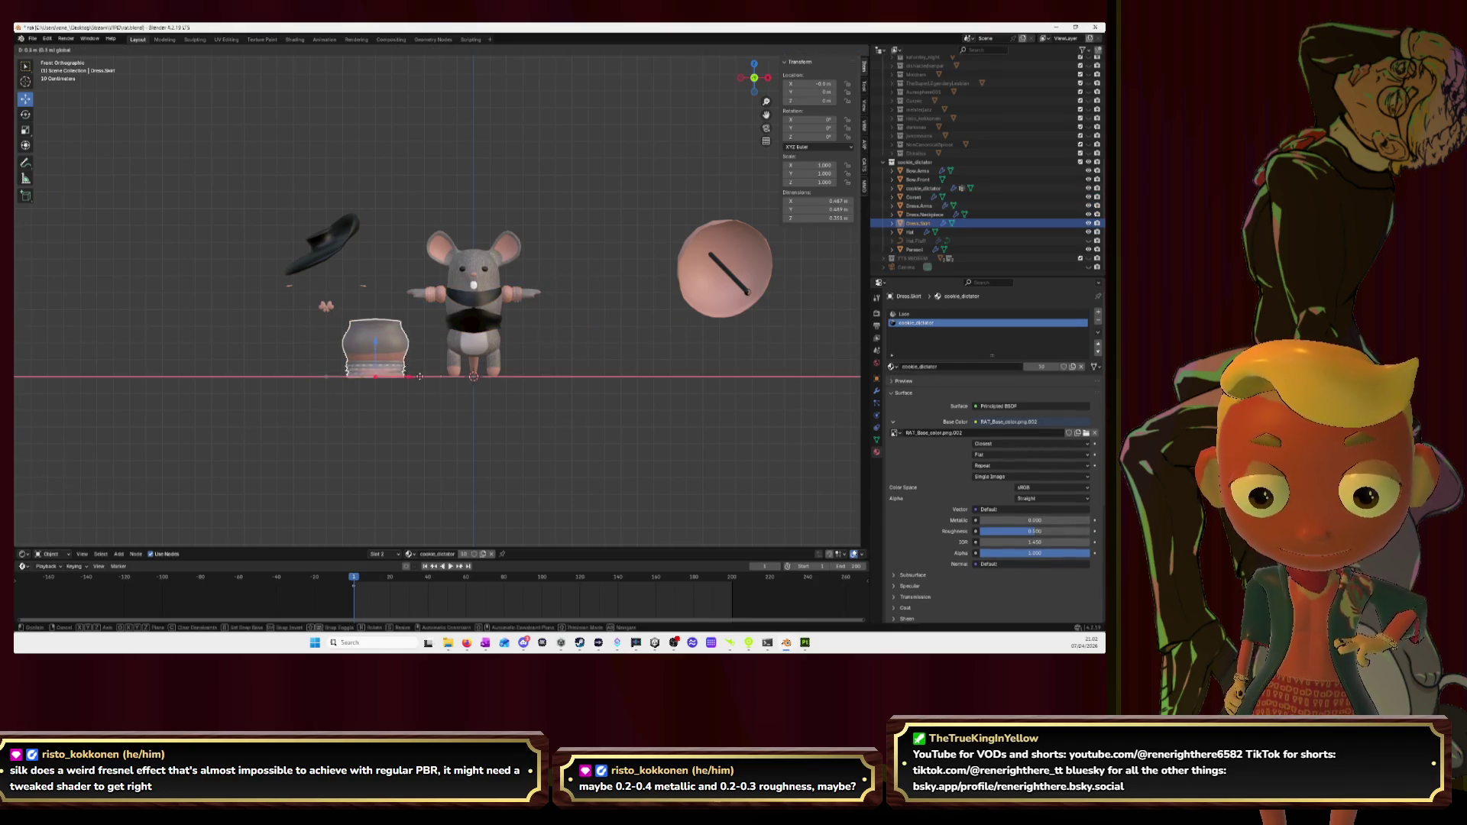
pyautogui.click(506, 374)
pyautogui.click(328, 307)
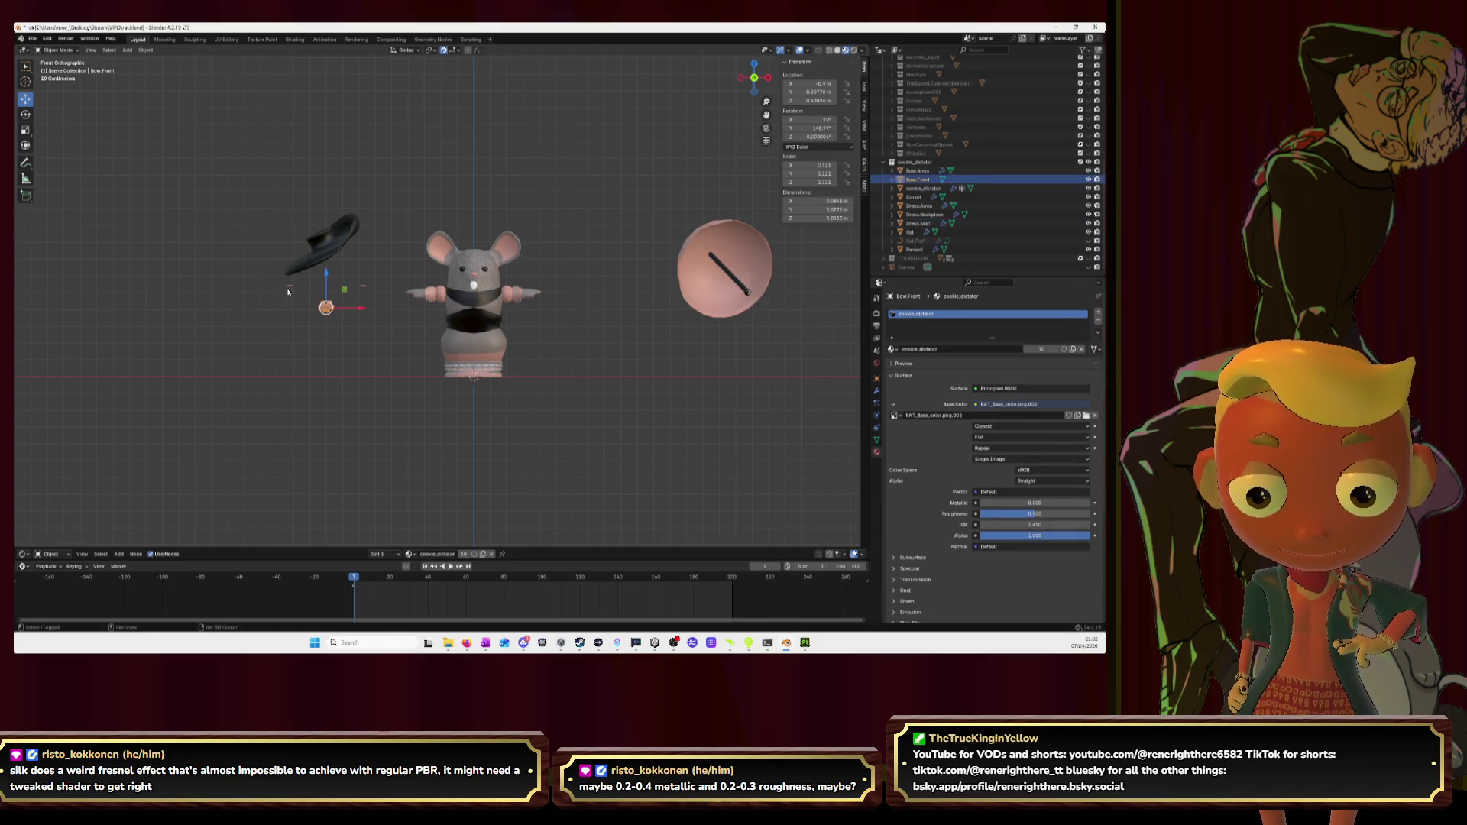
pyautogui.keyDown('shift'); pyautogui.click(344, 267); pyautogui.keyUp('shift')
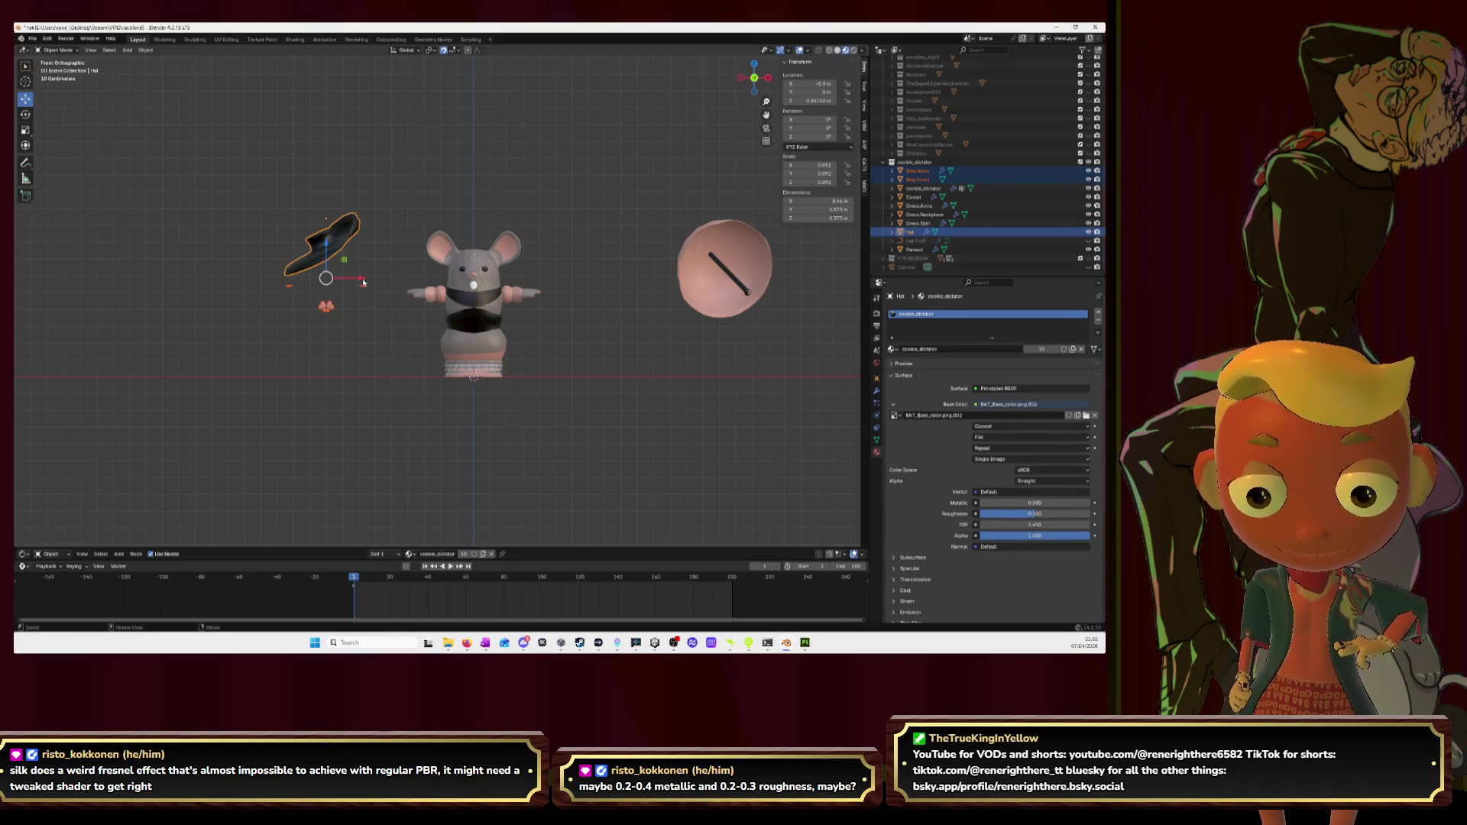
pyautogui.press('g')
pyautogui.press('x')
pyautogui.click(505, 284)
pyautogui.click(765, 295)
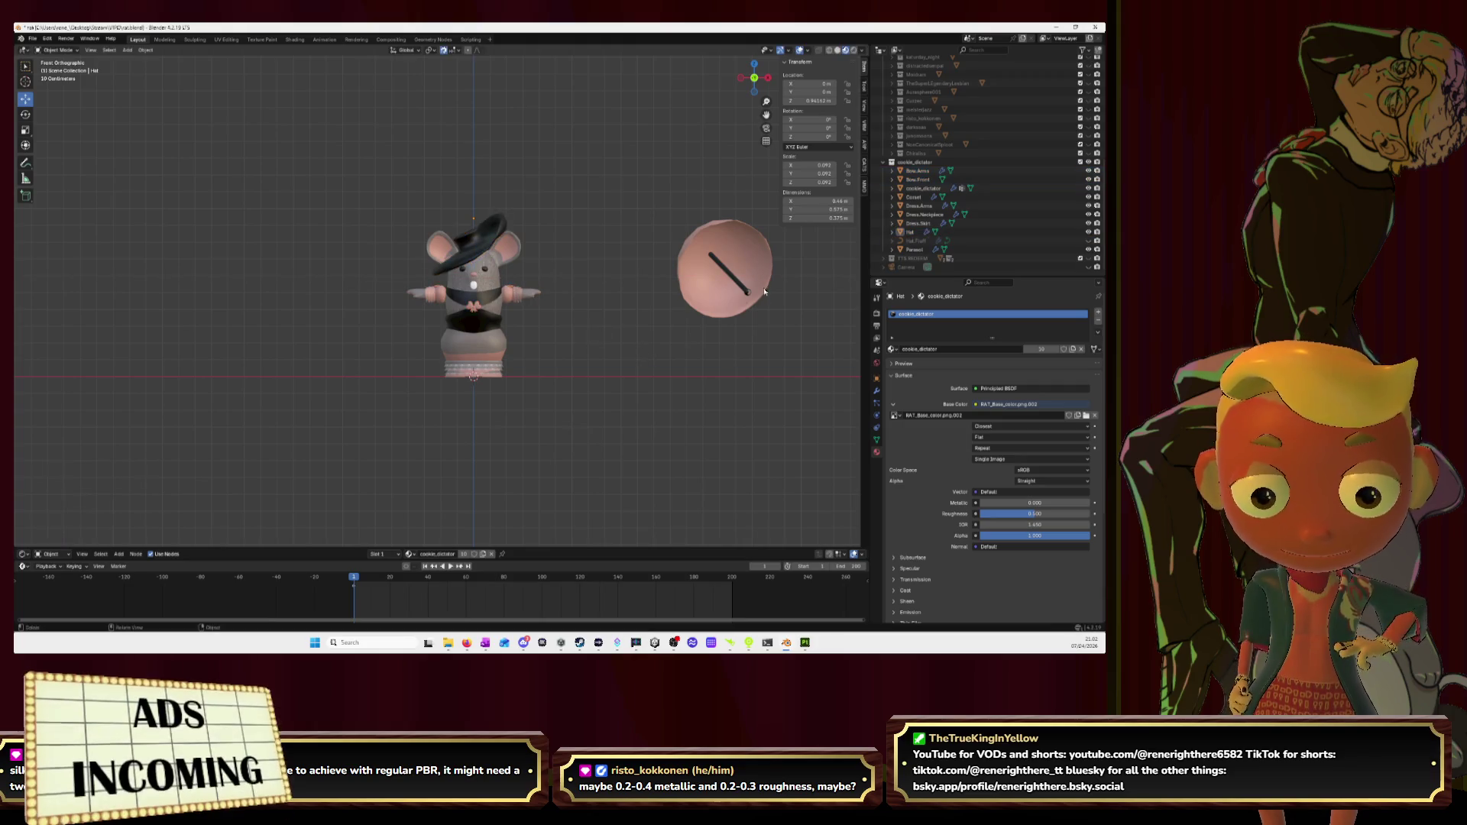
pyautogui.press('g')
pyautogui.press('x')
# Drop the parasol on the mouse and load cookie_dictator_Base_color.png into the Base Color image node
pyautogui.click(493, 379)
pyautogui.click(803, 344)
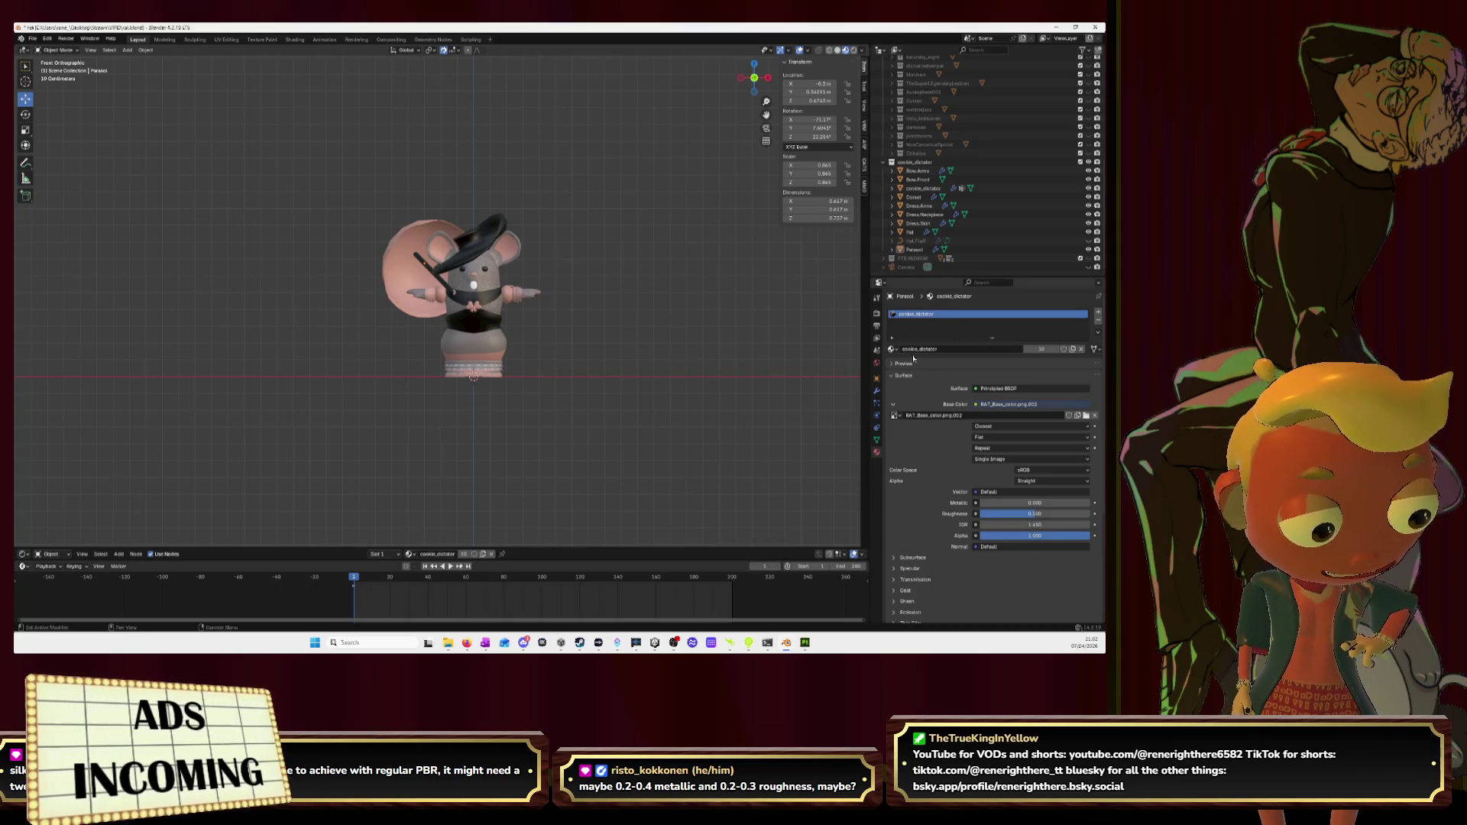
pyautogui.click(1086, 415)
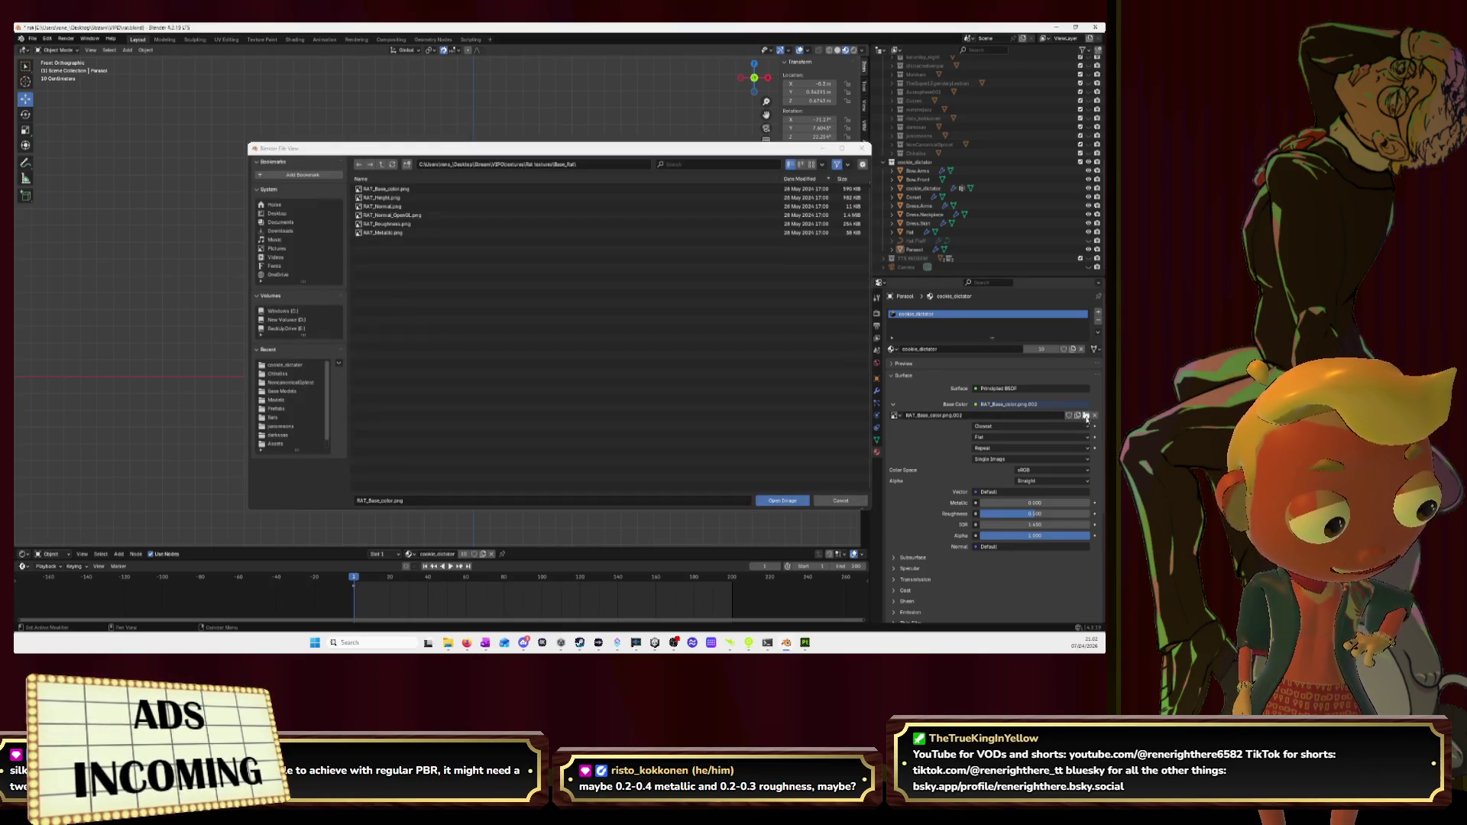
pyautogui.click(381, 164)
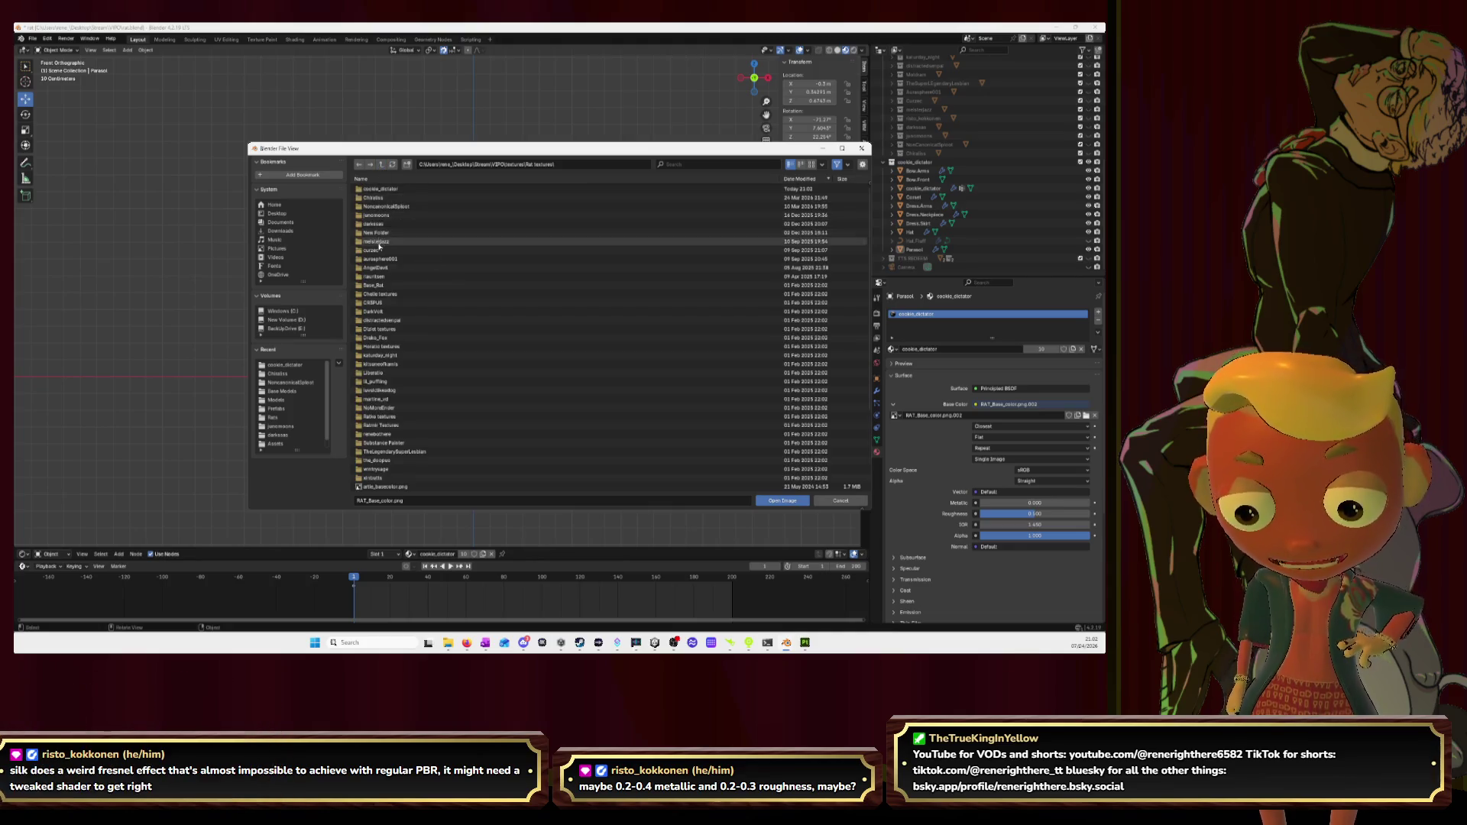
pyautogui.click(378, 189)
pyautogui.click(377, 189)
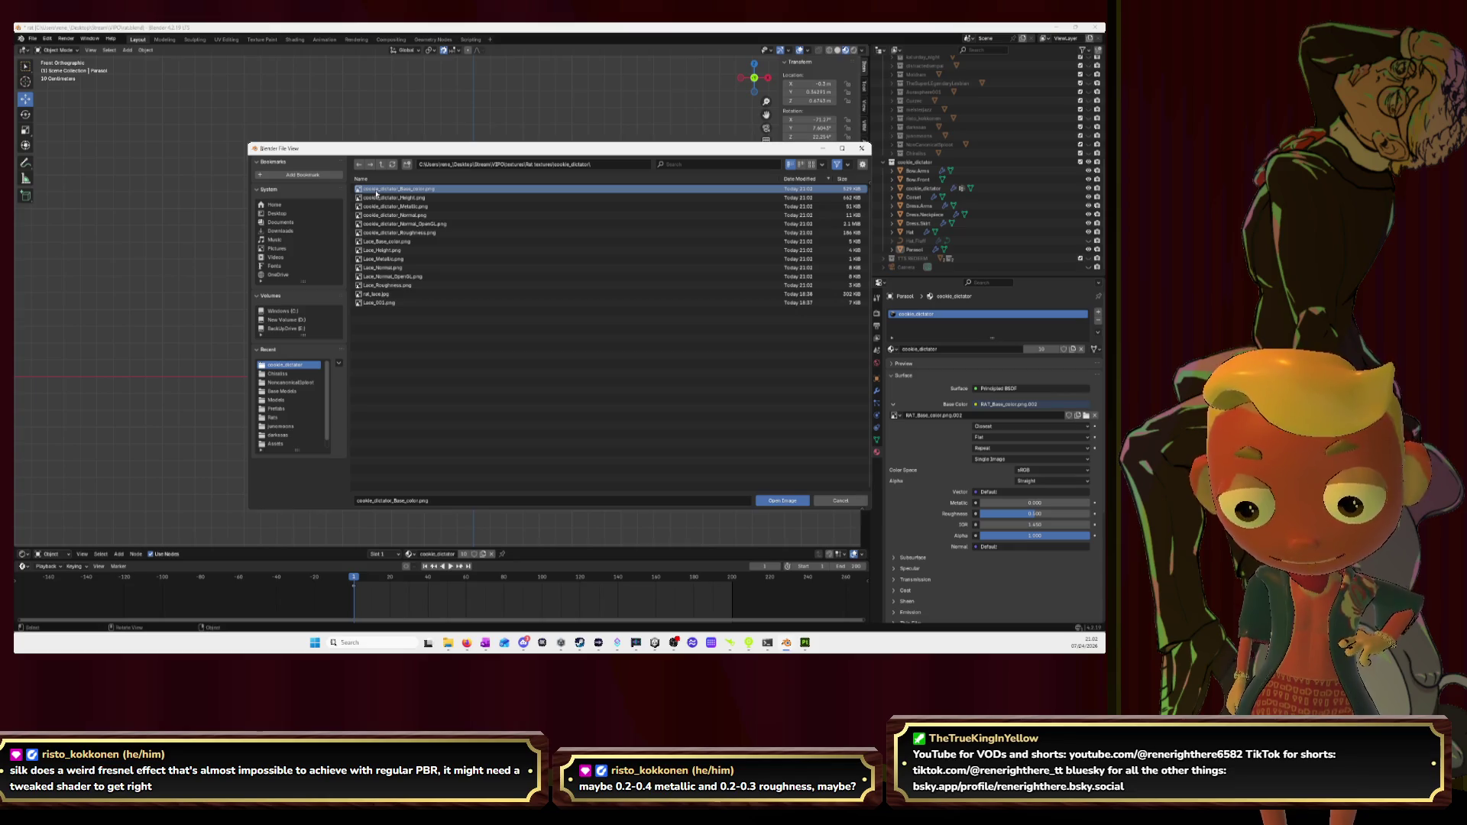
pyautogui.click(781, 501)
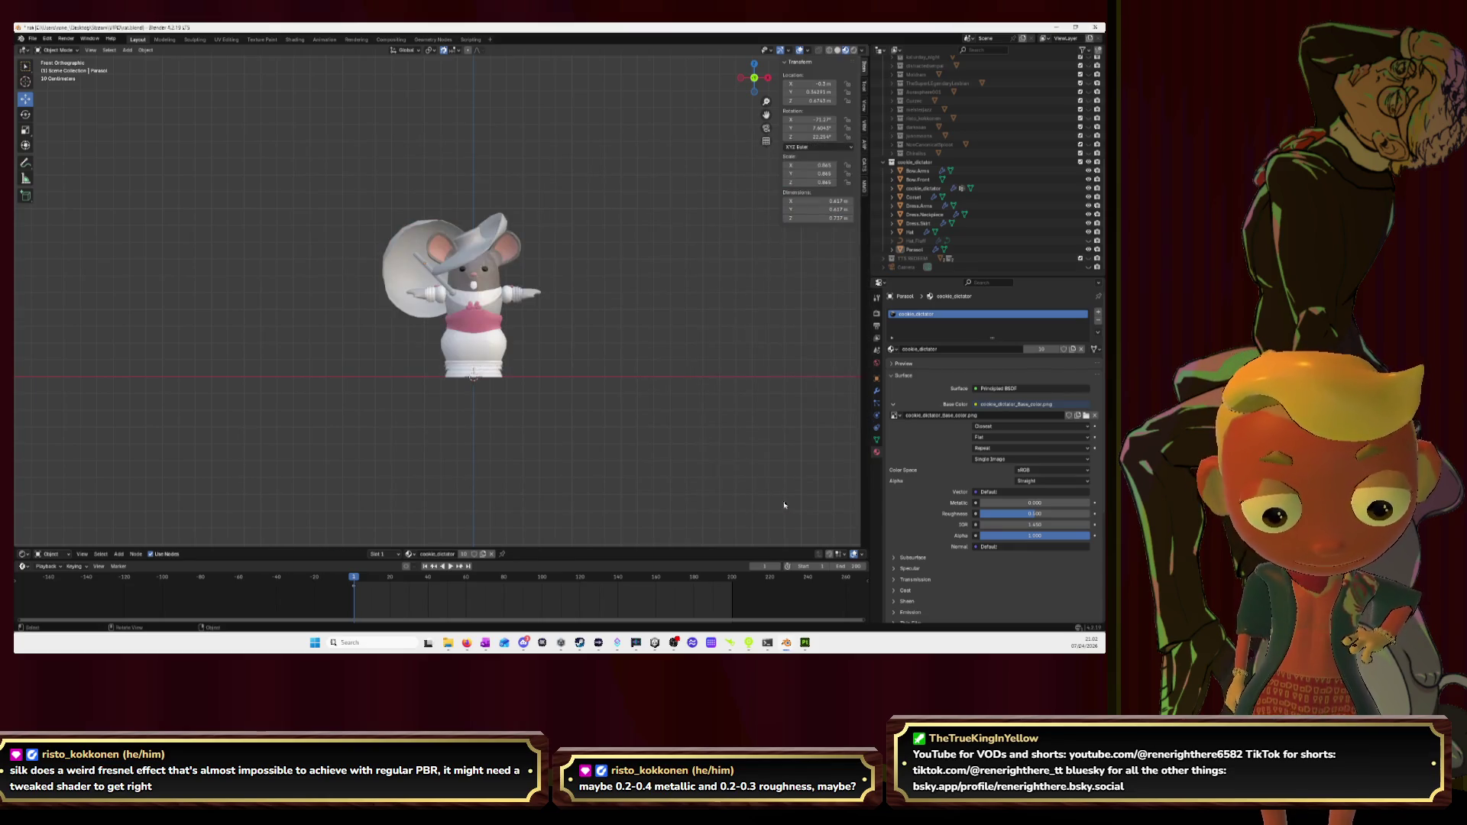
pyautogui.scroll(4, 550, 353)
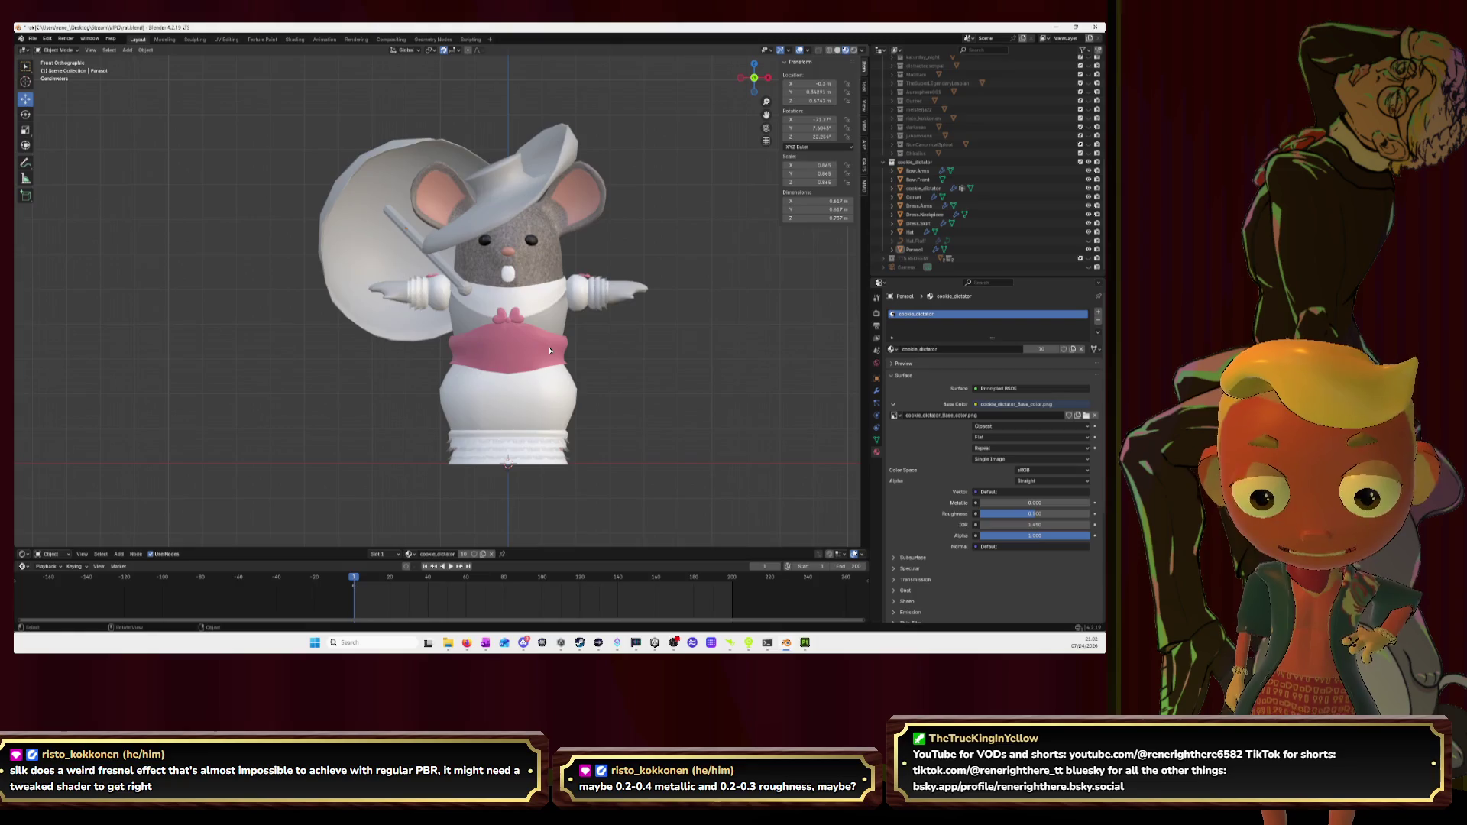
pyautogui.scroll(2, 551, 351)
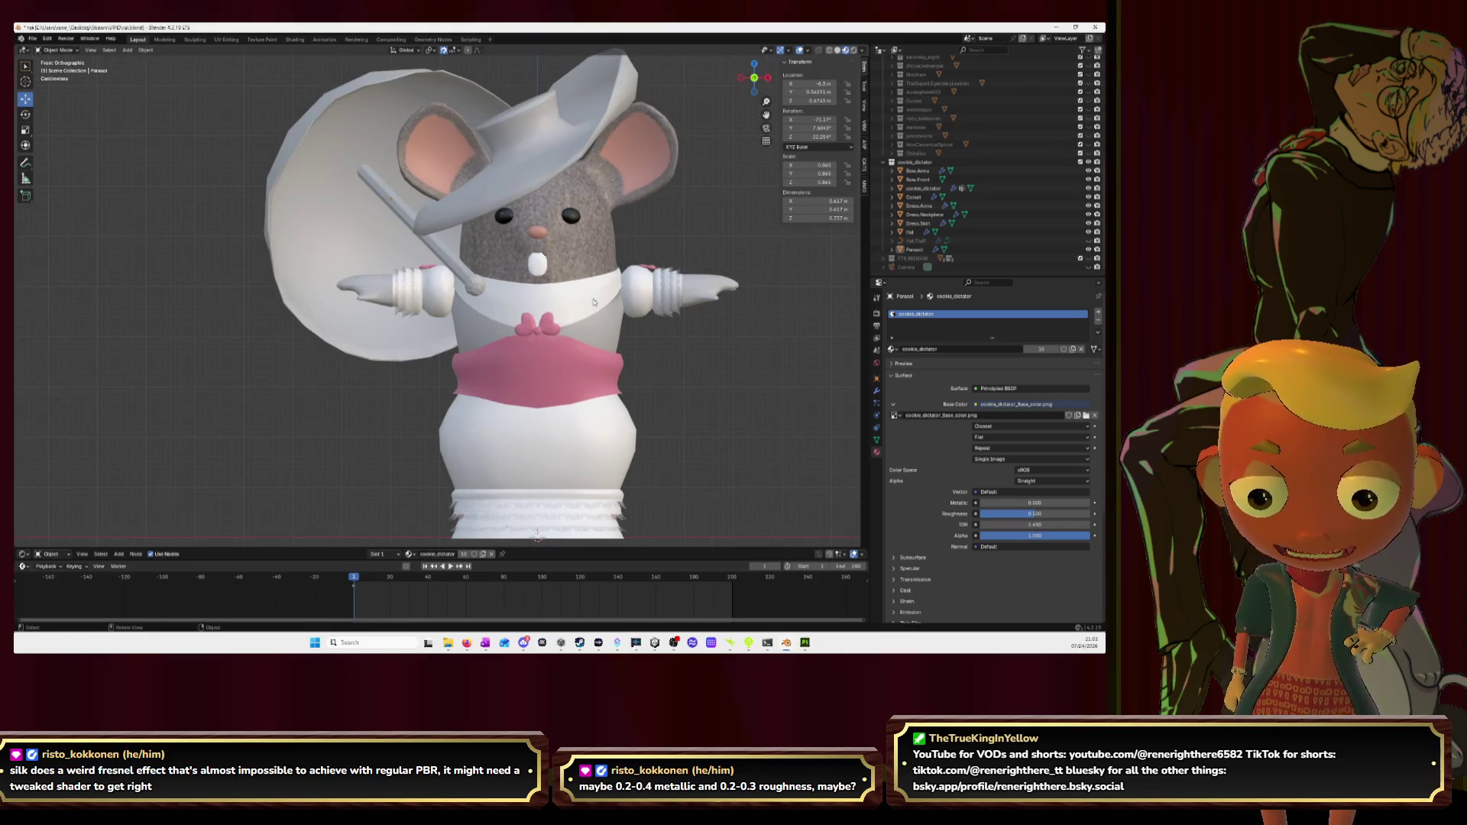
# Orbit the dressed mouse from above and the parasol side, then switch back to Substance Painter
pyautogui.moveTo(593, 302); pyautogui.dragTo(593, 305, button='middle')
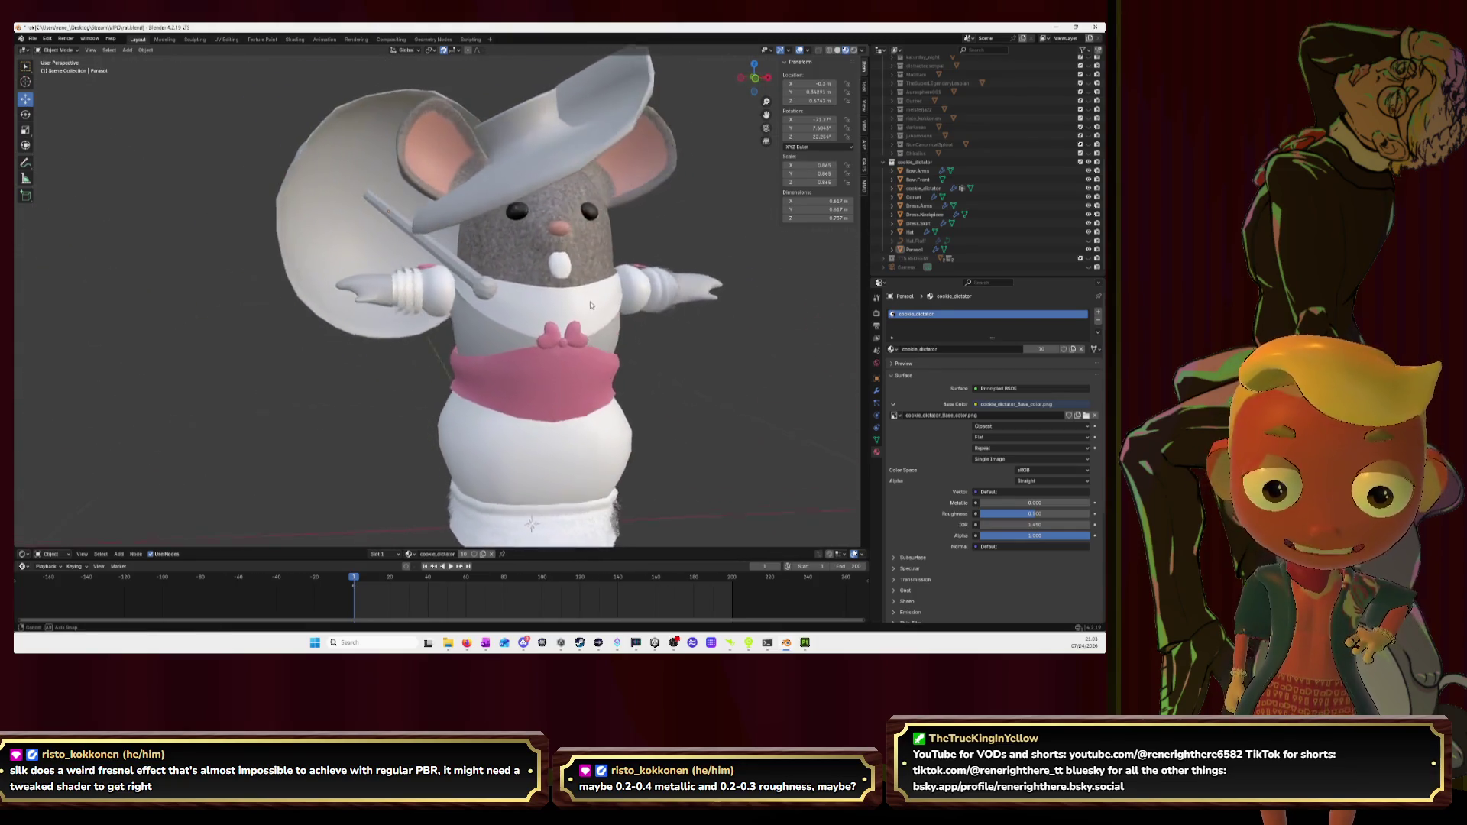
pyautogui.scroll(-3, 593, 305)
pyautogui.scroll(-2, 592, 305)
pyautogui.moveTo(593, 305)
pyautogui.mouseDown(button='middle')
pyautogui.moveTo(591, 325)
pyautogui.moveTo(586, 275)
pyautogui.mouseUp(button='middle')
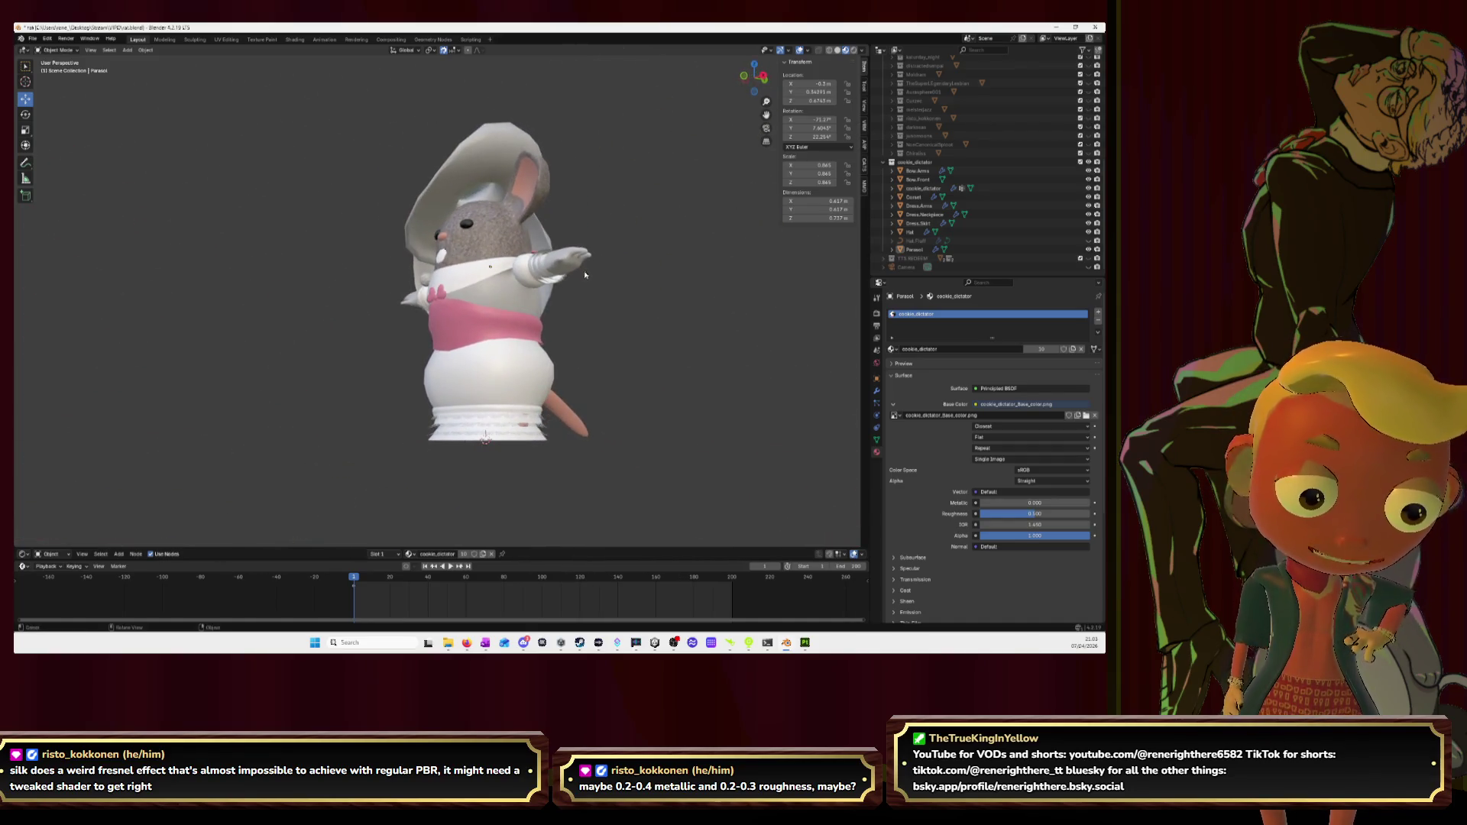
pyautogui.moveTo(506, 297)
pyautogui.mouseDown(button='middle')
pyautogui.moveTo(605, 315)
pyautogui.moveTo(443, 322)
pyautogui.mouseUp(button='middle')
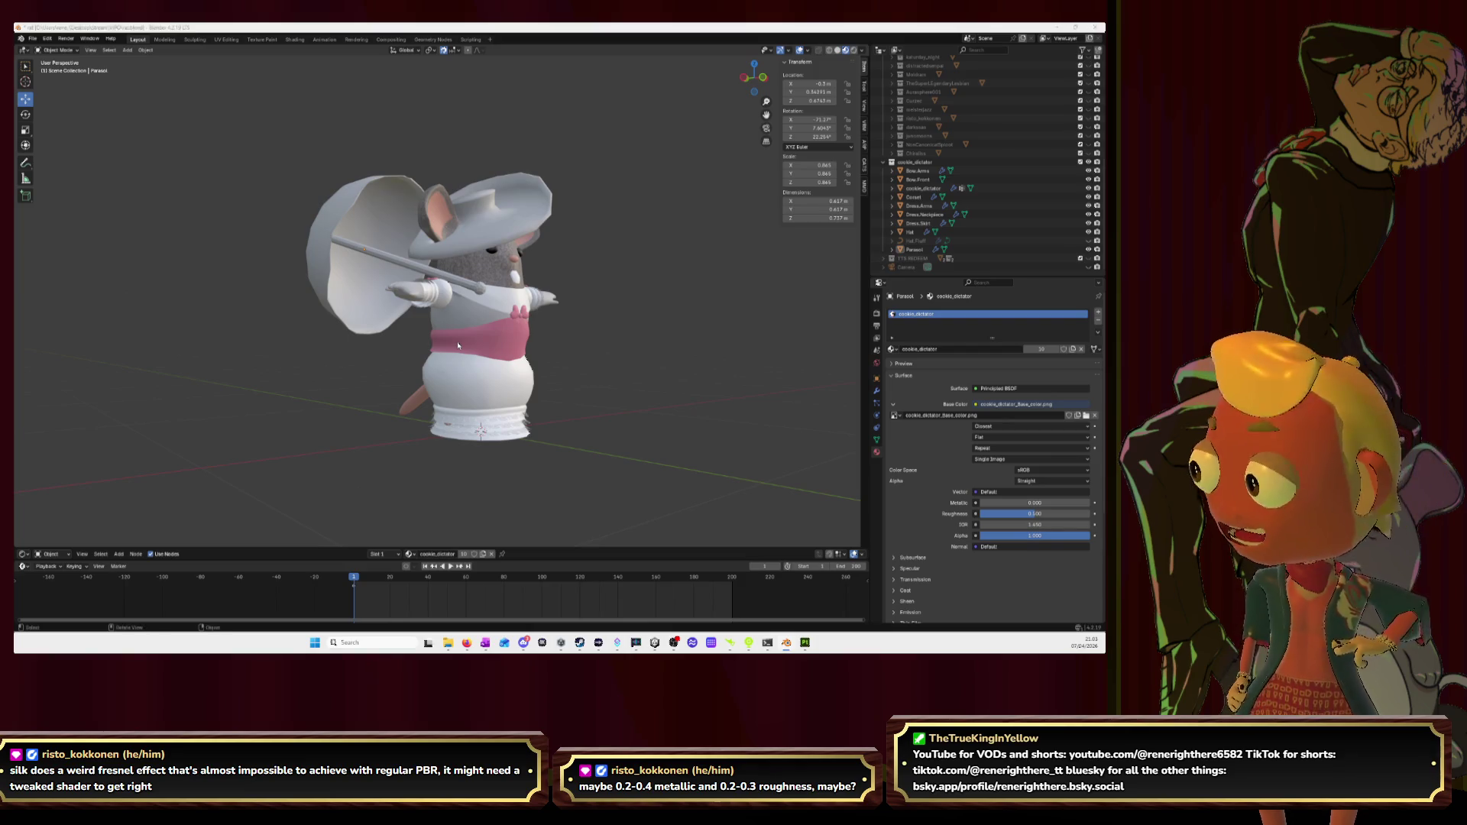
pyautogui.hotkey('alt', 'Tab')
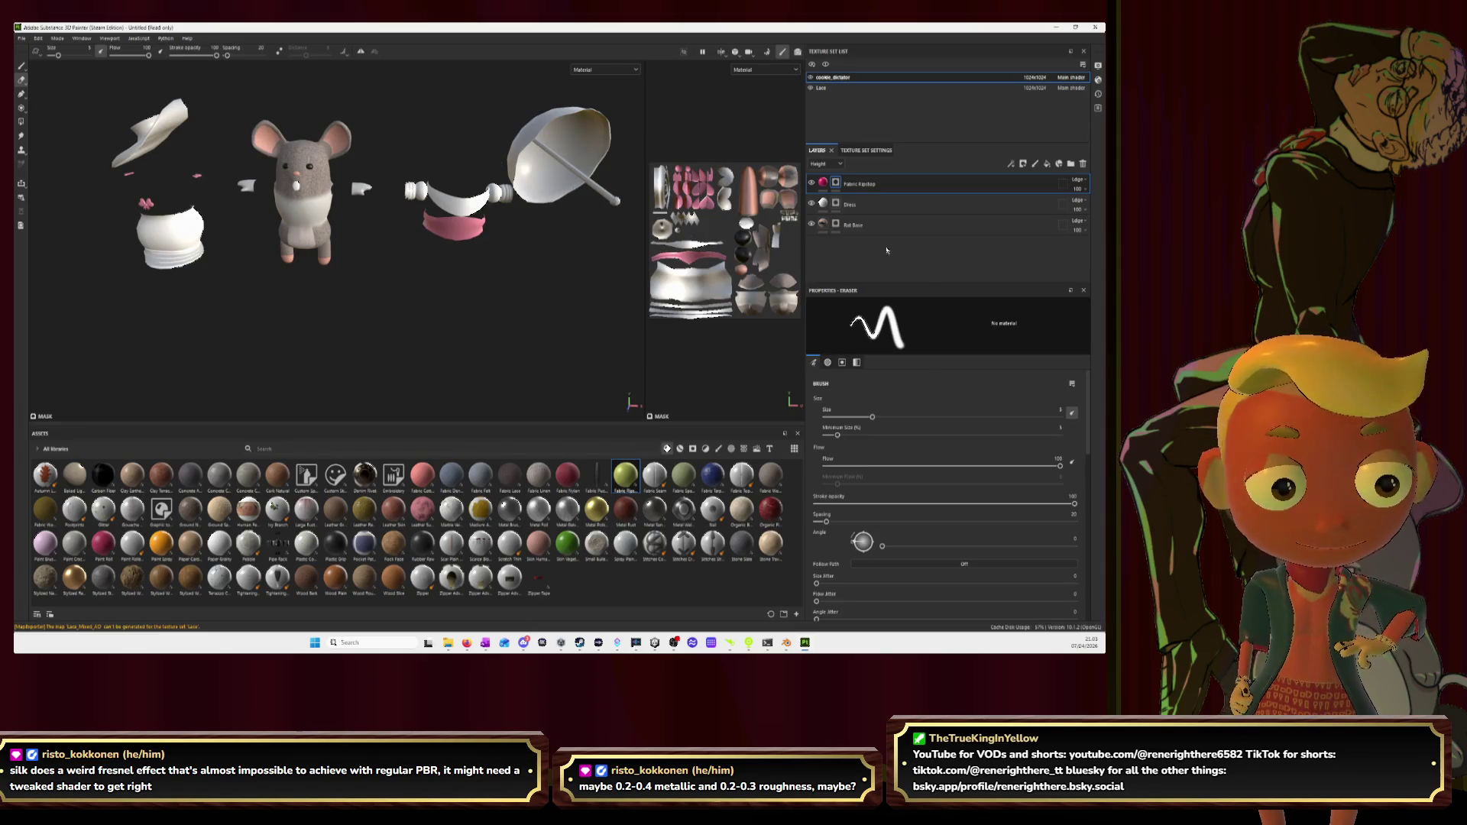
# With the Dress layer and Paint tool active, orbit around the rat's sides, face, underside and back, then switch to the browser
pyautogui.click(860, 204)
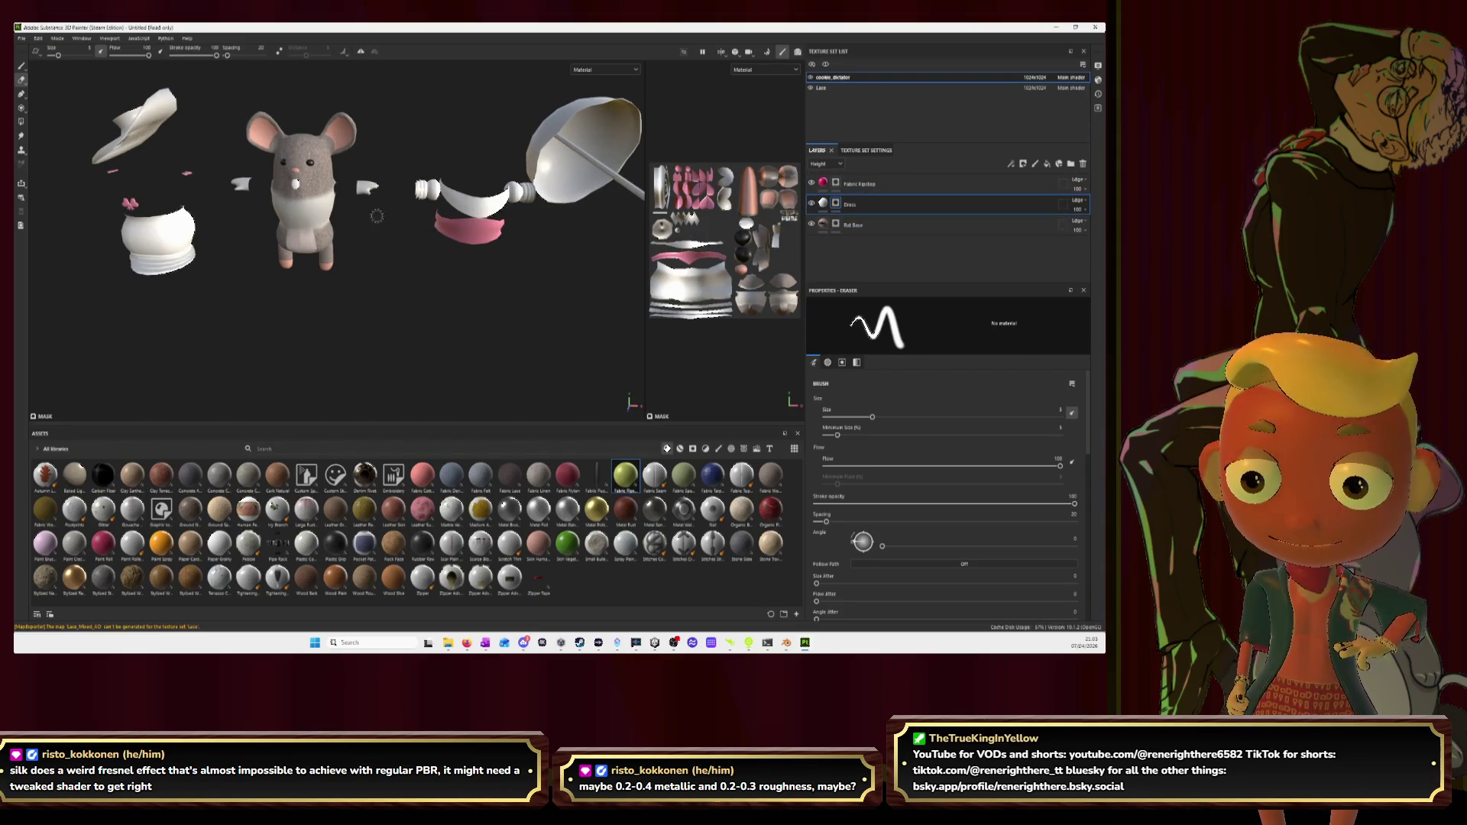
pyautogui.keyDown('alt'); pyautogui.moveTo(344, 288); pyautogui.dragTo(263, 223); pyautogui.keyUp('alt')
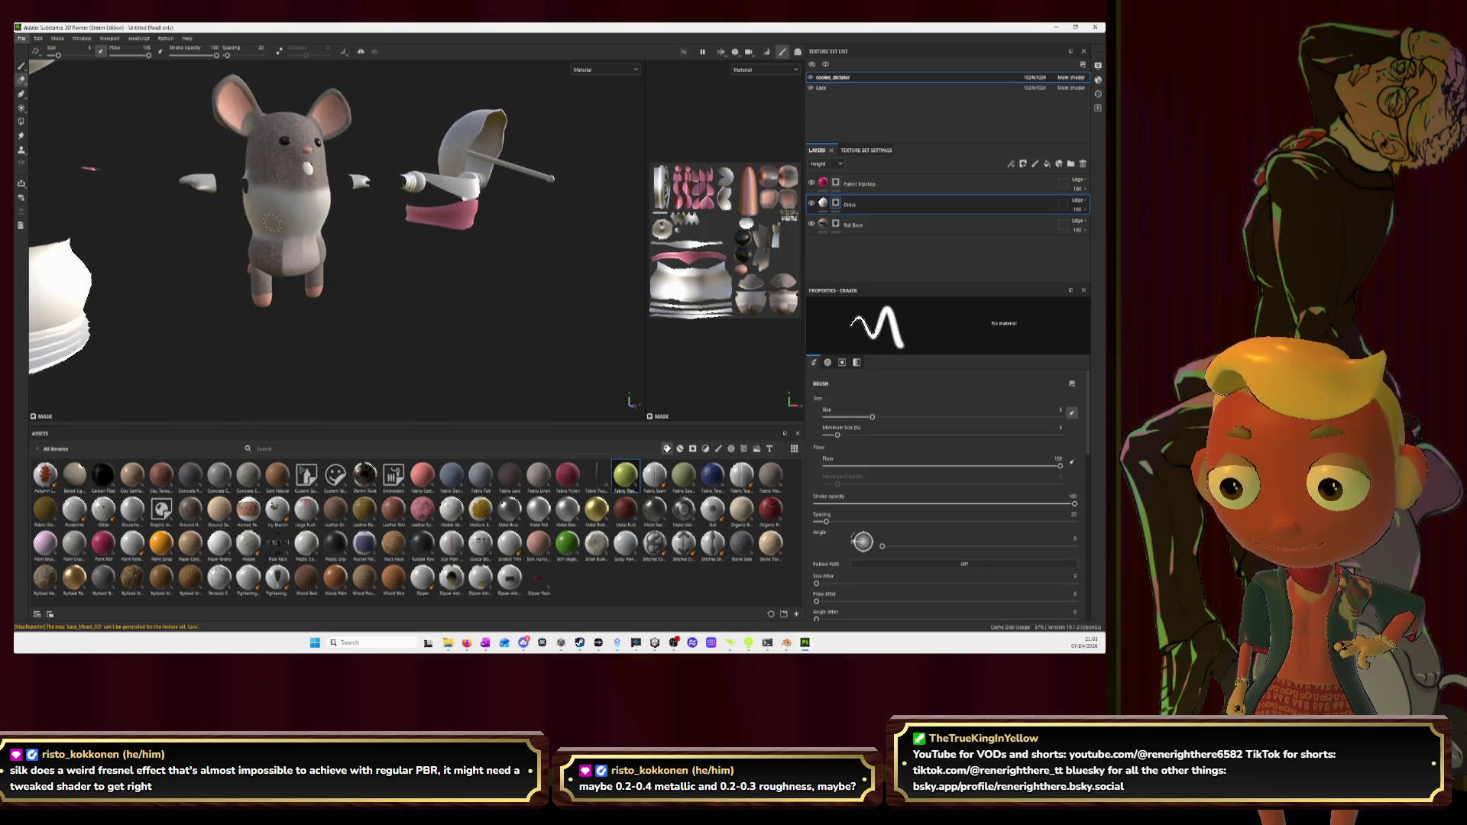
pyautogui.scroll(2, 272, 224)
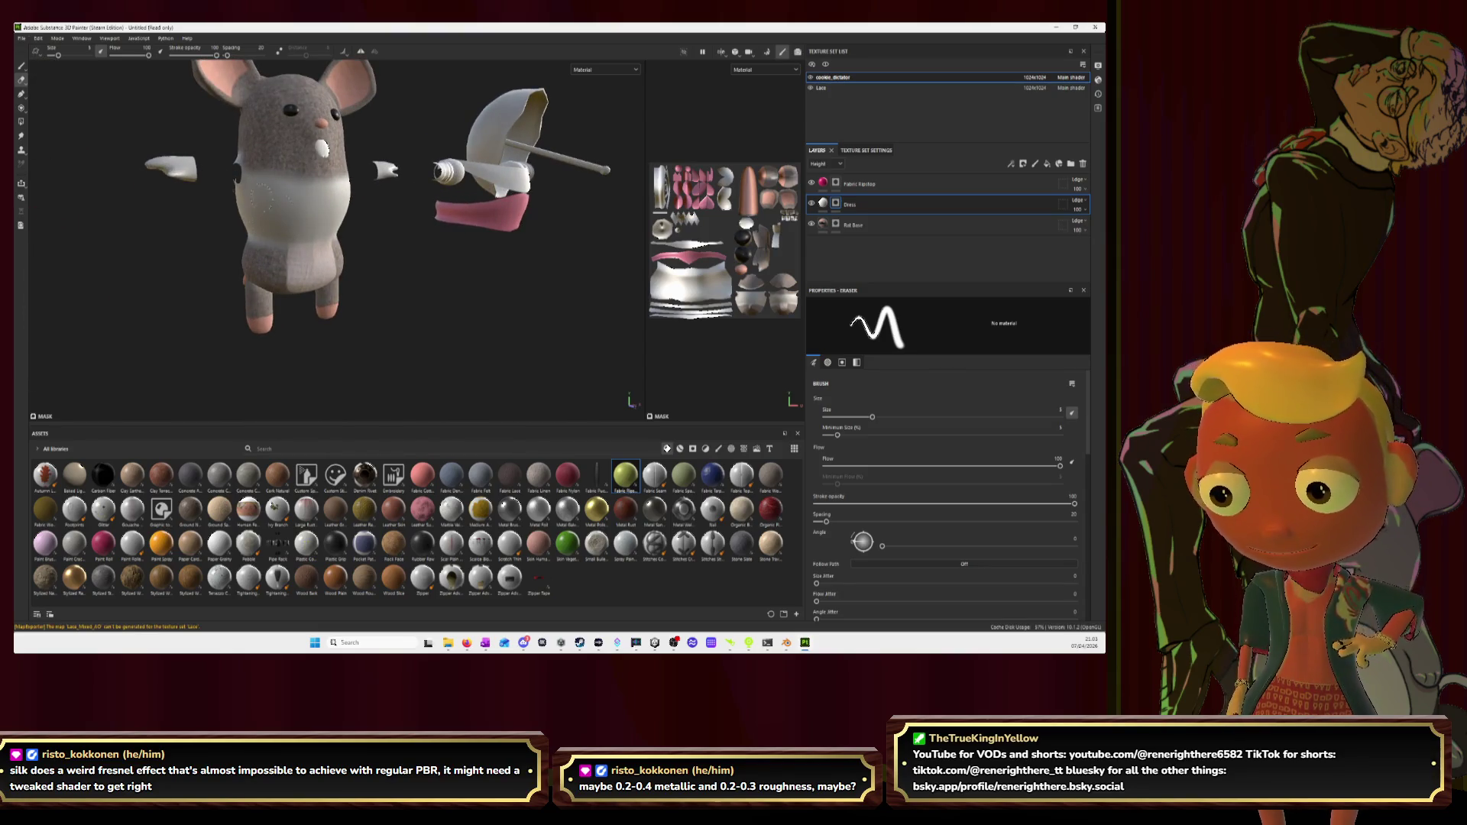
pyautogui.click(20, 65)
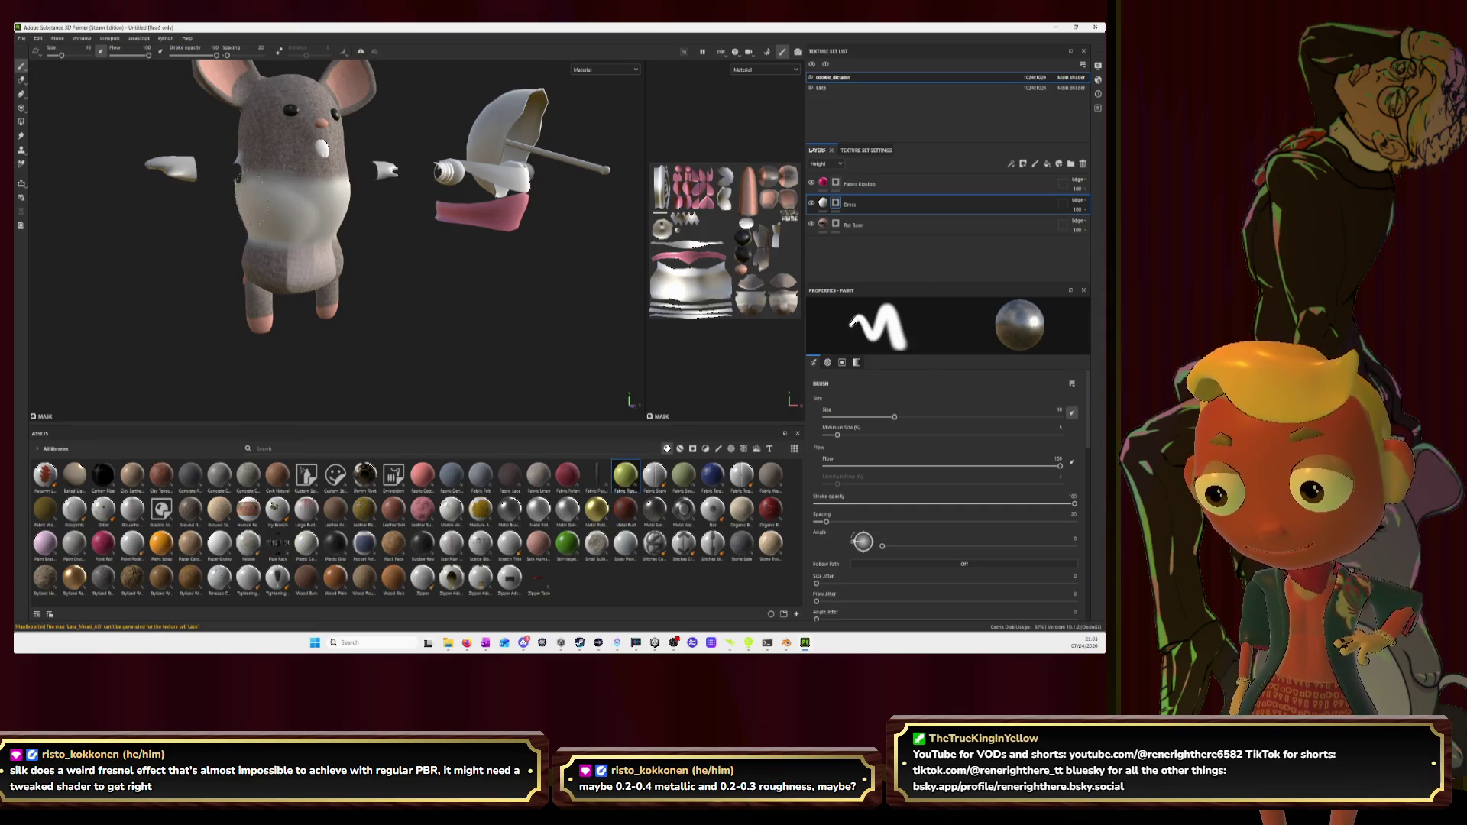
pyautogui.moveTo(238, 236)
pyautogui.keyDown('alt'); pyautogui.mouseDown()
pyautogui.moveTo(190, 231)
pyautogui.moveTo(361, 271)
pyautogui.mouseUp(); pyautogui.keyUp('alt')
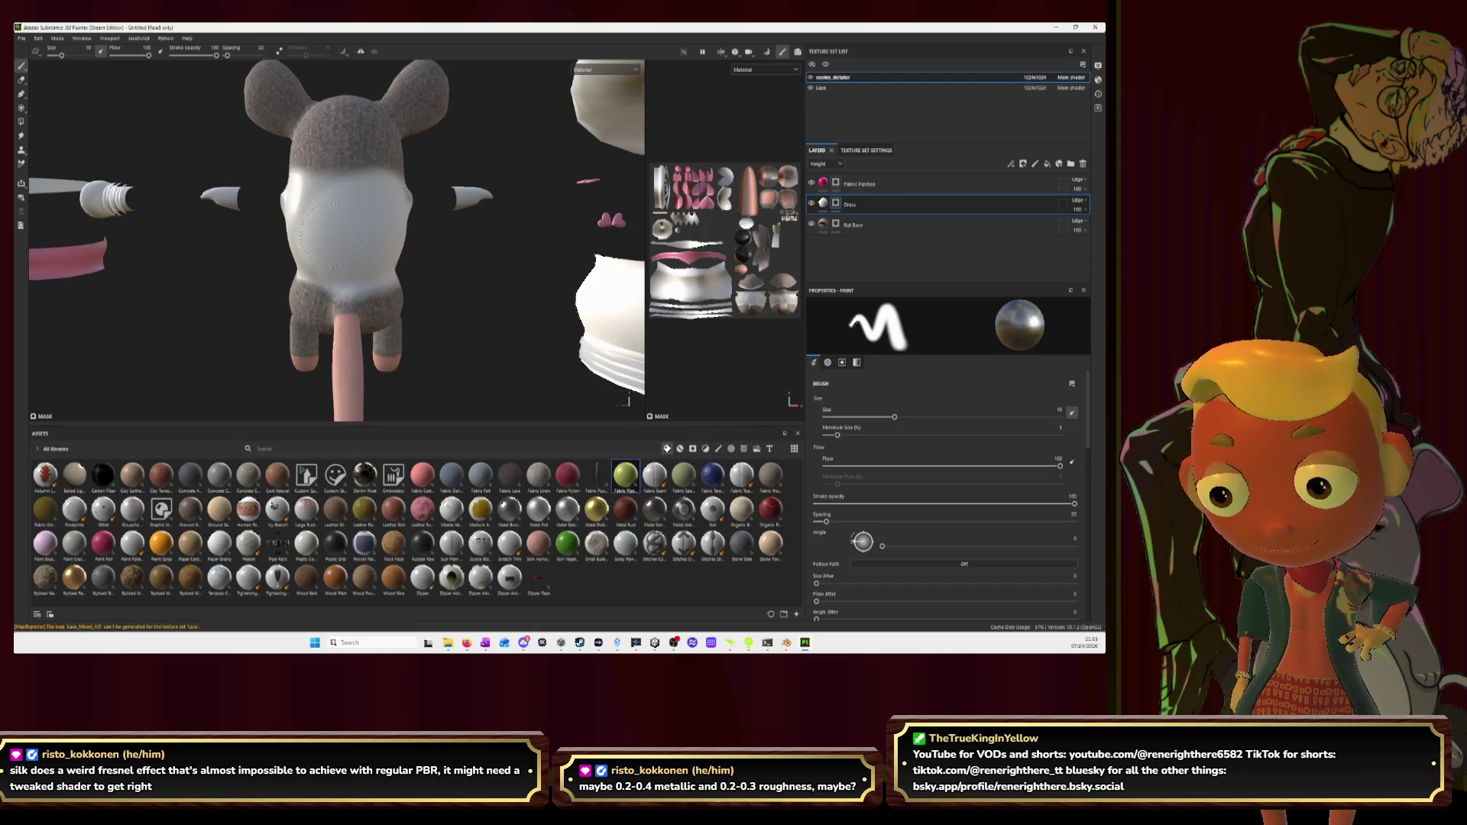
pyautogui.keyDown('alt'); pyautogui.moveTo(299, 259); pyautogui.dragTo(385, 254); pyautogui.keyUp('alt')
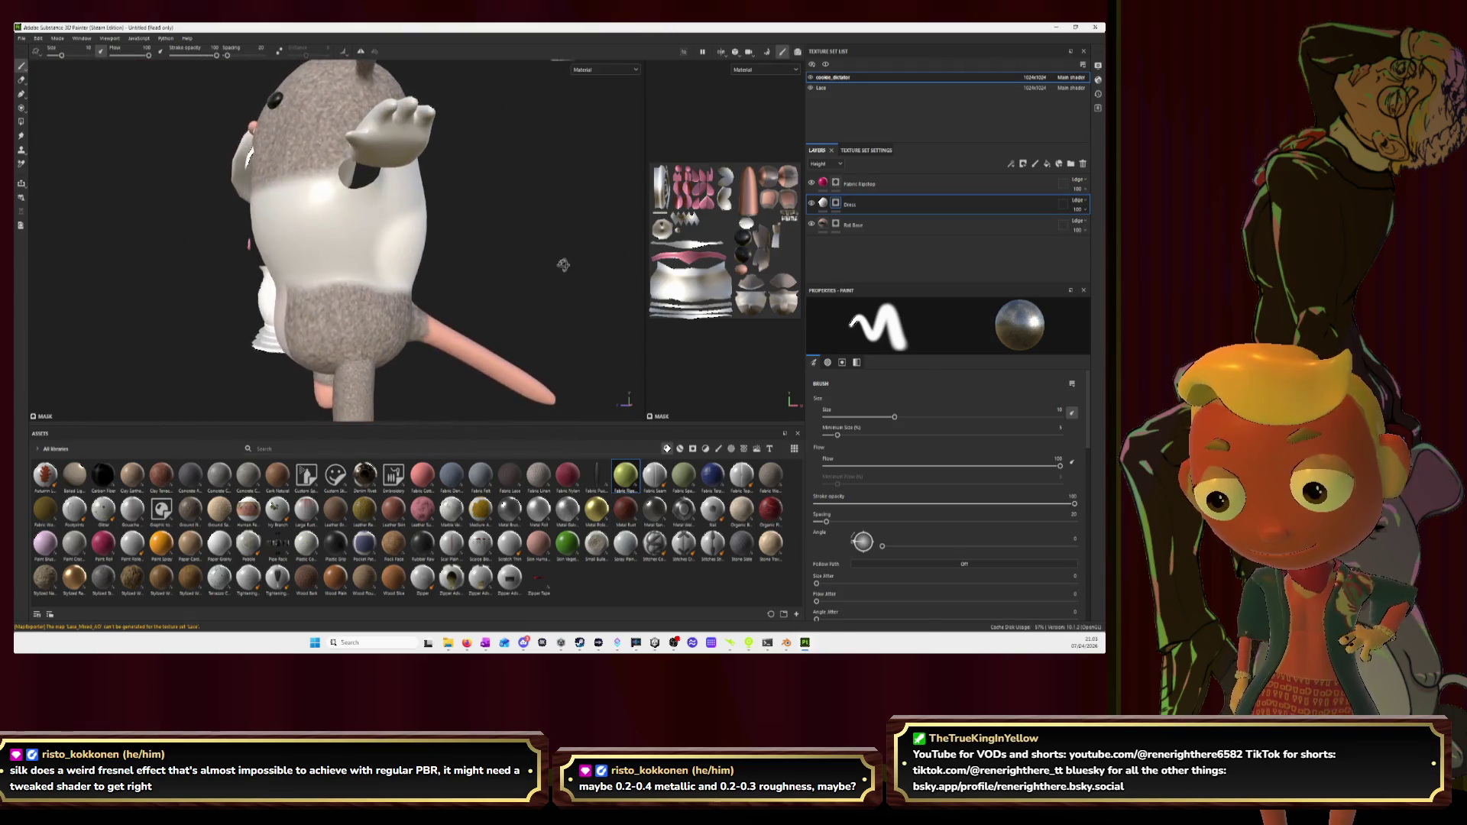
pyautogui.moveTo(357, 213)
pyautogui.keyDown('alt'); pyautogui.mouseDown()
pyautogui.moveTo(351, 264)
pyautogui.moveTo(361, 218)
pyautogui.mouseUp(); pyautogui.keyUp('alt')
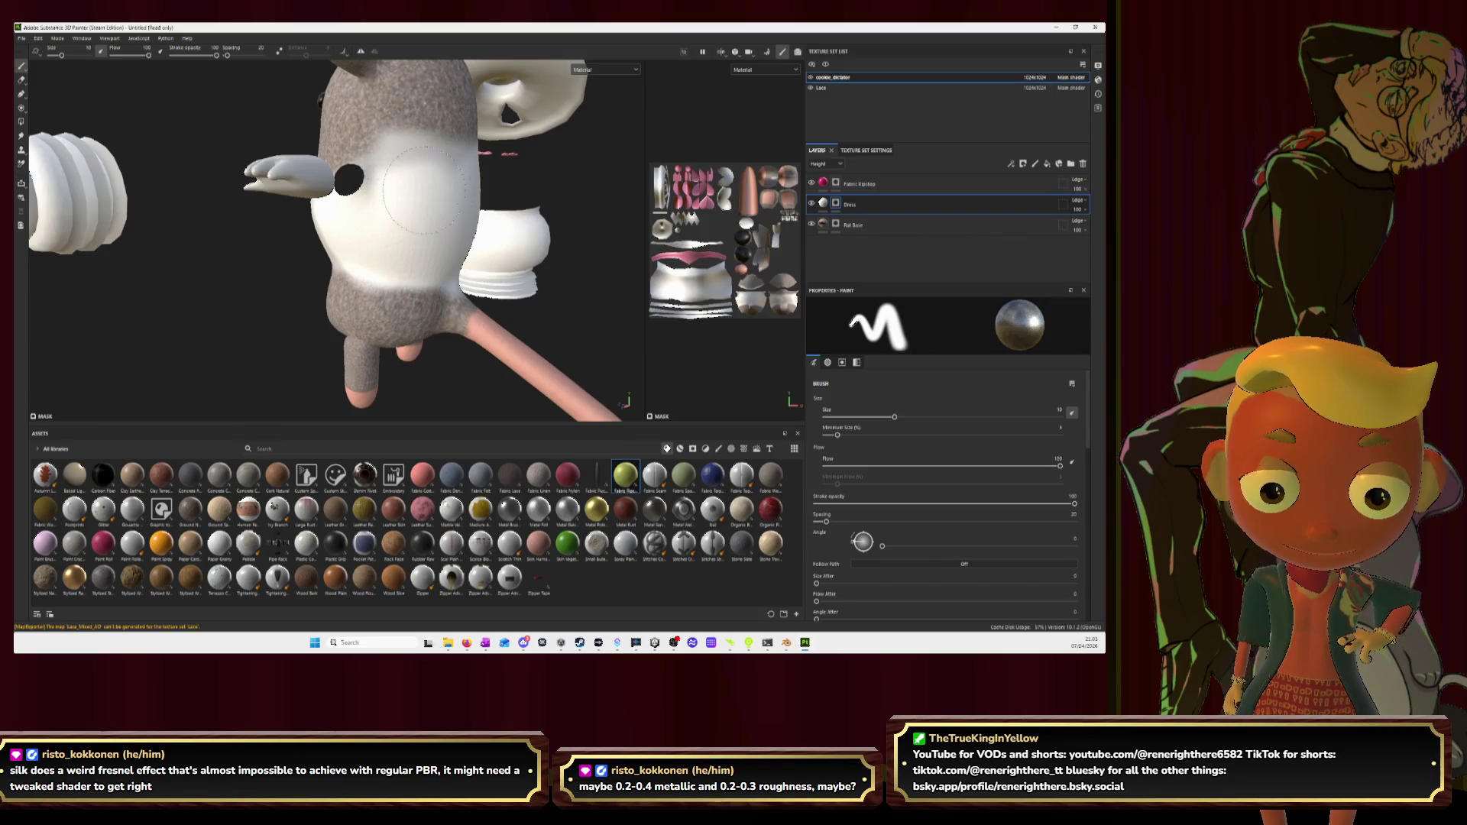
pyautogui.moveTo(391, 183)
pyautogui.keyDown('alt'); pyautogui.mouseDown()
pyautogui.moveTo(331, 224)
pyautogui.moveTo(233, 254)
pyautogui.moveTo(270, 196)
pyautogui.moveTo(281, 200)
pyautogui.moveTo(264, 181)
pyautogui.mouseUp(); pyautogui.keyUp('alt')
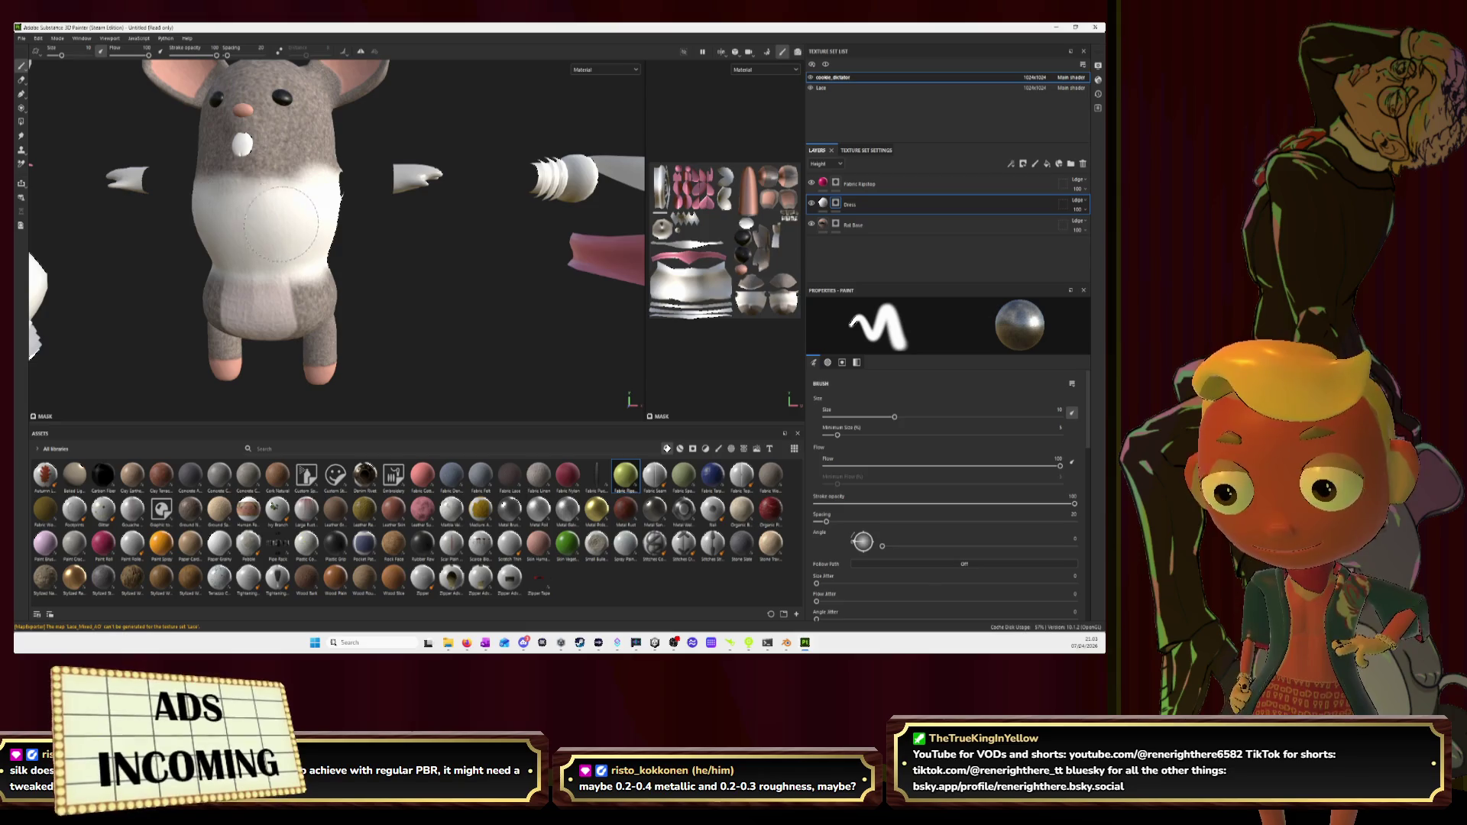
pyautogui.keyDown('alt'); pyautogui.moveTo(421, 179); pyautogui.dragTo(499, 220); pyautogui.keyUp('alt')
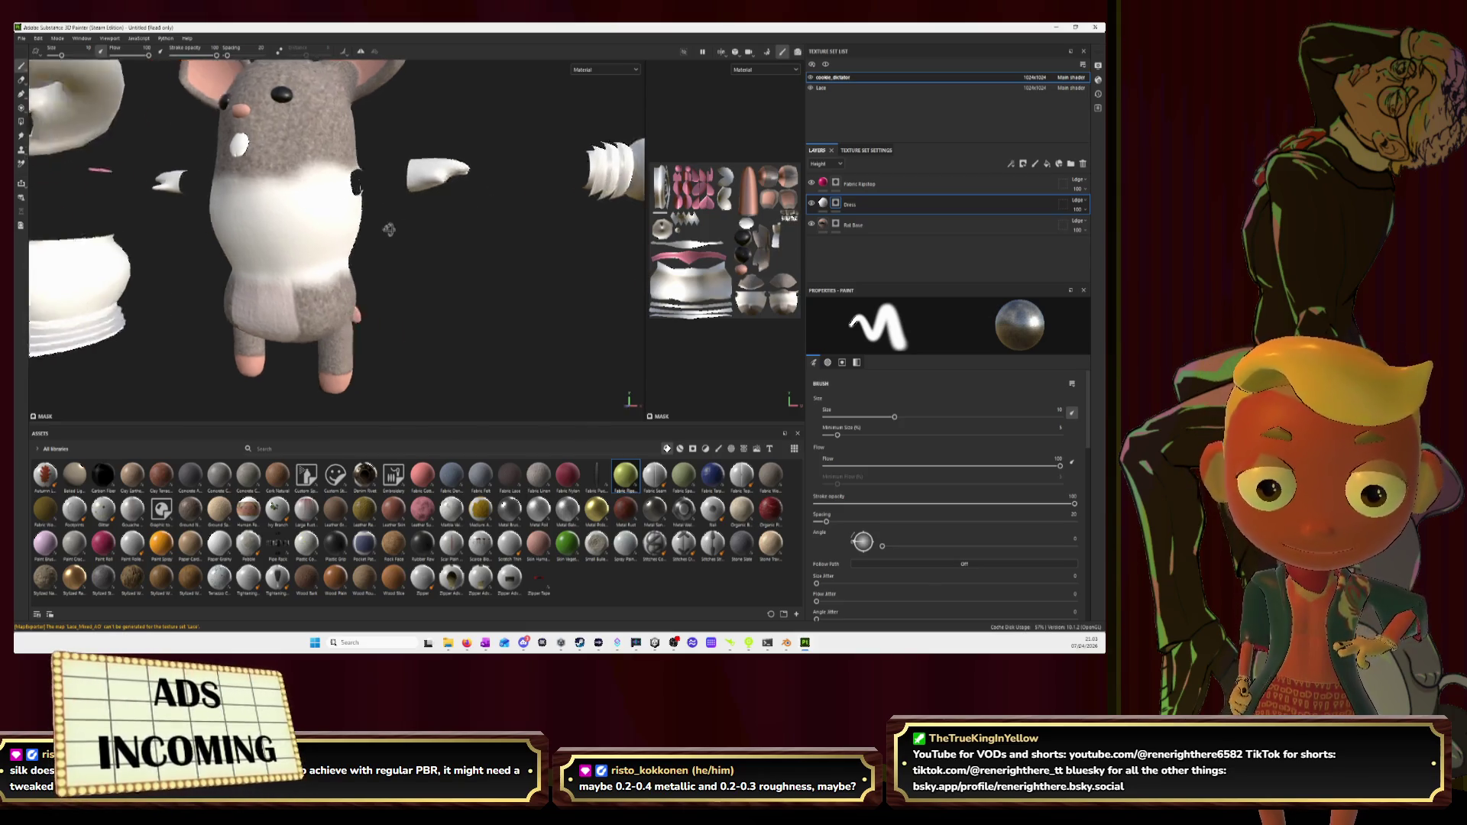
pyautogui.scroll(2, 482, 222)
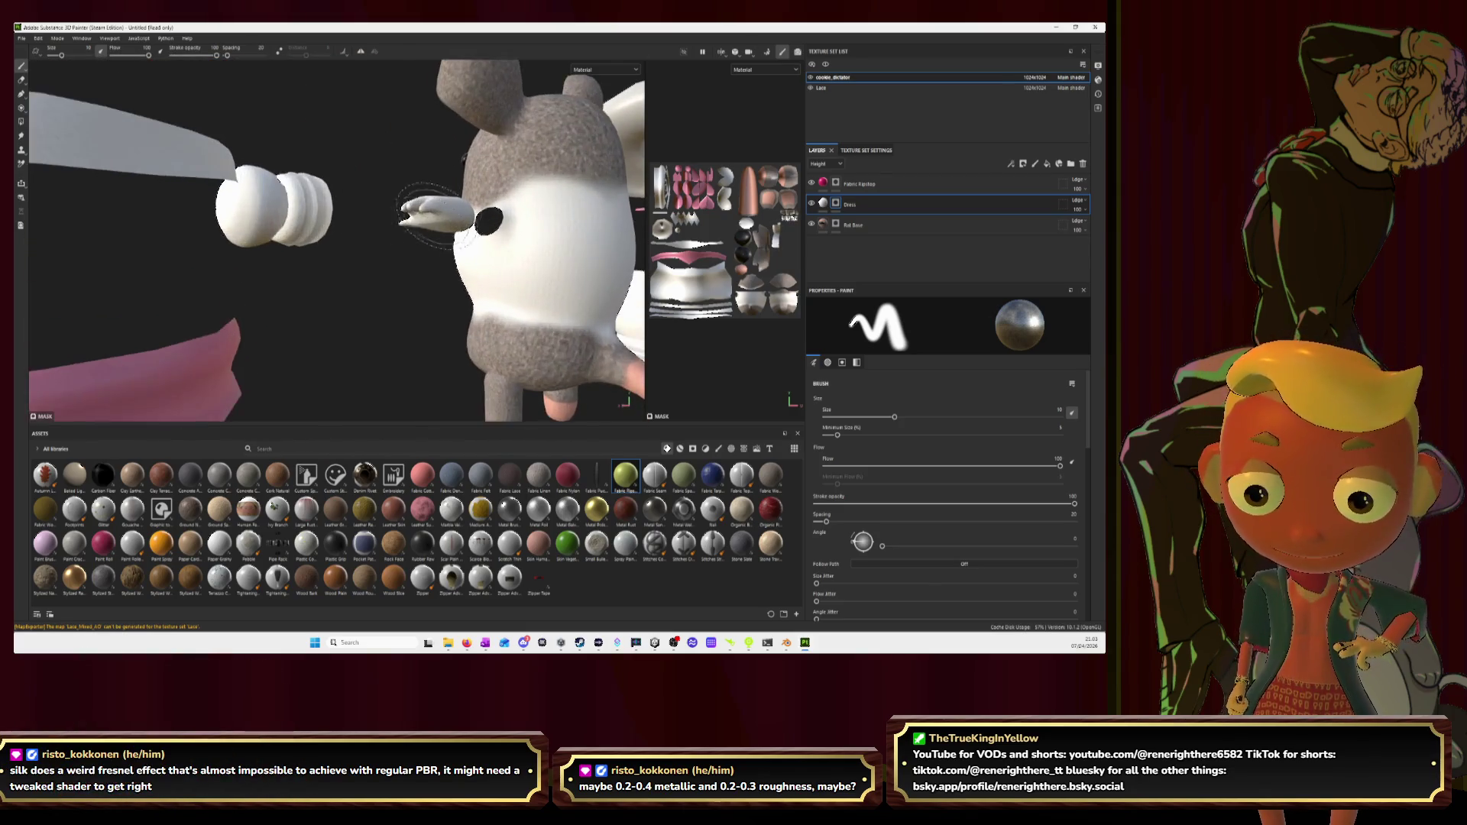
pyautogui.scroll(2, 453, 217)
pyautogui.scroll(2, 430, 213)
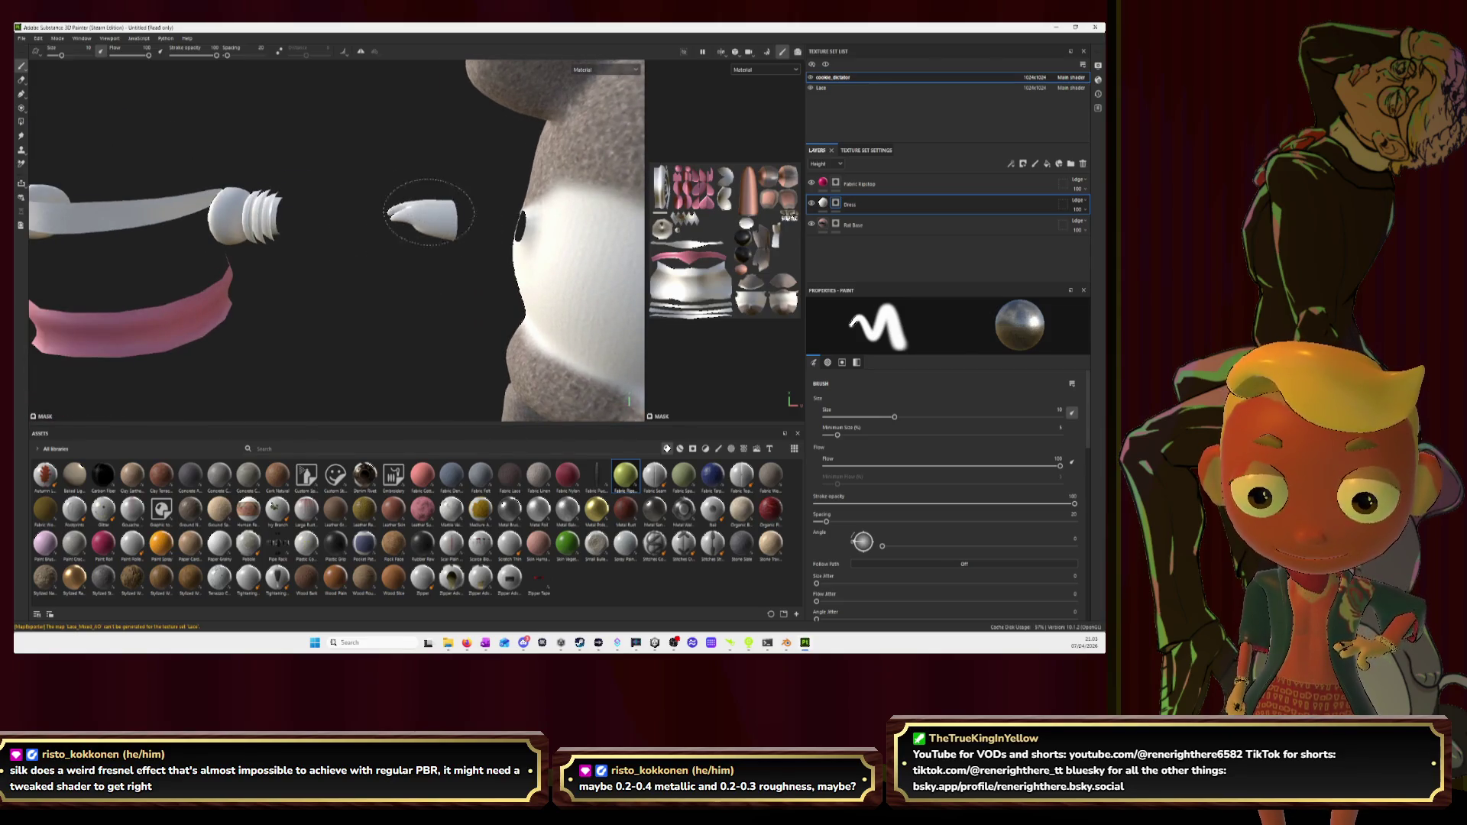
pyautogui.moveTo(418, 241)
pyautogui.keyDown('alt'); pyautogui.mouseDown()
pyautogui.moveTo(274, 234)
pyautogui.moveTo(388, 252)
pyautogui.moveTo(431, 311)
pyautogui.moveTo(388, 215)
pyautogui.mouseUp(); pyautogui.keyUp('alt')
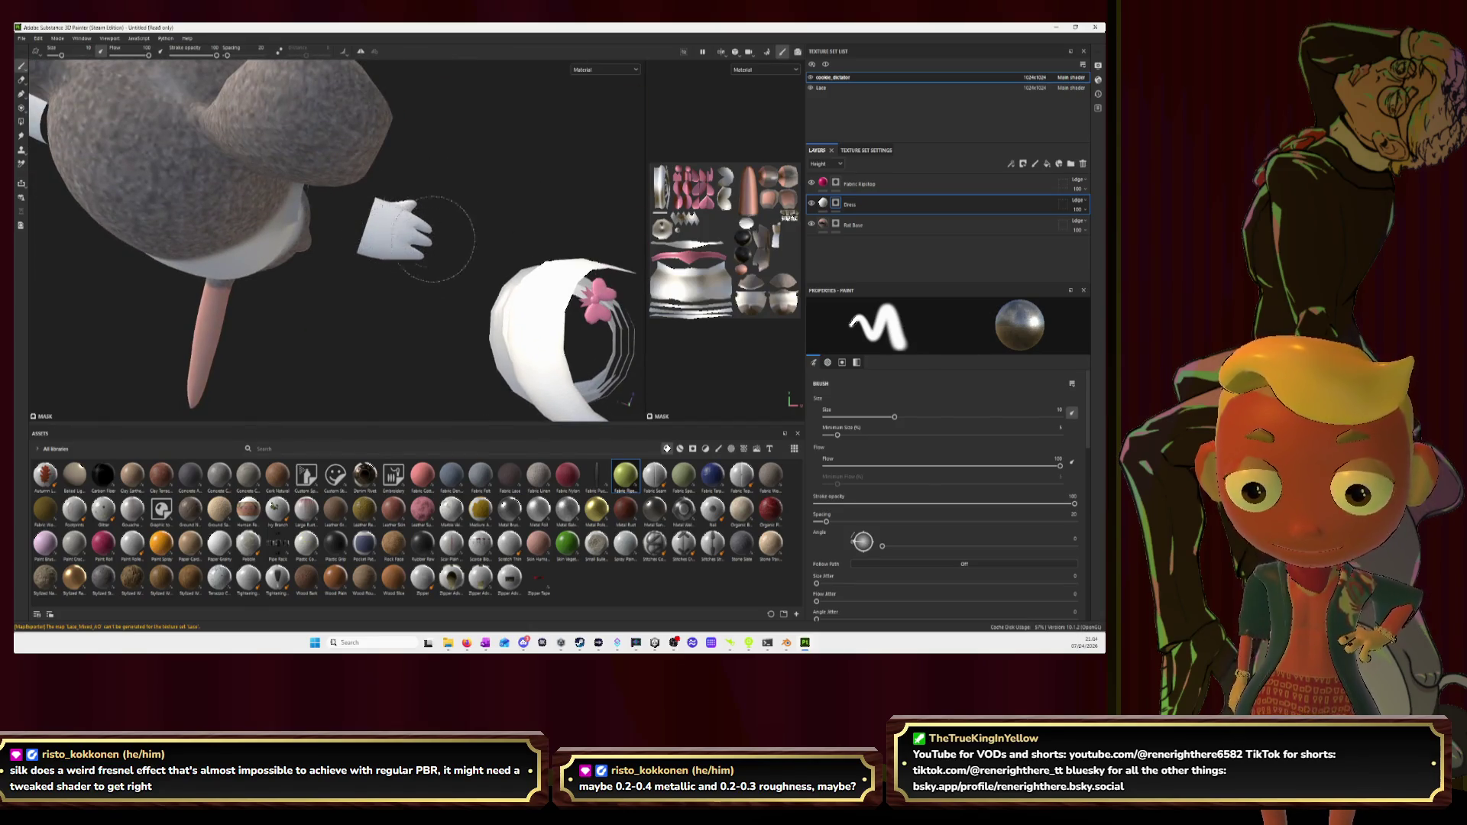
pyautogui.keyDown('alt'); pyautogui.moveTo(385, 320); pyautogui.dragTo(410, 260); pyautogui.keyUp('alt')
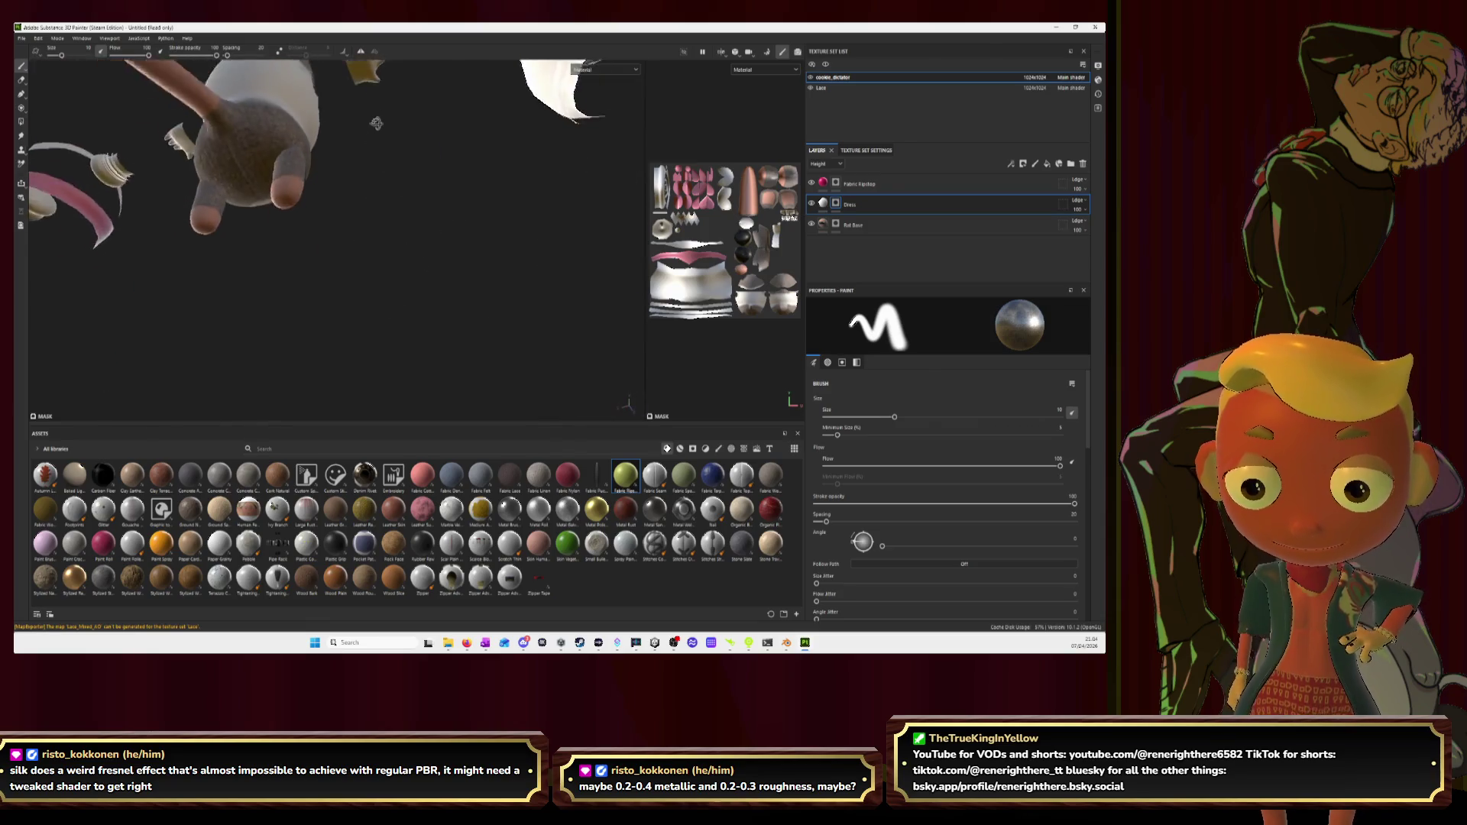
pyautogui.scroll(5, 410, 259)
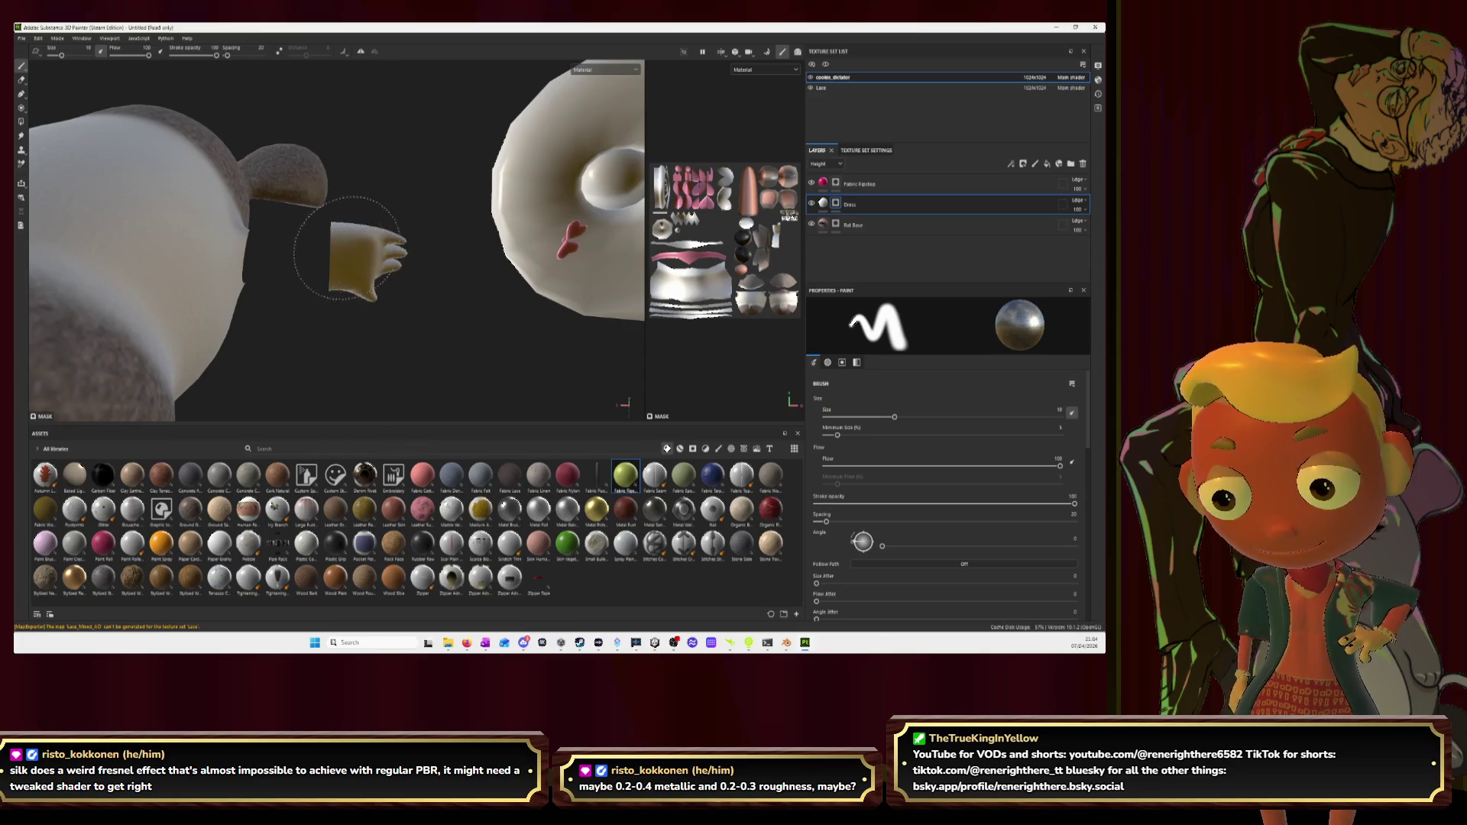
pyautogui.scroll(-5, 370, 311)
pyautogui.moveTo(371, 311)
pyautogui.keyDown('alt'); pyautogui.mouseDown()
pyautogui.moveTo(227, 344)
pyautogui.moveTo(298, 333)
pyautogui.mouseUp(); pyautogui.keyUp('alt')
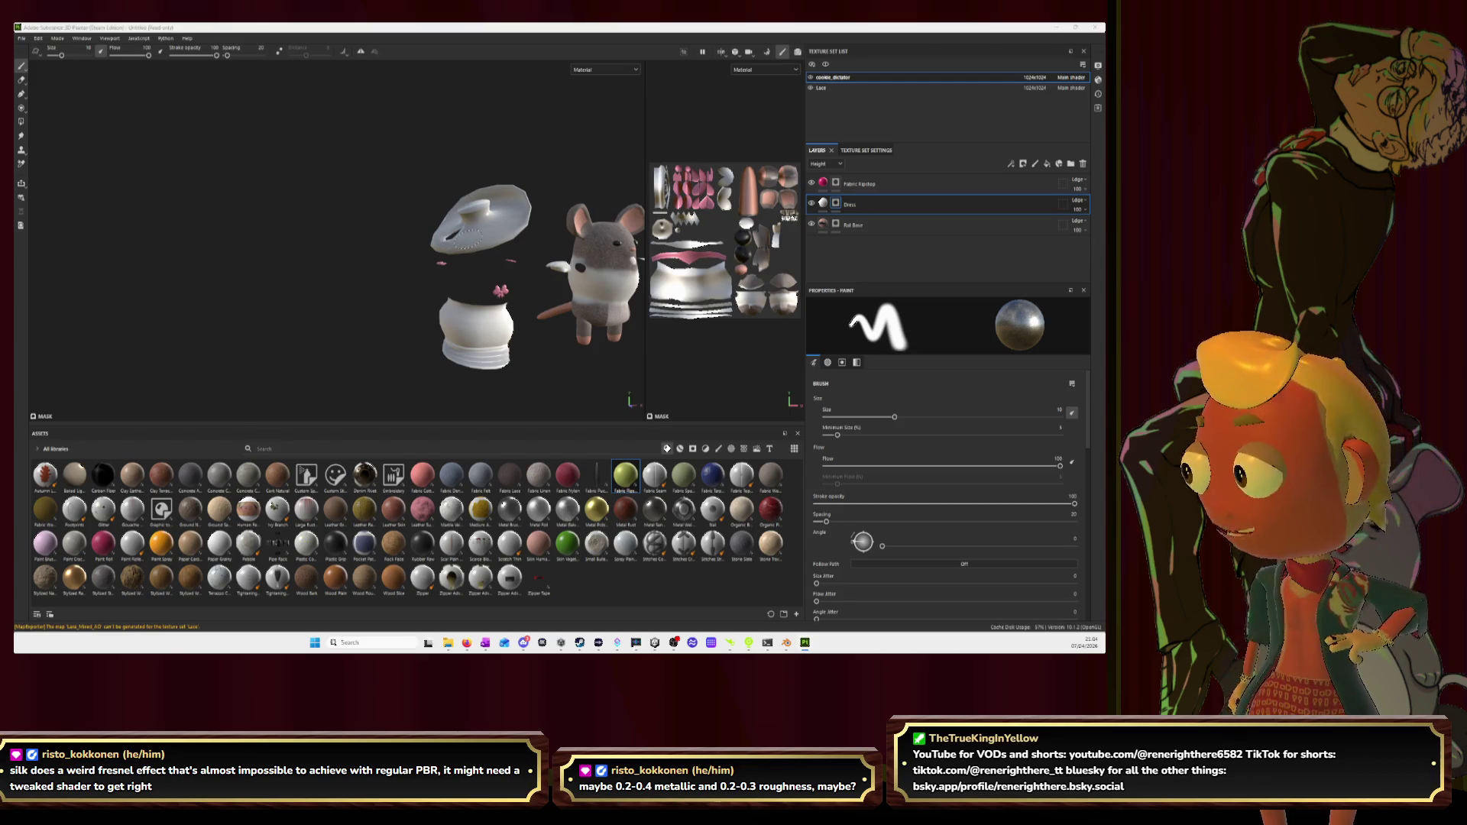
pyautogui.hotkey('alt', 'Tab')
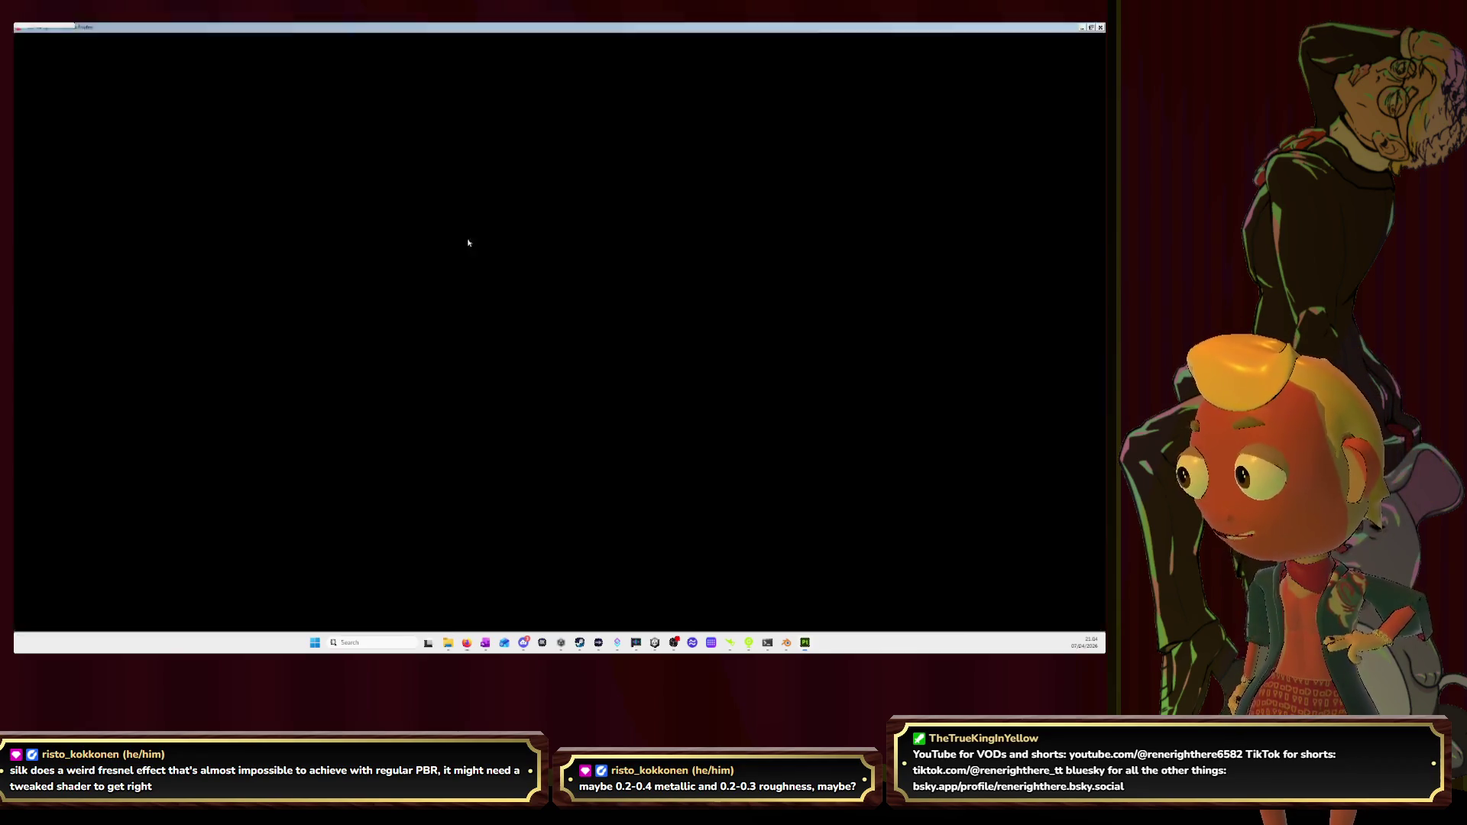
# Compare the hat, dress and rat against the dress reference illustration in Firefox
pyautogui.click(848, 32)
pyautogui.click(756, 33)
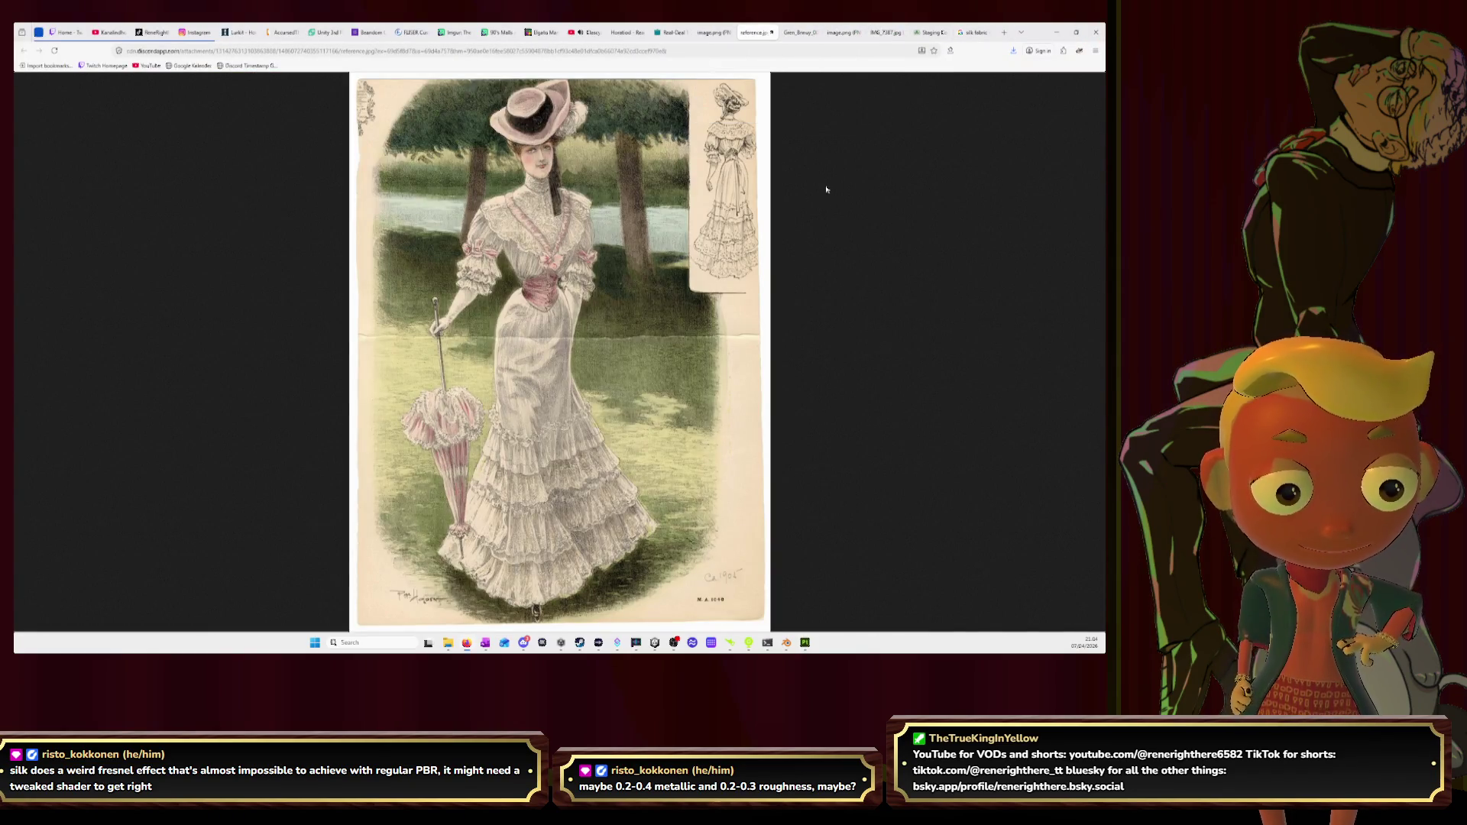
pyautogui.click(1053, 34)
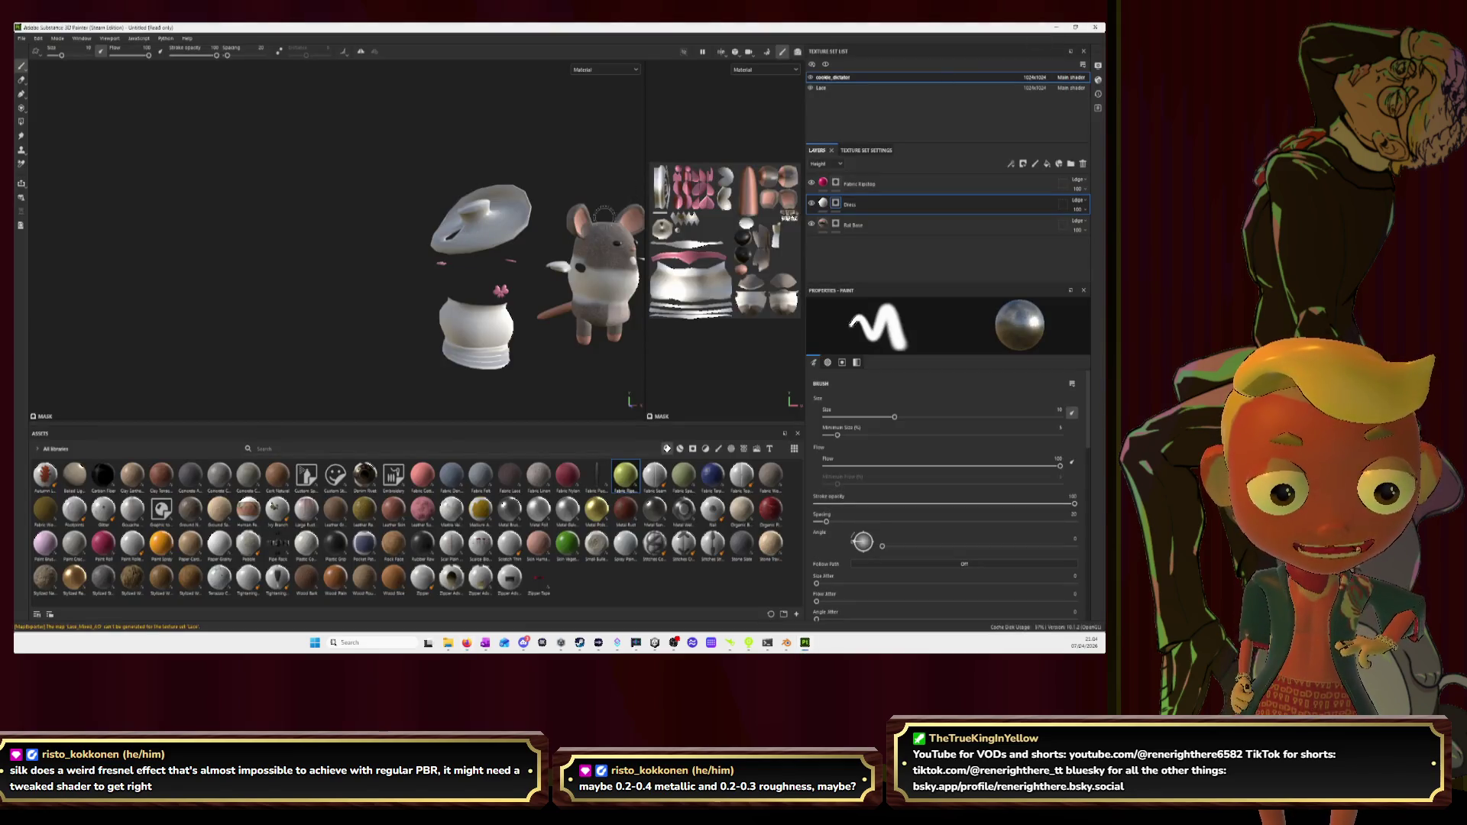
pyautogui.keyDown('alt'); pyautogui.moveTo(609, 208); pyautogui.dragTo(473, 274); pyautogui.keyUp('alt')
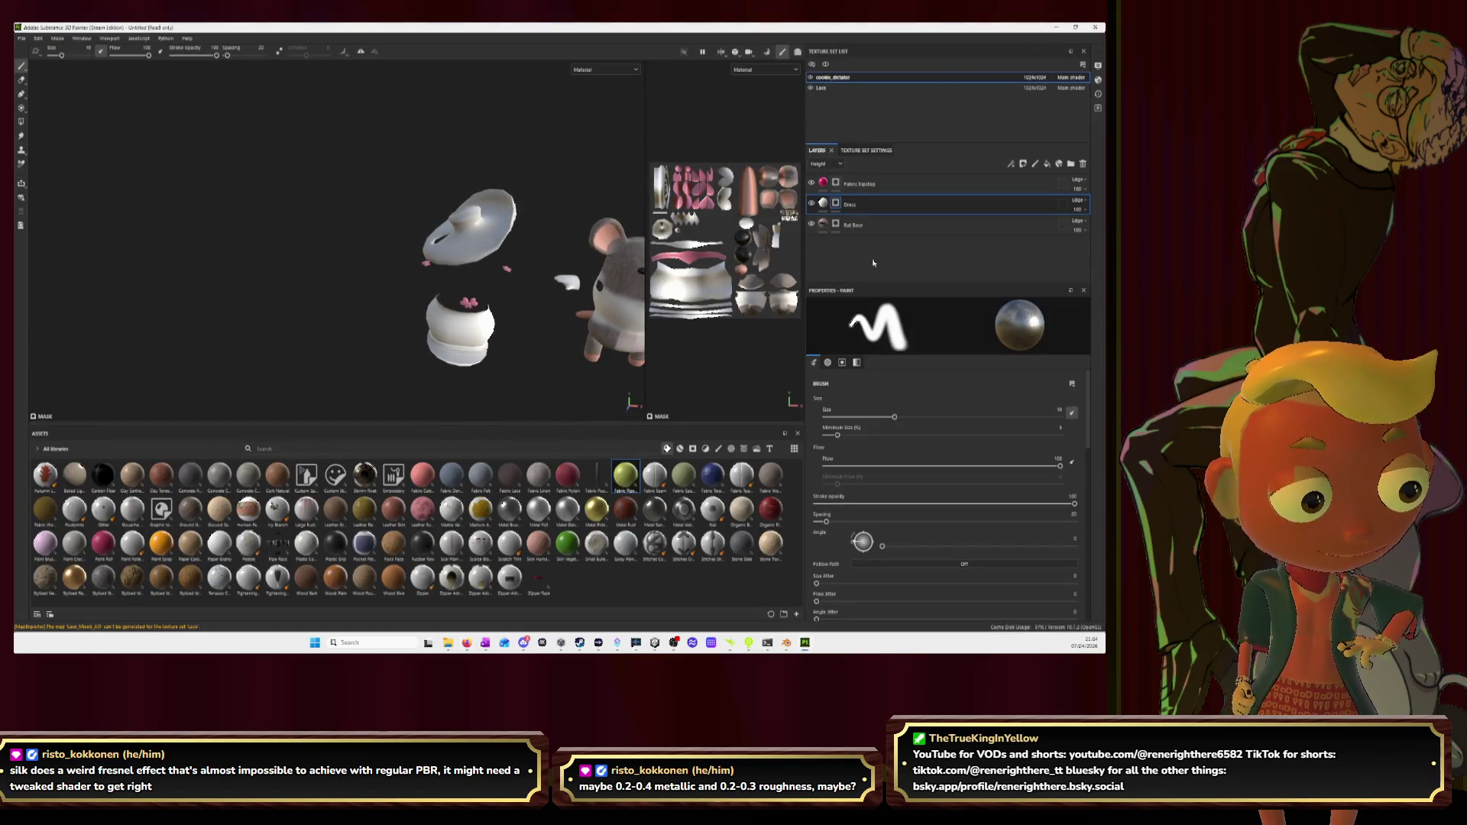
pyautogui.rightClick(878, 207)
pyautogui.press('Escape')
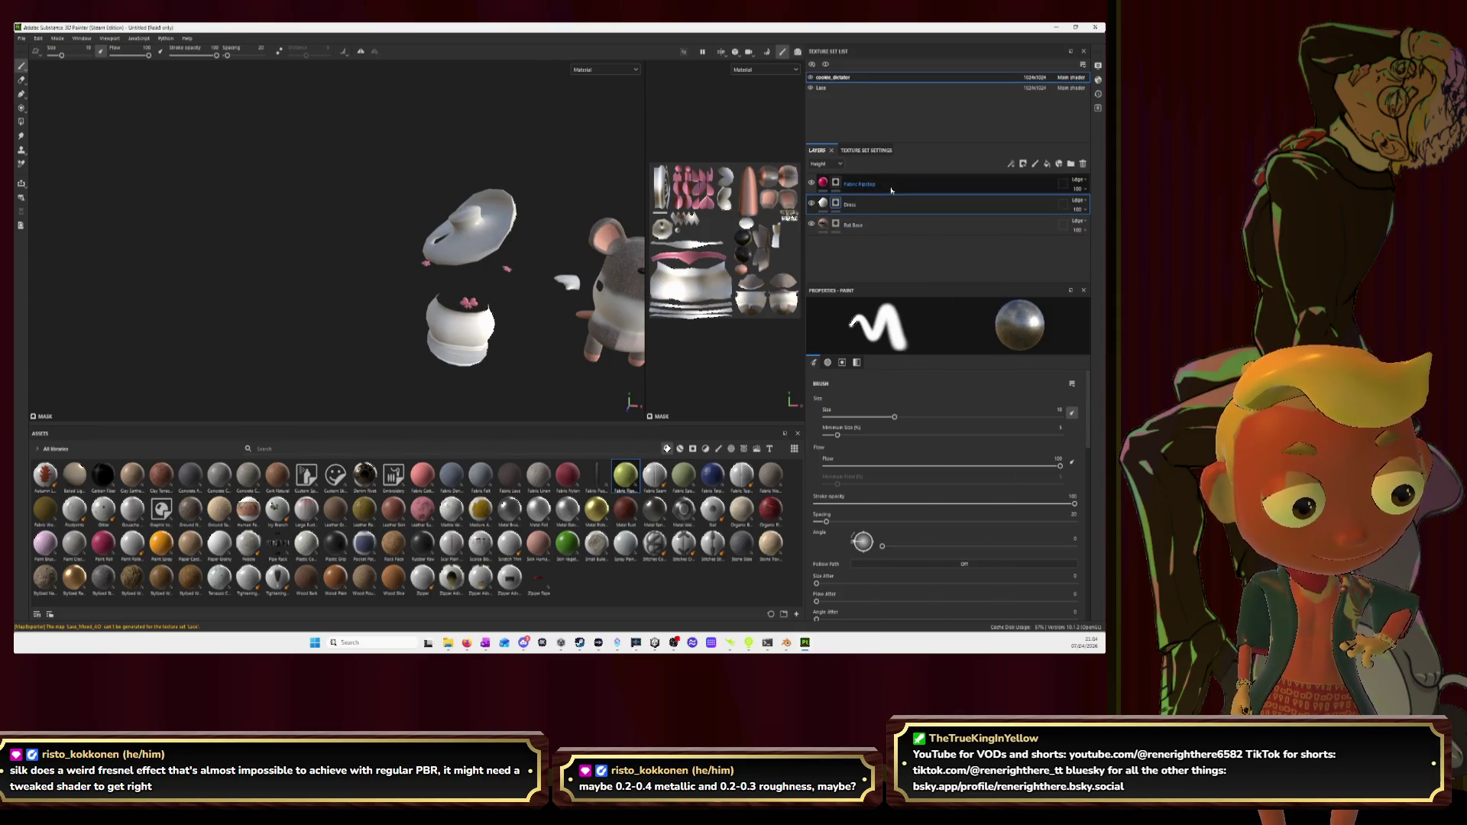
pyautogui.hotkey('alt', 'Tab')
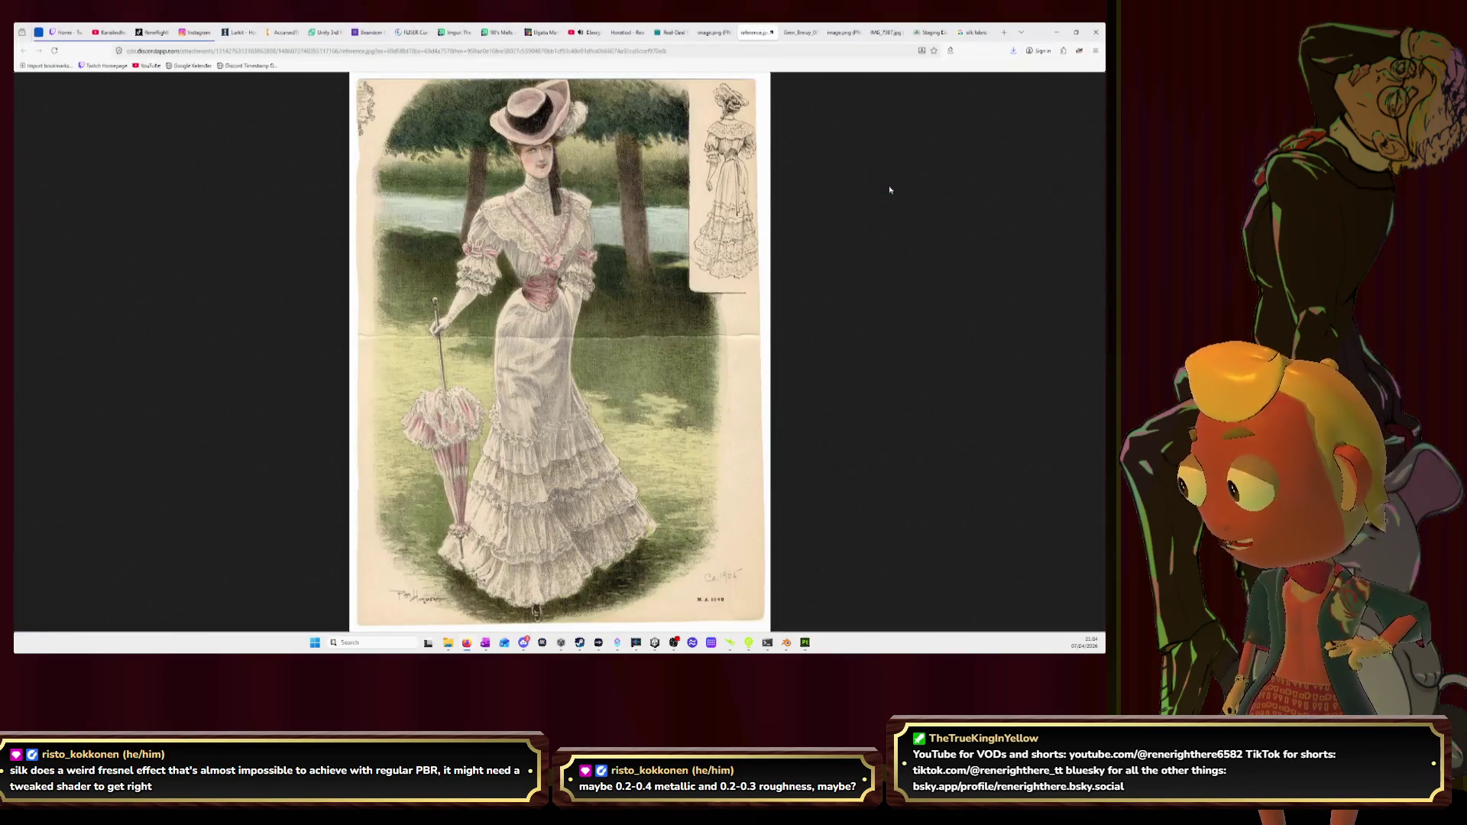
pyautogui.hotkey('alt', 'Tab')
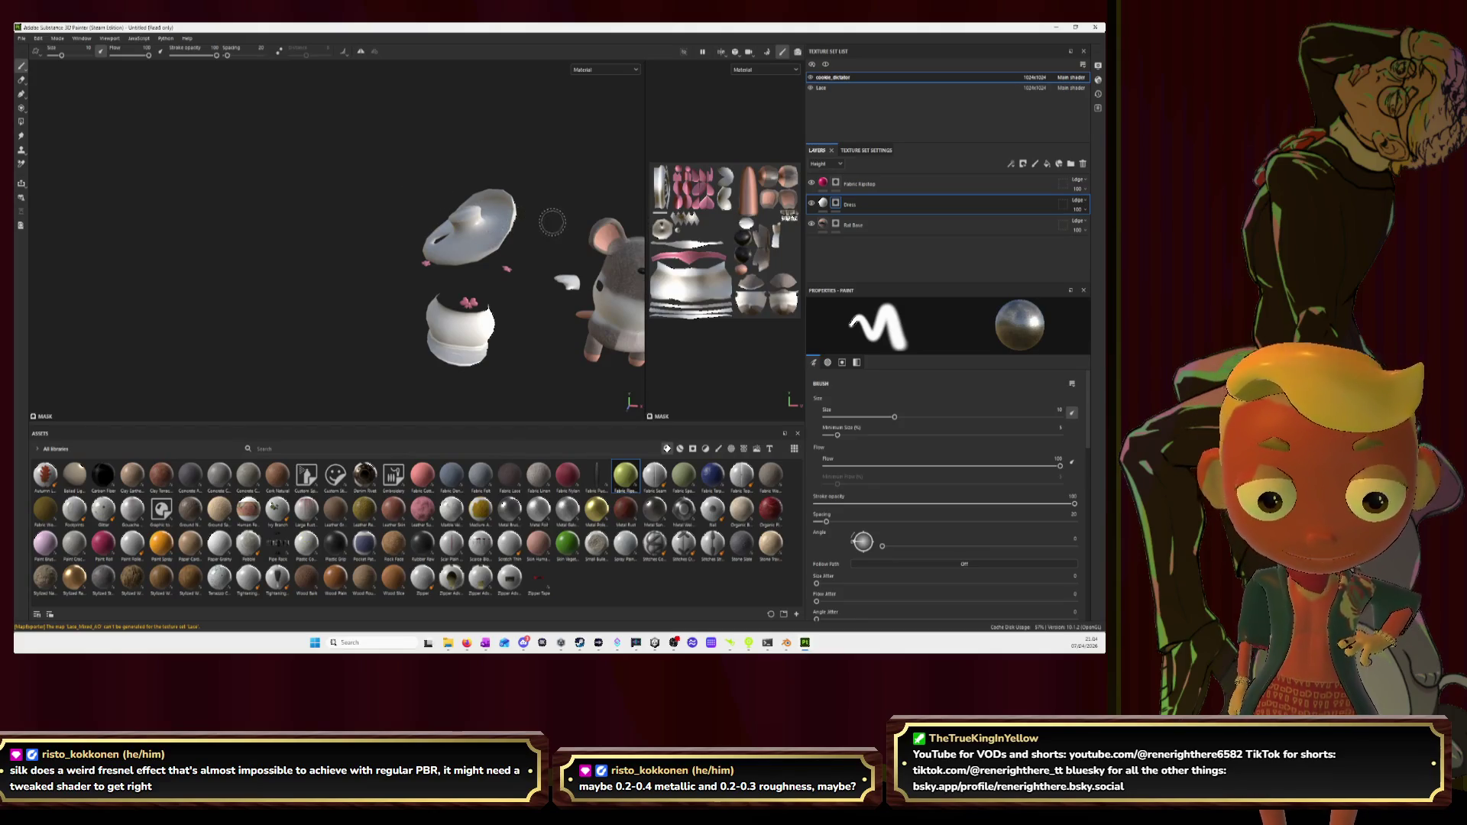
pyautogui.moveTo(551, 223)
pyautogui.keyDown('alt'); pyautogui.mouseDown()
pyautogui.moveTo(480, 262)
pyautogui.moveTo(483, 249)
pyautogui.mouseUp(); pyautogui.keyUp('alt')
# Export the texture maps for both texture sets, then switch over to Blender
pyautogui.click(22, 38)
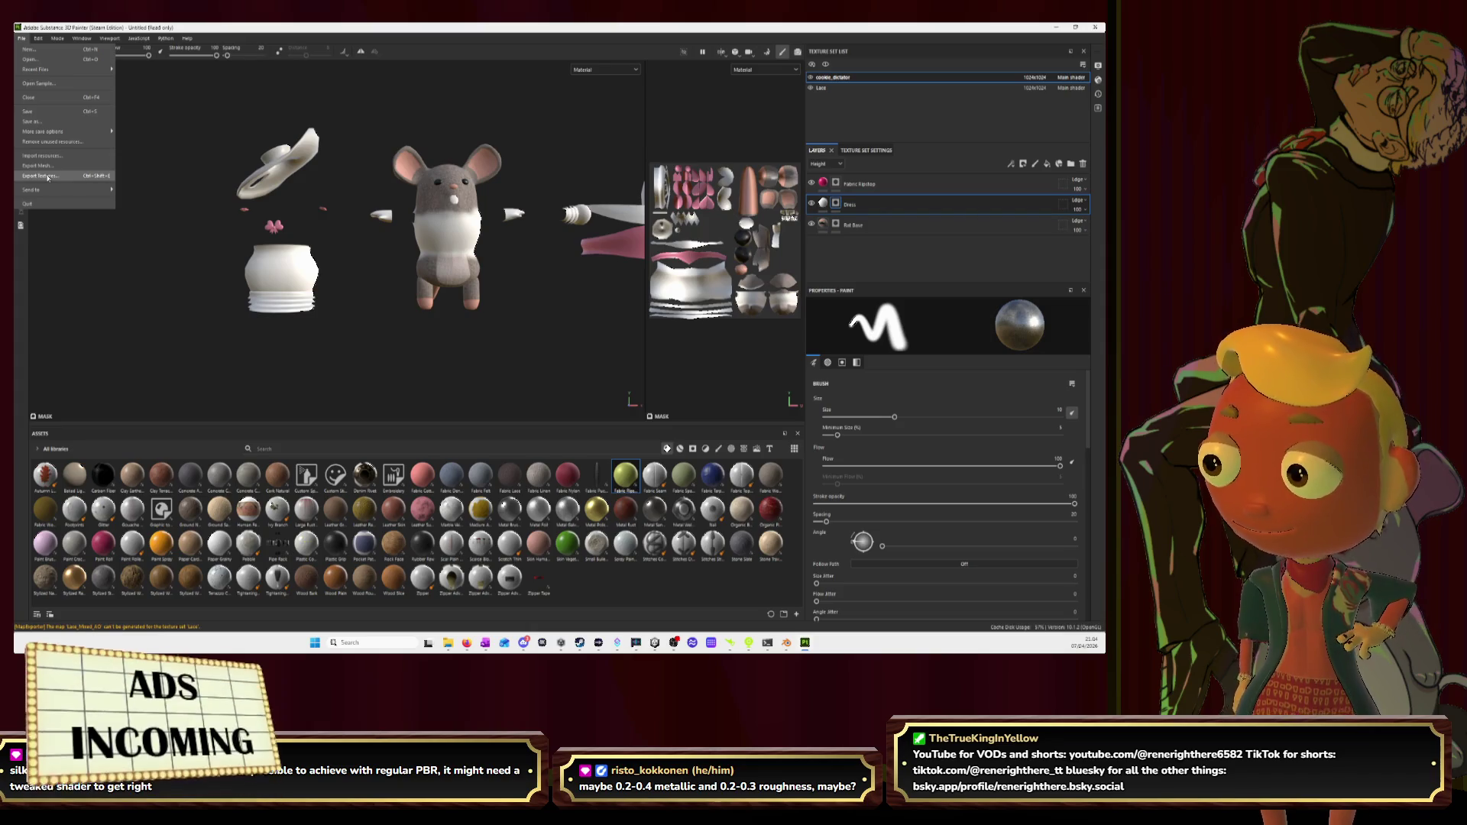
pyautogui.click(38, 175)
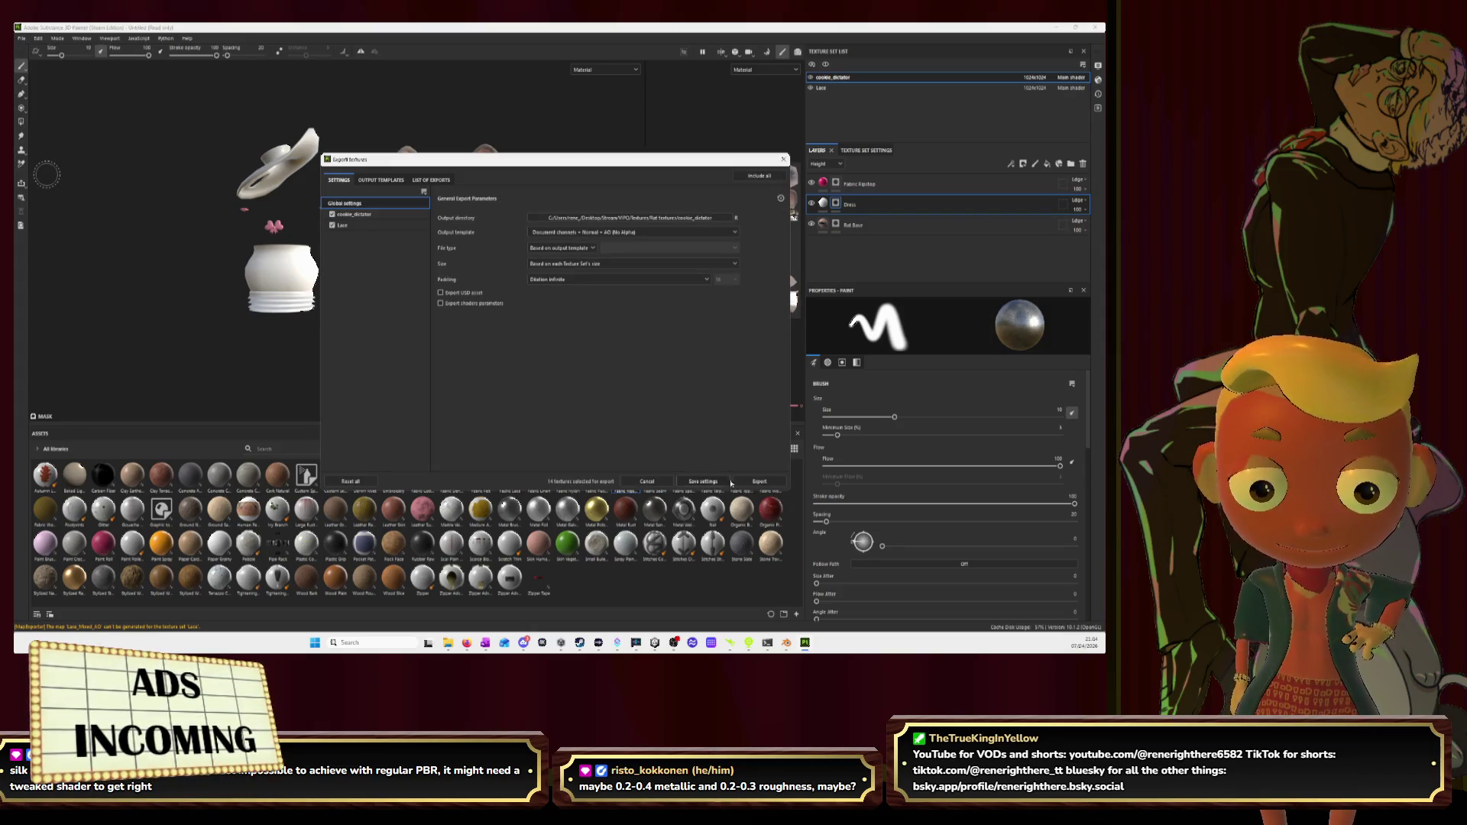
pyautogui.click(739, 485)
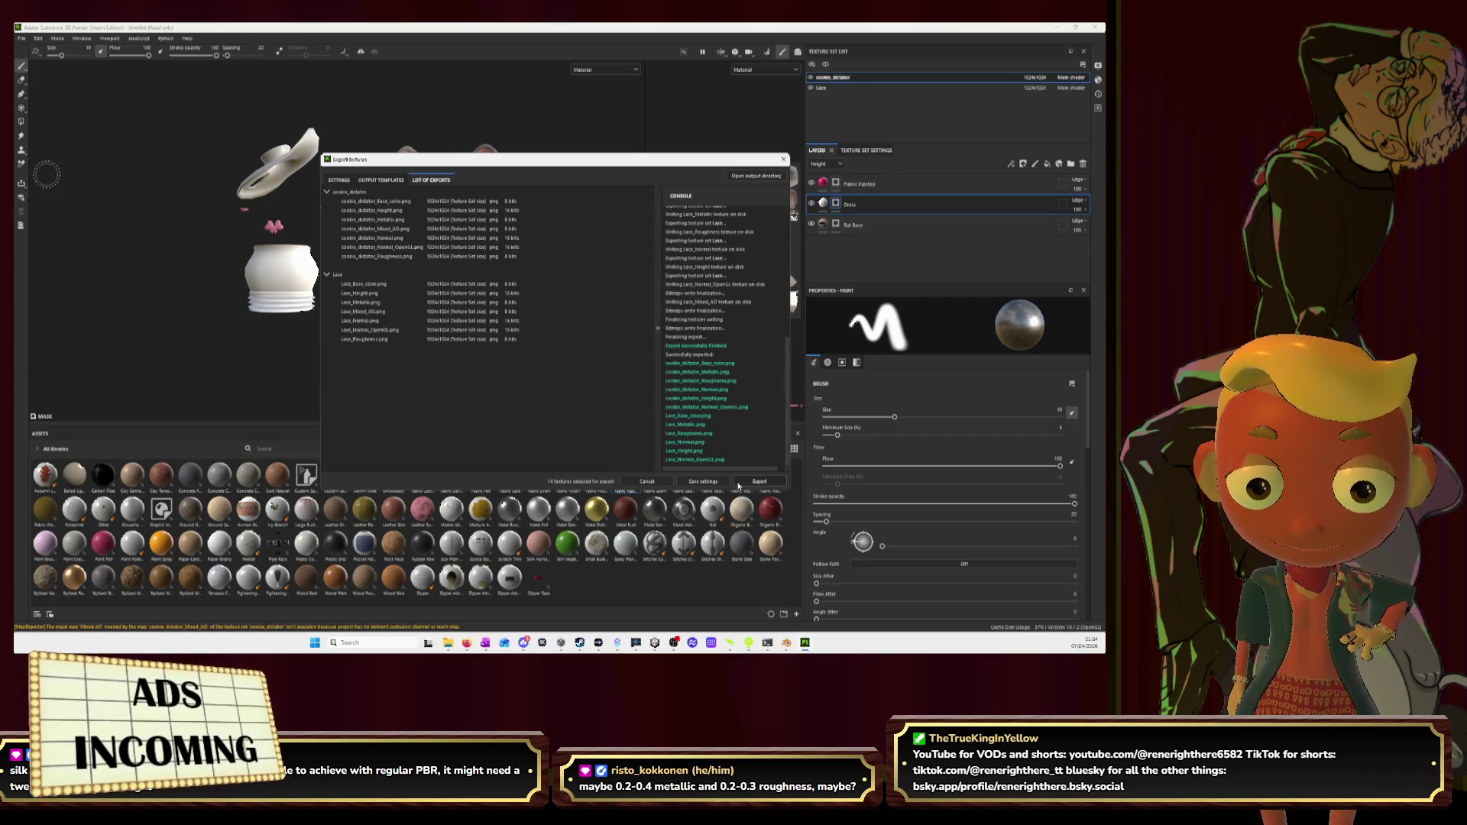
pyautogui.hotkey('alt', 'Tab')
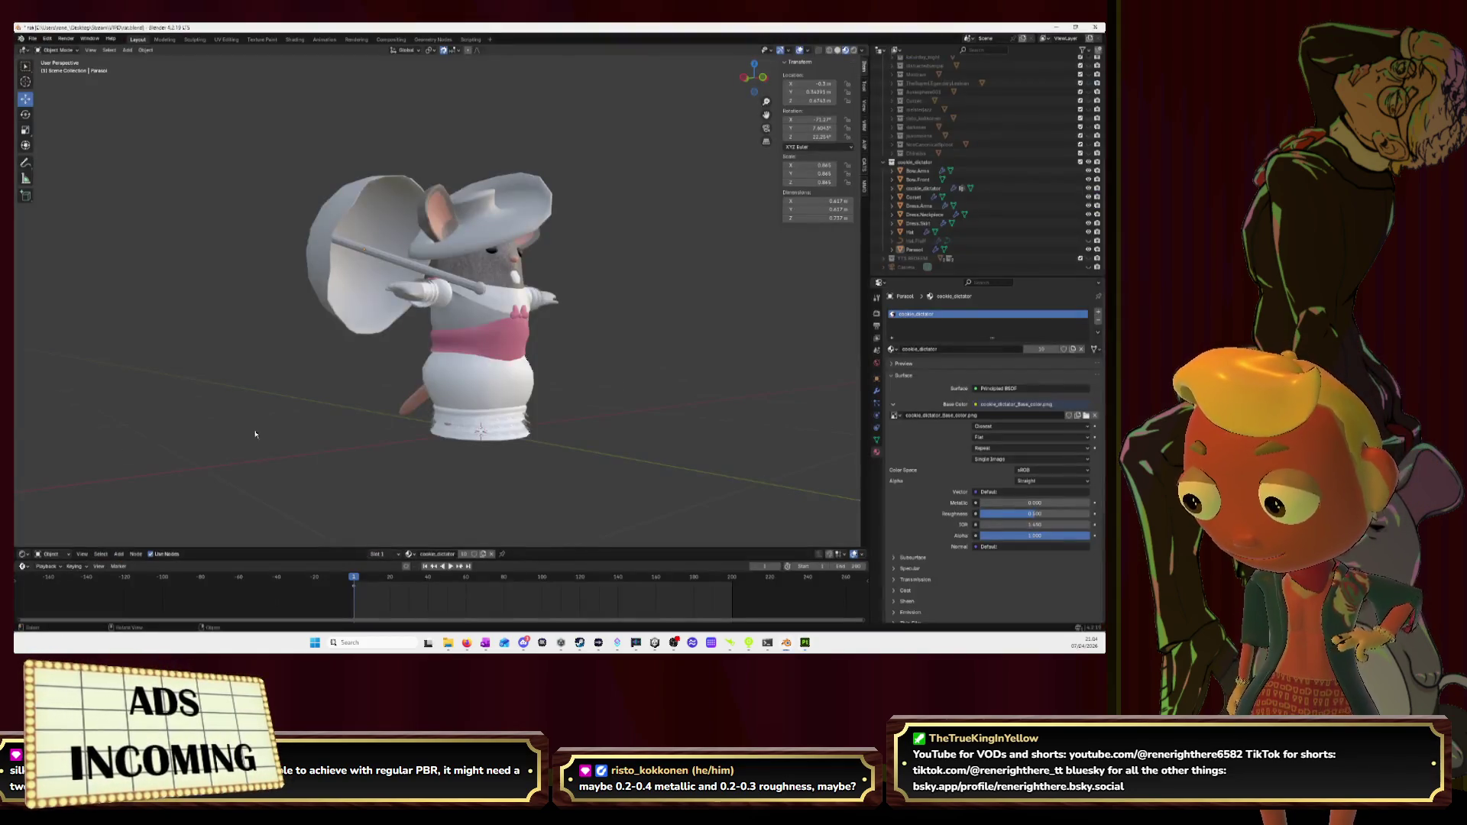
# Load the exported base colour PNG into the rat's Base Color node and inspect the pink corset and bow
pyautogui.click(1078, 415)
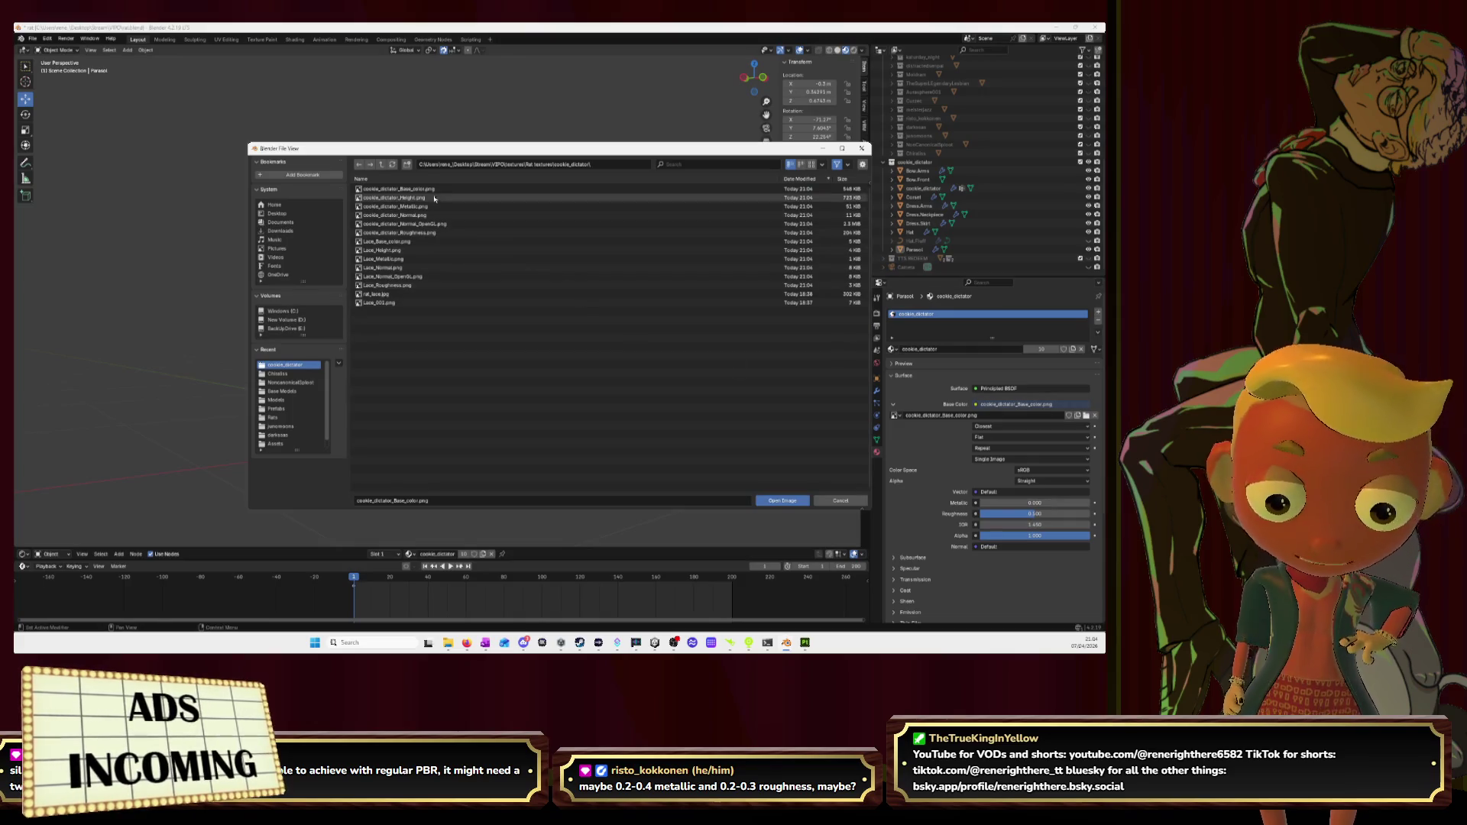
pyautogui.click(774, 498)
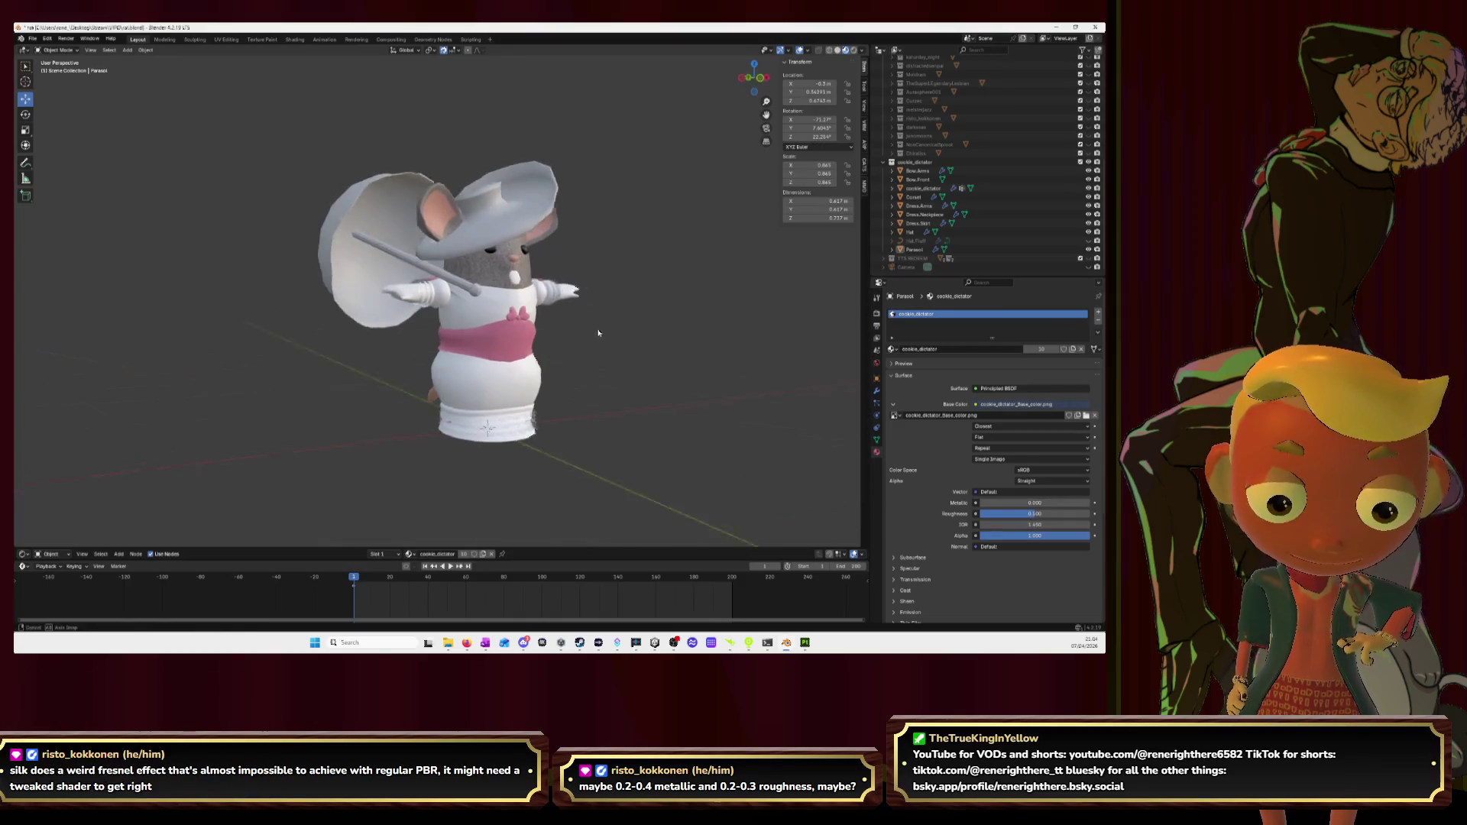
pyautogui.moveTo(774, 496)
pyautogui.mouseDown(button='middle')
pyautogui.moveTo(560, 330)
pyautogui.moveTo(597, 380)
pyautogui.moveTo(515, 398)
pyautogui.moveTo(539, 411)
pyautogui.mouseUp(button='middle')
pyautogui.scroll(5, 561, 331)
pyautogui.scroll(3, 514, 398)
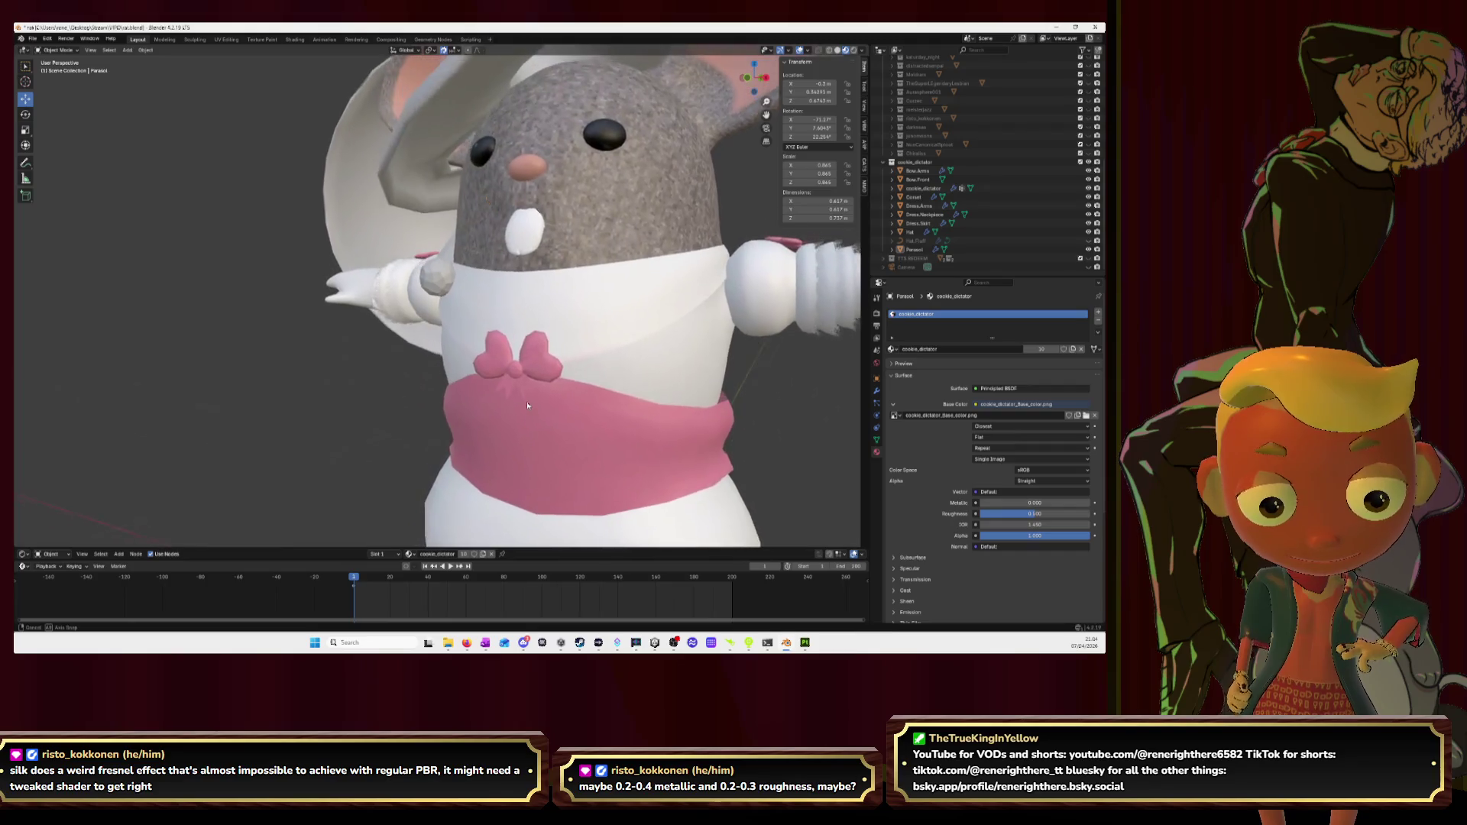
pyautogui.hotkey('alt', 'Tab')
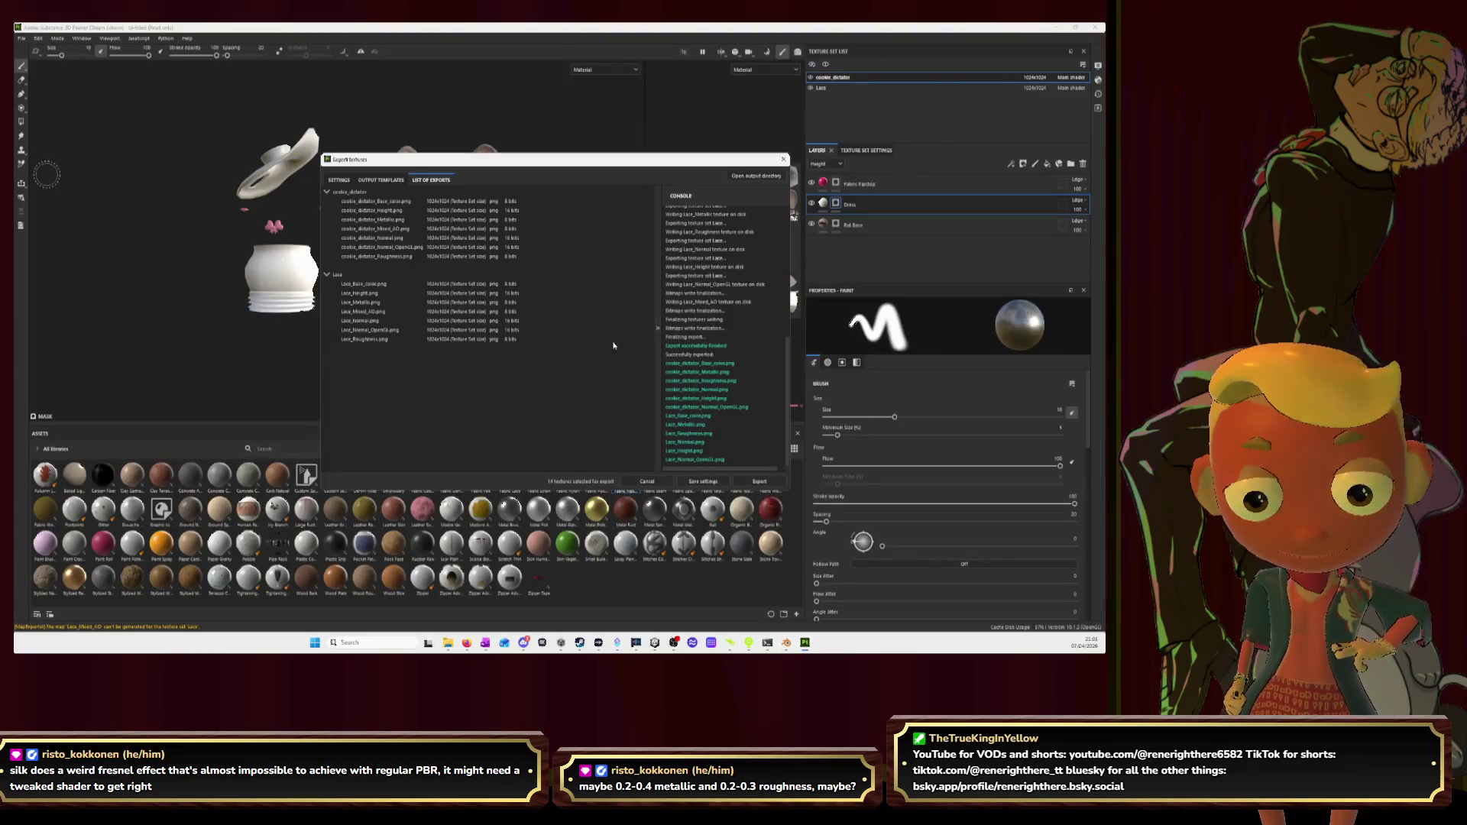
# Dismiss the export results, select the Rat Base layer and switch to the Eraser
pyautogui.click(649, 482)
pyautogui.moveTo(535, 318)
pyautogui.keyDown('alt'); pyautogui.mouseDown()
pyautogui.moveTo(319, 181)
pyautogui.moveTo(449, 291)
pyautogui.moveTo(435, 287)
pyautogui.mouseUp(); pyautogui.keyUp('alt')
pyautogui.click(854, 224)
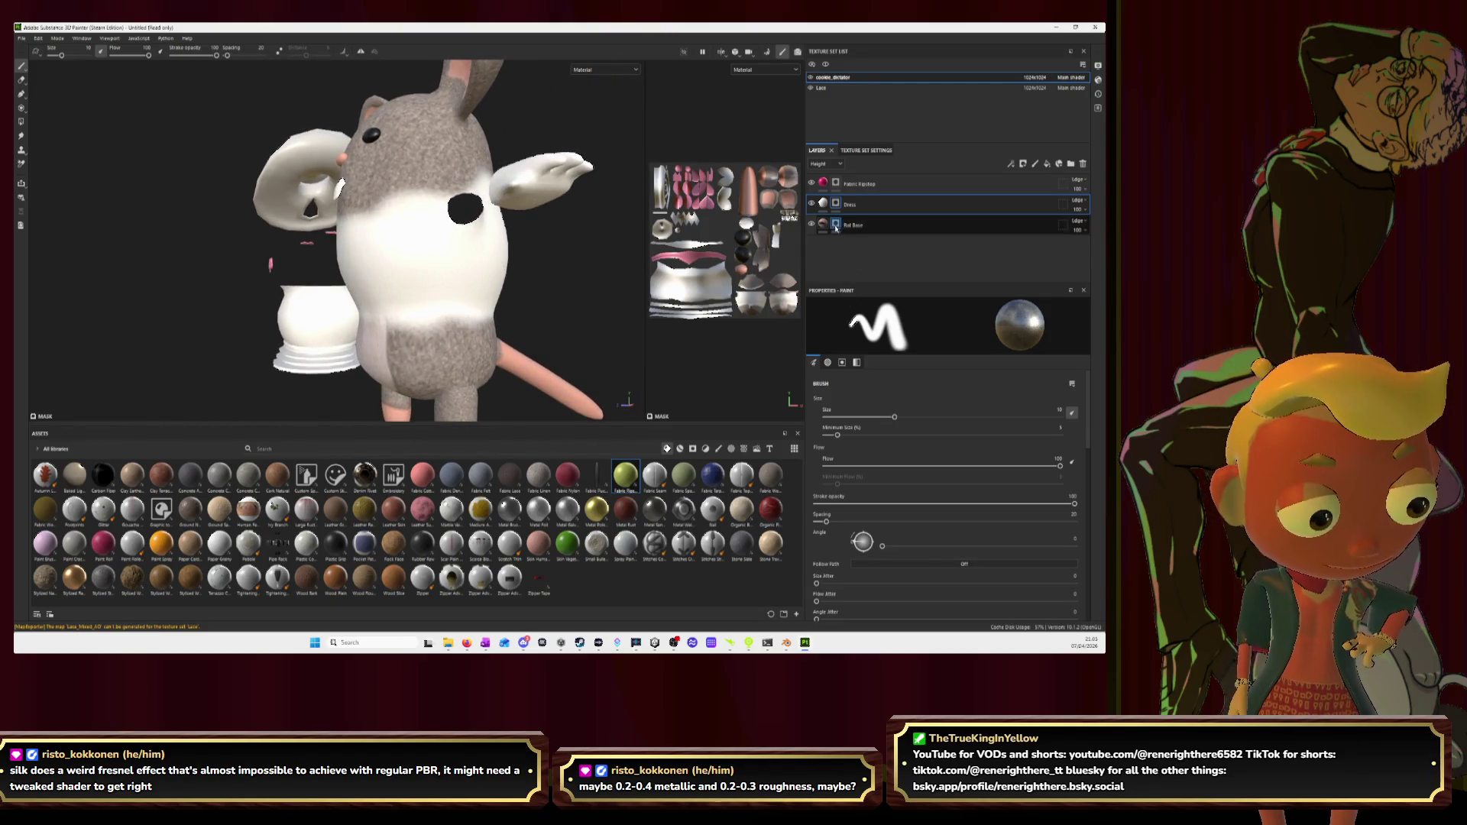
pyautogui.click(19, 79)
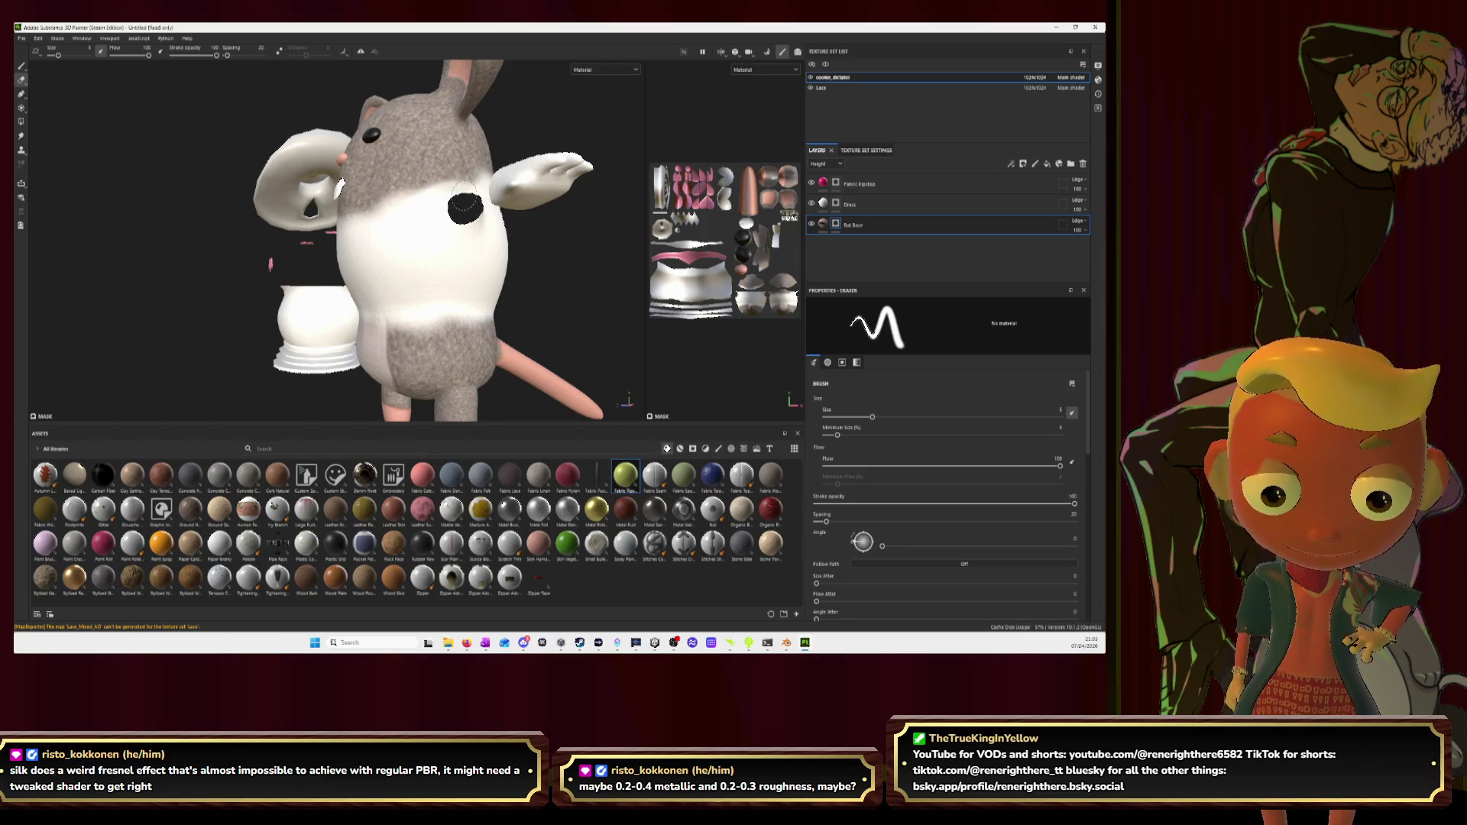
# Orbit to a rear view of the rat and return to the Paint brush
pyautogui.keyDown('alt'); pyautogui.moveTo(494, 244); pyautogui.dragTo(390, 241); pyautogui.keyUp('alt')
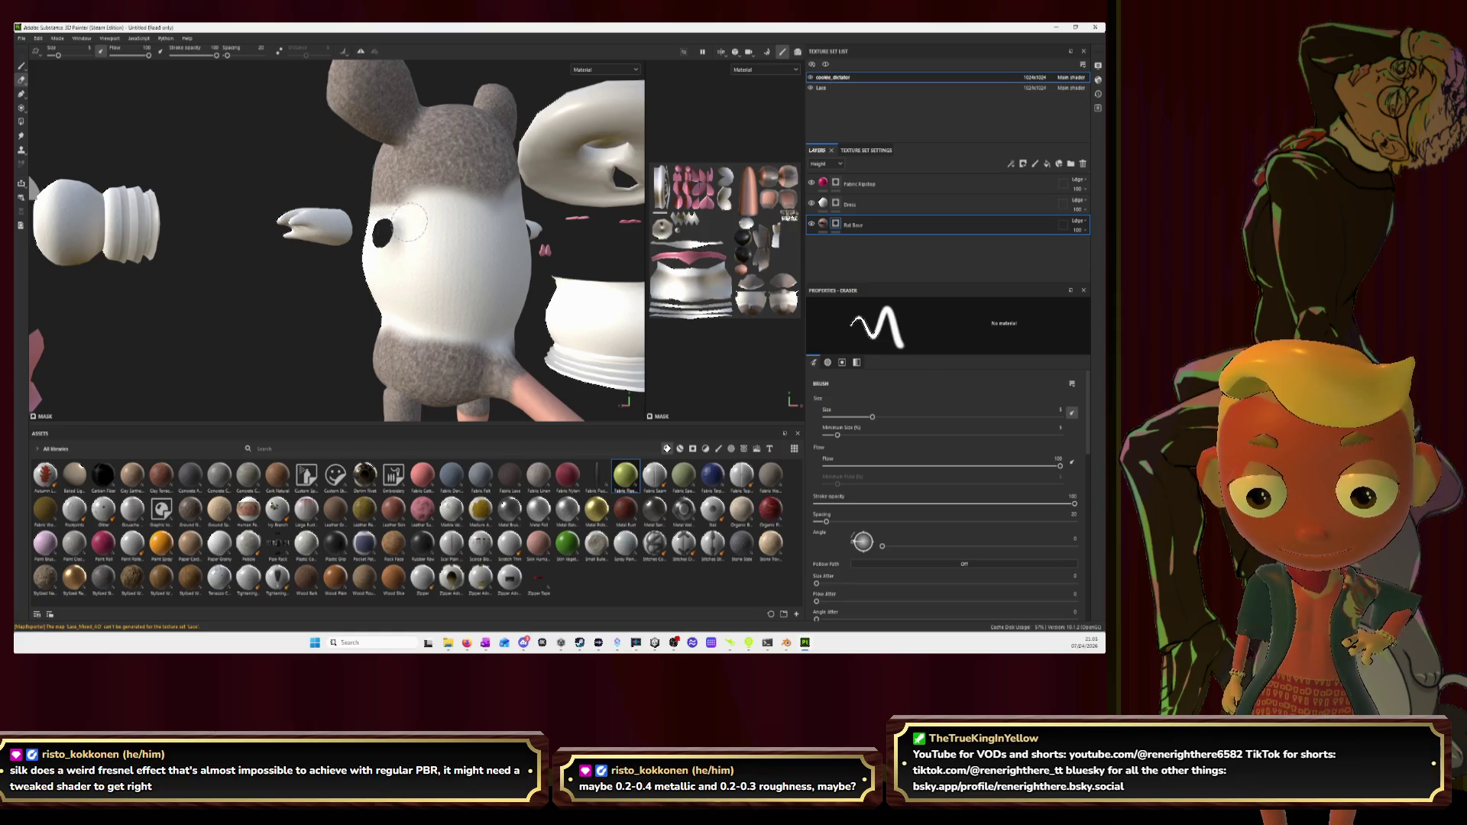
pyautogui.keyDown('alt'); pyautogui.moveTo(578, 228); pyautogui.dragTo(459, 230); pyautogui.keyUp('alt')
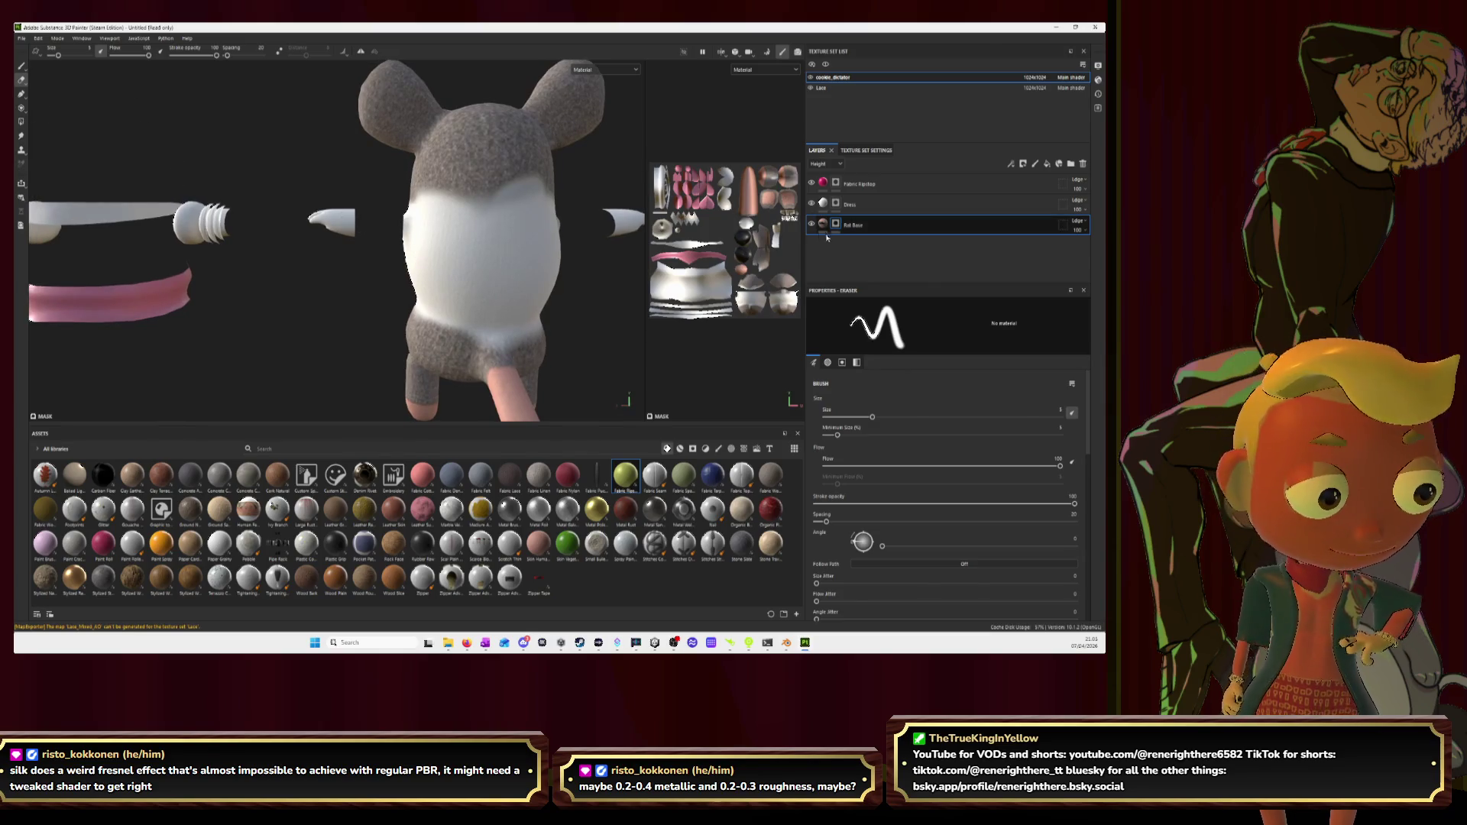
pyautogui.click(21, 65)
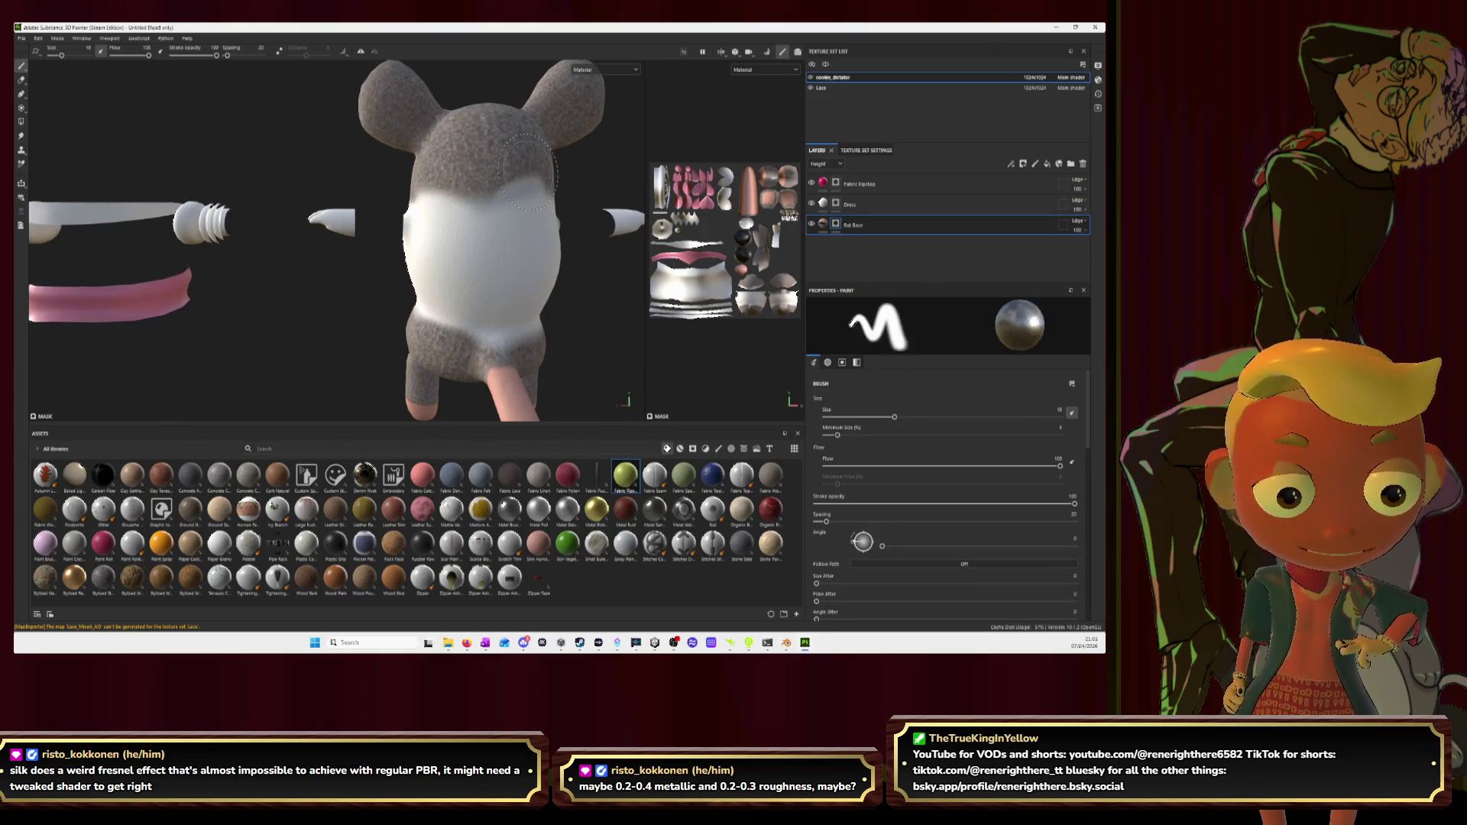
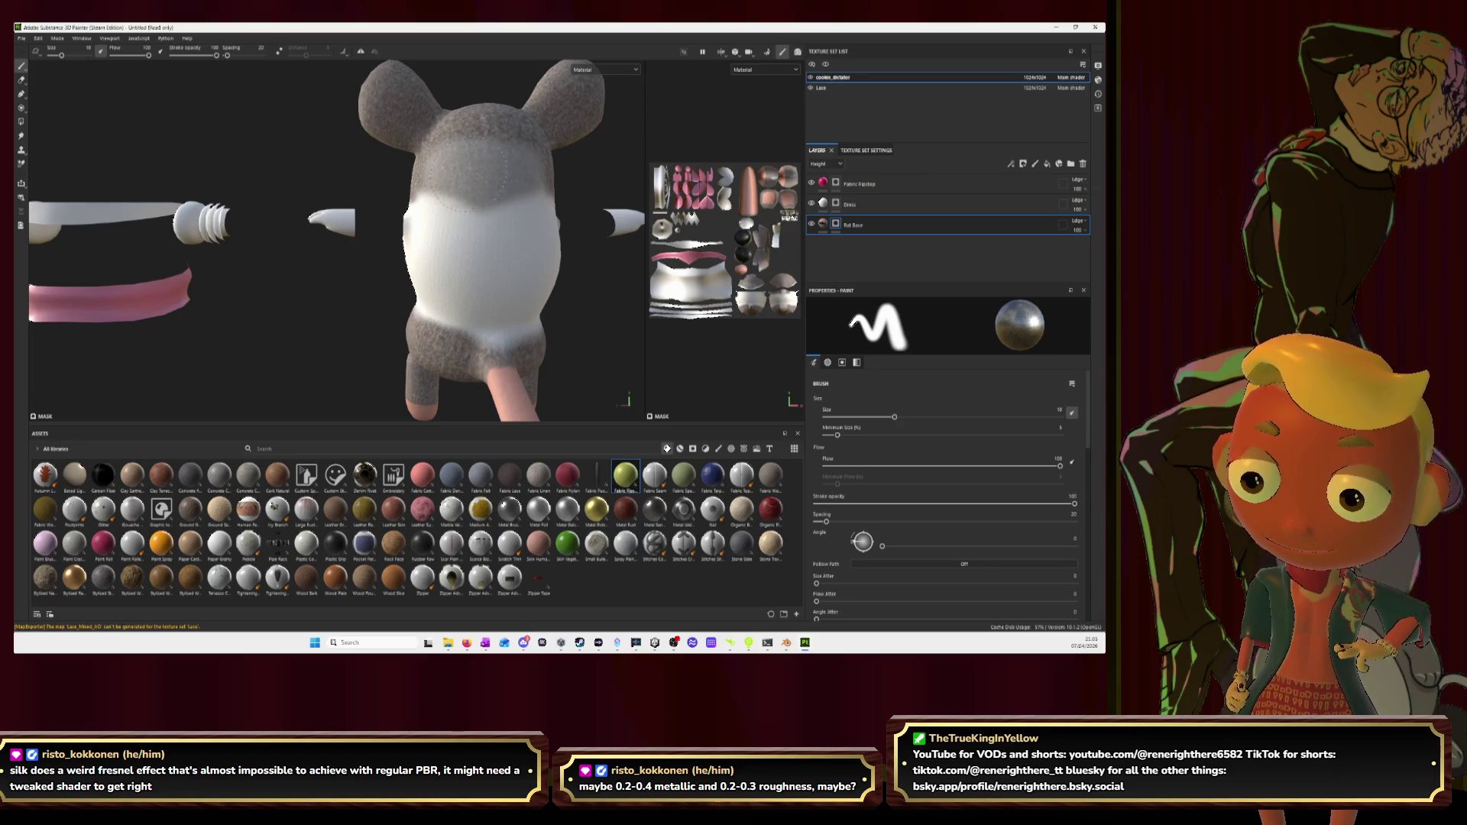
# Check the Dress layer in erase mode from a tilted angle, then return to painting on Rat Base
pyautogui.click(837, 204)
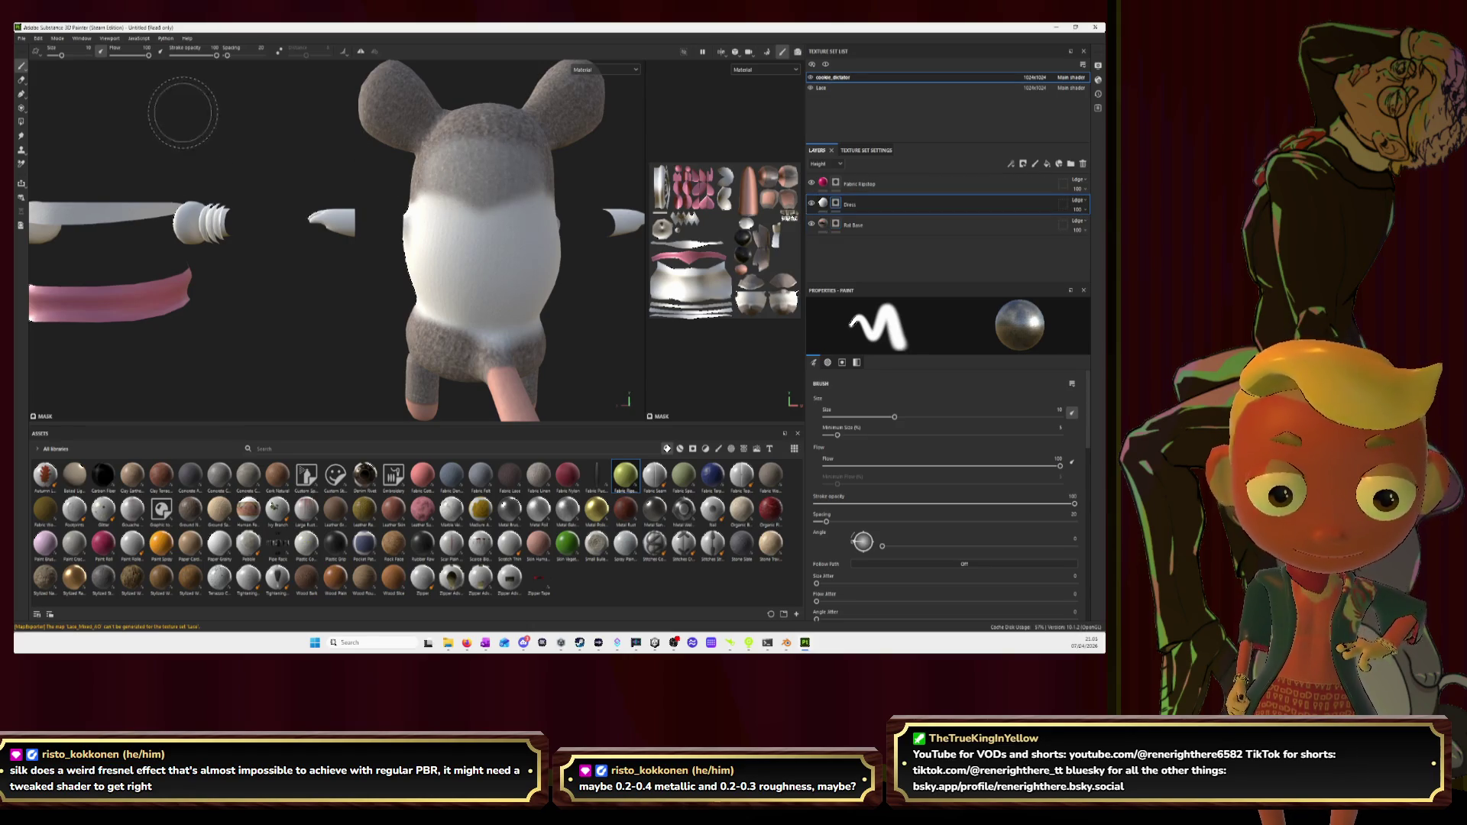
pyautogui.press('e')
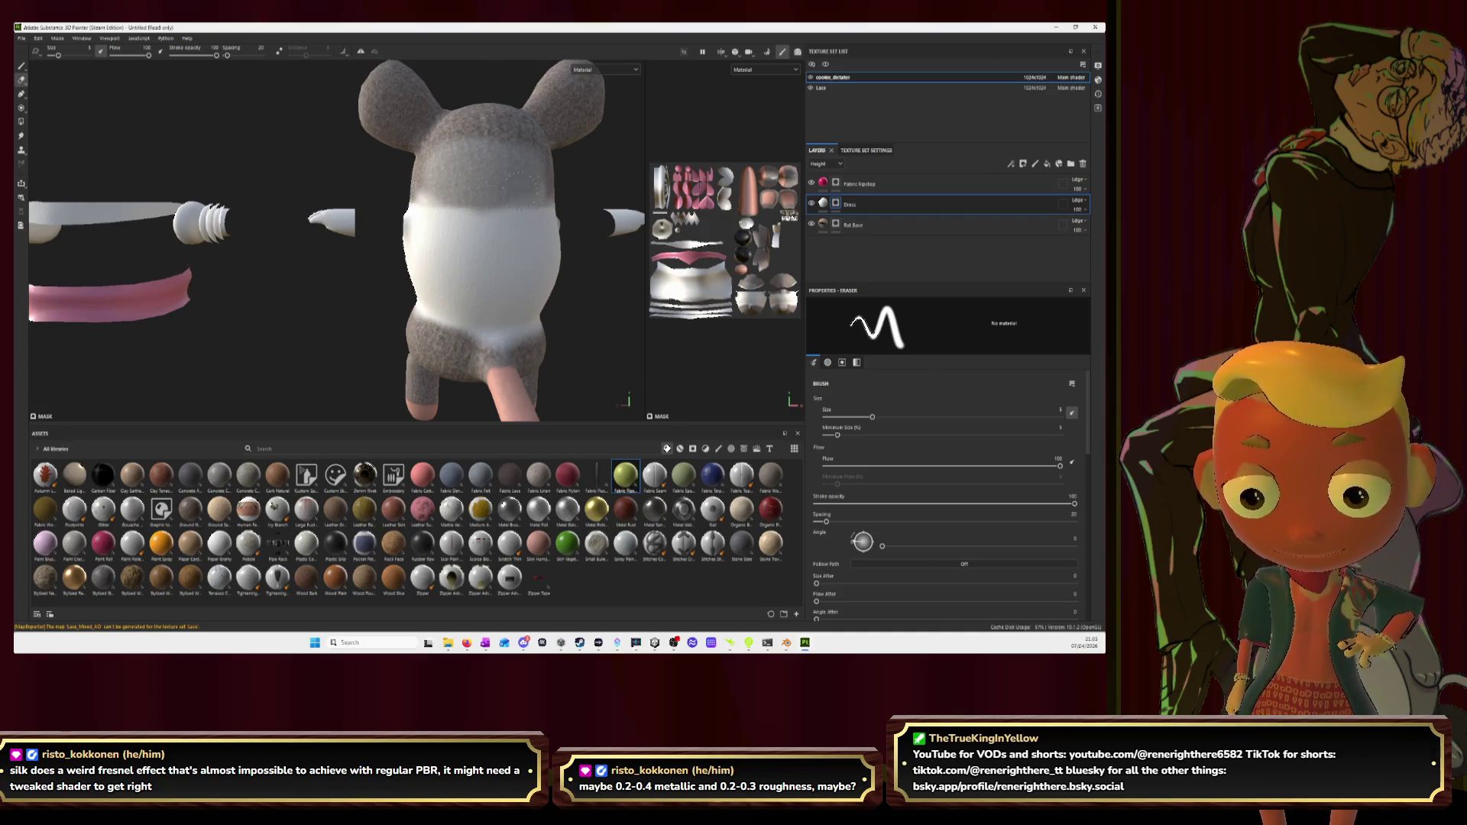
pyautogui.keyDown('alt'); pyautogui.moveTo(344, 230); pyautogui.dragTo(235, 126); pyautogui.keyUp('alt')
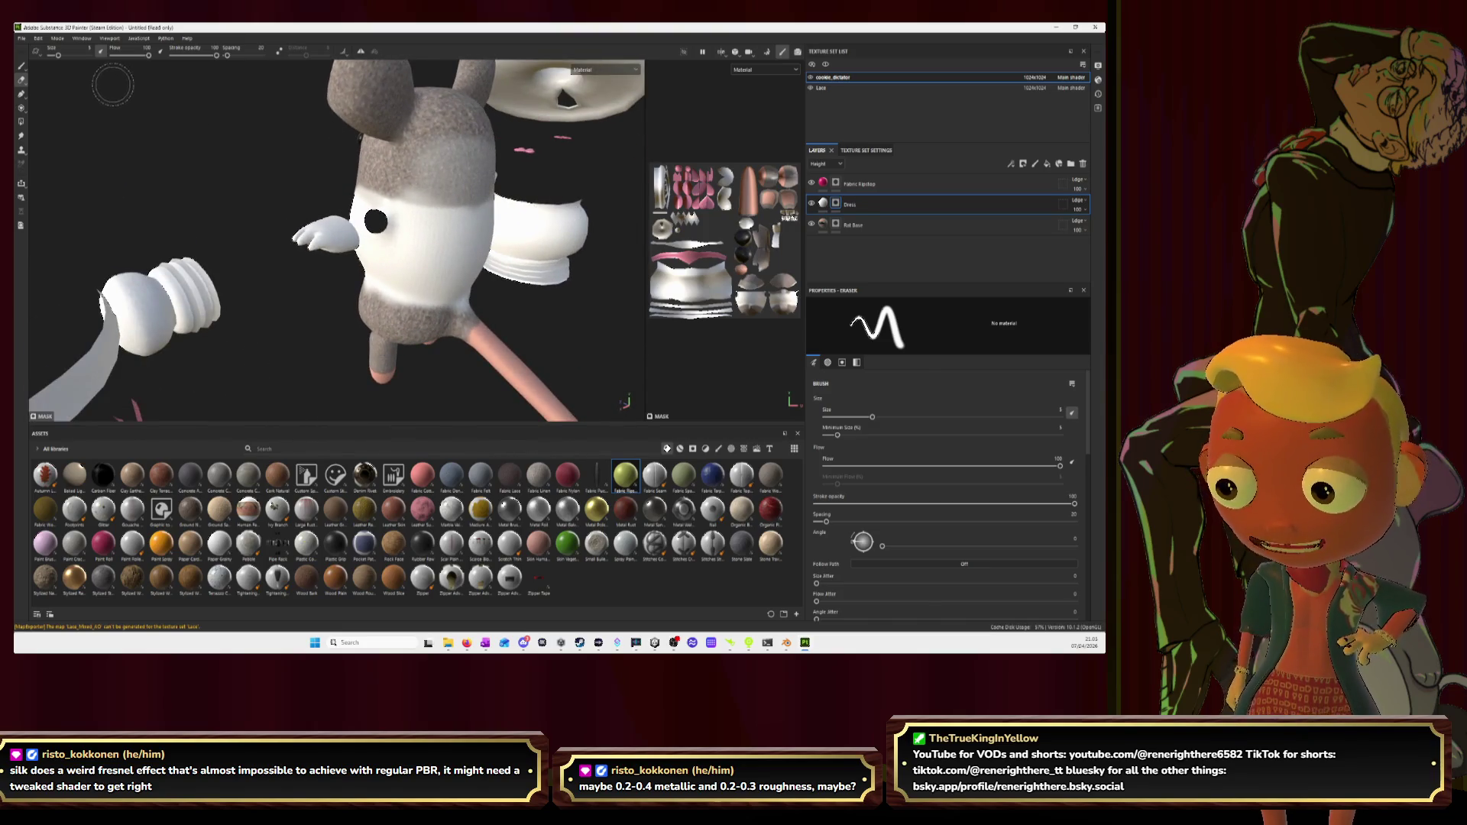
pyautogui.click(21, 65)
pyautogui.click(853, 224)
pyautogui.moveTo(551, 230)
pyautogui.keyDown('alt'); pyautogui.mouseDown()
pyautogui.moveTo(643, 235)
pyautogui.moveTo(523, 233)
pyautogui.mouseUp(); pyautogui.keyUp('alt')
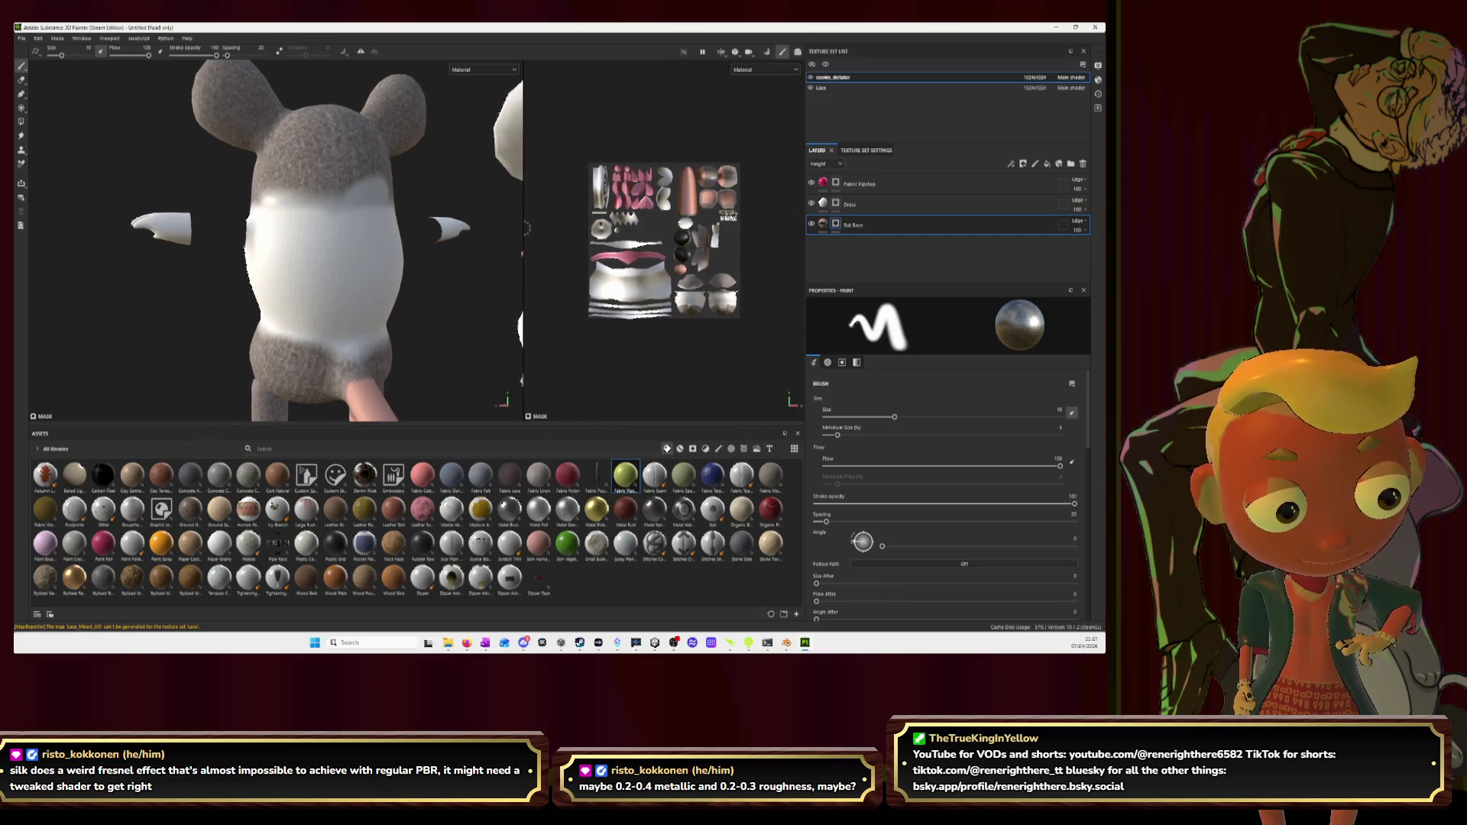
# Hide the Dress and Fabric Stardust layers, undo a test fur stroke, and view the Base color channel
pyautogui.click(812, 203)
pyautogui.click(812, 184)
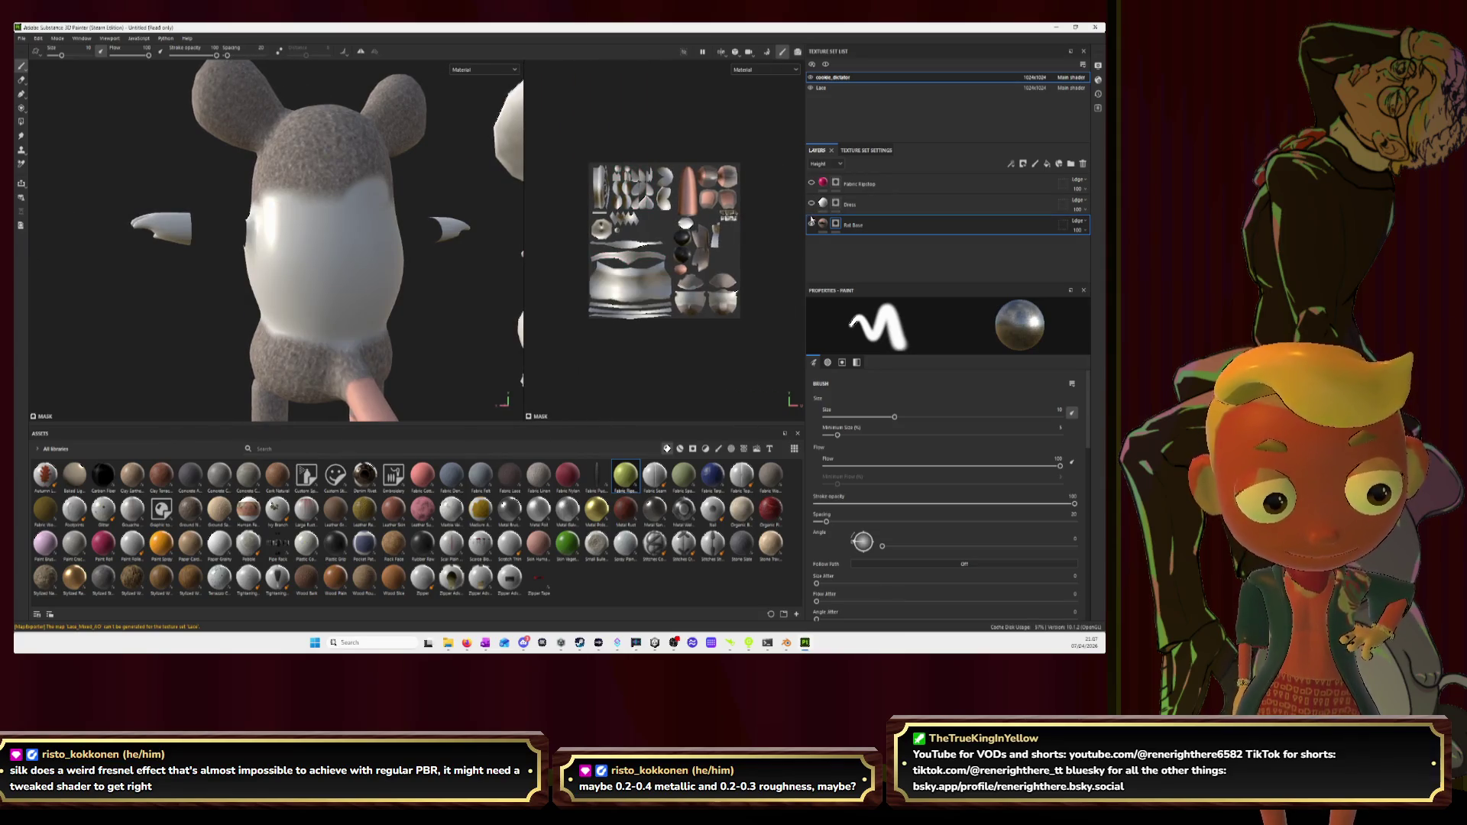
pyautogui.moveTo(348, 167); pyautogui.dragTo(286, 344)
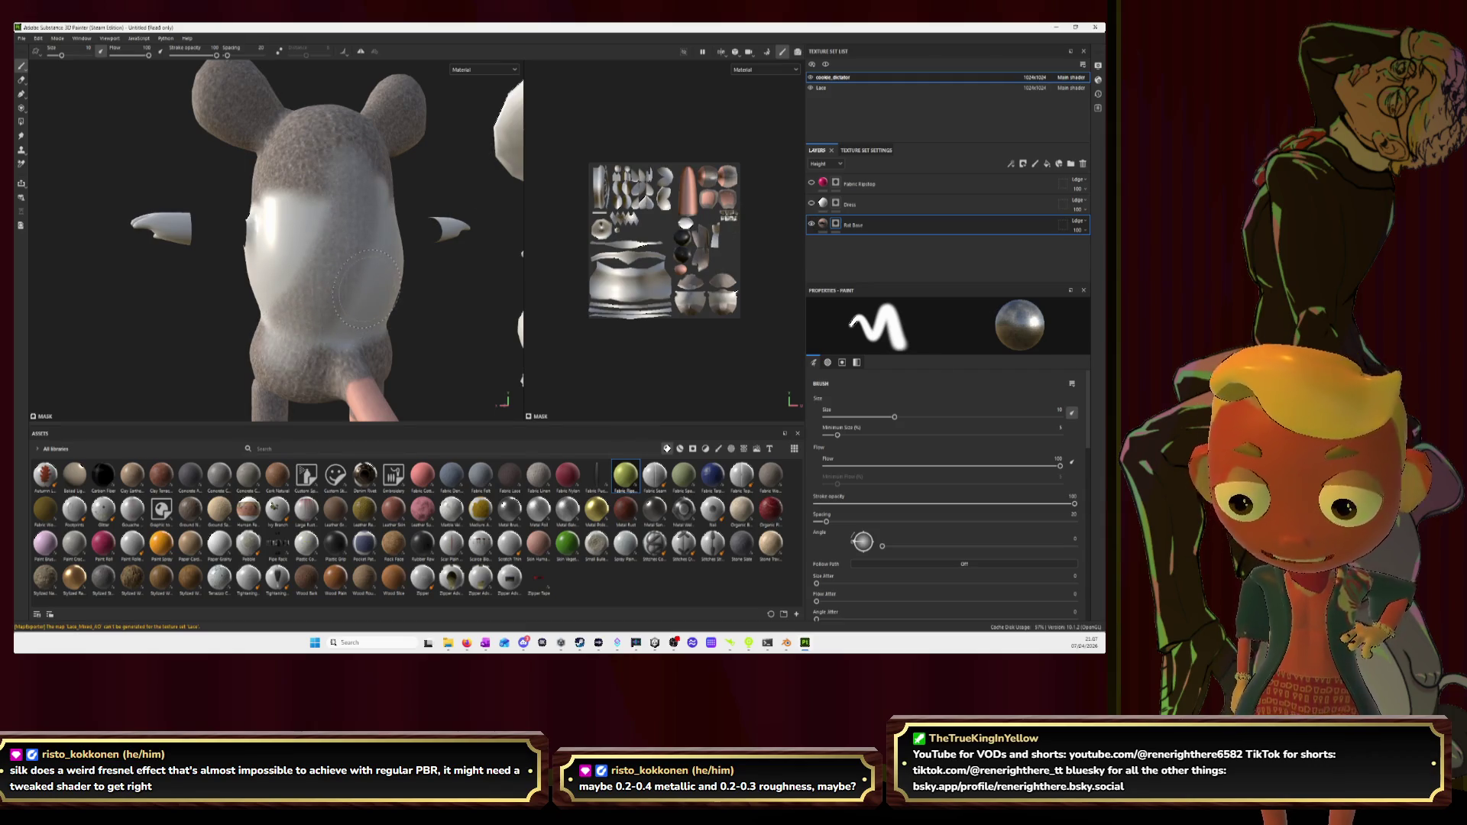
pyautogui.hotkey('ctrl', 'z')
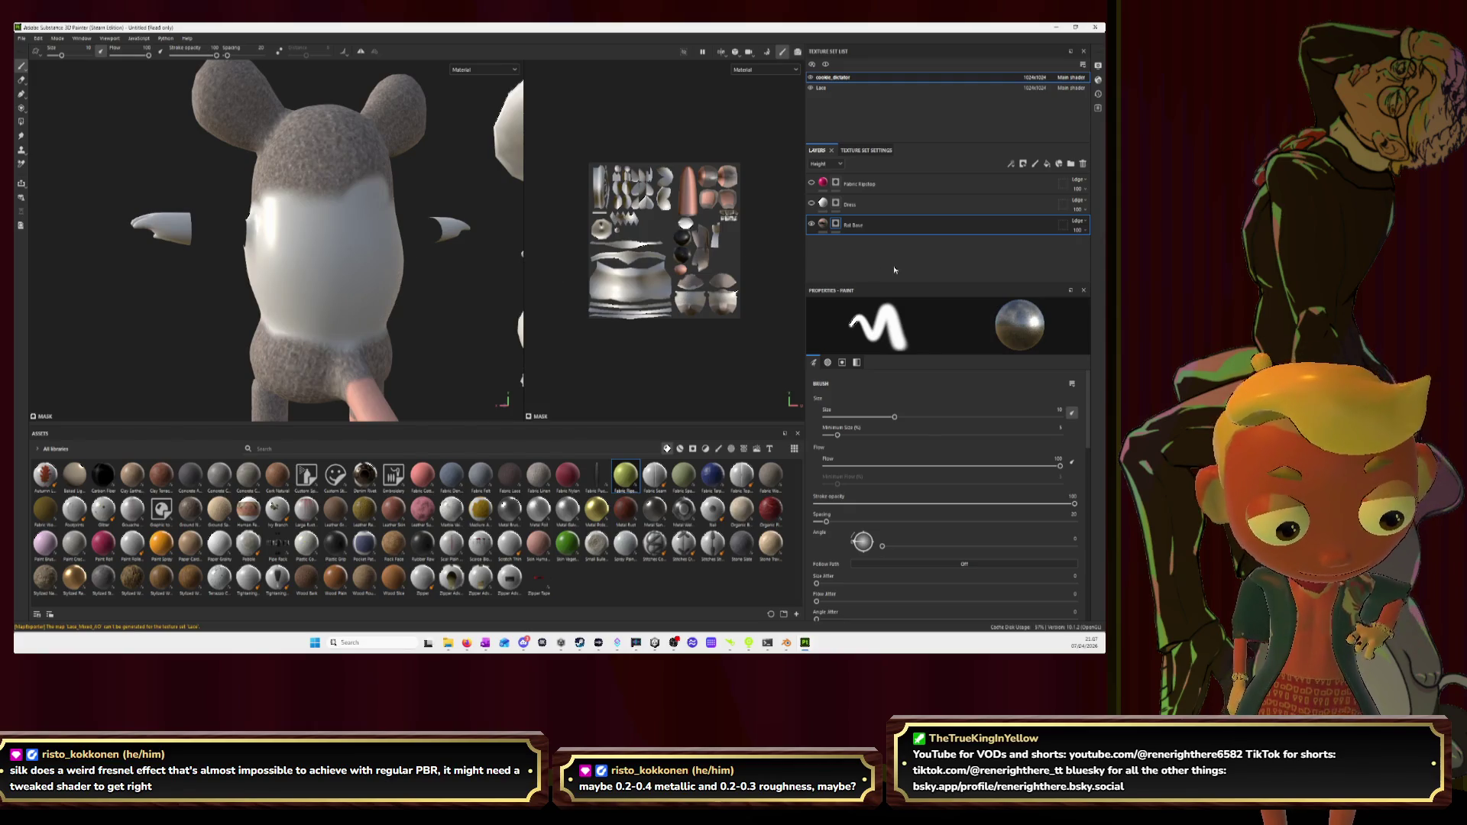
pyautogui.click(826, 164)
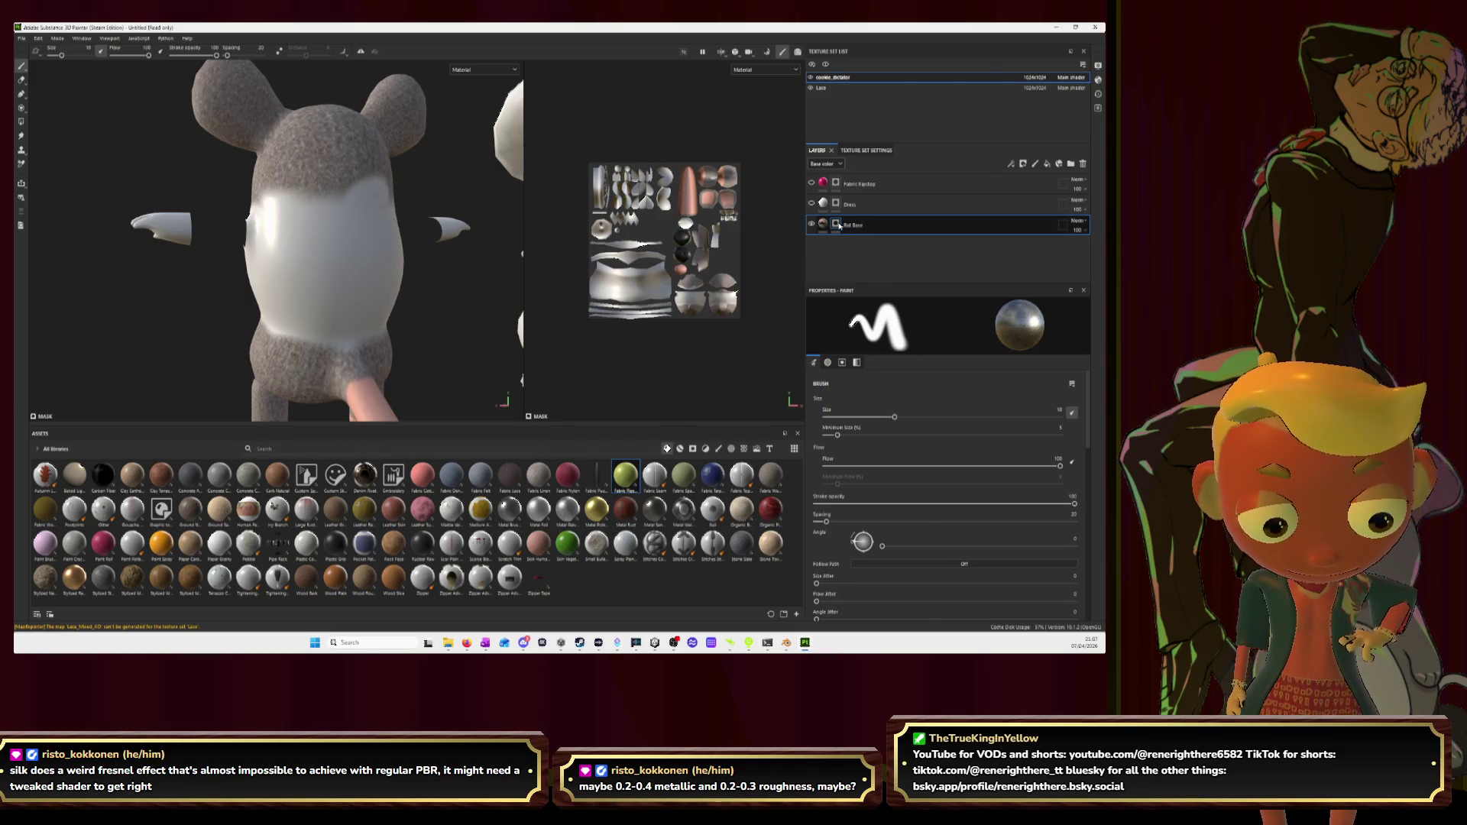
# Clear the Rat Base mask so grey fur covers the whole mouse, then select the Rat Base fill
pyautogui.rightClick(868, 226)
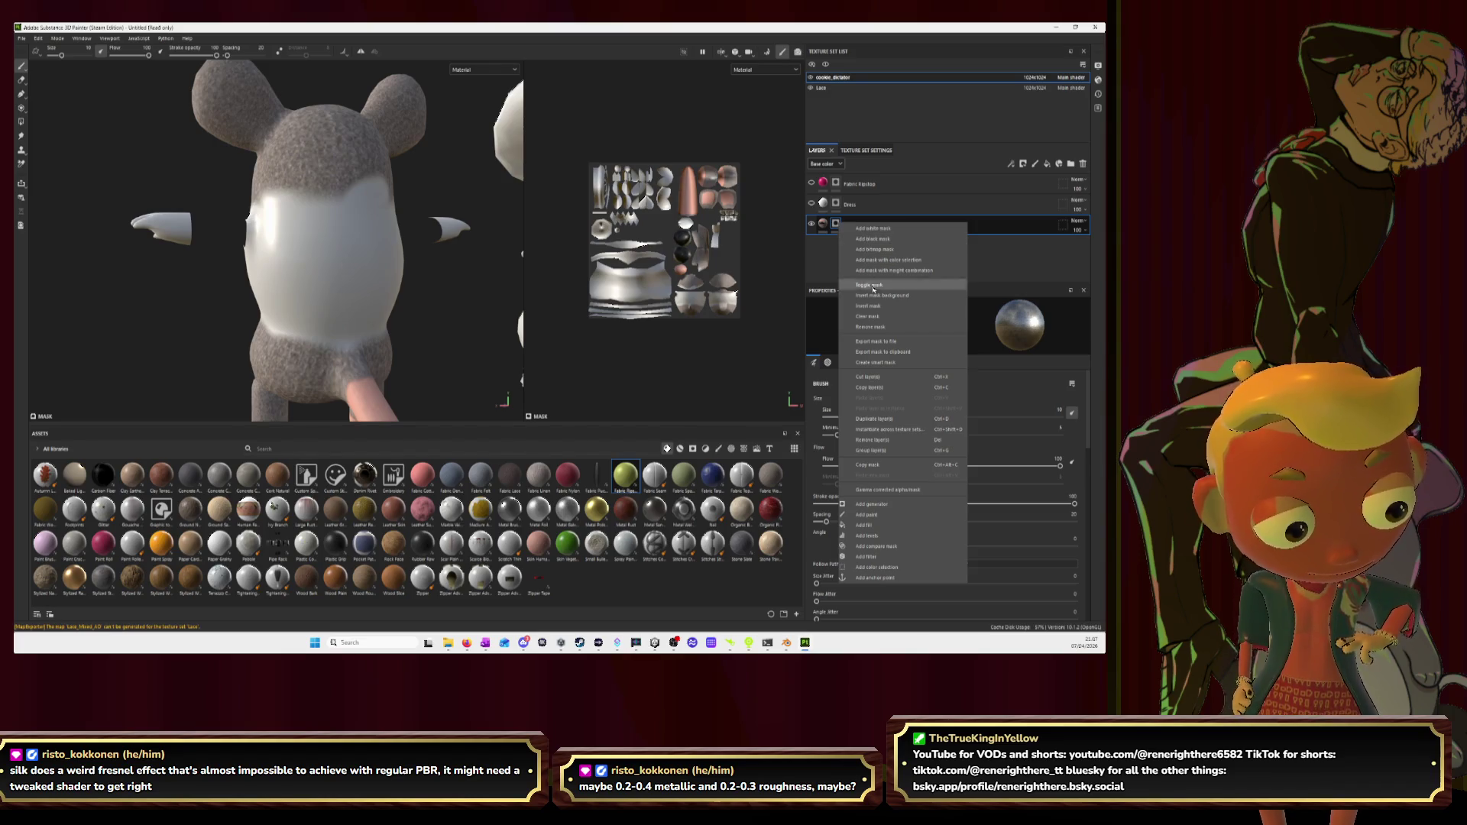
pyautogui.click(875, 318)
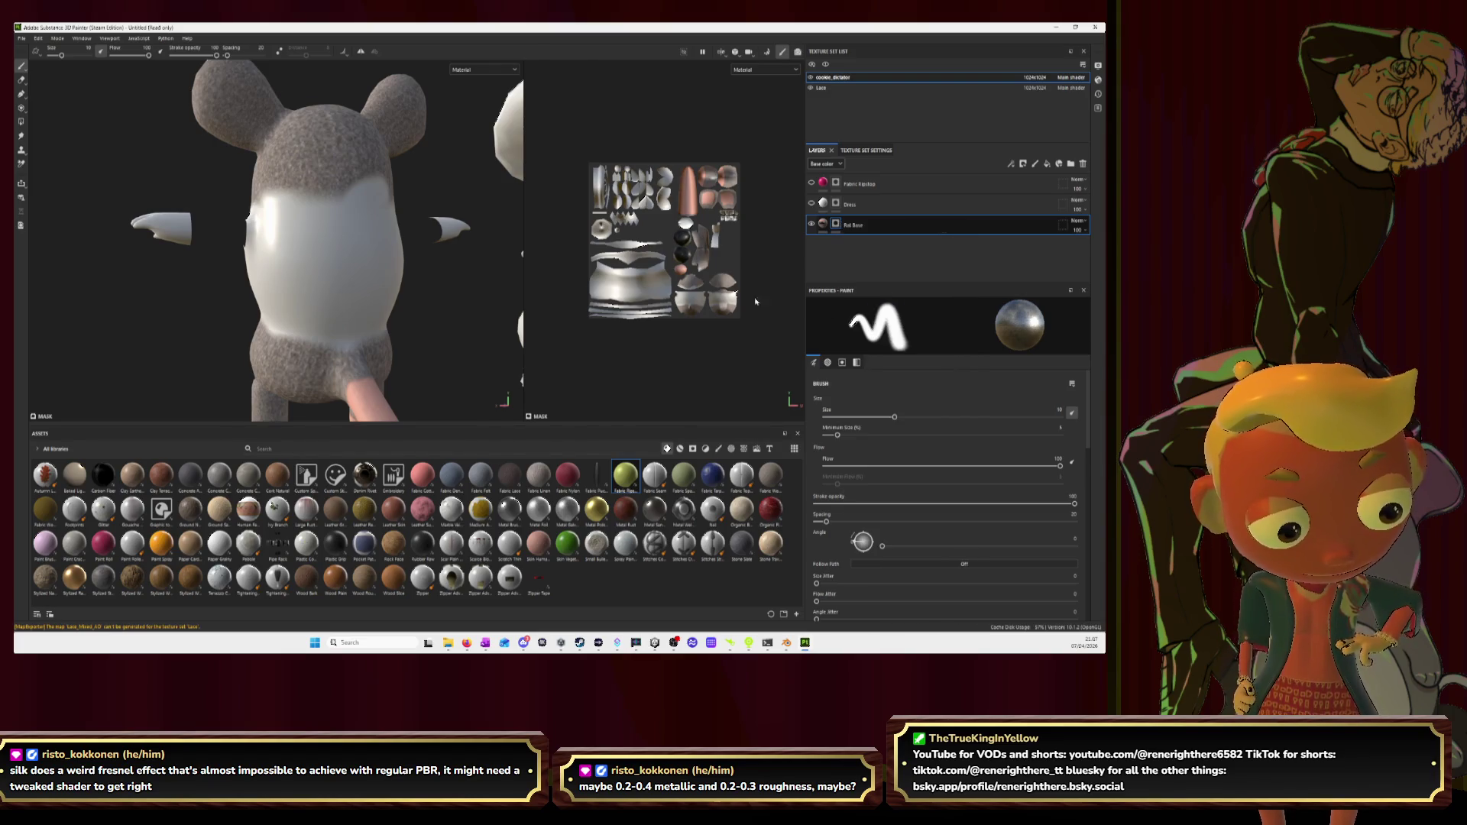
pyautogui.moveTo(335, 149)
pyautogui.mouseDown()
pyautogui.moveTo(331, 289)
pyautogui.moveTo(246, 253)
pyautogui.mouseUp()
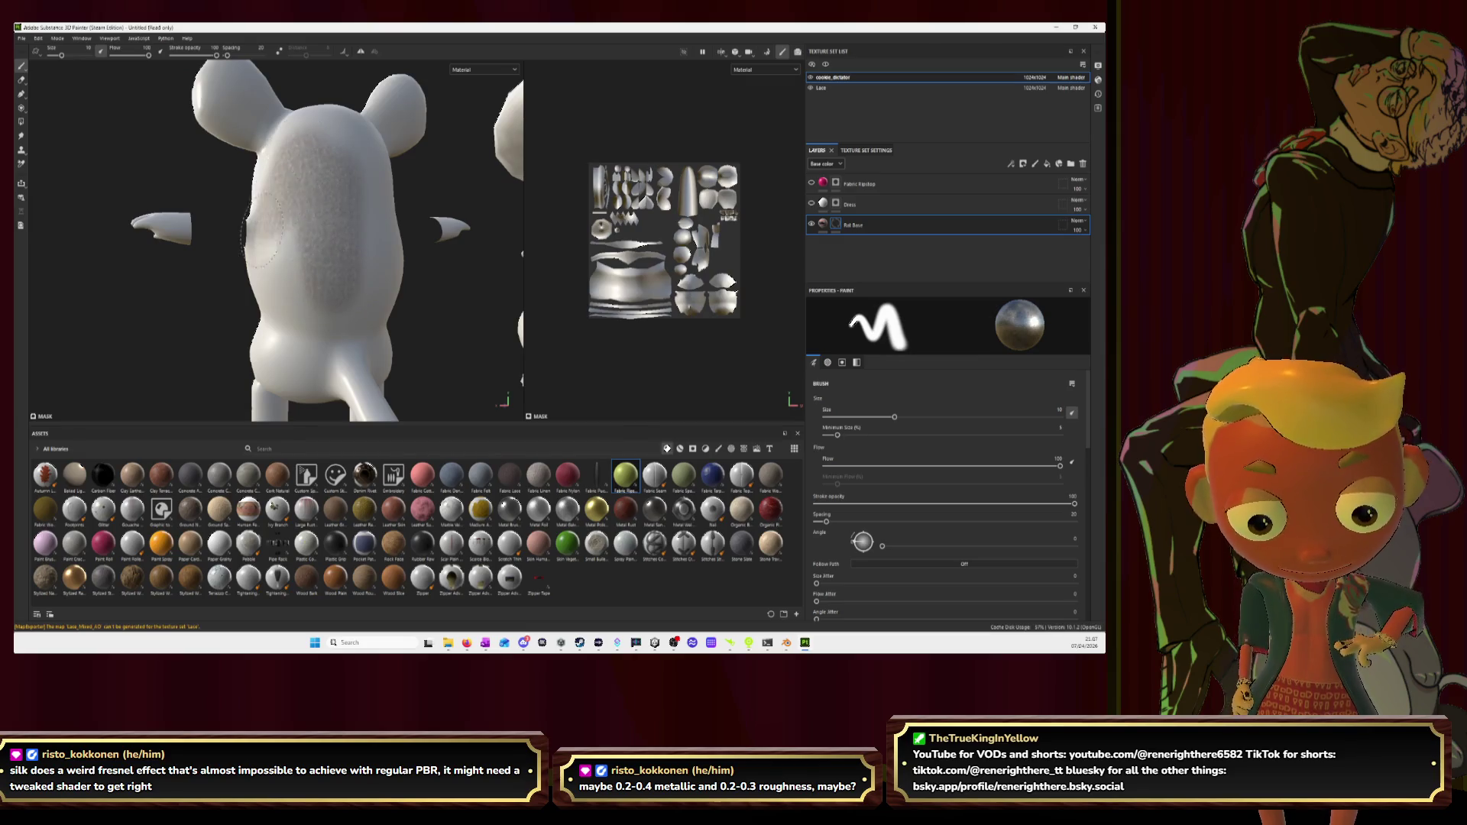
pyautogui.moveTo(243, 201)
pyautogui.mouseDown()
pyautogui.moveTo(239, 259)
pyautogui.moveTo(183, 172)
pyautogui.moveTo(162, 199)
pyautogui.moveTo(275, 230)
pyautogui.mouseUp()
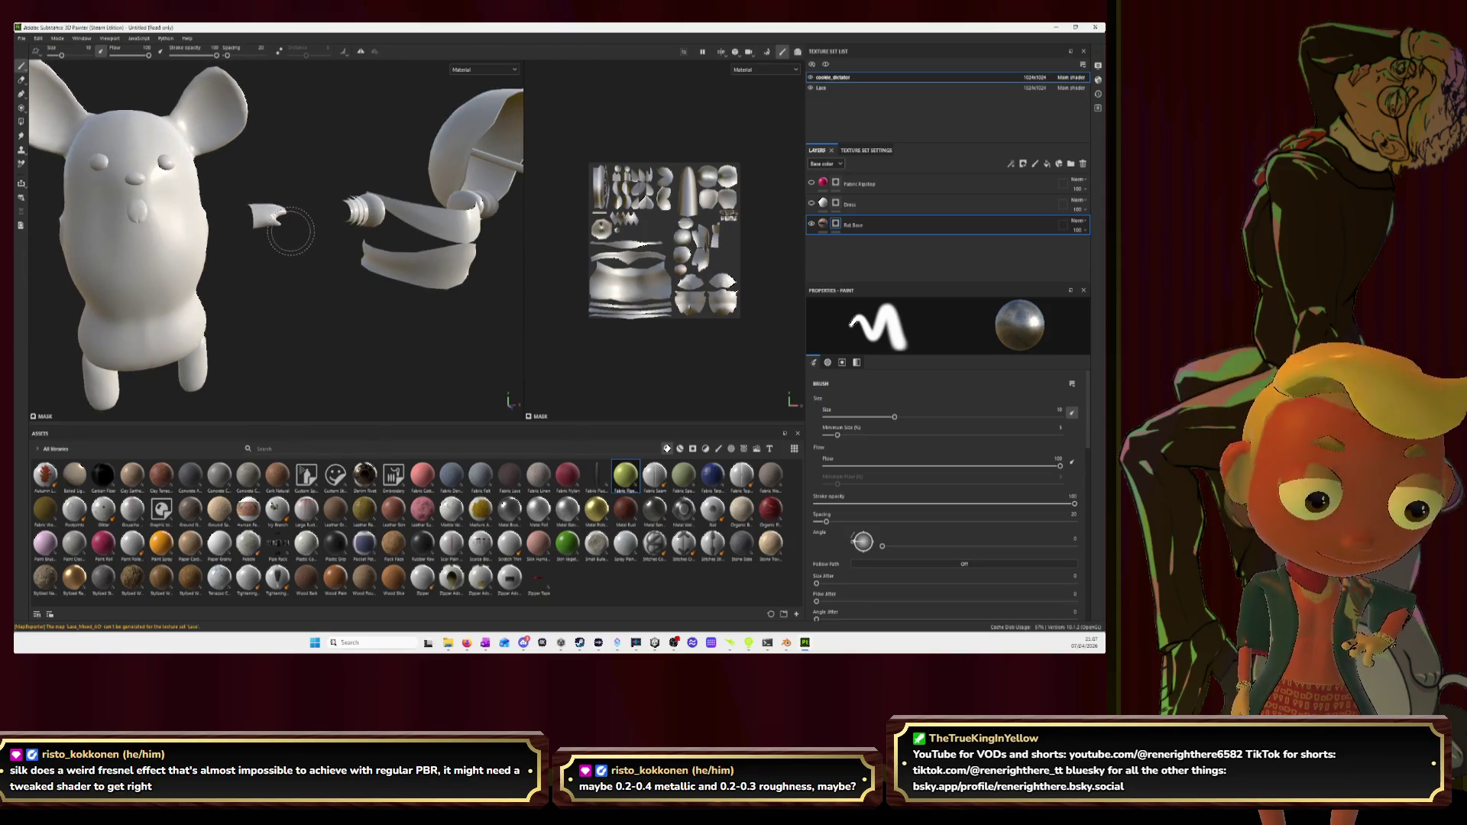
pyautogui.click(821, 223)
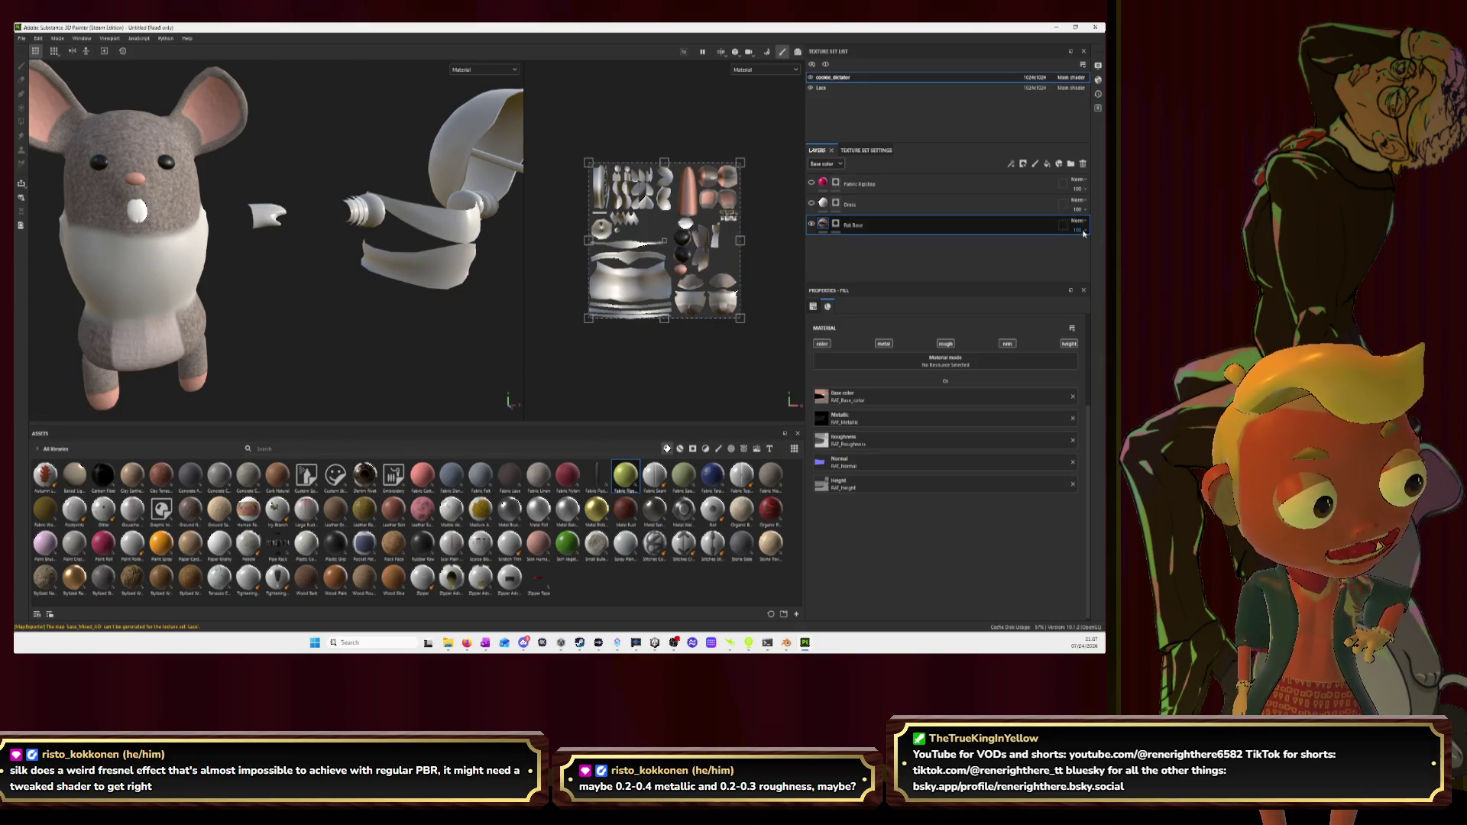
# Check the Height channel, return the layer view to Base color, and select the Rat Base mask
pyautogui.click(824, 164)
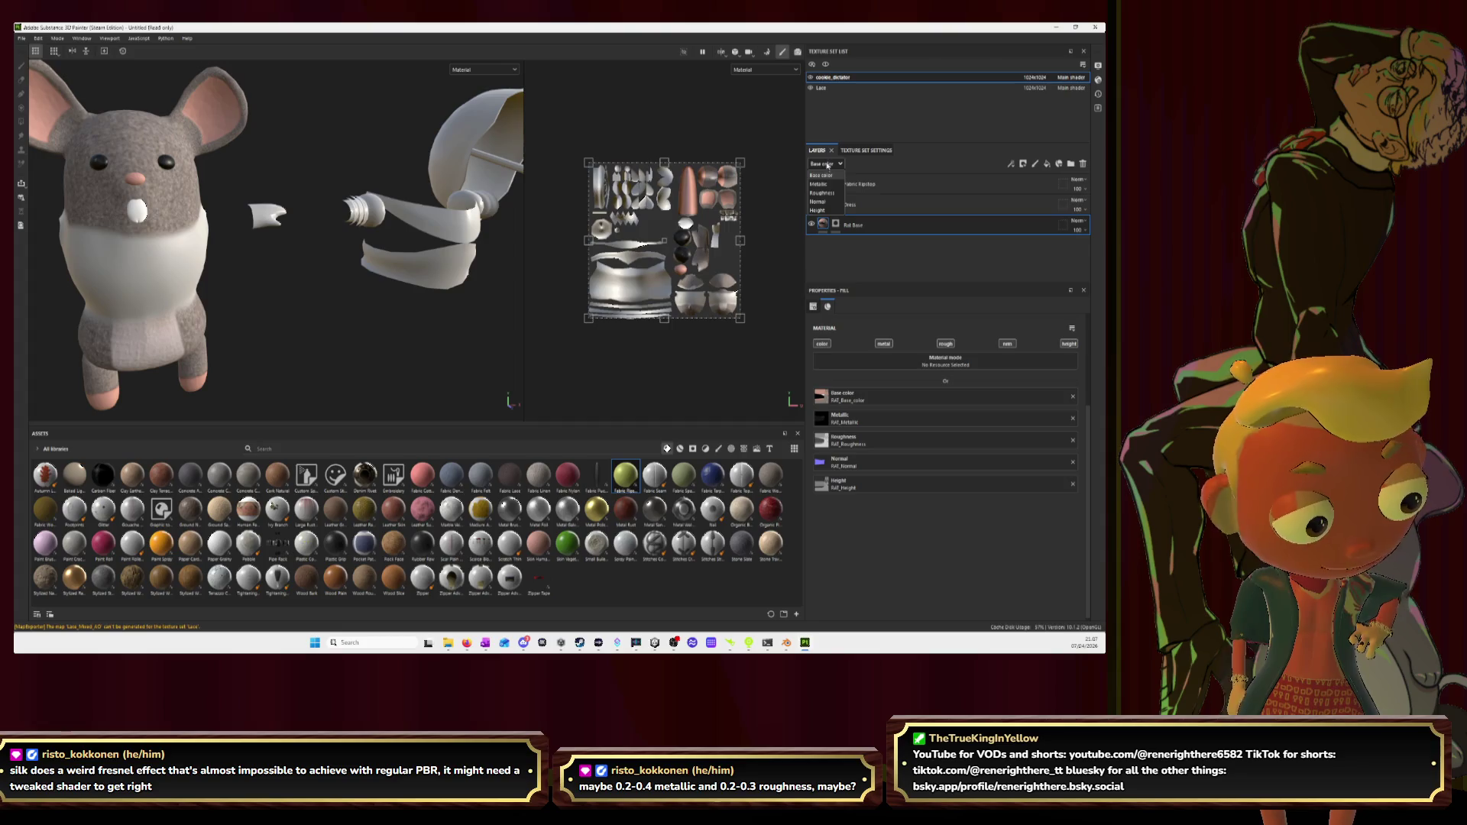
pyautogui.click(825, 211)
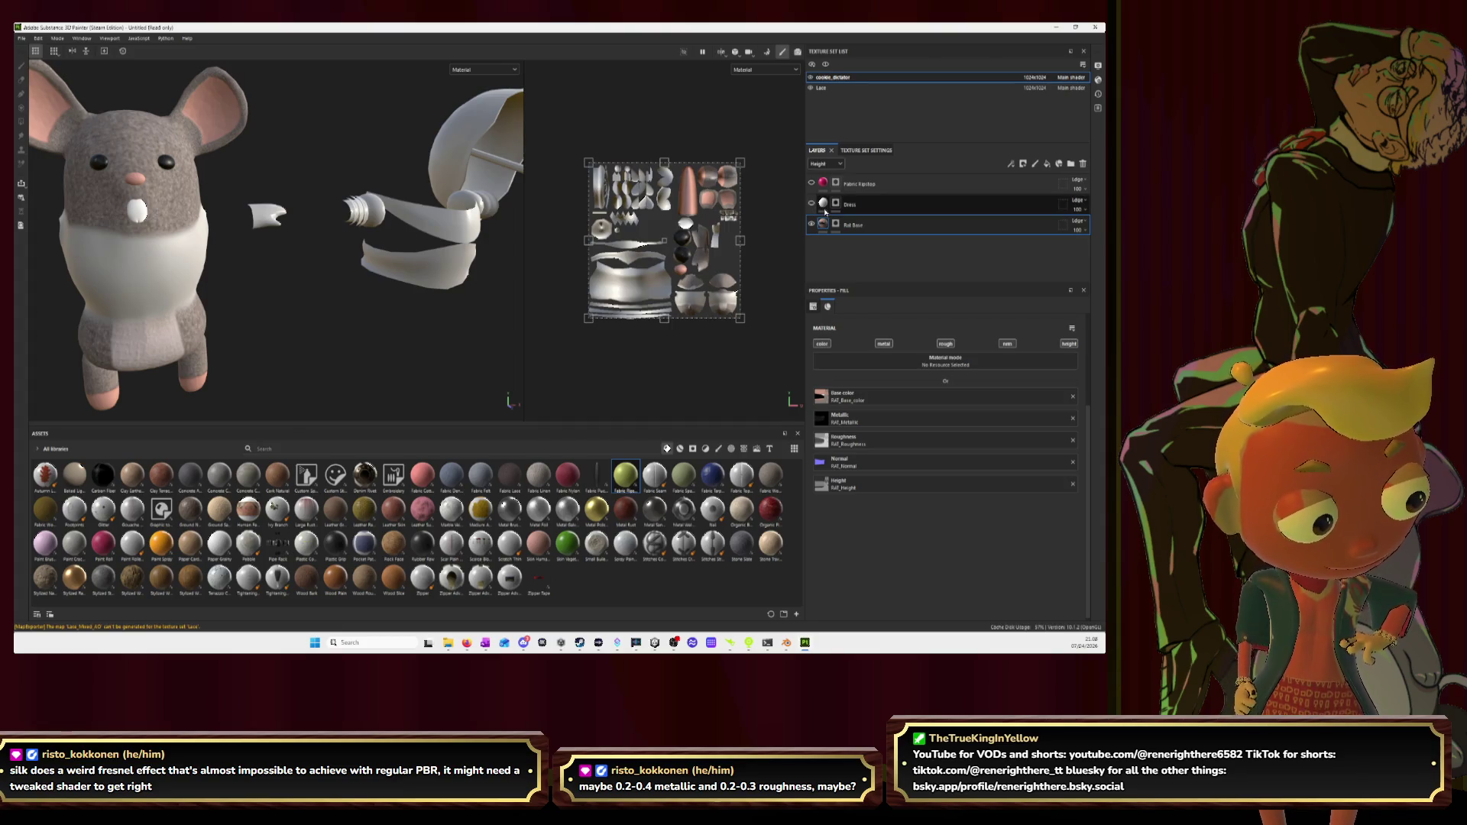
pyautogui.click(826, 164)
pyautogui.click(830, 172)
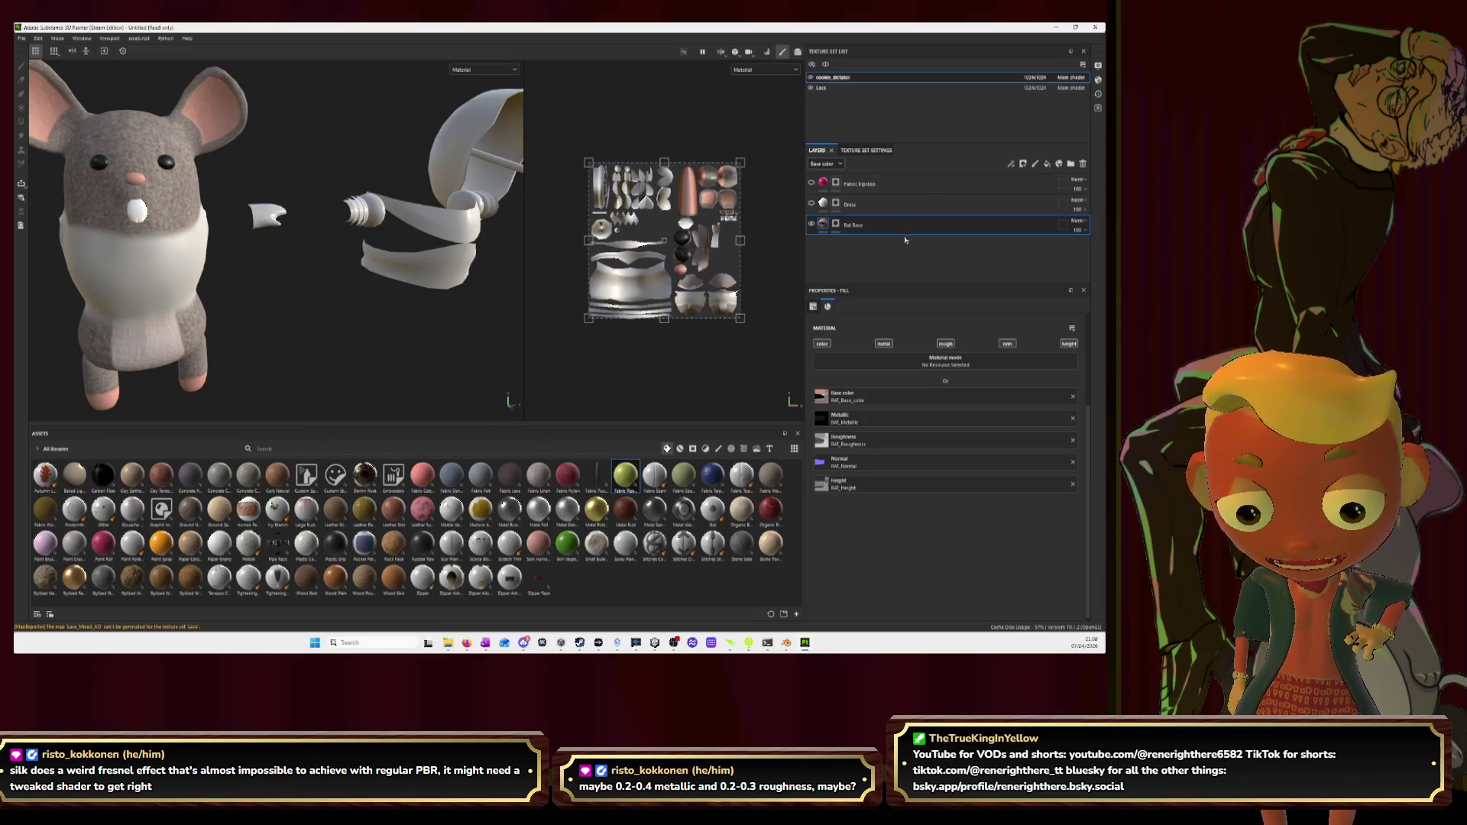
pyautogui.click(838, 225)
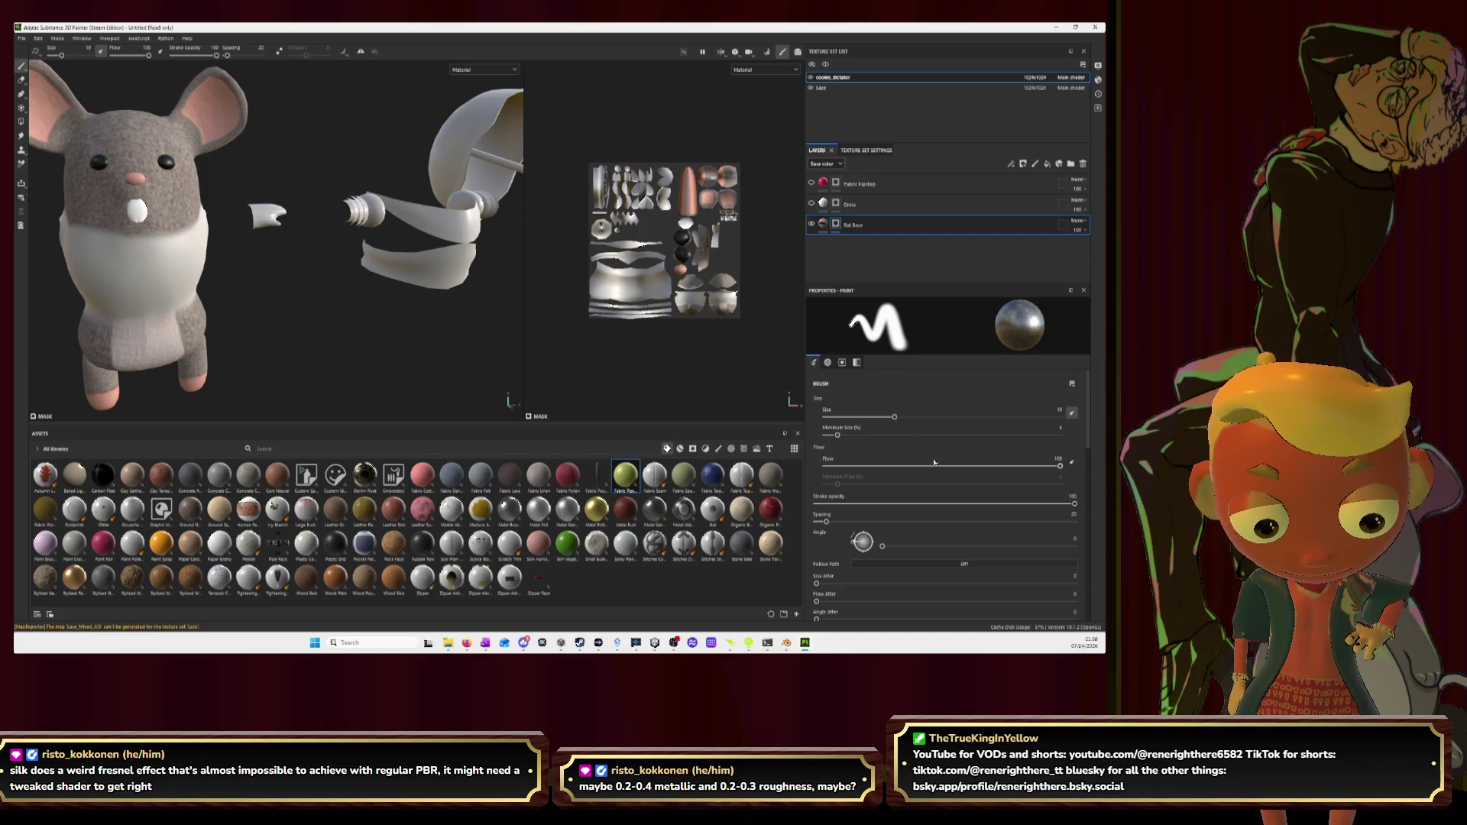
pyautogui.scroll(-3, 934, 460)
pyautogui.scroll(-4, 934, 462)
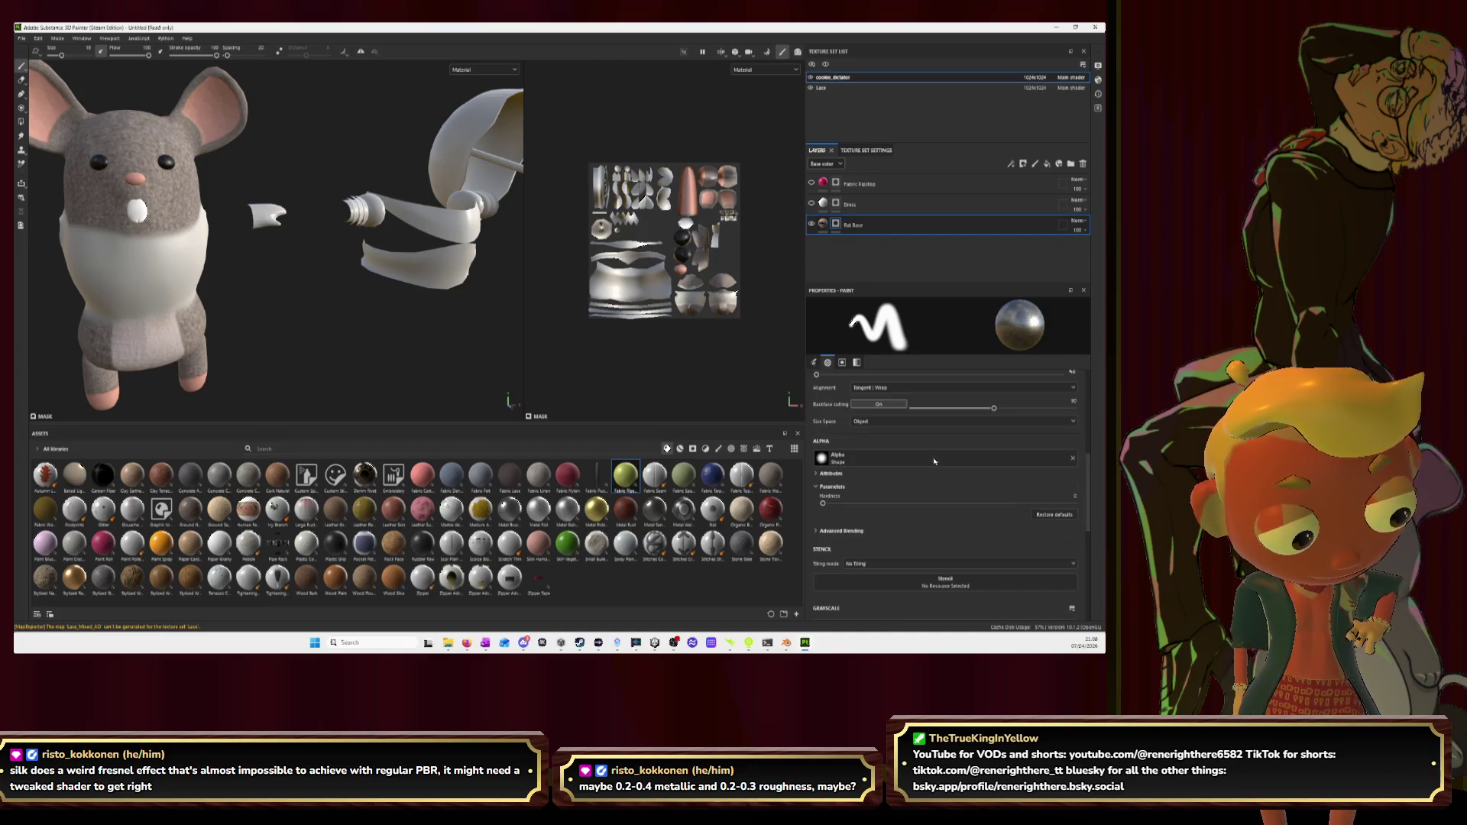
pyautogui.scroll(-2, 935, 461)
pyautogui.scroll(-2, 934, 460)
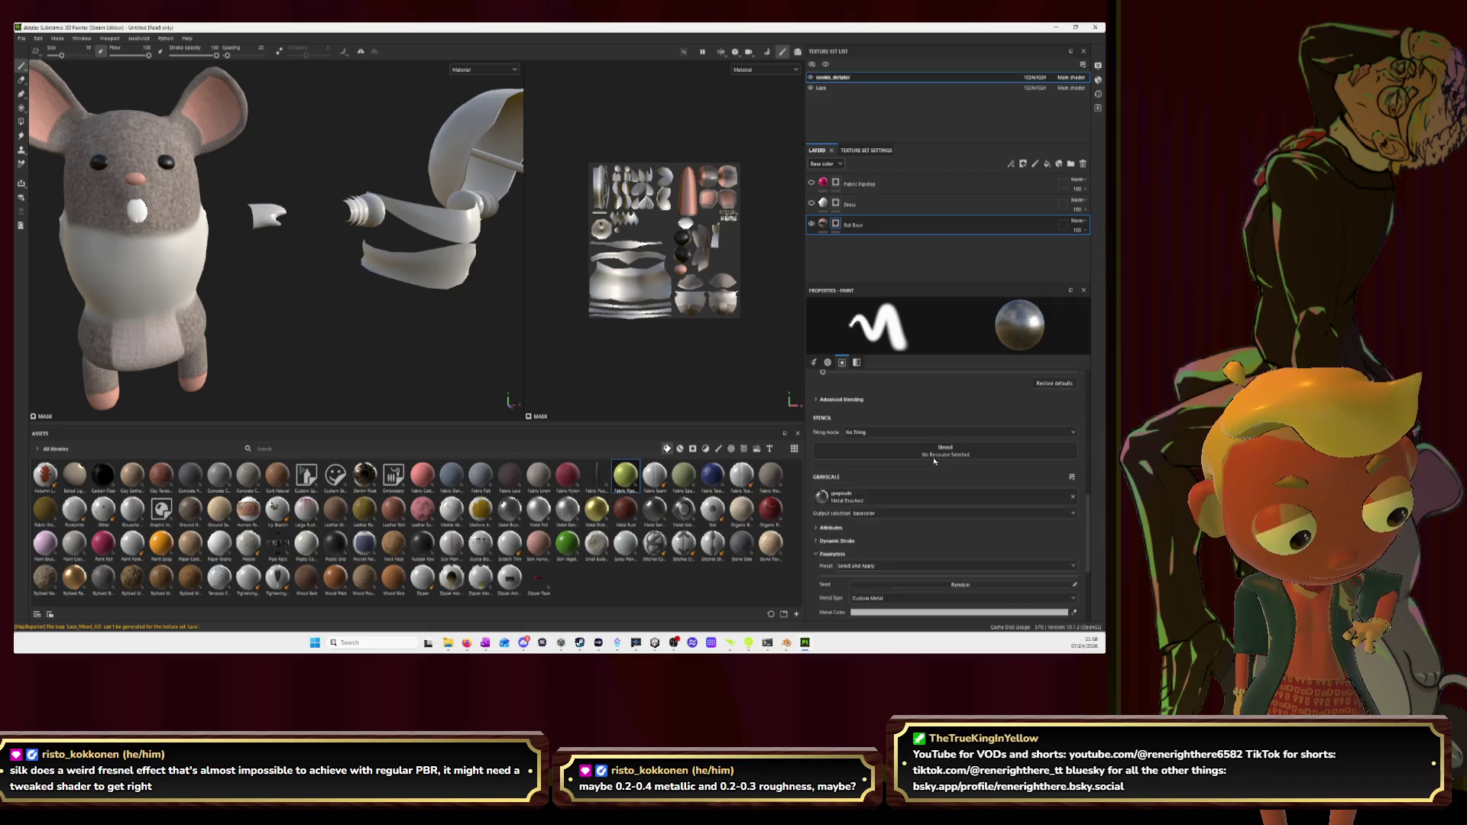
pyautogui.scroll(-1, 934, 461)
pyautogui.scroll(-1, 934, 461)
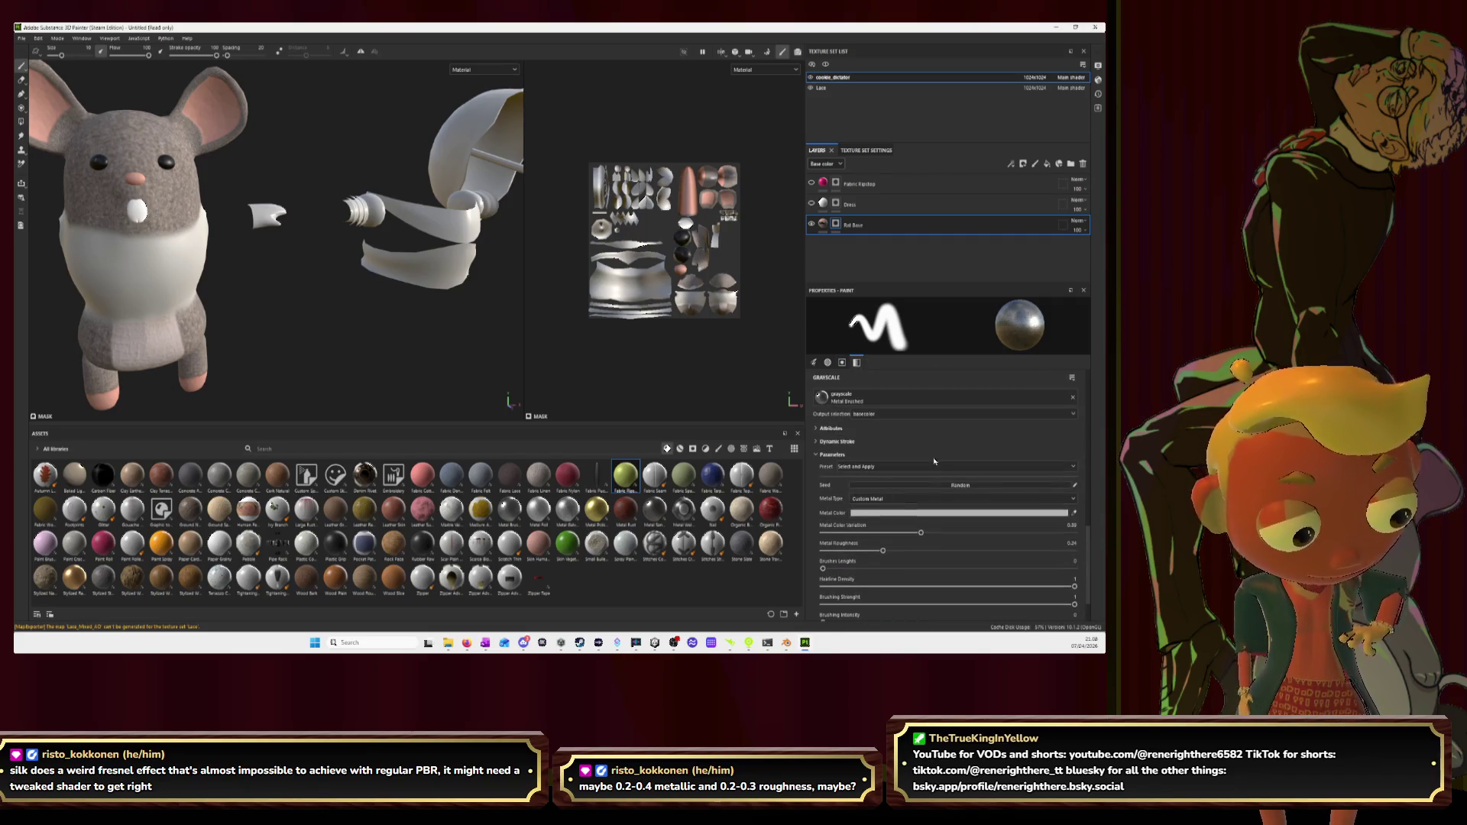
pyautogui.scroll(1, 925, 439)
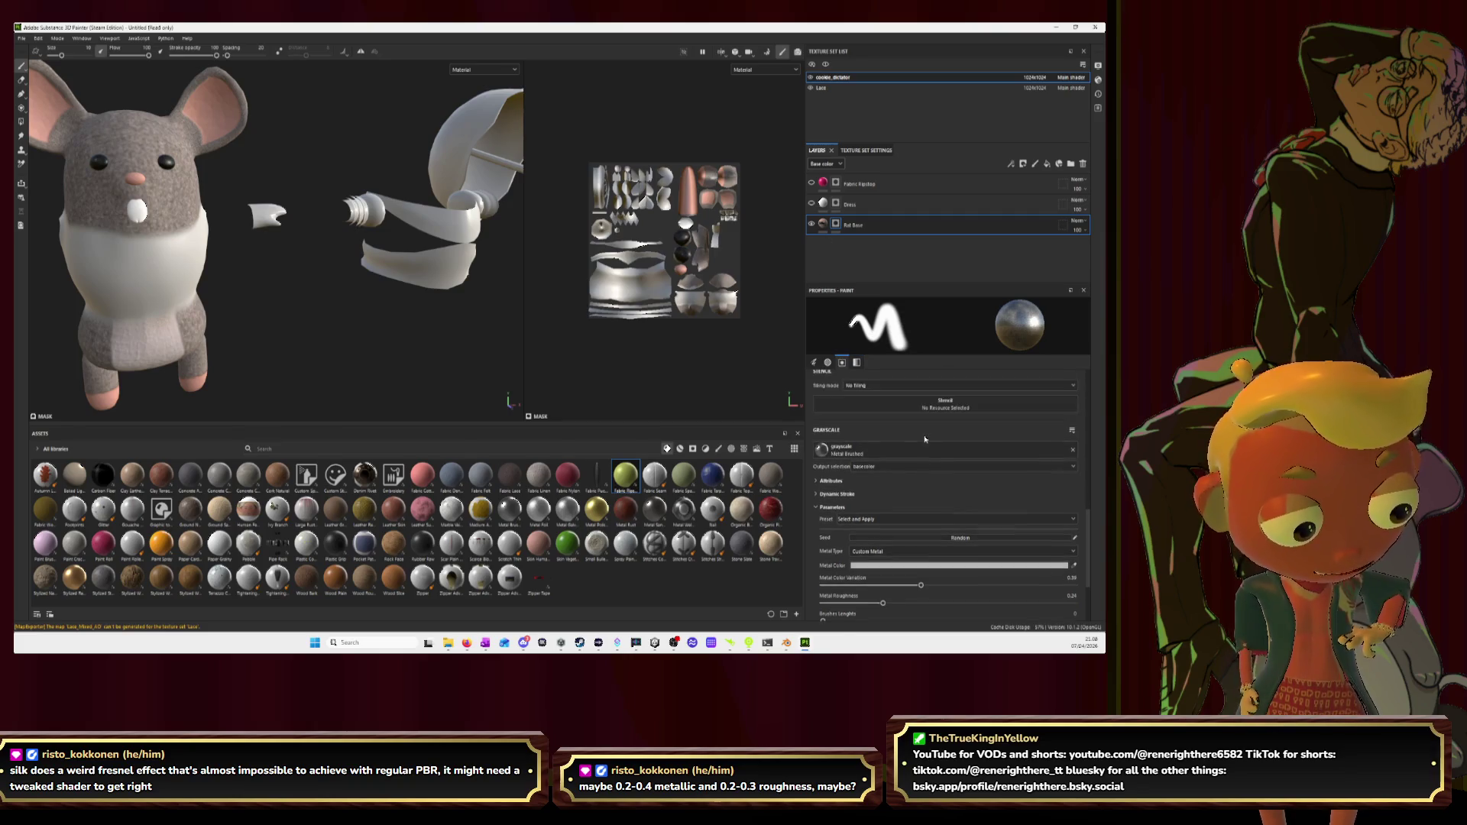
# Remove the Metal Brushed grayscale so the brush uses a uniform value
pyautogui.click(1072, 451)
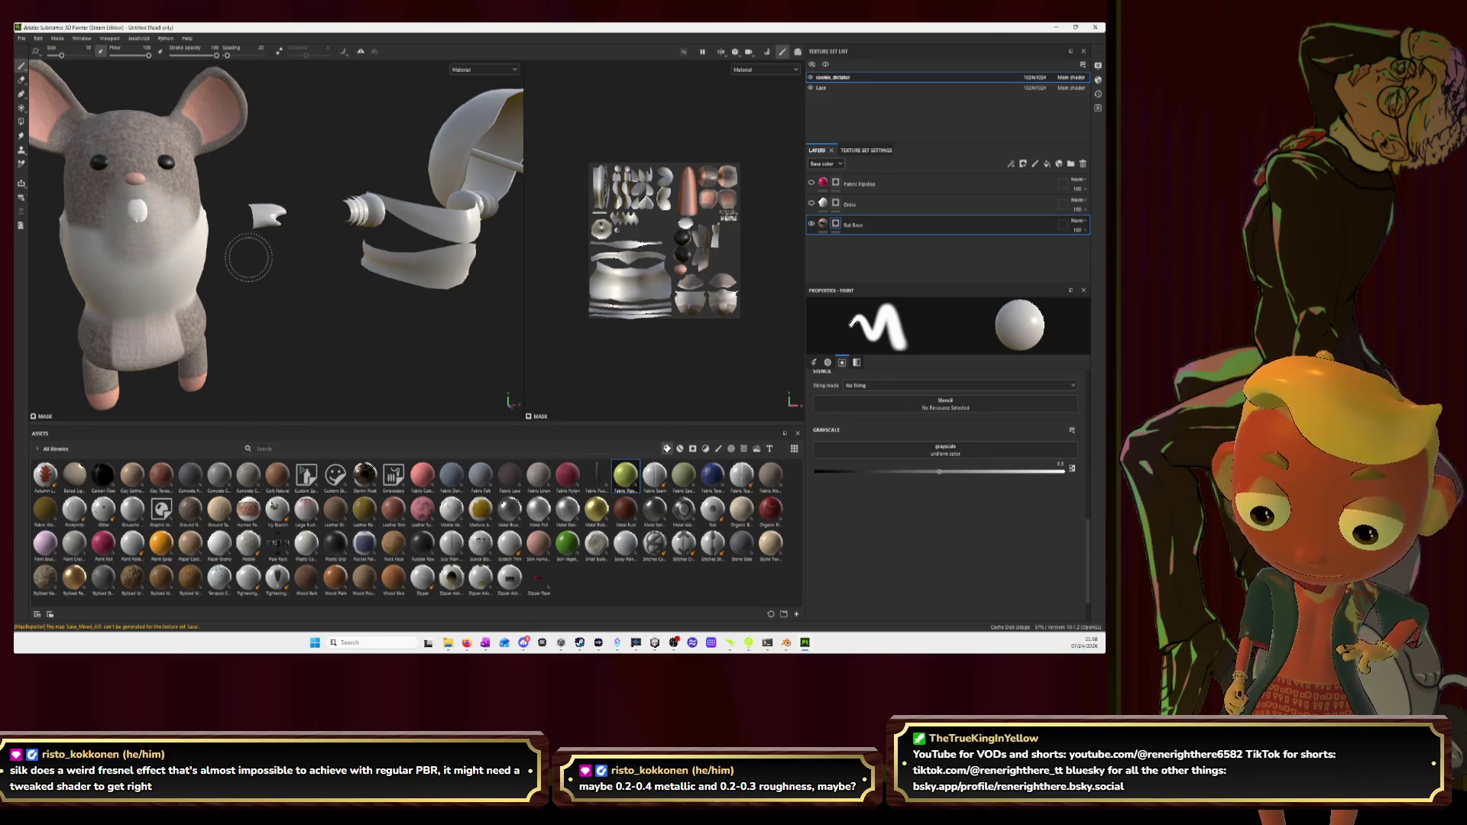
# Undo to restore the pink fabric, then drag Rat Base above Fabric Stardust and Dress
pyautogui.press('ctrl')
pyautogui.scroll(-3, 286, 287)
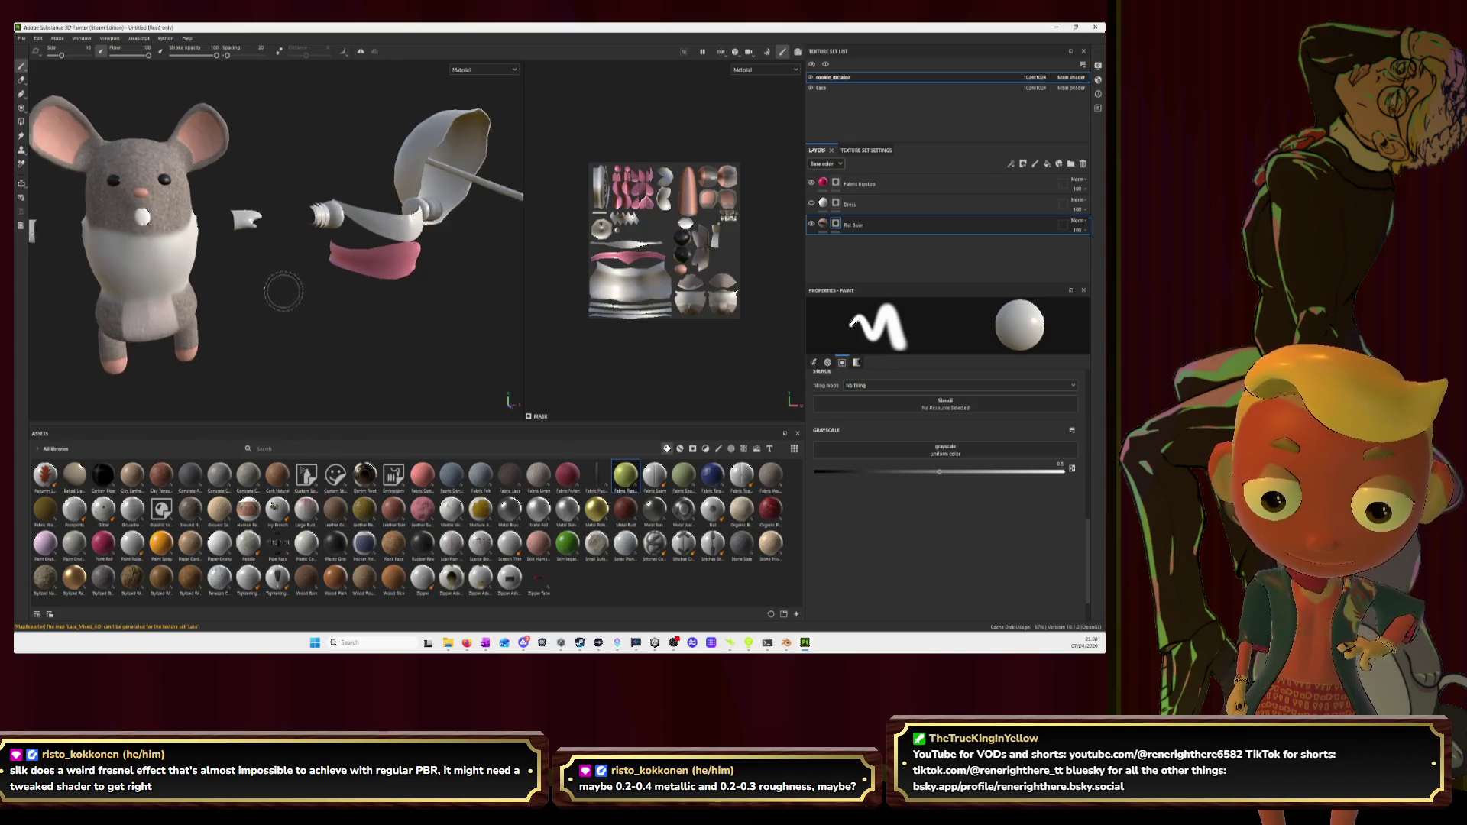
pyautogui.keyDown('alt'); pyautogui.moveTo(483, 298); pyautogui.dragTo(363, 304); pyautogui.keyUp('alt')
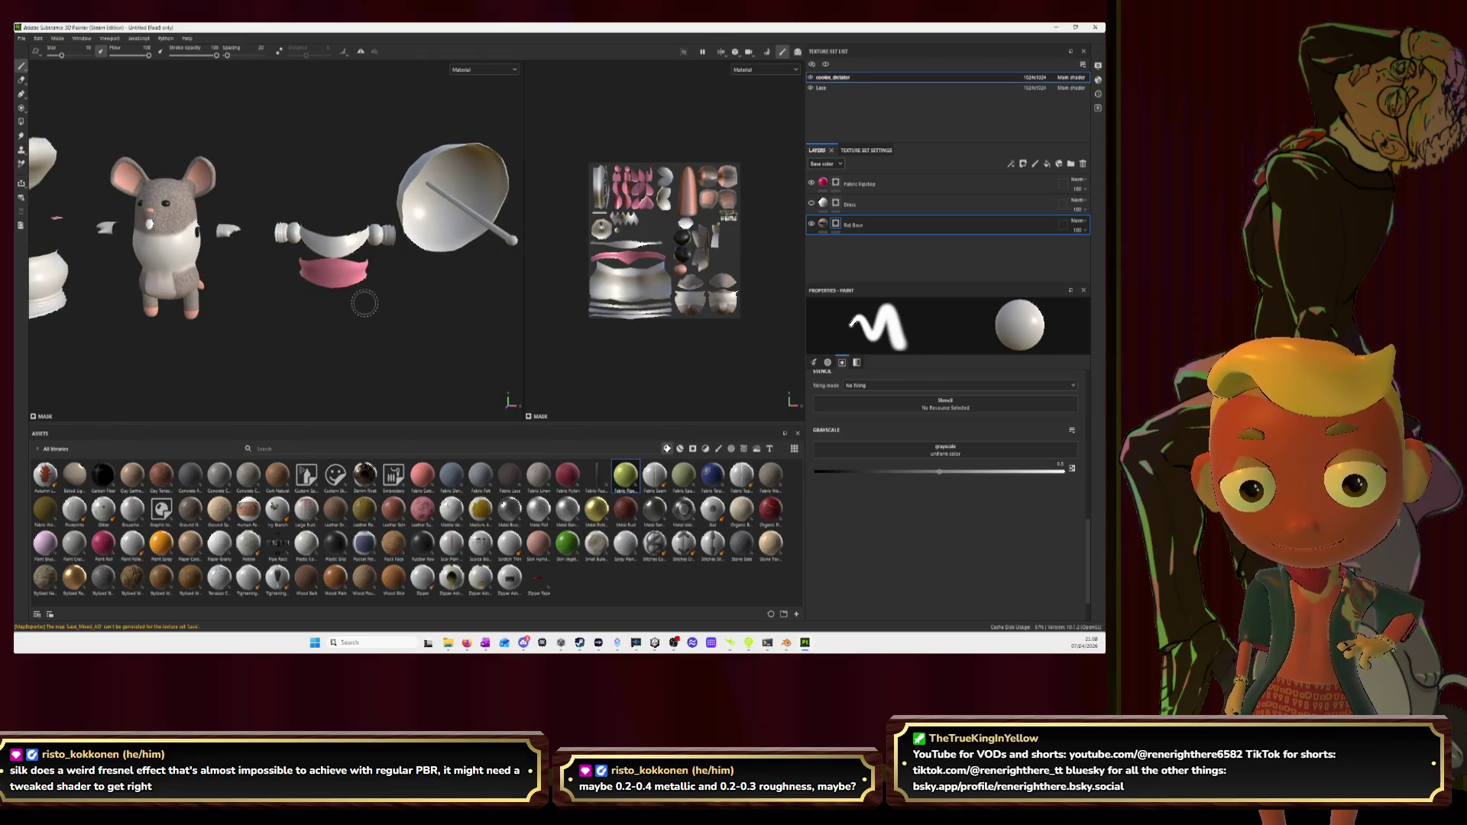
pyautogui.scroll(2, 937, 433)
pyautogui.scroll(3, 937, 433)
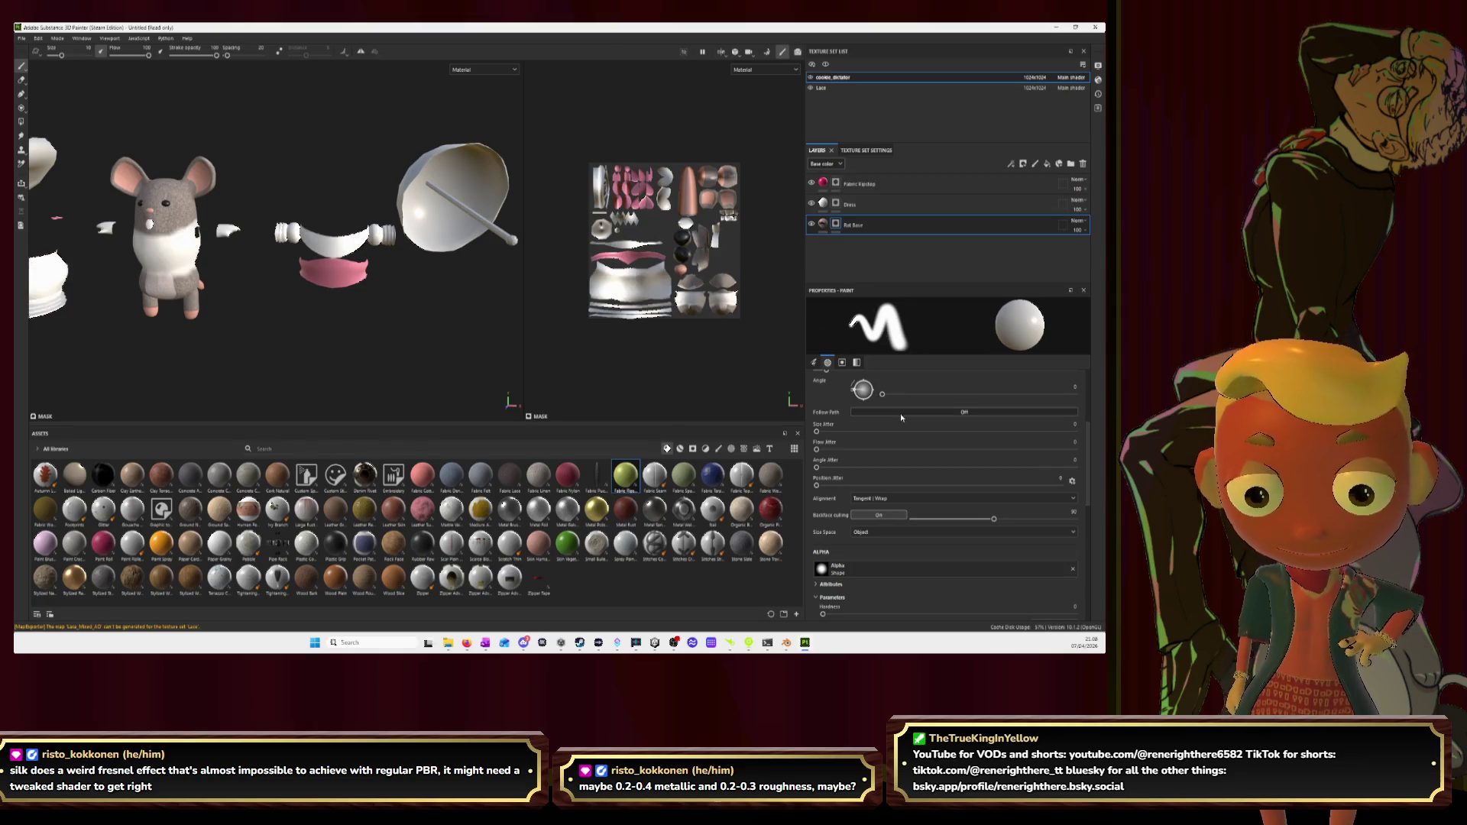
pyautogui.scroll(-1, 901, 417)
pyautogui.scroll(-1, 901, 417)
pyautogui.scroll(-1, 901, 417)
pyautogui.scroll(-1, 902, 417)
pyautogui.scroll(-1, 901, 417)
pyautogui.scroll(-1, 902, 417)
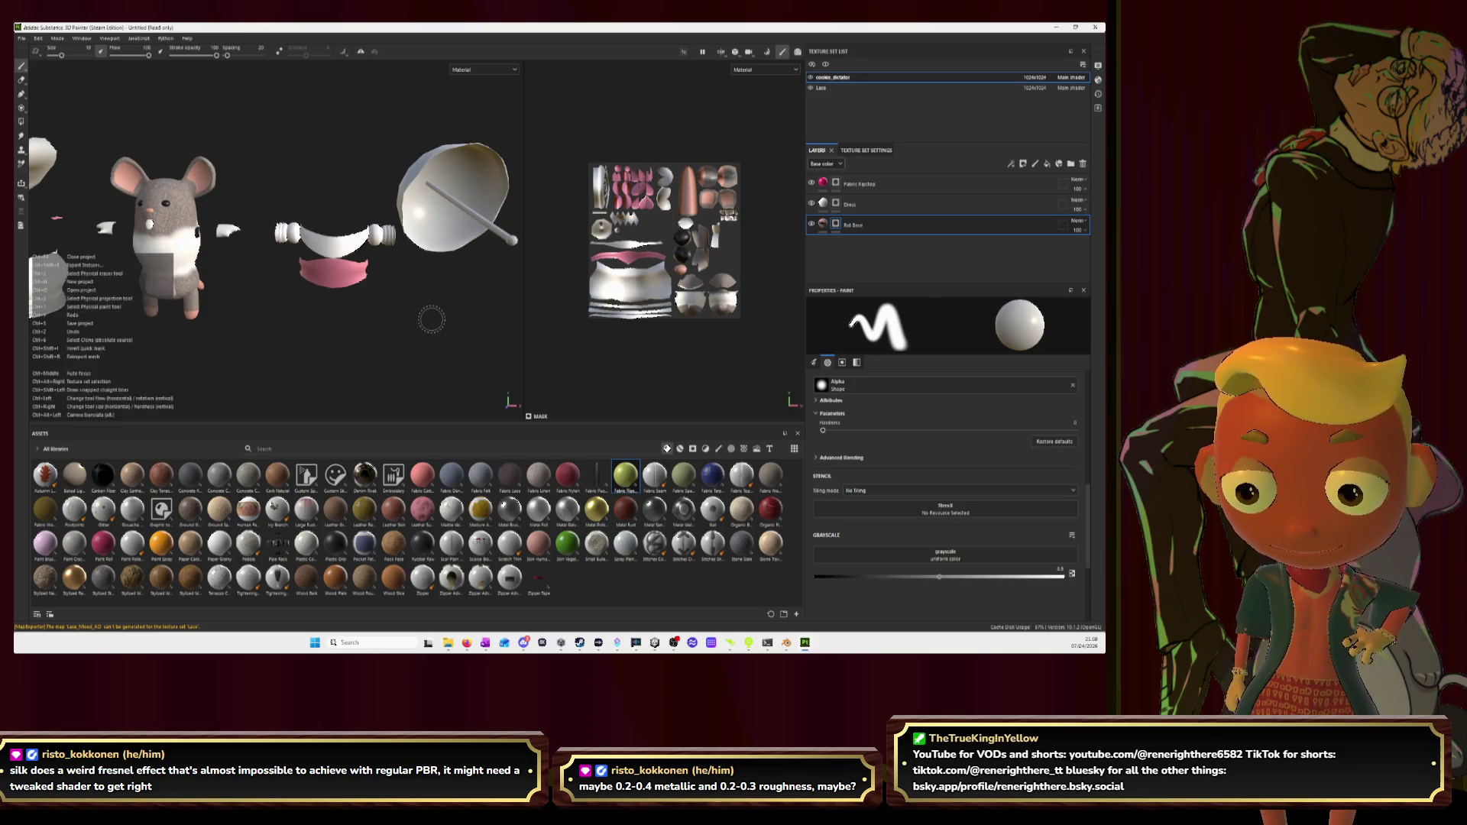
pyautogui.moveTo(431, 319); pyautogui.dragTo(413, 306, button='middle')
pyautogui.moveTo(413, 306)
pyautogui.keyDown('alt'); pyautogui.mouseDown()
pyautogui.moveTo(327, 294)
pyautogui.moveTo(360, 281)
pyautogui.mouseUp(); pyautogui.keyUp('alt')
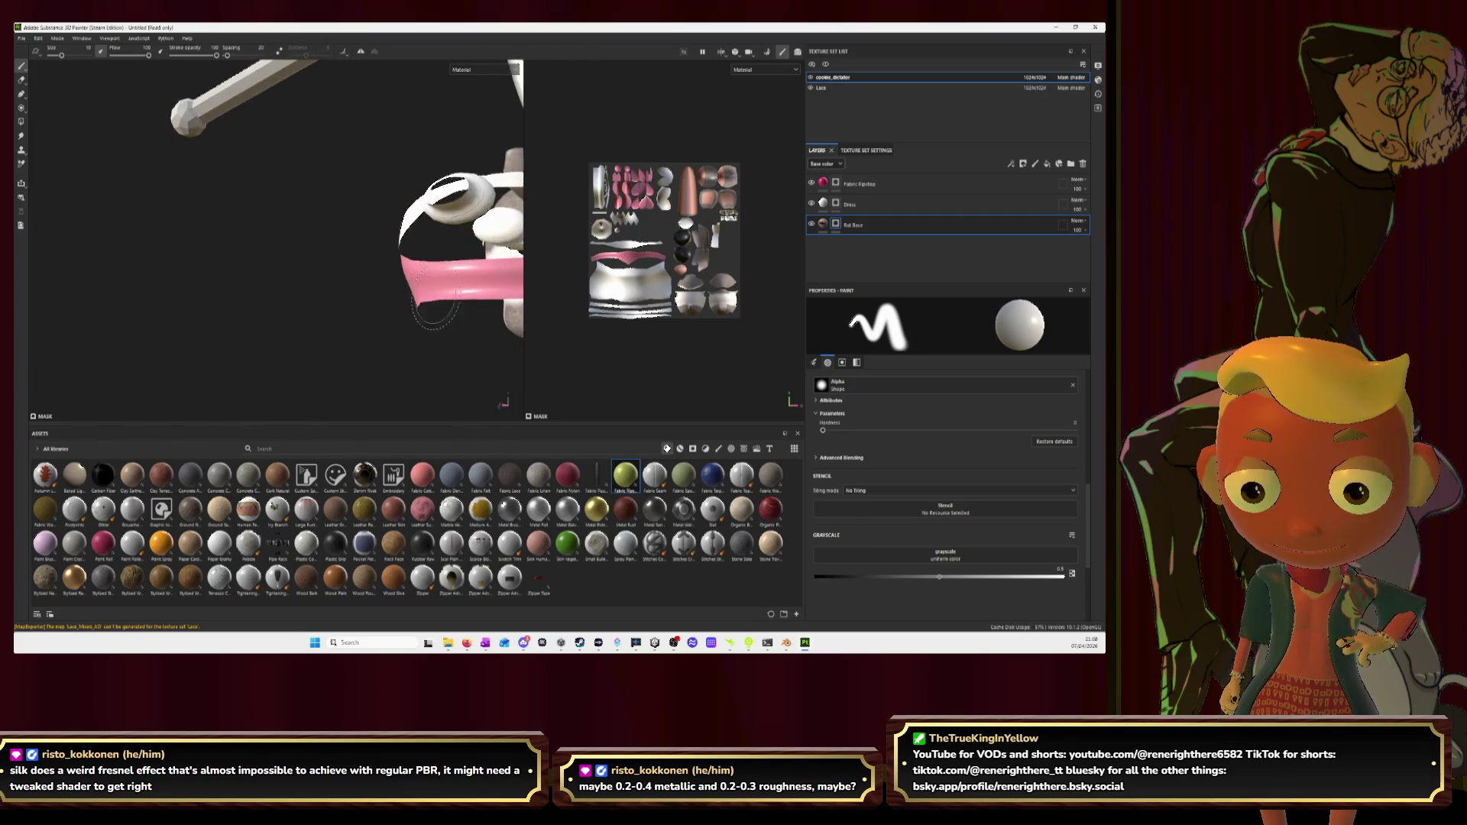
pyautogui.moveTo(854, 226); pyautogui.dragTo(896, 180)
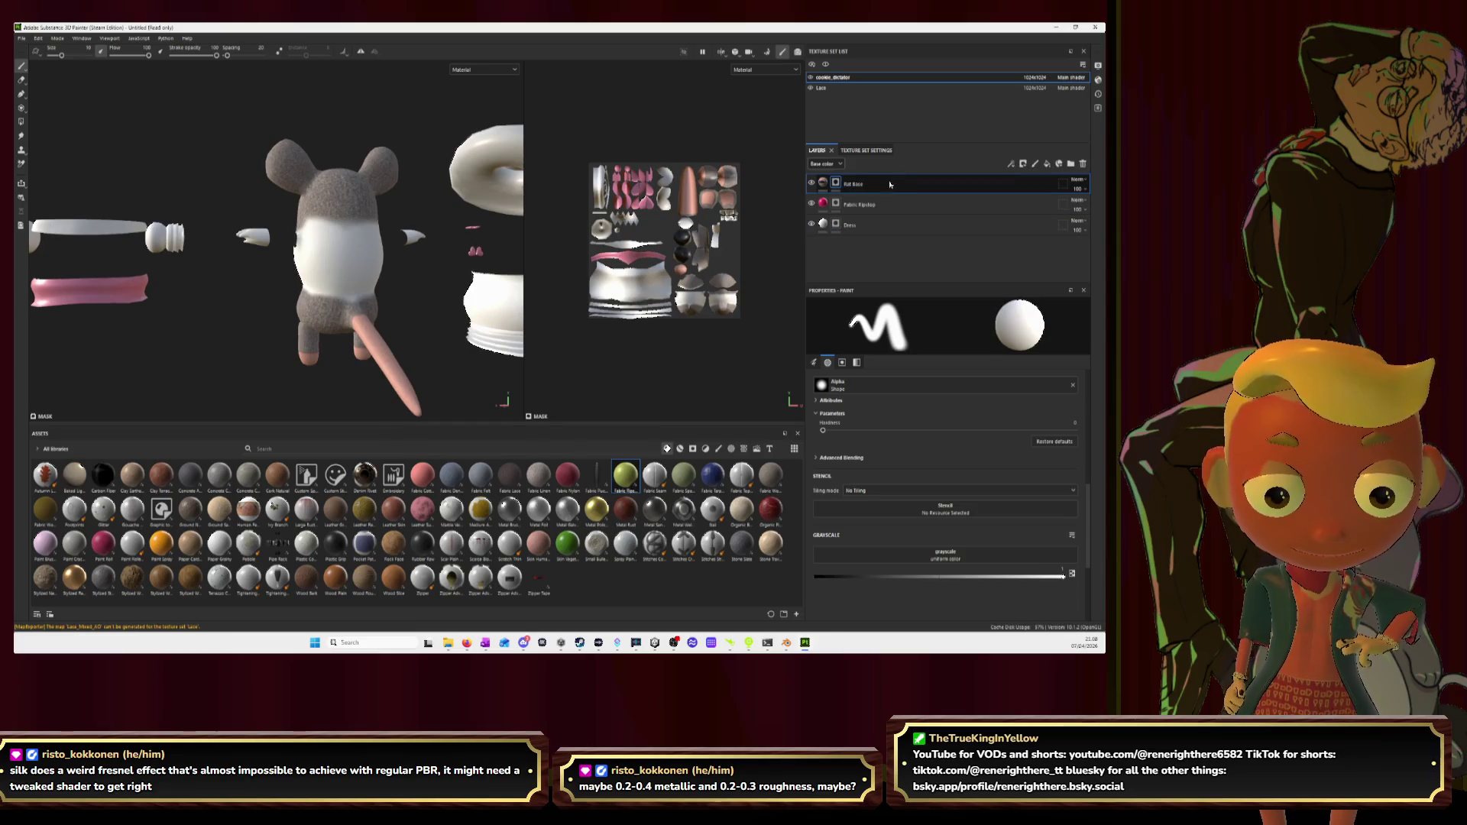
# Paint grey fur lower onto the mouse's head from the front and side
pyautogui.keyDown('alt'); pyautogui.moveTo(399, 235); pyautogui.dragTo(378, 224); pyautogui.keyUp('alt')
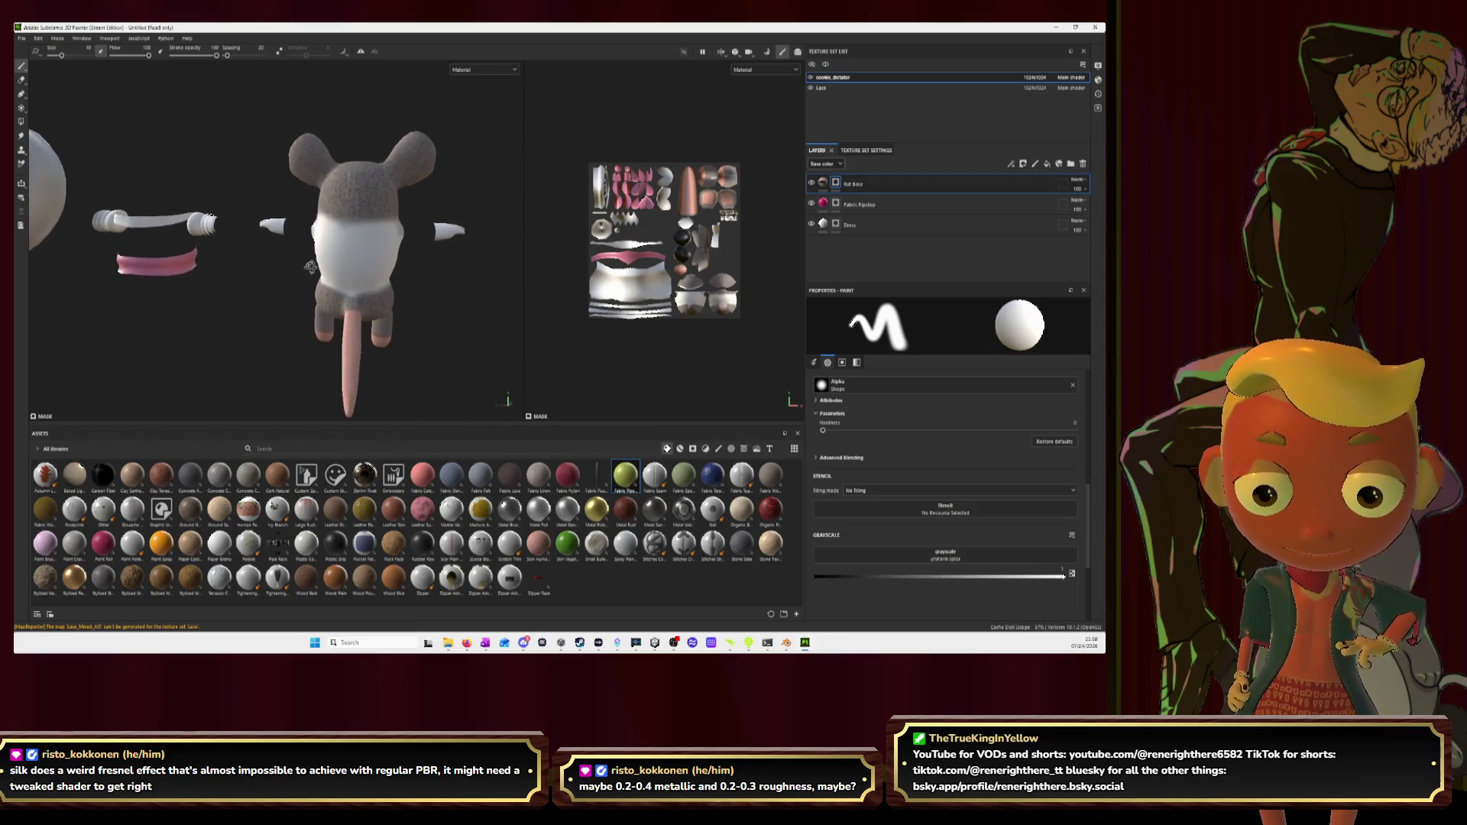
pyautogui.scroll(3, 370, 217)
pyautogui.scroll(2, 369, 216)
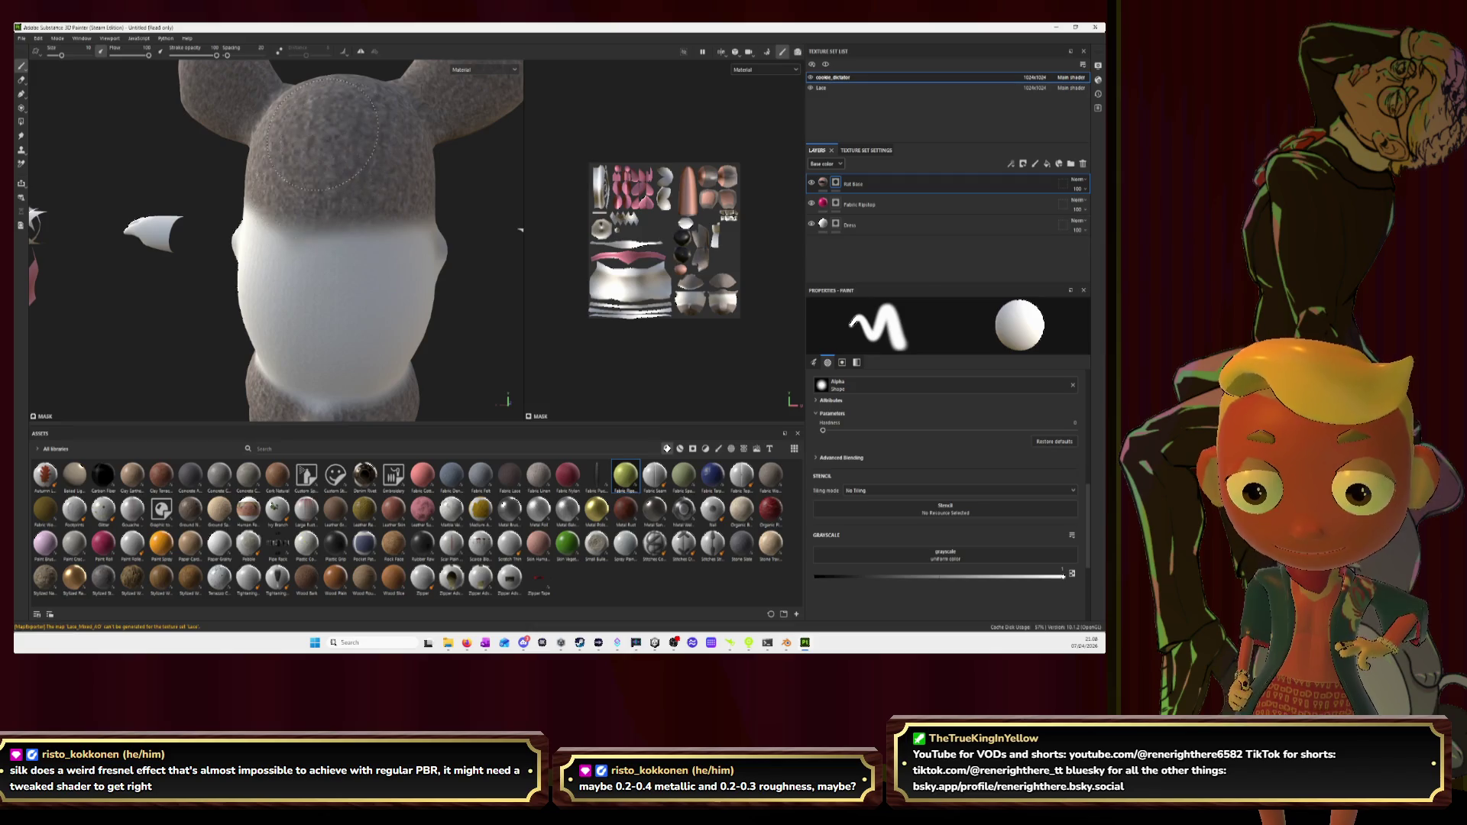
pyautogui.moveTo(331, 135); pyautogui.dragTo(311, 182)
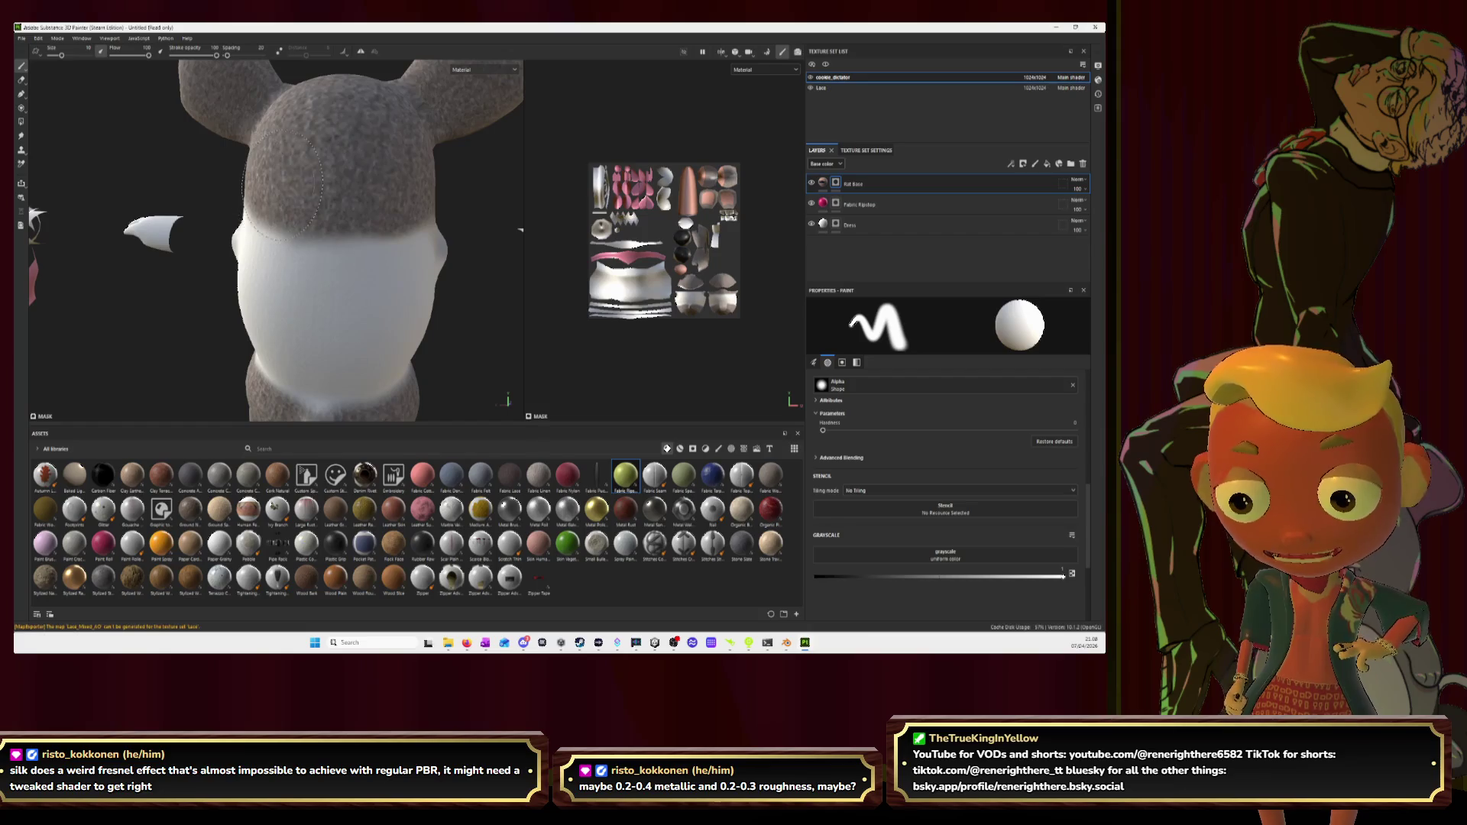
pyautogui.keyDown('alt'); pyautogui.moveTo(291, 179); pyautogui.dragTo(209, 169); pyautogui.keyUp('alt')
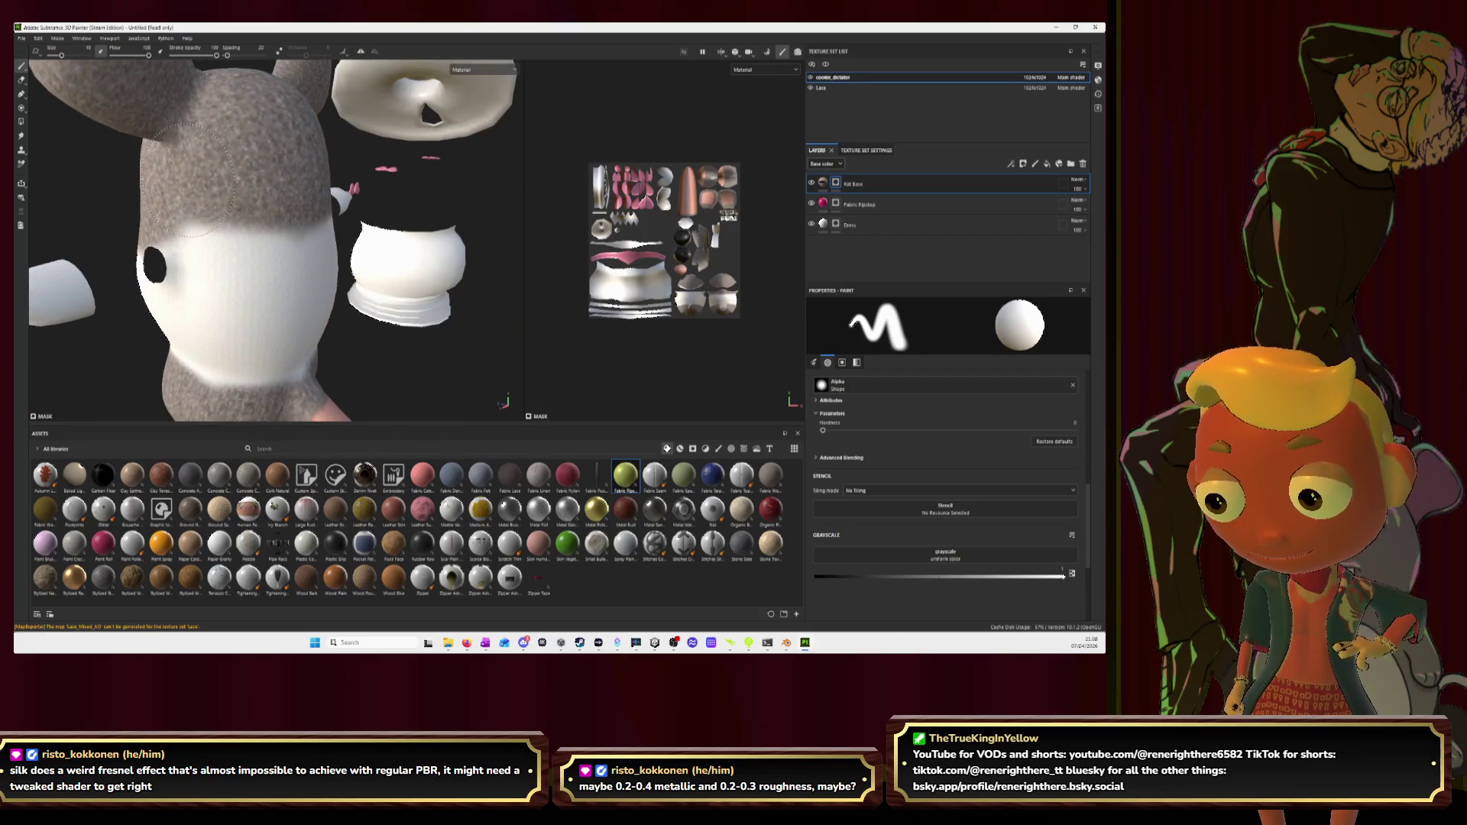
pyautogui.moveTo(183, 230)
pyautogui.mouseDown()
pyautogui.moveTo(285, 231)
pyautogui.moveTo(180, 238)
pyautogui.moveTo(265, 236)
pyautogui.mouseUp()
# Move Rat Base beneath Dress and Fabric Ripstop, then erase stray fur from cheek to upper head
pyautogui.moveTo(854, 185); pyautogui.dragTo(876, 235)
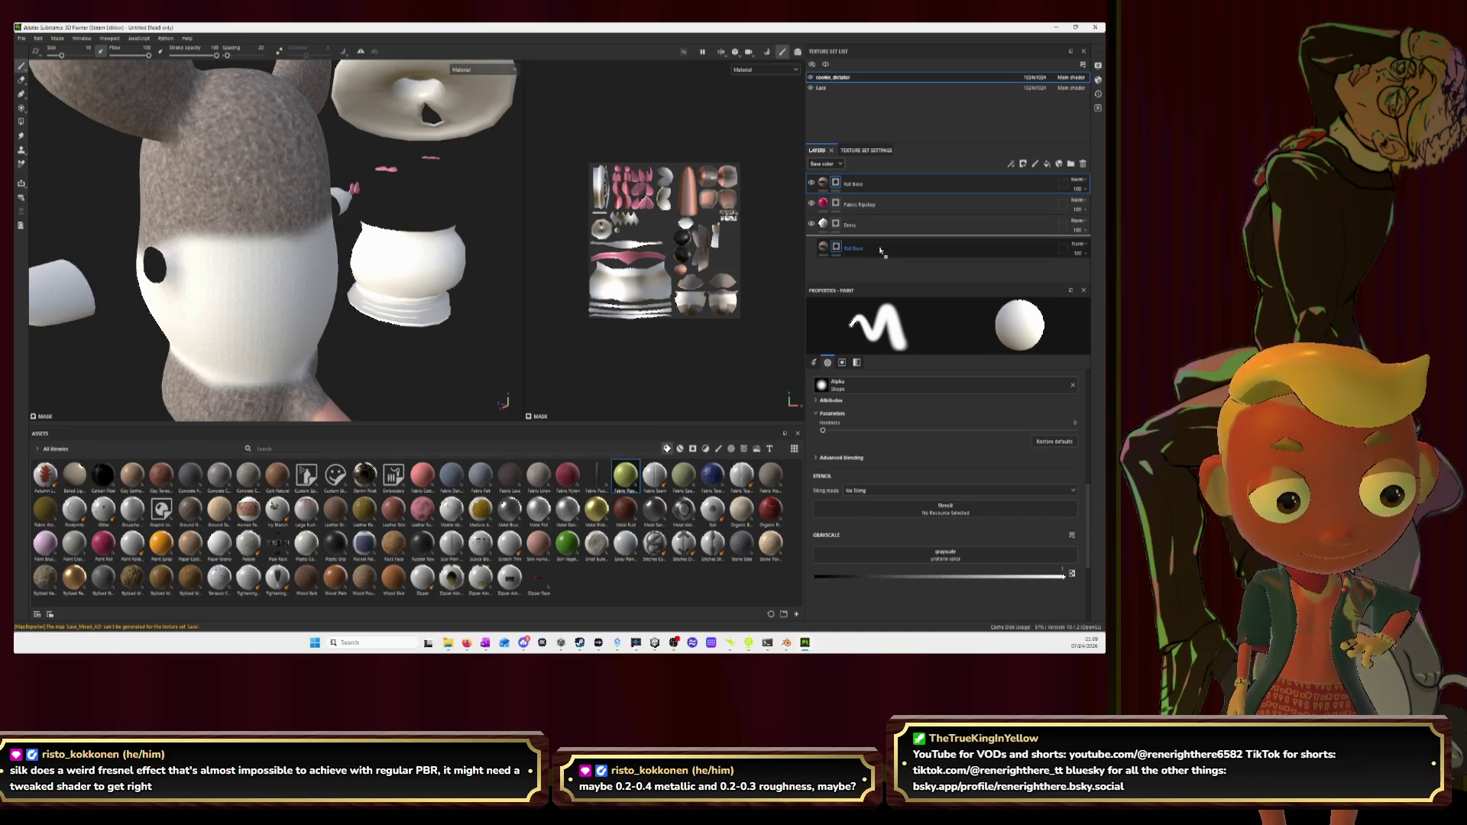
pyautogui.moveTo(864, 184); pyautogui.dragTo(873, 243)
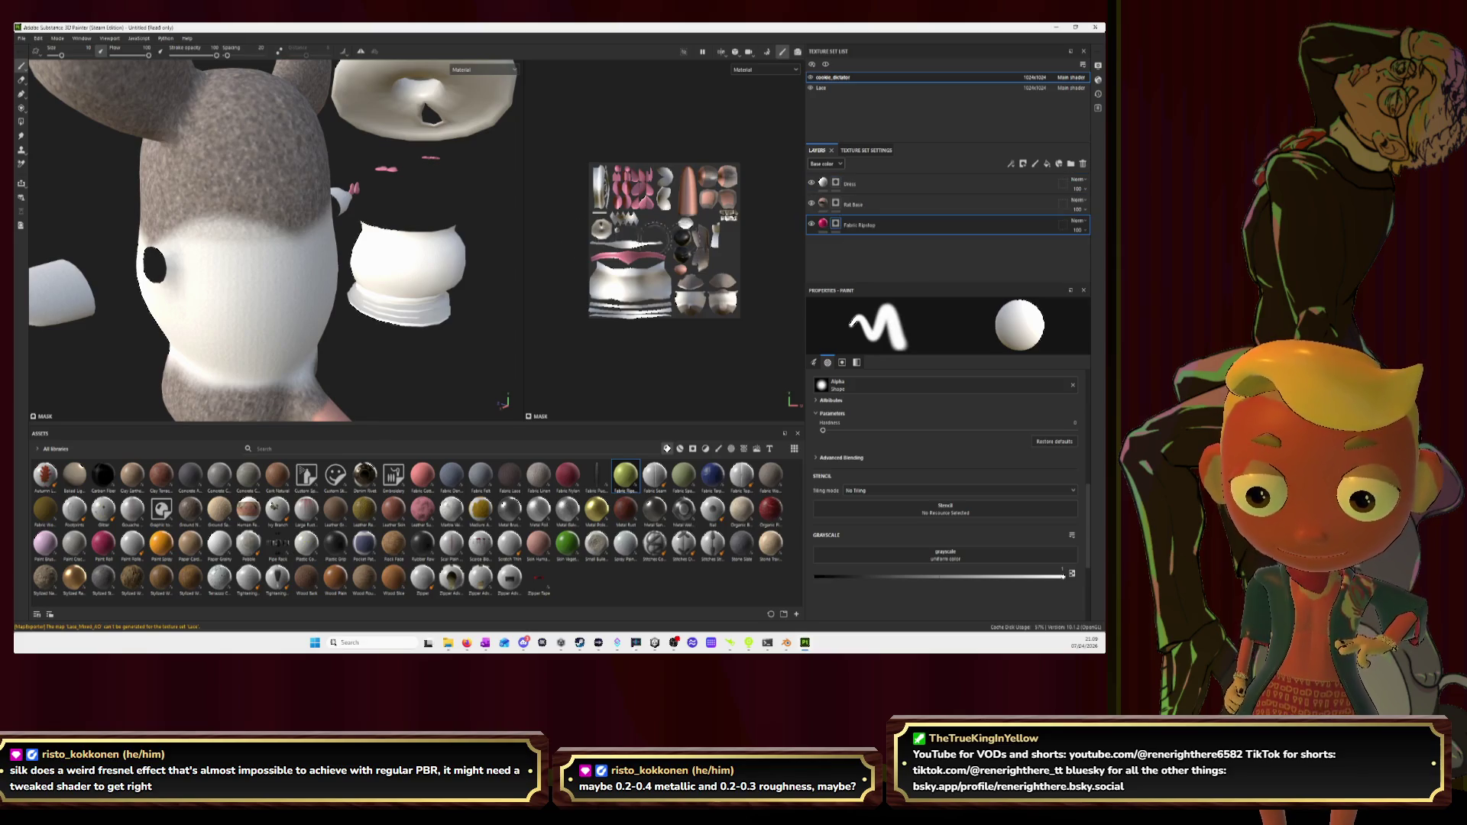
pyautogui.click(874, 206)
pyautogui.moveTo(860, 183); pyautogui.dragTo(863, 244)
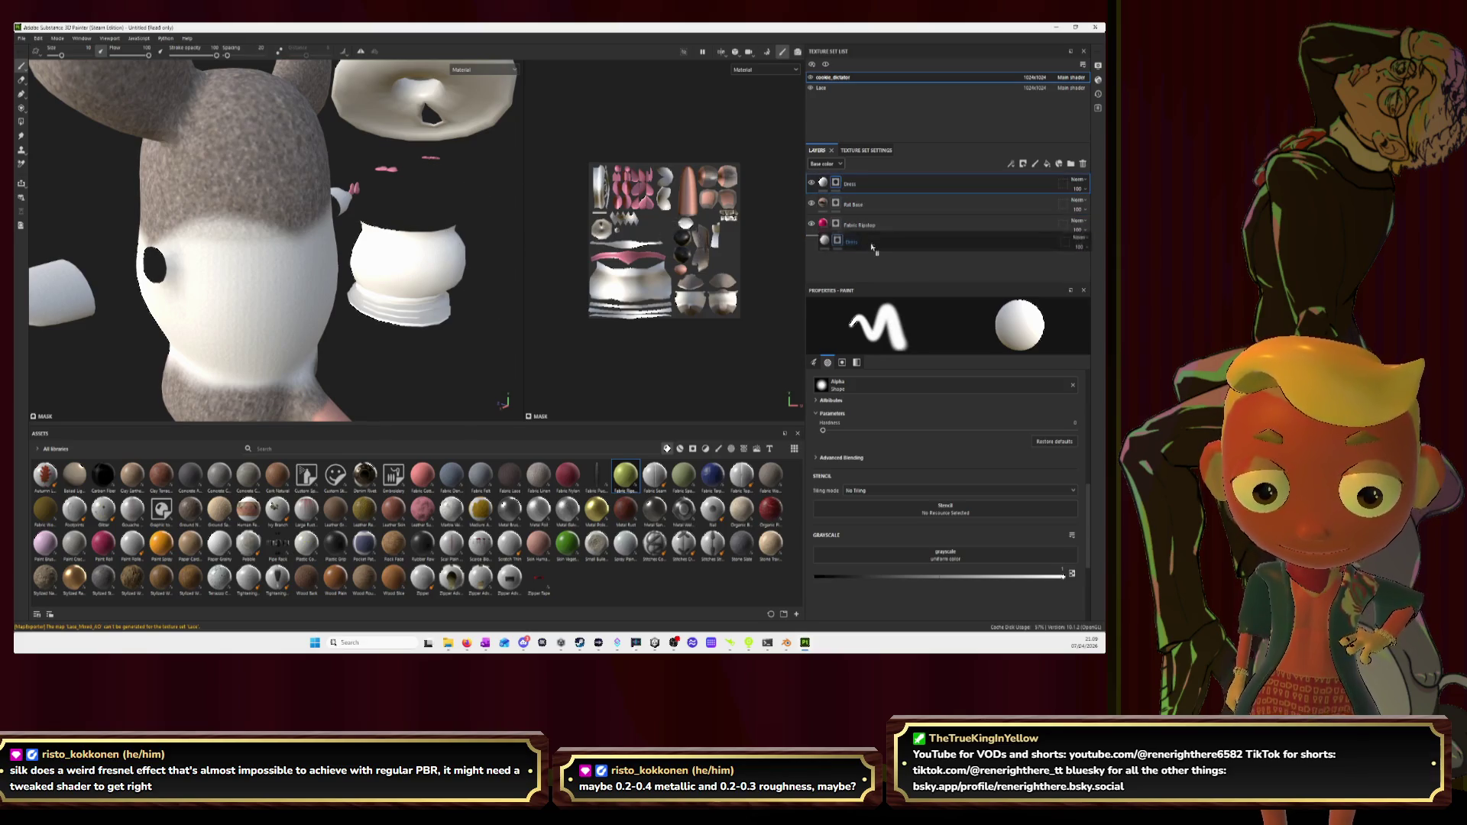
pyautogui.moveTo(860, 183); pyautogui.dragTo(863, 235)
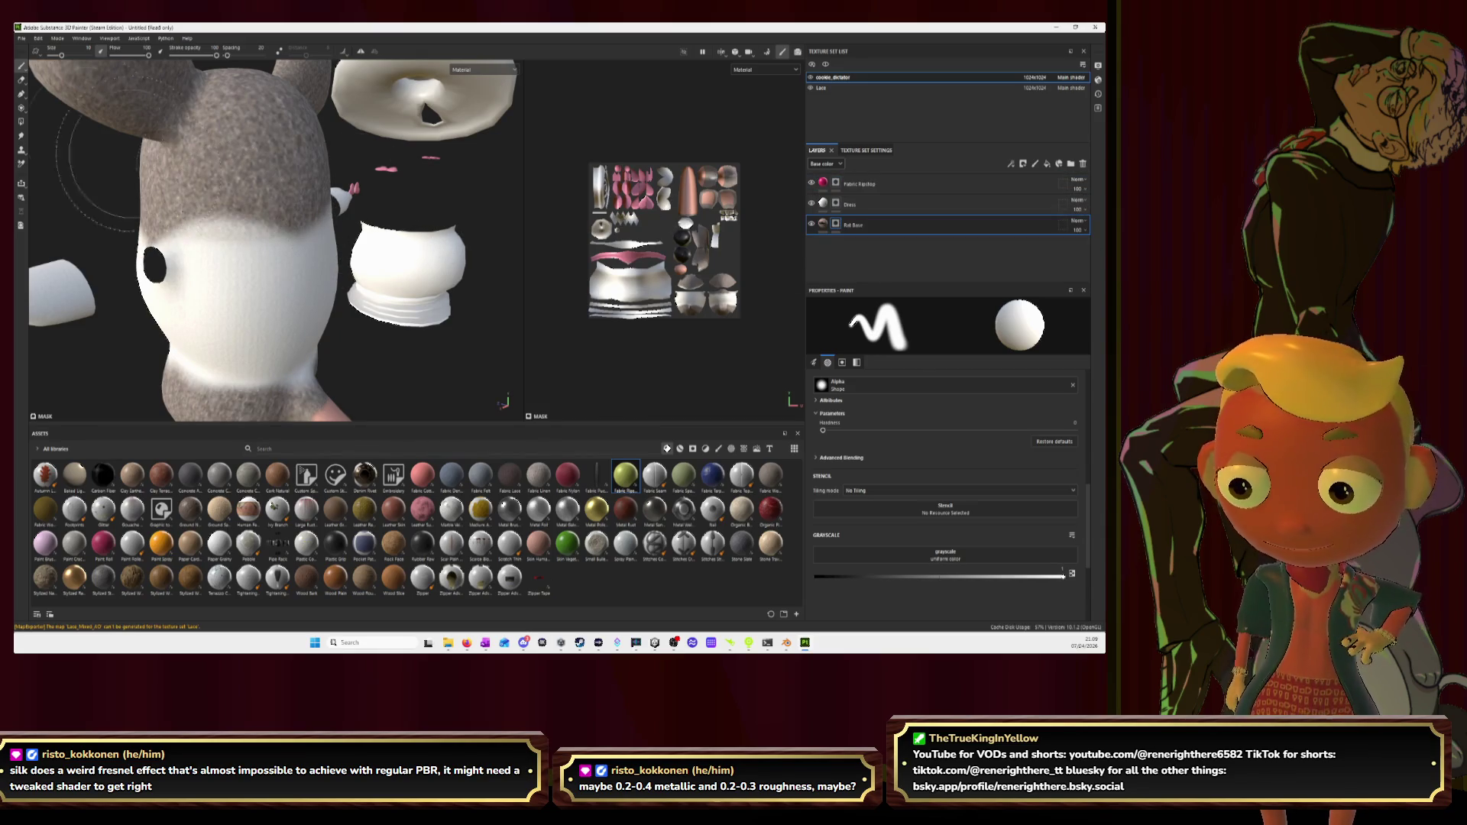
pyautogui.press('2')
pyautogui.moveTo(195, 235)
pyautogui.mouseDown()
pyautogui.moveTo(275, 229)
pyautogui.moveTo(212, 184)
pyautogui.moveTo(287, 217)
pyautogui.mouseUp()
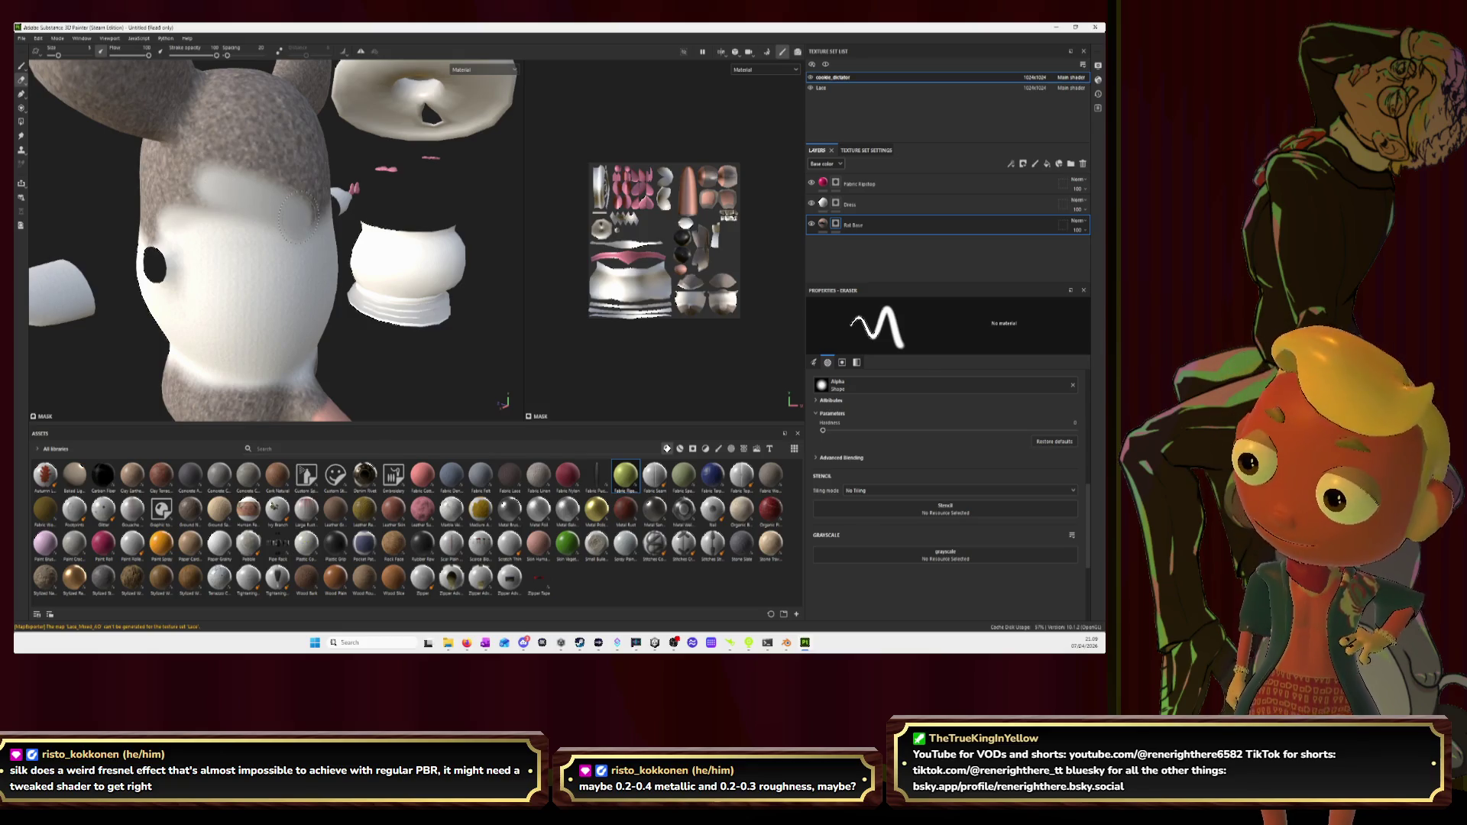
# Erase the white dress paint across the face on the Dress layer so fur shows
pyautogui.click(849, 204)
pyautogui.moveTo(161, 231)
pyautogui.mouseDown()
pyautogui.moveTo(288, 215)
pyautogui.moveTo(233, 194)
pyautogui.mouseUp()
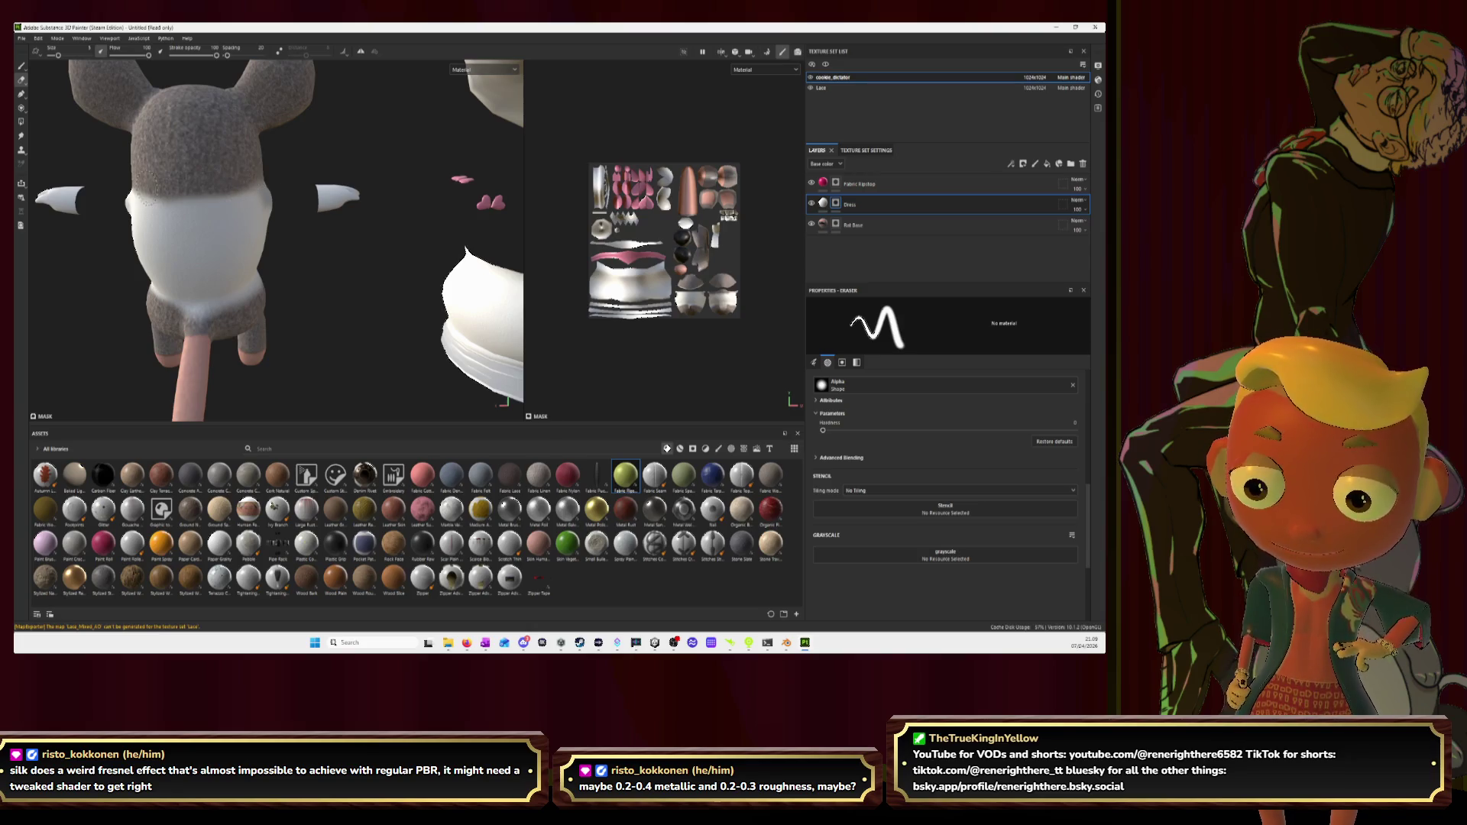
pyautogui.keyDown('alt'); pyautogui.moveTo(234, 194); pyautogui.dragTo(573, 209); pyautogui.keyUp('alt')
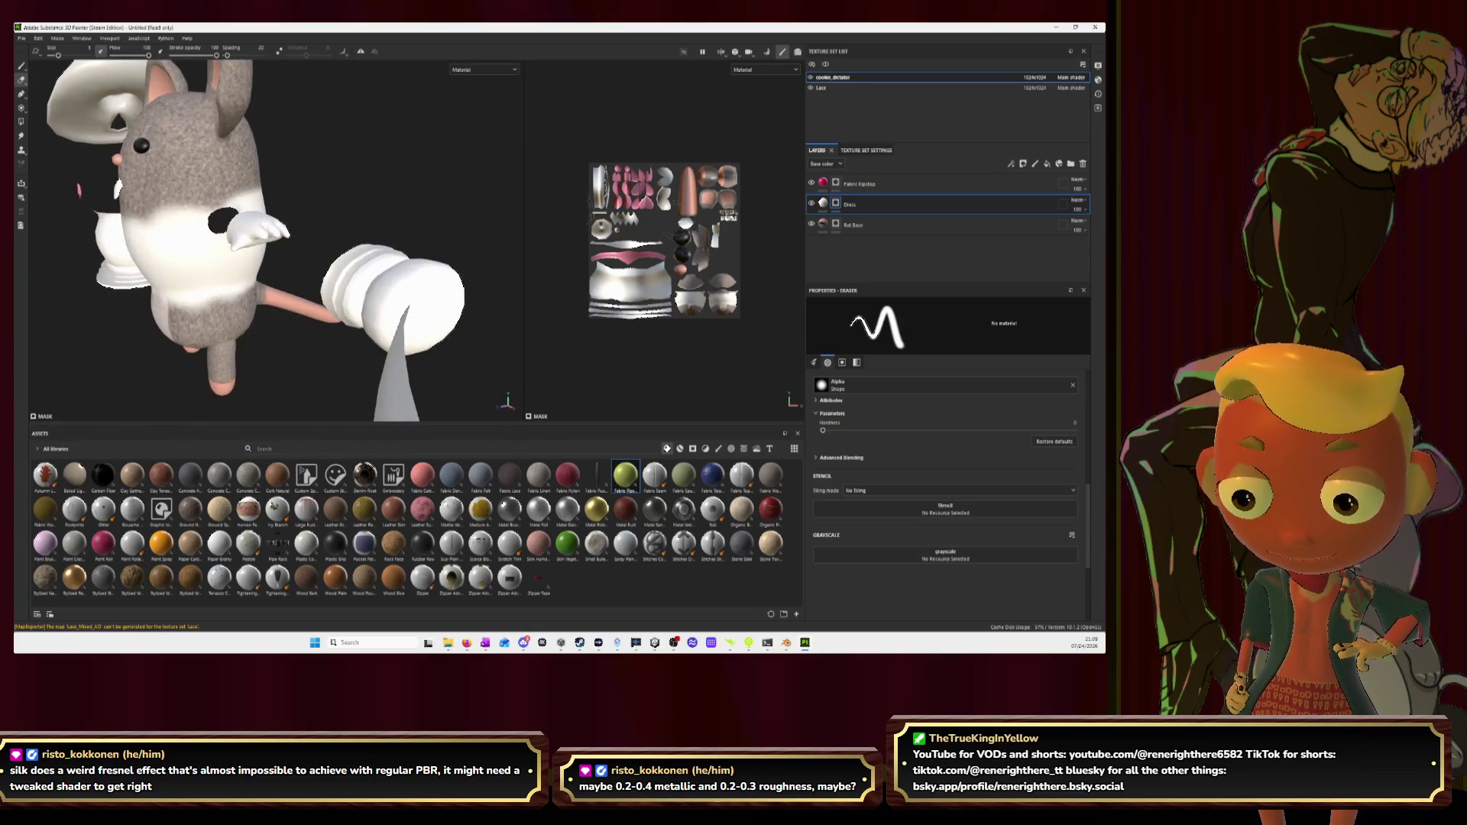
# Inspect the head from front and side views, then erase dress paint around the eye
pyautogui.click(871, 225)
pyautogui.scroll(3, 196, 183)
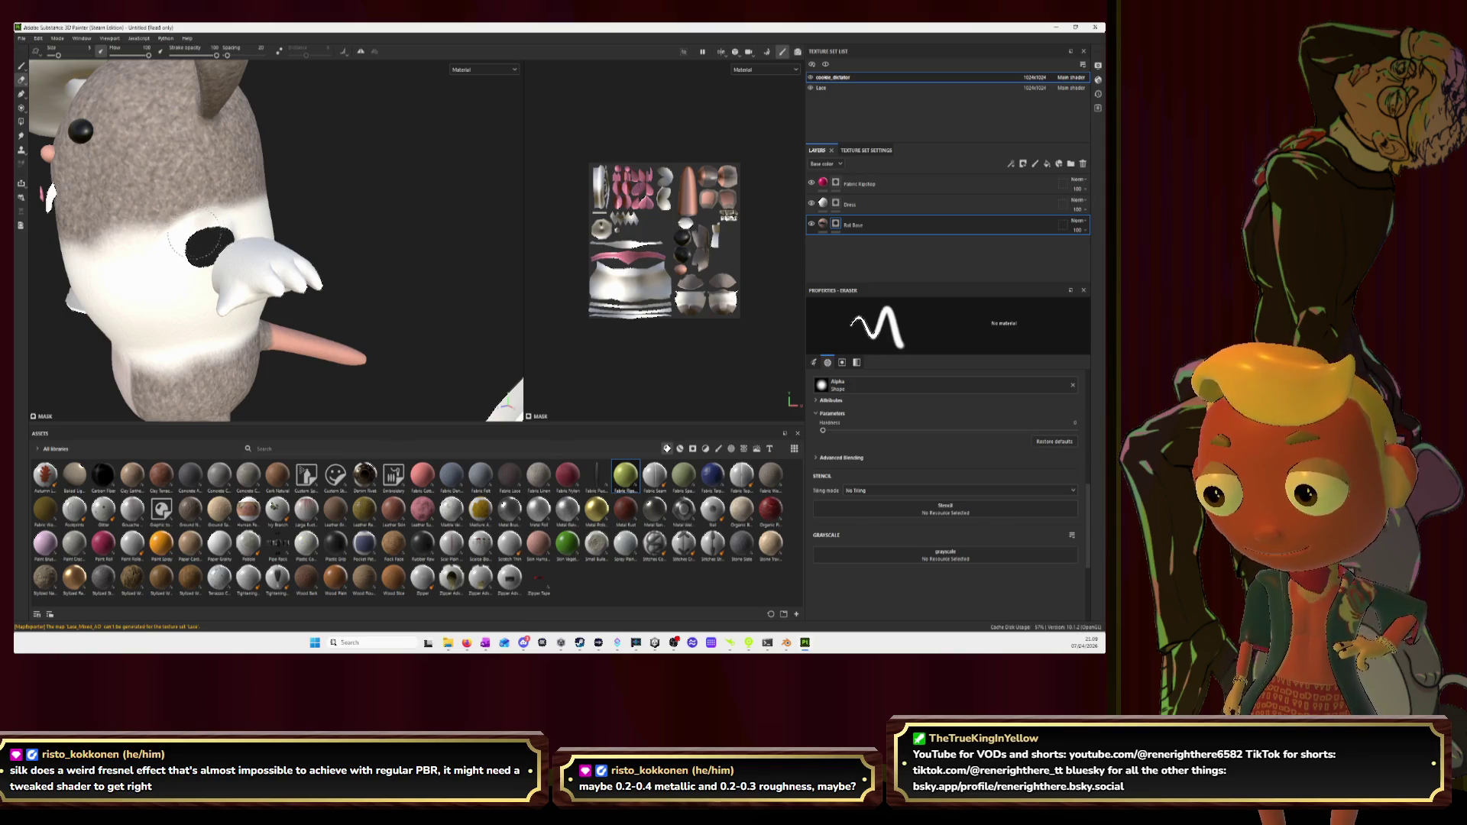
pyautogui.keyDown('alt'); pyautogui.moveTo(199, 232); pyautogui.dragTo(336, 224); pyautogui.keyUp('alt')
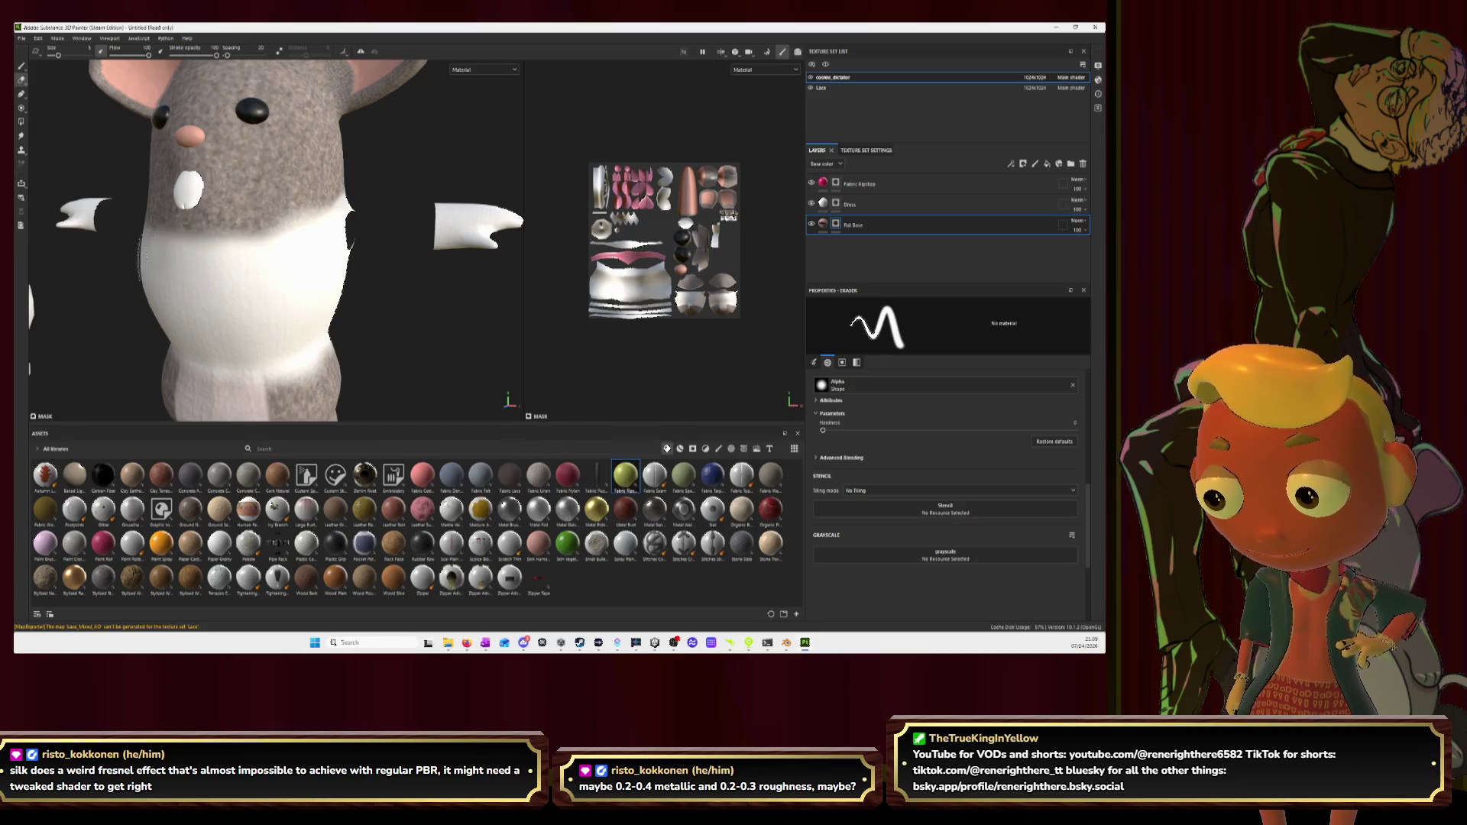
pyautogui.keyDown('alt'); pyautogui.moveTo(171, 260); pyautogui.dragTo(276, 268); pyautogui.keyUp('alt')
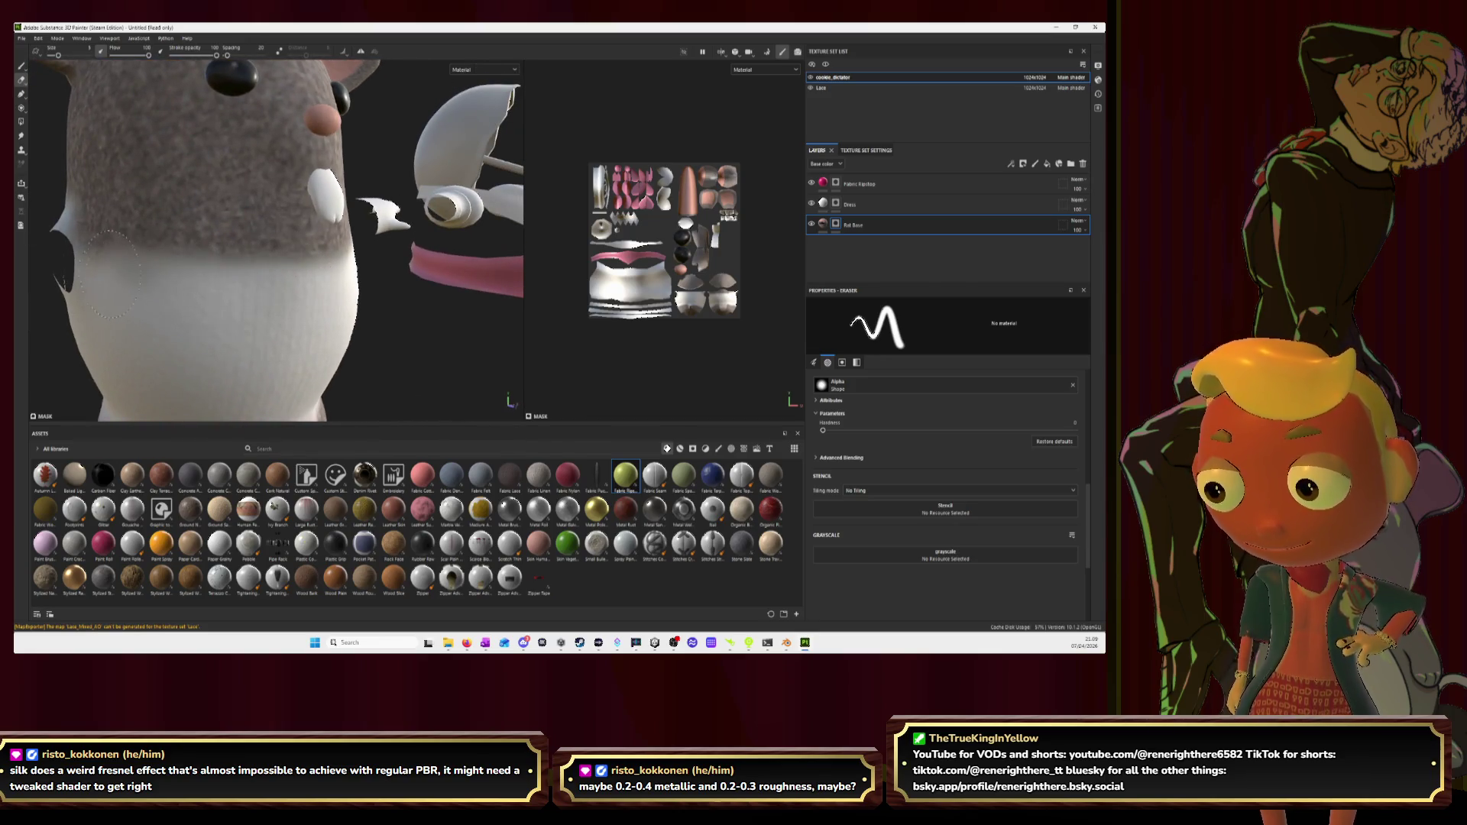
pyautogui.keyDown('alt'); pyautogui.moveTo(113, 289); pyautogui.dragTo(364, 284); pyautogui.keyUp('alt')
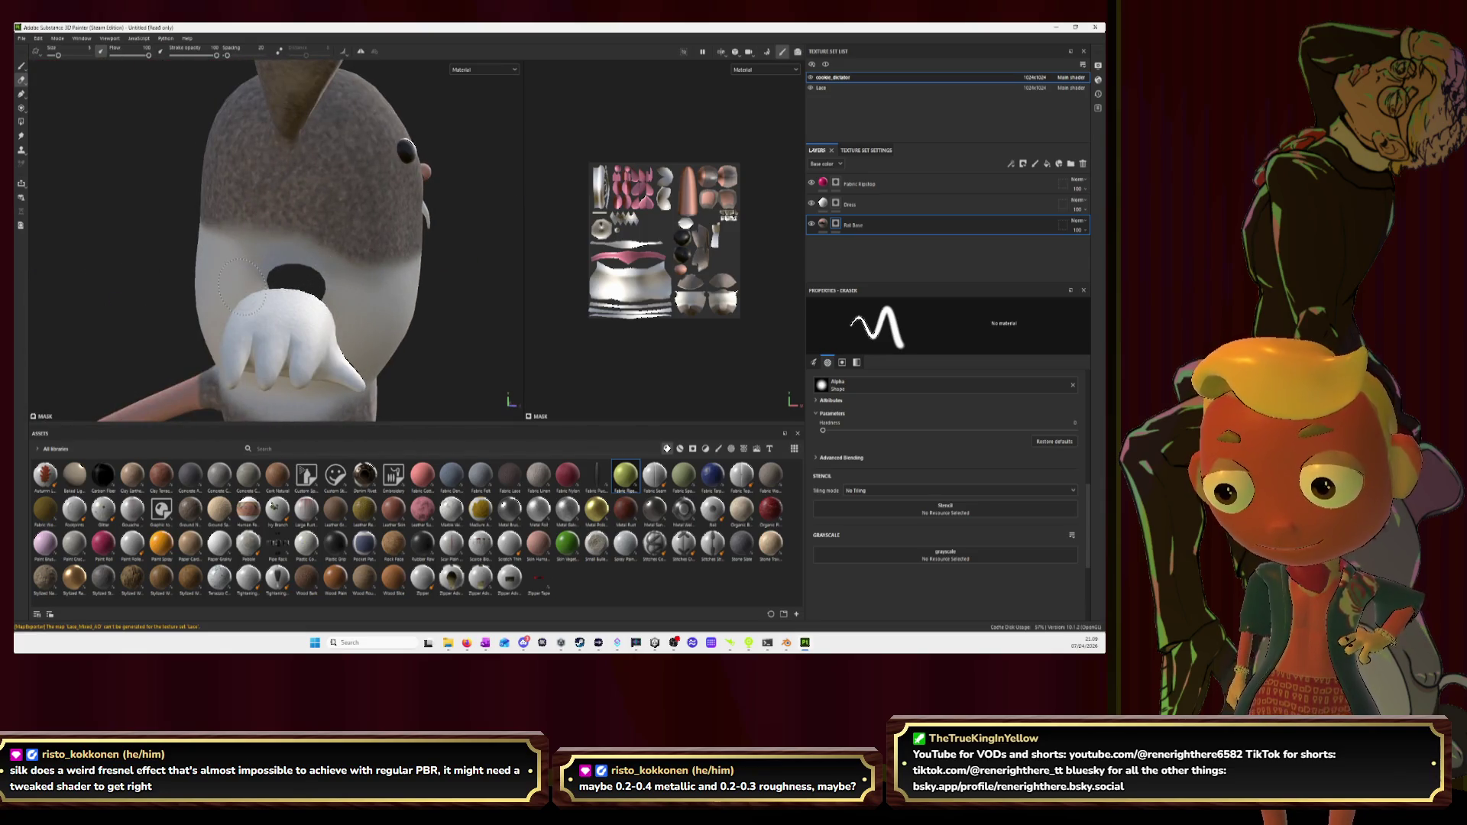
pyautogui.keyDown('alt'); pyautogui.moveTo(244, 287); pyautogui.dragTo(379, 286); pyautogui.keyUp('alt')
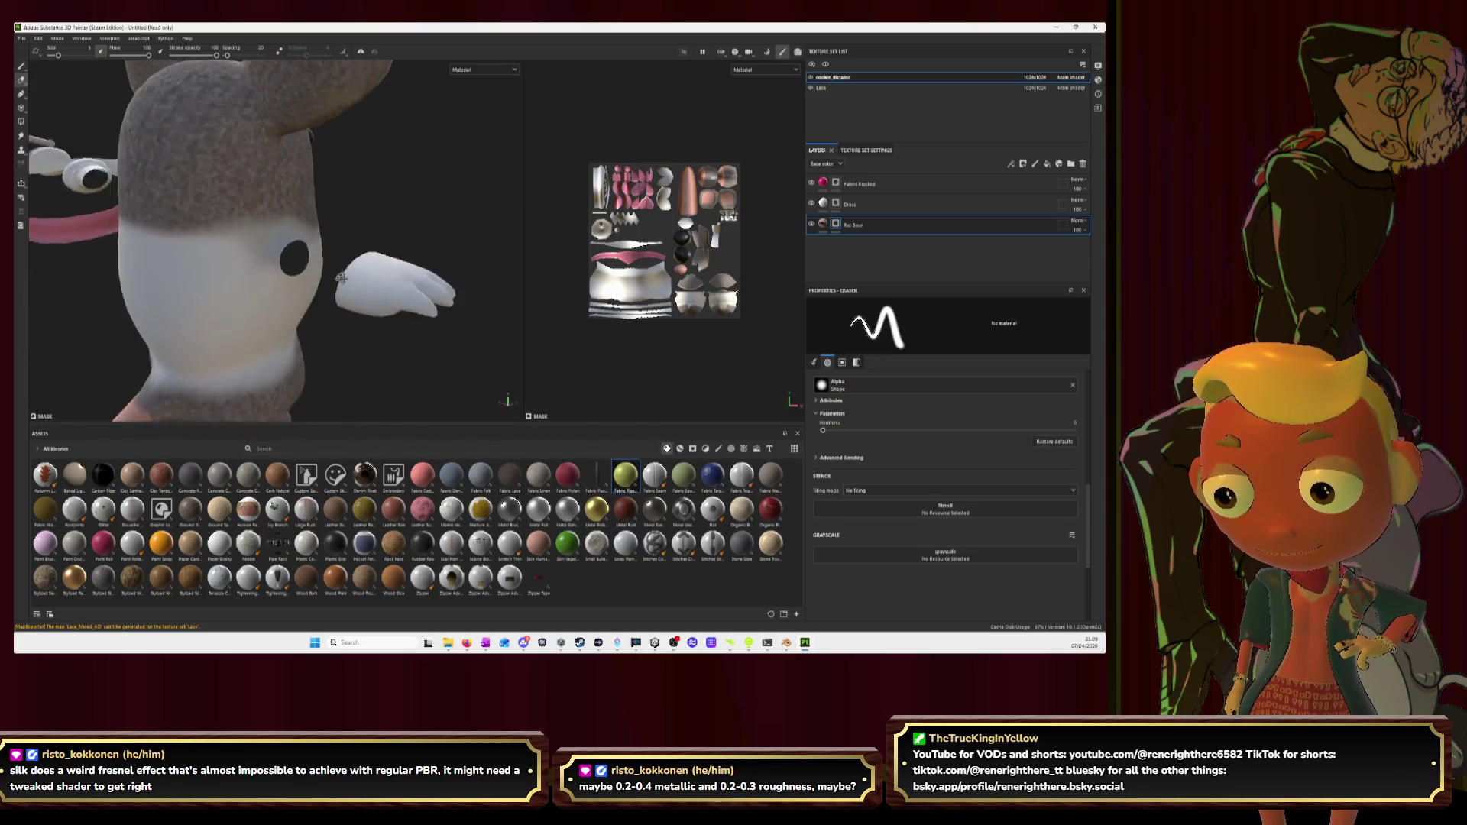
pyautogui.click(848, 203)
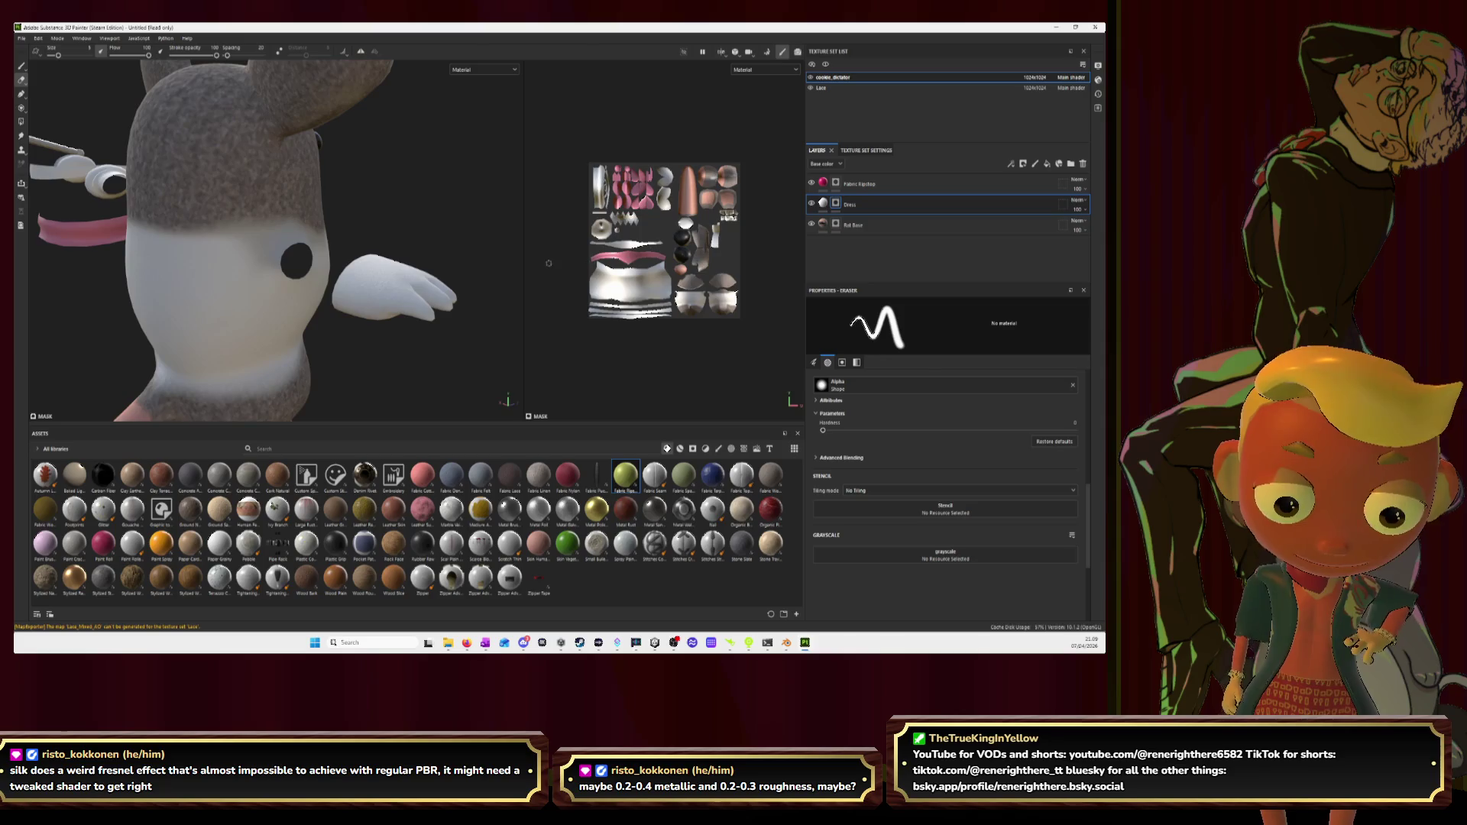
pyautogui.moveTo(288, 263); pyautogui.dragTo(287, 312)
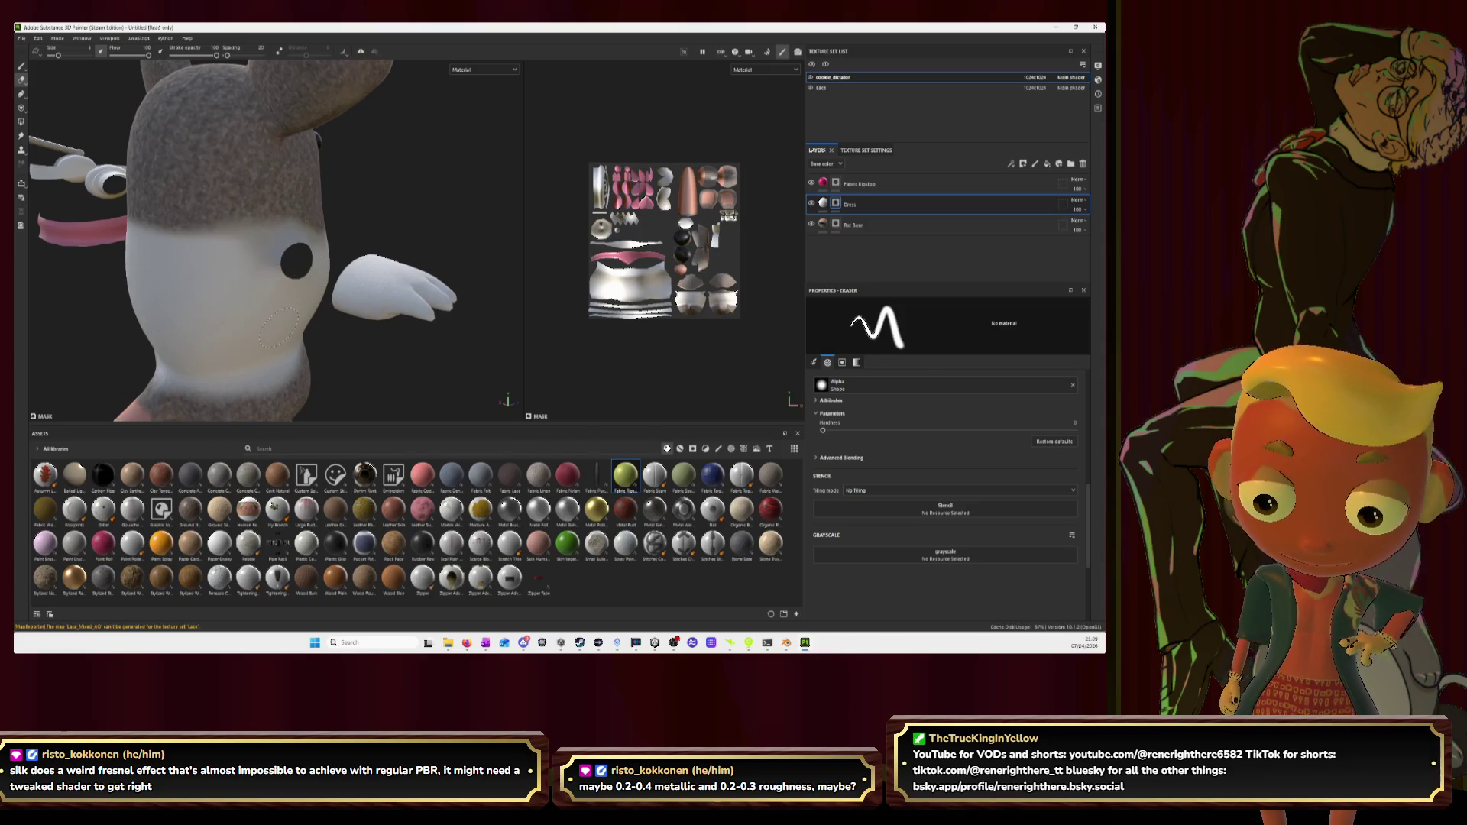
pyautogui.scroll(3, 917, 395)
pyautogui.scroll(3, 917, 399)
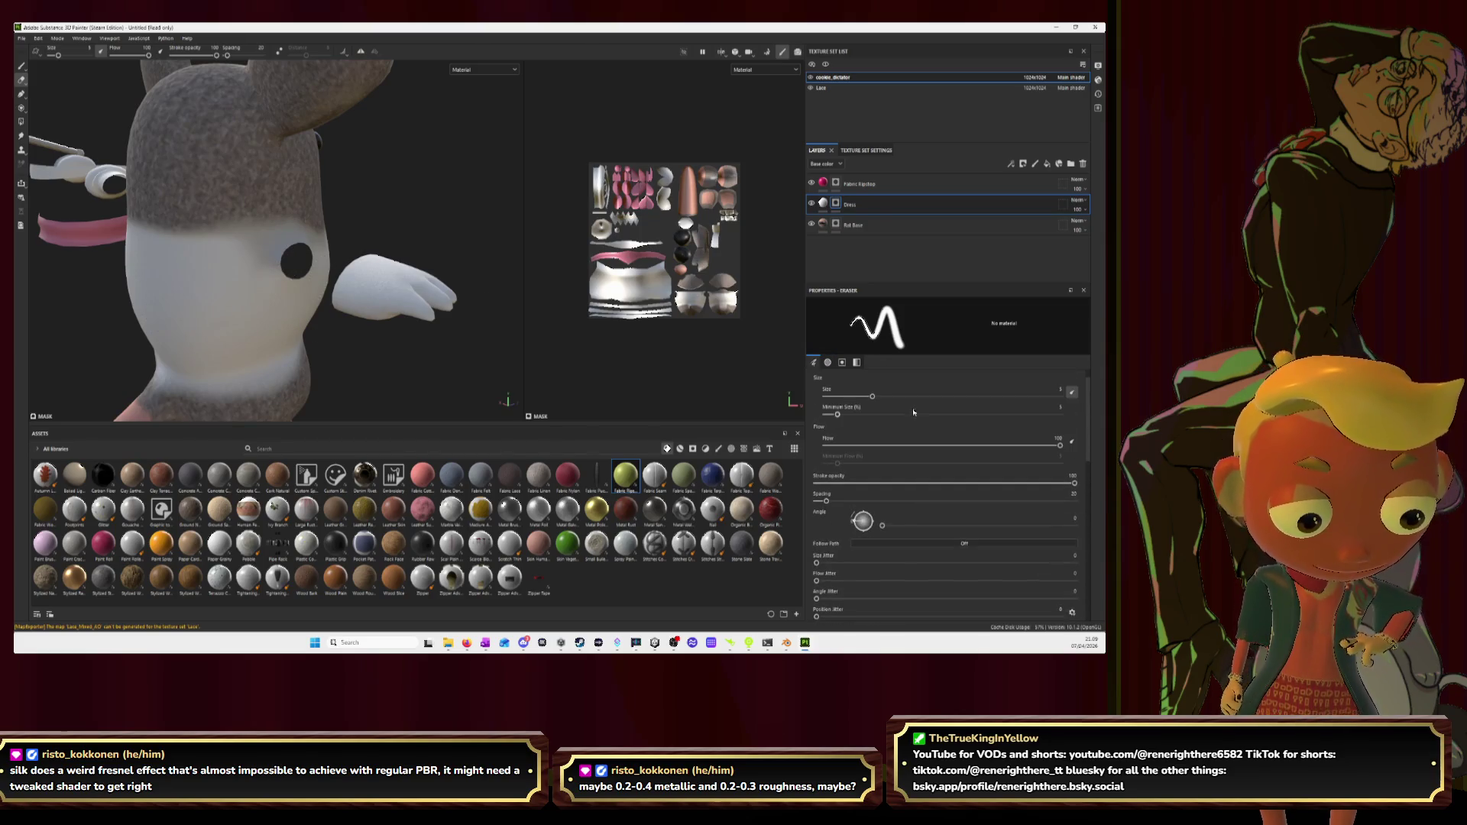
pyautogui.scroll(2, 918, 399)
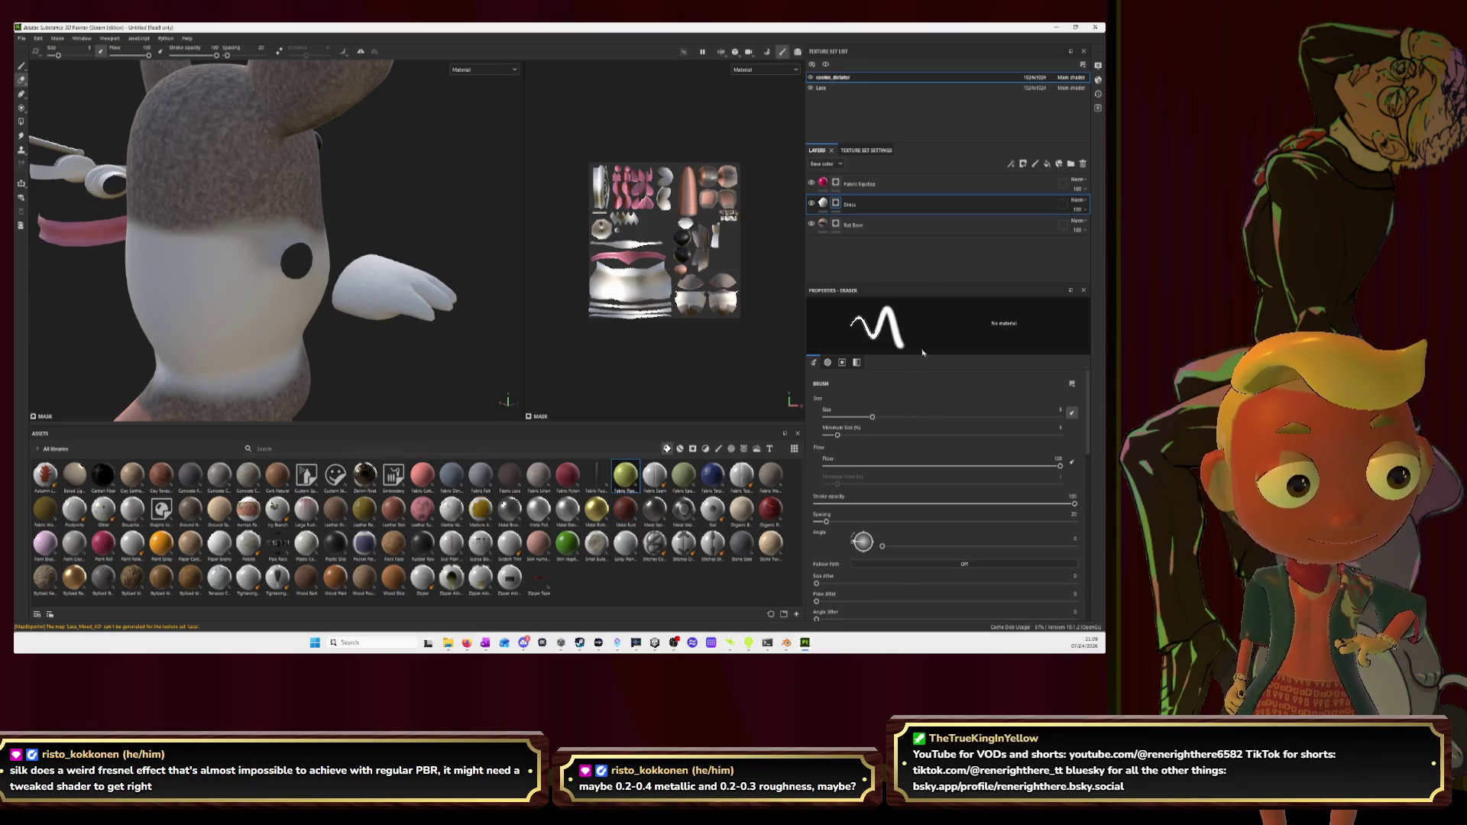
pyautogui.scroll(-4, 917, 402)
pyautogui.scroll(-3, 912, 431)
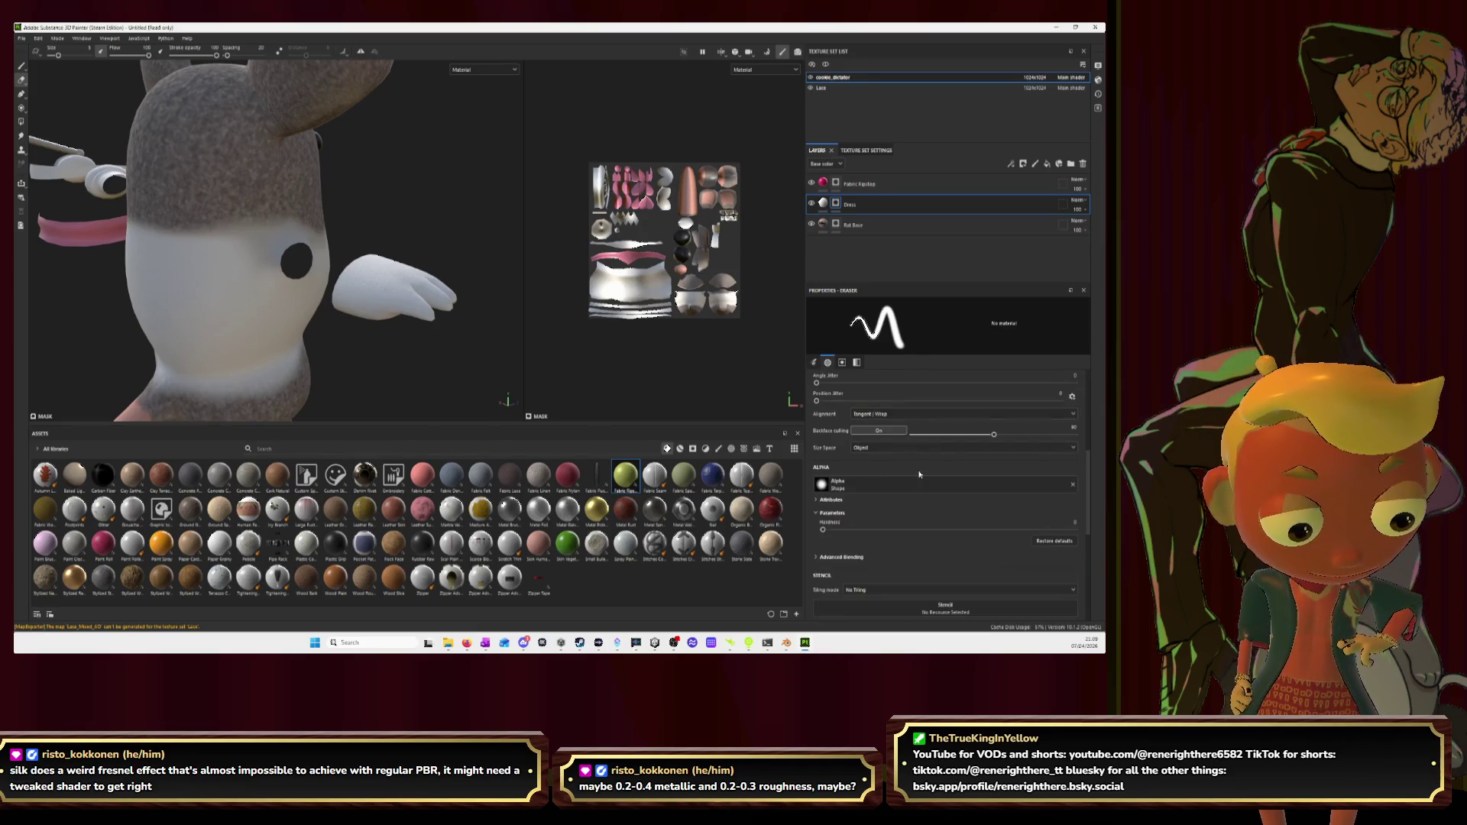
pyautogui.scroll(-2, 919, 472)
pyautogui.scroll(-2, 921, 471)
pyautogui.scroll(4, 919, 470)
pyautogui.scroll(4, 921, 469)
pyautogui.scroll(3, 920, 469)
pyautogui.scroll(-3, 304, 259)
pyautogui.scroll(-3, 329, 244)
pyautogui.scroll(-2, 264, 245)
pyautogui.scroll(-2, 189, 243)
pyautogui.scroll(2, 336, 247)
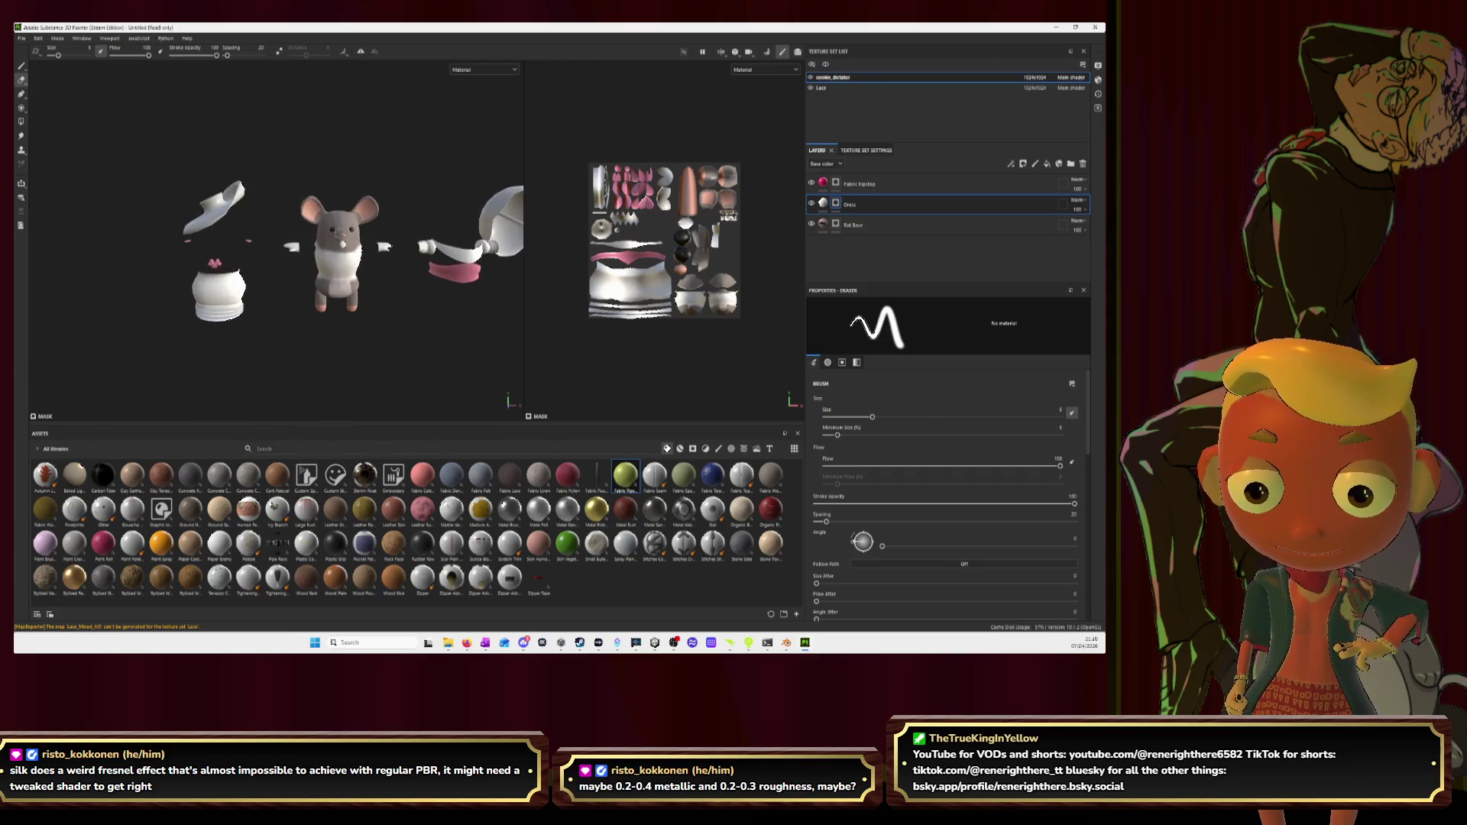
# Re-centre the textured parts in view and switch over to Blender
pyautogui.moveTo(390, 243); pyautogui.dragTo(373, 248, button='middle')
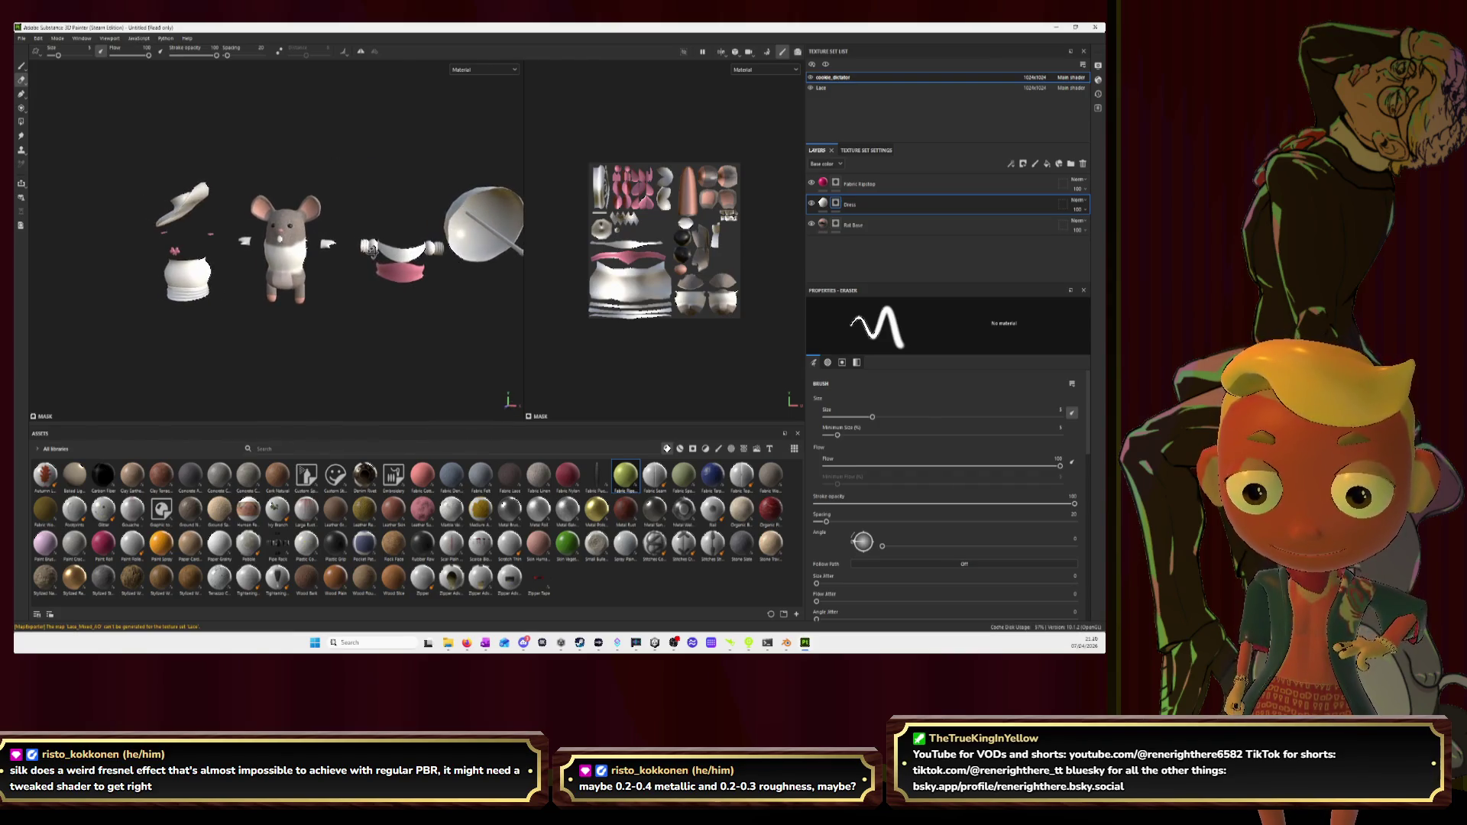
pyautogui.hotkey('alt', 'Tab')
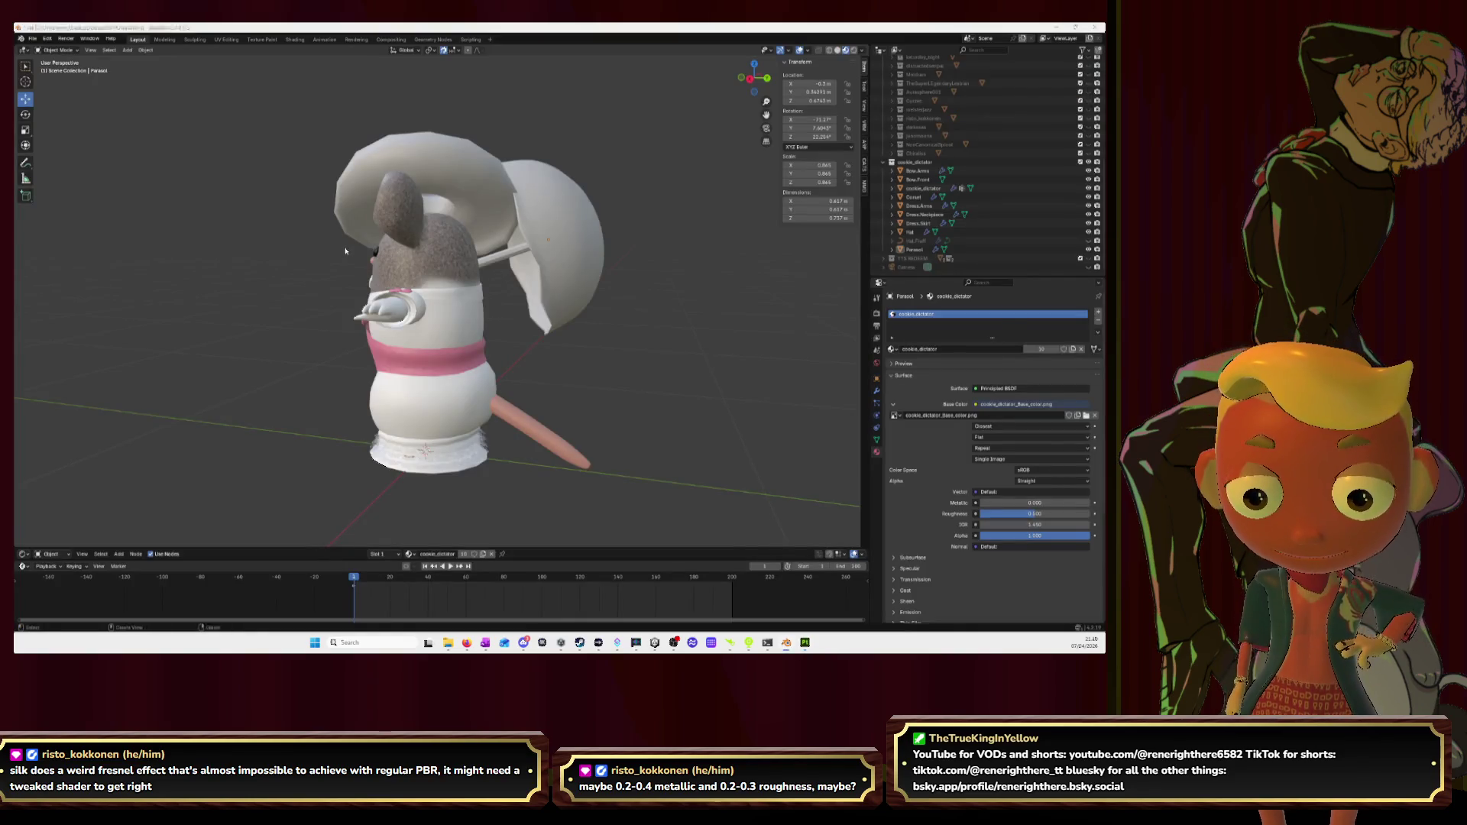
# Export the texture maps via File > Export Textures, then return to Blender
pyautogui.hotkey('alt', 'Tab')
pyautogui.click(22, 38)
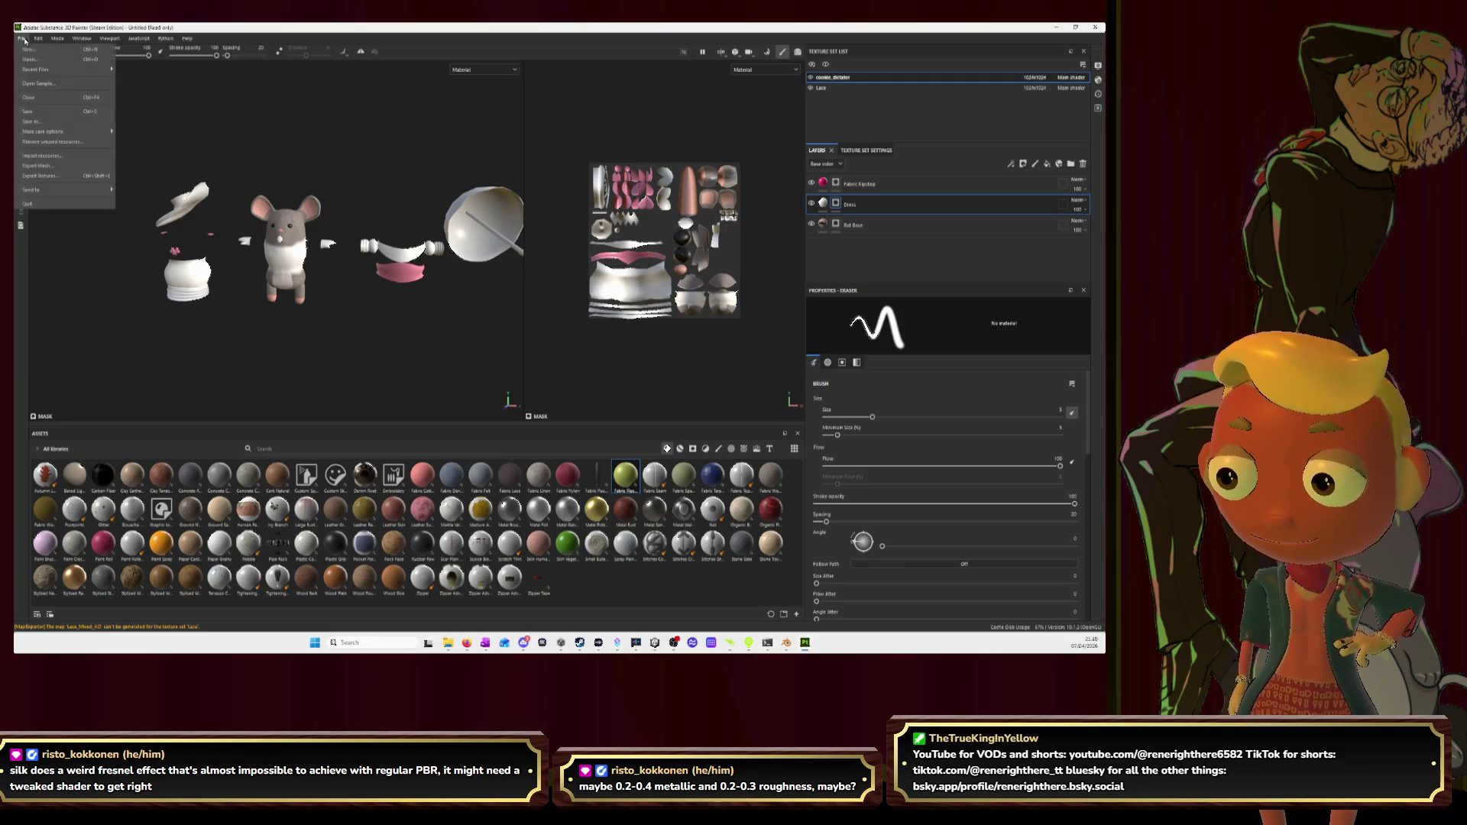
pyautogui.click(52, 175)
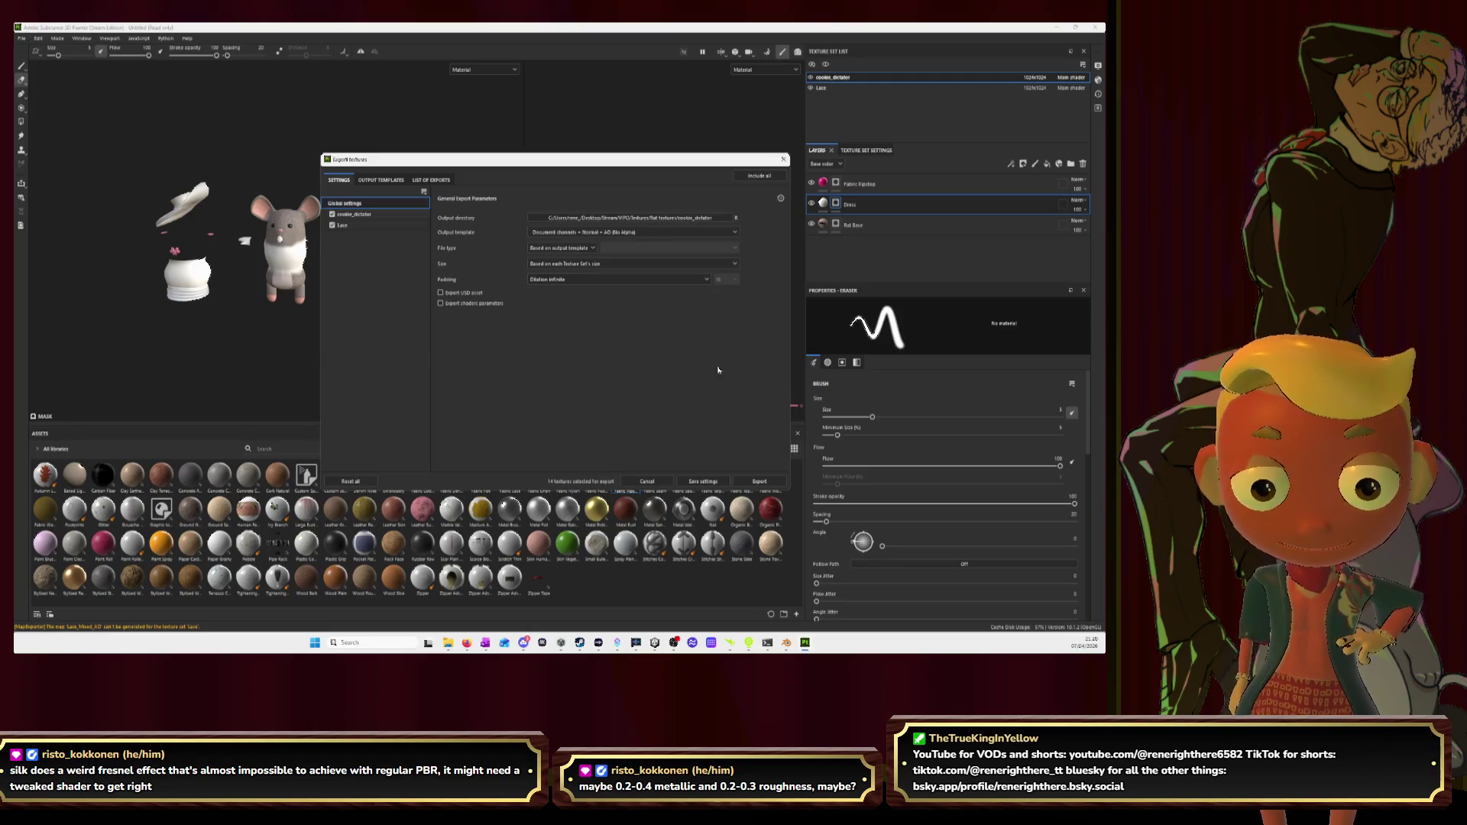
pyautogui.click(760, 482)
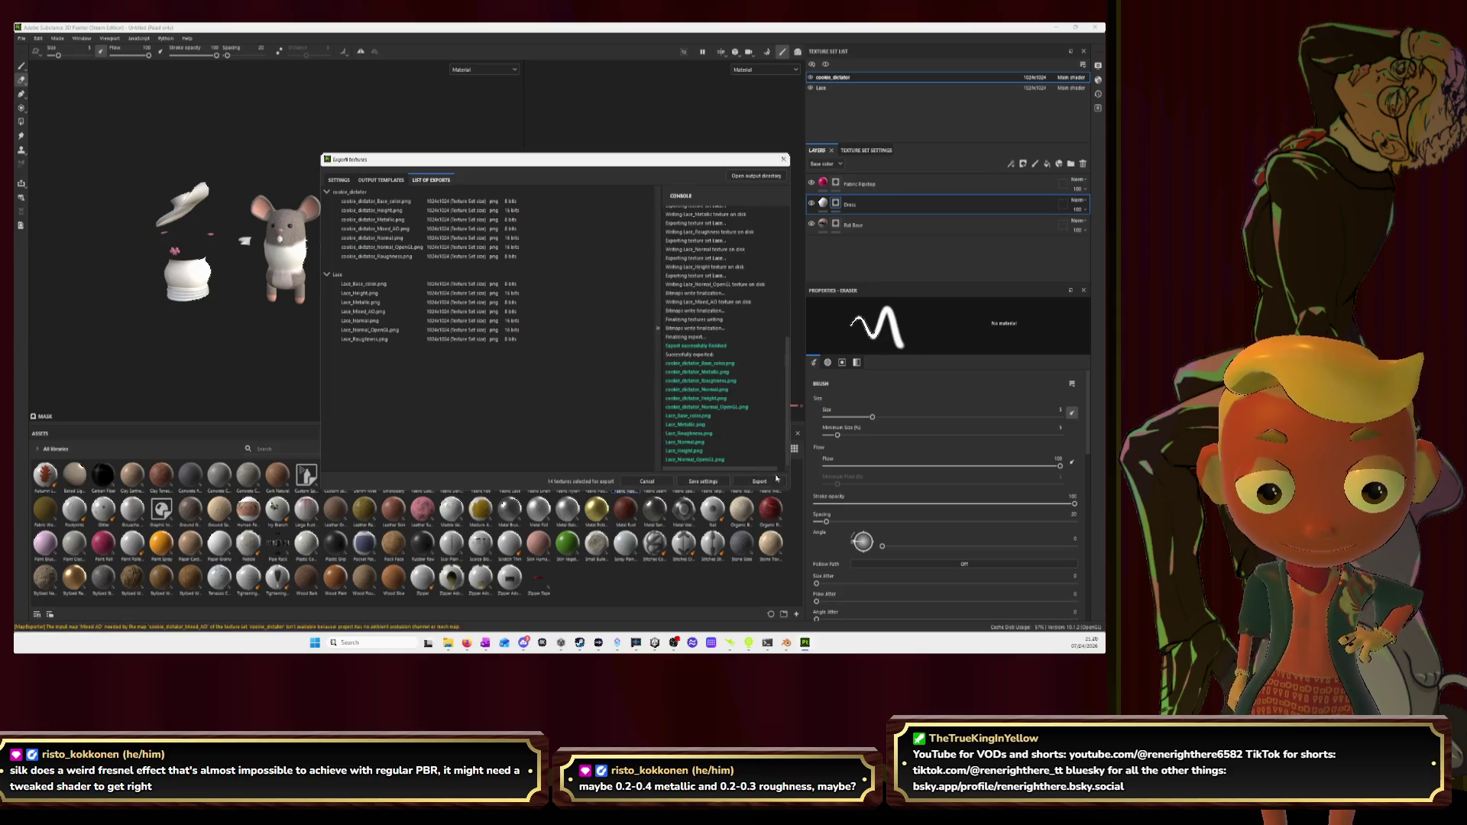
pyautogui.click(666, 483)
pyautogui.hotkey('alt', 'Tab')
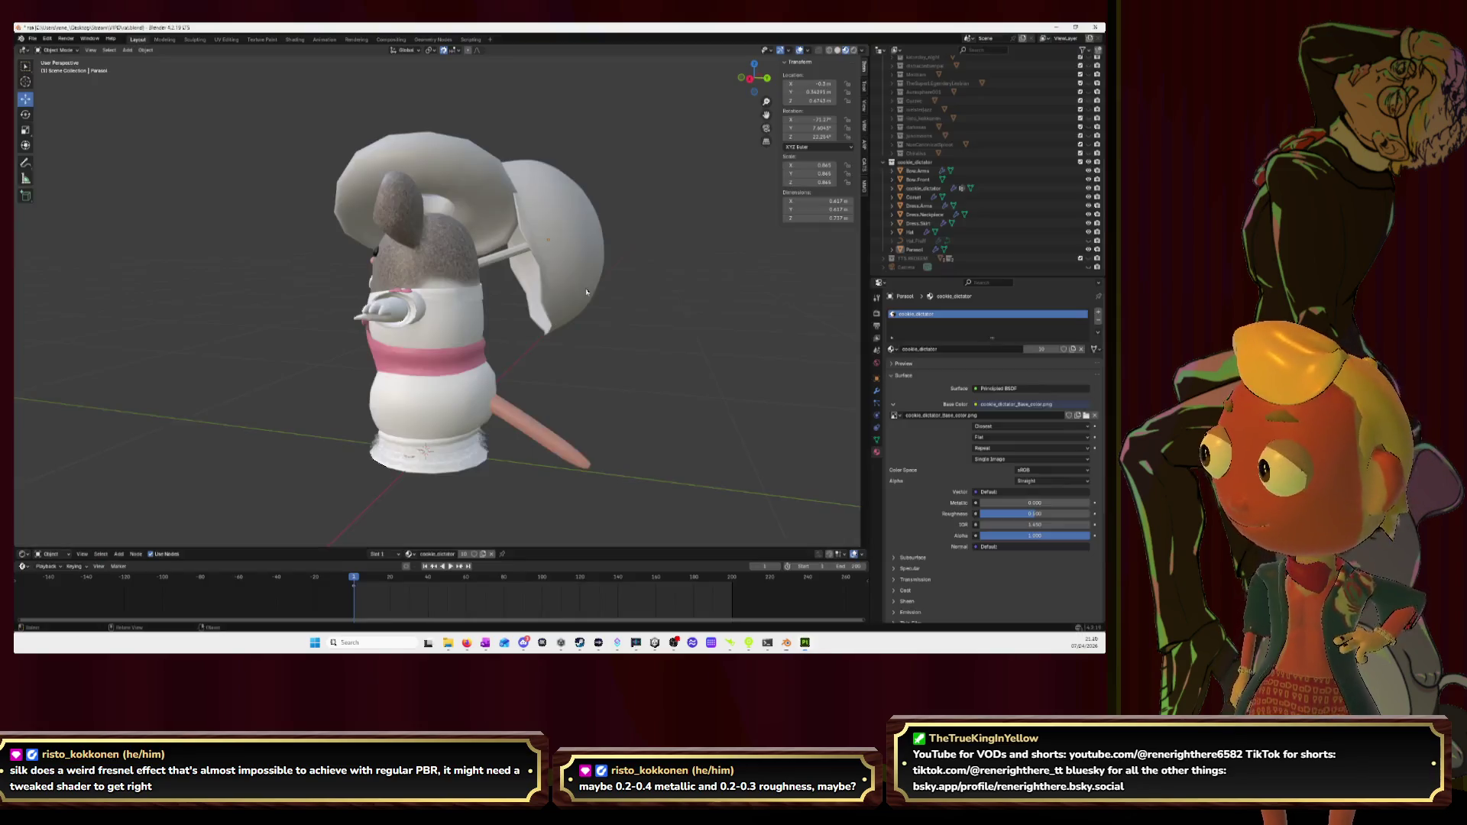
# Close the File View, inspect the textured mouse from several angles, and select the Dress.Skirt mesh
pyautogui.click(1087, 416)
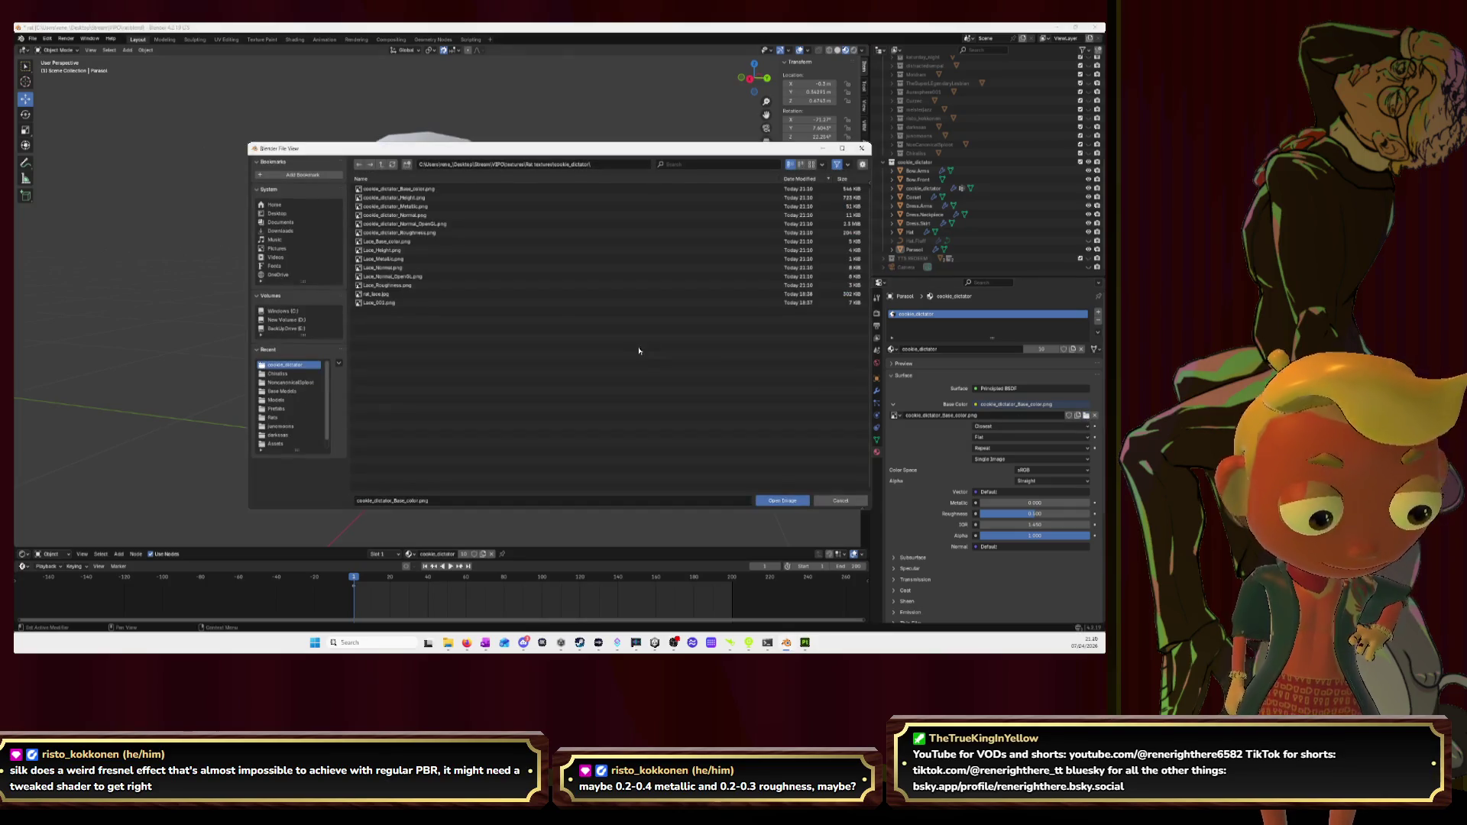
pyautogui.click(782, 501)
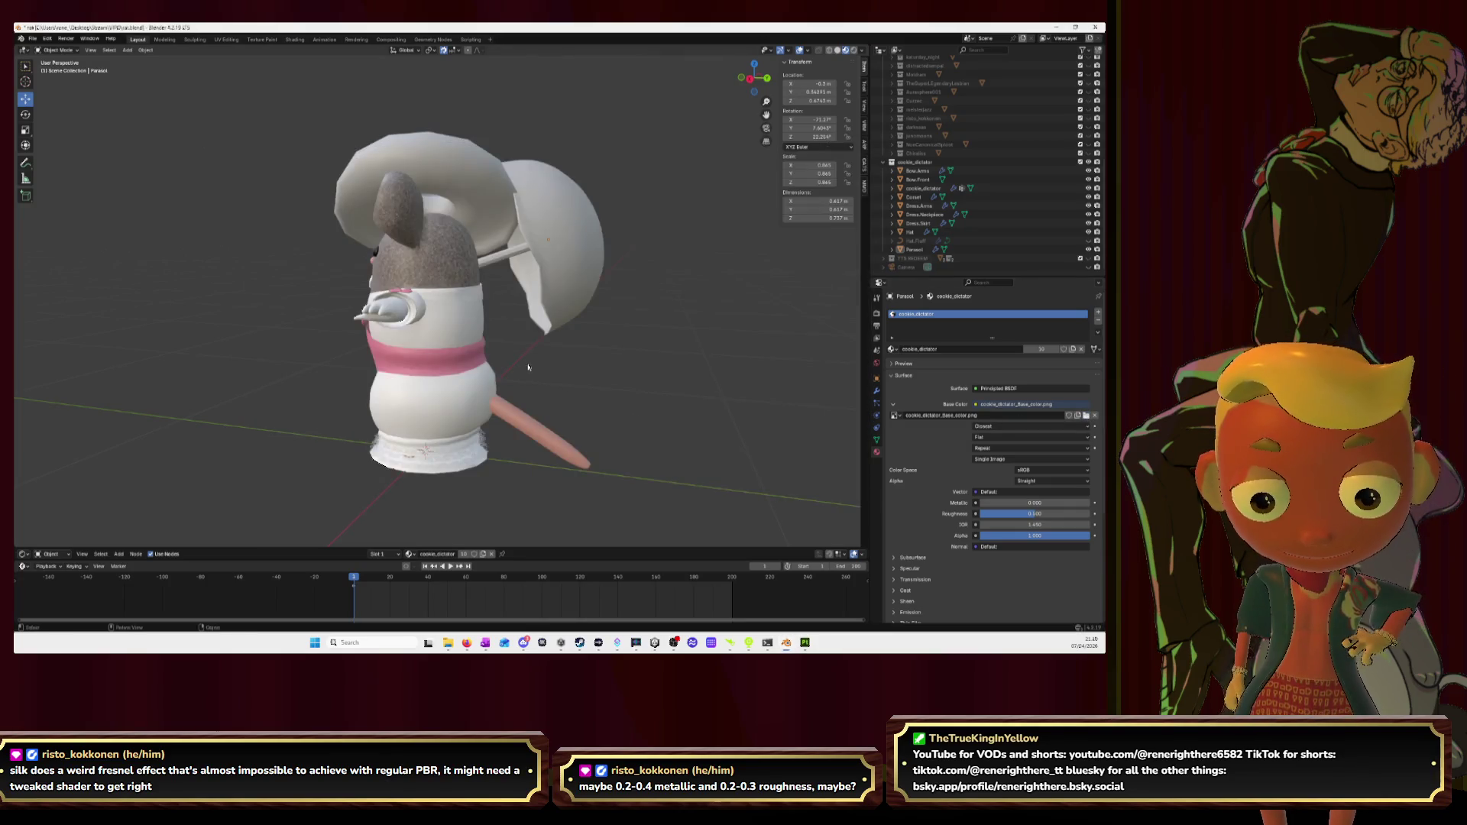
pyautogui.moveTo(421, 320)
pyautogui.mouseDown(button='middle')
pyautogui.moveTo(603, 293)
pyautogui.moveTo(629, 252)
pyautogui.mouseUp(button='middle')
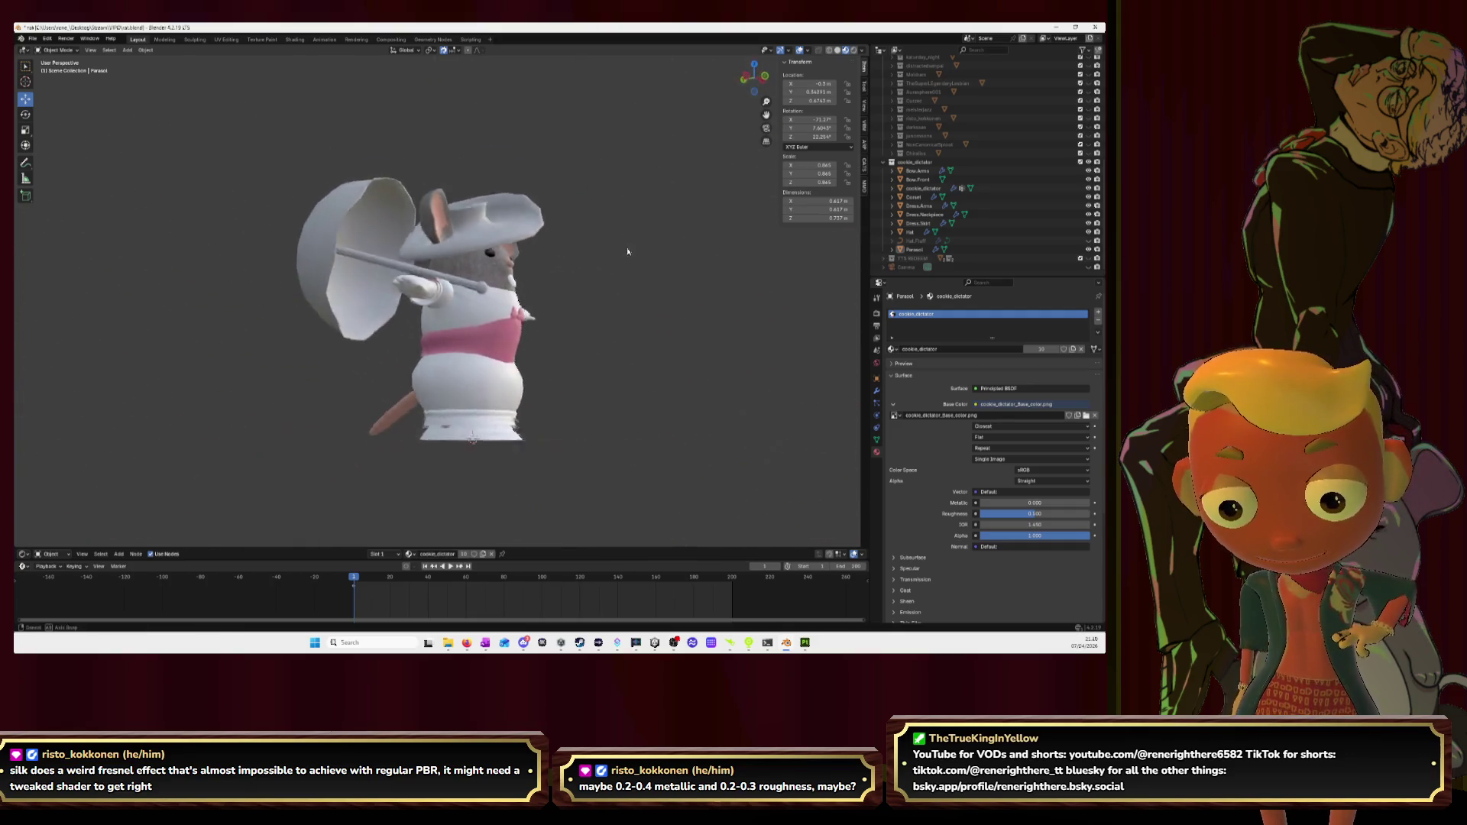
pyautogui.scroll(3, 630, 252)
pyautogui.scroll(3, 624, 310)
pyautogui.moveTo(625, 311); pyautogui.dragTo(606, 272, button='middle')
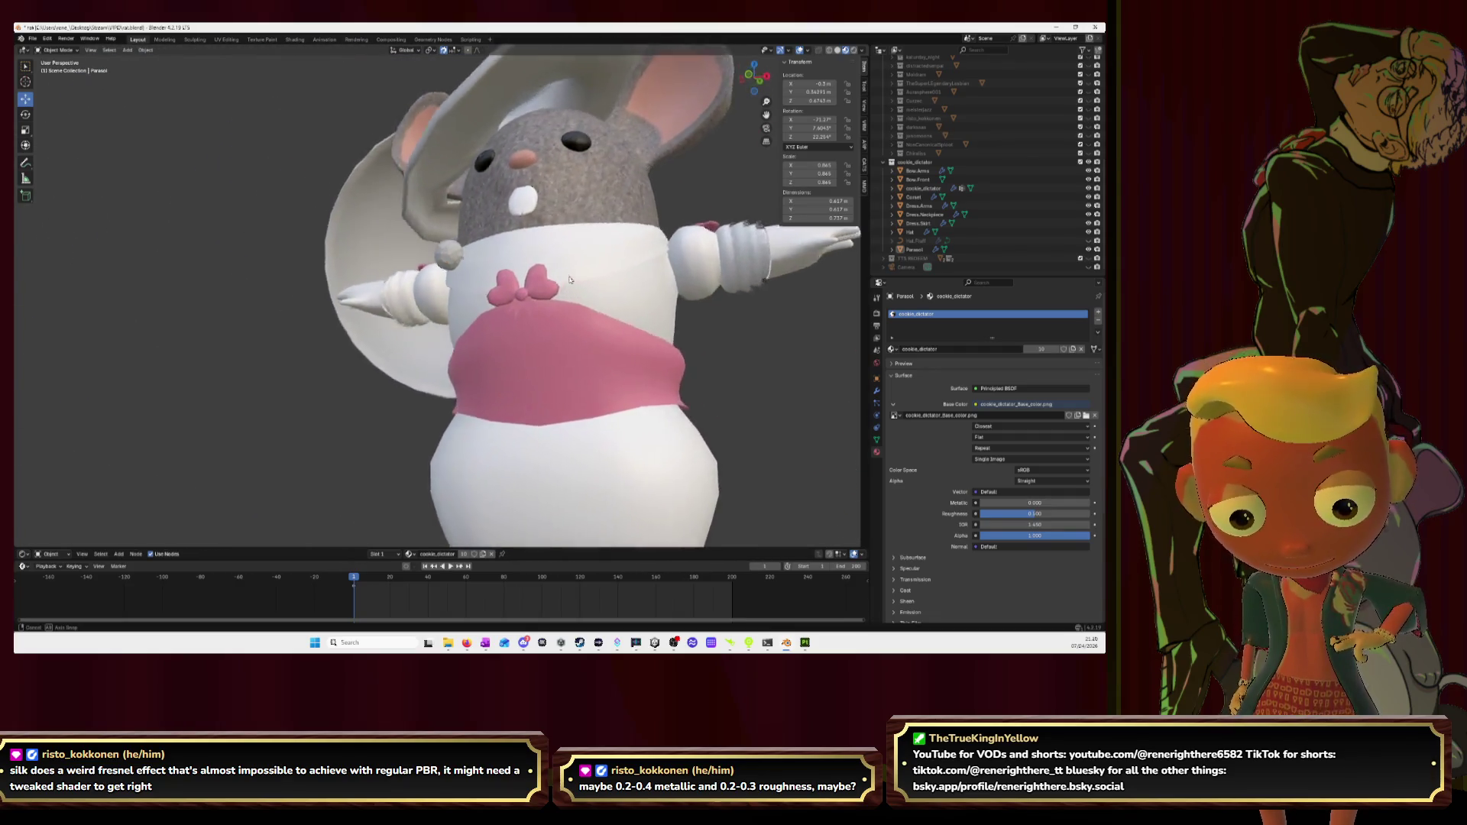
pyautogui.moveTo(606, 273)
pyautogui.mouseDown(button='middle')
pyautogui.moveTo(577, 276)
pyautogui.moveTo(552, 251)
pyautogui.moveTo(525, 327)
pyautogui.mouseUp(button='middle')
pyautogui.scroll(-4, 577, 277)
pyautogui.moveTo(615, 376)
pyautogui.mouseDown(button='middle')
pyautogui.moveTo(643, 304)
pyautogui.moveTo(482, 326)
pyautogui.moveTo(773, 195)
pyautogui.moveTo(734, 161)
pyautogui.mouseUp(button='middle')
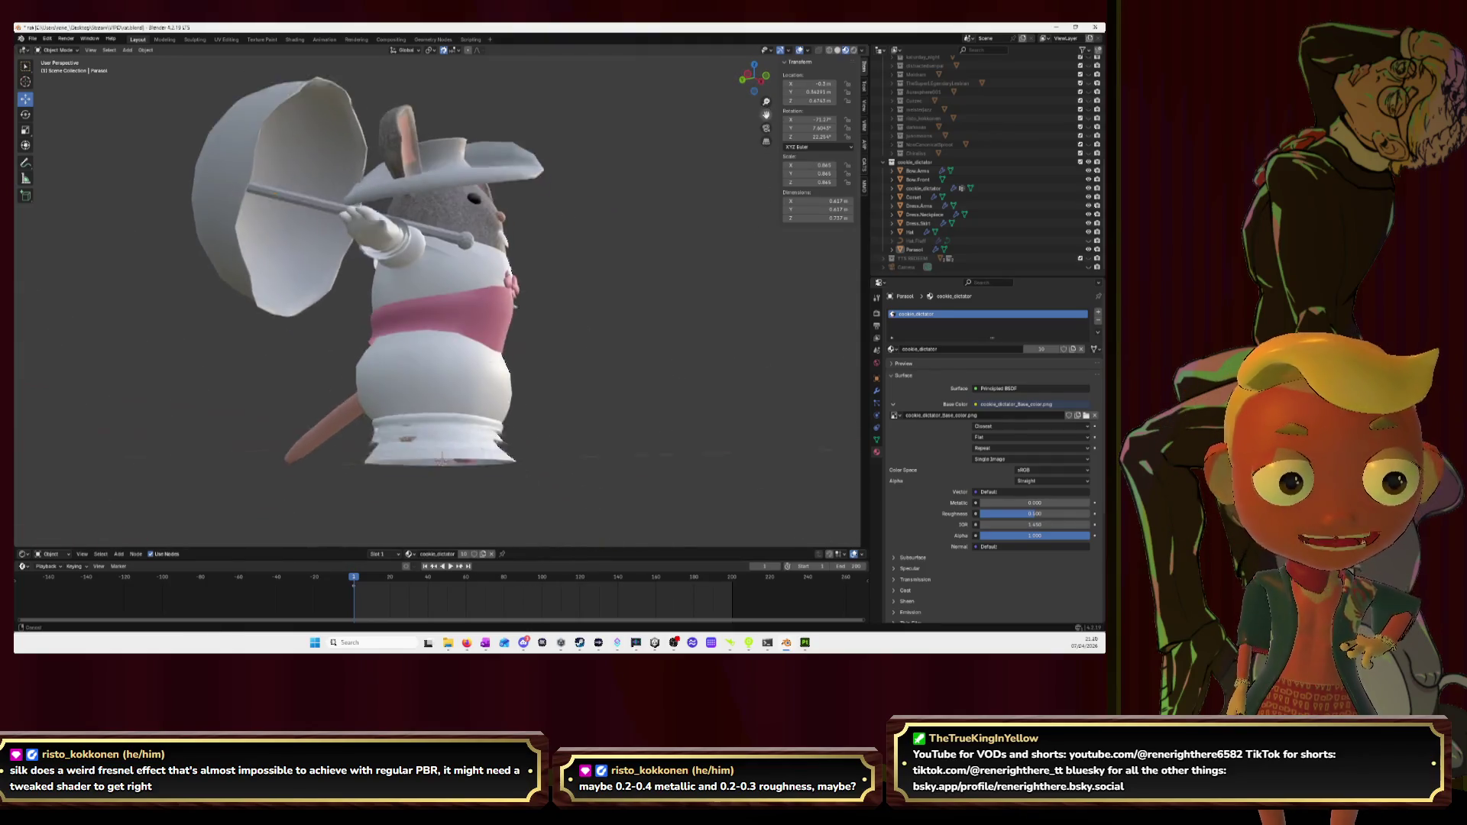
pyautogui.scroll(2, 572, 524)
pyautogui.click(422, 297)
# Enter Edit Mode on the skirt, select the hem edge loop and scale it outward
pyautogui.press('Tab')
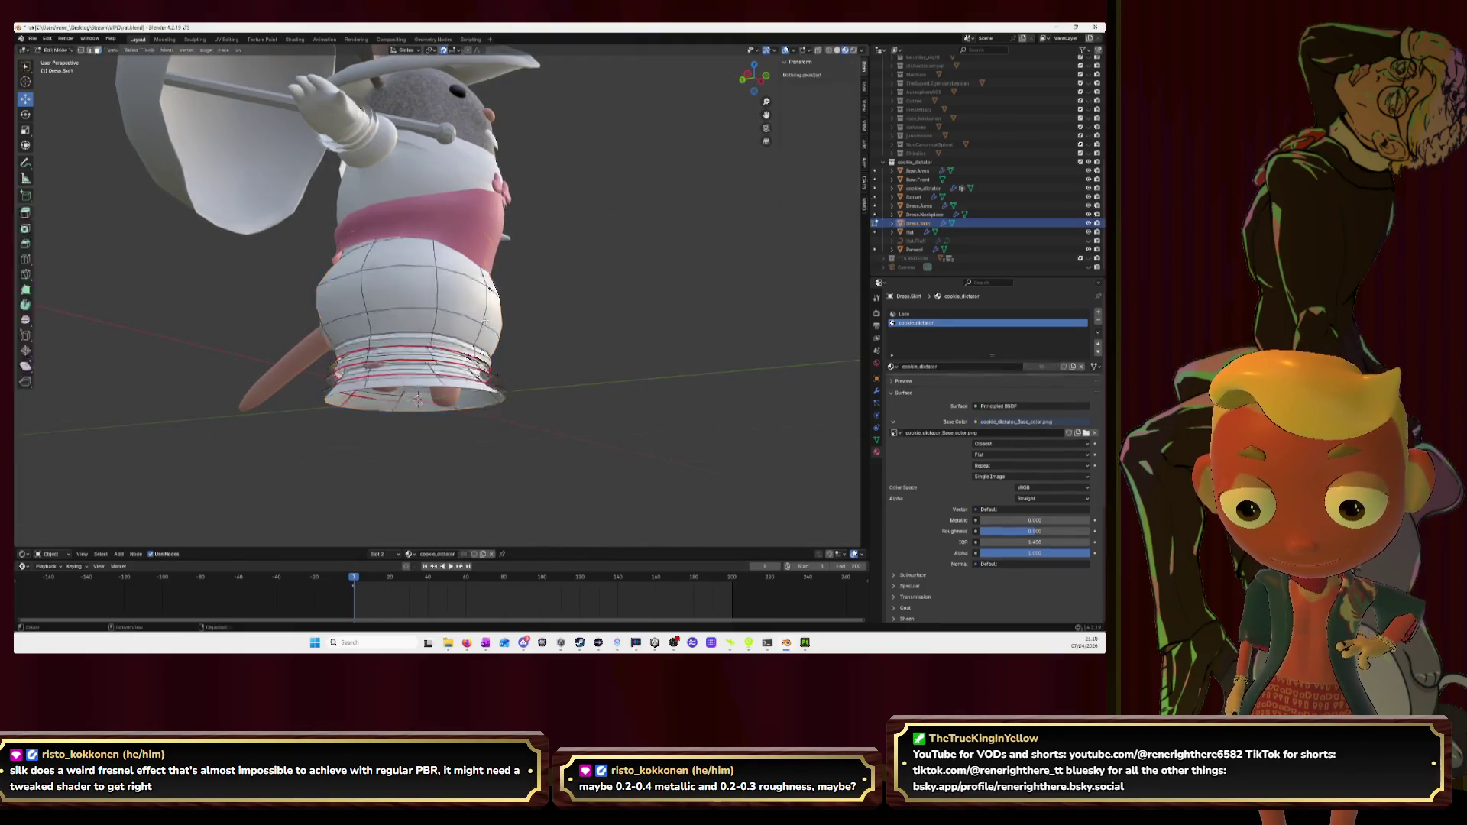
pyautogui.moveTo(422, 297); pyautogui.dragTo(406, 275, button='middle')
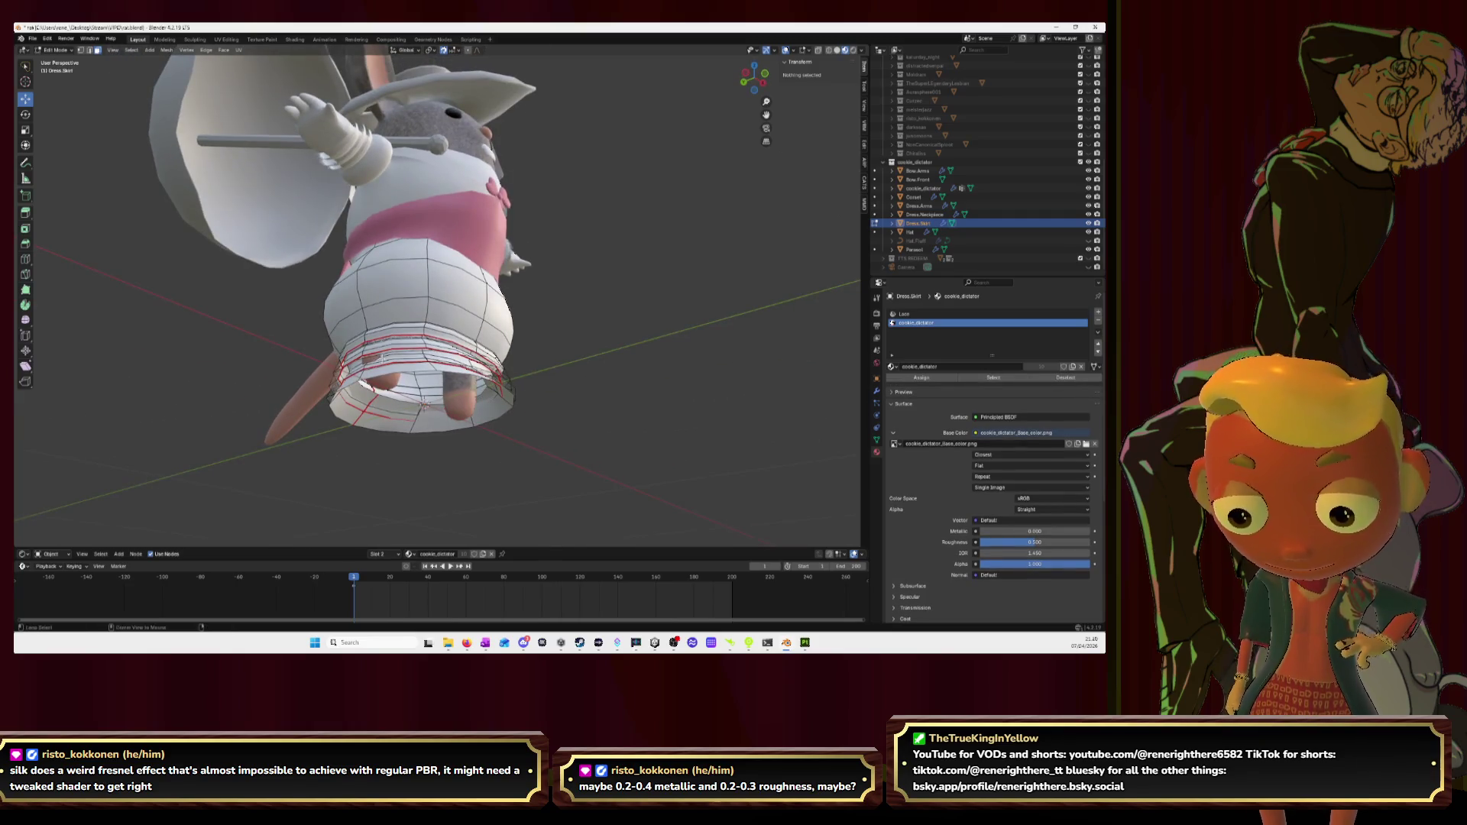
pyautogui.click(385, 316)
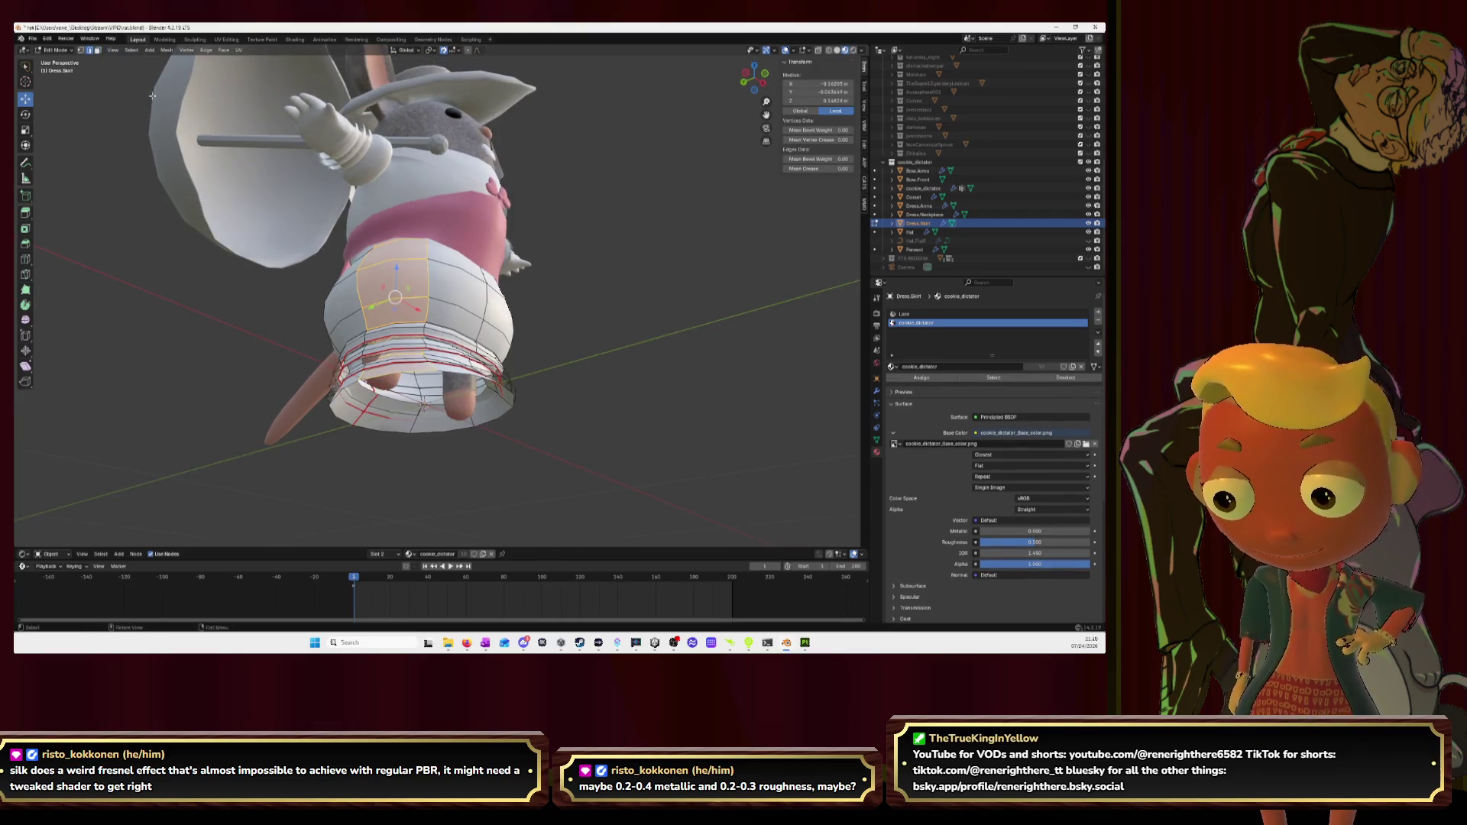
pyautogui.click(423, 379)
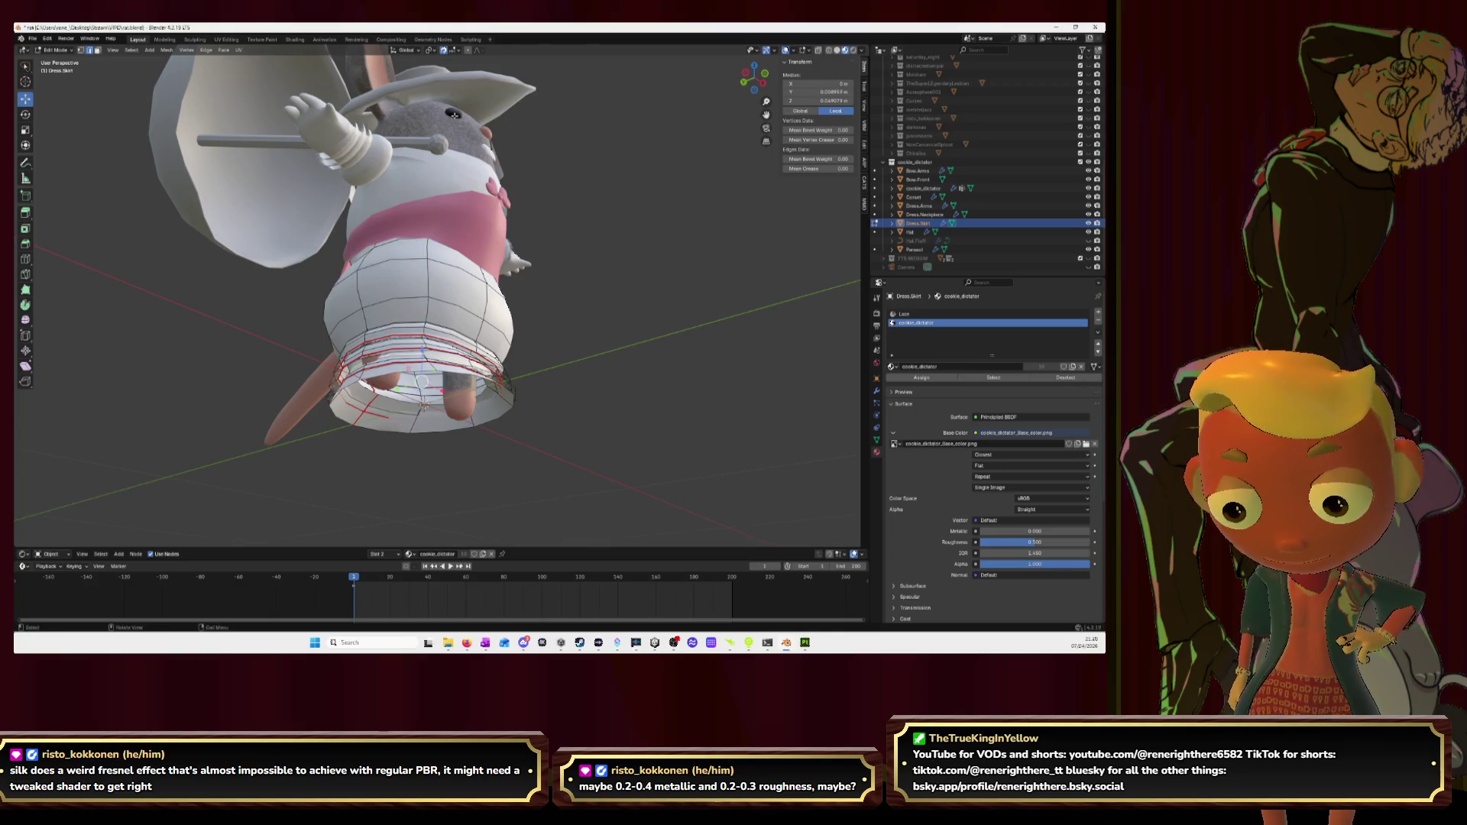
pyautogui.click(766, 76)
pyautogui.moveTo(625, 481); pyautogui.dragTo(625, 362, button='middle')
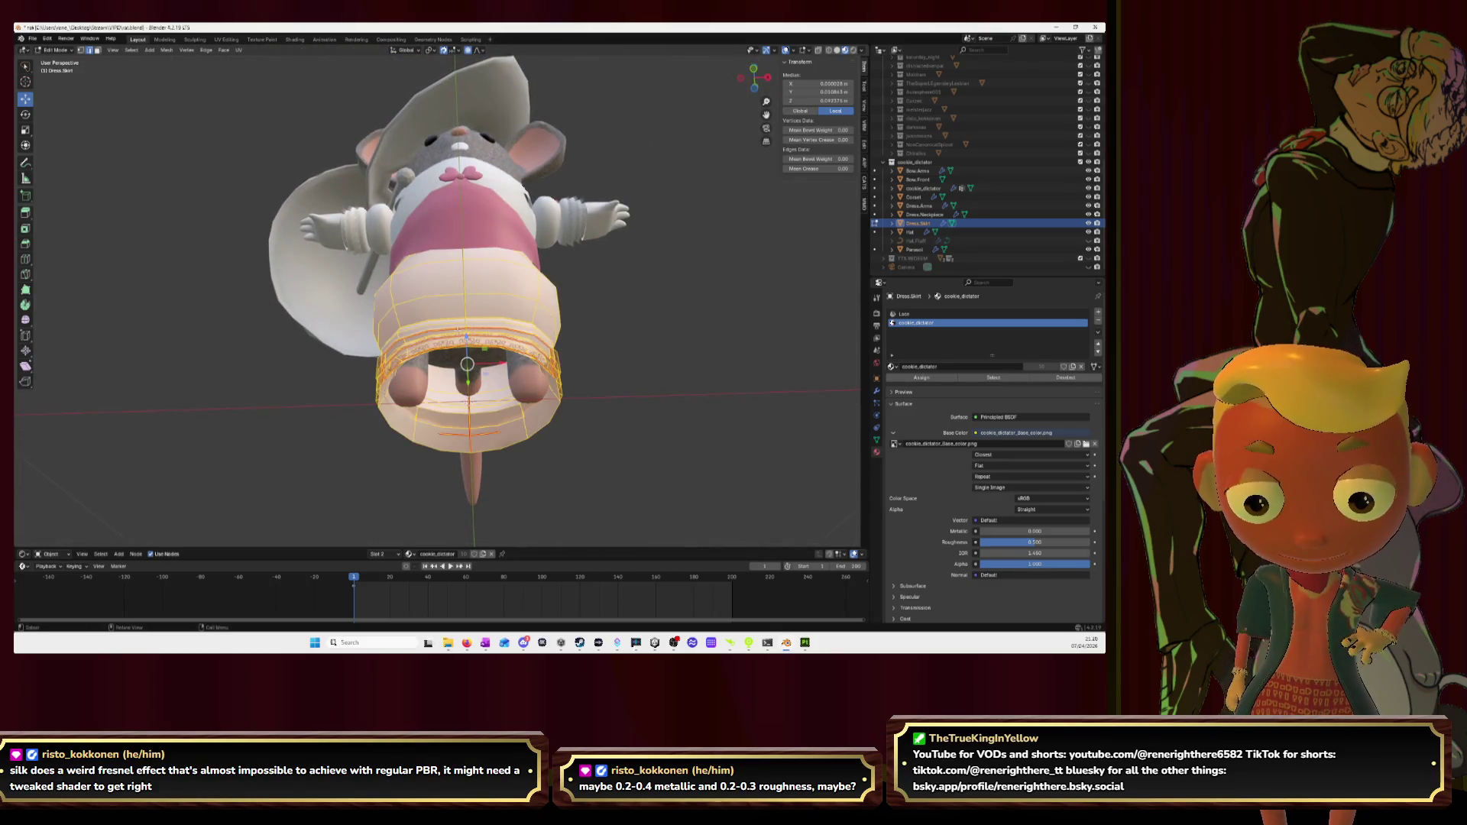
pyautogui.keyDown('alt'); pyautogui.click(389, 365); pyautogui.keyUp('alt')
pyautogui.press('s')
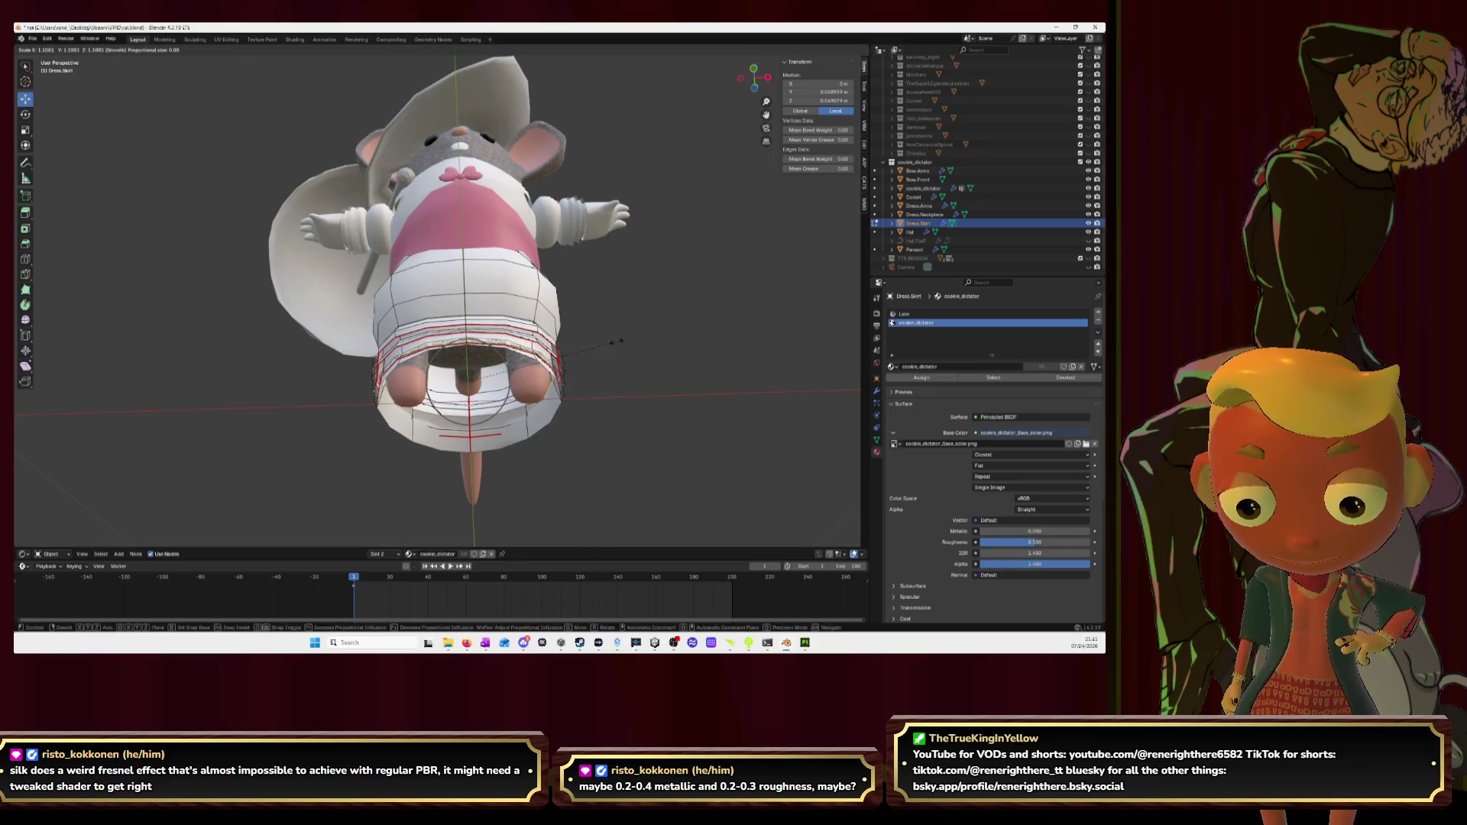
pyautogui.click(624, 339)
# Widen the bottom skirt loops further in front view so the hem flares out
pyautogui.press('KP_1')
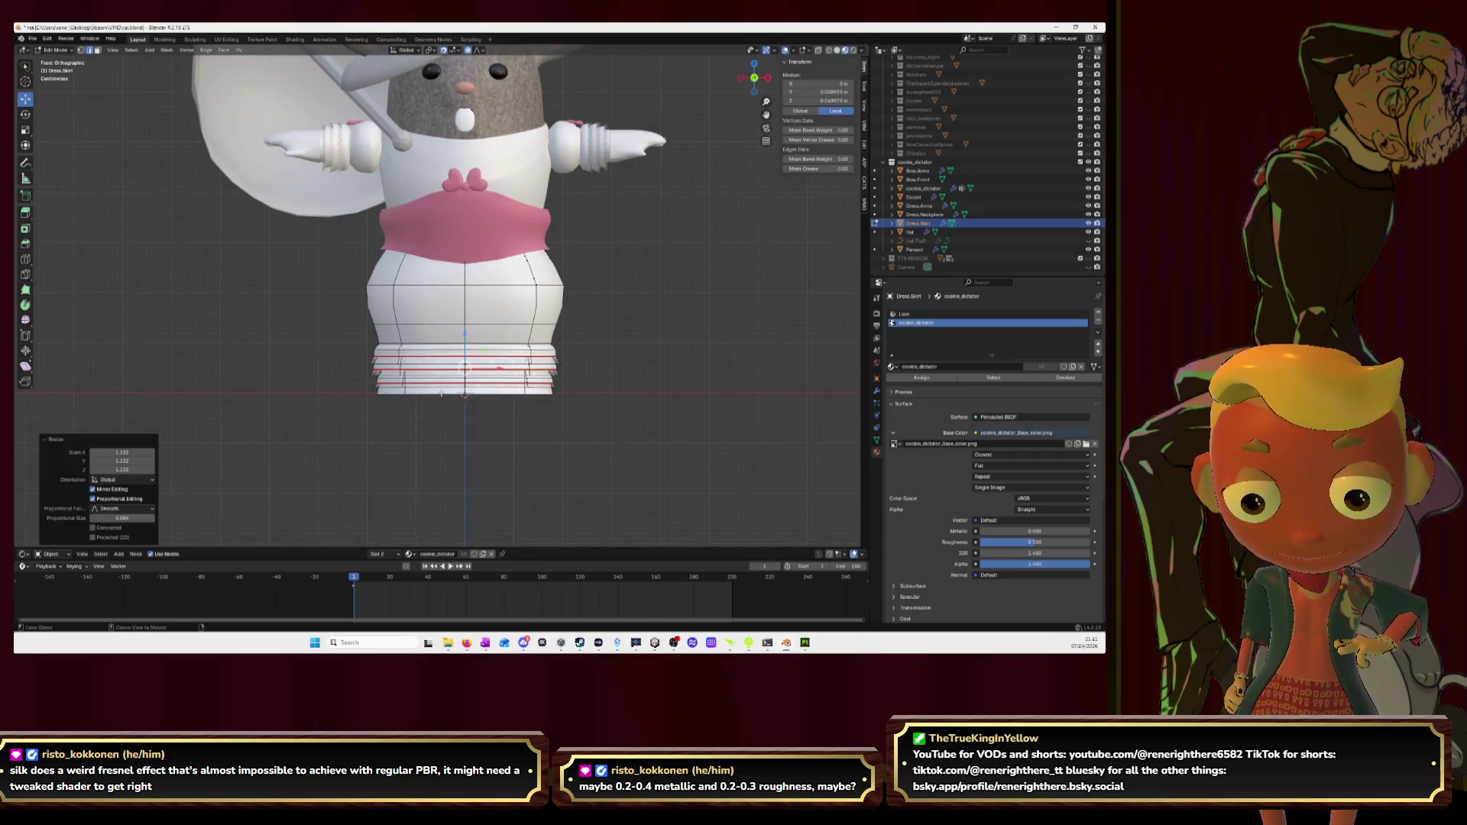
pyautogui.press('g')
pyautogui.press('z')
pyautogui.press('s')
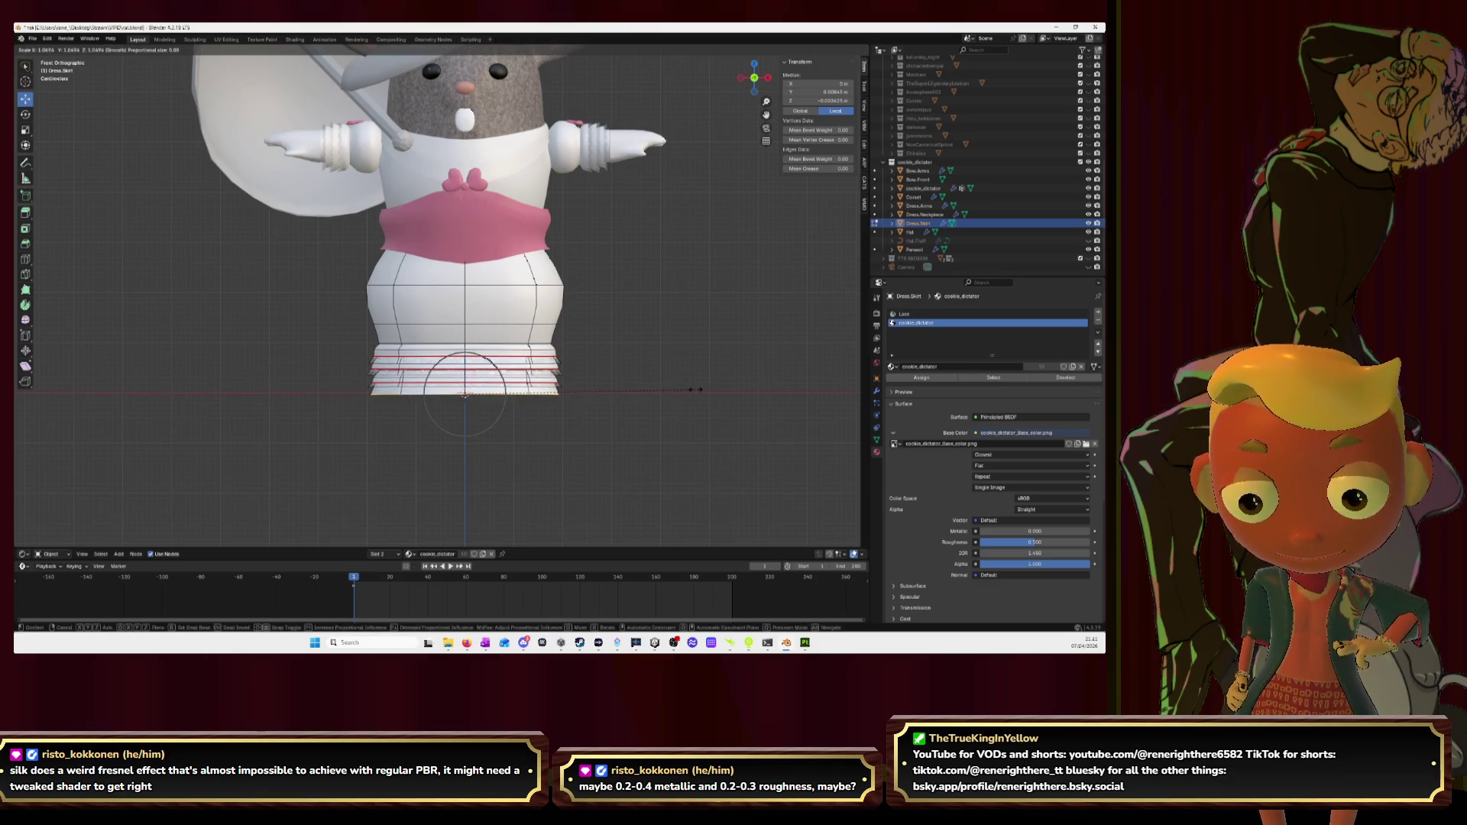
pyautogui.click(713, 389)
pyautogui.moveTo(713, 388); pyautogui.dragTo(620, 359, button='middle')
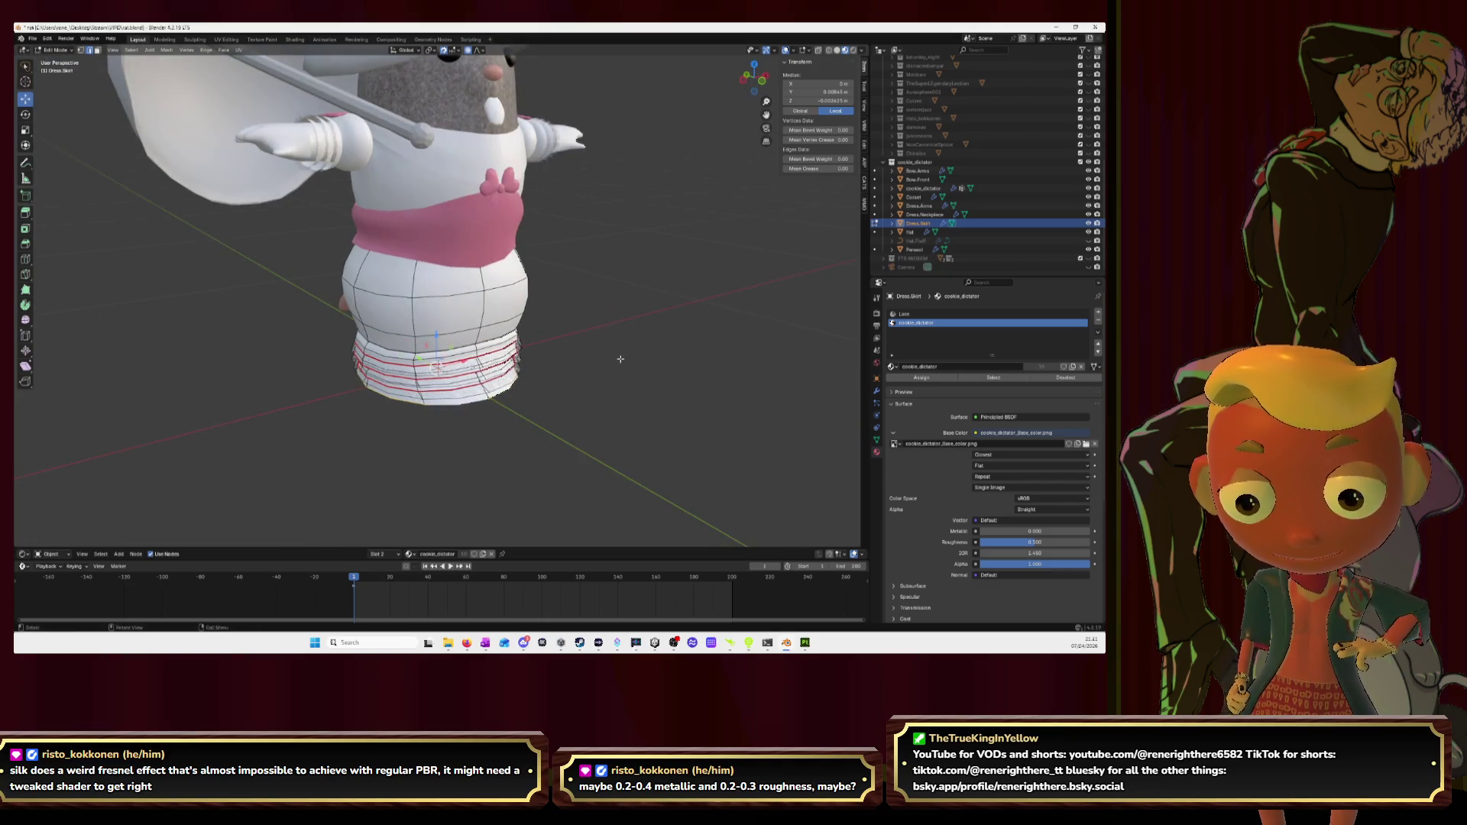
pyautogui.press('s')
pyautogui.click(642, 362)
pyautogui.moveTo(641, 362); pyautogui.dragTo(591, 349, button='middle')
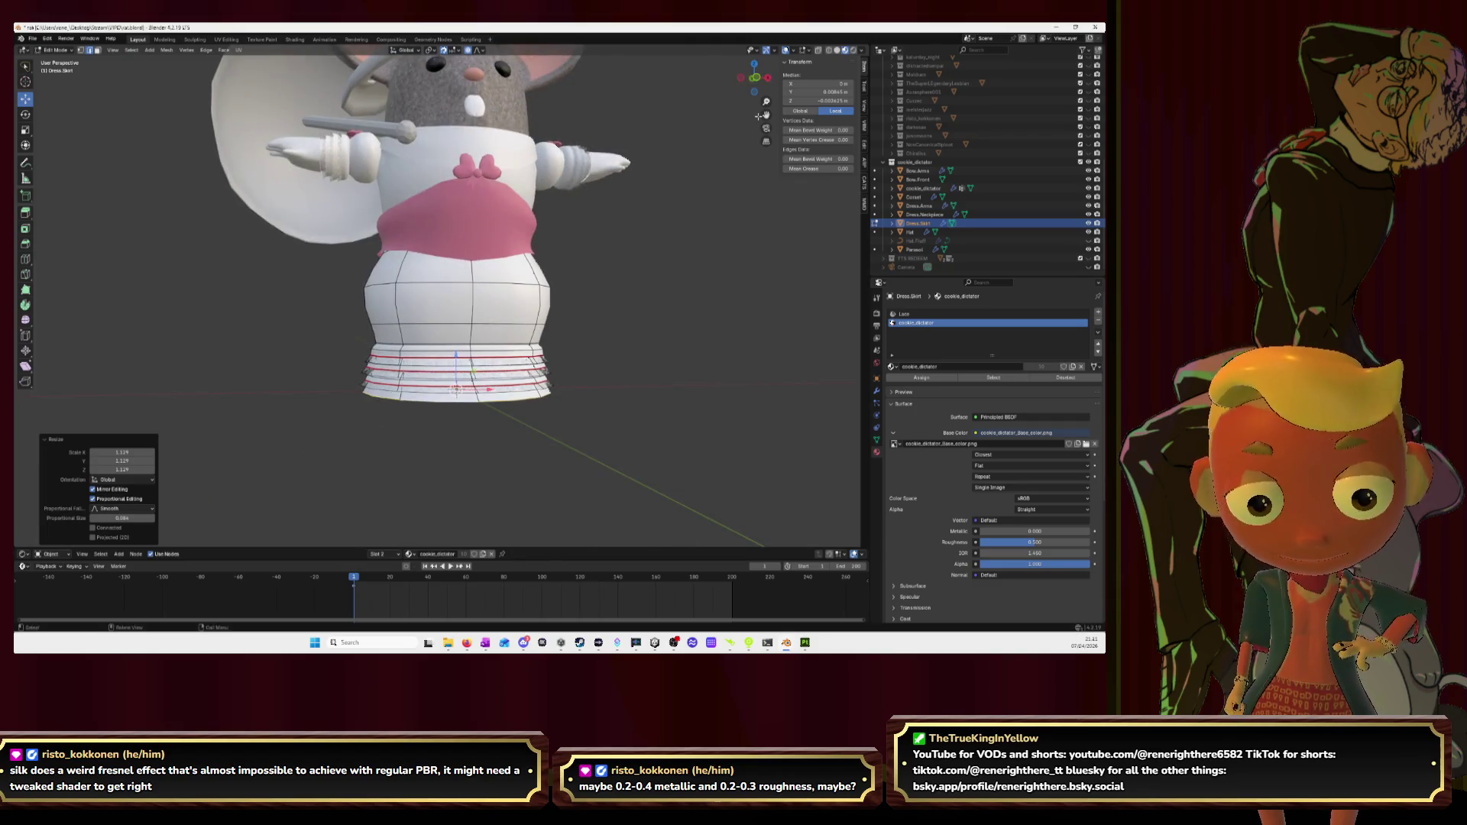
pyautogui.click(755, 80)
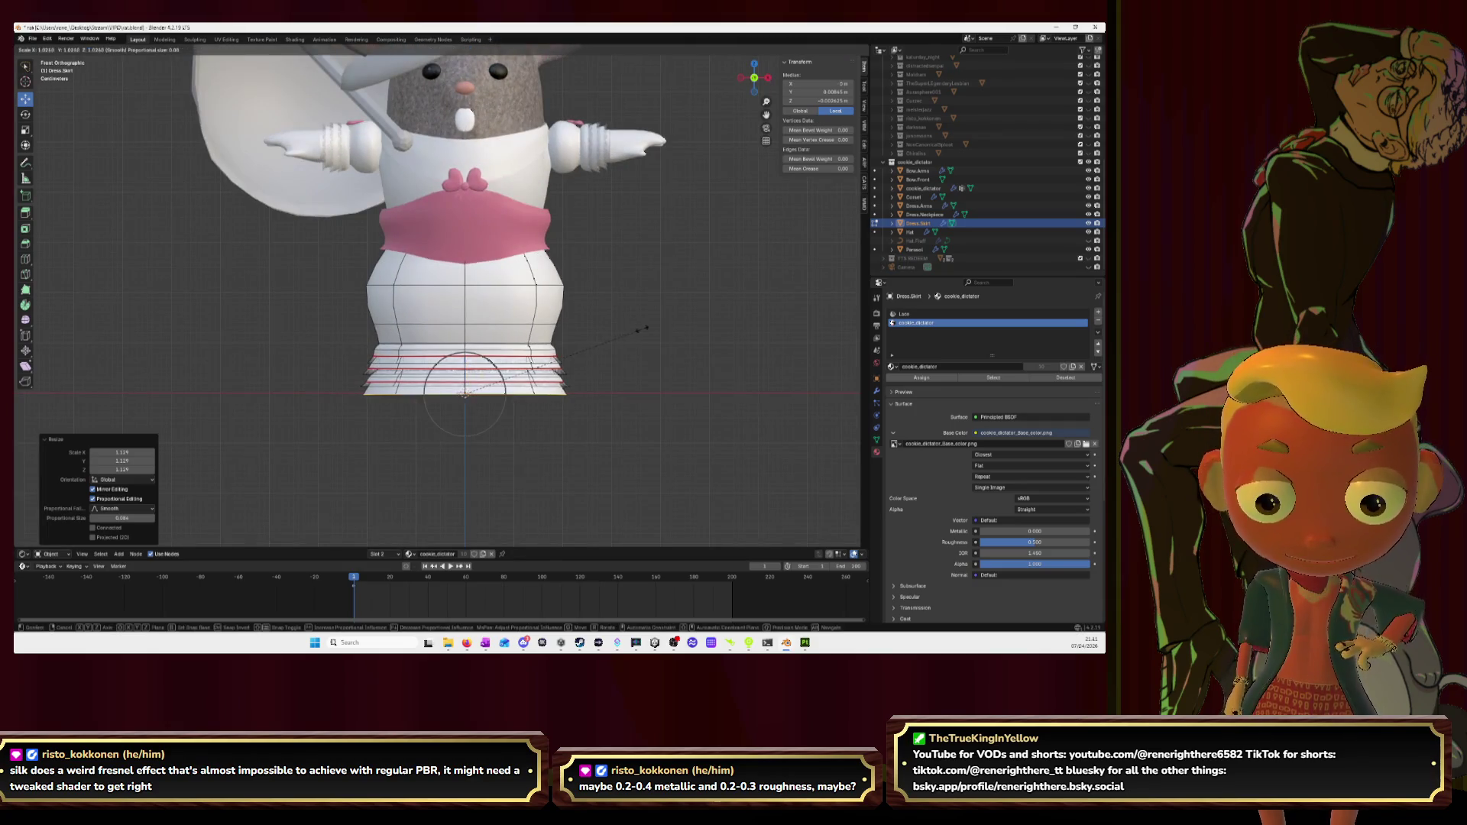
pyautogui.scroll(-1, 637, 330)
pyautogui.scroll(-1, 617, 314)
# Leave Edit Mode and review the whole mouse model with the flared skirt
pyautogui.press('Tab')
pyautogui.moveTo(618, 315)
pyautogui.mouseDown(button='middle')
pyautogui.moveTo(512, 310)
pyautogui.moveTo(636, 216)
pyautogui.moveTo(702, 201)
pyautogui.moveTo(618, 224)
pyautogui.mouseUp(button='middle')
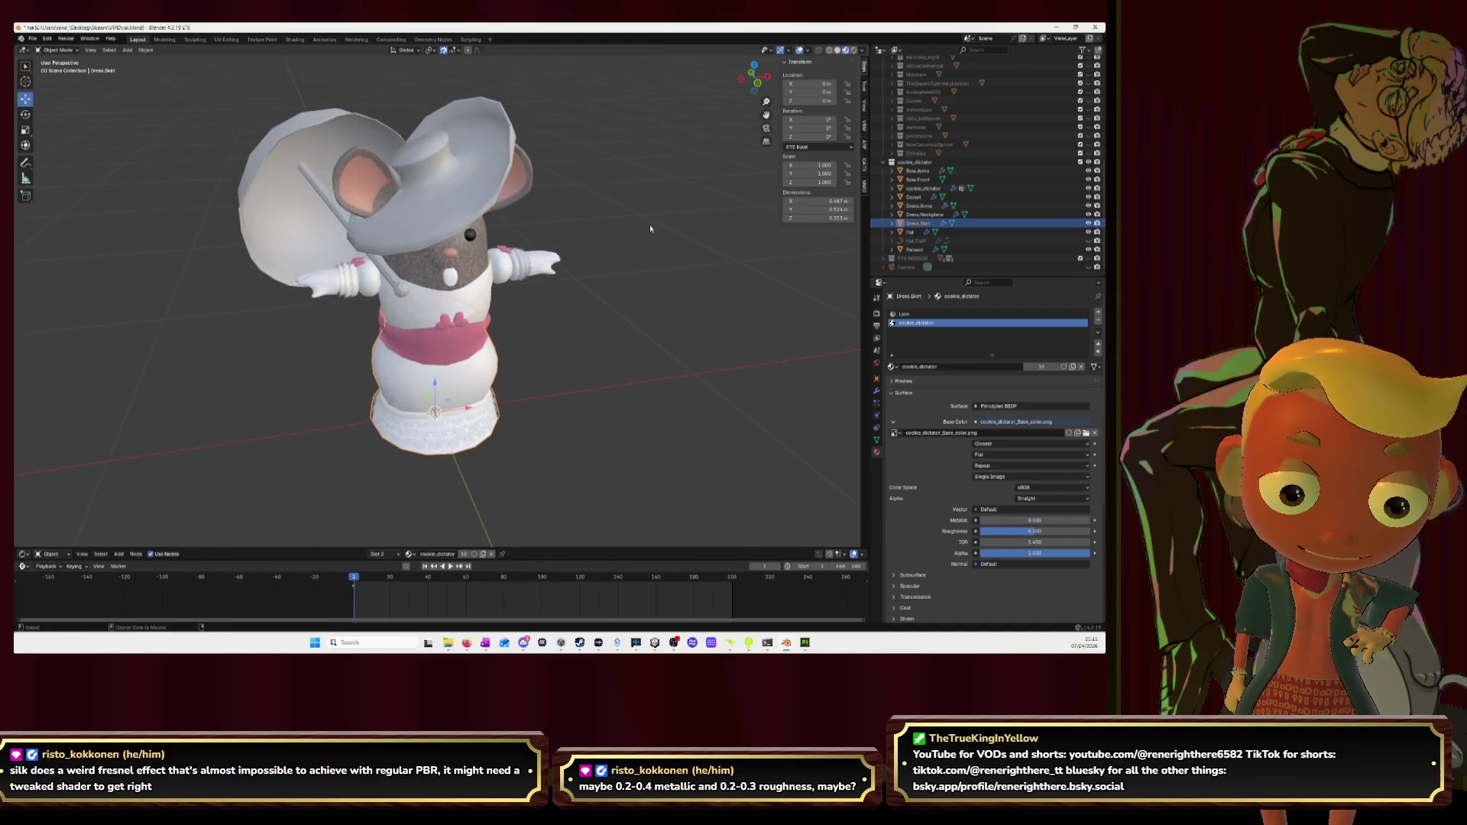
# Switch to Substance 3D Painter and select the Dress layer
pyautogui.hotkey('alt', 'Tab')
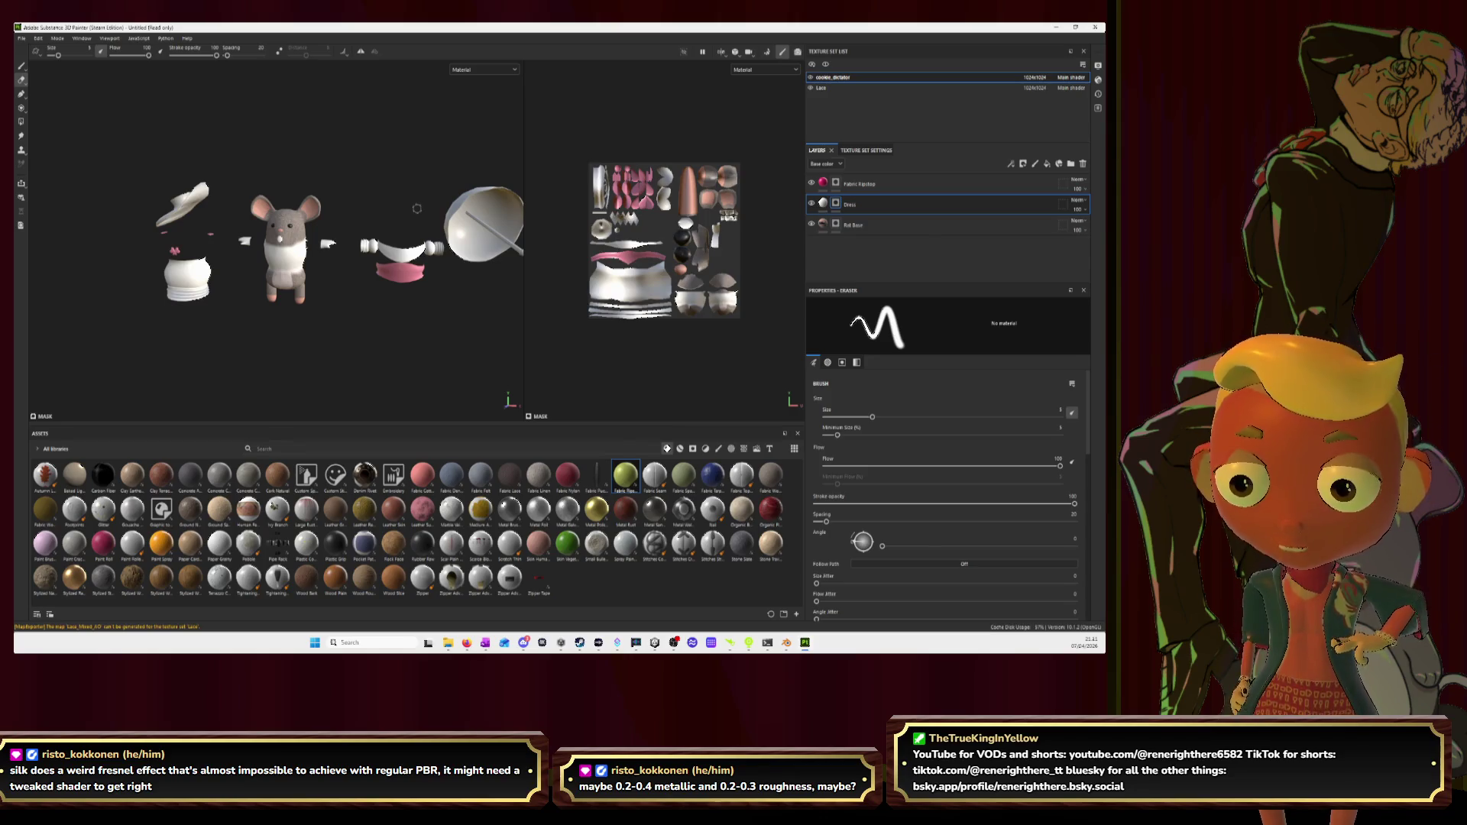
pyautogui.scroll(2, 416, 207)
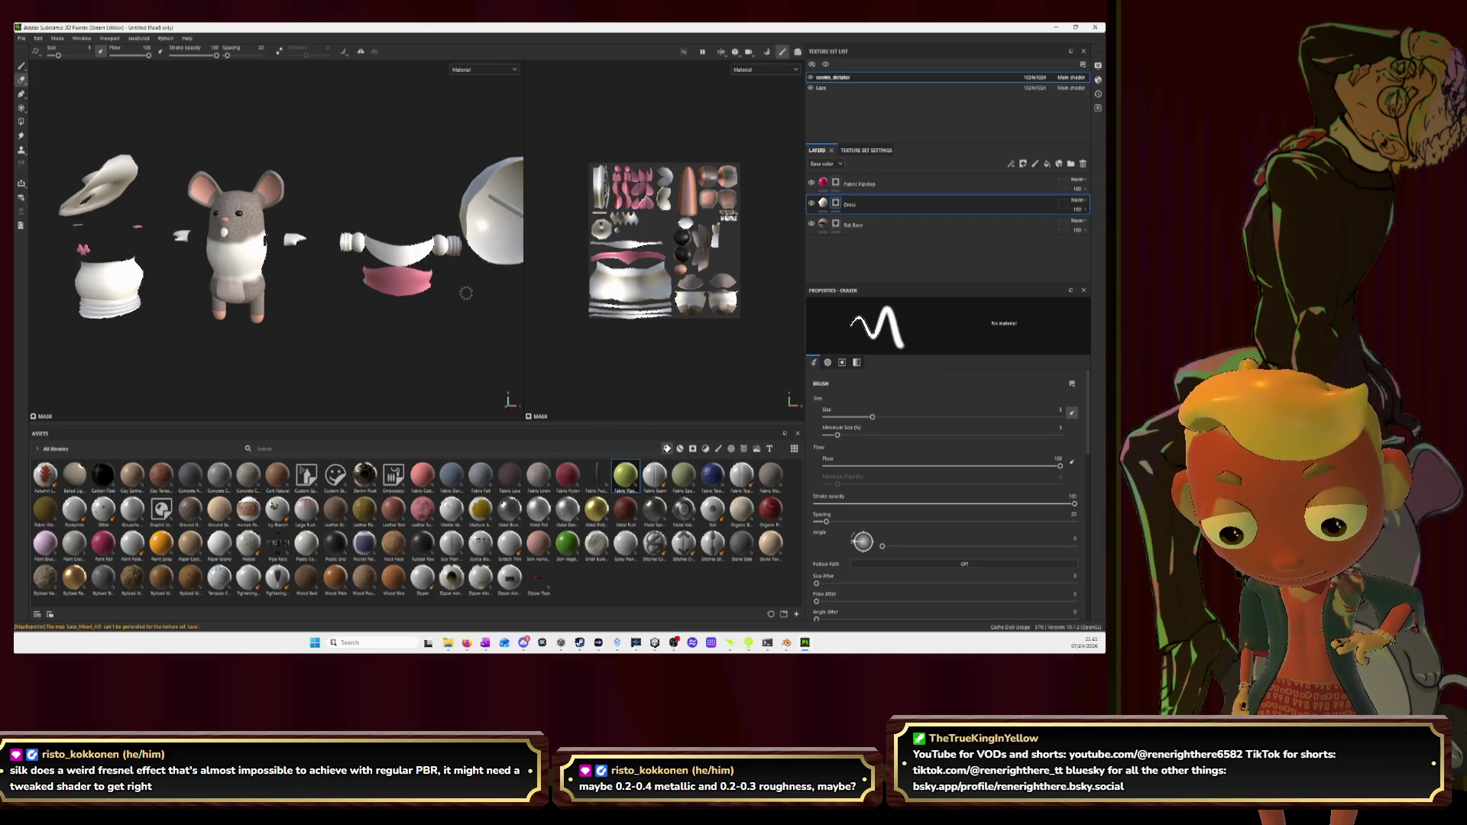
pyautogui.doubleClick(883, 205)
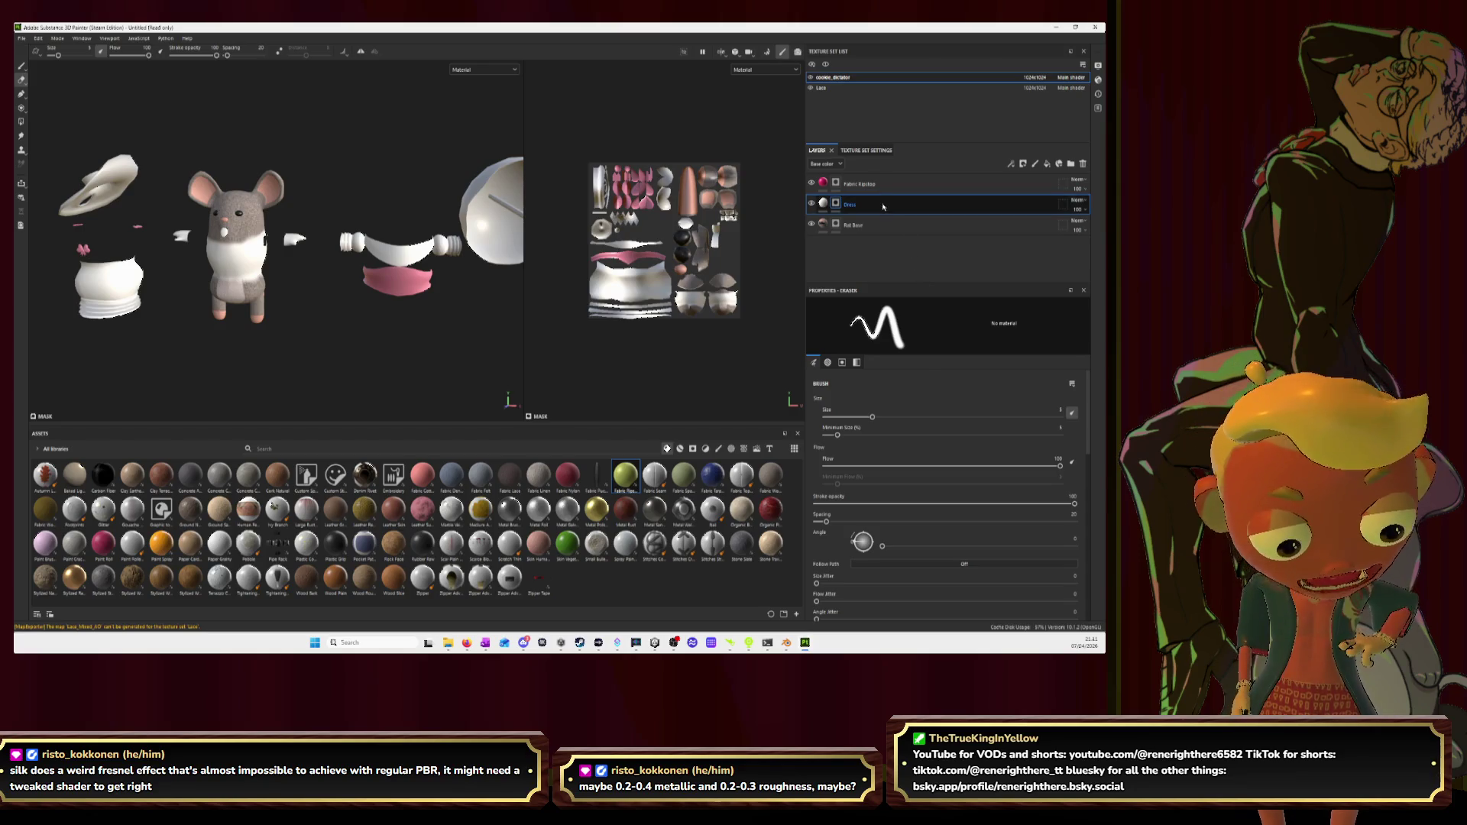
# Copy and paste the Dress layer and rename the duplicate to Hat
pyautogui.rightClick(883, 208)
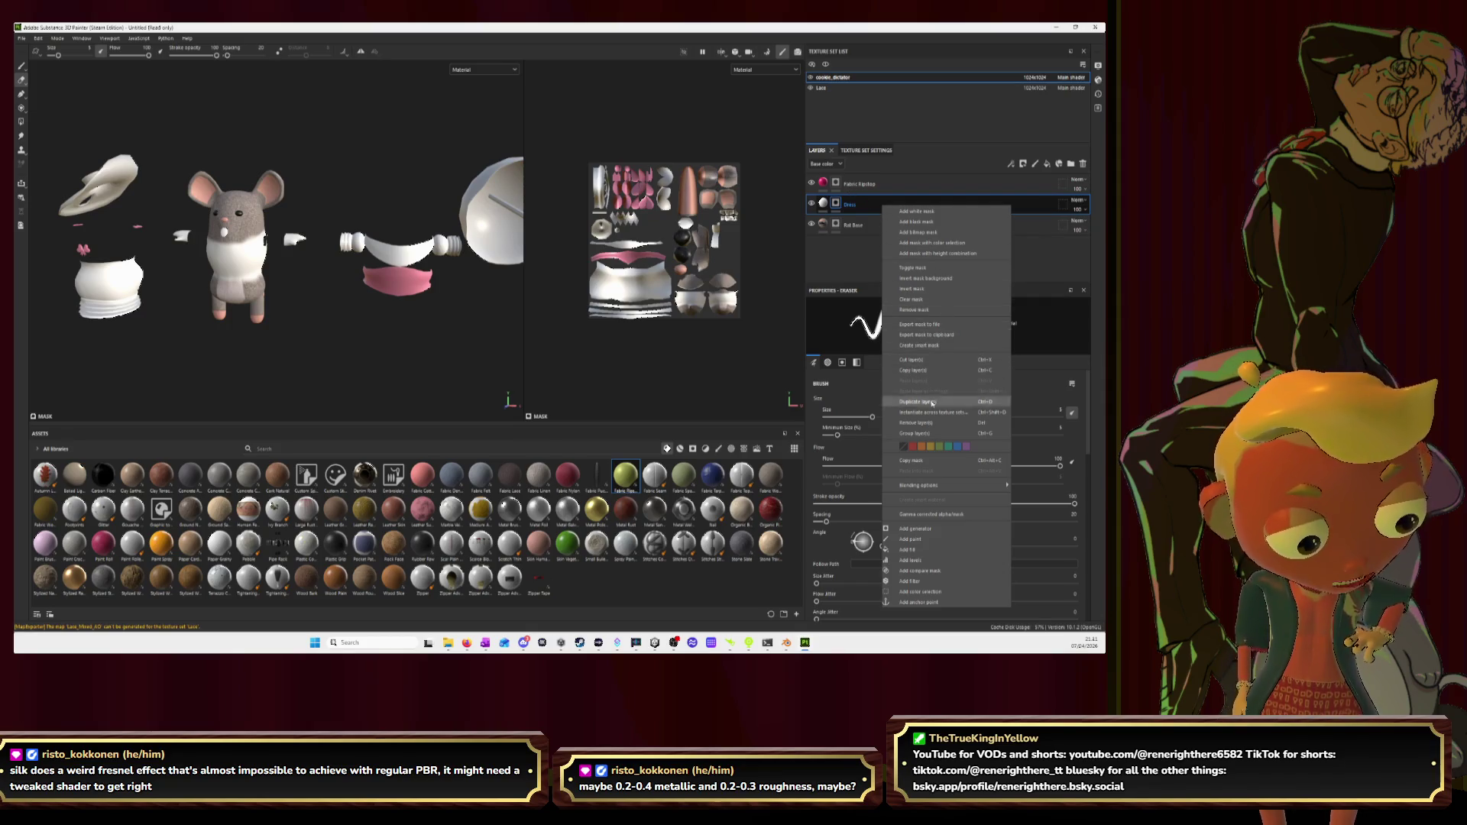
pyautogui.click(913, 378)
pyautogui.hotkey('ctrl', 'v')
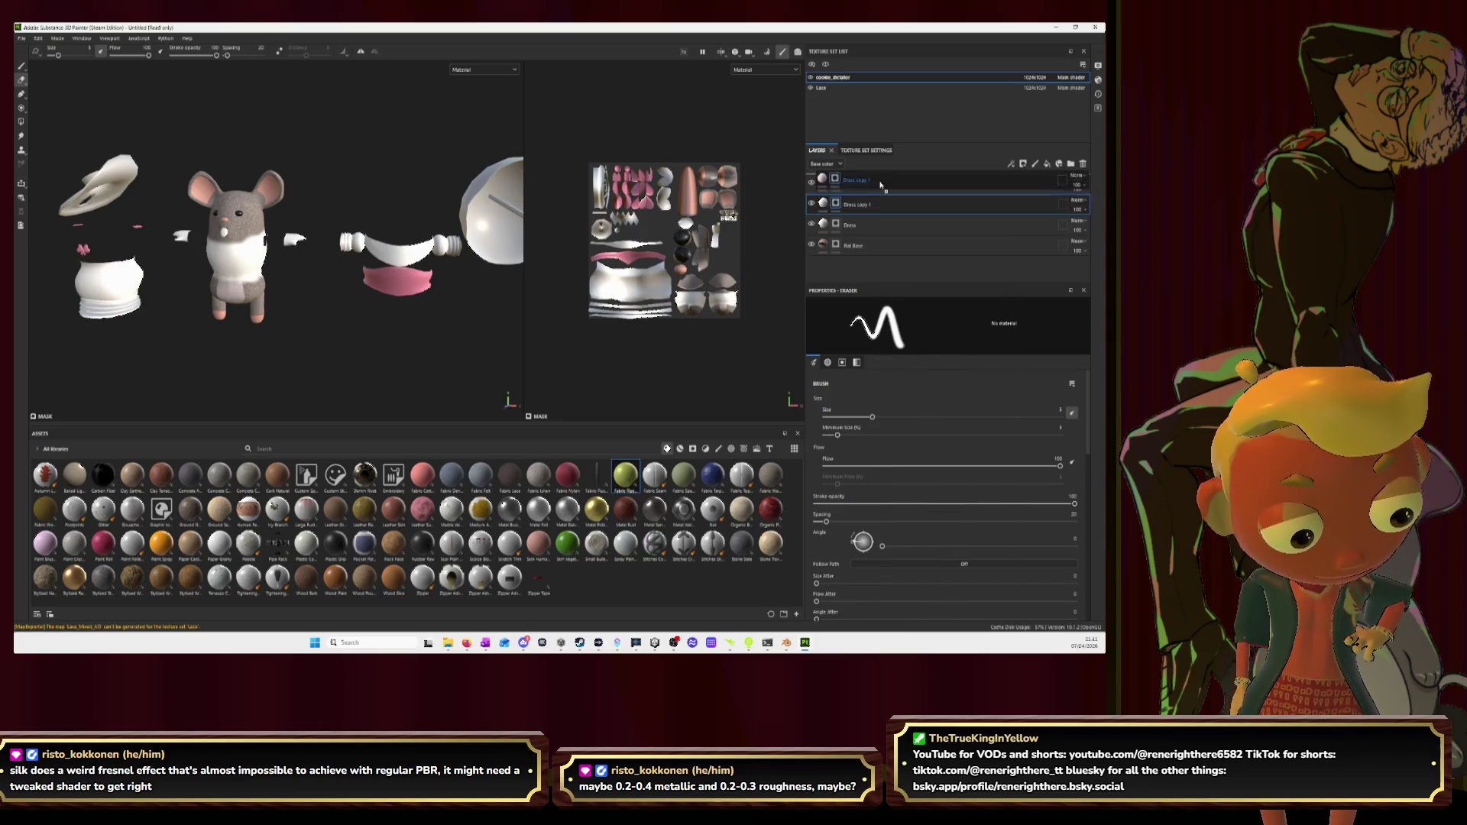
pyautogui.doubleClick(868, 185)
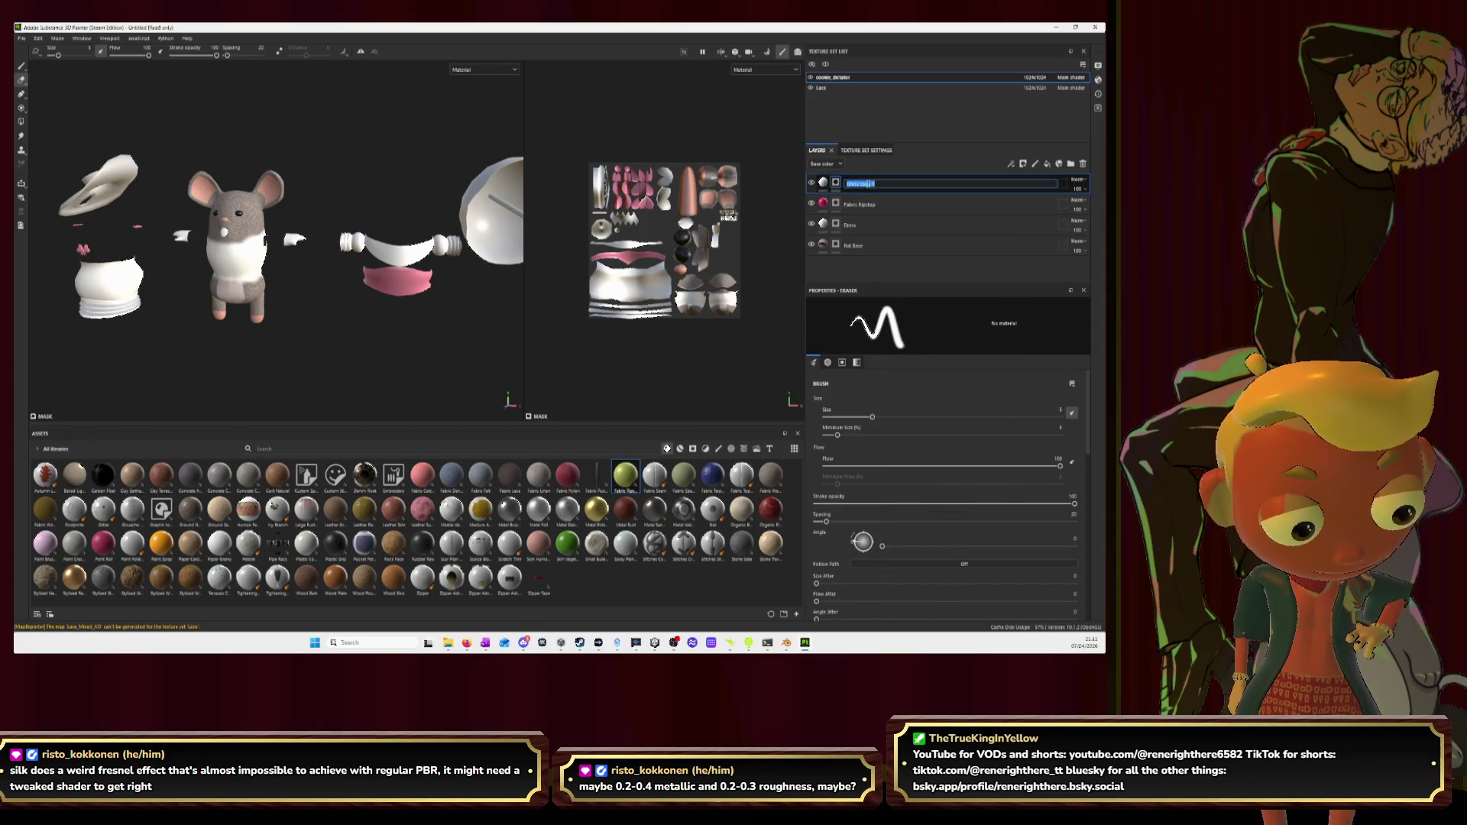
pyautogui.write('Hat')
pyautogui.press('Return')
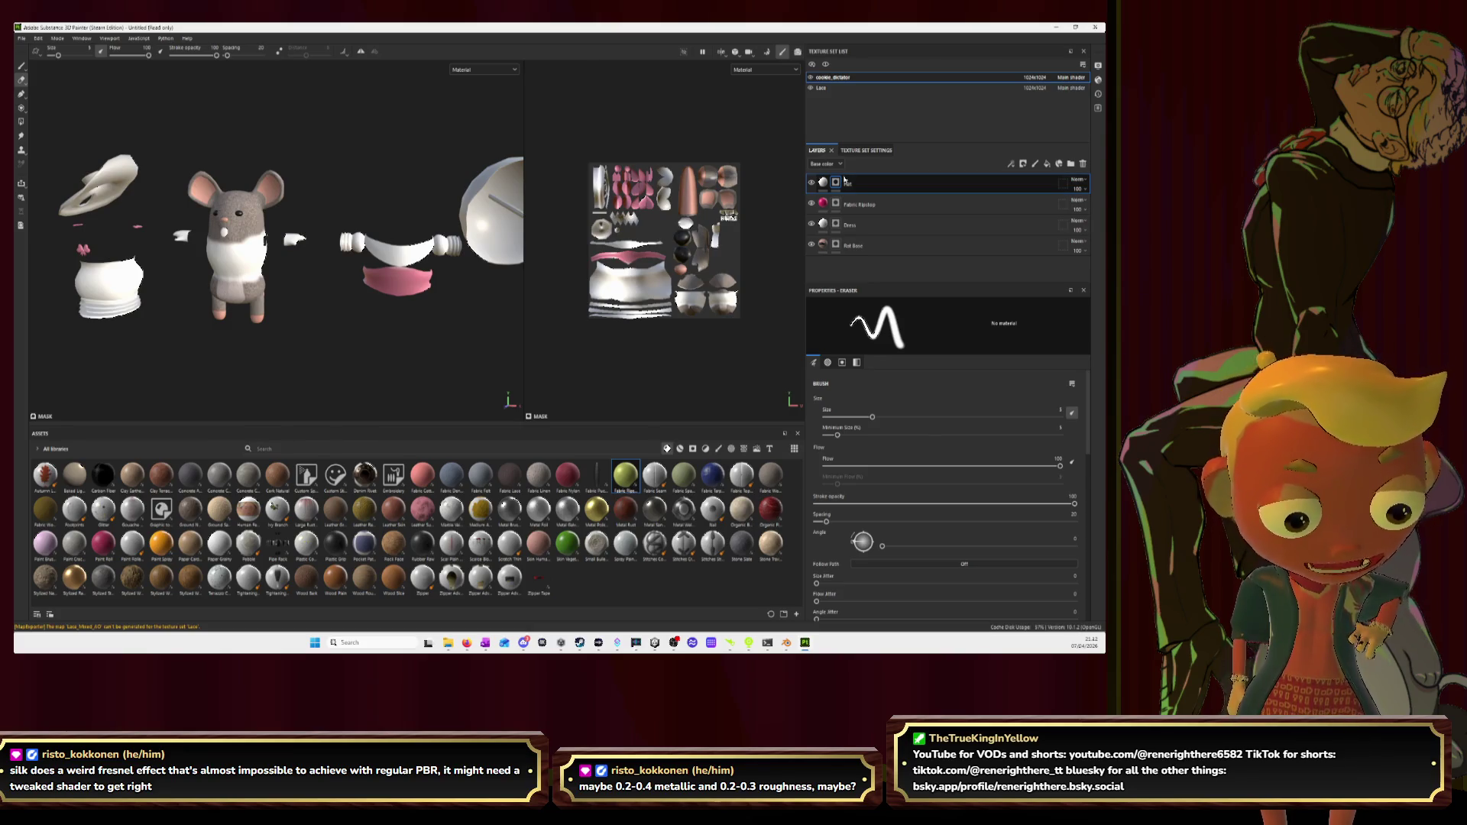
# Set the Hat layer's Fabric Color to a saturated red-pink
pyautogui.click(851, 247)
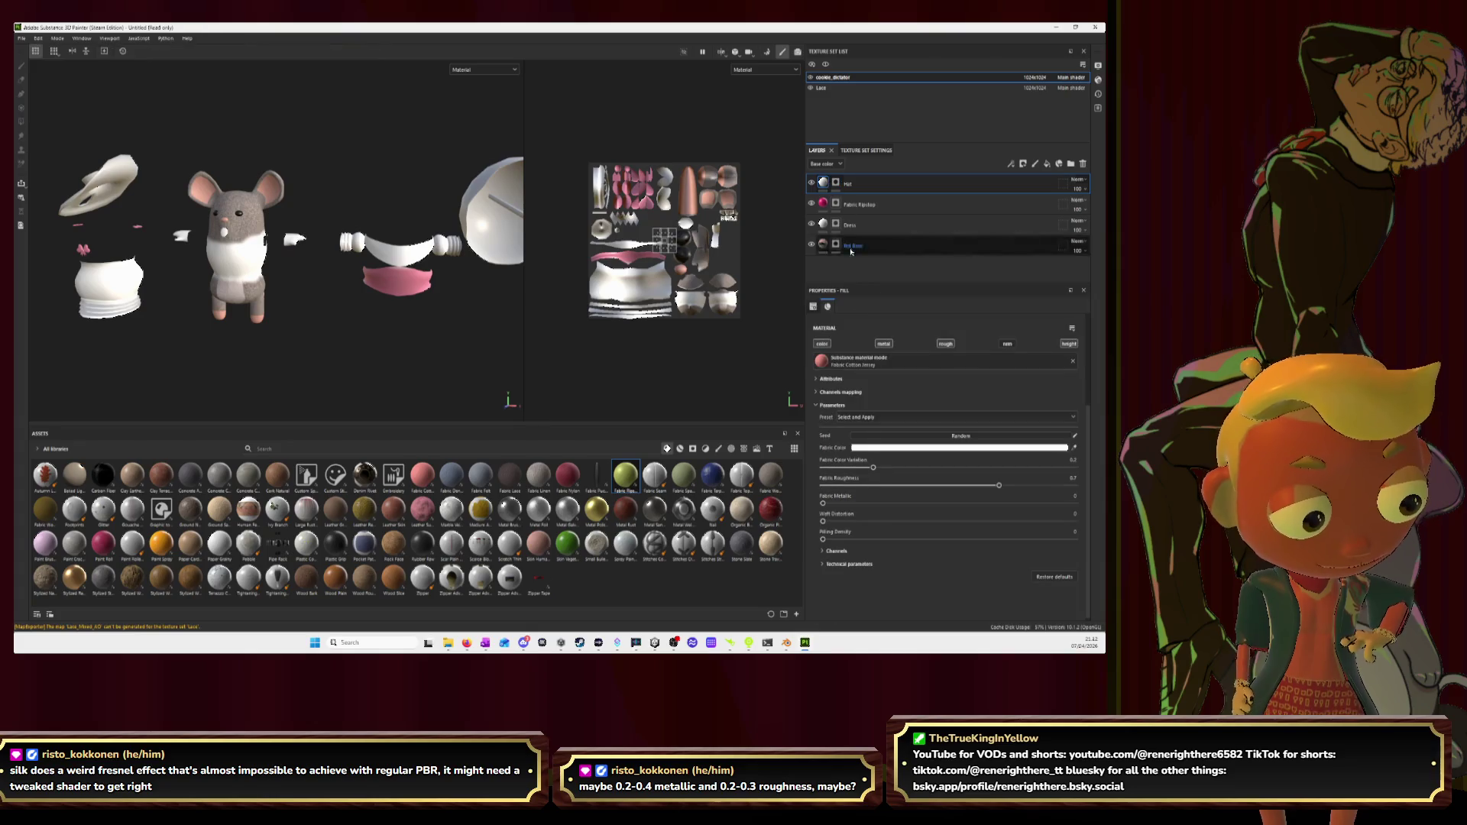
pyautogui.click(882, 450)
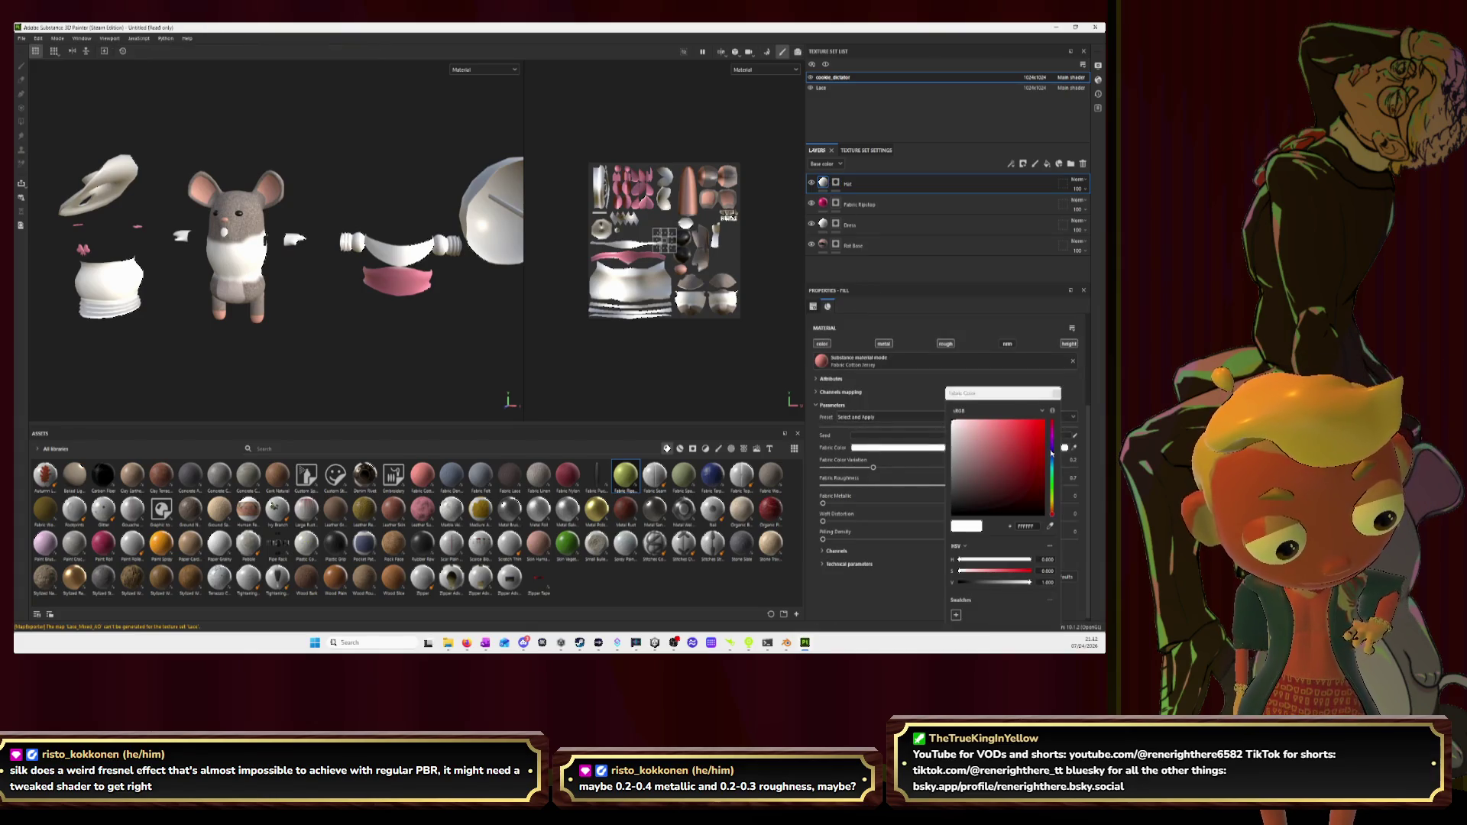
pyautogui.moveTo(994, 438); pyautogui.dragTo(999, 429)
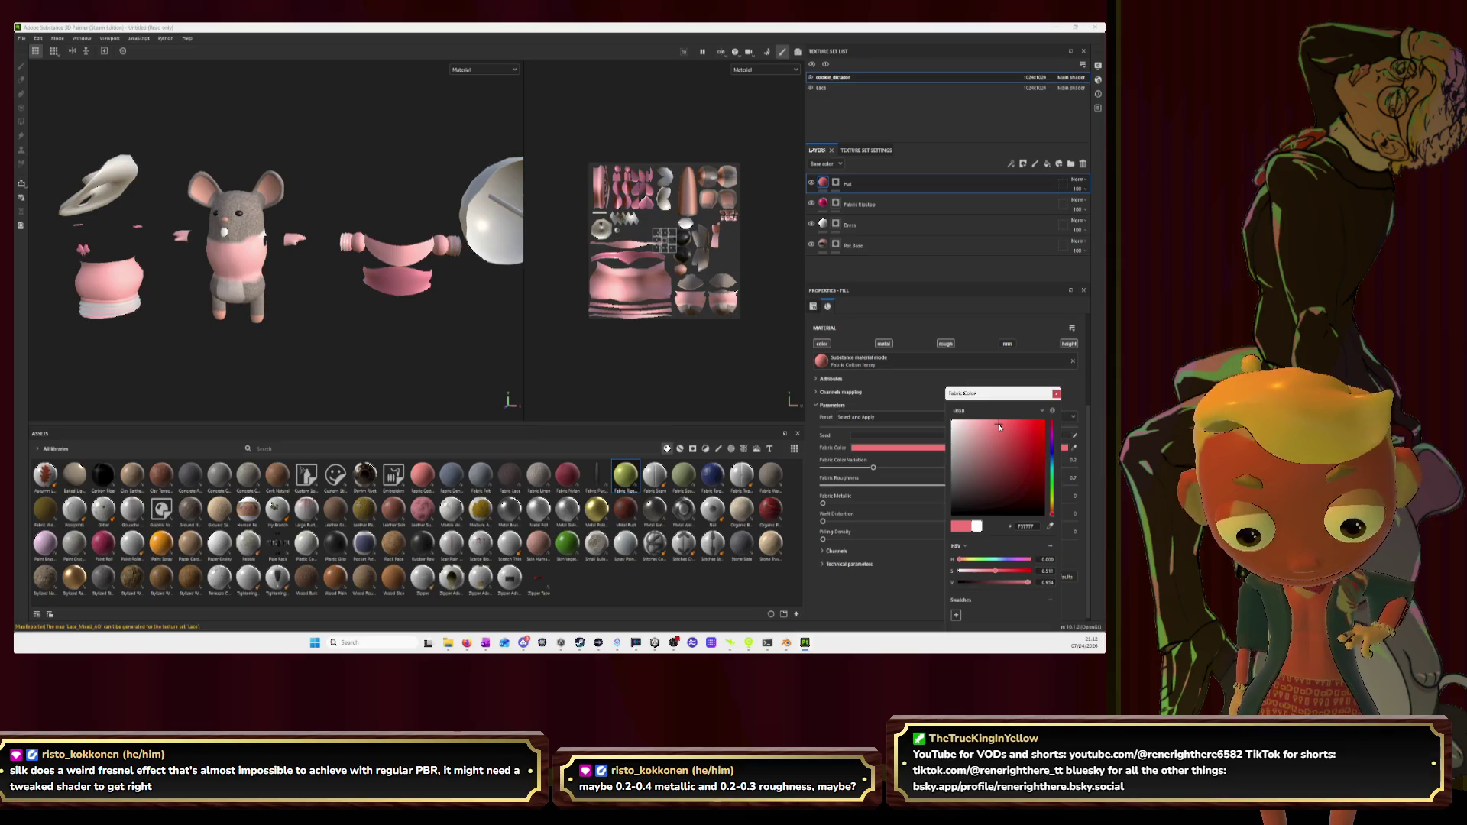
pyautogui.moveTo(992, 429); pyautogui.dragTo(1041, 429)
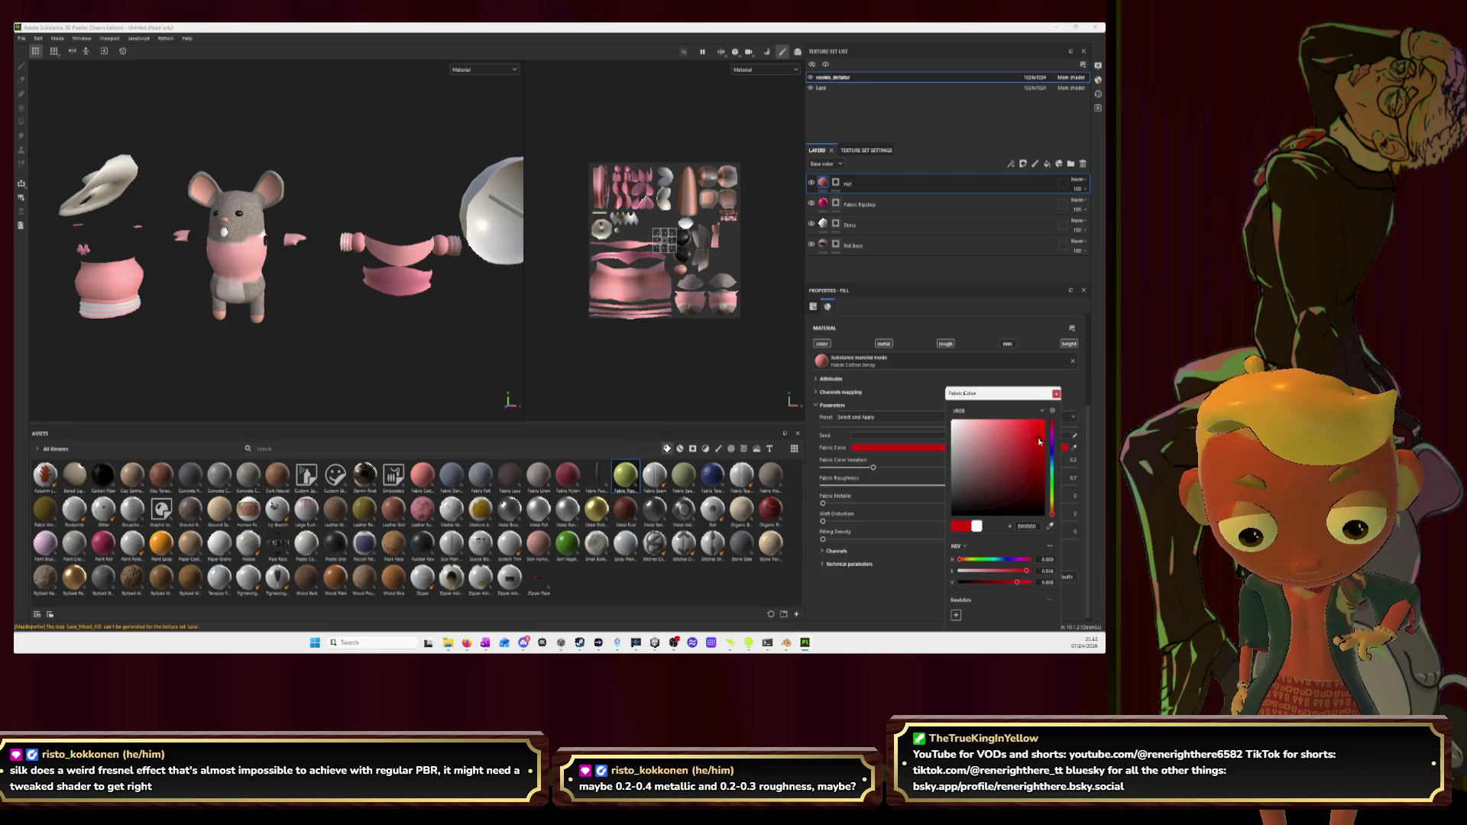
pyautogui.moveTo(1036, 431); pyautogui.dragTo(1024, 425)
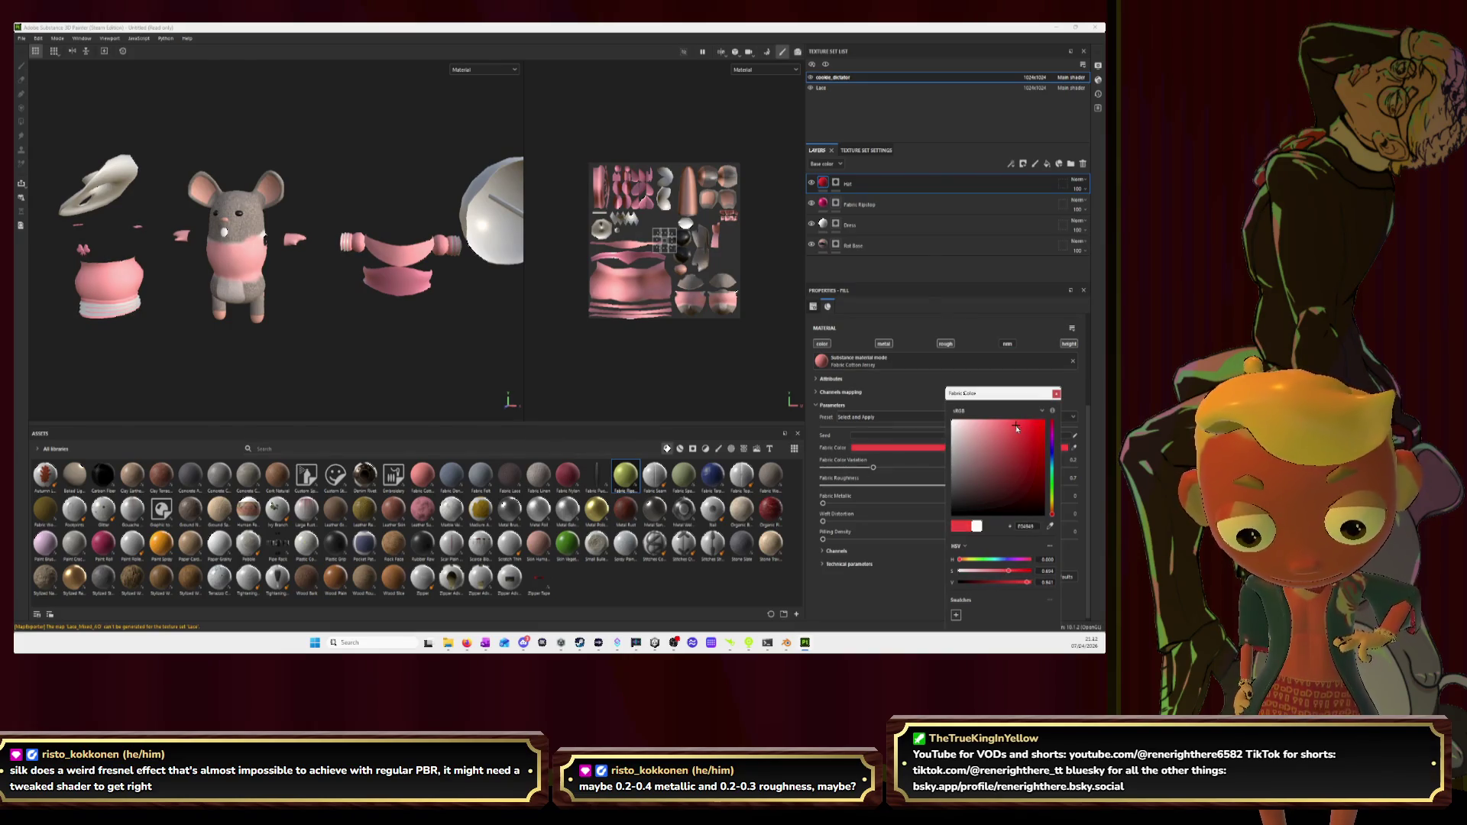
pyautogui.click(1058, 396)
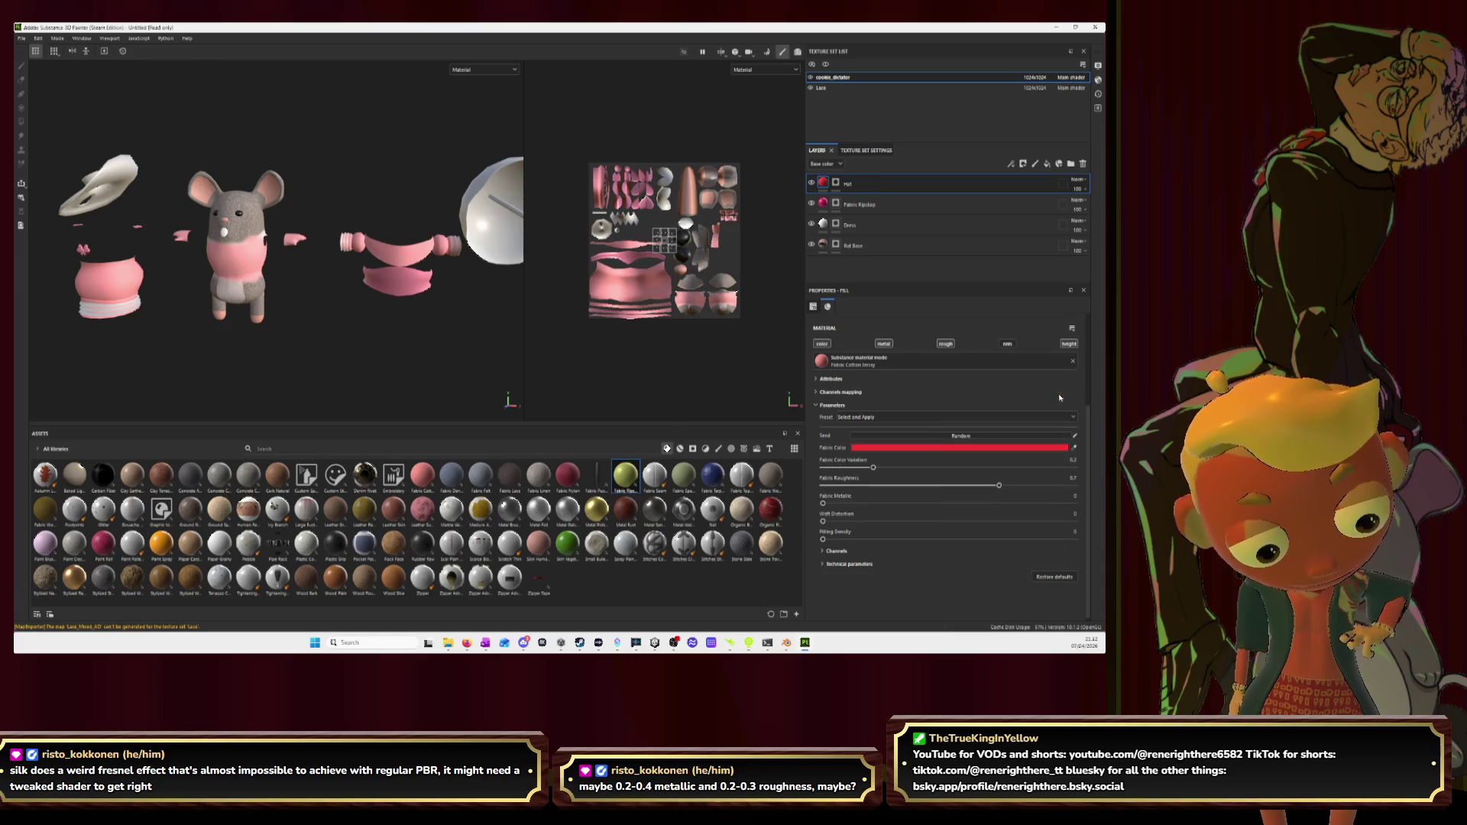
pyautogui.rightClick(836, 185)
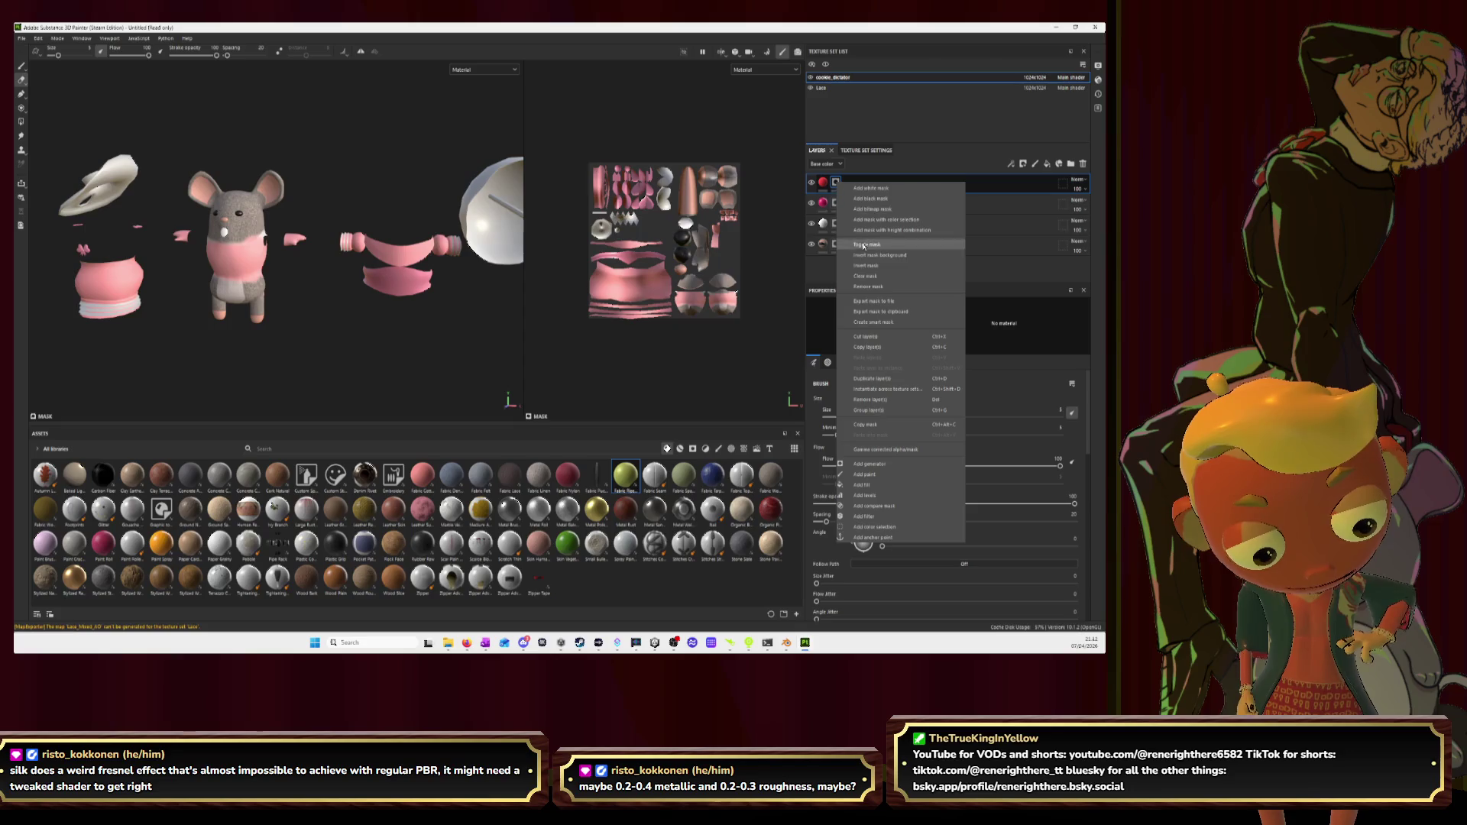
# Add a black mask to the Hat layer and paint its fabric back onto the hat
pyautogui.click(862, 278)
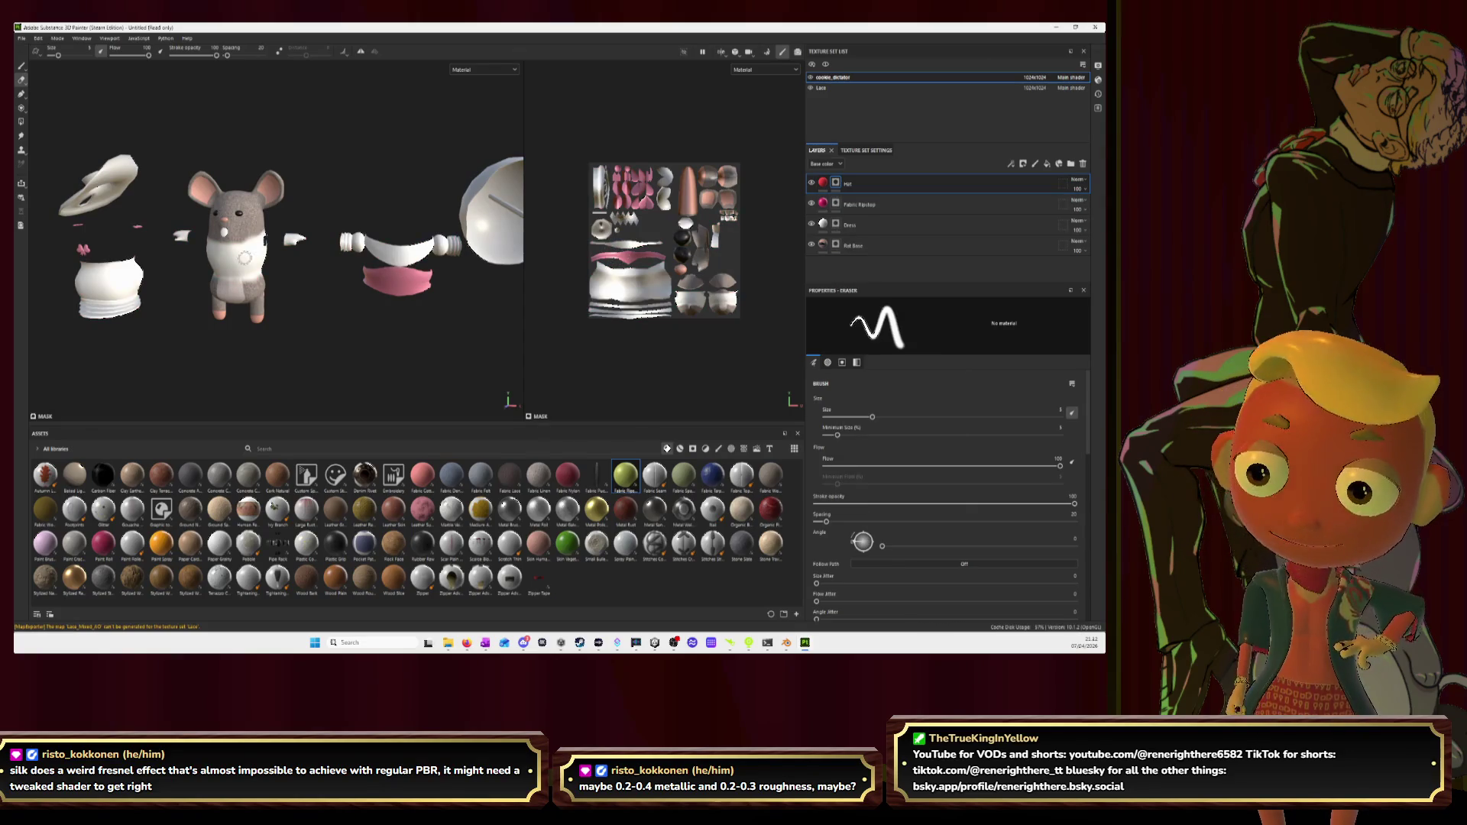
pyautogui.keyDown('alt'); pyautogui.moveTo(155, 206); pyautogui.dragTo(310, 234, button='middle'); pyautogui.keyUp('alt')
pyautogui.keyDown('alt'); pyautogui.moveTo(309, 233); pyautogui.dragTo(261, 221); pyautogui.keyUp('alt')
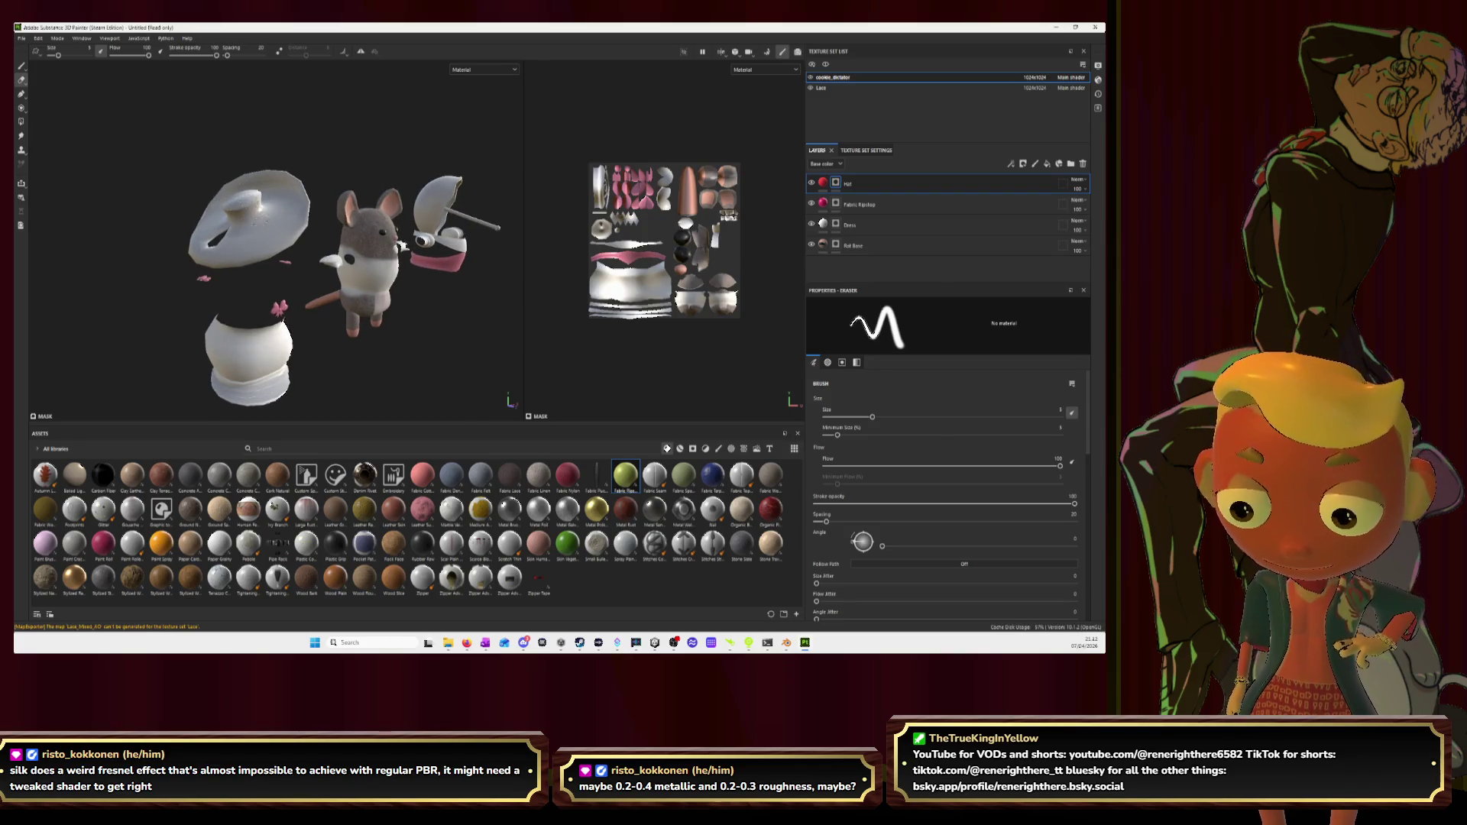
pyautogui.press('1')
pyautogui.moveTo(265, 221)
pyautogui.mouseDown()
pyautogui.moveTo(234, 213)
pyautogui.moveTo(254, 230)
pyautogui.mouseUp()
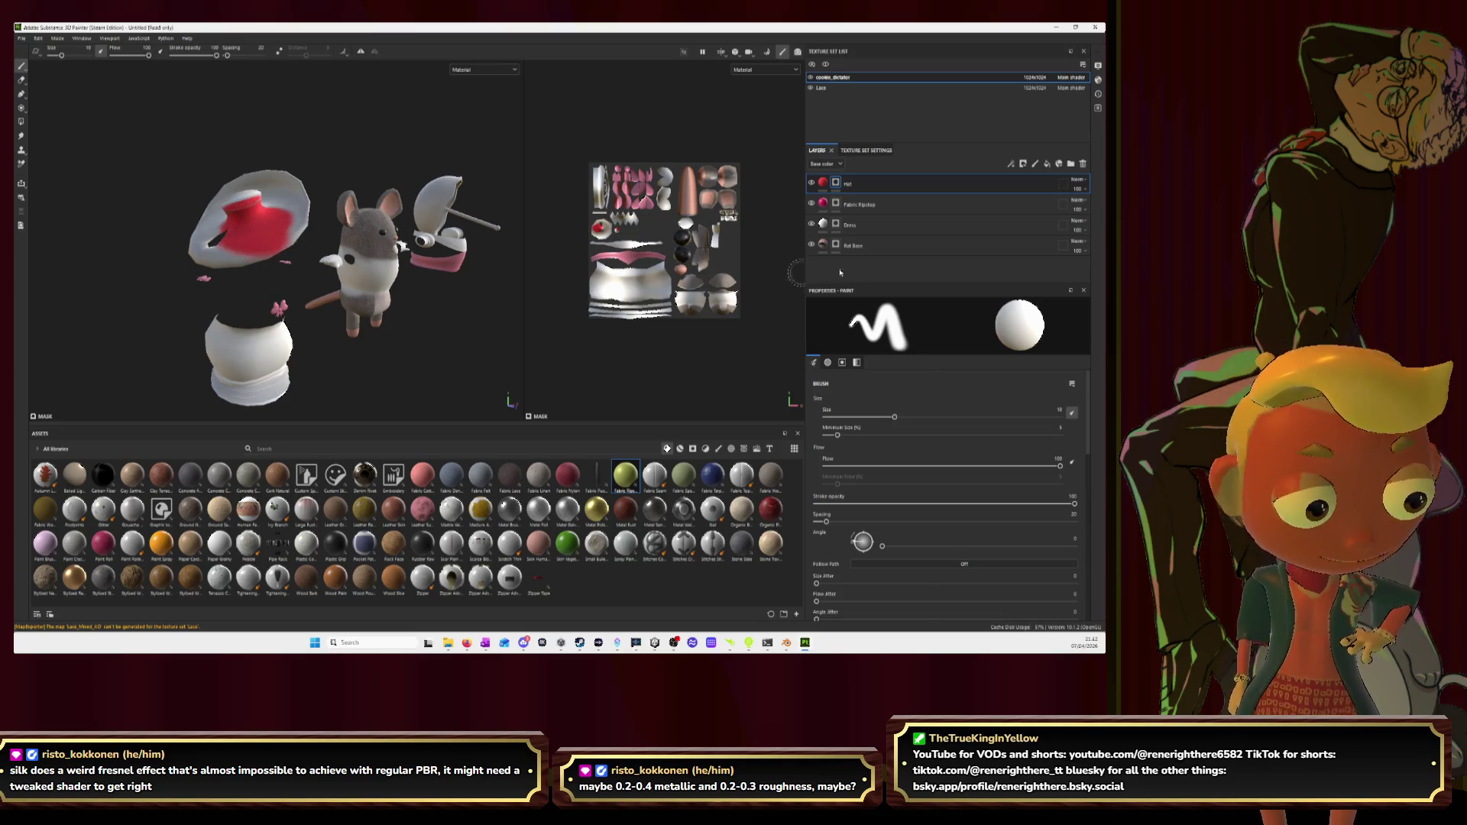
# Lighten the Hat layer's Fabric Color to a pale pink
pyautogui.click(826, 185)
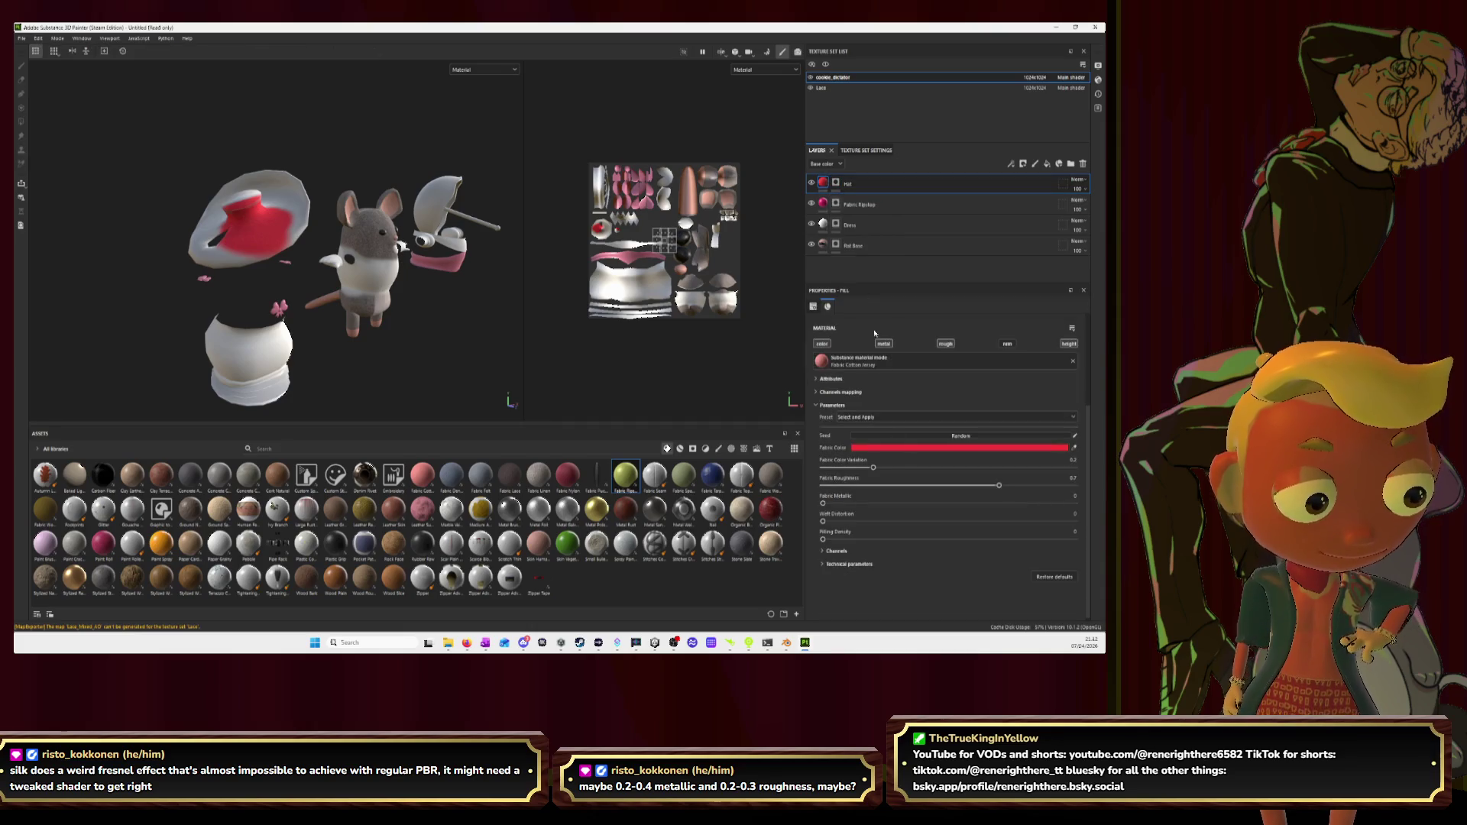
pyautogui.click(920, 448)
pyautogui.click(1026, 426)
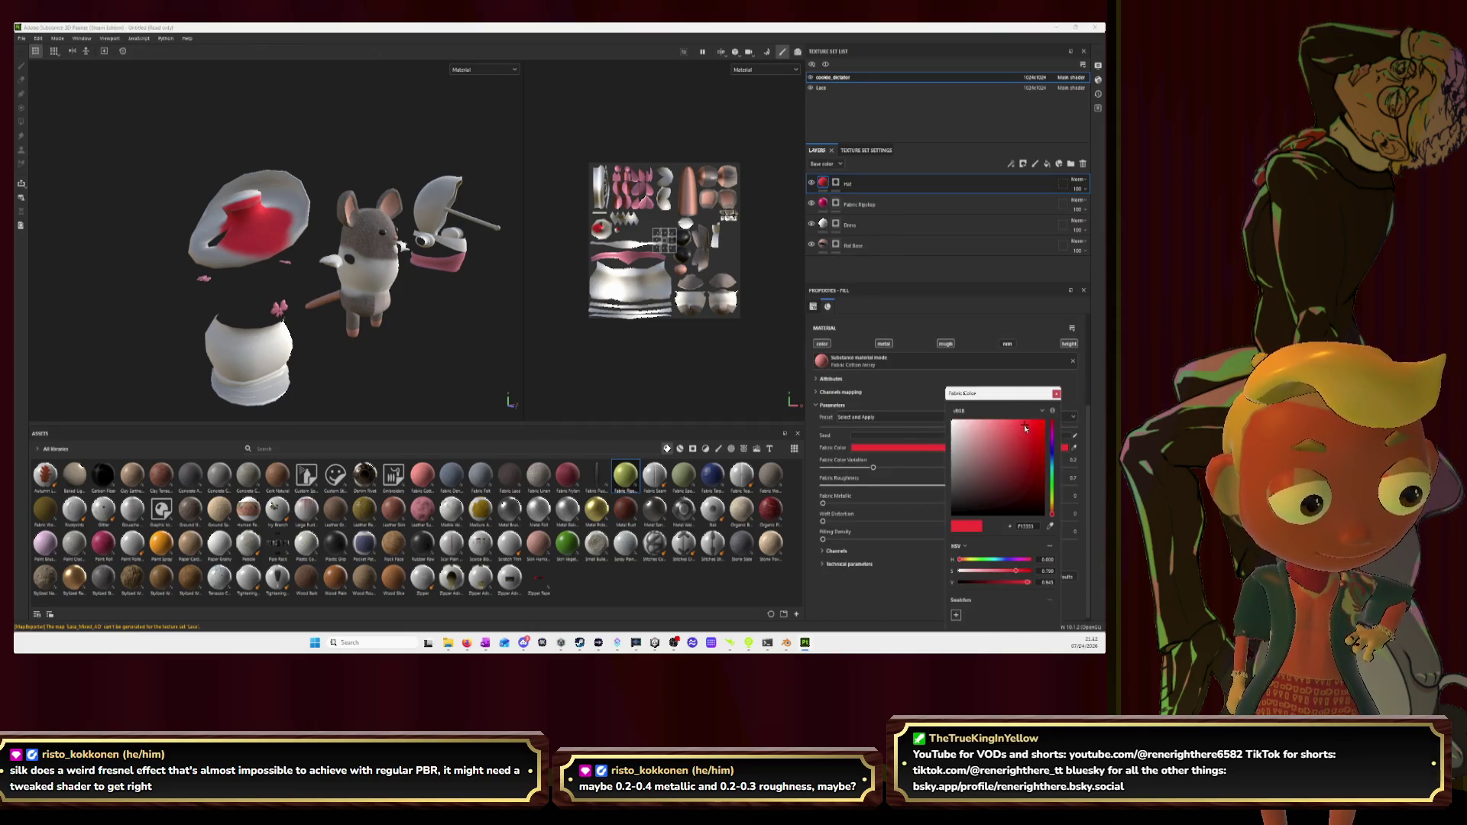
pyautogui.moveTo(1017, 434); pyautogui.dragTo(988, 430)
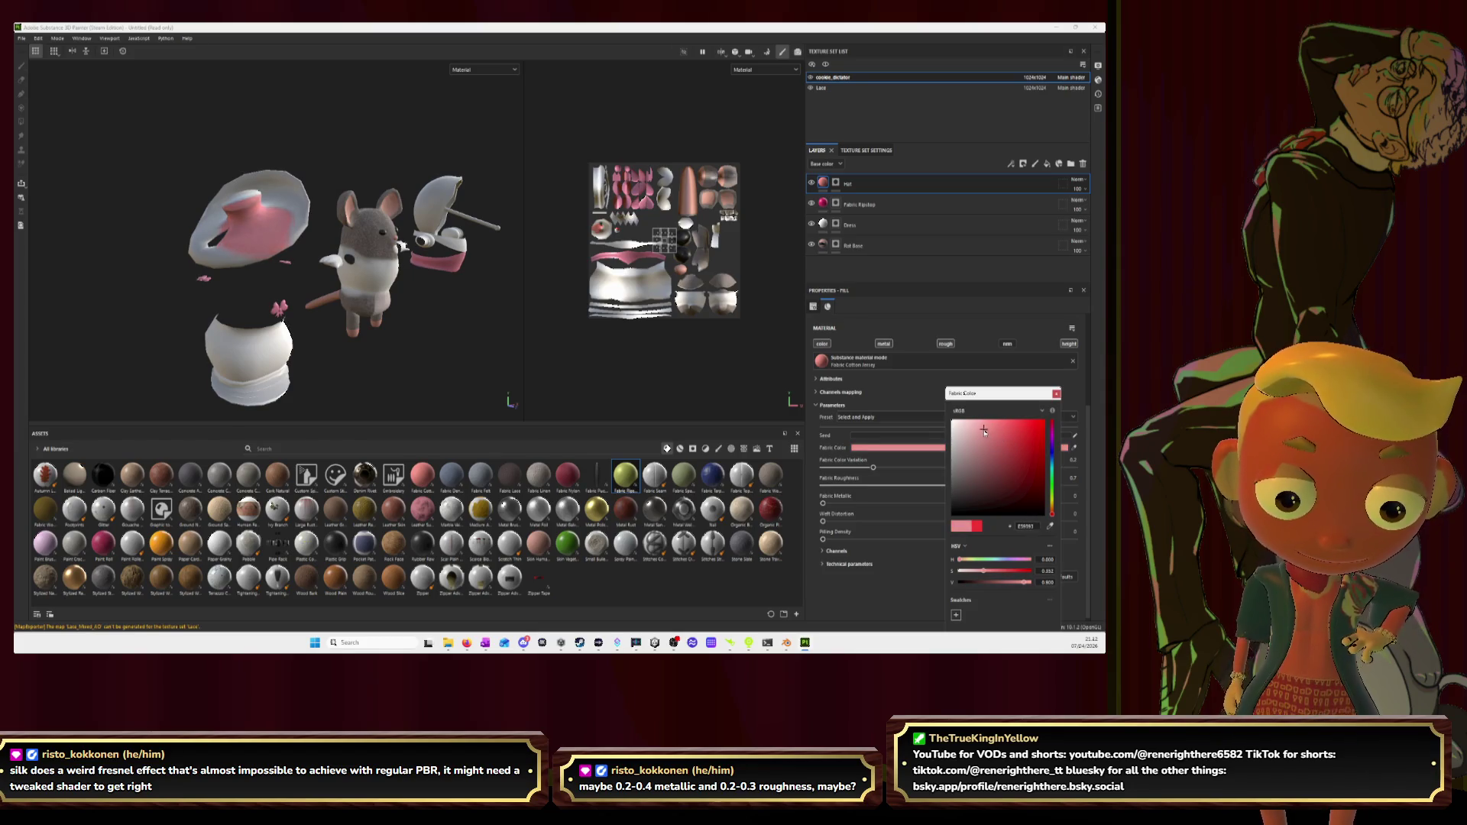
# Show the Height channel and lower the Hat layer's height strength to about 26
pyautogui.click(828, 164)
pyautogui.click(826, 214)
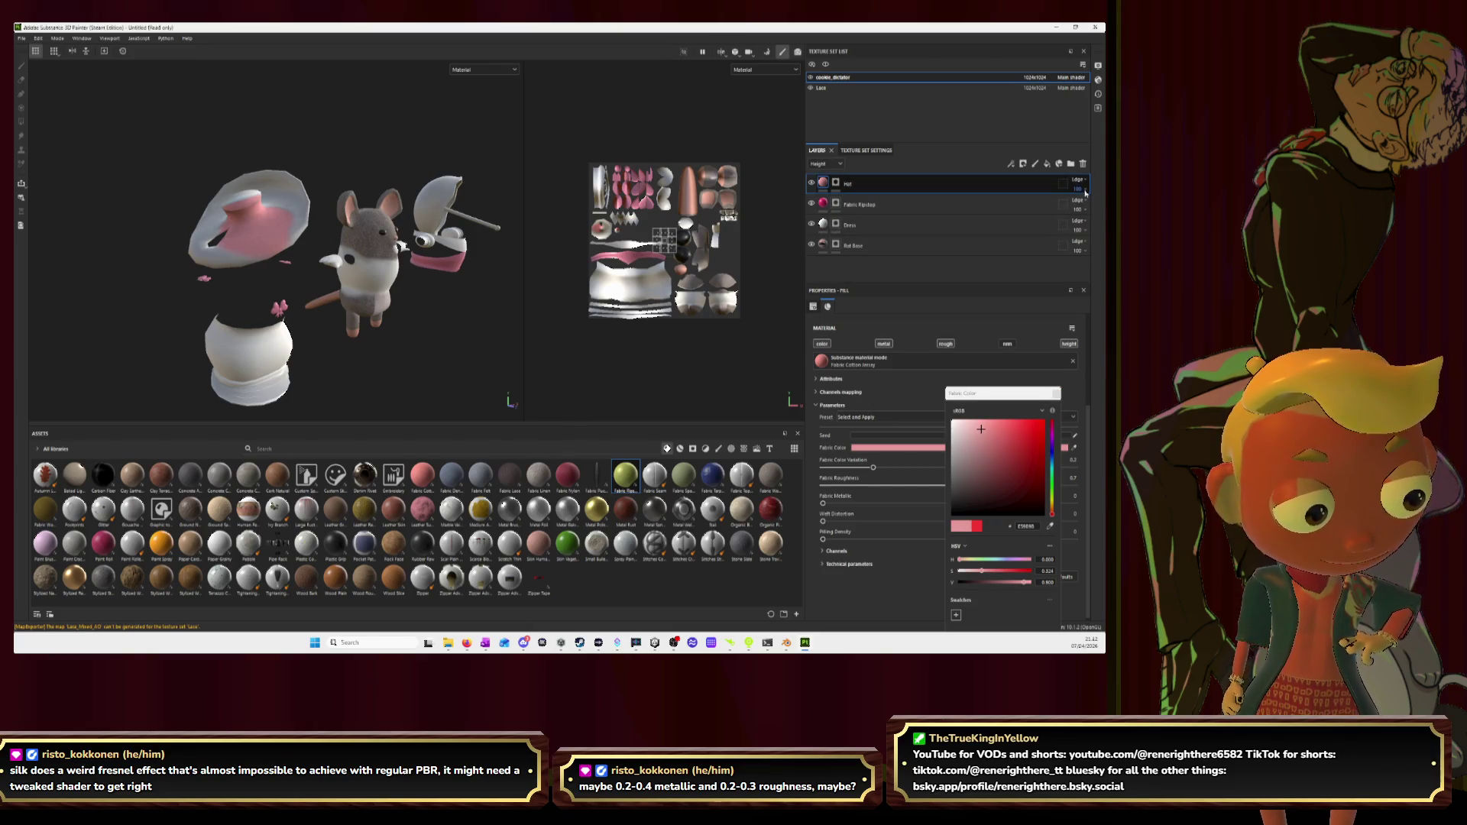
pyautogui.moveTo(1102, 207); pyautogui.dragTo(1072, 206)
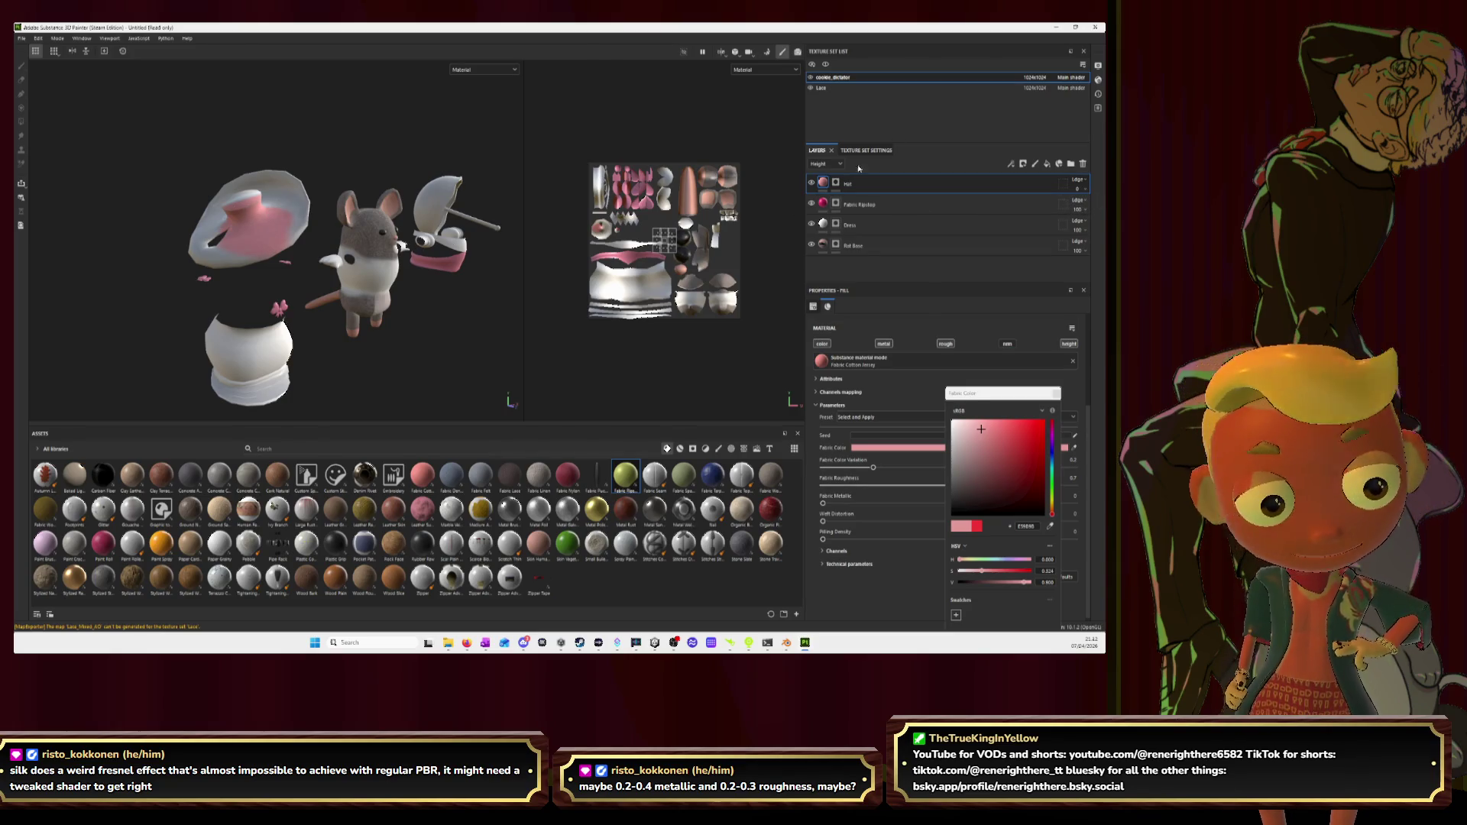
pyautogui.click(825, 187)
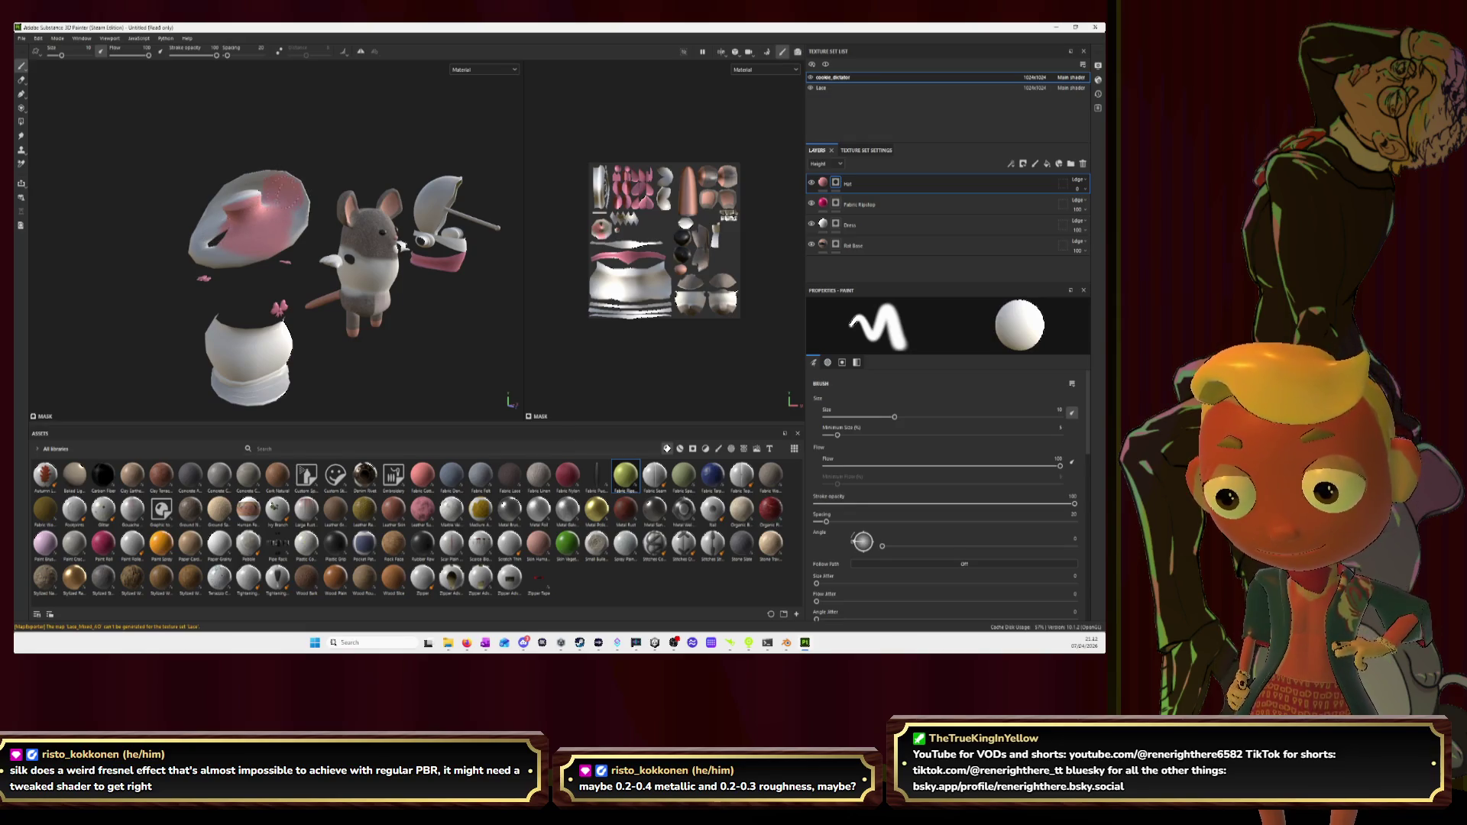
# Paint pink along the hat's edges and inspect the hat and its UV island
pyautogui.moveTo(221, 218); pyautogui.dragTo(204, 243)
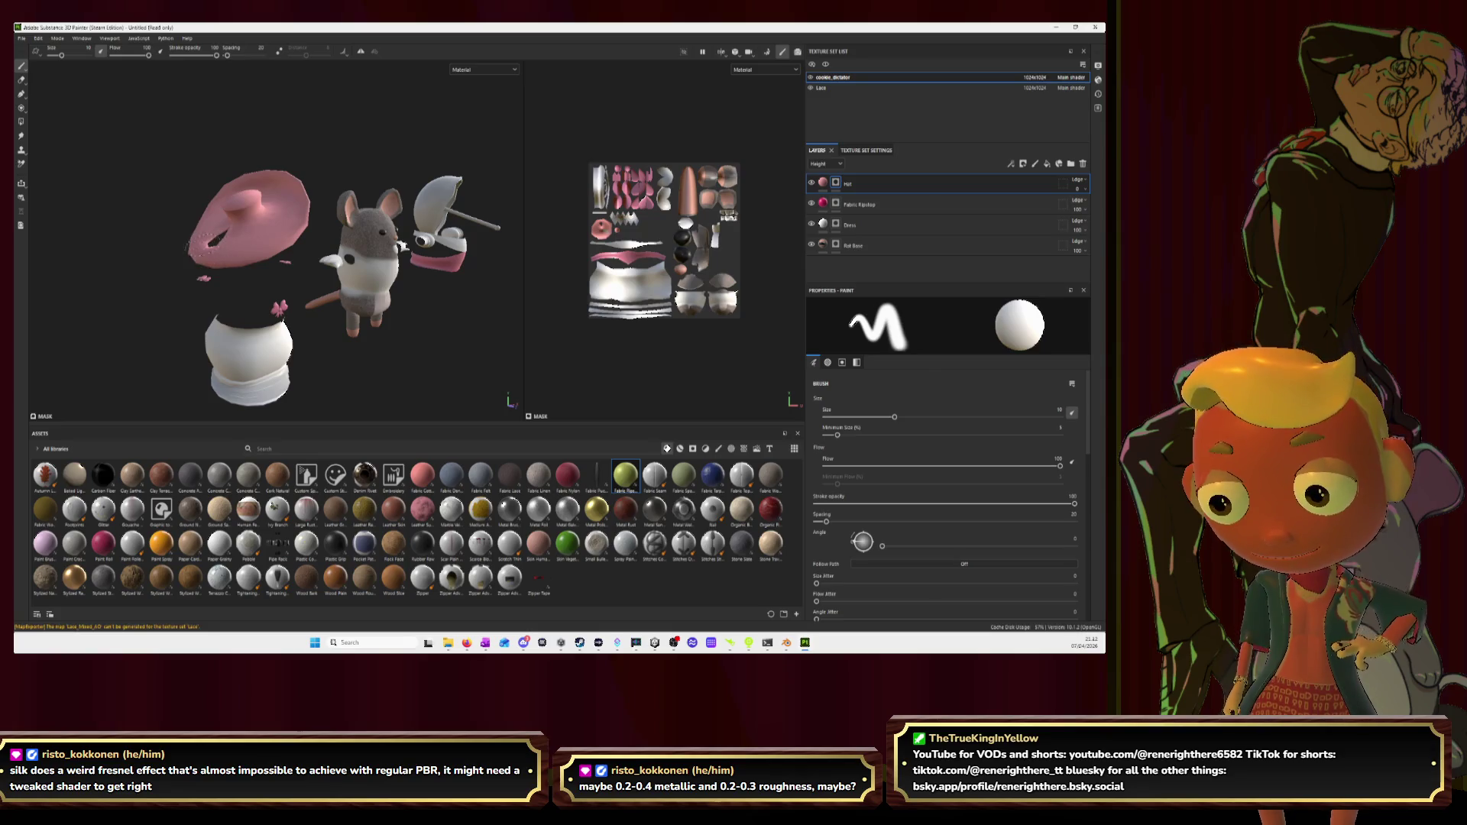
pyautogui.keyDown('alt'); pyautogui.moveTo(246, 201); pyautogui.dragTo(444, 322); pyautogui.keyUp('alt')
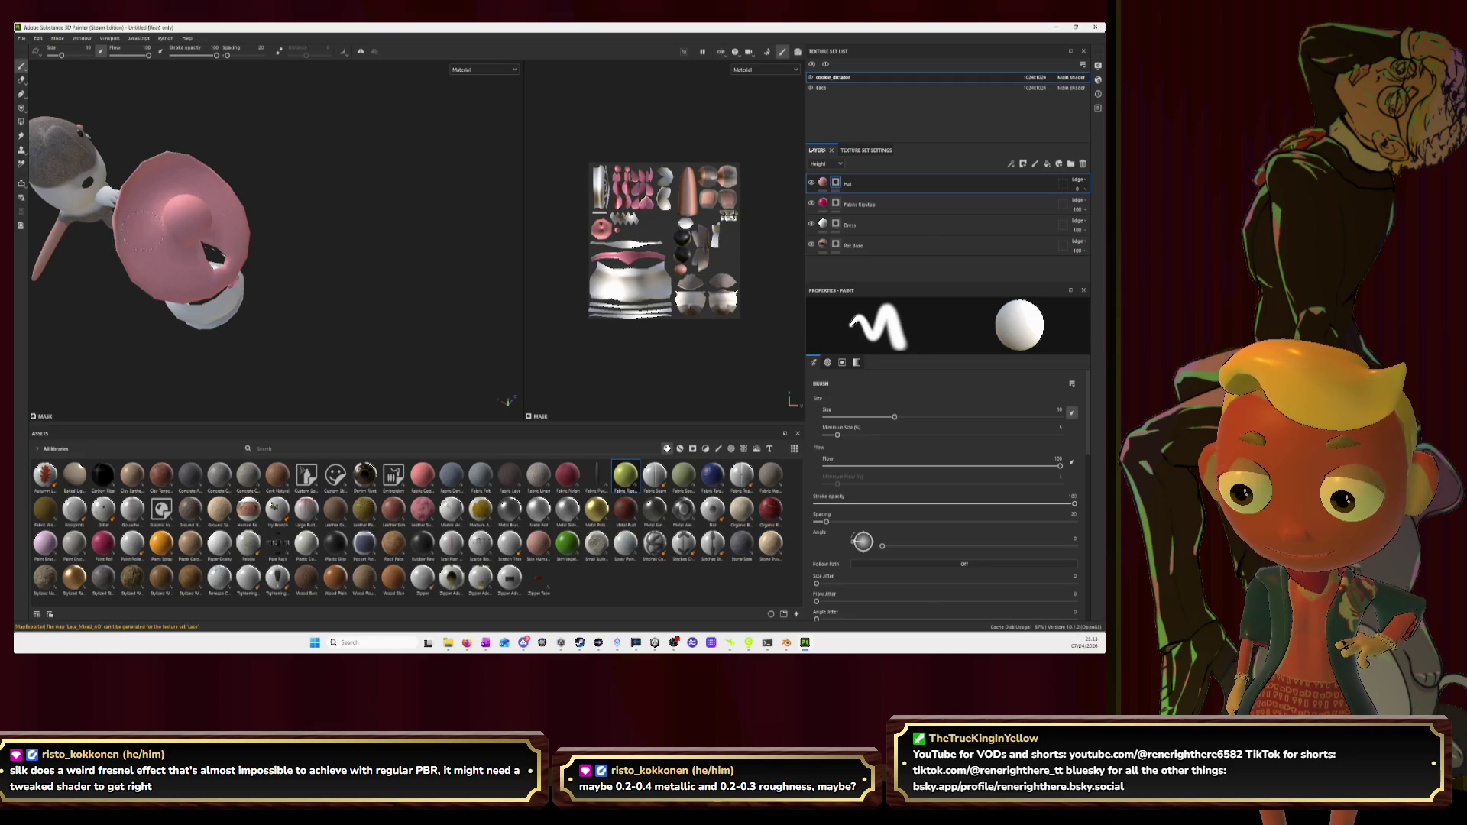
pyautogui.moveTo(247, 253)
pyautogui.keyDown('alt'); pyautogui.mouseDown()
pyautogui.moveTo(433, 134)
pyautogui.moveTo(404, 183)
pyautogui.mouseUp(); pyautogui.keyUp('alt')
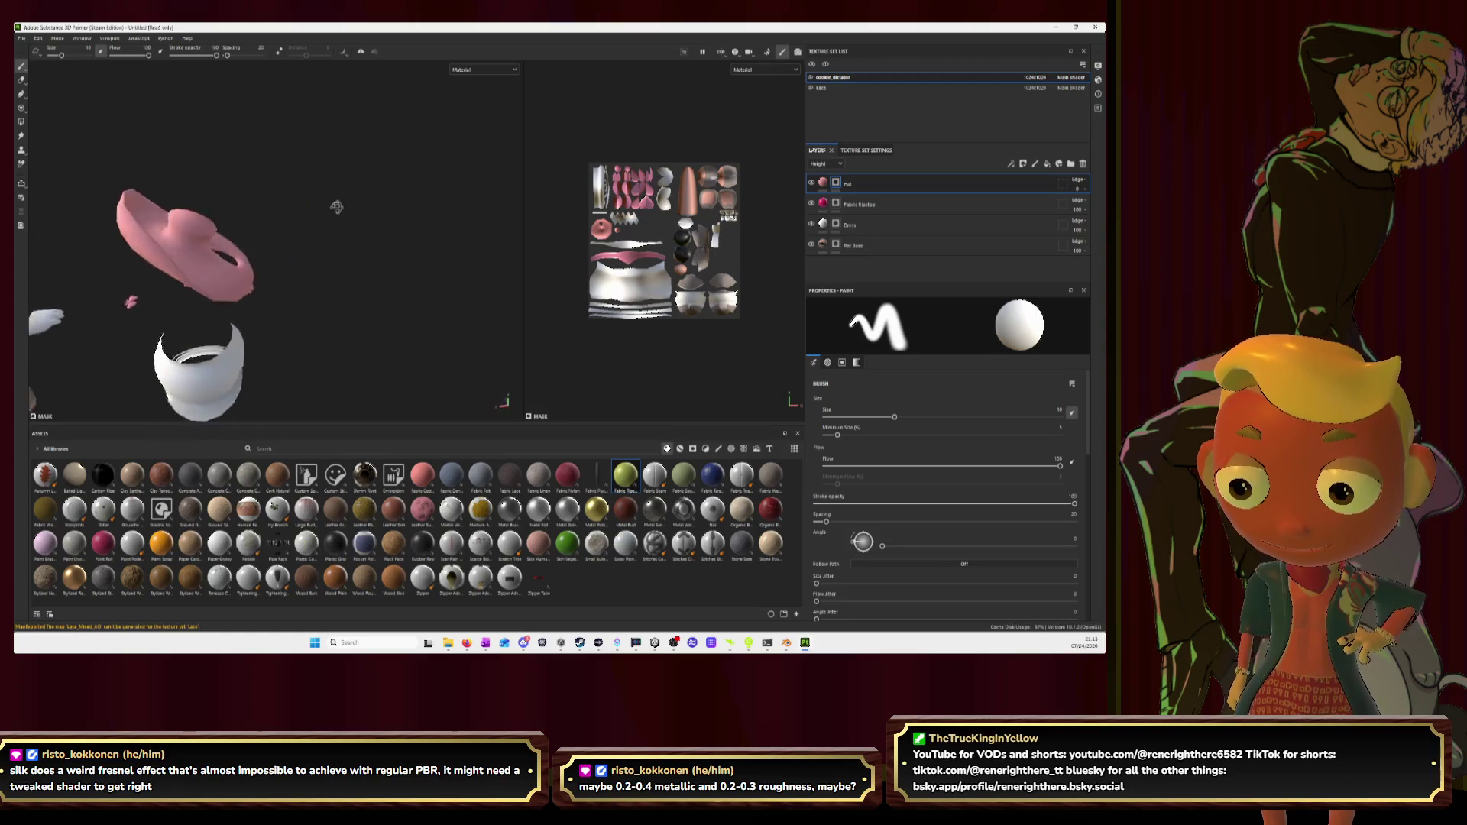
pyautogui.scroll(2, 561, 210)
pyautogui.scroll(2, 561, 209)
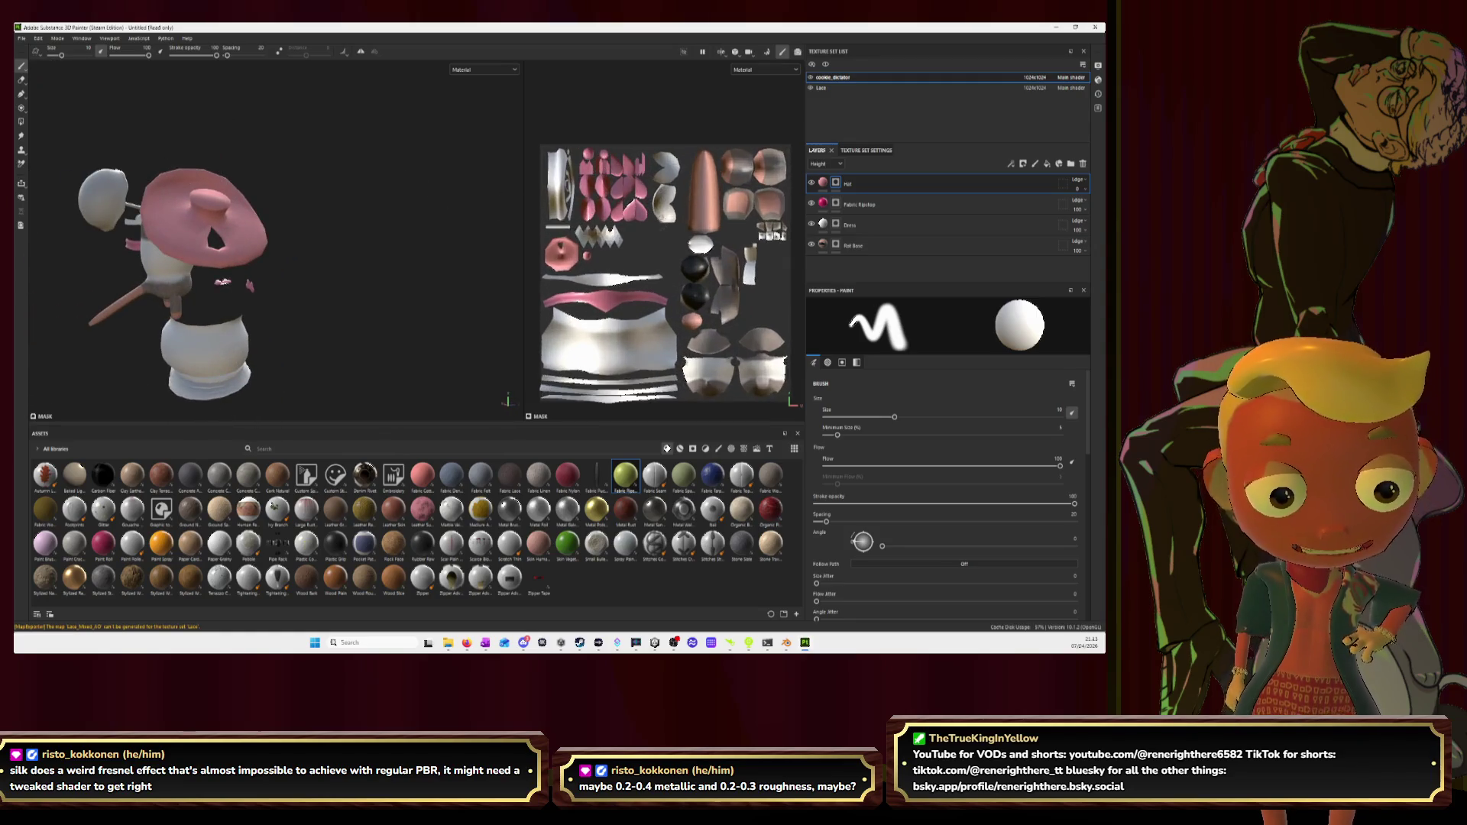
pyautogui.scroll(2, 574, 229)
pyautogui.keyDown('alt'); pyautogui.moveTo(605, 268); pyautogui.dragTo(736, 236); pyautogui.keyUp('alt')
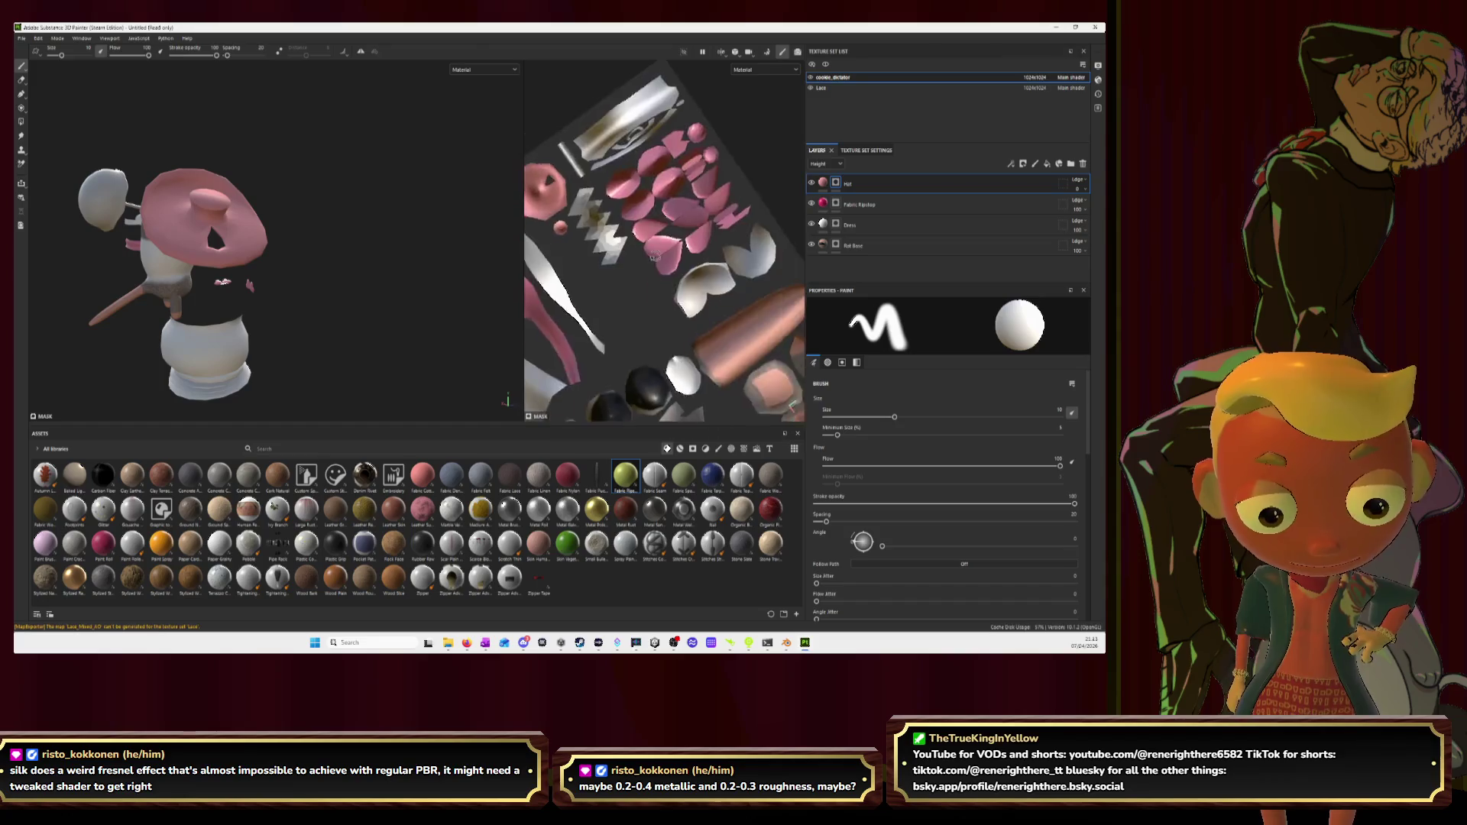
pyautogui.scroll(2, 653, 255)
pyautogui.scroll(2, 654, 255)
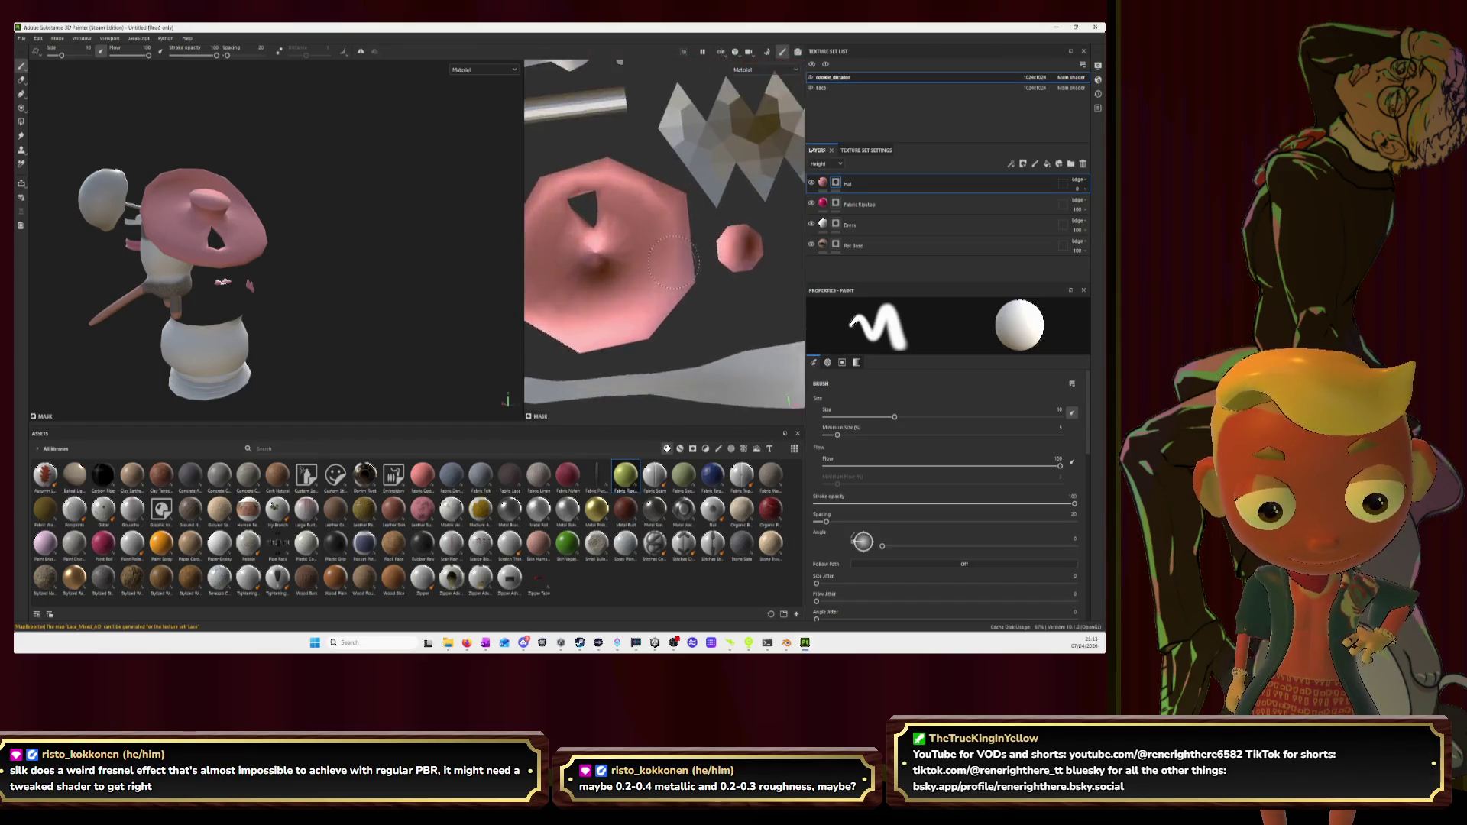
pyautogui.scroll(2, 653, 255)
pyautogui.scroll(1, 653, 255)
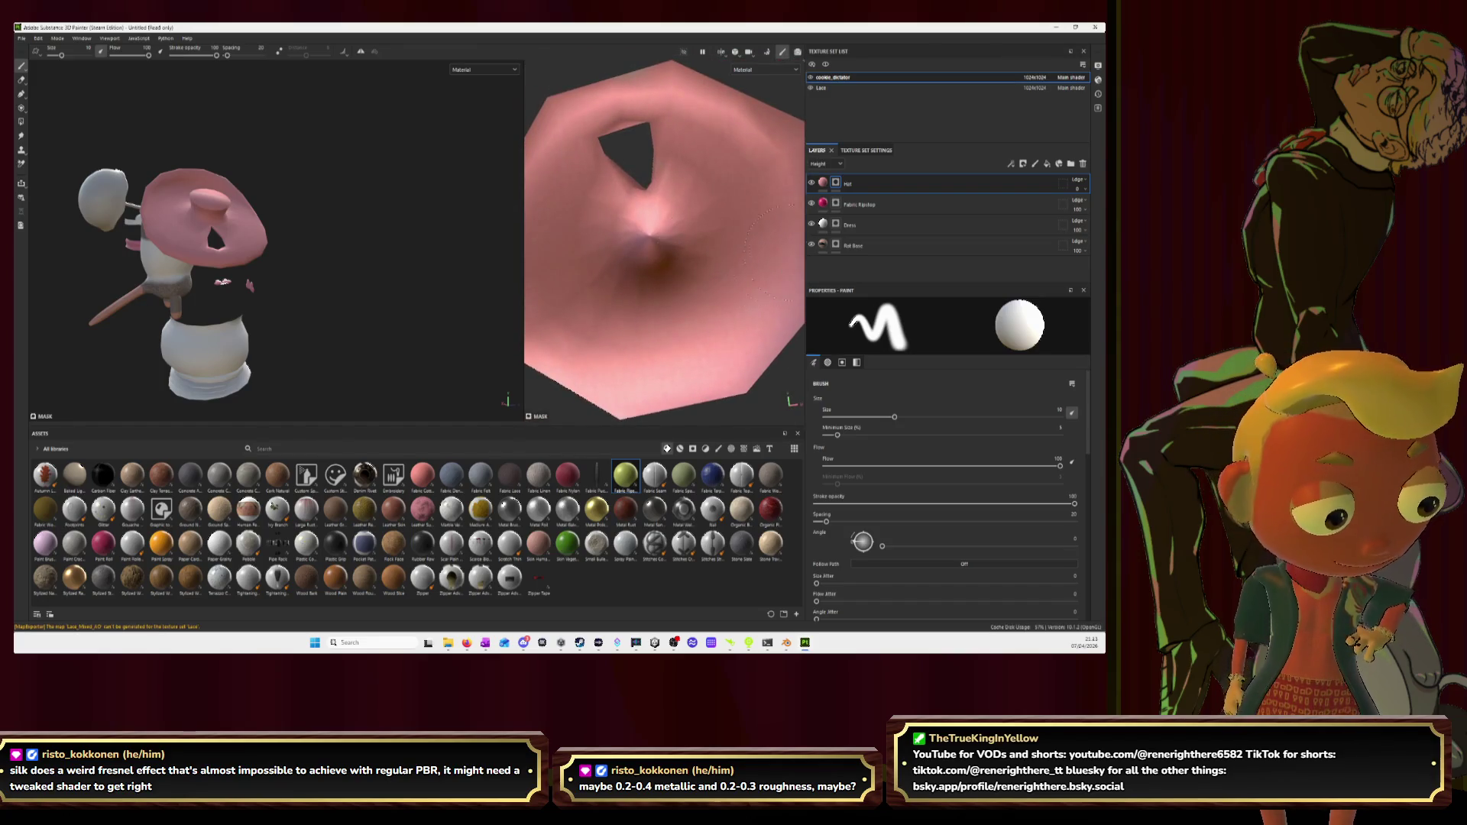
pyautogui.rightClick(881, 183)
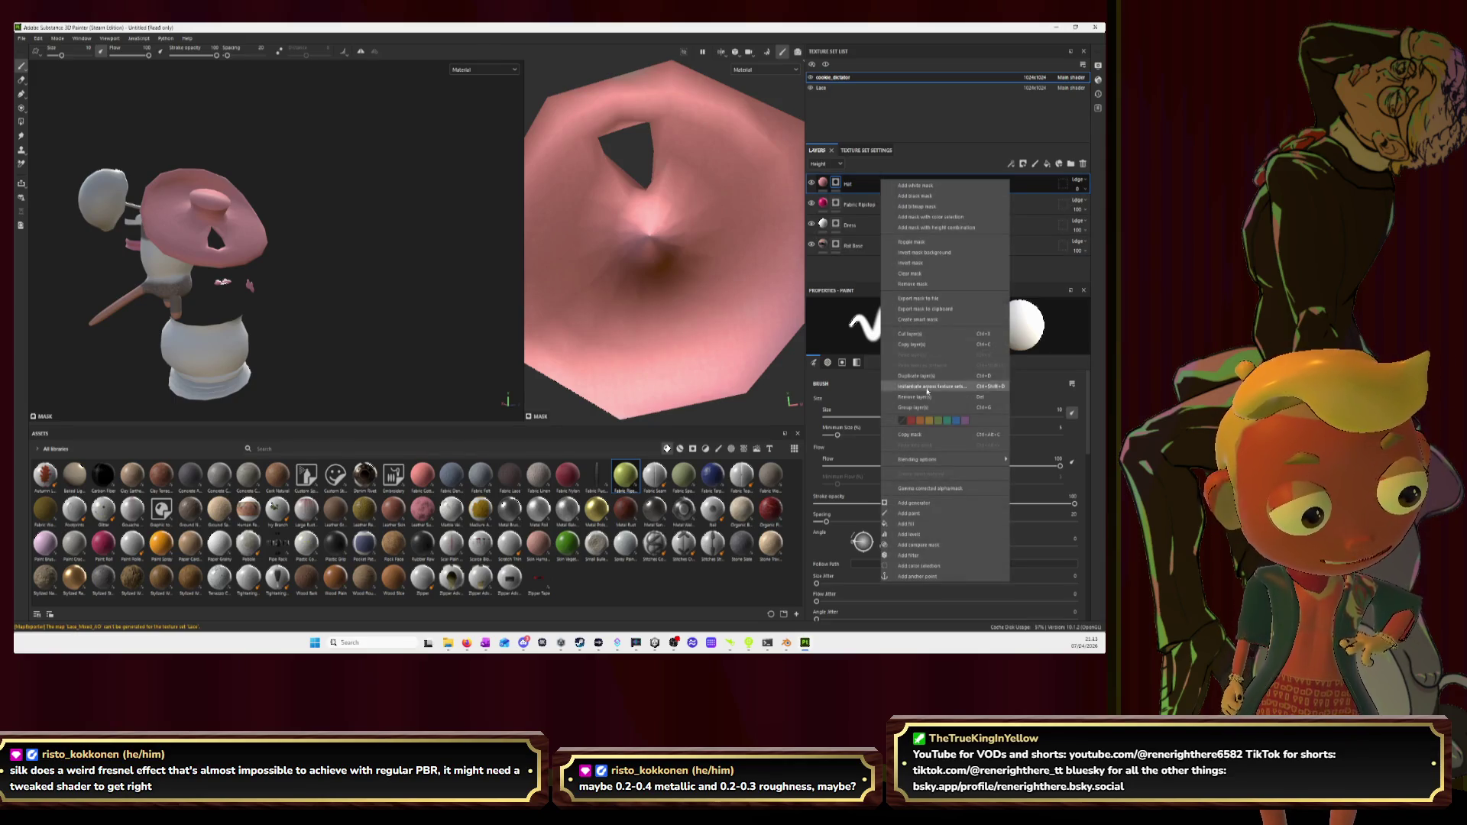
# Duplicate the Hat layer into Hat copy 1 and shrink the brush for detail work
pyautogui.click(925, 377)
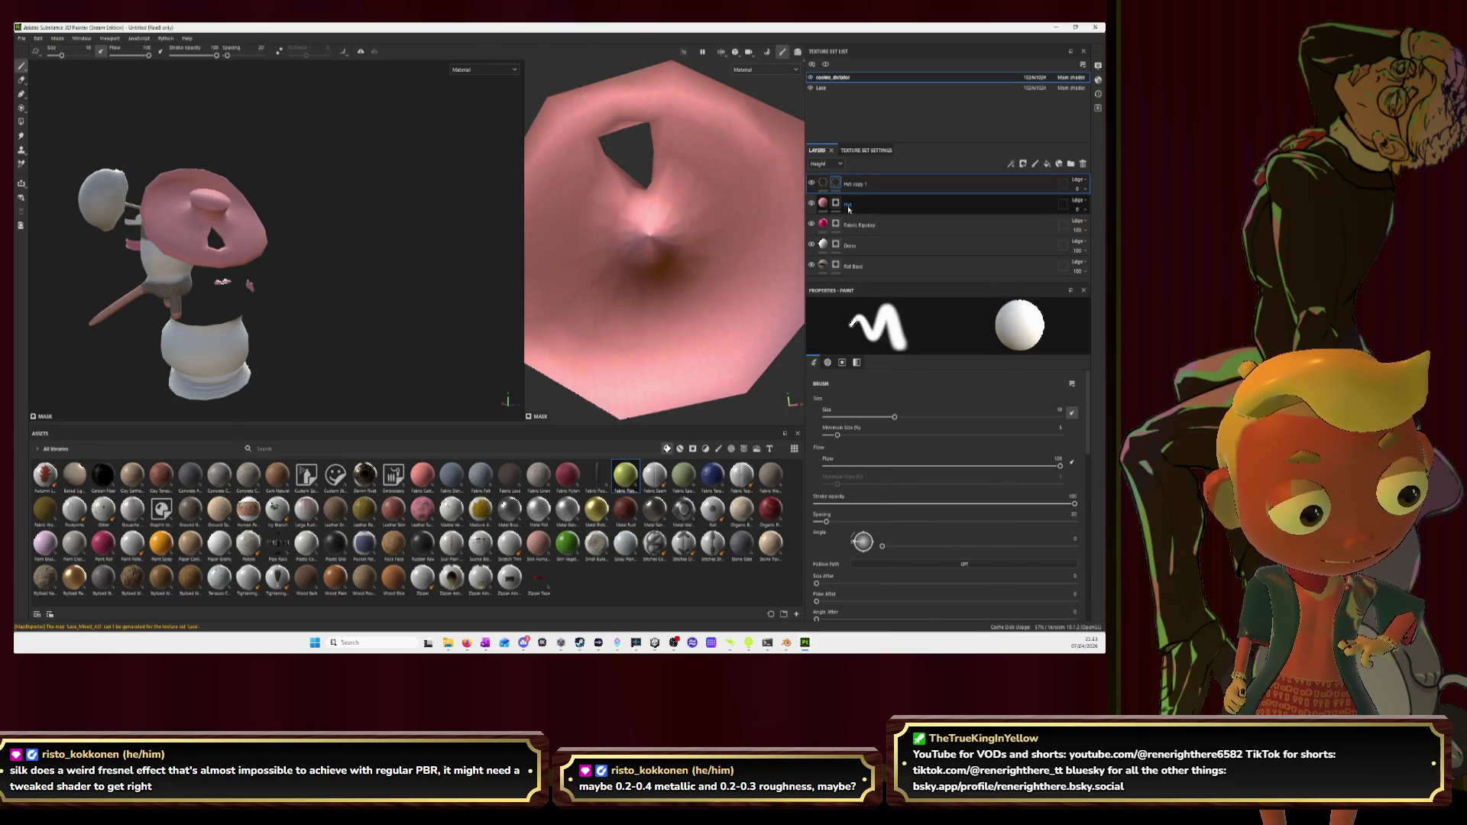
pyautogui.rightClick(885, 188)
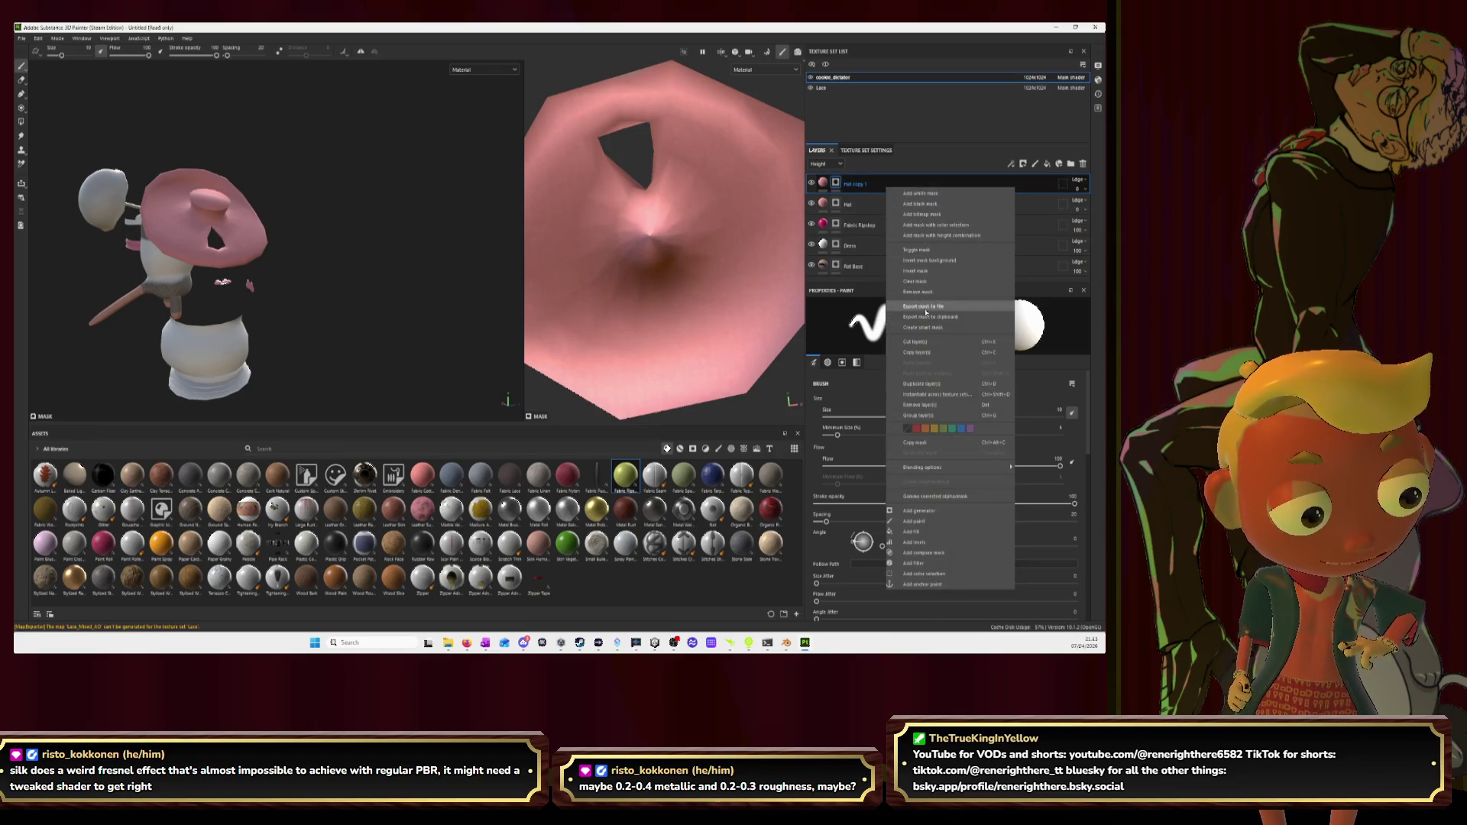
pyautogui.click(818, 187)
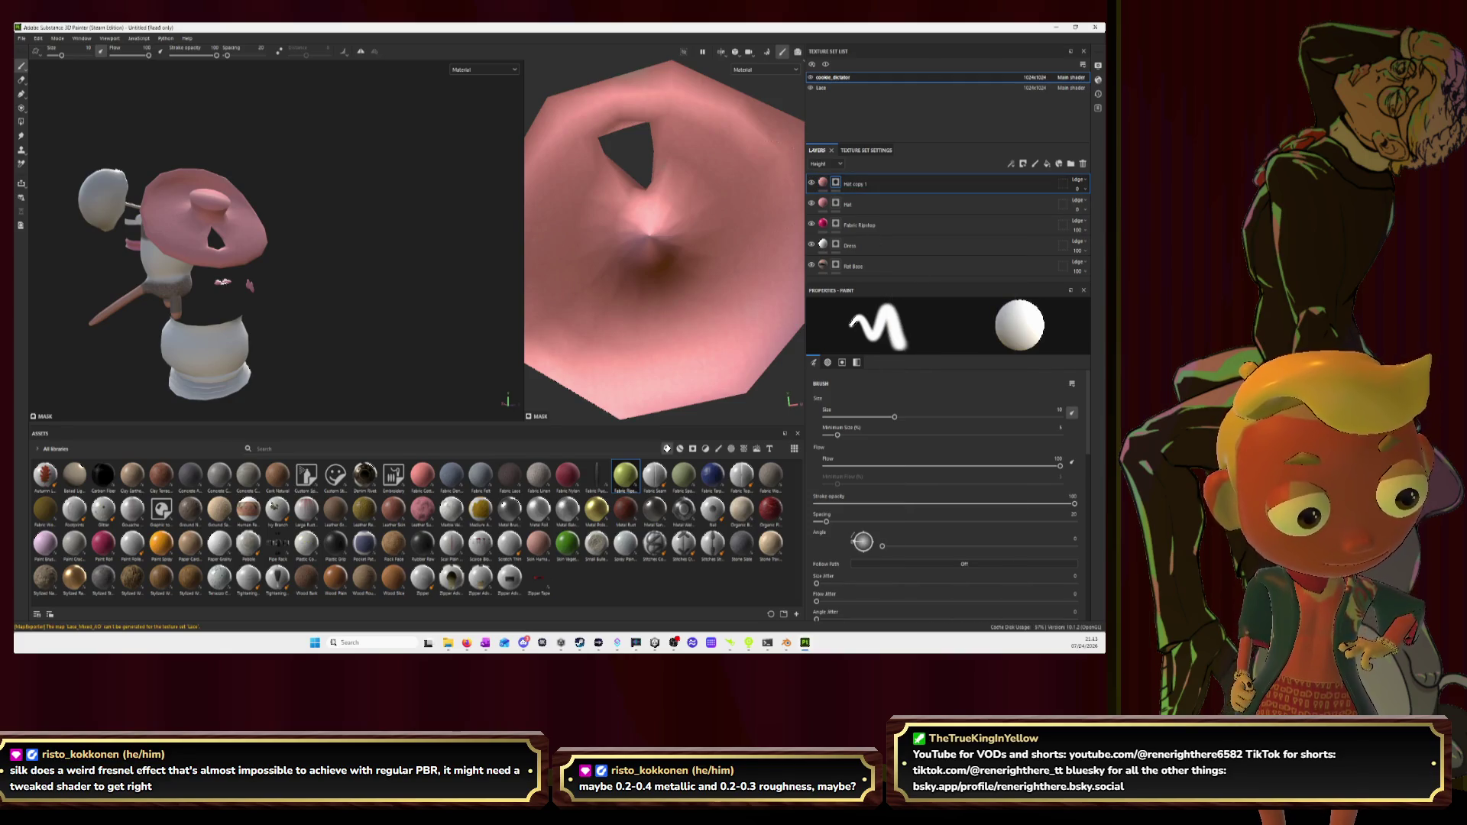
pyautogui.keyDown('alt'); pyautogui.moveTo(288, 234); pyautogui.dragTo(283, 261); pyautogui.keyUp('alt')
pyautogui.scroll(3, 282, 260)
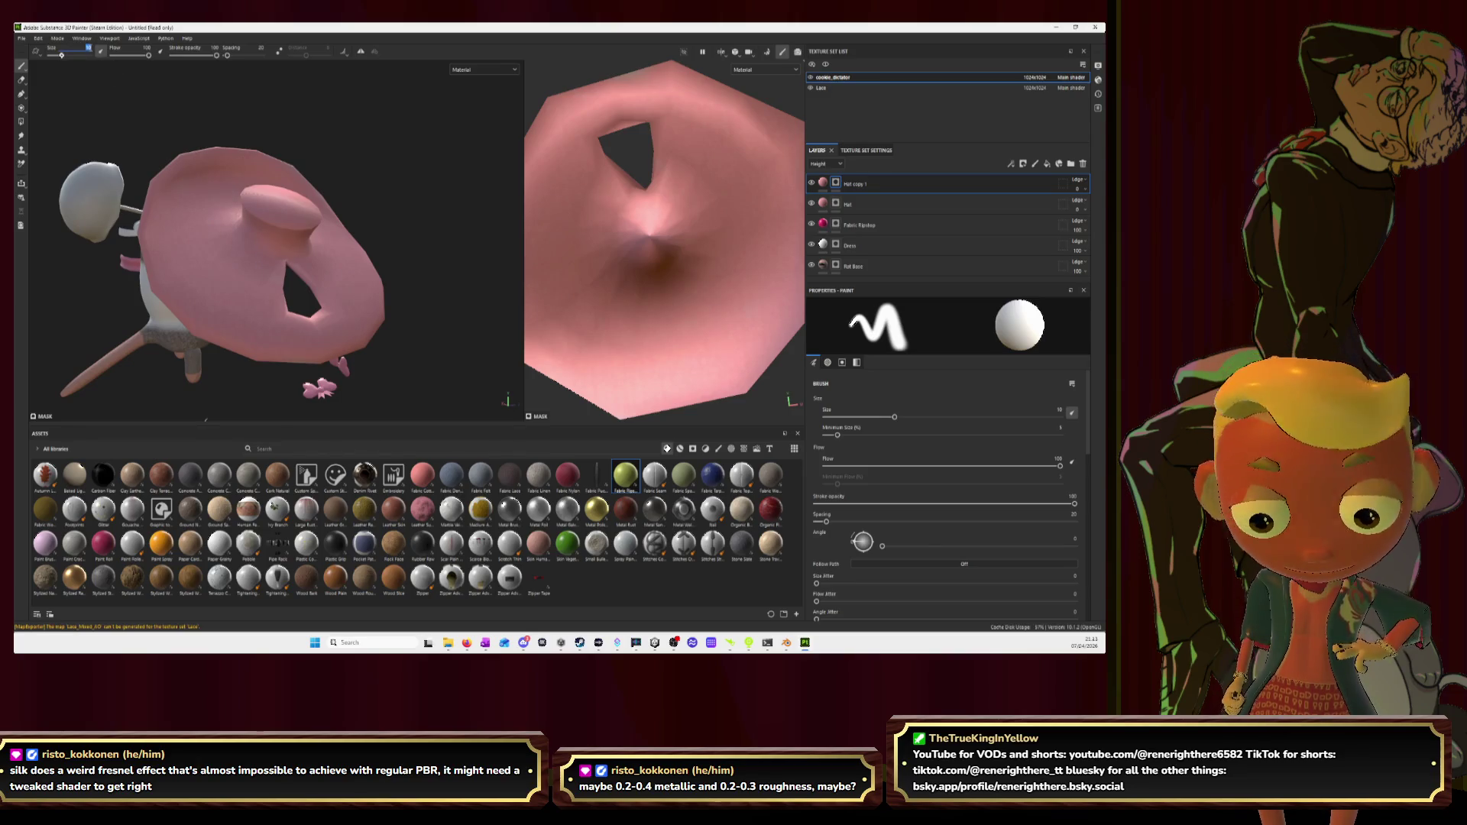
pyautogui.press('[')
pyautogui.press('[')
pyautogui.press('[')
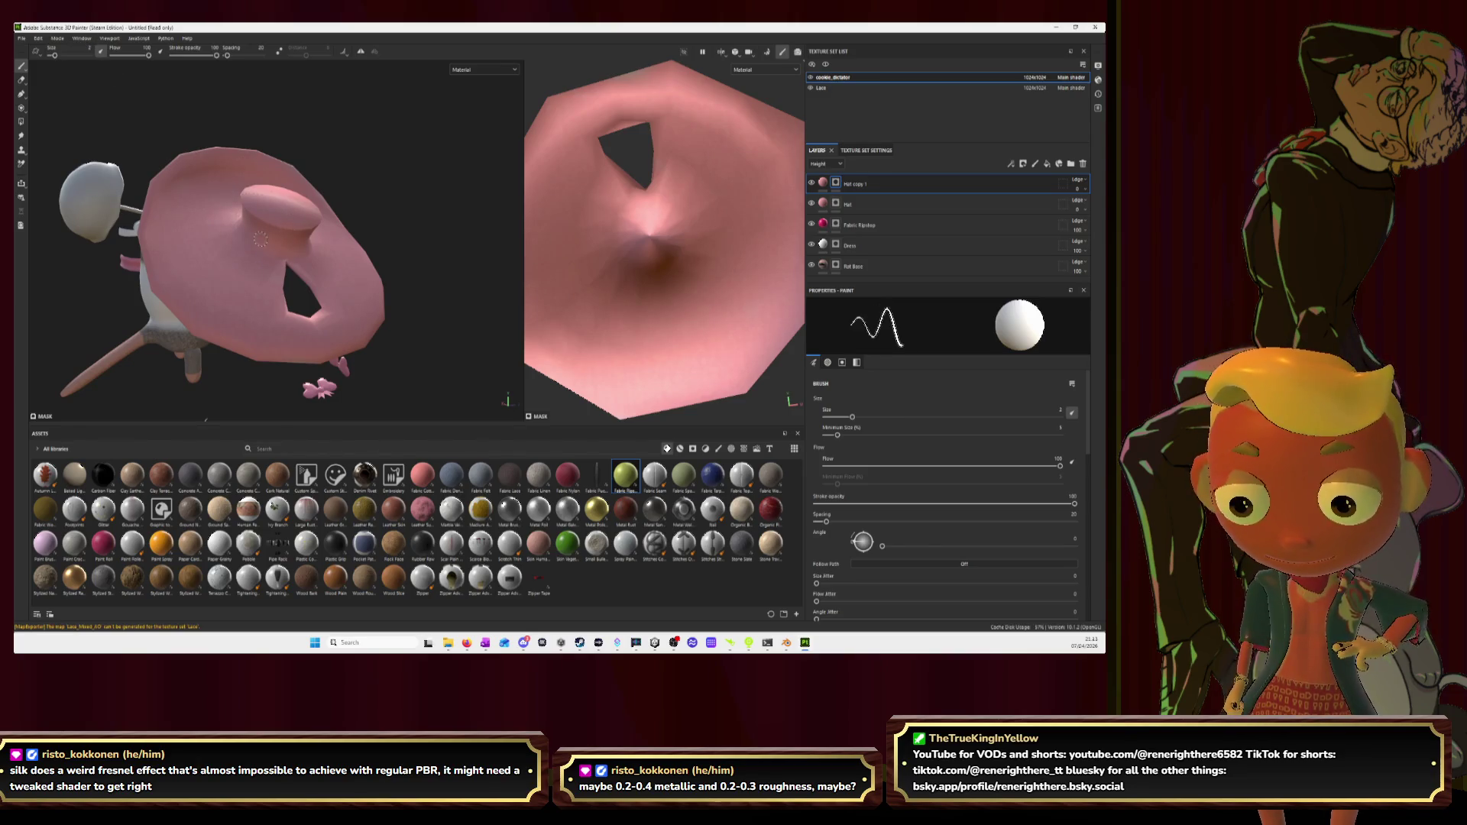
pyautogui.click(822, 181)
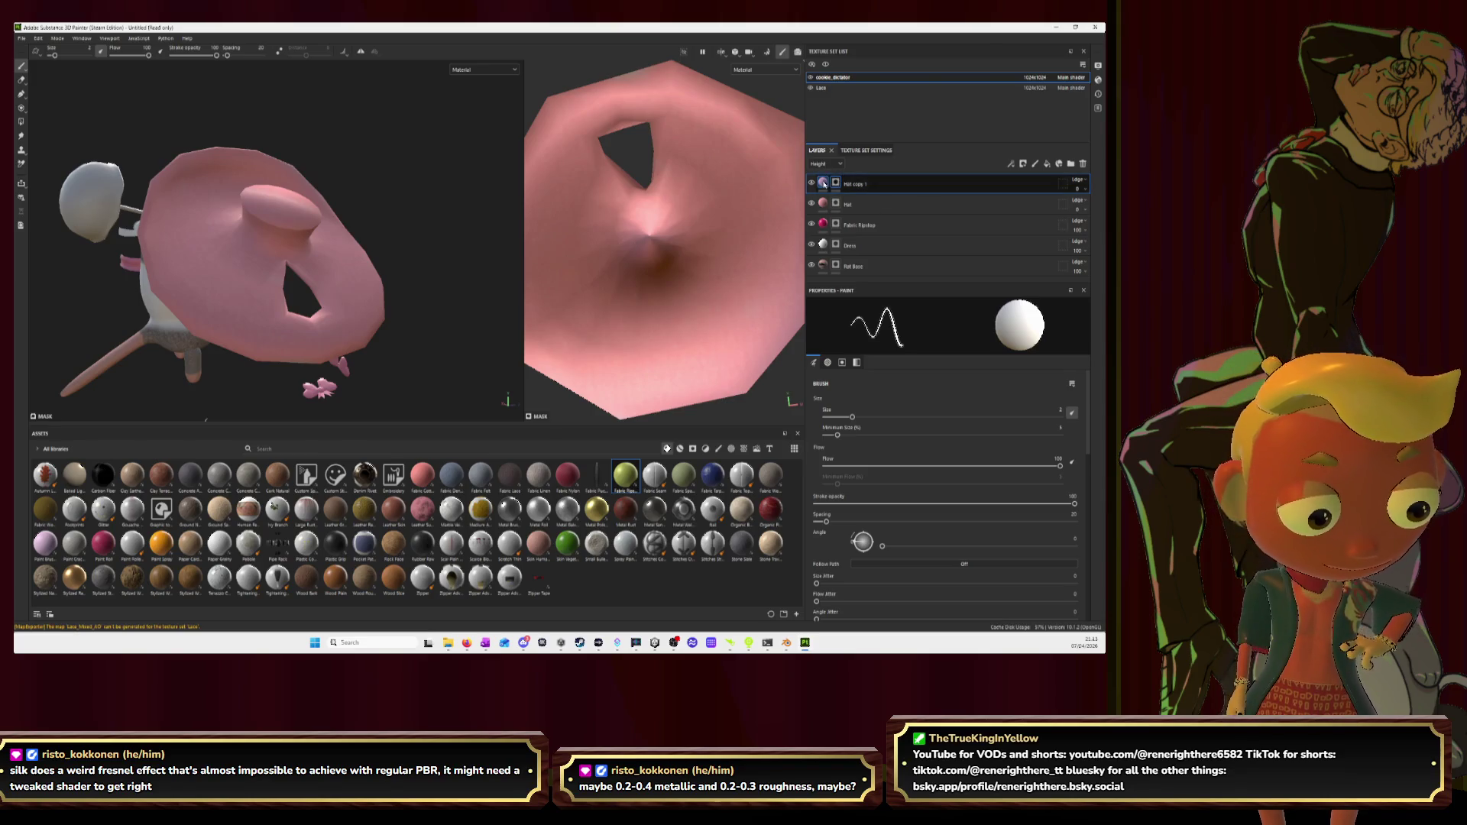
pyautogui.click(913, 449)
pyautogui.click(1003, 514)
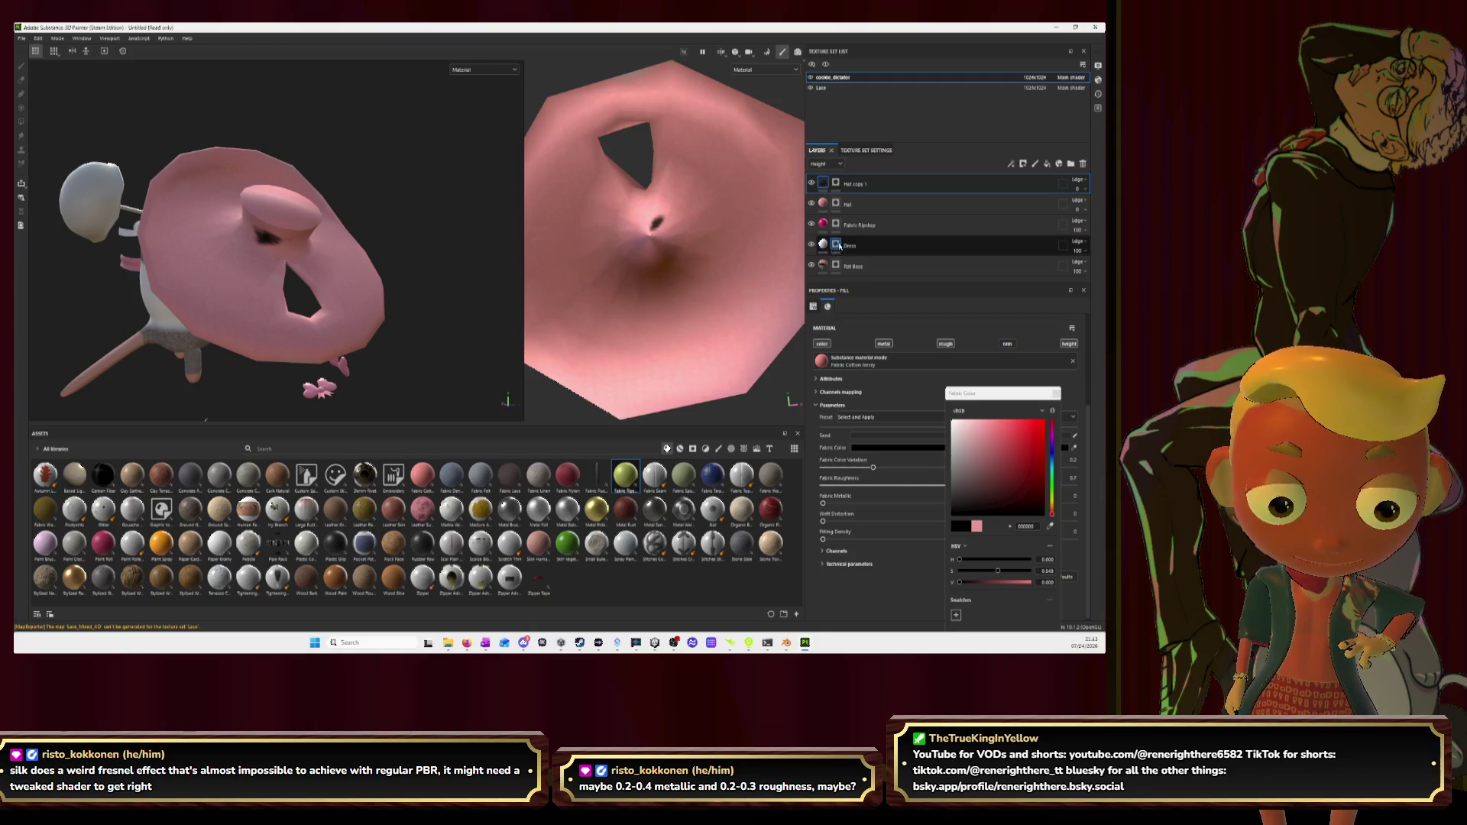
pyautogui.click(835, 184)
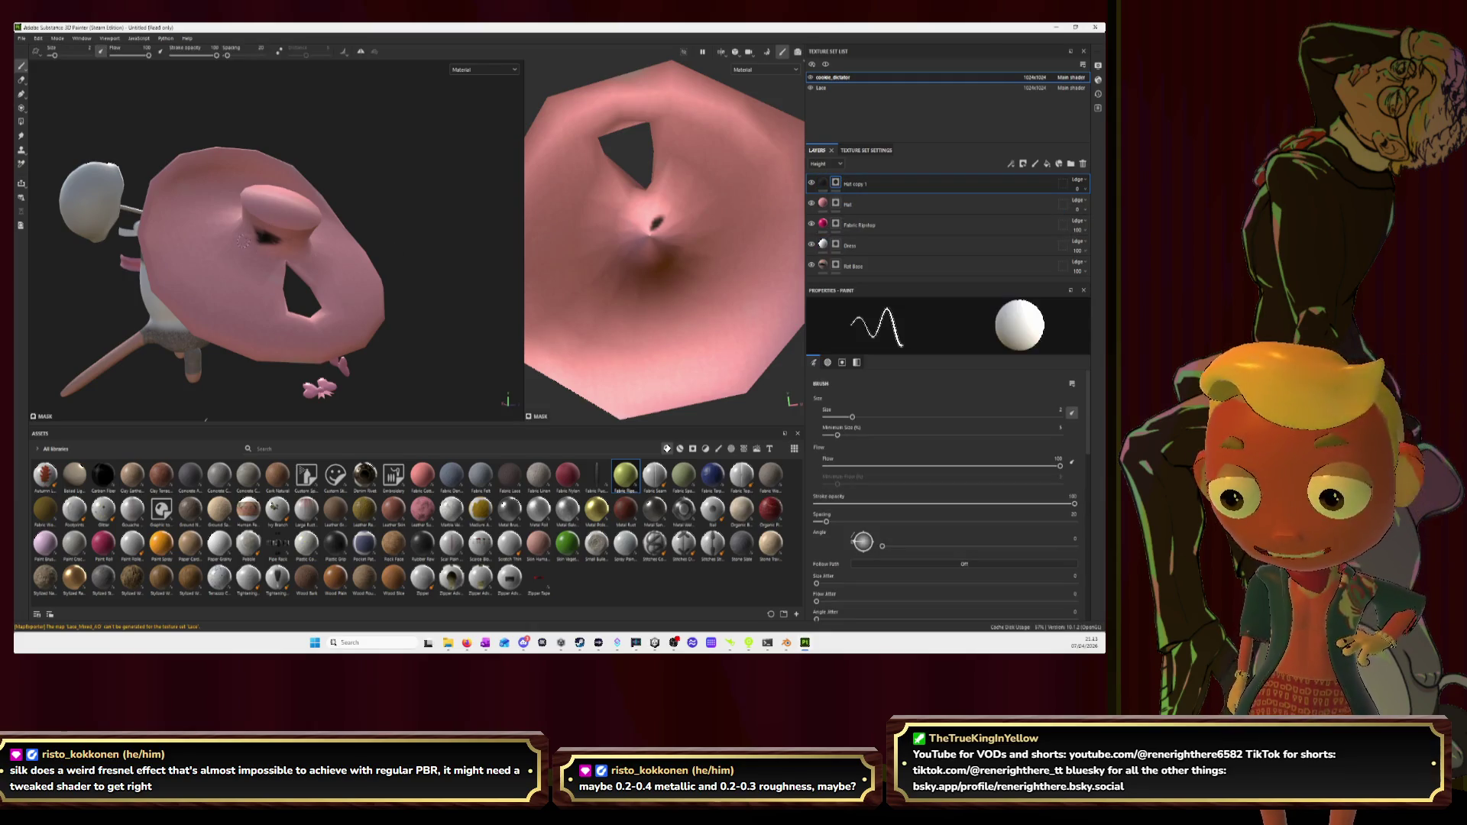
pyautogui.moveTo(653, 220)
pyautogui.mouseDown()
pyautogui.moveTo(615, 251)
pyautogui.moveTo(651, 233)
pyautogui.mouseUp()
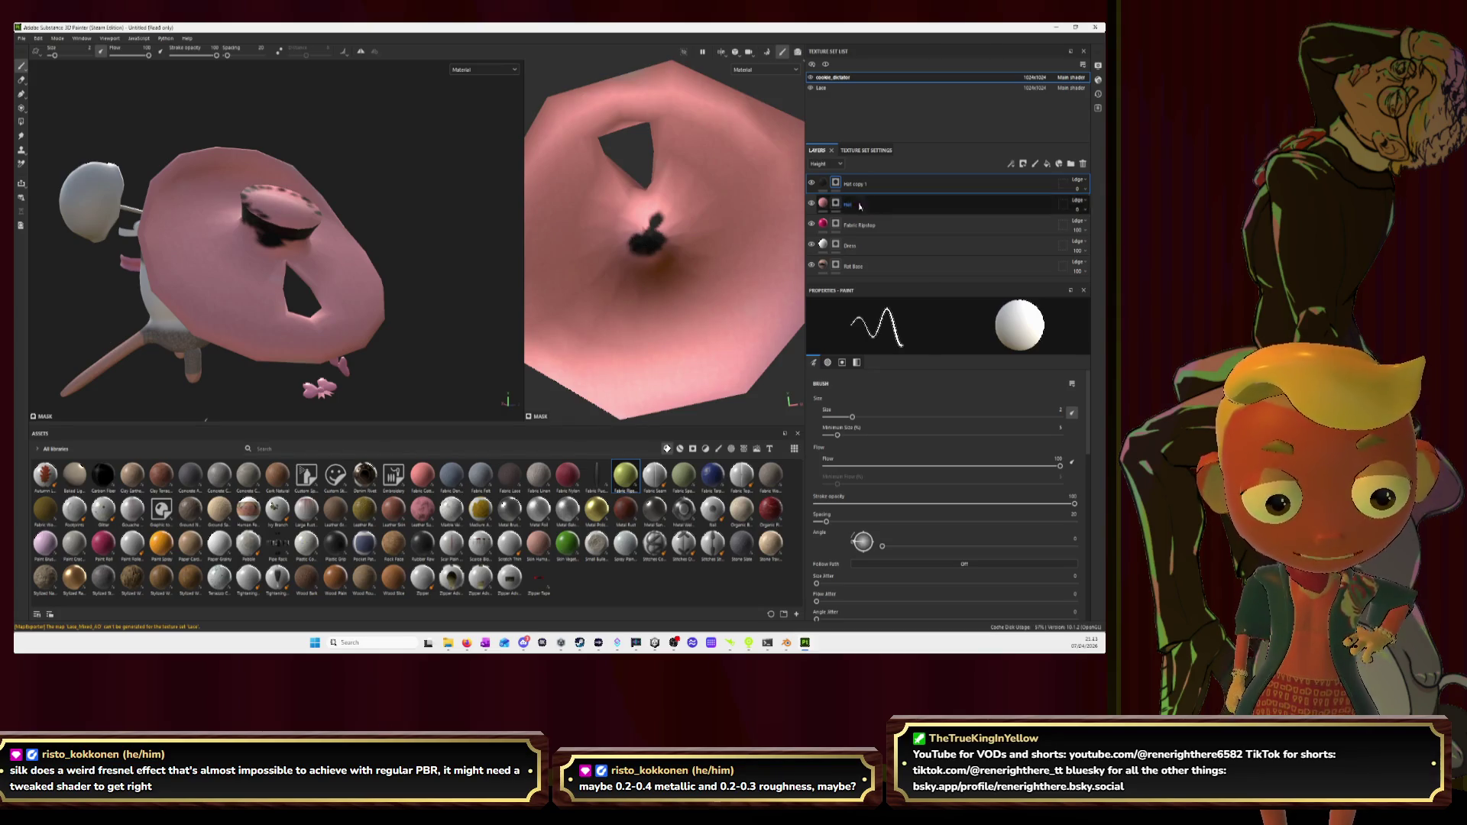
pyautogui.moveTo(832, 211); pyautogui.dragTo(831, 176)
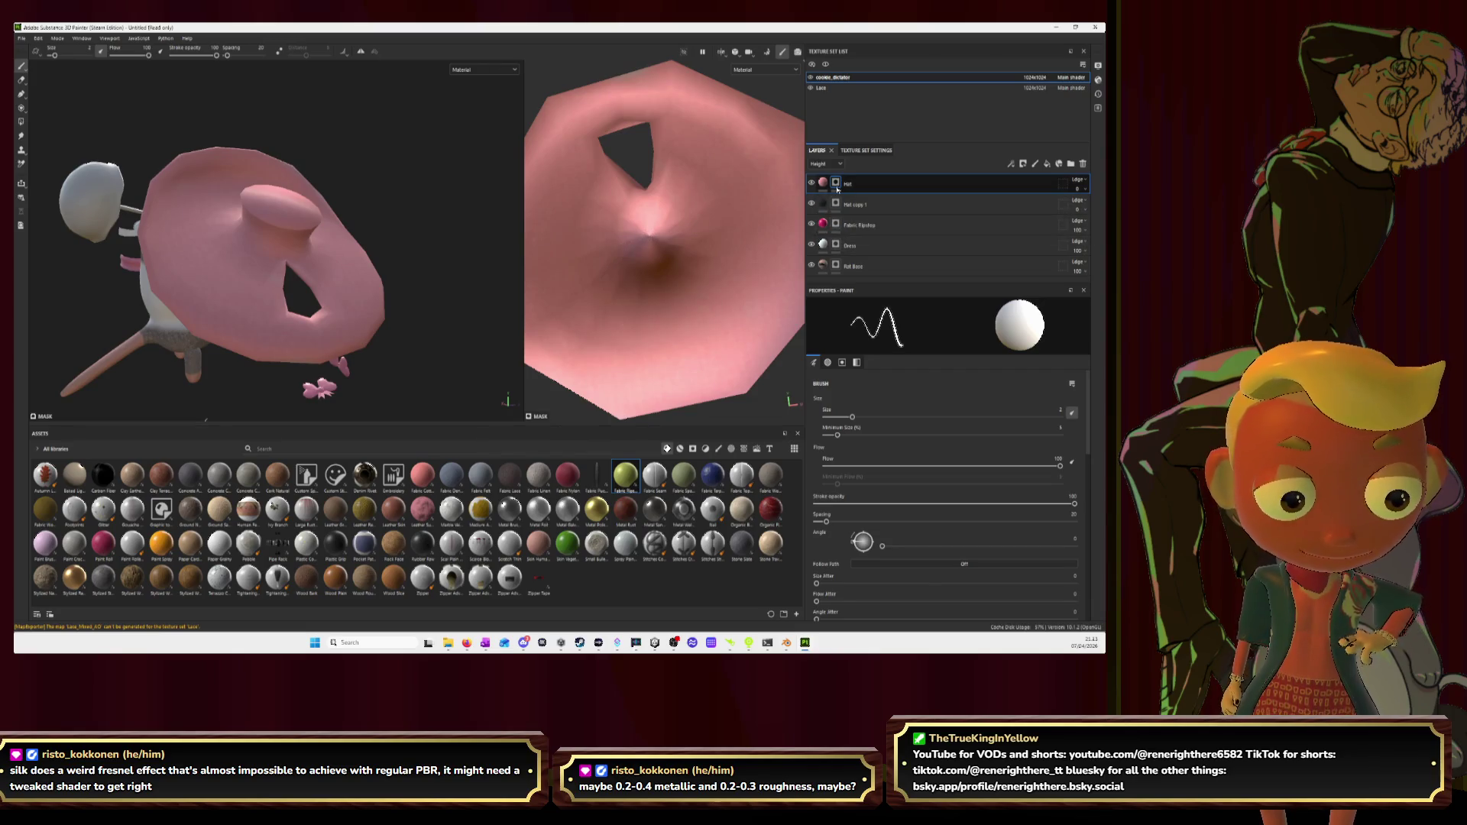
pyautogui.moveTo(871, 204); pyautogui.dragTo(885, 181)
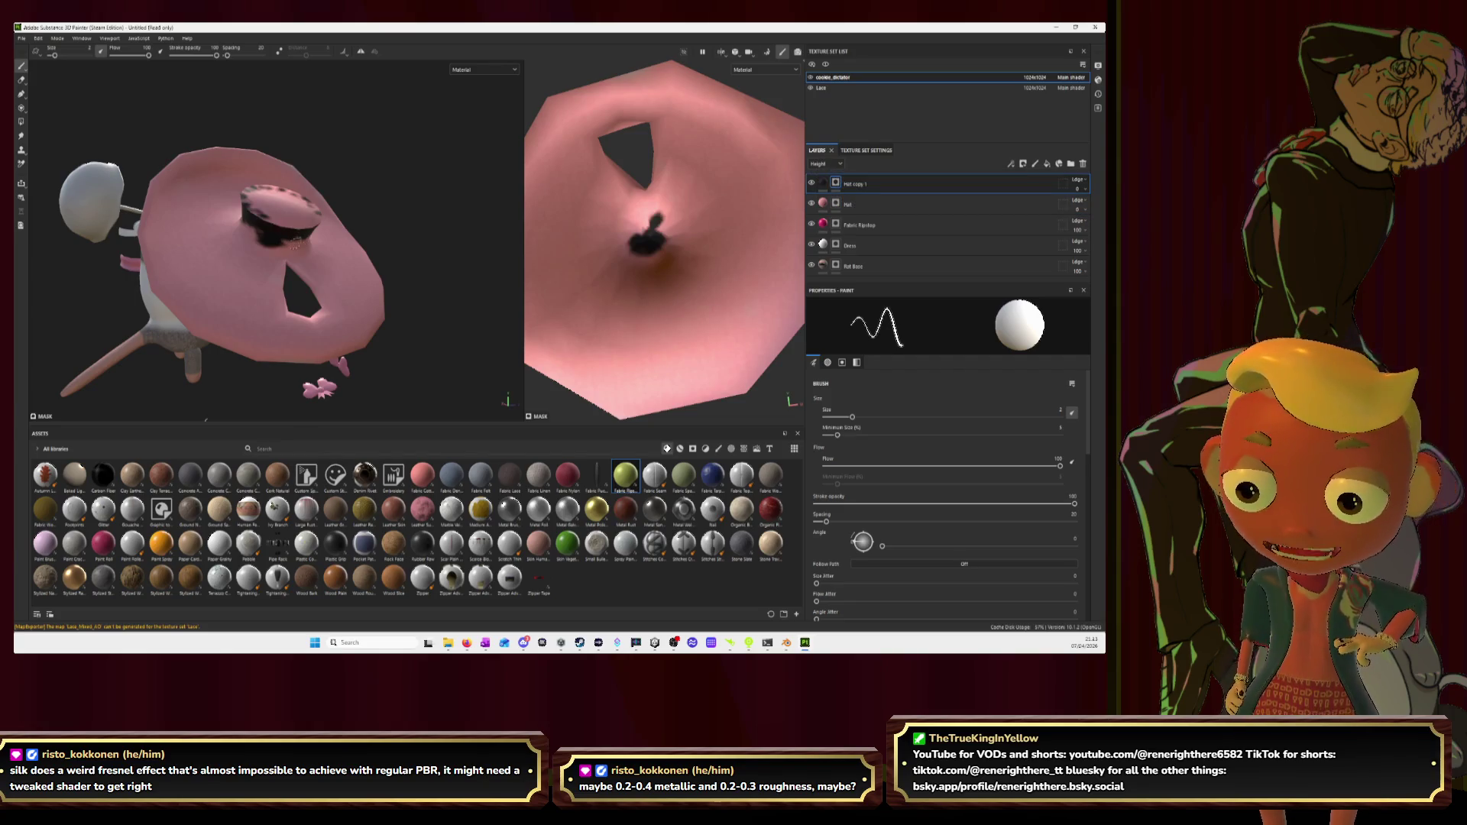
pyautogui.moveTo(271, 239); pyautogui.dragTo(312, 239)
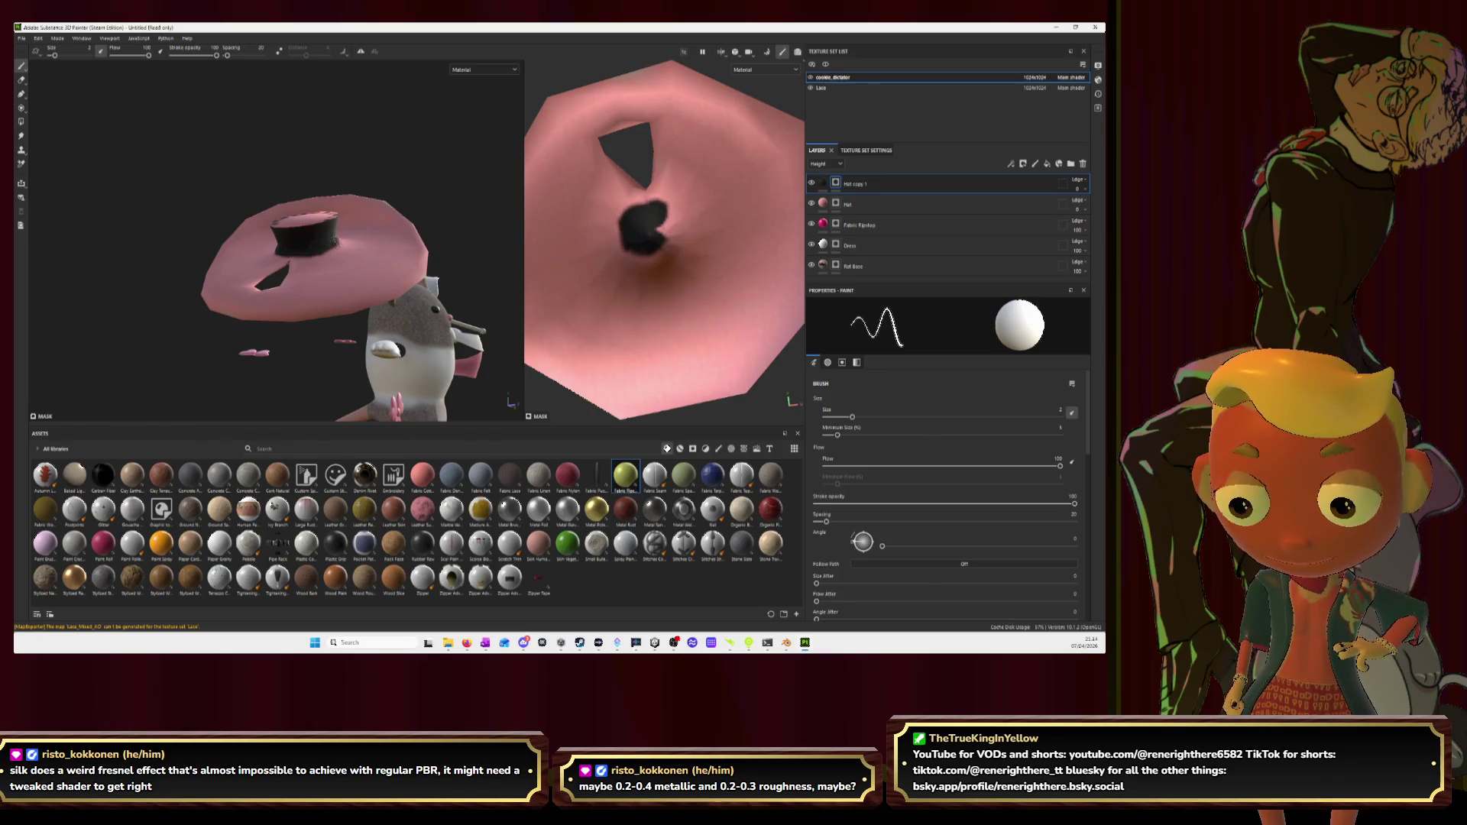
pyautogui.keyDown('alt'); pyautogui.moveTo(345, 265); pyautogui.dragTo(393, 297); pyautogui.keyUp('alt')
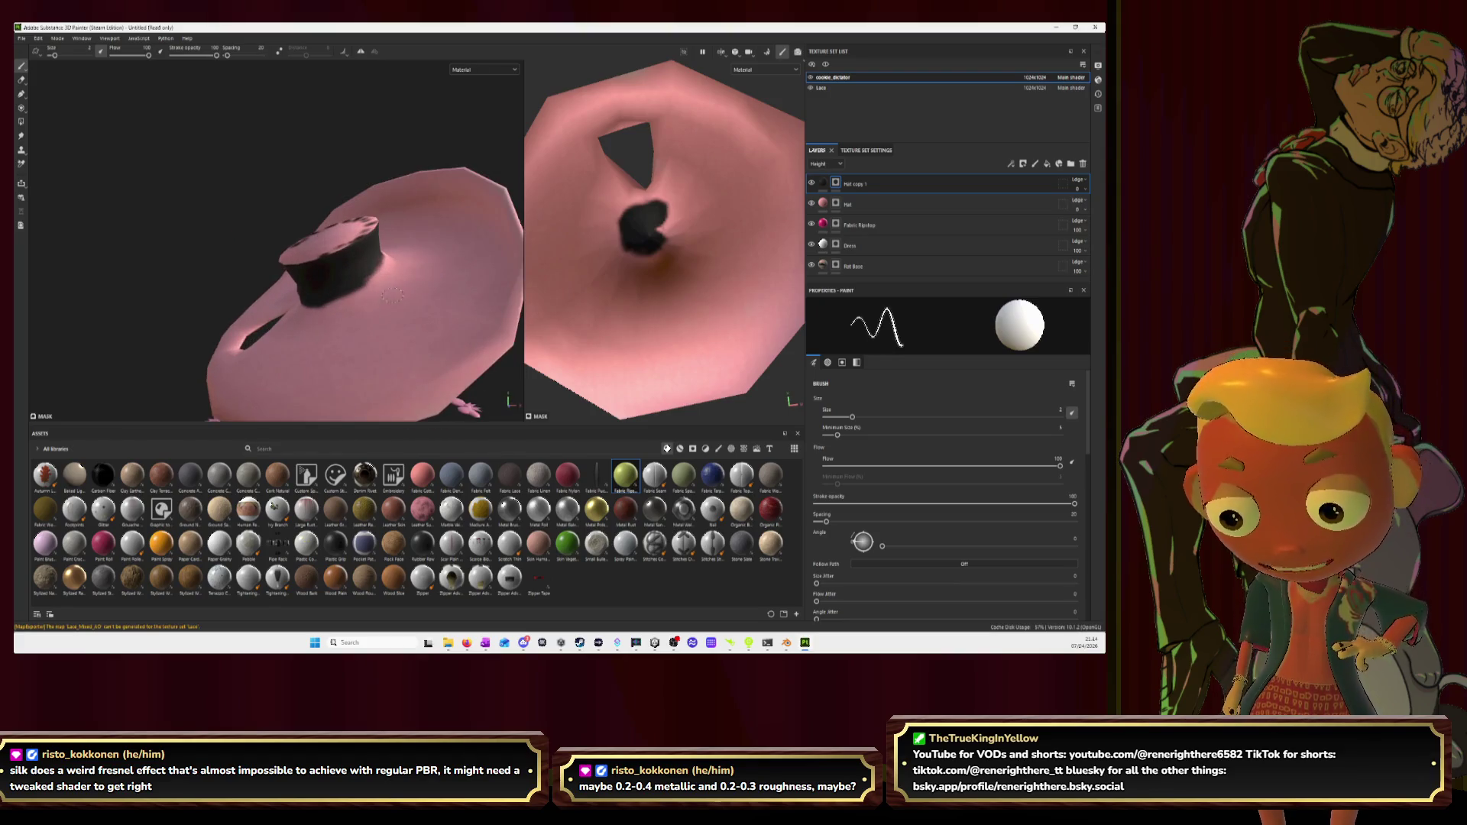
pyautogui.keyDown('alt'); pyautogui.moveTo(393, 294); pyautogui.dragTo(395, 245); pyautogui.keyUp('alt')
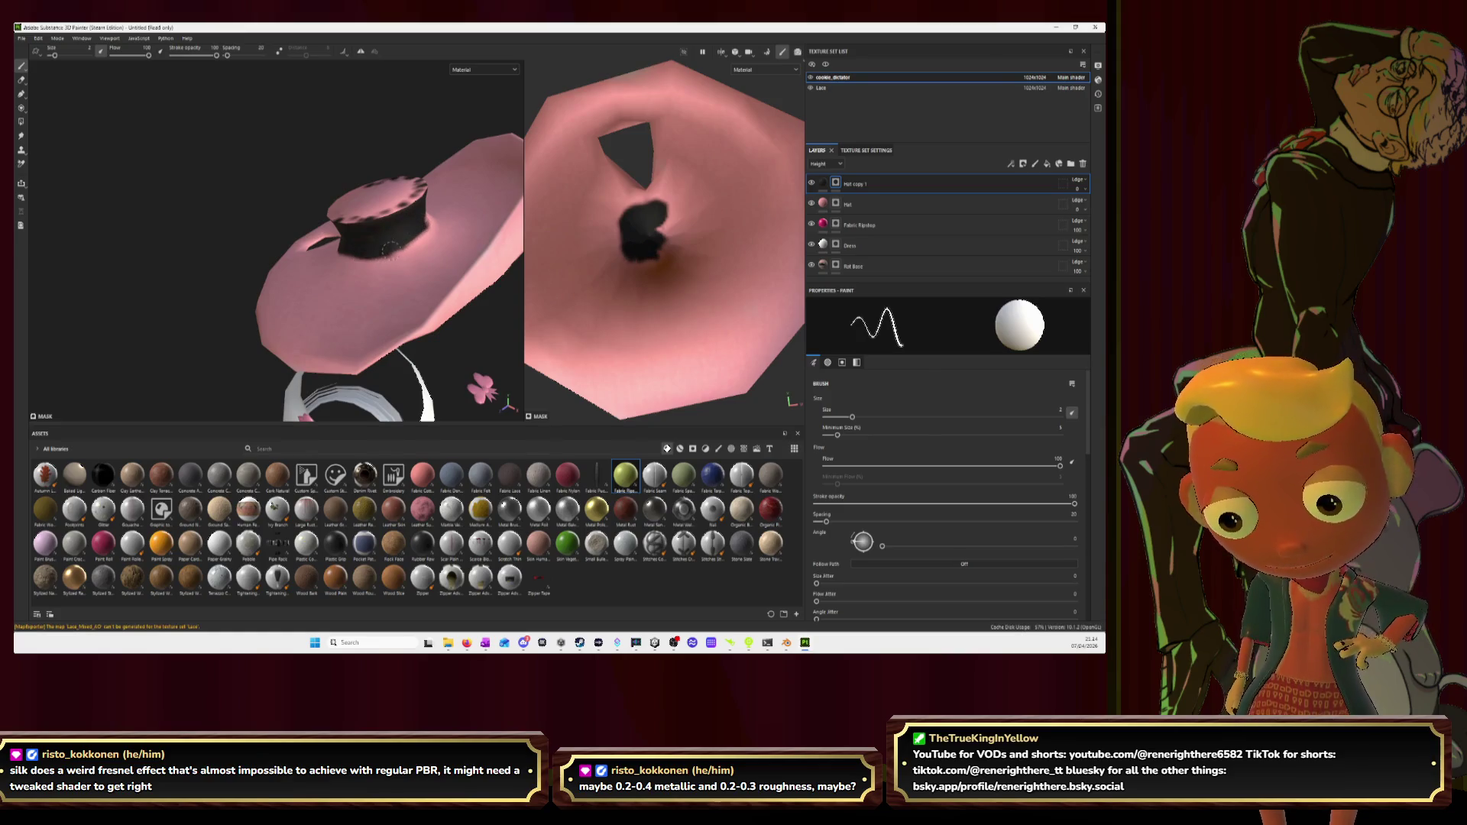
pyautogui.keyDown('alt'); pyautogui.moveTo(388, 251); pyautogui.dragTo(226, 211); pyautogui.keyUp('alt')
pyautogui.scroll(3, 351, 229)
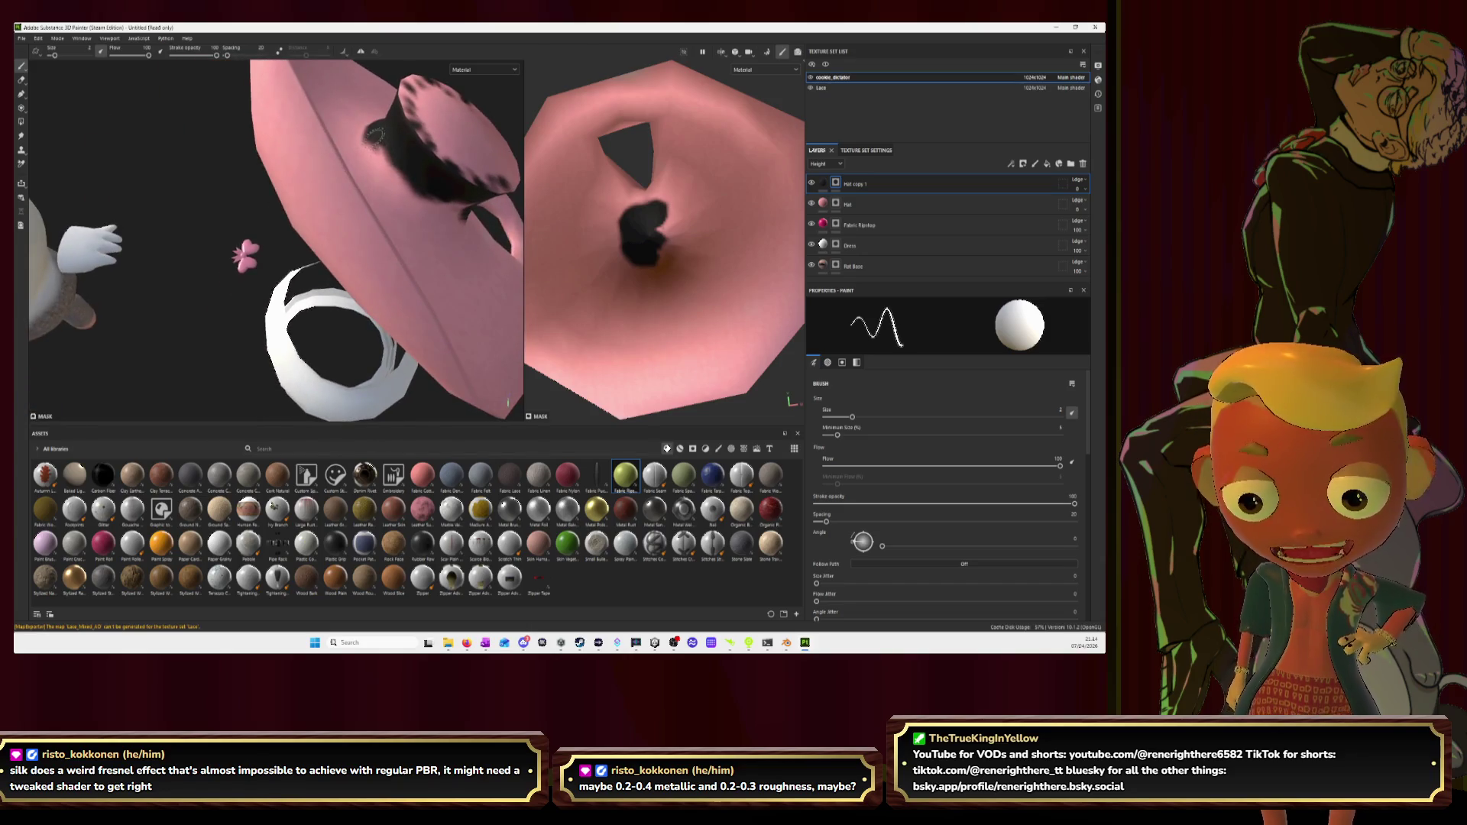
pyautogui.moveTo(388, 160)
pyautogui.keyDown('alt'); pyautogui.mouseDown()
pyautogui.moveTo(418, 170)
pyautogui.moveTo(367, 244)
pyautogui.moveTo(387, 173)
pyautogui.mouseUp(); pyautogui.keyUp('alt')
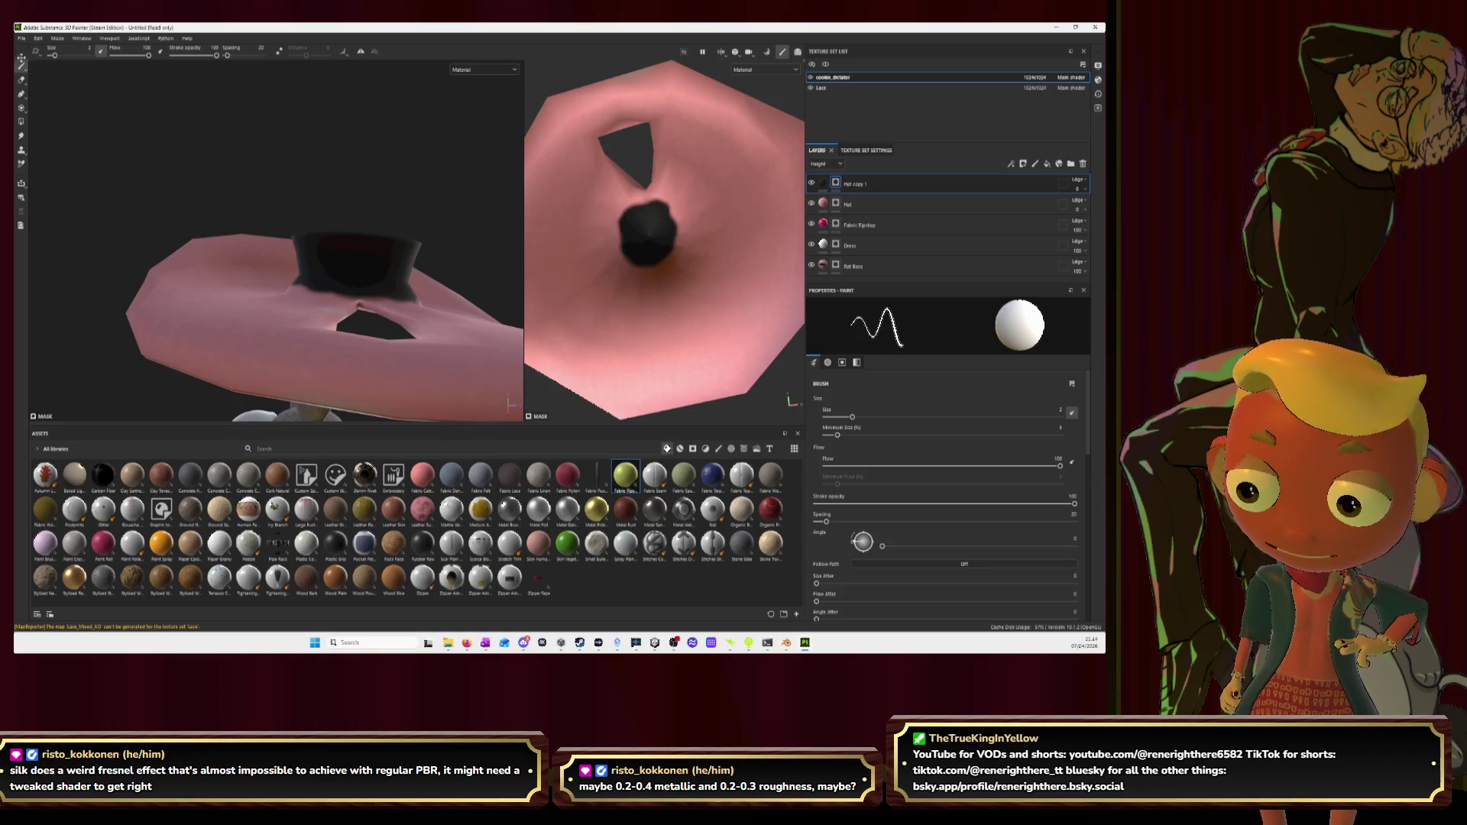
pyautogui.click(22, 78)
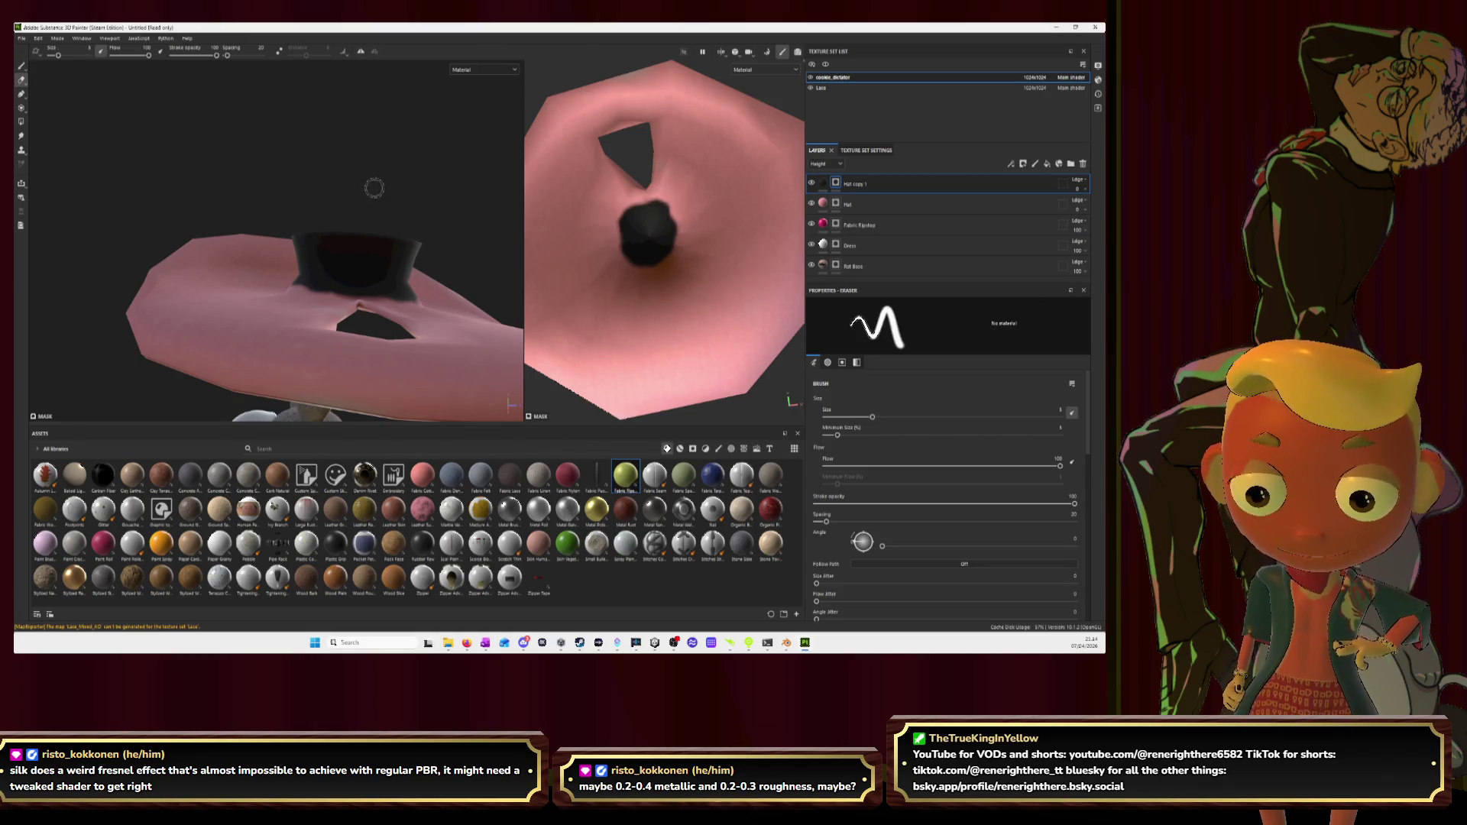
# Erase dark spots on the crown rim and touch up the black band with pink
pyautogui.keyDown('alt'); pyautogui.moveTo(374, 187); pyautogui.dragTo(347, 275); pyautogui.keyUp('alt')
pyautogui.moveTo(327, 126); pyautogui.dragTo(444, 184)
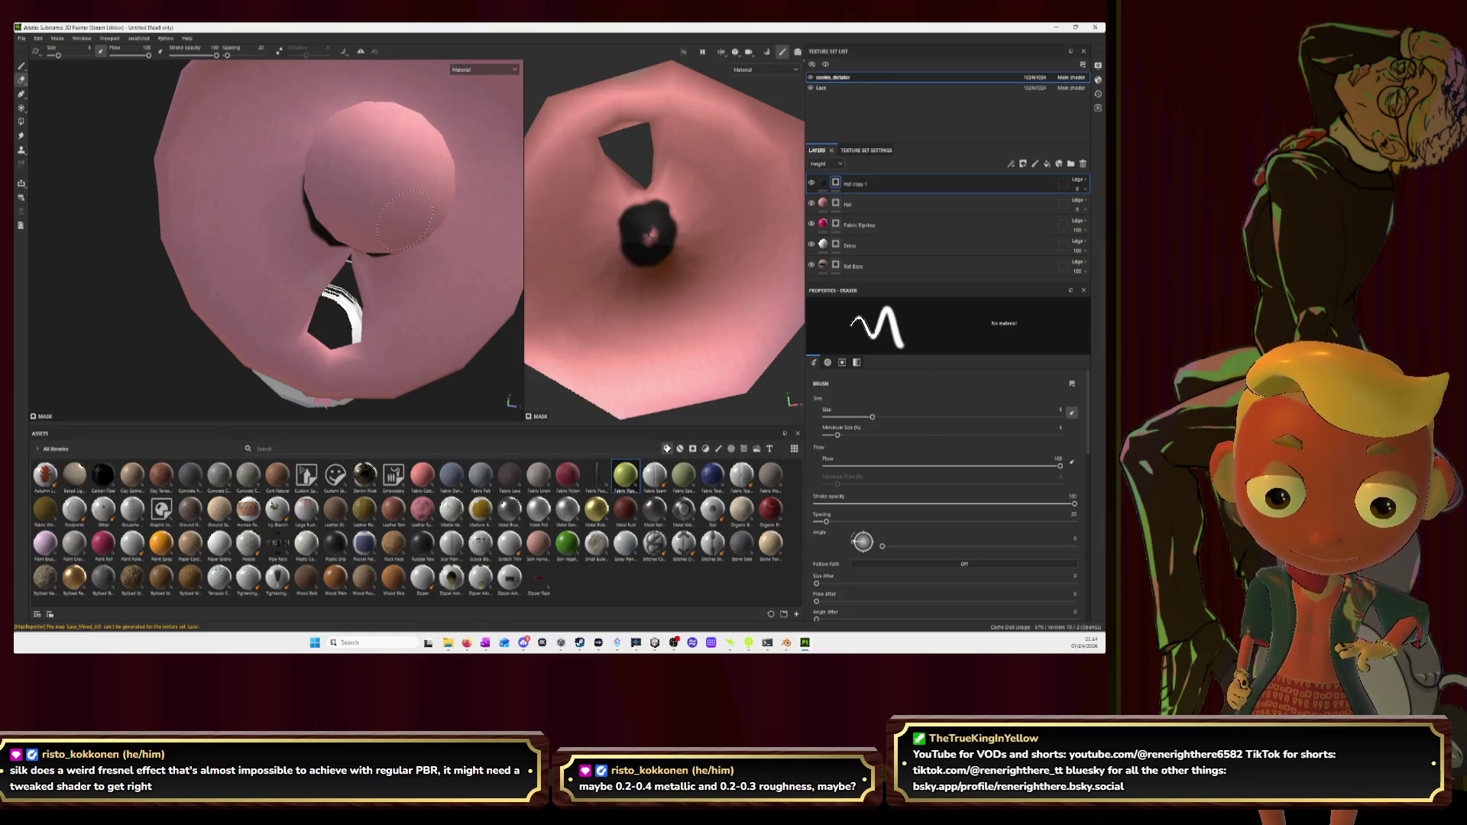
pyautogui.moveTo(342, 213)
pyautogui.keyDown('alt'); pyautogui.mouseDown()
pyautogui.moveTo(257, 192)
pyautogui.moveTo(344, 218)
pyautogui.mouseUp(); pyautogui.keyUp('alt')
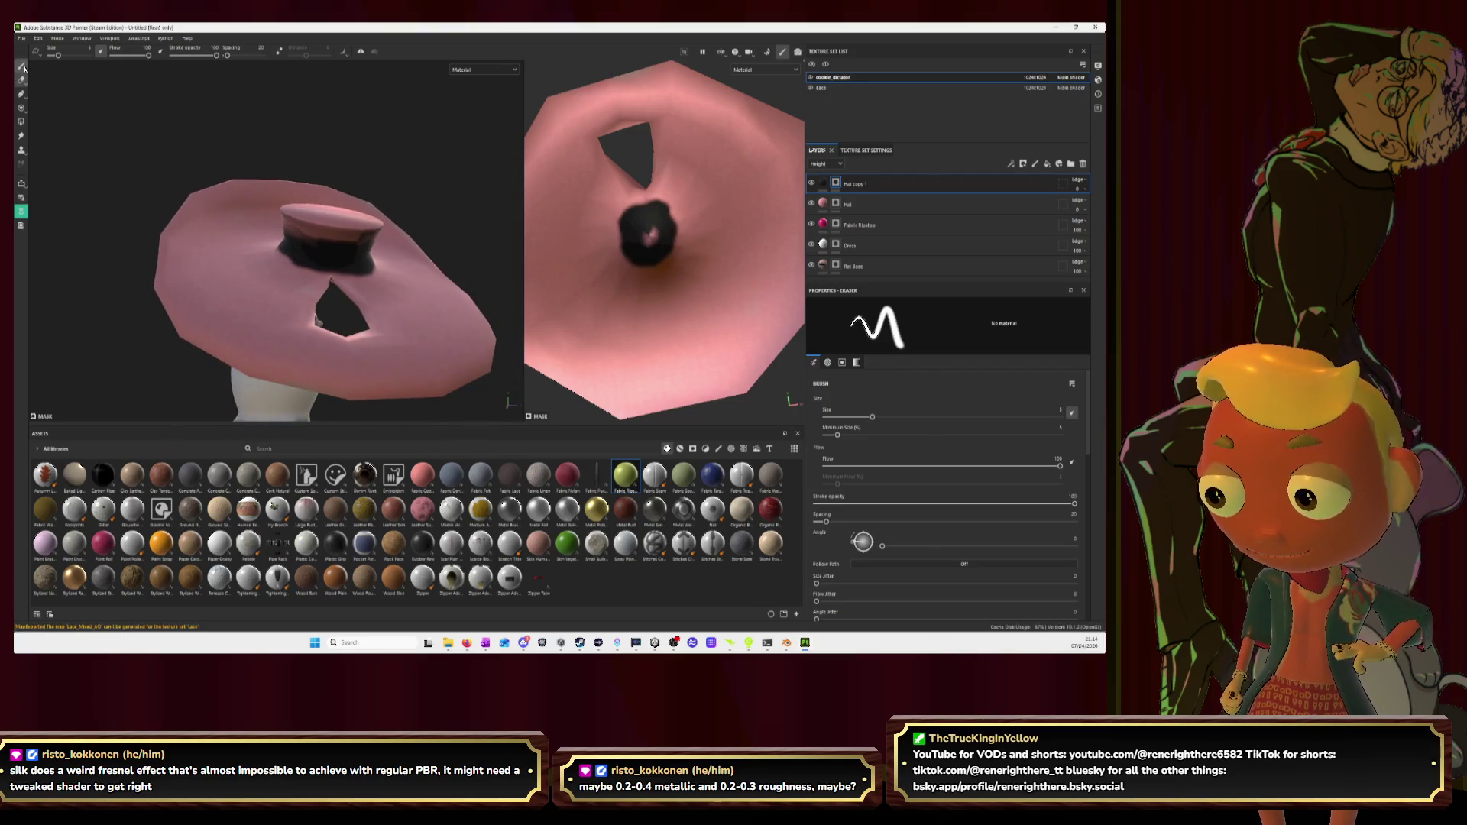
pyautogui.press('1')
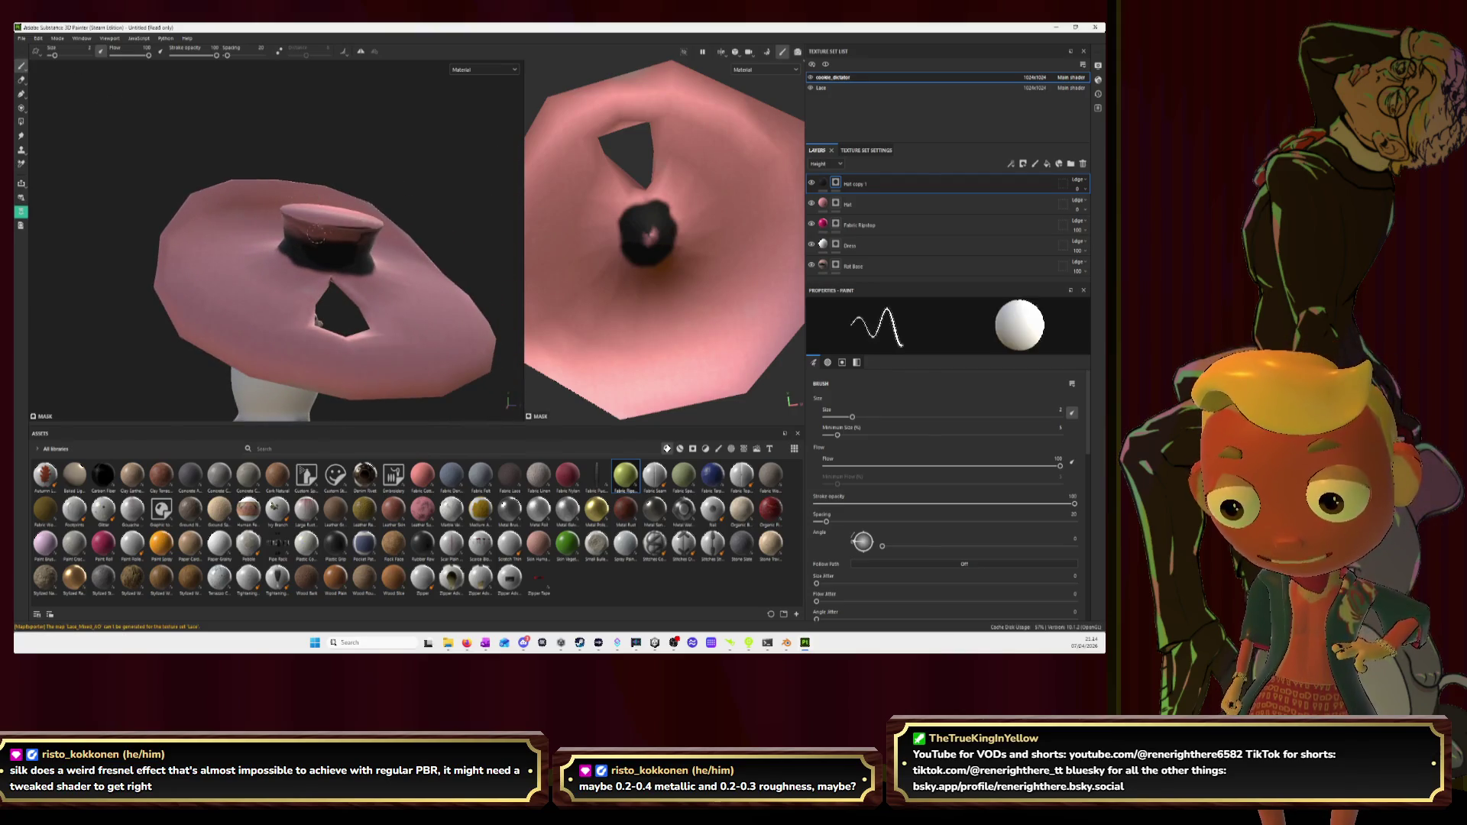
pyautogui.moveTo(347, 259)
pyautogui.mouseDown()
pyautogui.moveTo(275, 204)
pyautogui.moveTo(336, 235)
pyautogui.moveTo(379, 224)
pyautogui.mouseUp()
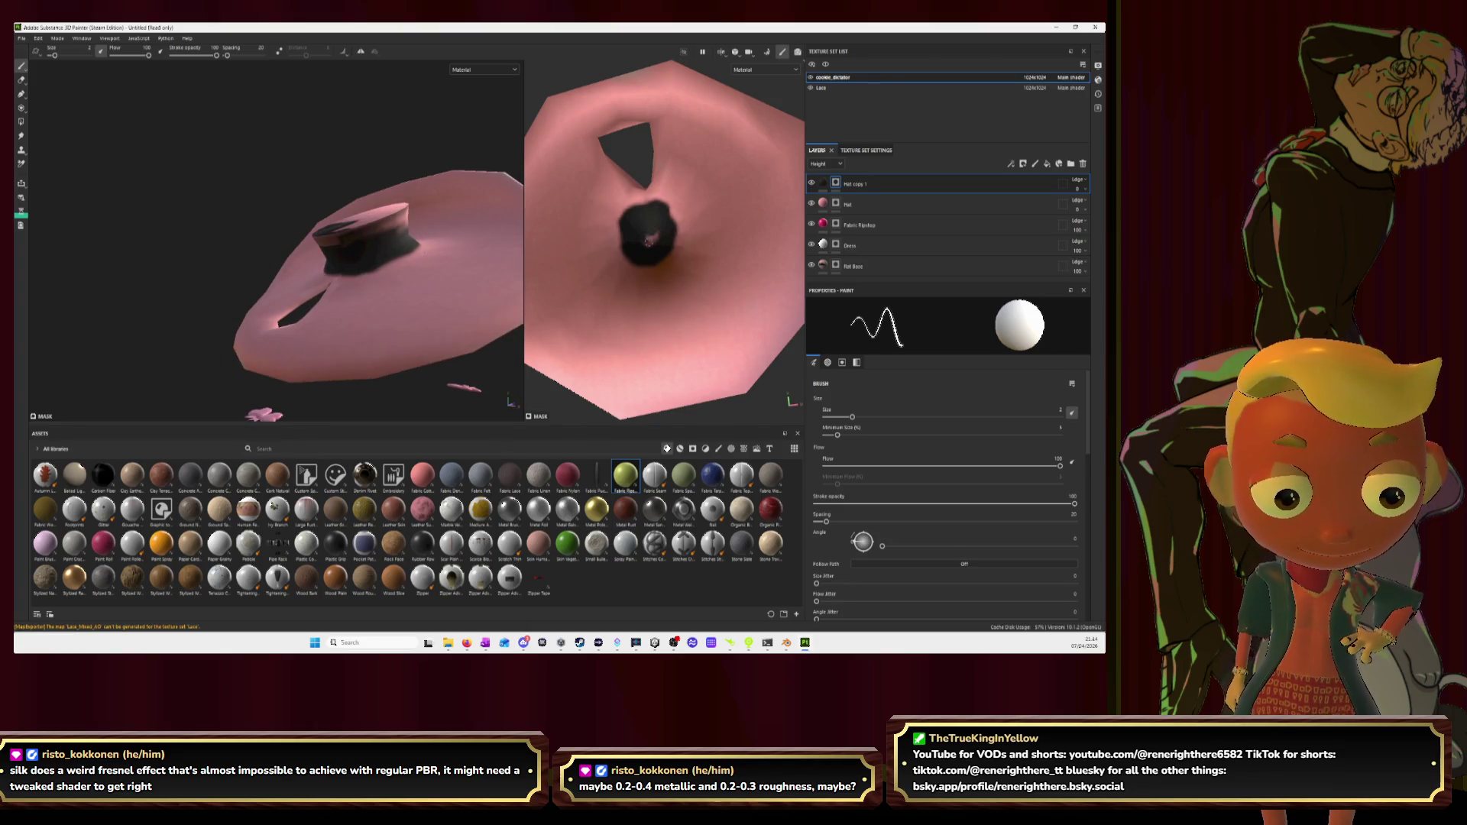
pyautogui.moveTo(645, 234); pyautogui.dragTo(638, 236)
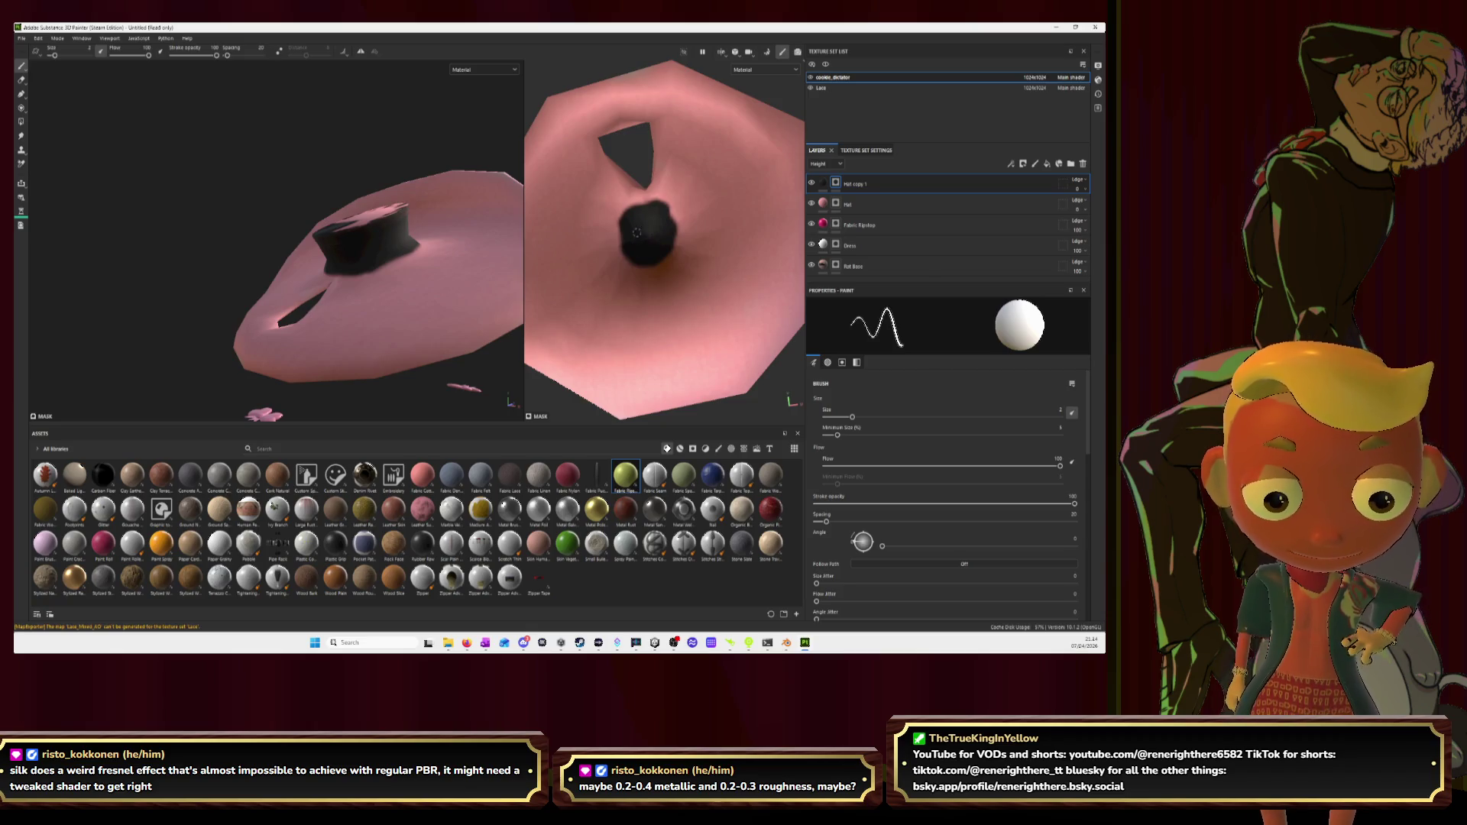
# Erase remaining dark paint around the crown opening and make the brush smaller
pyautogui.moveTo(375, 227)
pyautogui.keyDown('alt'); pyautogui.mouseDown()
pyautogui.moveTo(463, 322)
pyautogui.moveTo(91, 88)
pyautogui.mouseUp(); pyautogui.keyUp('alt')
pyautogui.press('2')
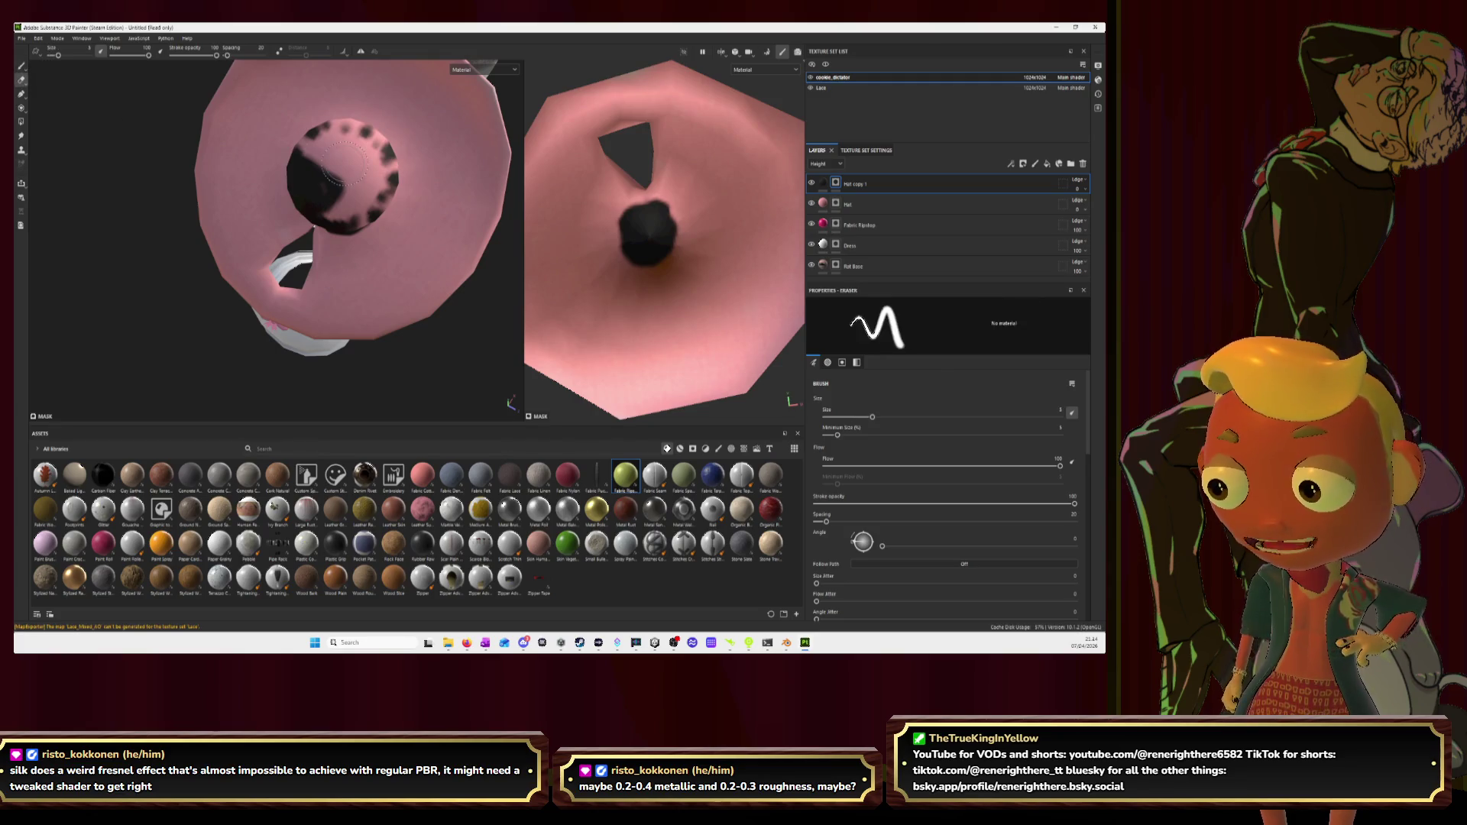
pyautogui.moveTo(325, 180)
pyautogui.mouseDown()
pyautogui.moveTo(295, 170)
pyautogui.moveTo(381, 202)
pyautogui.mouseUp()
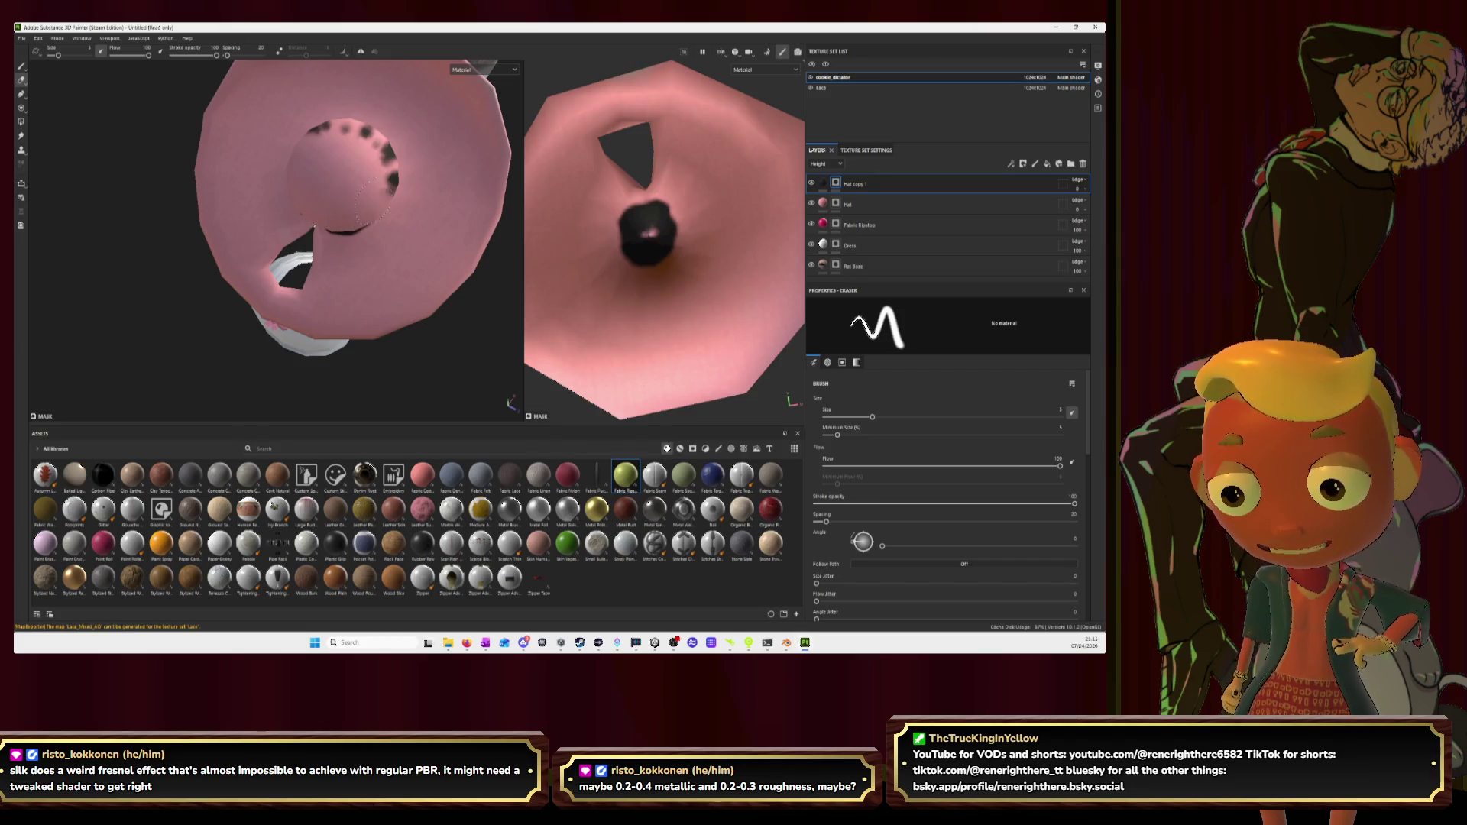
pyautogui.moveTo(380, 144); pyautogui.dragTo(346, 129)
pyautogui.moveTo(385, 209)
pyautogui.keyDown('alt'); pyautogui.mouseDown()
pyautogui.moveTo(337, 211)
pyautogui.moveTo(348, 240)
pyautogui.mouseUp(); pyautogui.keyUp('alt')
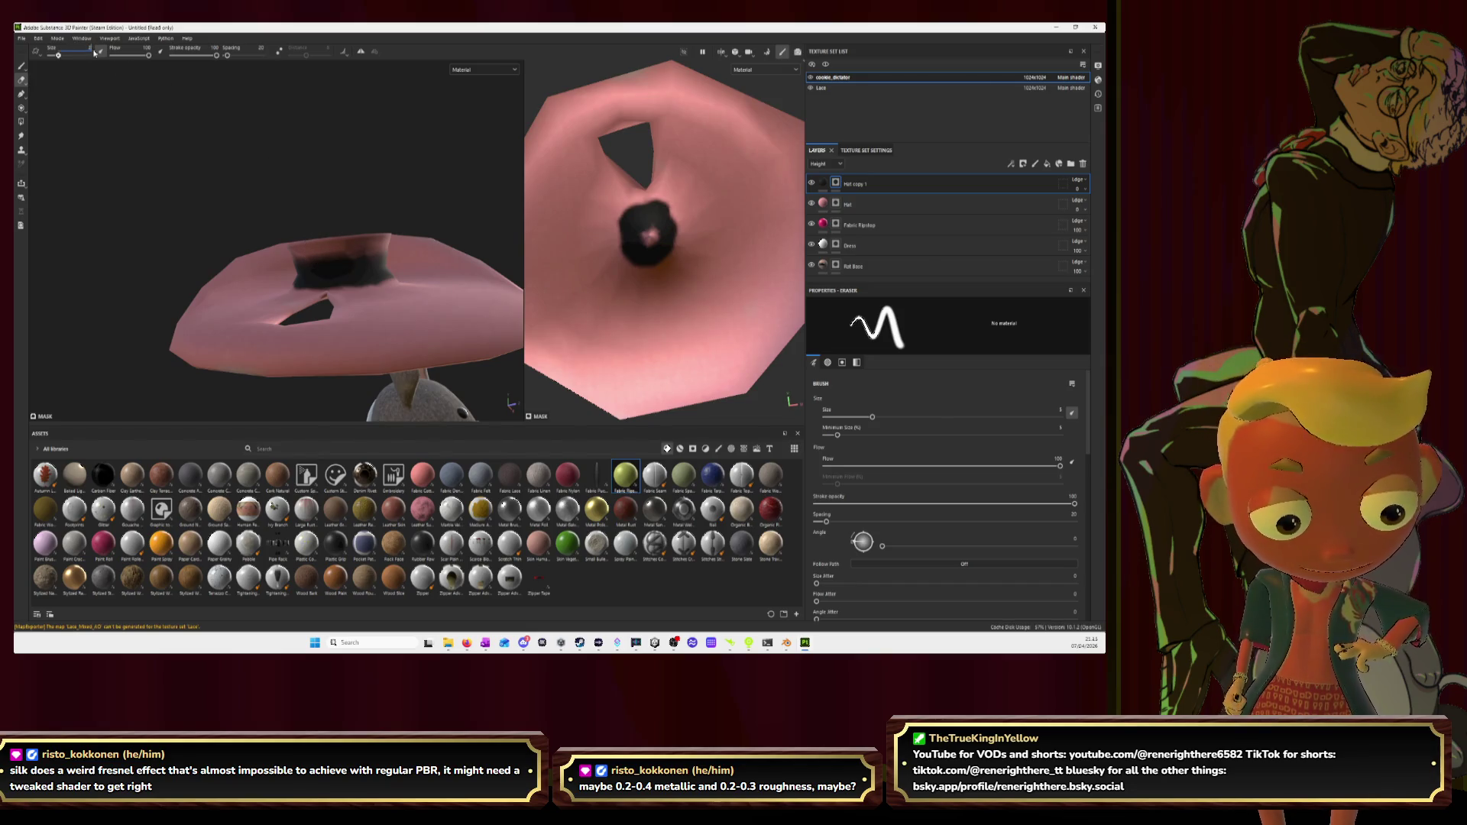
pyautogui.moveTo(89, 50); pyautogui.dragTo(82, 50)
pyautogui.scroll(3, 368, 267)
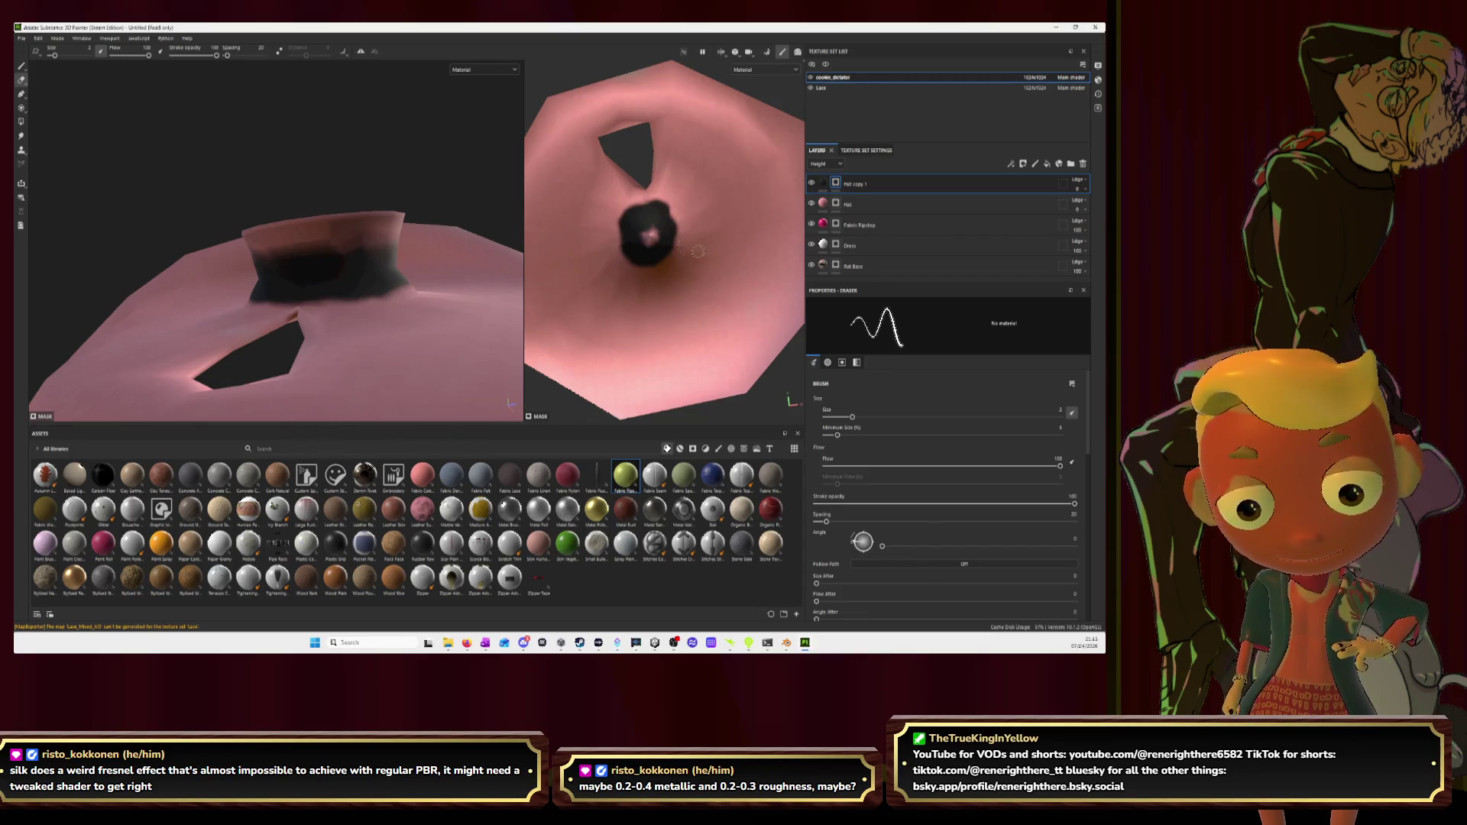
pyautogui.scroll(3, 710, 137)
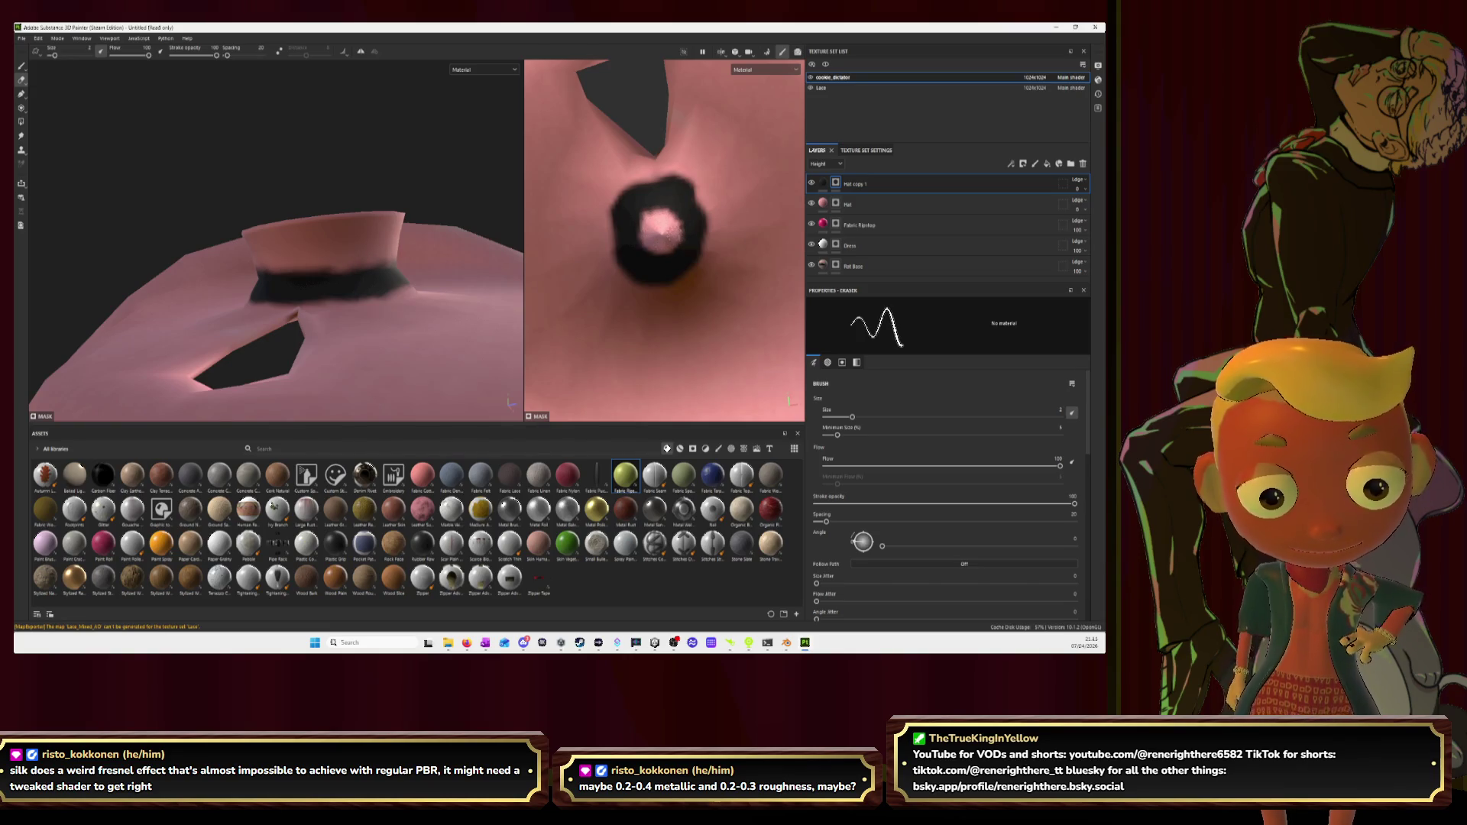
# Extend the black band up the hat crown and inspect it from several angles
pyautogui.press('1')
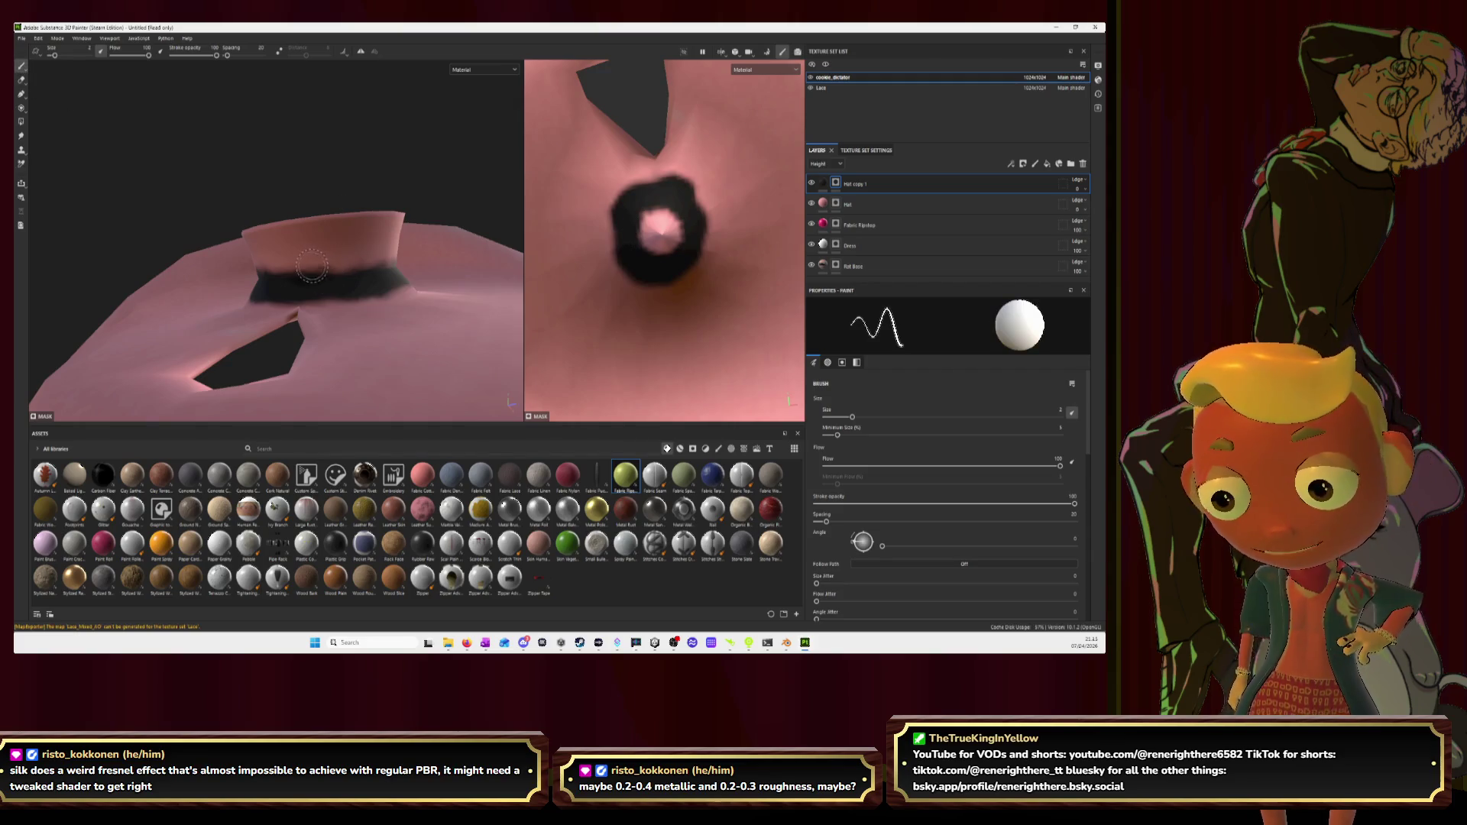
pyautogui.moveTo(304, 266)
pyautogui.mouseDown()
pyautogui.moveTo(361, 307)
pyautogui.moveTo(444, 327)
pyautogui.moveTo(347, 336)
pyautogui.moveTo(398, 317)
pyautogui.mouseUp()
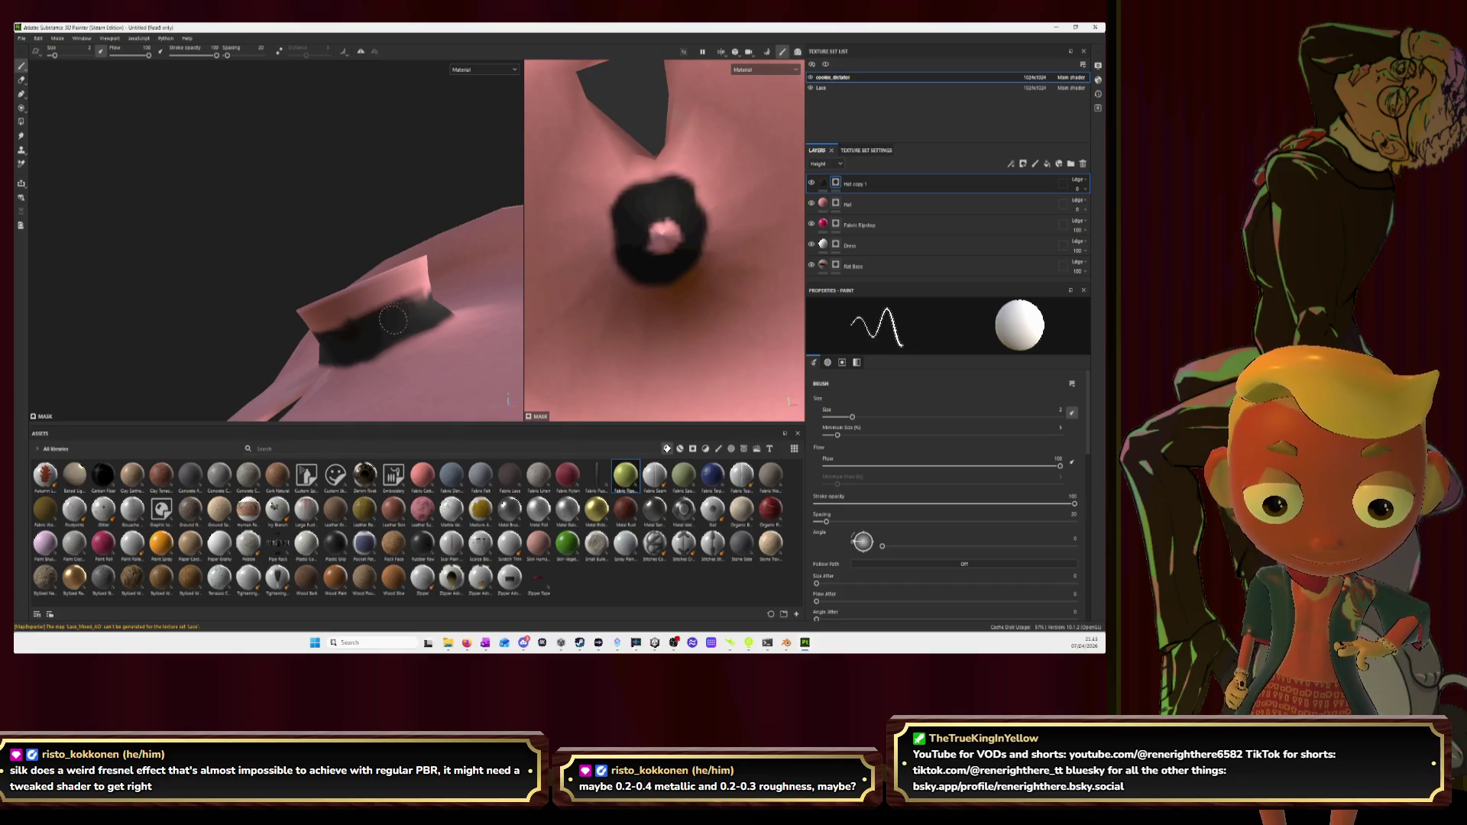
pyautogui.keyDown('alt'); pyautogui.moveTo(359, 333); pyautogui.dragTo(357, 336); pyautogui.keyUp('alt')
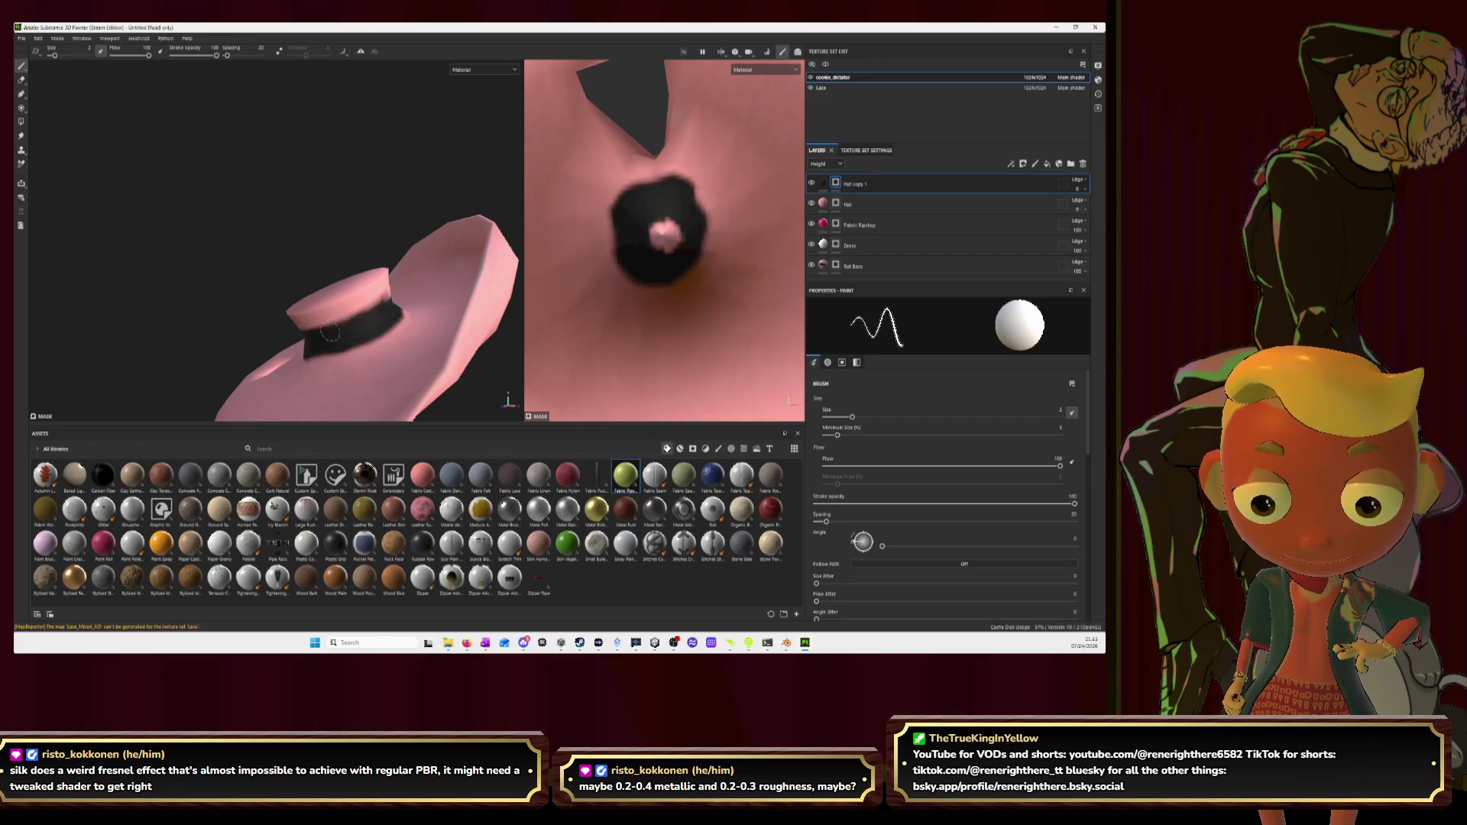
pyautogui.keyDown('alt'); pyautogui.moveTo(354, 328); pyautogui.dragTo(345, 286); pyautogui.keyUp('alt')
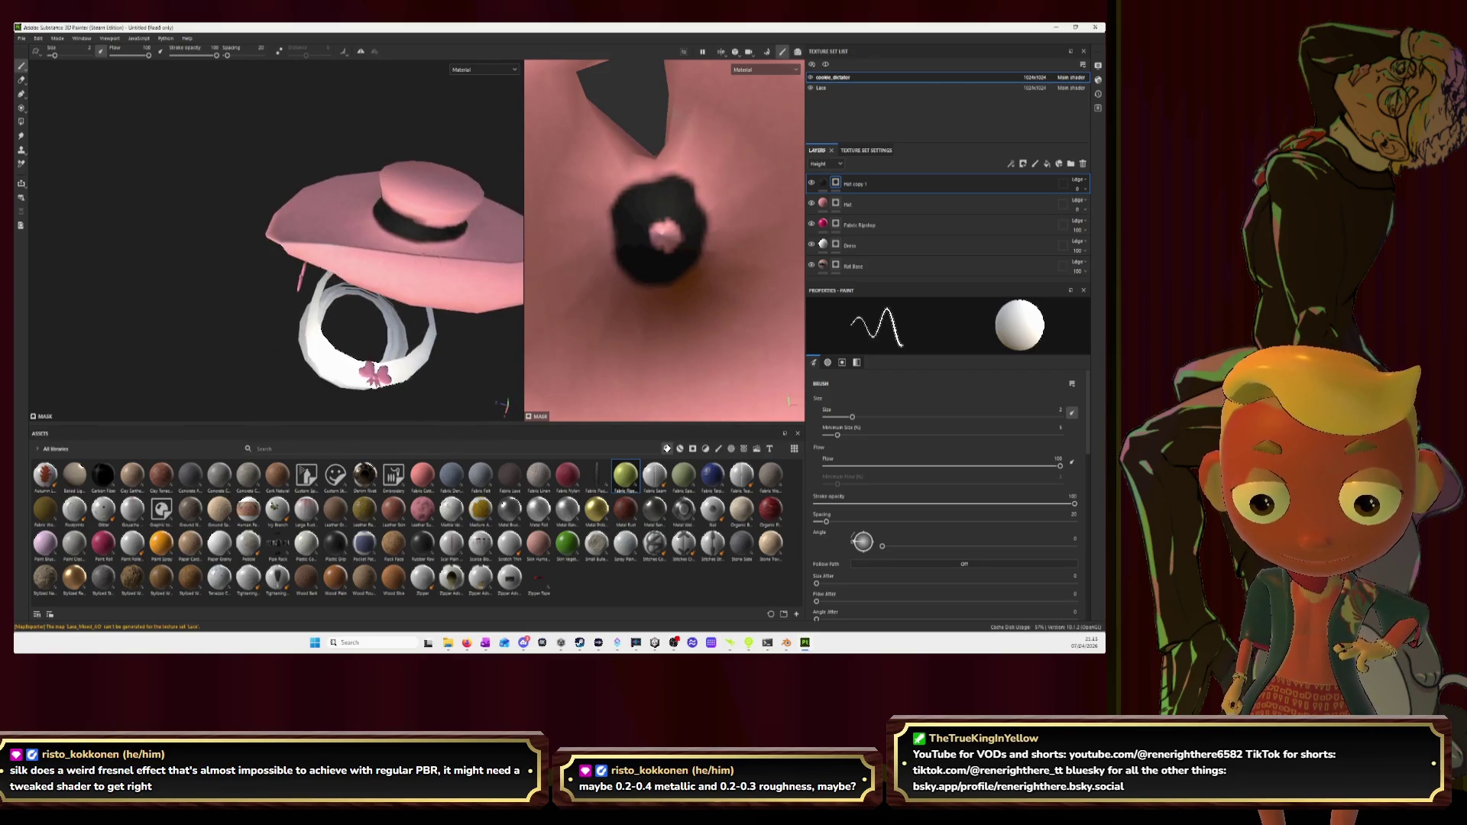
pyautogui.scroll(3, 330, 272)
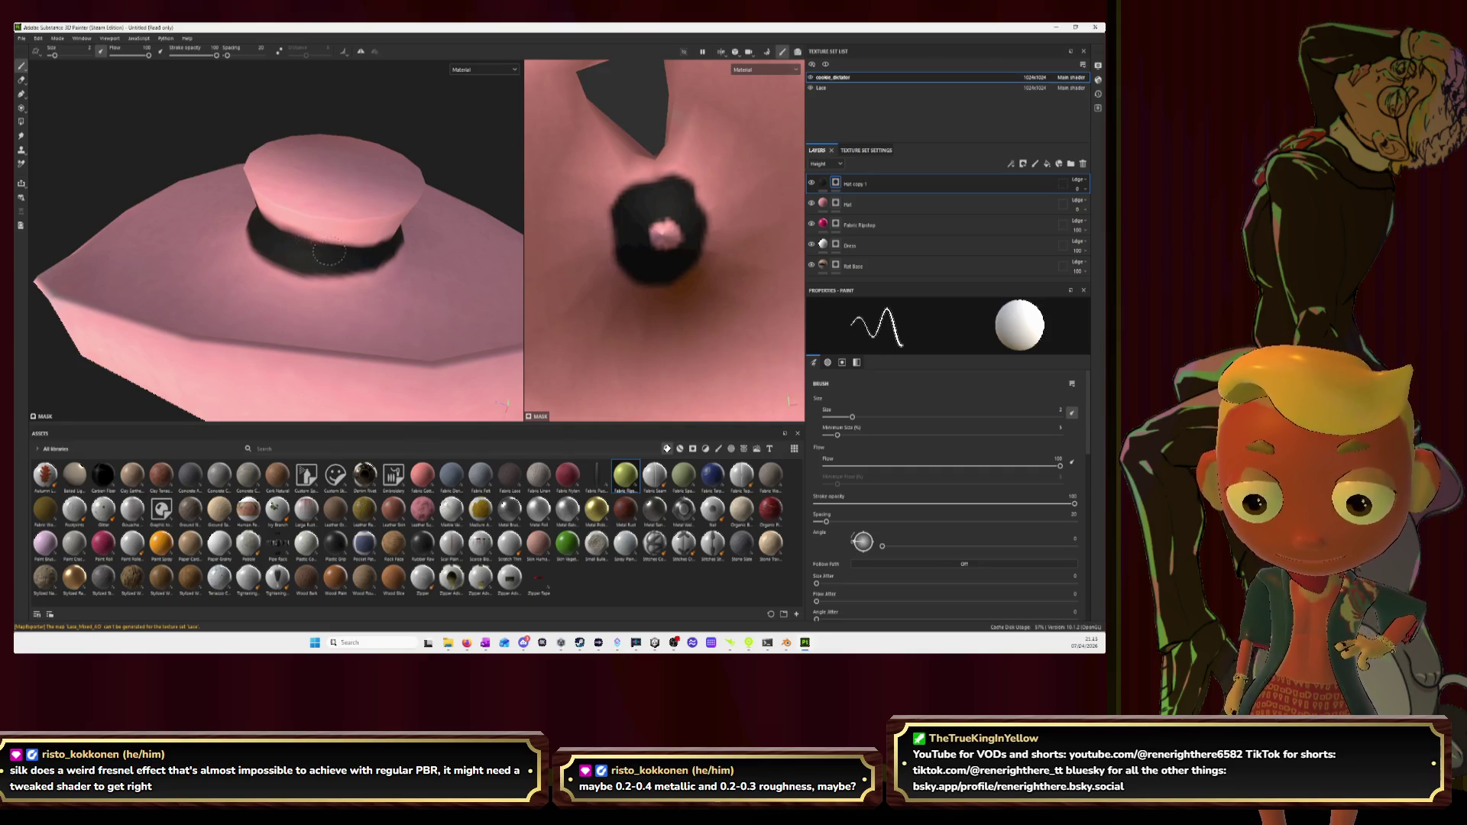
pyautogui.moveTo(372, 258)
pyautogui.keyDown('alt'); pyautogui.mouseDown()
pyautogui.moveTo(294, 212)
pyautogui.moveTo(328, 232)
pyautogui.mouseUp(); pyautogui.keyUp('alt')
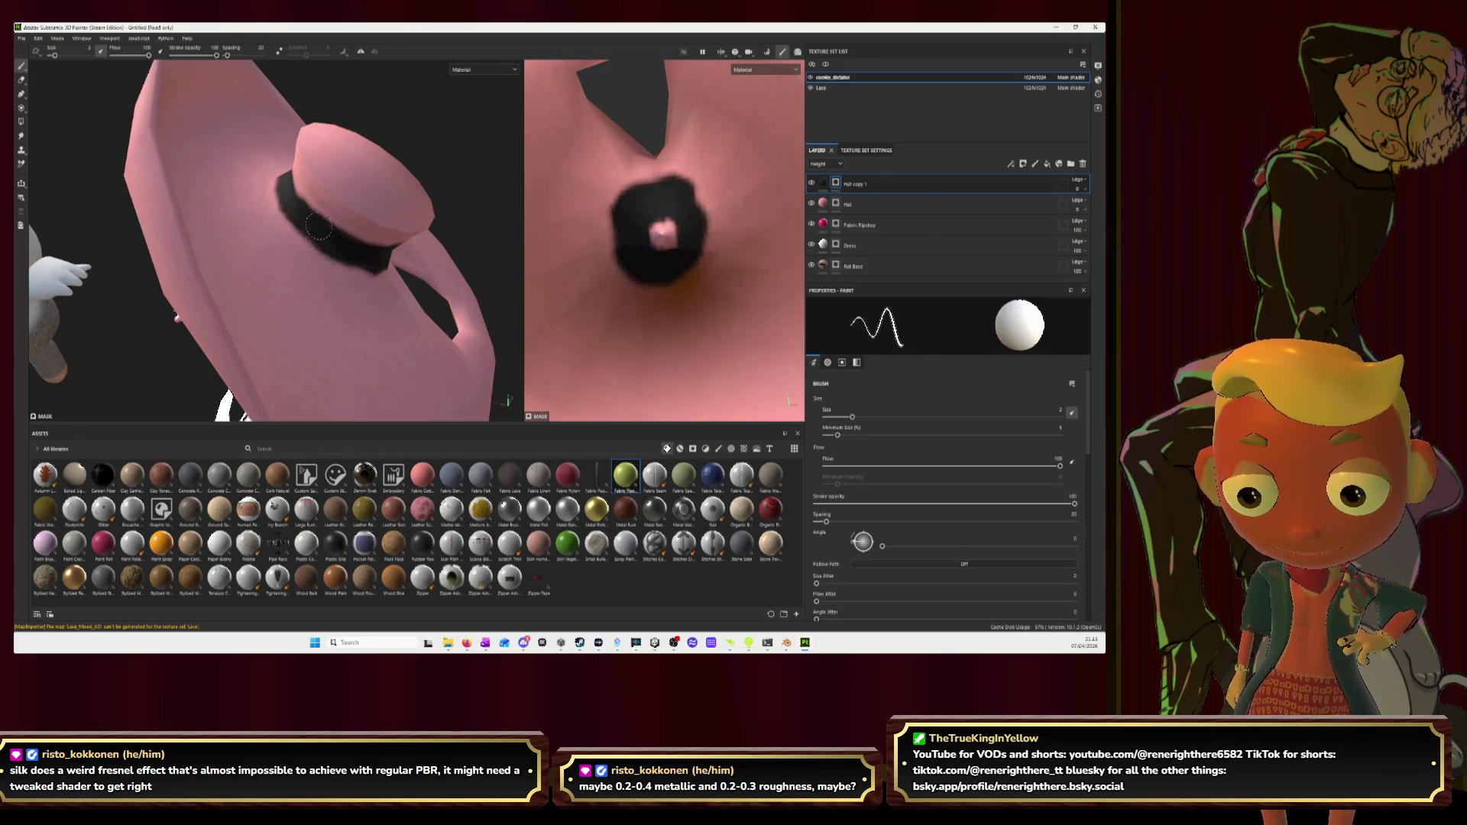
pyautogui.keyDown('alt'); pyautogui.moveTo(373, 257); pyautogui.dragTo(299, 231); pyautogui.keyUp('alt')
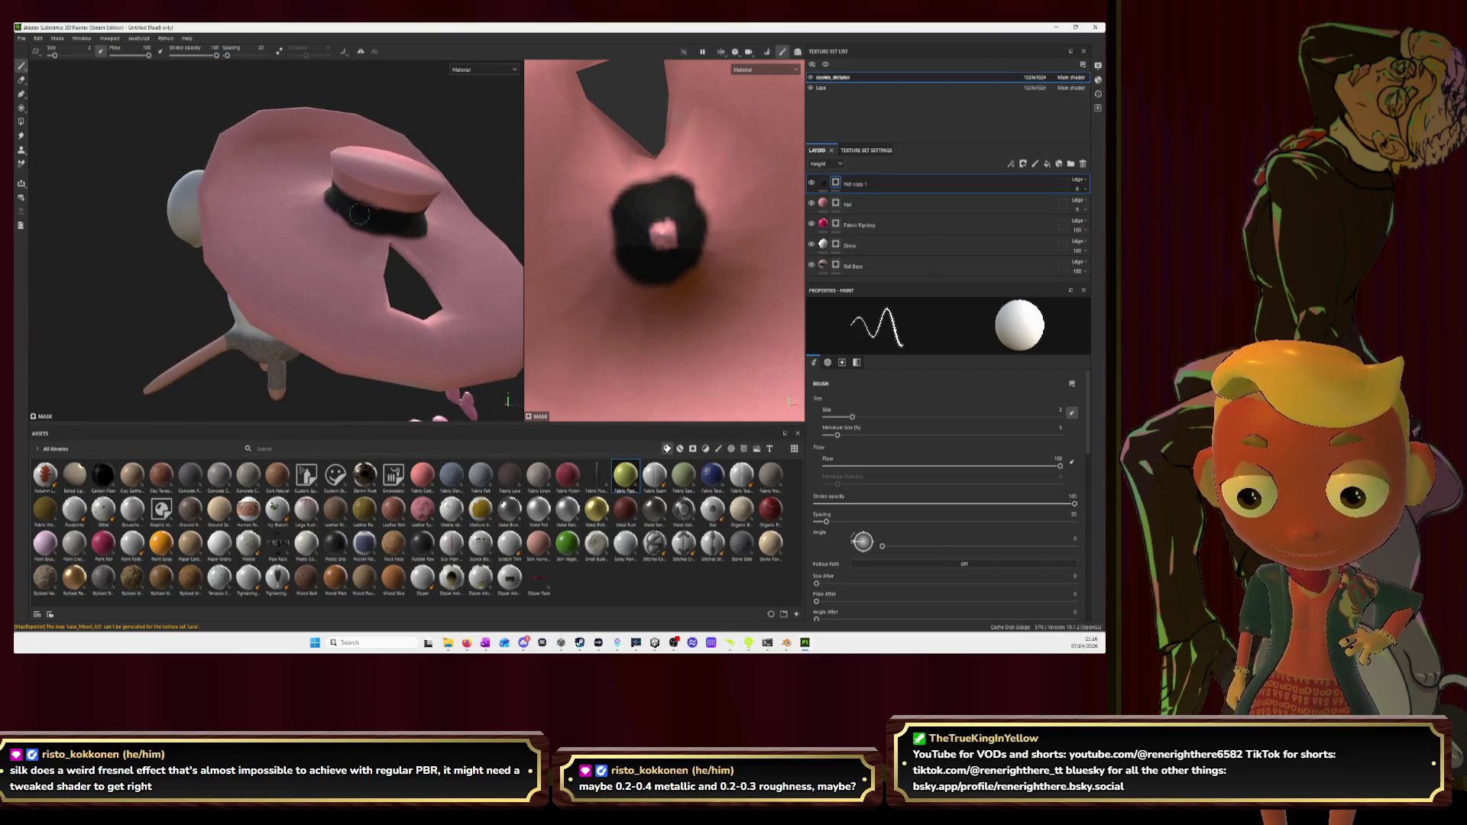
# Frame the whole mouse and compare it with the Victorian dress reference image
pyautogui.keyDown('alt'); pyautogui.moveTo(358, 220); pyautogui.dragTo(458, 288); pyautogui.keyUp('alt')
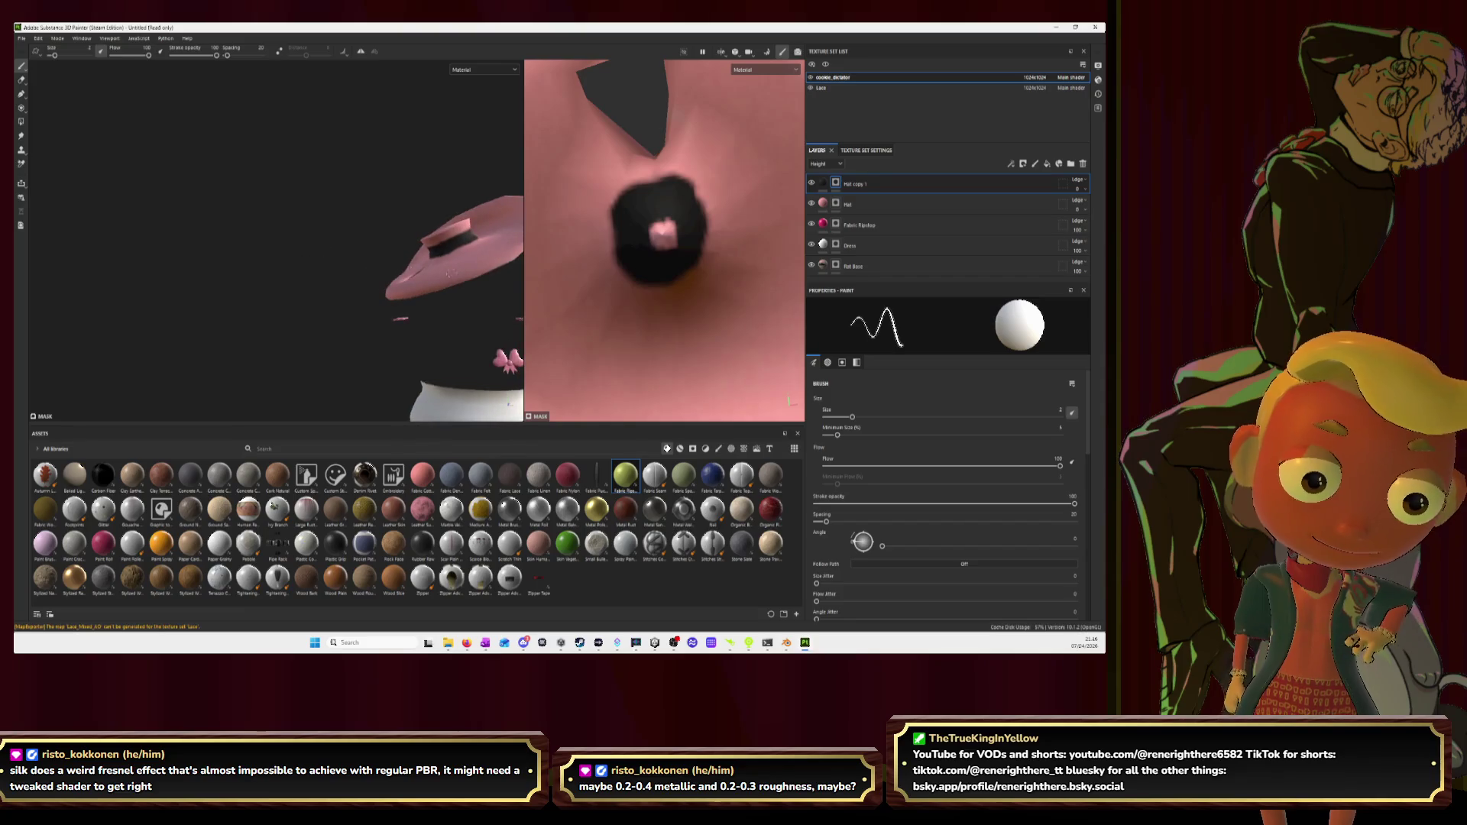
pyautogui.press('f')
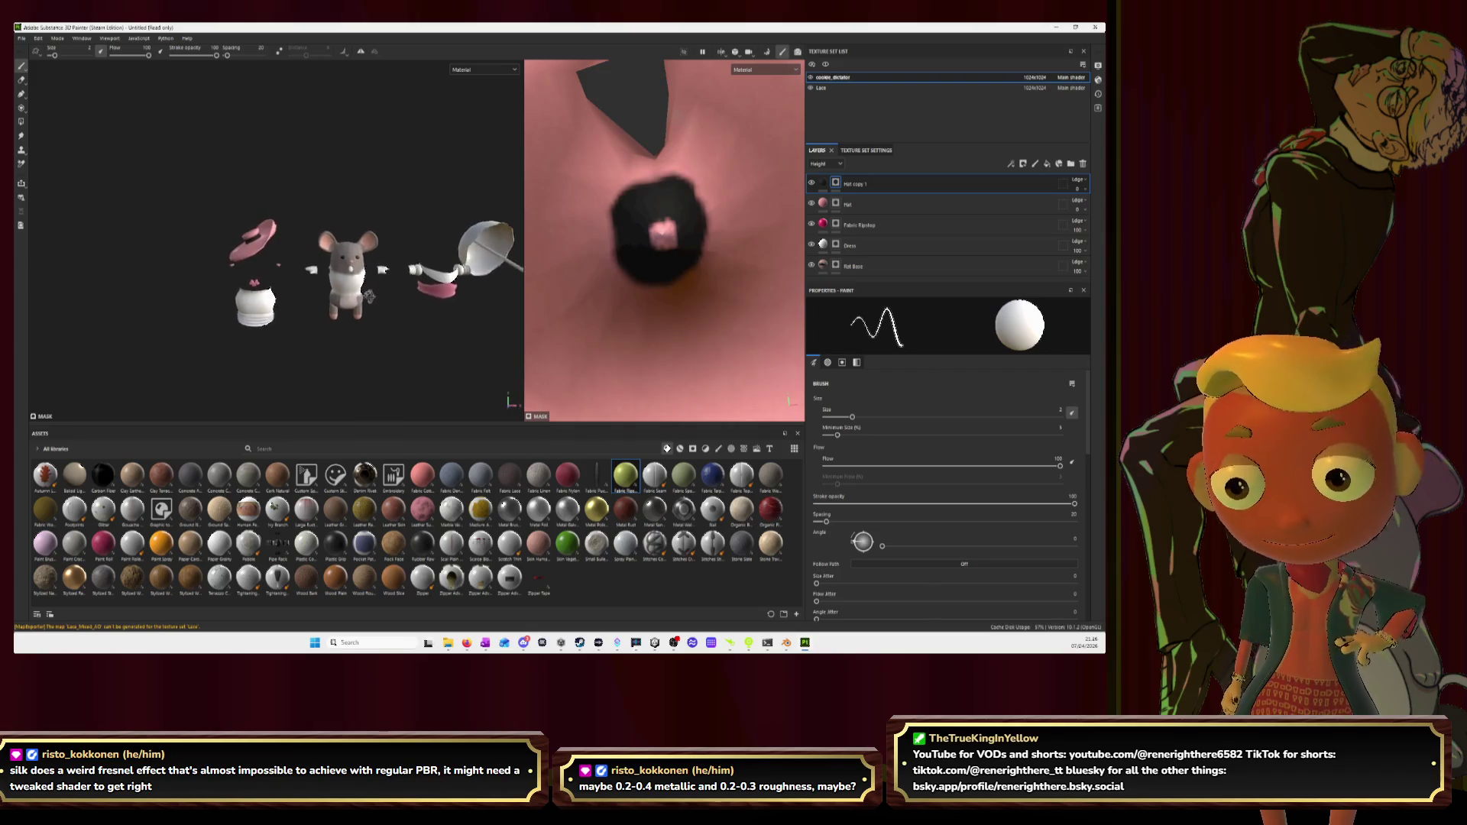
pyautogui.keyDown('alt'); pyautogui.moveTo(344, 264); pyautogui.dragTo(276, 253); pyautogui.keyUp('alt')
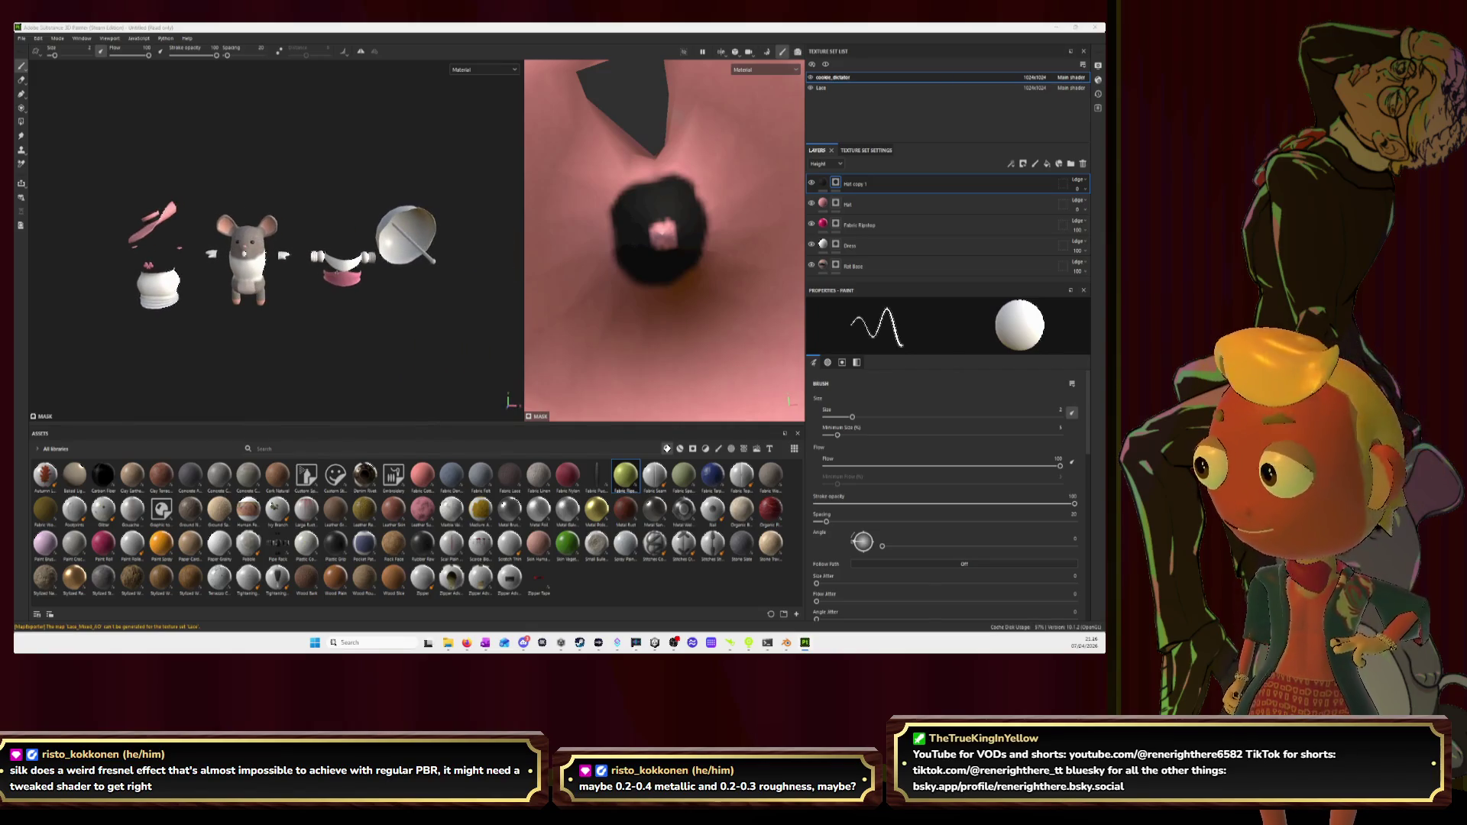
pyautogui.hotkey('alt', 'Tab')
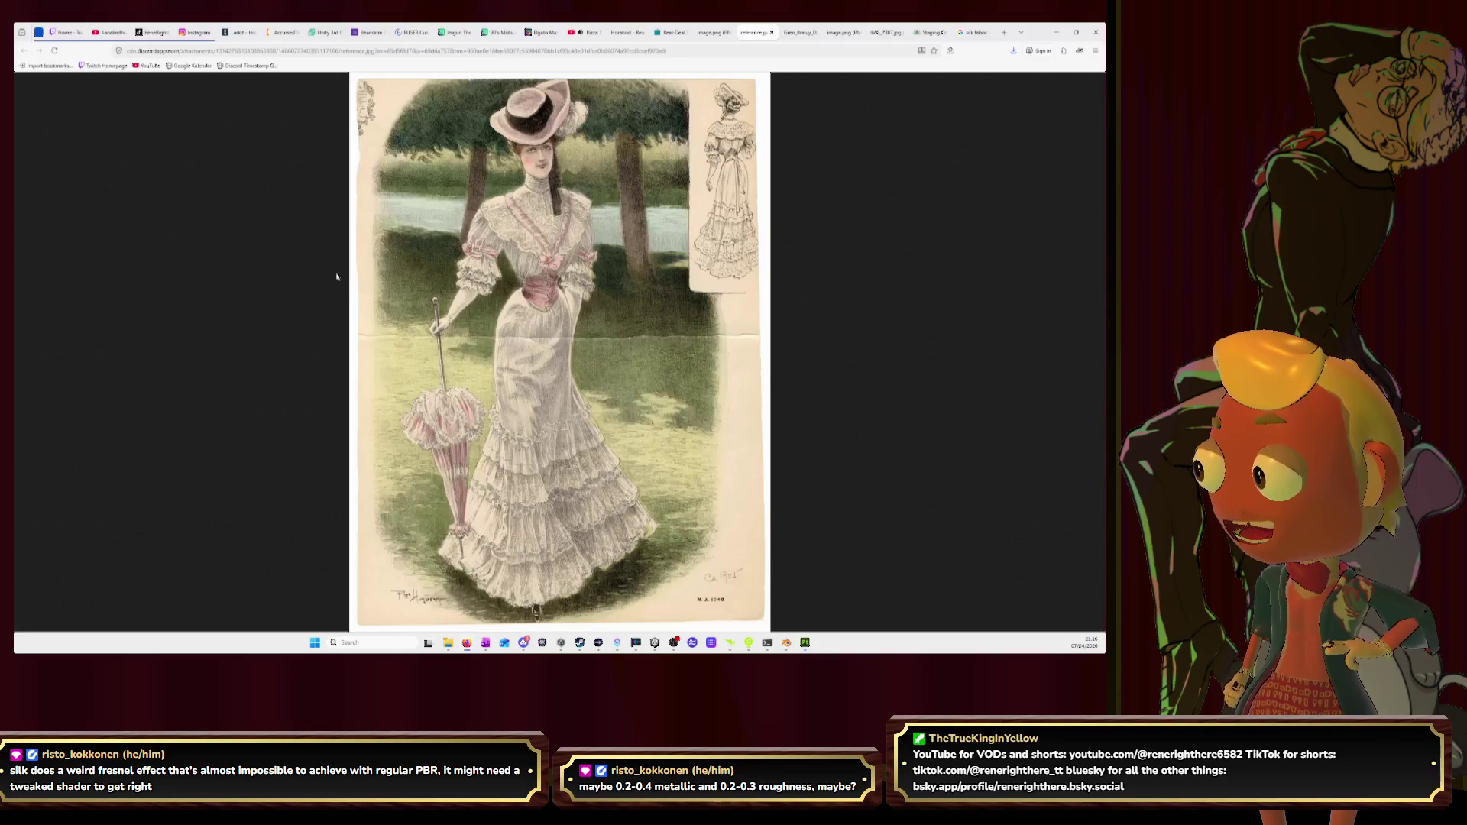
pyautogui.click(1057, 32)
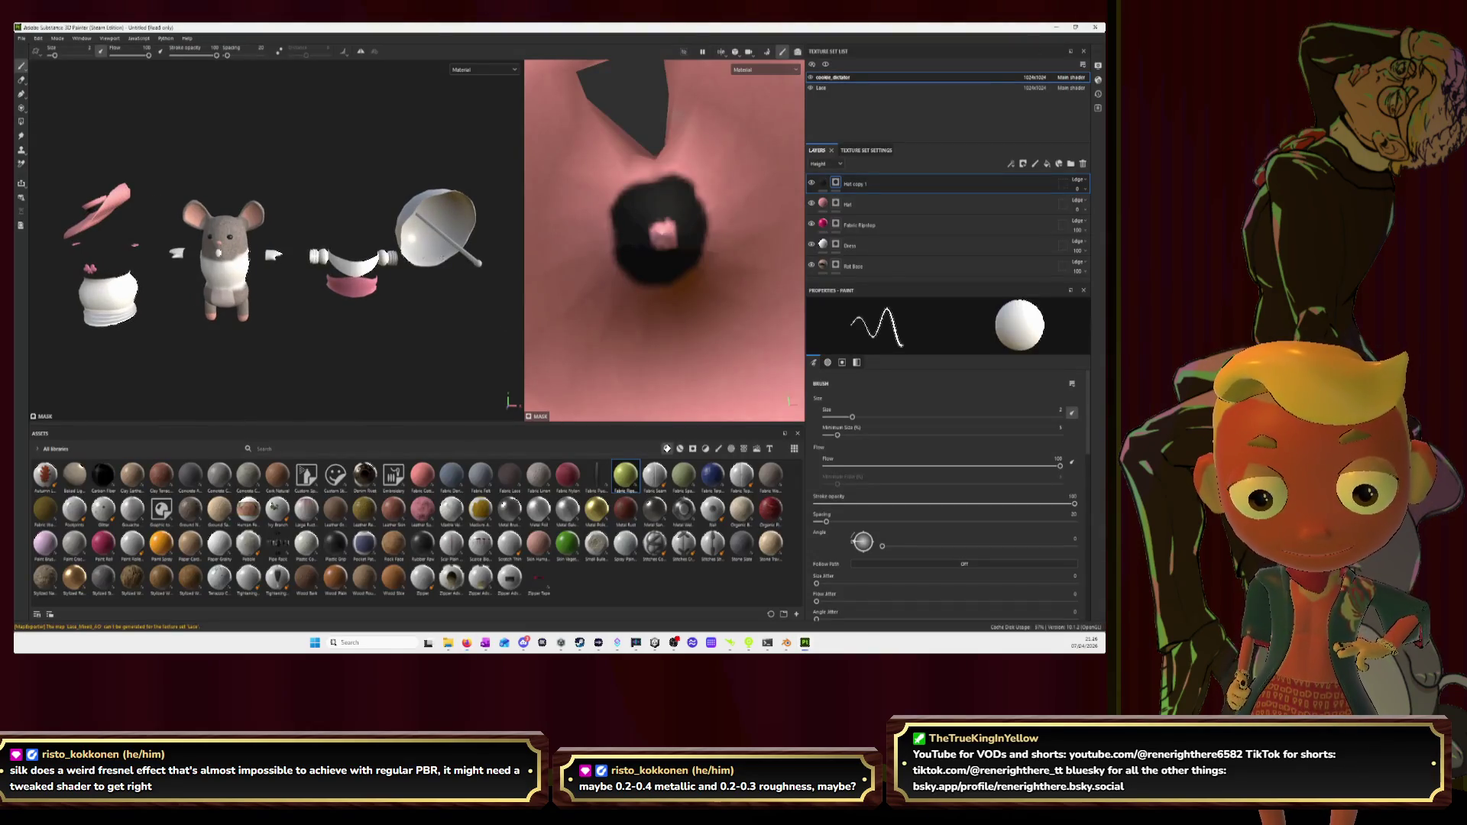
pyautogui.hotkey('alt', 'Tab')
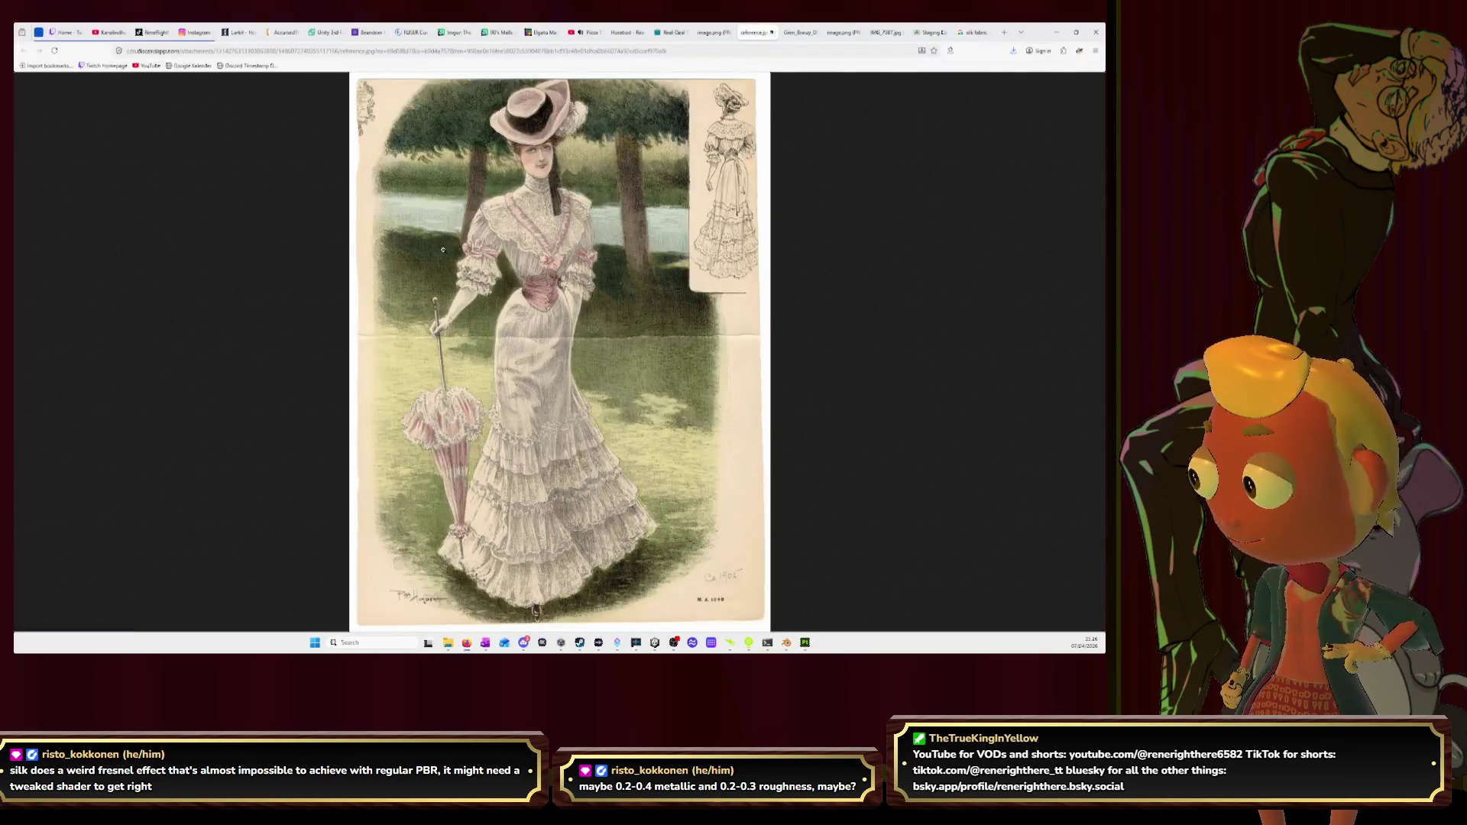
pyautogui.hotkey('alt', 'Tab')
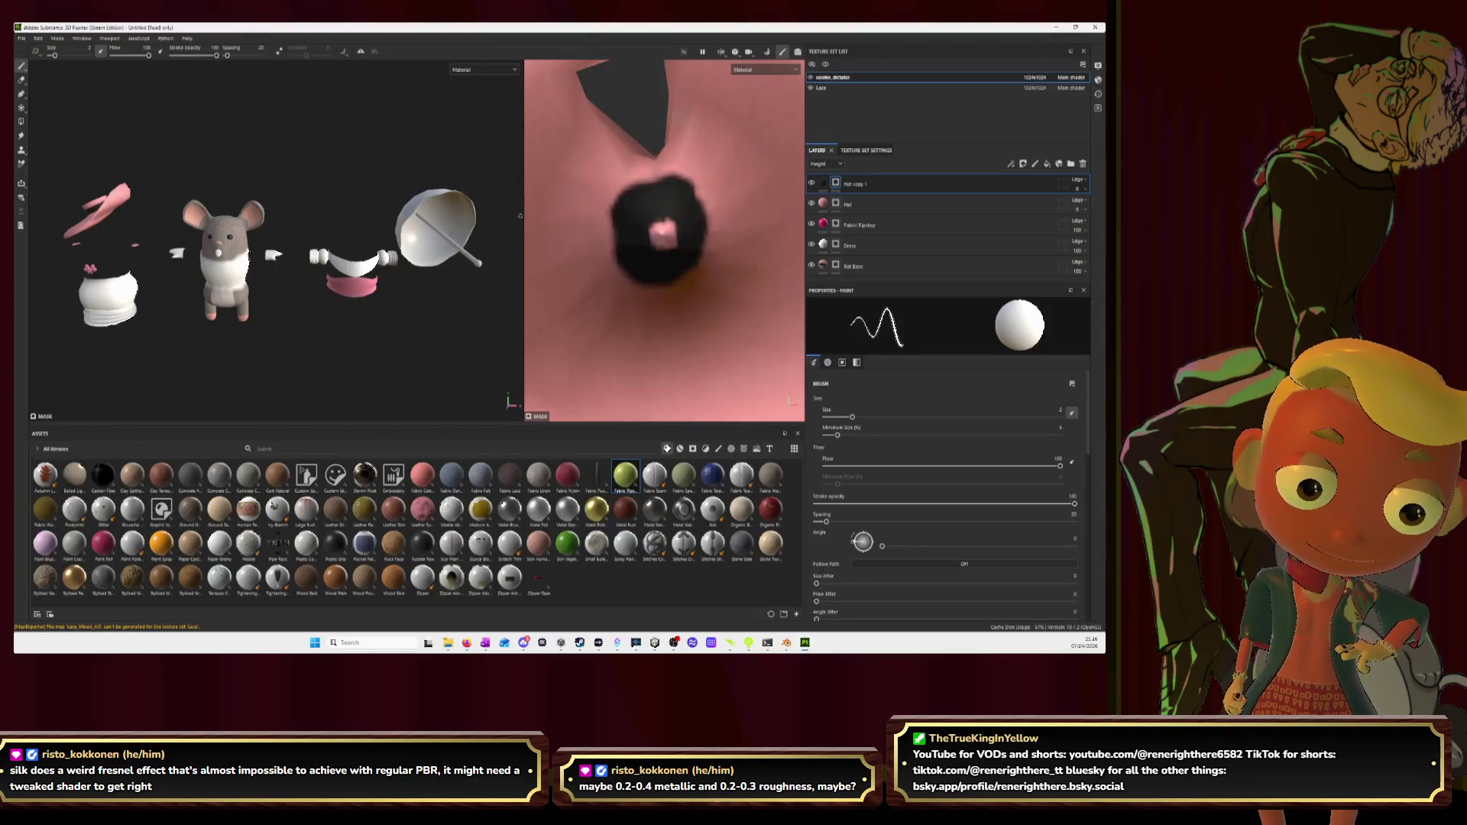
# Select the Fabric Ripstop layer and paint loose pink strokes across the parasol canopy
pyautogui.click(863, 225)
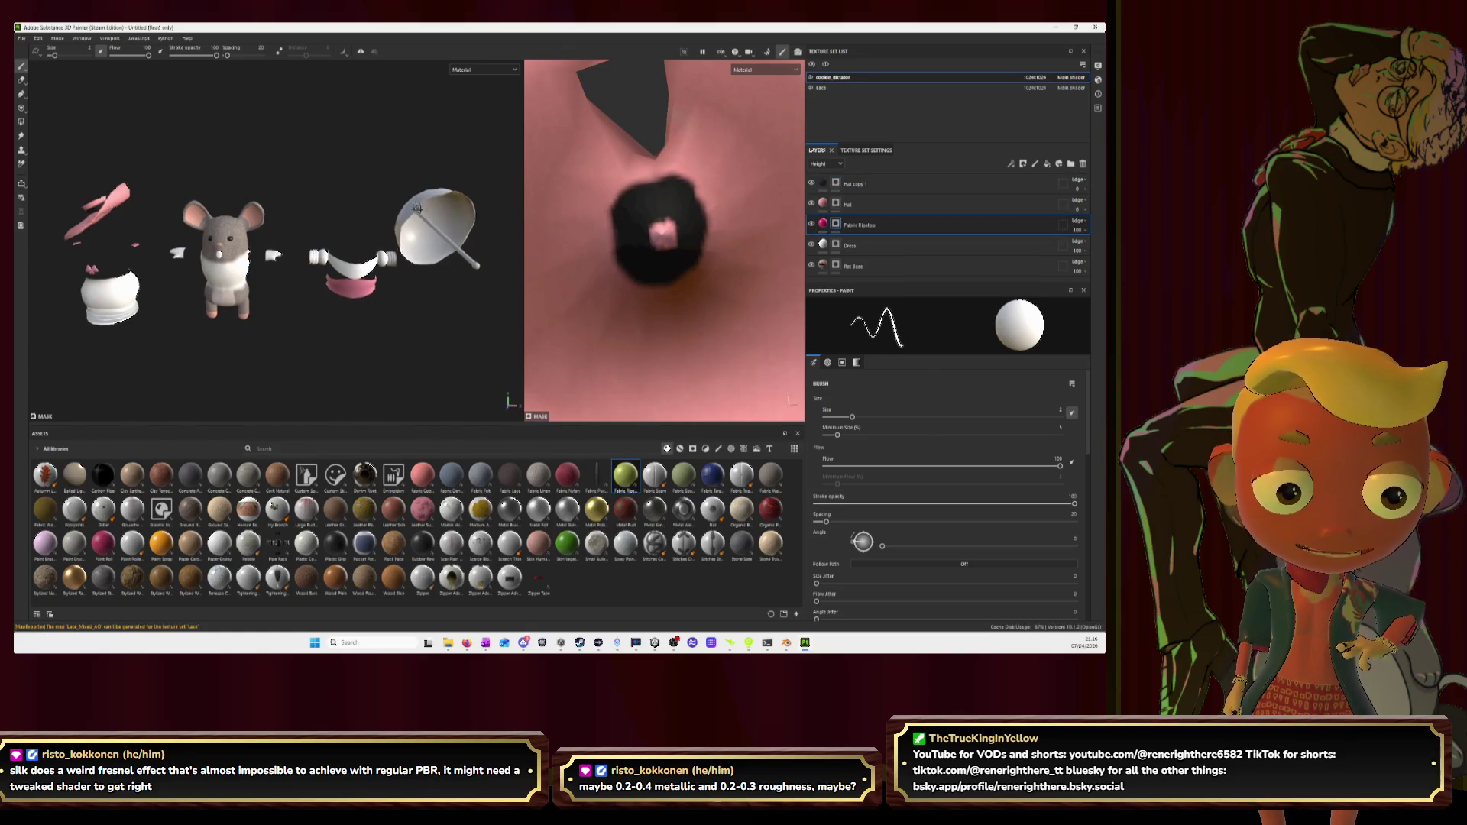
pyautogui.keyDown('alt'); pyautogui.moveTo(264, 230); pyautogui.dragTo(264, 344); pyautogui.keyUp('alt')
pyautogui.moveTo(434, 181); pyautogui.dragTo(448, 191)
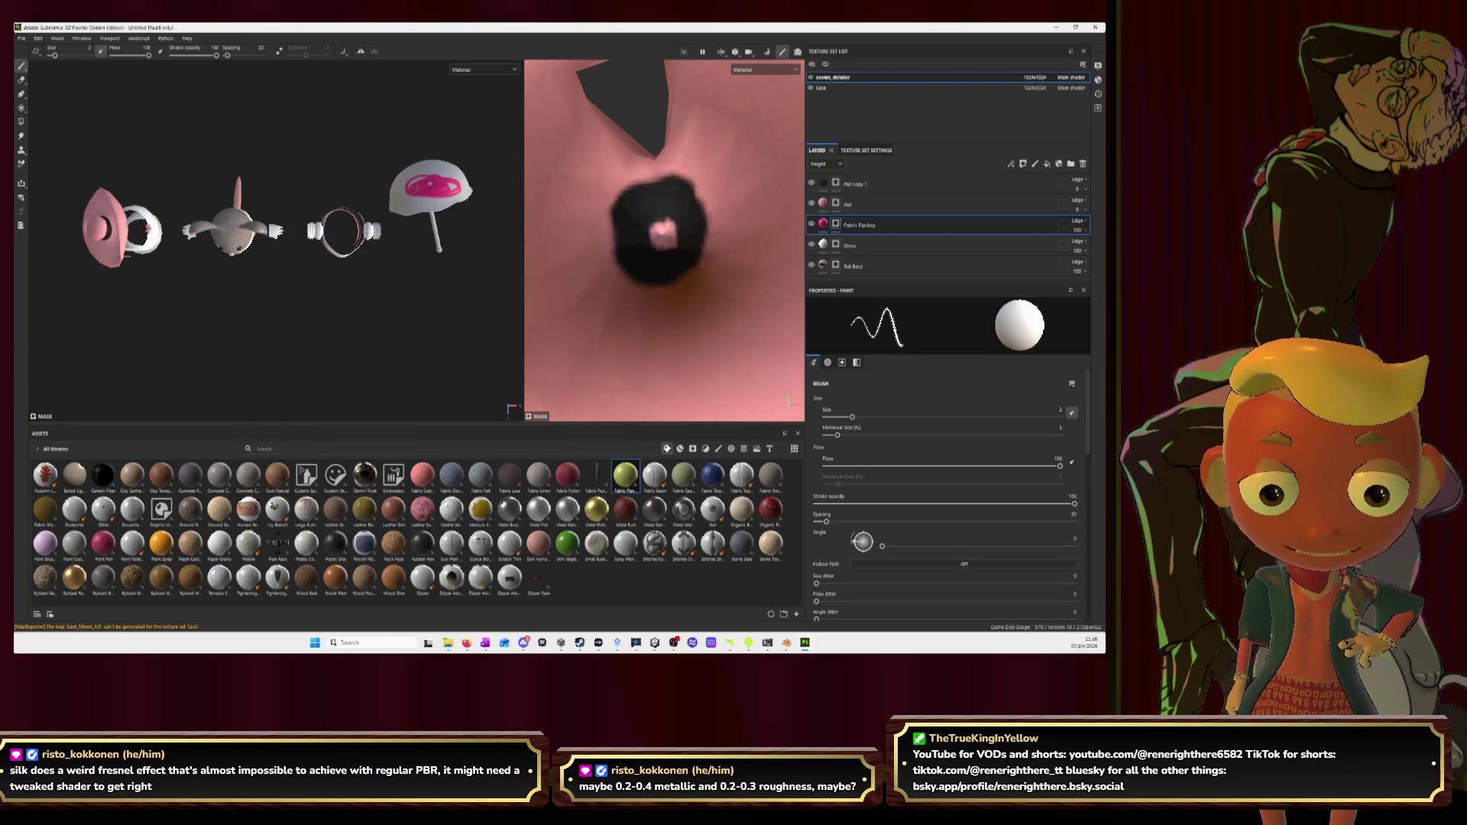
pyautogui.keyDown('alt'); pyautogui.moveTo(409, 270); pyautogui.dragTo(390, 160); pyautogui.keyUp('alt')
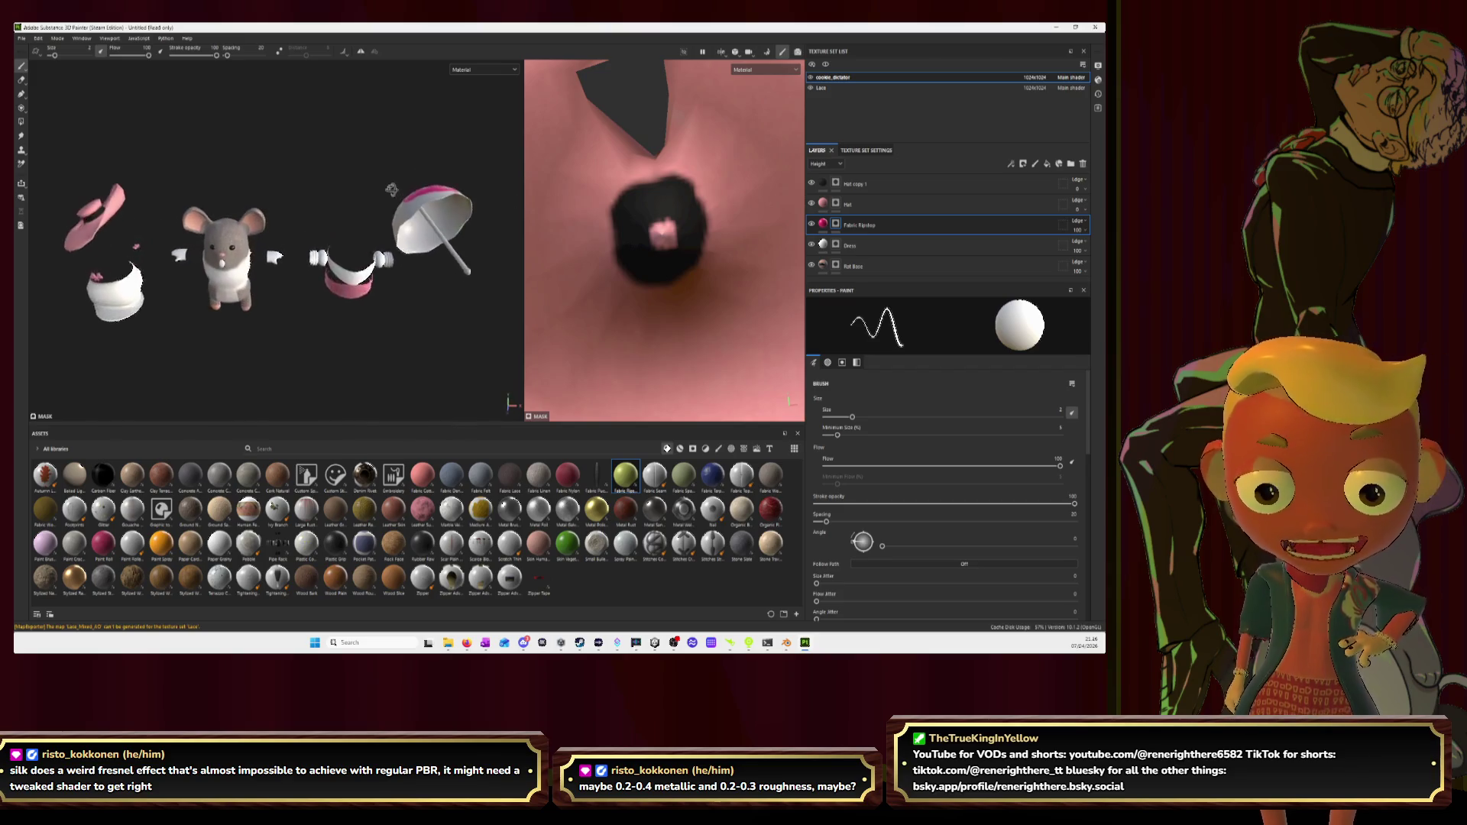
pyautogui.keyDown('alt'); pyautogui.moveTo(459, 263); pyautogui.dragTo(335, 315); pyautogui.keyUp('alt')
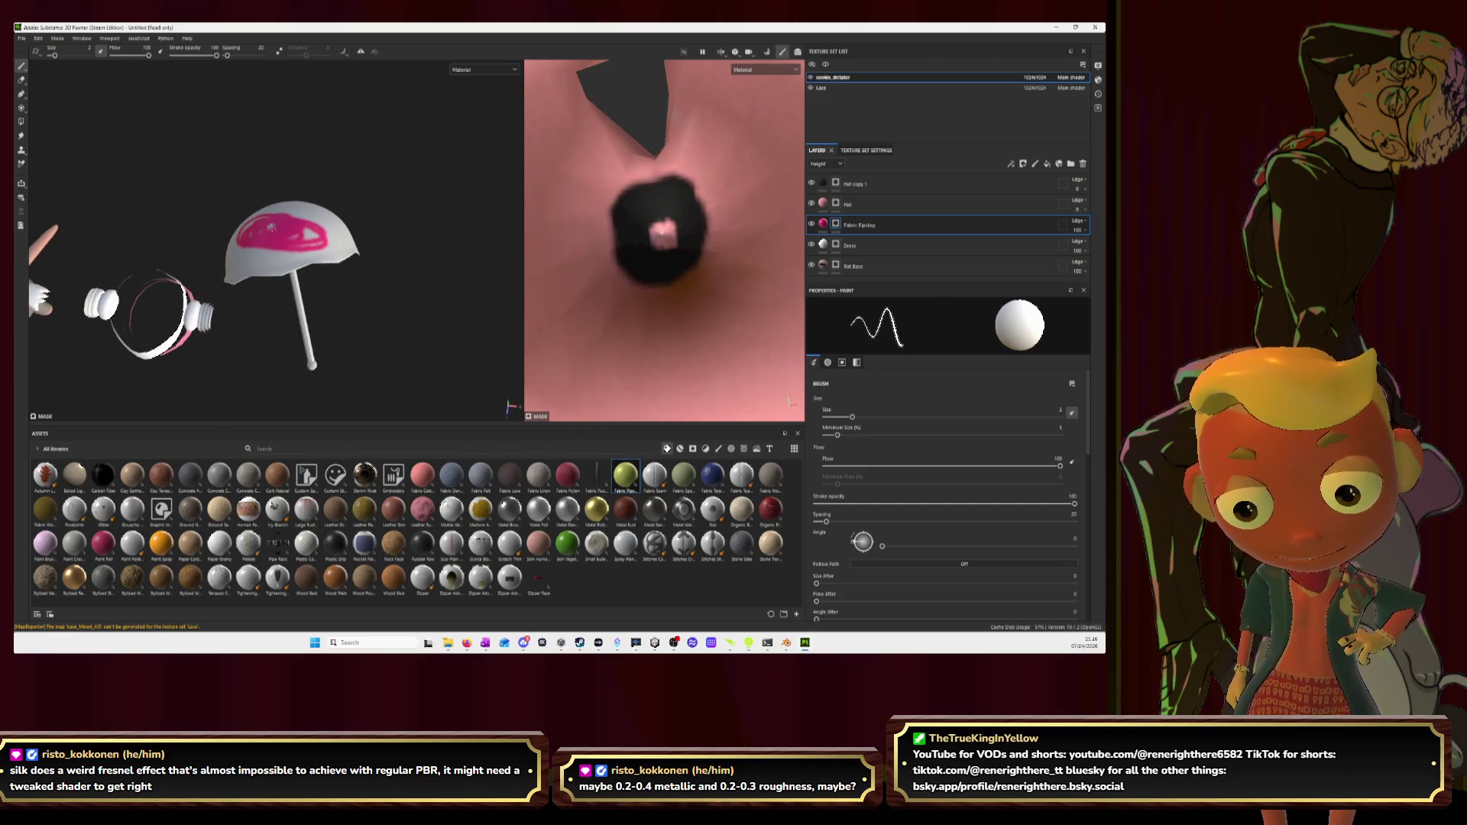
pyautogui.moveTo(300, 255)
pyautogui.mouseDown()
pyautogui.moveTo(186, 261)
pyautogui.moveTo(293, 168)
pyautogui.mouseUp()
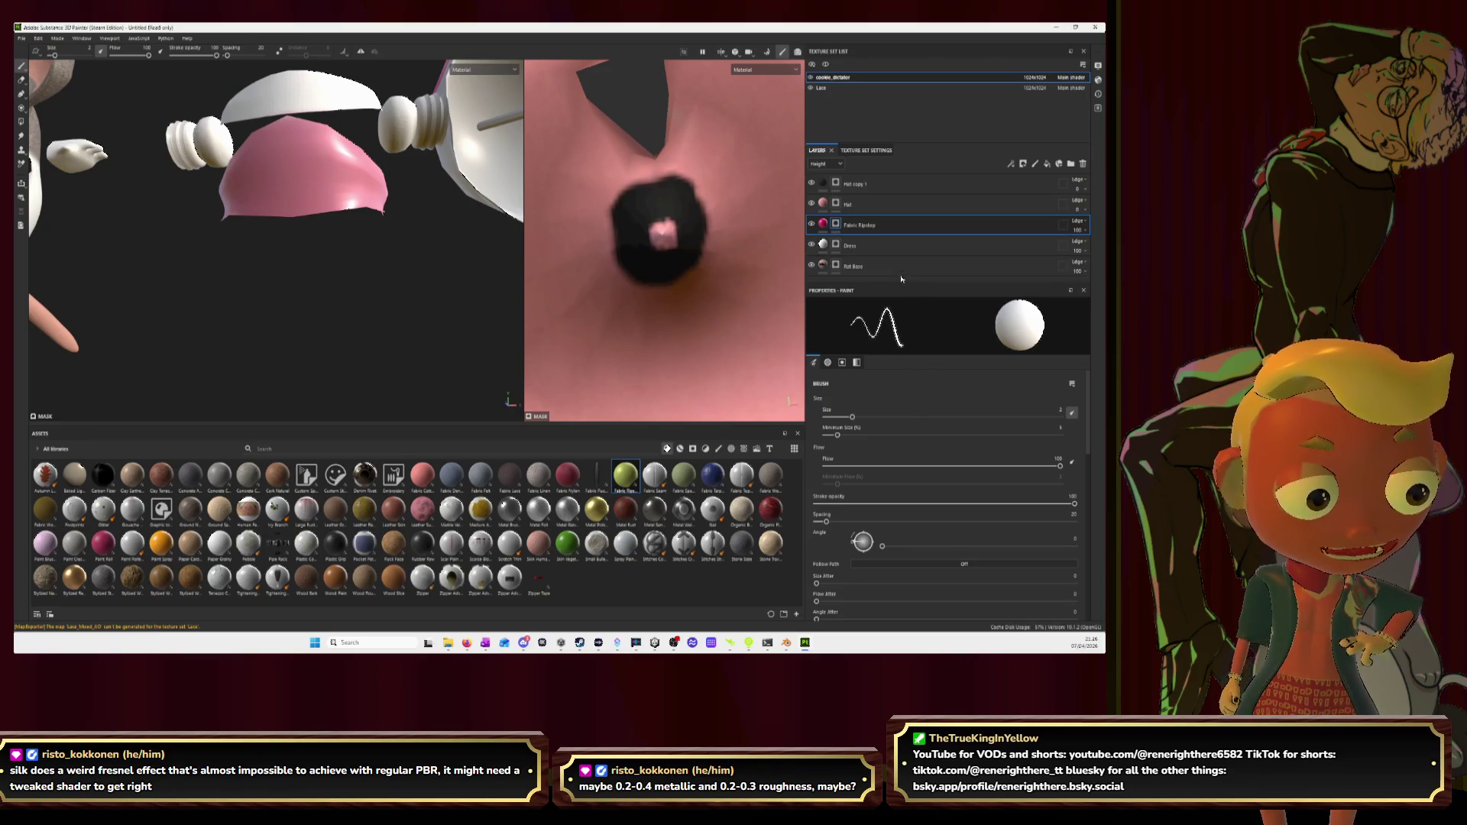
pyautogui.keyDown('alt'); pyautogui.moveTo(505, 254); pyautogui.dragTo(421, 254); pyautogui.keyUp('alt')
pyautogui.scroll(-2, 421, 254)
pyautogui.scroll(-2, 420, 254)
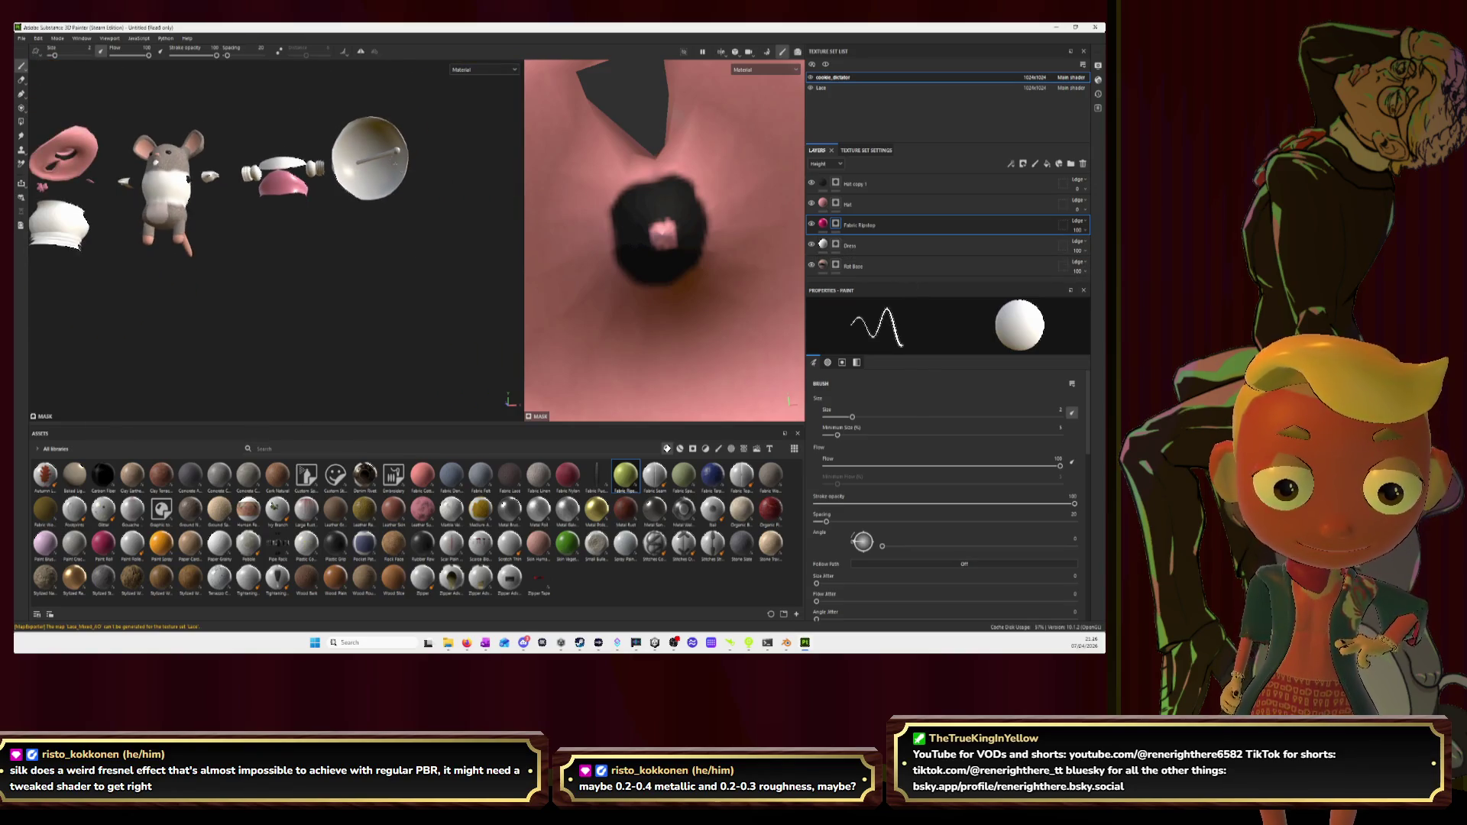
pyautogui.scroll(-2, 421, 255)
# Toggle visibility of the Dress, Bat Base, Hat and Hat copy 1 layers to check their effect
pyautogui.click(813, 245)
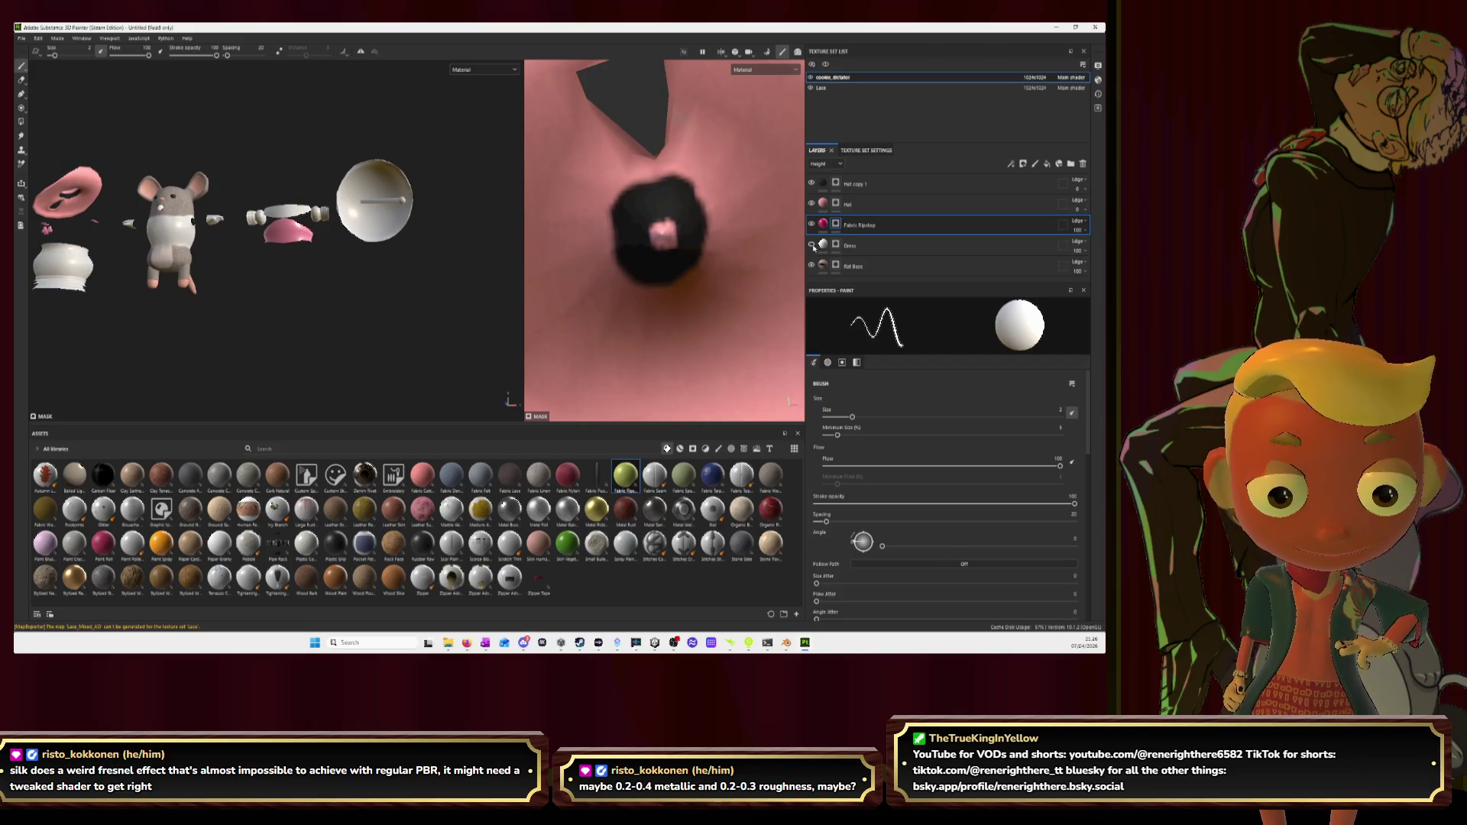
pyautogui.click(813, 246)
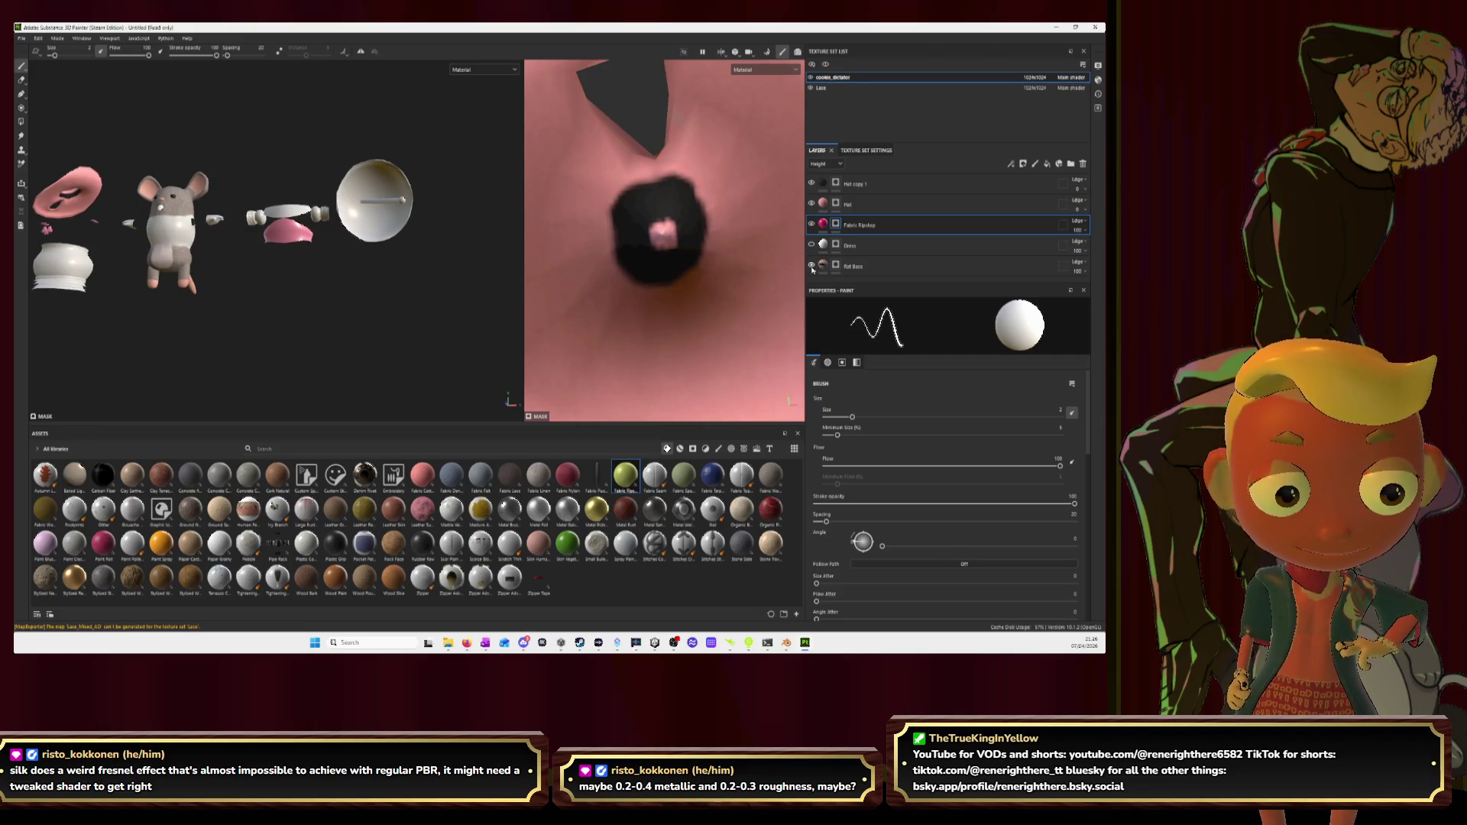
pyautogui.click(813, 266)
pyautogui.click(811, 206)
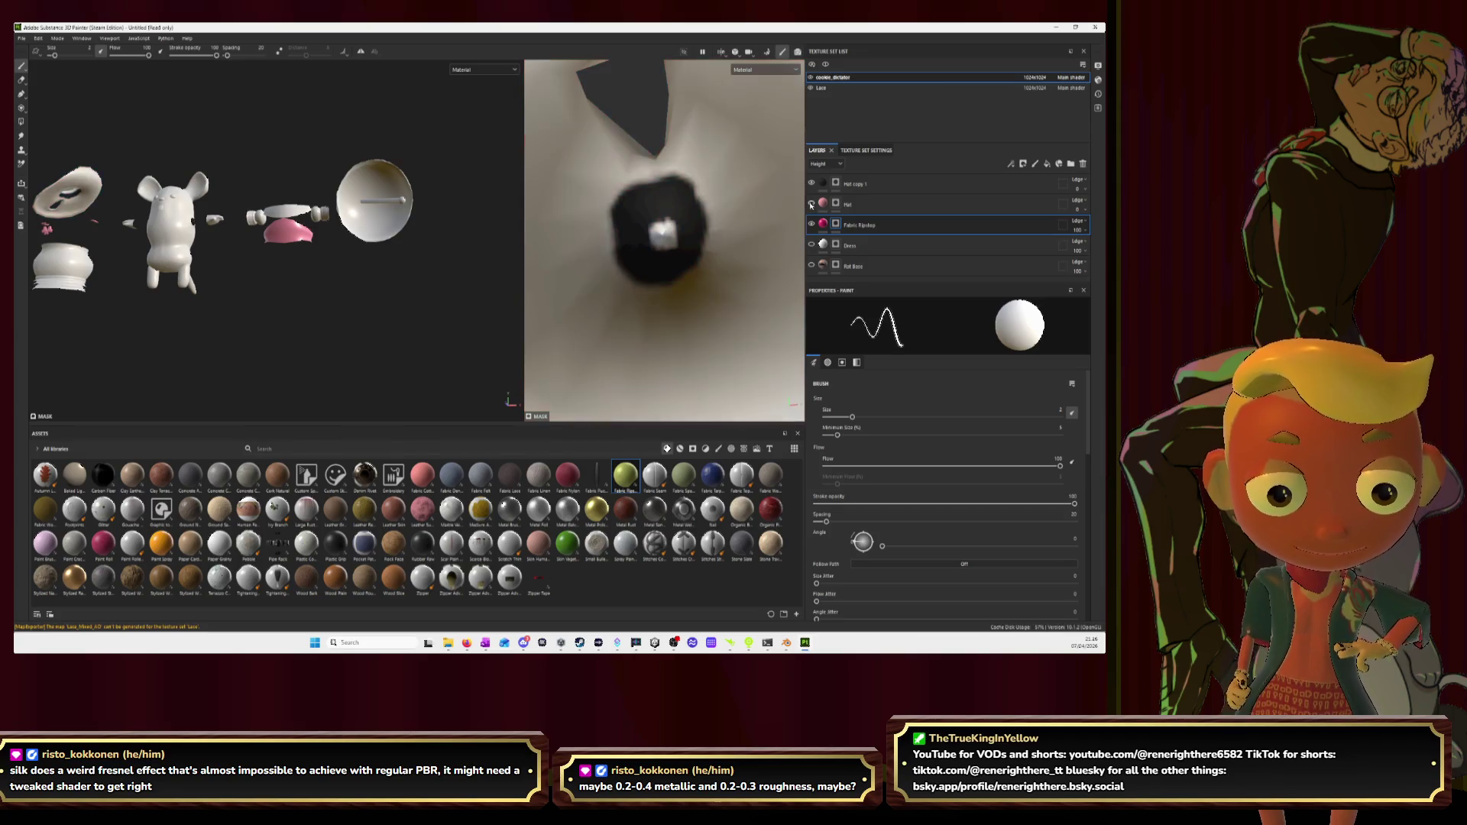
pyautogui.click(813, 185)
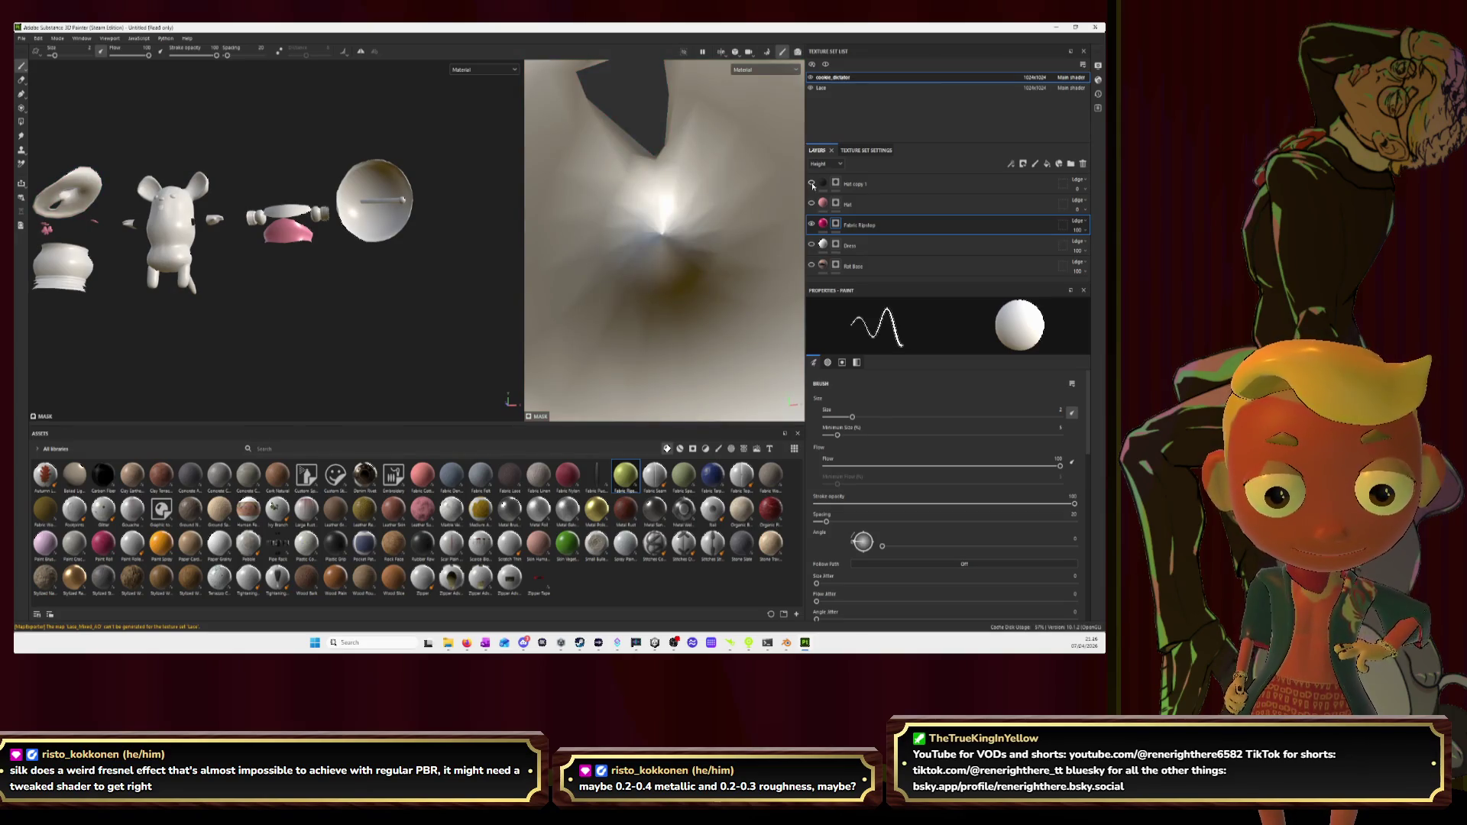
pyautogui.click(811, 184)
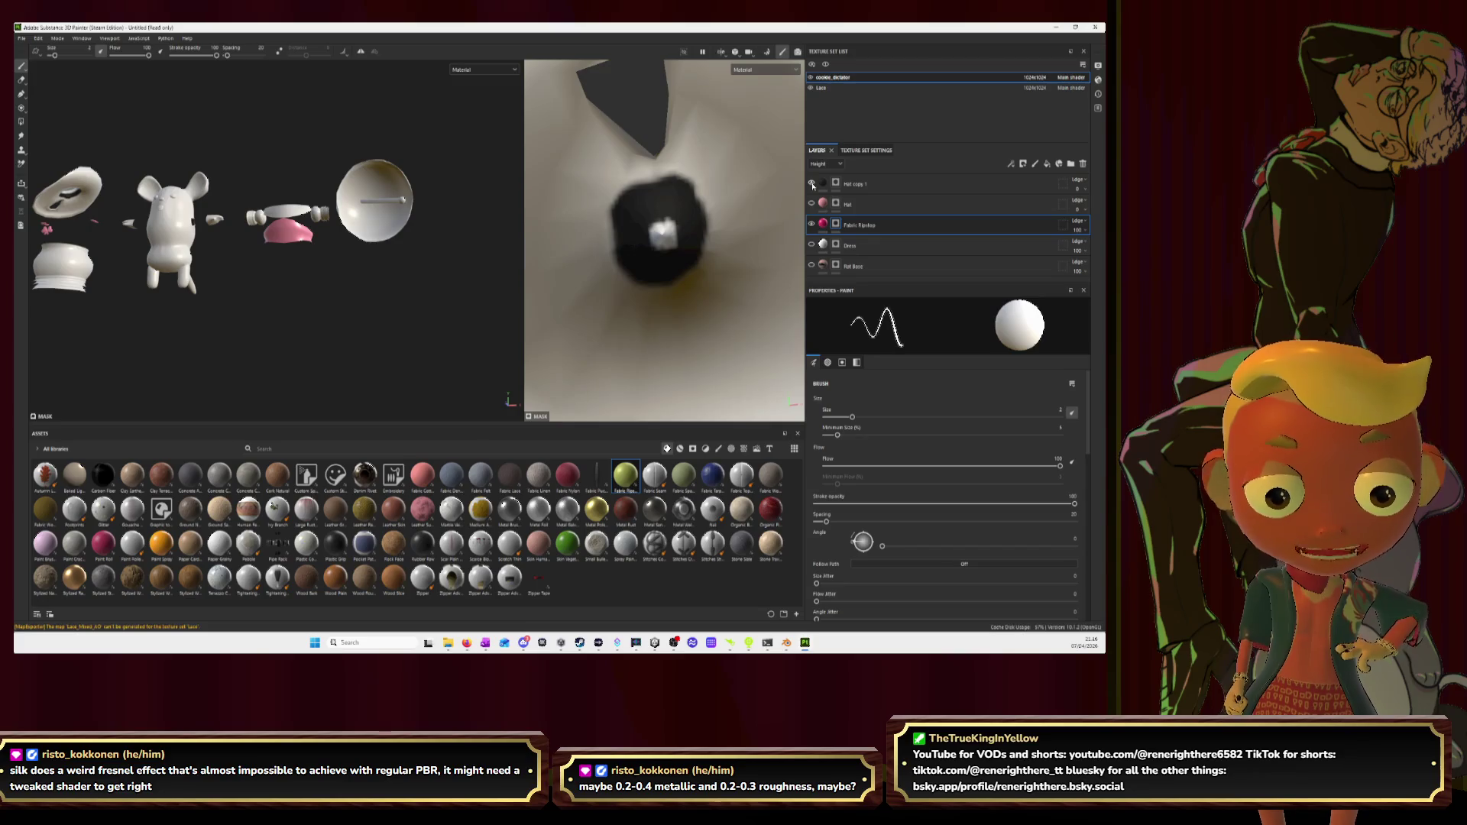
pyautogui.click(813, 185)
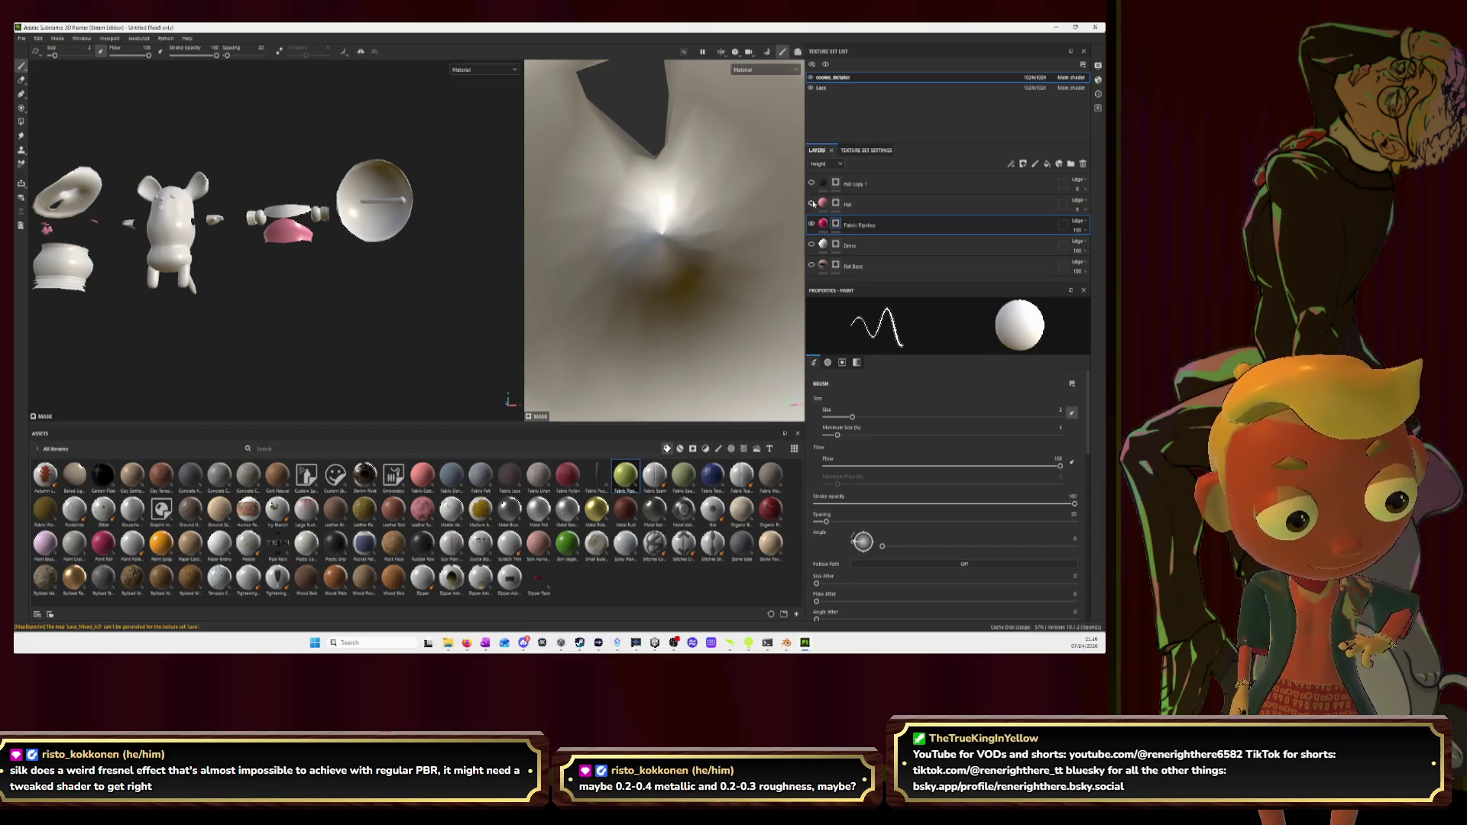
pyautogui.click(813, 184)
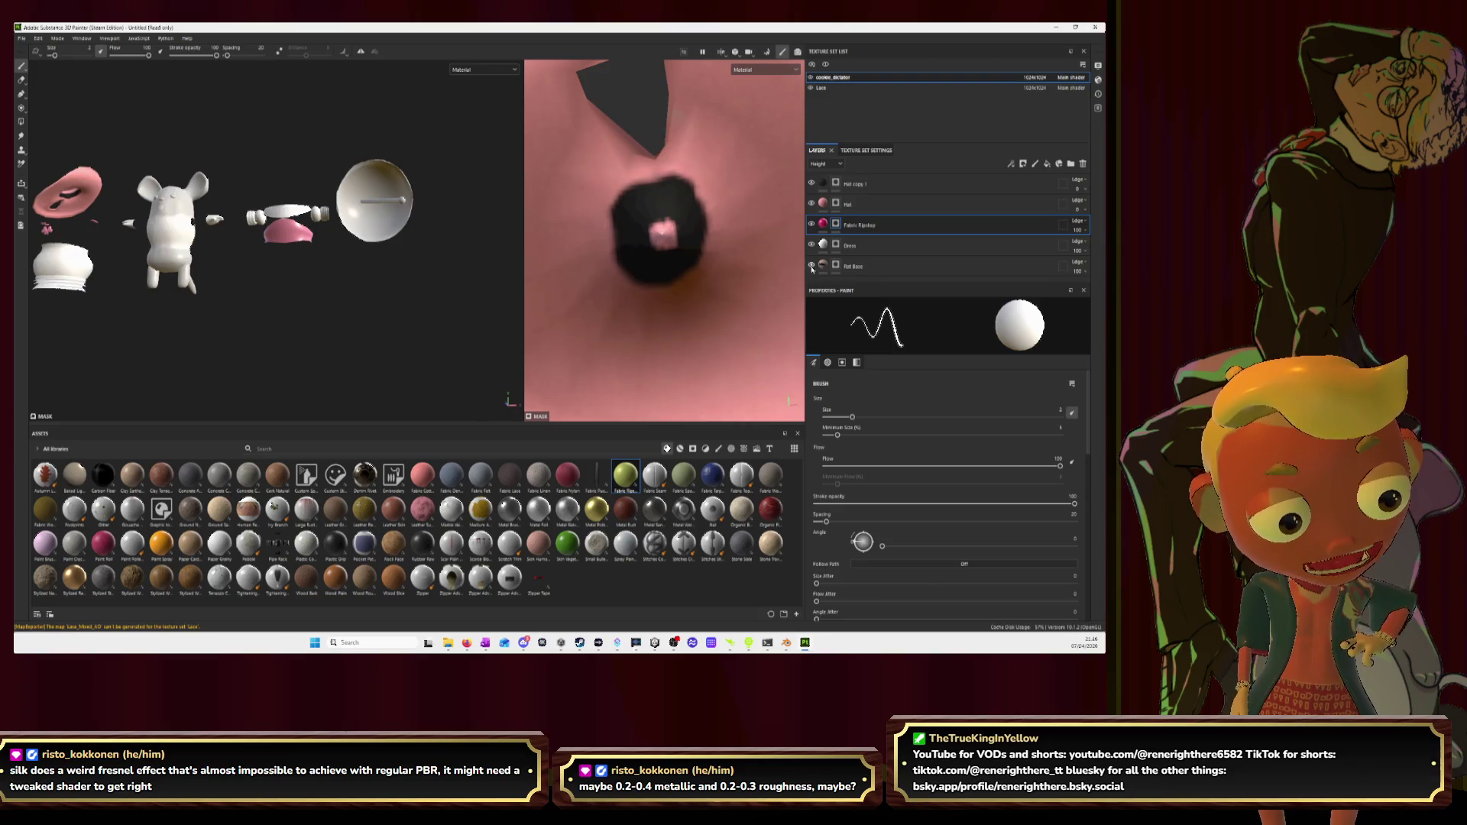
pyautogui.click(811, 244)
# Switch the layer stack to show the Base color channel instead of Height
pyautogui.click(826, 164)
pyautogui.scroll(-3, 888, 378)
pyautogui.scroll(-3, 893, 402)
pyautogui.scroll(-3, 892, 405)
pyautogui.scroll(-3, 893, 405)
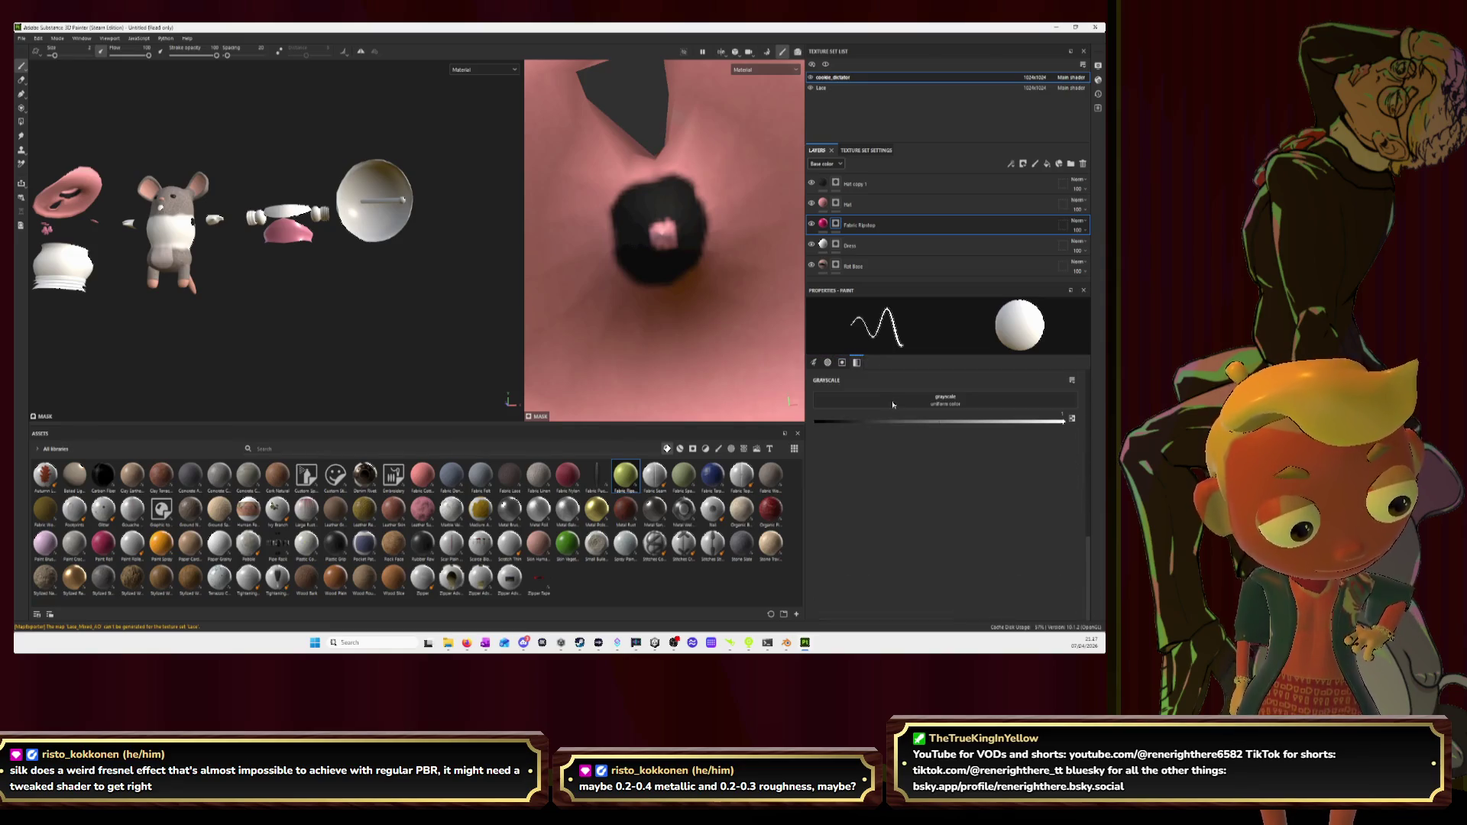
pyautogui.scroll(3, 893, 404)
pyautogui.scroll(3, 893, 403)
pyautogui.scroll(3, 893, 405)
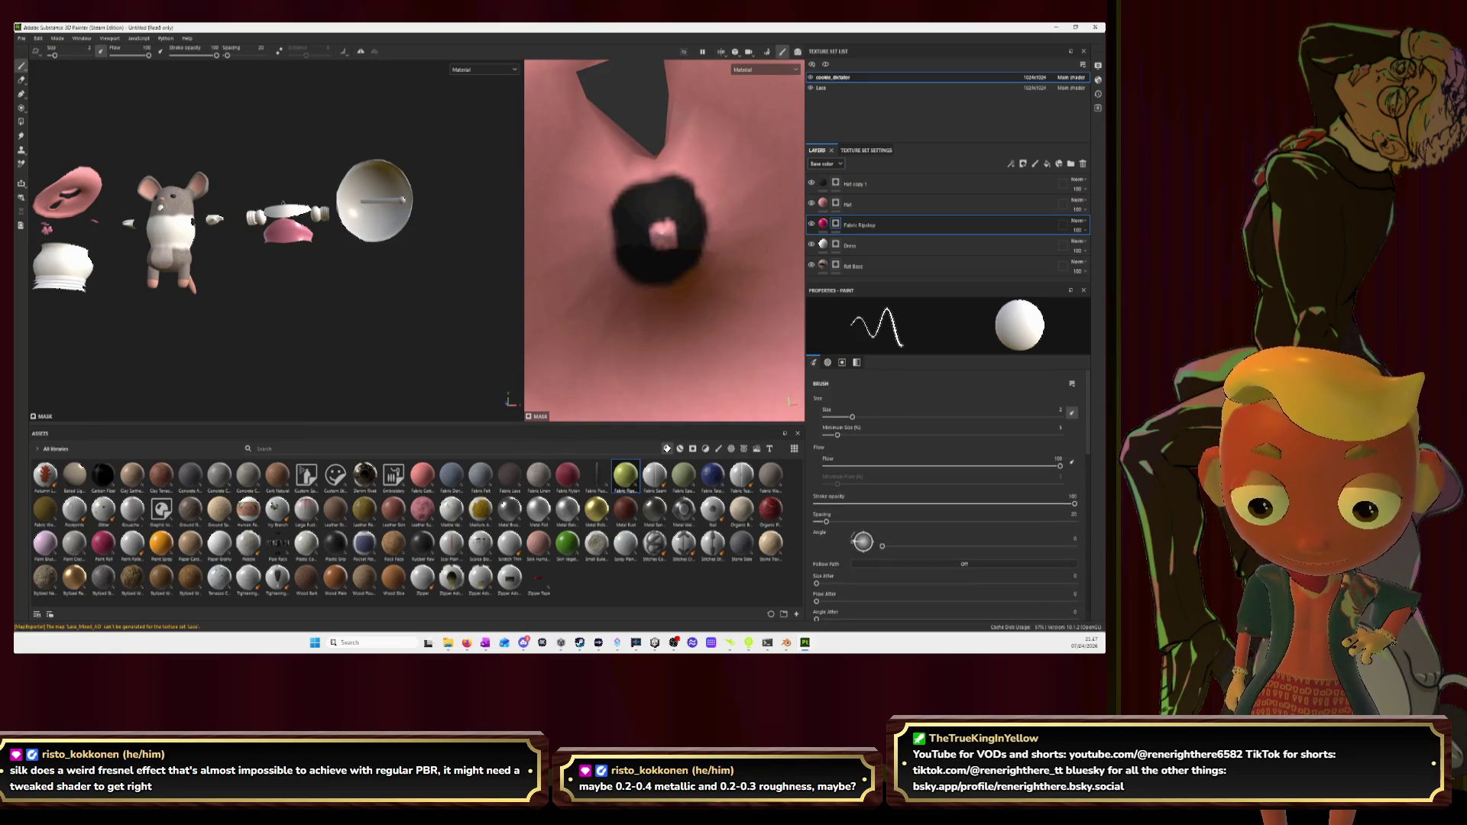
pyautogui.moveTo(229, 275)
pyautogui.keyDown('alt'); pyautogui.mouseDown()
pyautogui.moveTo(290, 277)
pyautogui.moveTo(305, 359)
pyautogui.moveTo(344, 344)
pyautogui.mouseUp(); pyautogui.keyUp('alt')
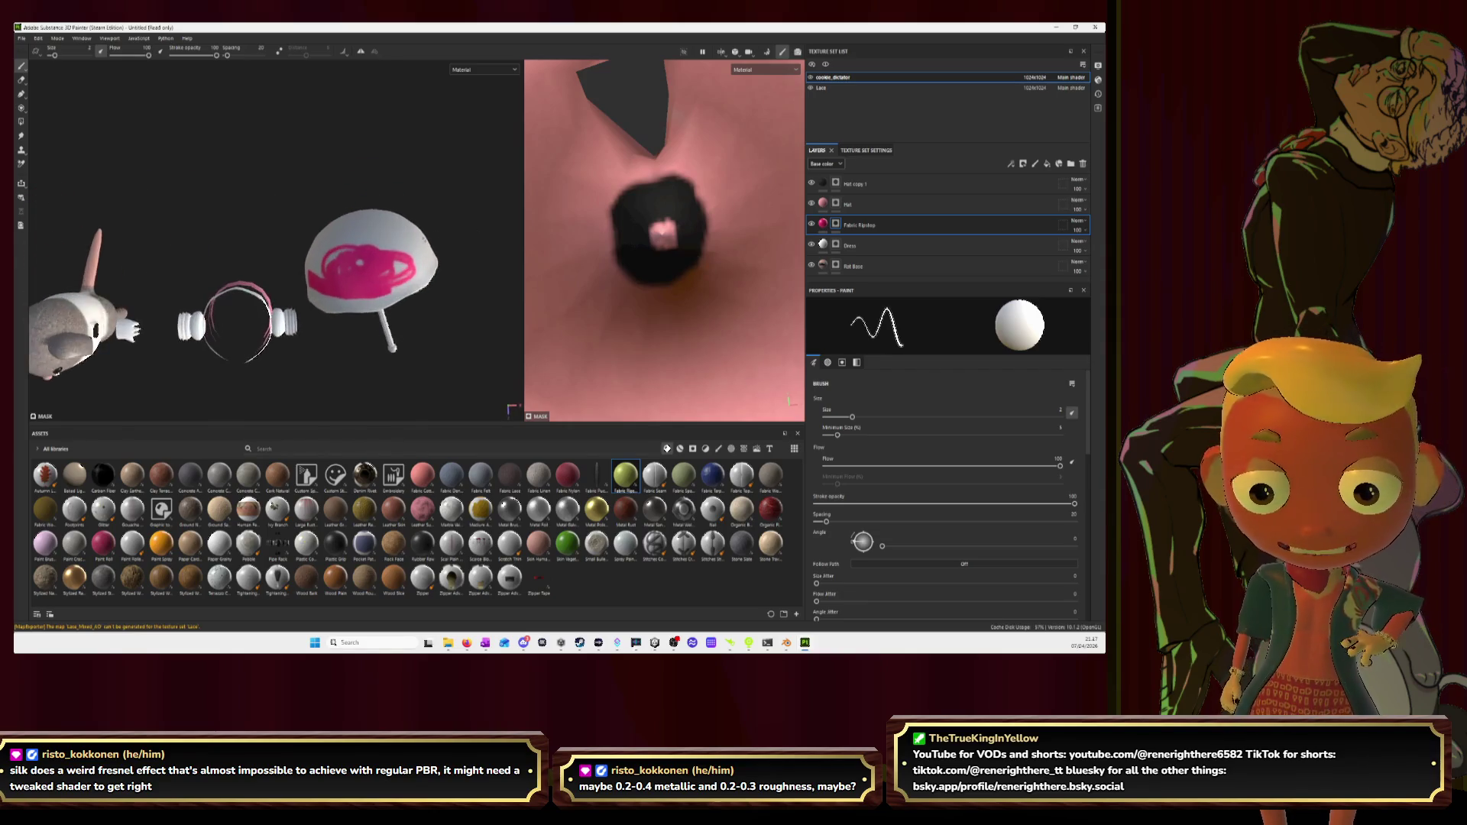
pyautogui.scroll(2, 237, 289)
# Erase the pink scribbles from the parasol canopy with an enlarged eraser brush
pyautogui.click(21, 78)
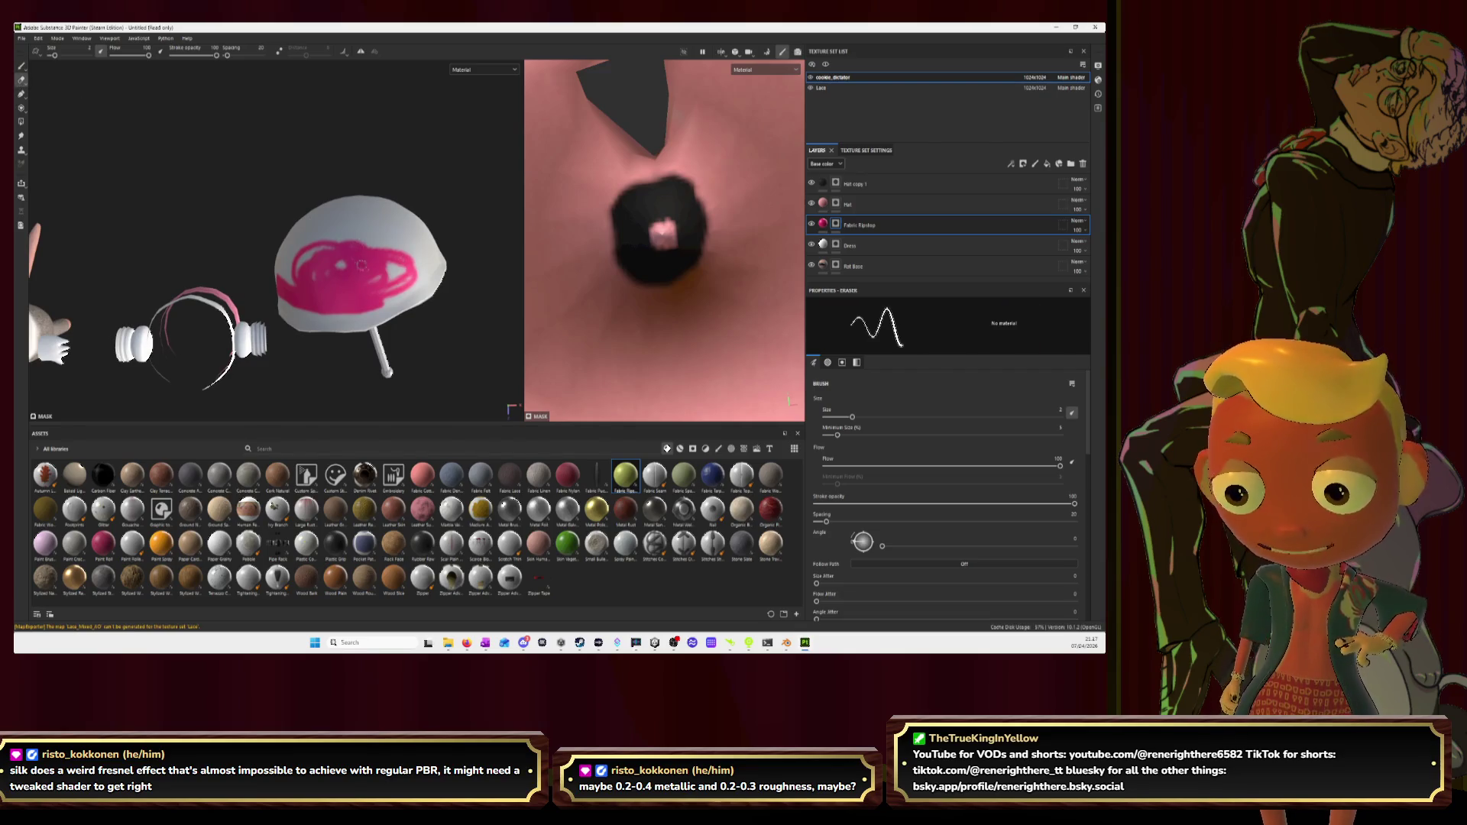
pyautogui.moveTo(357, 263); pyautogui.dragTo(343, 269)
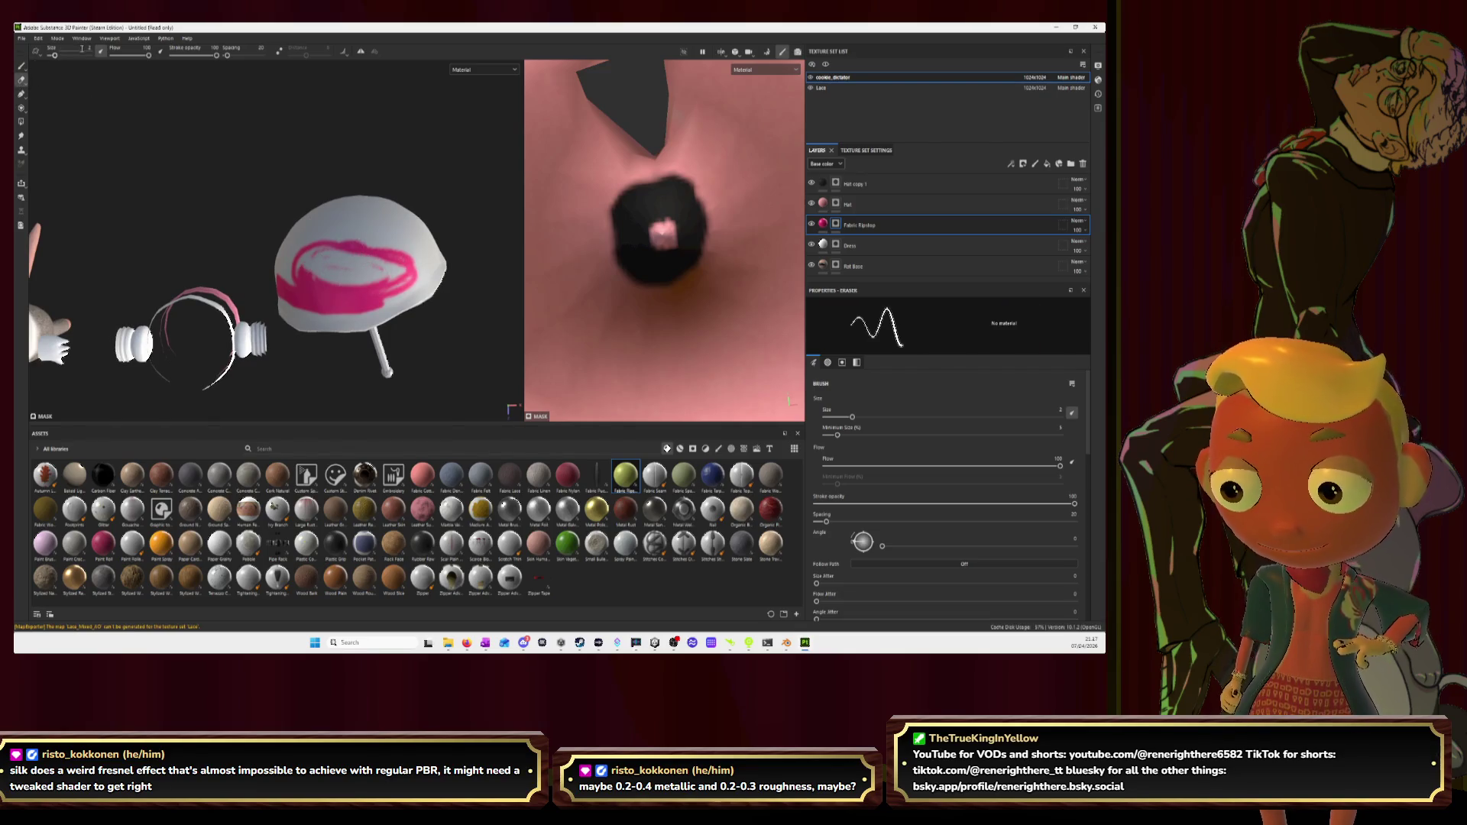
pyautogui.press(']')
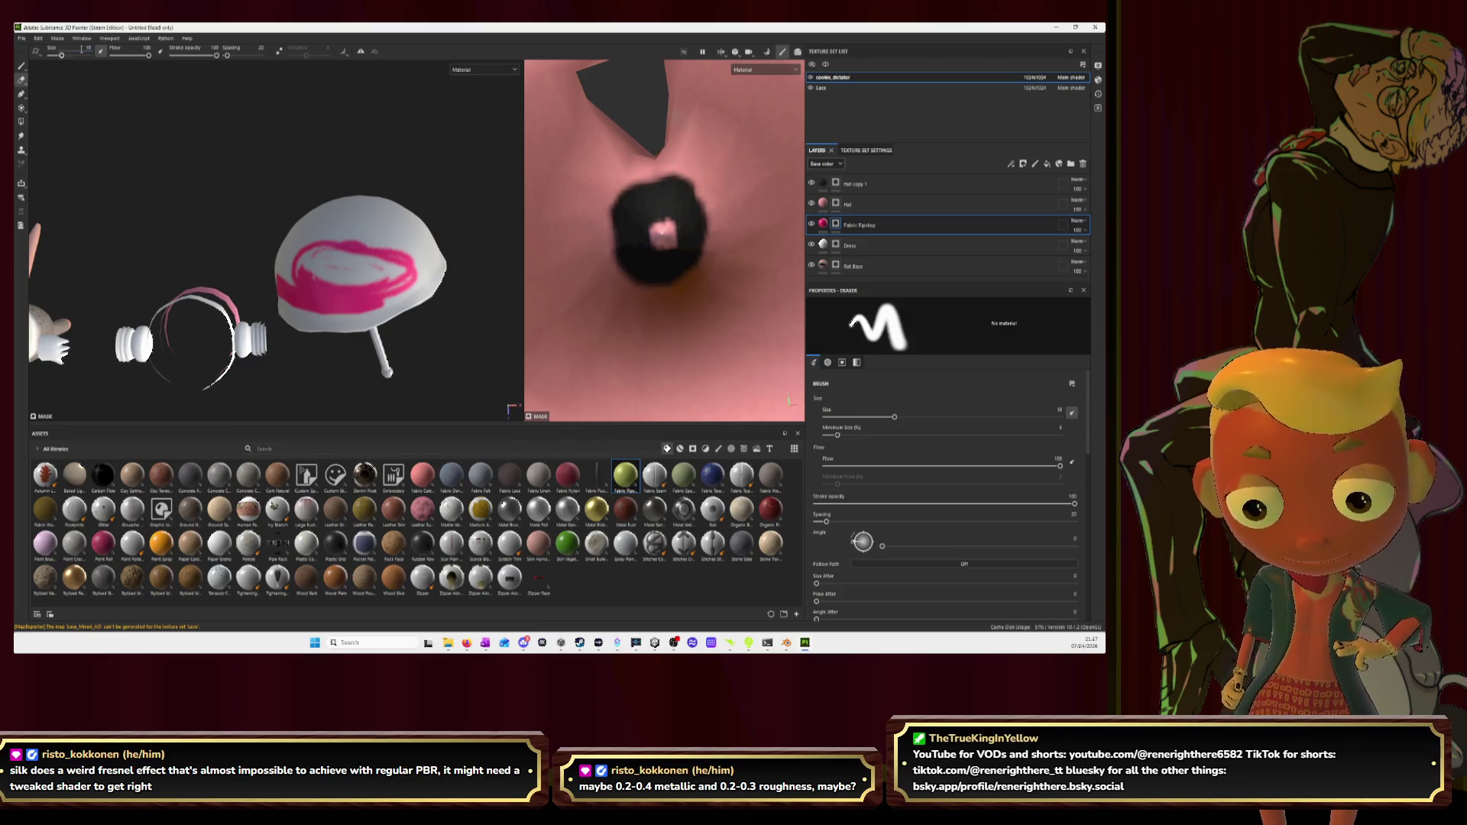
pyautogui.scroll(-2, 741, 217)
pyautogui.scroll(-1, 744, 216)
pyautogui.scroll(-1, 723, 235)
pyautogui.scroll(-1, 700, 252)
pyautogui.scroll(-1, 667, 283)
pyautogui.scroll(1, 668, 279)
pyautogui.scroll(2, 660, 276)
pyautogui.scroll(1, 643, 275)
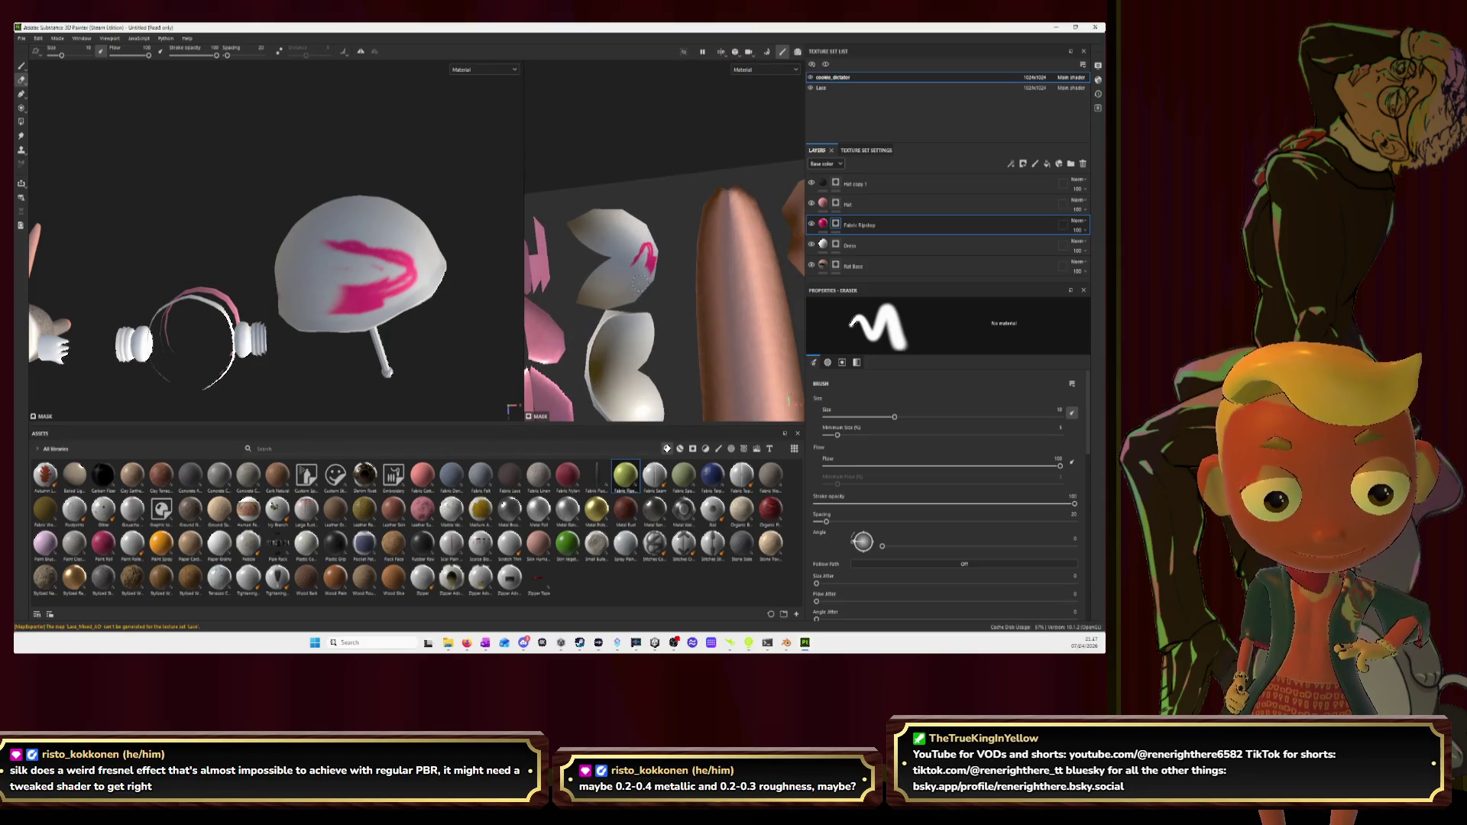
pyautogui.moveTo(653, 267); pyautogui.dragTo(641, 249)
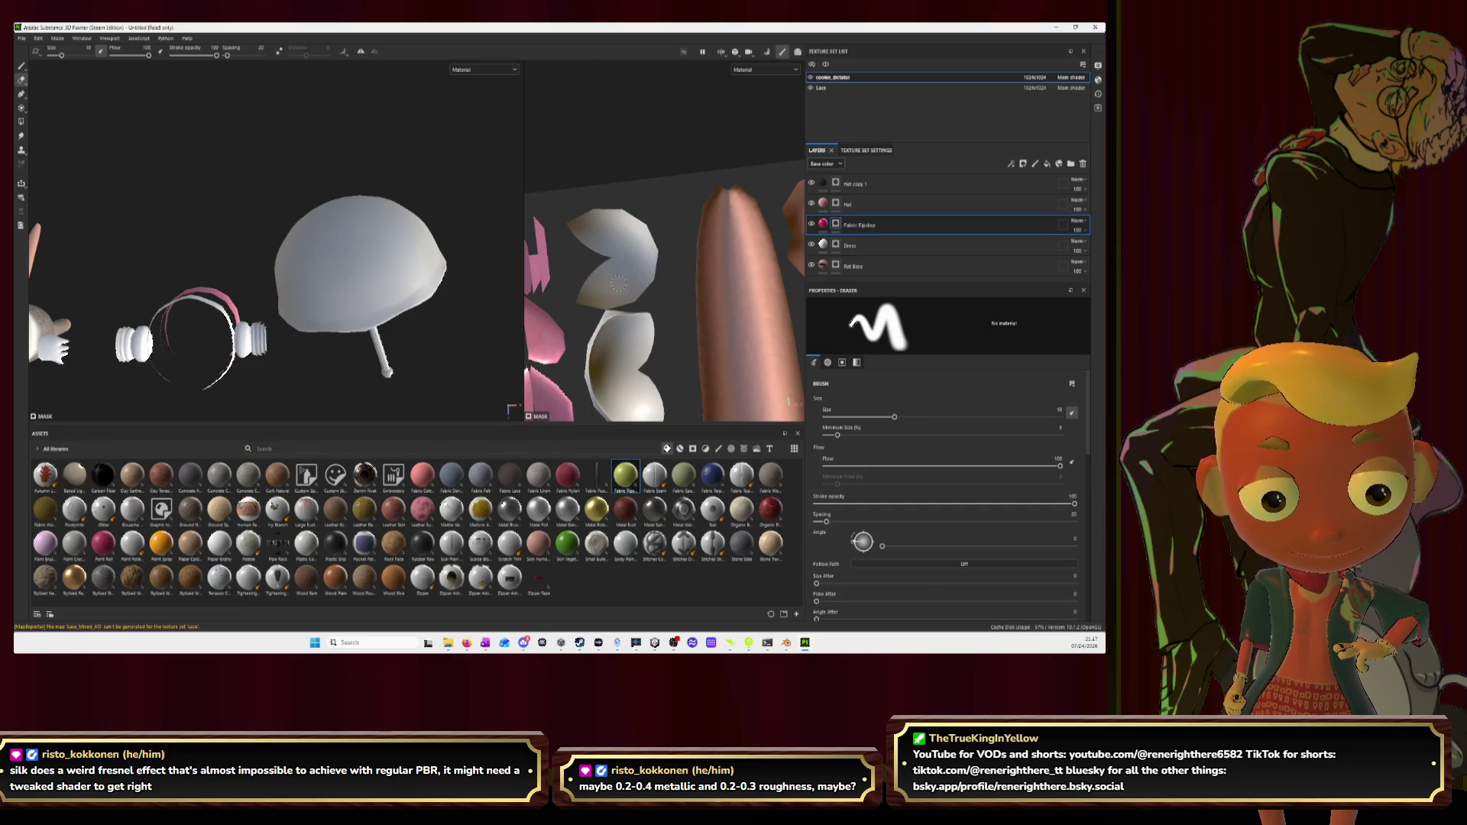
pyautogui.scroll(-1, 625, 293)
pyautogui.scroll(-1, 636, 303)
pyautogui.scroll(1, 647, 316)
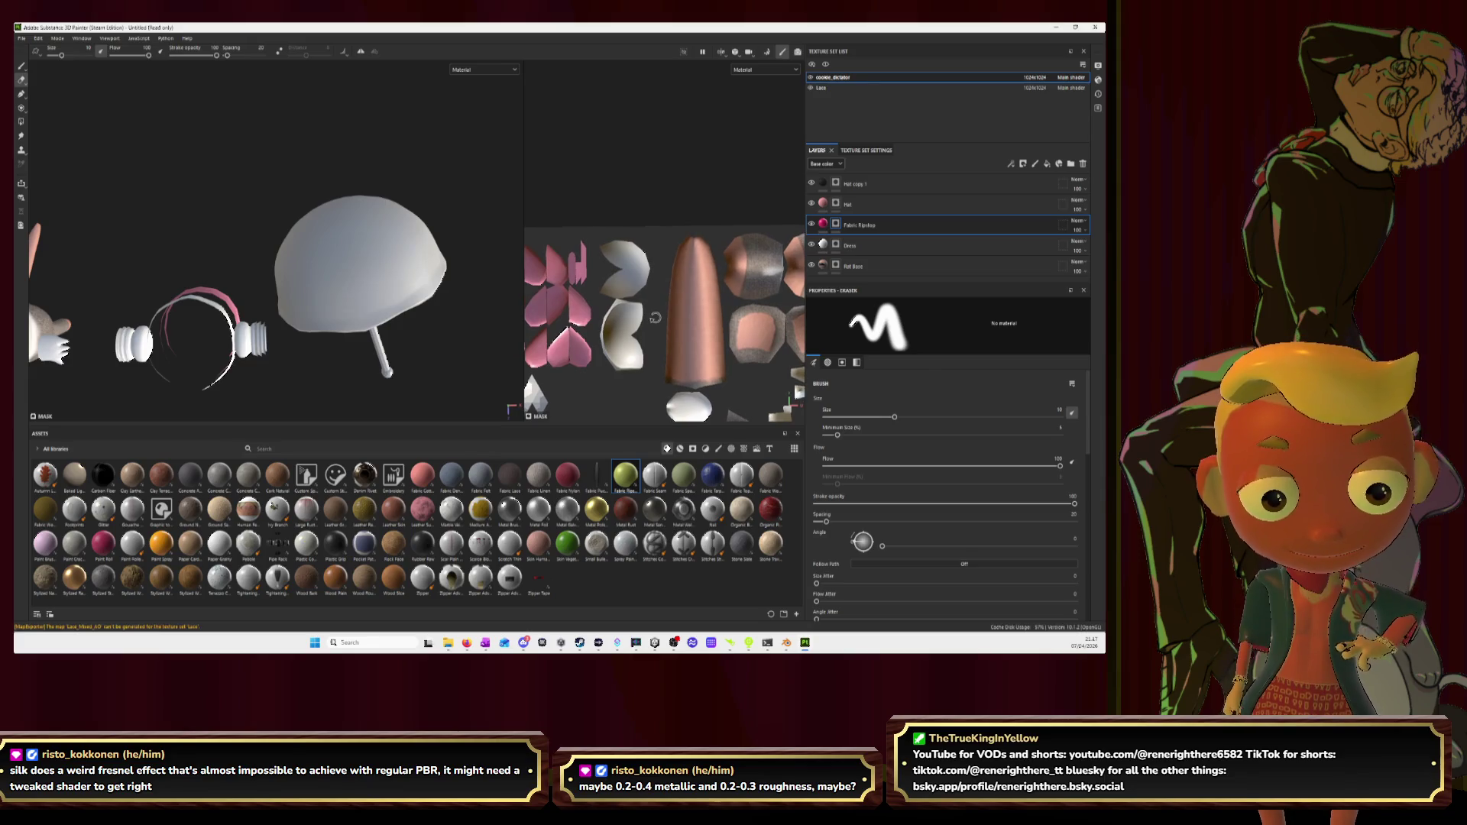
pyautogui.click(836, 205)
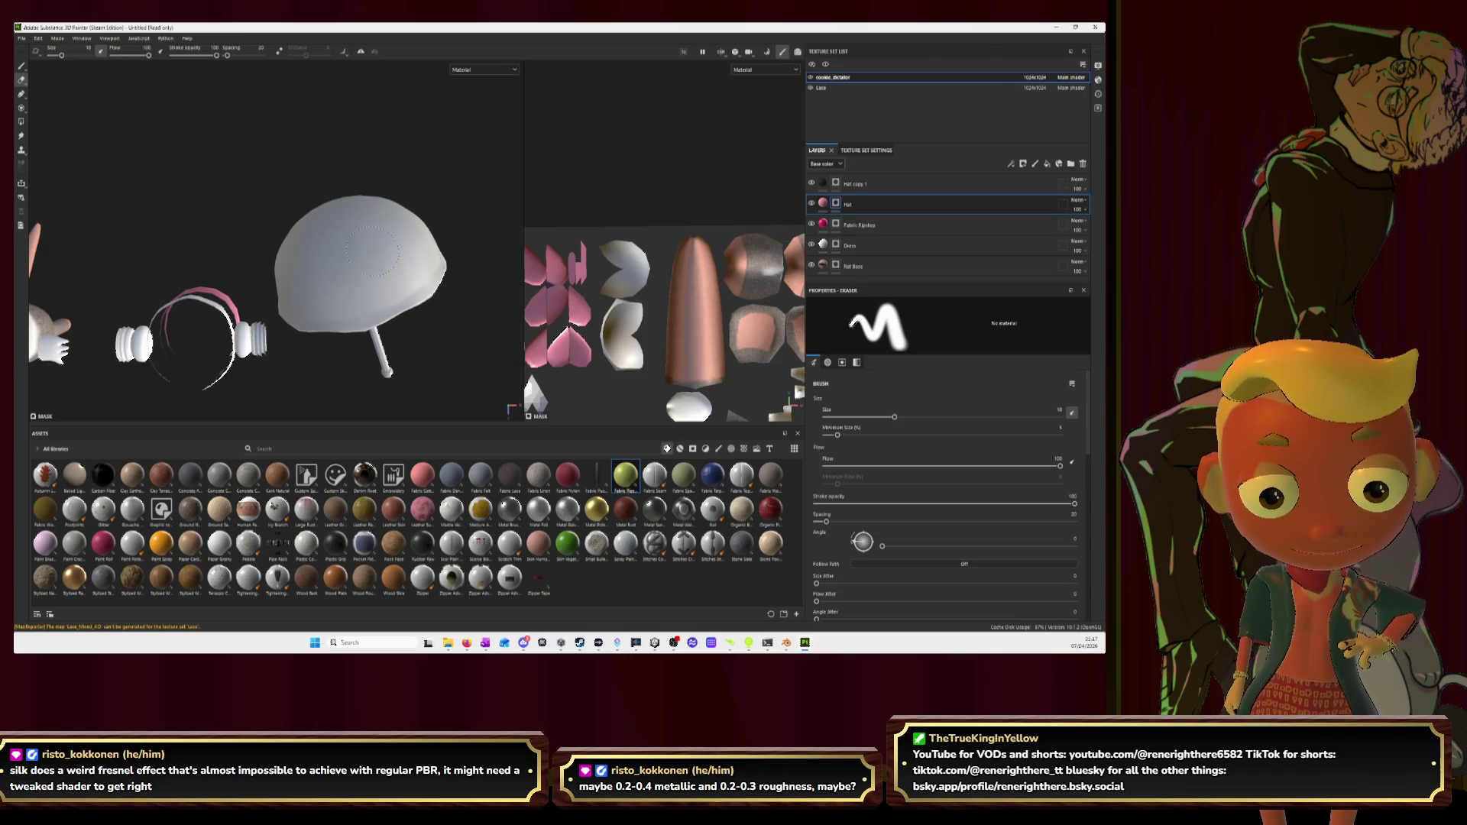
pyautogui.click(20, 65)
pyautogui.moveTo(358, 239); pyautogui.dragTo(379, 267)
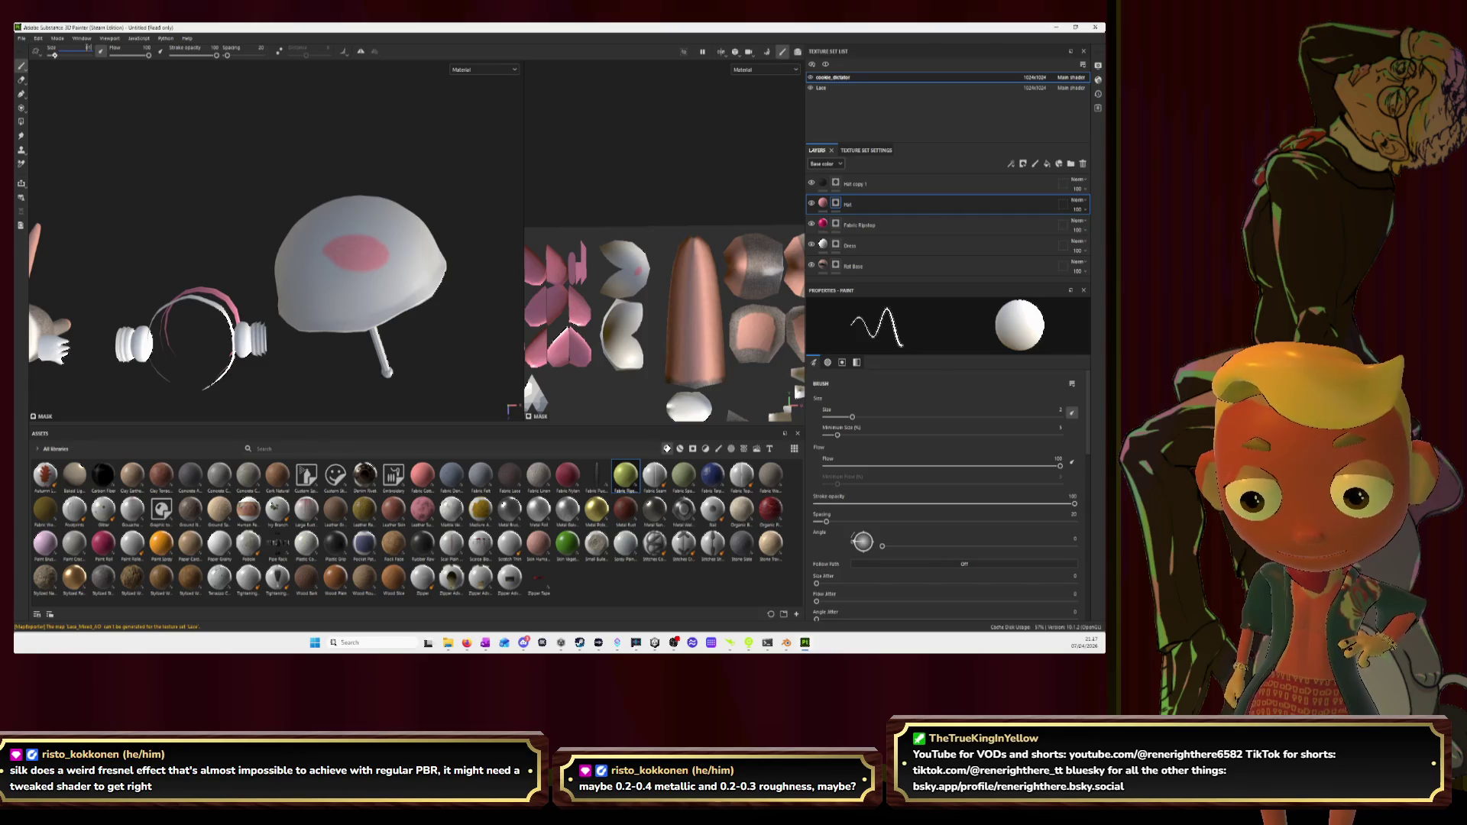
pyautogui.press(']')
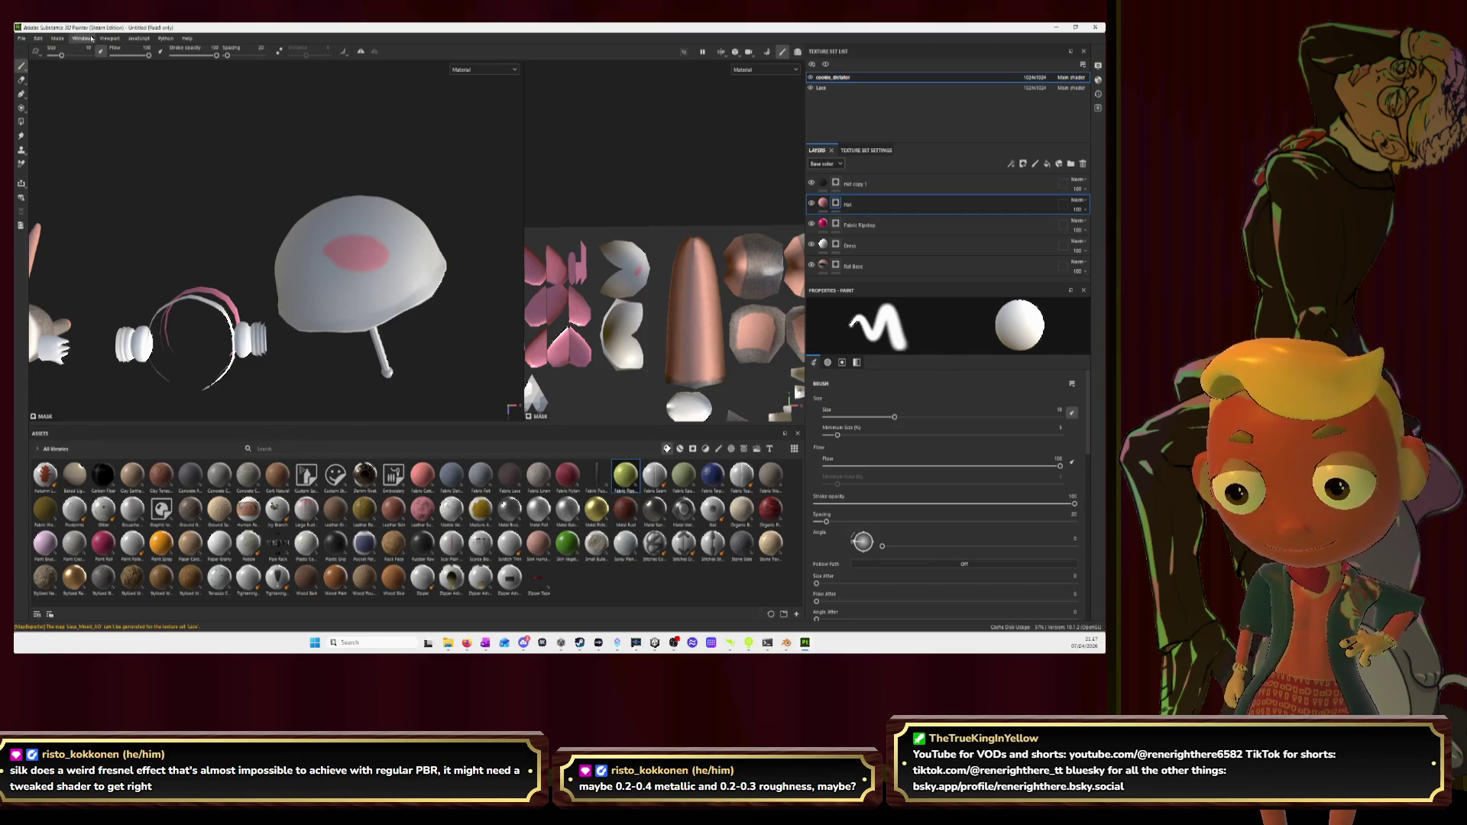
pyautogui.moveTo(333, 224)
pyautogui.mouseDown()
pyautogui.moveTo(378, 234)
pyautogui.moveTo(390, 265)
pyautogui.moveTo(379, 229)
pyautogui.moveTo(401, 270)
pyautogui.moveTo(327, 287)
pyautogui.mouseUp()
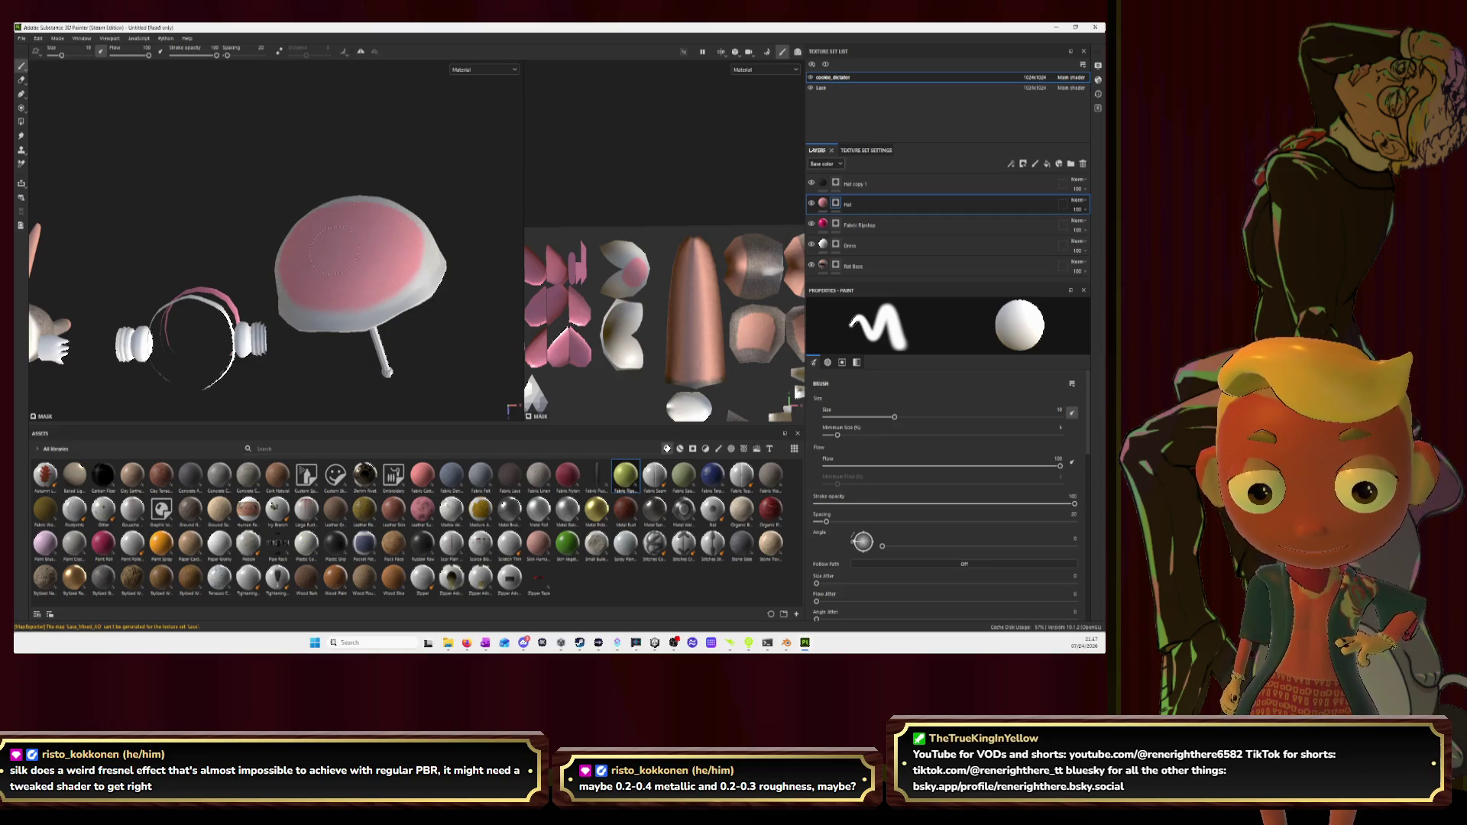
pyautogui.scroll(2, 616, 290)
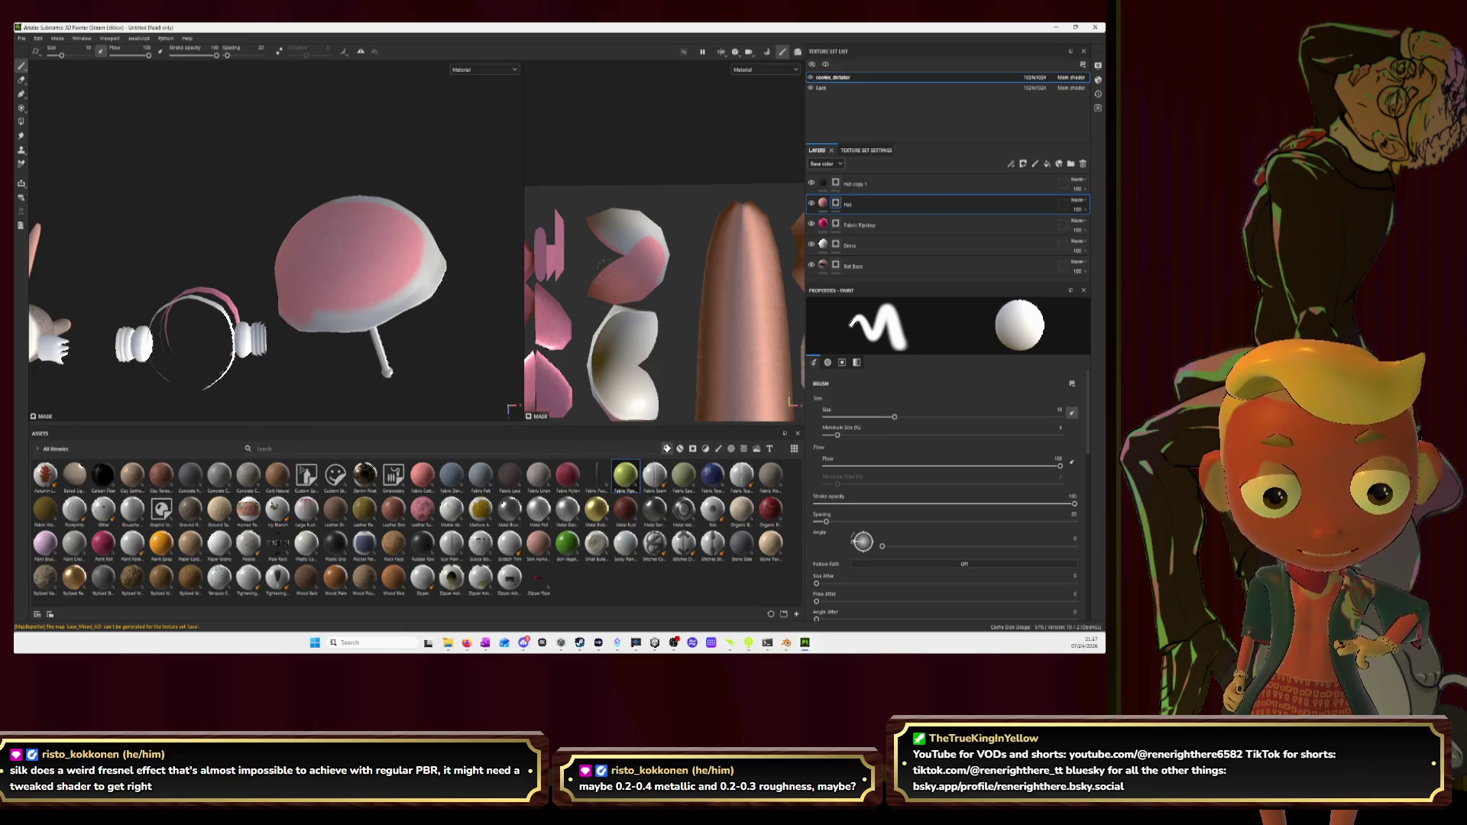
pyautogui.moveTo(321, 321)
pyautogui.mouseDown()
pyautogui.moveTo(390, 301)
pyautogui.moveTo(426, 241)
pyautogui.mouseUp()
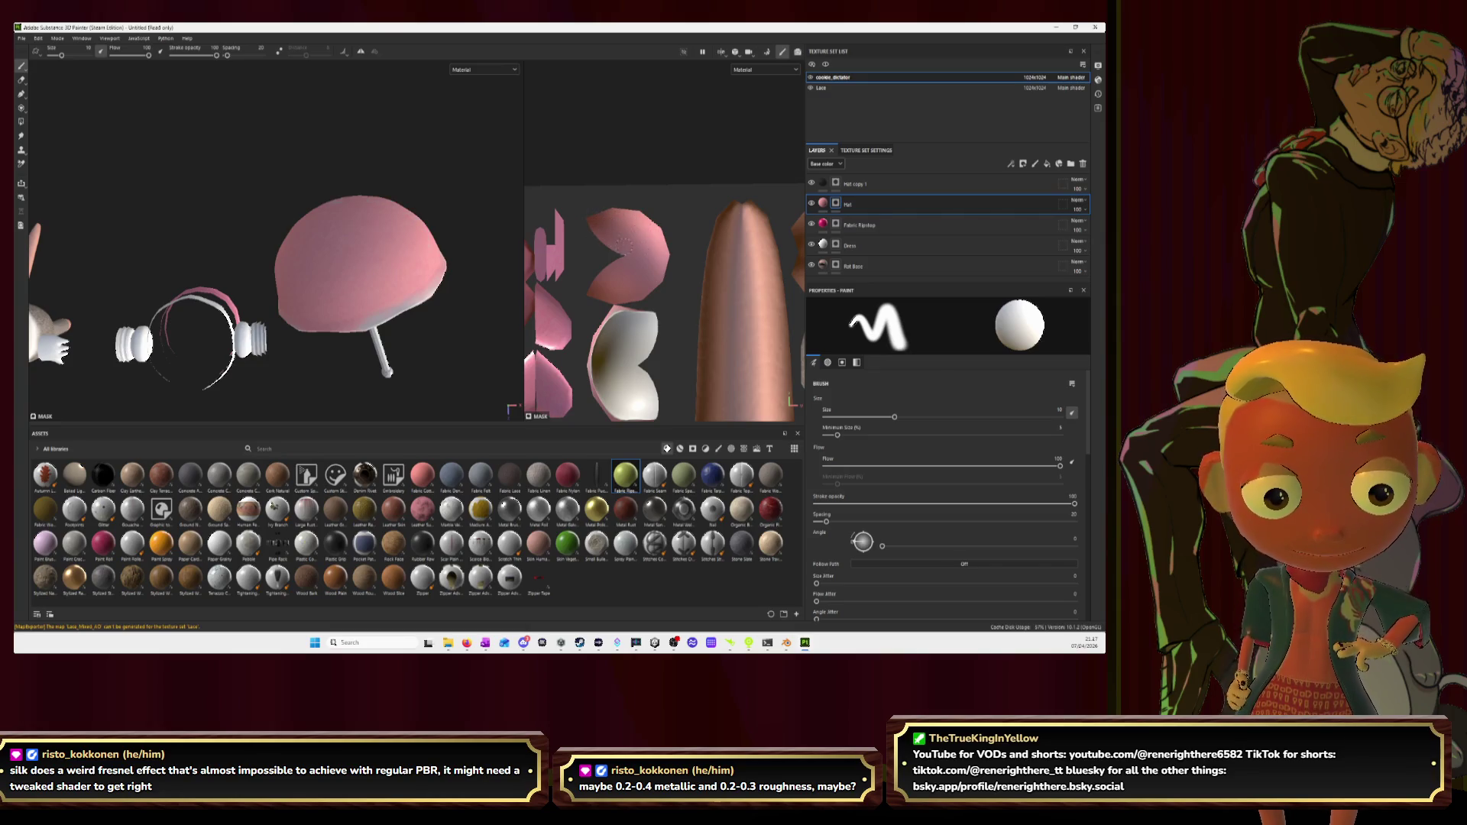
pyautogui.scroll(-2, 641, 262)
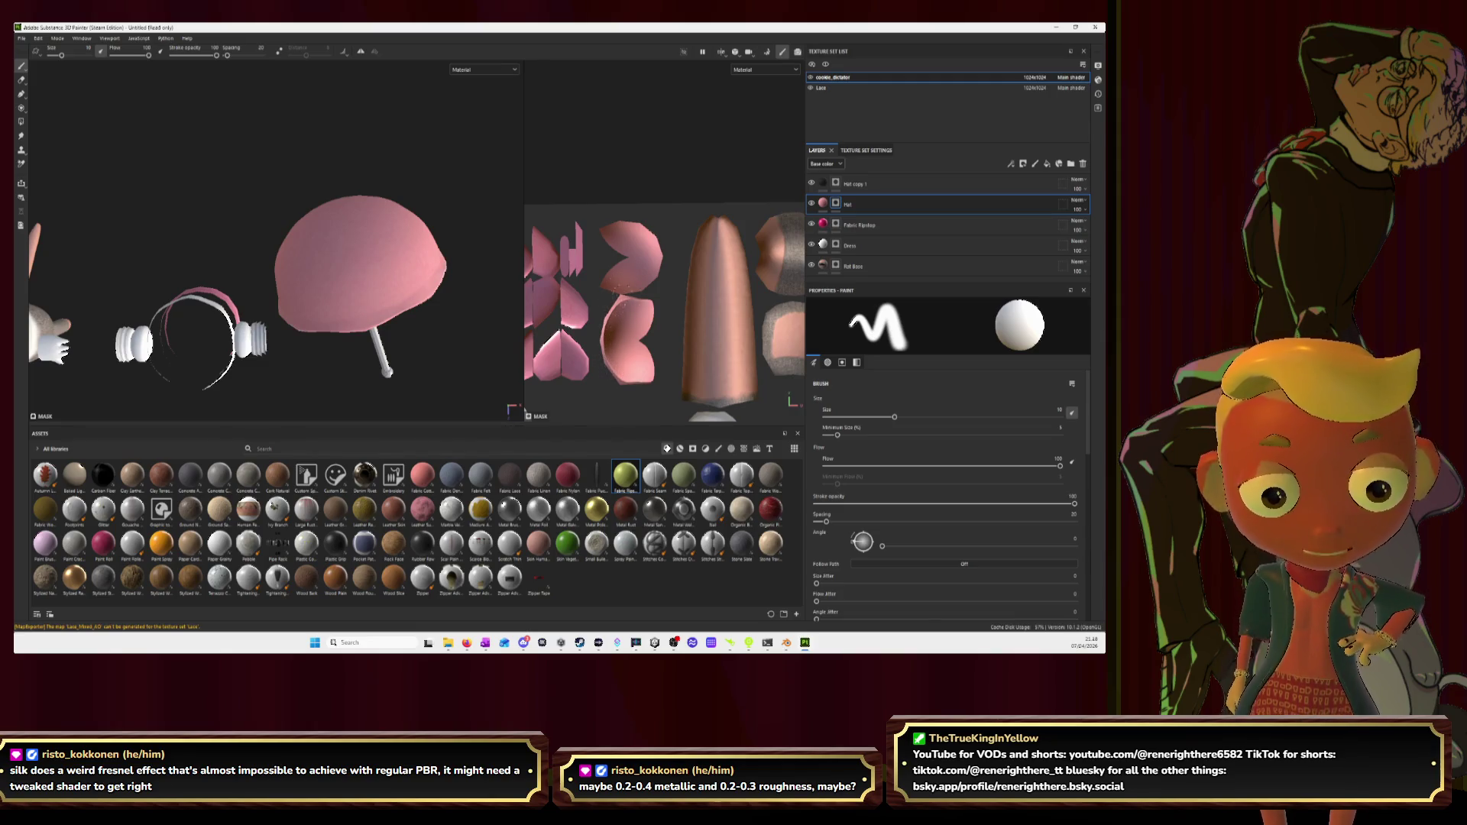
pyautogui.scroll(-2, 617, 333)
pyautogui.keyDown('alt'); pyautogui.moveTo(344, 287); pyautogui.dragTo(382, 301); pyautogui.keyUp('alt')
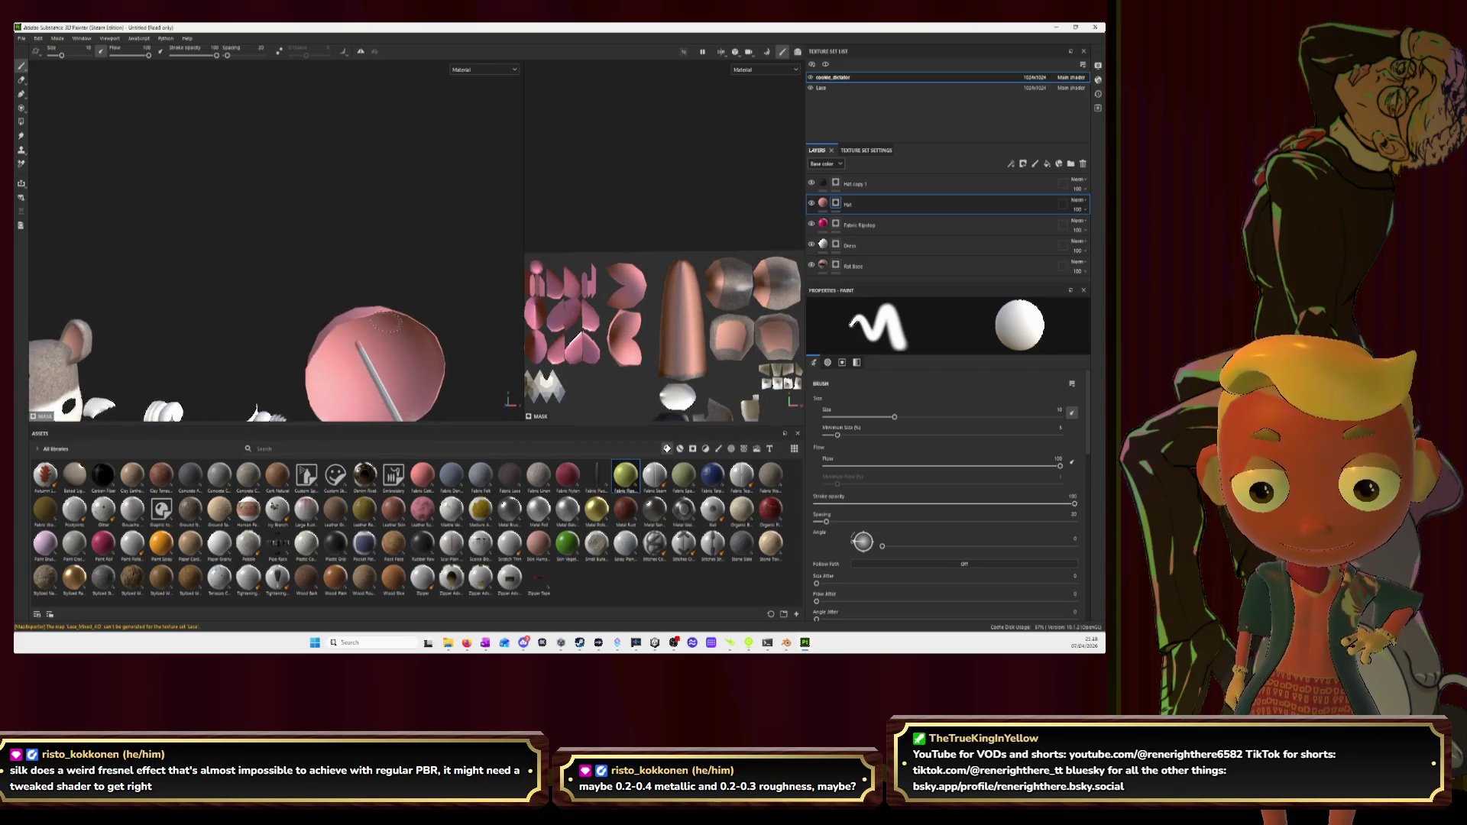
pyautogui.scroll(2, 384, 321)
pyautogui.scroll(5, 392, 356)
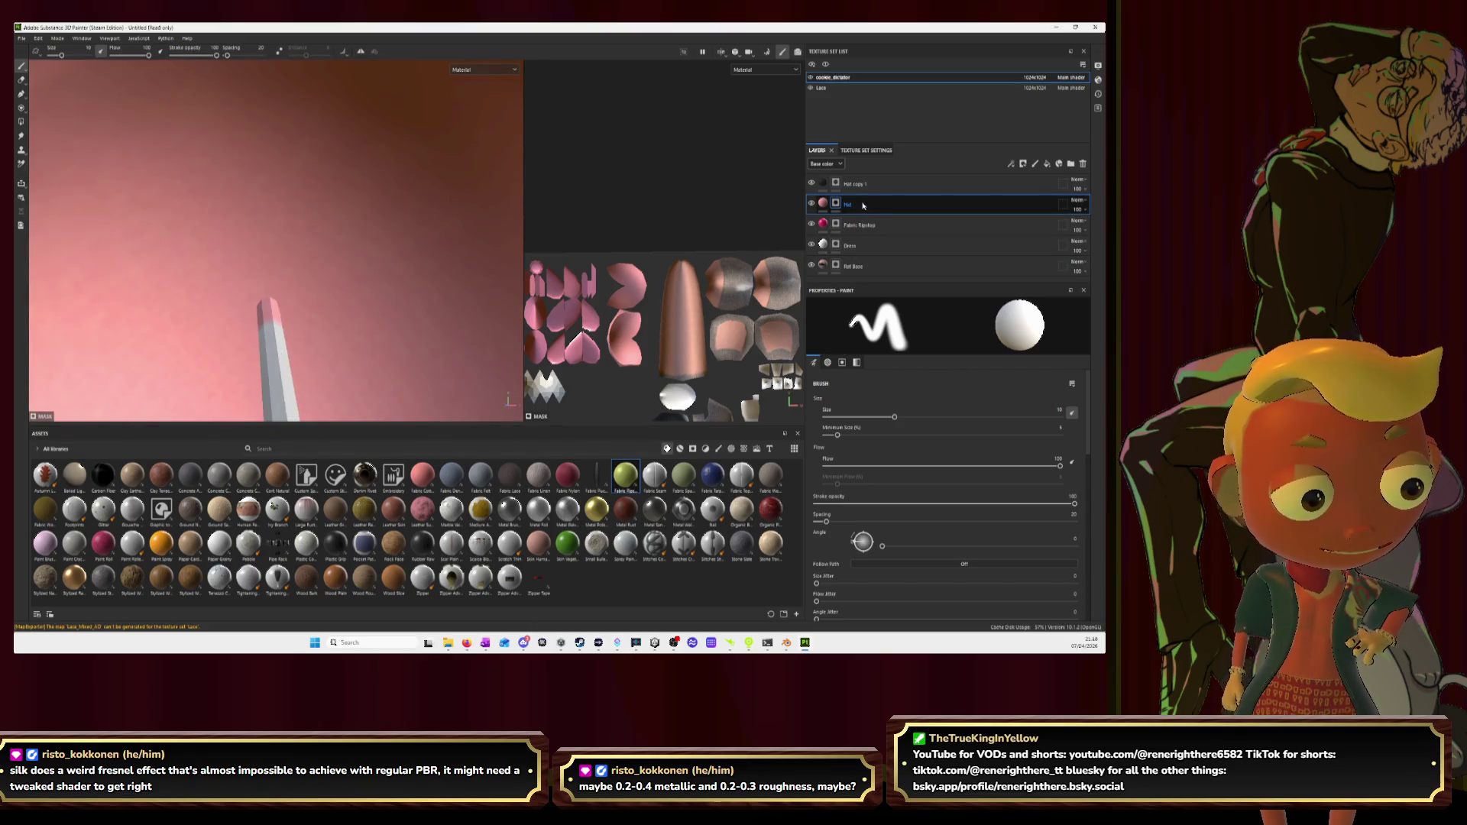
pyautogui.scroll(-3, 468, 296)
pyautogui.scroll(-2, 468, 296)
pyautogui.scroll(-5, 468, 296)
pyautogui.scroll(-1, 472, 310)
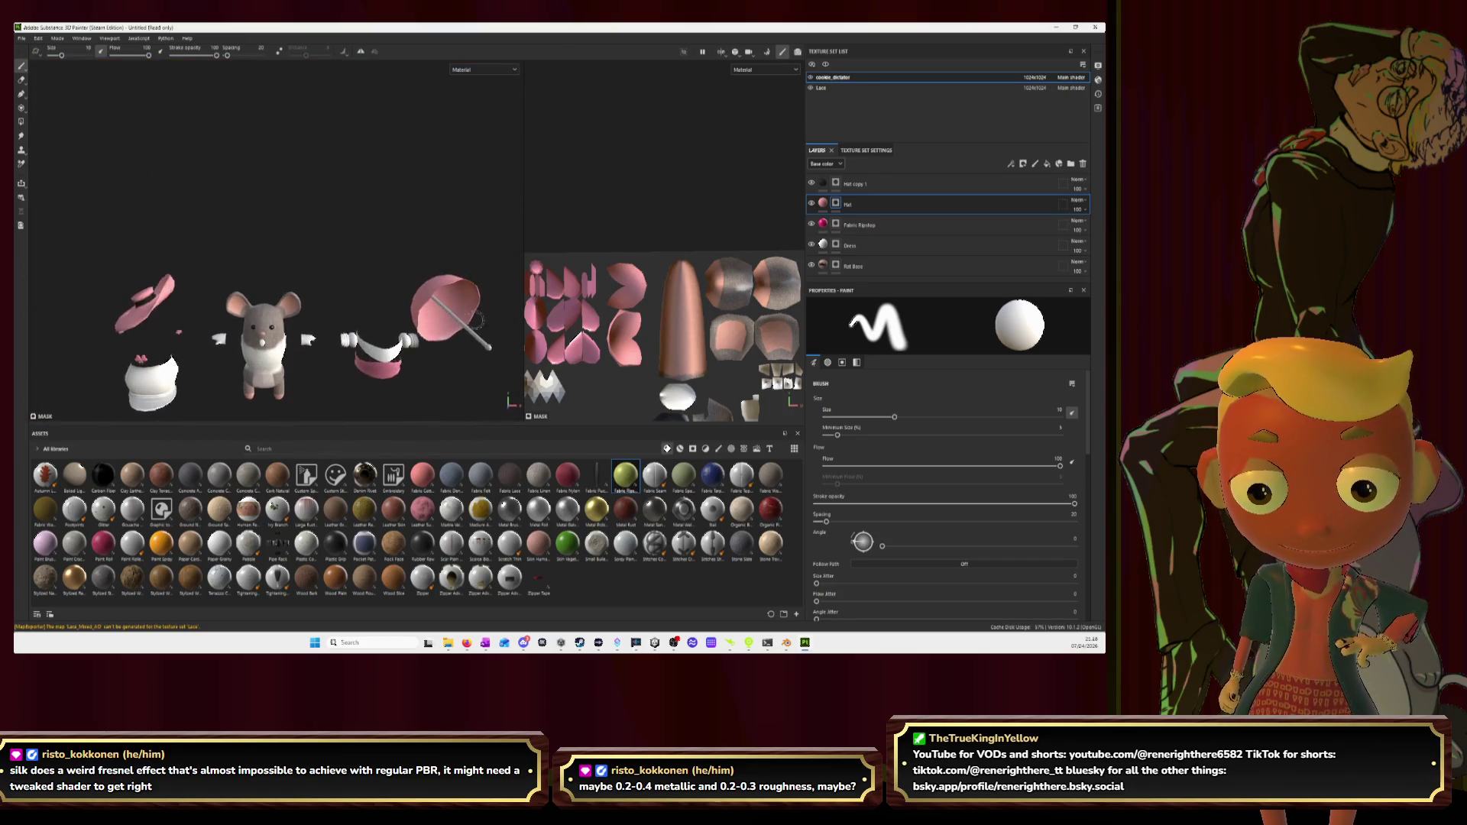
pyautogui.scroll(2, 472, 312)
pyautogui.scroll(2, 472, 312)
pyautogui.scroll(2, 472, 313)
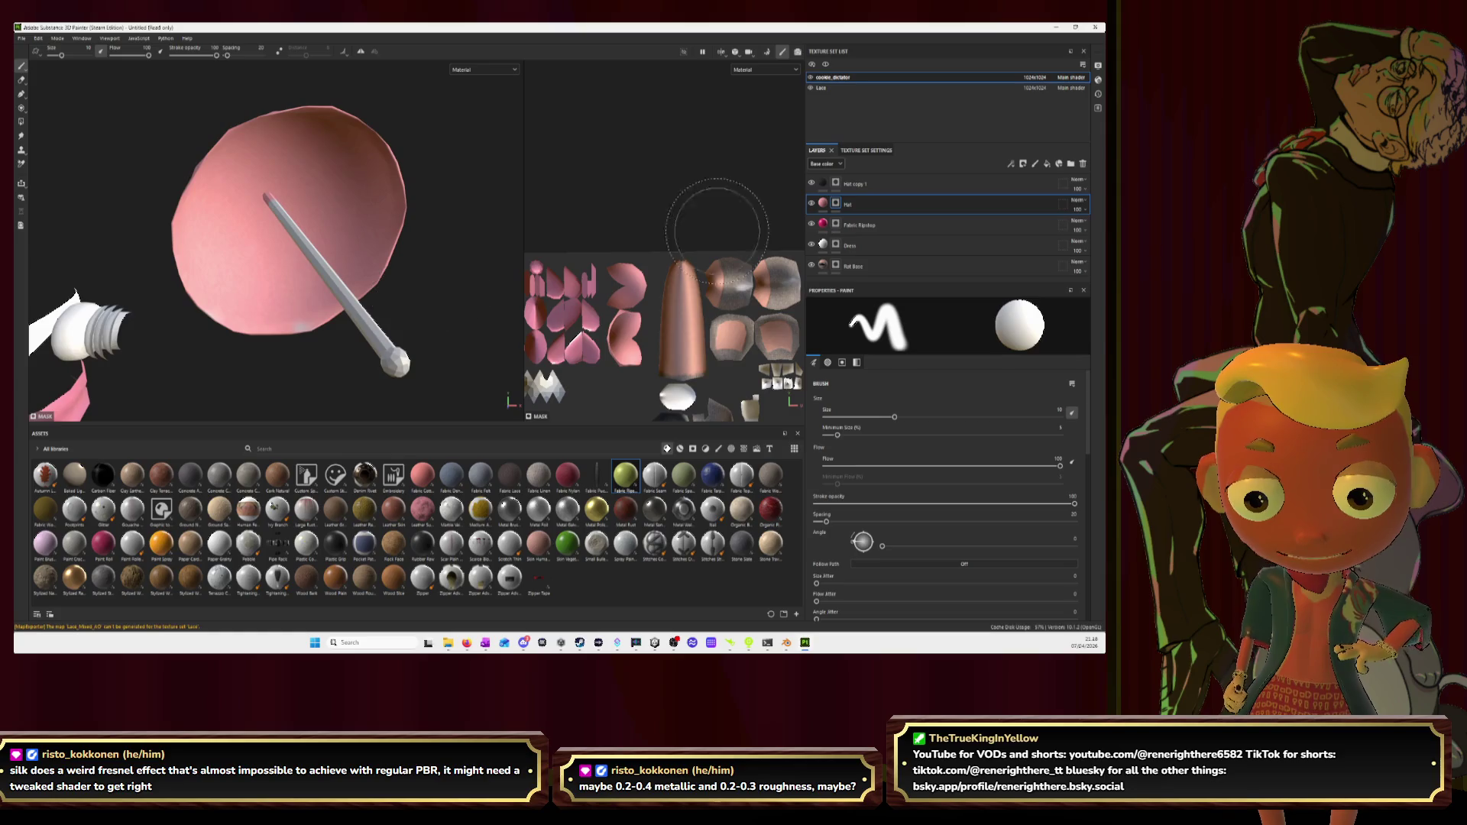
# On the Dress layer, paint the parasol handle strip white in the UV view
pyautogui.click(906, 244)
pyautogui.scroll(1, 687, 333)
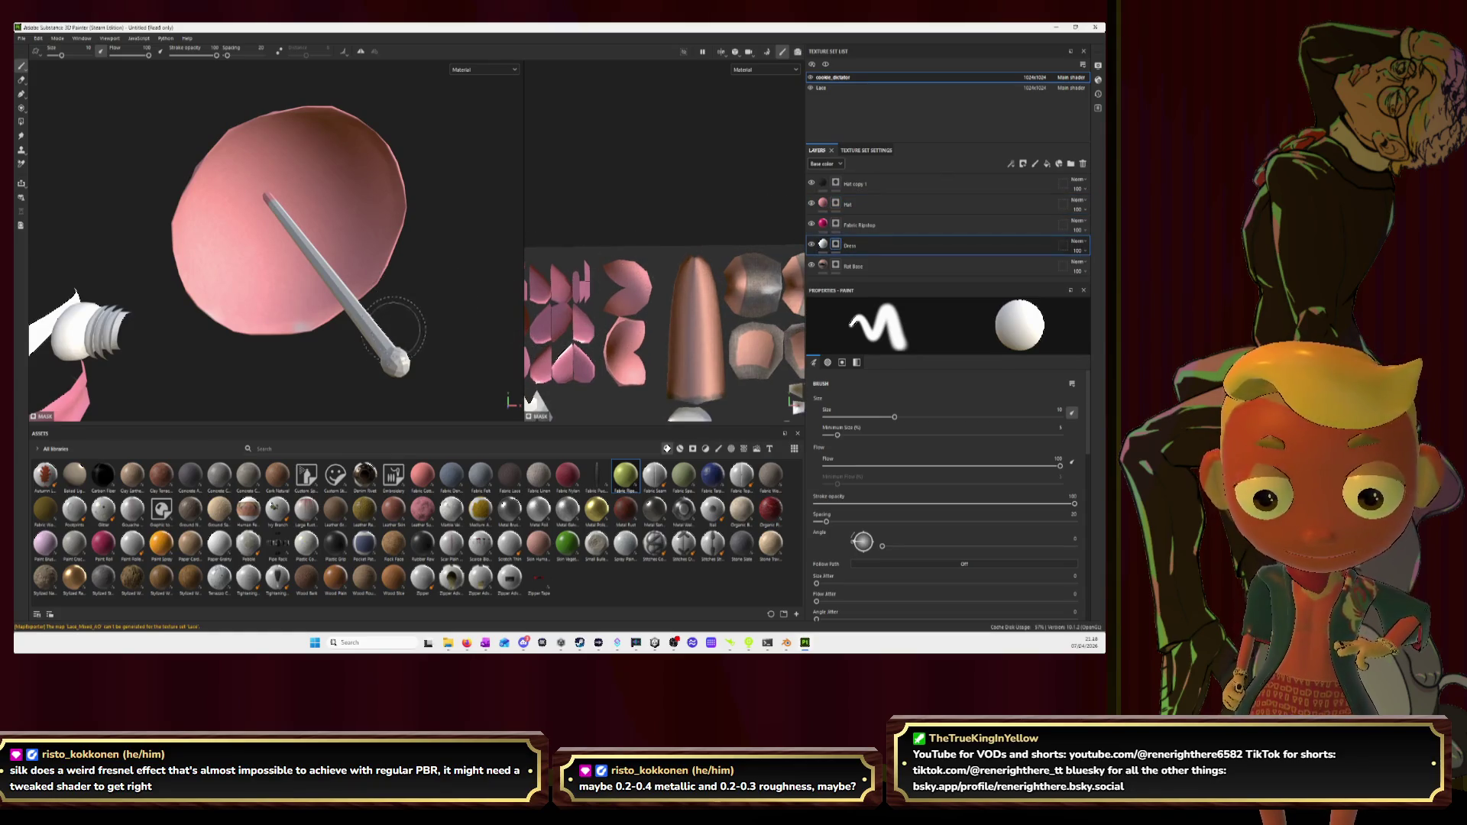
pyautogui.keyDown('alt'); pyautogui.moveTo(396, 330); pyautogui.dragTo(424, 333); pyautogui.keyUp('alt')
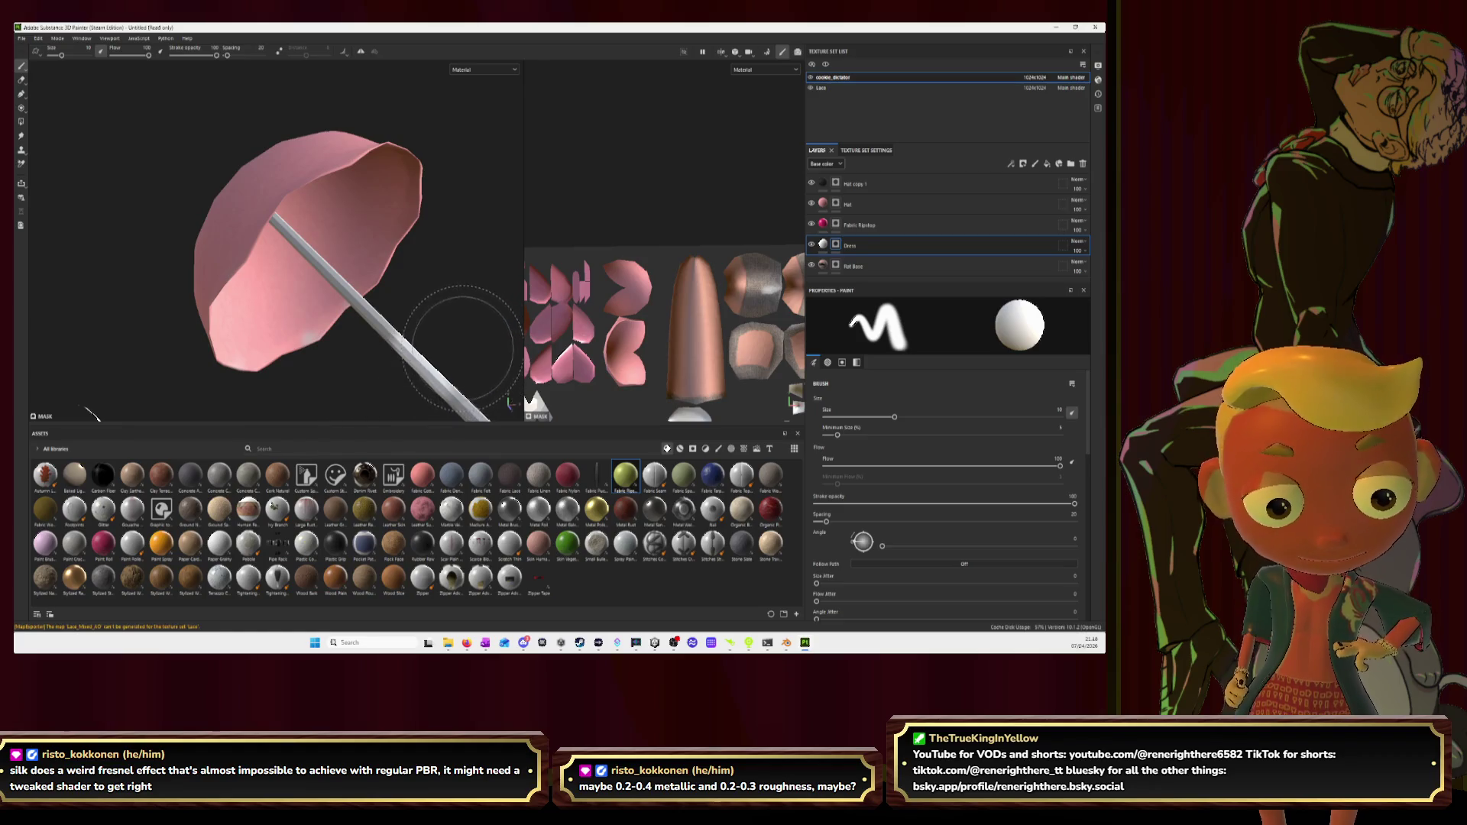
pyautogui.scroll(-1, 707, 255)
pyautogui.scroll(-1, 706, 254)
pyautogui.scroll(-1, 707, 255)
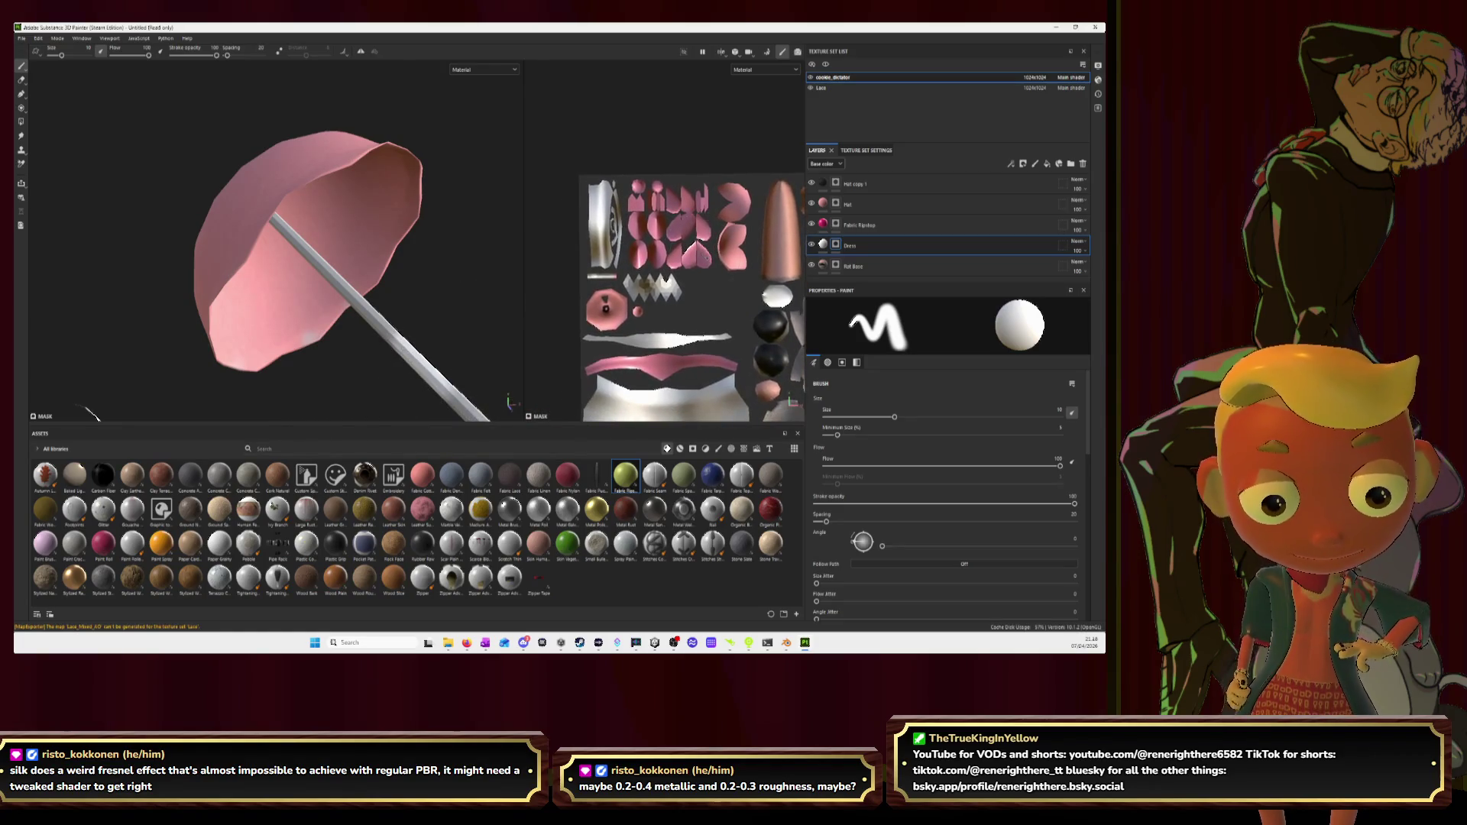
pyautogui.scroll(1, 706, 254)
pyautogui.scroll(1, 704, 269)
pyautogui.scroll(1, 702, 286)
pyautogui.scroll(1, 700, 311)
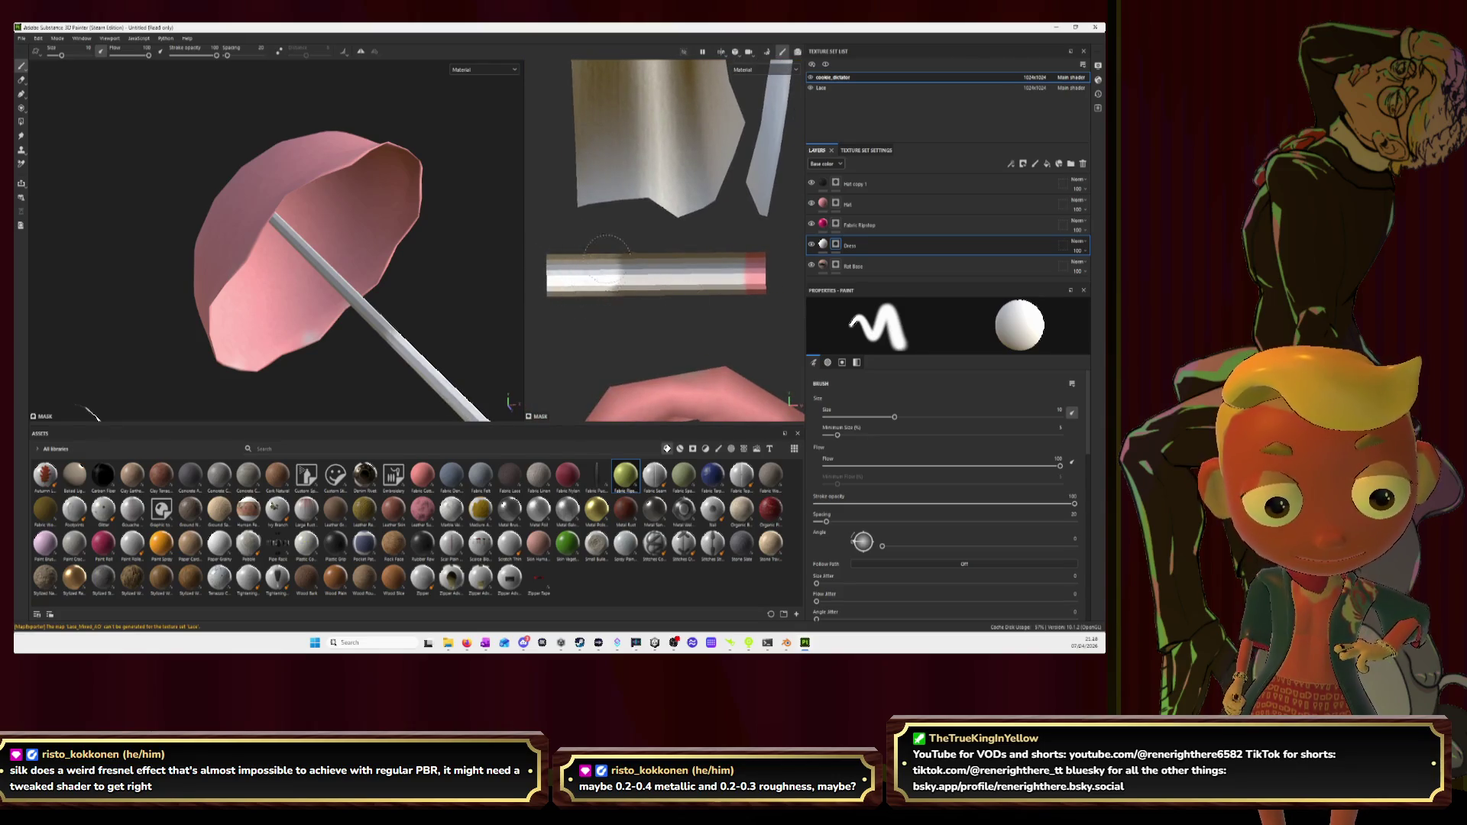
pyautogui.moveTo(671, 296); pyautogui.dragTo(725, 250)
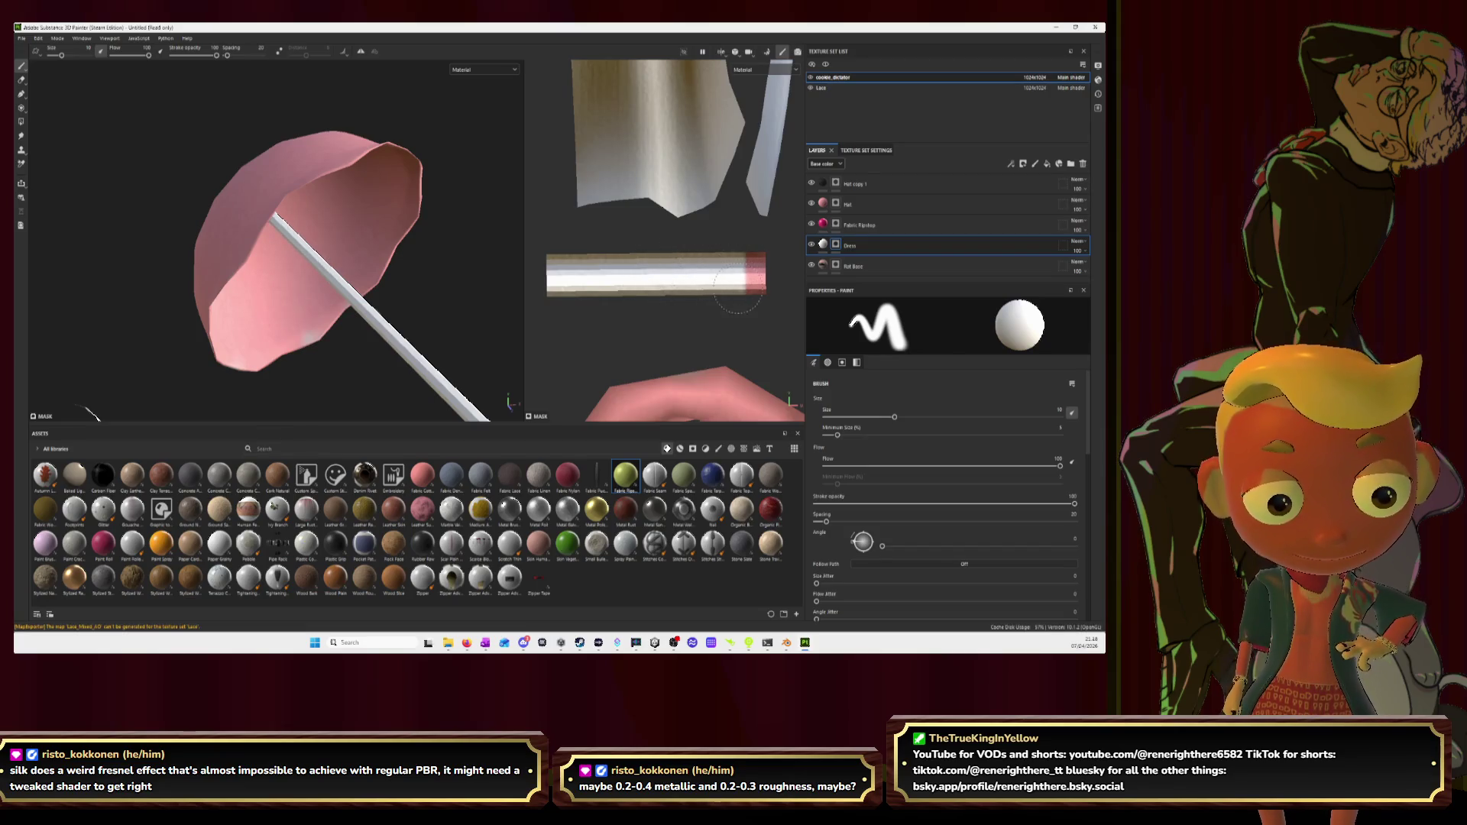
pyautogui.keyDown('alt'); pyautogui.moveTo(402, 287); pyautogui.dragTo(272, 185); pyautogui.keyUp('alt')
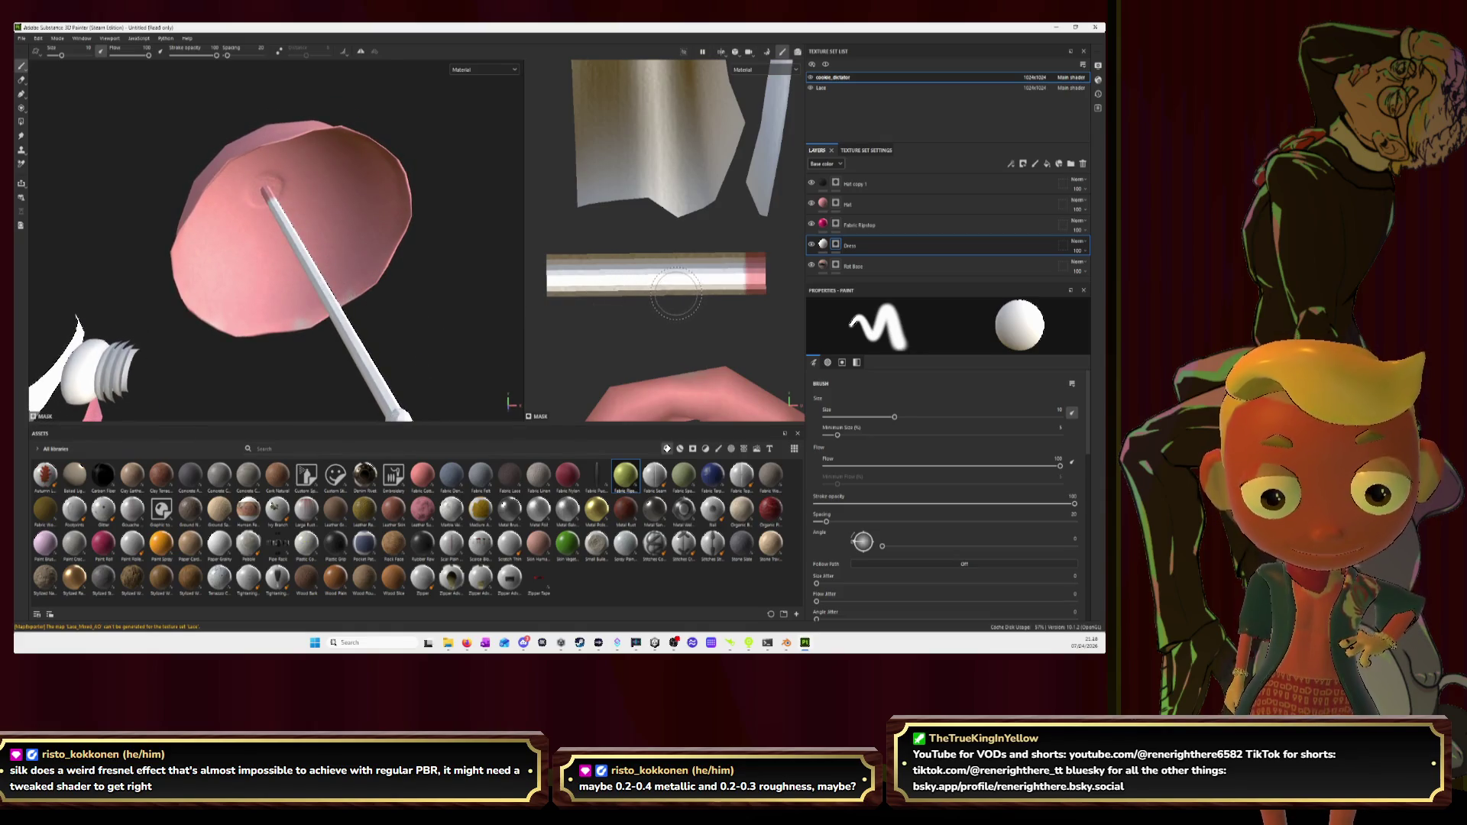
# On the Hat layer, erase the pink paint from the parasol stick tip and handle end
pyautogui.click(839, 202)
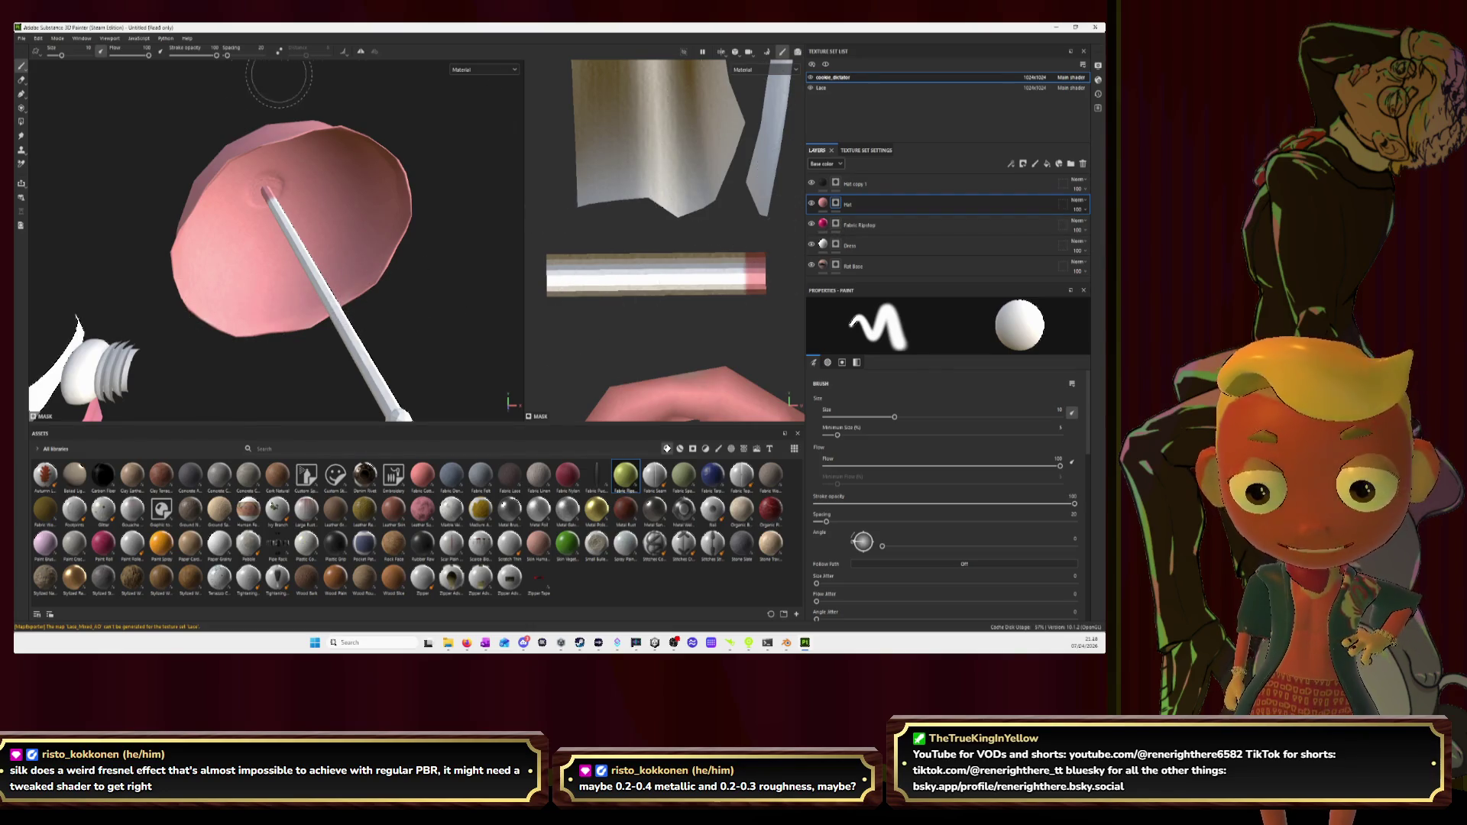
pyautogui.click(21, 78)
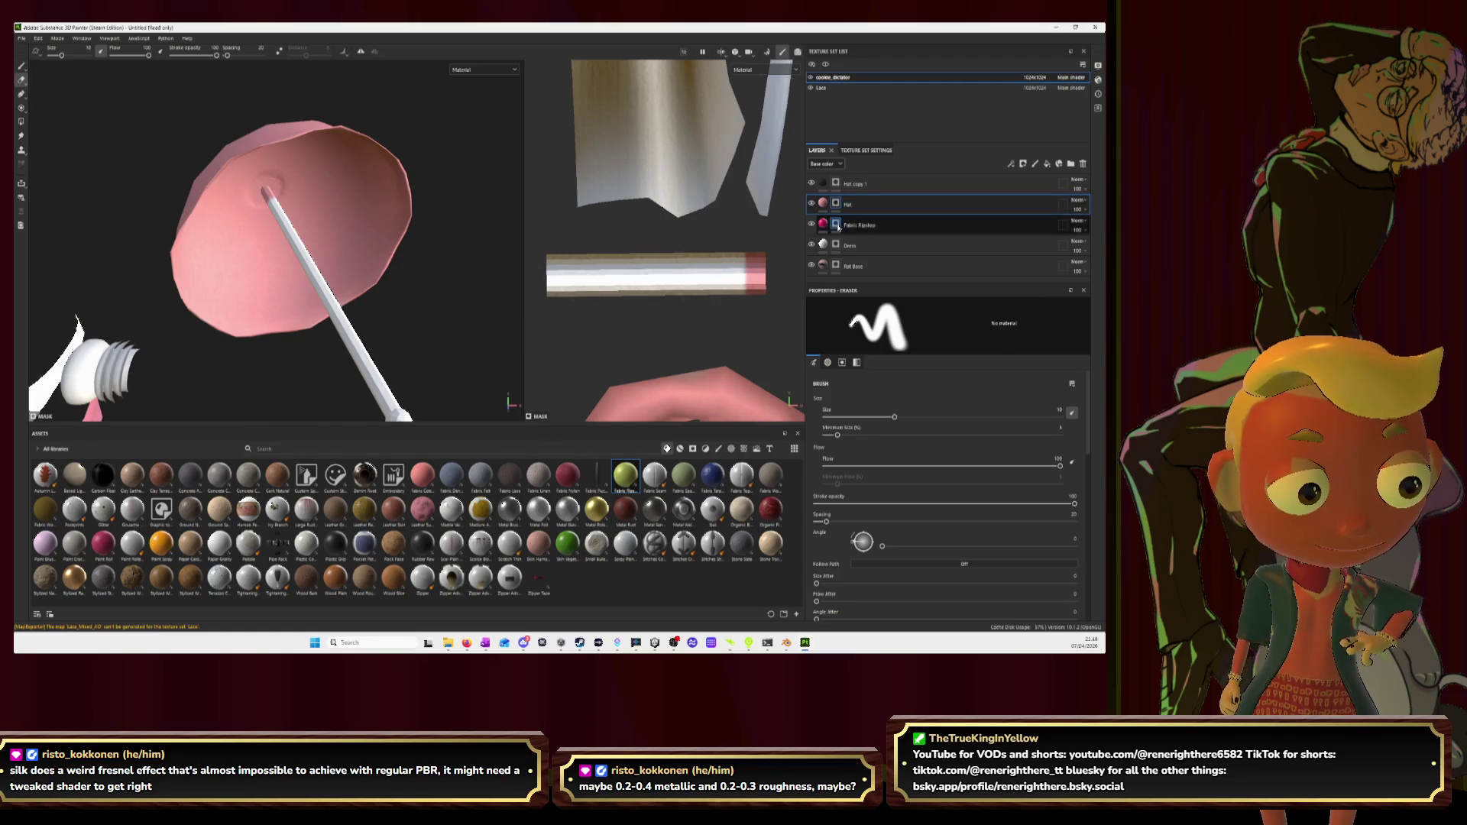
pyautogui.click(871, 244)
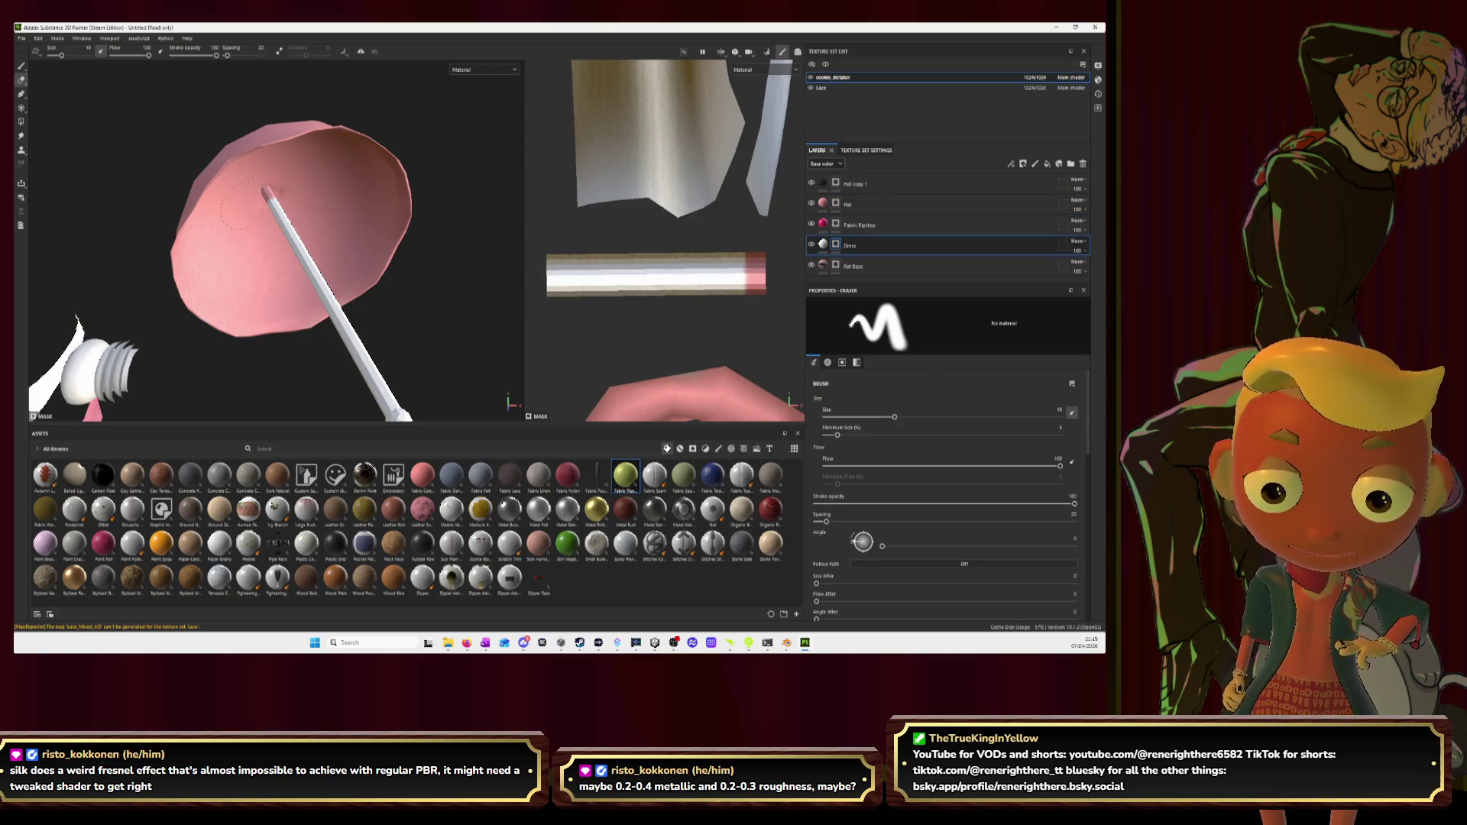
pyautogui.moveTo(243, 210)
pyautogui.keyDown('alt'); pyautogui.mouseDown()
pyautogui.moveTo(302, 197)
pyautogui.moveTo(332, 264)
pyautogui.mouseUp(); pyautogui.keyUp('alt')
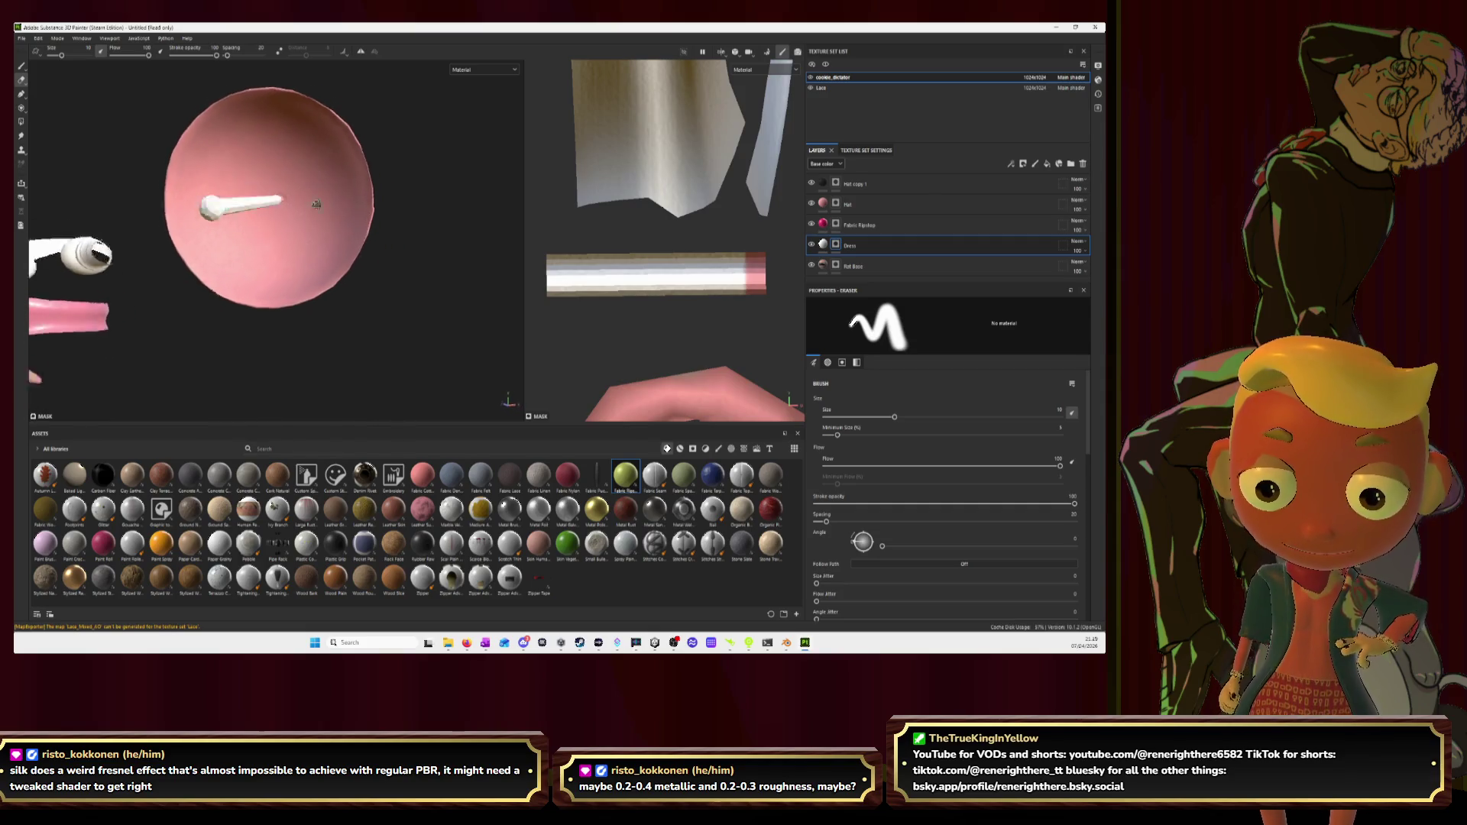
pyautogui.click(837, 204)
pyautogui.scroll(4, 227, 195)
pyautogui.click(227, 195)
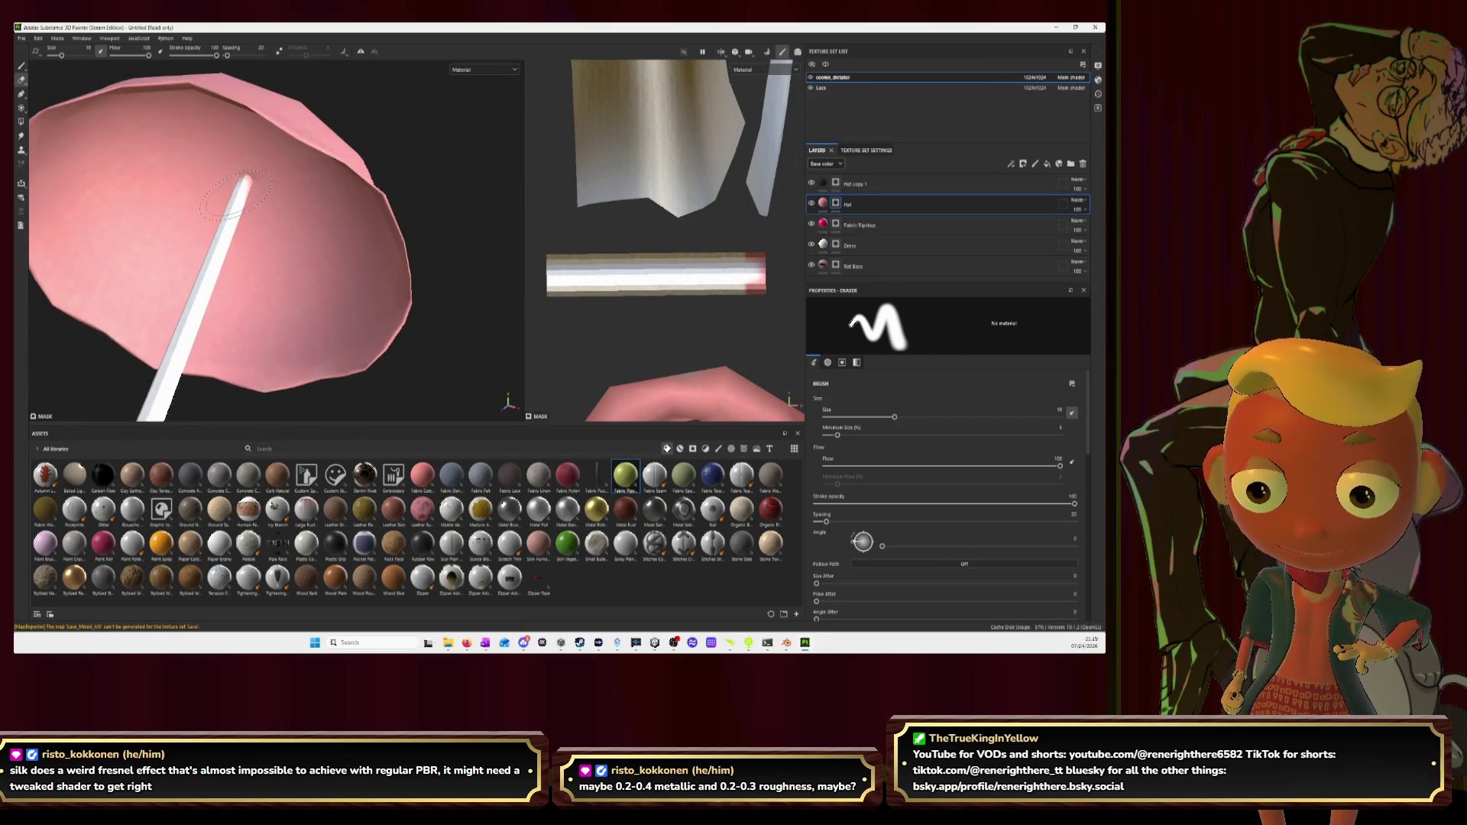
pyautogui.moveTo(763, 274); pyautogui.dragTo(746, 287)
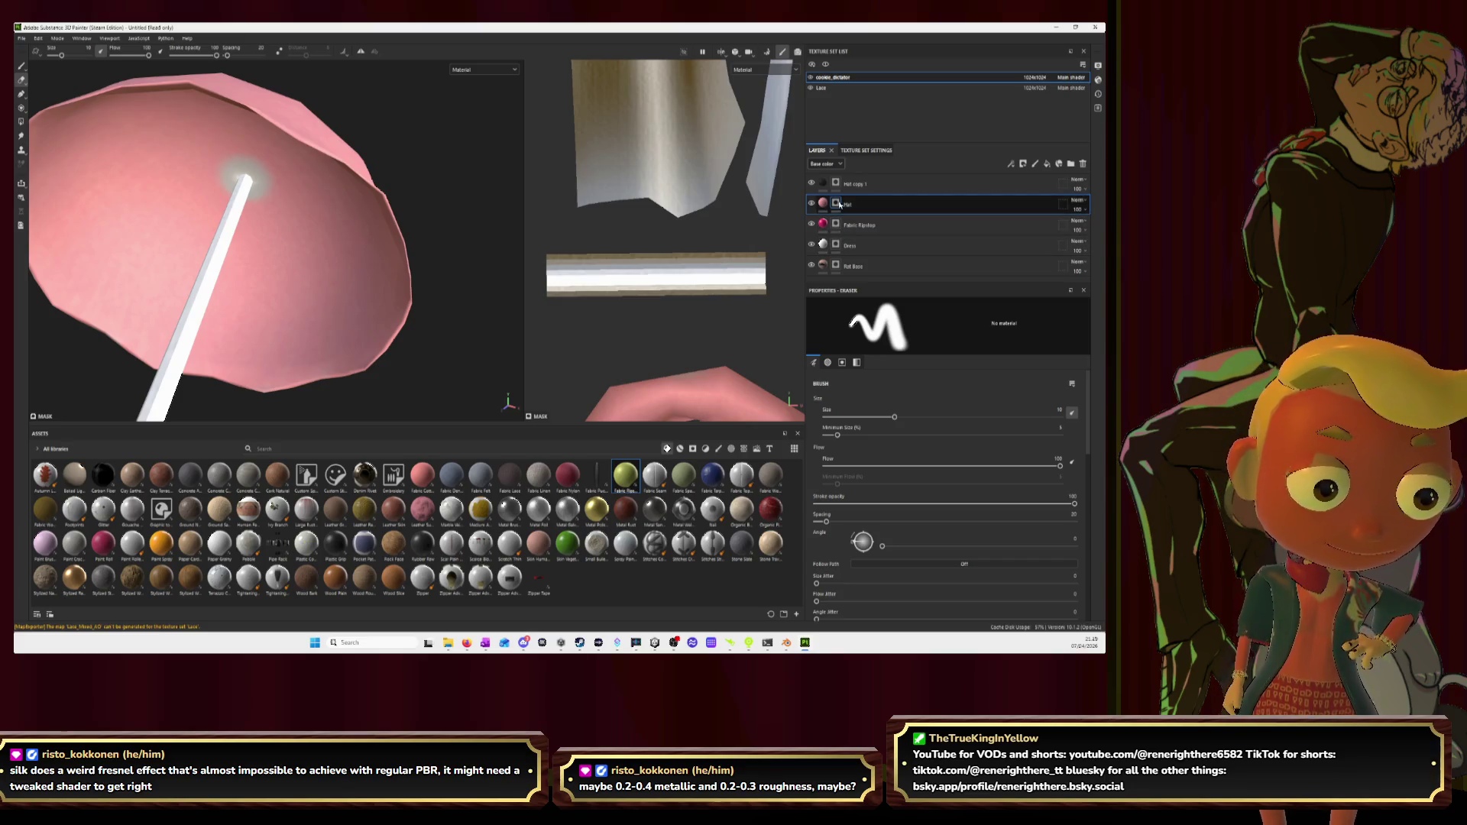
# Return to painting and reframe the scene with the hat beside the mouse
pyautogui.press('1')
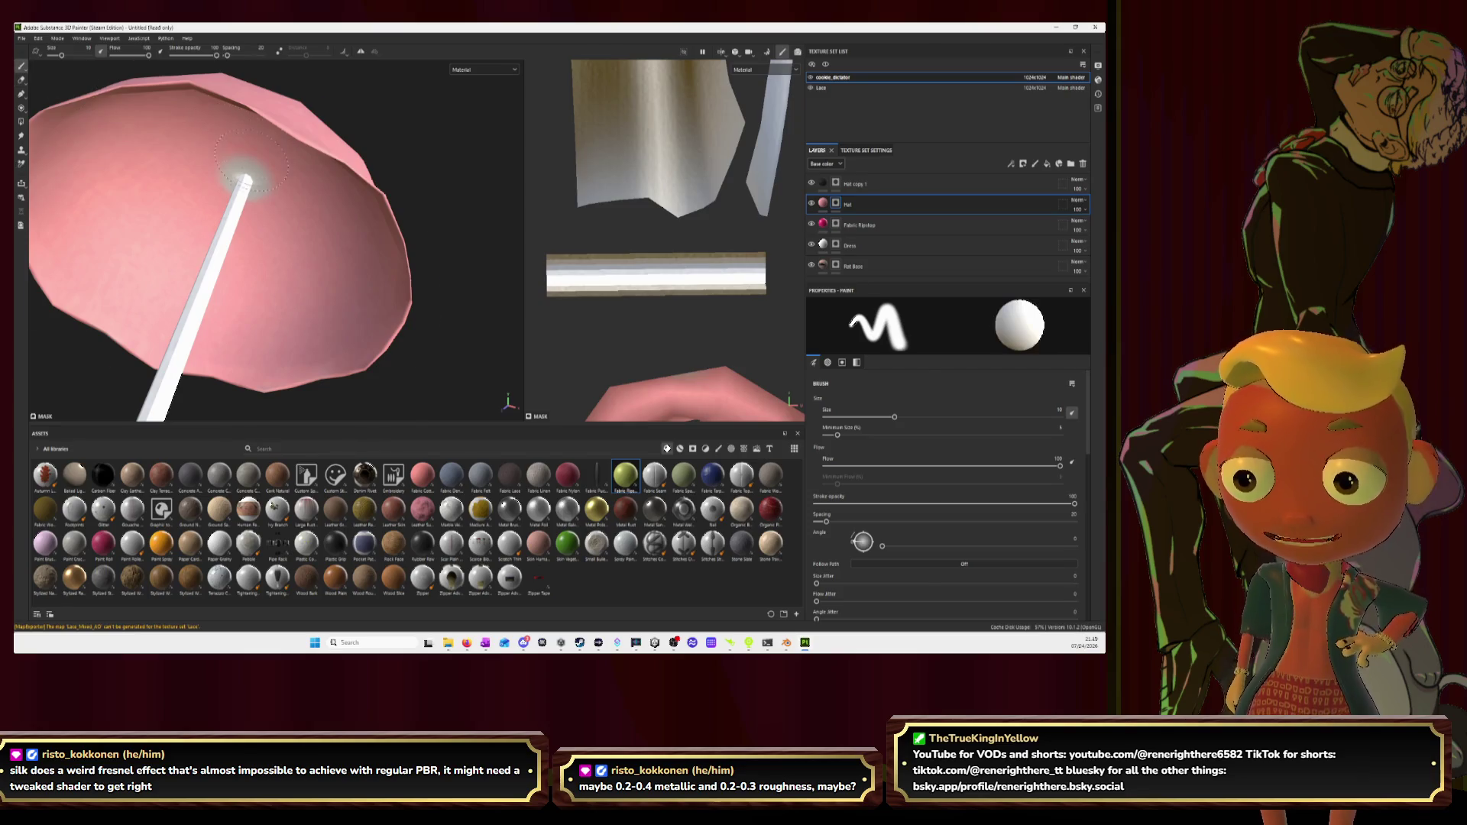
pyautogui.scroll(3, 250, 160)
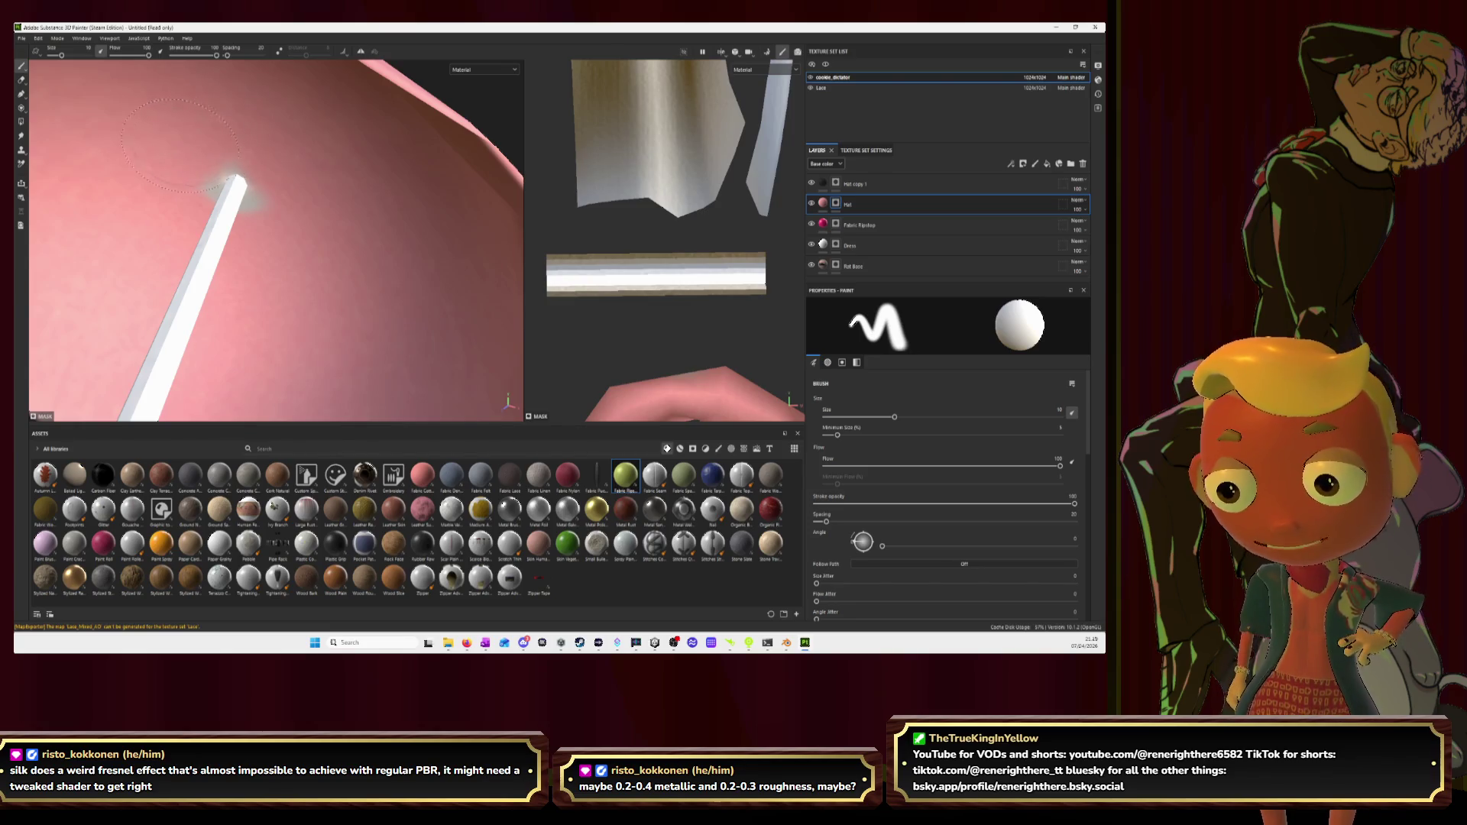
pyautogui.keyDown('alt'); pyautogui.moveTo(183, 138); pyautogui.dragTo(255, 266); pyautogui.keyUp('alt')
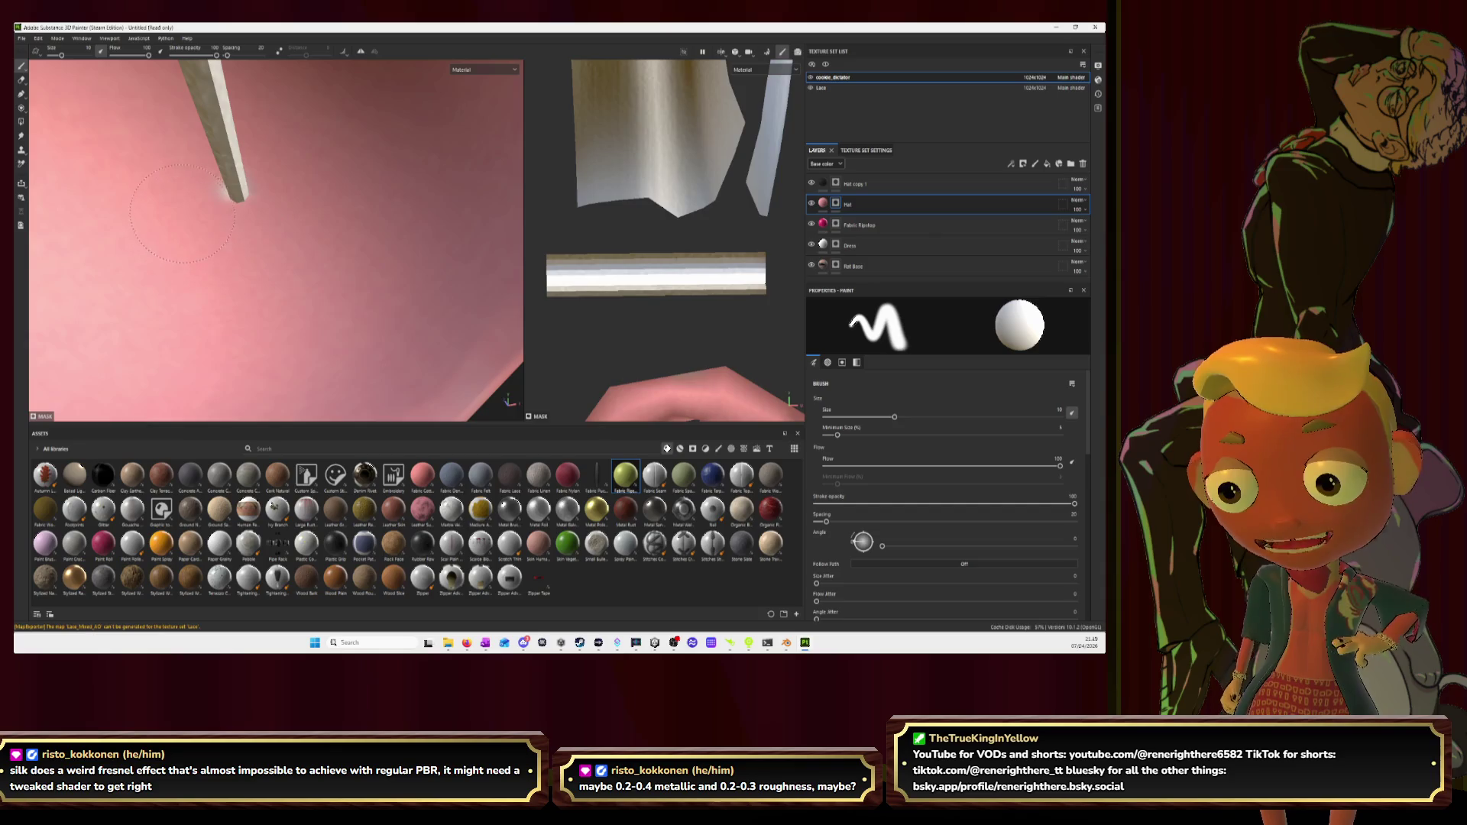
pyautogui.keyDown('alt'); pyautogui.moveTo(178, 209); pyautogui.dragTo(301, 243); pyautogui.keyUp('alt')
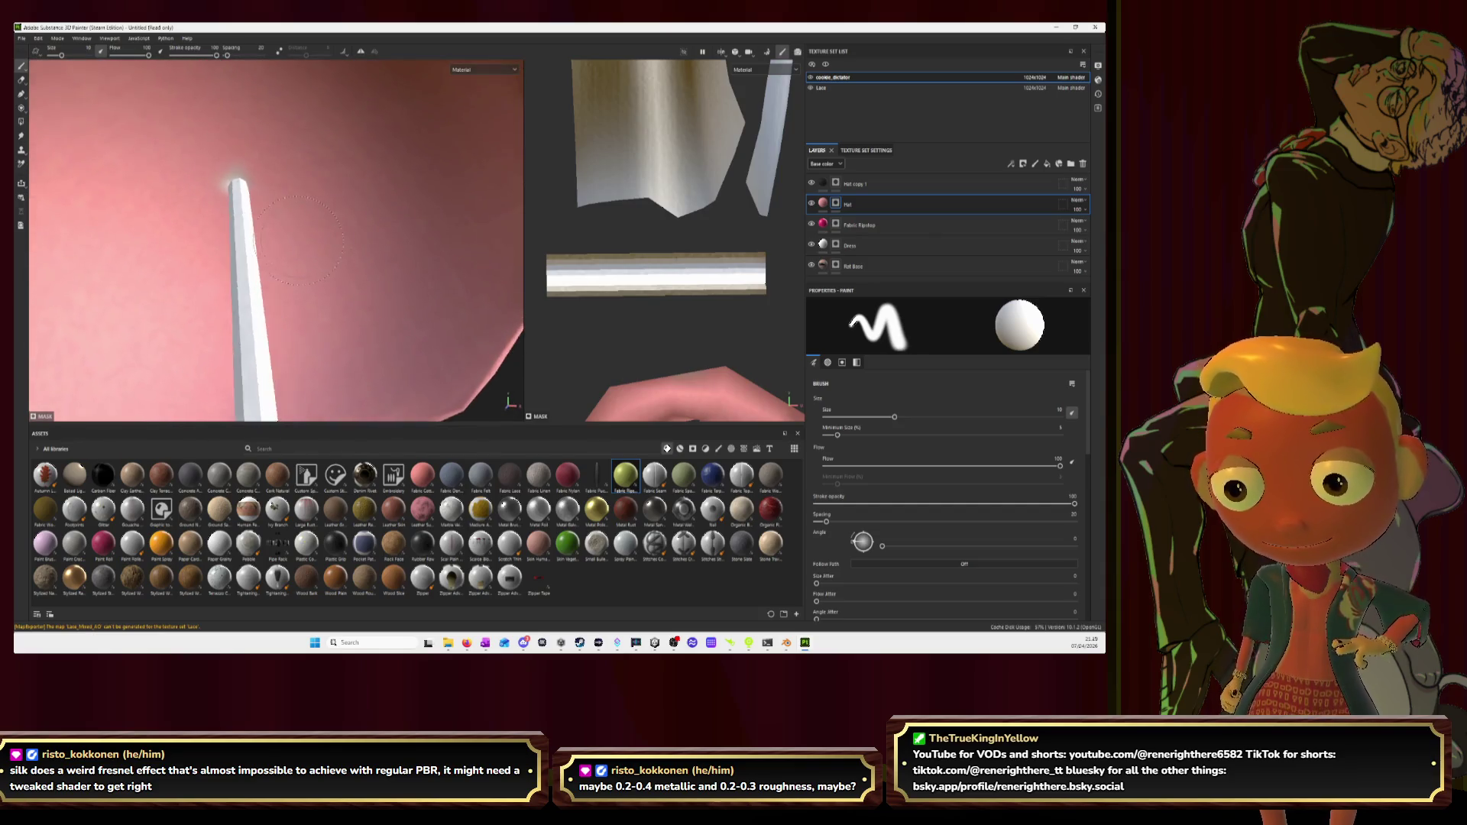
pyautogui.press('f')
pyautogui.keyDown('alt'); pyautogui.moveTo(264, 295); pyautogui.dragTo(325, 299); pyautogui.keyUp('alt')
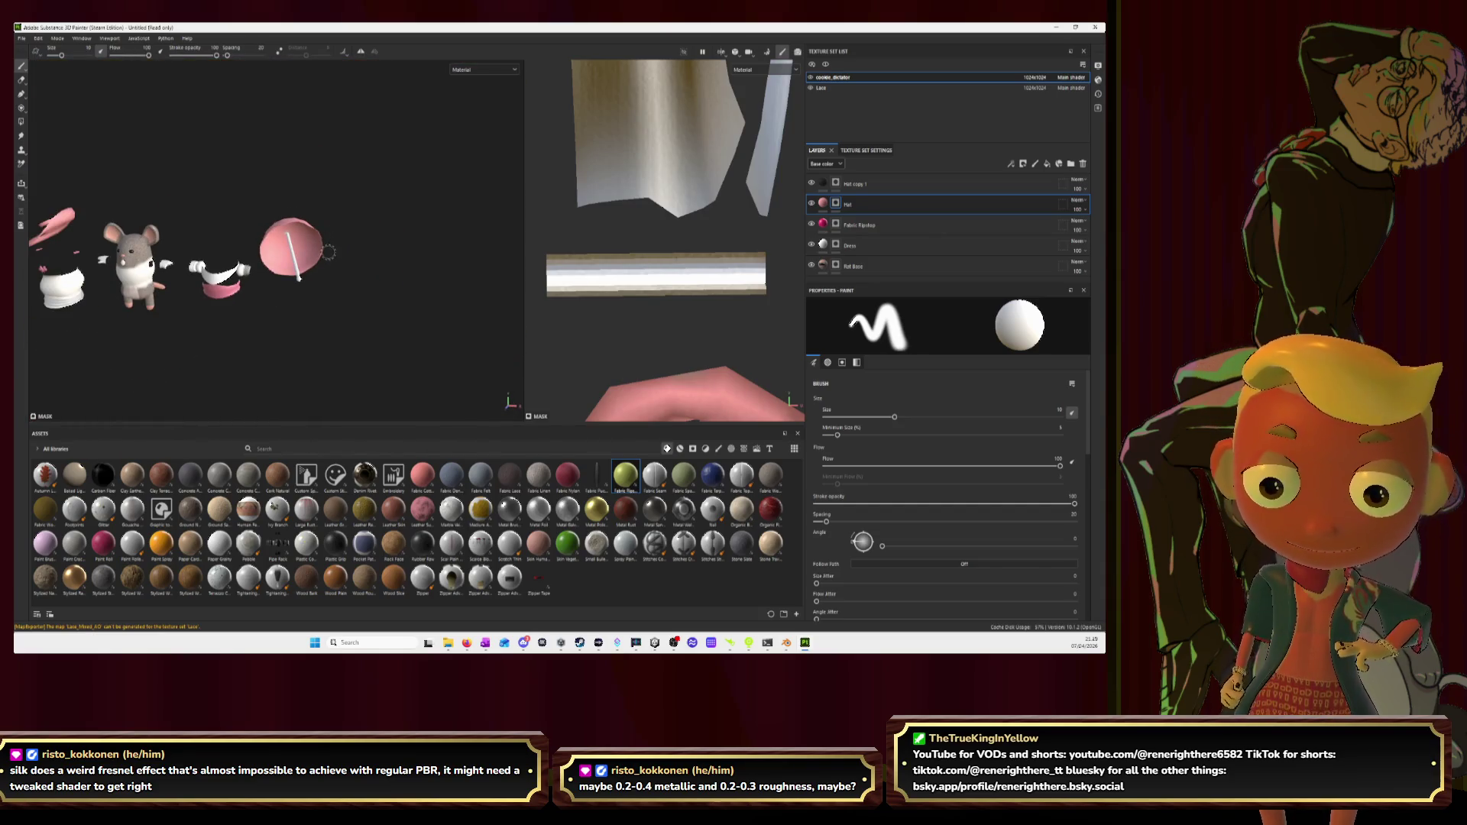
pyautogui.scroll(3, 326, 299)
pyautogui.scroll(-5, 597, 219)
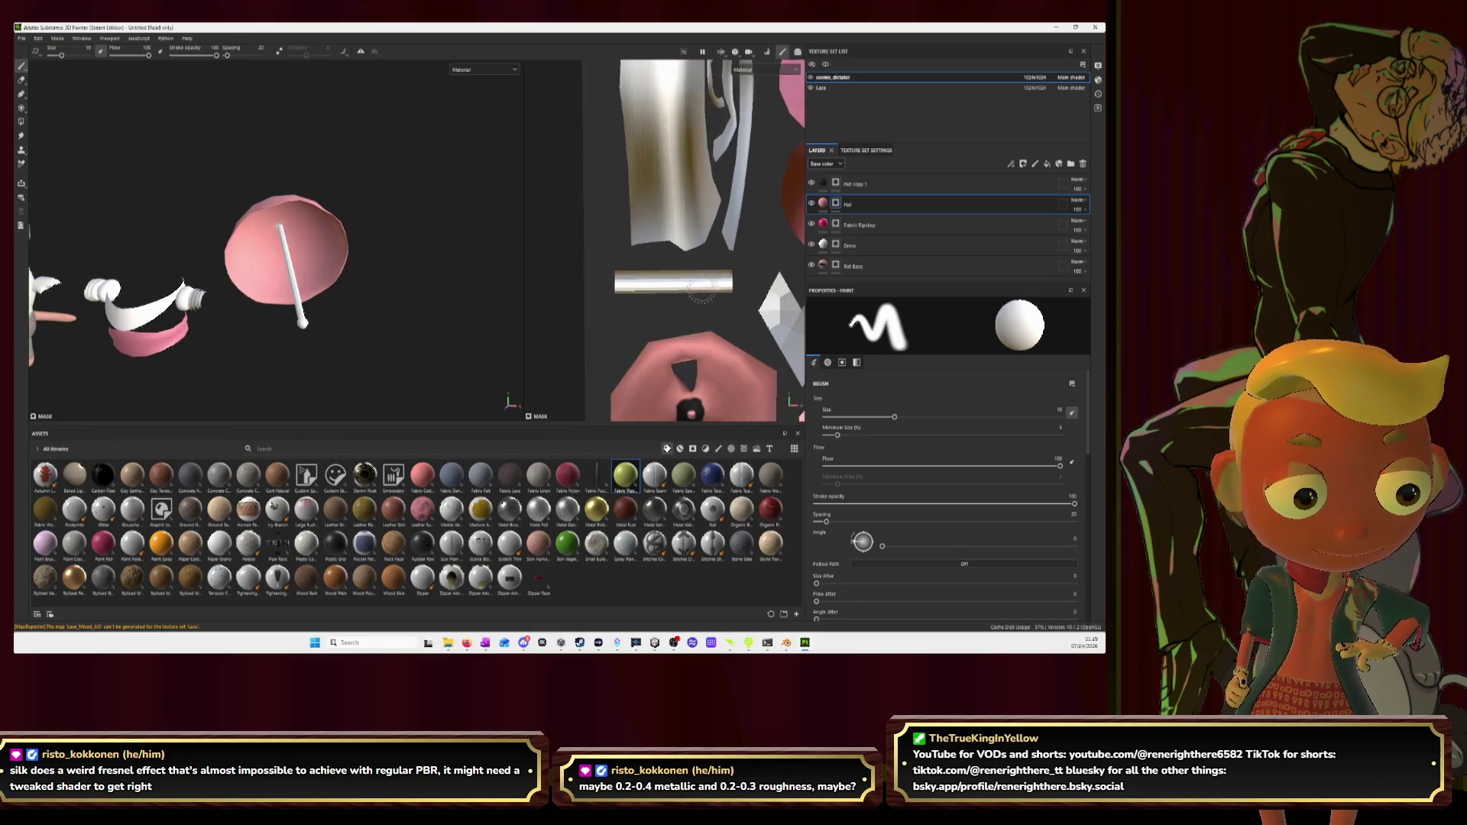
pyautogui.scroll(-1, 509, 210)
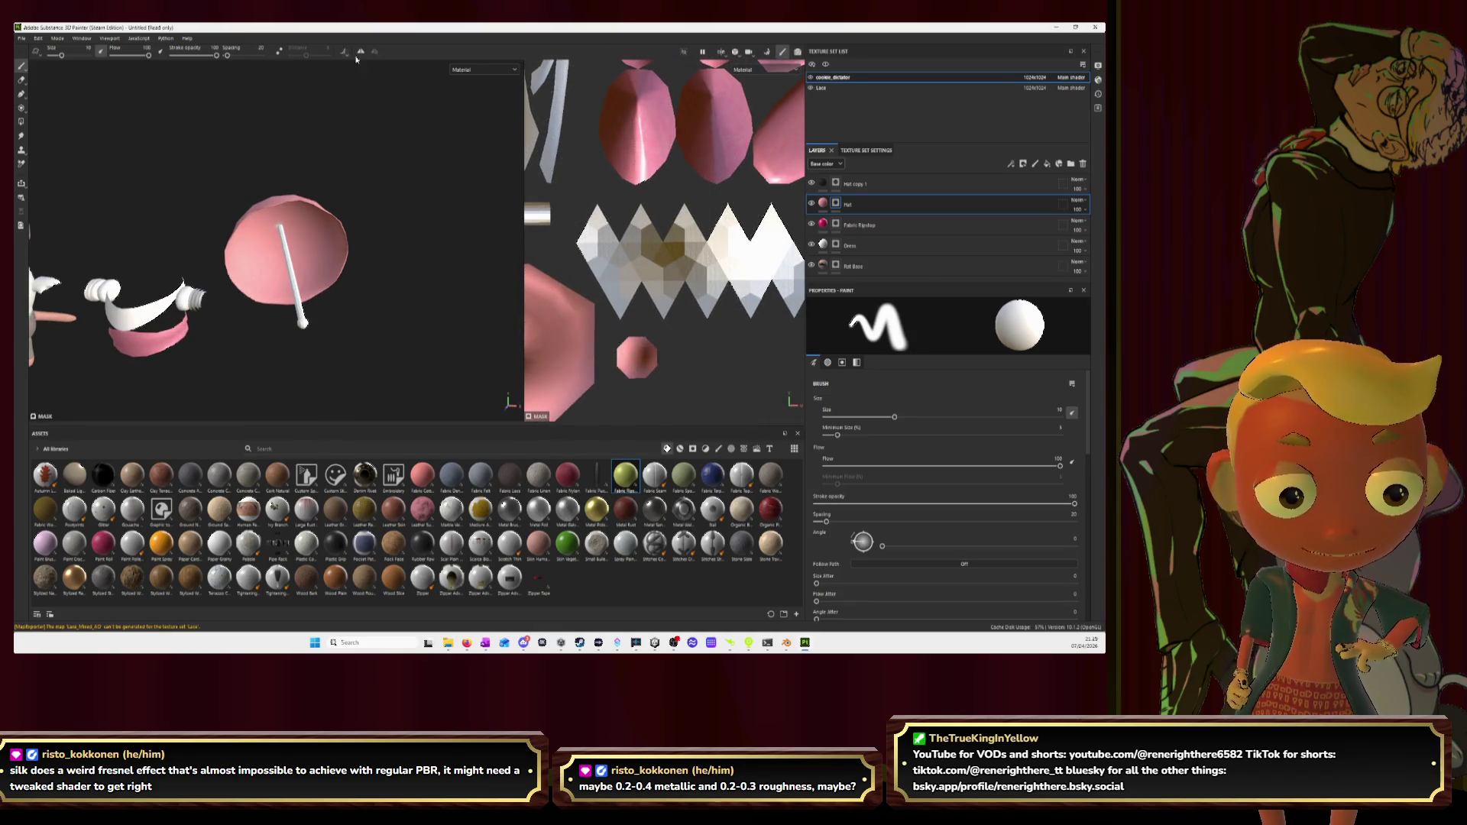
pyautogui.write('2')
# Paint the white zigzag UV pieces pink with brush size 2
pyautogui.press('Return')
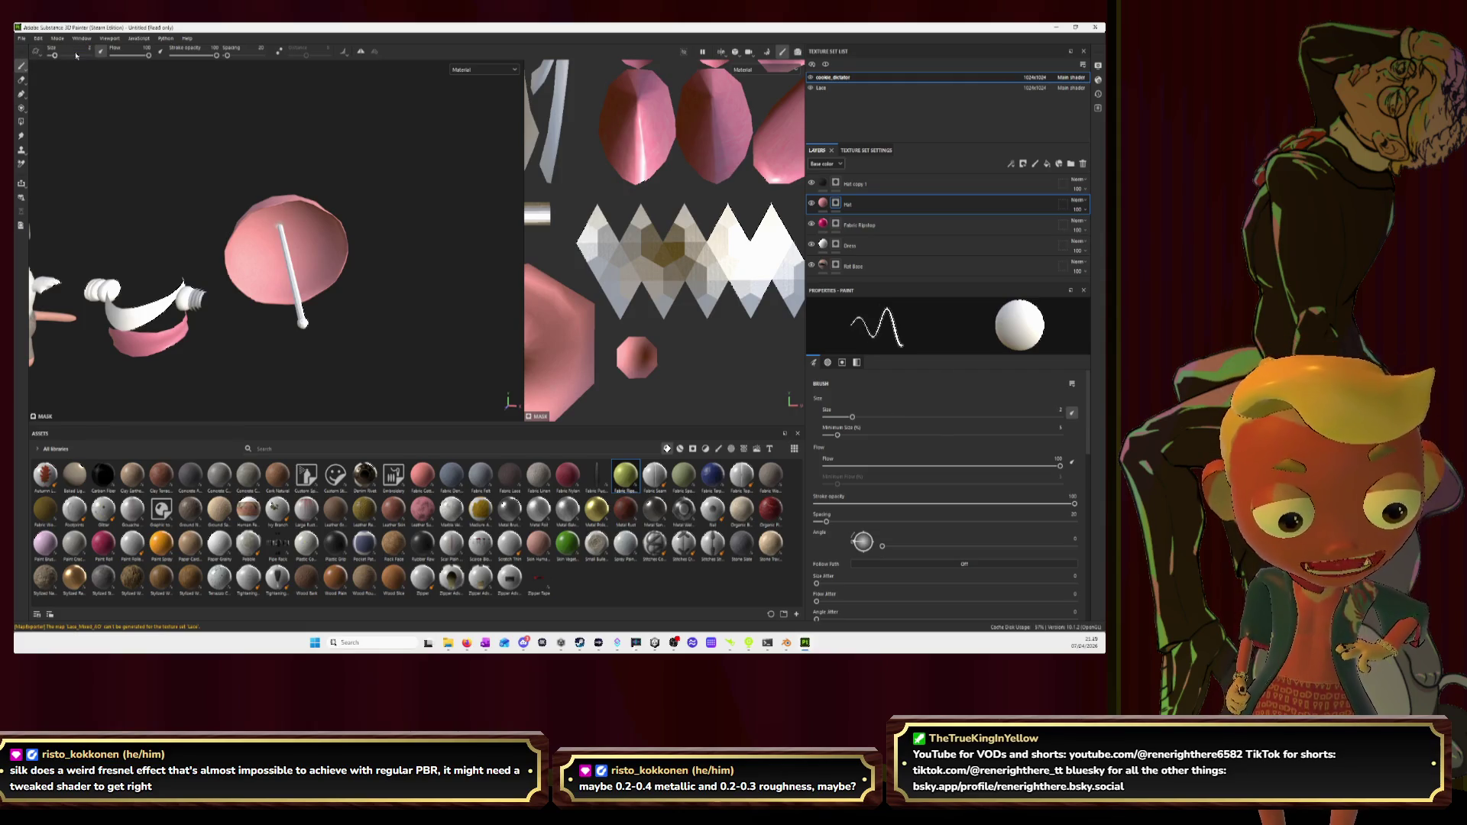
pyautogui.moveTo(604, 254)
pyautogui.mouseDown()
pyautogui.moveTo(640, 213)
pyautogui.moveTo(710, 292)
pyautogui.moveTo(791, 247)
pyautogui.mouseUp()
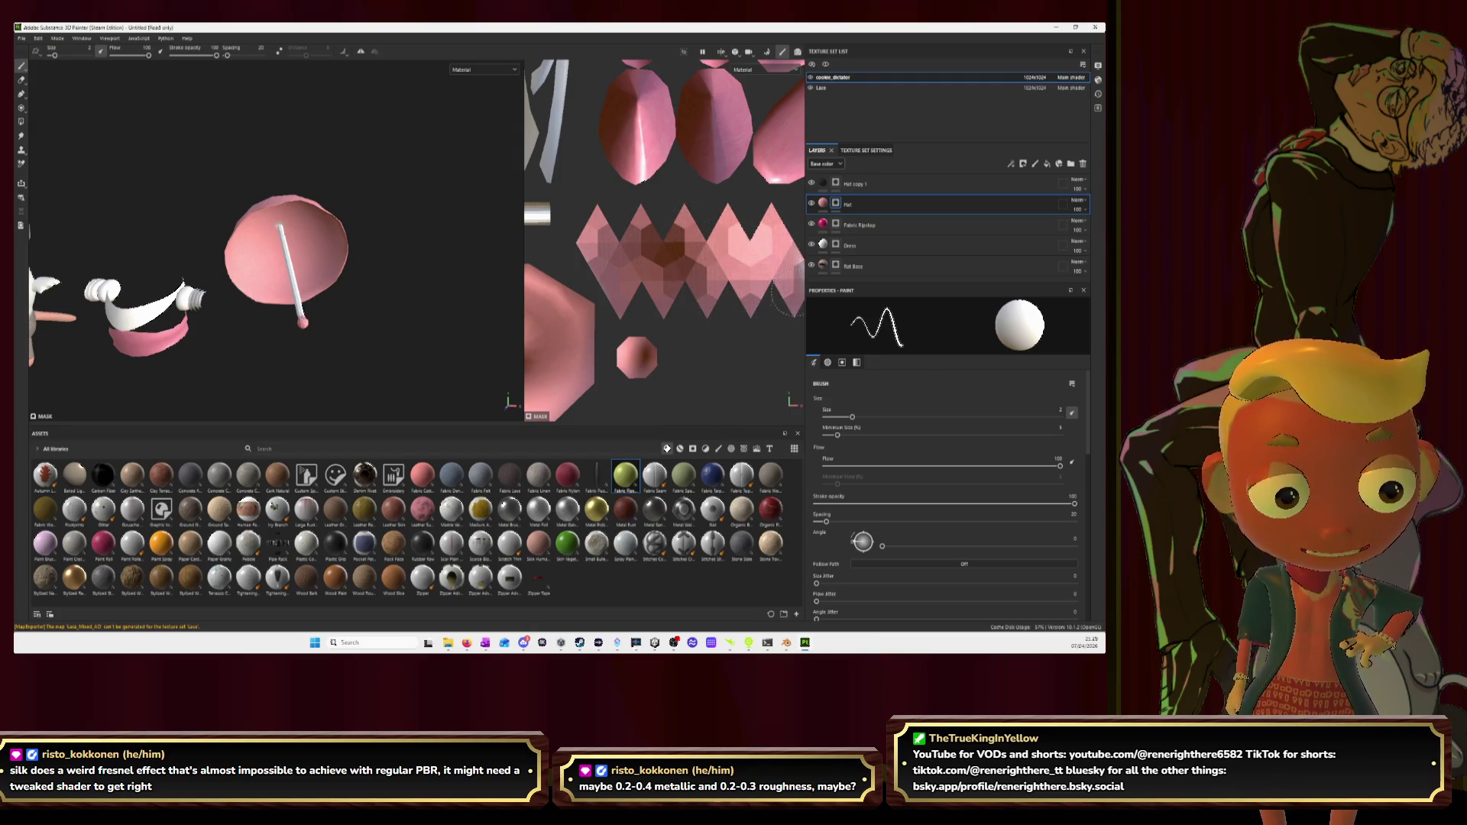
pyautogui.keyDown('alt'); pyautogui.moveTo(764, 297); pyautogui.dragTo(689, 265); pyautogui.keyUp('alt')
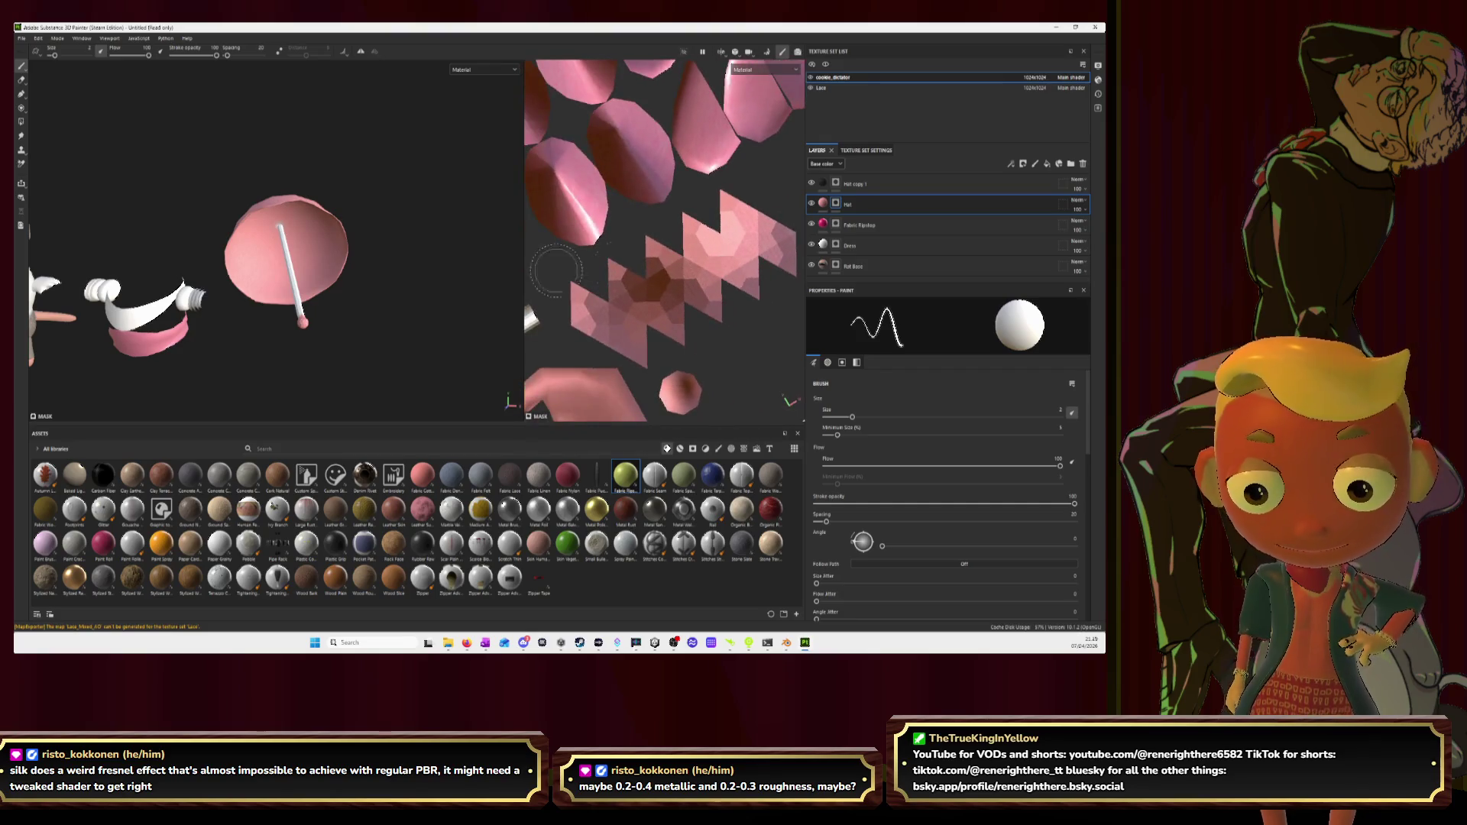
pyautogui.scroll(2, 365, 296)
pyautogui.scroll(2, 366, 296)
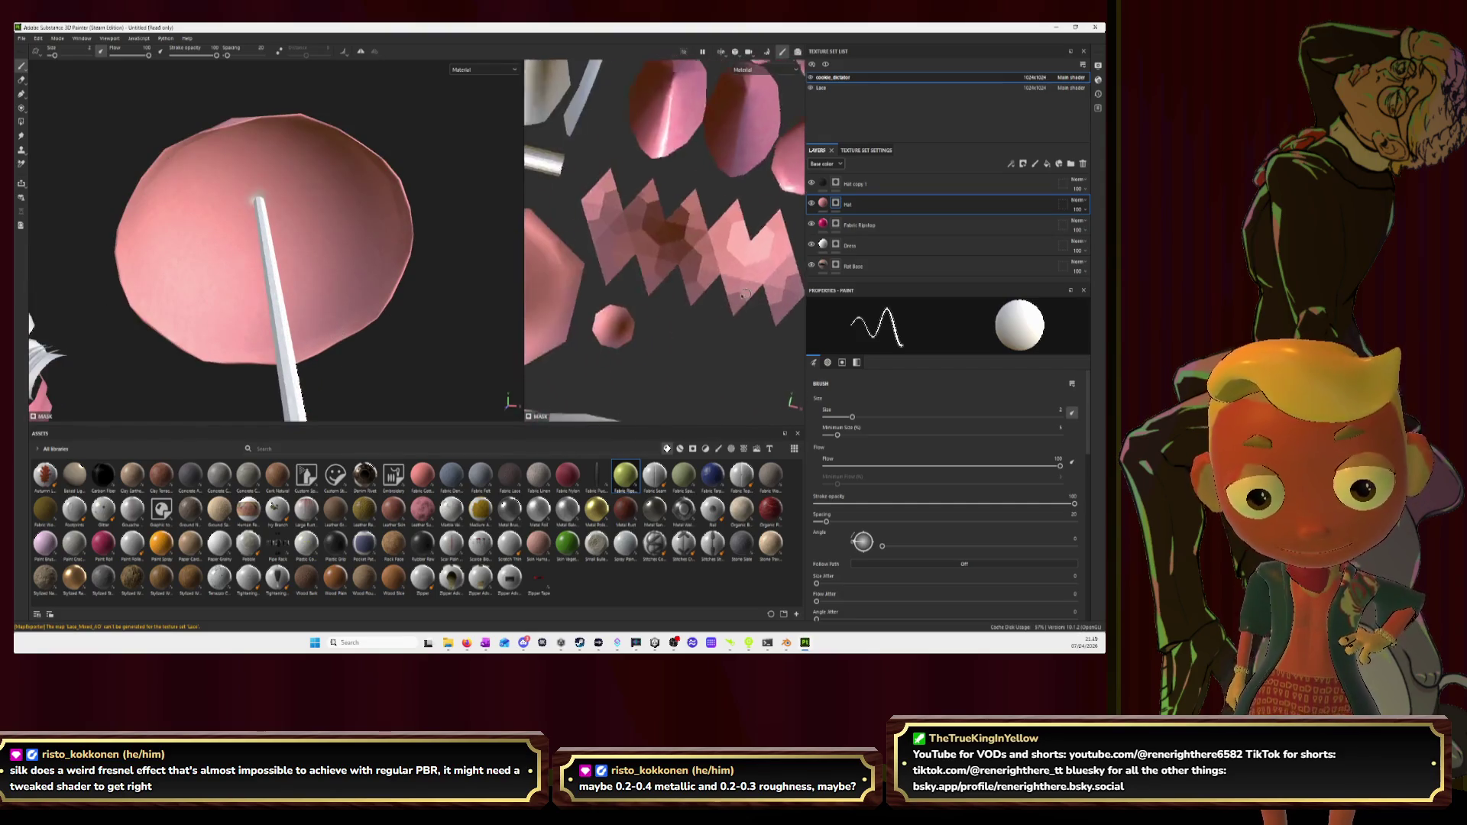
pyautogui.scroll(2, 665, 229)
pyautogui.scroll(5, 652, 254)
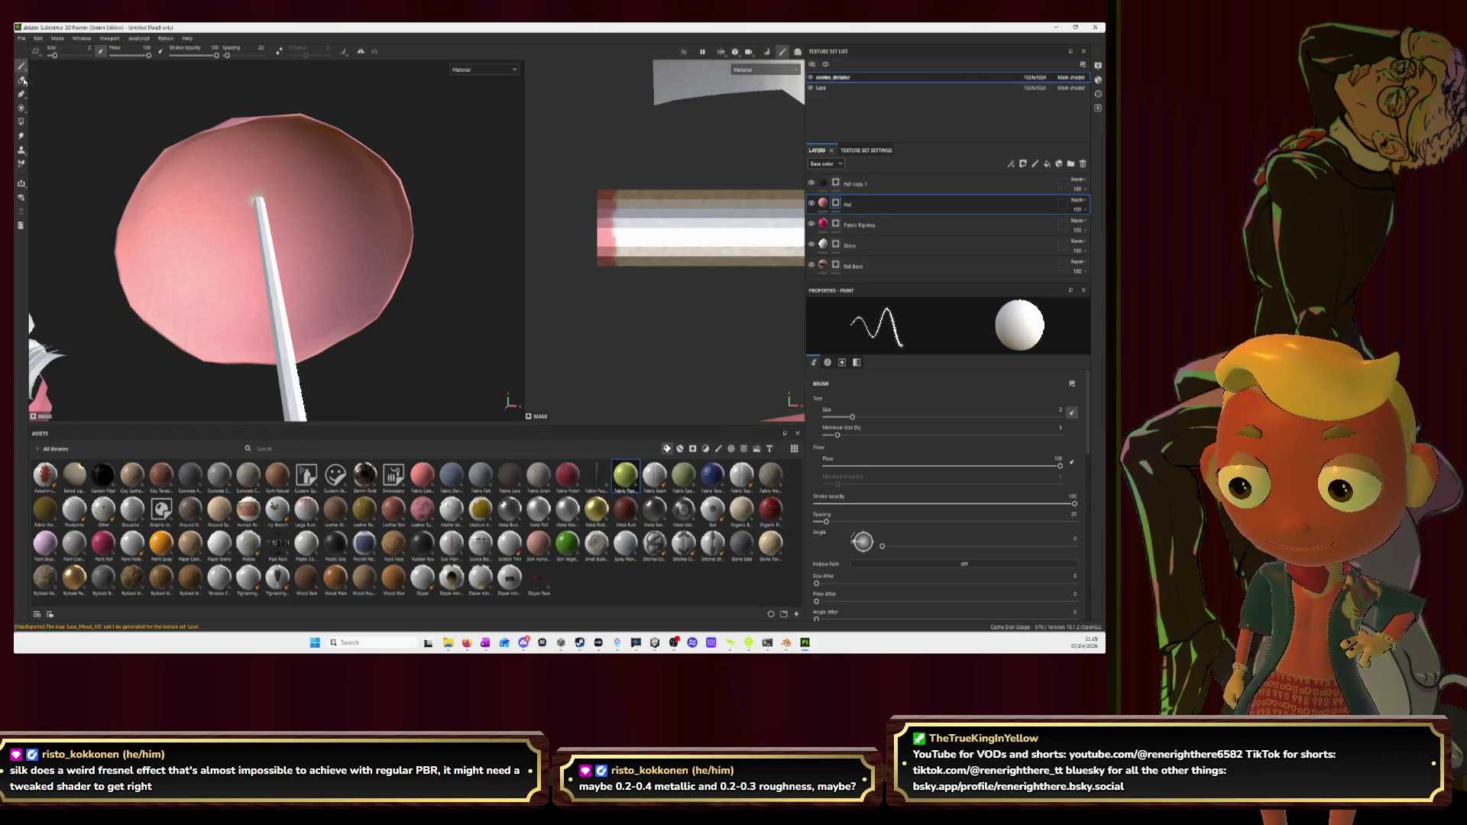
# Brush a trial pink stroke over the diamond UV island, then undo it
pyautogui.press('2')
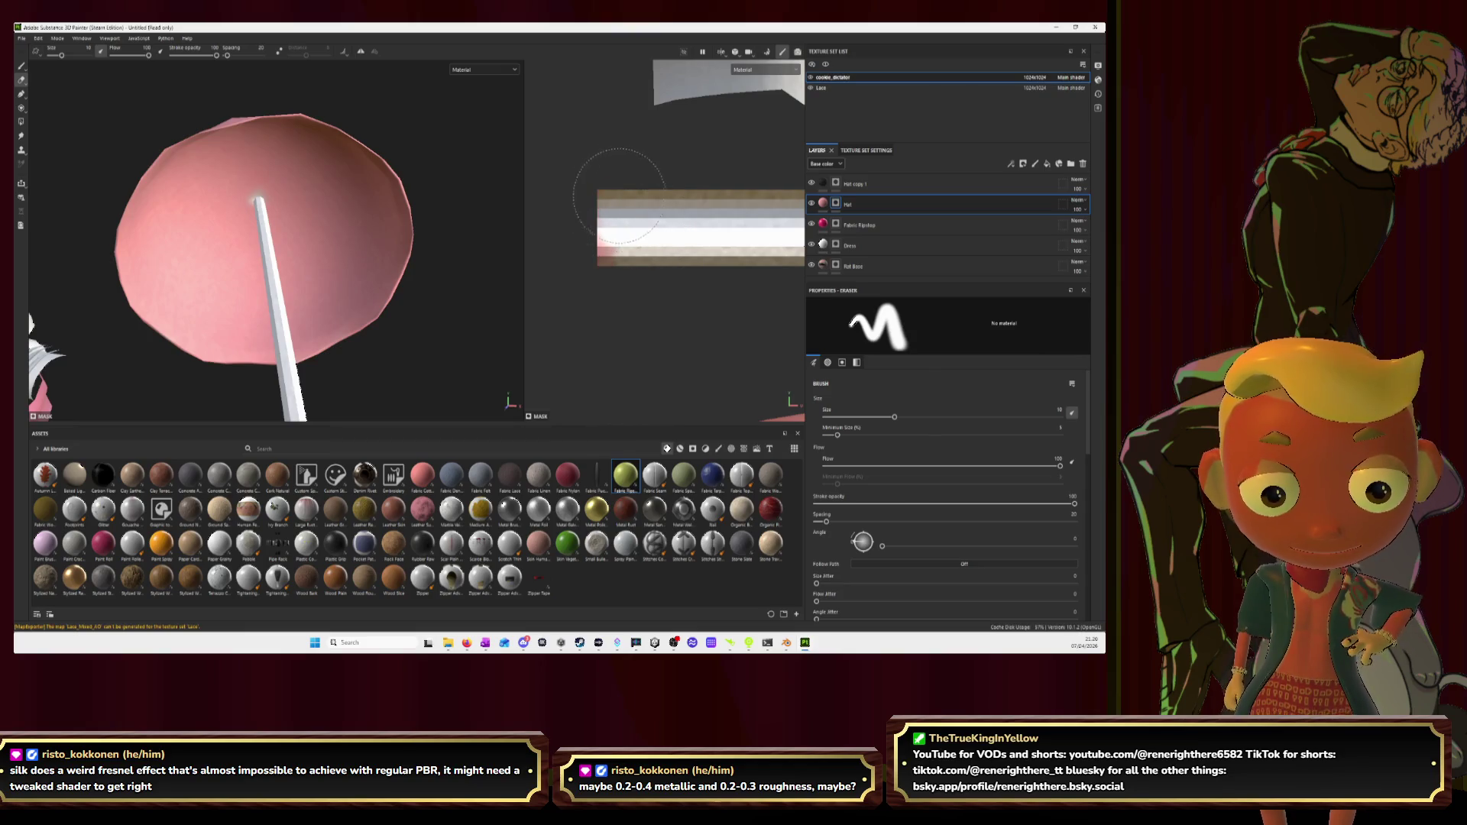
pyautogui.keyDown('alt'); pyautogui.moveTo(343, 298); pyautogui.dragTo(280, 207); pyautogui.keyUp('alt')
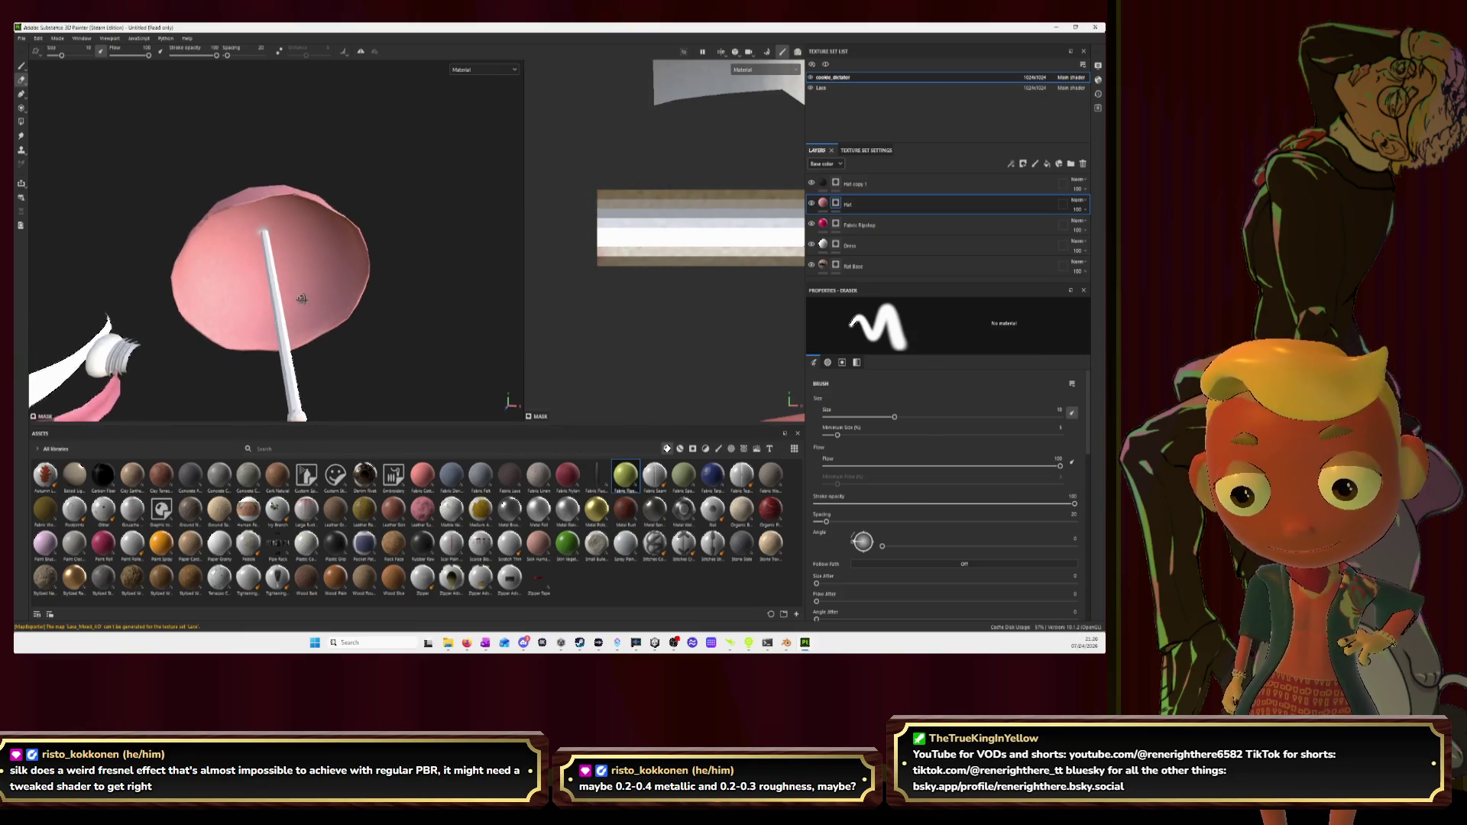
pyautogui.scroll(-2, 665, 229)
pyautogui.scroll(-2, 677, 264)
pyautogui.scroll(-1, 688, 286)
pyautogui.scroll(-2, 687, 298)
pyautogui.scroll(-3, 669, 274)
pyautogui.scroll(2, 665, 270)
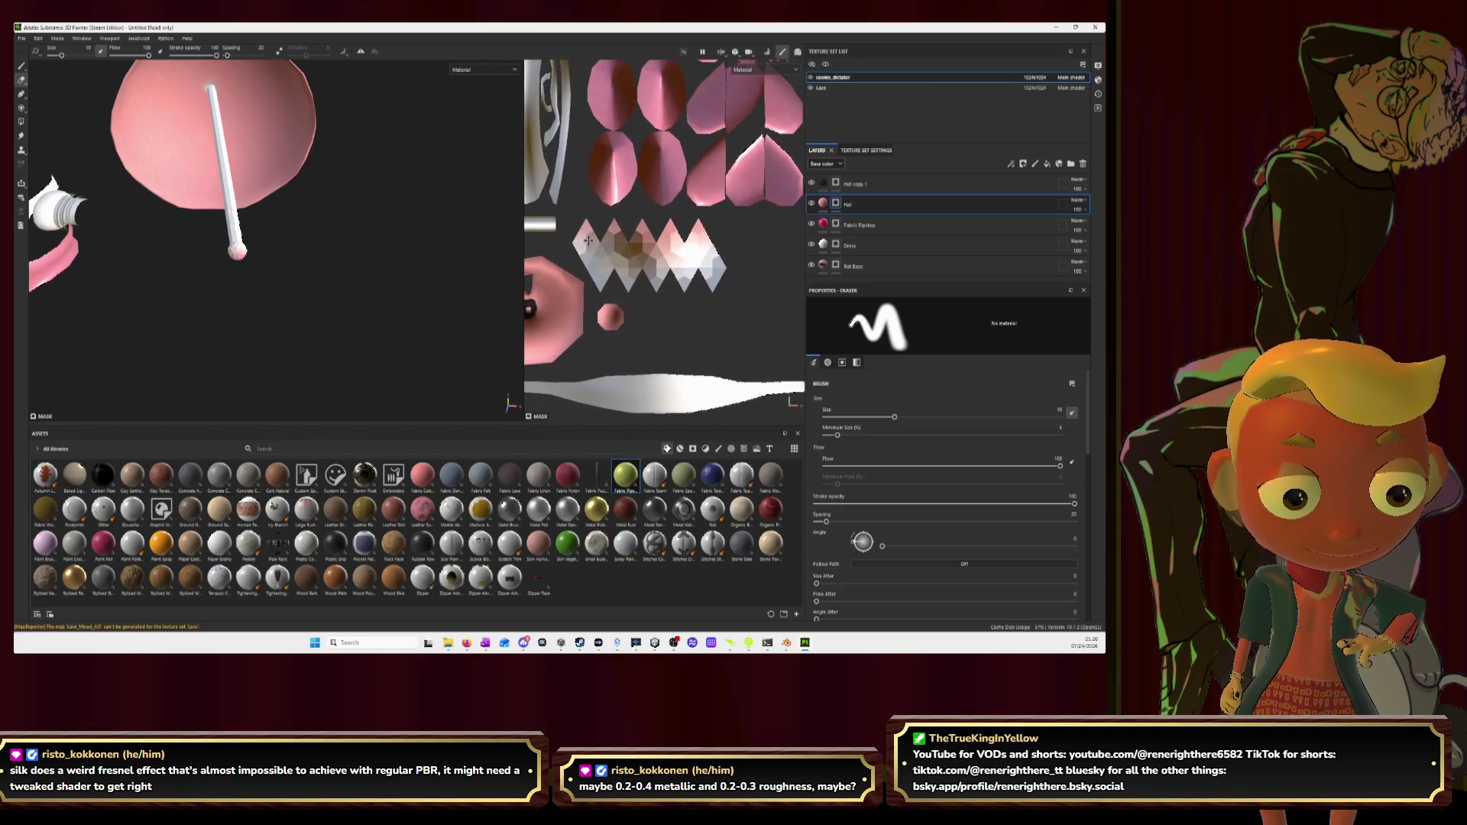
pyautogui.scroll(1, 662, 269)
pyautogui.scroll(1, 660, 267)
pyautogui.scroll(1, 655, 258)
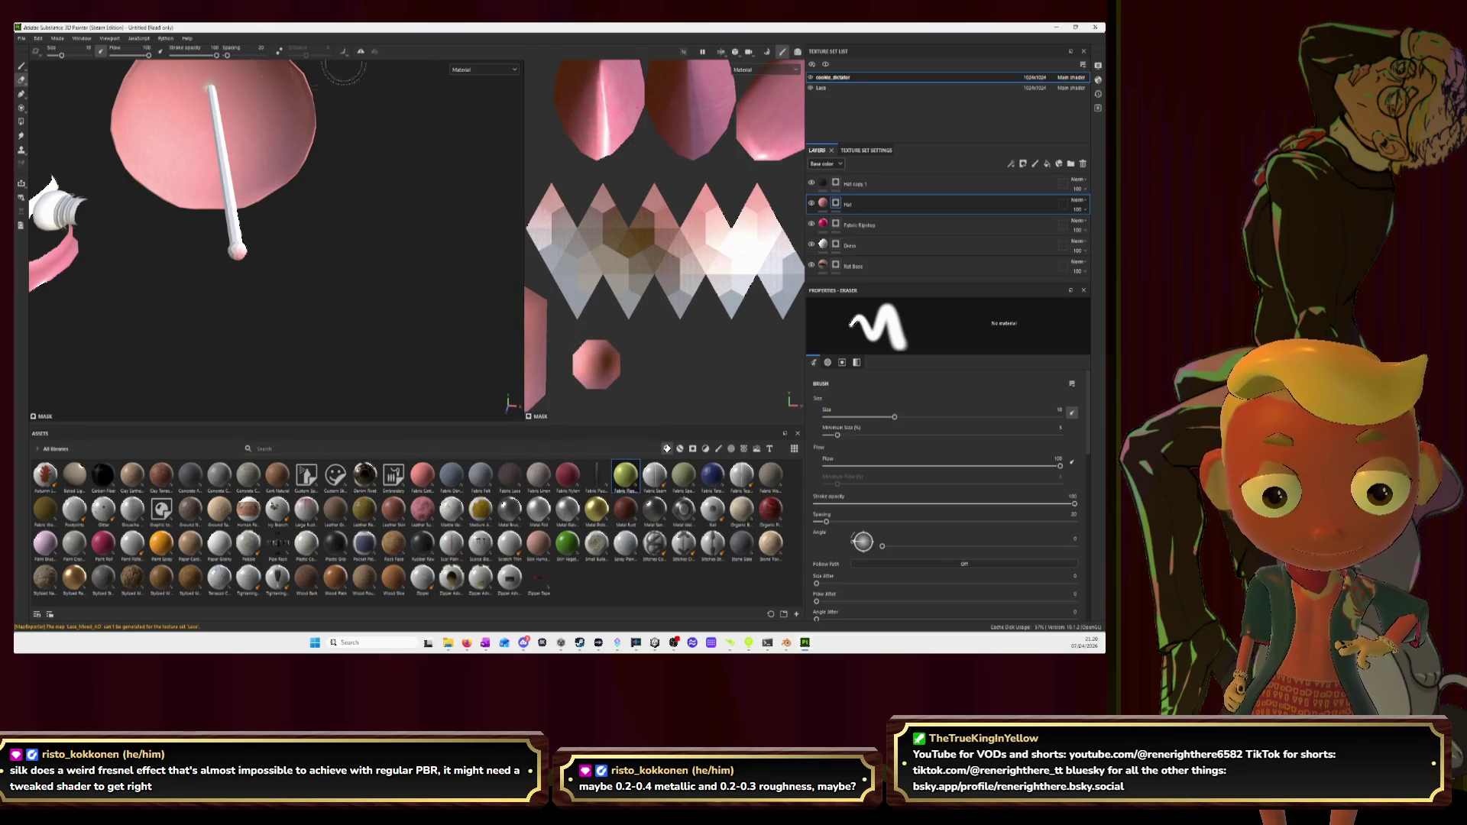
pyautogui.press('1')
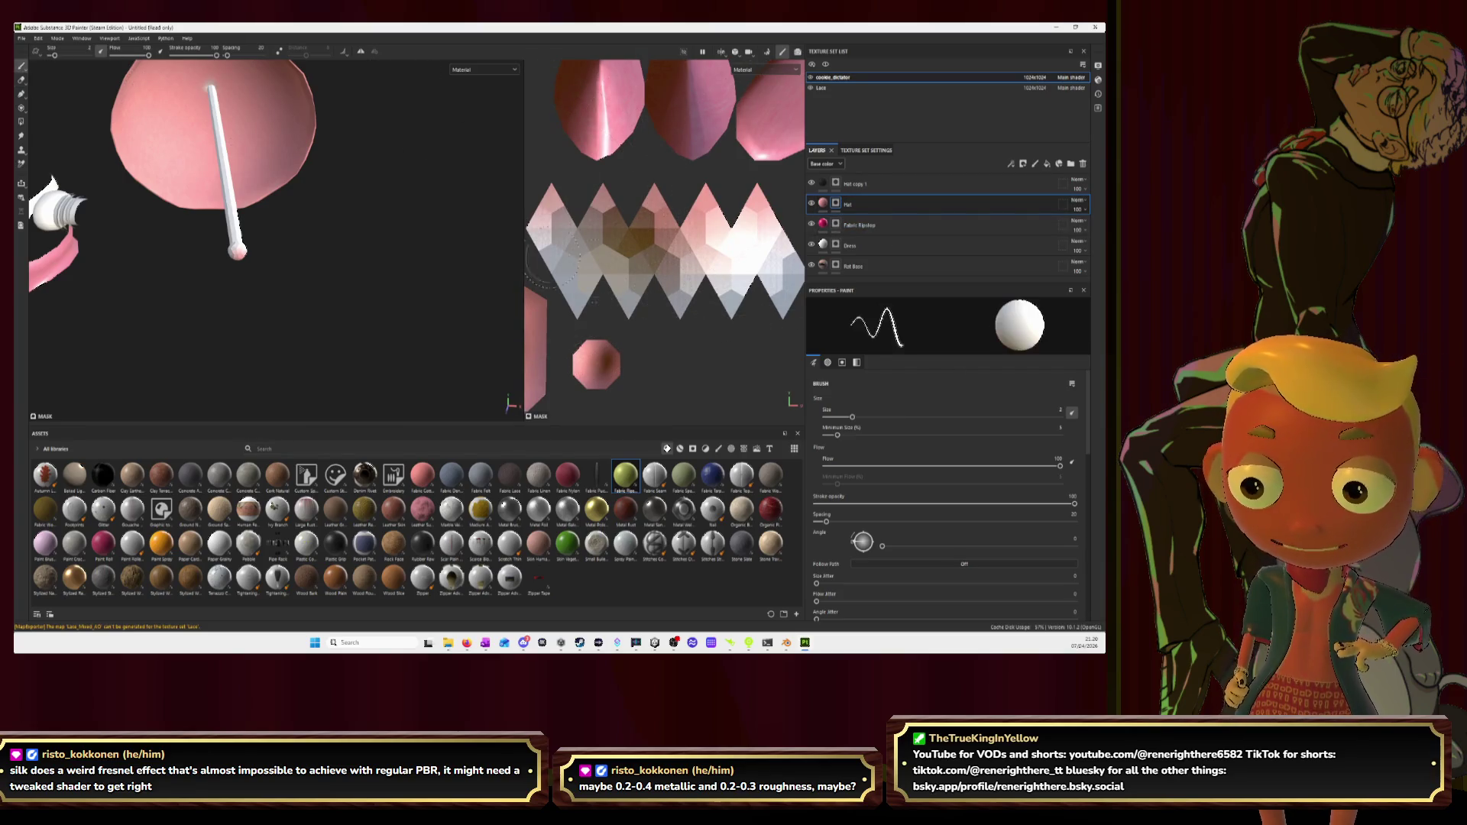
pyautogui.moveTo(539, 234)
pyautogui.mouseDown()
pyautogui.moveTo(541, 193)
pyautogui.moveTo(640, 184)
pyautogui.moveTo(760, 261)
pyautogui.moveTo(774, 296)
pyautogui.mouseUp()
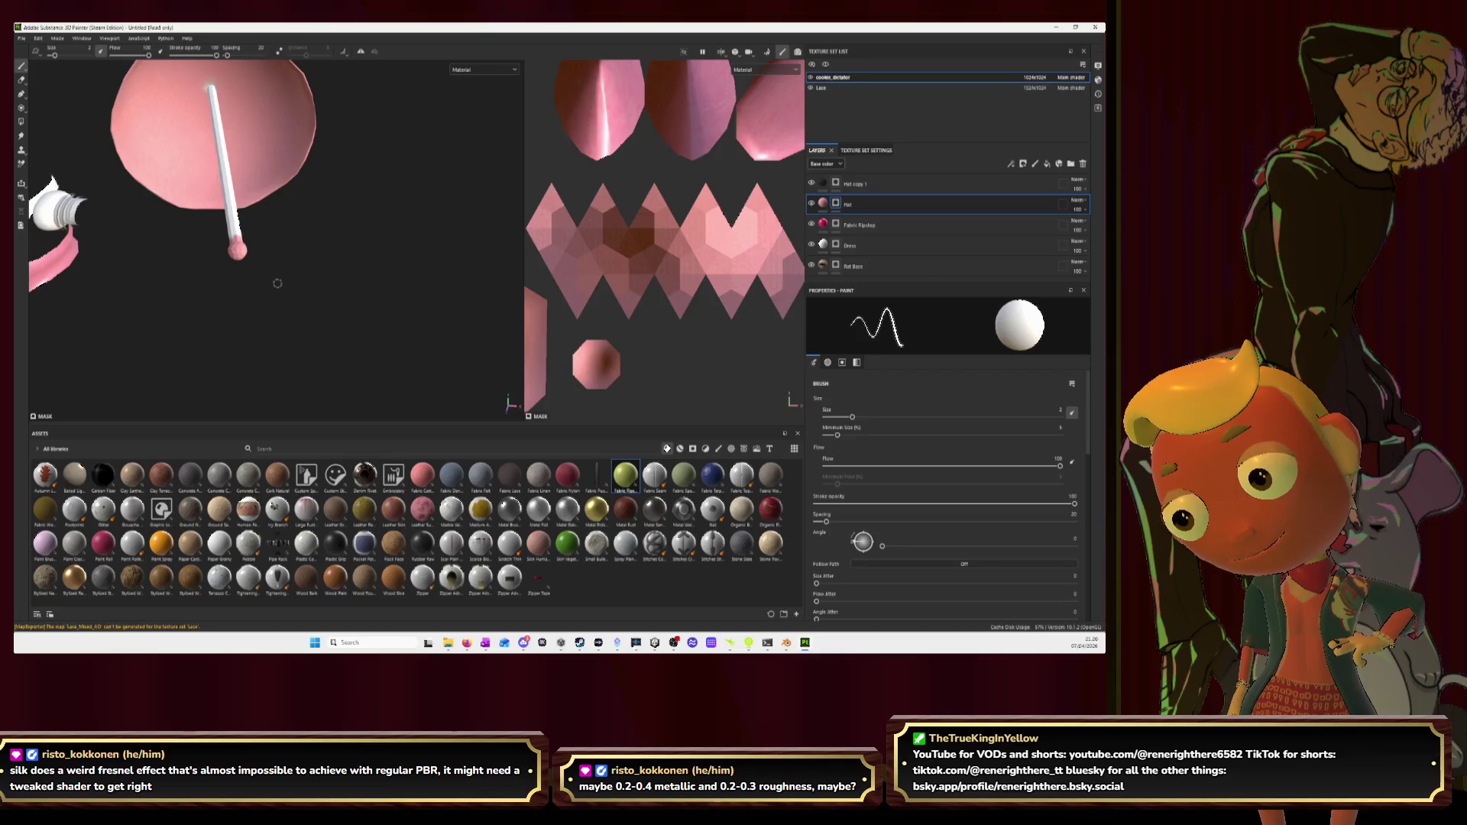
pyautogui.hotkey('ctrl', 'z')
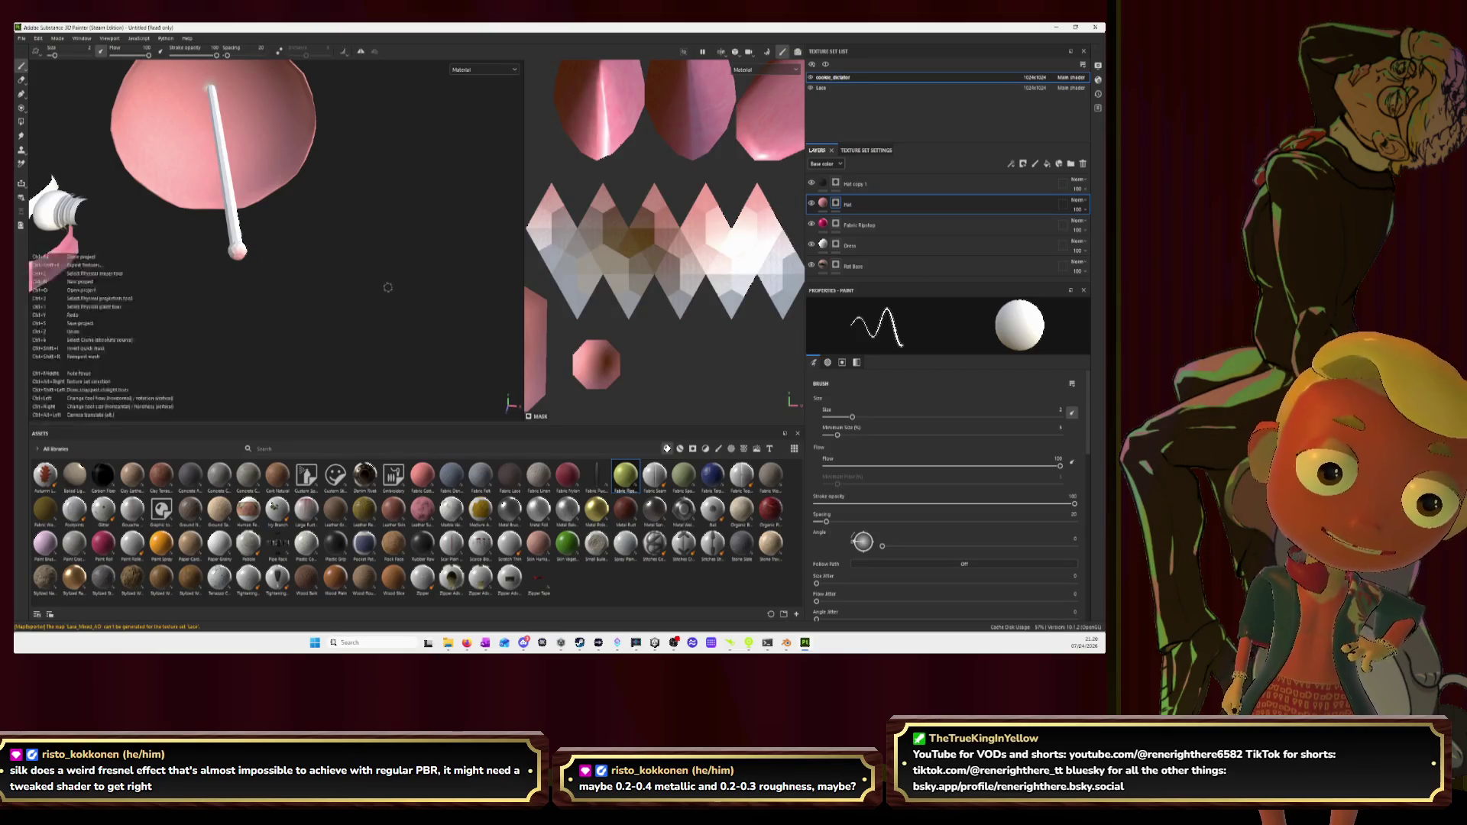
# Show the shortcut list and widen the 2D UV view
pyautogui.press('Tab')
pyautogui.press('Tab')
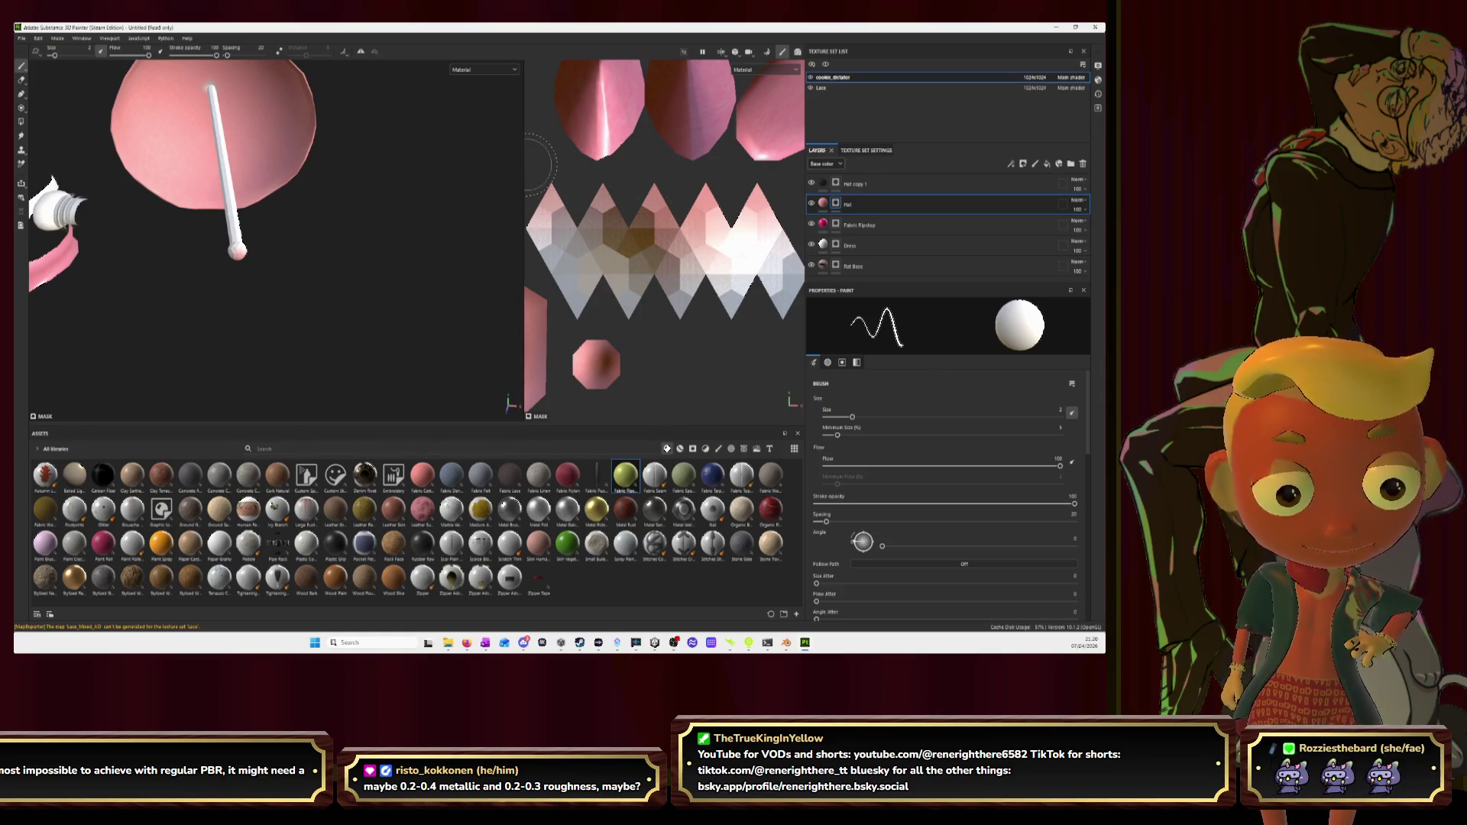
pyautogui.moveTo(523, 172); pyautogui.dragTo(372, 181)
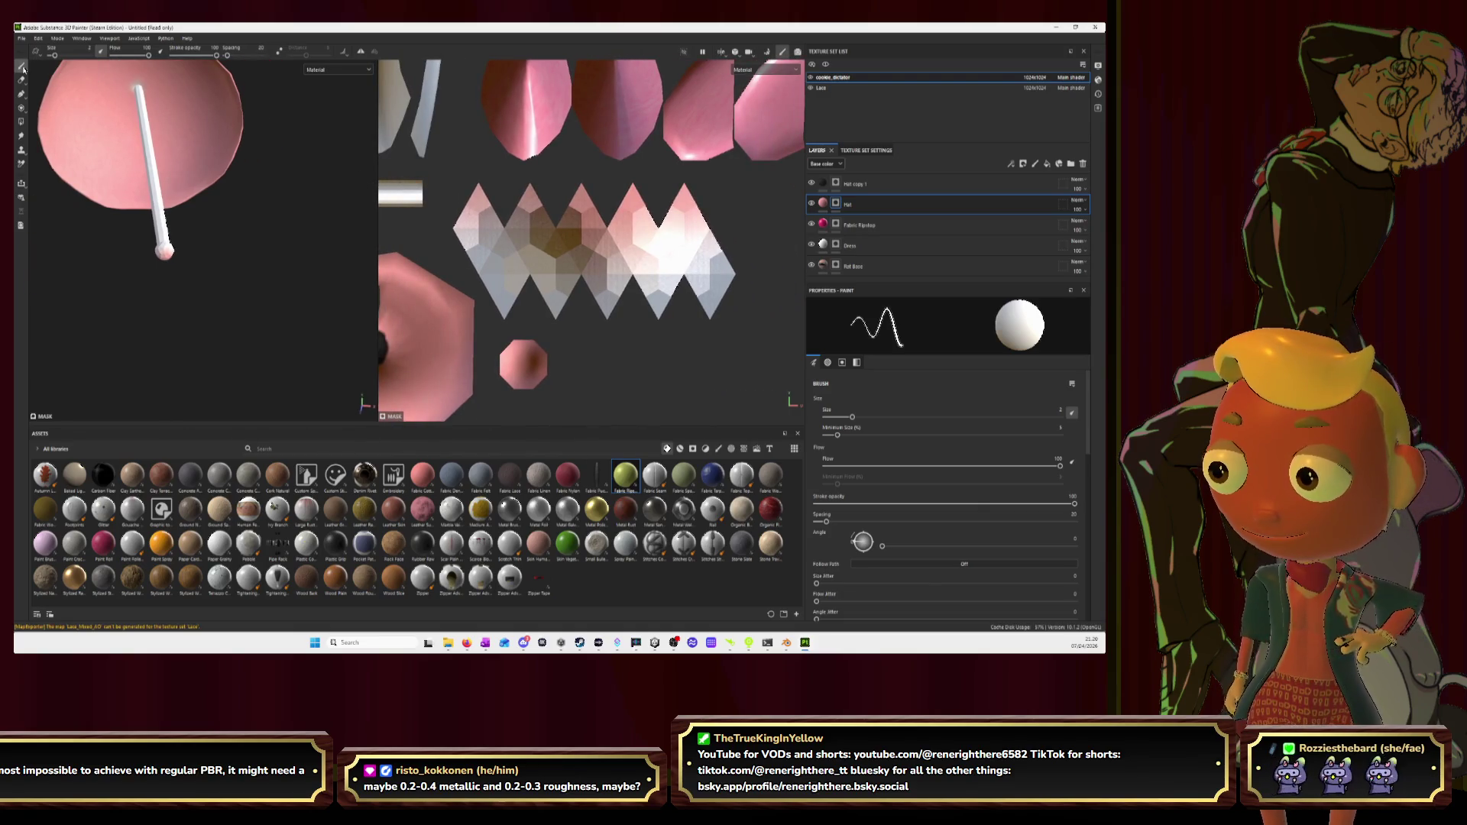
pyautogui.click(23, 110)
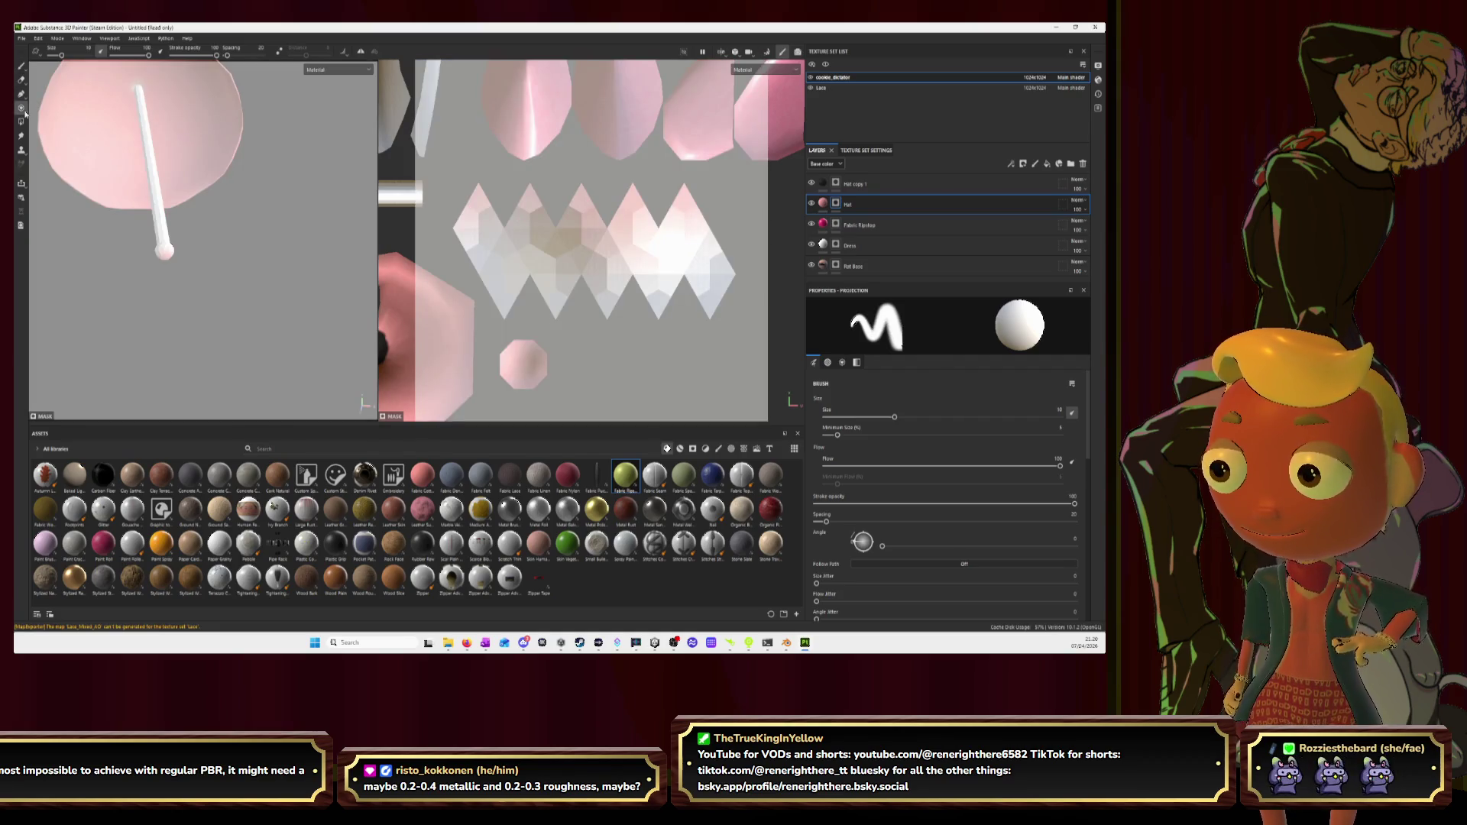
pyautogui.click(23, 111)
pyautogui.click(55, 107)
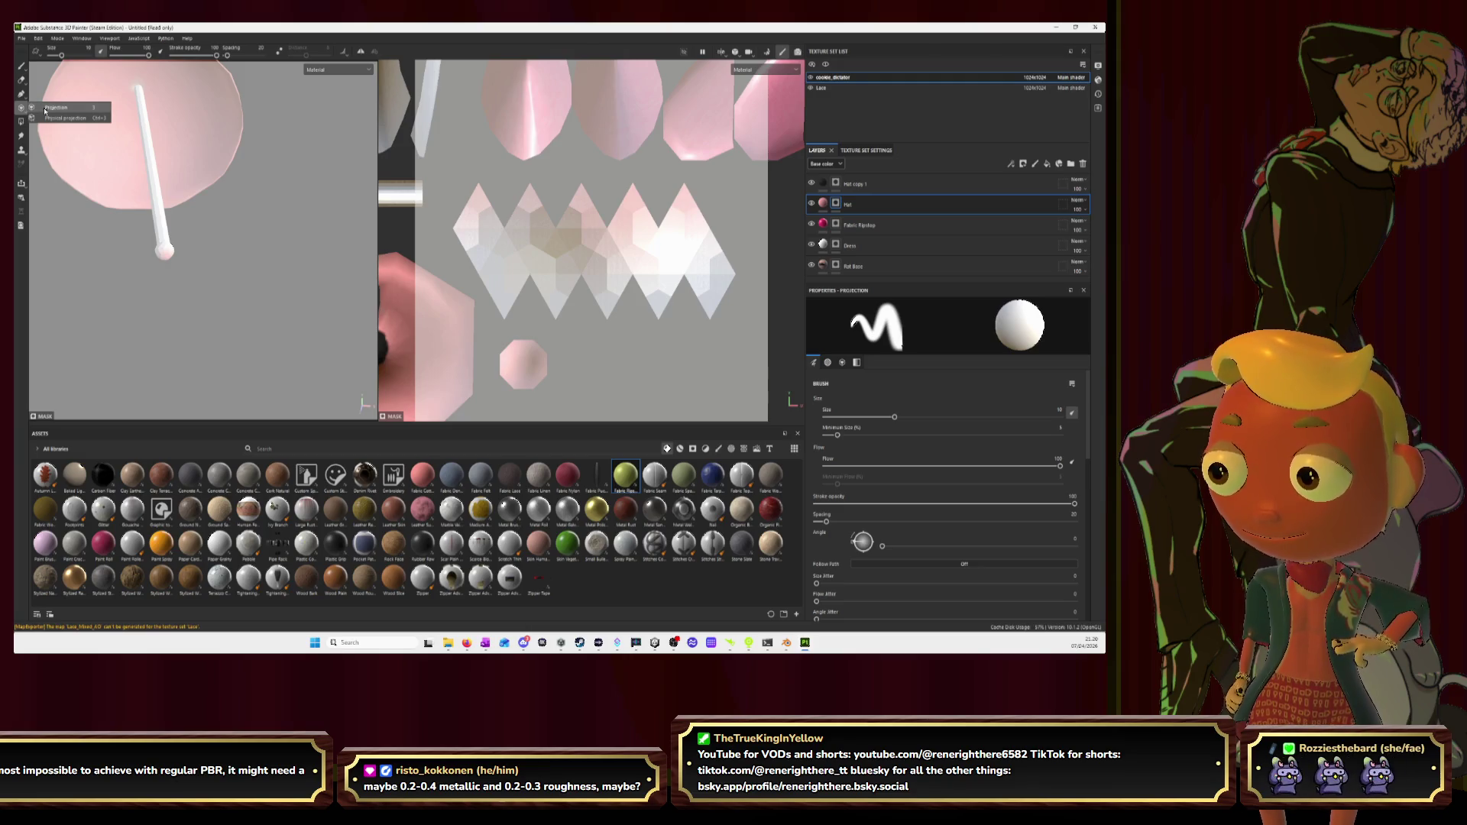
pyautogui.click(23, 67)
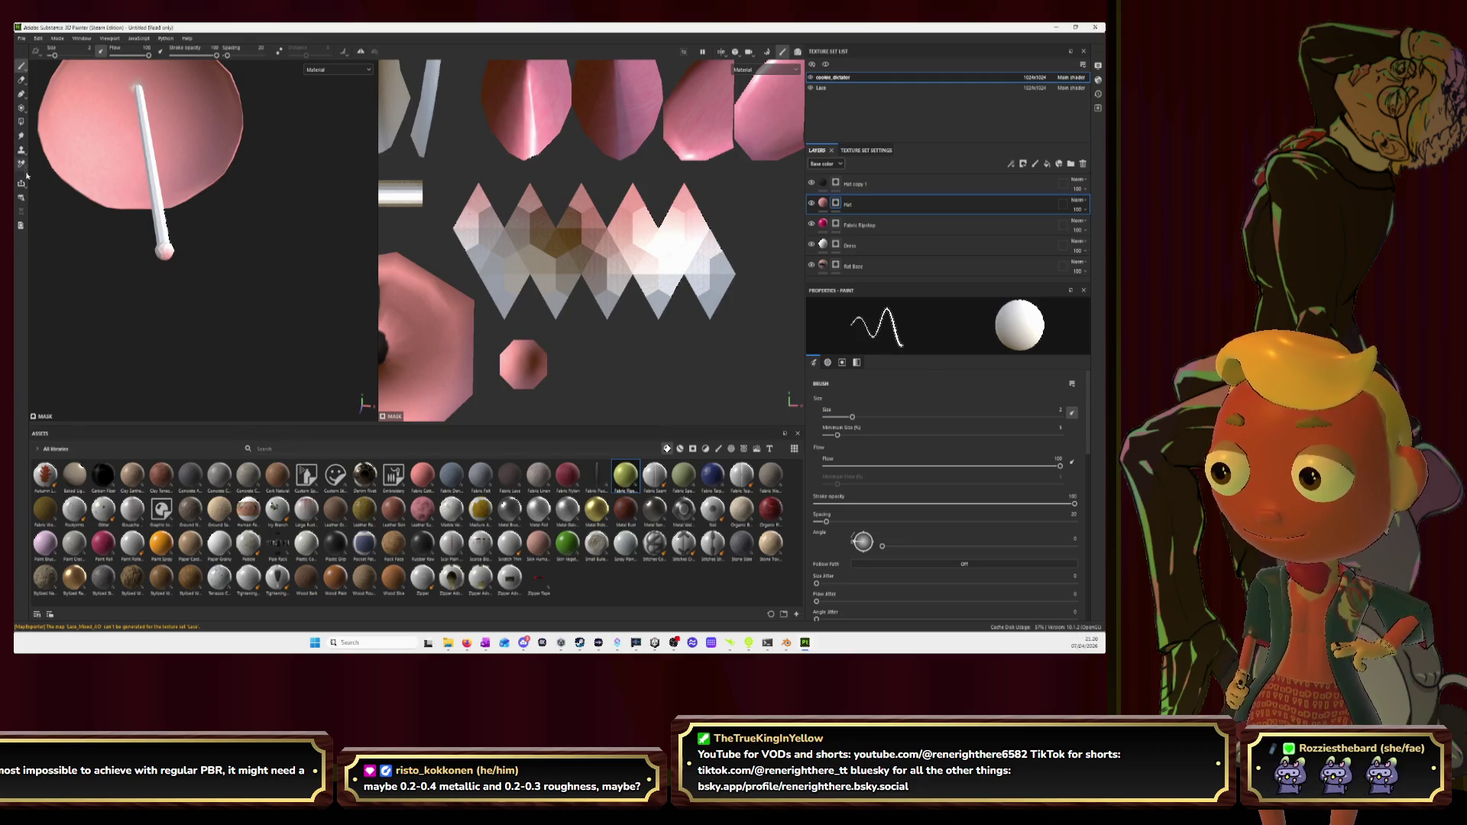
pyautogui.click(772, 70)
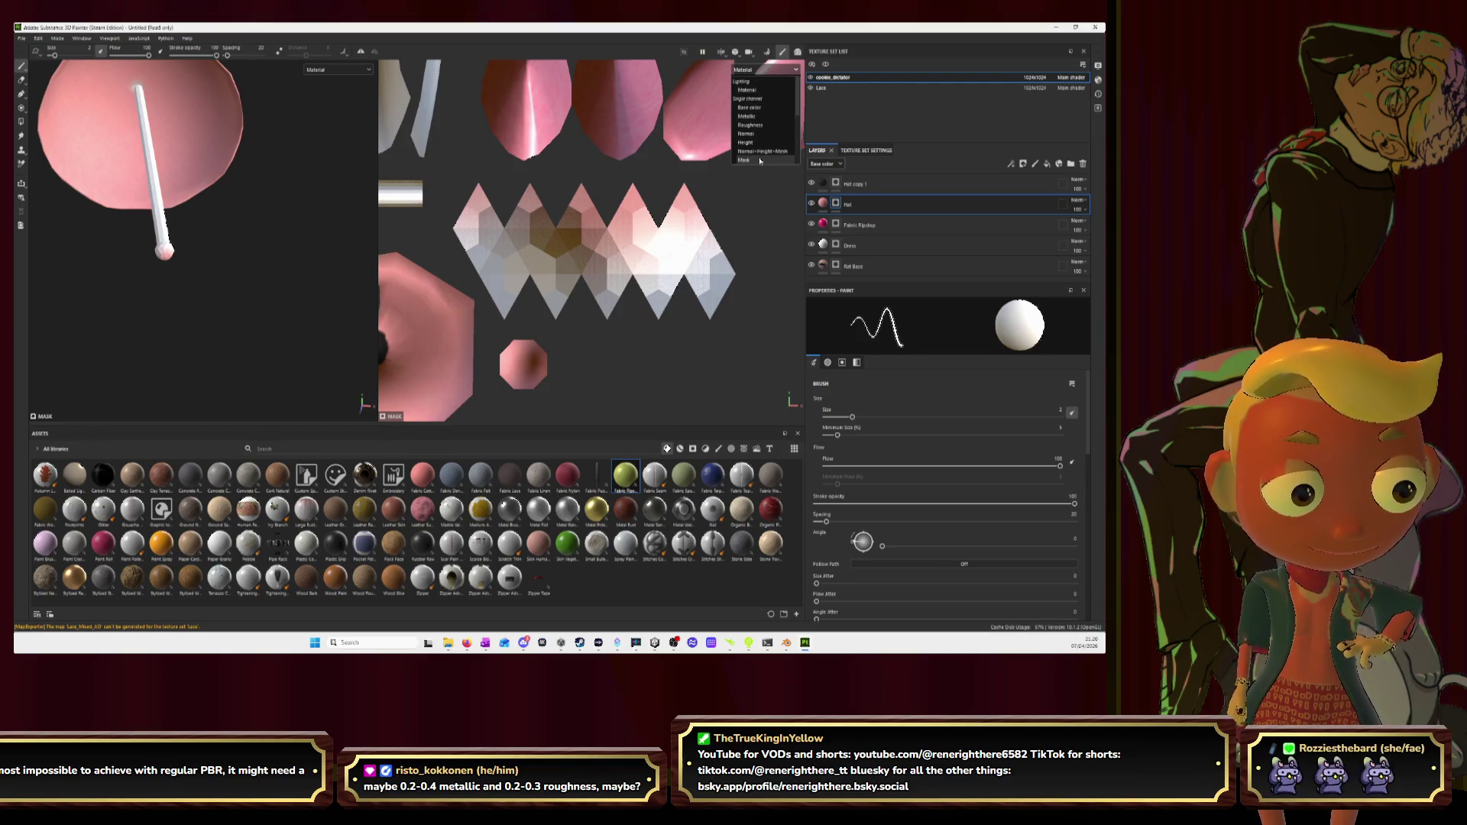
pyautogui.scroll(-3, 799, 104)
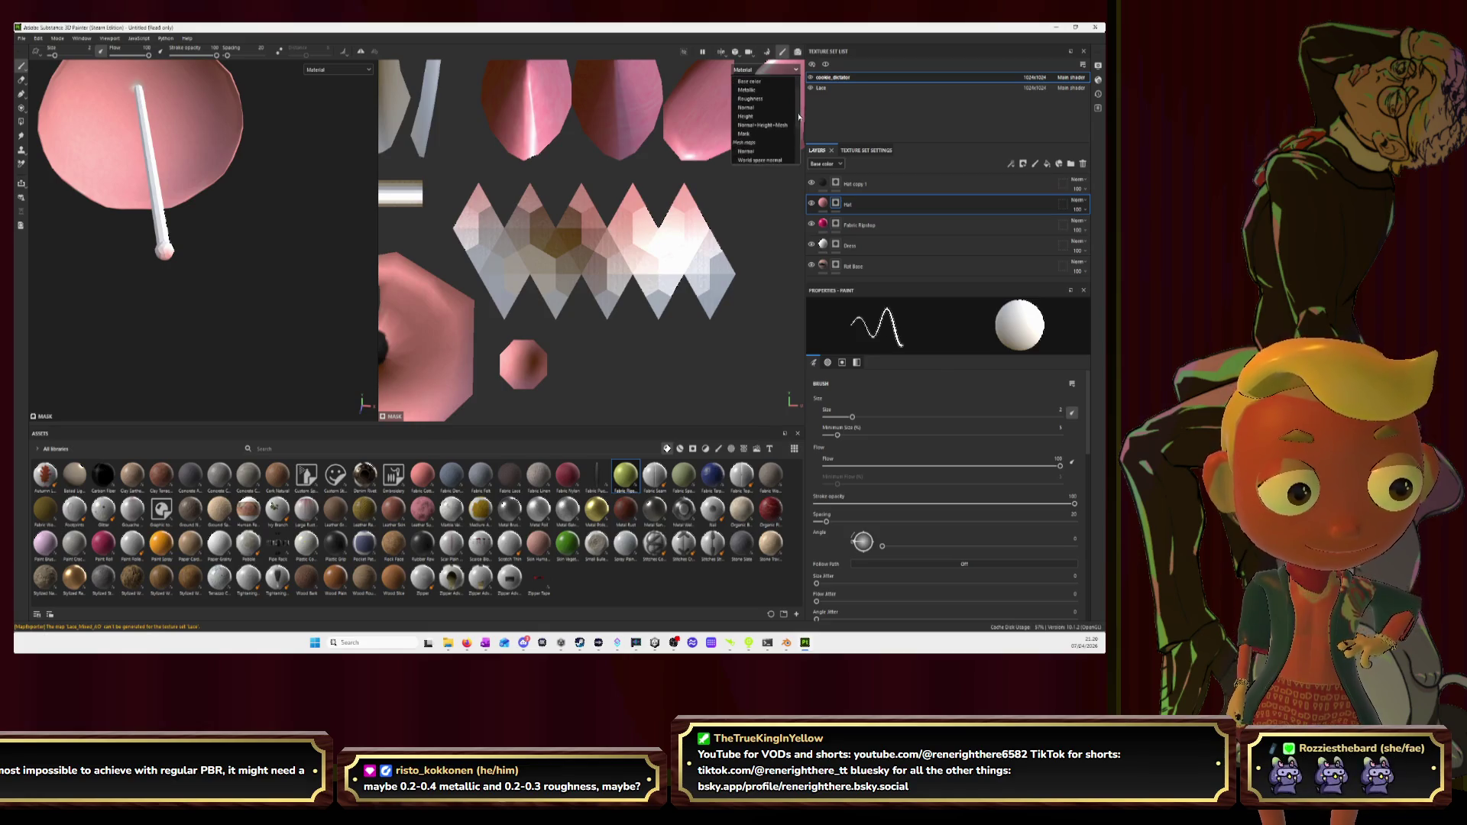
pyautogui.scroll(-1, 800, 128)
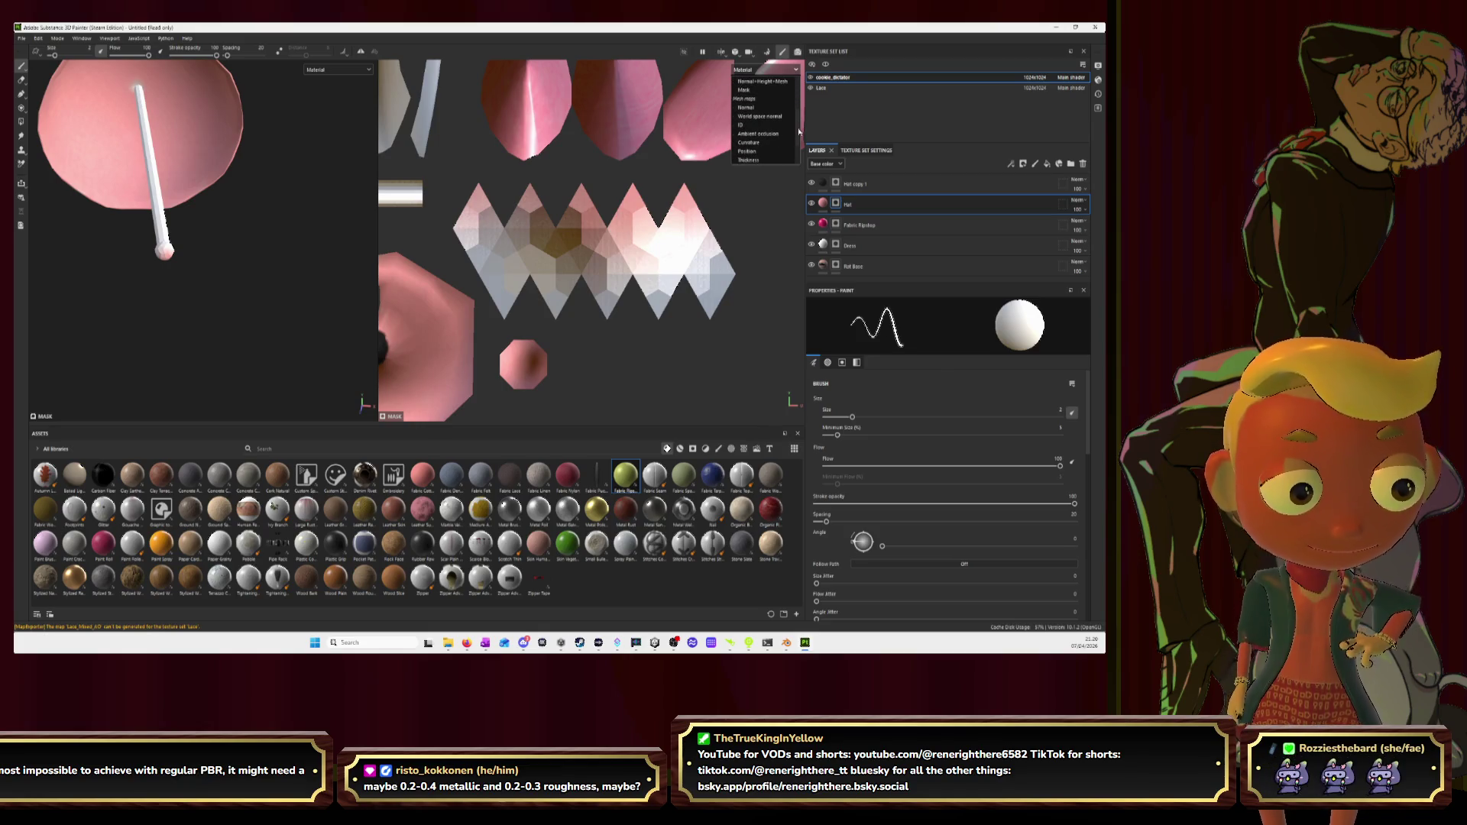
pyautogui.click(741, 107)
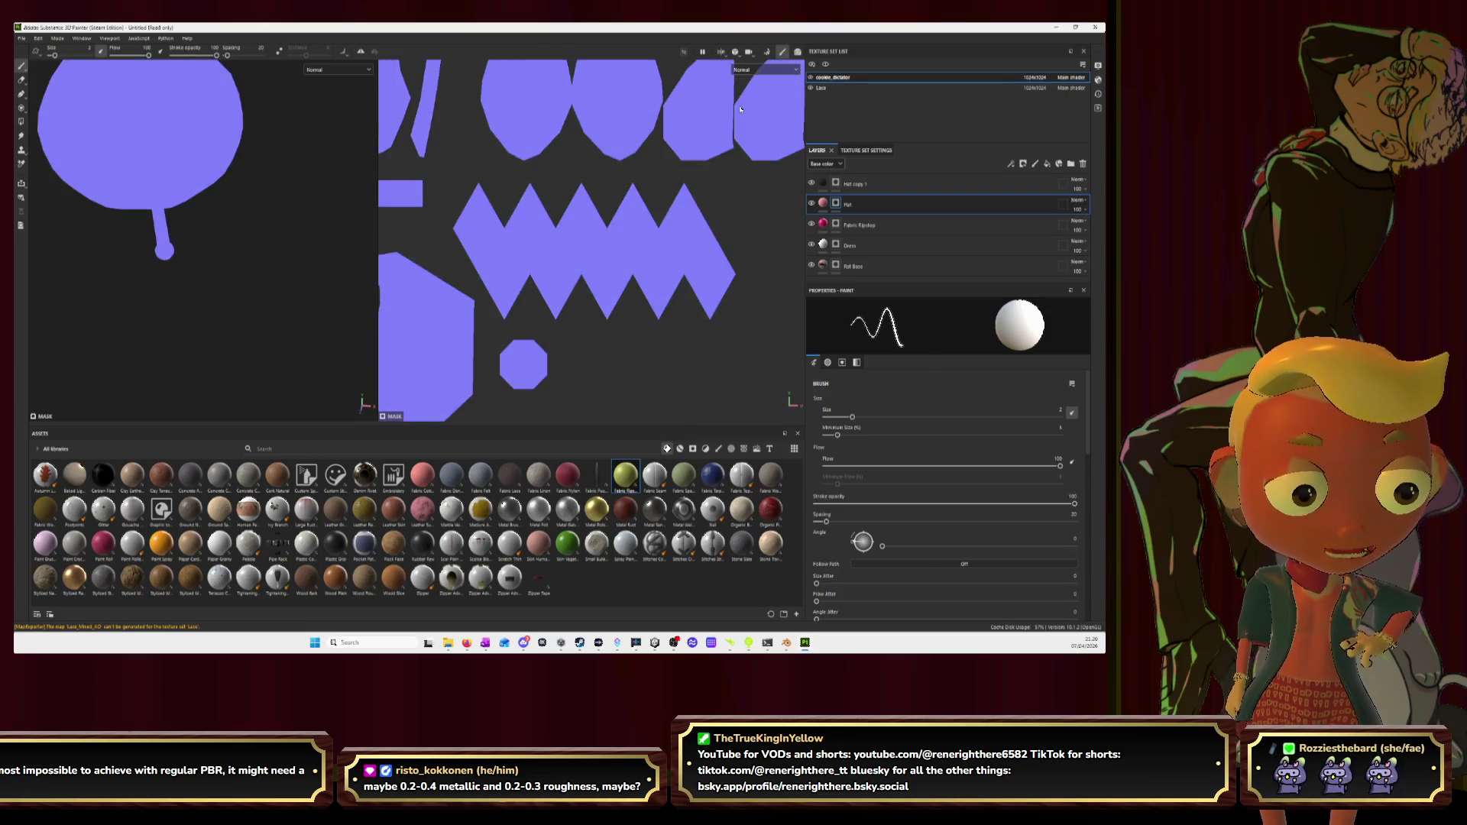
pyautogui.click(789, 72)
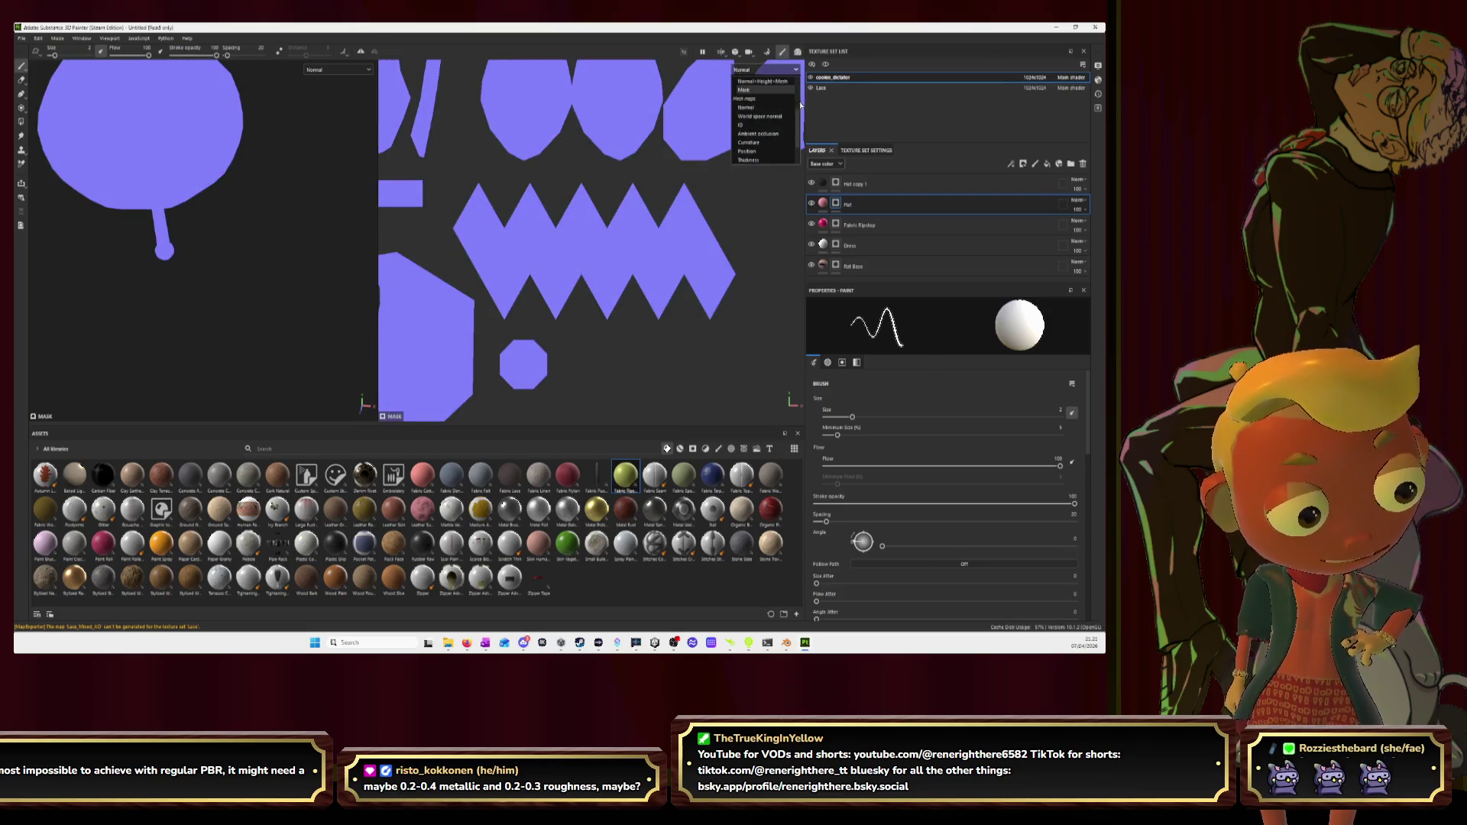
pyautogui.scroll(-2, 798, 126)
pyautogui.scroll(2, 798, 126)
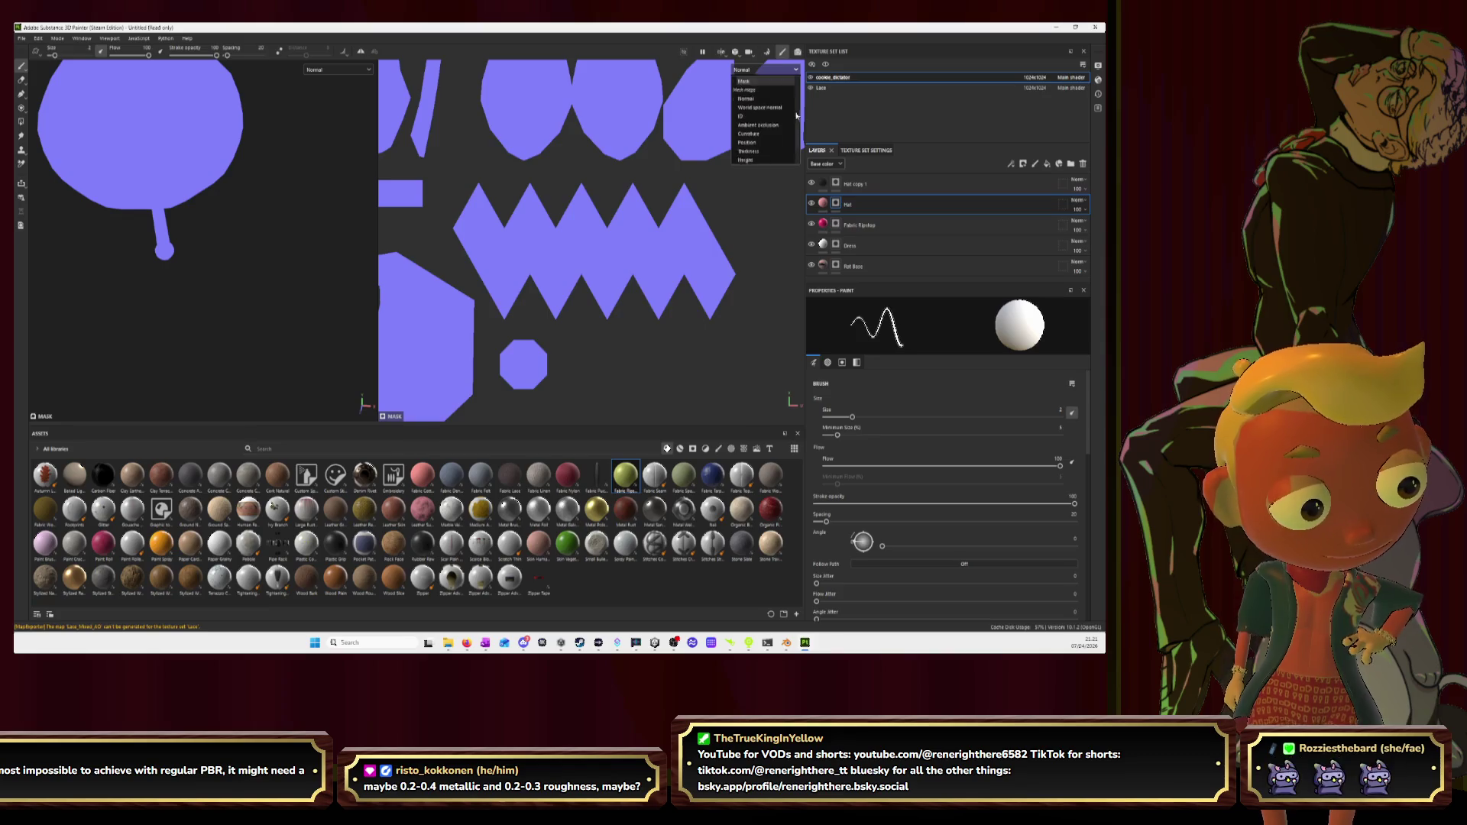
pyautogui.click(757, 87)
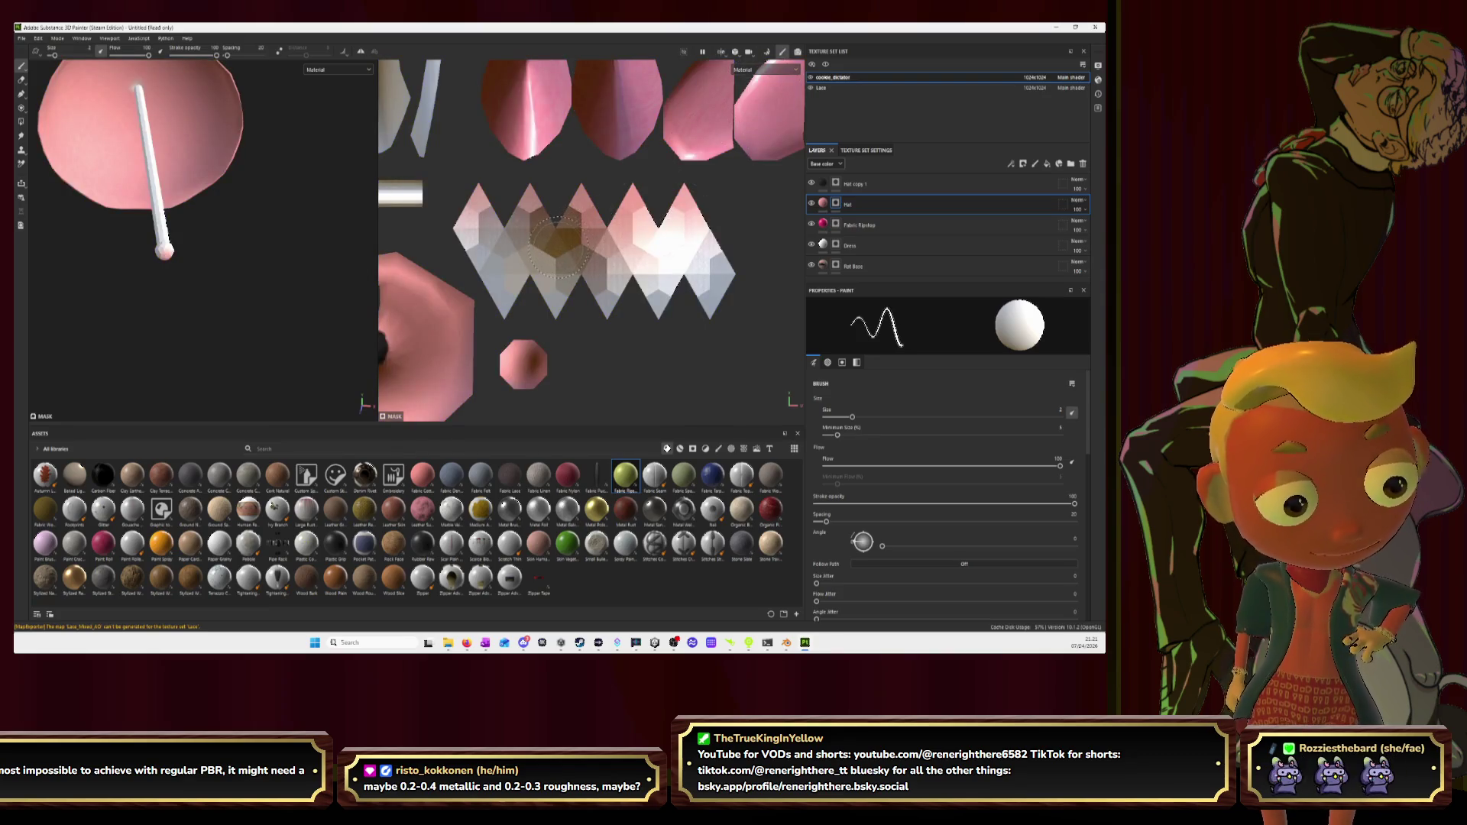
pyautogui.scroll(-2, 559, 248)
pyautogui.scroll(-2, 558, 244)
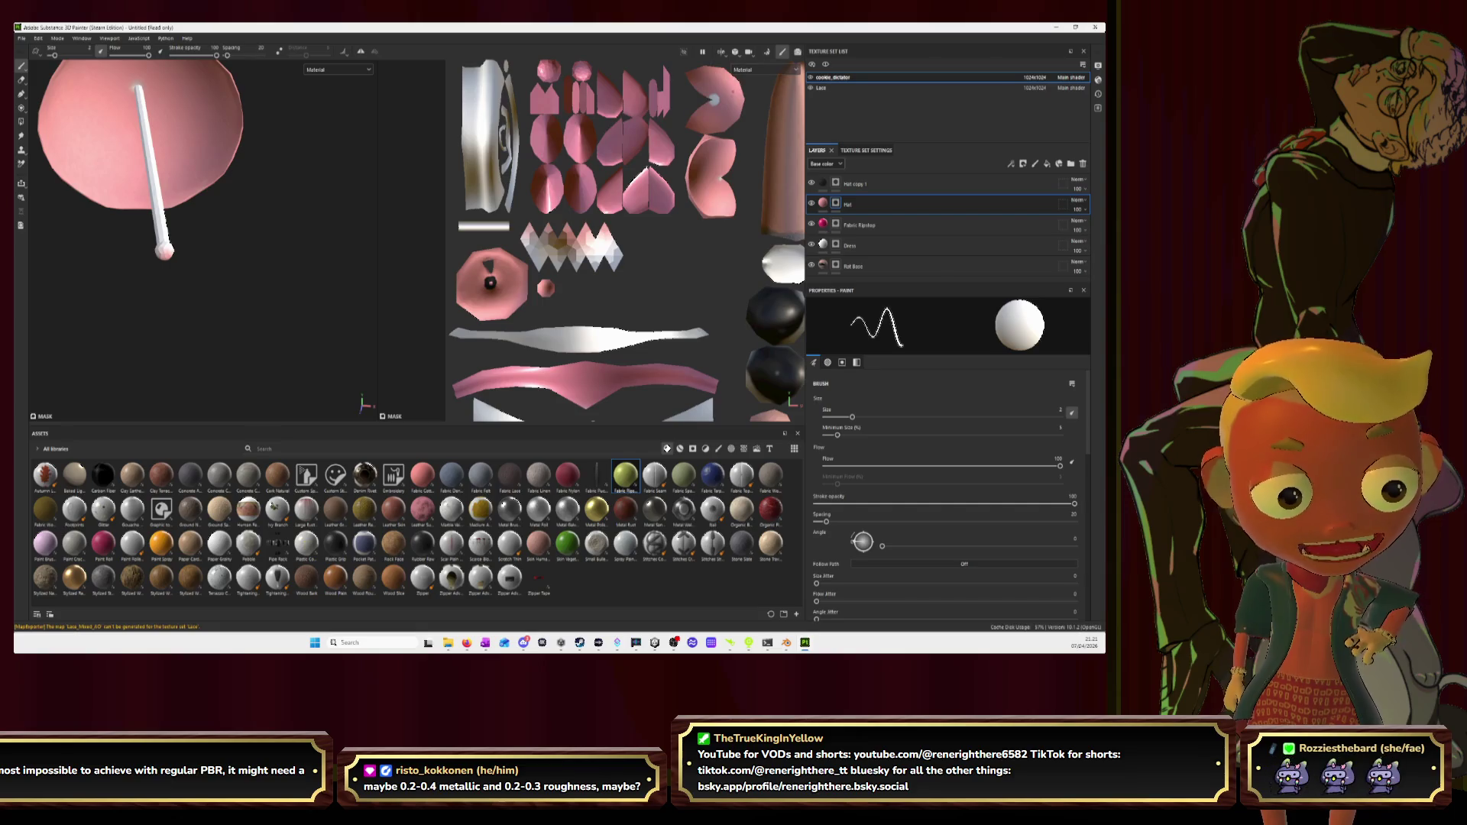
pyautogui.scroll(-2, 638, 253)
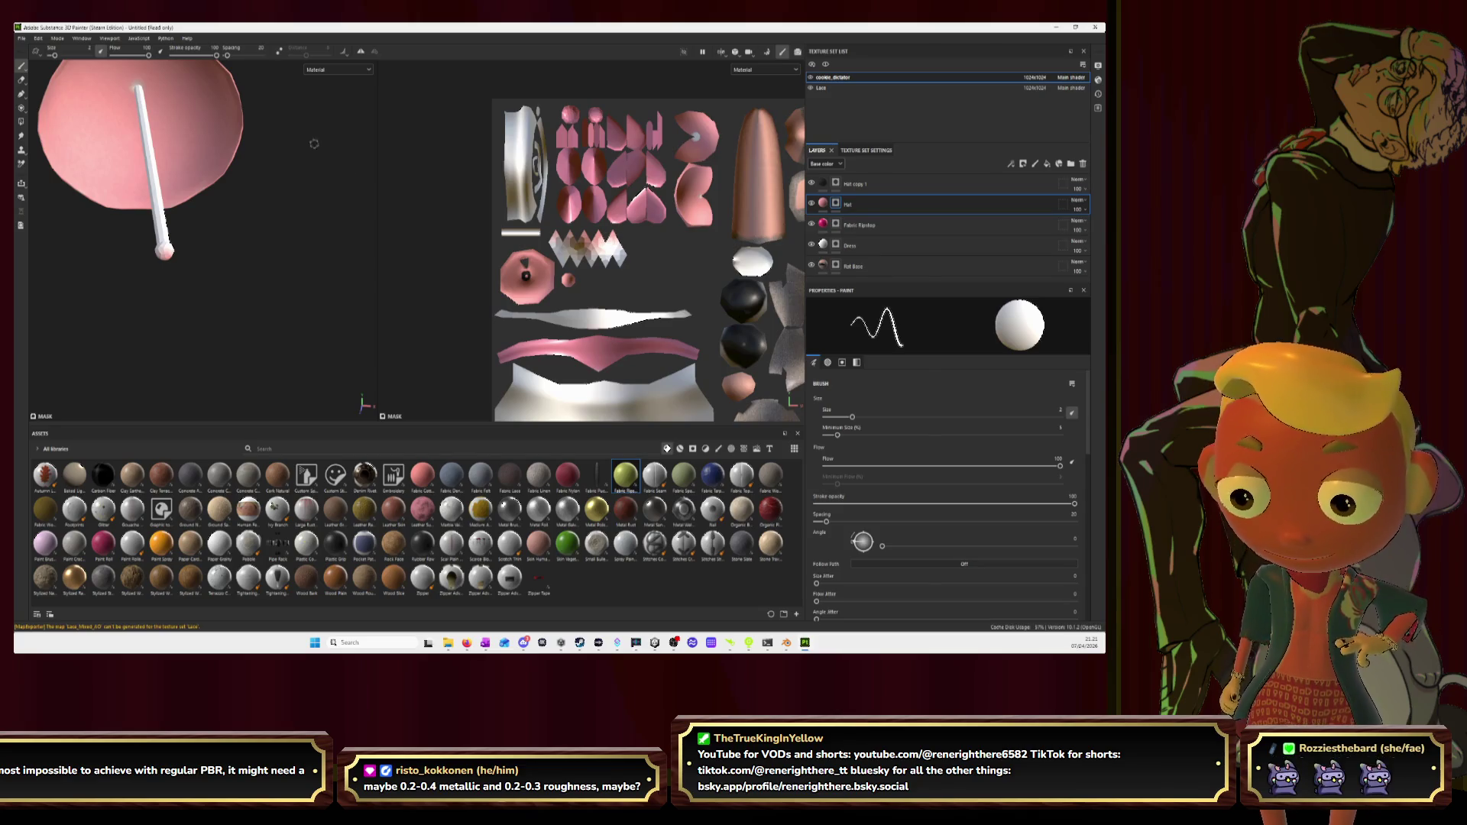
pyautogui.scroll(1, 586, 205)
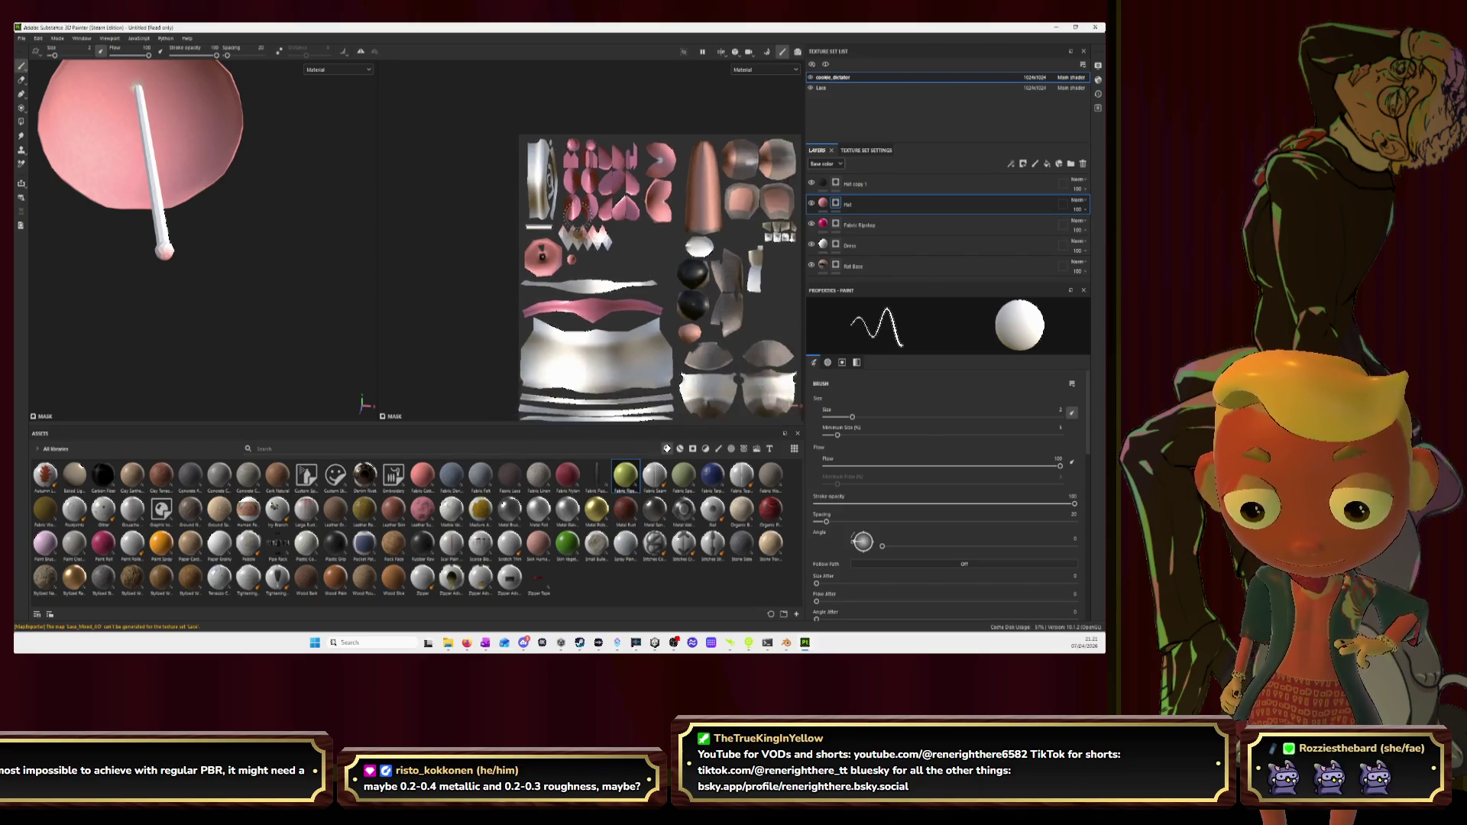
pyautogui.scroll(1, 578, 209)
pyautogui.scroll(1, 578, 213)
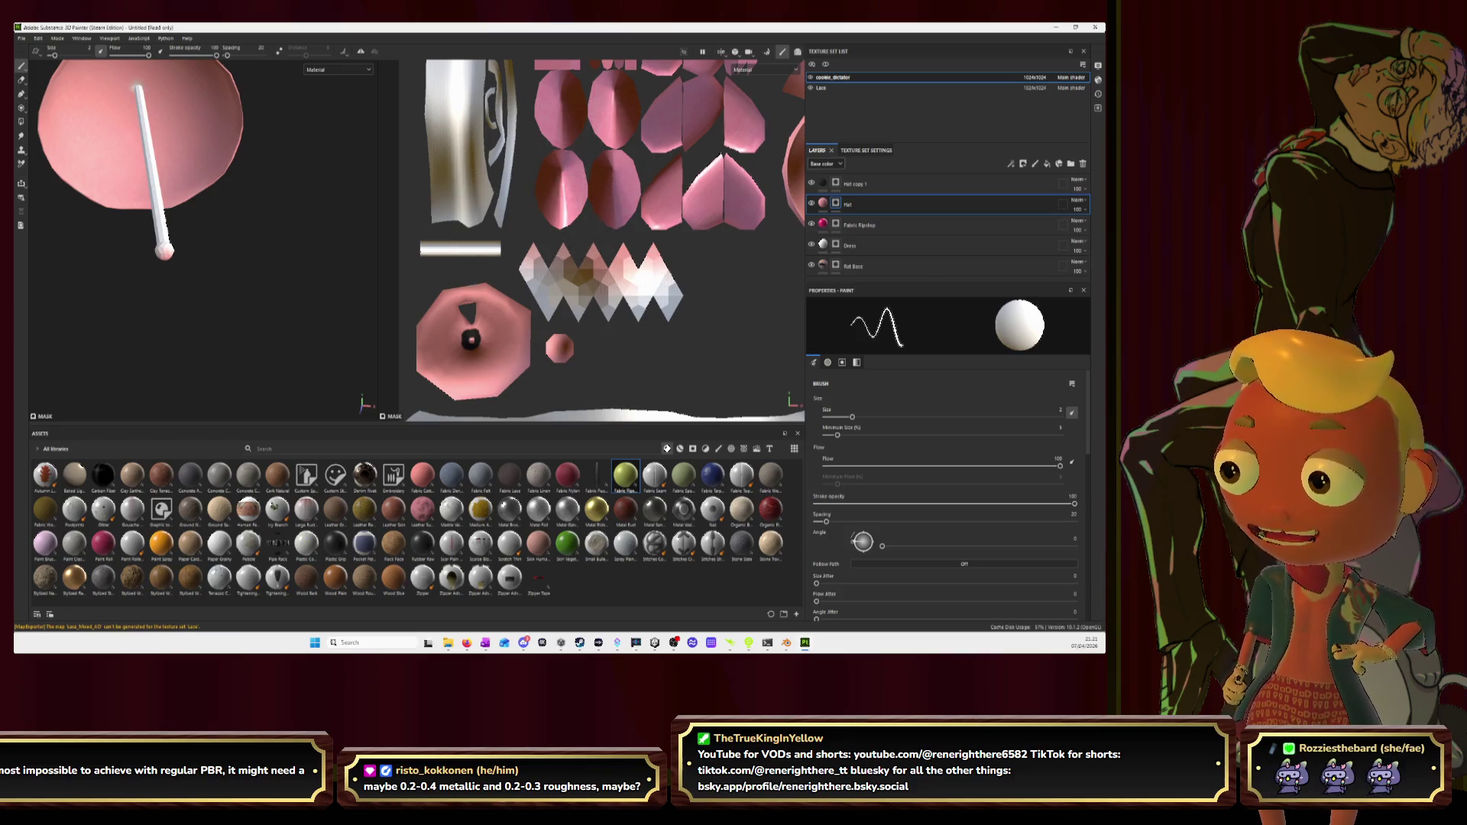
# Switch to the Polygon Fill tool to colour whole mesh faces
pyautogui.click(22, 123)
pyautogui.scroll(2, 573, 278)
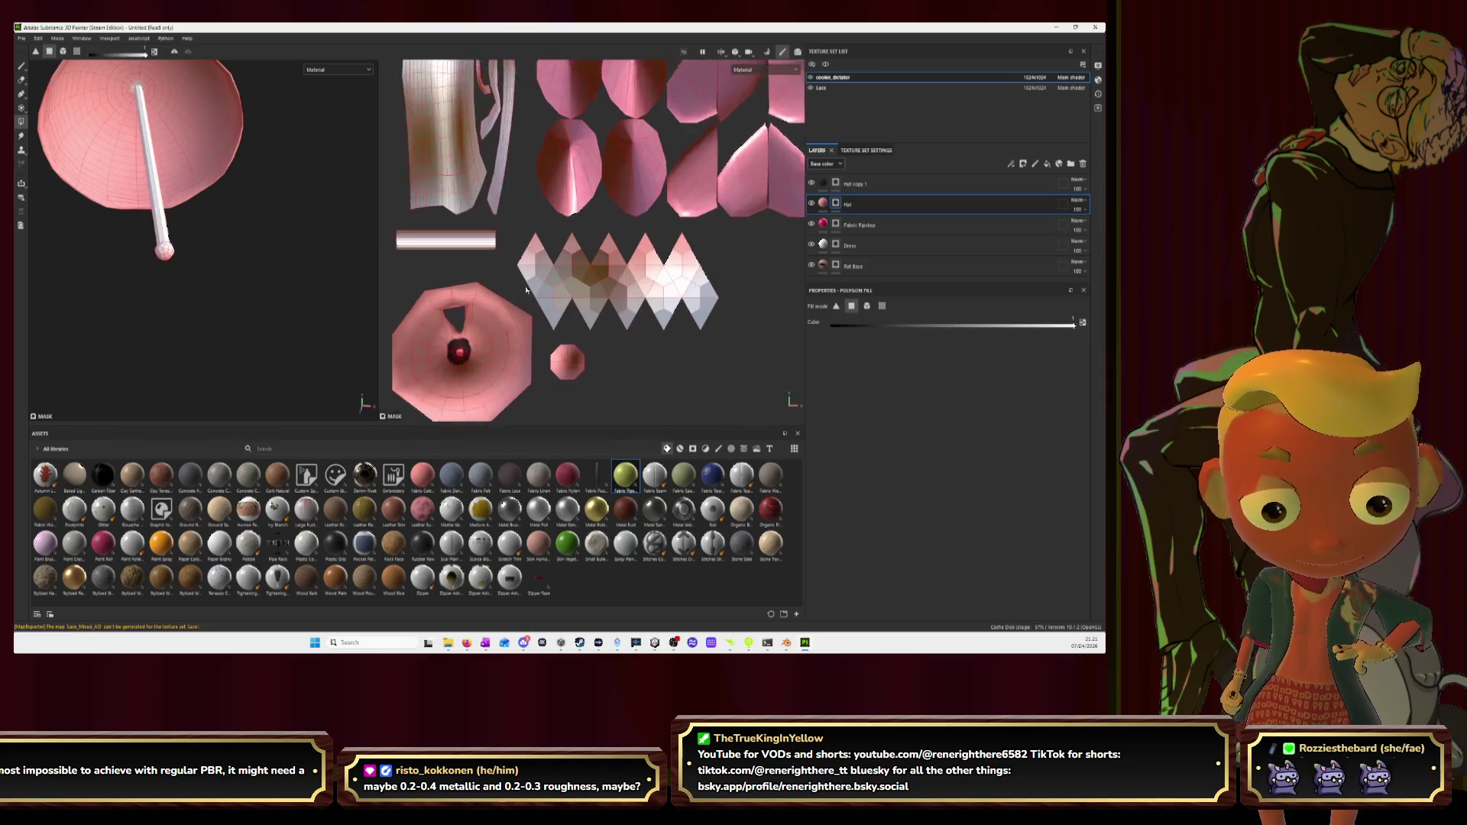
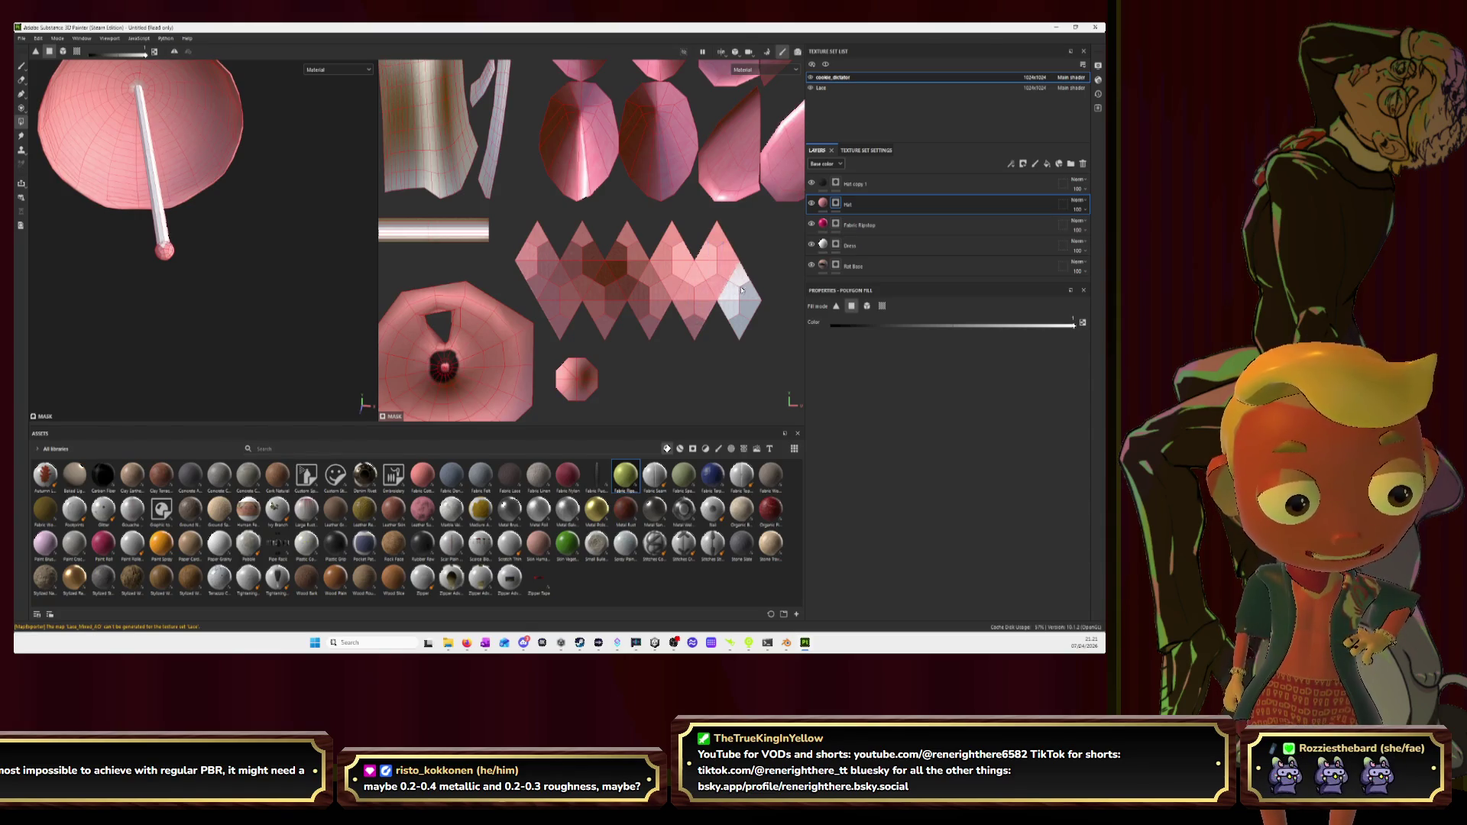
pyautogui.scroll(-1, 516, 268)
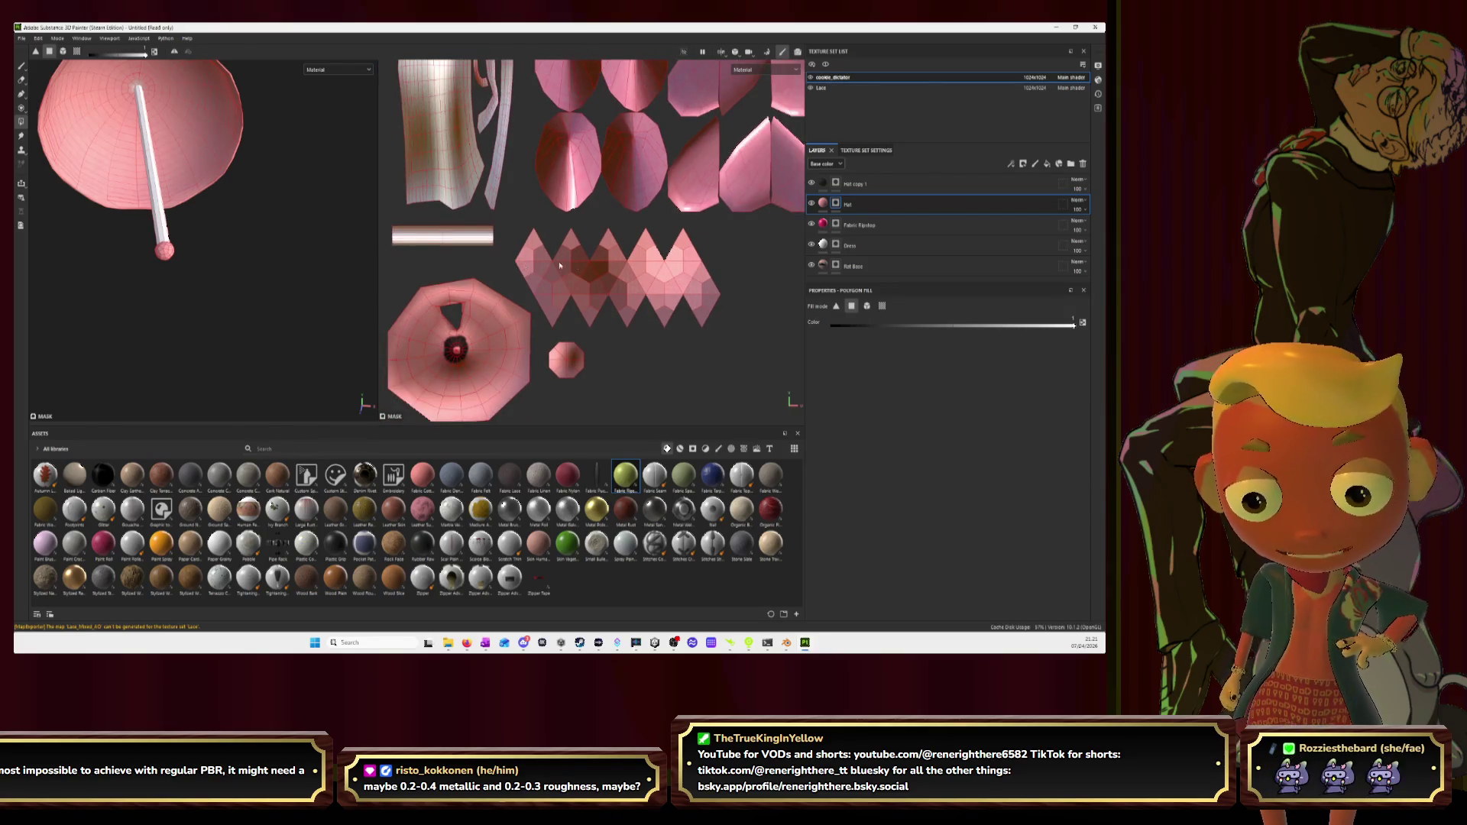
pyautogui.scroll(-1, 406, 224)
pyautogui.scroll(-1, 539, 235)
pyautogui.scroll(-1, 539, 235)
pyautogui.scroll(-1, 541, 236)
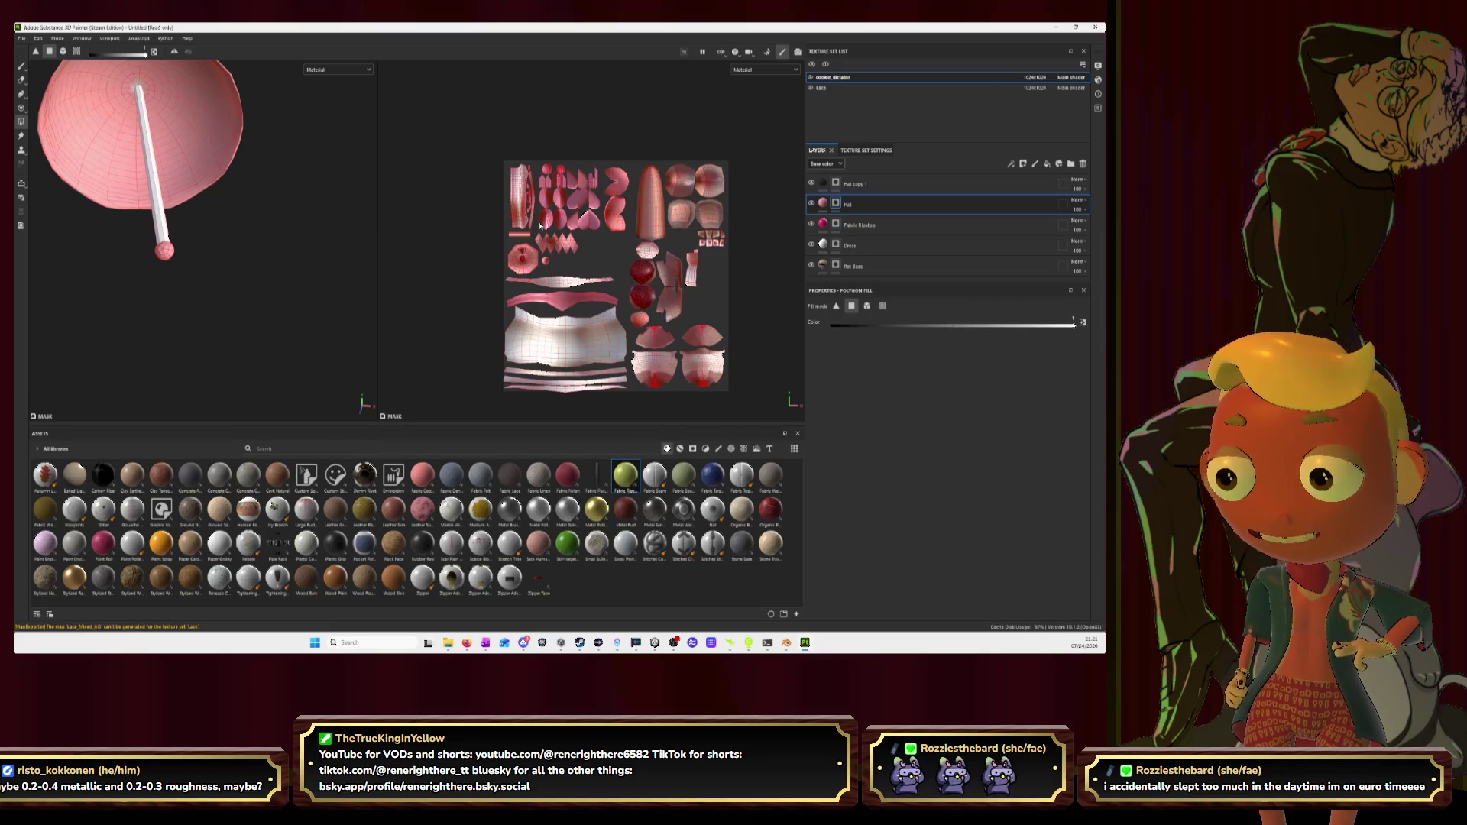
pyautogui.scroll(-1, 324, 204)
pyautogui.scroll(-1, 323, 203)
pyautogui.scroll(-1, 324, 203)
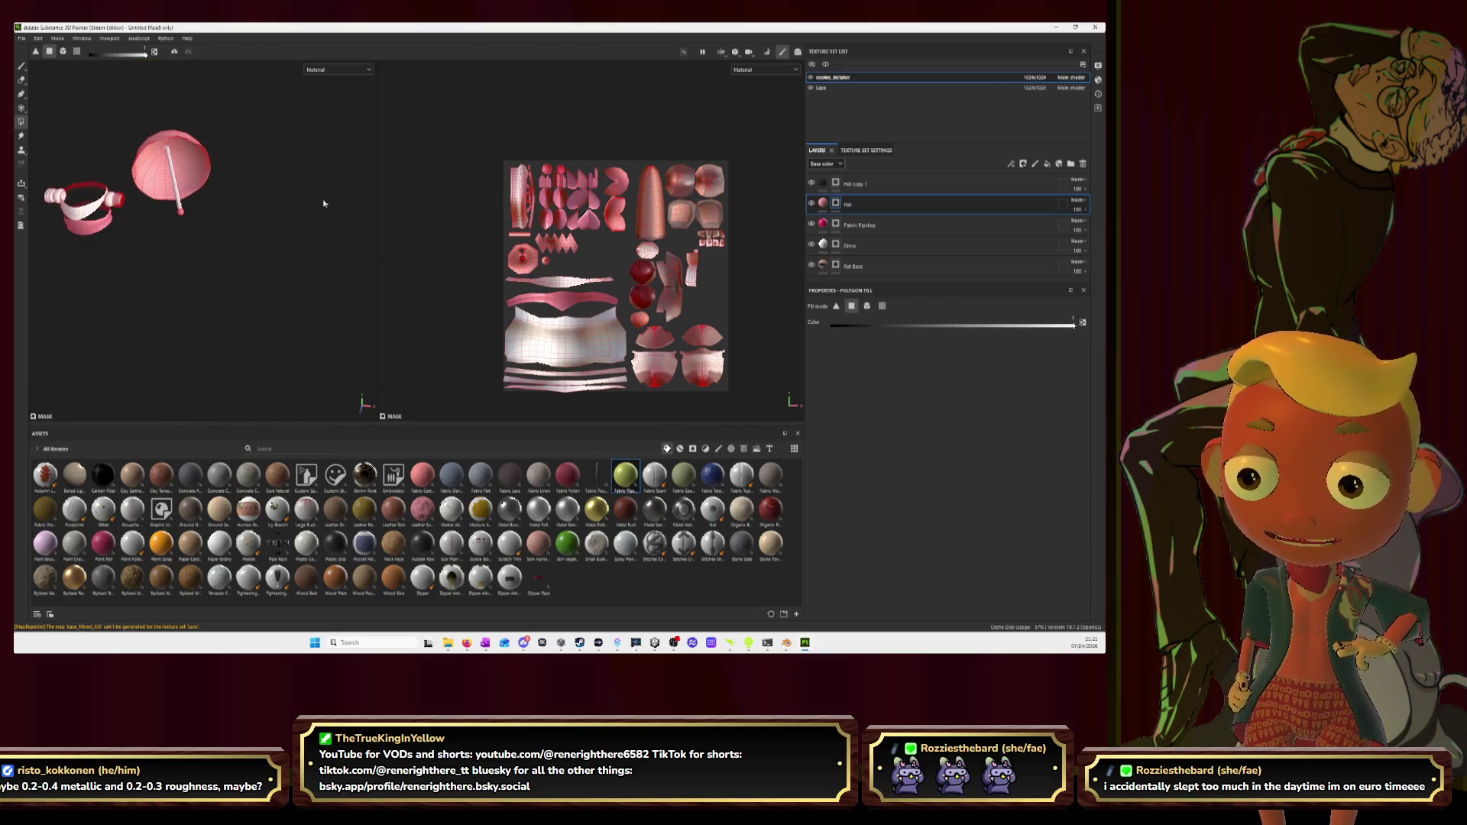
# Select the Paint tool, view the outfit pieces side by side and bring up the File menu
pyautogui.click(21, 66)
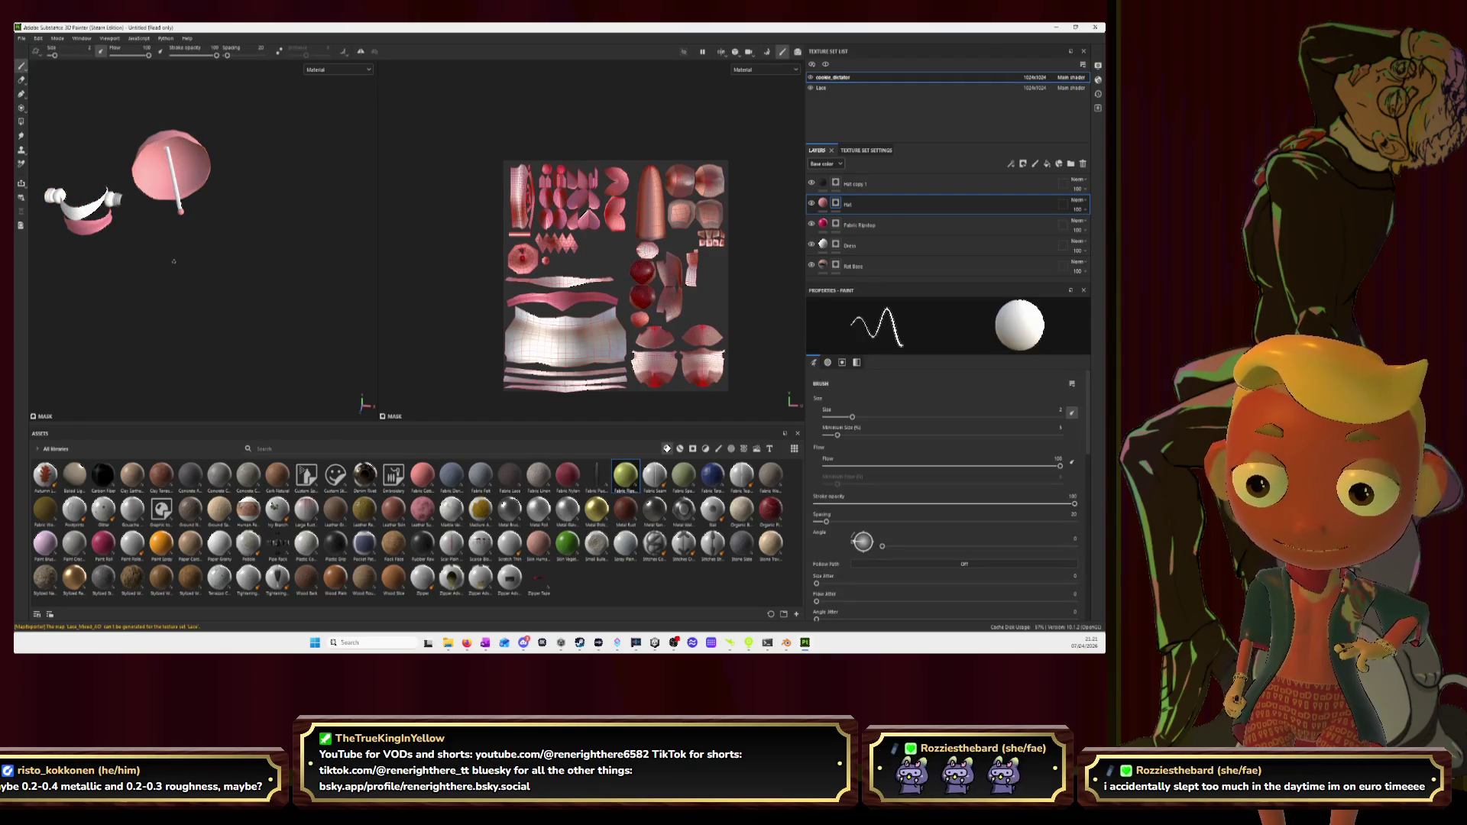
pyautogui.moveTo(182, 263)
pyautogui.keyDown('alt'); pyautogui.mouseDown()
pyautogui.moveTo(282, 249)
pyautogui.moveTo(236, 254)
pyautogui.mouseUp(); pyautogui.keyUp('alt')
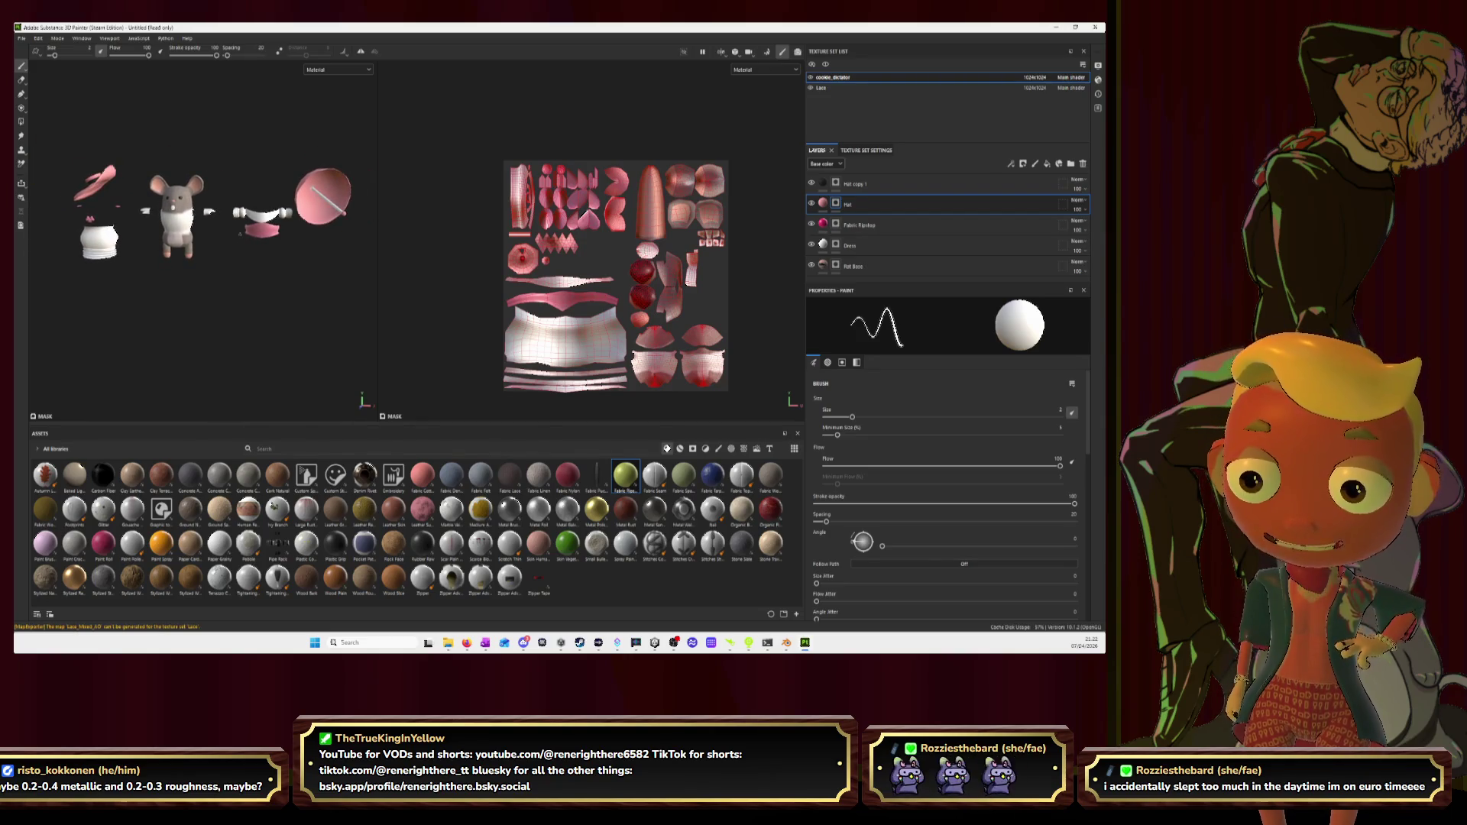
pyautogui.click(24, 40)
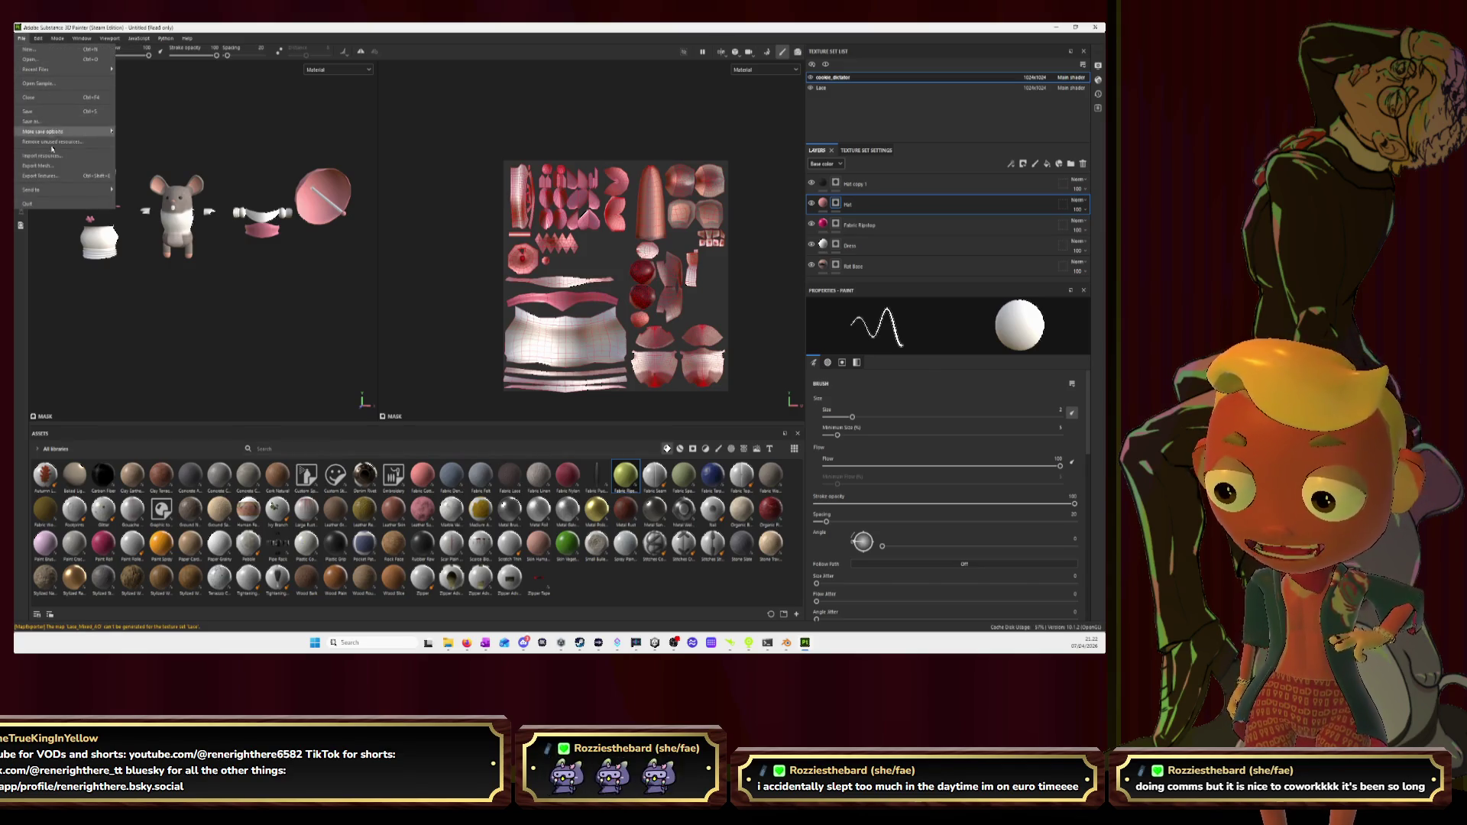
# Export the outfit's texture sets as PNG maps and switch over to Blender
pyautogui.click(51, 176)
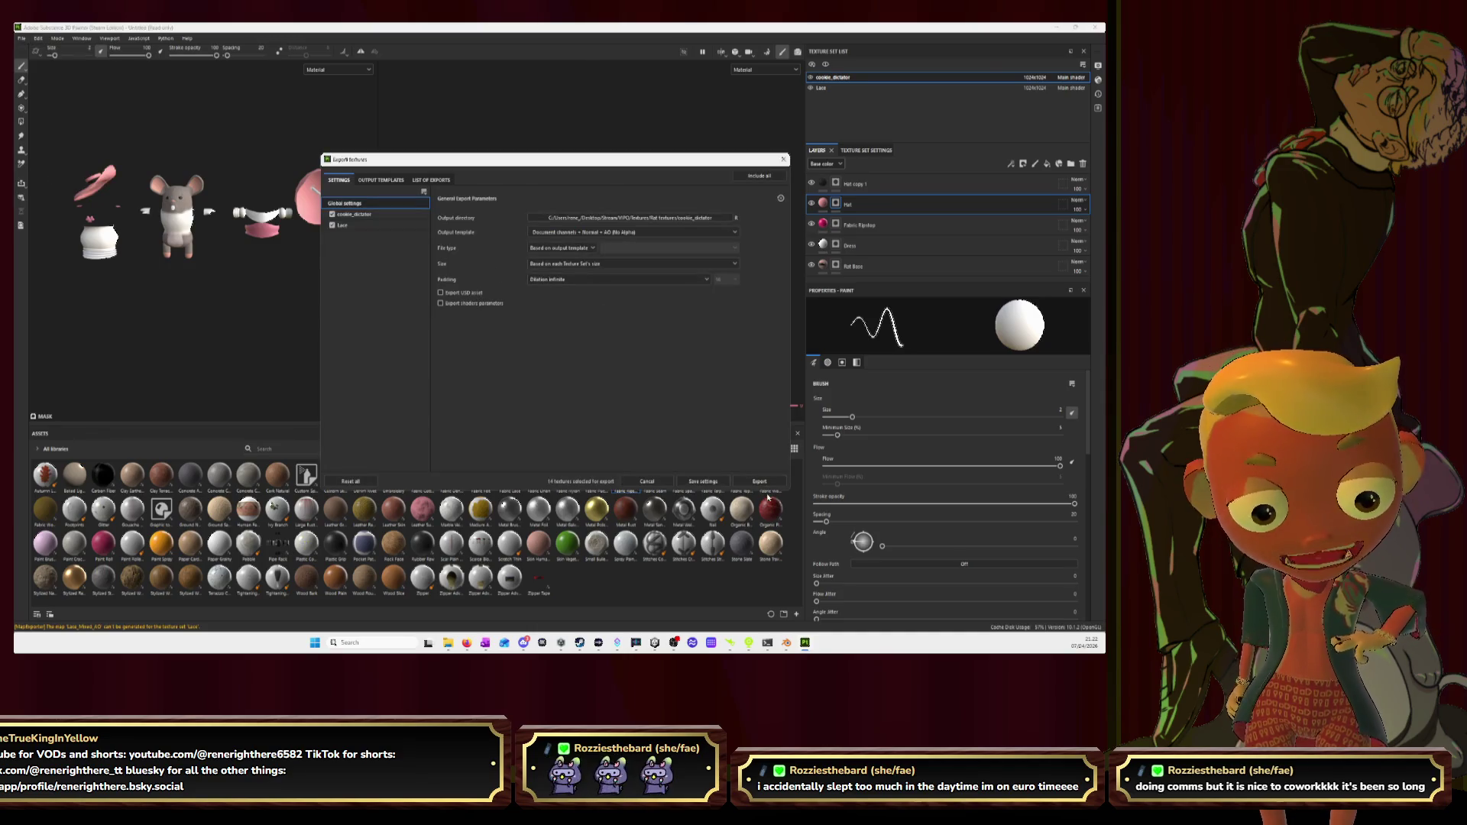
pyautogui.click(759, 482)
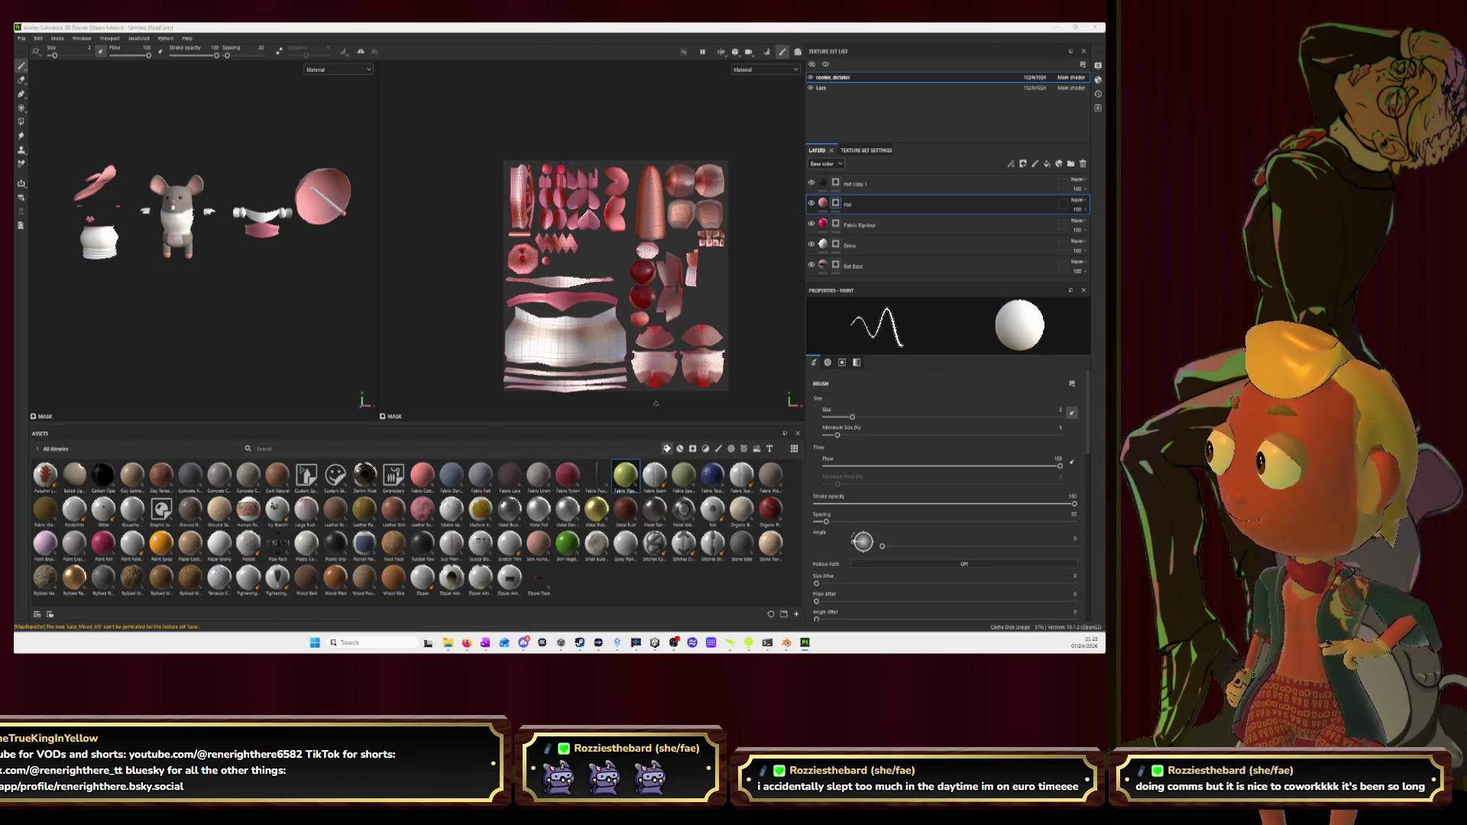
pyautogui.hotkey('alt', 'Tab')
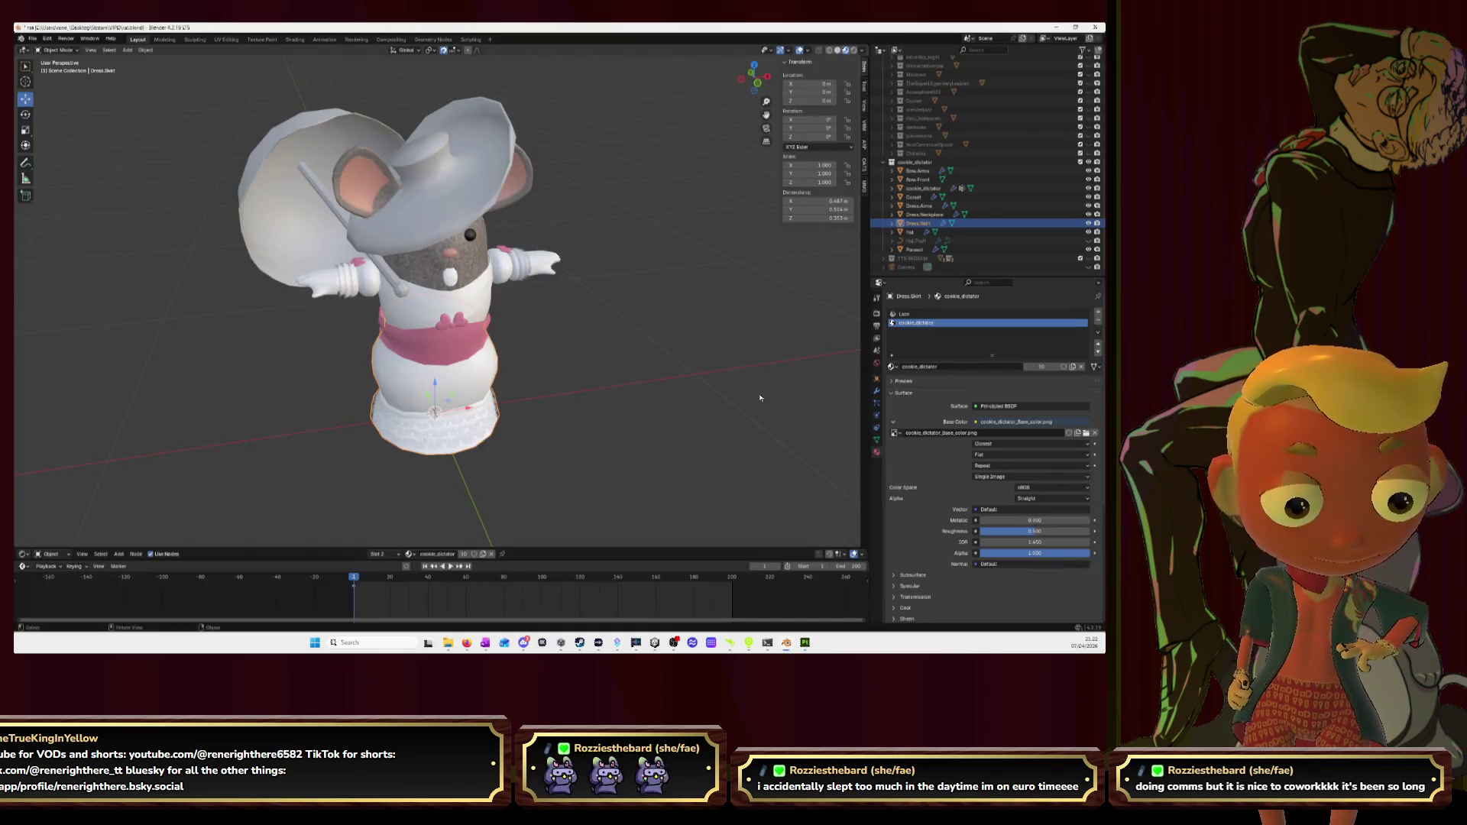
# Load the freshly exported base colour texture onto the mouse outfit's material
pyautogui.click(1085, 434)
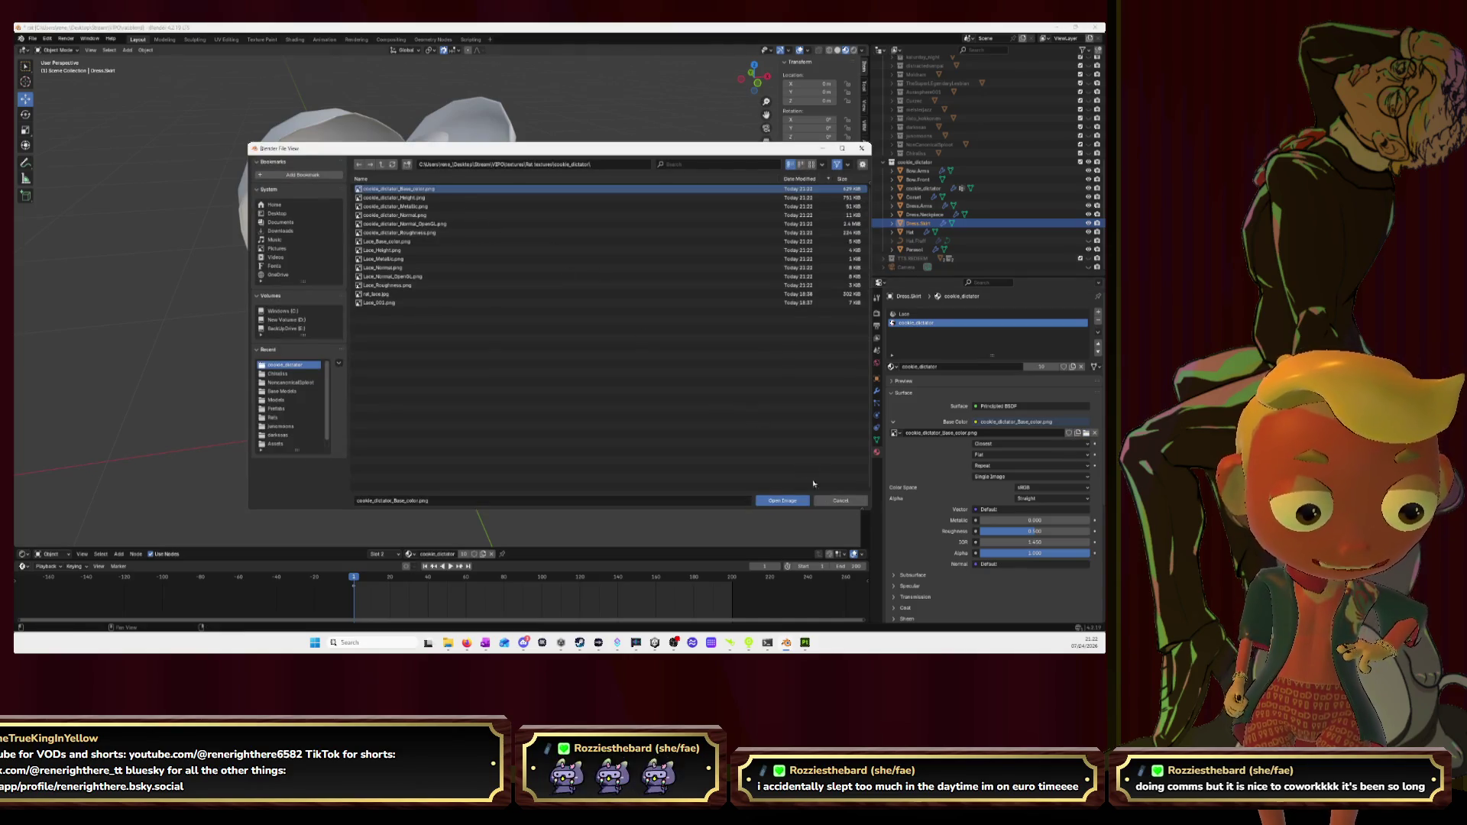
pyautogui.click(776, 502)
pyautogui.moveTo(723, 327); pyautogui.dragTo(666, 323, button='middle')
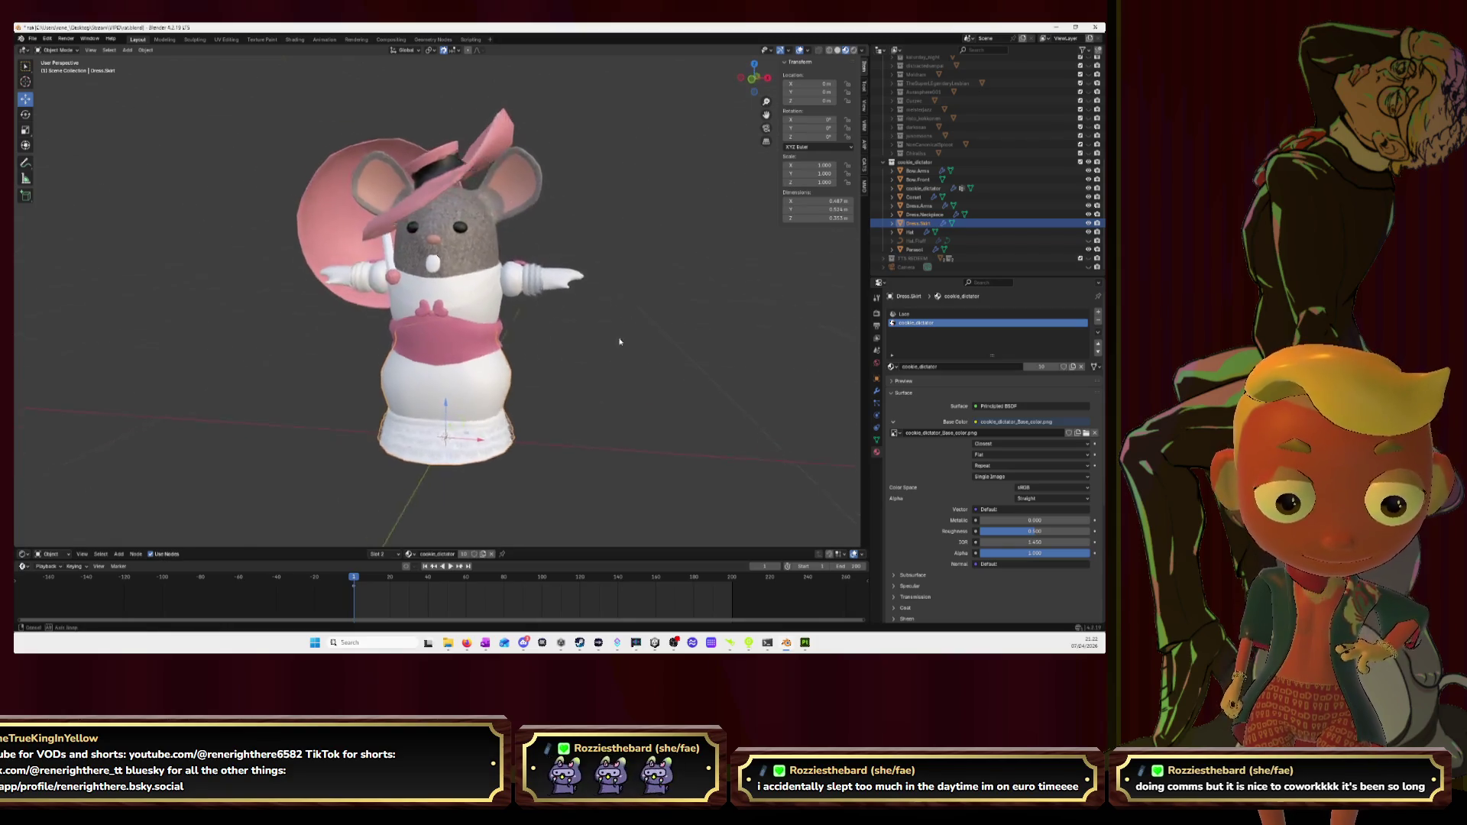
# Unhide the Hat Fluff object, inspect the mouse from the side and above, then return to Substance Painter
pyautogui.click(1088, 241)
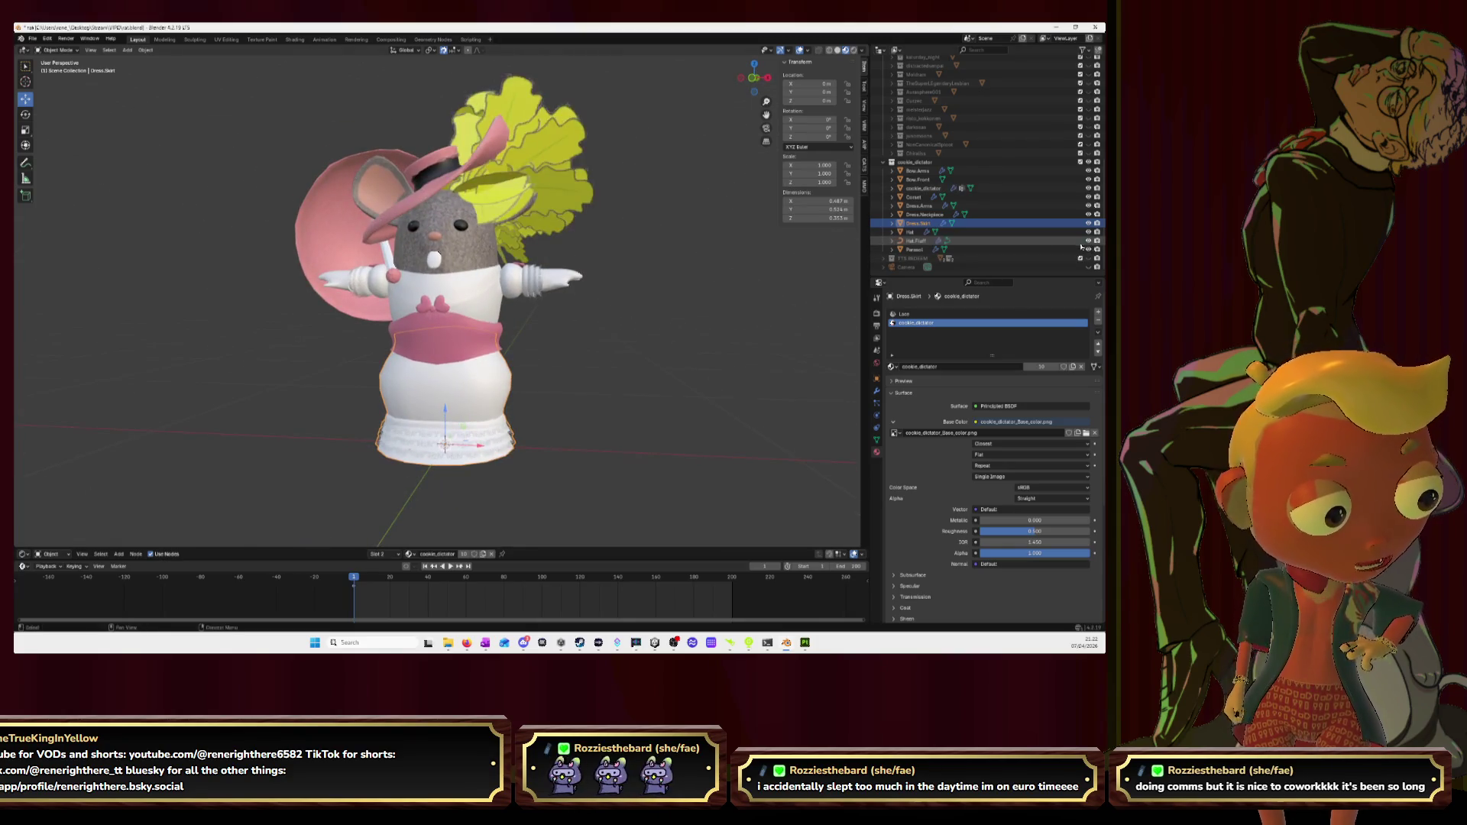
pyautogui.moveTo(529, 236)
pyautogui.mouseDown(button='middle')
pyautogui.moveTo(608, 236)
pyautogui.moveTo(510, 210)
pyautogui.mouseUp(button='middle')
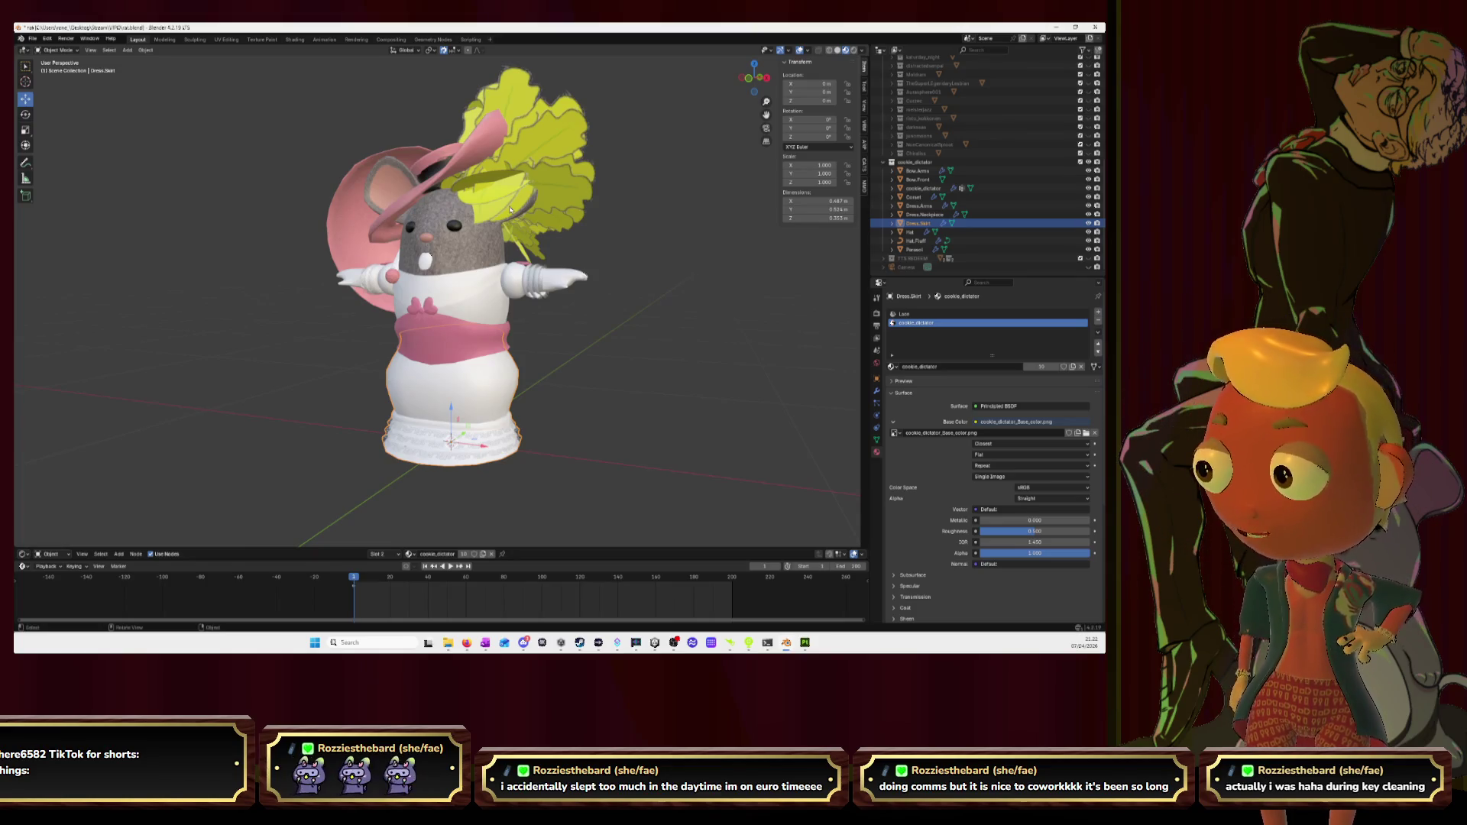
pyautogui.moveTo(410, 242)
pyautogui.mouseDown(button='middle')
pyautogui.moveTo(541, 295)
pyautogui.moveTo(642, 247)
pyautogui.mouseUp(button='middle')
pyautogui.hotkey('alt', 'Tab')
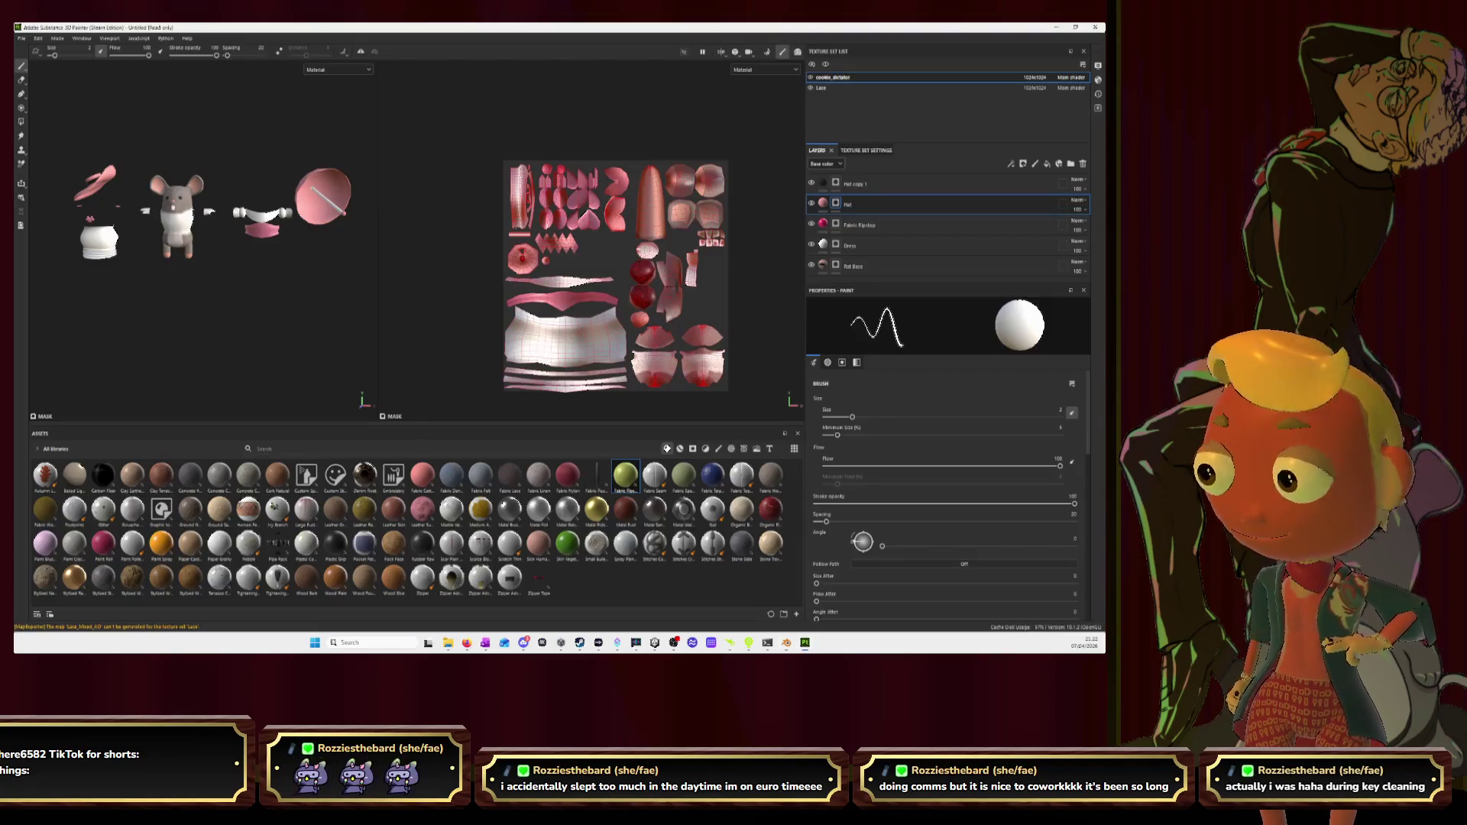
# Undo a trial brush stroke on the hat top's pale patch and switch to the Polygon Fill tool
pyautogui.moveTo(286, 287)
pyautogui.keyDown('alt'); pyautogui.mouseDown()
pyautogui.moveTo(343, 300)
pyautogui.moveTo(408, 280)
pyautogui.mouseUp(); pyautogui.keyUp('alt')
pyautogui.scroll(2, 344, 252)
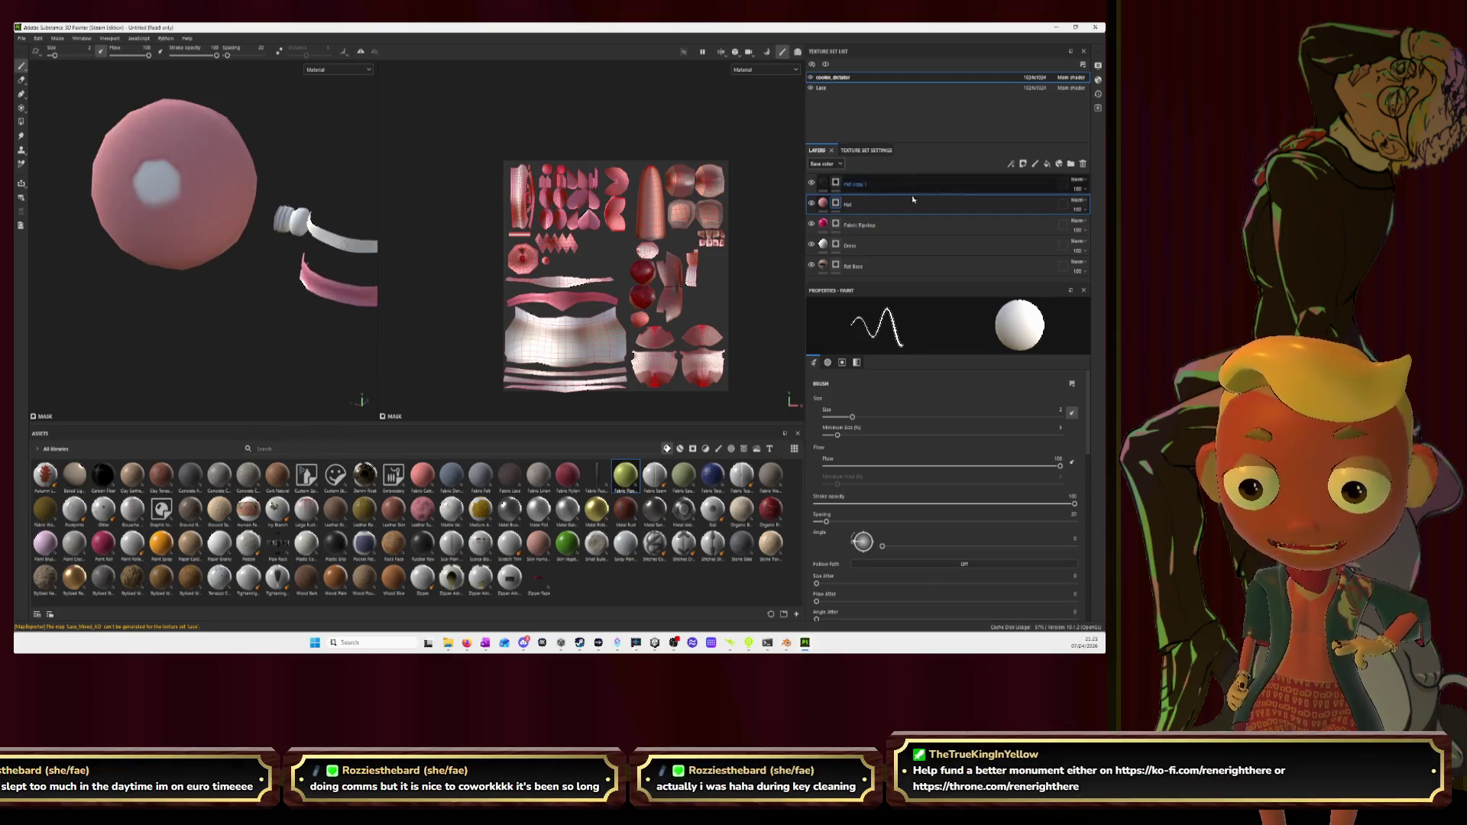
pyautogui.moveTo(144, 176); pyautogui.dragTo(163, 191)
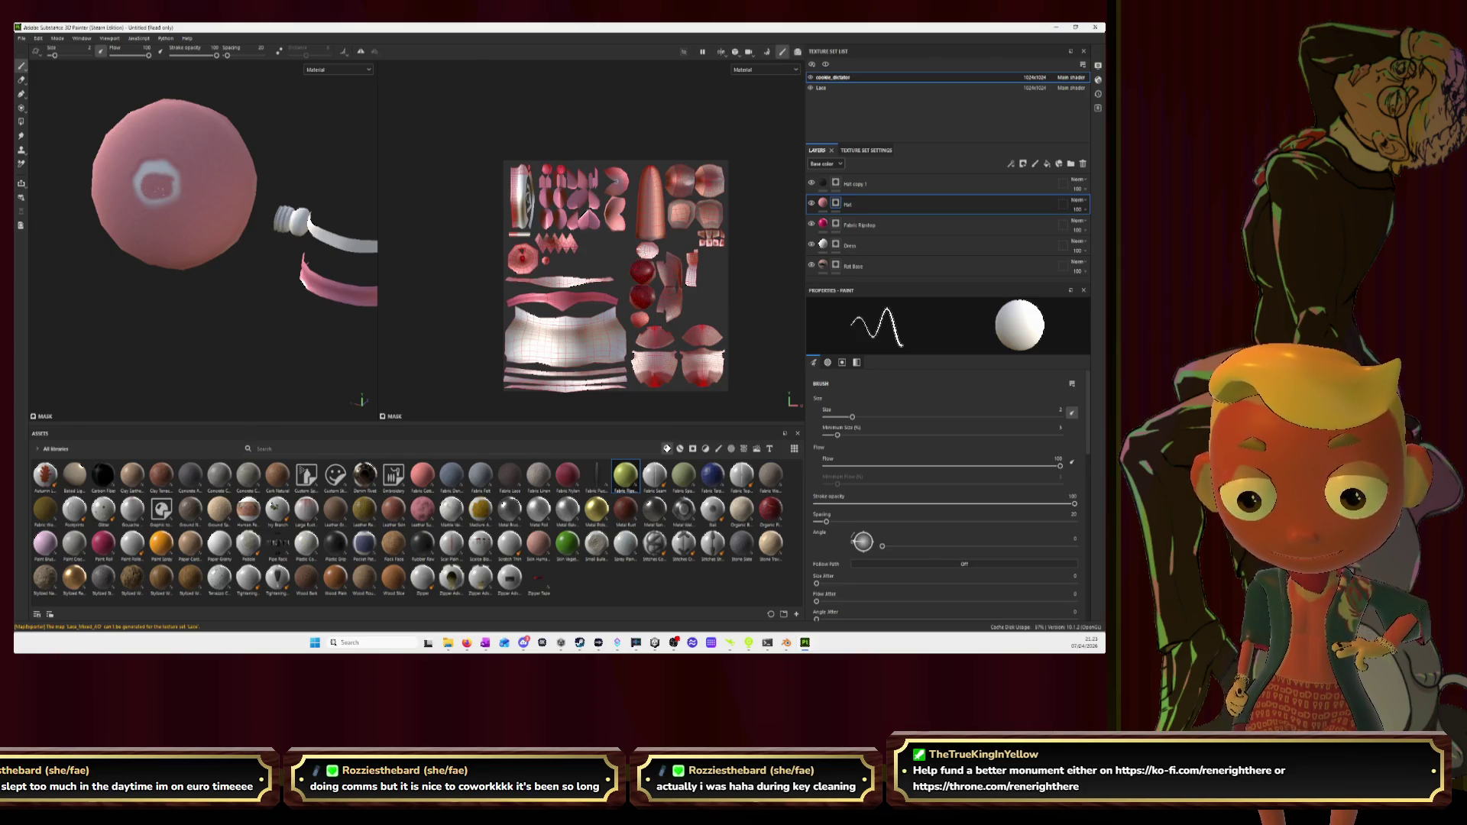
pyautogui.scroll(1, 513, 237)
pyautogui.scroll(1, 513, 237)
pyautogui.scroll(1, 512, 236)
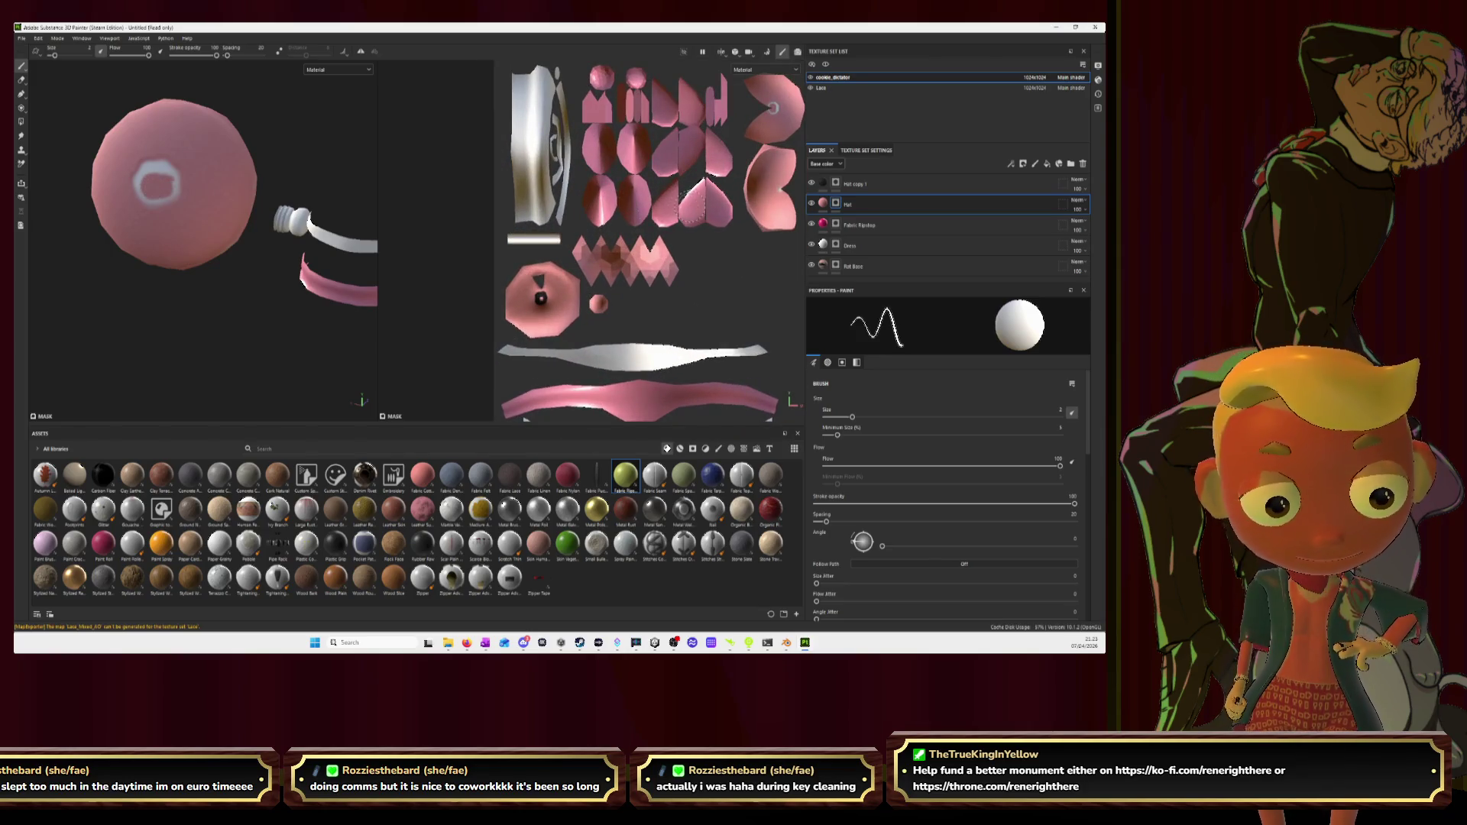
pyautogui.hotkey('ctrl', 'z')
pyautogui.scroll(2, 744, 167)
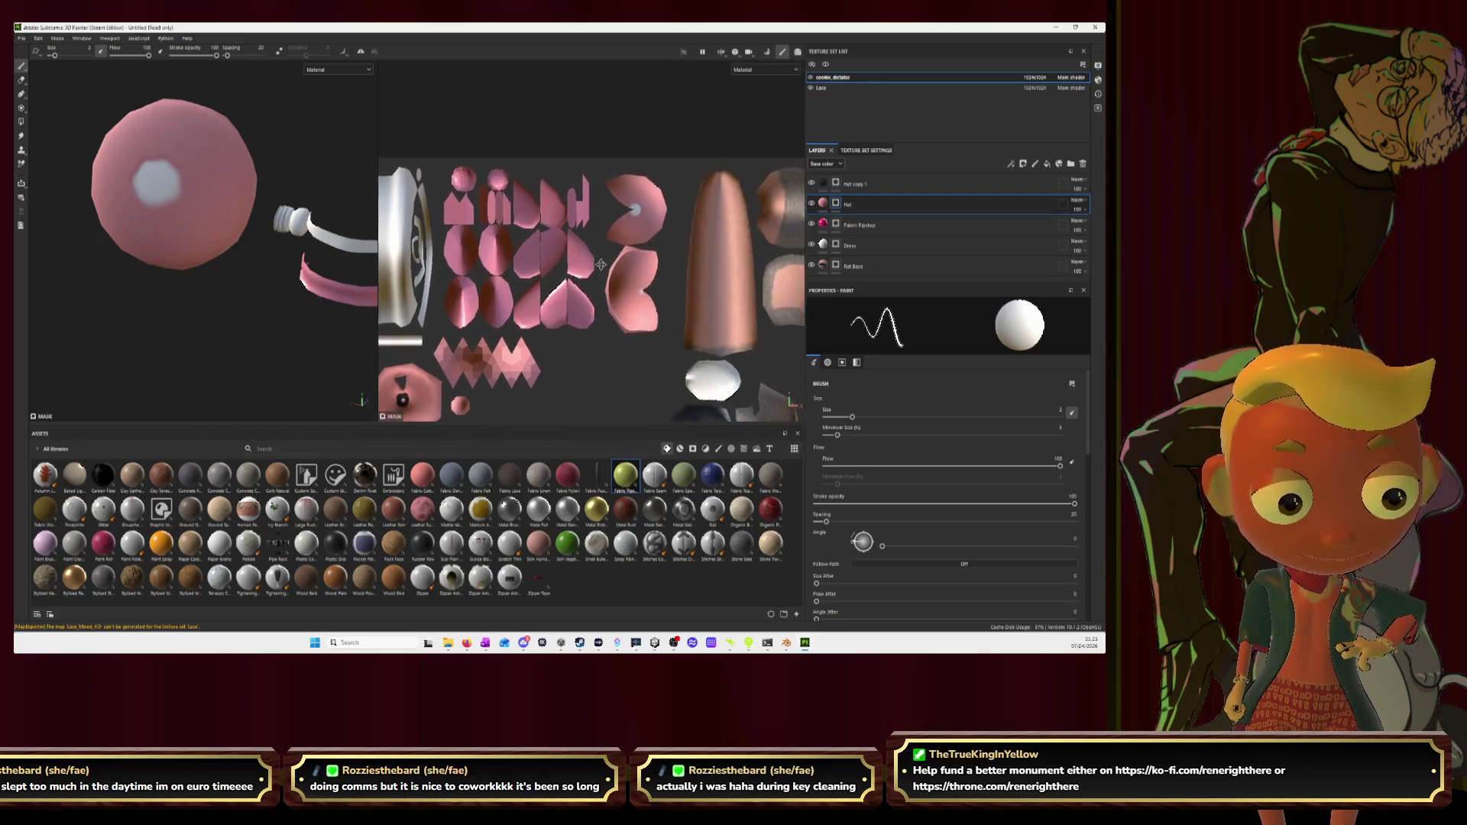
pyautogui.scroll(1, 744, 168)
pyautogui.scroll(3, 744, 168)
pyautogui.scroll(1, 743, 167)
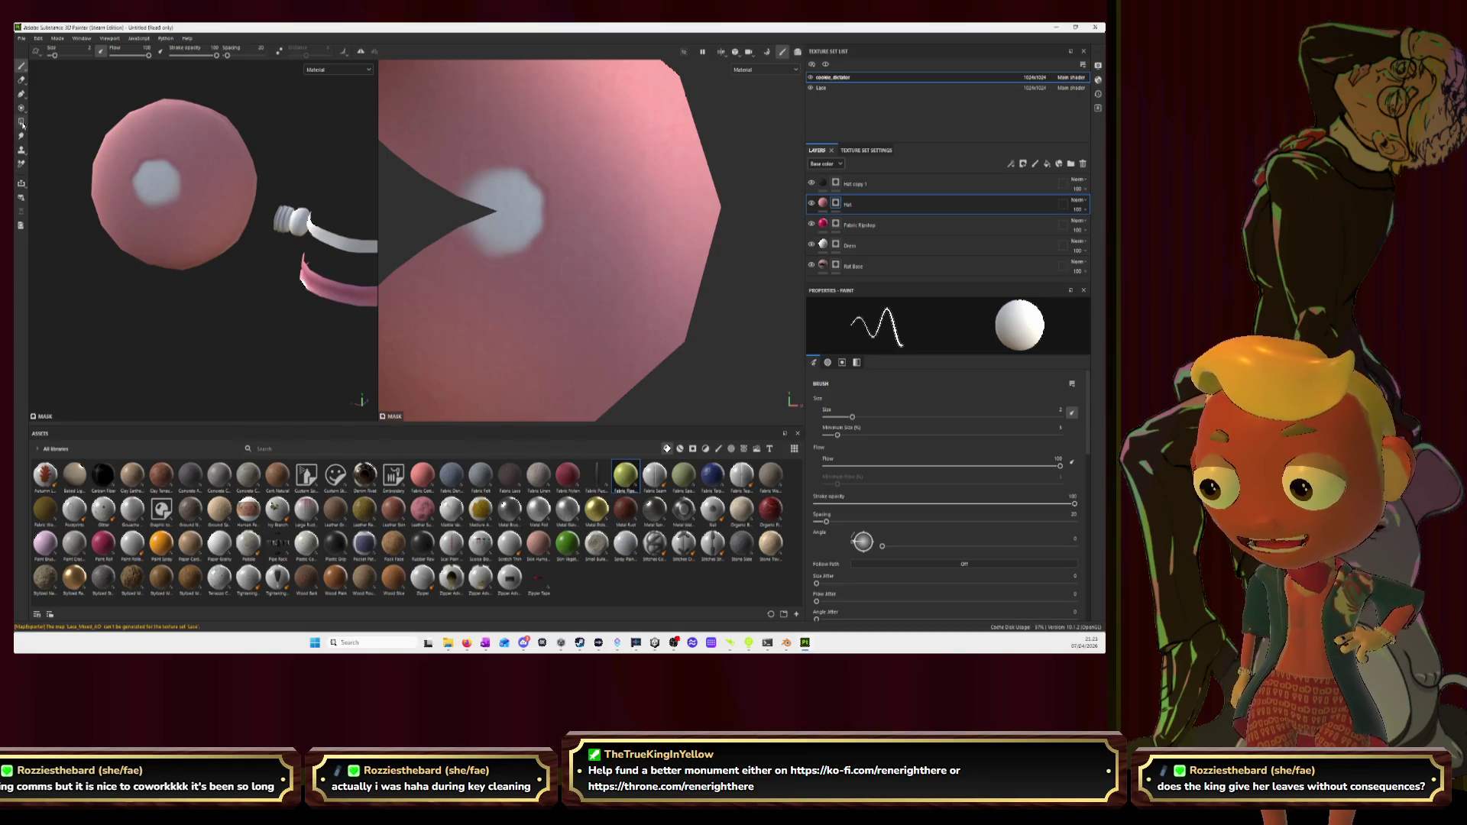
pyautogui.click(21, 122)
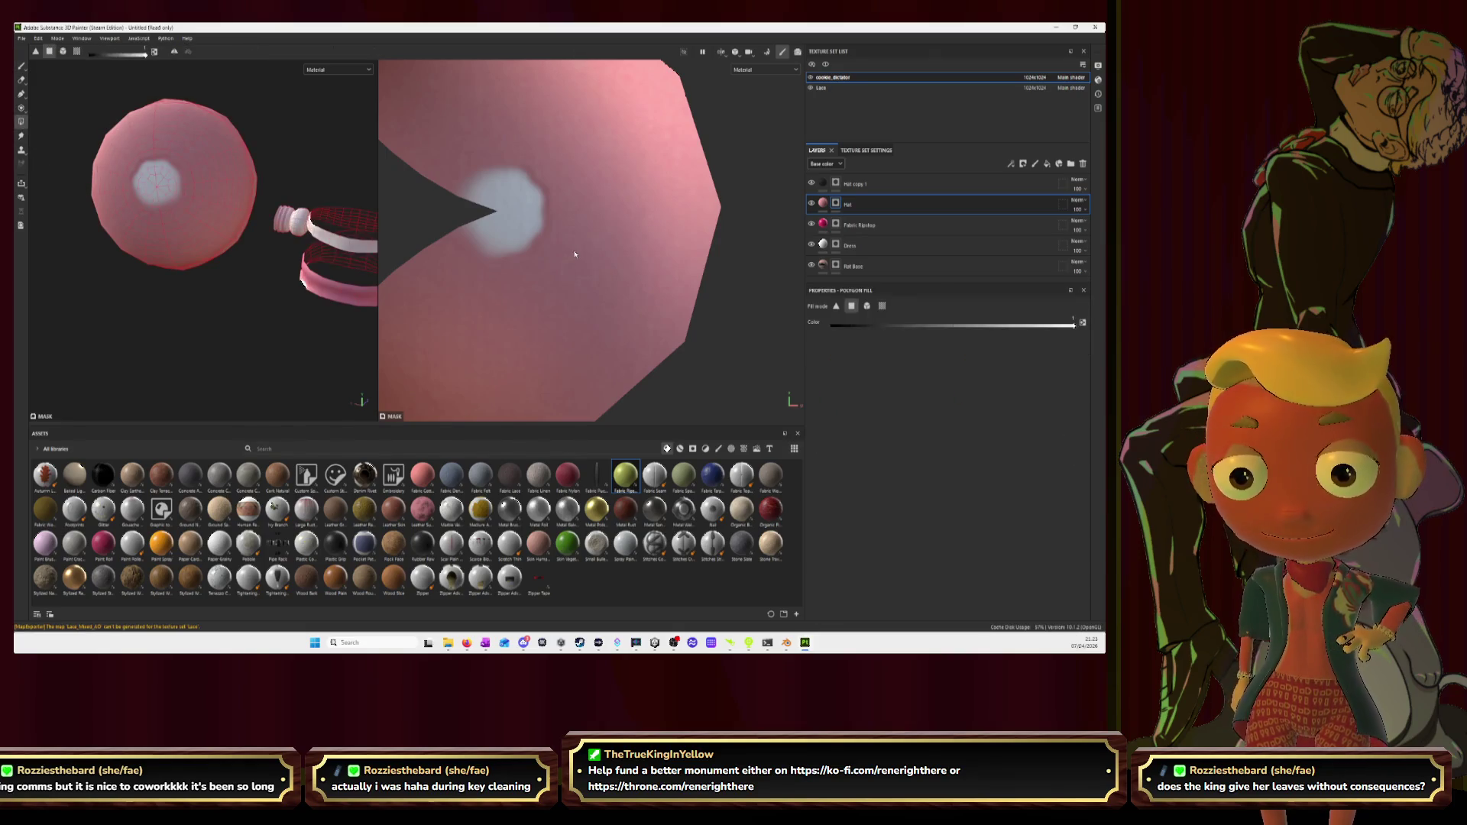
pyautogui.scroll(-2, 525, 224)
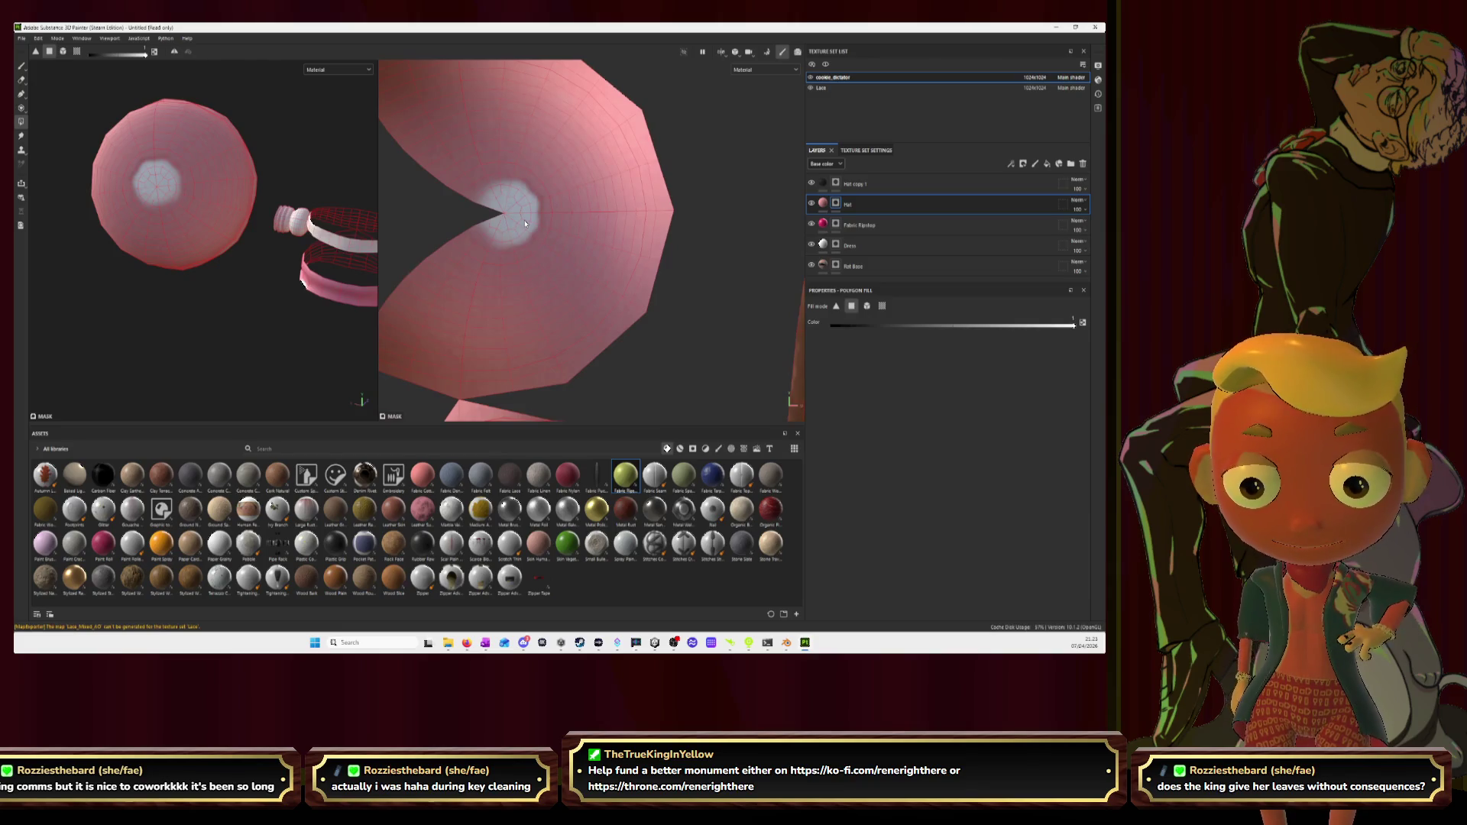
pyautogui.scroll(2, 525, 224)
# Fill the hat disc's white UV patch pink, briefly take the Eraser on the Dress layer, then return to Polygon Fill on the Hat layer
pyautogui.moveTo(507, 180)
pyautogui.mouseDown()
pyautogui.moveTo(559, 261)
pyautogui.moveTo(480, 234)
pyautogui.mouseUp()
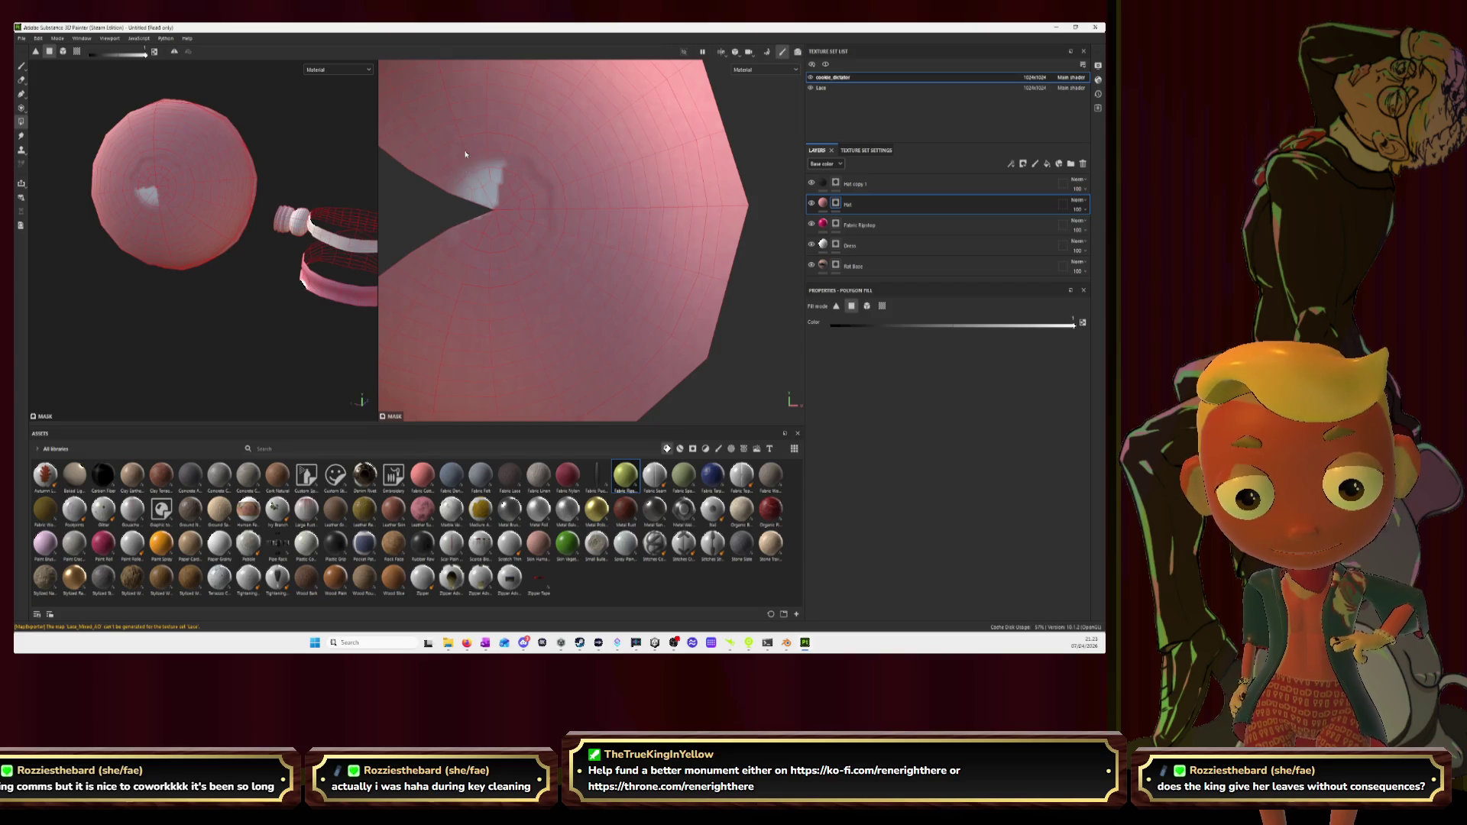
pyautogui.moveTo(464, 153); pyautogui.dragTo(507, 194)
pyautogui.scroll(-2, 544, 208)
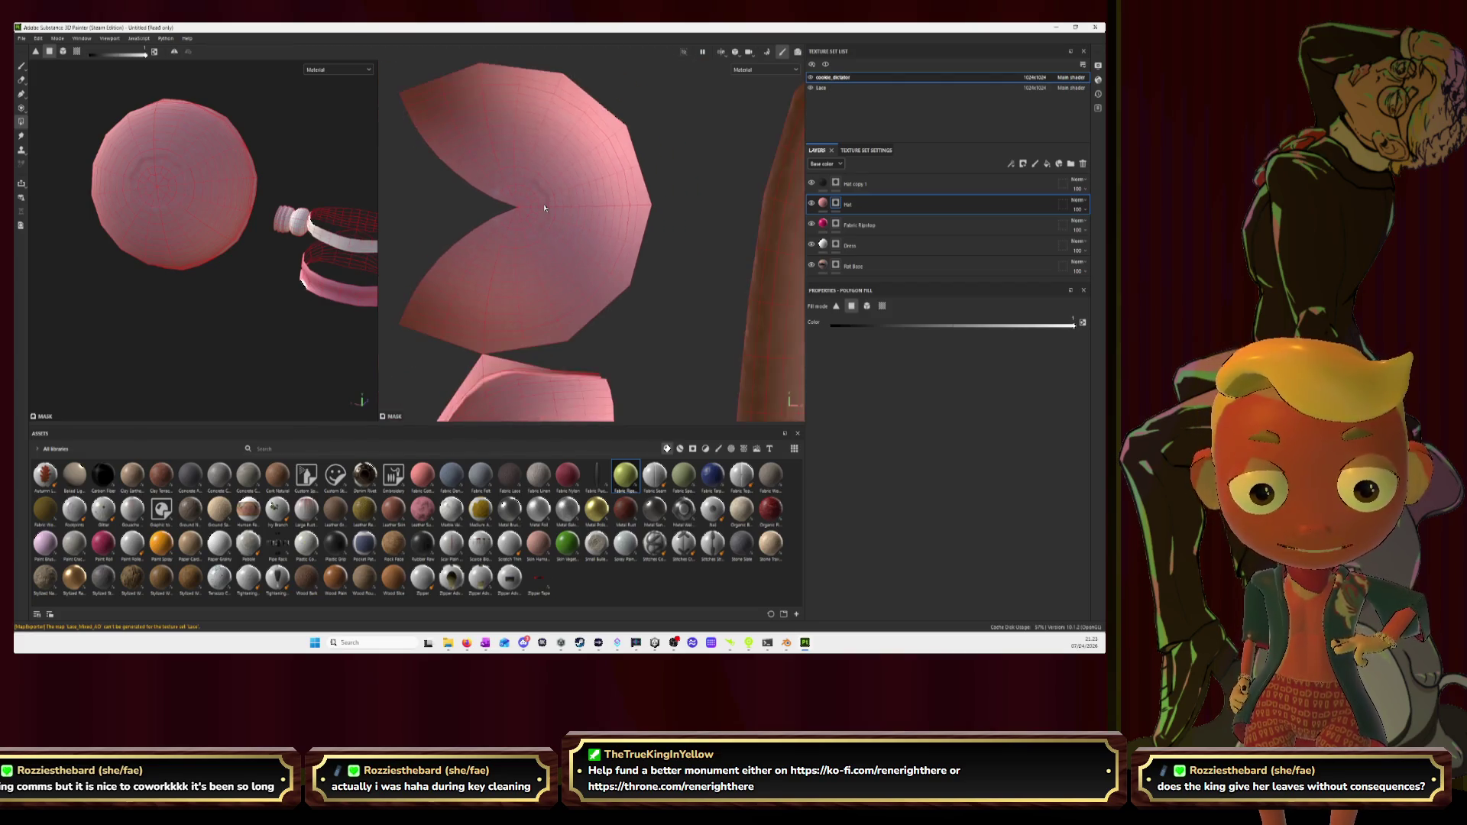
pyautogui.click(839, 249)
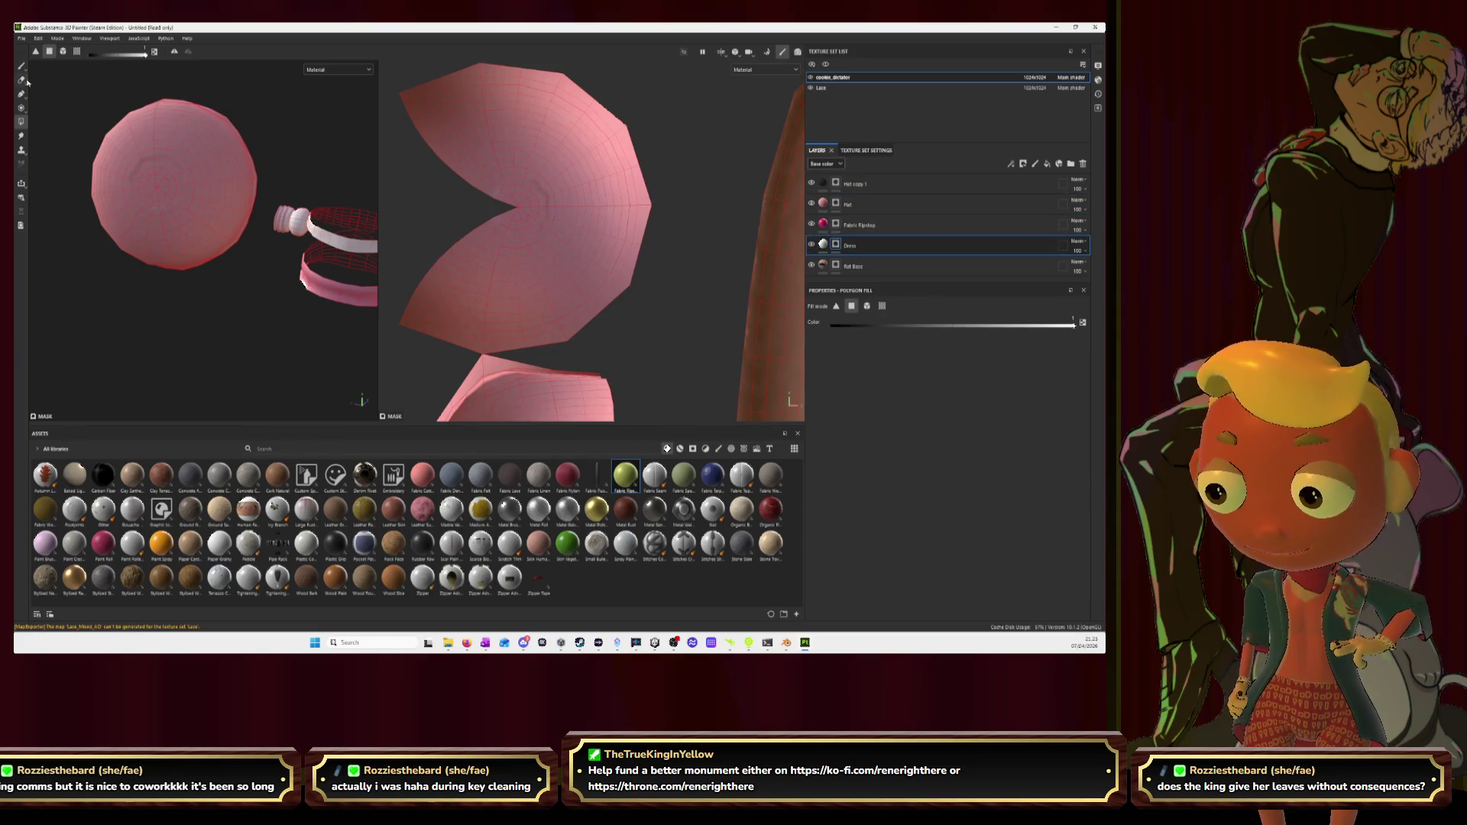
pyautogui.press('2')
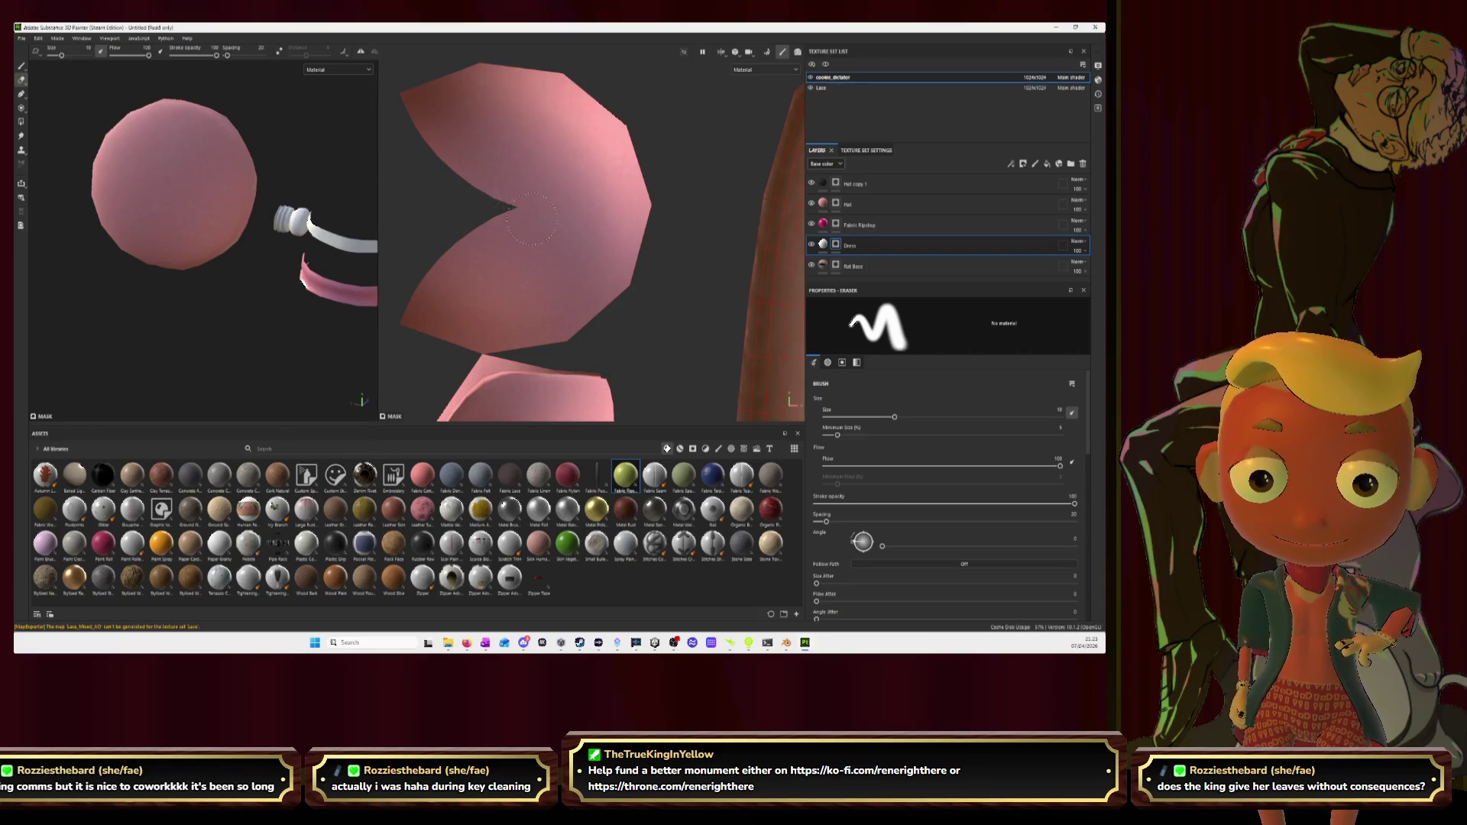
pyautogui.scroll(-2, 522, 207)
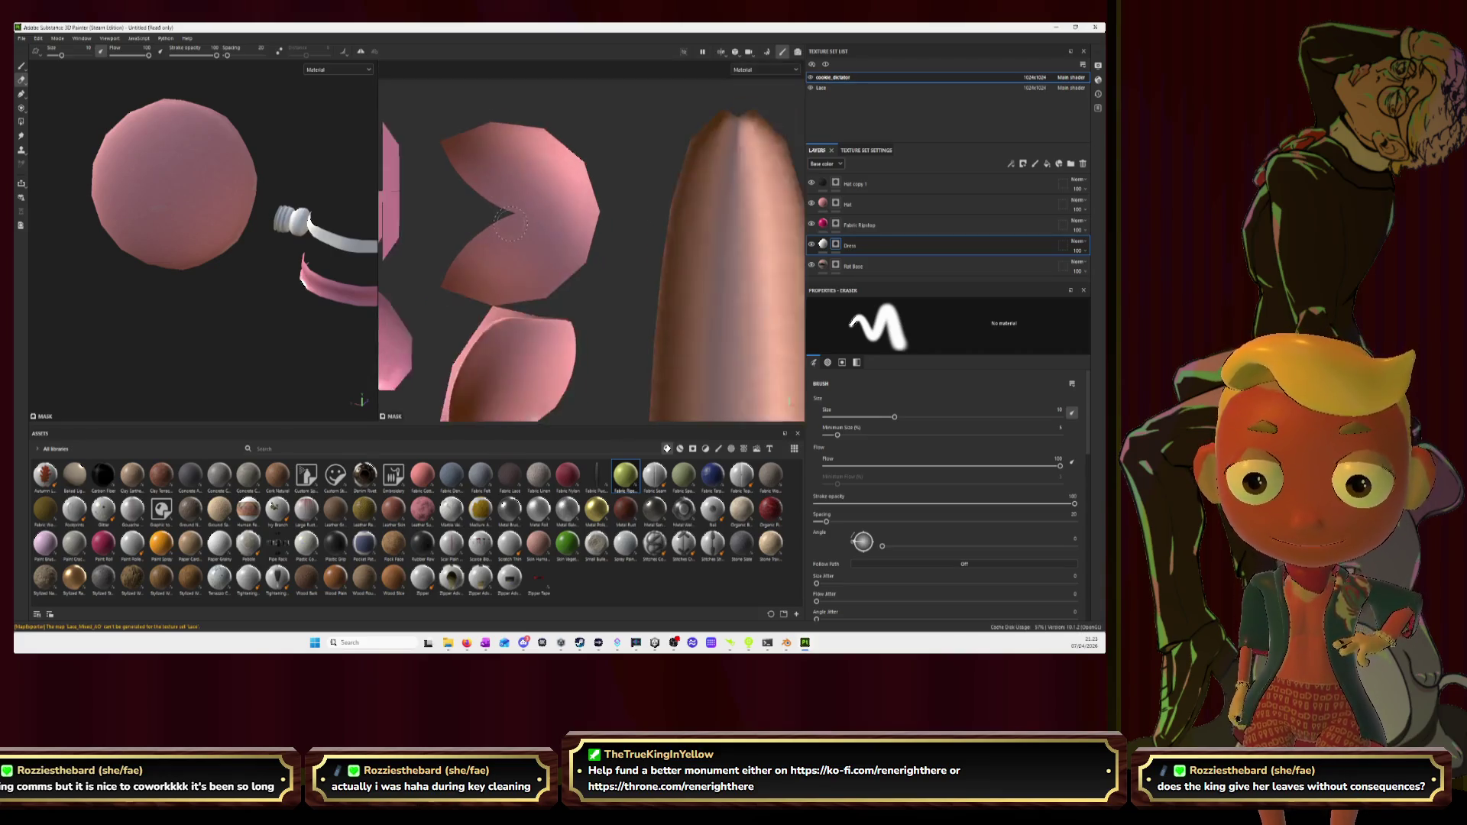
pyautogui.scroll(-2, 510, 235)
pyautogui.scroll(-2, 494, 275)
pyautogui.scroll(3, 489, 281)
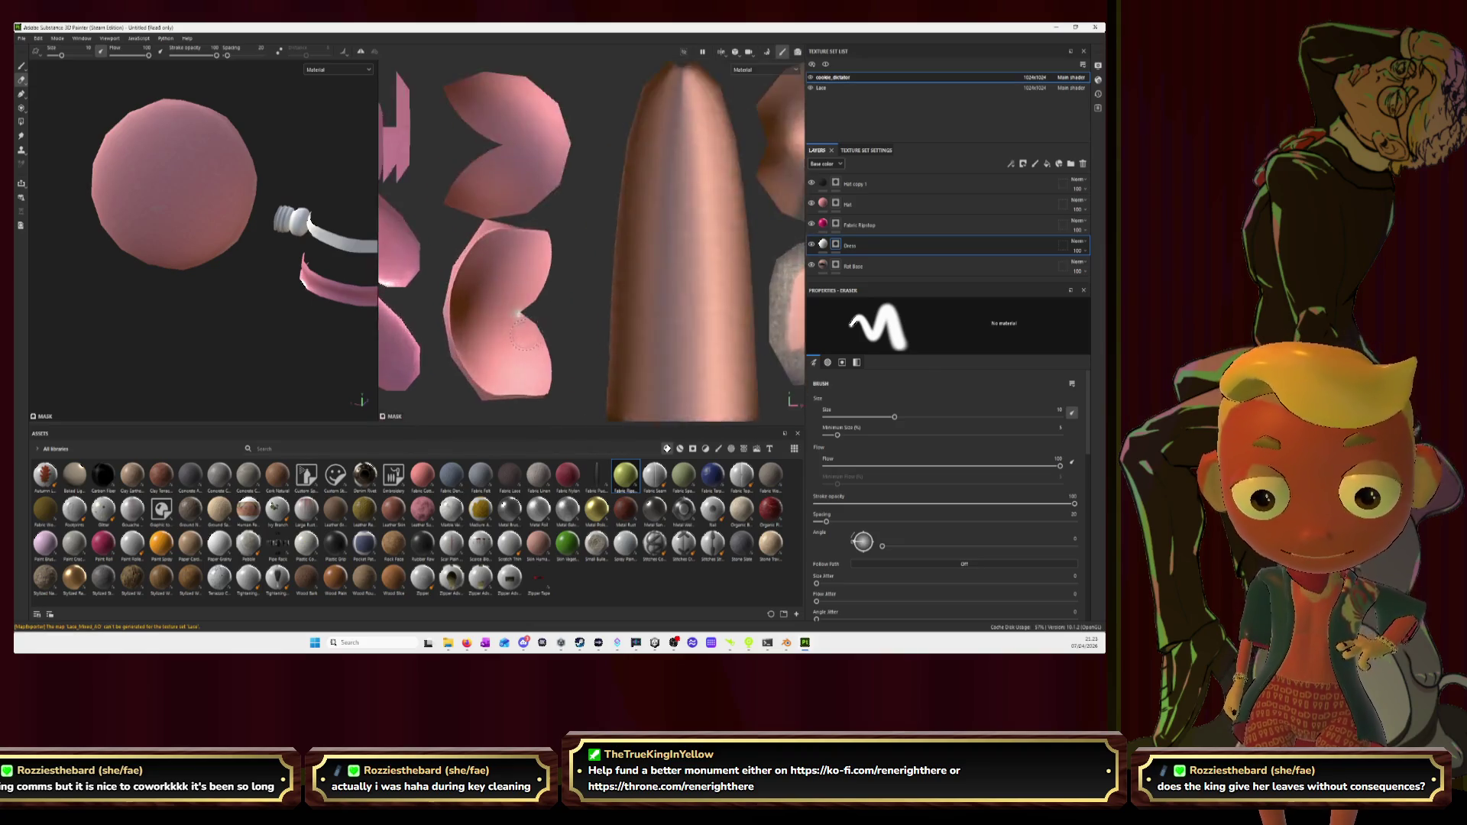
pyautogui.scroll(3, 493, 282)
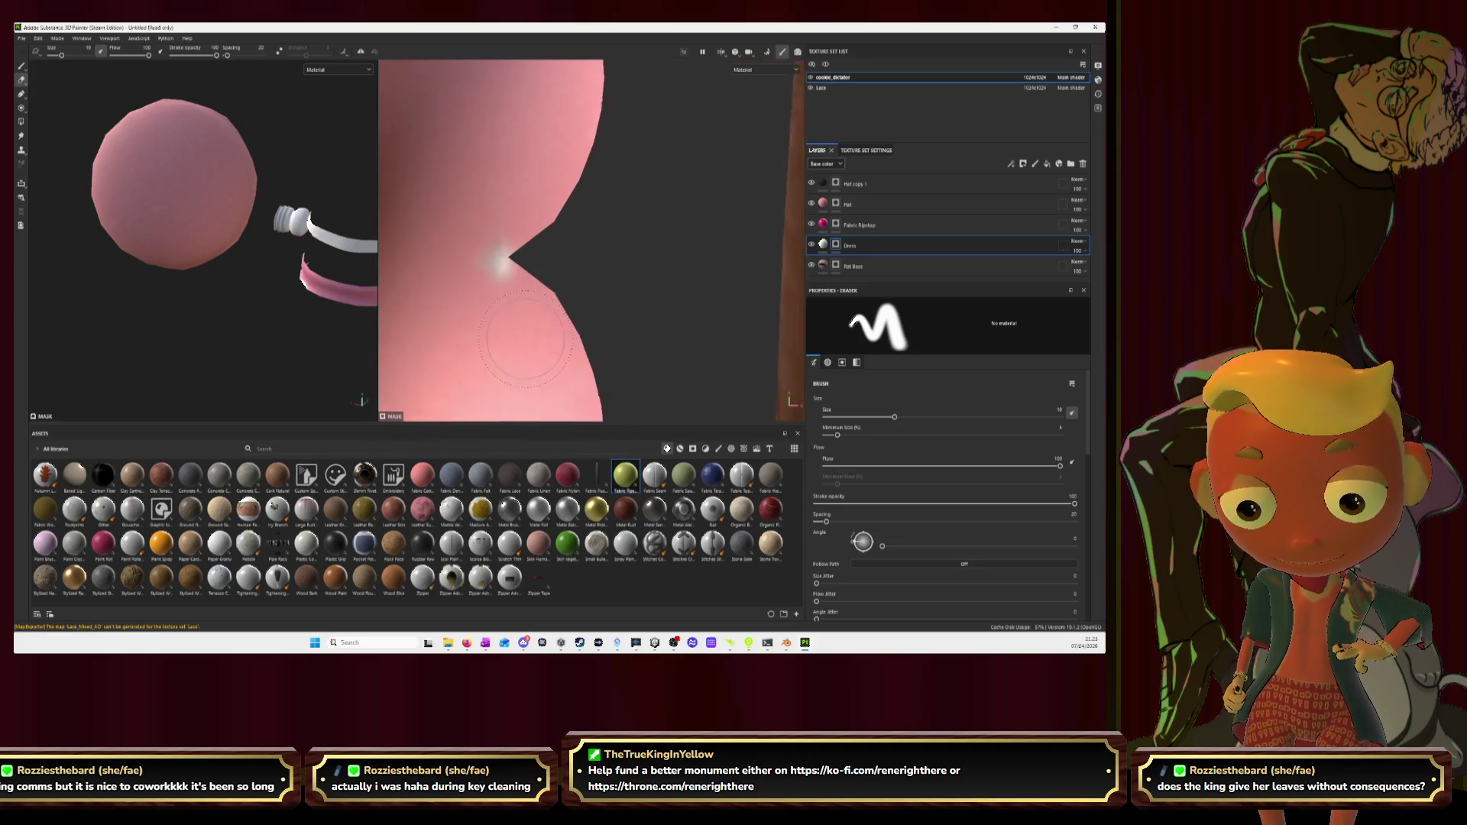
pyautogui.click(835, 203)
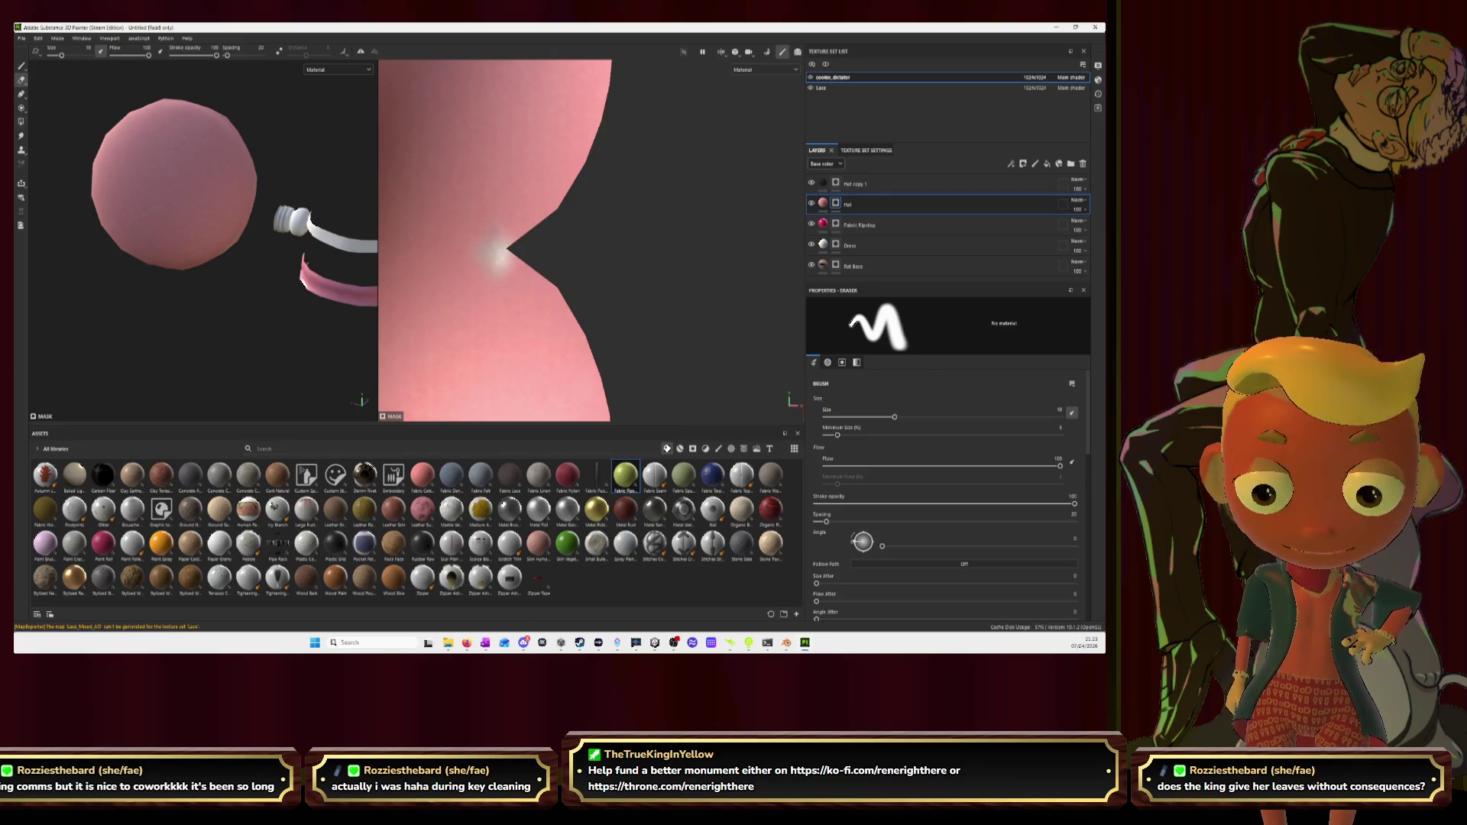
pyautogui.press('4')
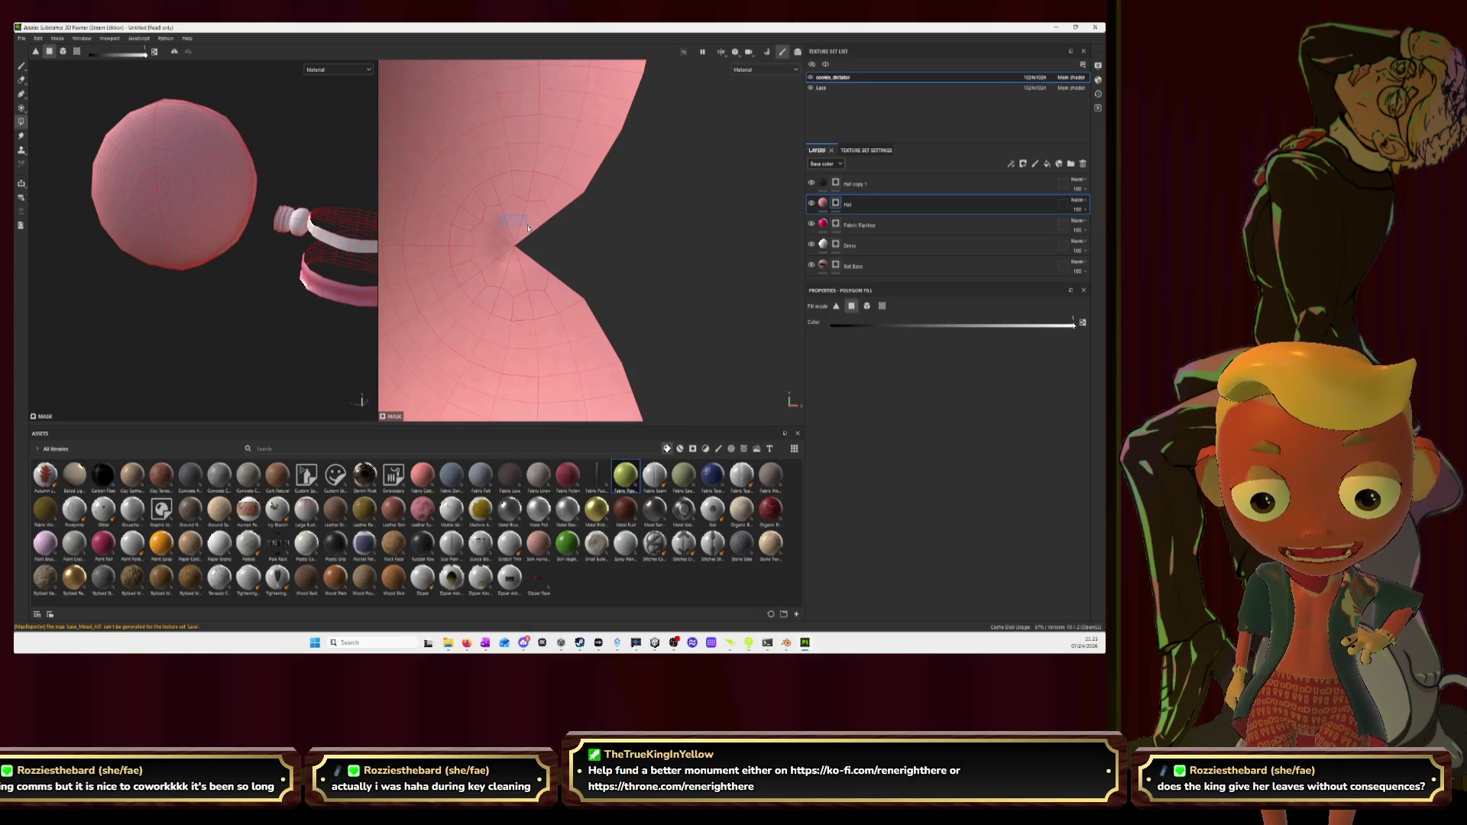
# Review the UV islands across layers and re-export the outfit's texture maps
pyautogui.moveTo(511, 307)
pyautogui.keyDown('alt'); pyautogui.mouseDown(button='right')
pyautogui.moveTo(489, 213)
pyautogui.moveTo(542, 274)
pyautogui.mouseUp(button='right'); pyautogui.keyUp('alt')
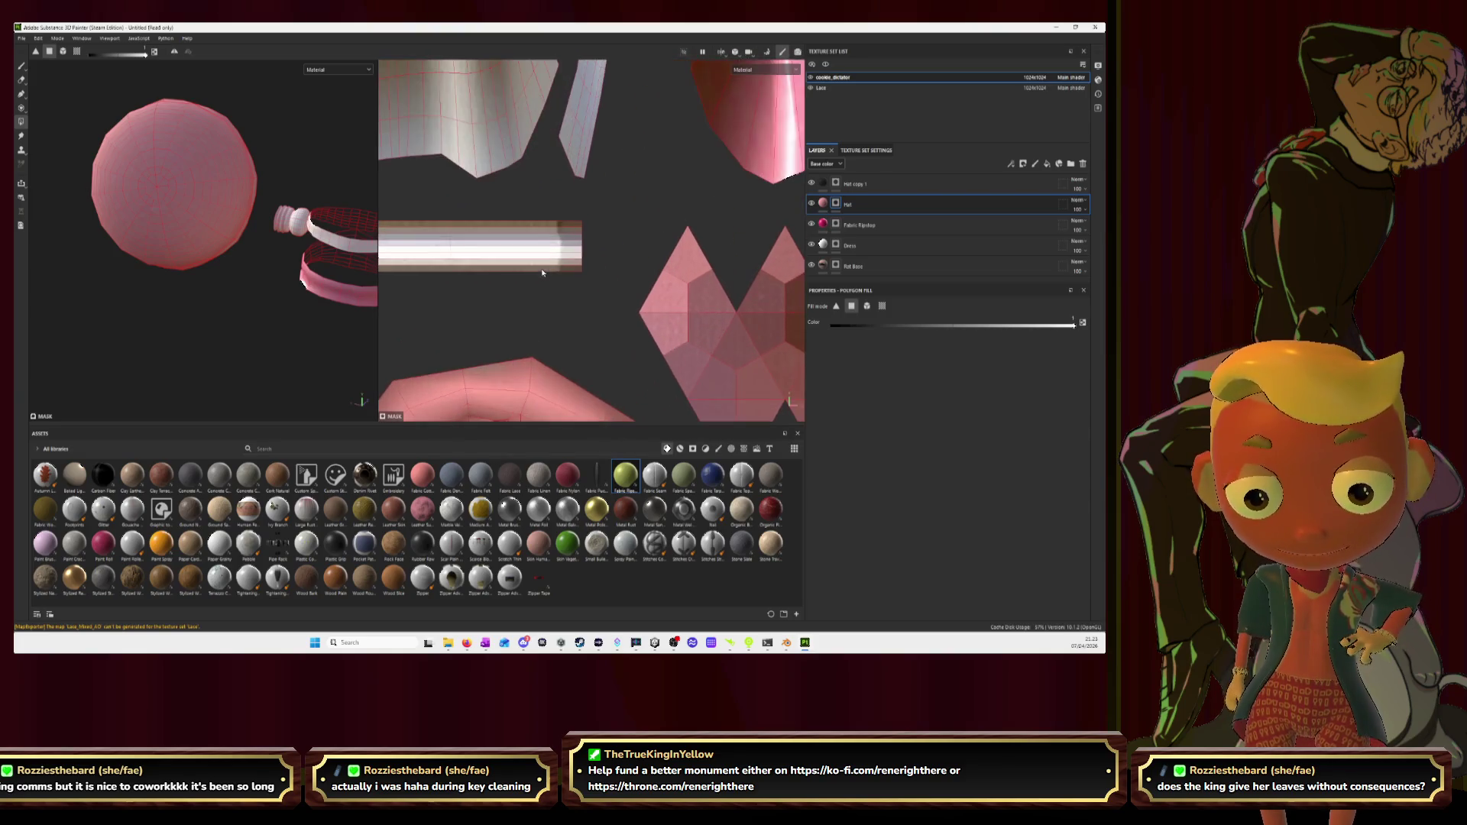
pyautogui.click(854, 244)
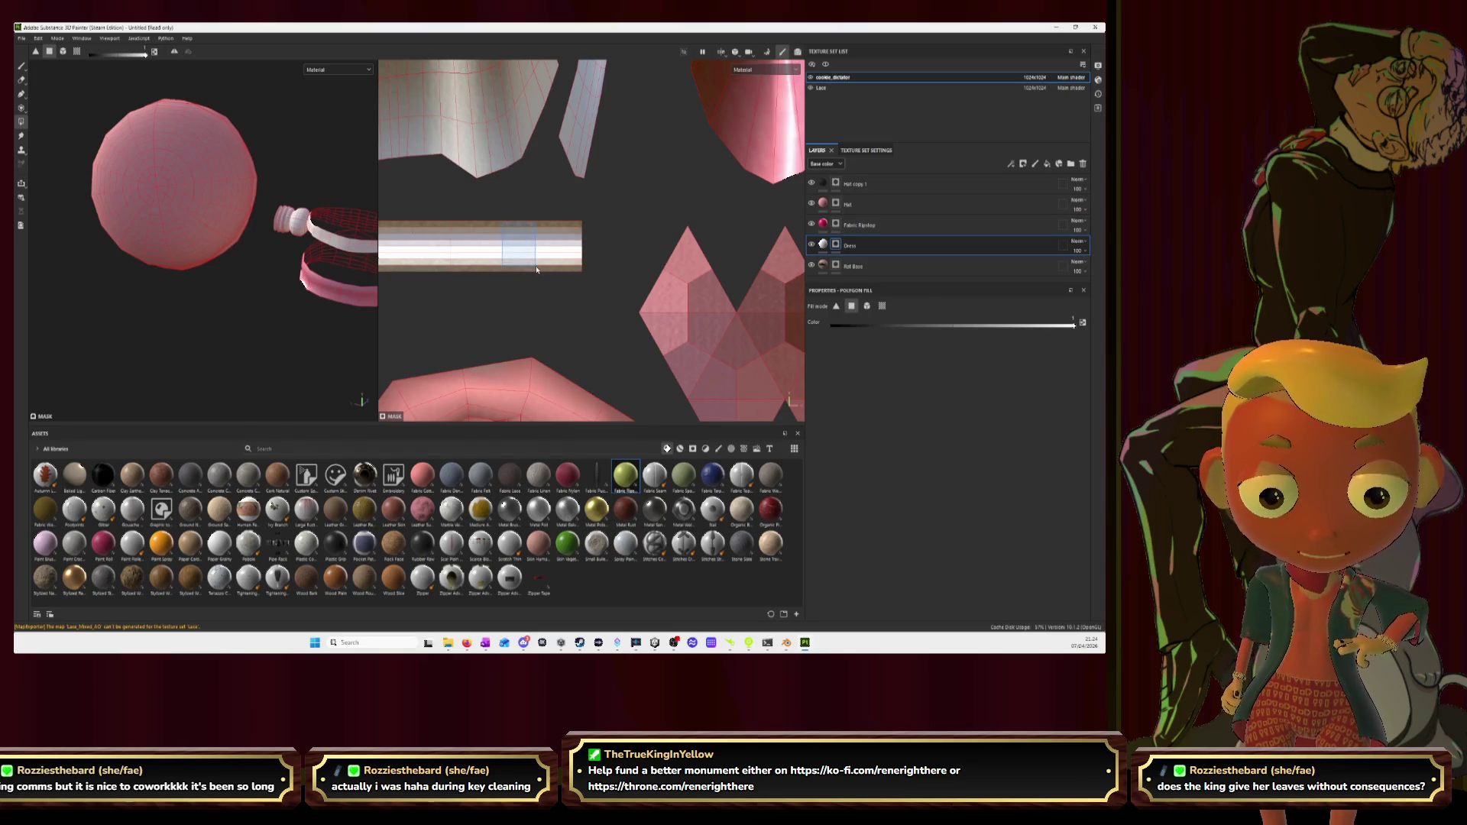
pyautogui.keyDown('alt'); pyautogui.moveTo(537, 268); pyautogui.dragTo(478, 262, button='right'); pyautogui.keyUp('alt')
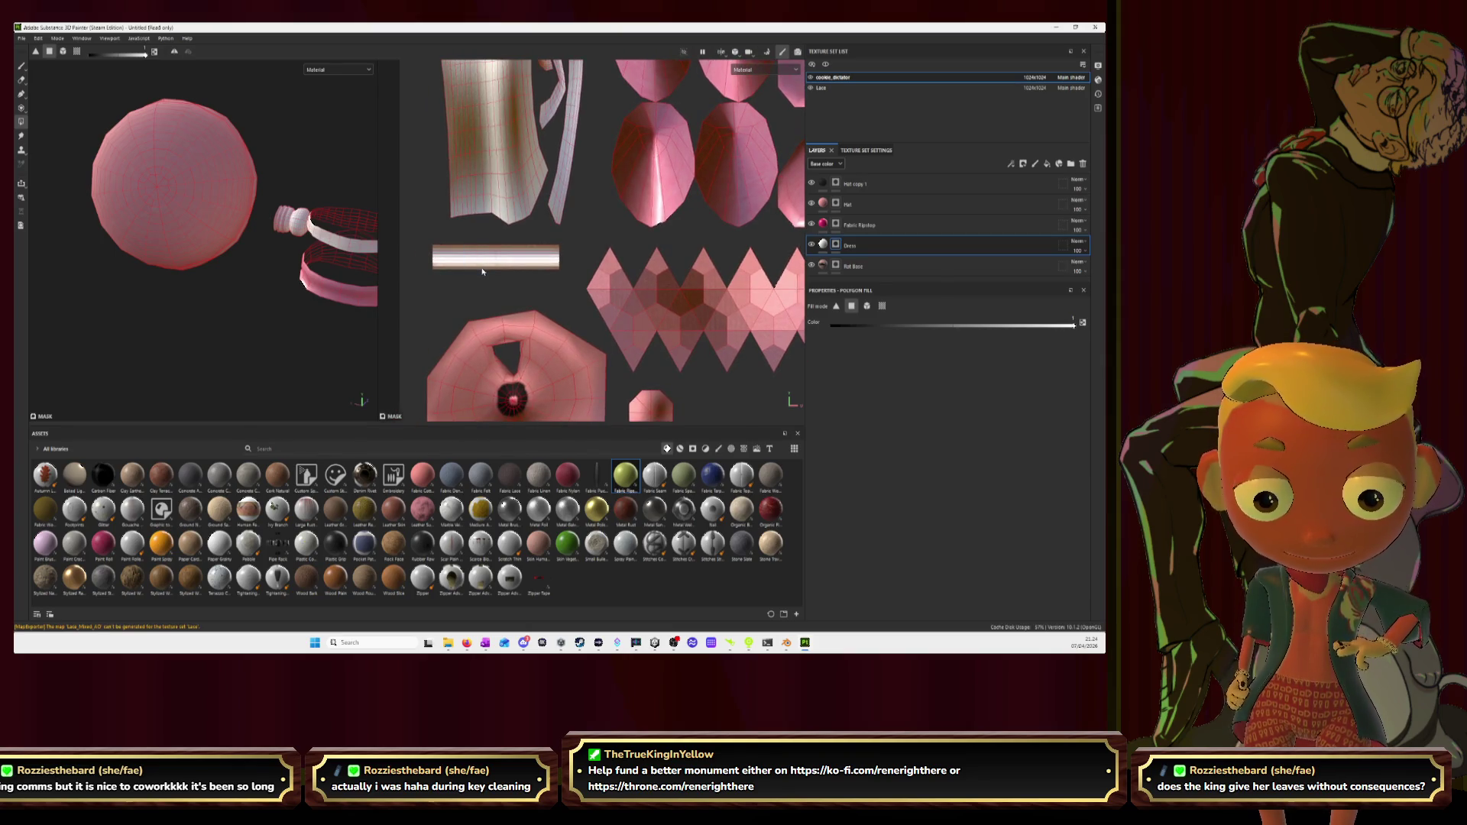
pyautogui.scroll(-2, 504, 273)
pyautogui.scroll(-2, 691, 214)
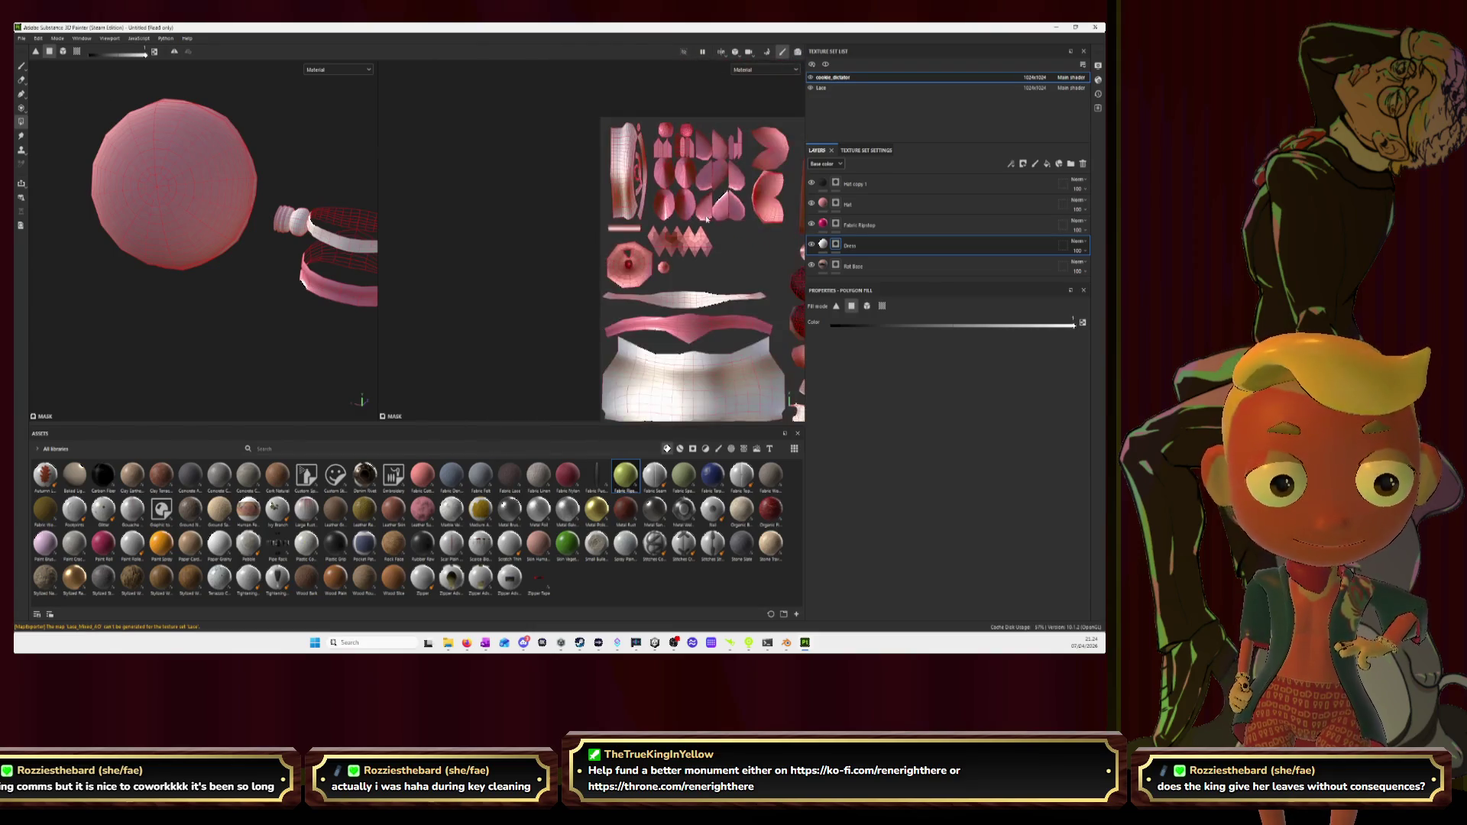
pyautogui.scroll(-2, 619, 201)
pyautogui.scroll(-2, 551, 184)
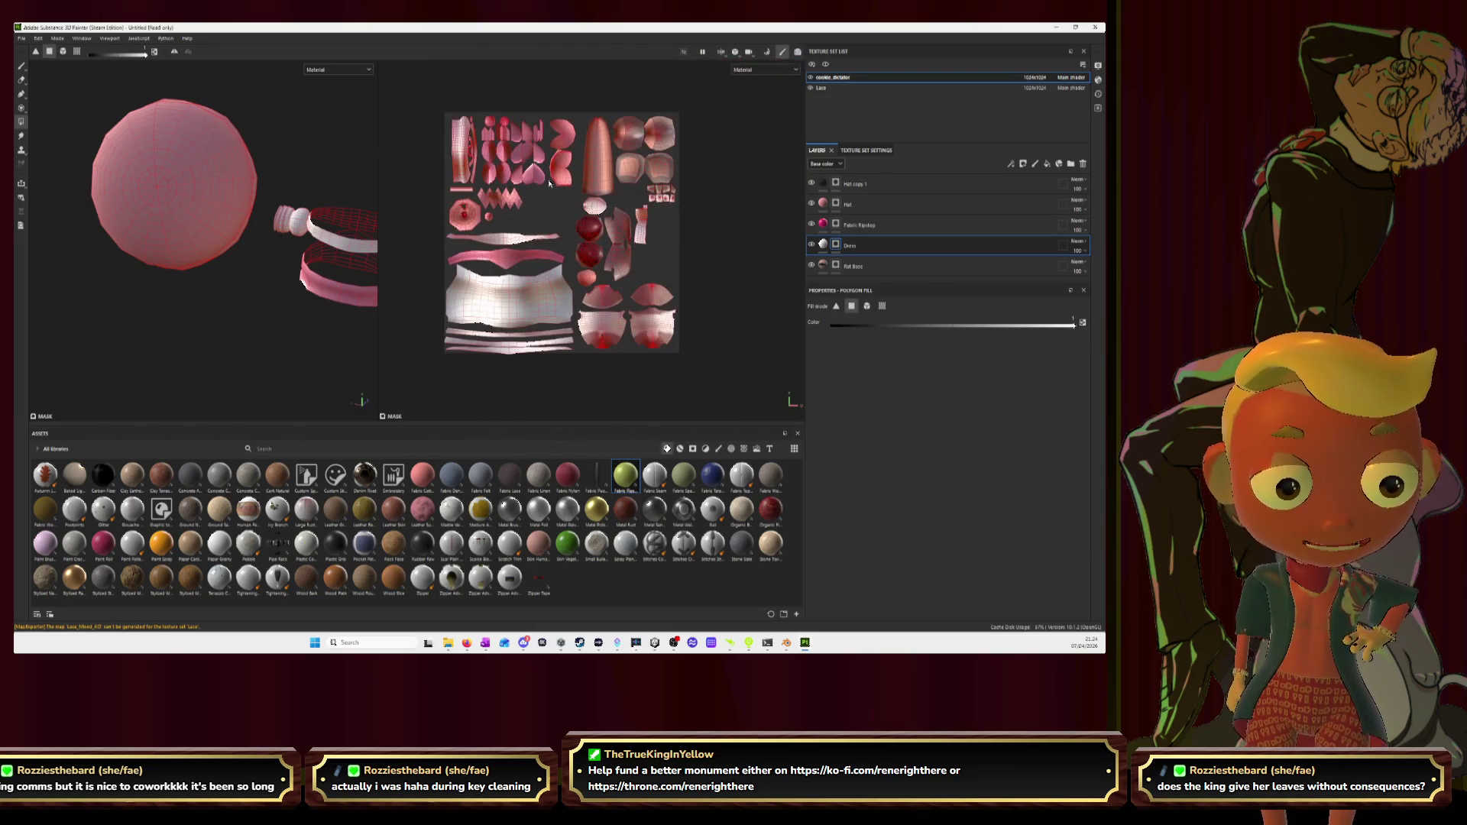
pyautogui.click(20, 38)
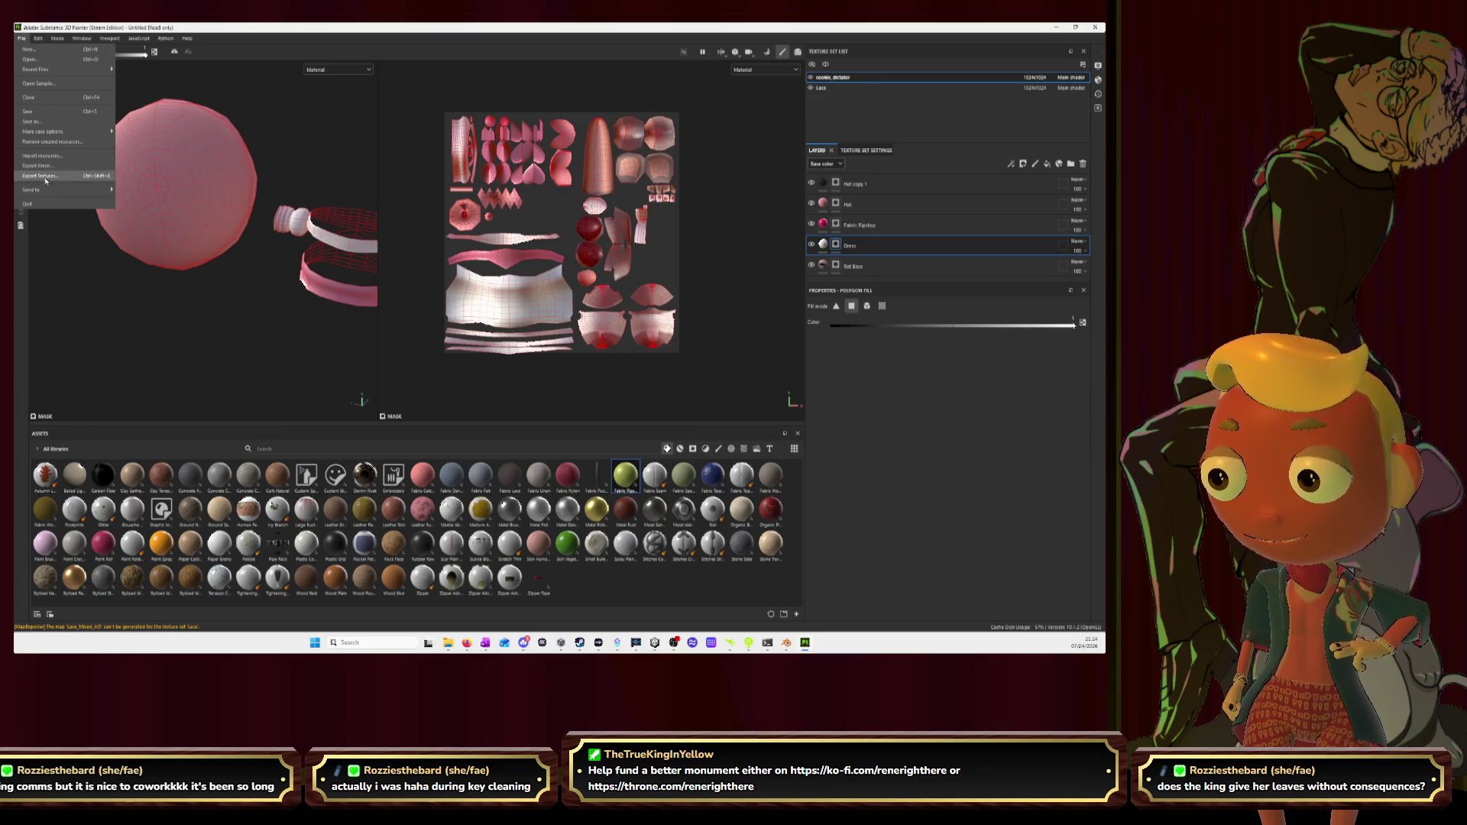
pyautogui.click(45, 177)
pyautogui.click(759, 480)
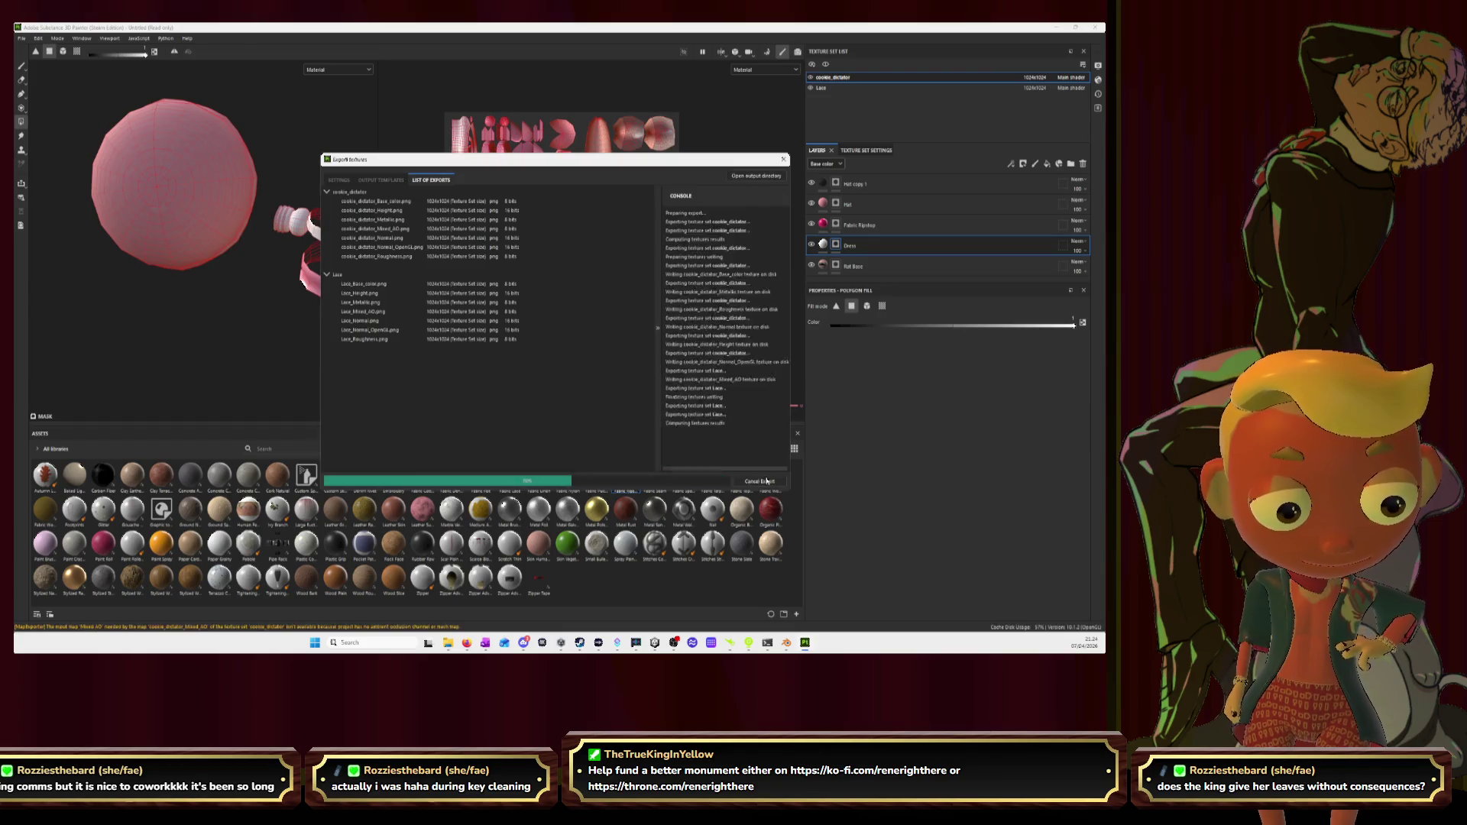
pyautogui.click(651, 483)
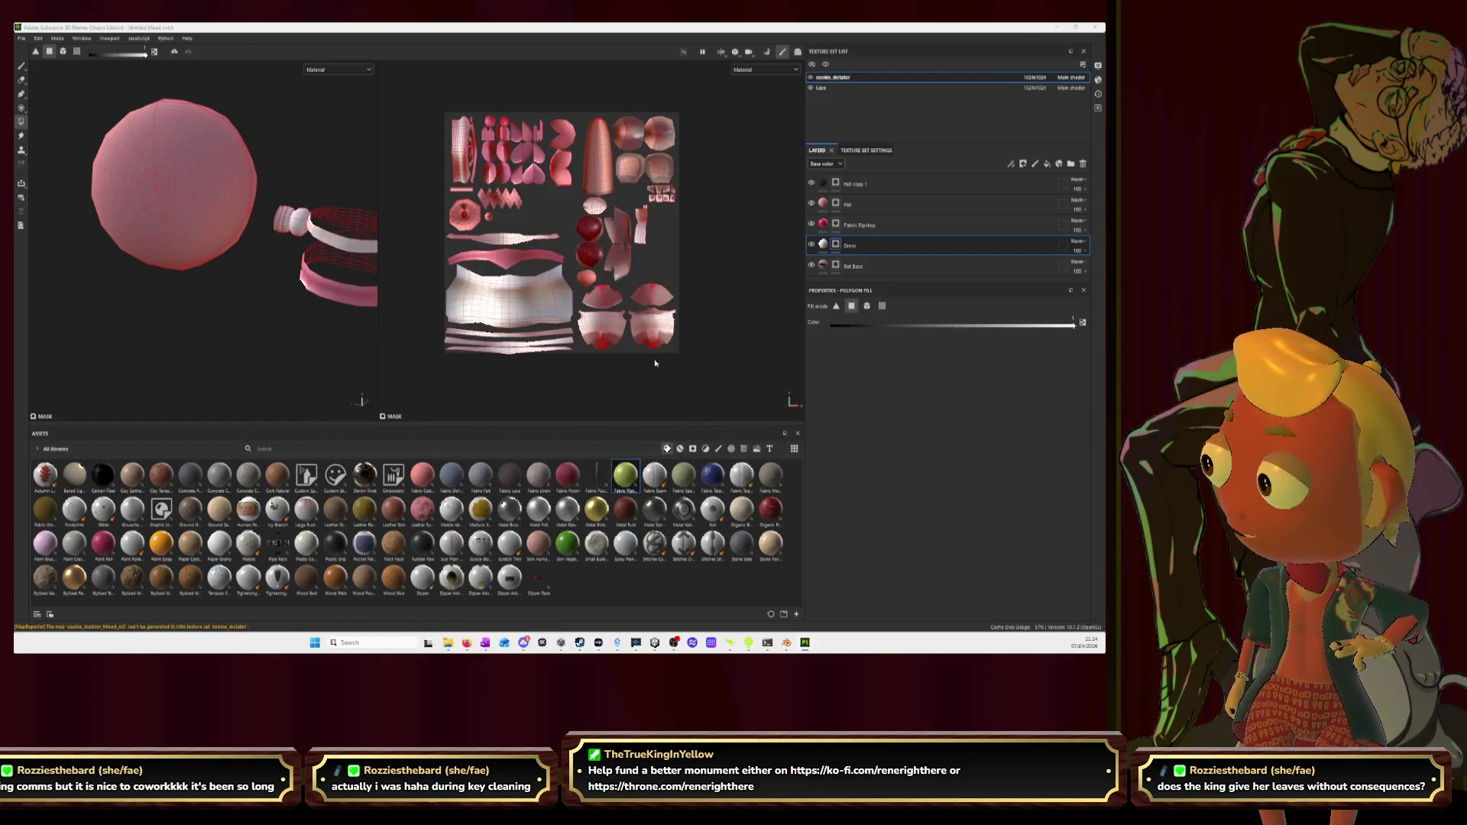
# Back in Blender, reload the exported base colour image on the outfit material
pyautogui.hotkey('alt', 'Tab')
pyautogui.click(1017, 433)
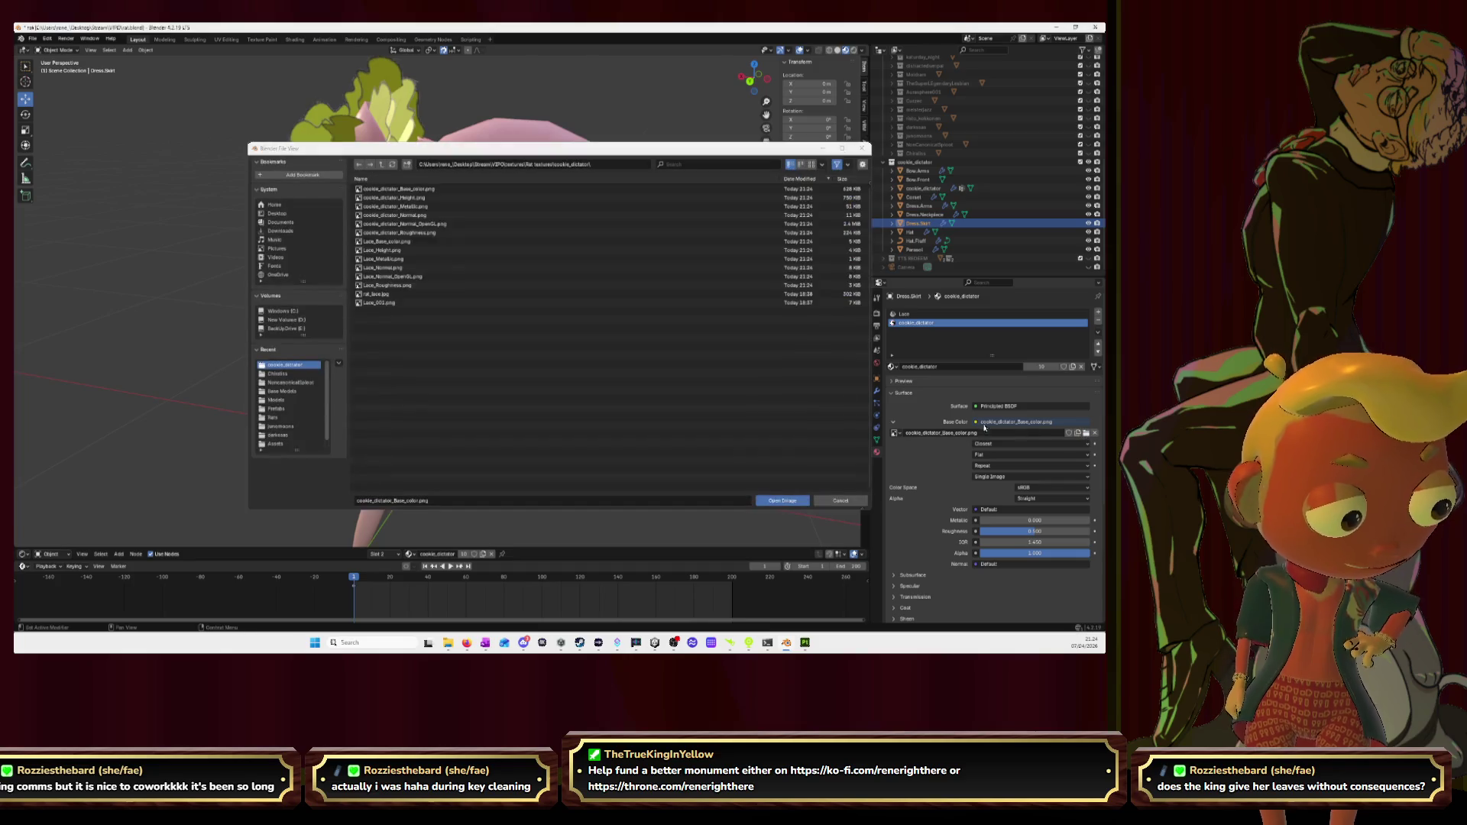
pyautogui.click(780, 501)
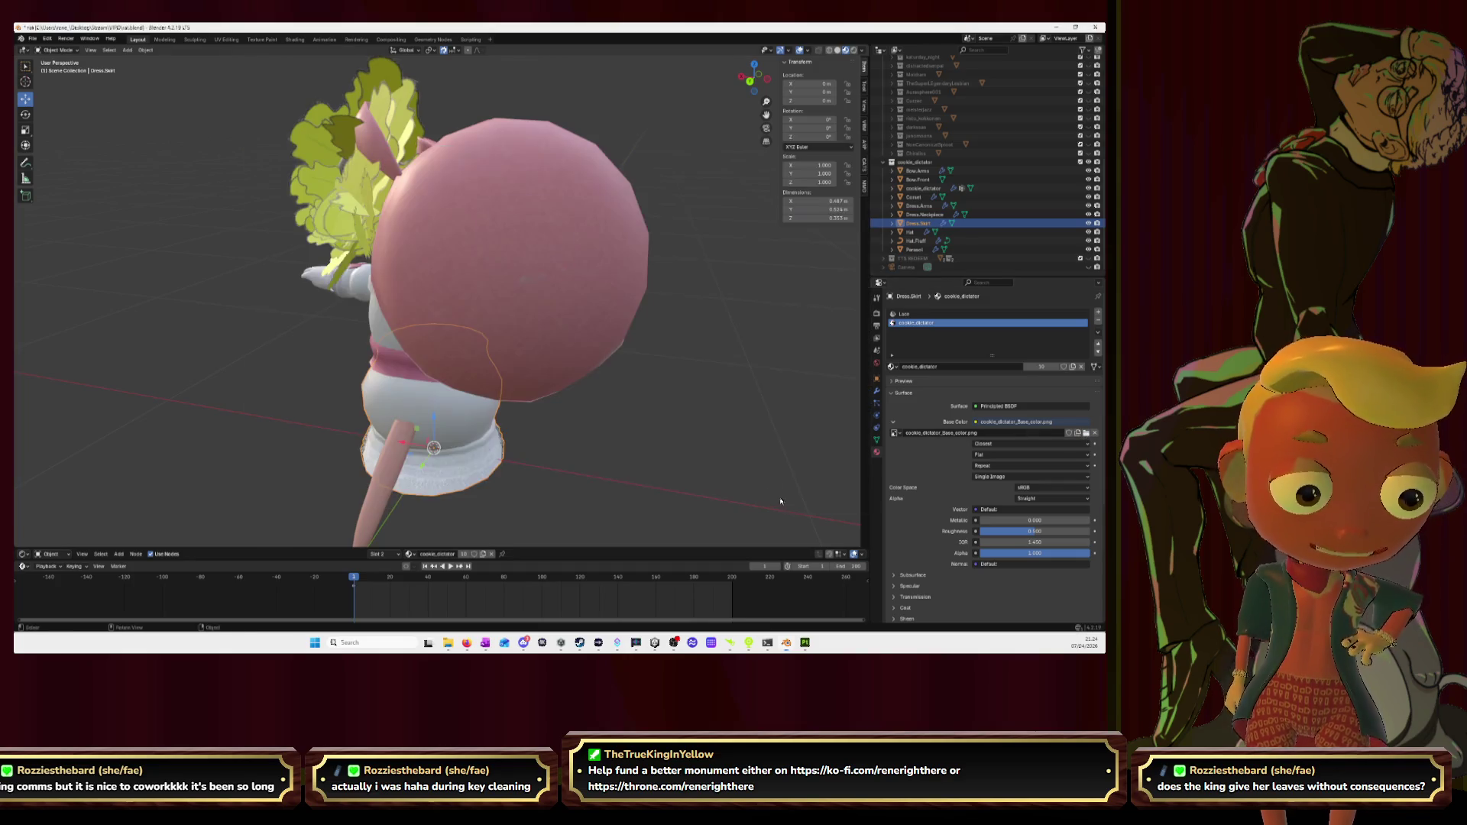
pyautogui.scroll(-5, 643, 387)
pyautogui.scroll(8, 659, 361)
pyautogui.scroll(-6, 658, 360)
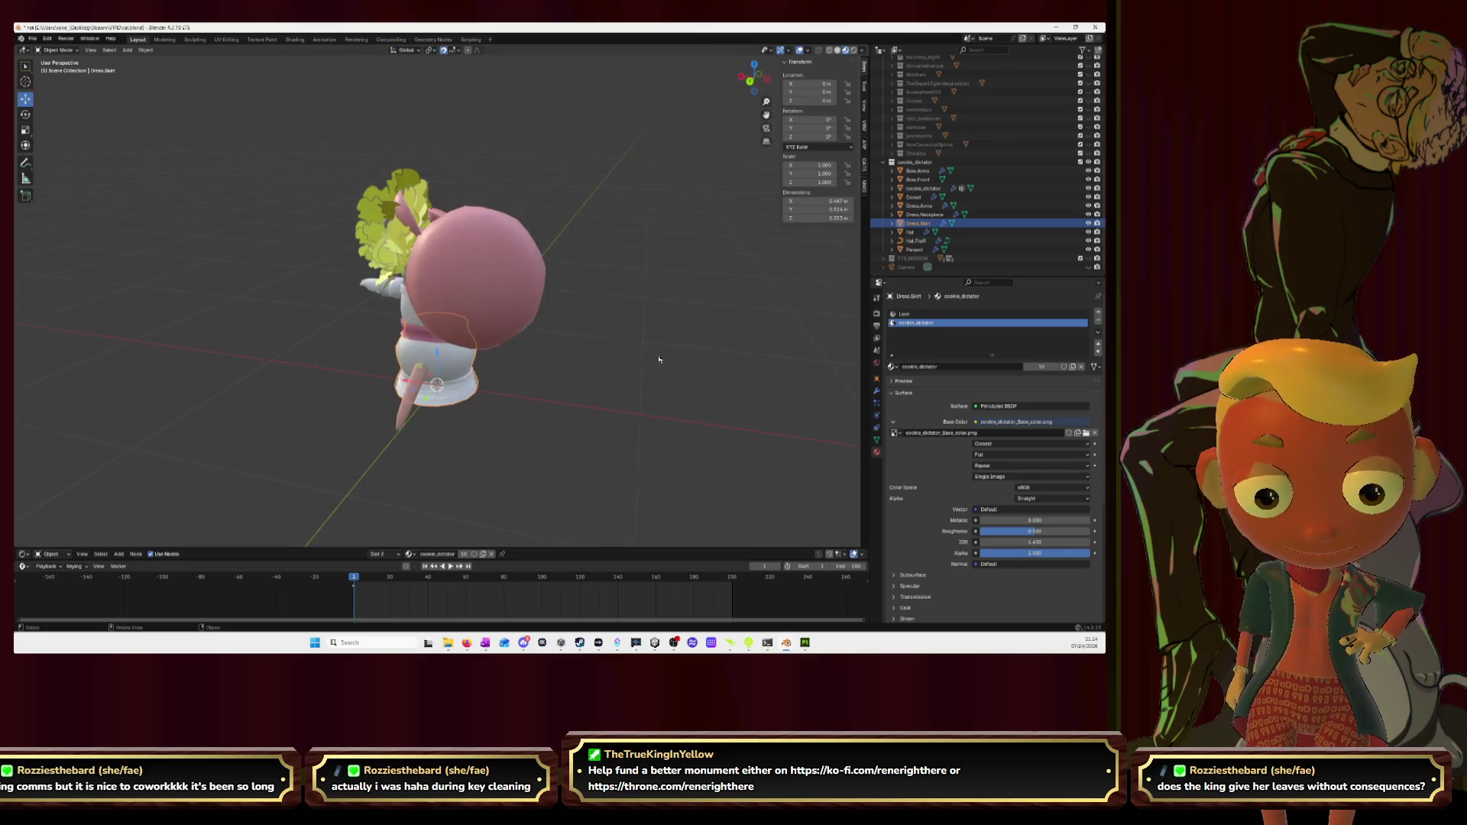
# Select Bow.Arms and show its modifier stack with the Mirror modifier
pyautogui.moveTo(641, 360); pyautogui.dragTo(517, 305, button='middle')
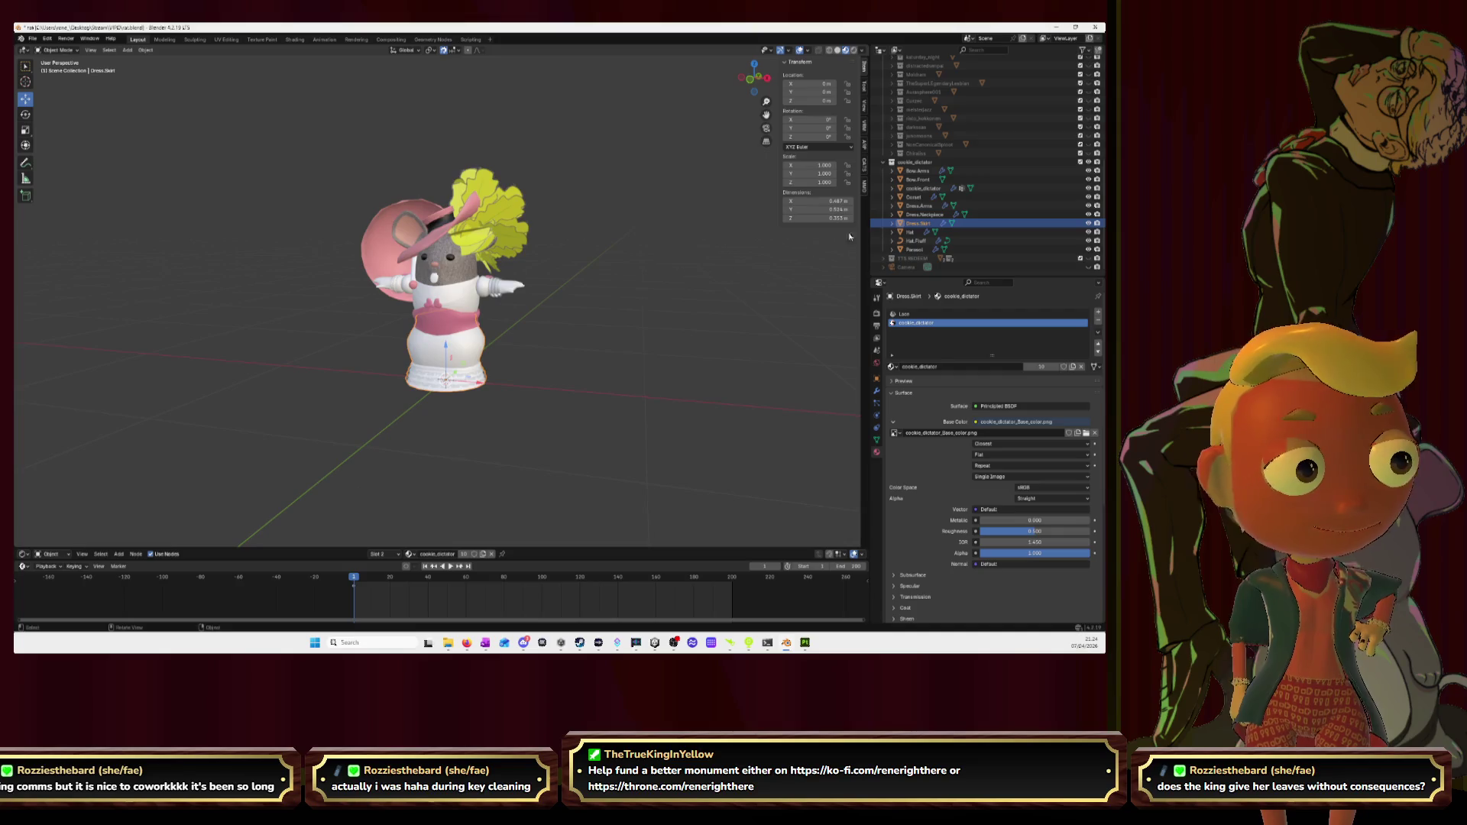
pyautogui.click(927, 172)
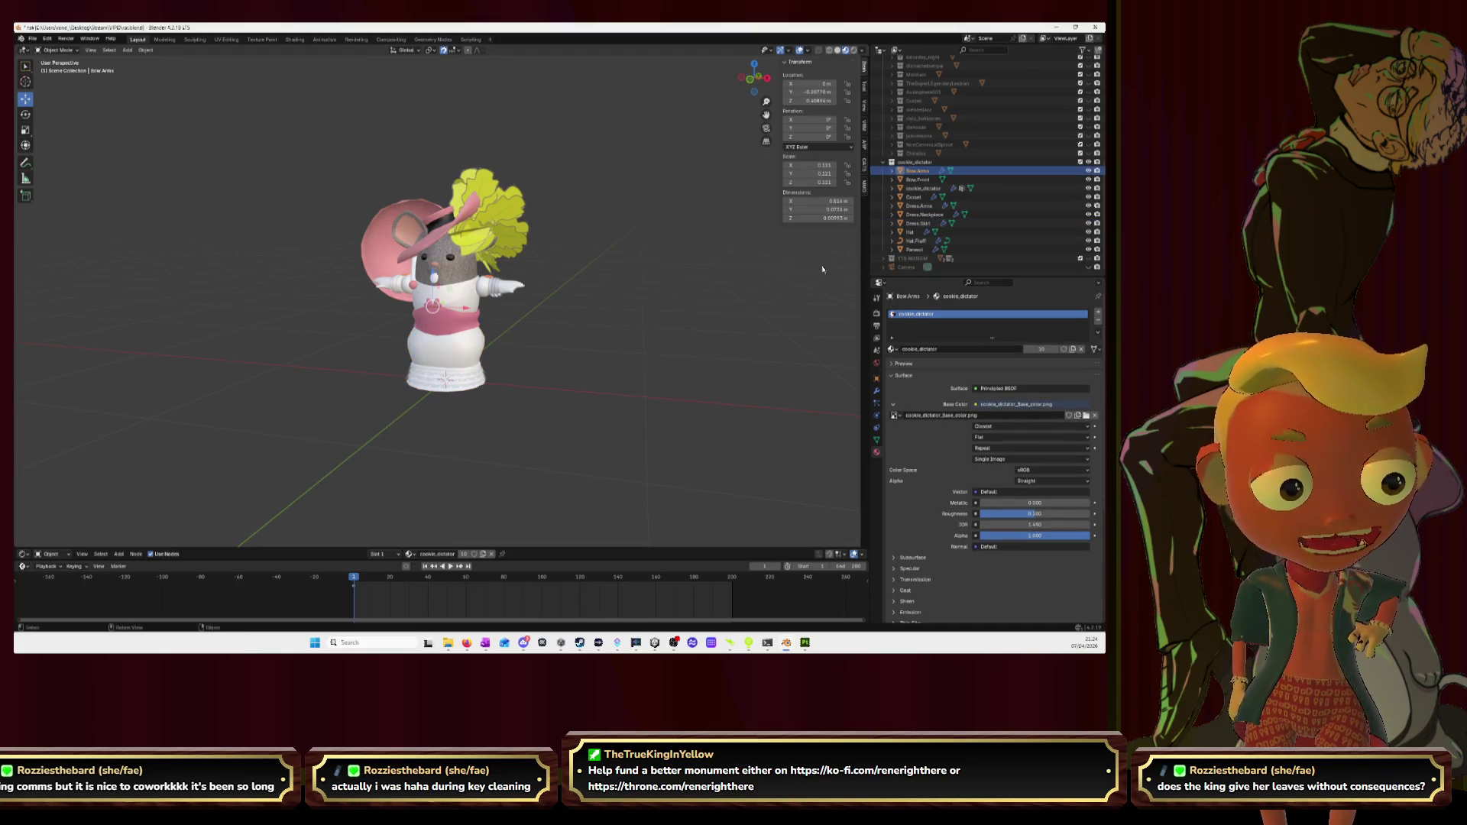
pyautogui.click(890, 378)
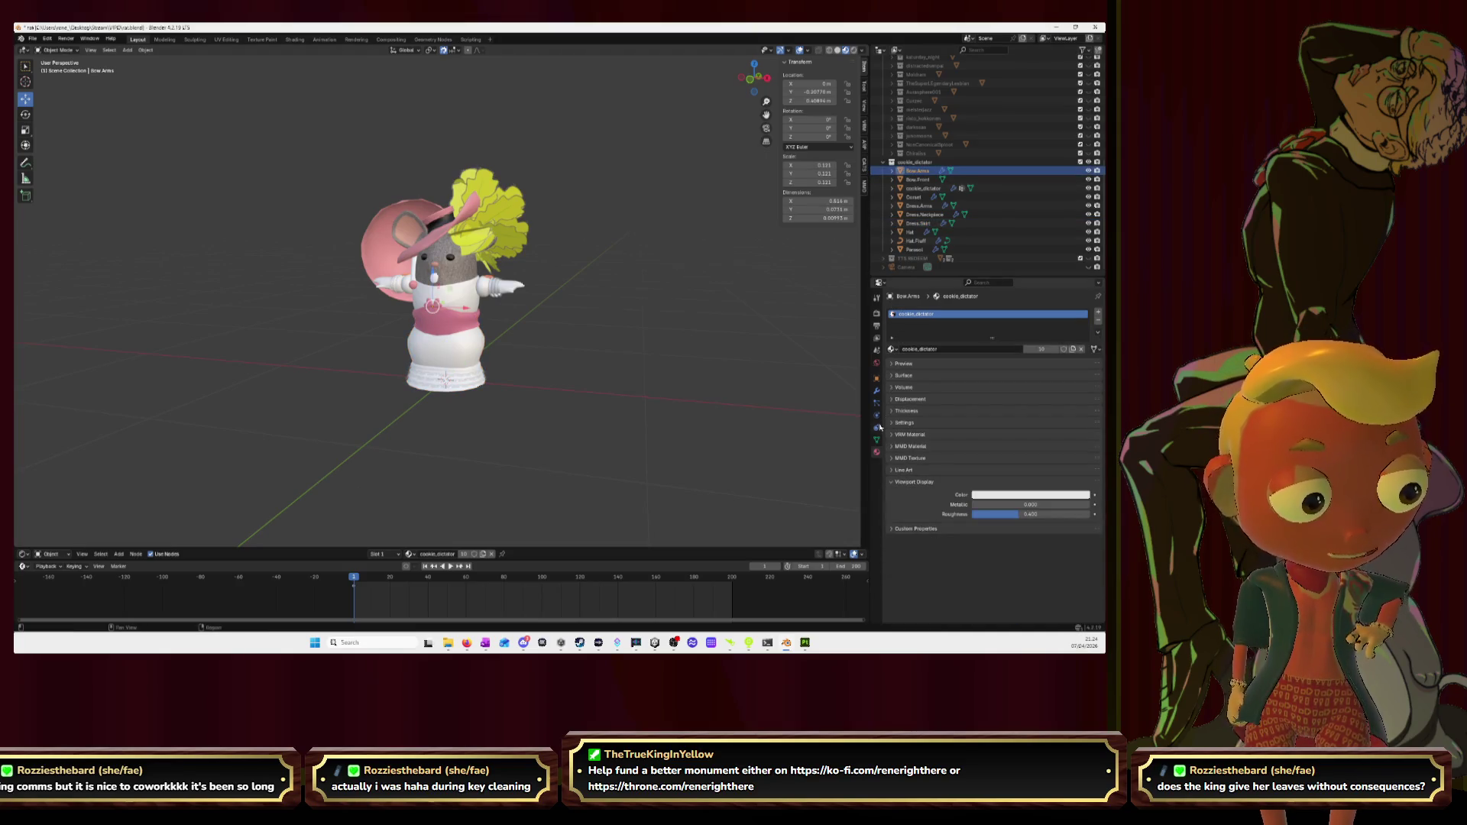
pyautogui.click(876, 397)
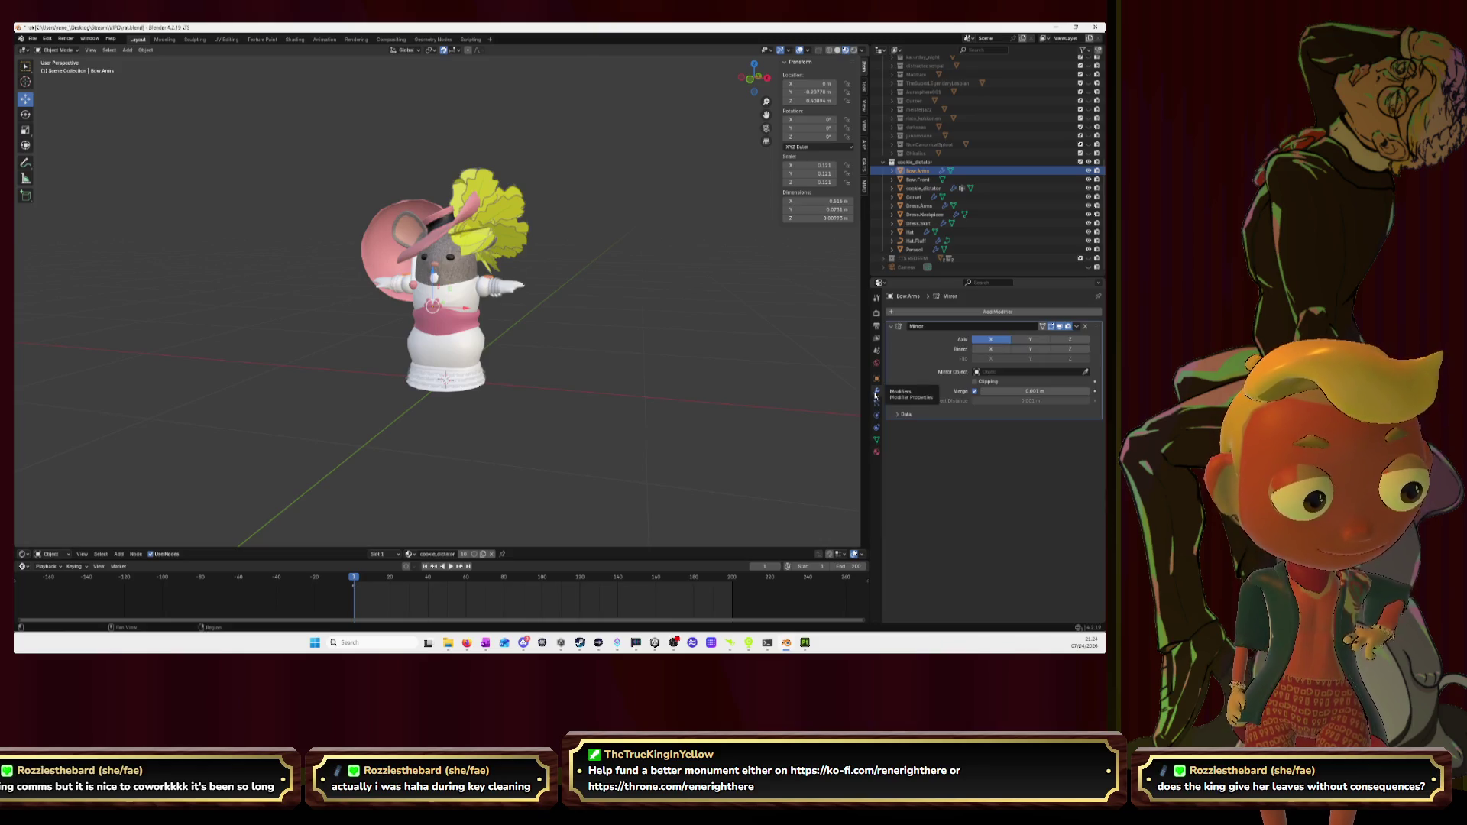
pyautogui.scroll(3, 579, 311)
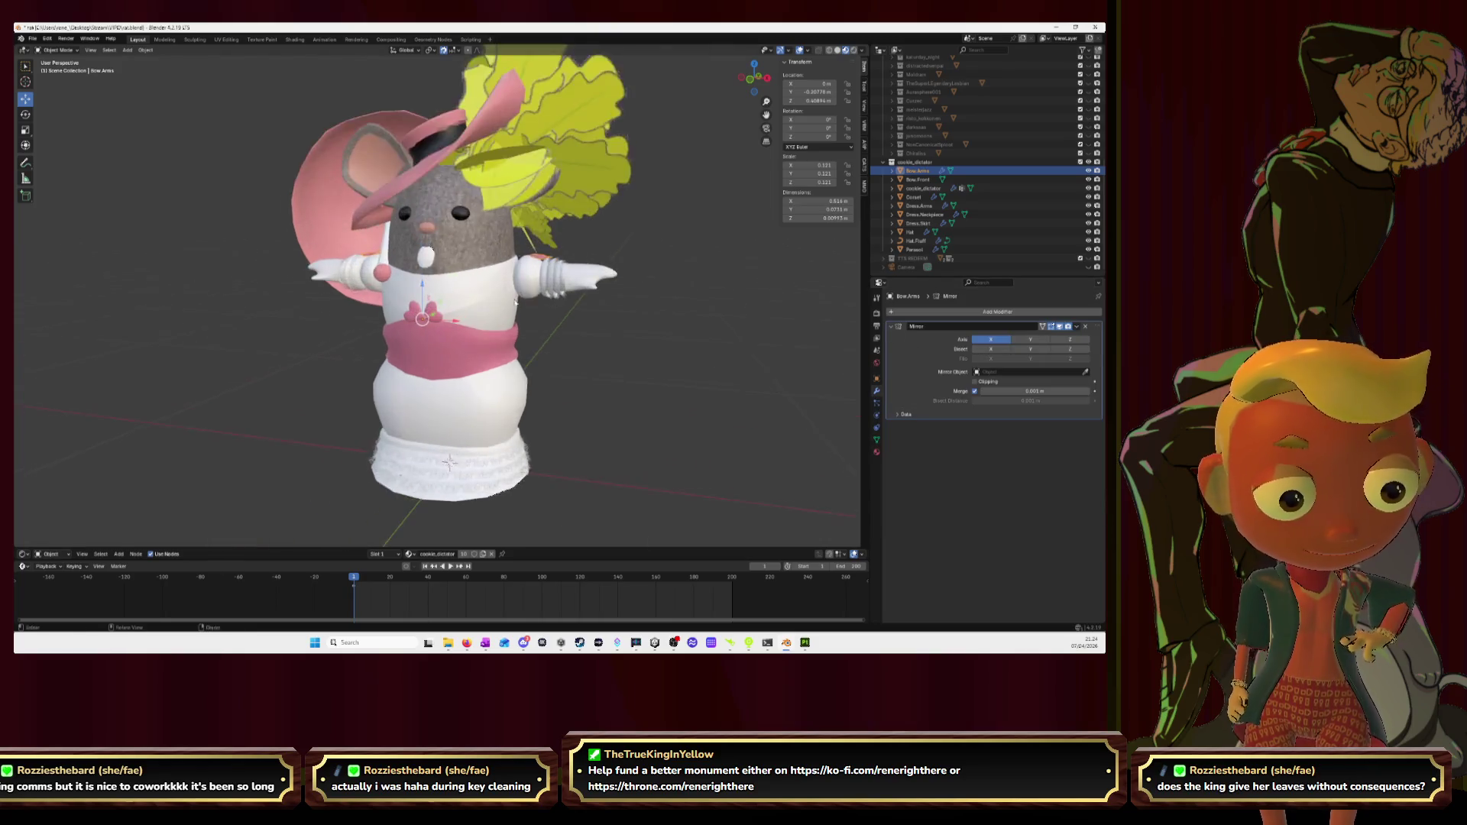
pyautogui.scroll(2, 560, 311)
# Apply the modifiers on Bow.Arms, Dress.Arms and Dress.Neckpiece, stepping through the outfit objects
pyautogui.moveTo(561, 310); pyautogui.dragTo(619, 322, button='middle')
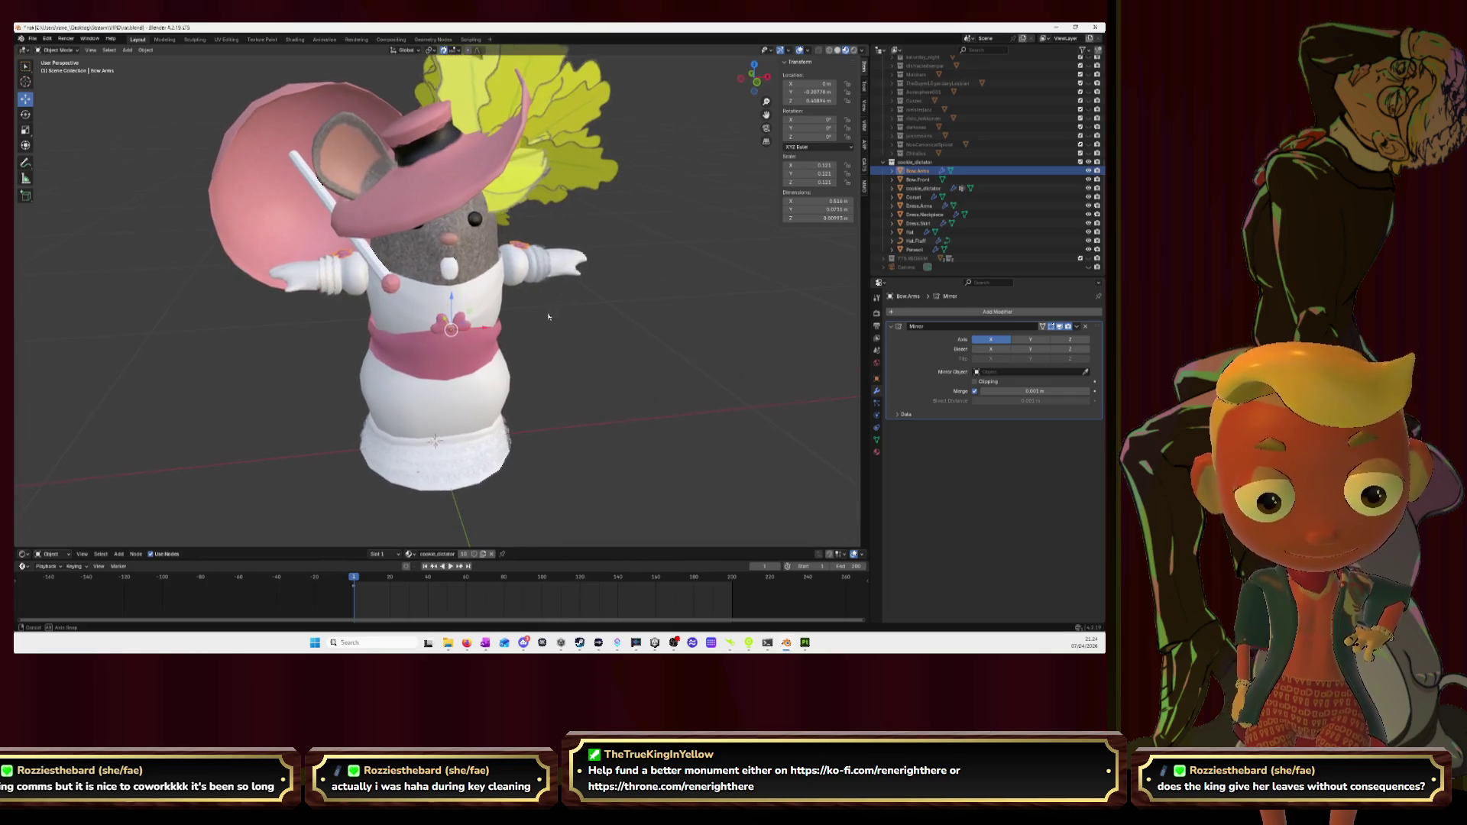
pyautogui.click(1085, 330)
pyautogui.click(1054, 335)
pyautogui.click(921, 179)
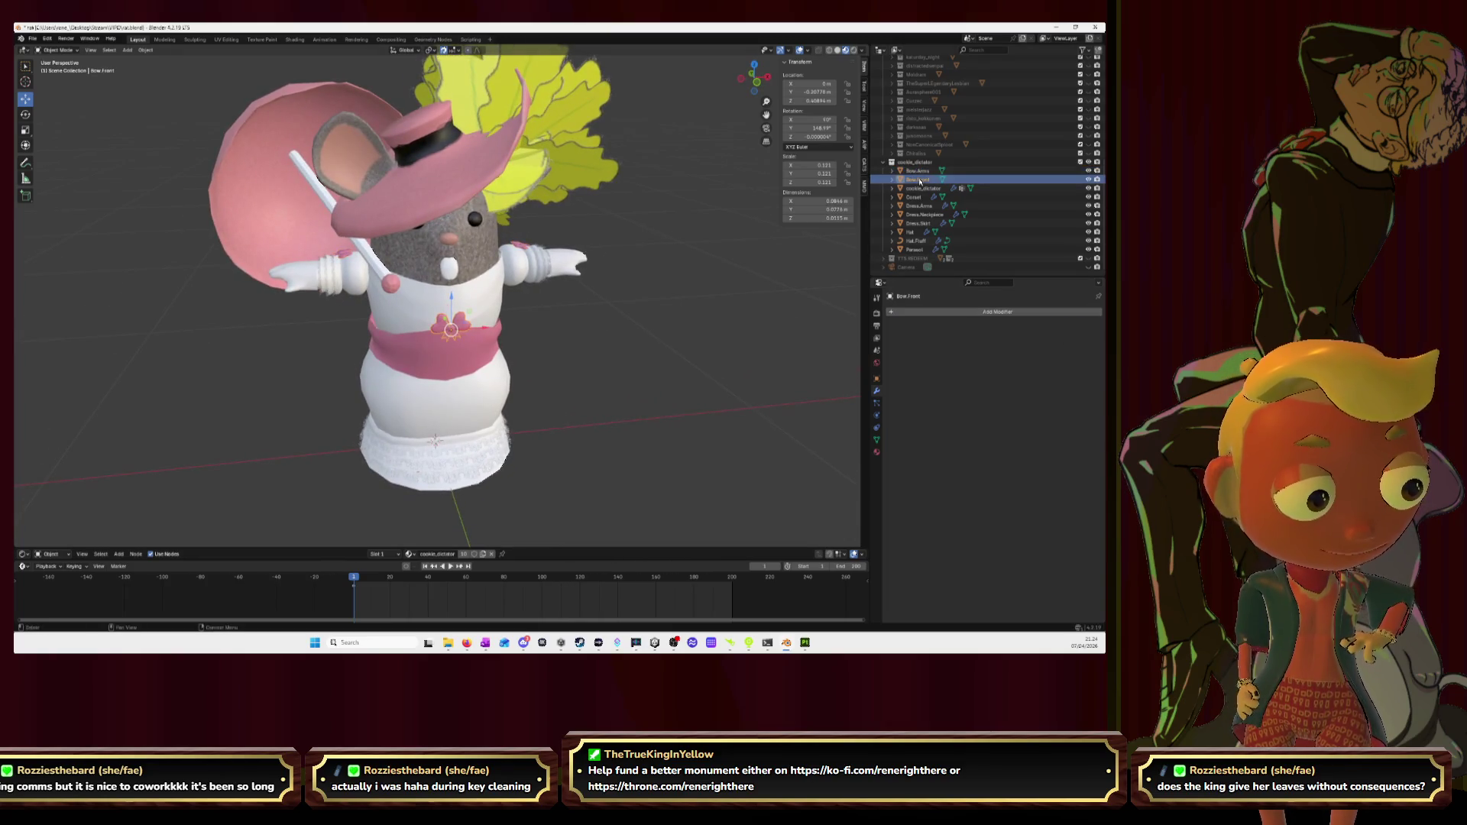
pyautogui.click(923, 188)
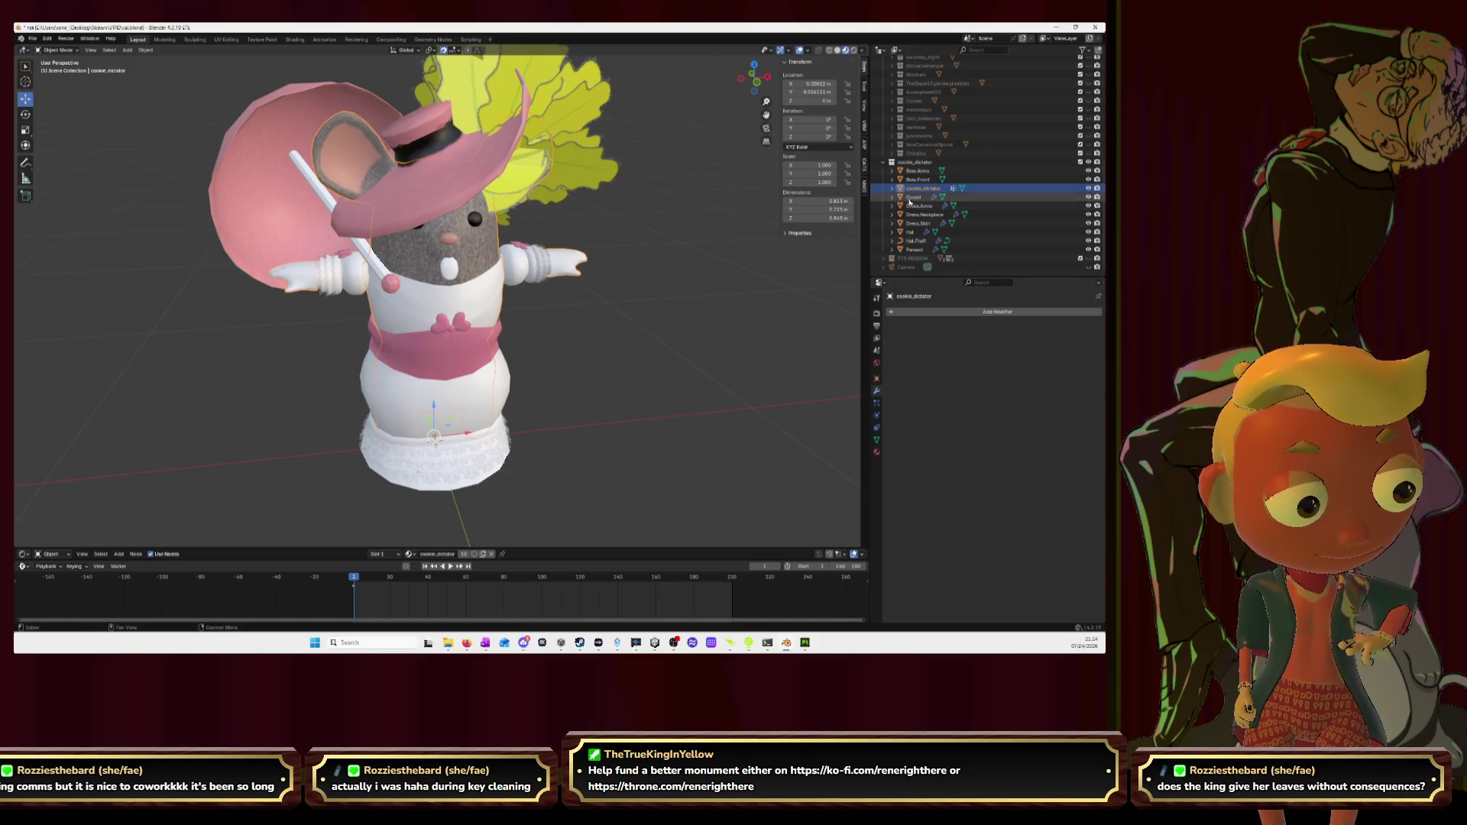
pyautogui.click(917, 196)
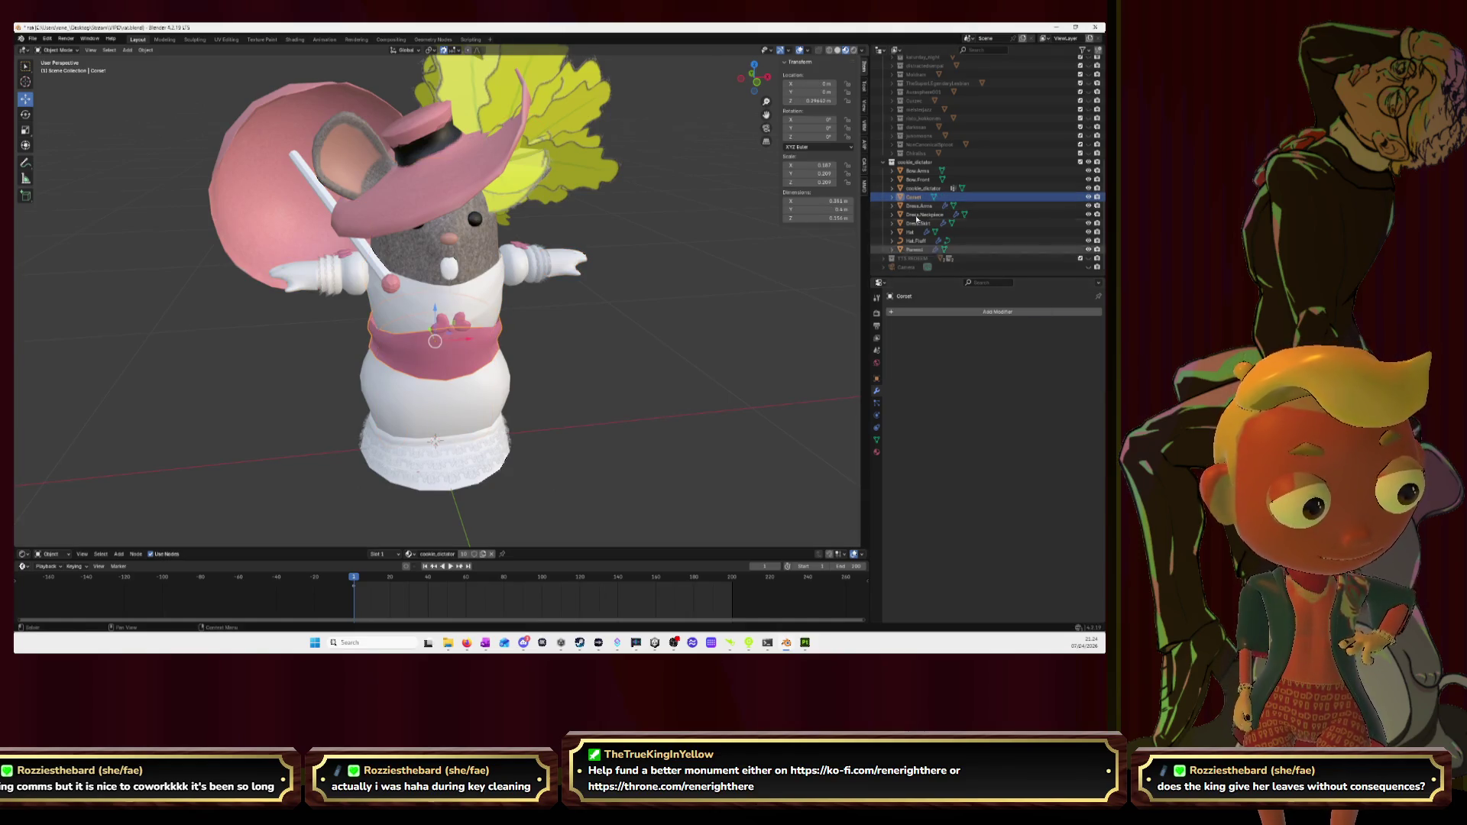
pyautogui.click(919, 206)
pyautogui.click(1076, 328)
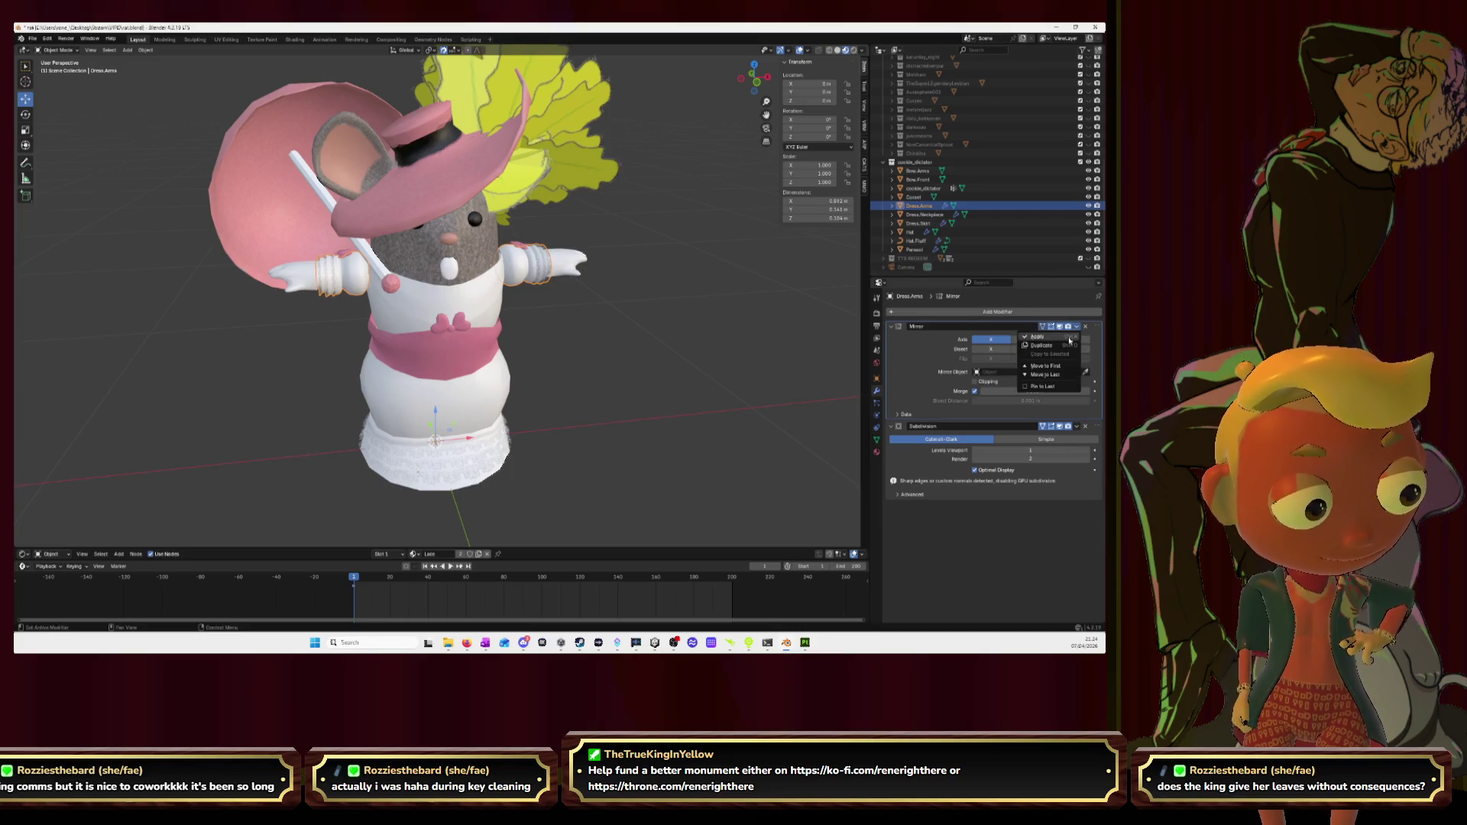
pyautogui.click(1075, 328)
pyautogui.click(919, 216)
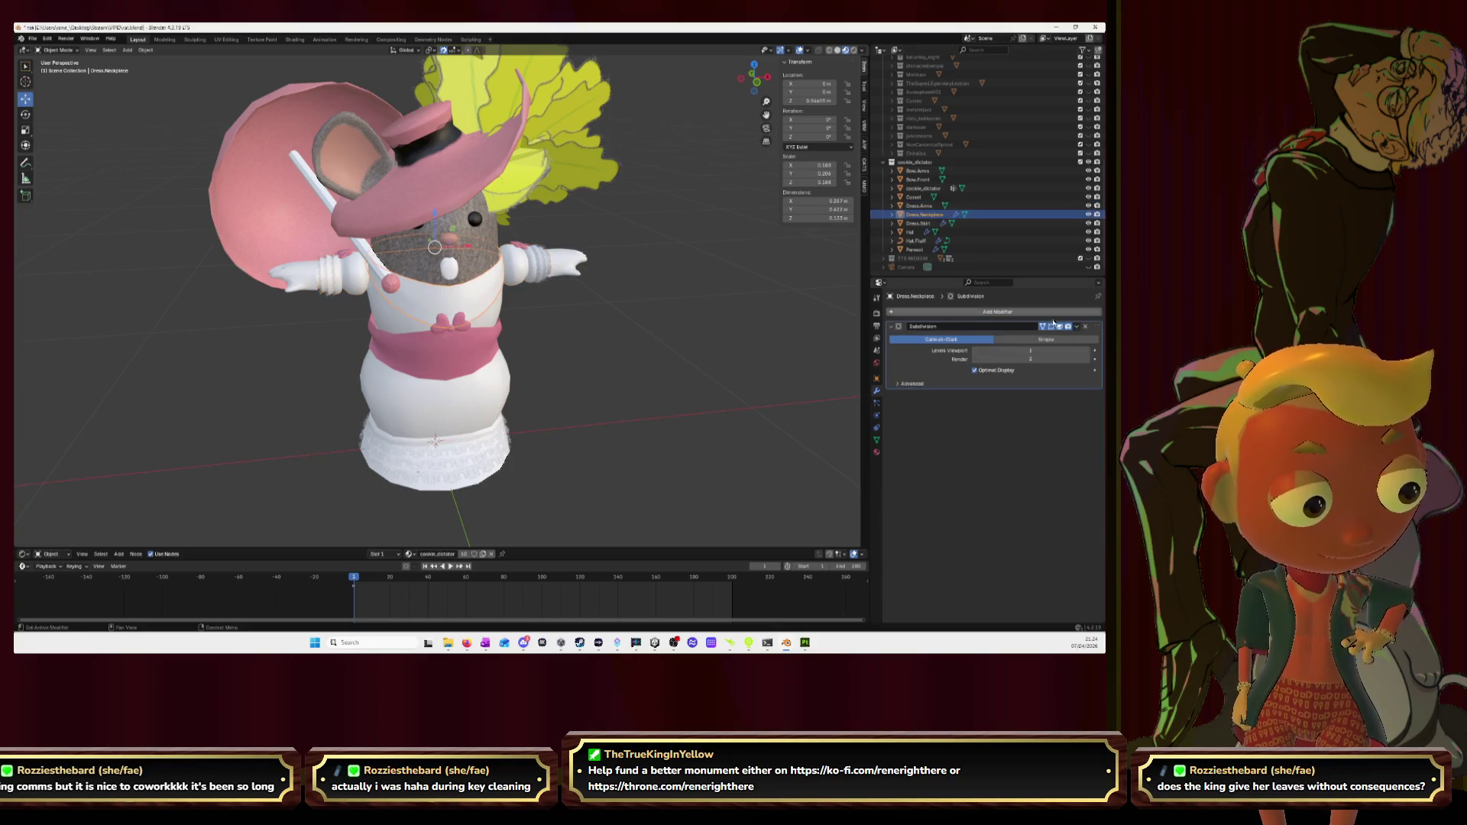
pyautogui.click(1076, 329)
pyautogui.click(1067, 339)
# Apply the Subdivision and Solidify modifiers on Dress.Skirt, Hat and Parasol; Hat.Fluff's CoatFluff nodes refuse to apply
pyautogui.click(917, 224)
pyautogui.click(1077, 328)
pyautogui.click(914, 232)
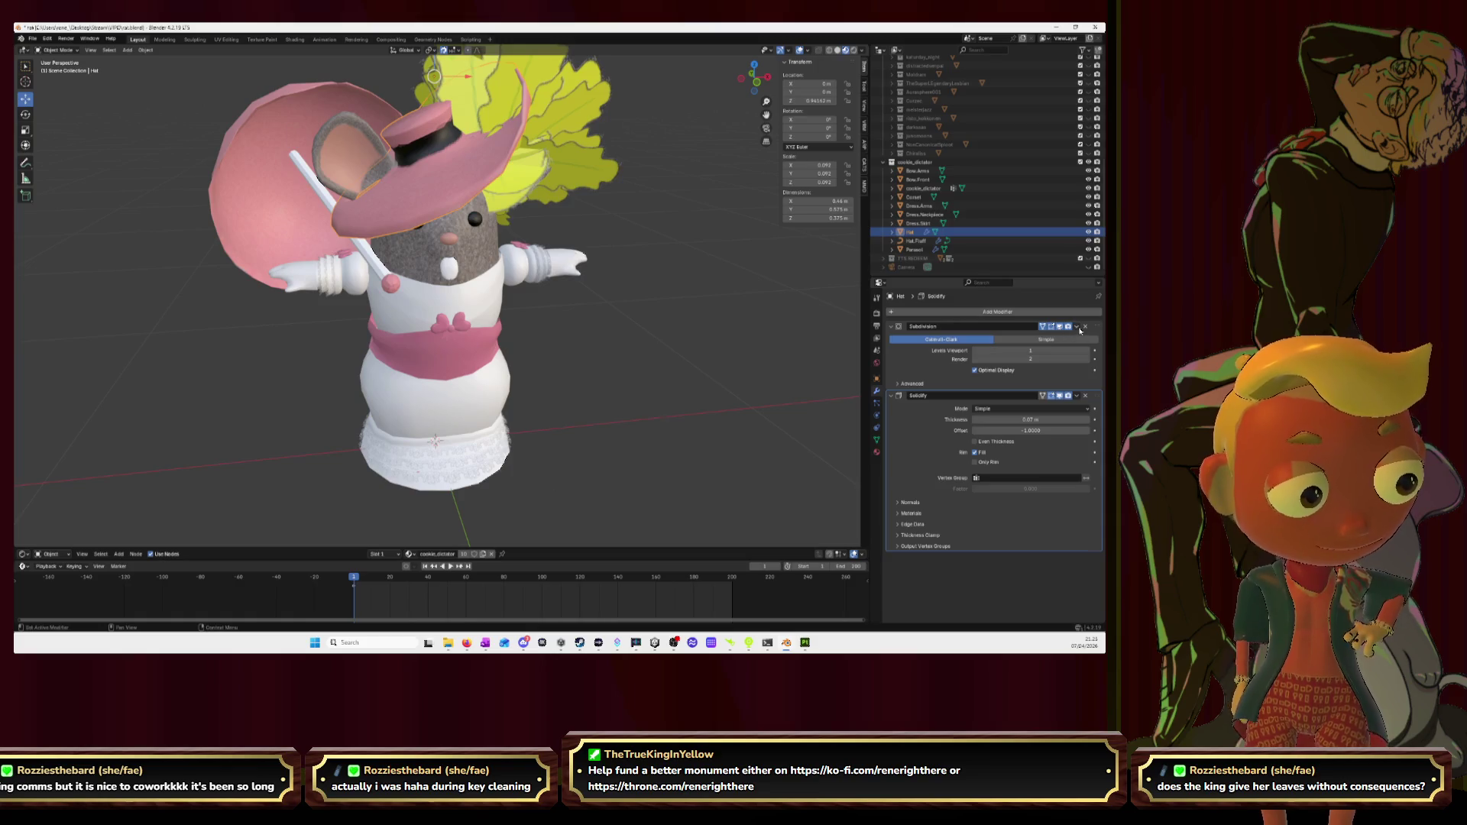
pyautogui.click(1079, 328)
pyautogui.click(1076, 337)
pyautogui.click(1078, 330)
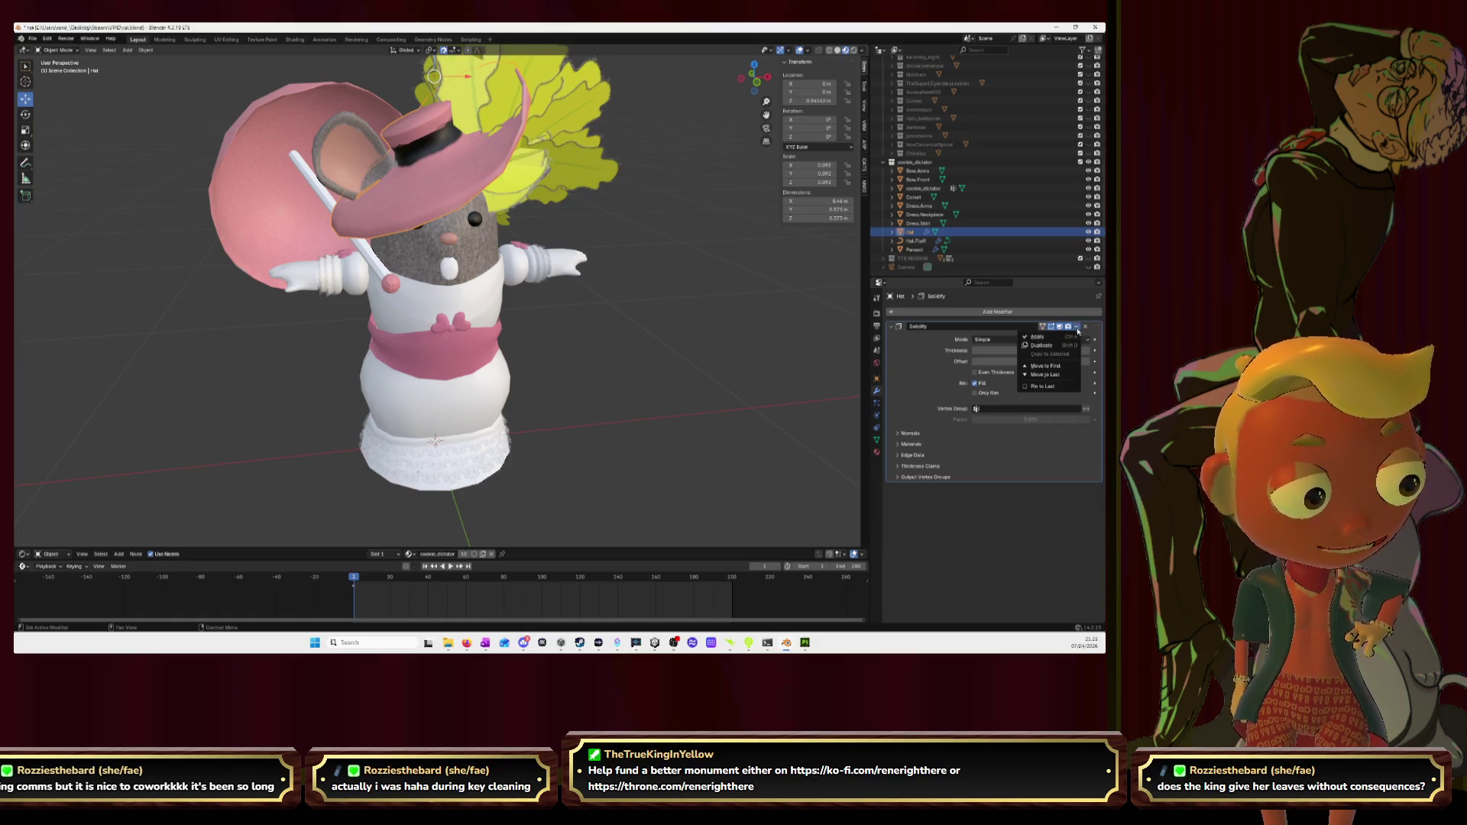
pyautogui.click(1076, 338)
pyautogui.click(916, 242)
pyautogui.click(1076, 338)
pyautogui.click(1048, 340)
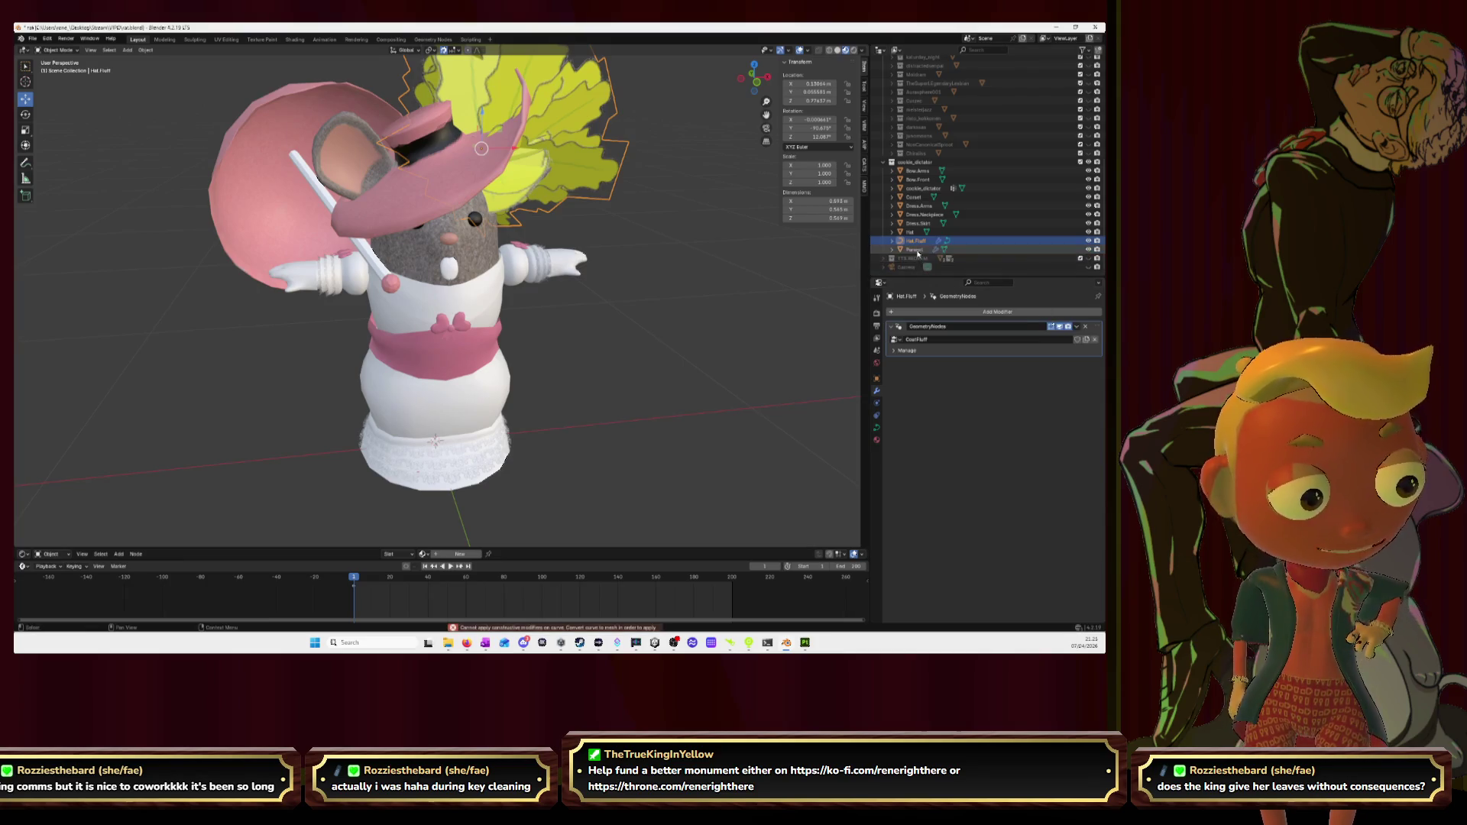
pyautogui.click(918, 251)
pyautogui.click(1076, 329)
pyautogui.click(1023, 330)
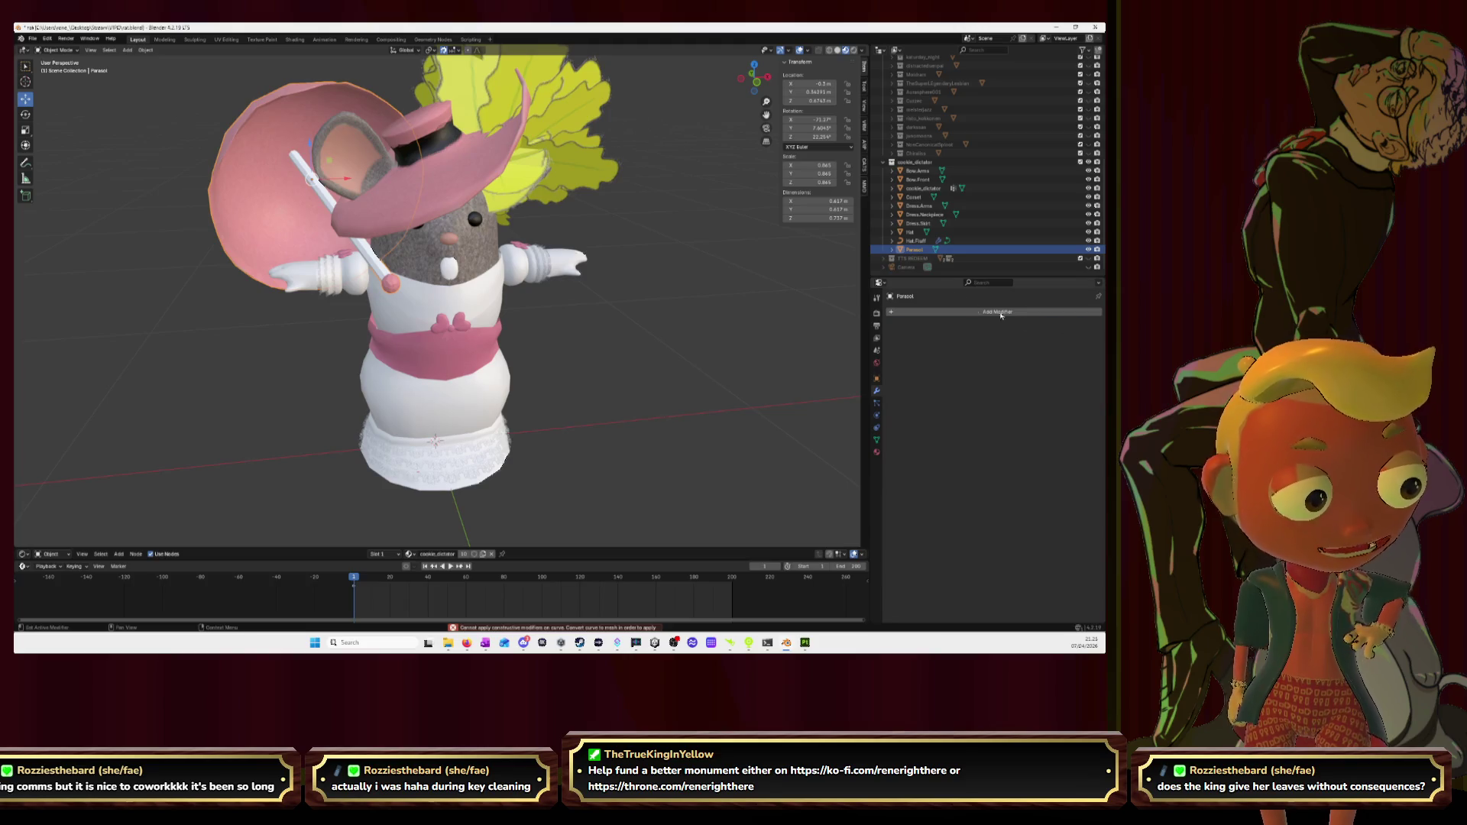
# Select every outfit piece from Bow.Arms through Parasol in the Outliner
pyautogui.click(917, 170)
pyautogui.keyDown('shift'); pyautogui.click(914, 250); pyautogui.keyUp('shift')
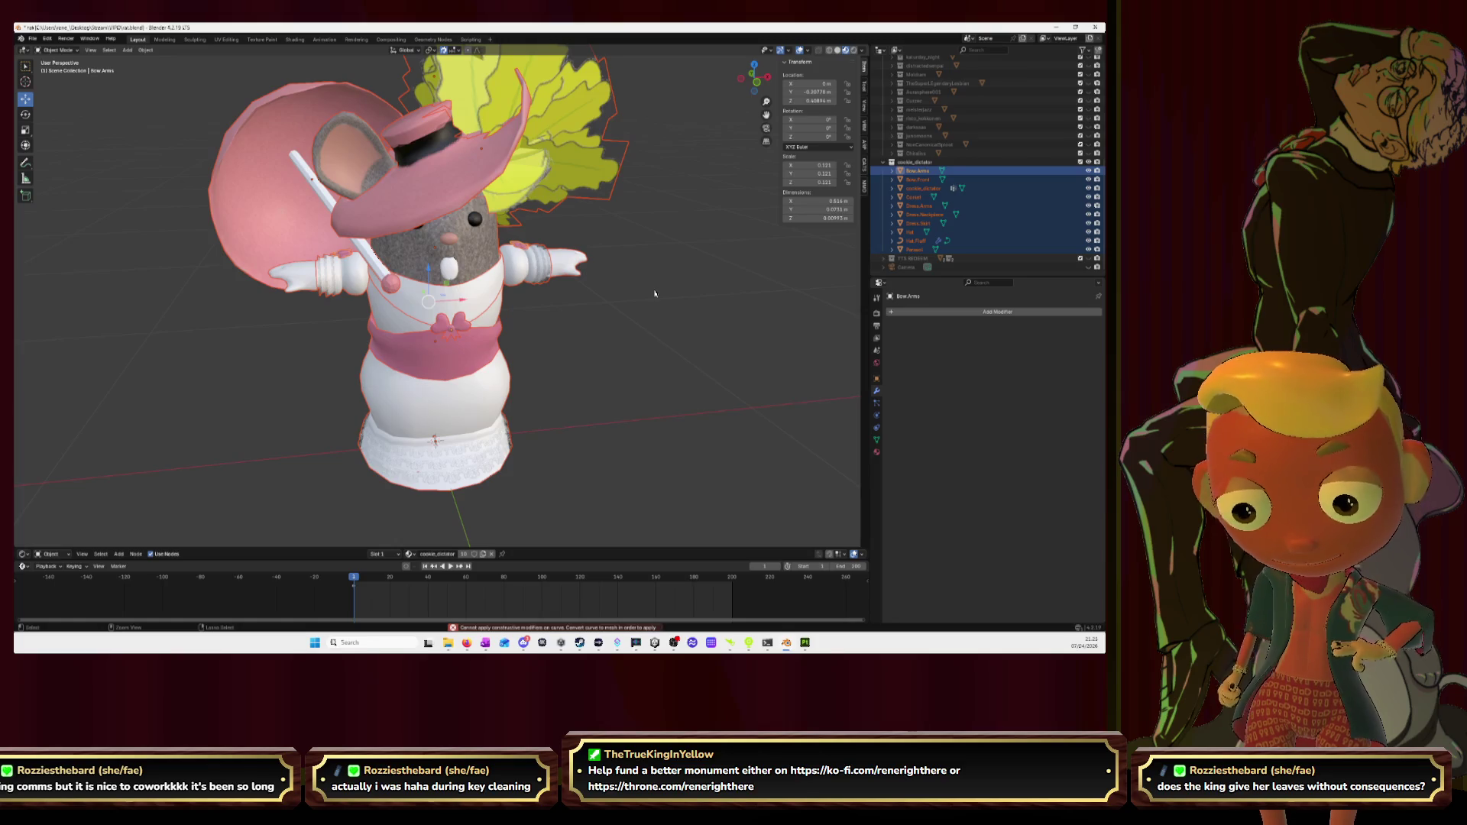
pyautogui.hotkey('ctrl', 'j')
pyautogui.scroll(3, 938, 244)
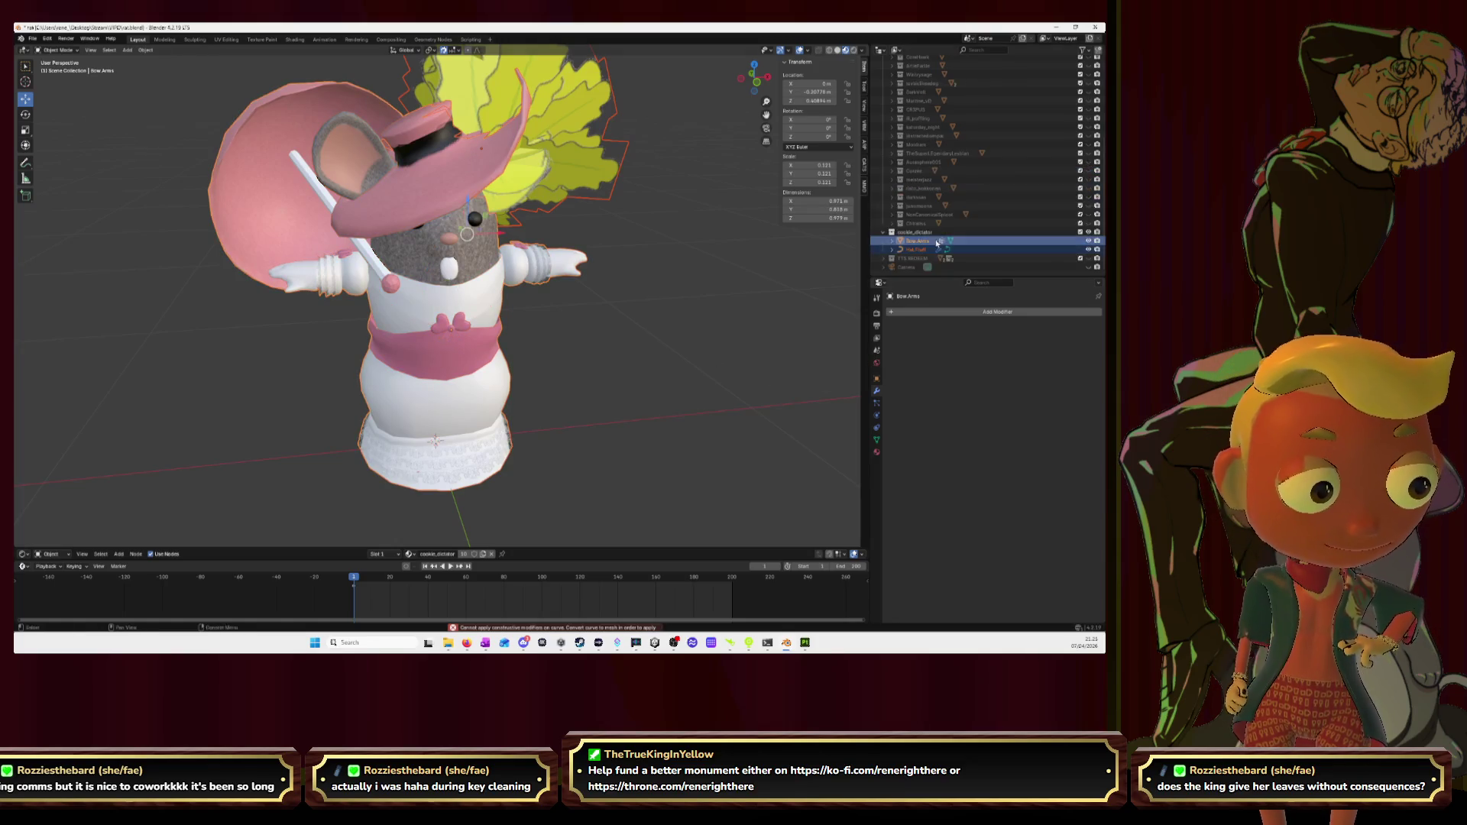
pyautogui.keyDown('ctrl'); pyautogui.click(900, 251); pyautogui.keyUp('ctrl')
pyautogui.click(720, 305)
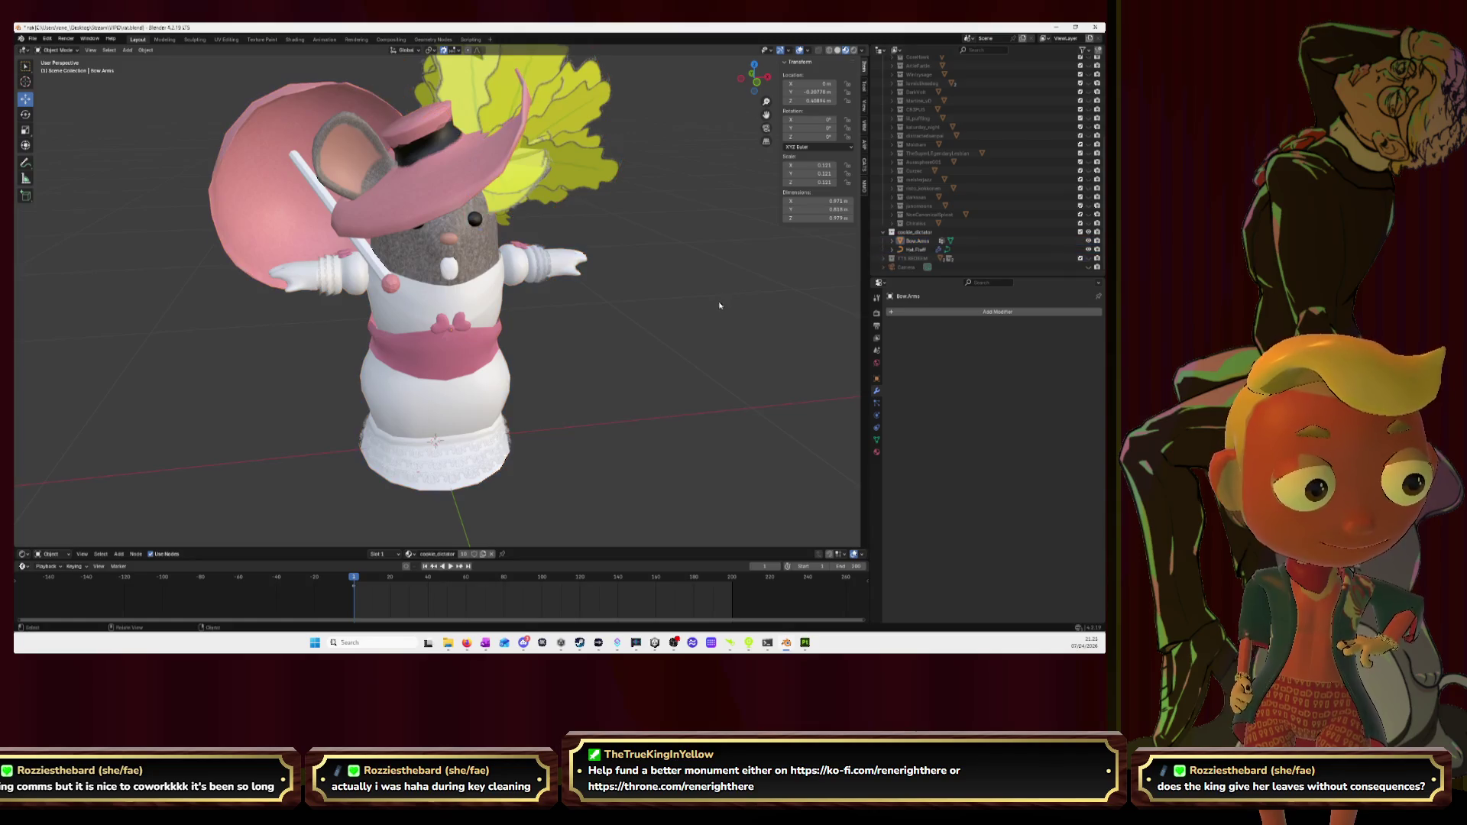
pyautogui.click(574, 181)
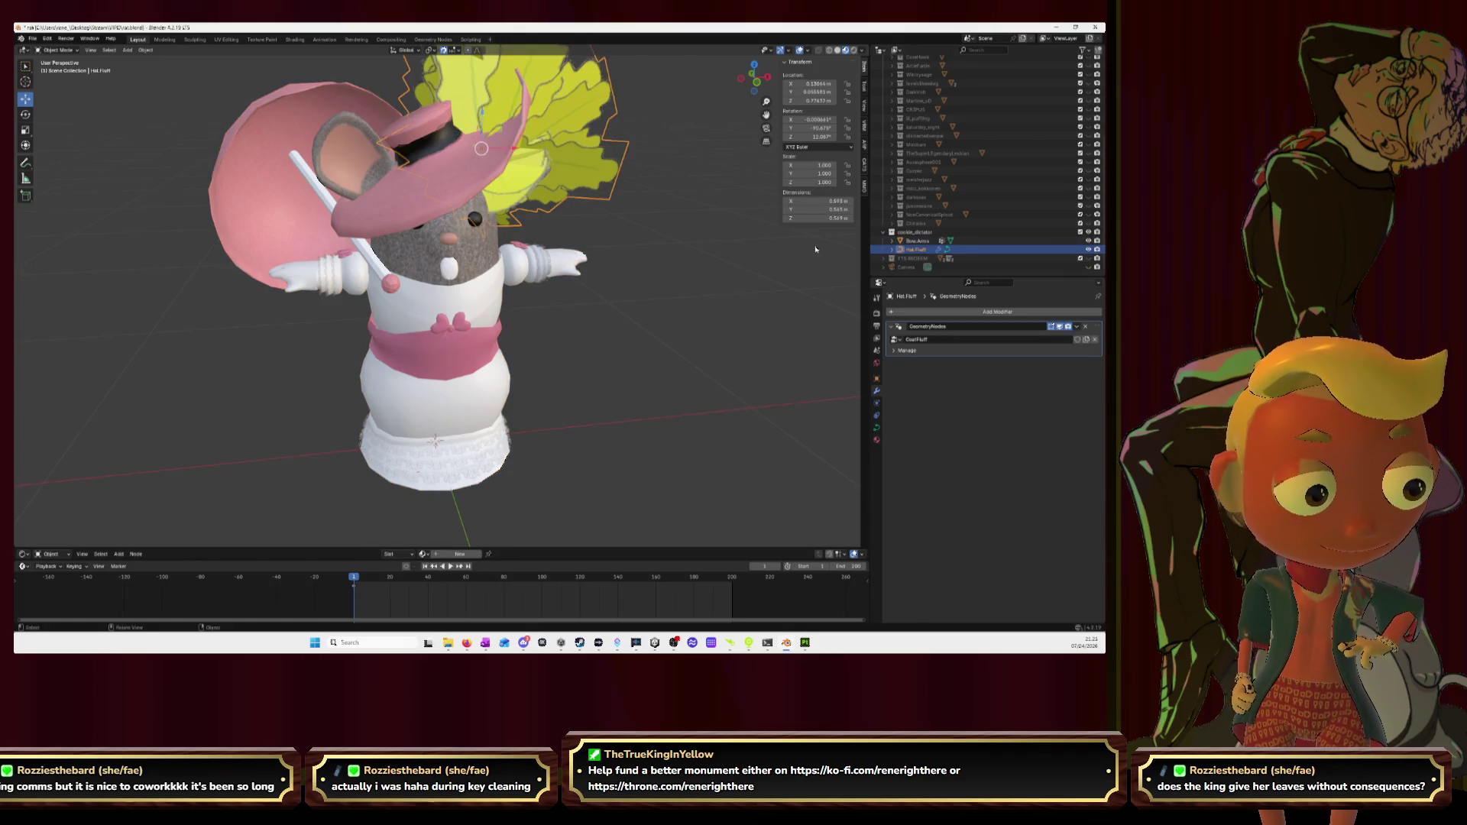
pyautogui.click(1078, 328)
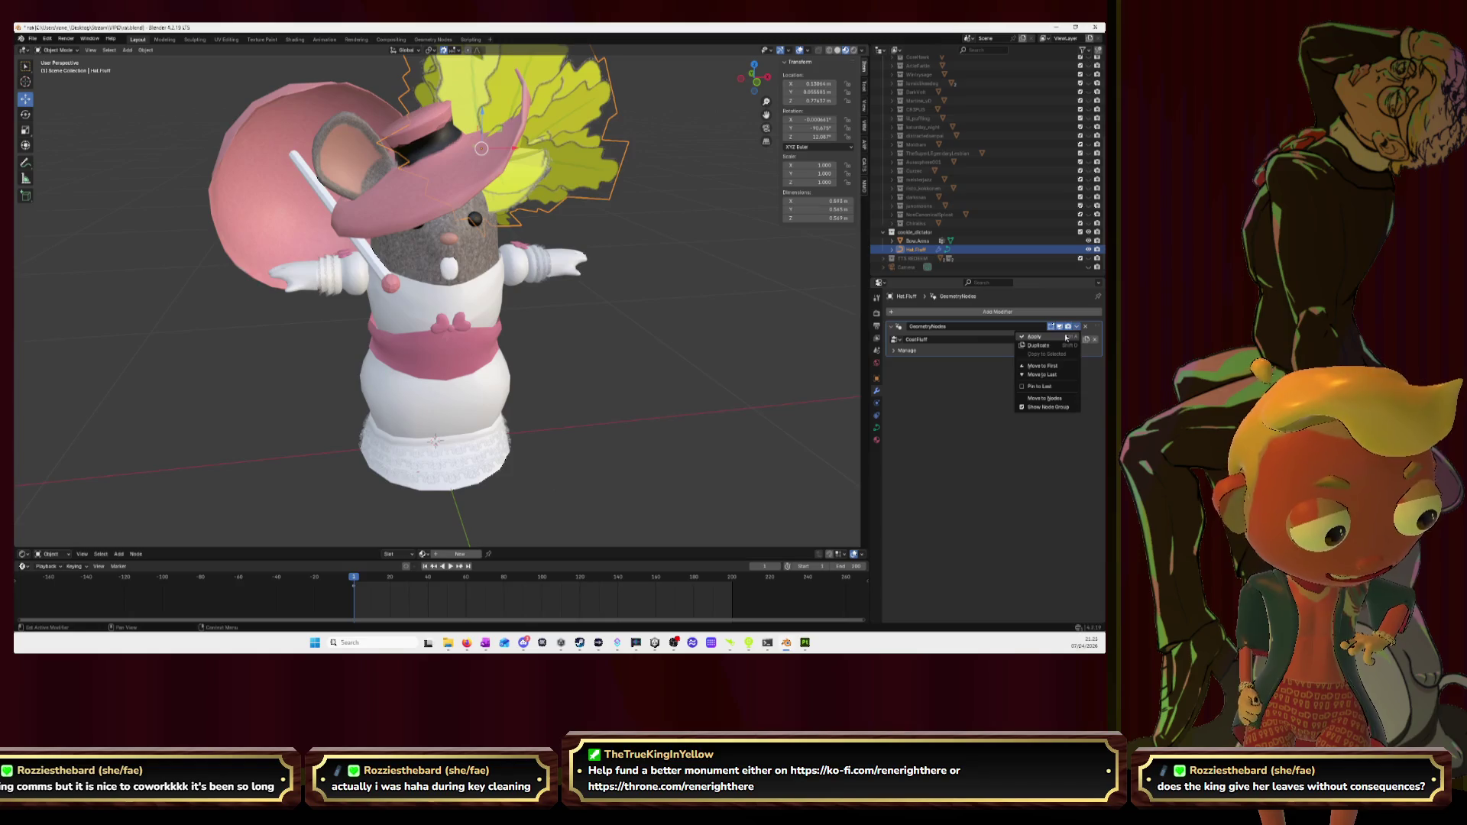
pyautogui.click(1066, 336)
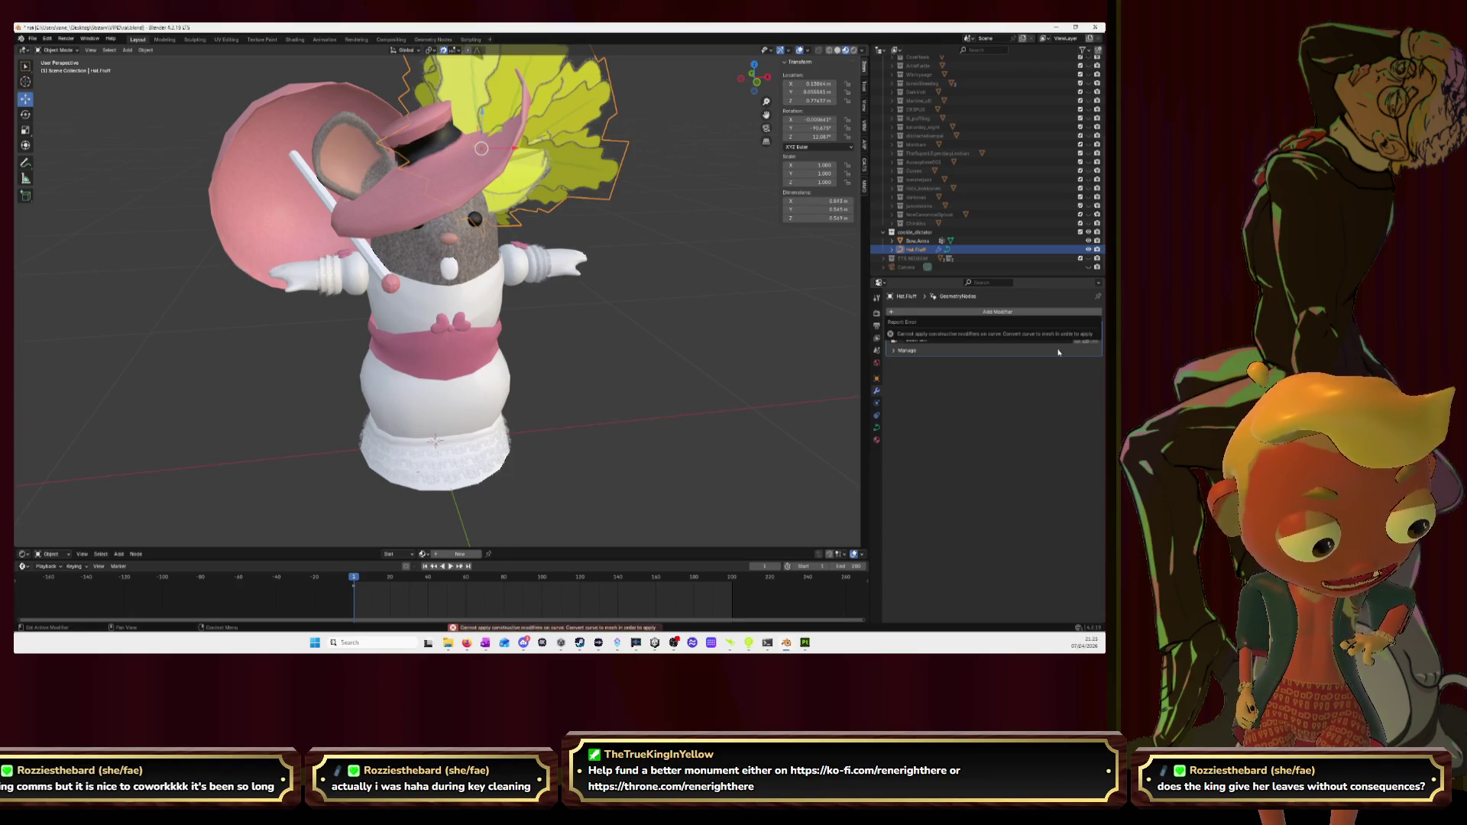
pyautogui.click(1078, 328)
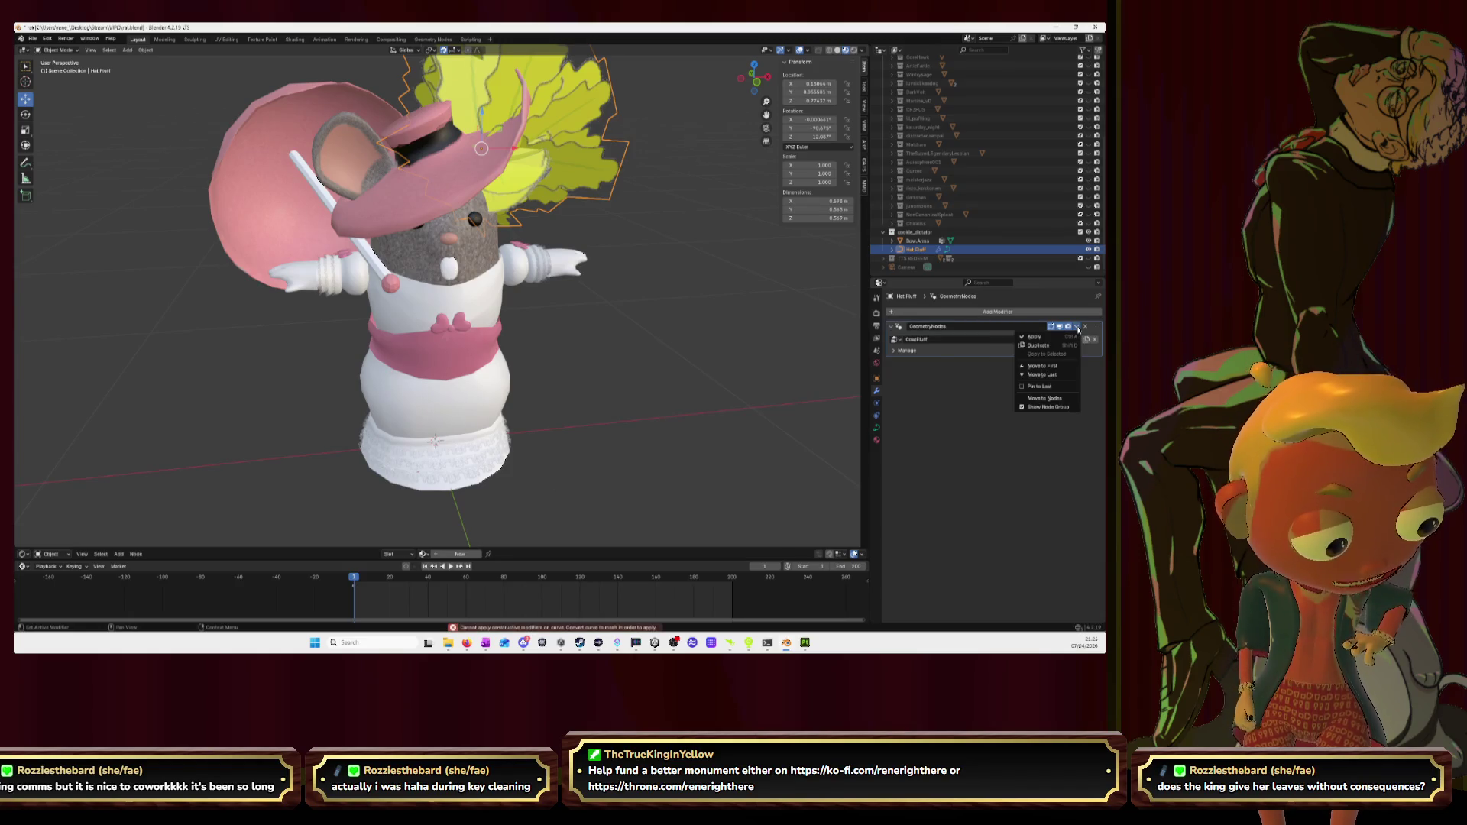
pyautogui.click(1078, 329)
pyautogui.click(1072, 336)
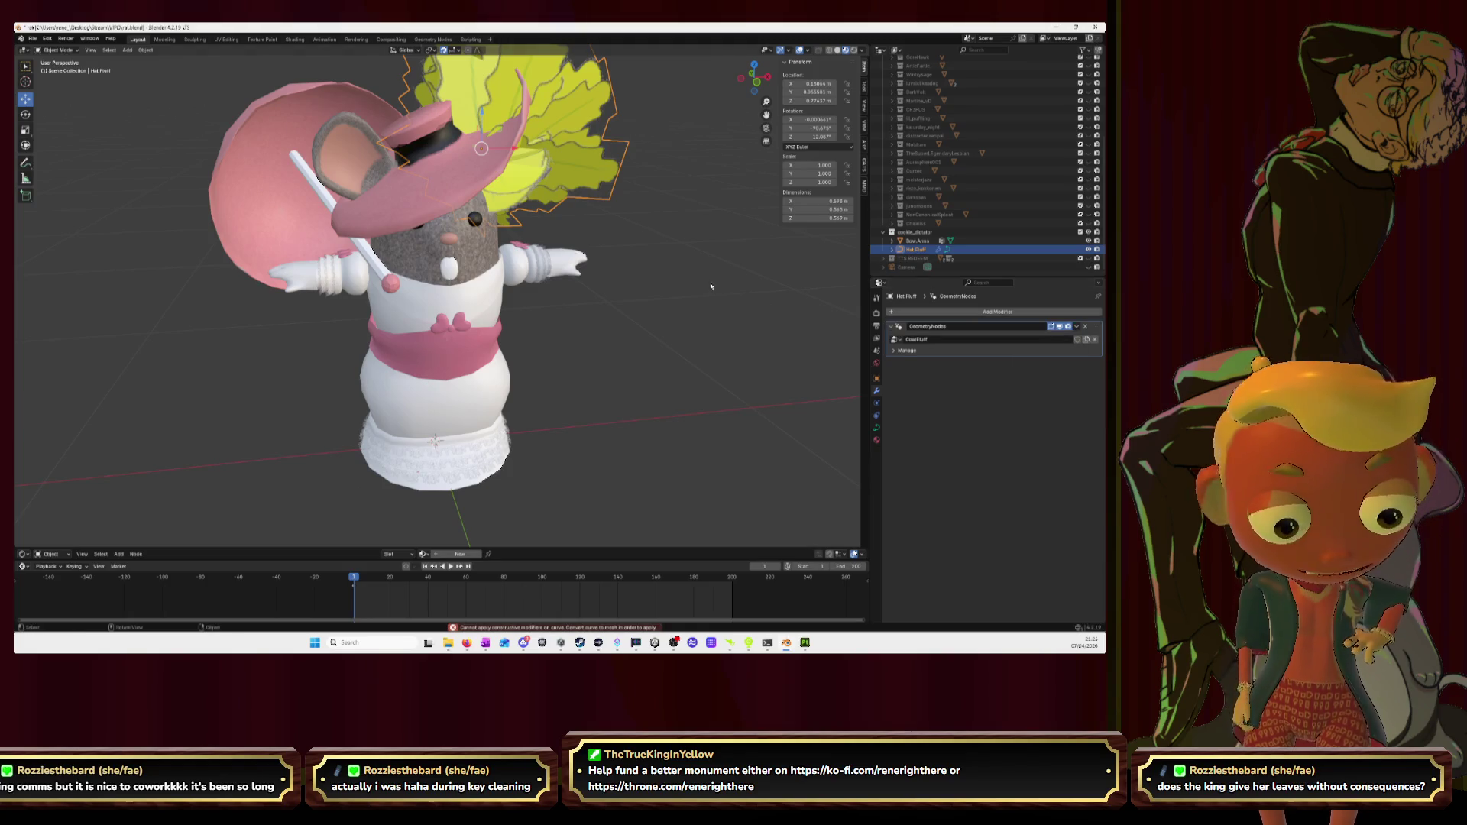
pyautogui.click(729, 299)
# Convert the hat fluff leaves from a curve into a mesh
pyautogui.click(579, 149)
pyautogui.rightClick(579, 149)
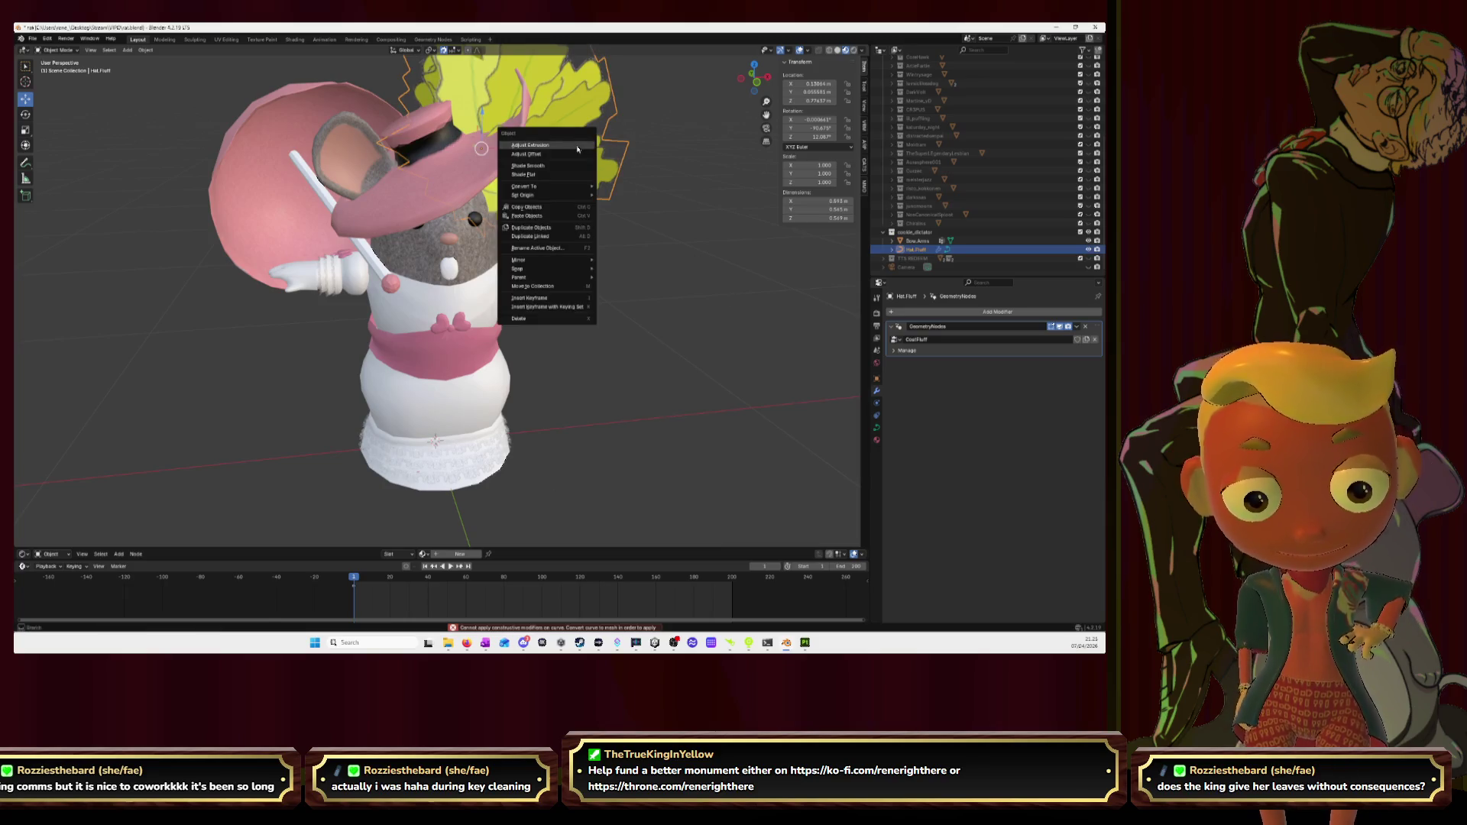
pyautogui.moveTo(539, 186)
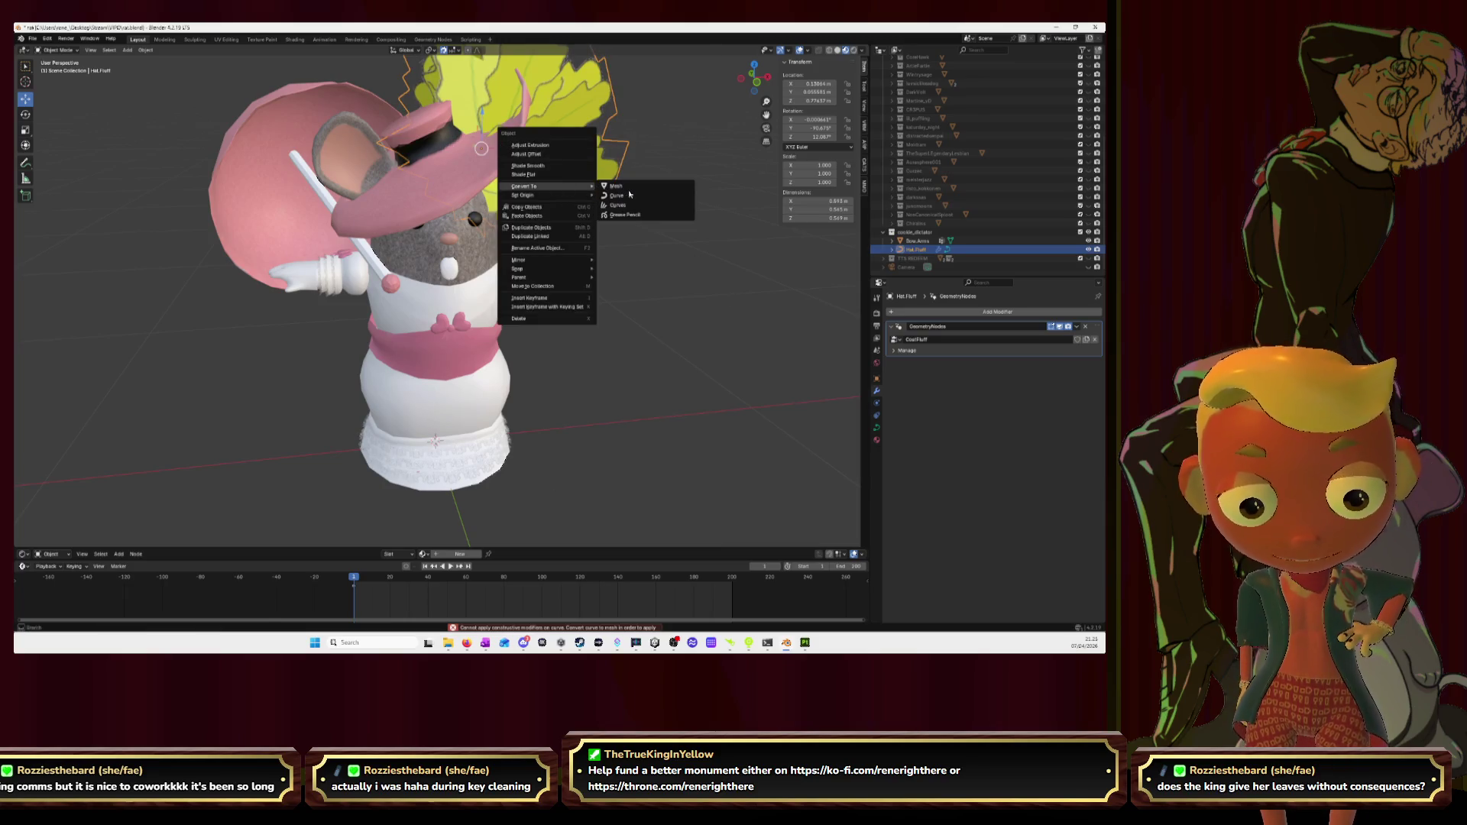
pyautogui.click(618, 186)
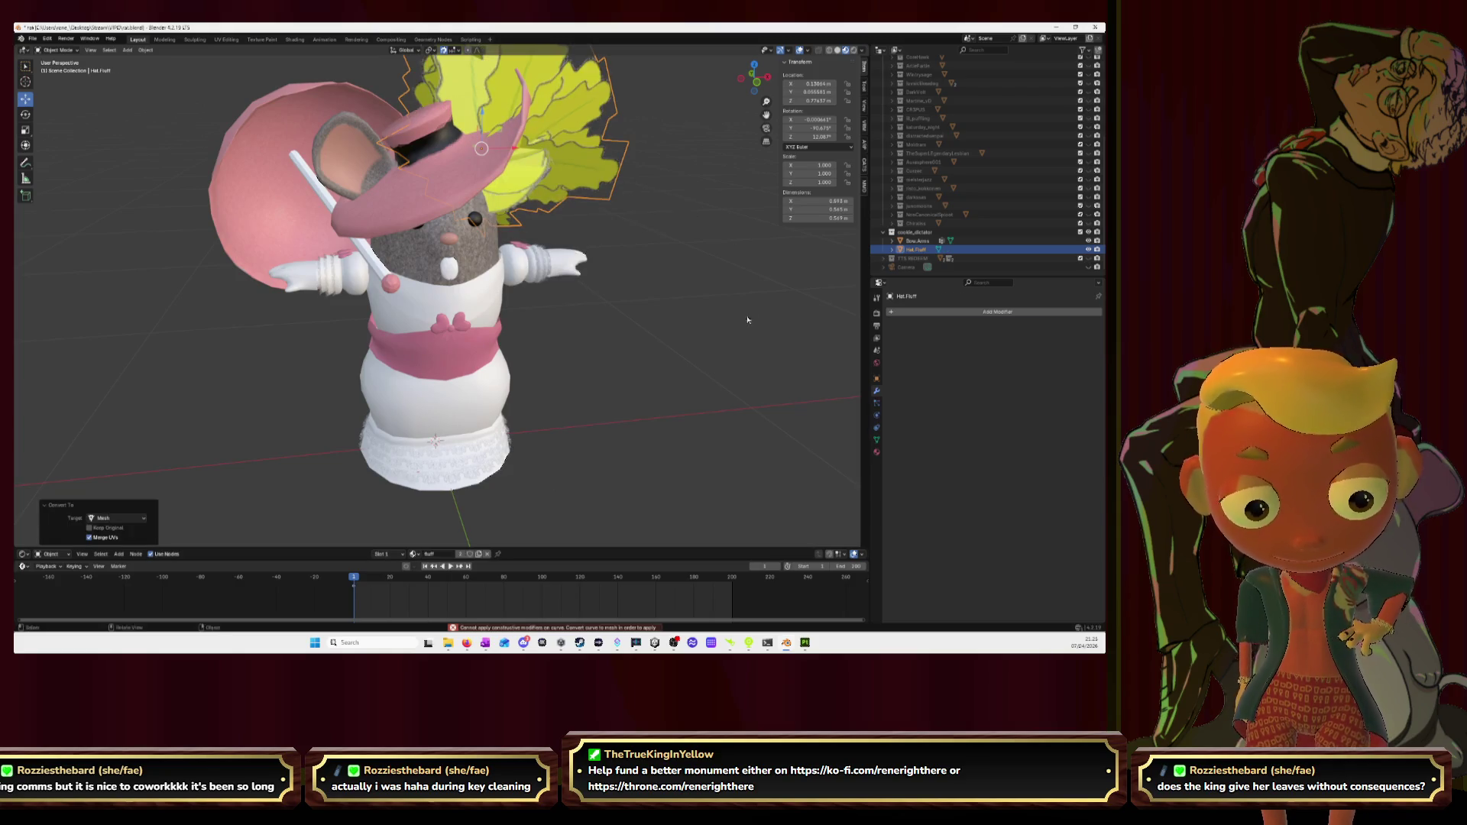
# Join the Hat Fluff mesh into the Bow Arms object with Ctrl+J
pyautogui.click(923, 249)
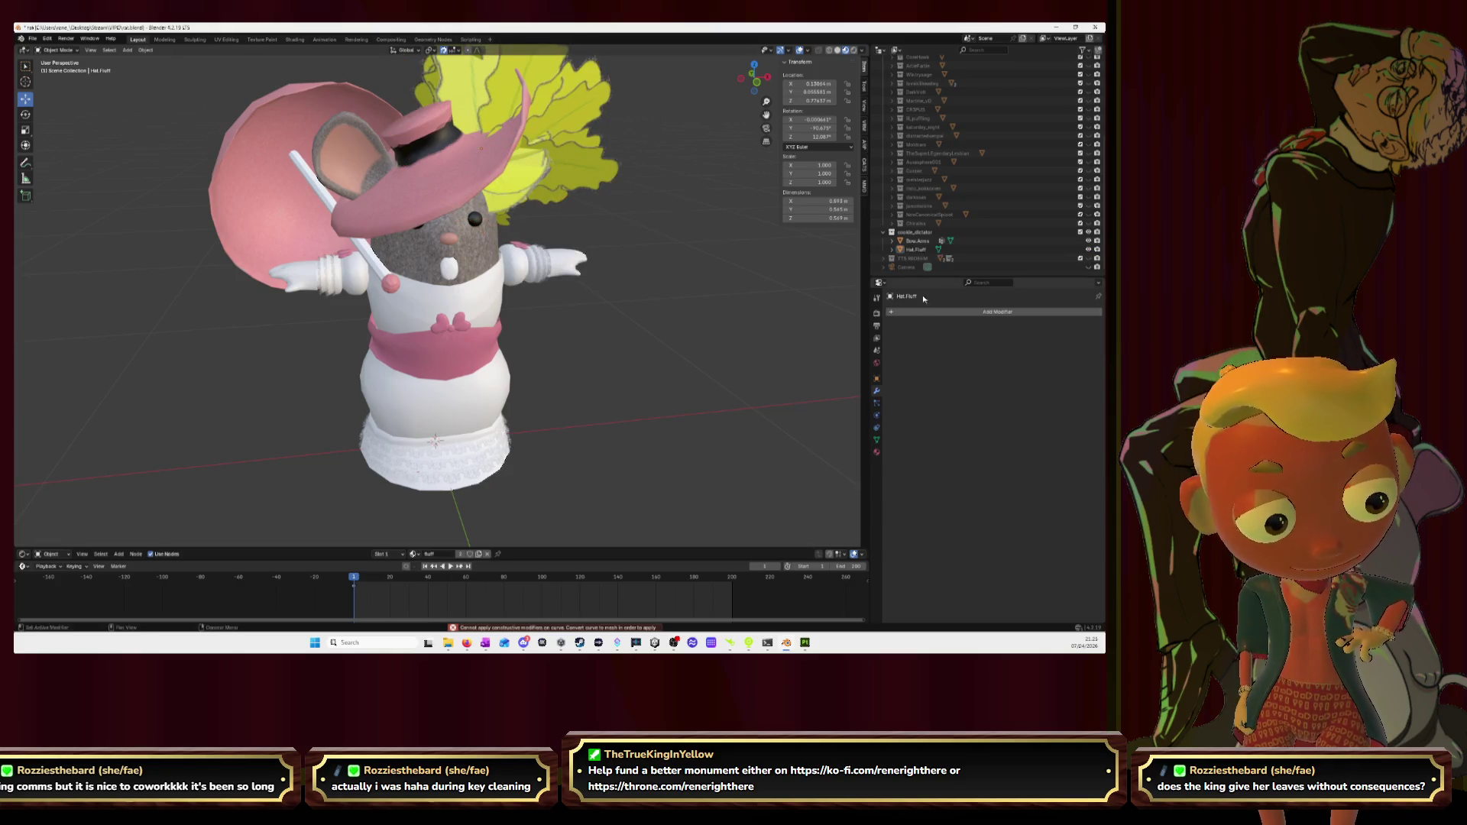
pyautogui.keyDown('ctrl'); pyautogui.click(923, 241); pyautogui.keyUp('ctrl')
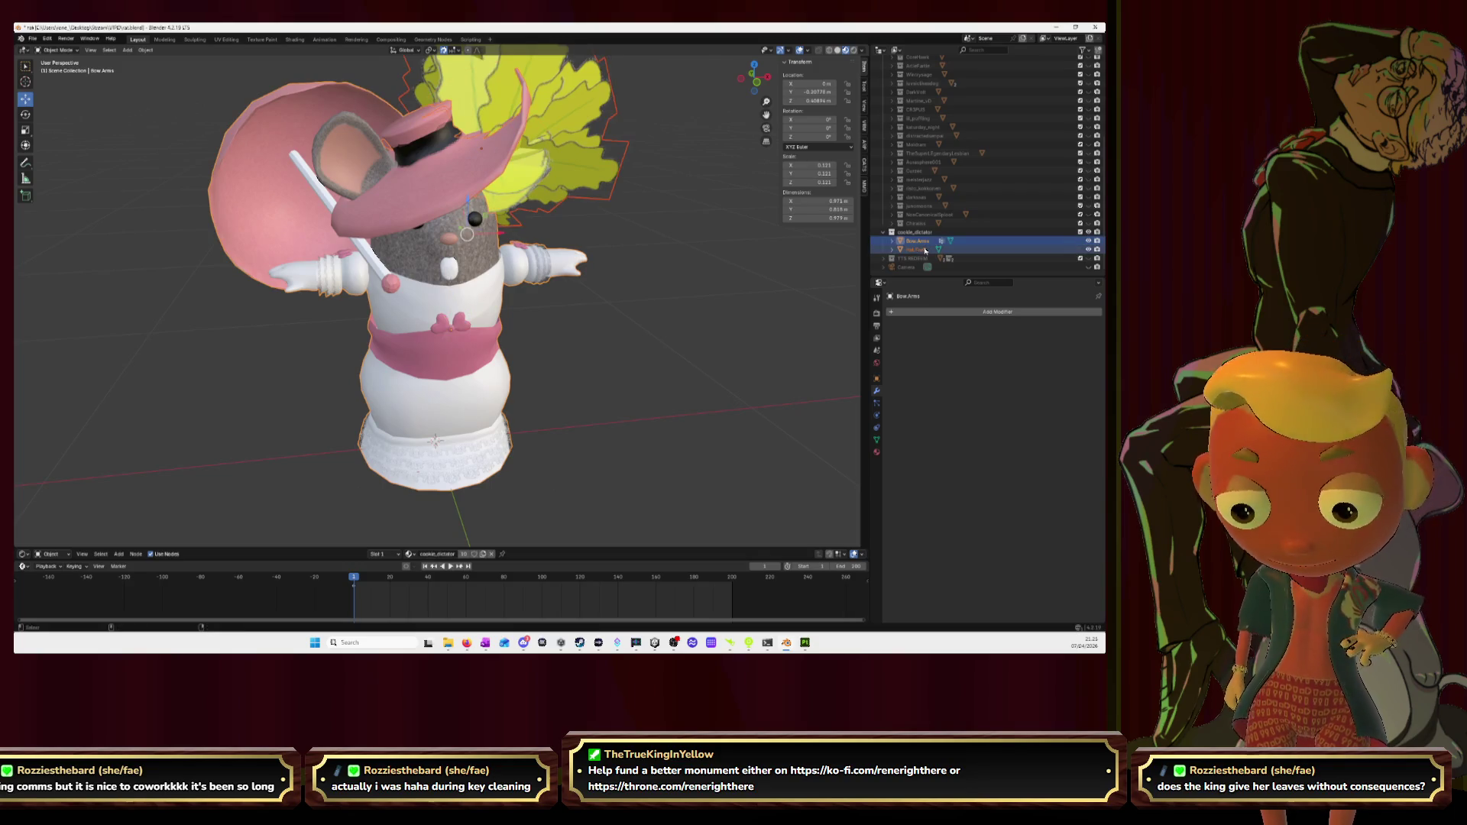
pyautogui.hotkey('ctrl', 'j')
pyautogui.moveTo(675, 353); pyautogui.dragTo(639, 303, button='middle')
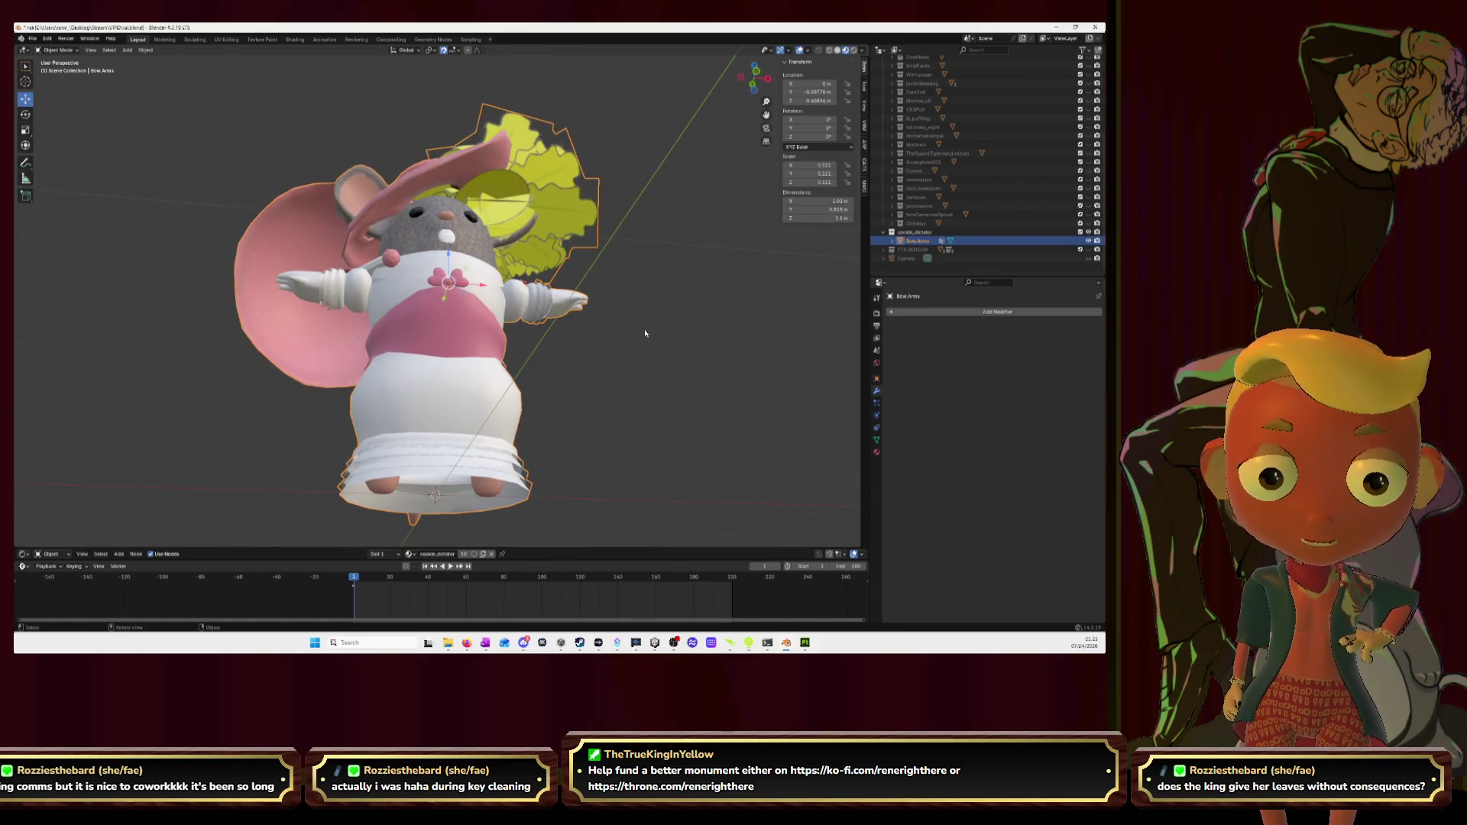
pyautogui.scroll(1, 977, 195)
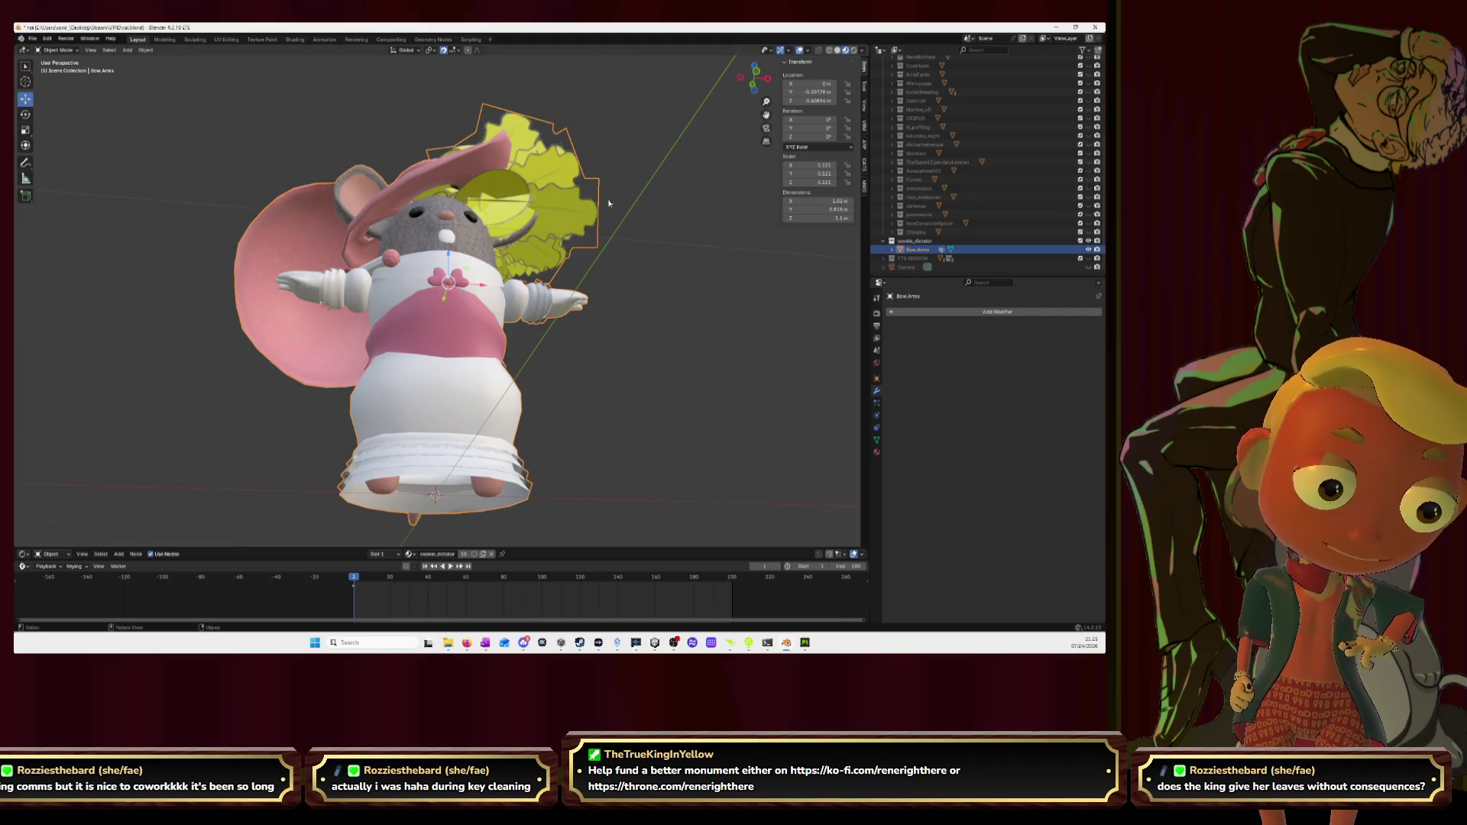
pyautogui.moveTo(636, 201)
pyautogui.mouseDown(button='middle')
pyautogui.moveTo(583, 262)
pyautogui.moveTo(649, 254)
pyautogui.mouseUp(button='middle')
pyautogui.moveTo(540, 190); pyautogui.dragTo(532, 175, button='middle')
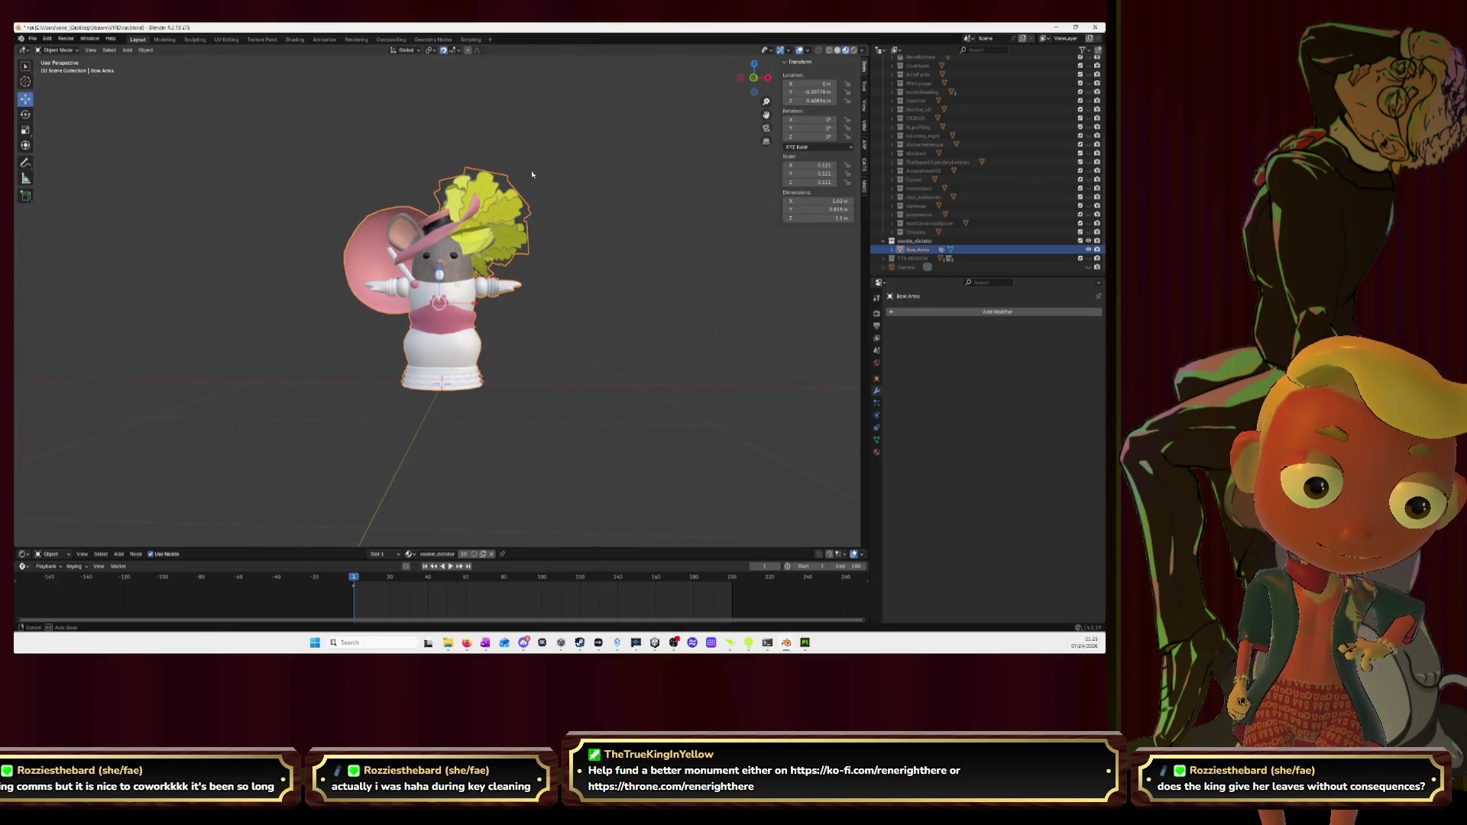
pyautogui.scroll(4, 533, 174)
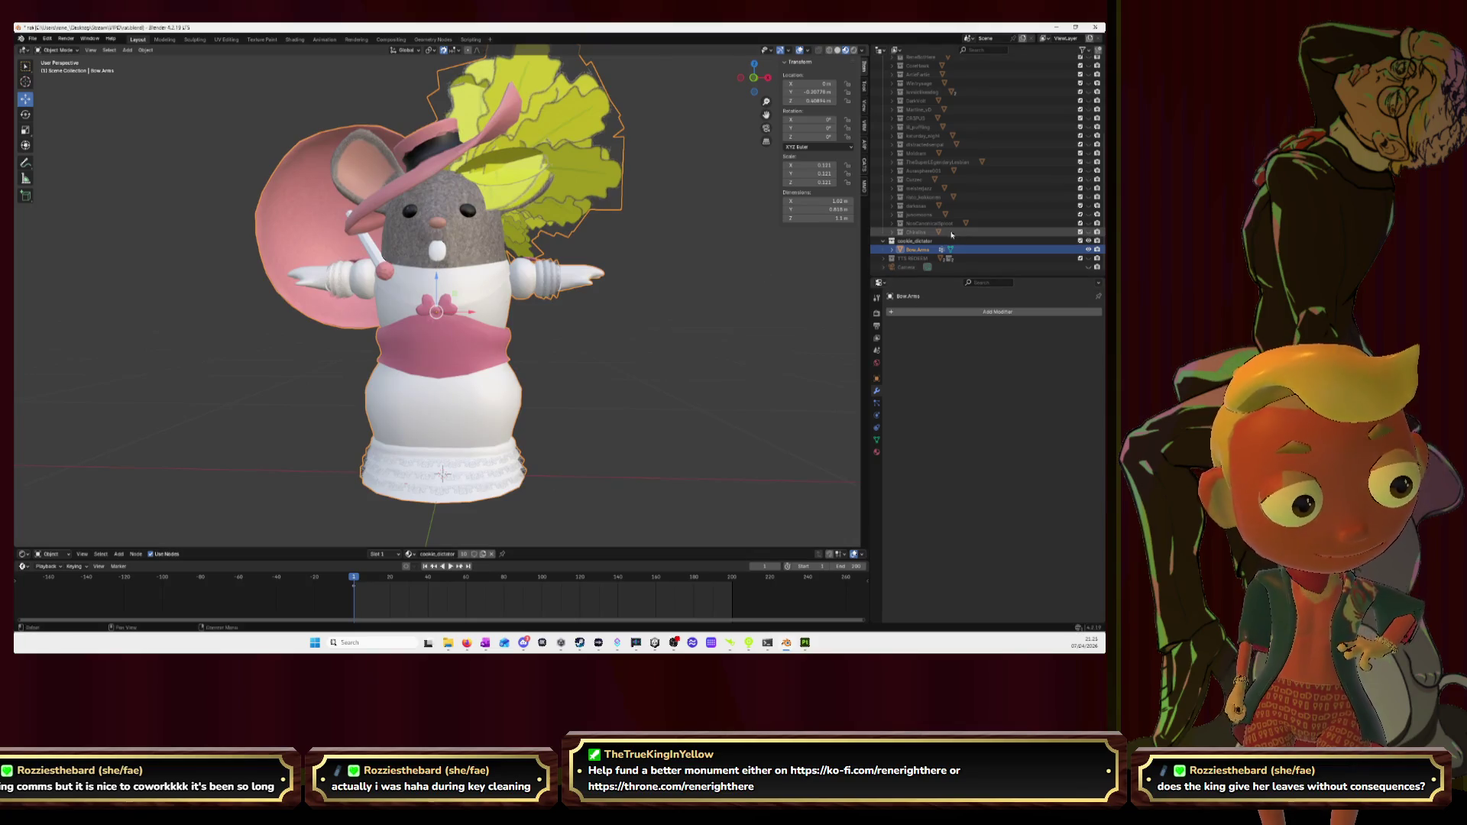
pyautogui.scroll(8, 884, 245)
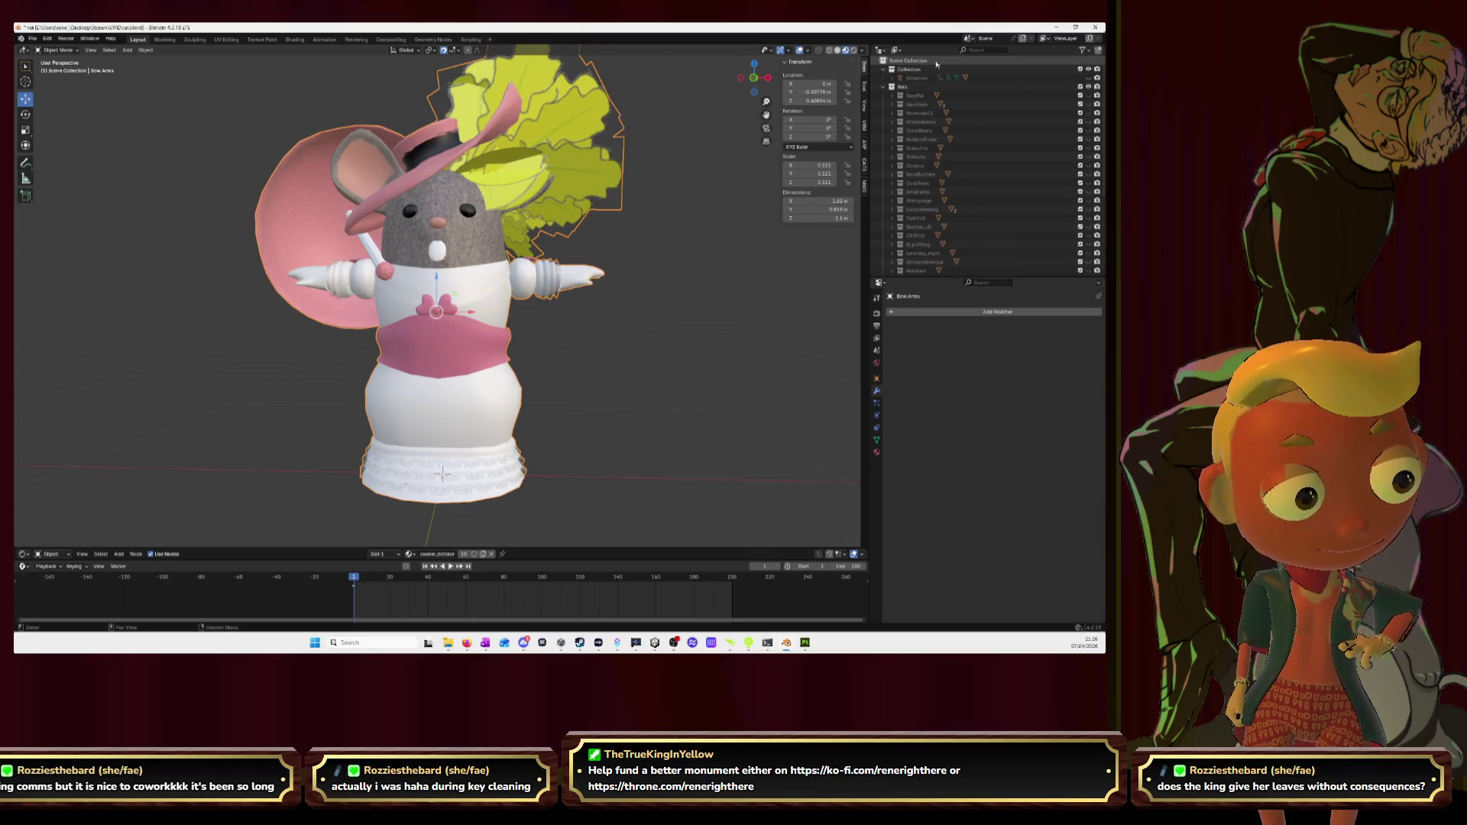
pyautogui.click(1089, 78)
pyautogui.scroll(-5, 937, 235)
# Add an Armature modifier to Bow Arms with the Armature eyedropped as its deforming object
pyautogui.click(937, 242)
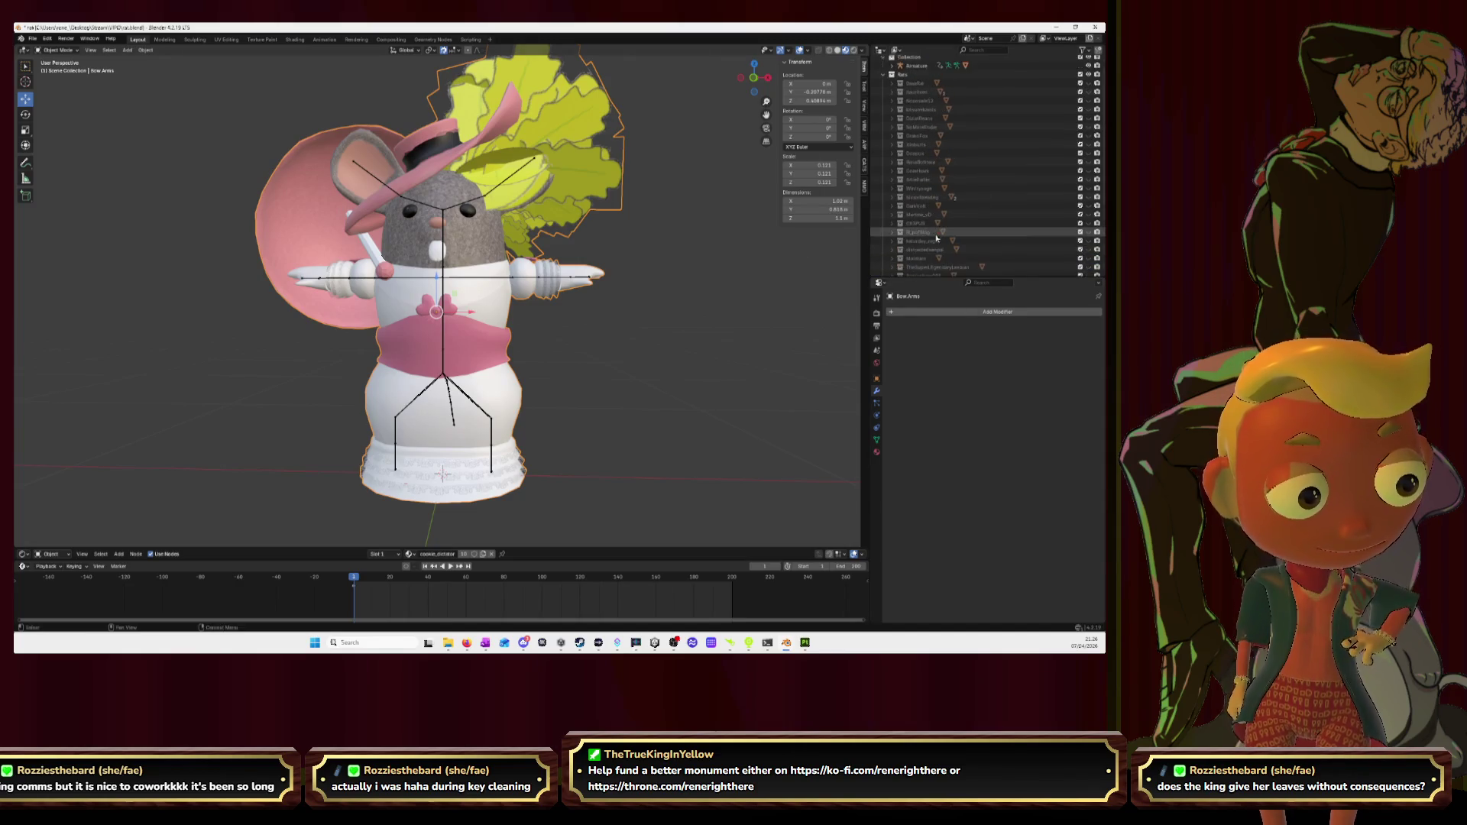
pyautogui.click(942, 310)
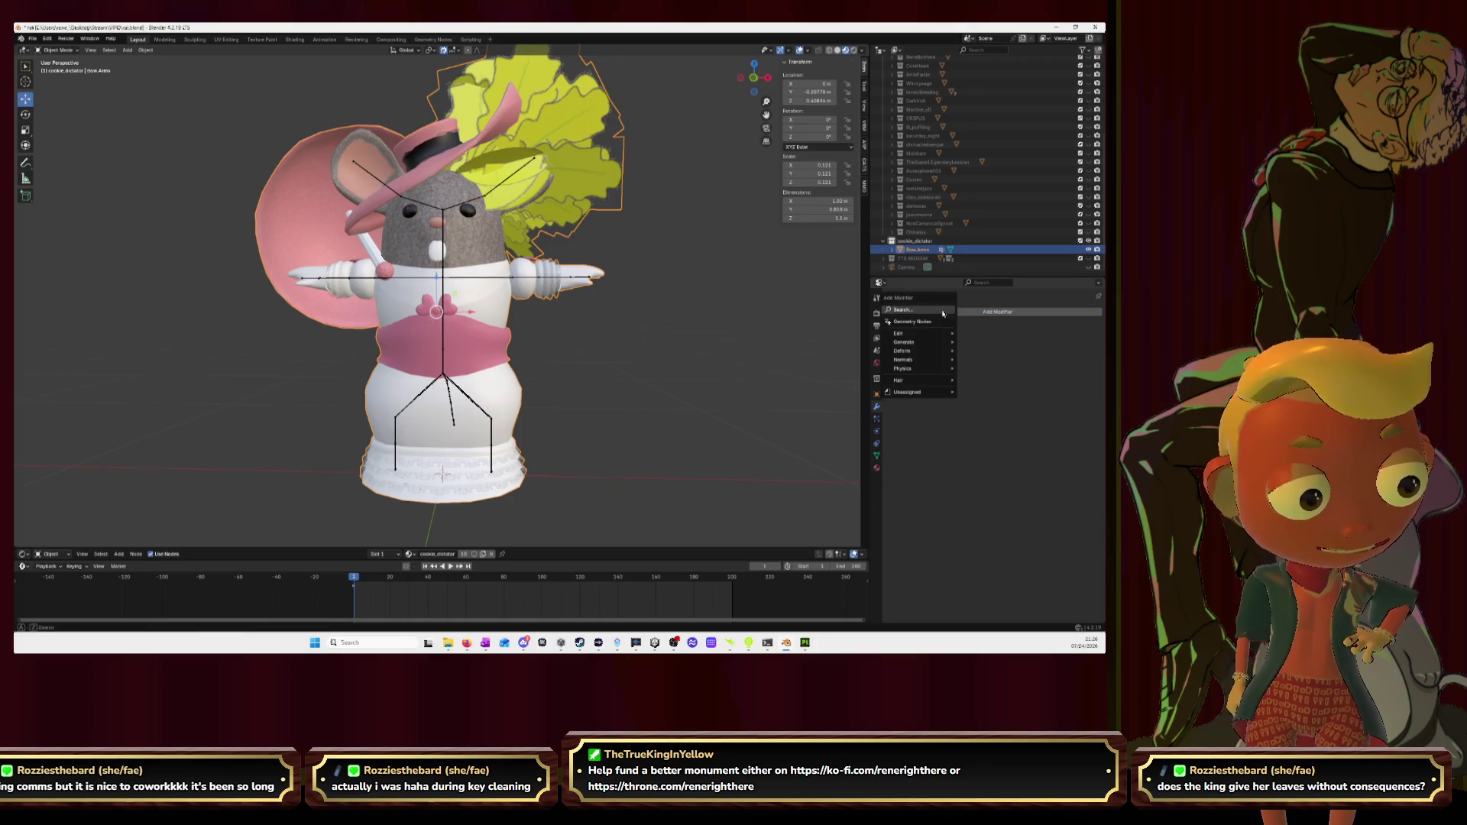
pyautogui.write('arma')
pyautogui.press('Return')
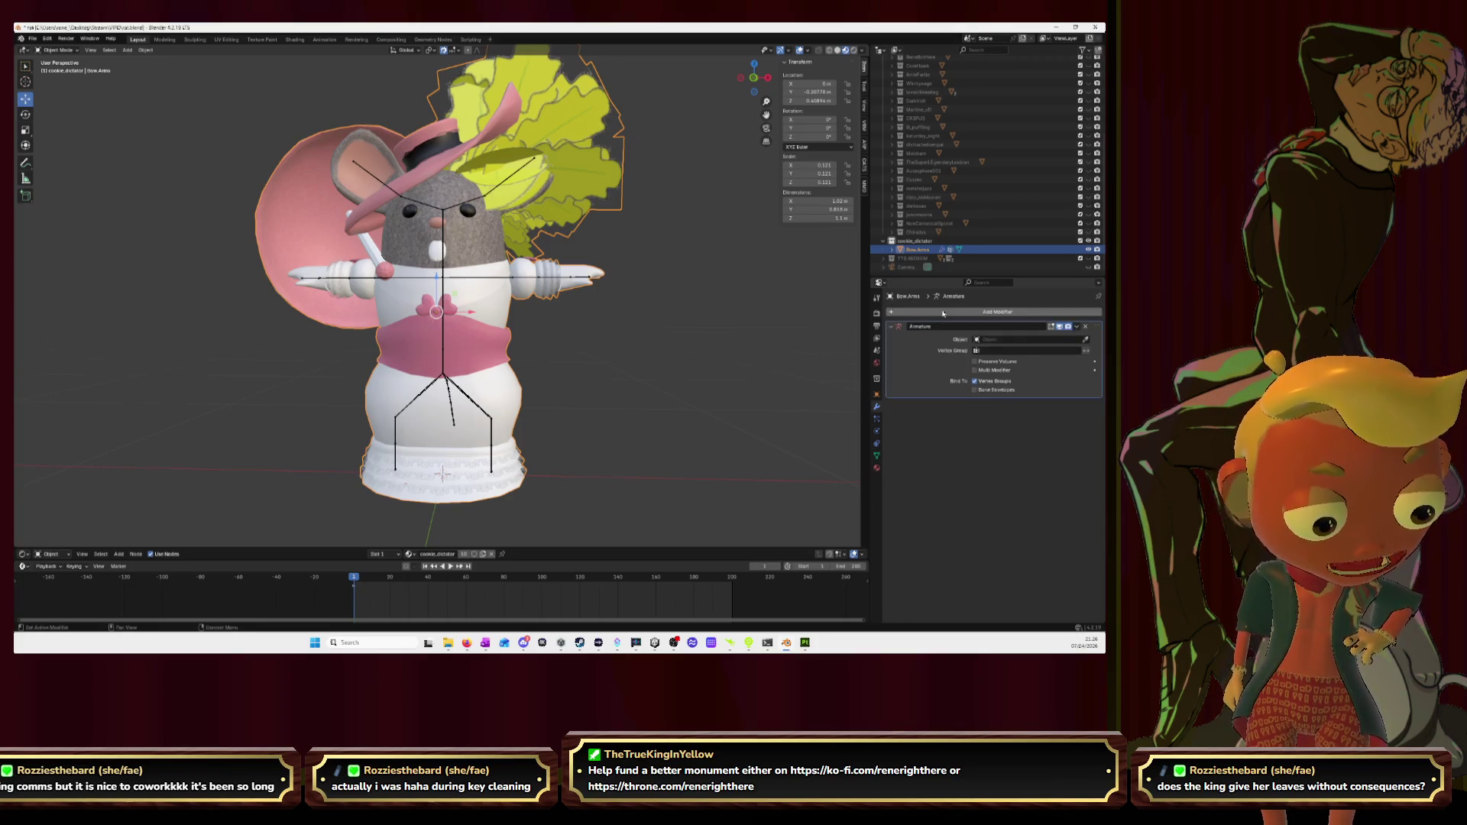
pyautogui.click(1086, 340)
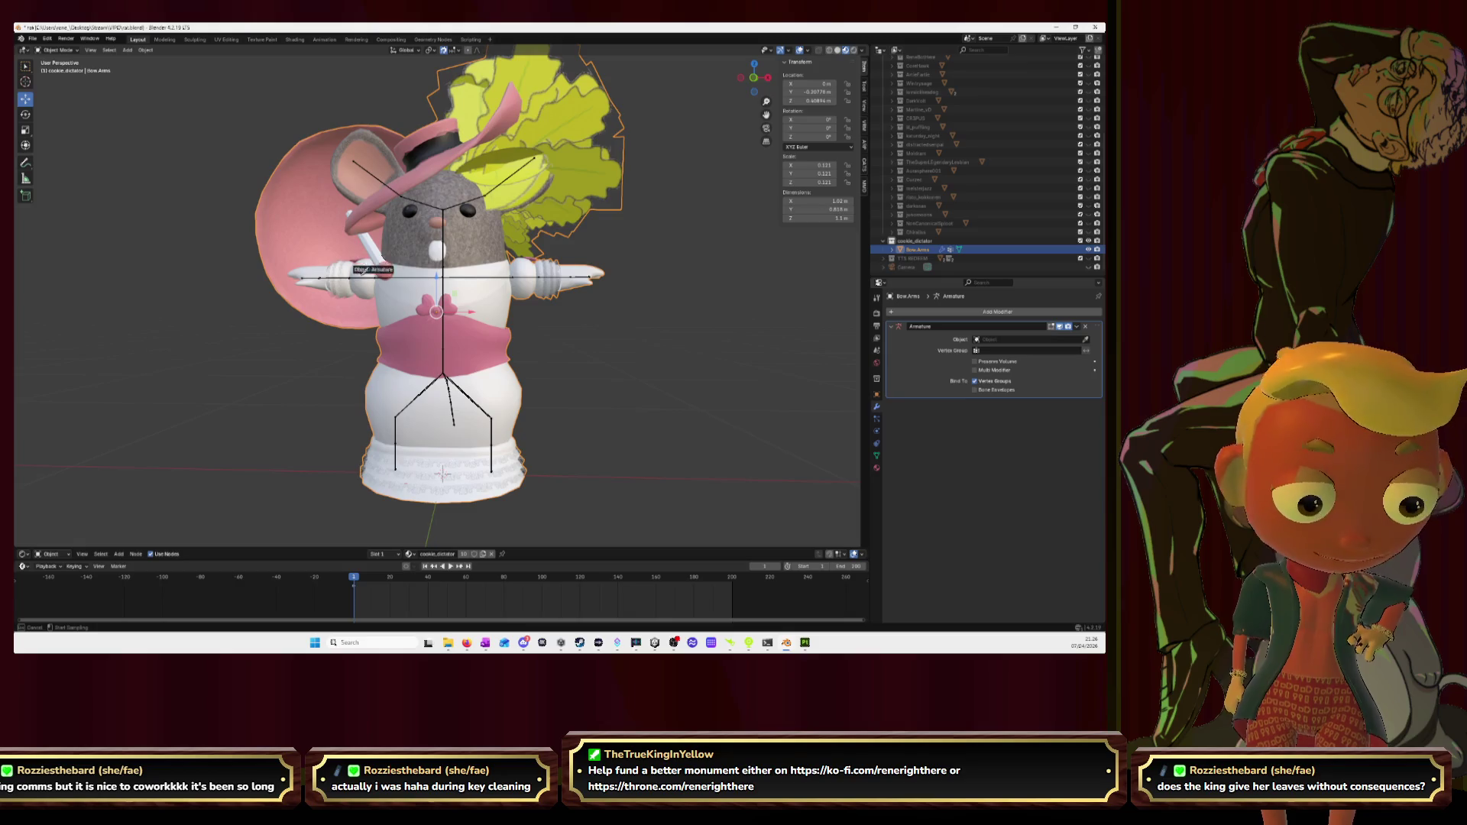
pyautogui.click(446, 266)
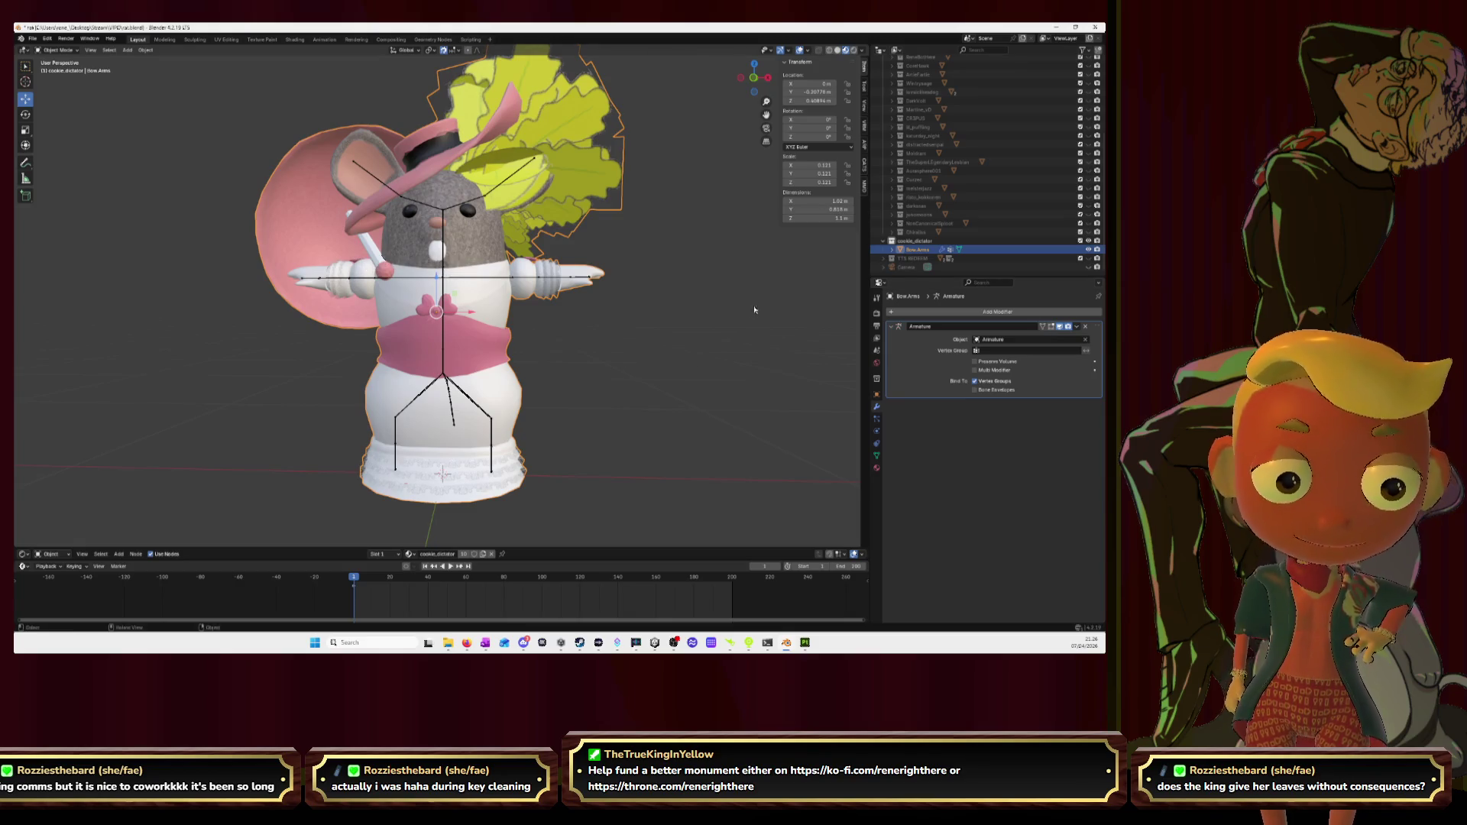
# In the Armature's data settings, toggle Pose Position and leave the rig at Rest Position
pyautogui.click(499, 280)
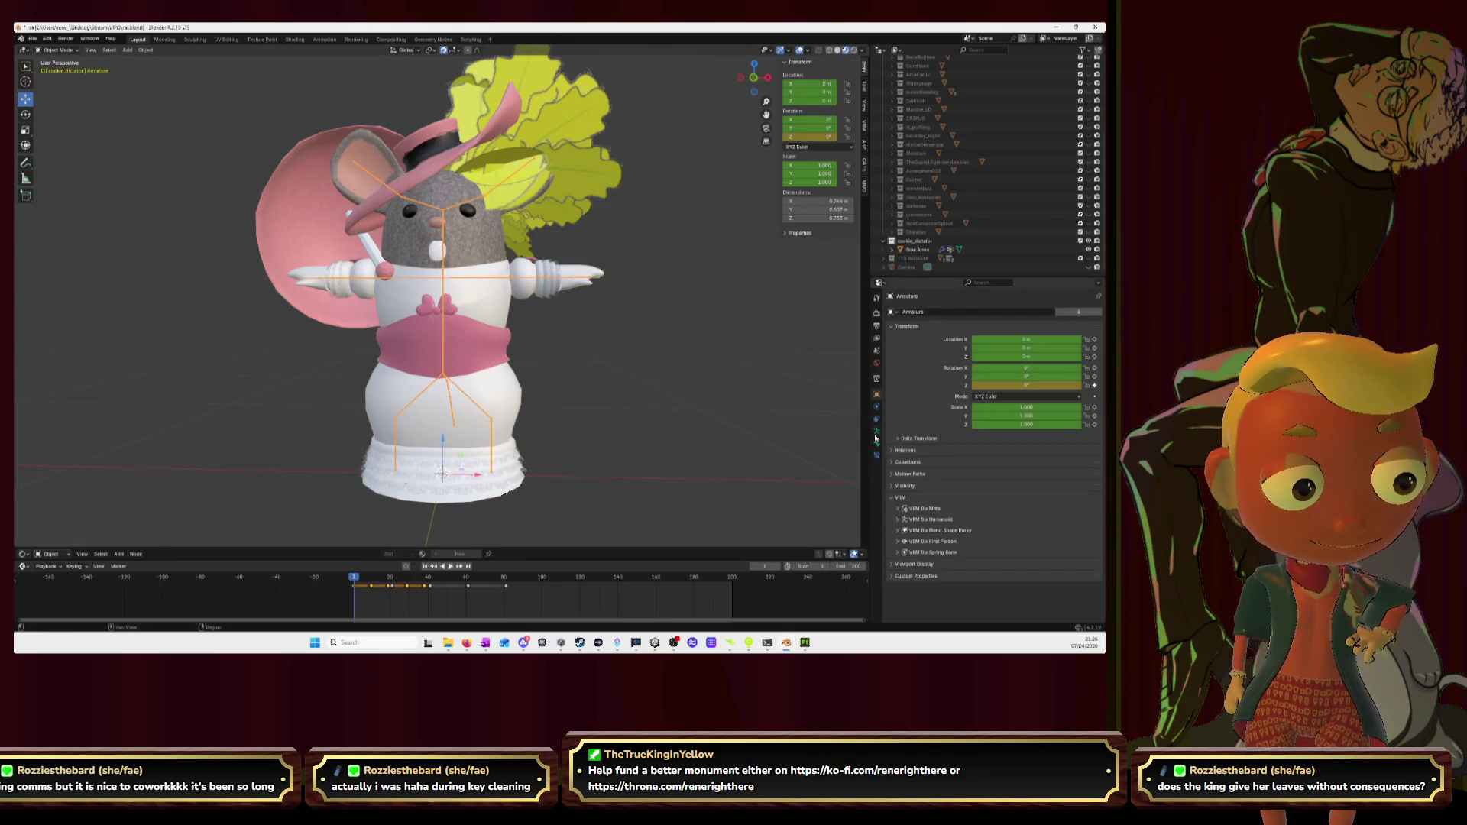
pyautogui.click(876, 437)
pyautogui.click(966, 344)
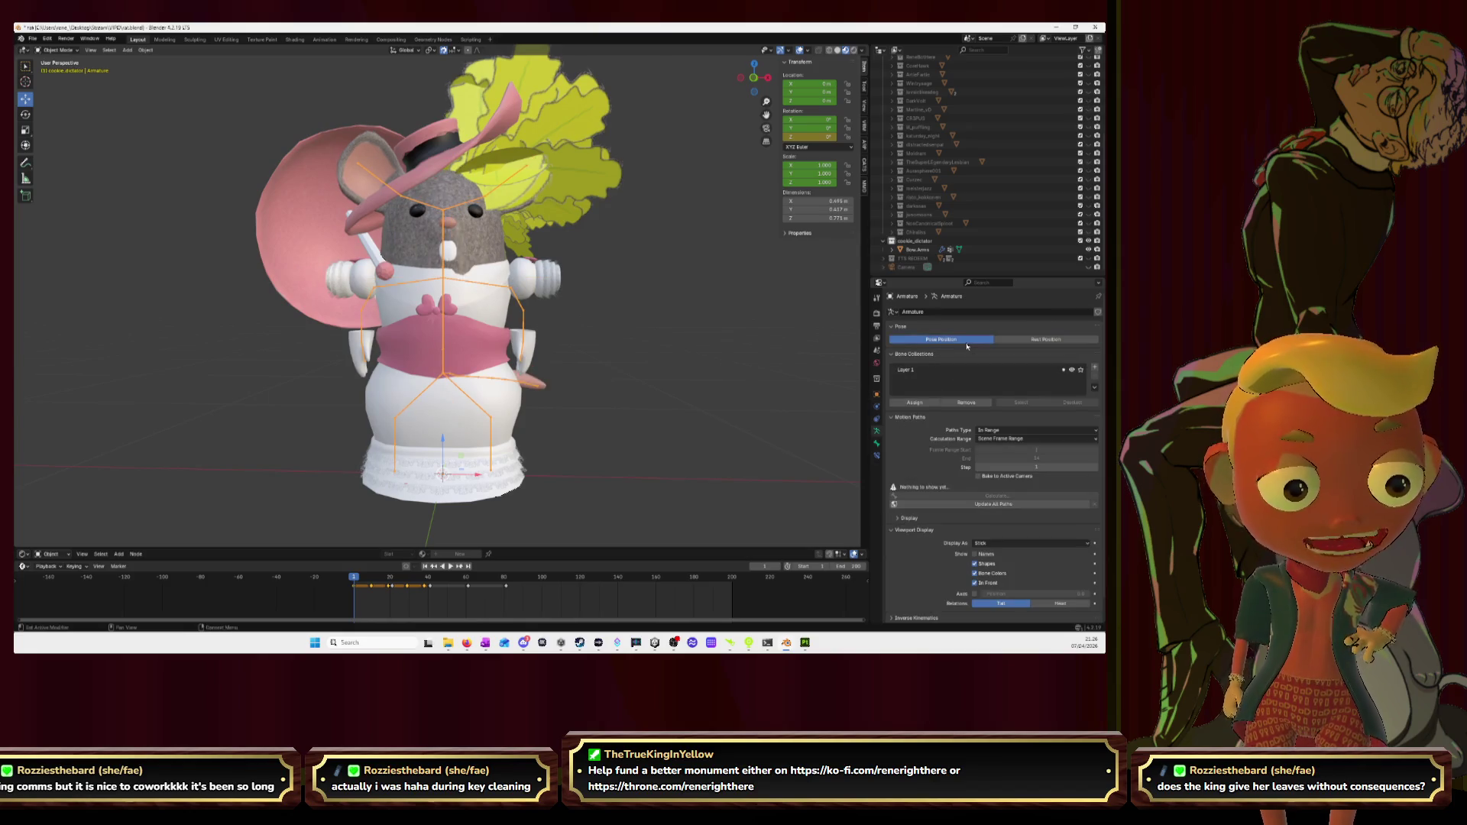
pyautogui.click(1026, 342)
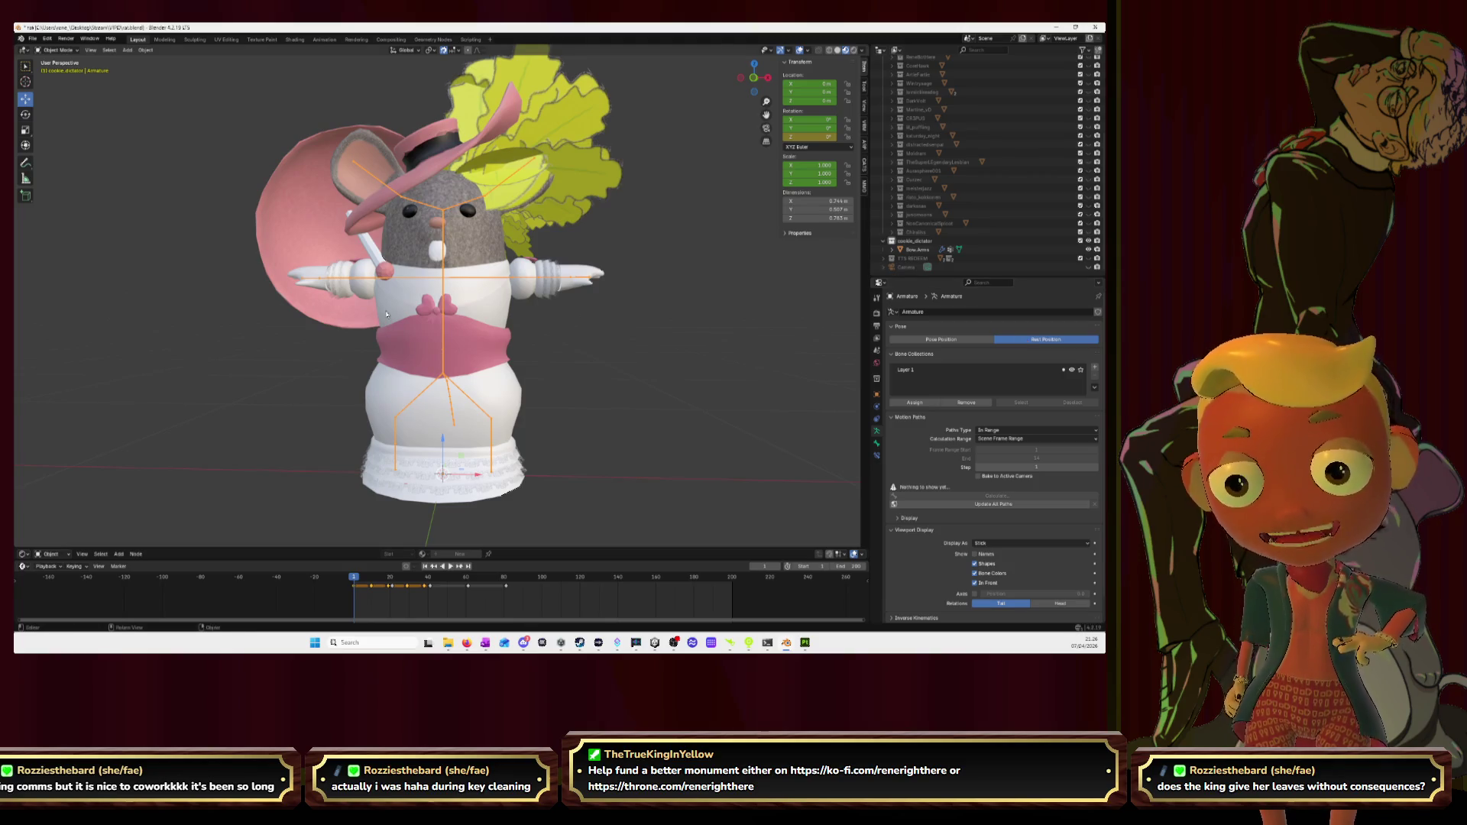
# Switch to front orthographic view and make Bow Arms the active object again
pyautogui.moveTo(767, 99)
pyautogui.mouseDown()
pyautogui.moveTo(755, 77)
pyautogui.moveTo(766, 122)
pyautogui.mouseUp()
pyautogui.click(754, 77)
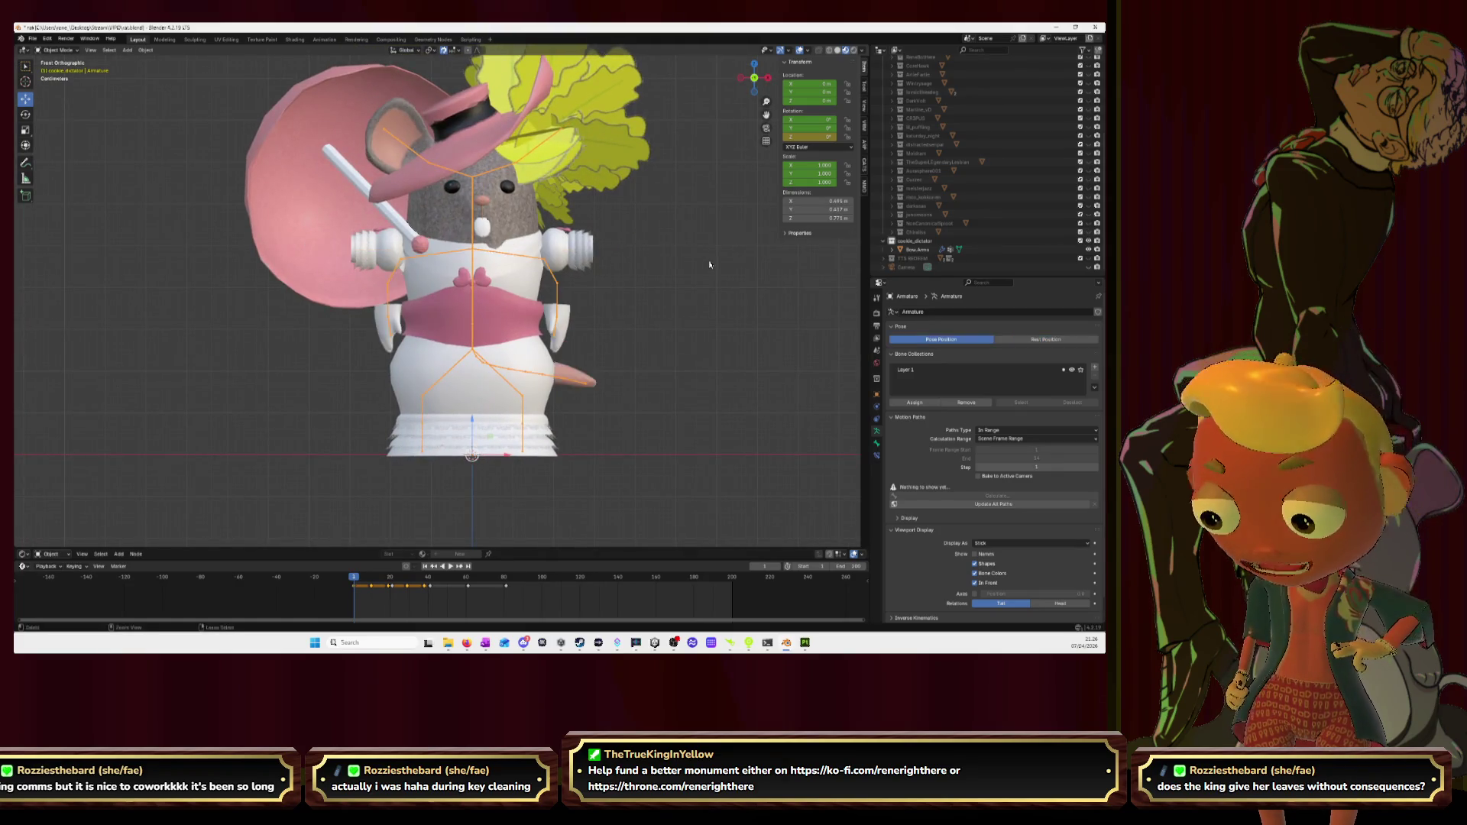
pyautogui.press(']')
pyautogui.press(']')
pyautogui.press(']')
pyautogui.press(']')
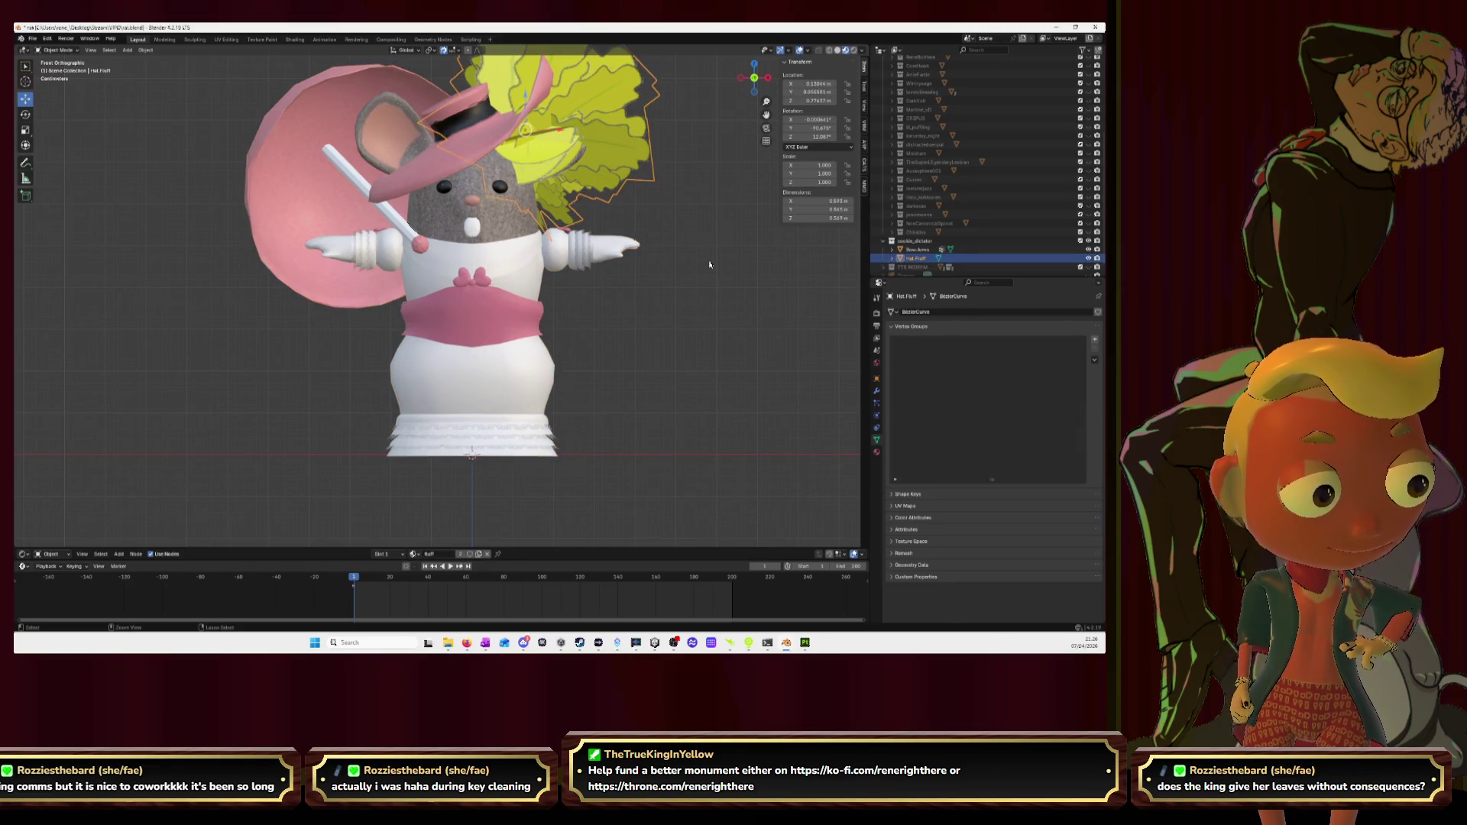
pyautogui.press(']')
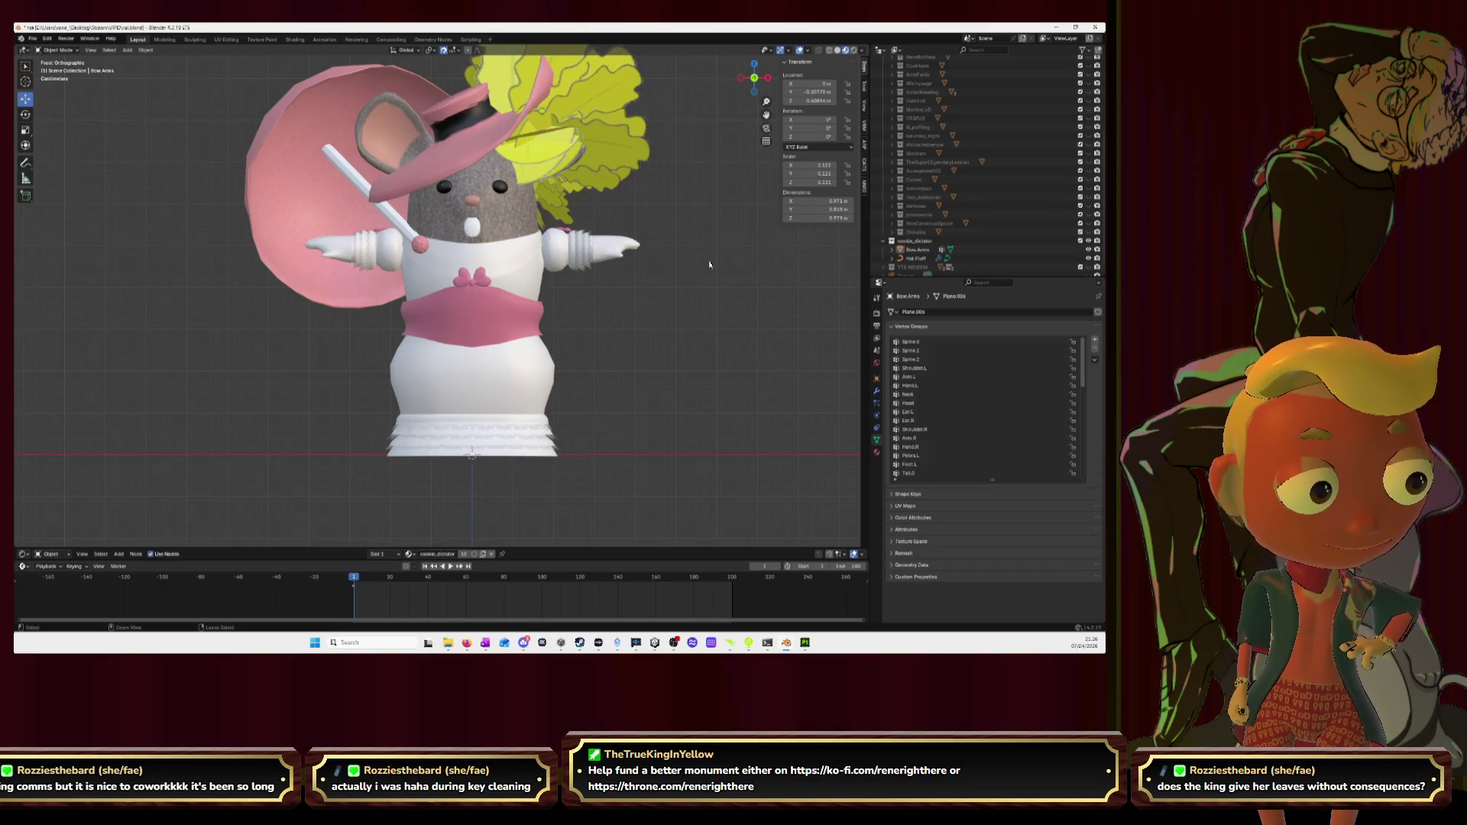
pyautogui.scroll(-3, 883, 230)
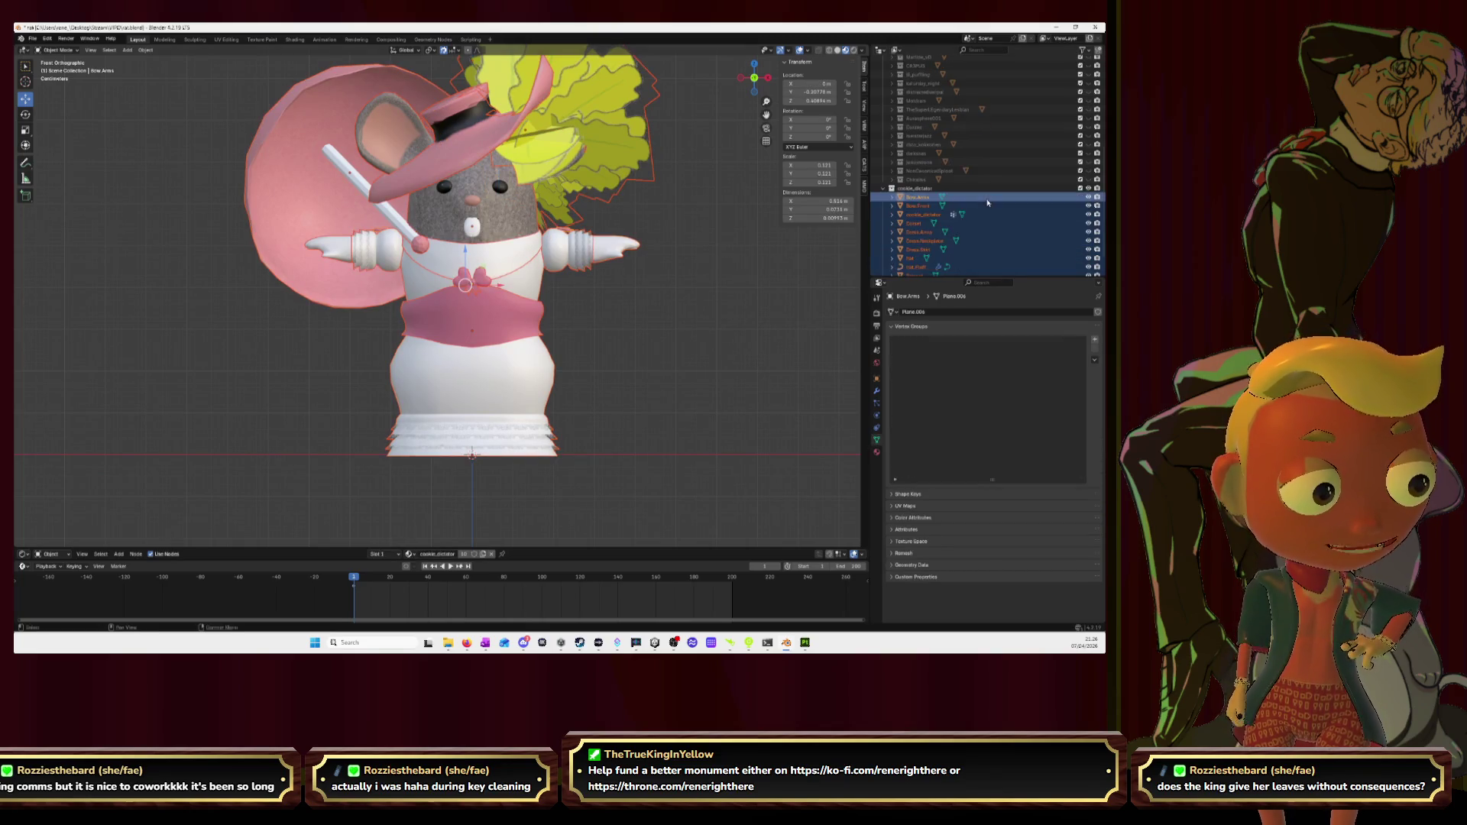
# Convert the Hat Fluff curve object into a mesh
pyautogui.click(882, 242)
pyautogui.click(713, 295)
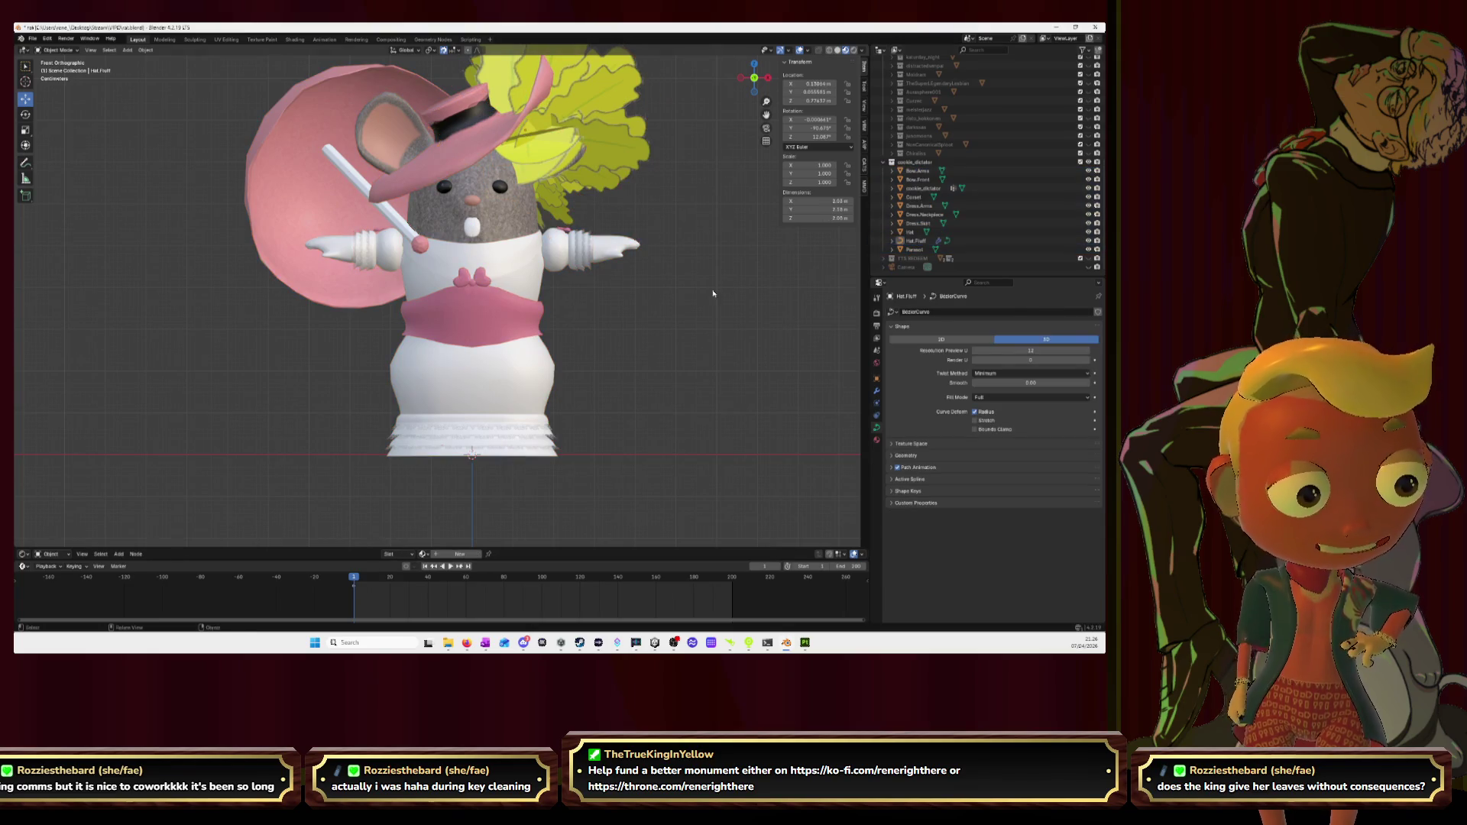
pyautogui.click(916, 242)
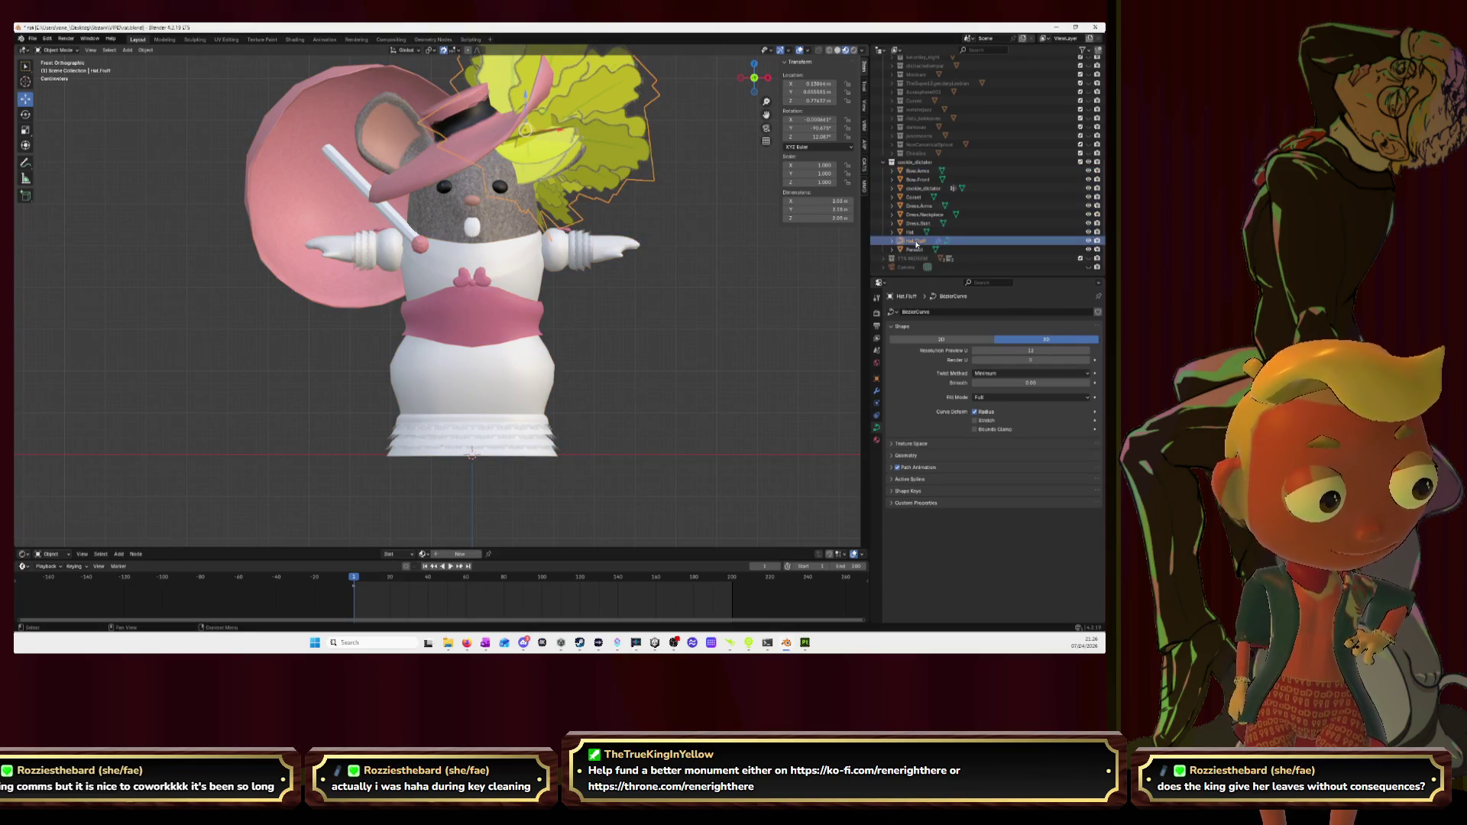
pyautogui.rightClick(588, 101)
pyautogui.moveTo(567, 138)
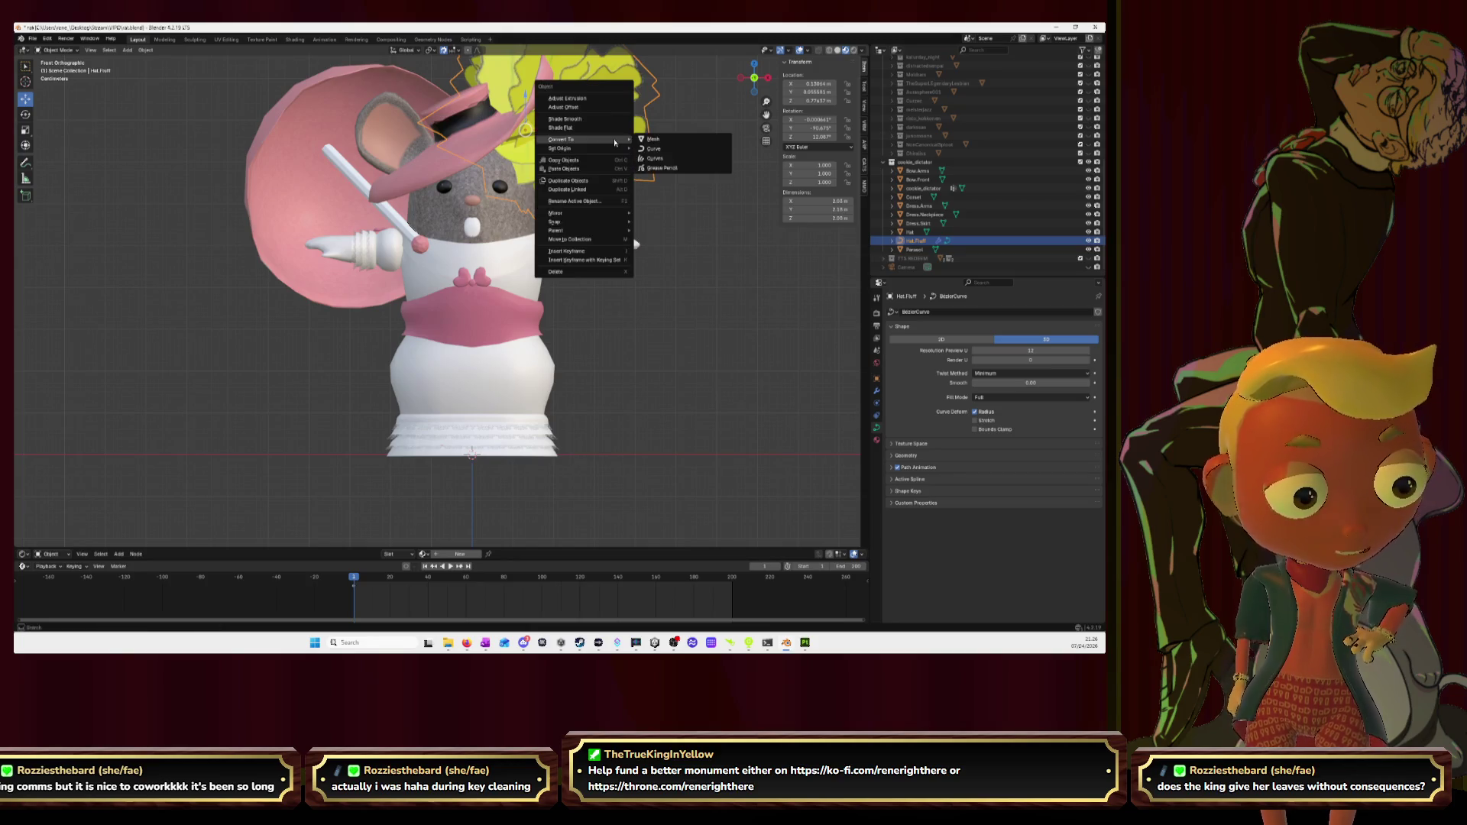
pyautogui.click(668, 140)
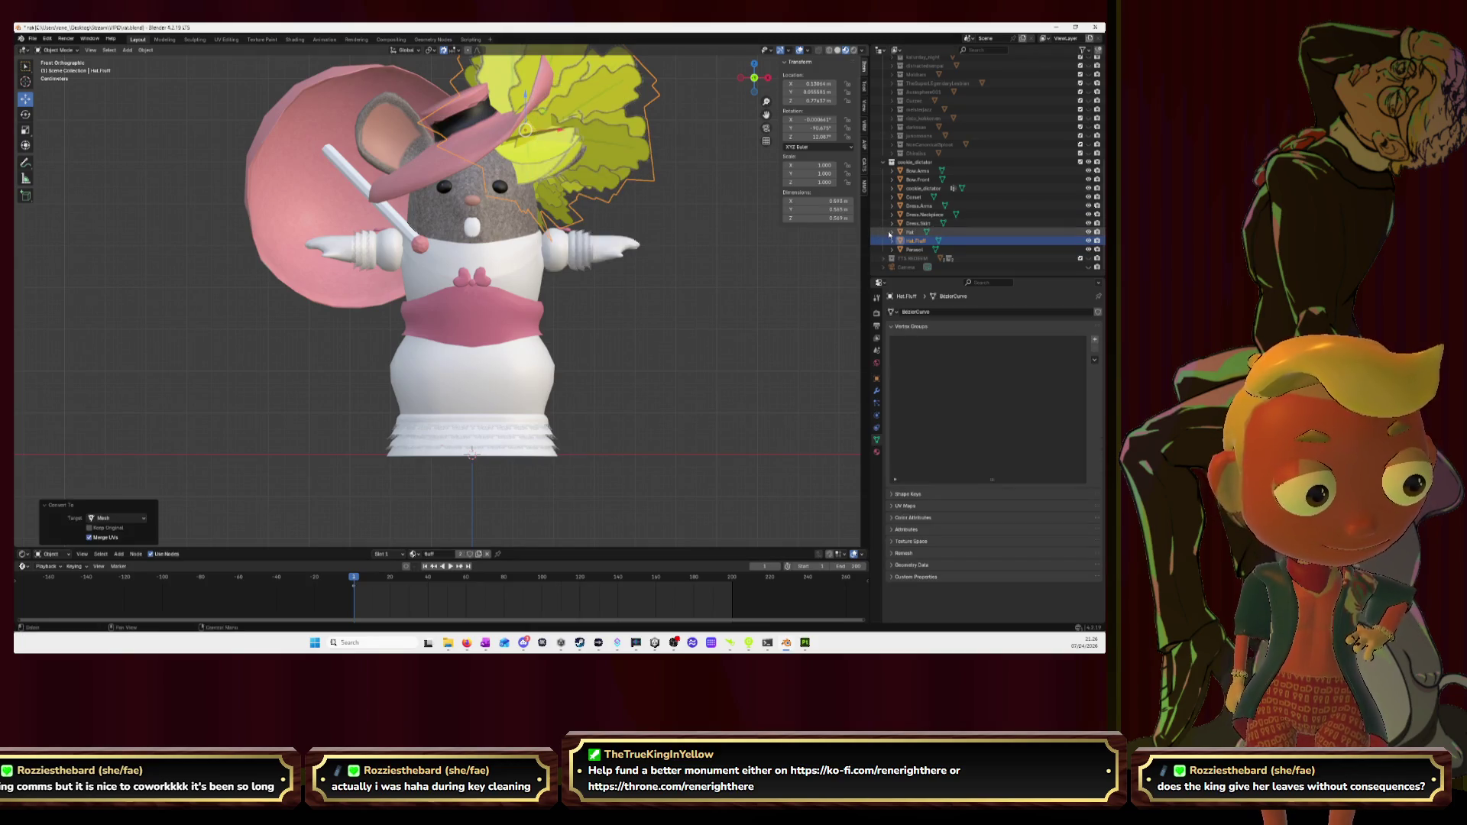
pyautogui.scroll(2, 900, 233)
pyautogui.scroll(3, 912, 232)
pyautogui.scroll(2, 929, 230)
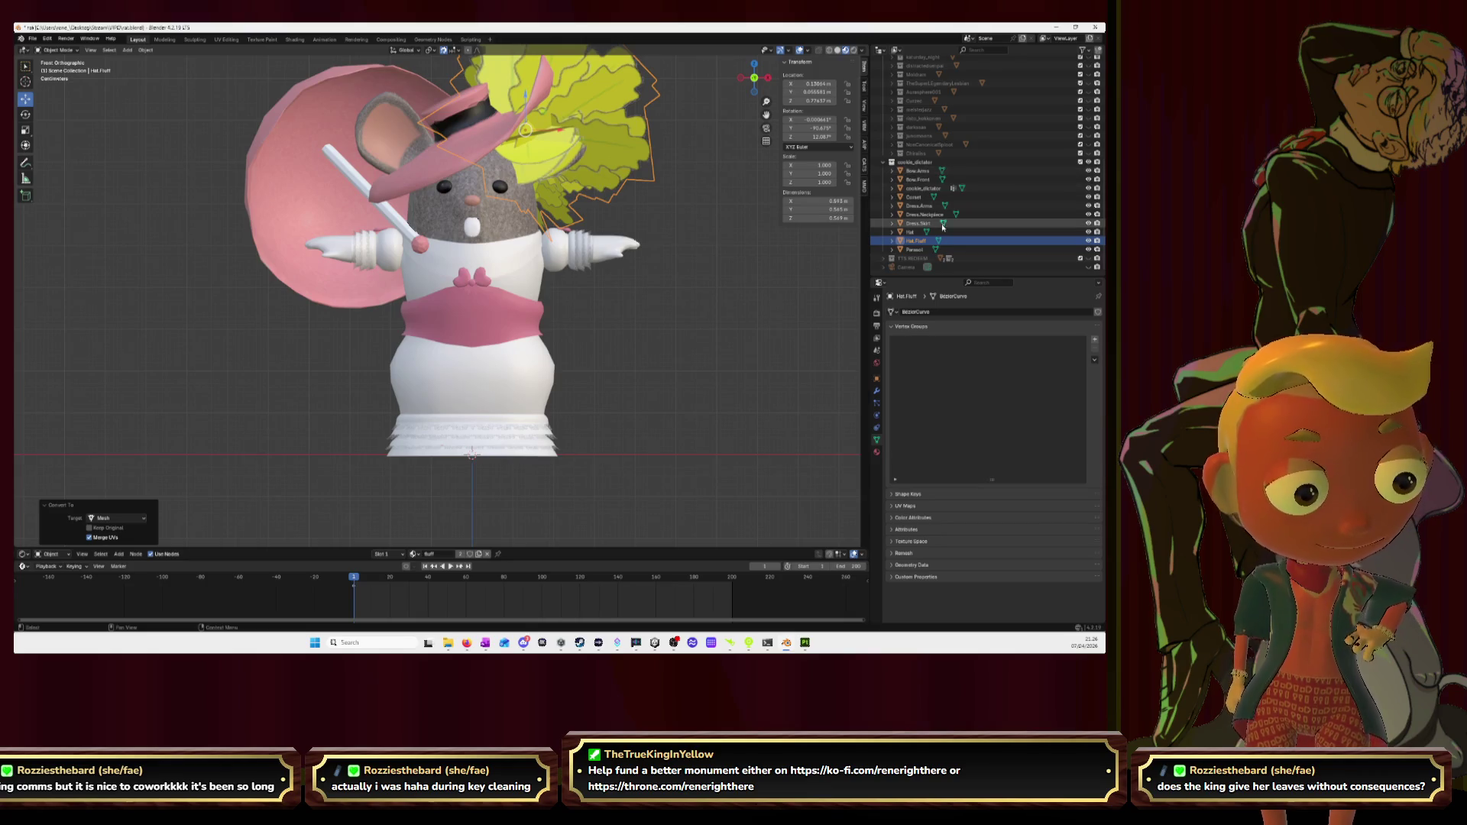
pyautogui.scroll(3, 943, 227)
pyautogui.scroll(3, 943, 228)
pyautogui.scroll(1, 940, 219)
pyautogui.scroll(1, 938, 213)
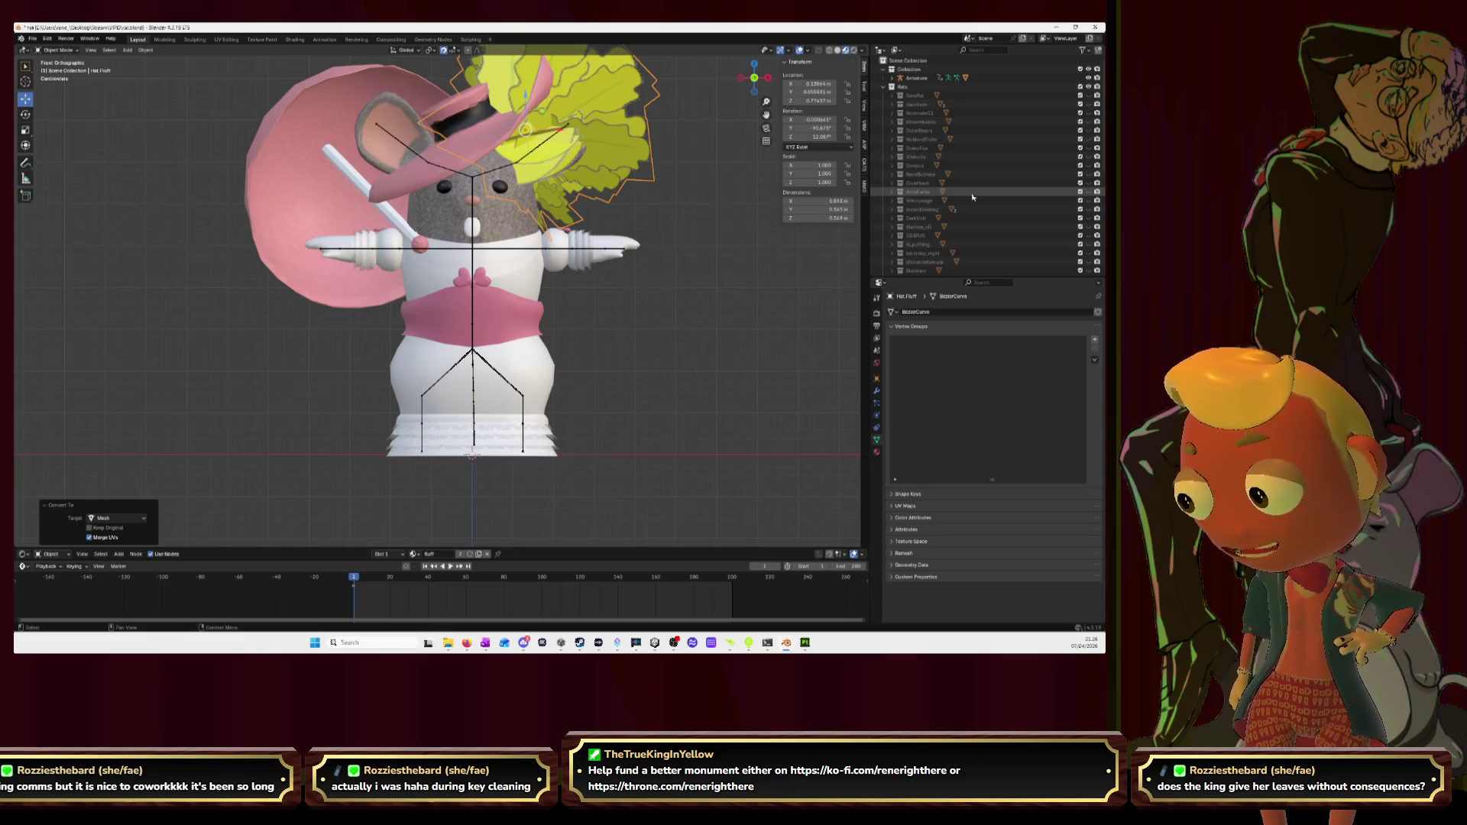
pyautogui.scroll(-3, 952, 189)
pyautogui.scroll(-10, 929, 181)
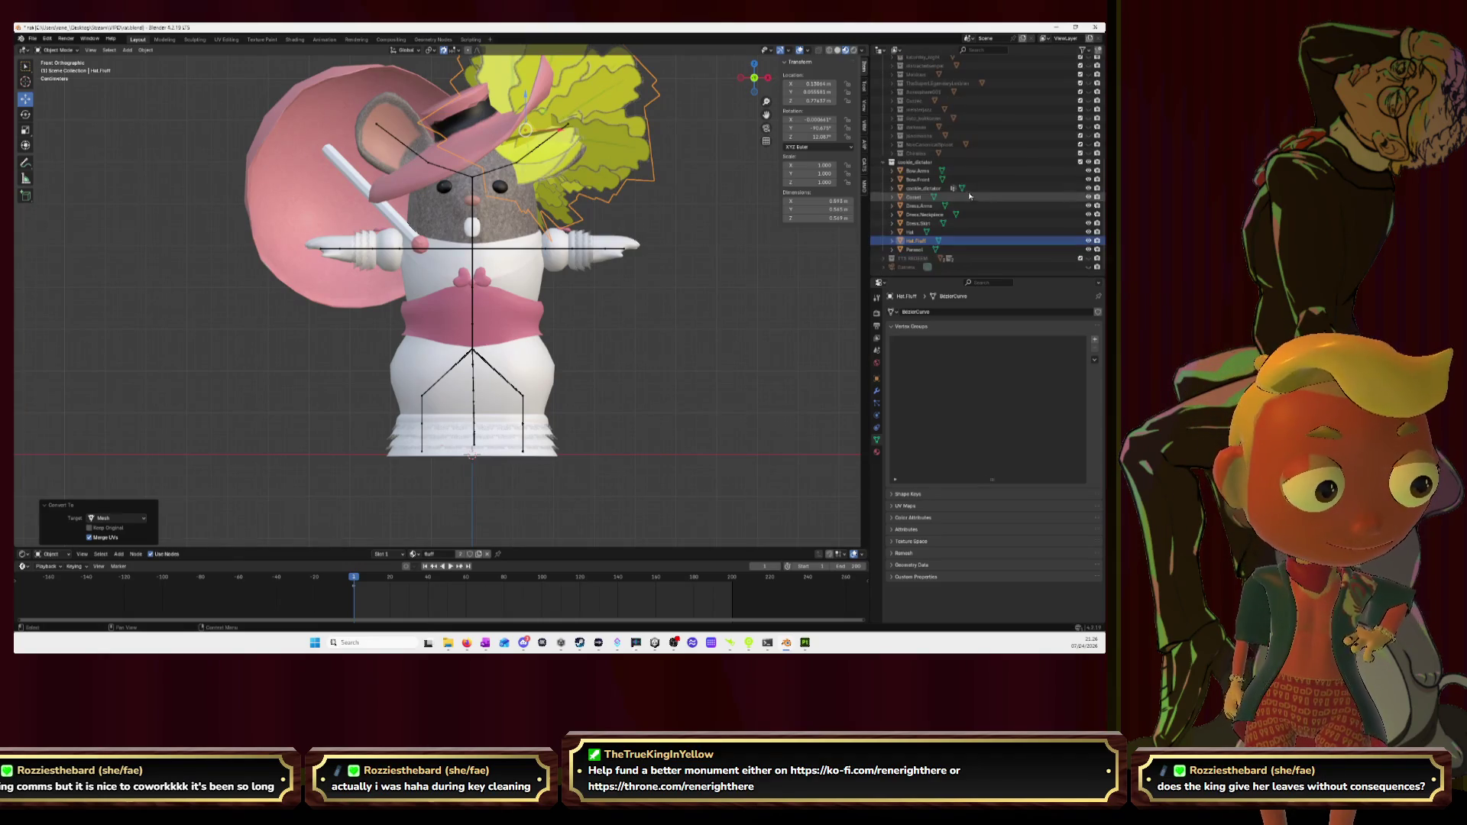
# Inspect the armature, then make the Bow Arms mesh the active object
pyautogui.click(923, 171)
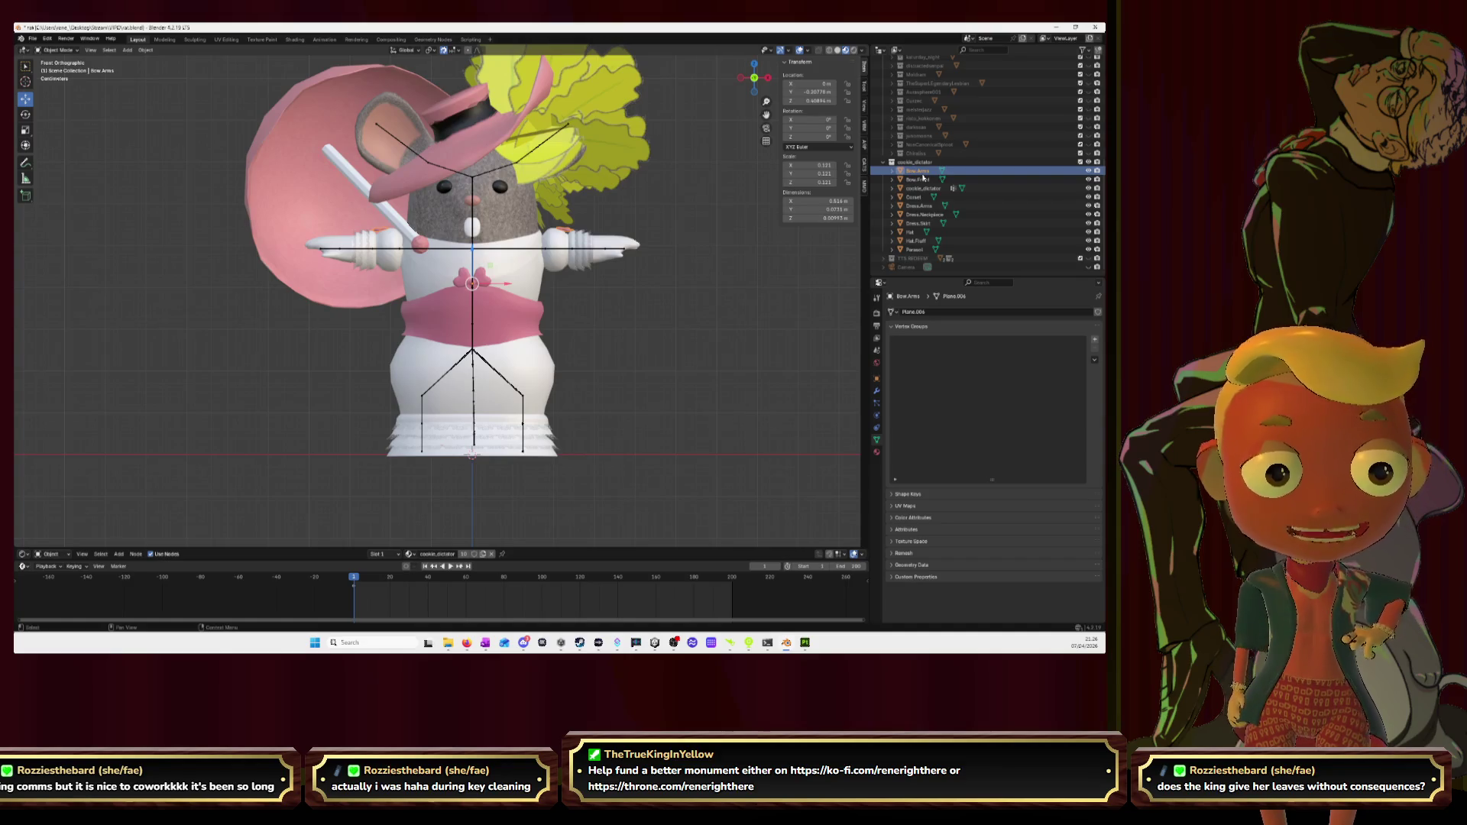
pyautogui.scroll(10, 917, 206)
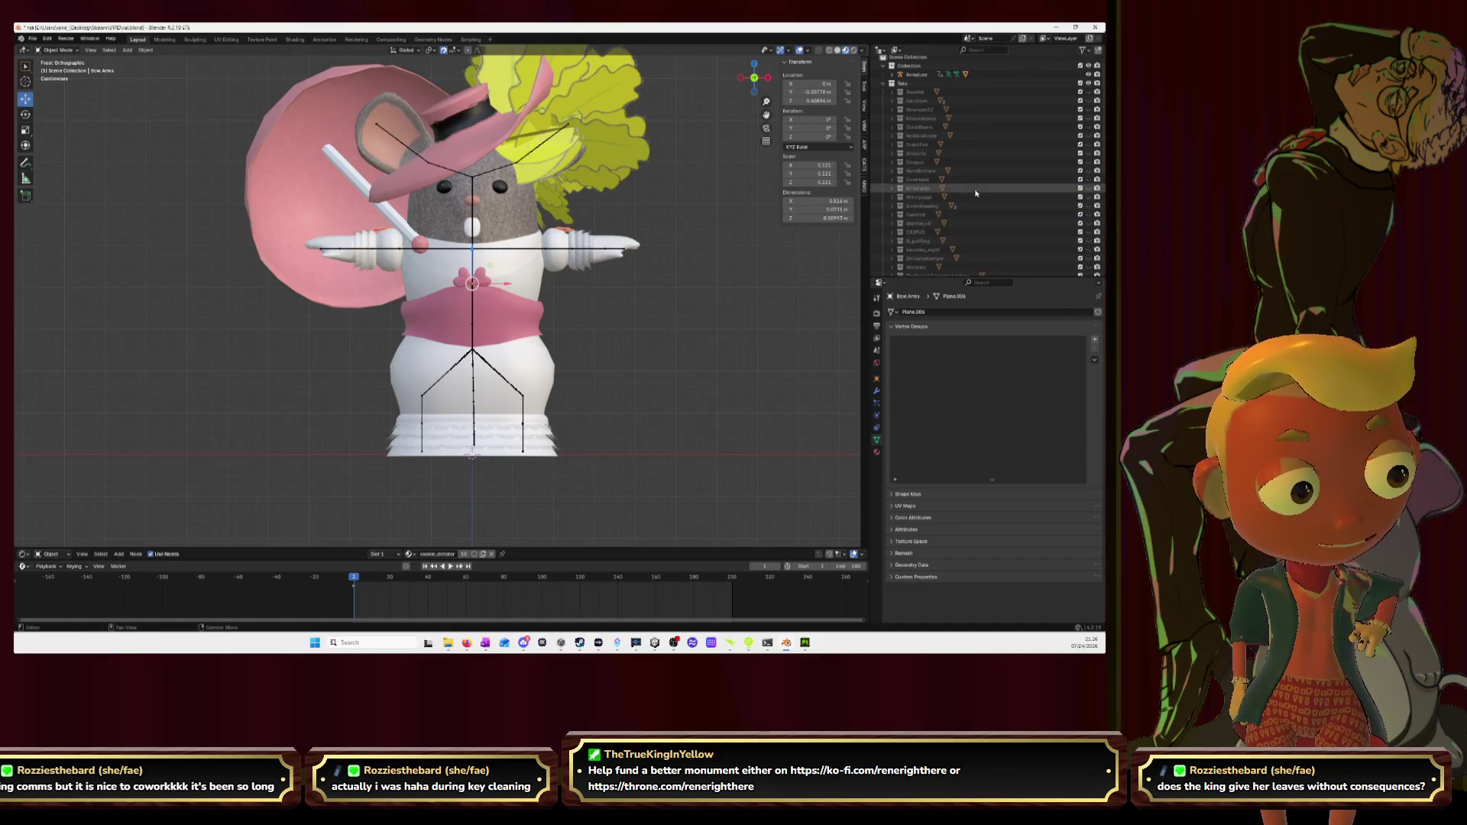
pyautogui.click(470, 265)
pyautogui.scroll(-5, 934, 229)
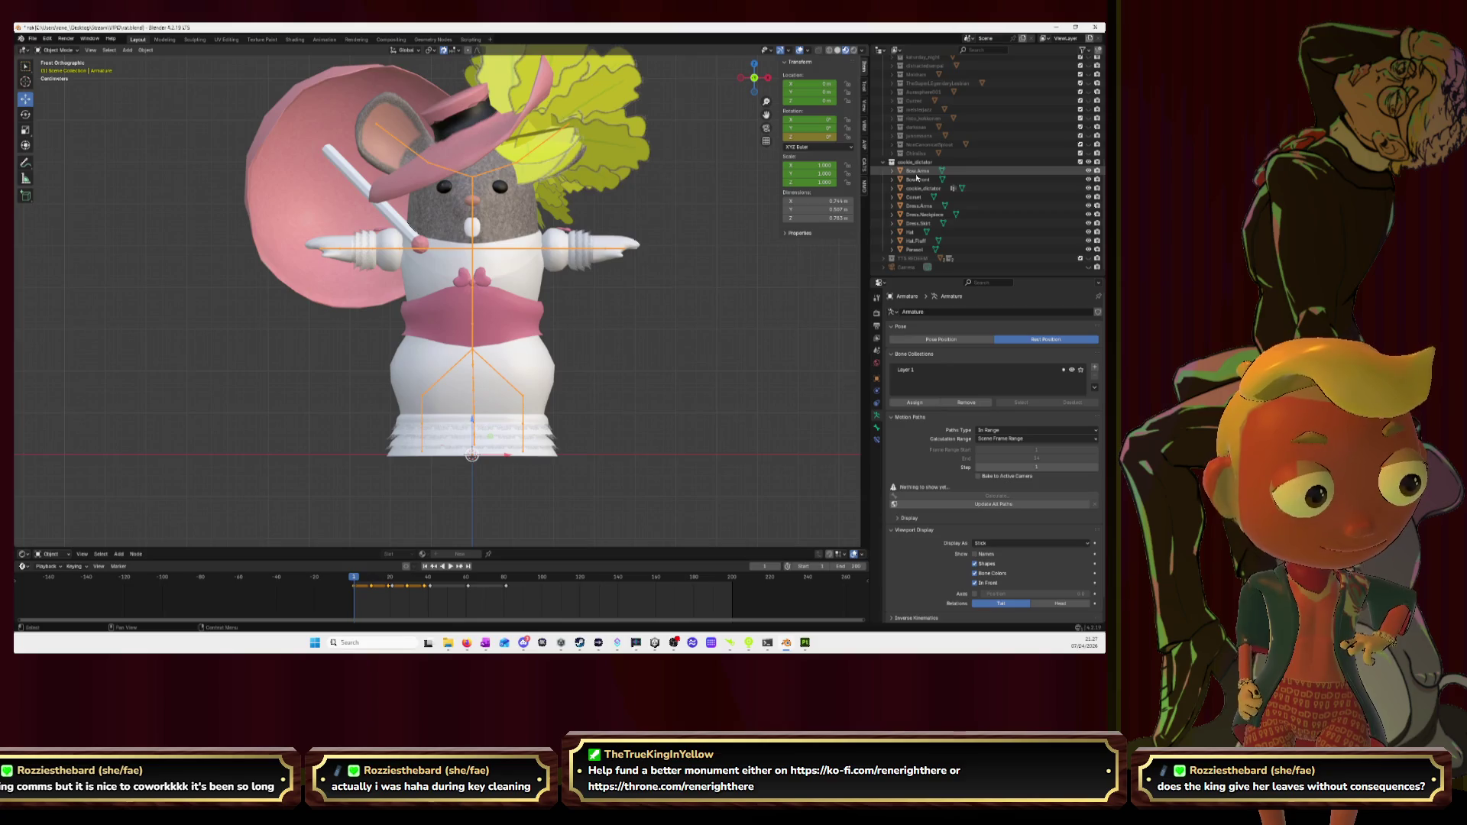
pyautogui.scroll(5, 917, 178)
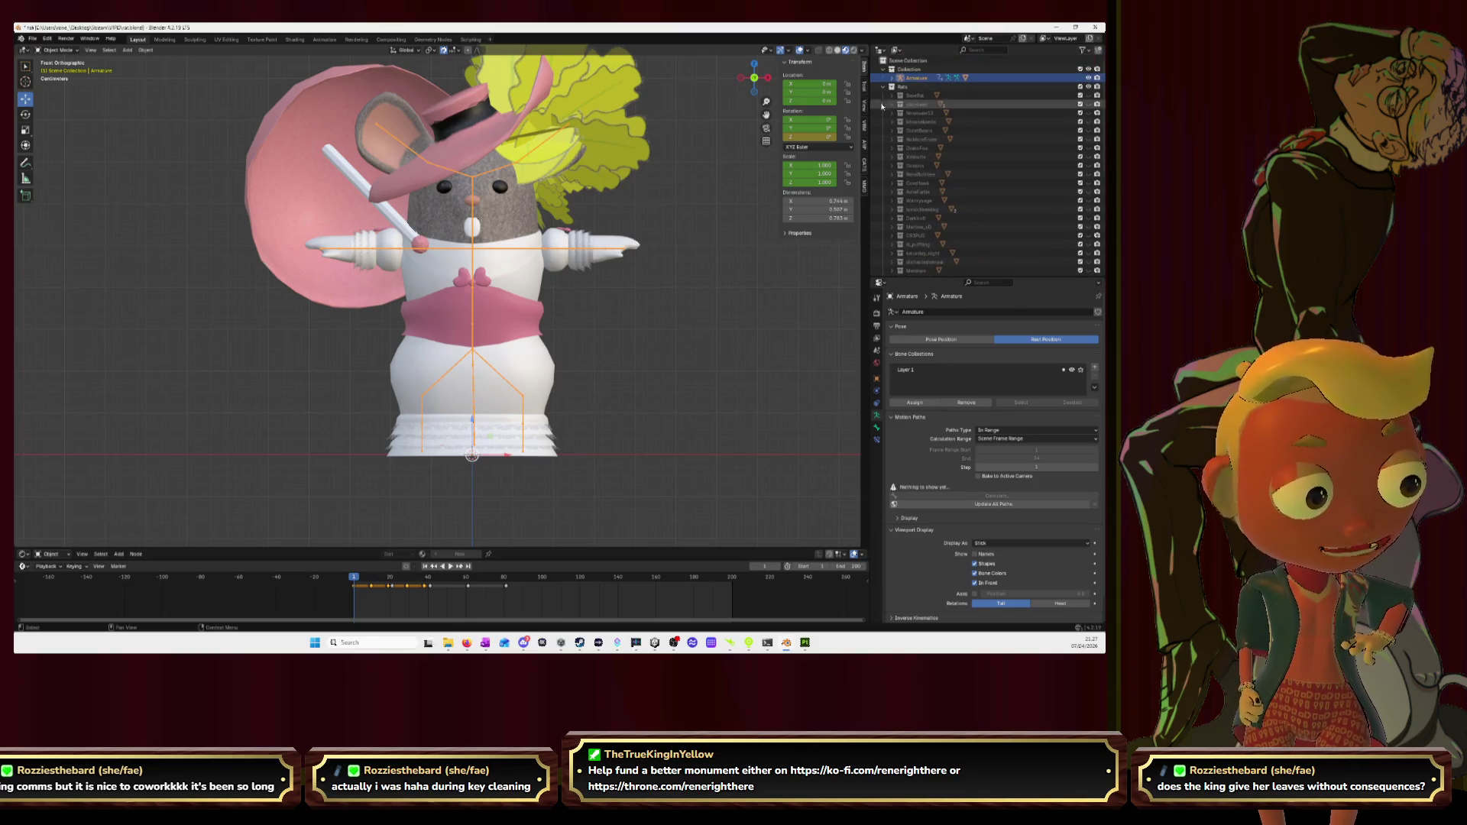
pyautogui.click(917, 104)
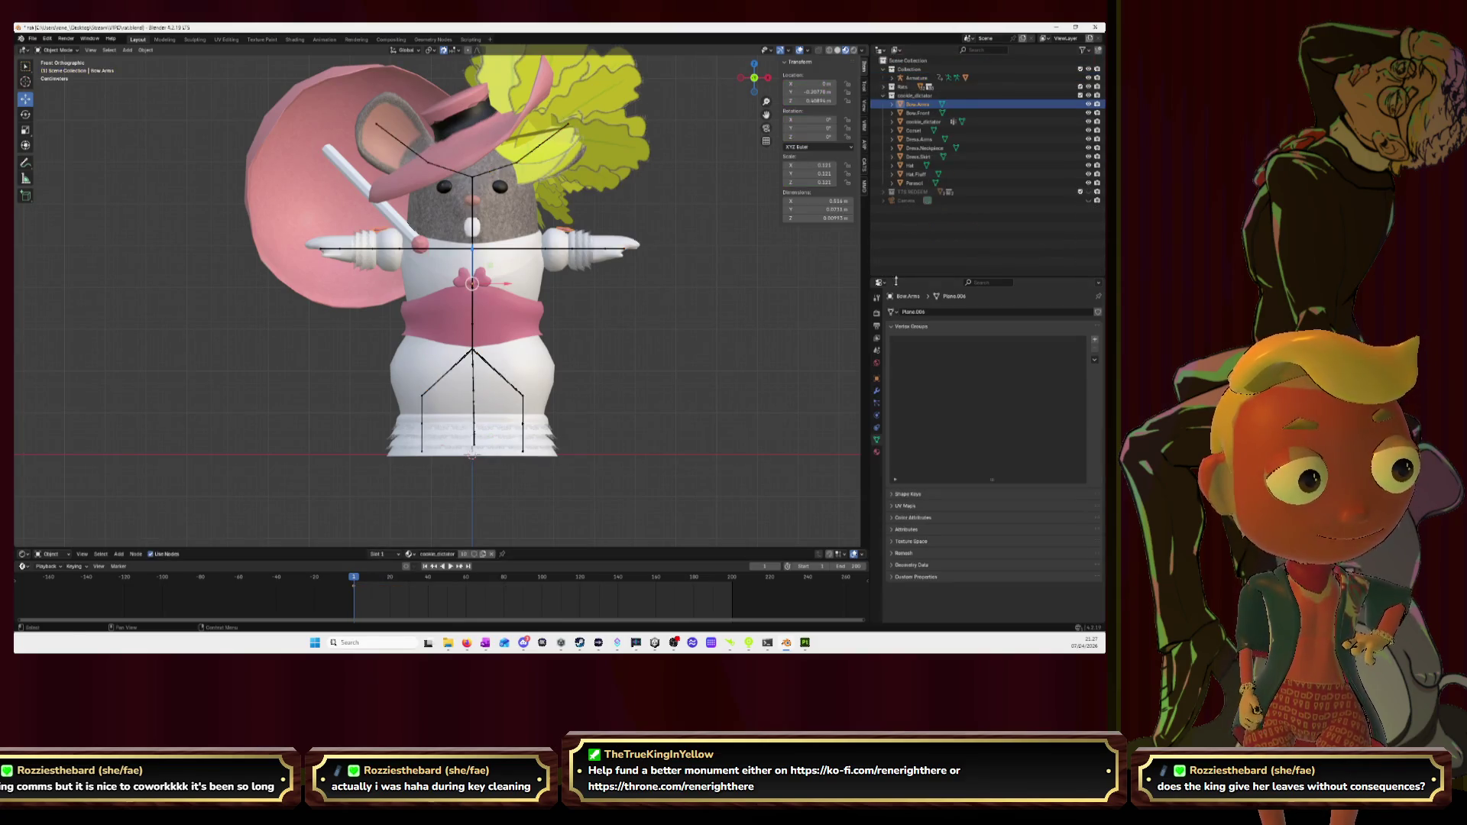
# Add an Armature modifier to Bow Arms, deformed by the Armature rig
pyautogui.click(876, 391)
pyautogui.click(959, 311)
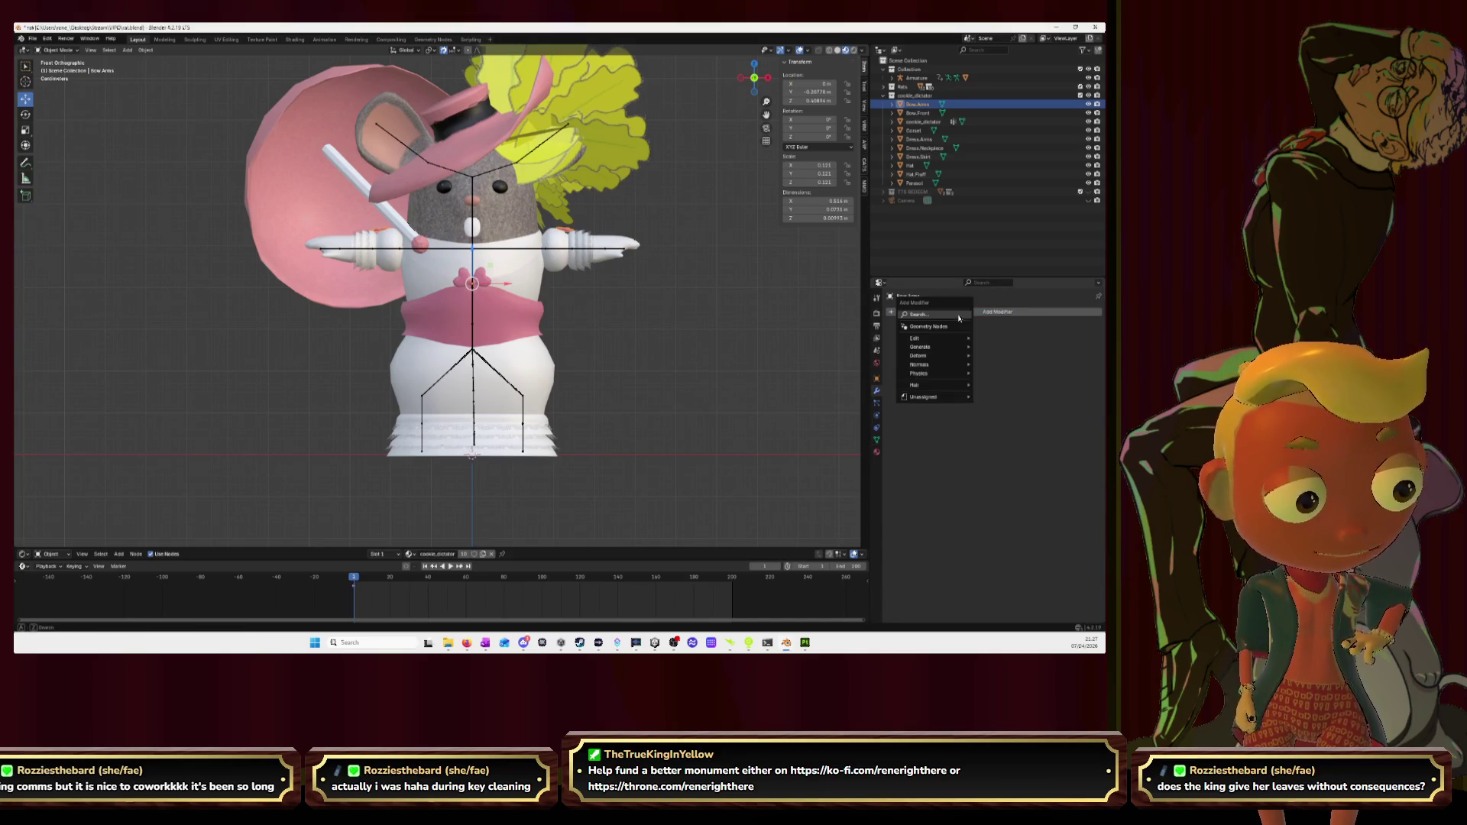
pyautogui.write('arma')
pyautogui.click(993, 330)
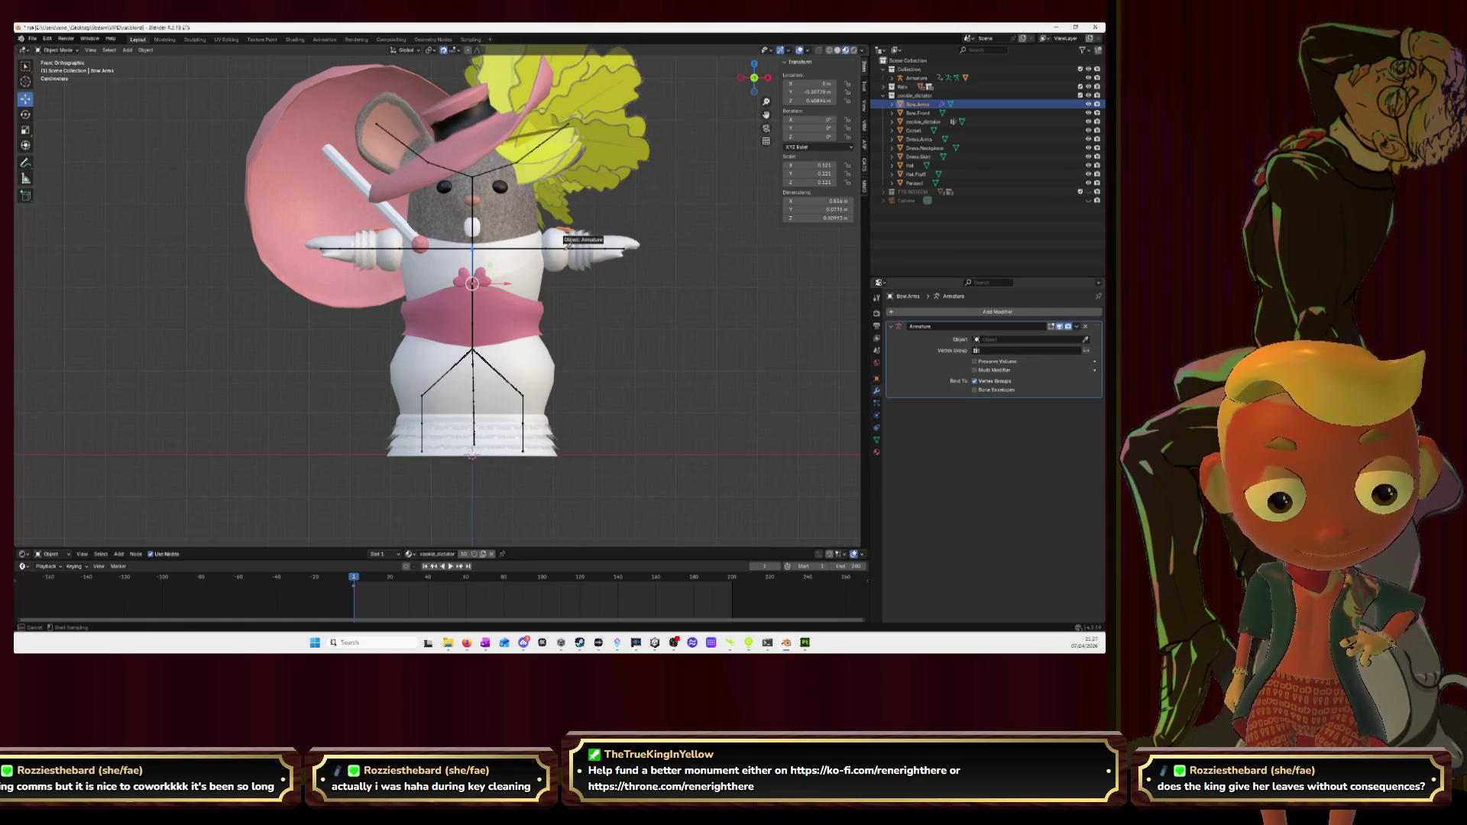
pyautogui.scroll(3, 475, 255)
# Add the armature to the selection alongside Bow Arms in the viewport
pyautogui.moveTo(332, 215); pyautogui.dragTo(357, 231, button='middle')
pyautogui.click(330, 199)
pyautogui.keyDown('shift'); pyautogui.click(279, 146); pyautogui.keyUp('shift')
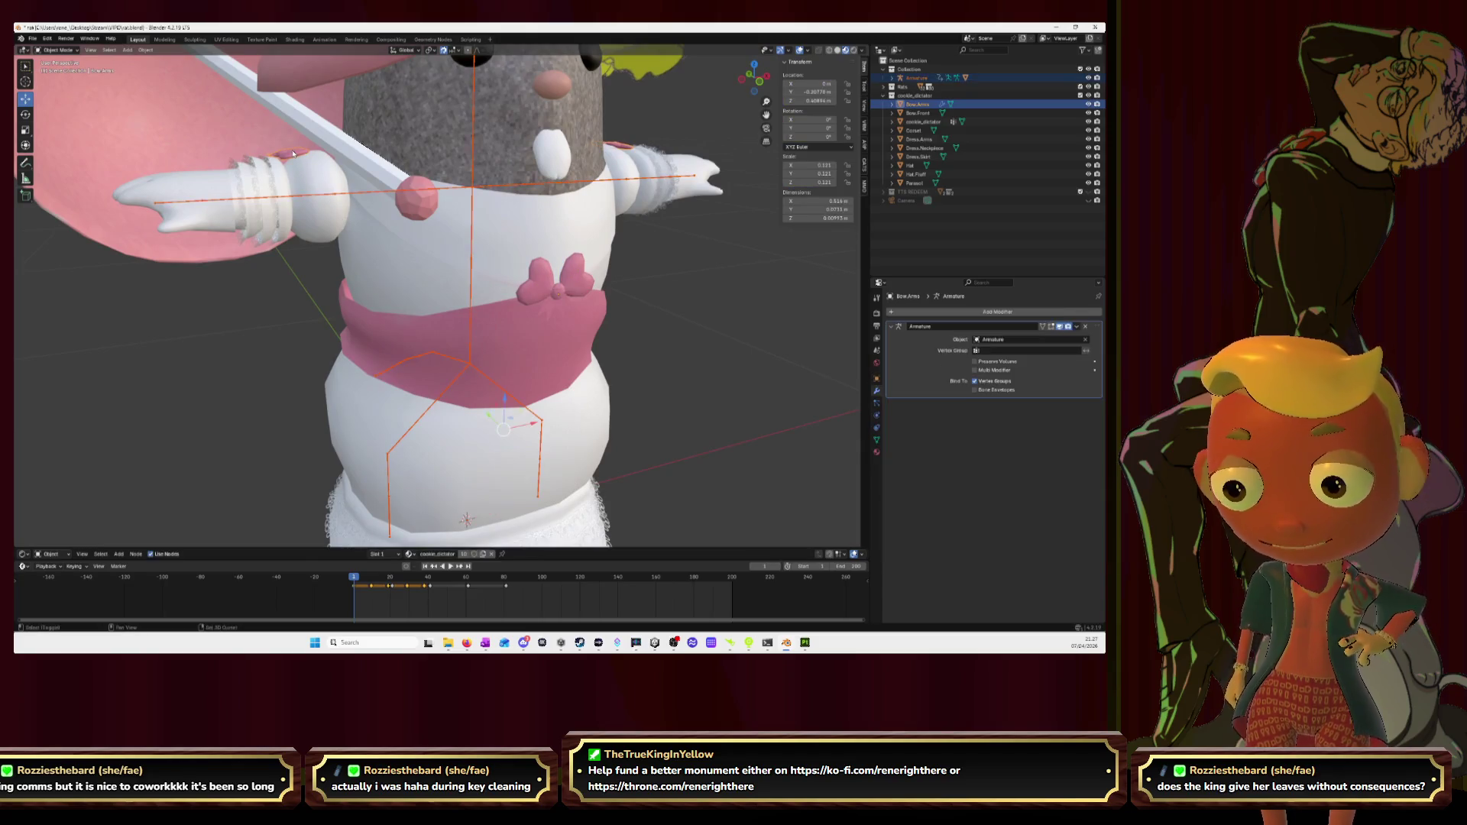
# Enter Weight Paint on Bow Arms with one arm bone chosen for painting
pyautogui.click(52, 50)
pyautogui.click(58, 96)
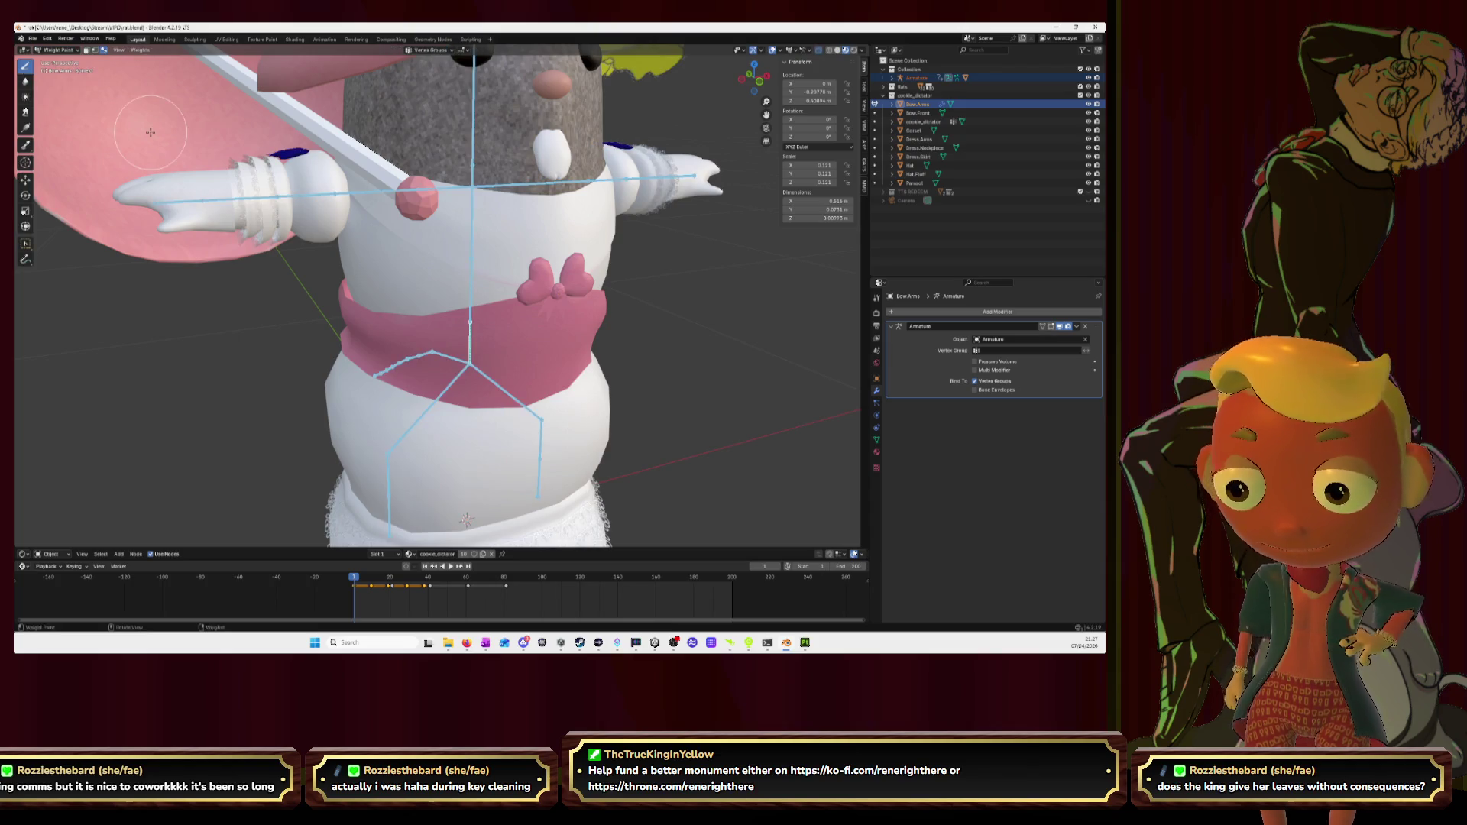
pyautogui.click(301, 195)
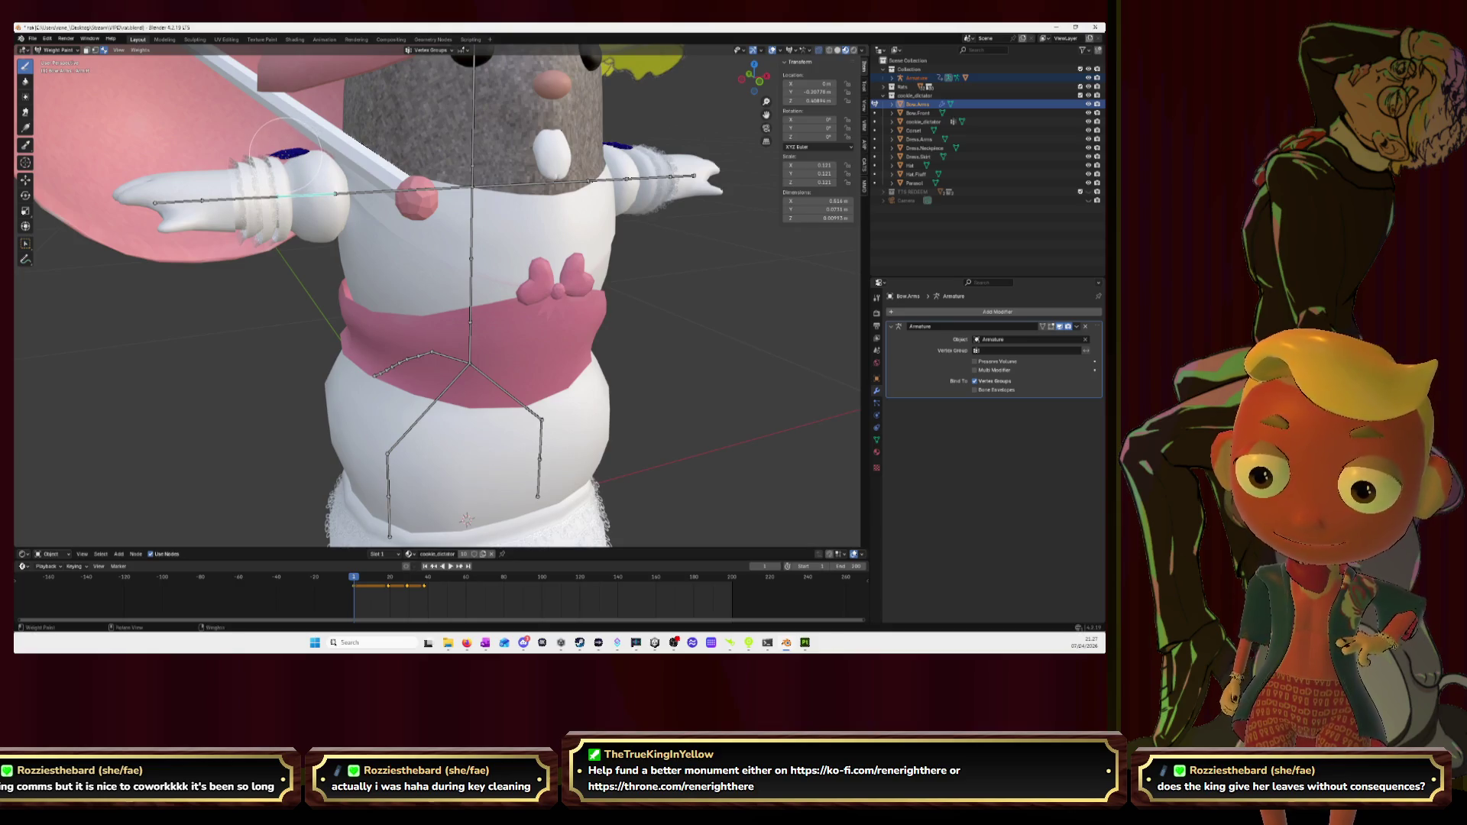
# Paint full weight onto that arm's bow, then return to Object Mode
pyautogui.moveTo(287, 155); pyautogui.dragTo(341, 181, button='middle')
pyautogui.moveTo(340, 181)
pyautogui.mouseDown()
pyautogui.moveTo(270, 204)
pyautogui.moveTo(276, 221)
pyautogui.mouseUp()
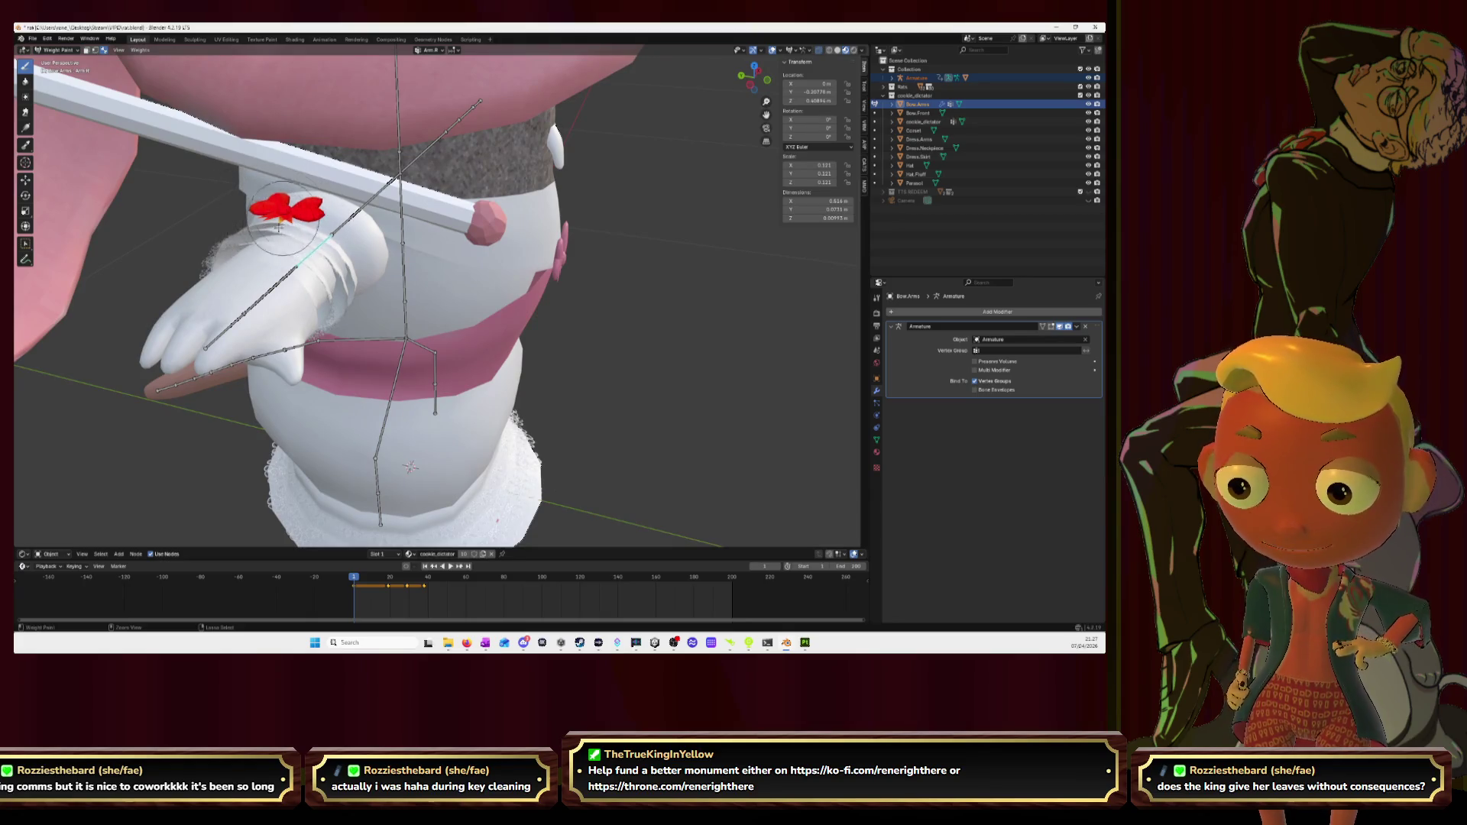
pyautogui.press('KP_1')
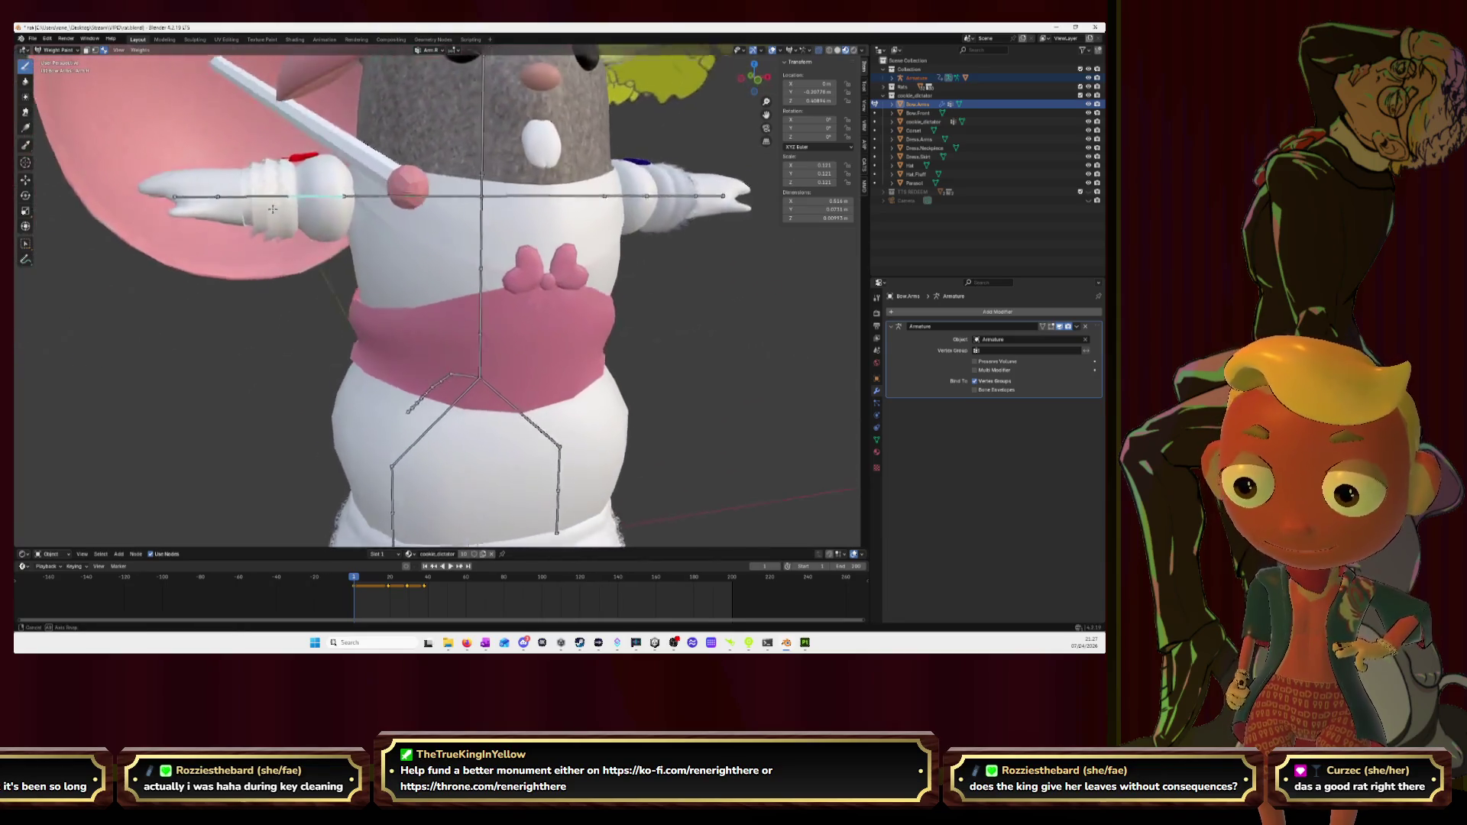
pyautogui.moveTo(271, 210); pyautogui.dragTo(493, 522, button='middle')
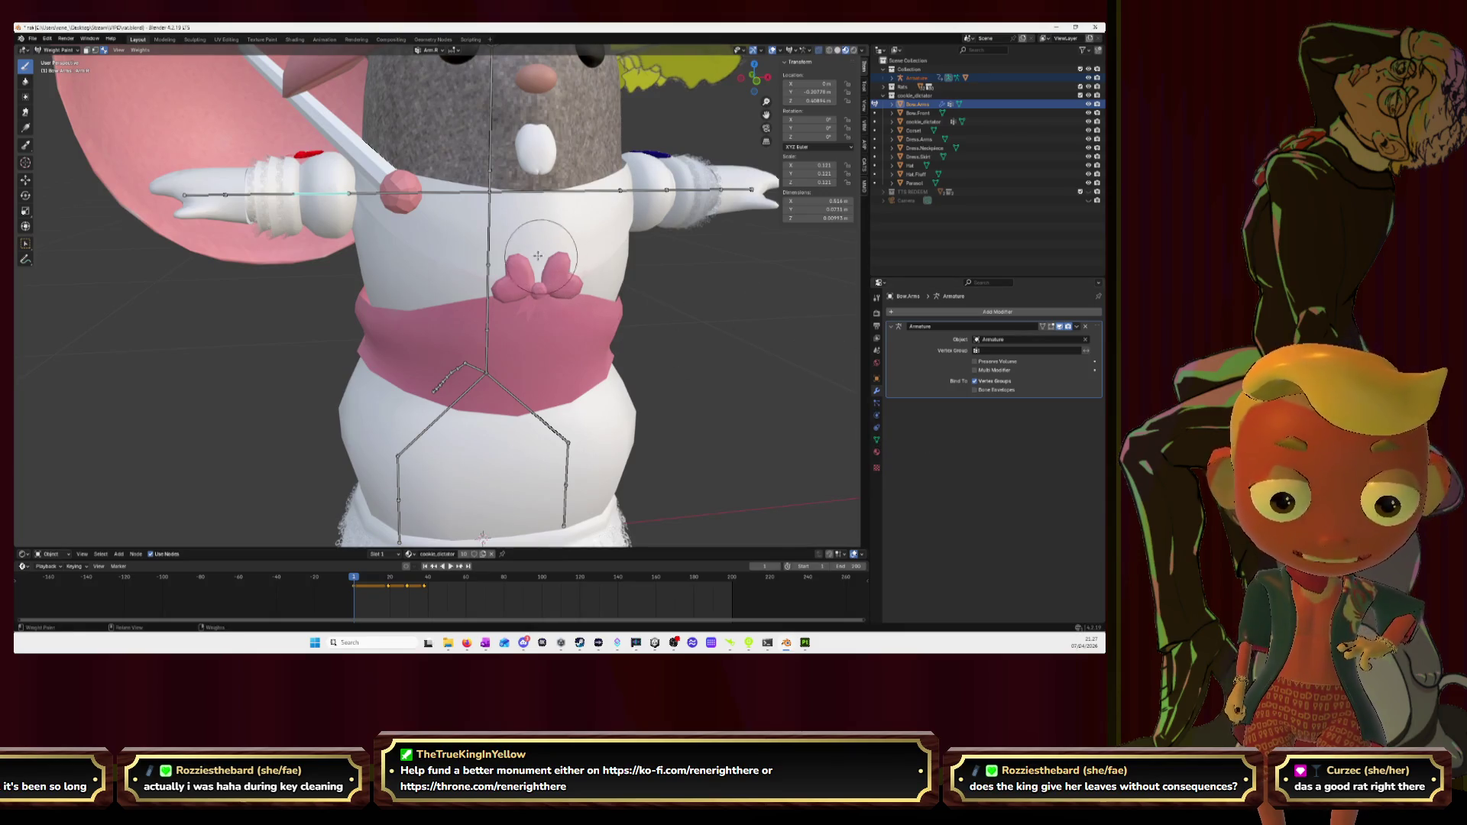
pyautogui.click(58, 51)
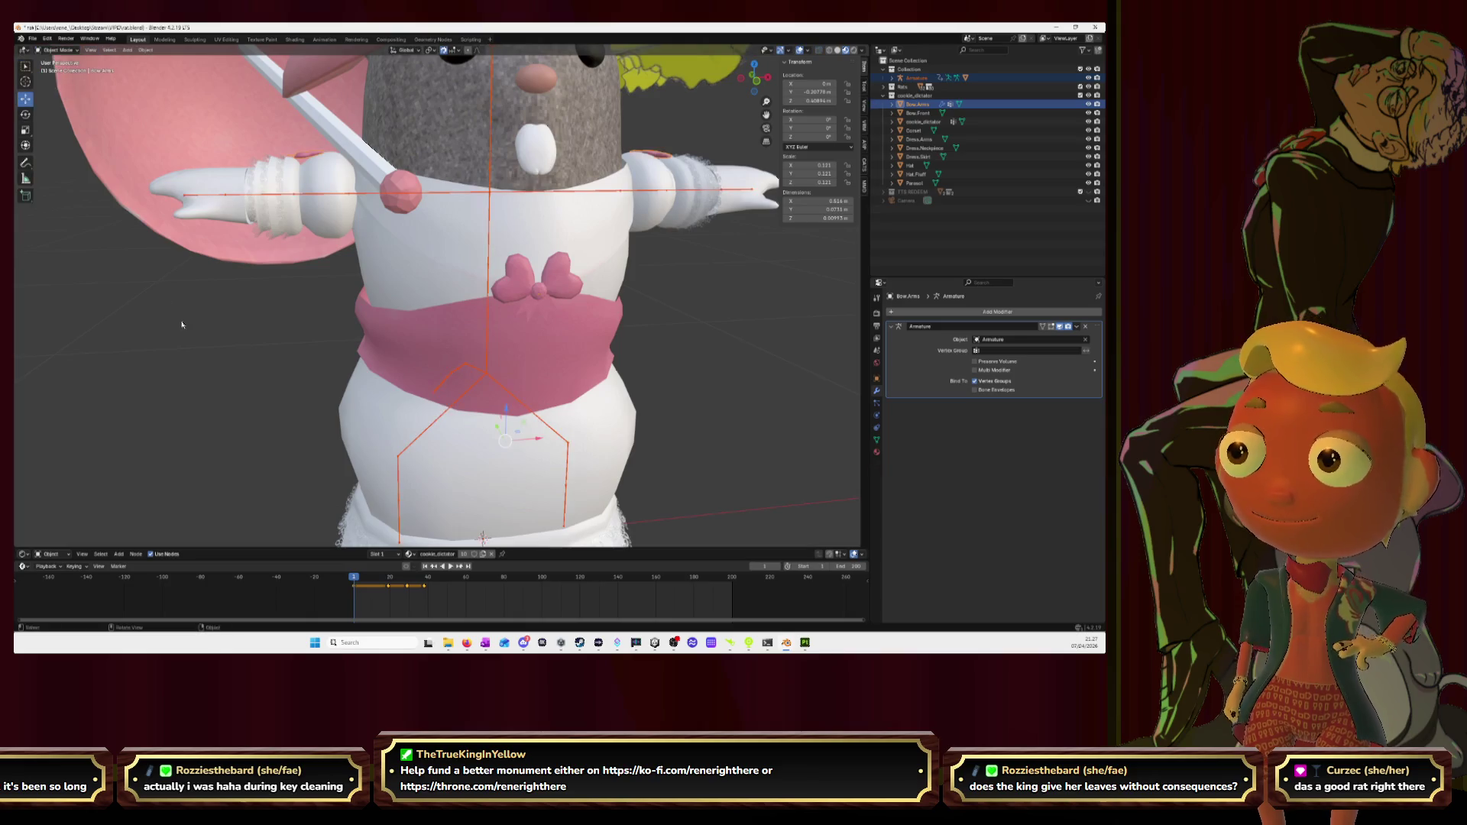
# Preview the armature in Pose Position, then set it back to Rest Position
pyautogui.click(514, 204)
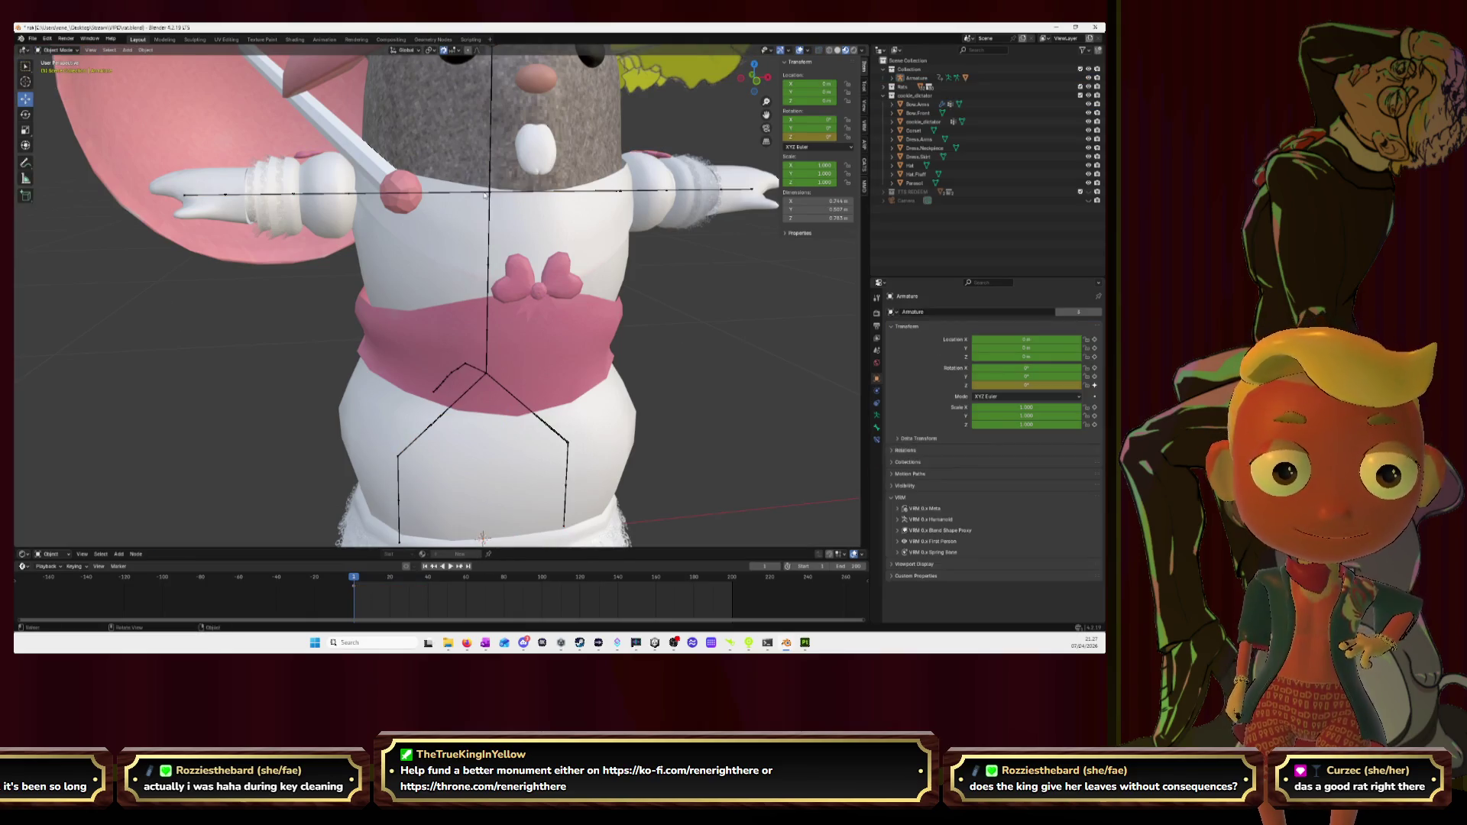
pyautogui.click(877, 416)
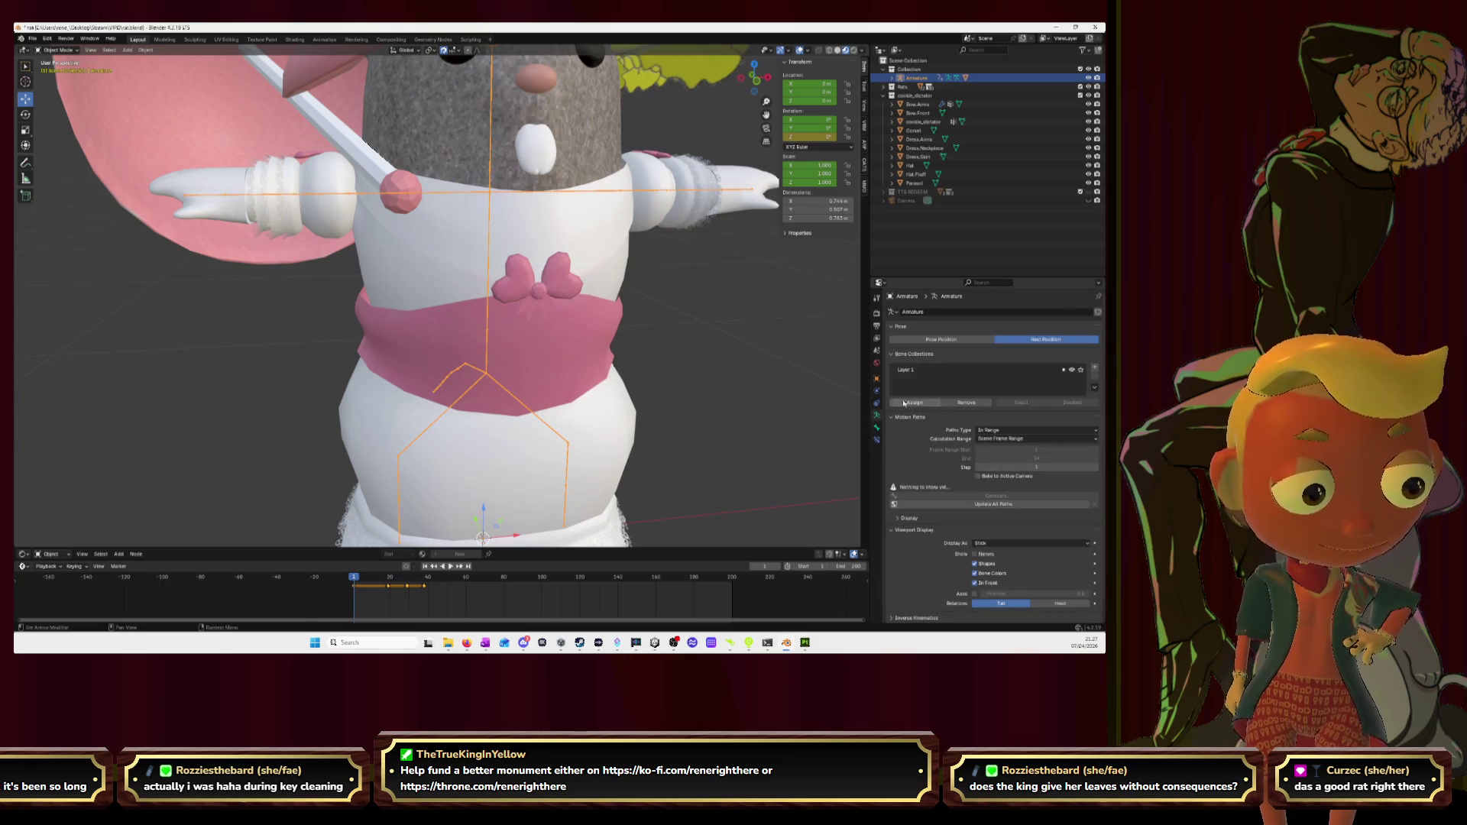
pyautogui.click(956, 341)
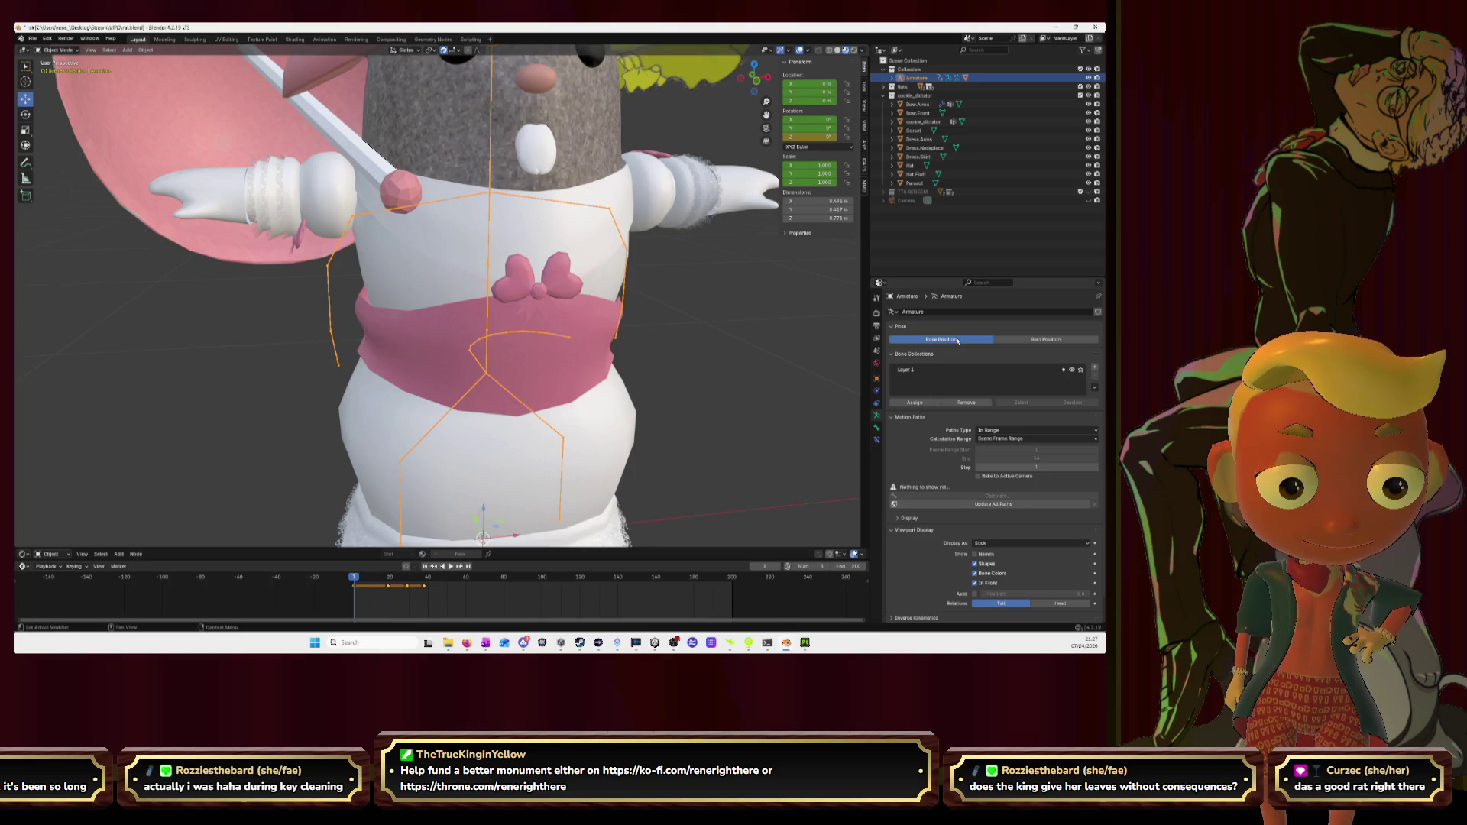
pyautogui.click(988, 339)
# Reselect the armature with Bow Arms as the active object
pyautogui.moveTo(689, 149); pyautogui.dragTo(731, 138, button='middle')
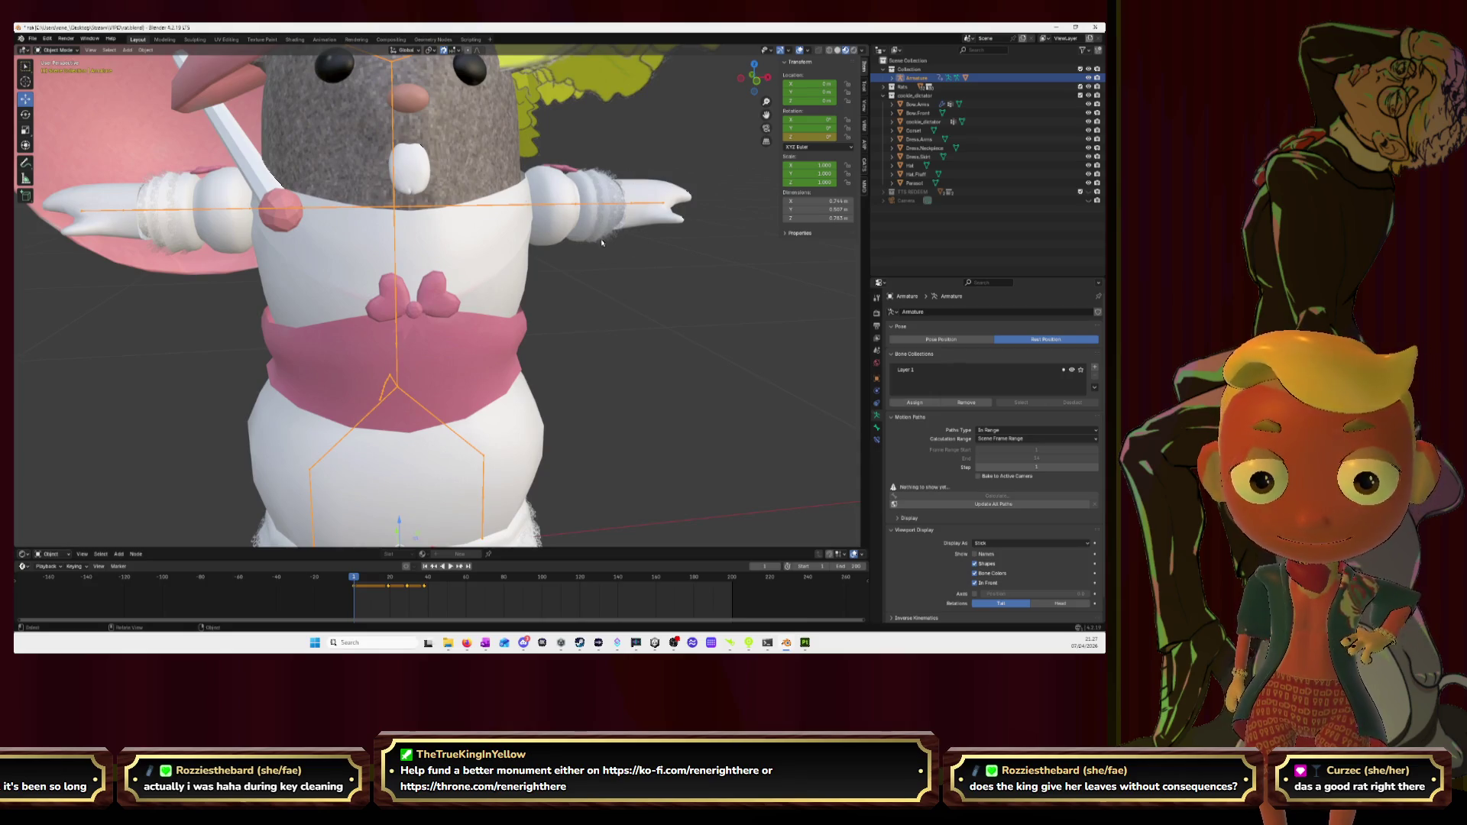
pyautogui.hotkey('alt', 'a')
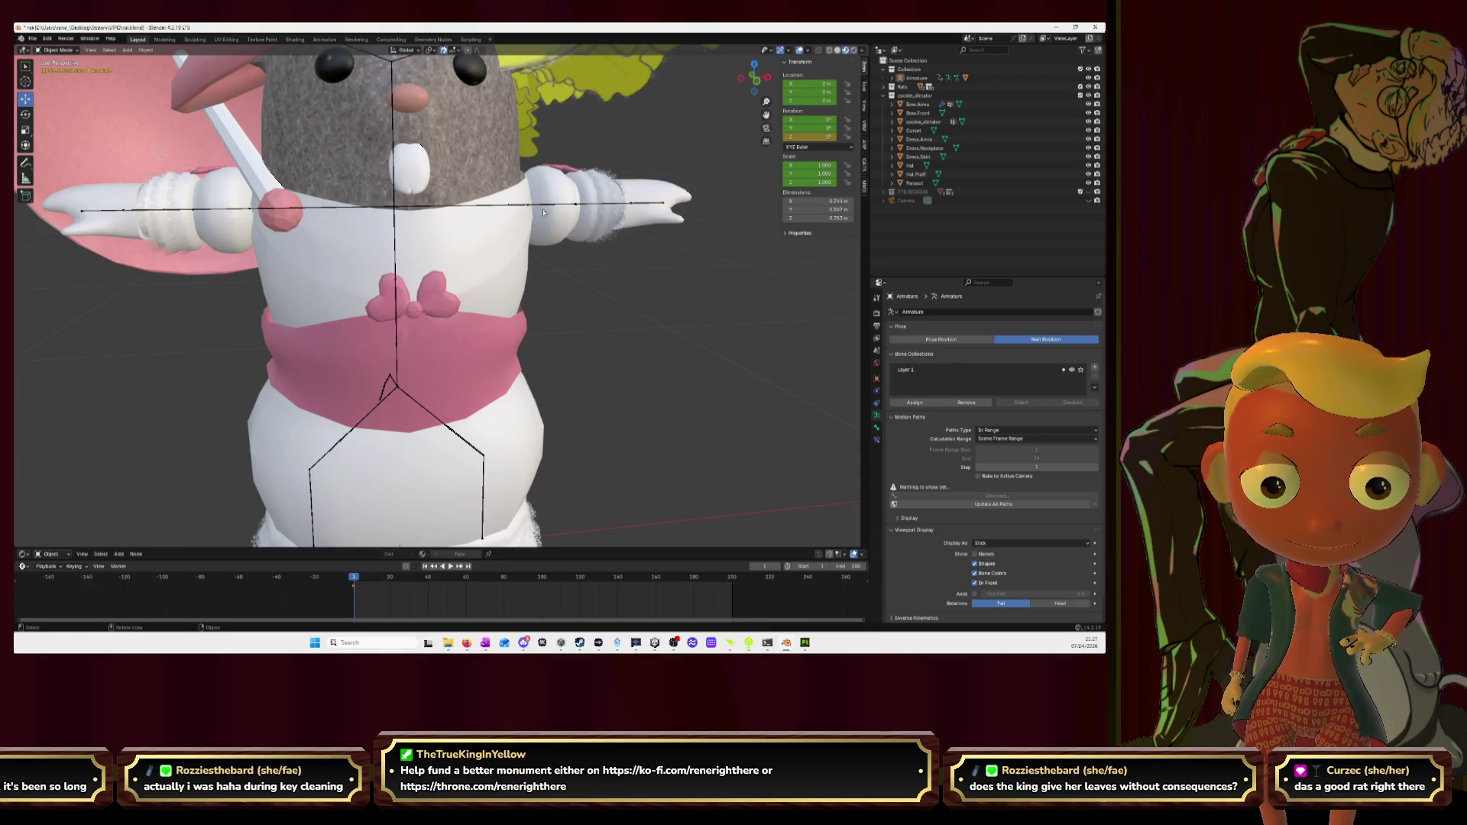
pyautogui.press('a')
pyautogui.keyDown('shift'); pyautogui.click(565, 169); pyautogui.keyUp('shift')
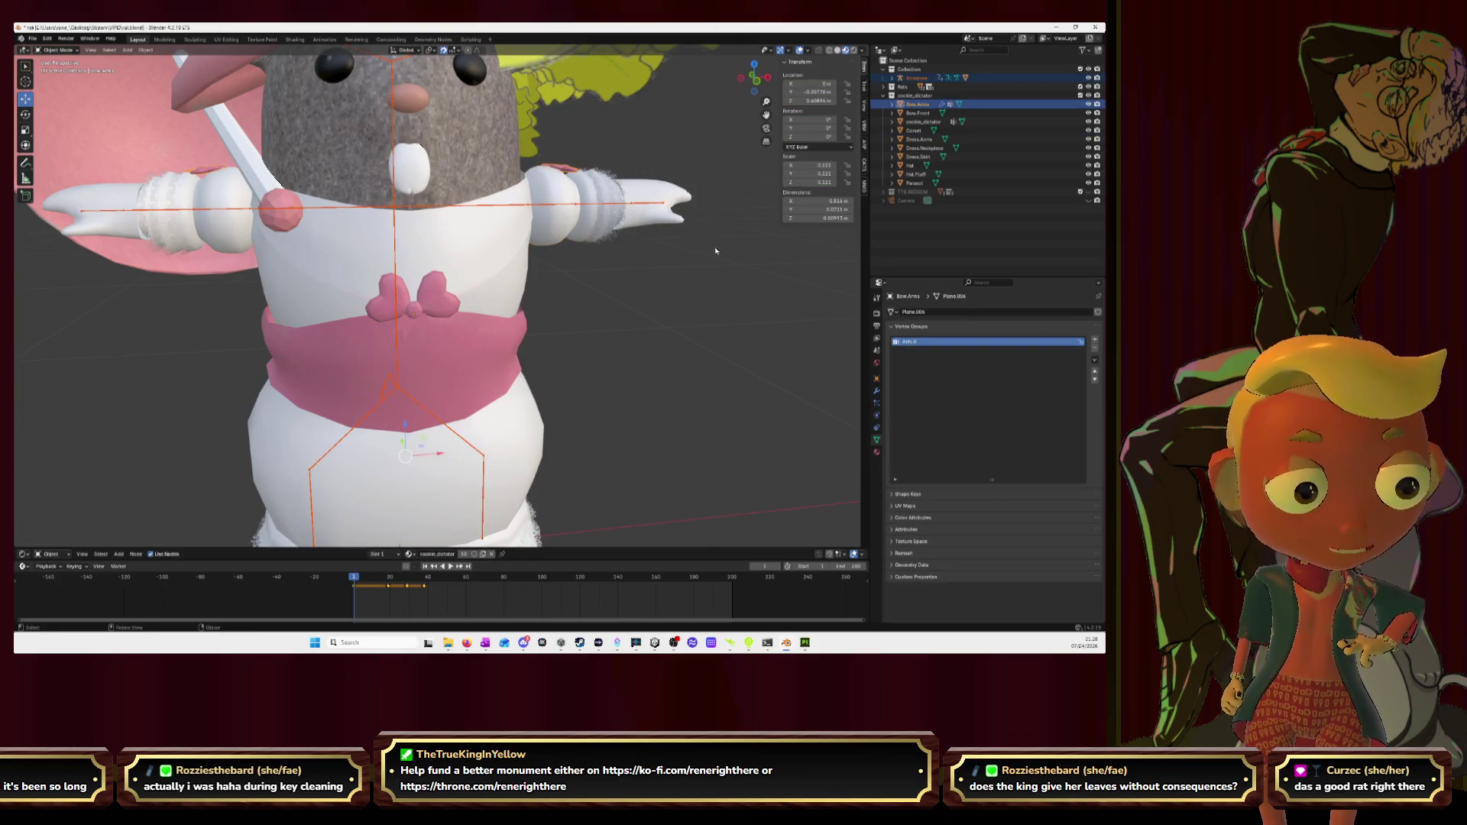
pyautogui.click(55, 52)
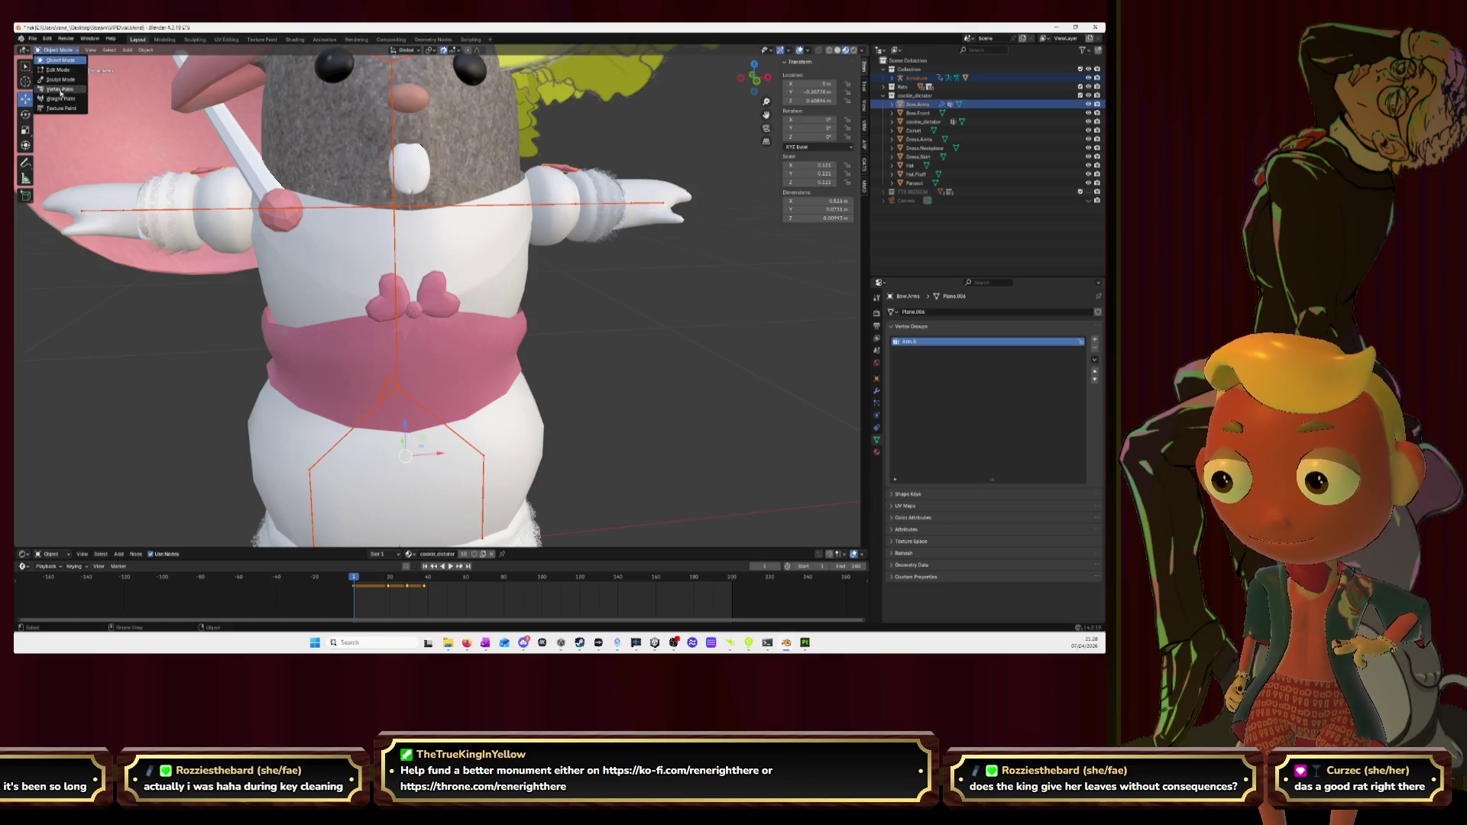
# Paint the other arm bone's weight onto the opposite wrist bow, ending in front view
pyautogui.click(57, 99)
pyautogui.keyDown('ctrl'); pyautogui.click(568, 204); pyautogui.keyUp('ctrl')
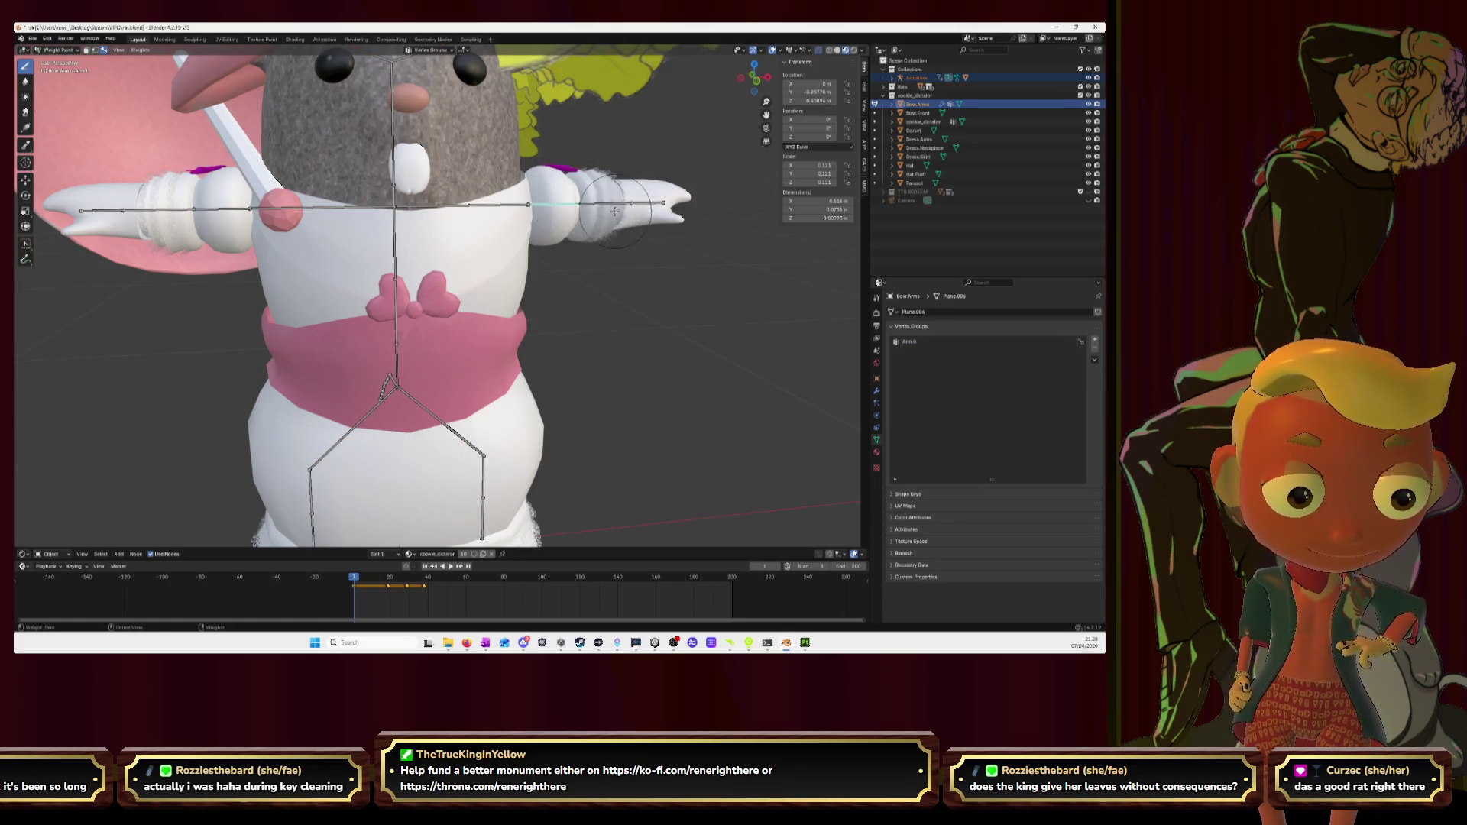
pyautogui.moveTo(567, 204); pyautogui.dragTo(596, 161, button='middle')
pyautogui.moveTo(591, 155); pyautogui.dragTo(601, 152)
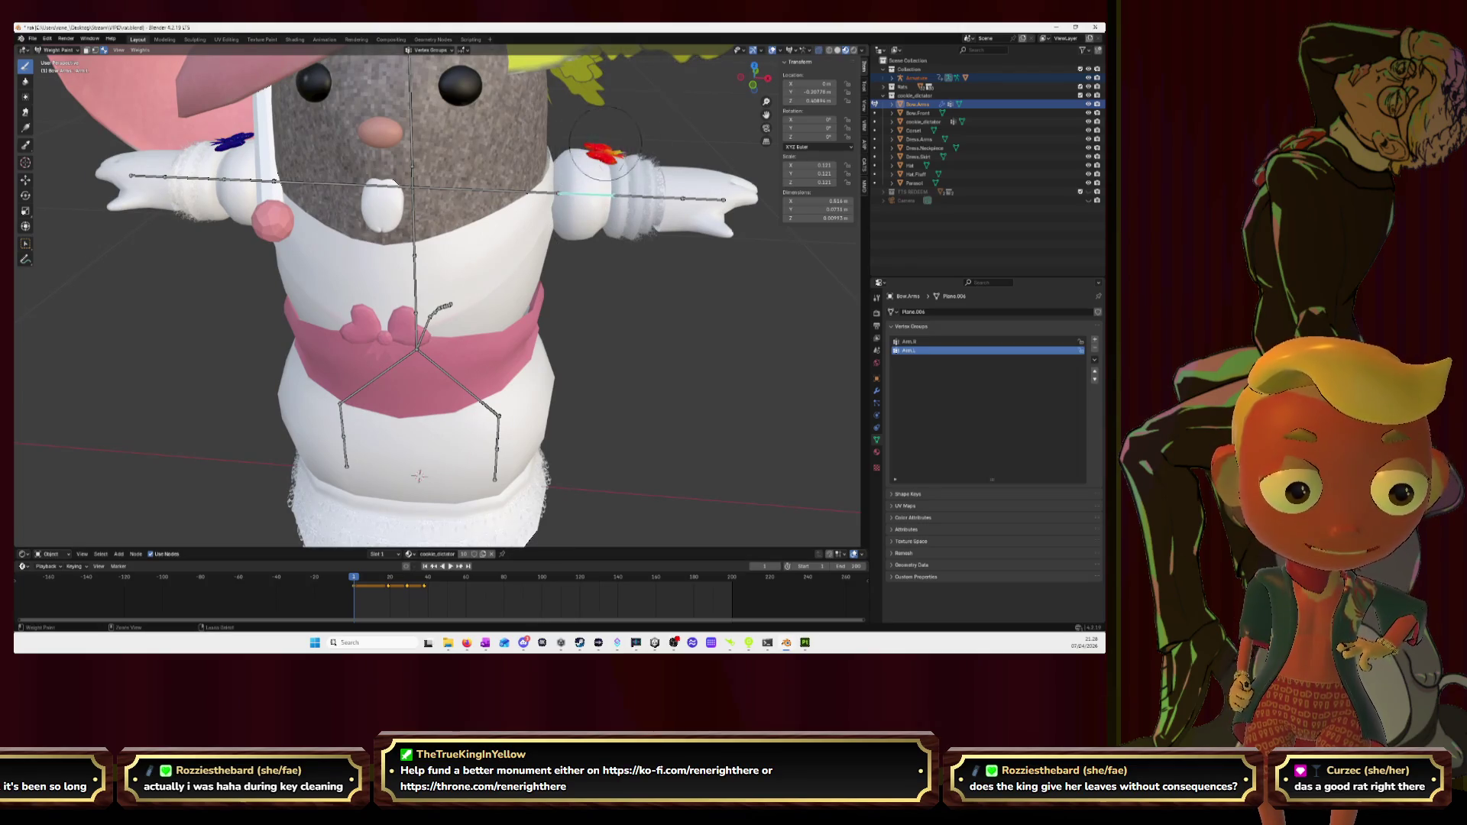
pyautogui.moveTo(603, 157)
pyautogui.mouseDown(button='middle')
pyautogui.moveTo(481, 272)
pyautogui.moveTo(519, 277)
pyautogui.mouseUp(button='middle')
pyautogui.scroll(2, 482, 272)
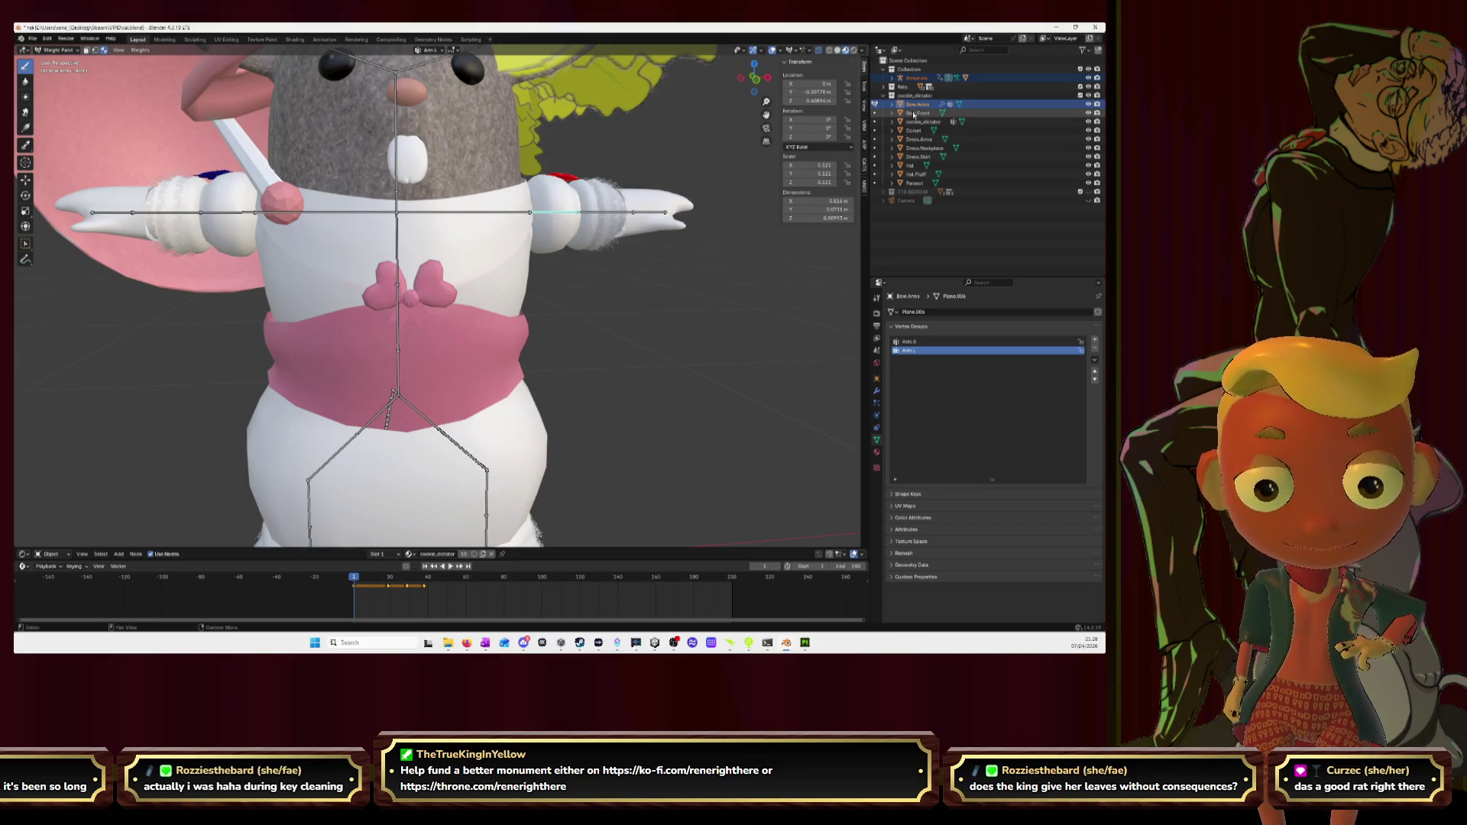
pyautogui.click(754, 77)
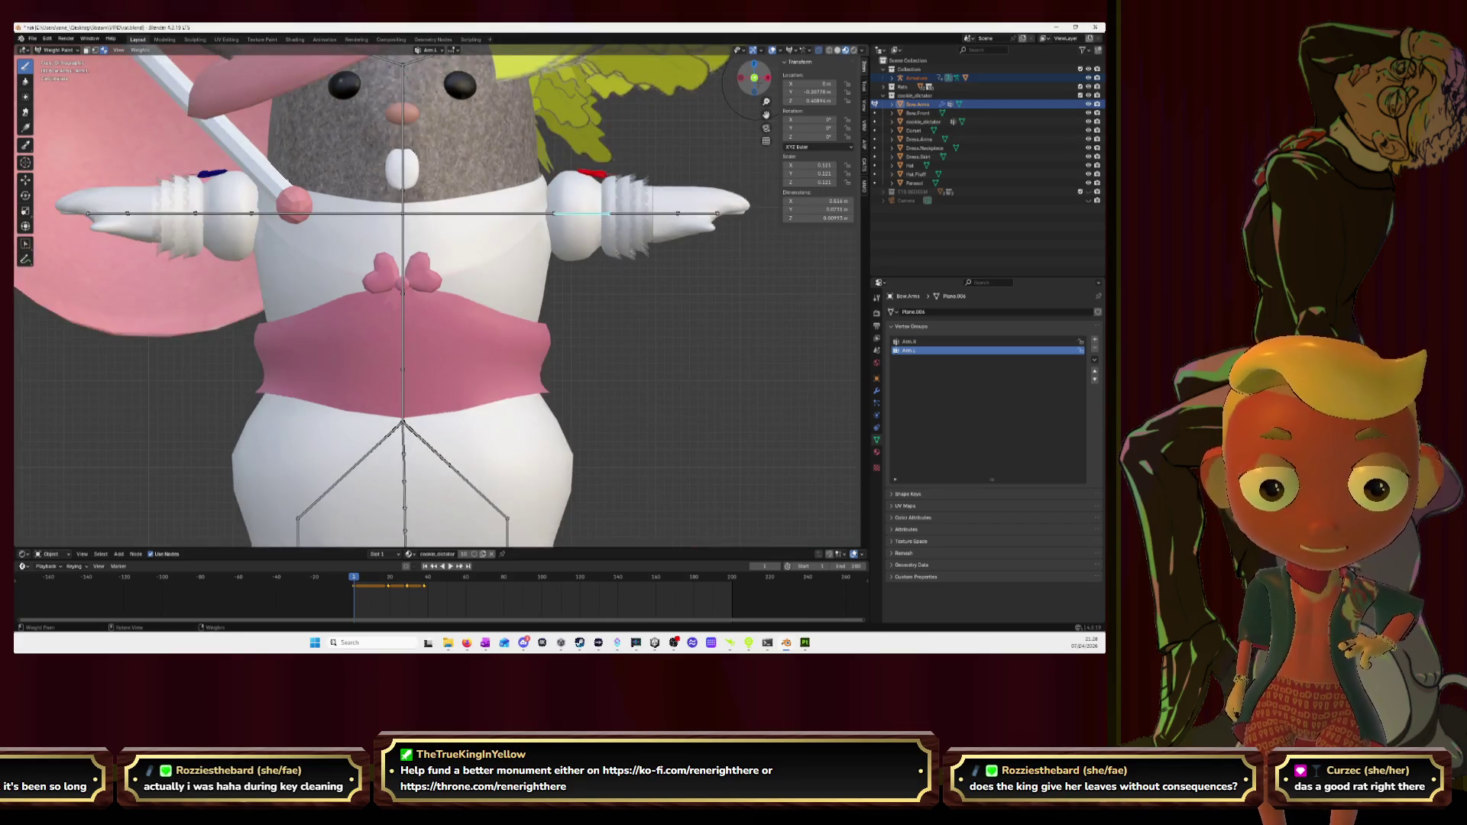